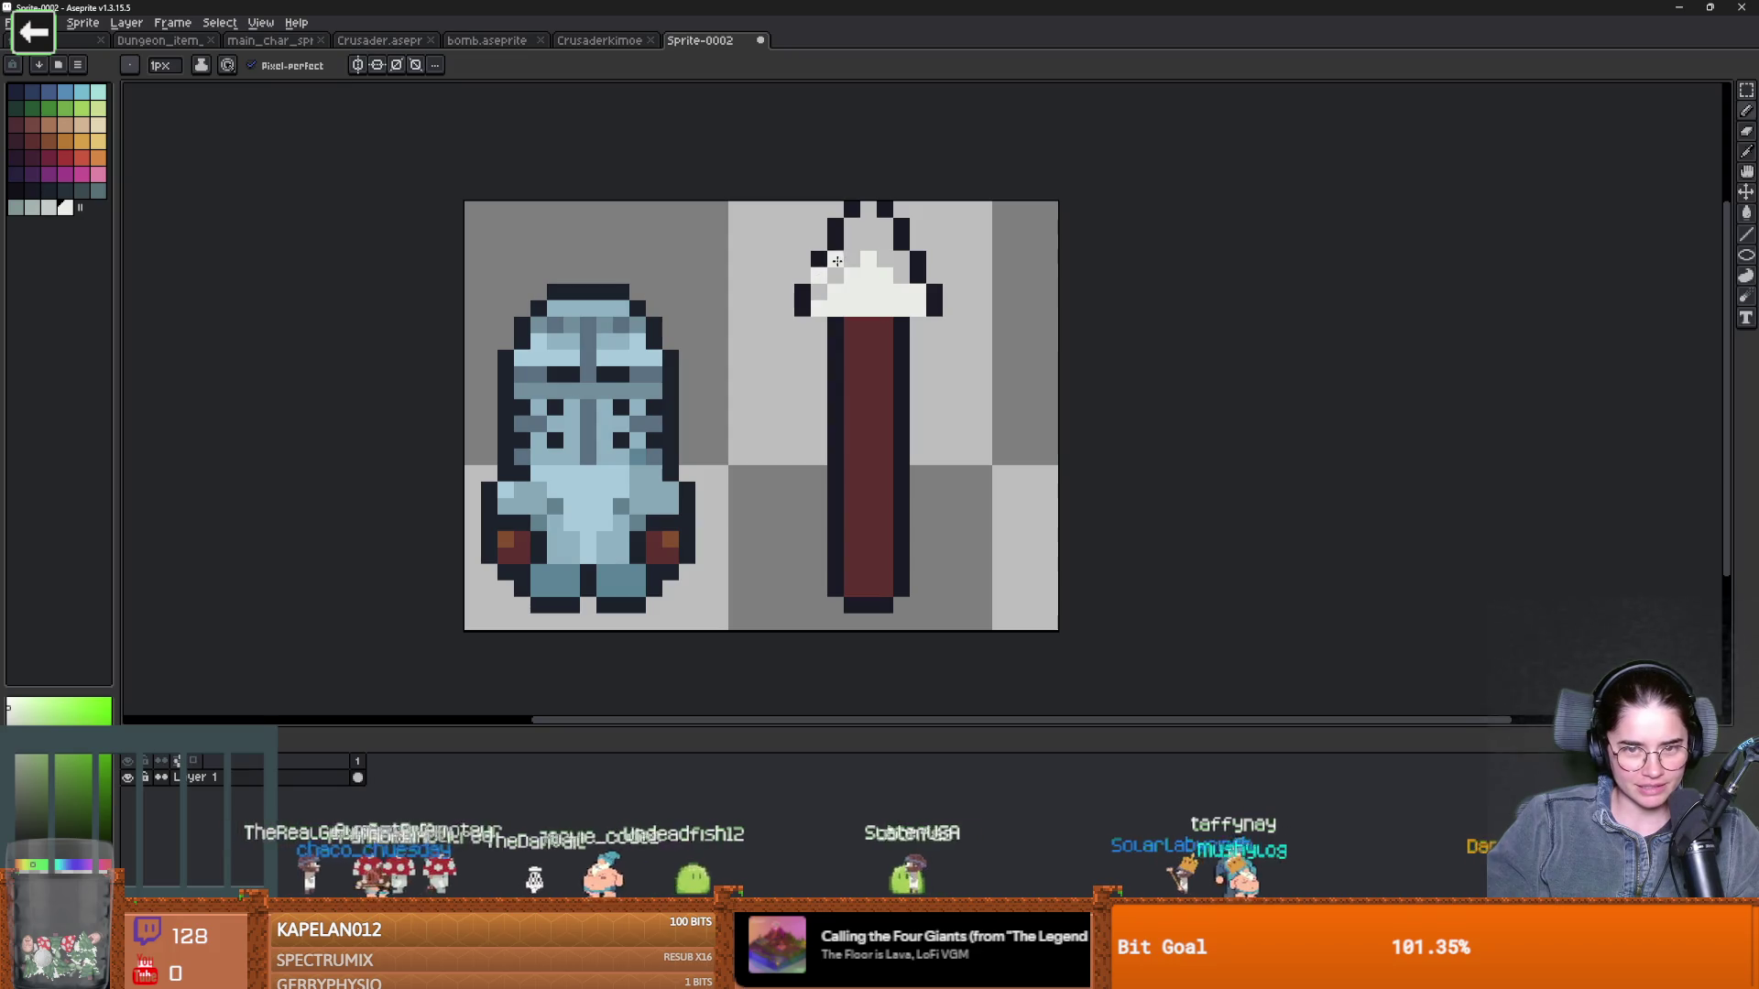
# - Marquee-select the spear's full-height column and move it down one pixel
pyautogui.press('m')
pyautogui.moveTo(981, 613); pyautogui.dragTo(818, 176)
pyautogui.click(1002, 491)
pyautogui.moveTo(945, 631)
pyautogui.mouseDown()
pyautogui.moveTo(807, 511)
pyautogui.moveTo(726, 199)
pyautogui.mouseUp()
pyautogui.moveTo(848, 335); pyautogui.dragTo(848, 352)
pyautogui.hotkey('ctrl', 'd')
# - Fill the spear tip solid with the spearhead's off-white colour
pyautogui.press('i')
pyautogui.click(901, 213)
pyautogui.press('g')
pyautogui.click(879, 275)
pyautogui.scroll(-3, 880, 275)
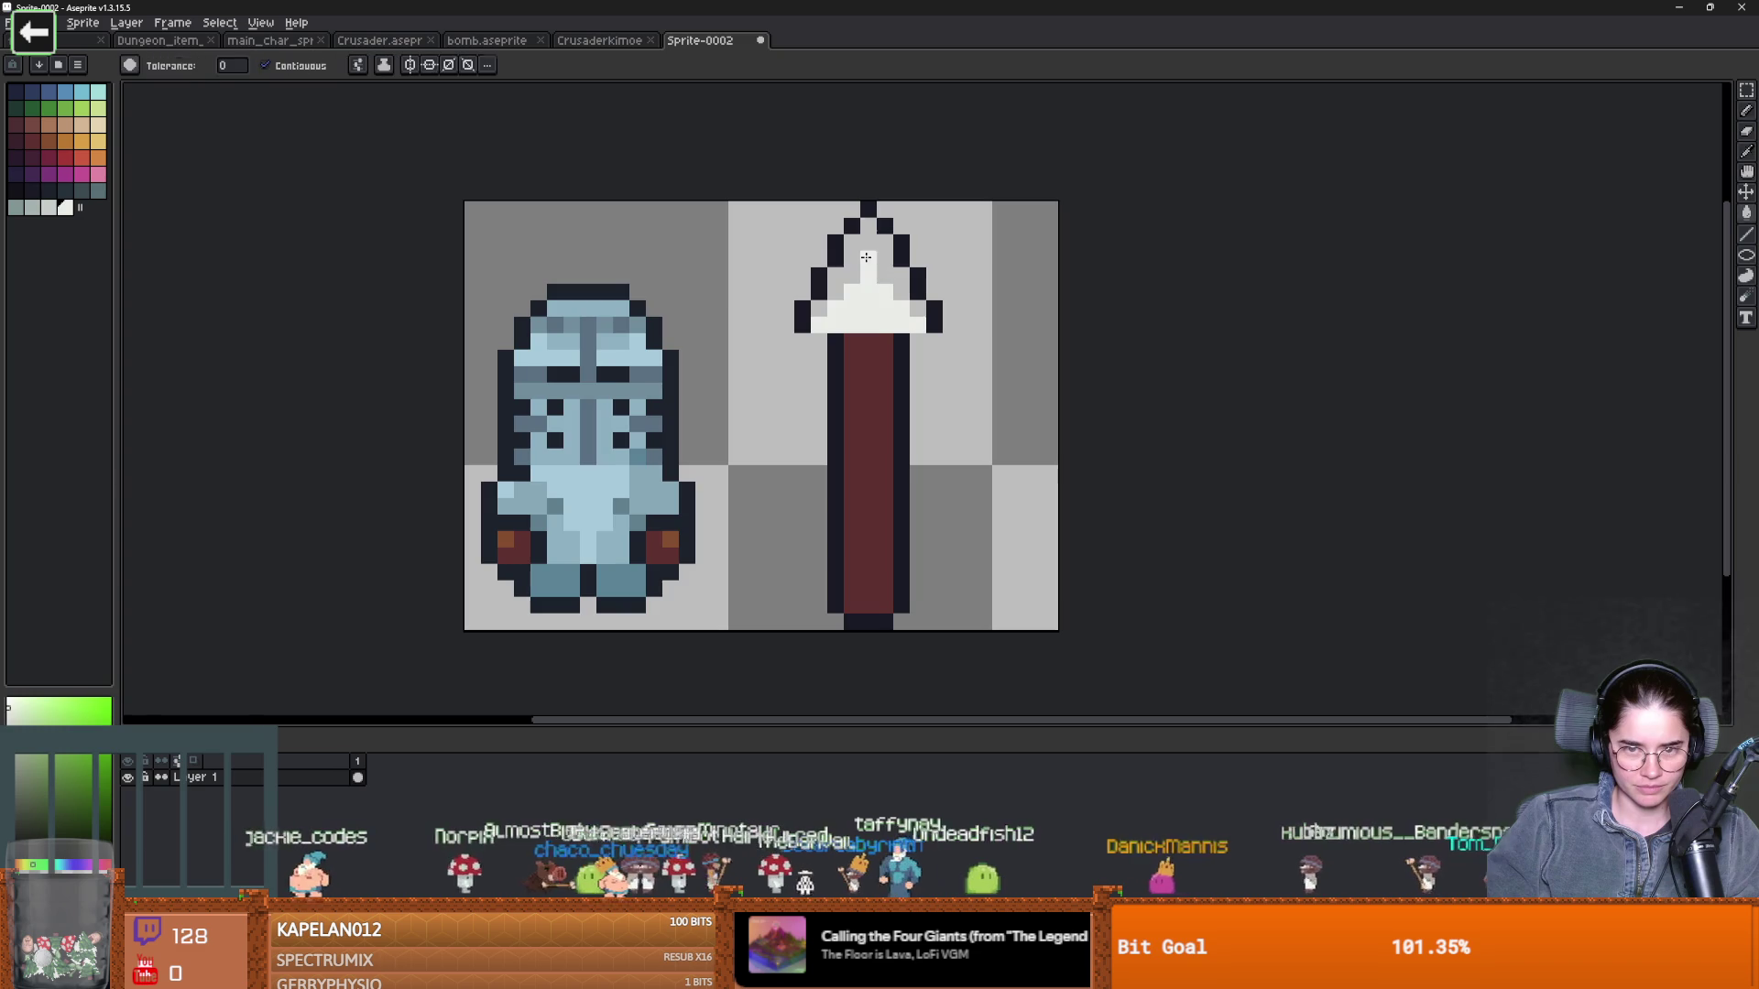
pyautogui.scroll(3, 882, 306)
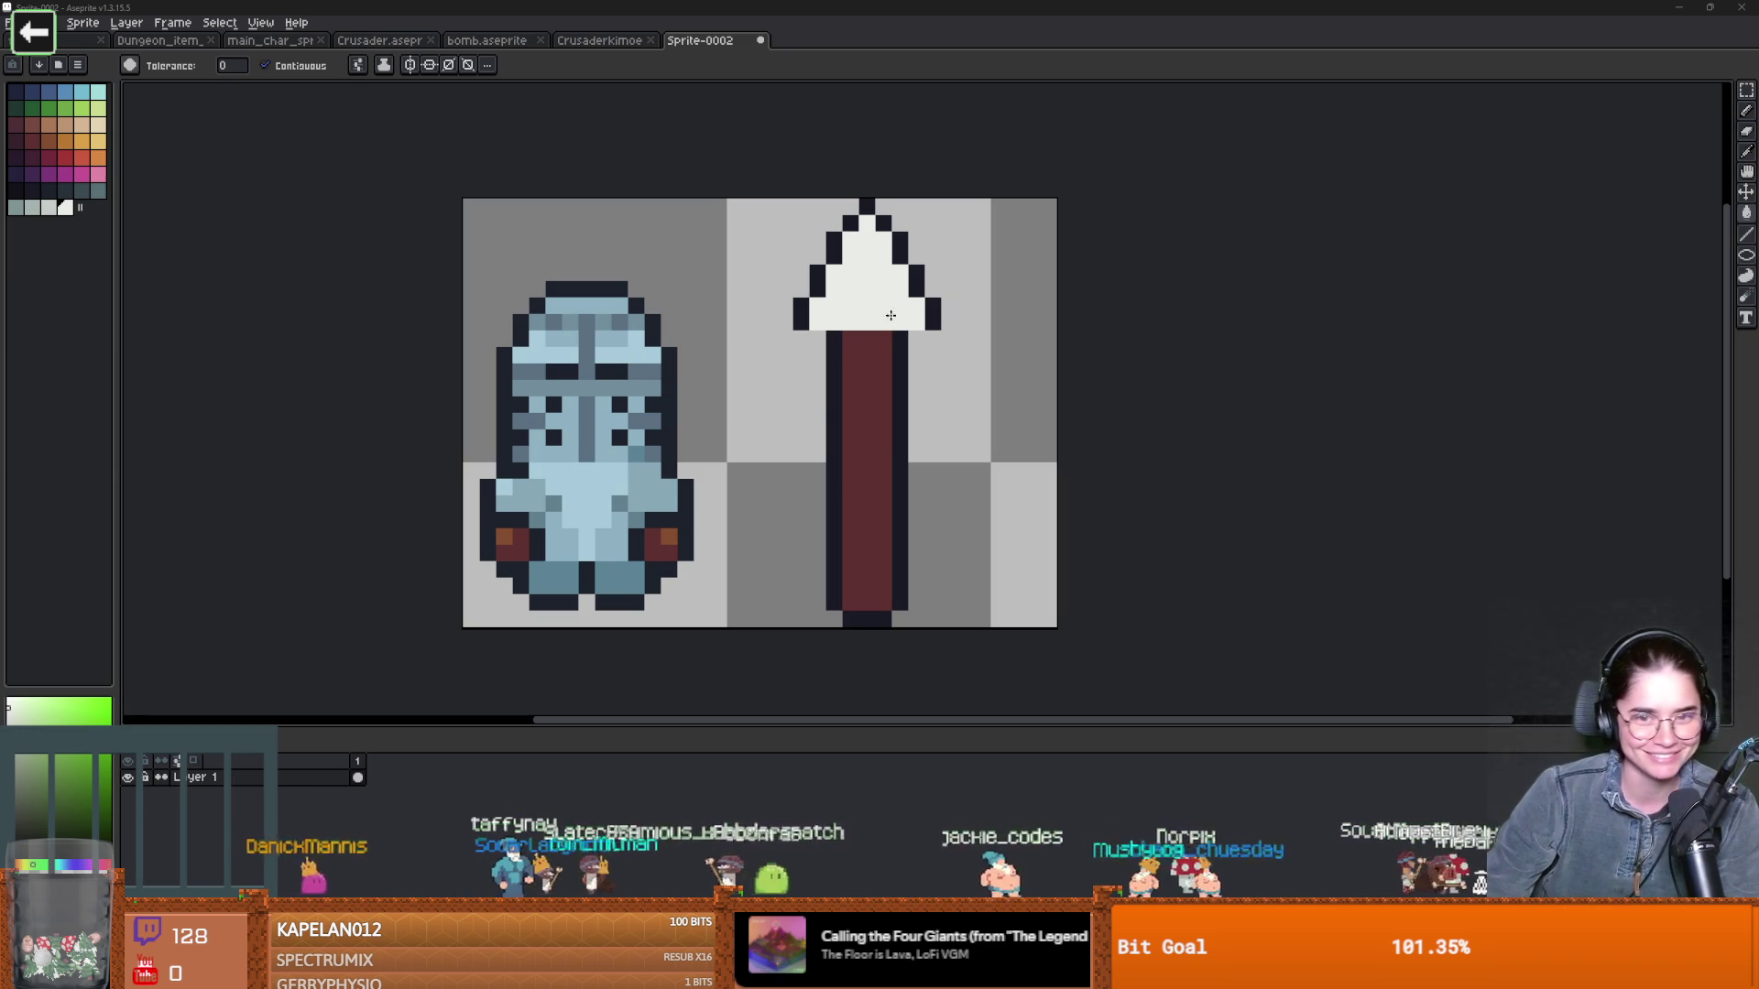
# - Extend the spearhead's lower-left outline in dark navy, undoing a stray fill and pixel
pyautogui.keyDown('alt'); pyautogui.click(805, 329); pyautogui.keyUp('alt')
pyautogui.click(802, 339)
pyautogui.hotkey('ctrl', 'z')
pyautogui.press('b')
pyautogui.click(804, 354)
pyautogui.hotkey('ctrl', 'z')
pyautogui.moveTo(801, 338); pyautogui.dragTo(818, 355)
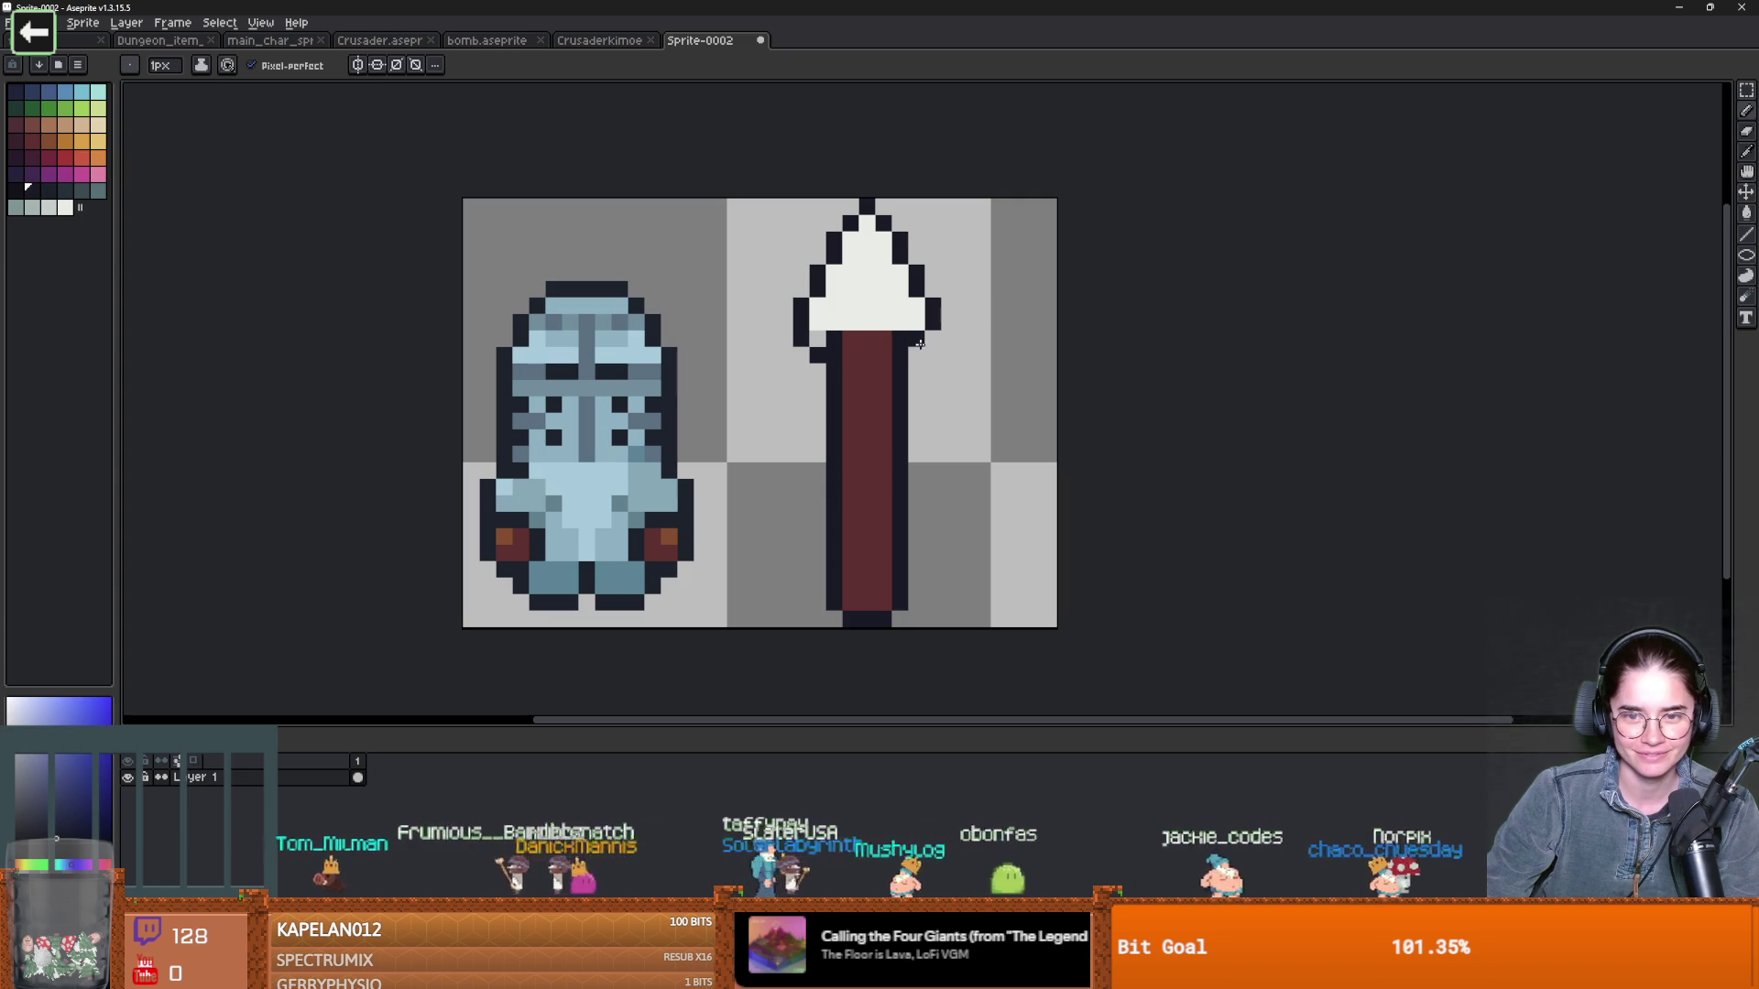
# - Eyedrop the off-white spearhead colour again, ready the Paint Bucket, then switch to the browser
pyautogui.press('alt')
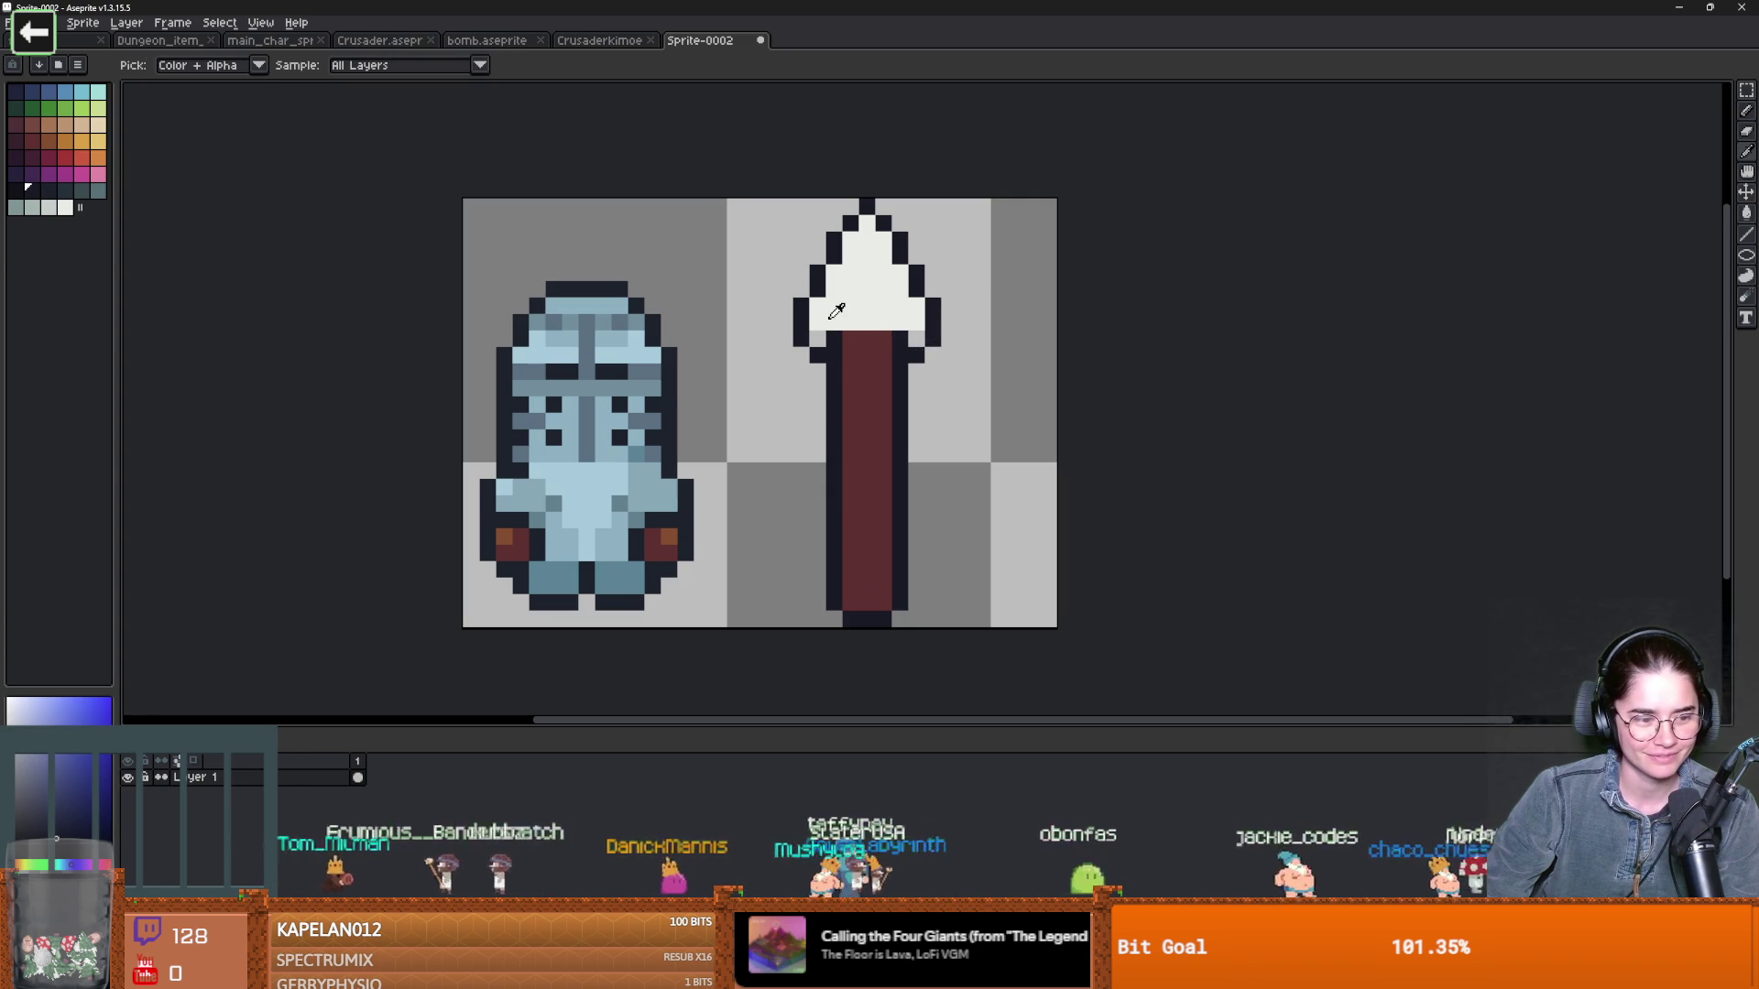
pyautogui.keyDown('alt'); pyautogui.click(830, 323); pyautogui.keyUp('alt')
pyautogui.press('g')
pyautogui.scroll(-1, 978, 354)
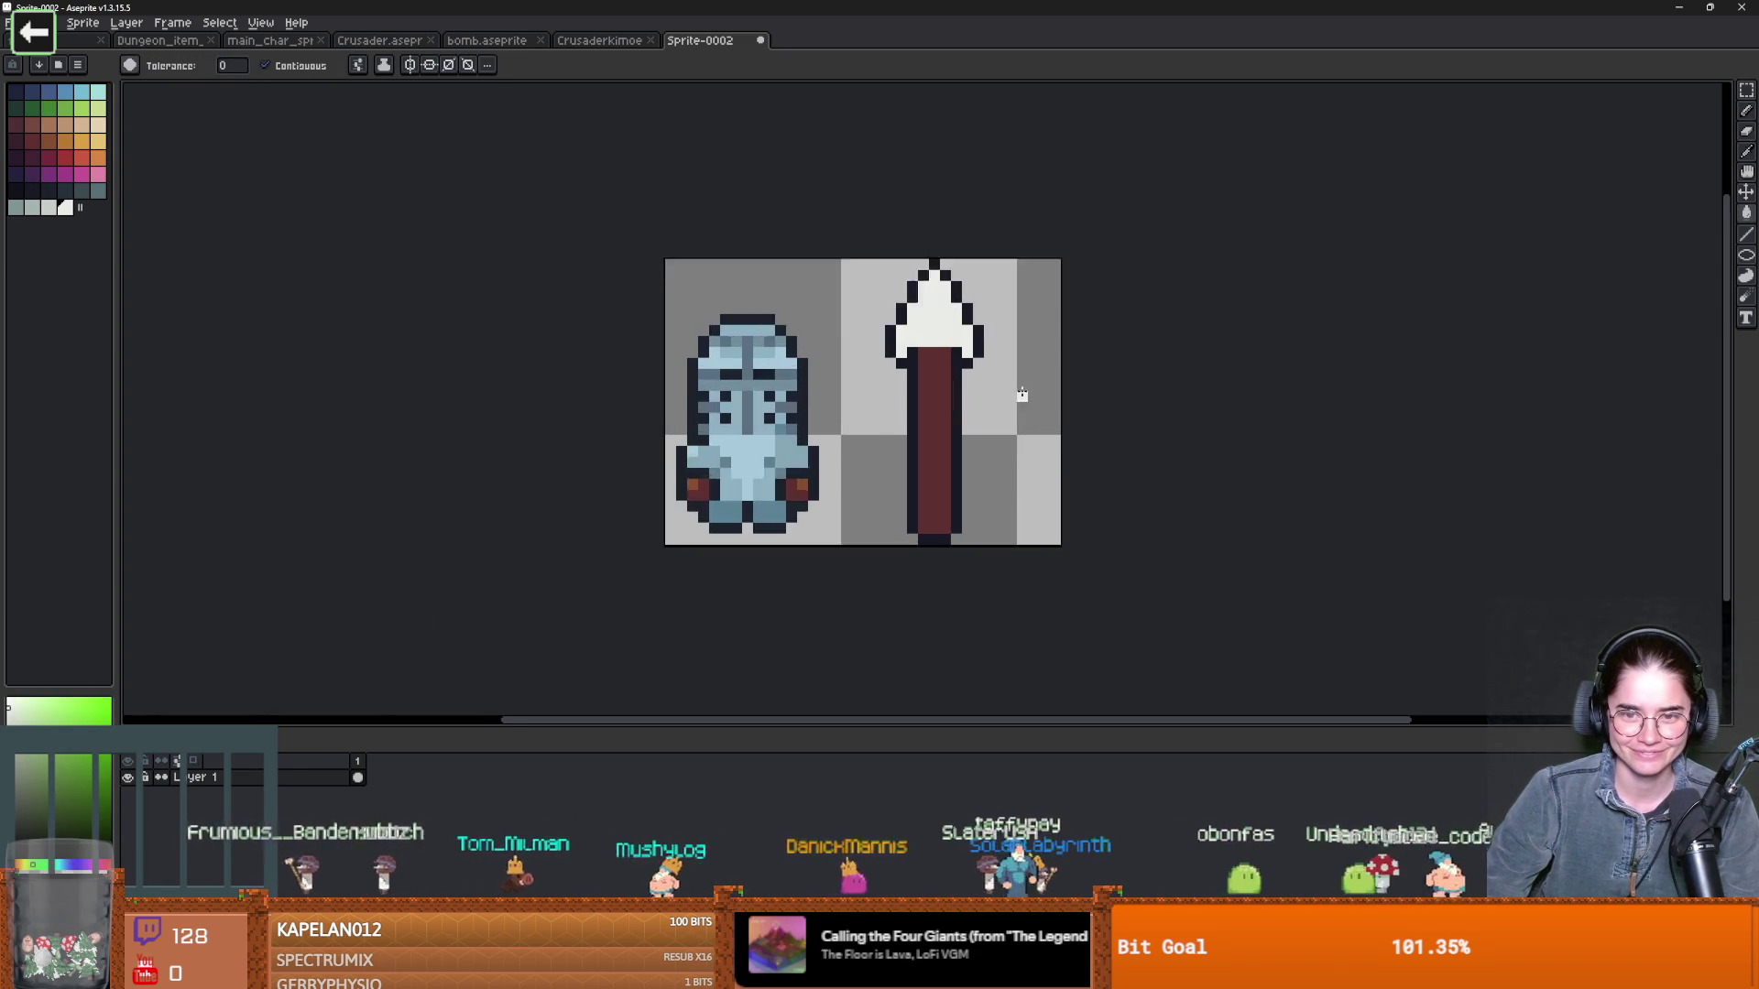
pyautogui.scroll(1, 1021, 394)
pyautogui.hotkey('alt', 'Tab')
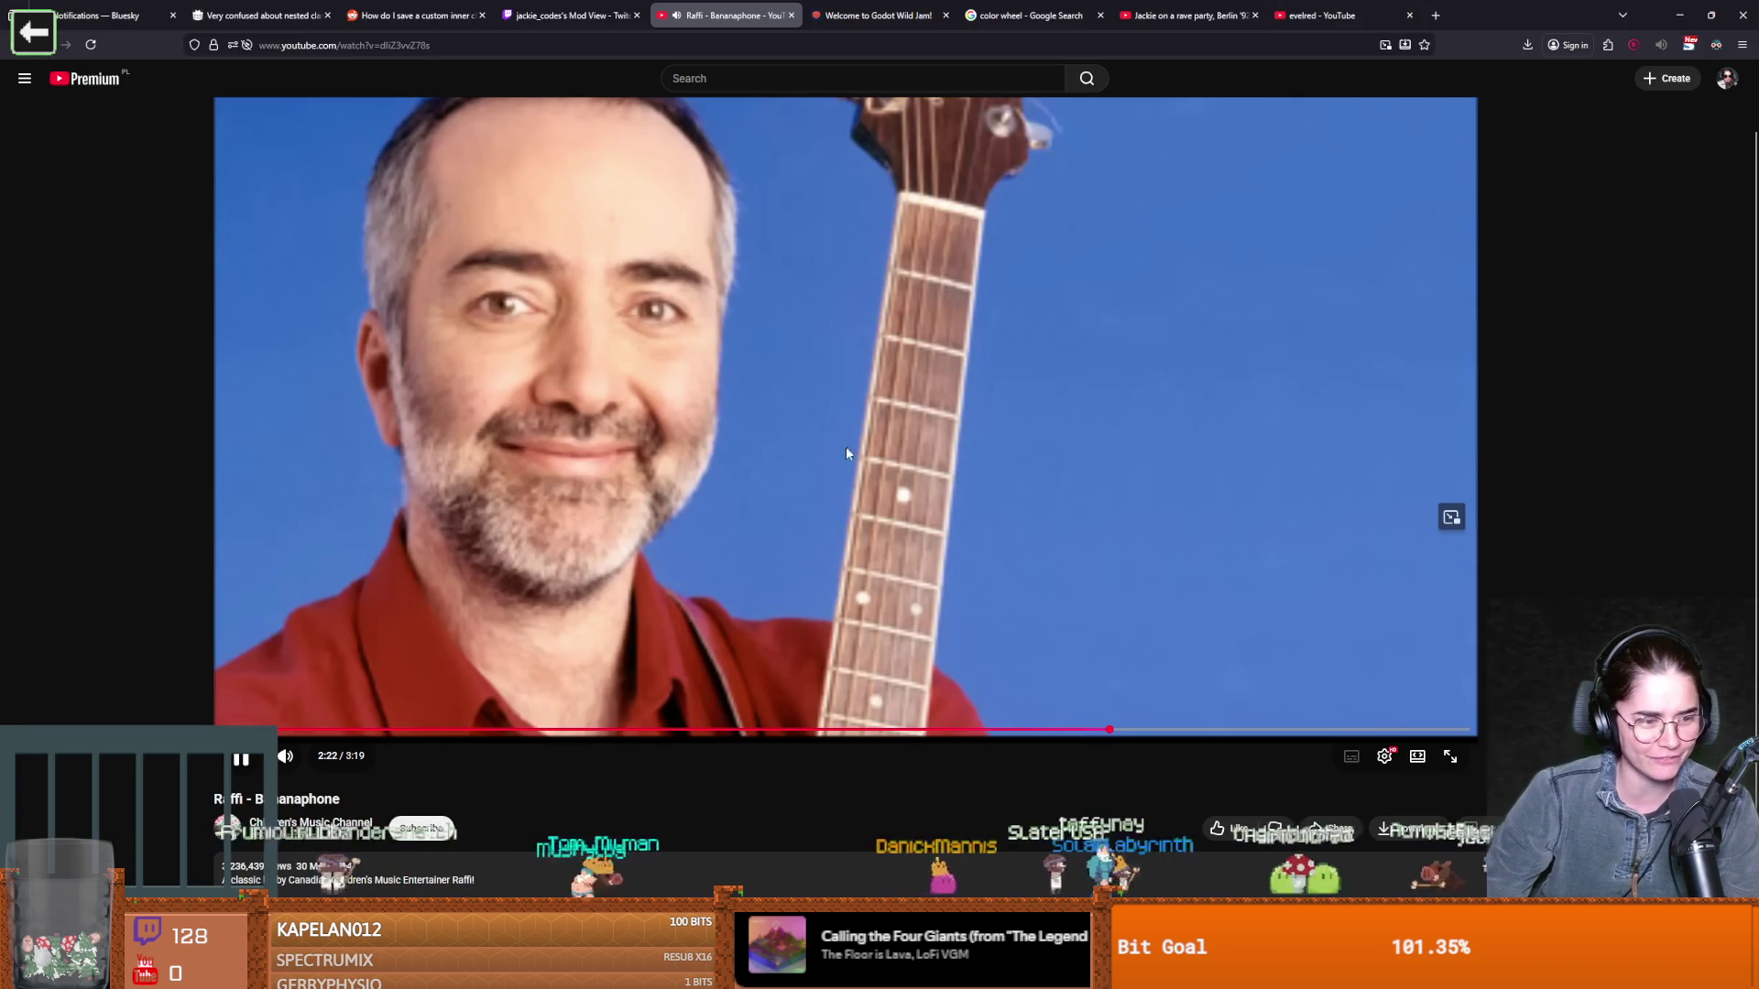
# - Expand the Bananaphone video's description, highlight the year 1994, then return to Aseprite
pyautogui.scroll(-2, 540, 639)
pyautogui.click(535, 728)
pyautogui.doubleClick(241, 768)
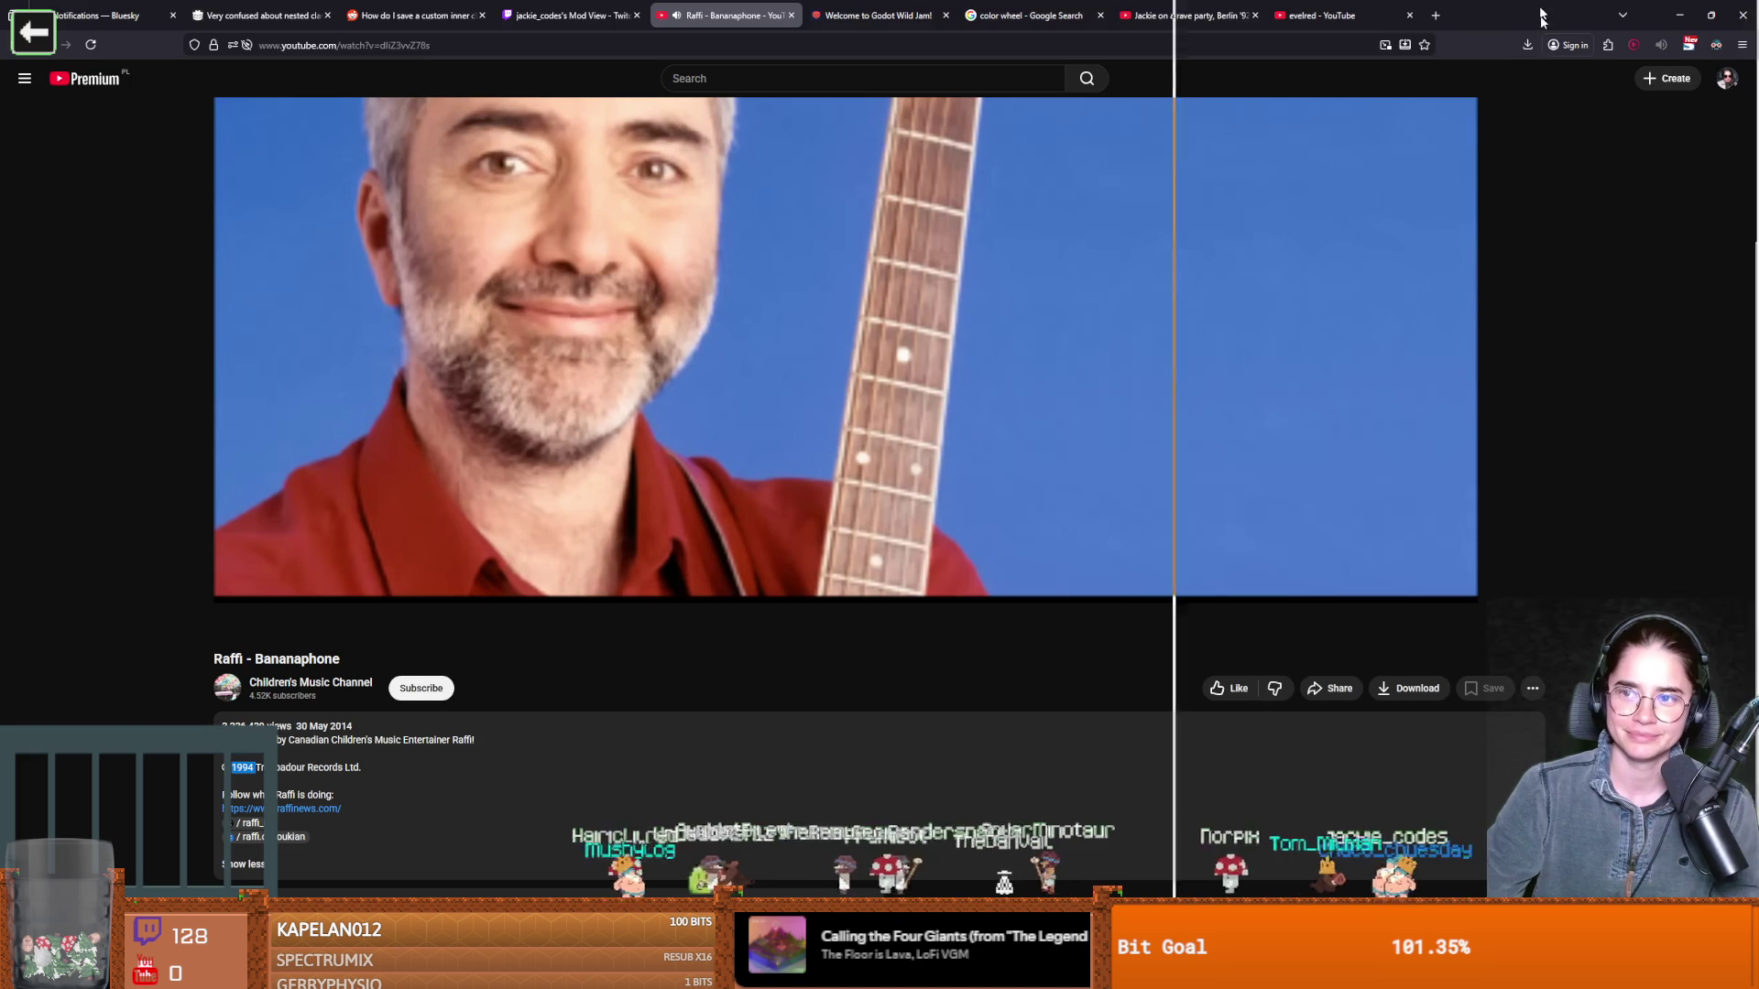
pyautogui.hotkey('alt', 'Tab')
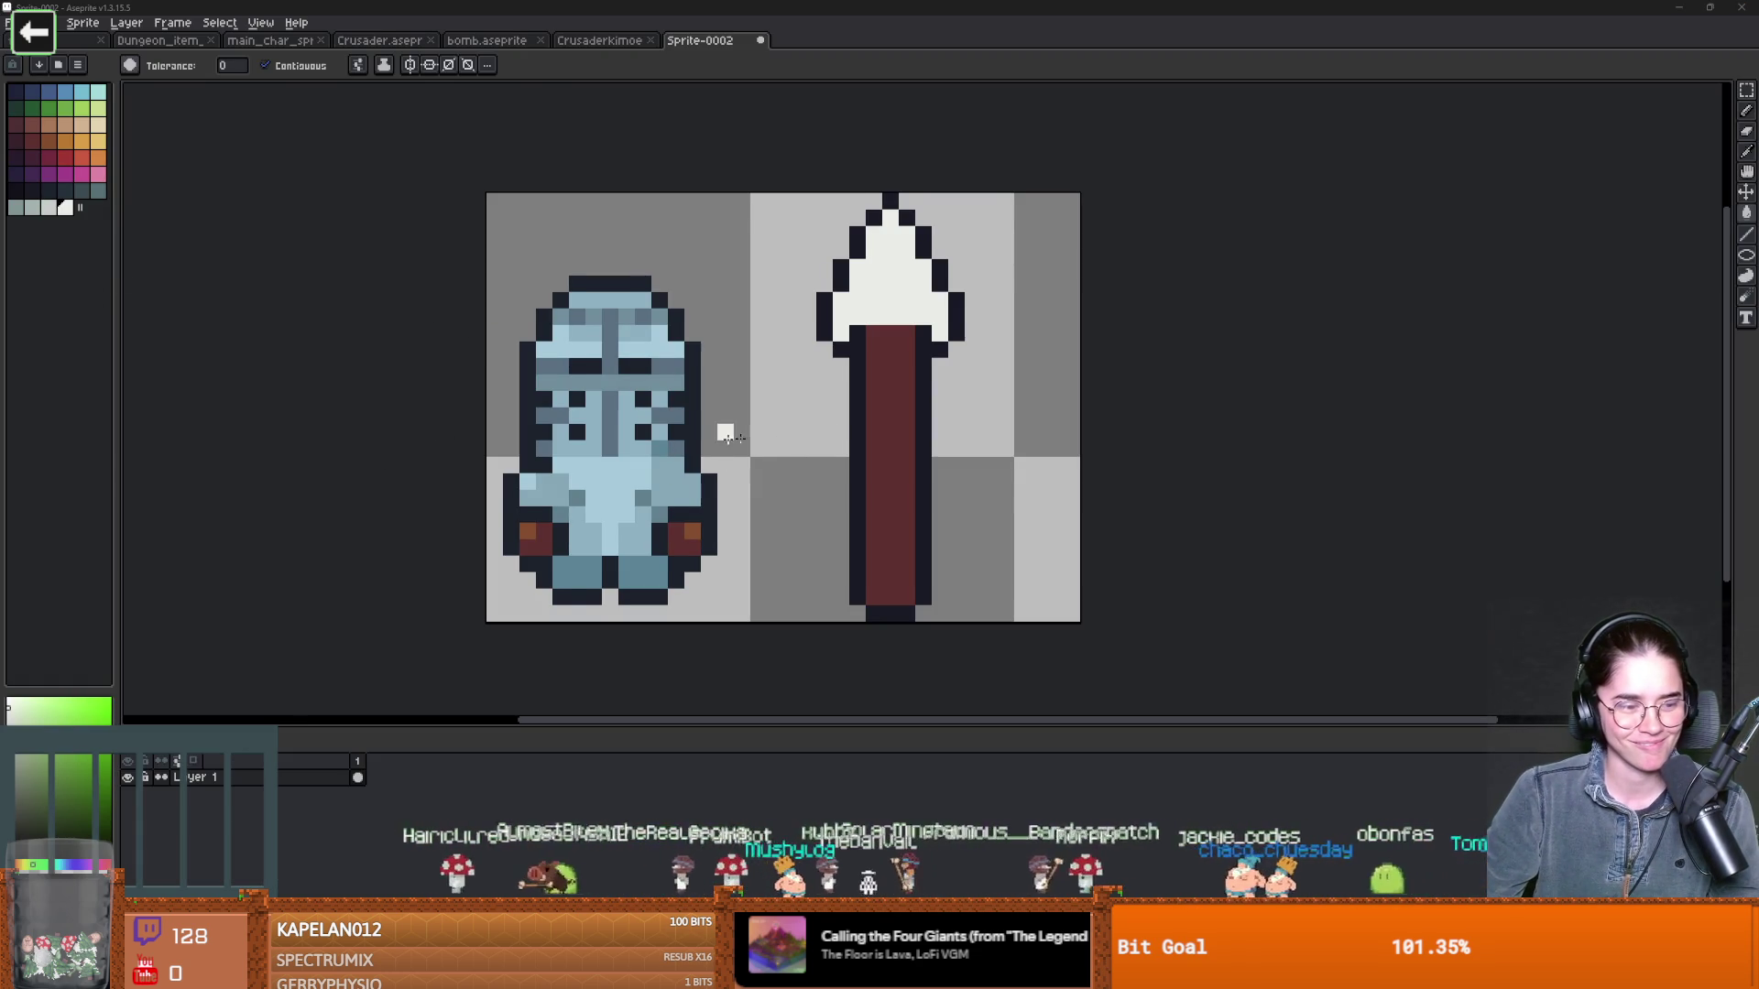
# - Fill the spear tip with light grey using colours eyedropped from the canvas
pyautogui.scroll(2, 785, 443)
pyautogui.press('i')
pyautogui.click(881, 222)
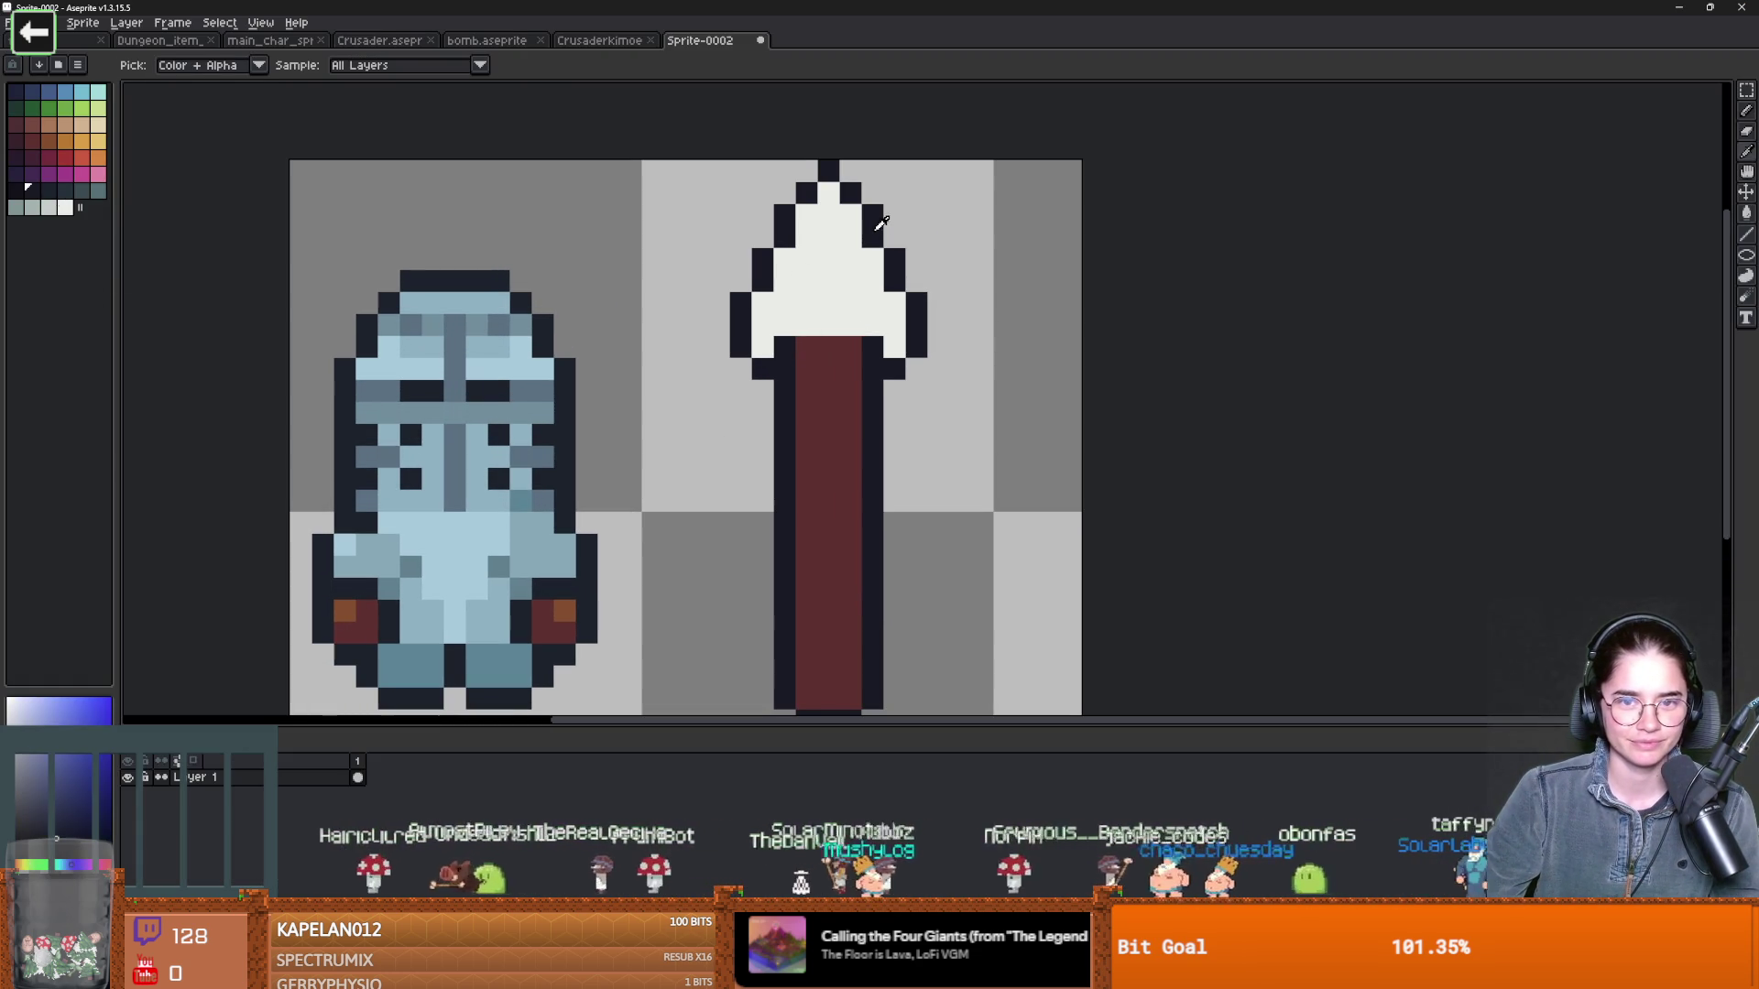
pyautogui.press('g')
pyautogui.keyDown('alt'); pyautogui.click(827, 284); pyautogui.keyUp('alt')
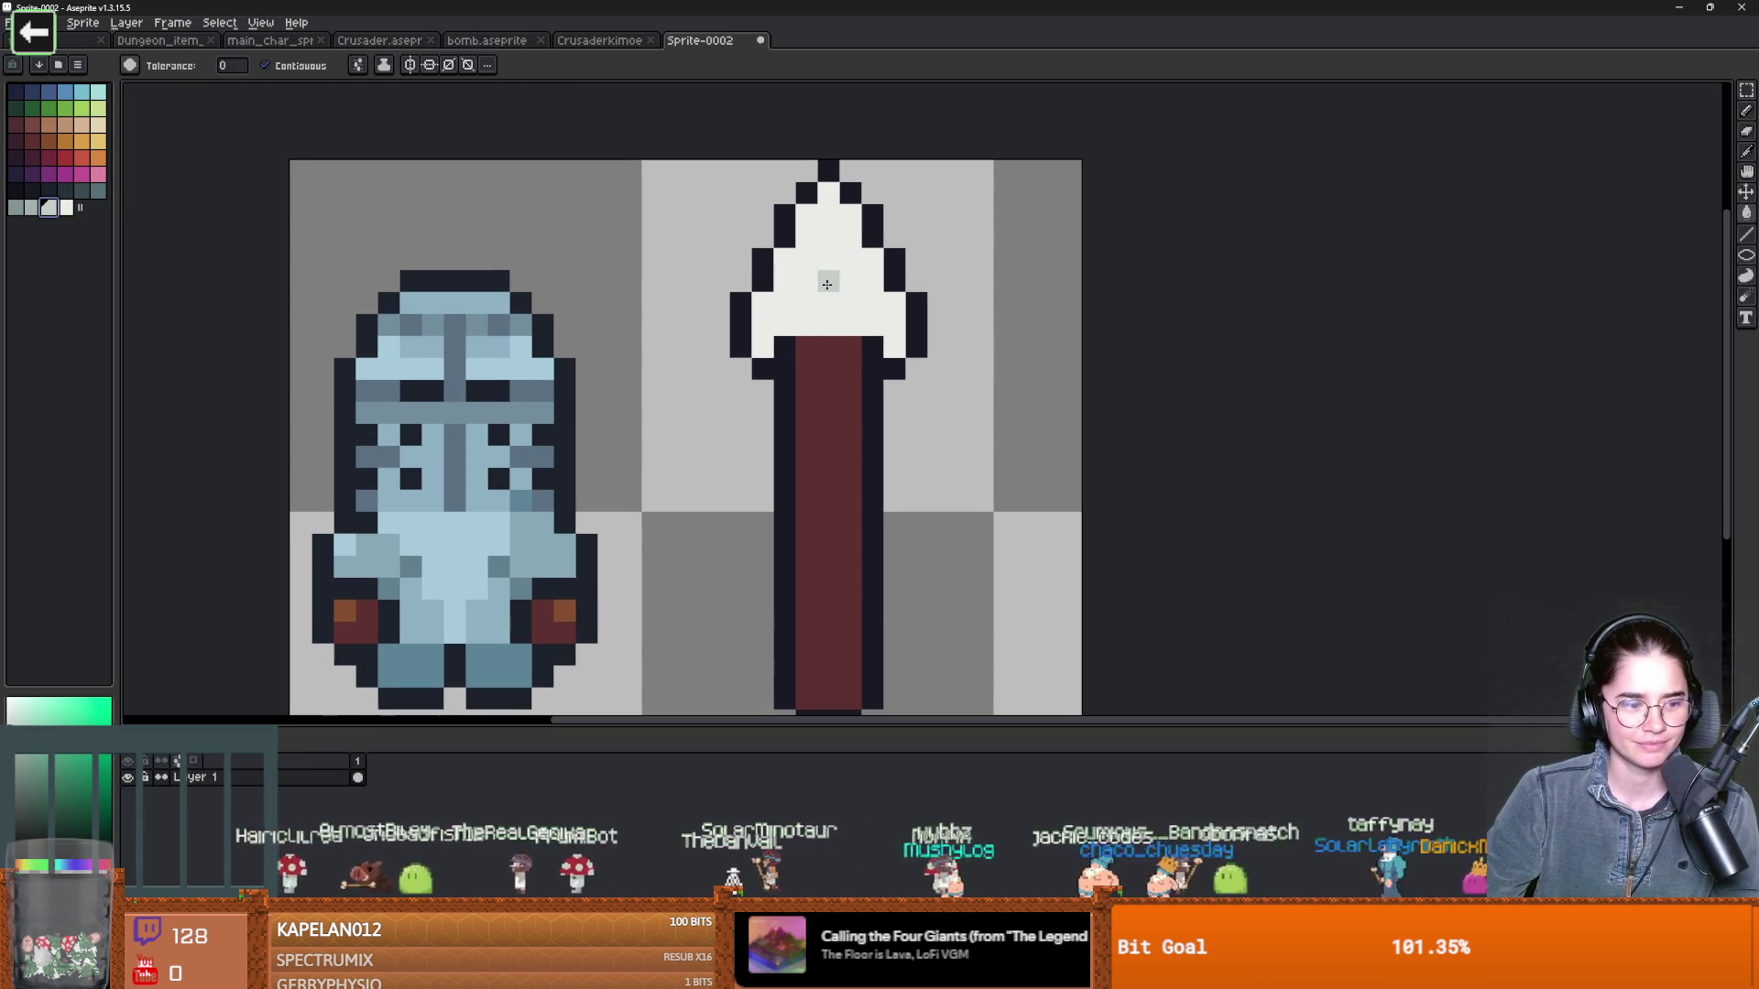
pyautogui.click(843, 321)
# - Paint a white highlight pixel down the centre of the spearhead
pyautogui.press('b')
pyautogui.click(64, 207)
pyautogui.click(847, 237)
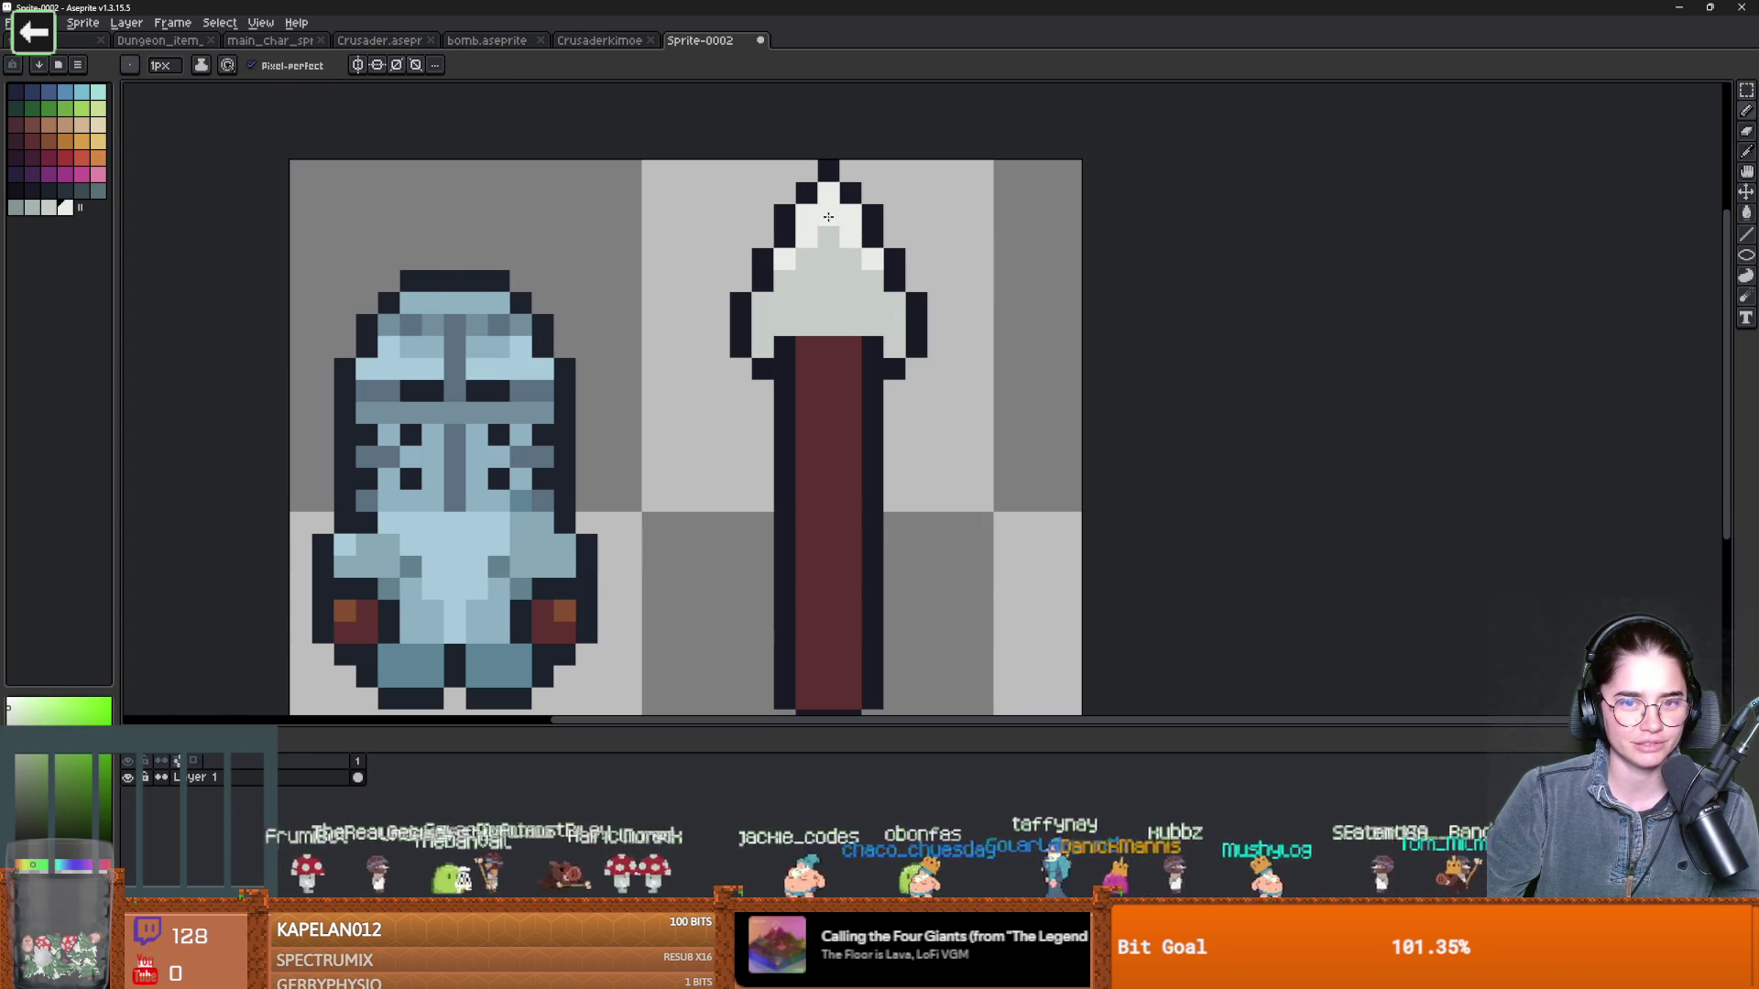
pyautogui.scroll(-2, 907, 337)
pyautogui.scroll(1, 903, 334)
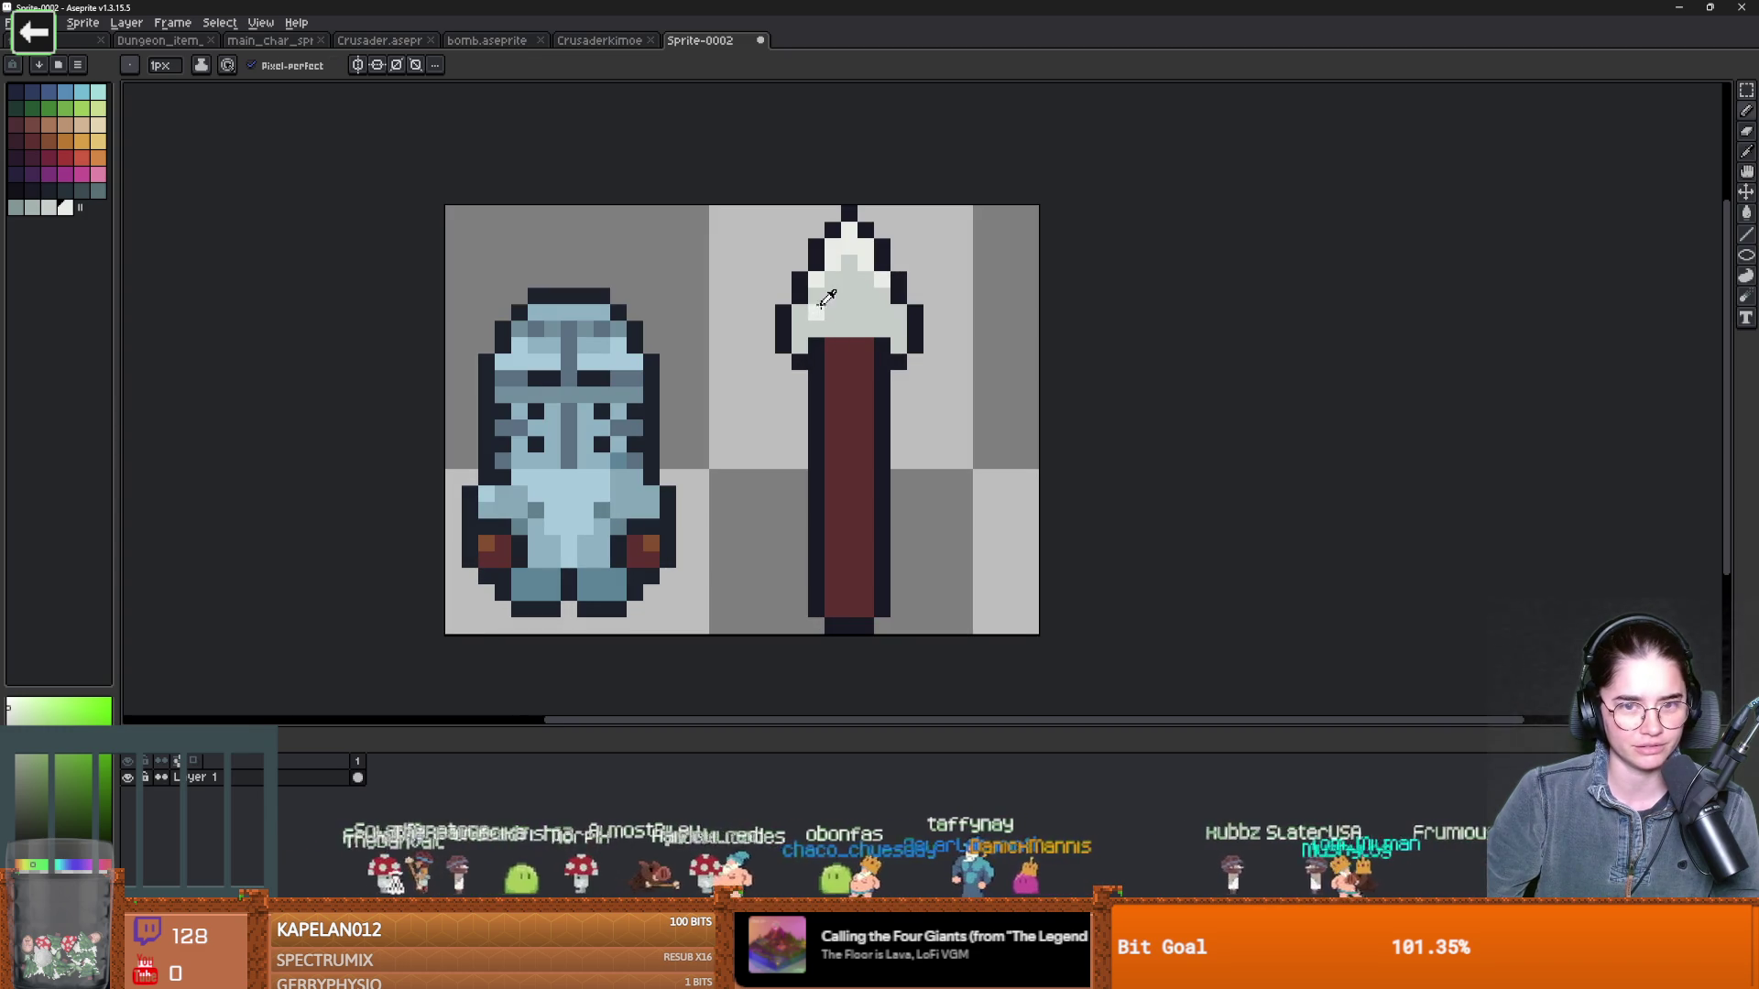
# - Switch to the light-grey colour and zoom in and out to inspect the shaded spearhead
pyautogui.click(32, 207)
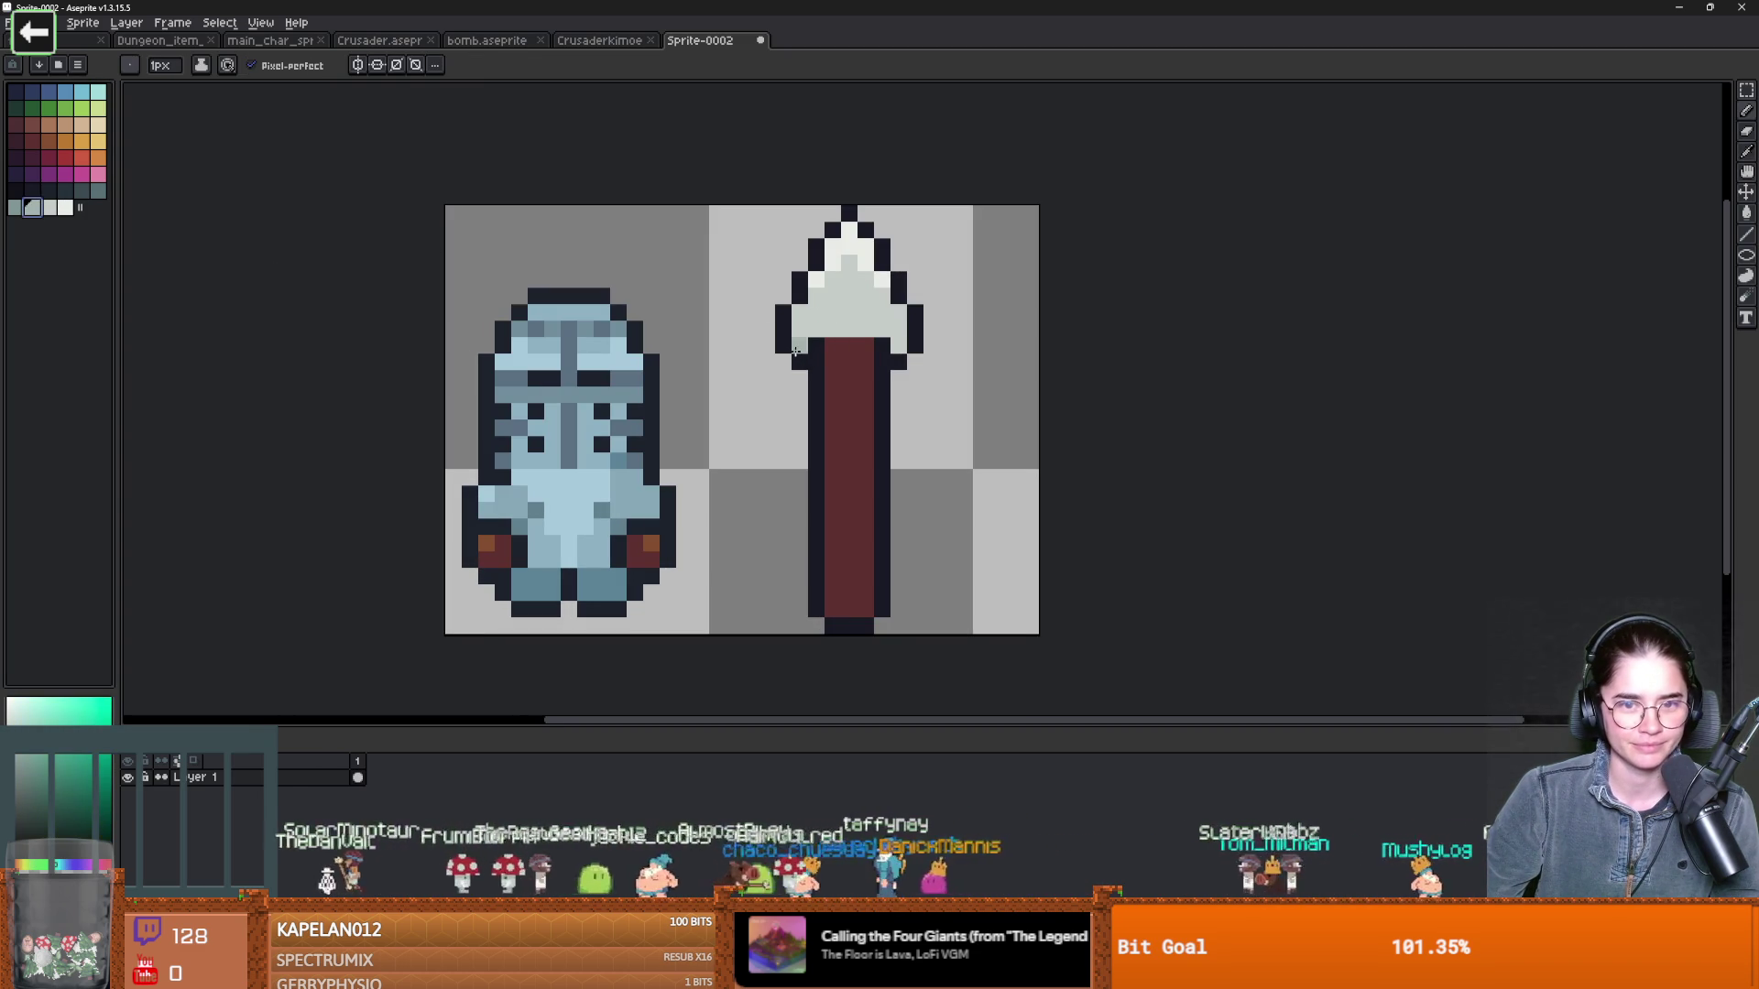
pyautogui.scroll(-4, 894, 342)
pyautogui.scroll(2, 870, 366)
pyautogui.scroll(-2, 840, 385)
pyautogui.scroll(2, 840, 385)
pyautogui.scroll(-3, 861, 385)
pyautogui.scroll(3, 889, 385)
pyautogui.scroll(3, 870, 371)
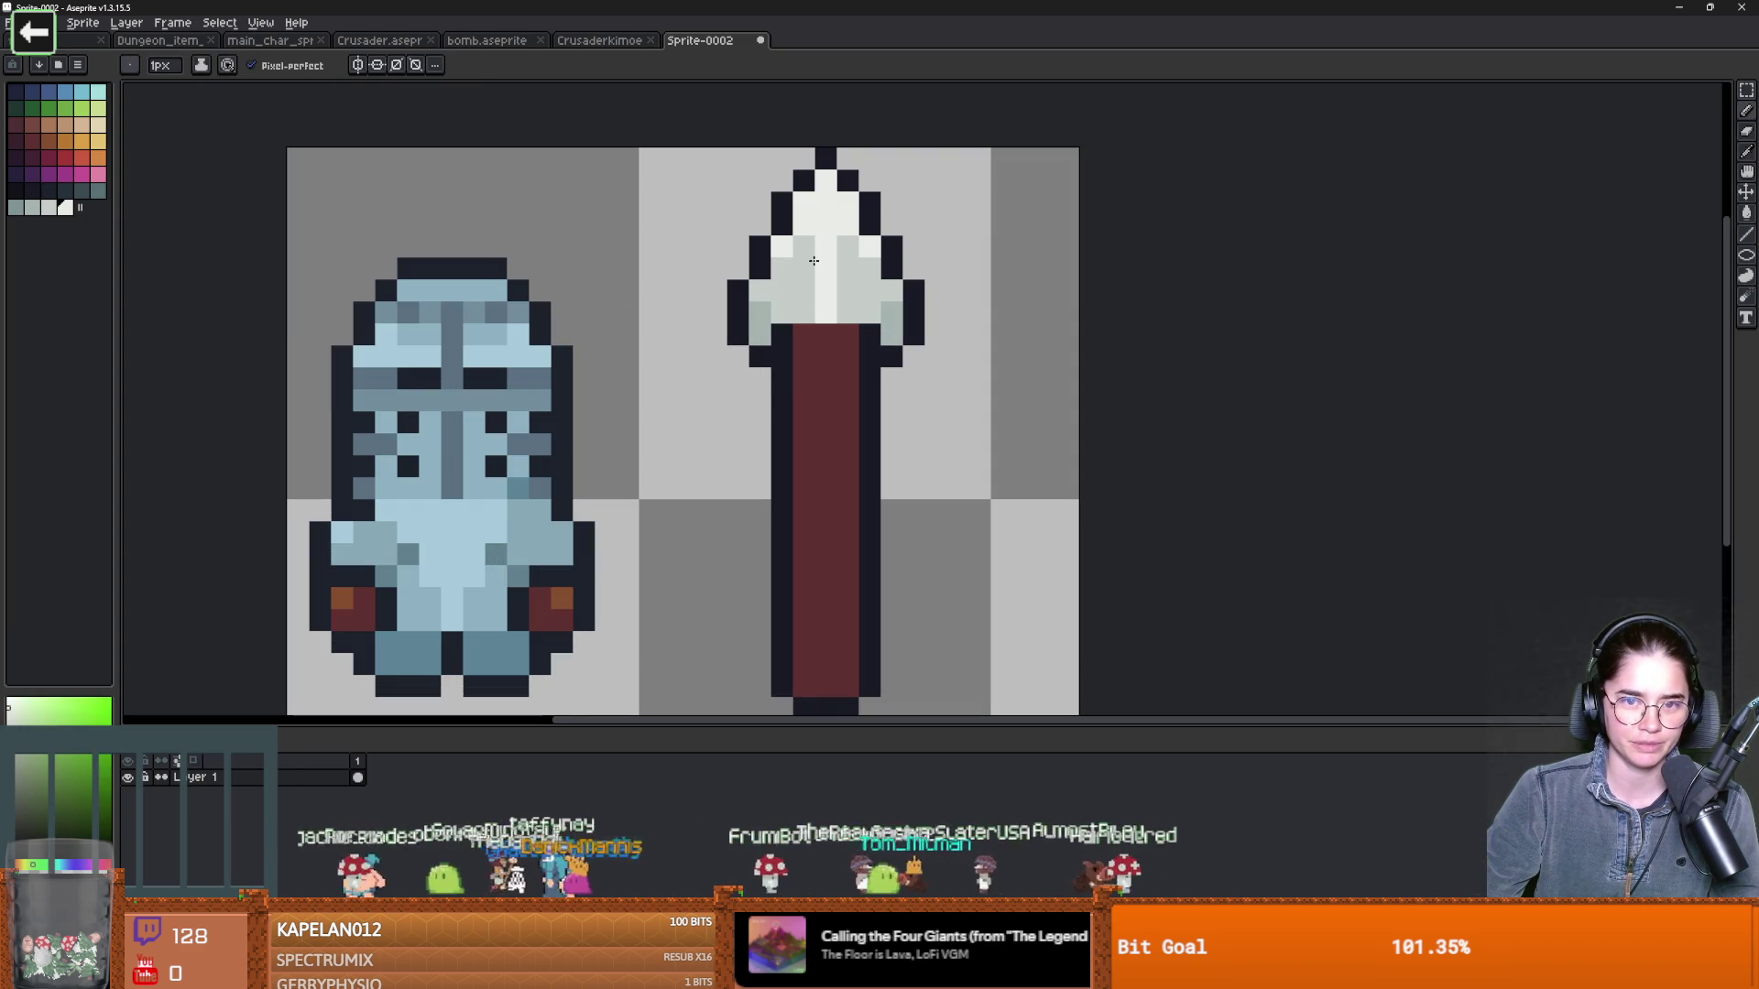
pyautogui.scroll(-3, 848, 246)
pyautogui.scroll(2, 895, 313)
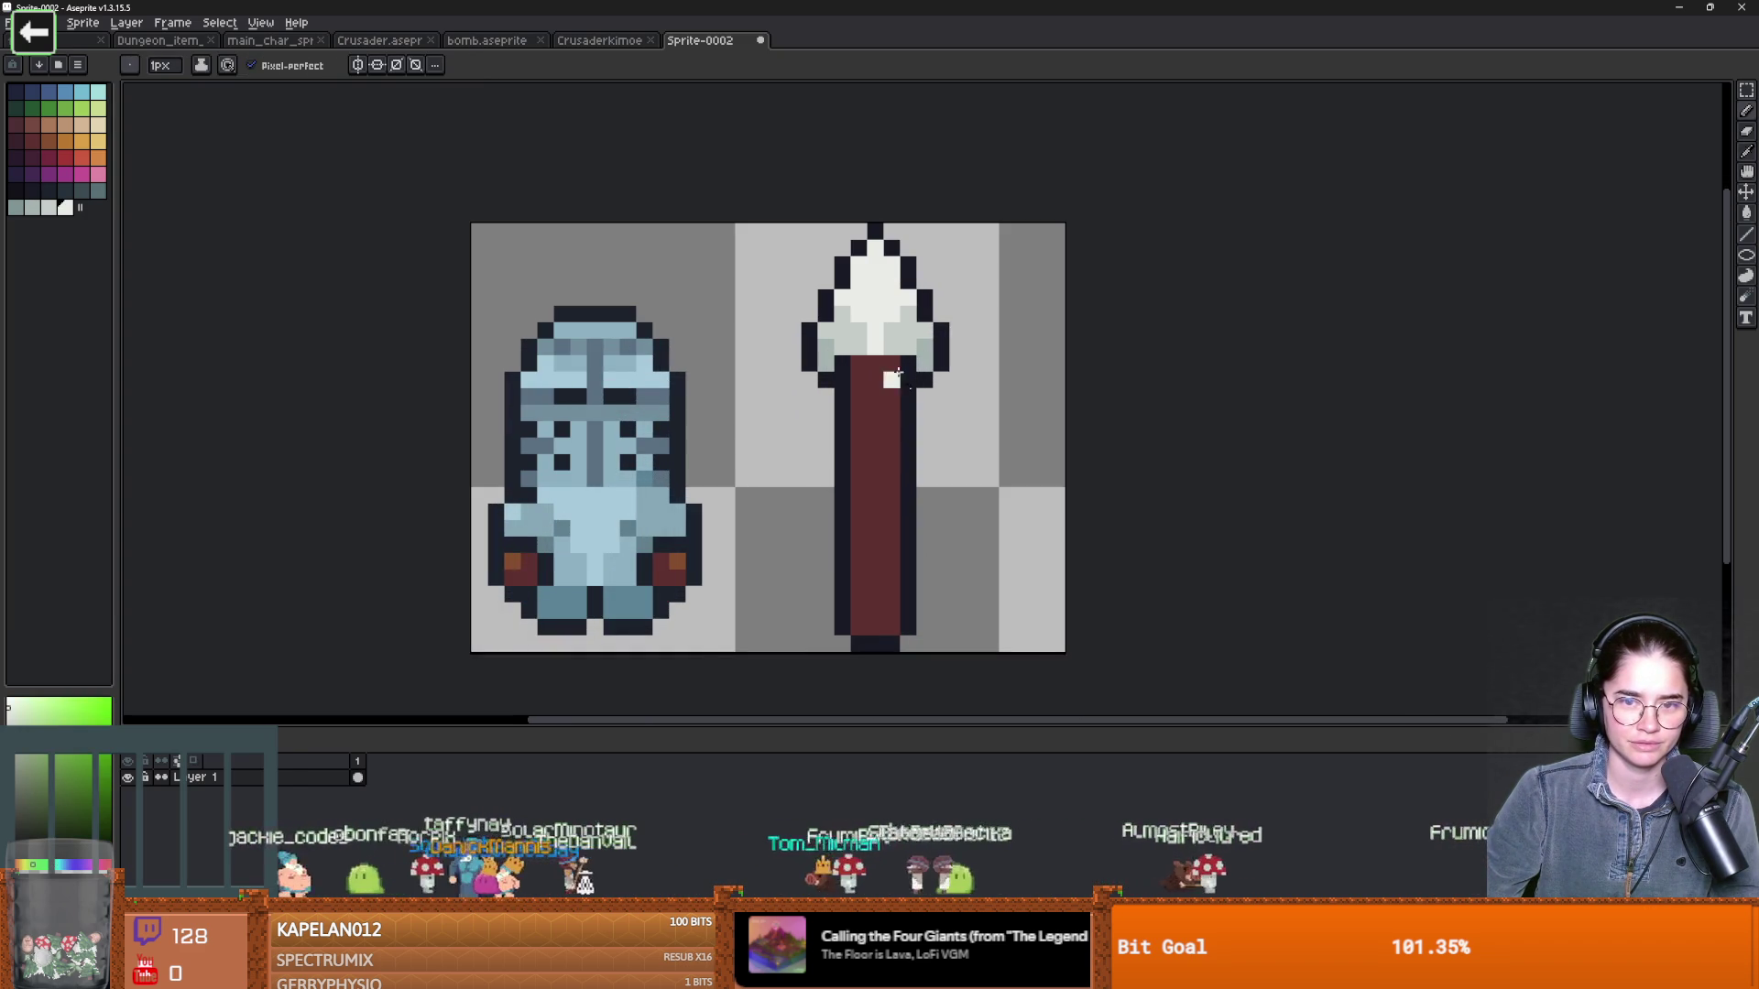
pyautogui.scroll(-2, 880, 357)
pyautogui.scroll(1, 916, 385)
pyautogui.scroll(-1, 953, 398)
pyautogui.scroll(2, 959, 399)
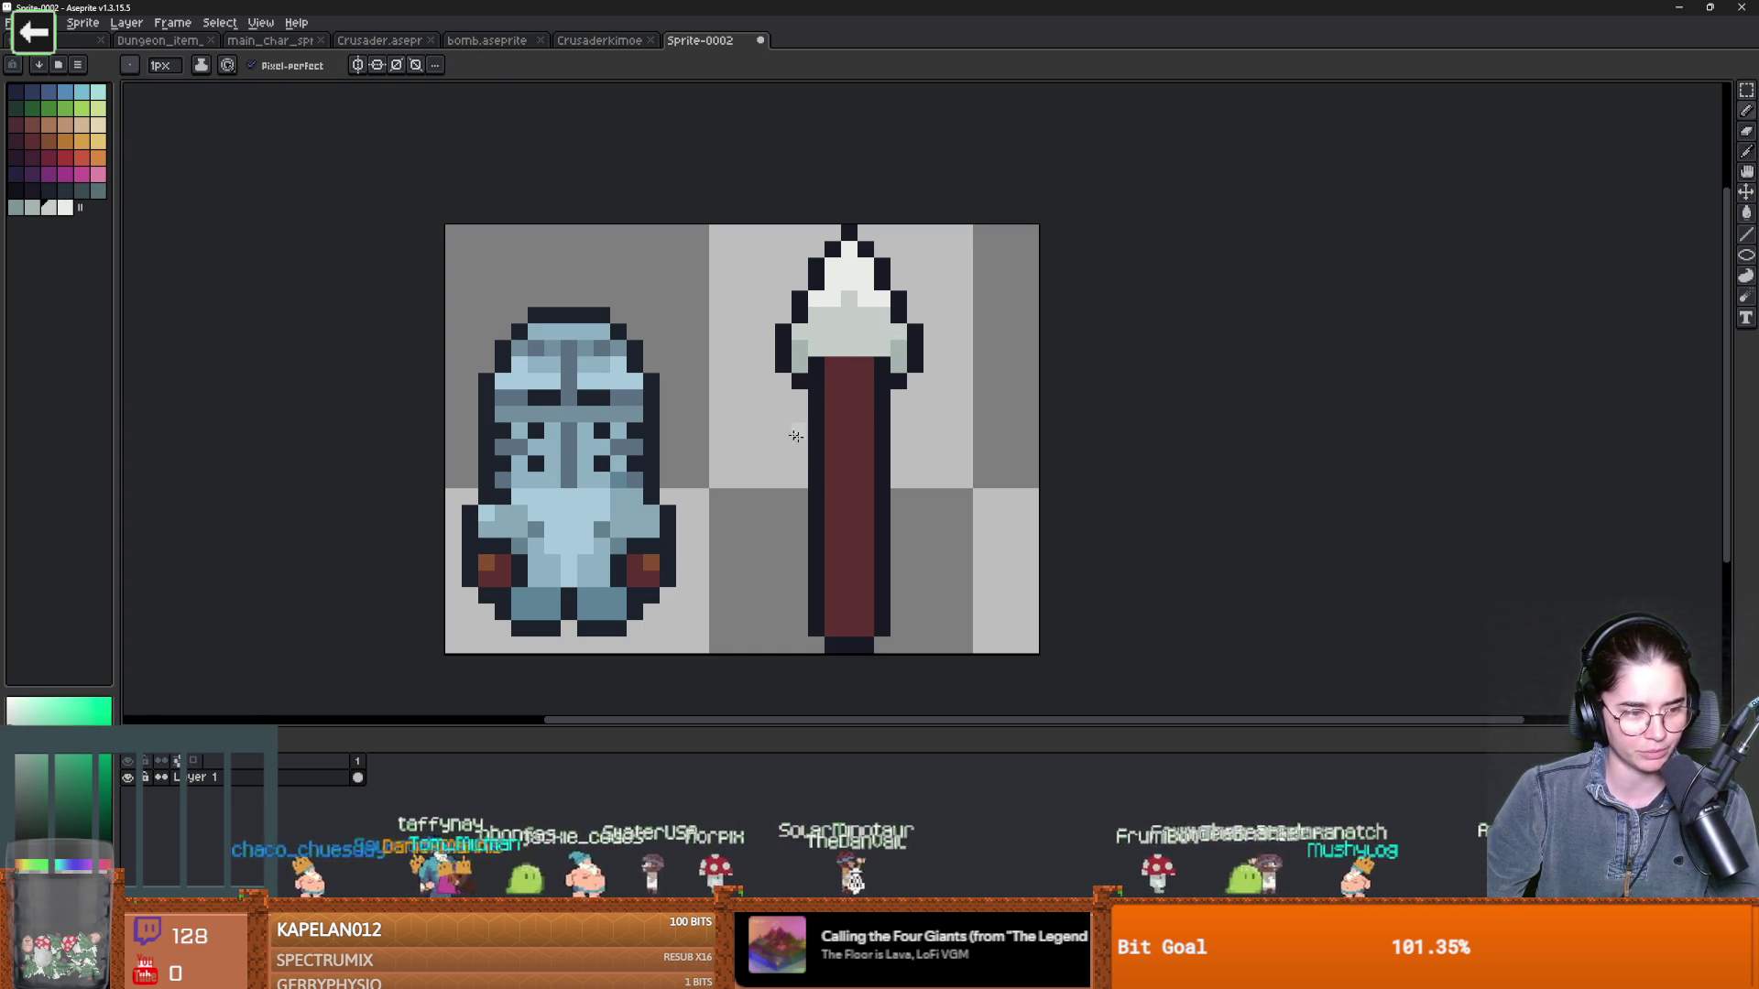
pyautogui.scroll(1, 760, 425)
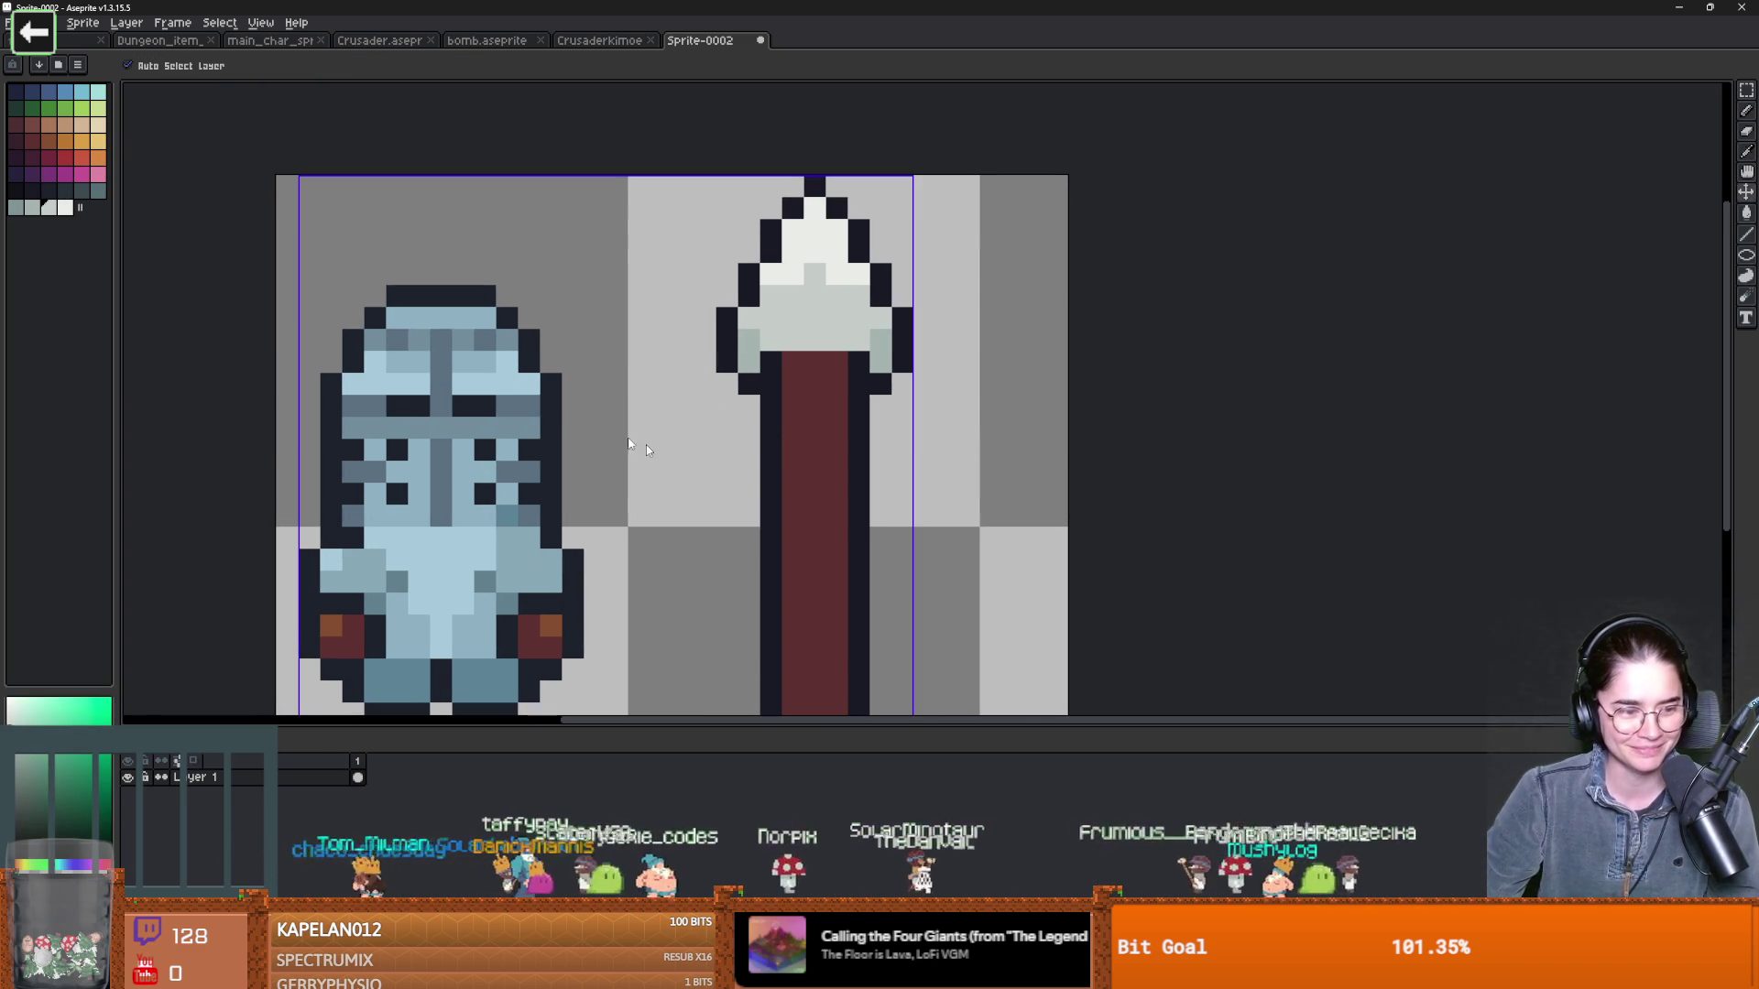
# - Cancel the Save dialog and open the Guacamole Song video in the browser
pyautogui.hotkey('ctrl', 's')
pyautogui.click(1393, 682)
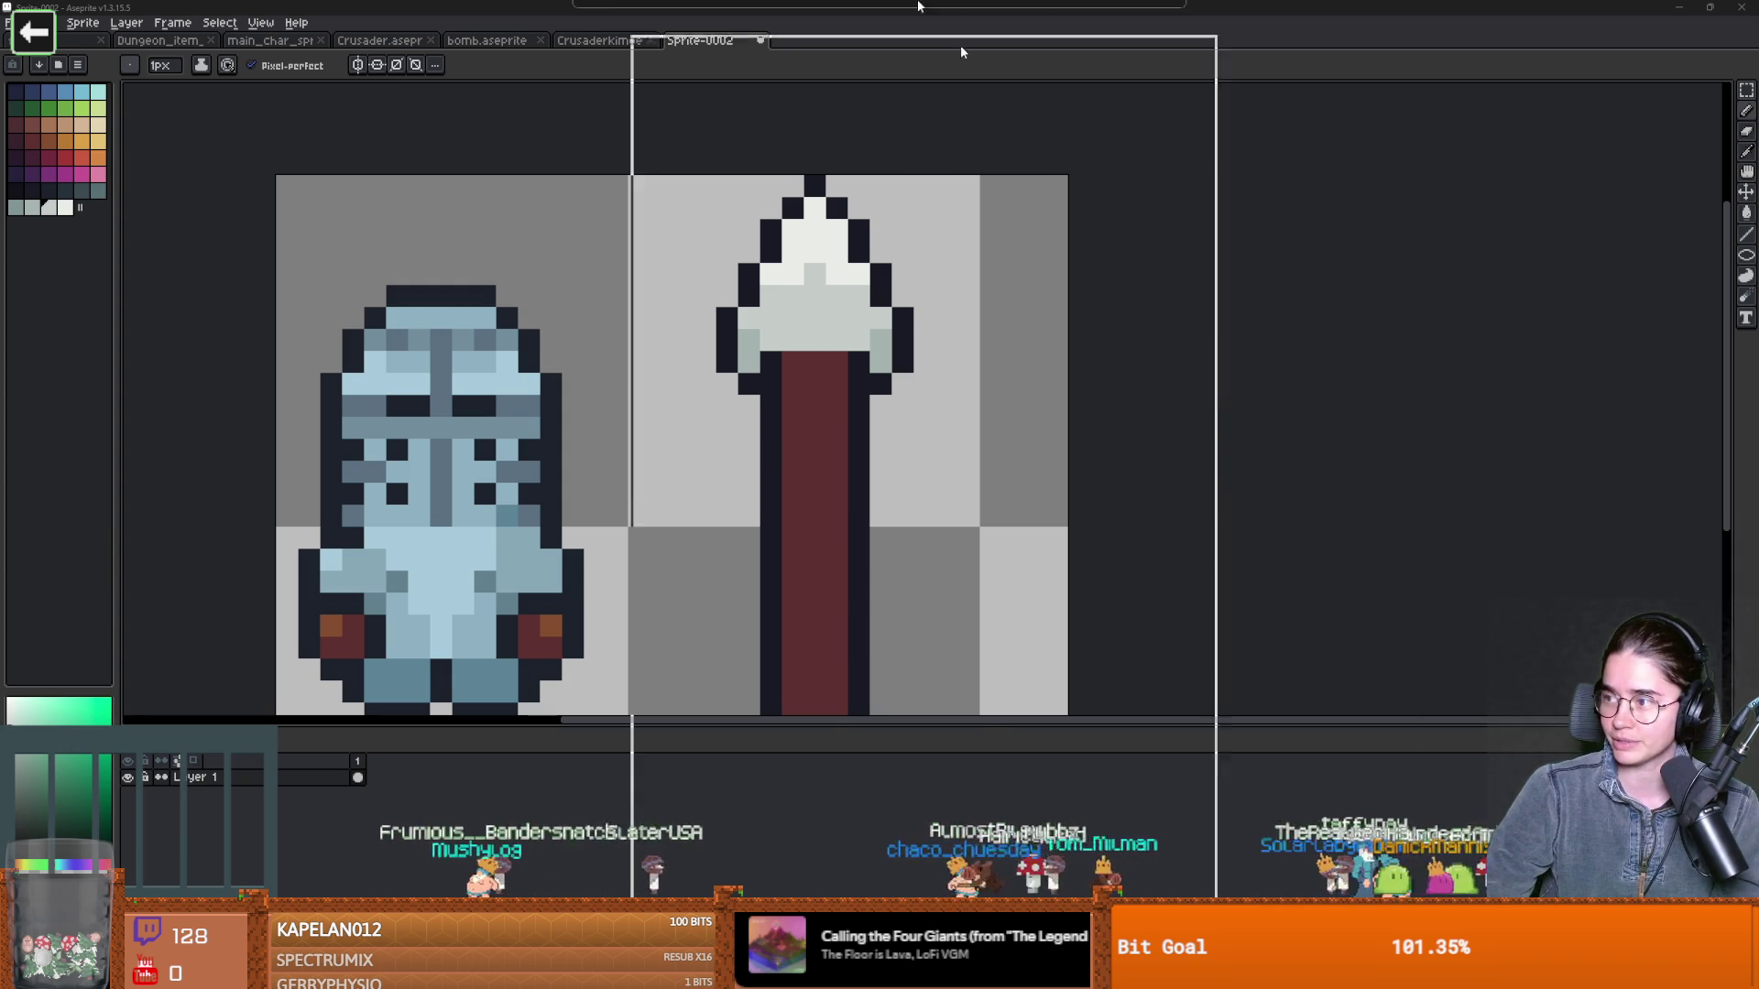
pyautogui.hotkey('alt', 'Tab')
pyautogui.click(796, 260)
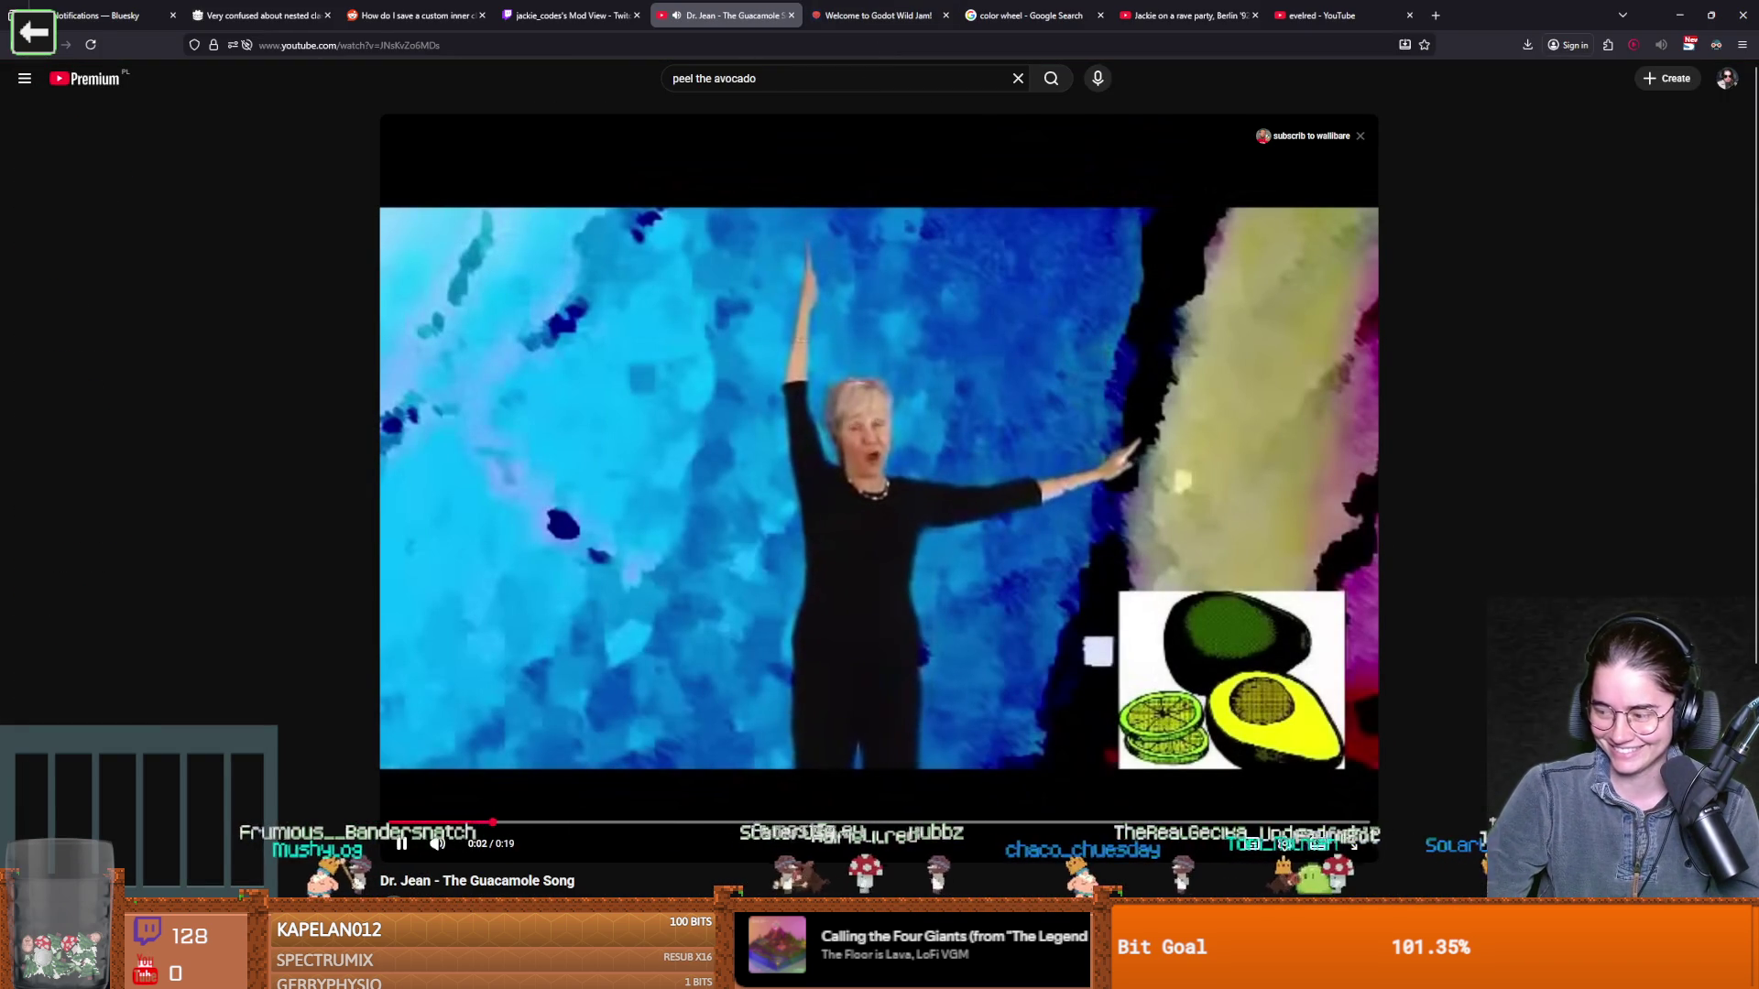
# - Pause the Guacamole Song video and switch back to the spear sprite
pyautogui.press('space')
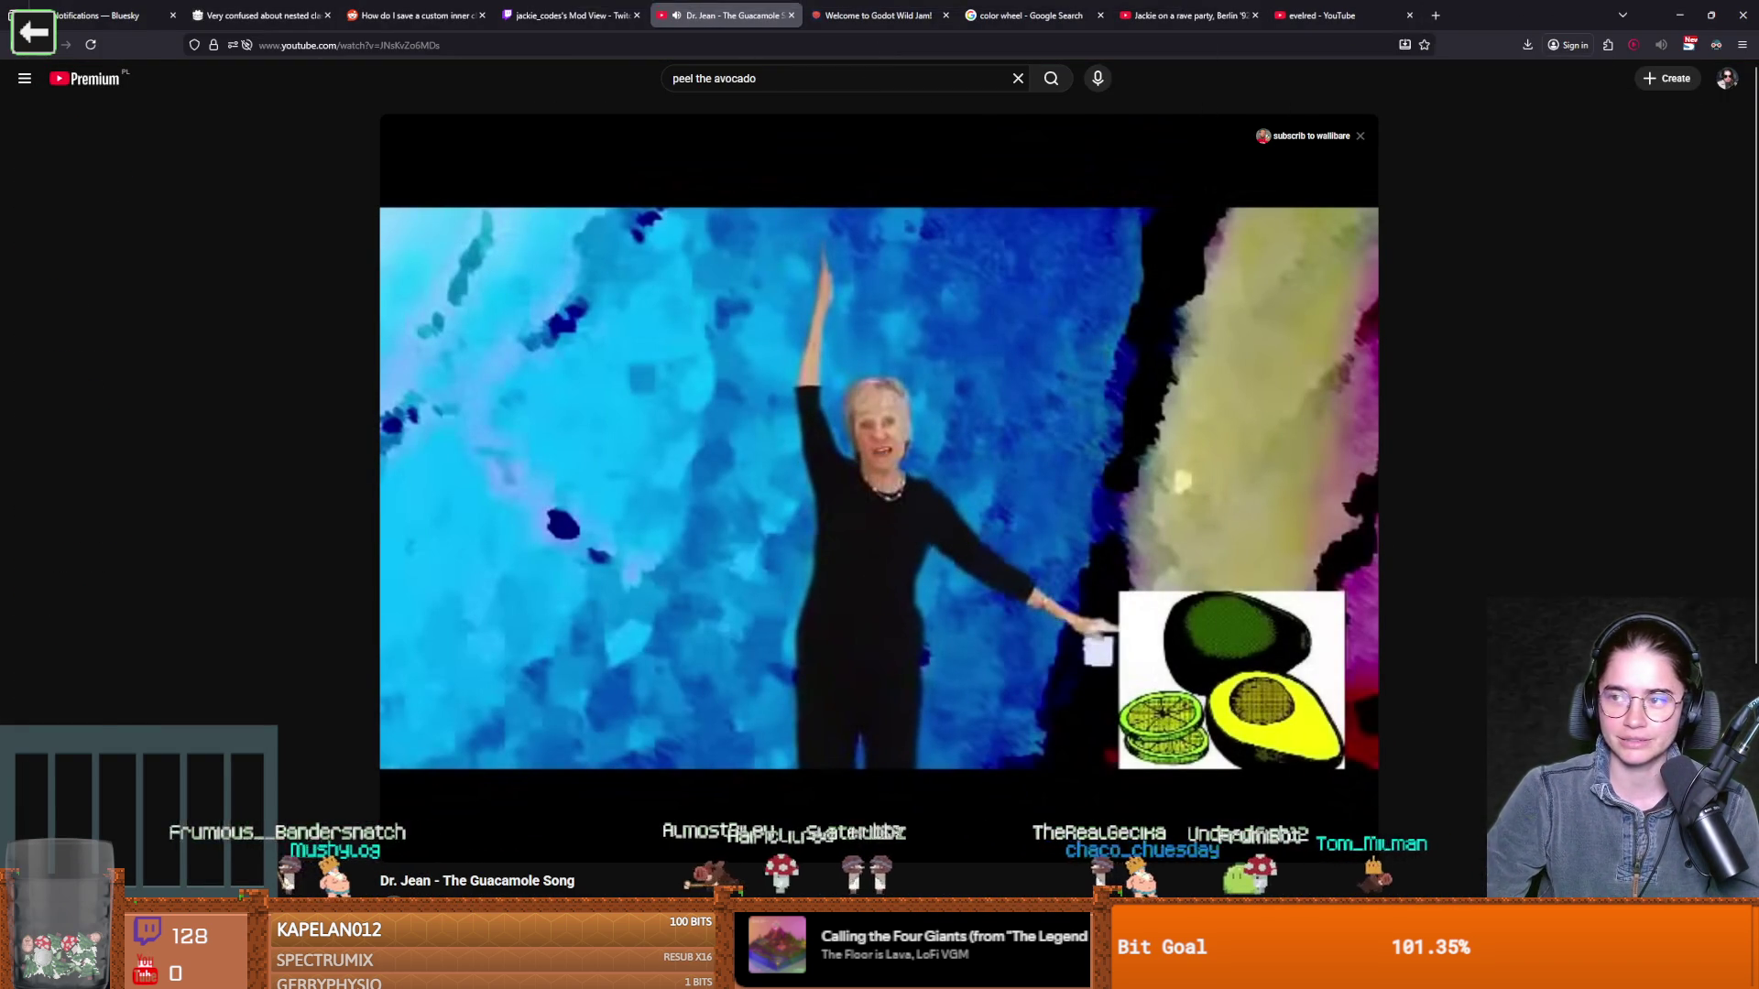
pyautogui.hotkey('alt', 'Tab')
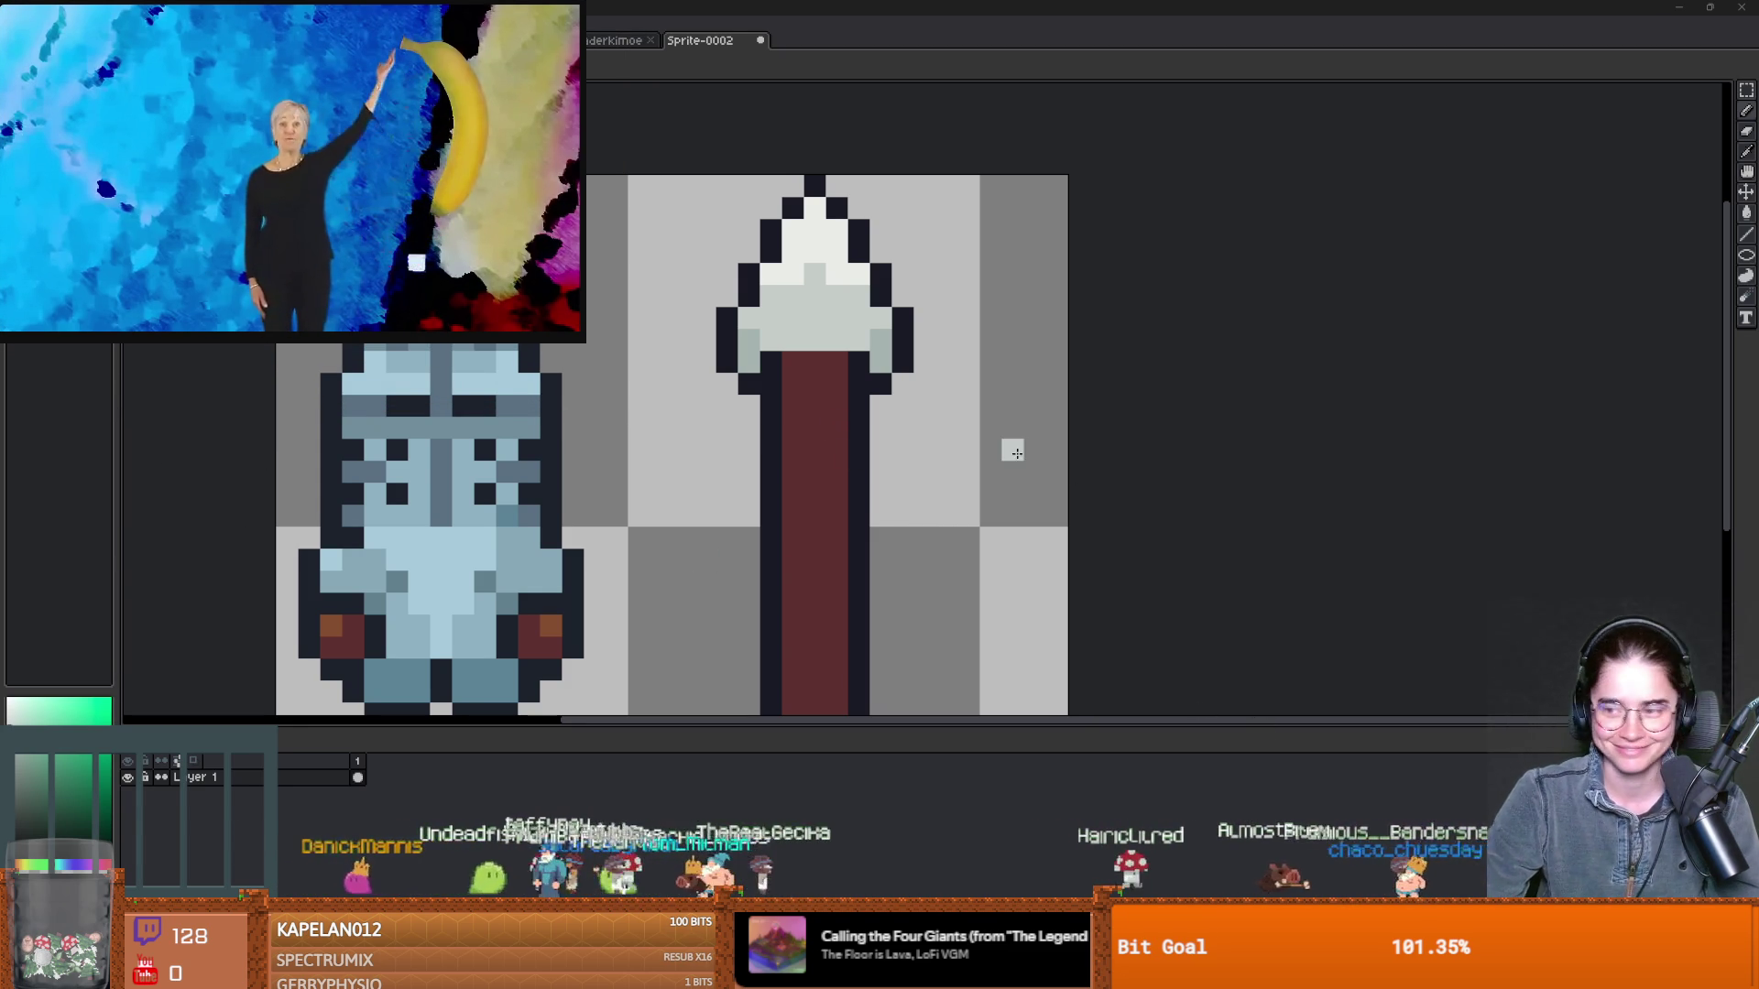
pyautogui.scroll(-2, 761, 452)
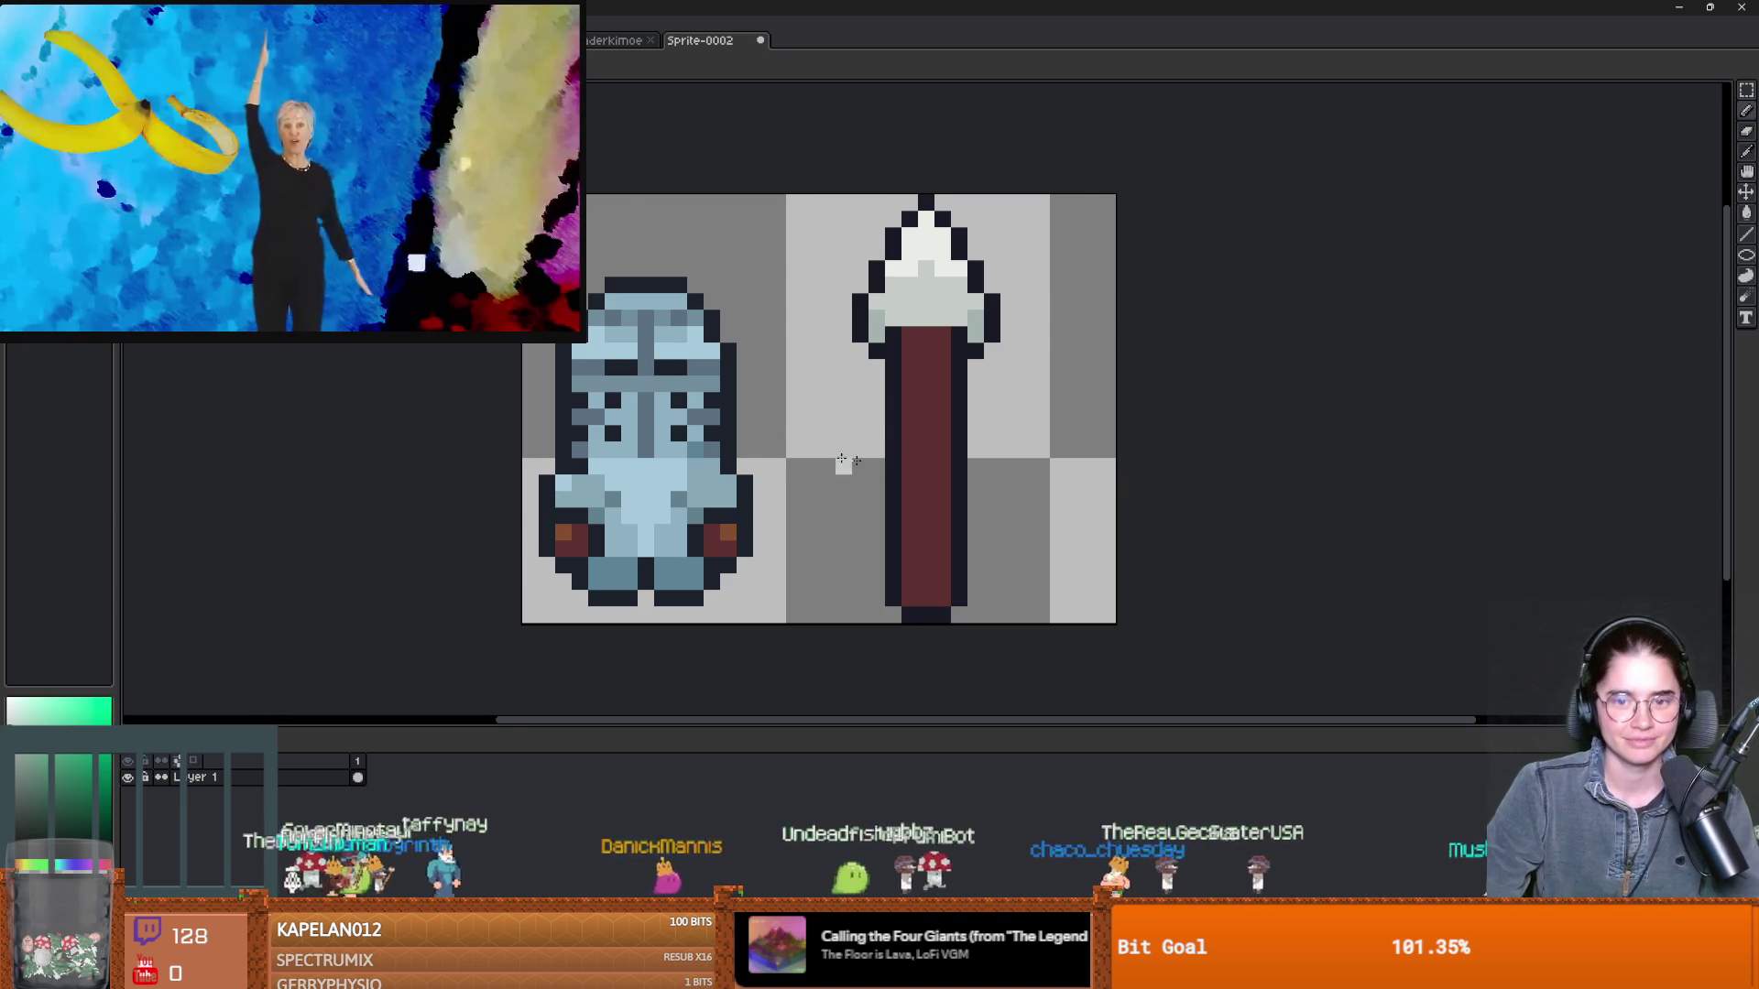
pyautogui.scroll(1, 810, 452)
pyautogui.keyDown('alt'); pyautogui.click(928, 375); pyautogui.keyUp('alt')
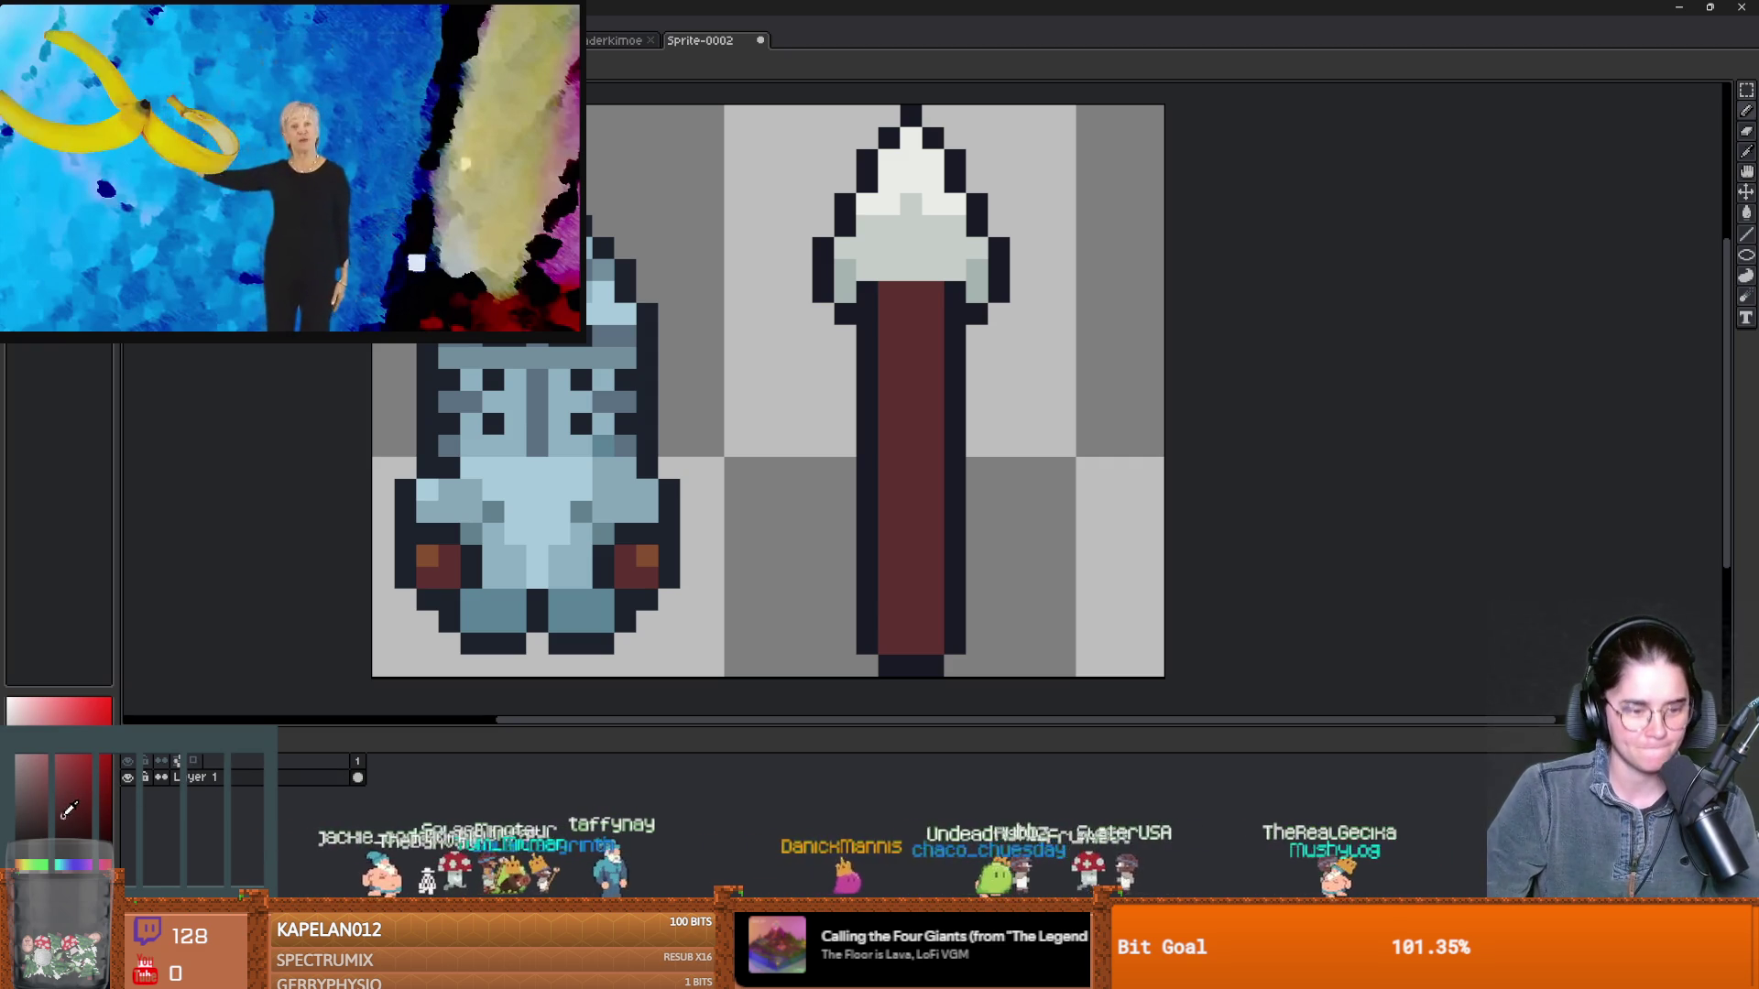
pyautogui.click(891, 296)
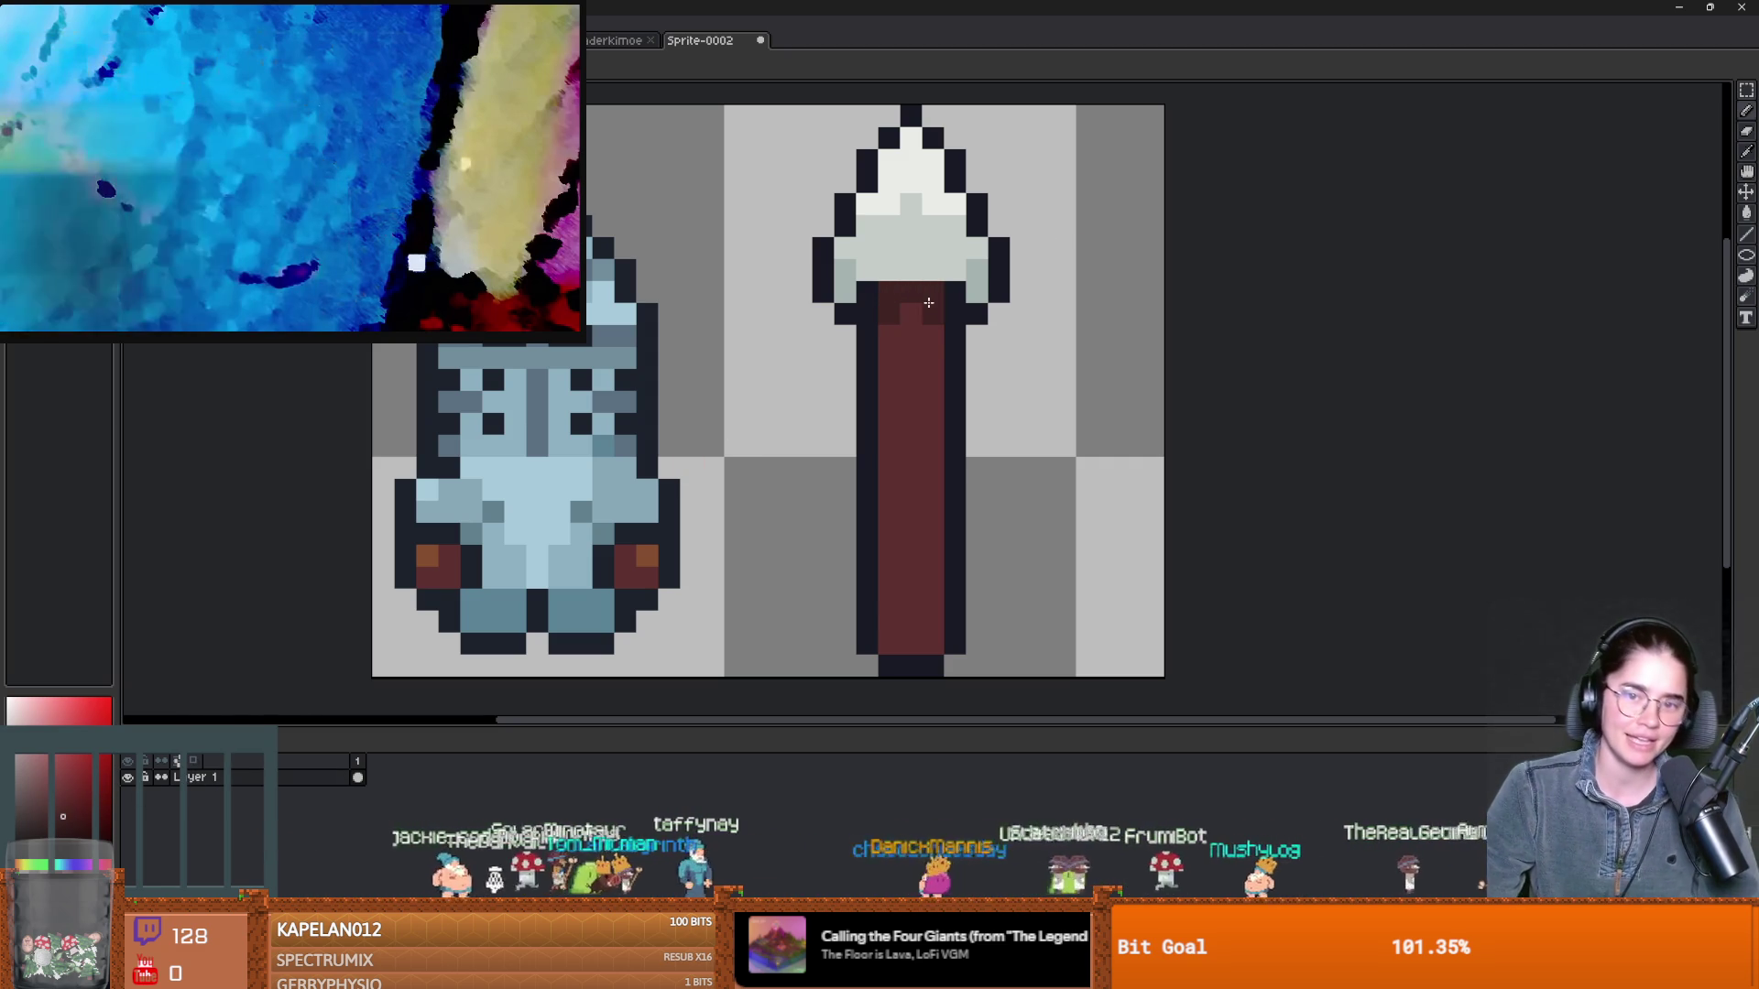
pyautogui.scroll(-2, 985, 444)
pyautogui.scroll(1, 968, 419)
pyautogui.moveTo(937, 468); pyautogui.dragTo(869, 430)
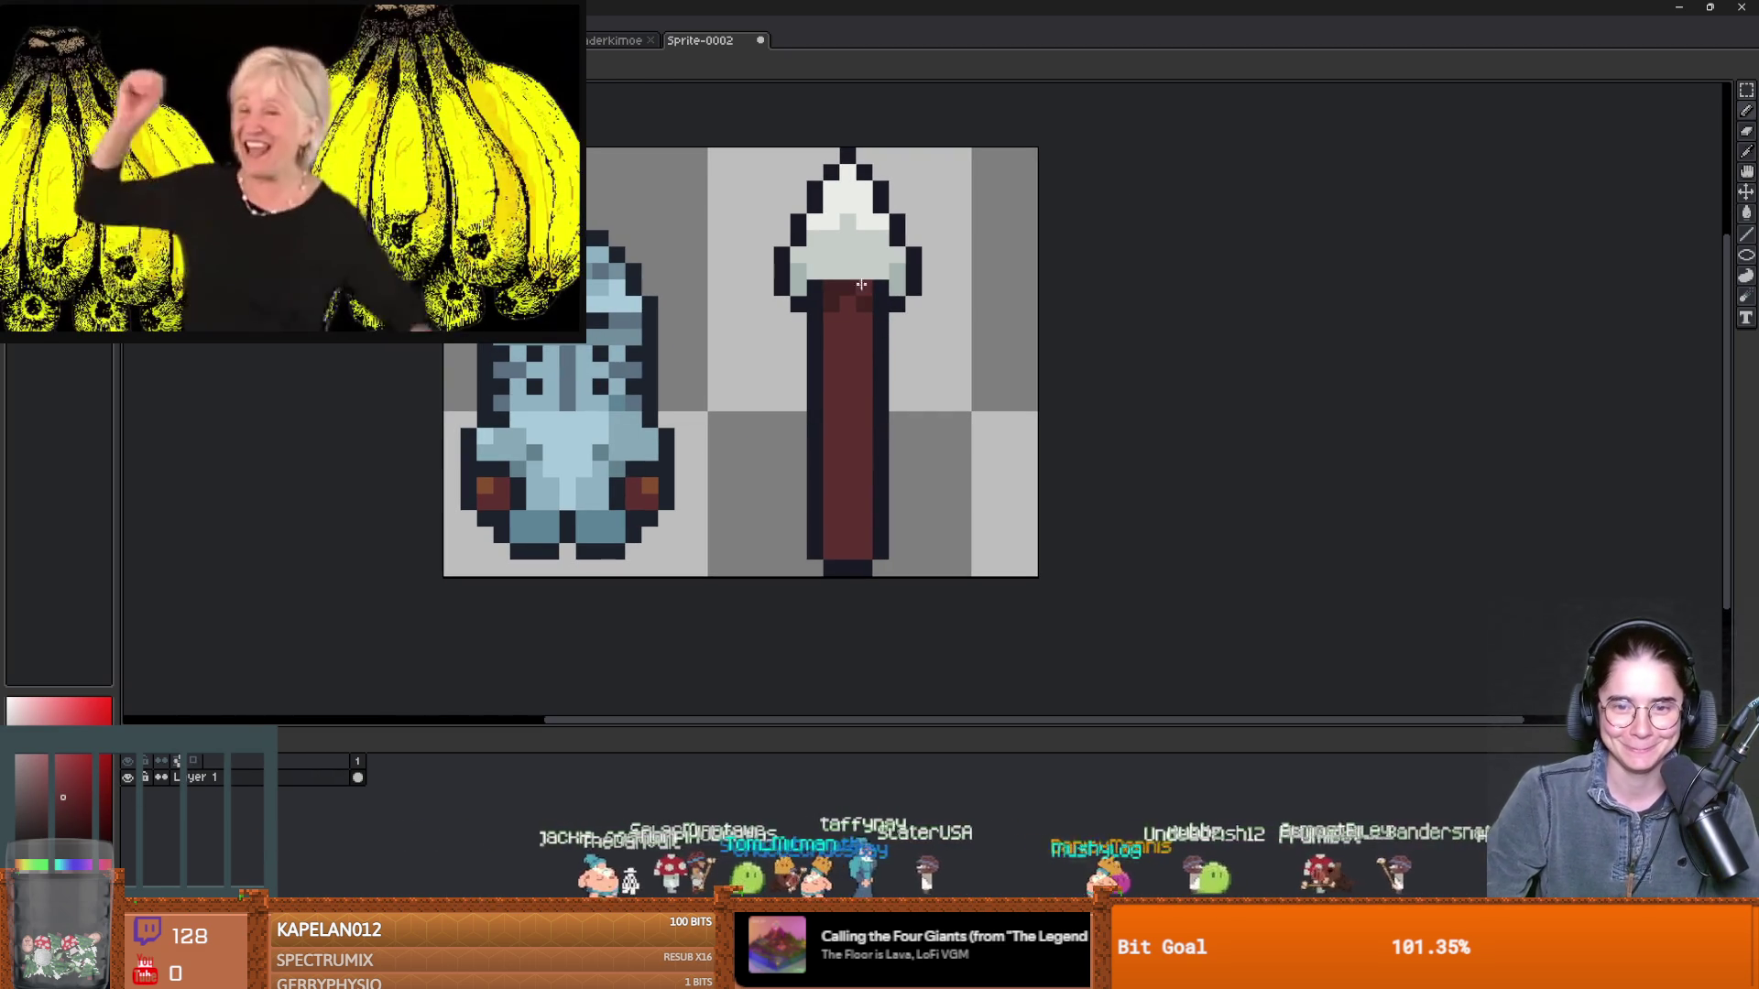
pyautogui.moveTo(848, 451); pyautogui.dragTo(855, 528)
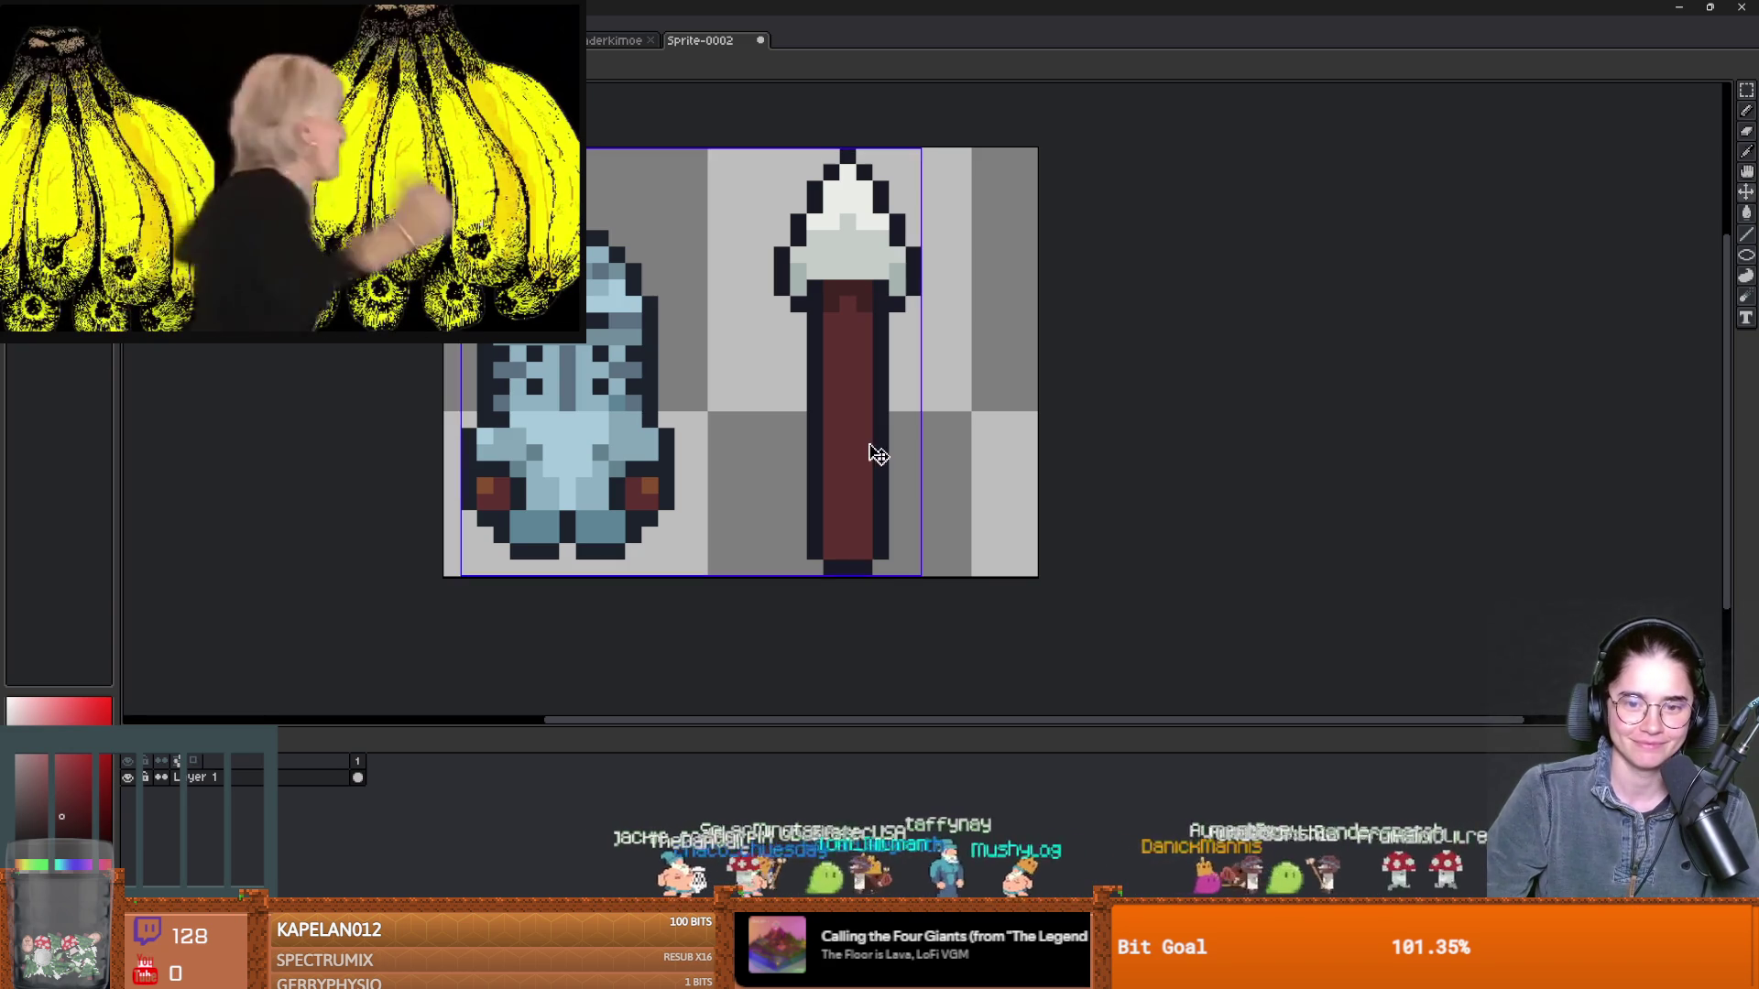
pyautogui.hotkey('ctrl', 'z')
pyautogui.keyDown('alt'); pyautogui.click(839, 476); pyautogui.keyUp('alt')
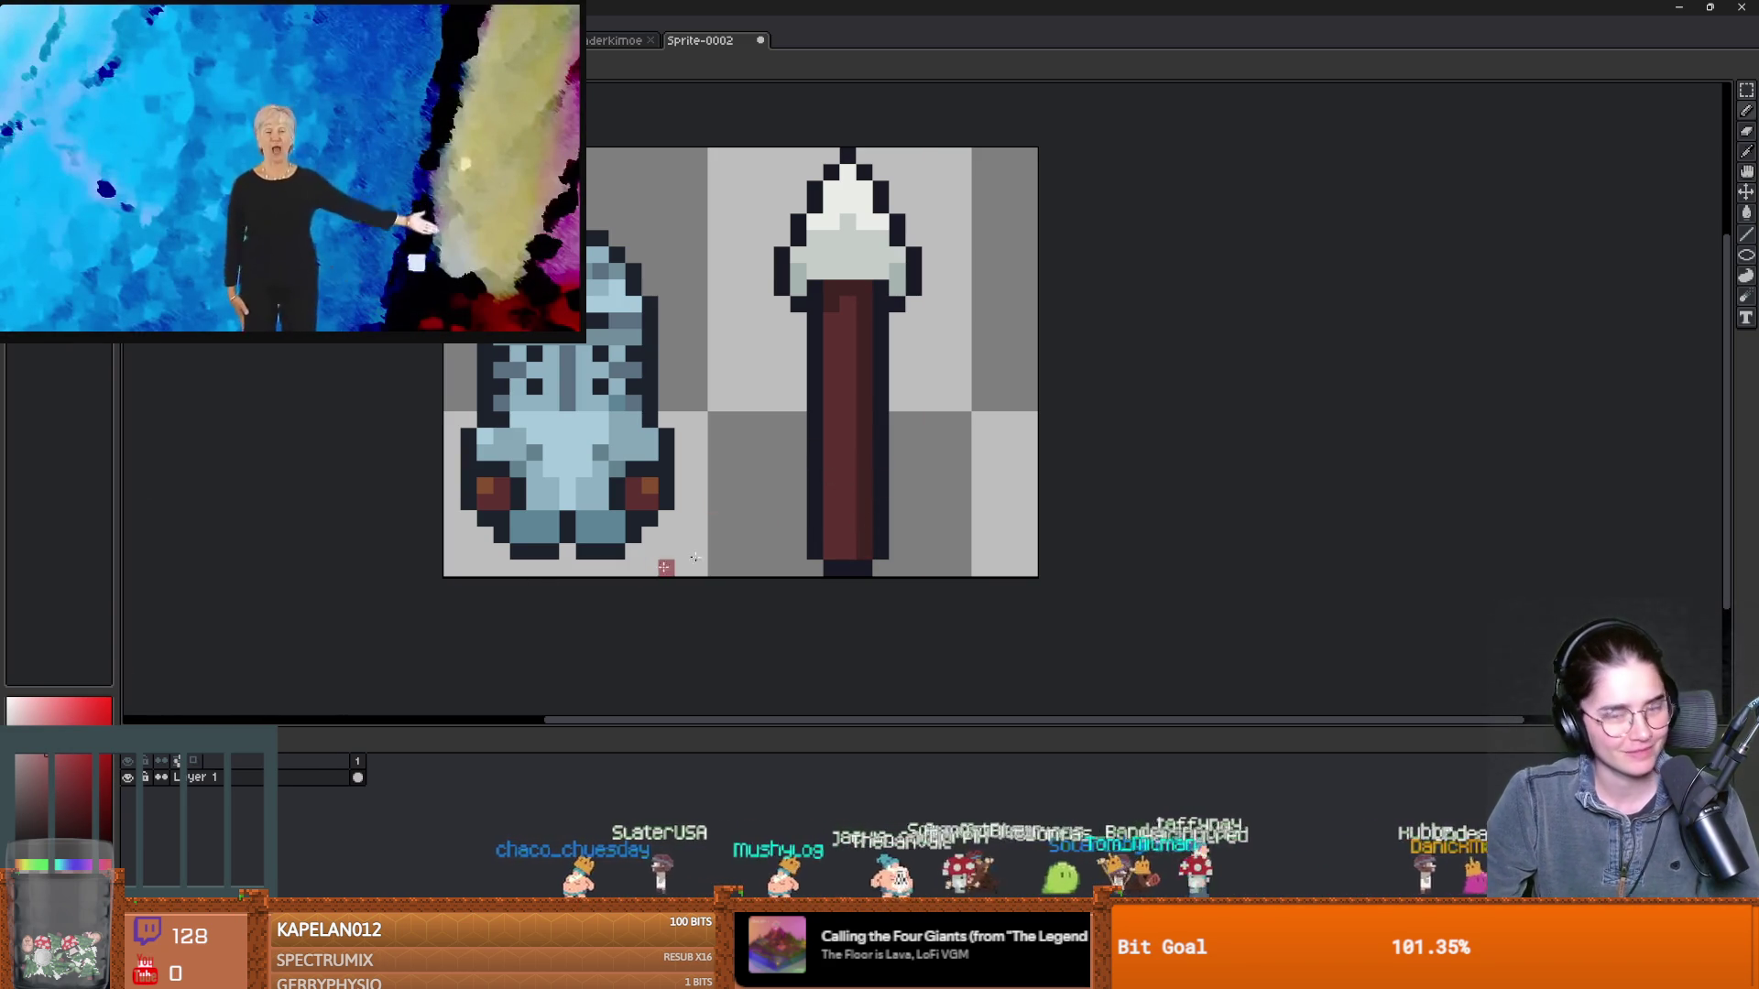
pyautogui.moveTo(832, 555); pyautogui.dragTo(826, 331)
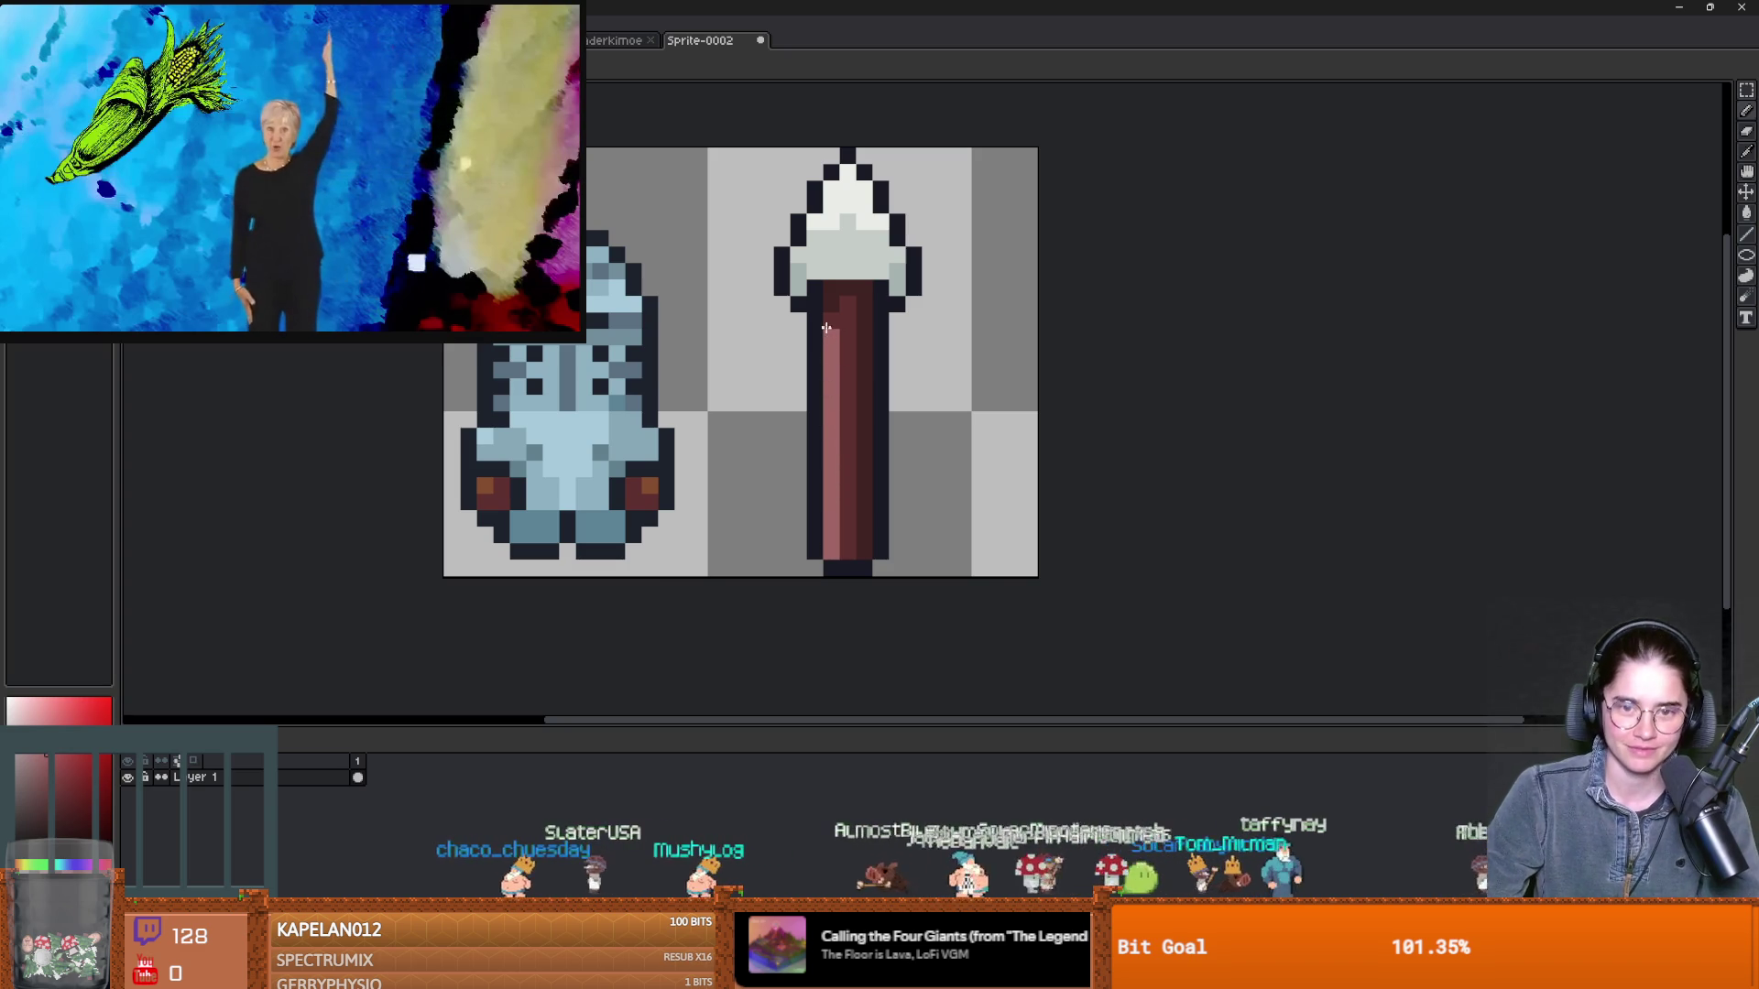
pyautogui.click(848, 314)
pyautogui.scroll(-3, 849, 289)
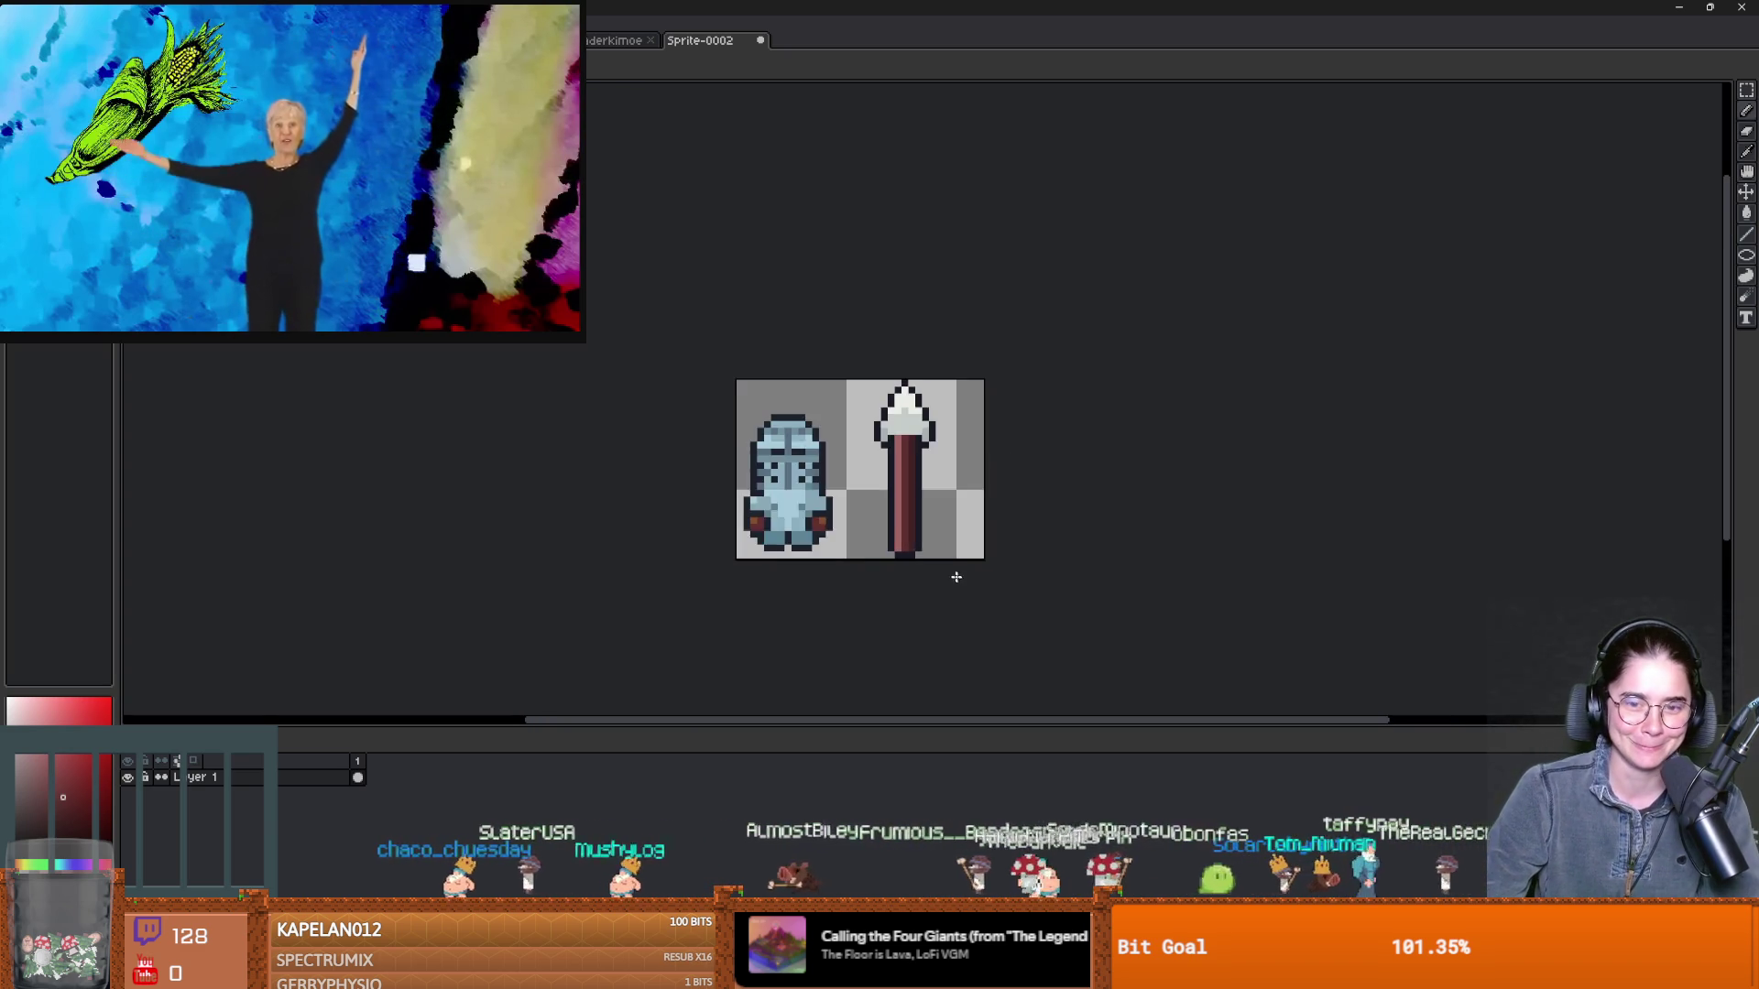
pyautogui.scroll(4, 807, 401)
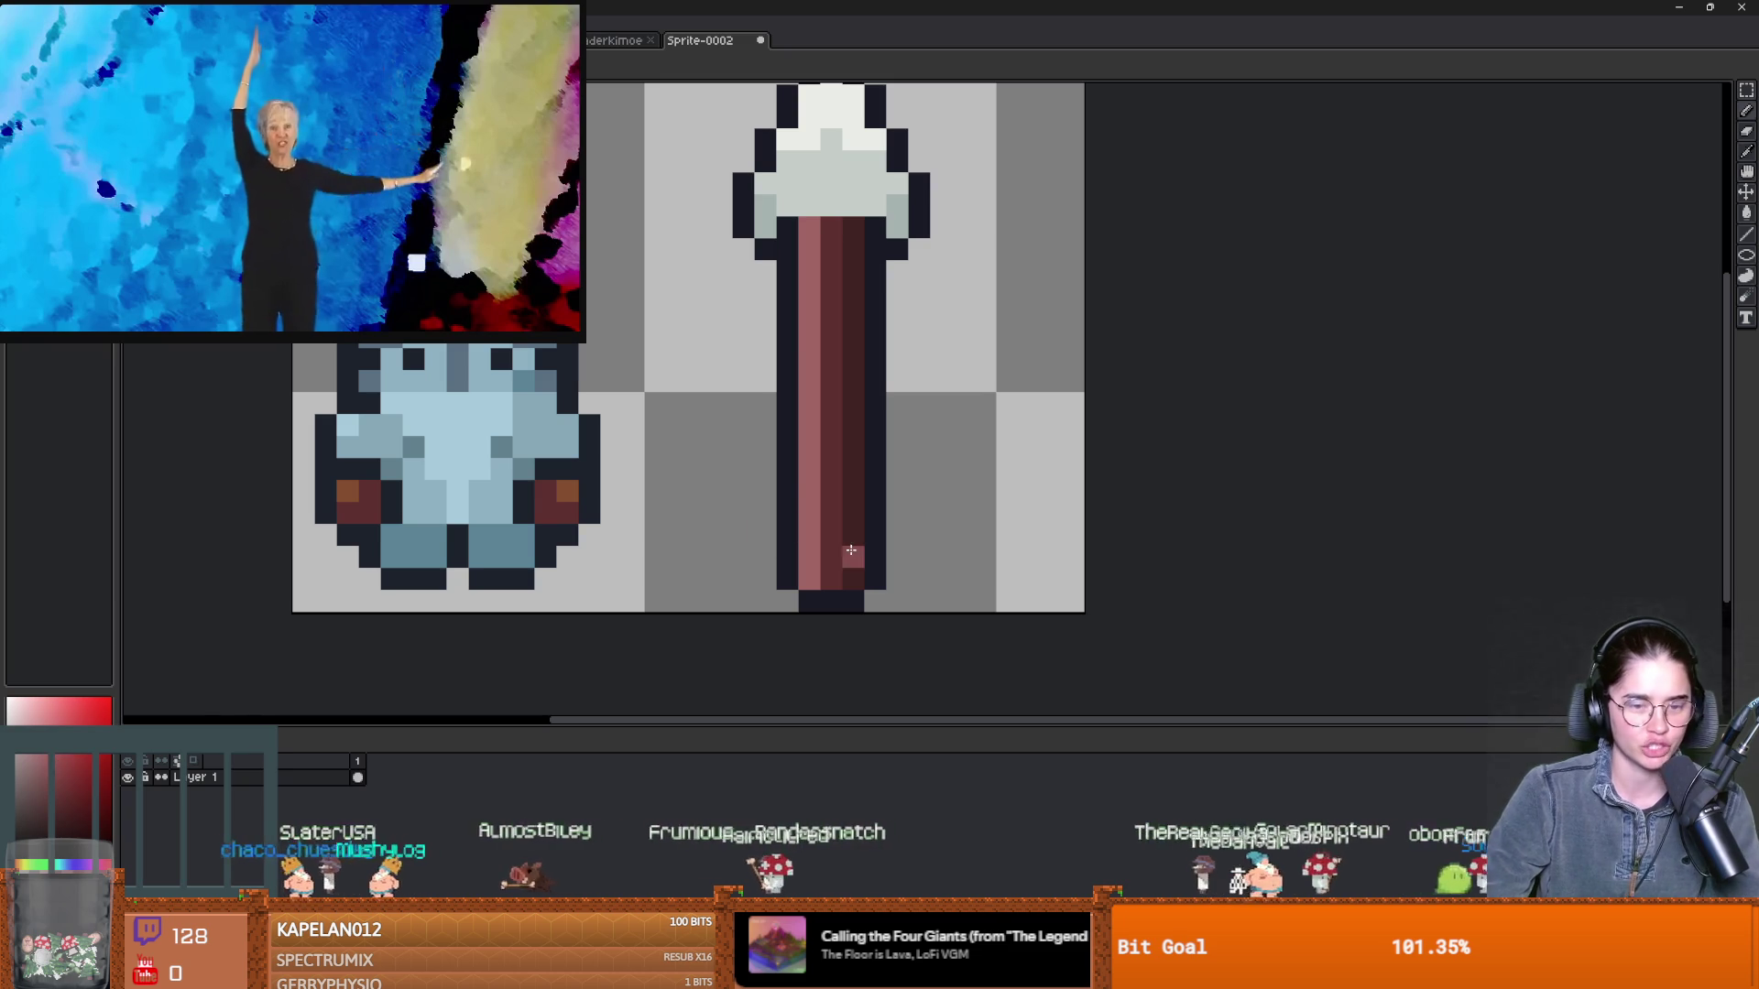
pyautogui.moveTo(811, 486)
pyautogui.mouseDown()
pyautogui.moveTo(811, 568)
pyautogui.moveTo(811, 501)
pyautogui.mouseUp()
pyautogui.scroll(-3, 898, 544)
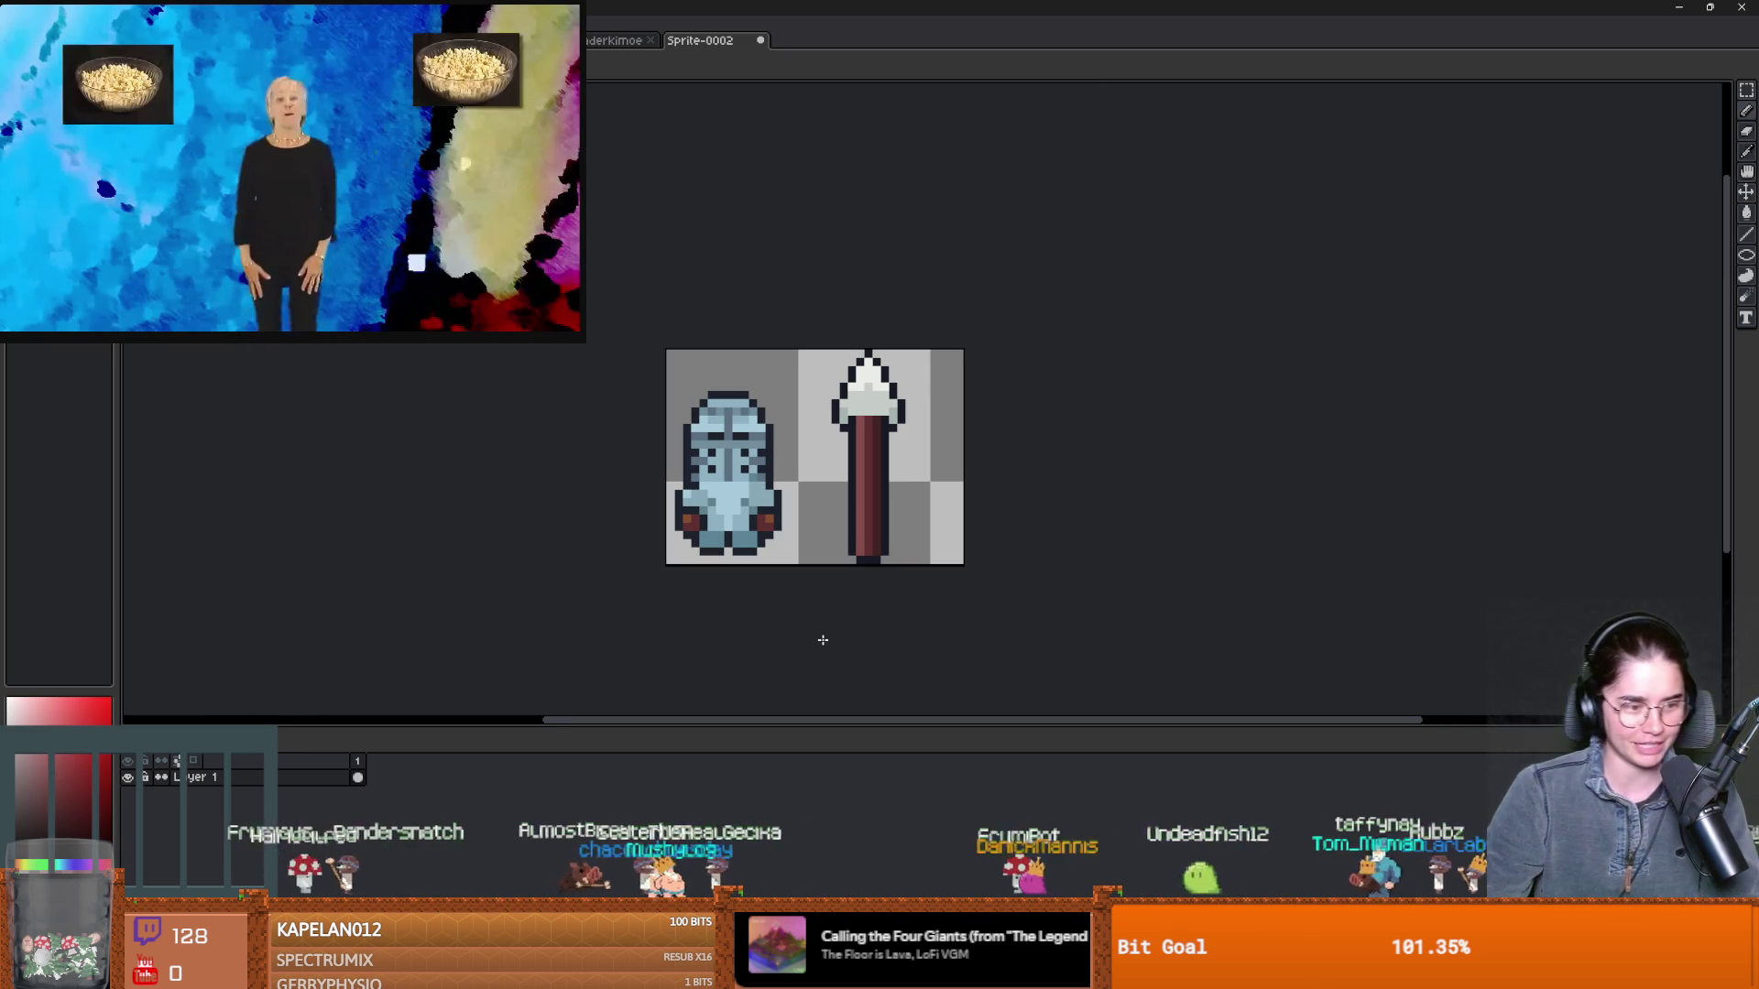
pyautogui.scroll(3, 877, 448)
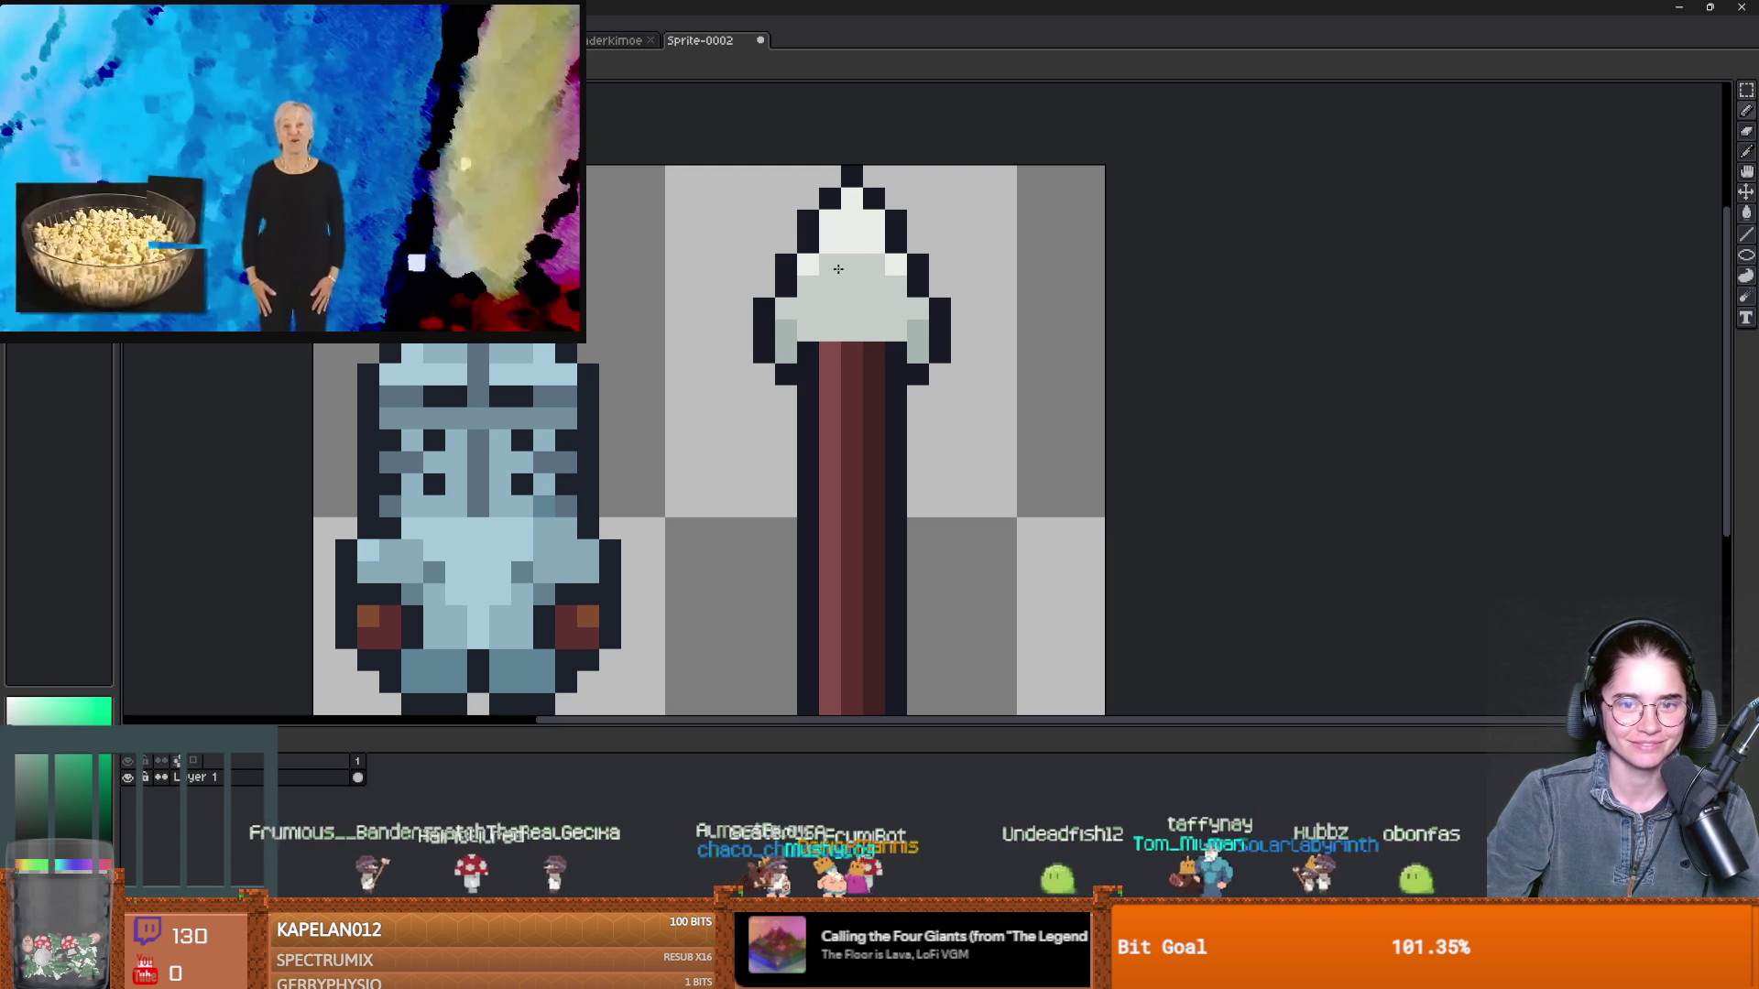
pyautogui.scroll(-3, 954, 469)
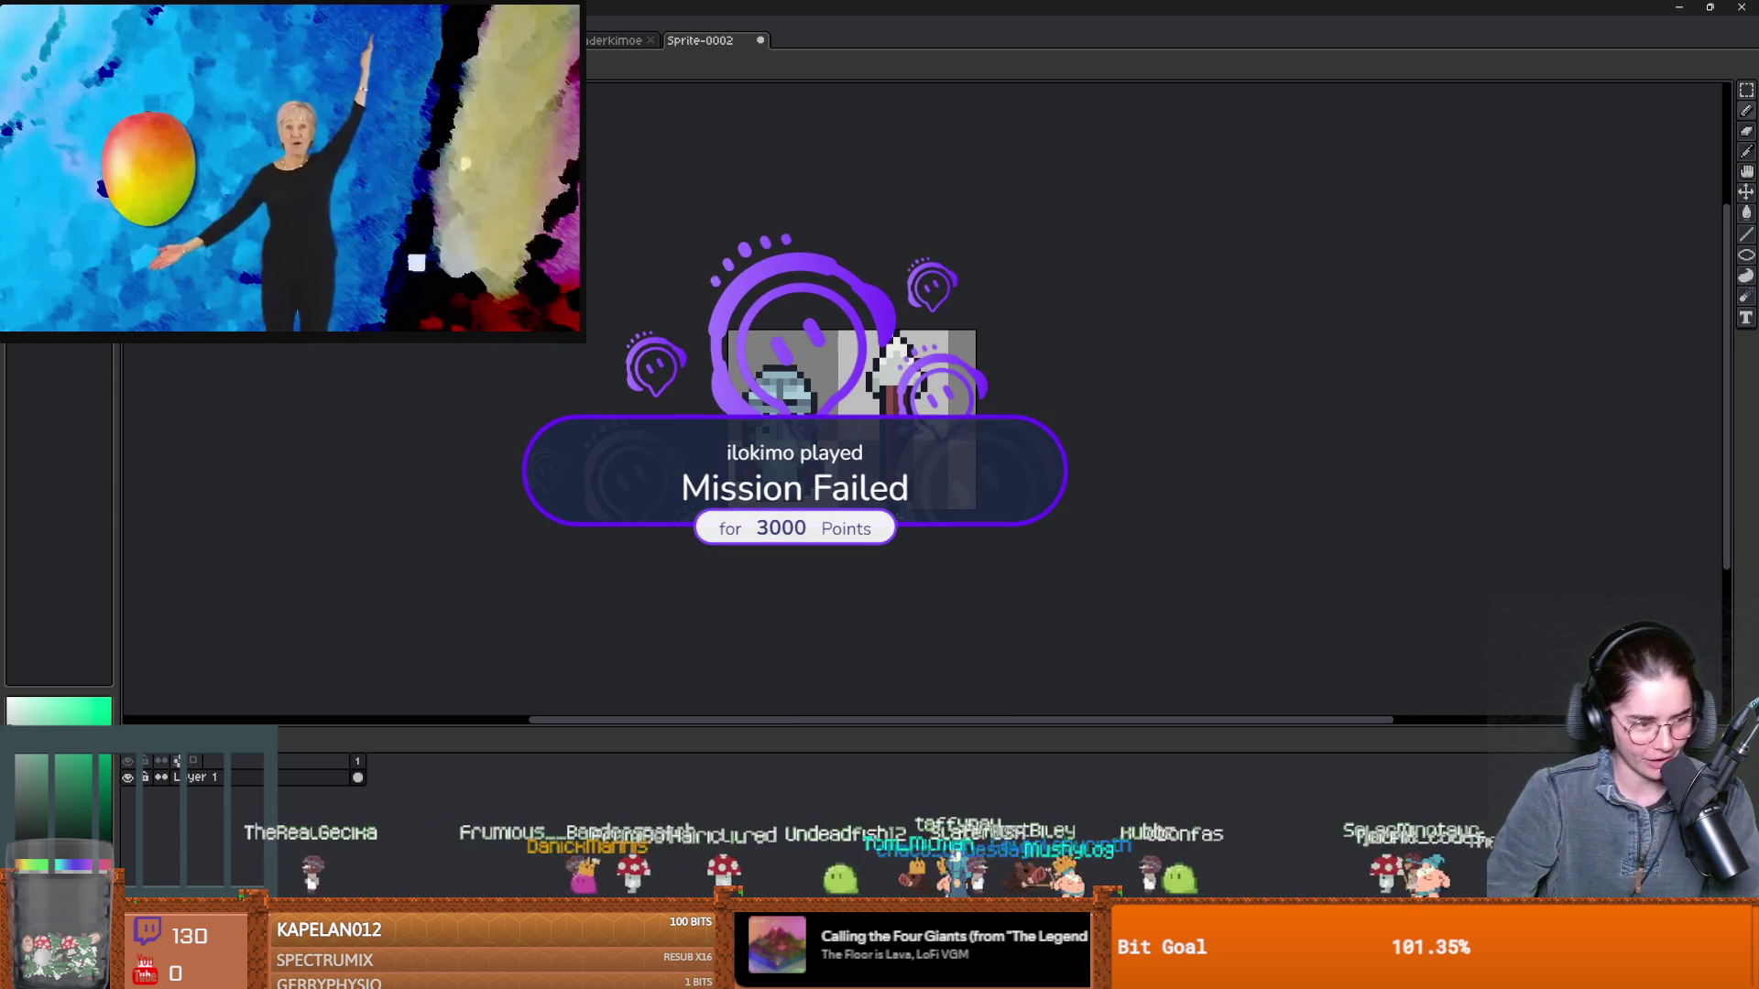
pyautogui.scroll(1, 916, 440)
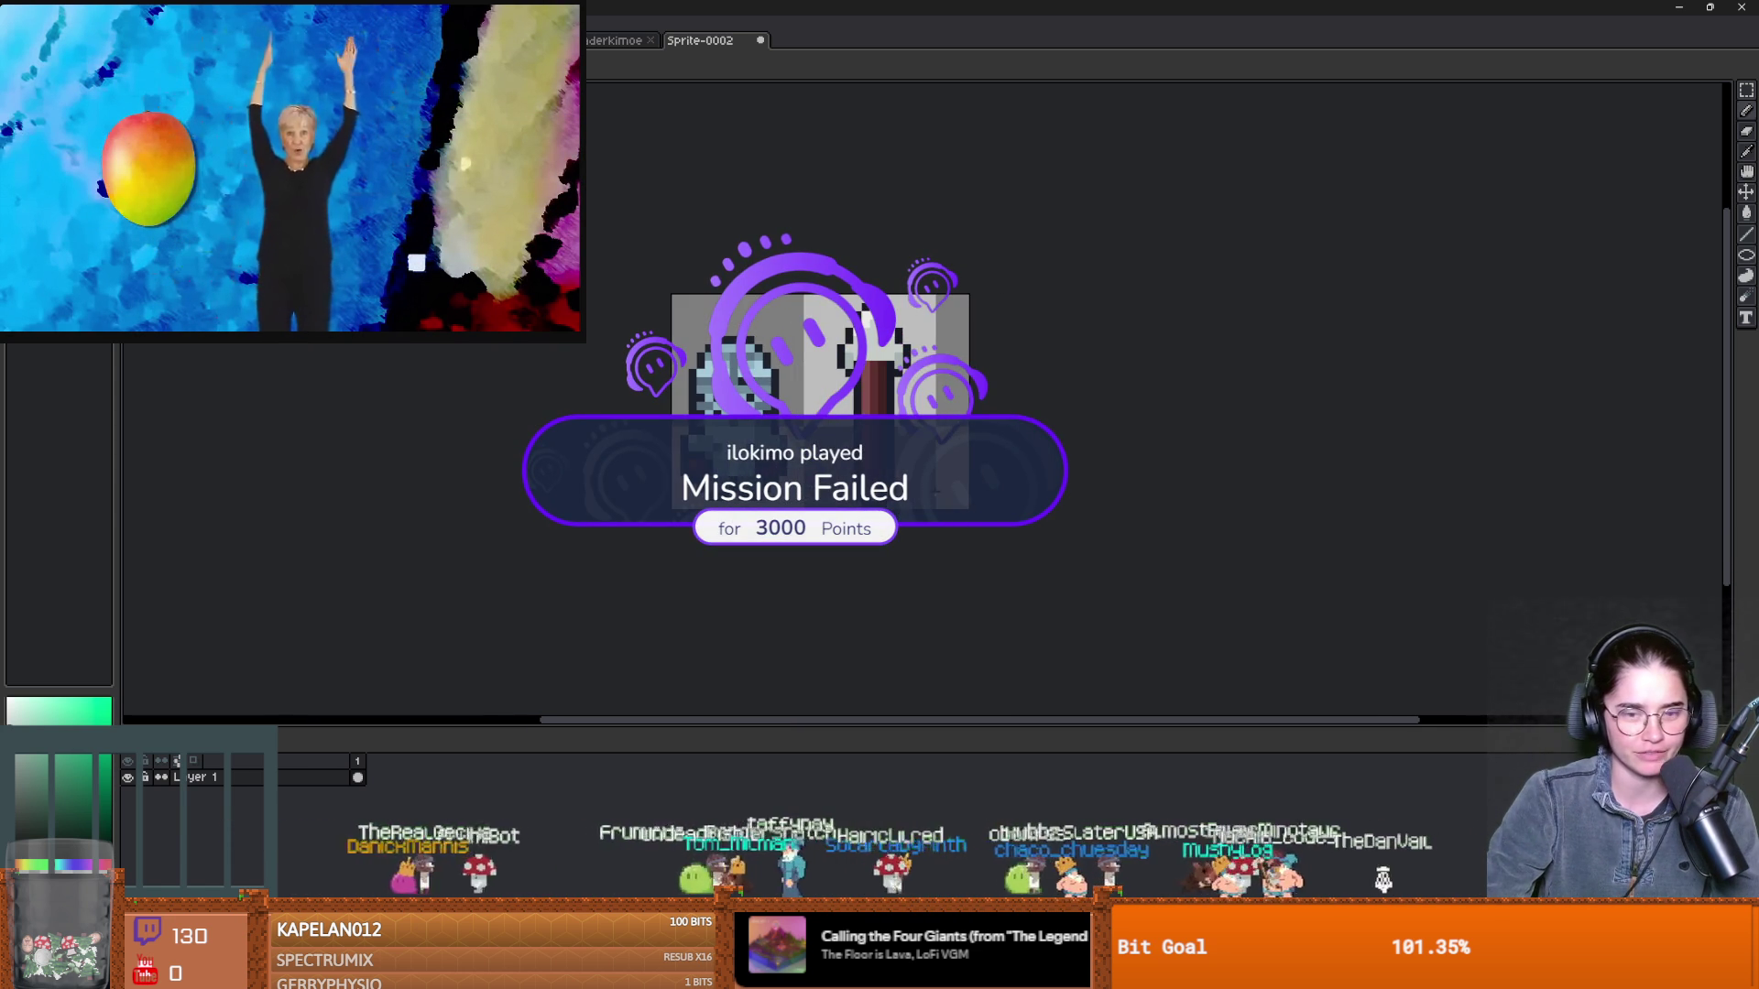
pyautogui.scroll(-1, 913, 453)
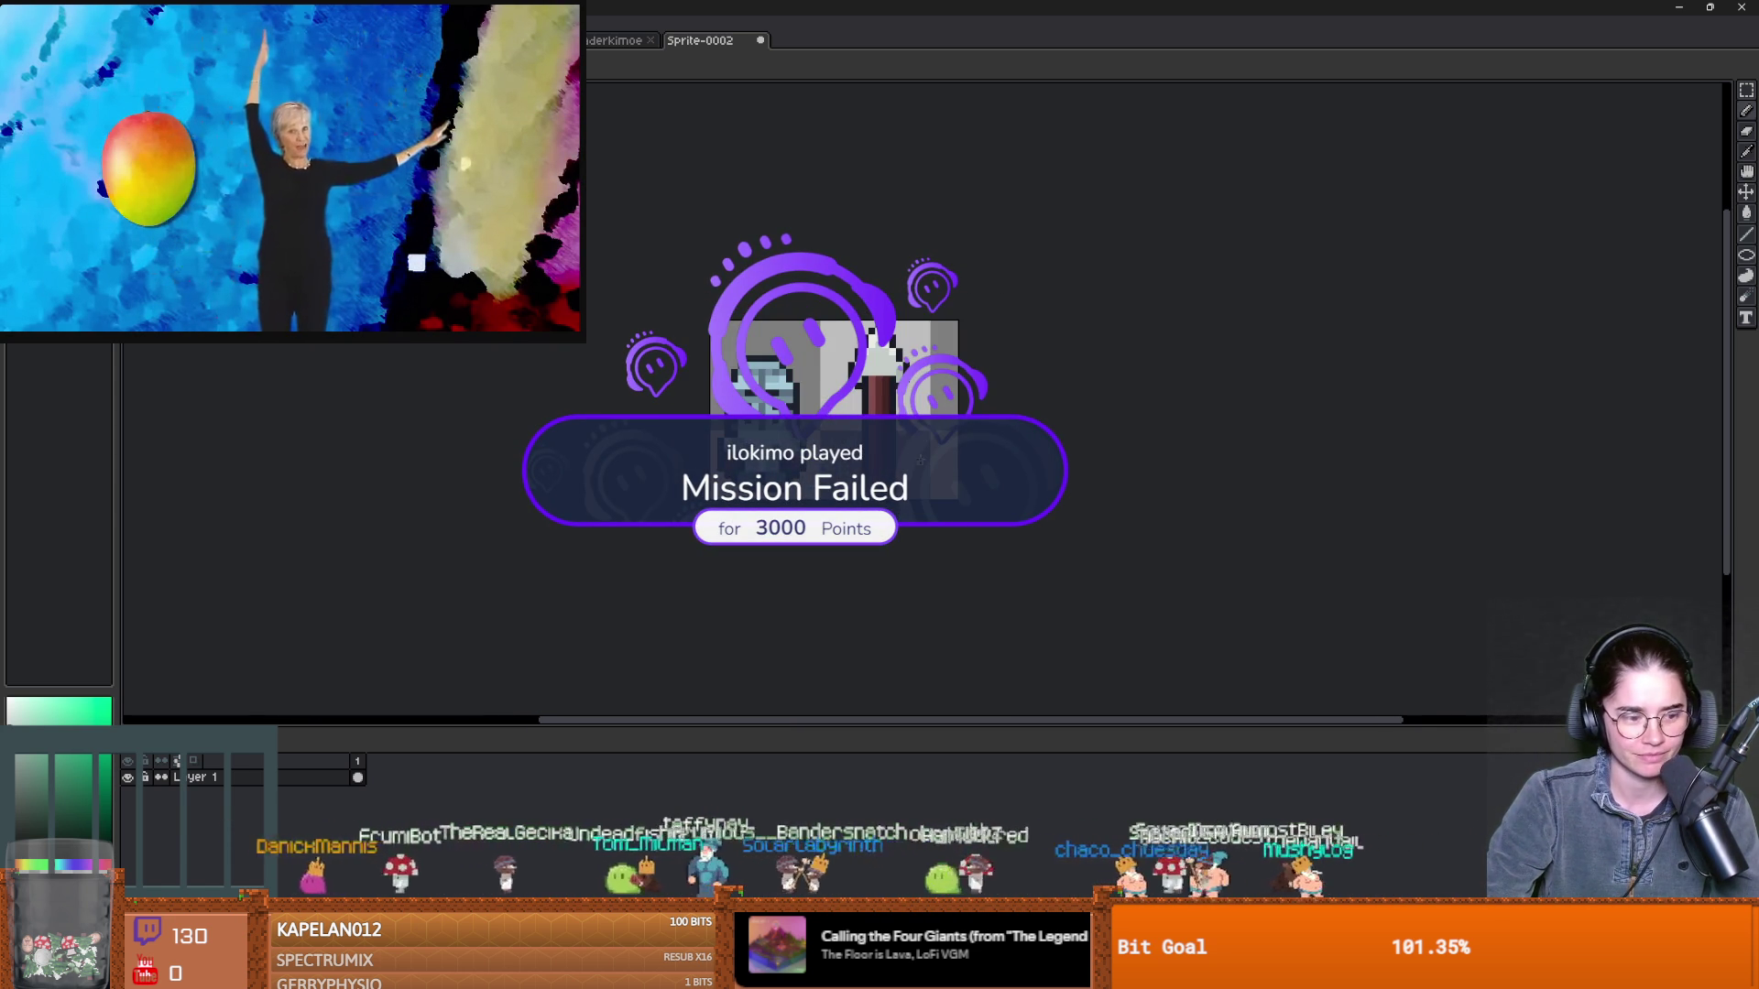
pyautogui.scroll(1, 913, 452)
pyautogui.hotkey('ctrl', 'alt', 'c')
# - Extend the canvas 11 px at the bottom and apply the new size
pyautogui.moveTo(907, 428); pyautogui.dragTo(904, 510)
pyautogui.click(292, 435)
pyautogui.scroll(2, 813, 465)
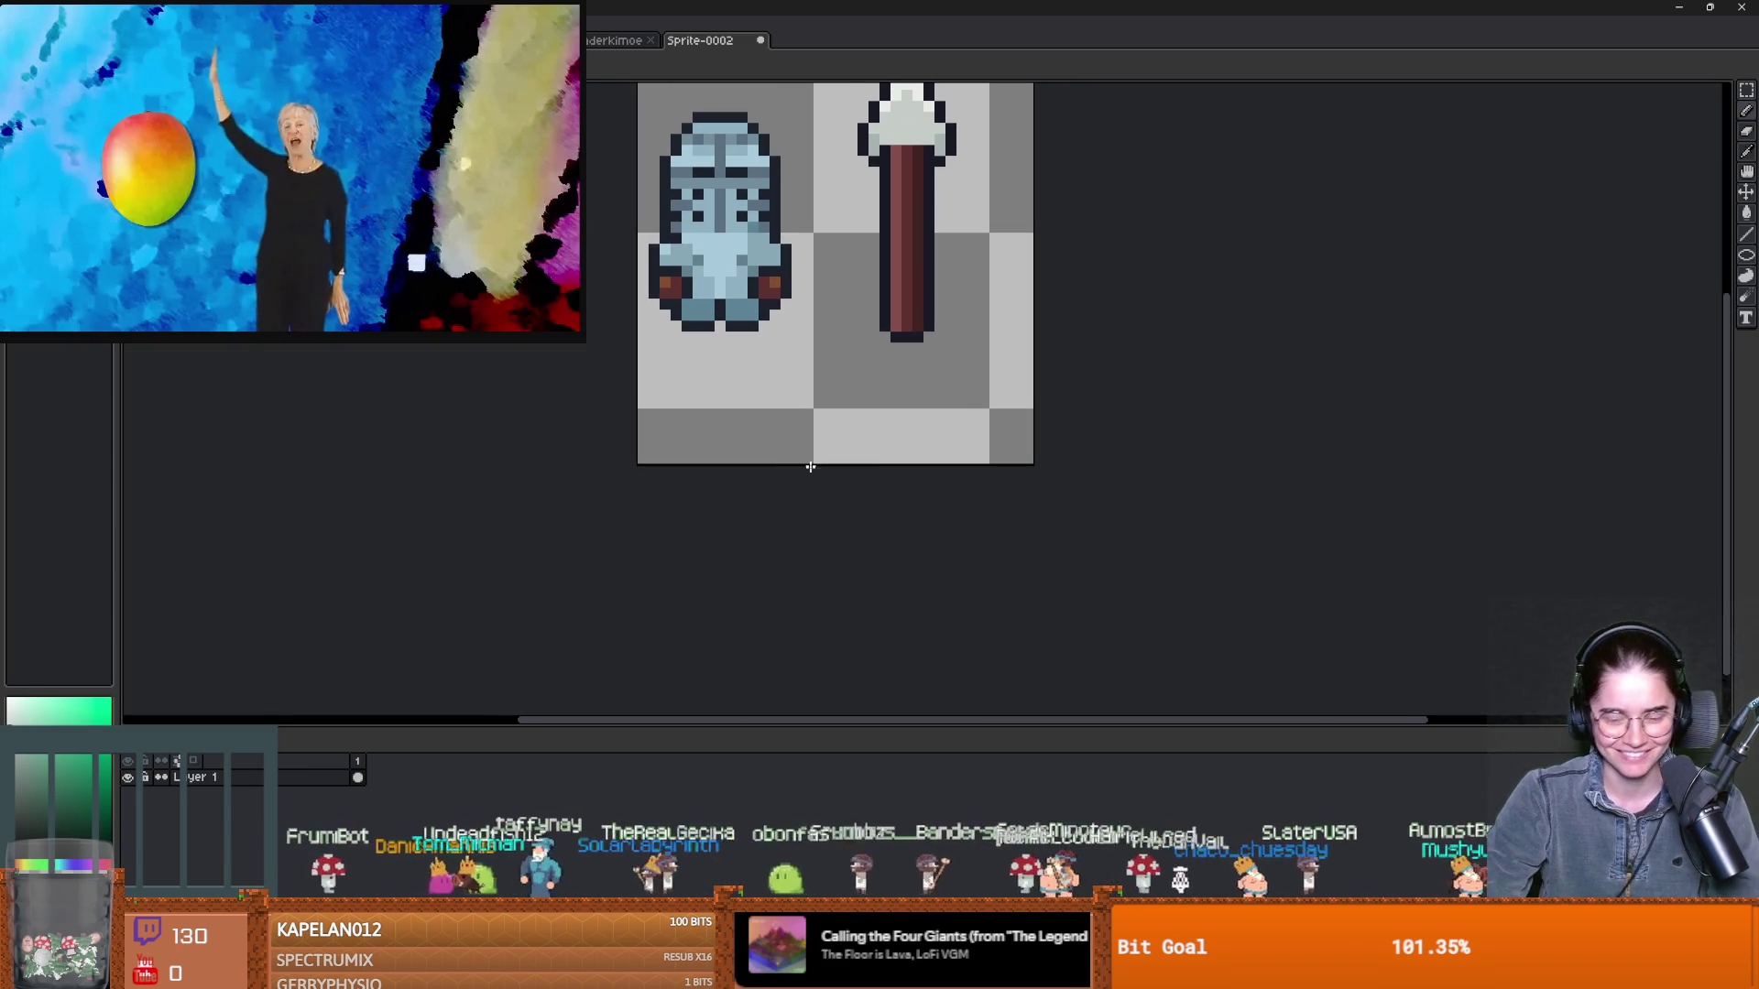
# - Move the shaft's lower end down and draw a dark outline joining the two shaft pieces
pyautogui.moveTo(949, 356)
pyautogui.mouseDown()
pyautogui.moveTo(865, 283)
pyautogui.moveTo(913, 426)
pyautogui.mouseUp()
pyautogui.hotkey('ctrl', 'd')
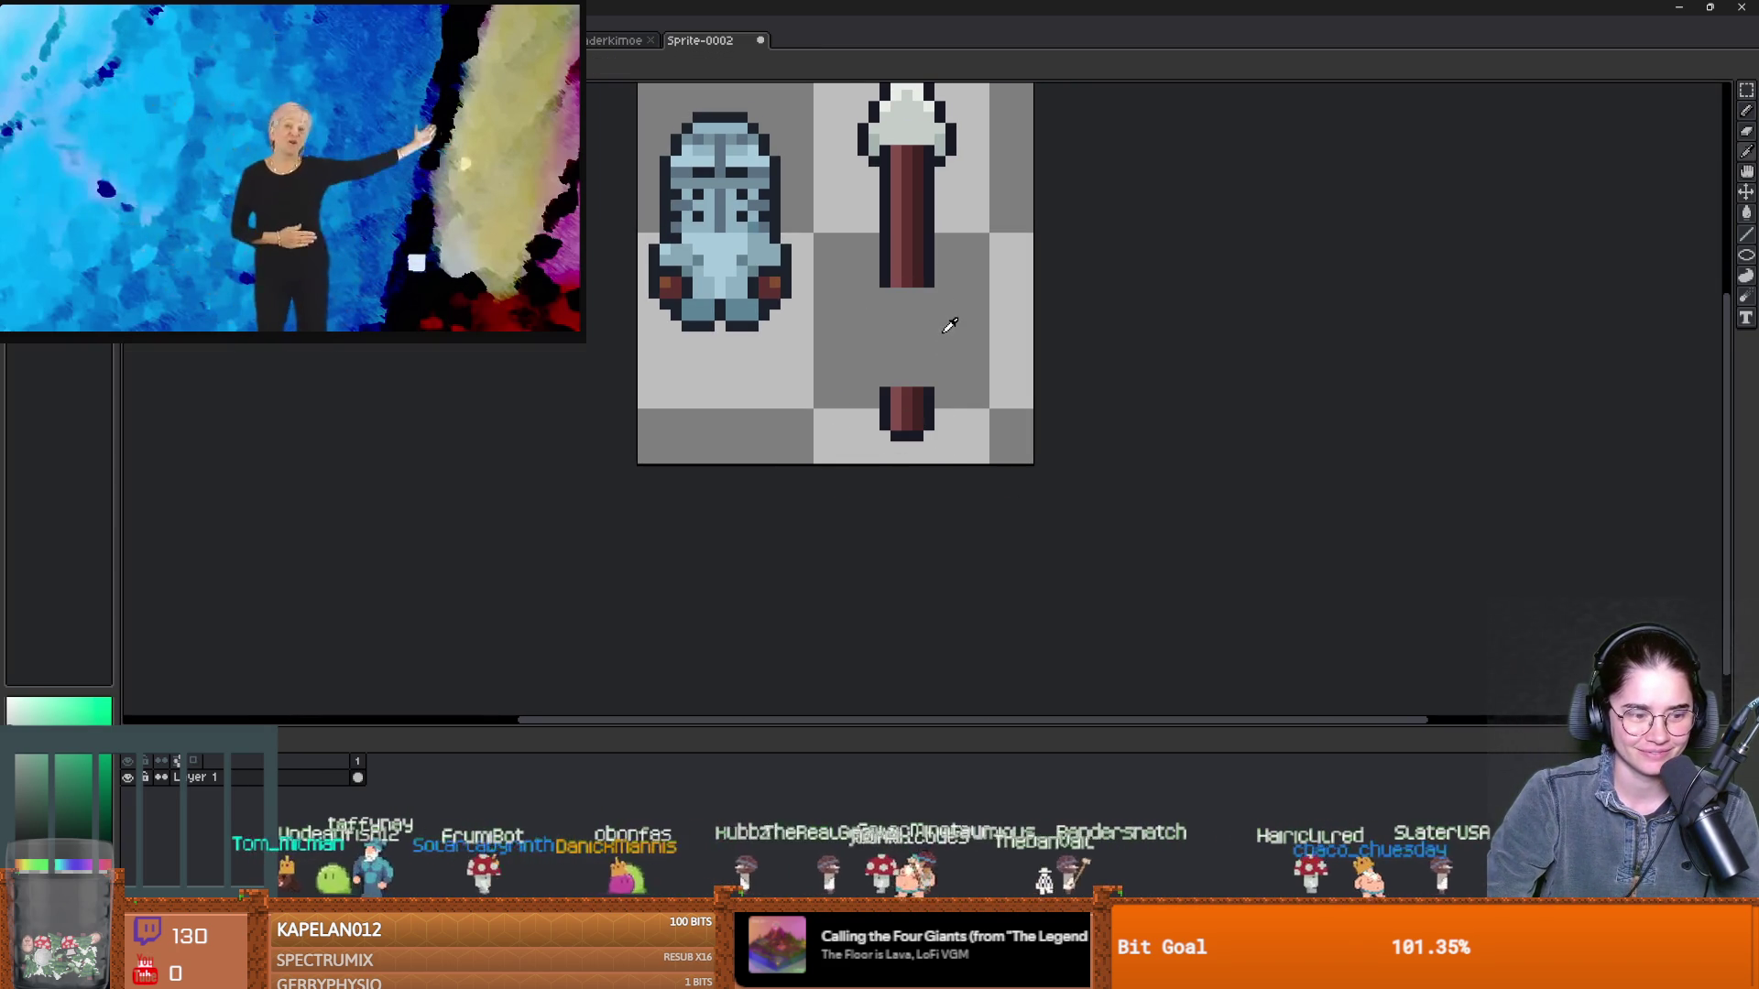
pyautogui.keyDown('alt'); pyautogui.click(931, 267); pyautogui.keyUp('alt')
pyautogui.moveTo(927, 289)
pyautogui.mouseDown()
pyautogui.moveTo(926, 378)
pyautogui.moveTo(885, 384)
pyautogui.mouseUp()
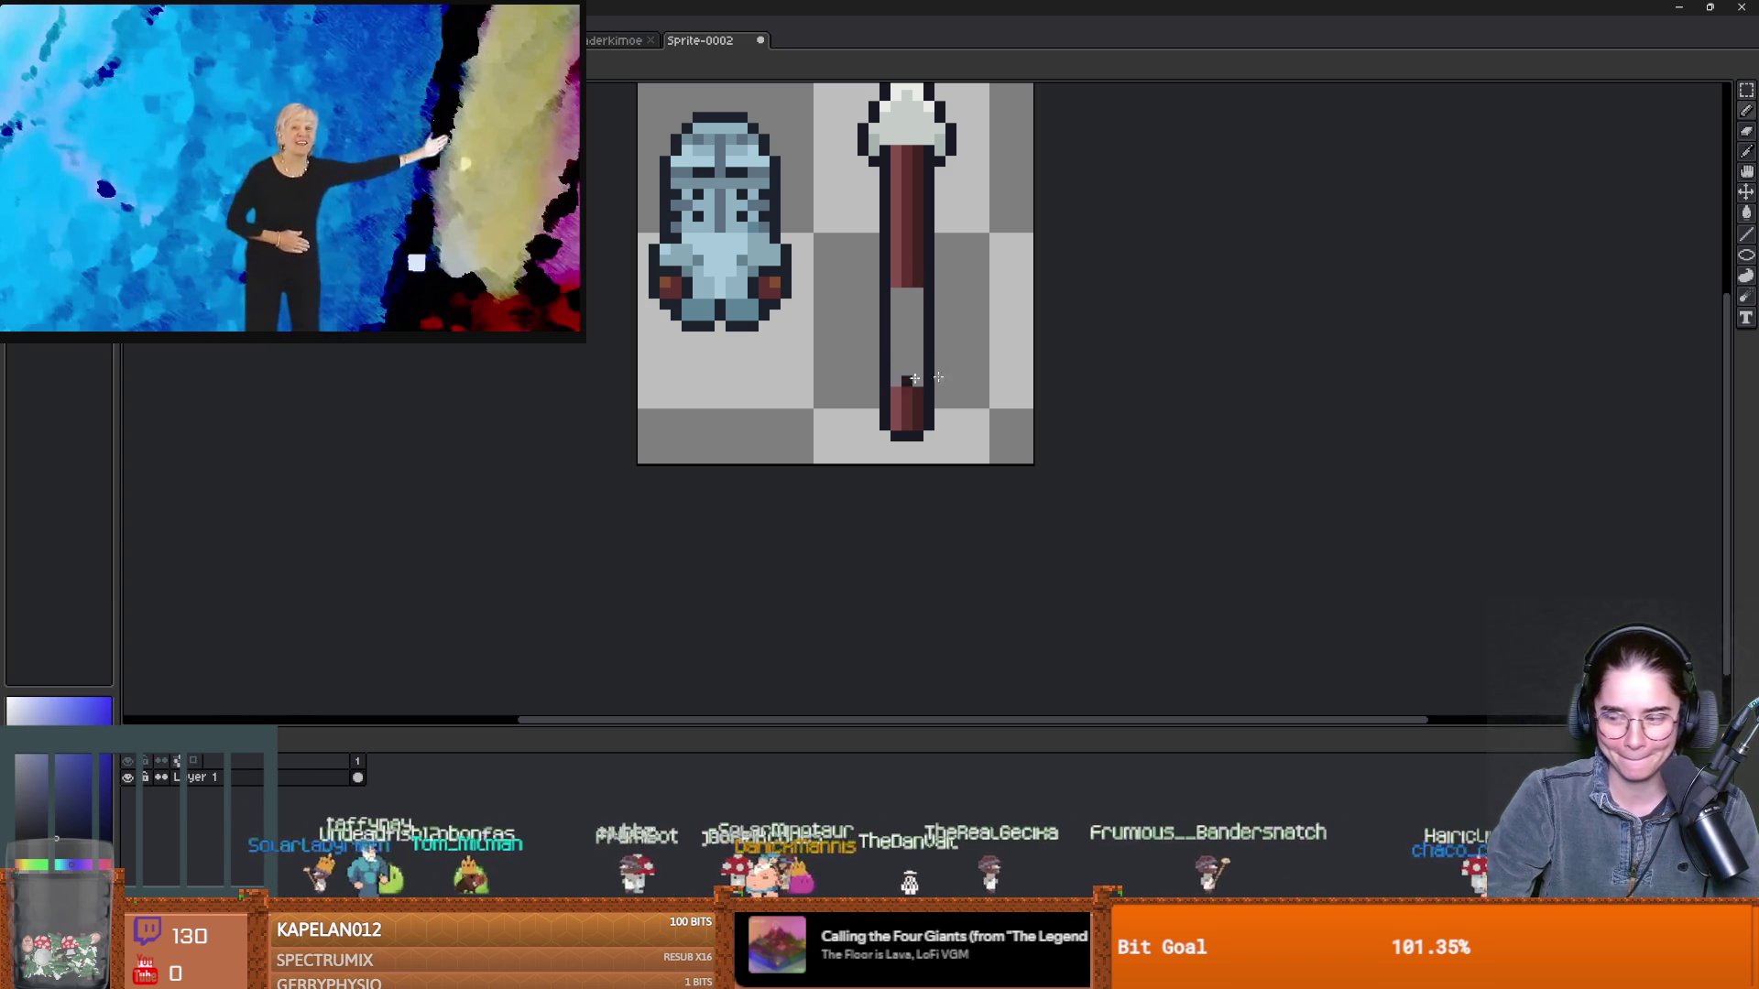
pyautogui.hotkey('alt', 'Tab')
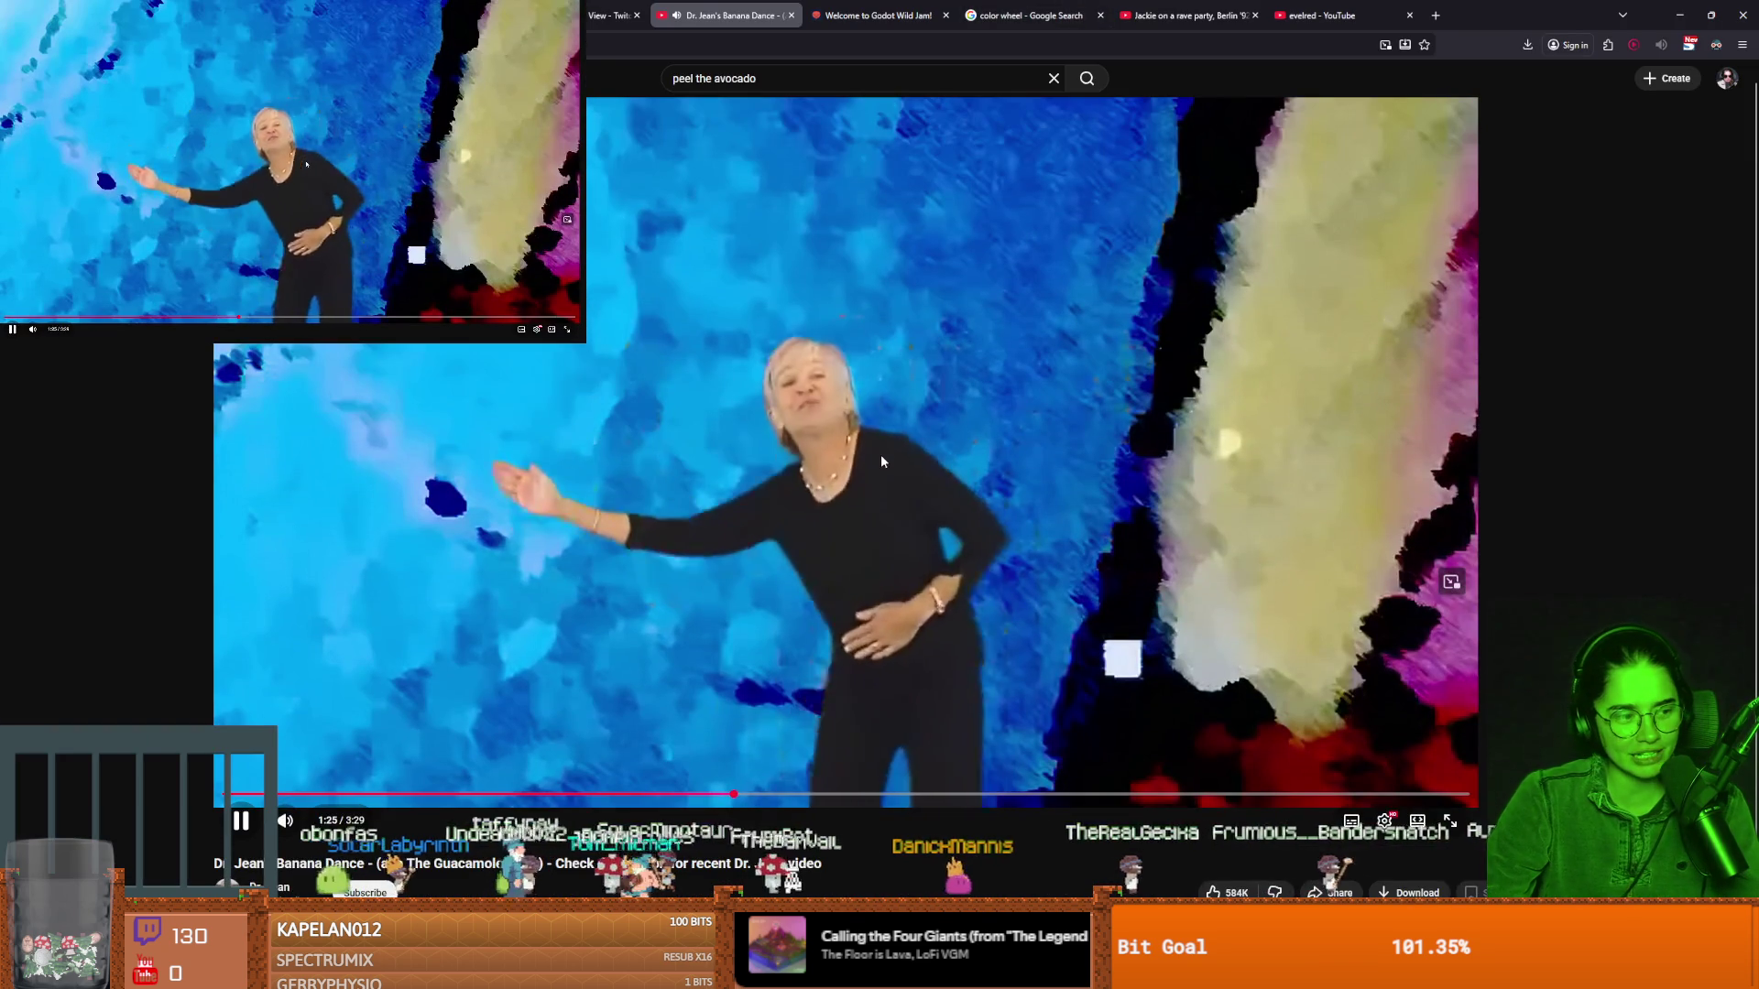
# - Pause the dance video, scroll the page, and return to Aseprite
pyautogui.click(446, 598)
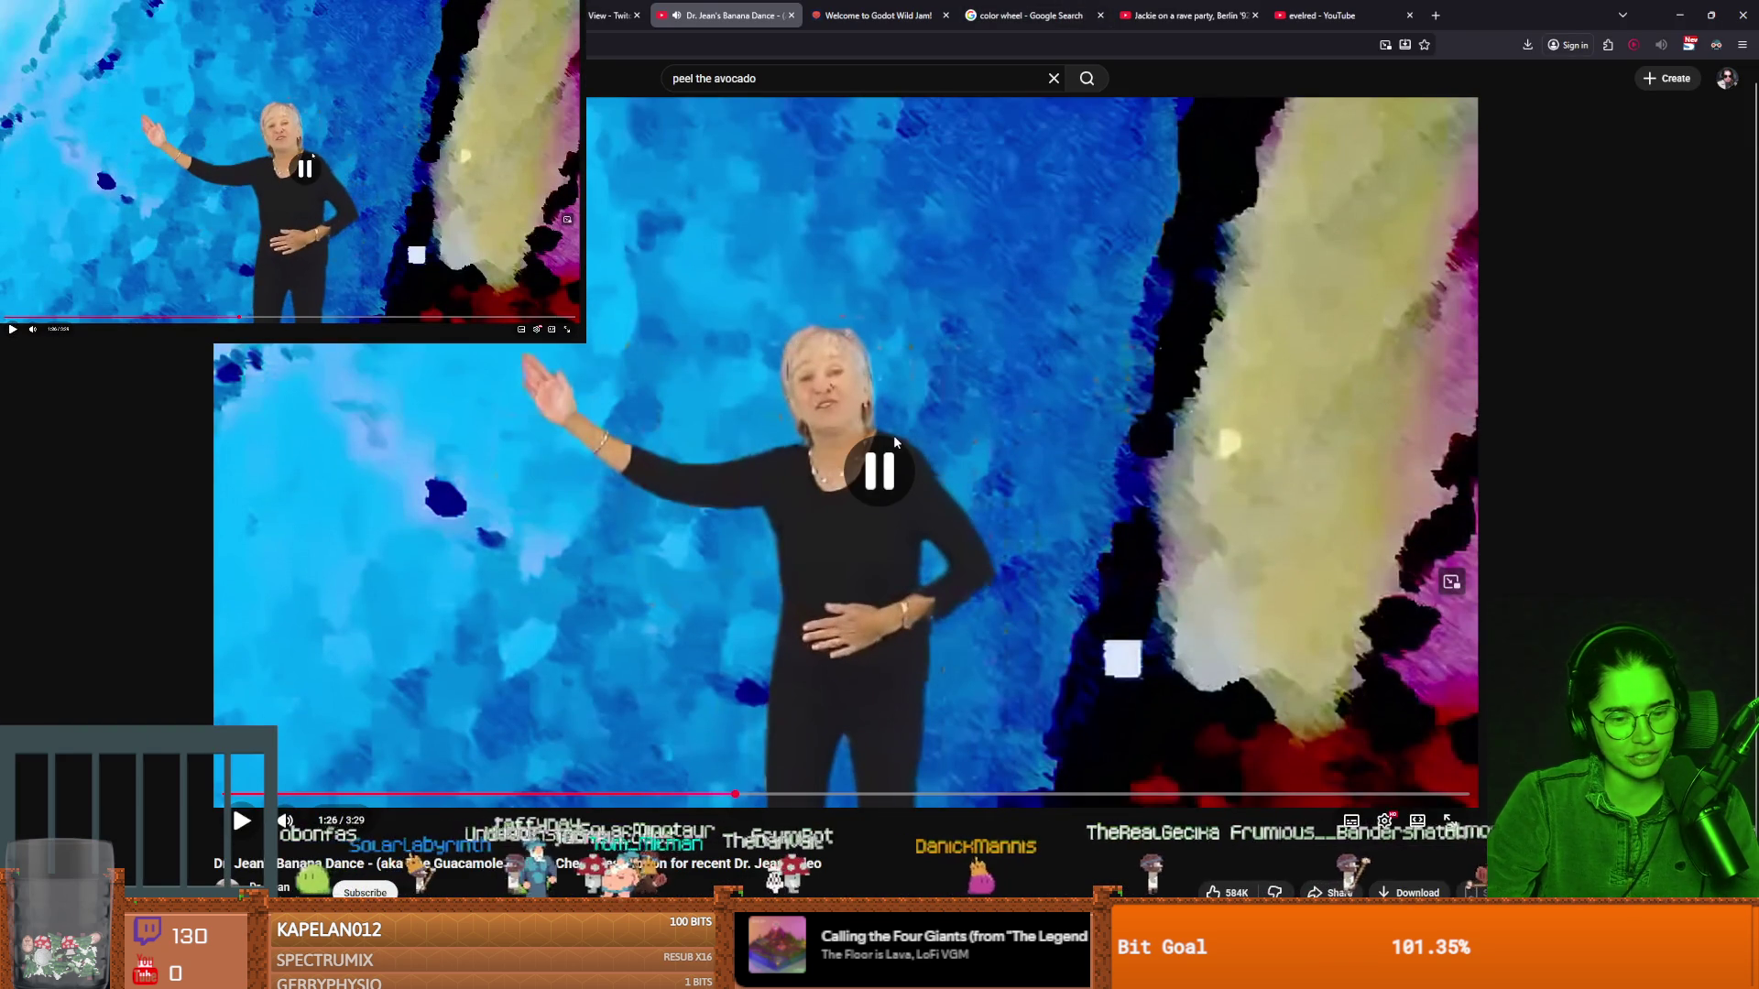
pyautogui.scroll(-2, 522, 788)
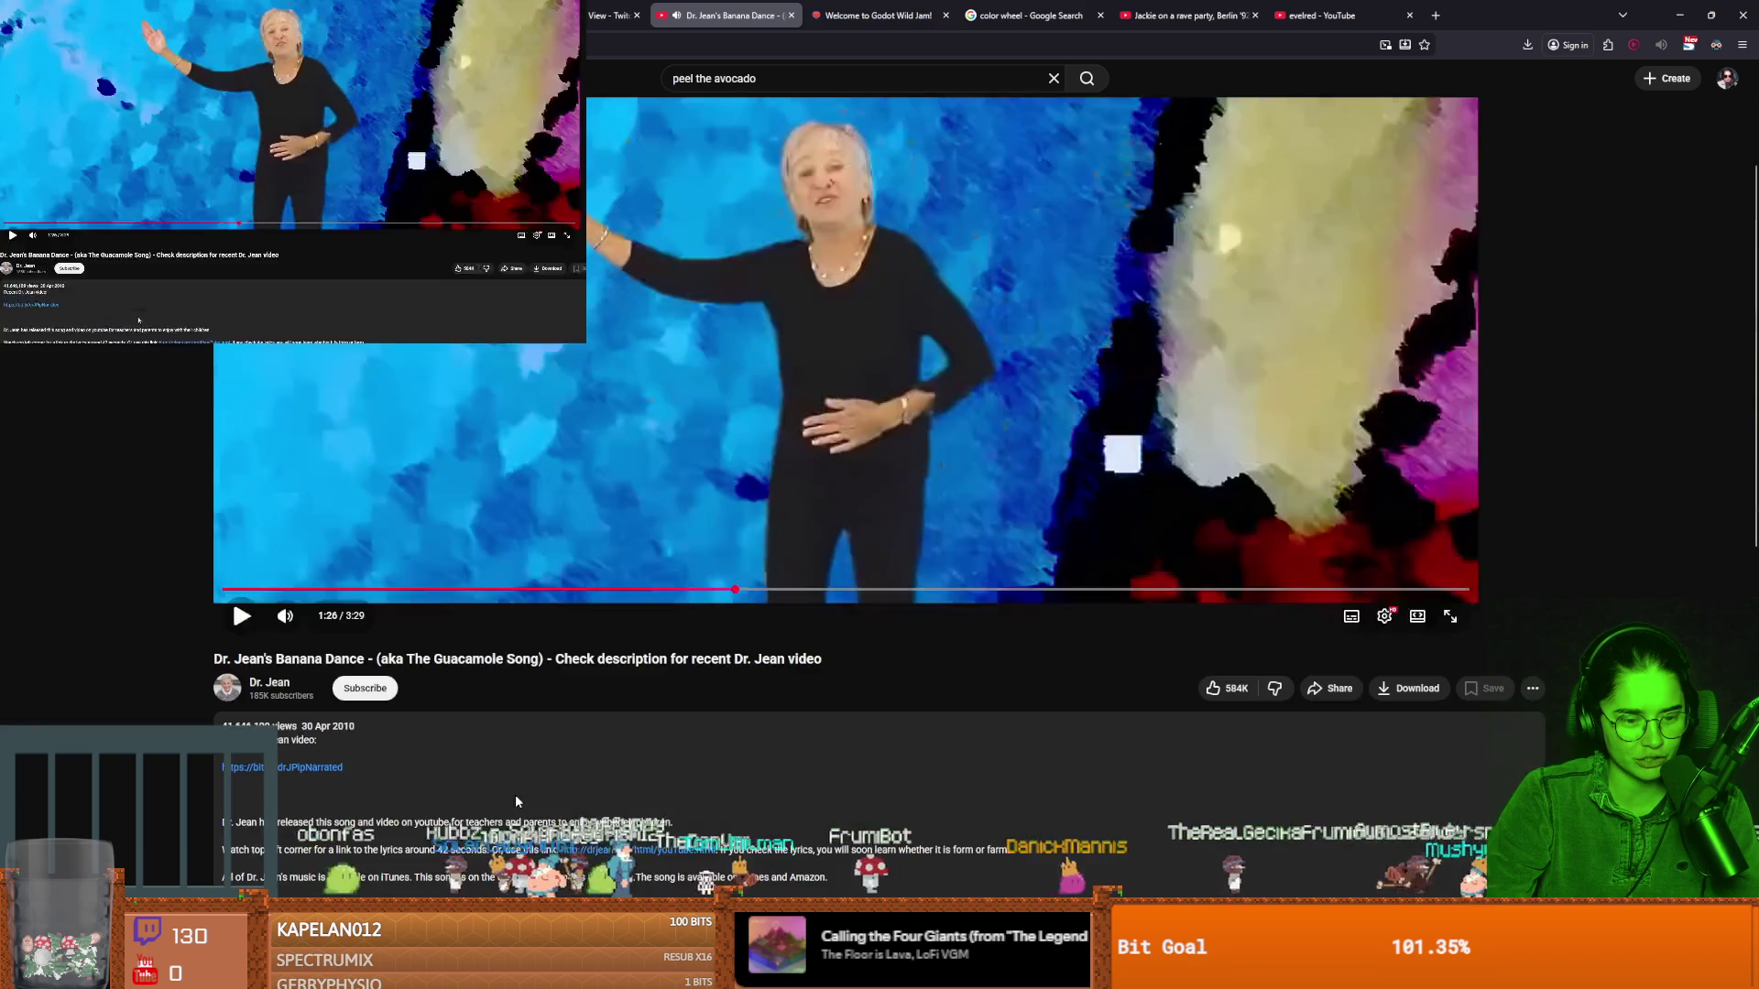
pyautogui.scroll(-2, 536, 793)
pyautogui.scroll(-3, 537, 786)
pyautogui.scroll(7, 537, 784)
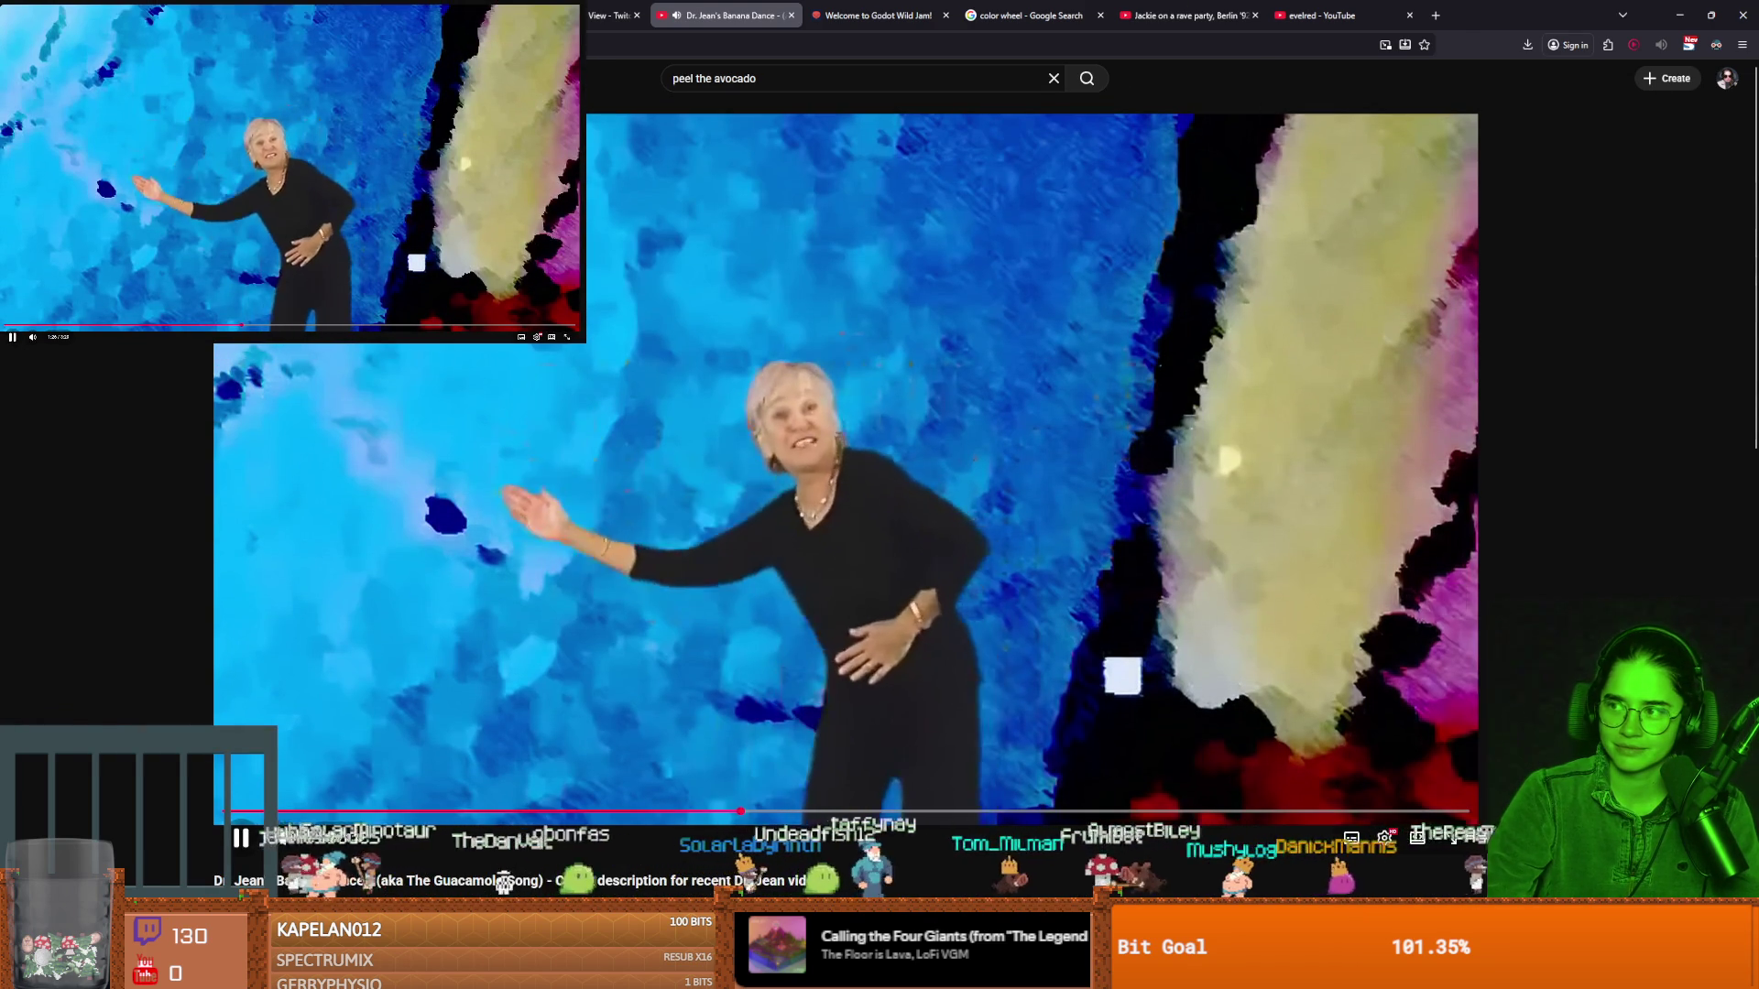
pyautogui.hotkey('alt', 'Tab')
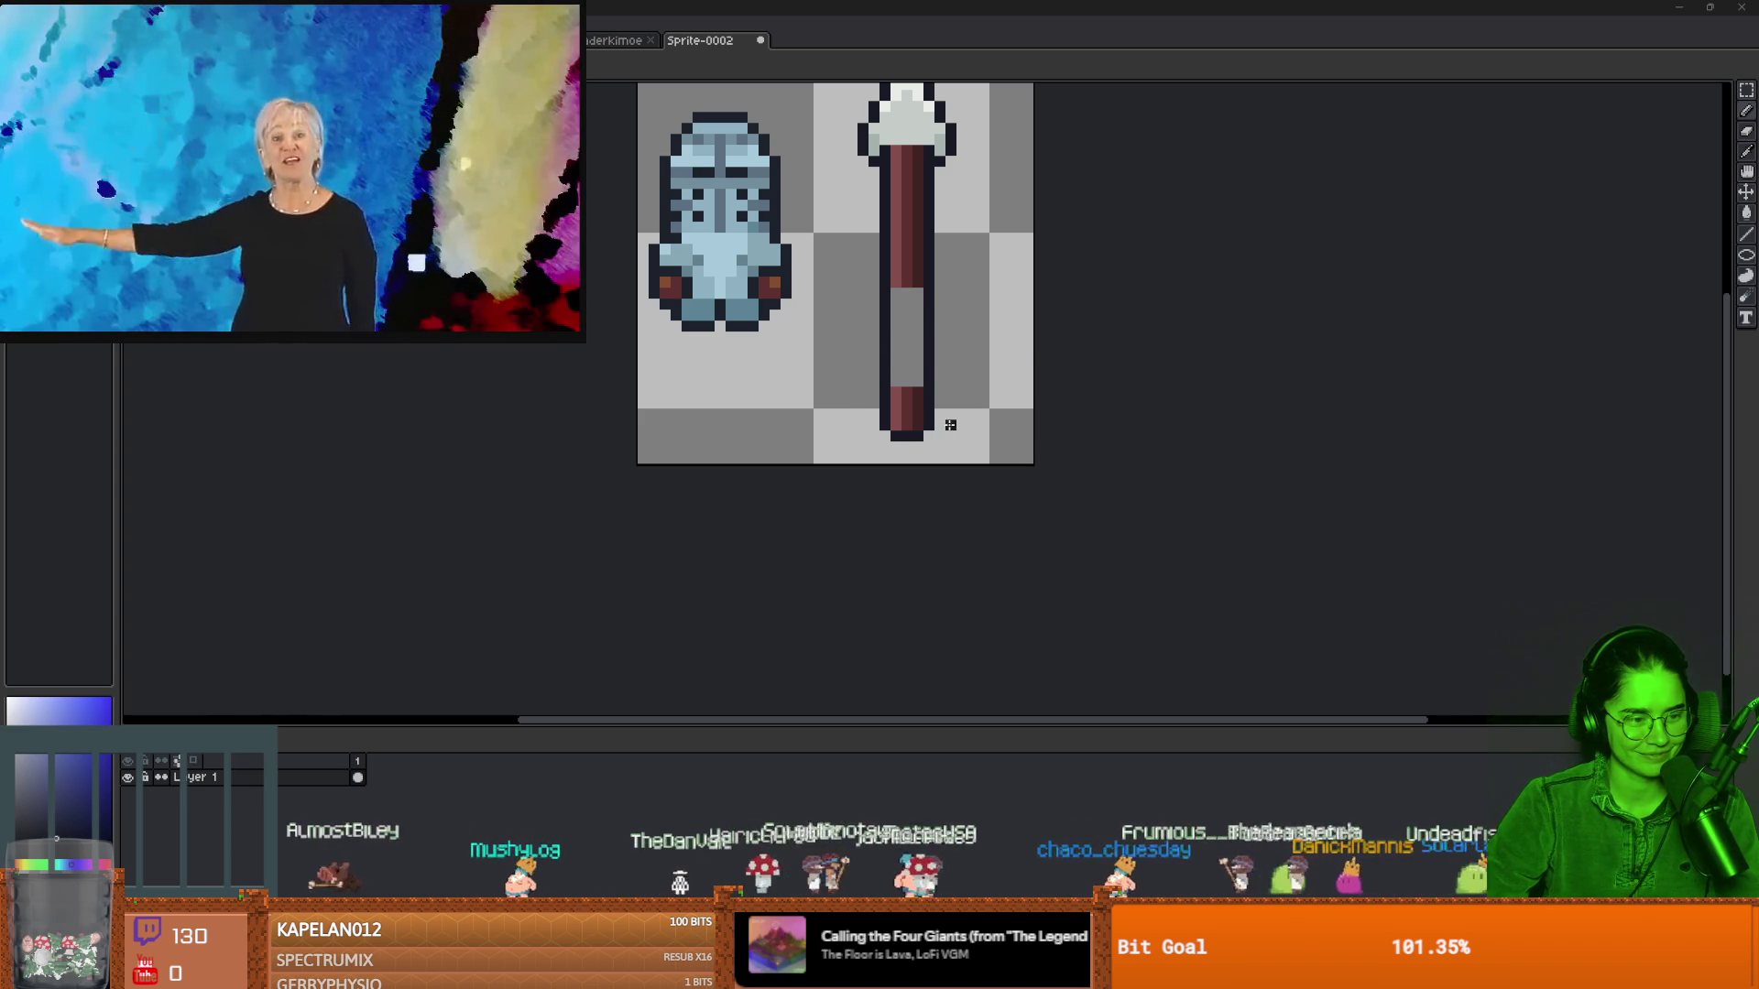
# - Select the upper shaft and stretch it down over the gap, then commit
pyautogui.scroll(1, 907, 339)
pyautogui.moveTo(905, 335); pyautogui.dragTo(816, 396)
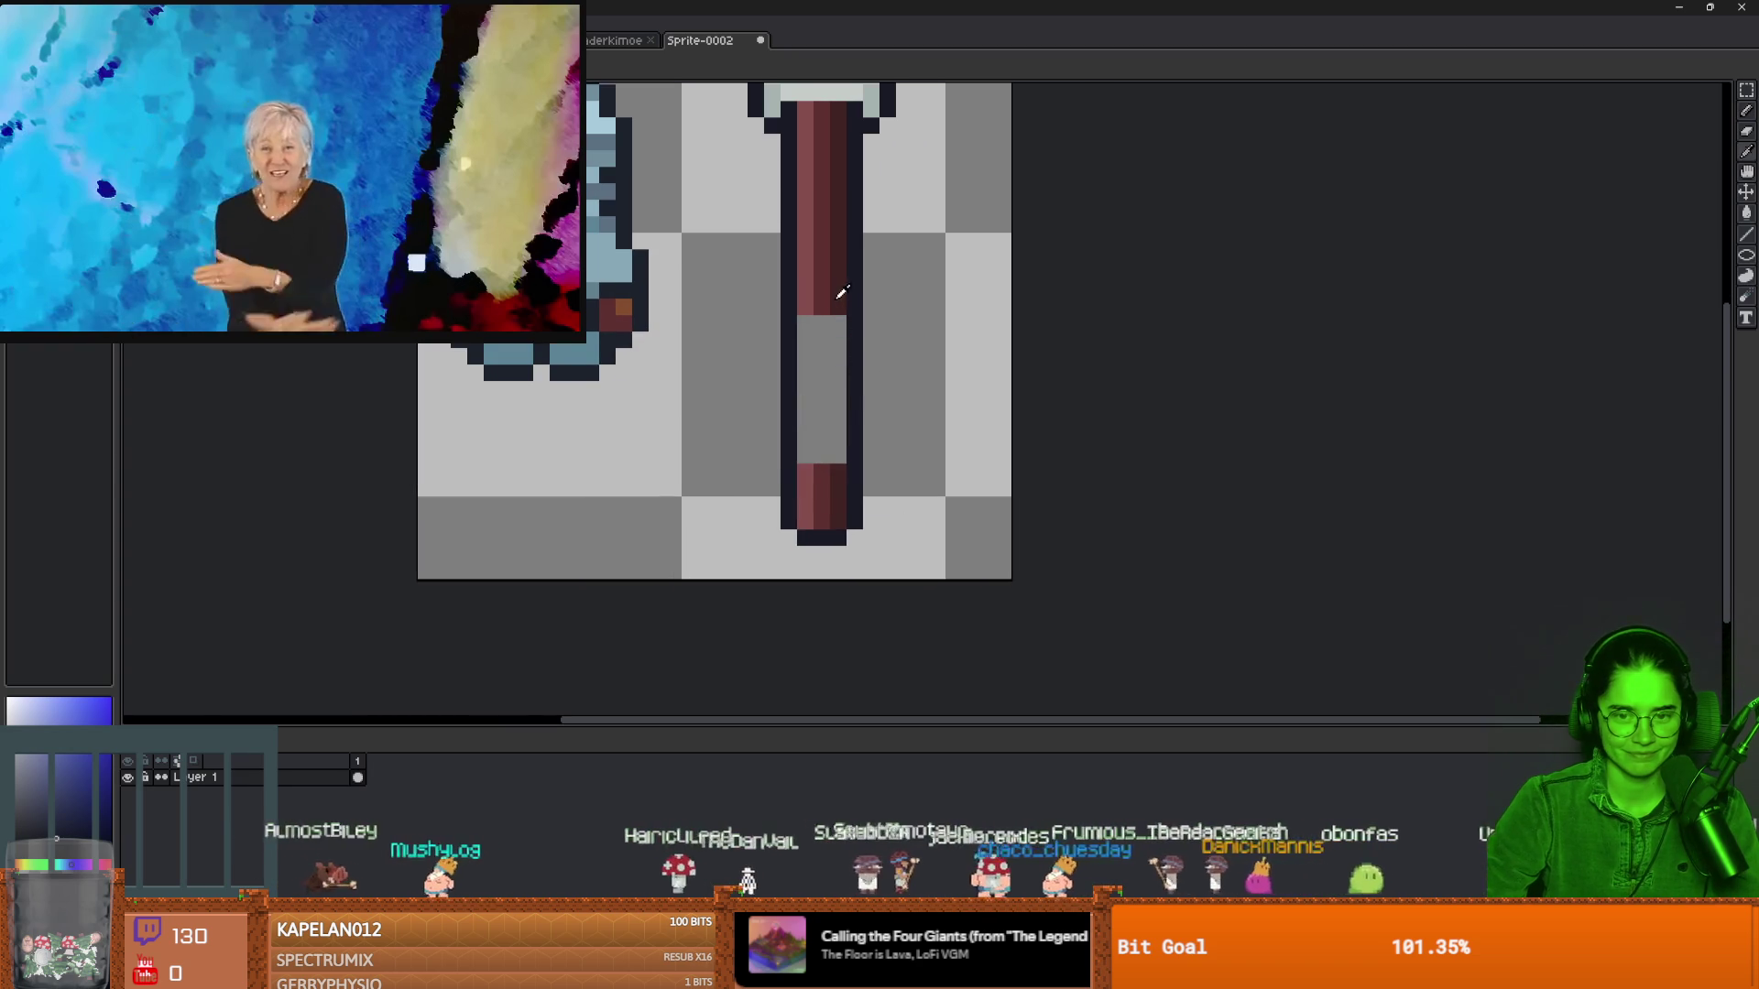
pyautogui.moveTo(797, 268)
pyautogui.mouseDown()
pyautogui.moveTo(866, 319)
pyautogui.moveTo(794, 279)
pyautogui.moveTo(822, 468)
pyautogui.mouseUp()
pyautogui.click(870, 306)
pyautogui.press('Return')
# - Skip the video ahead, then nudge the spear into a new position
pyautogui.scroll(2, 820, 394)
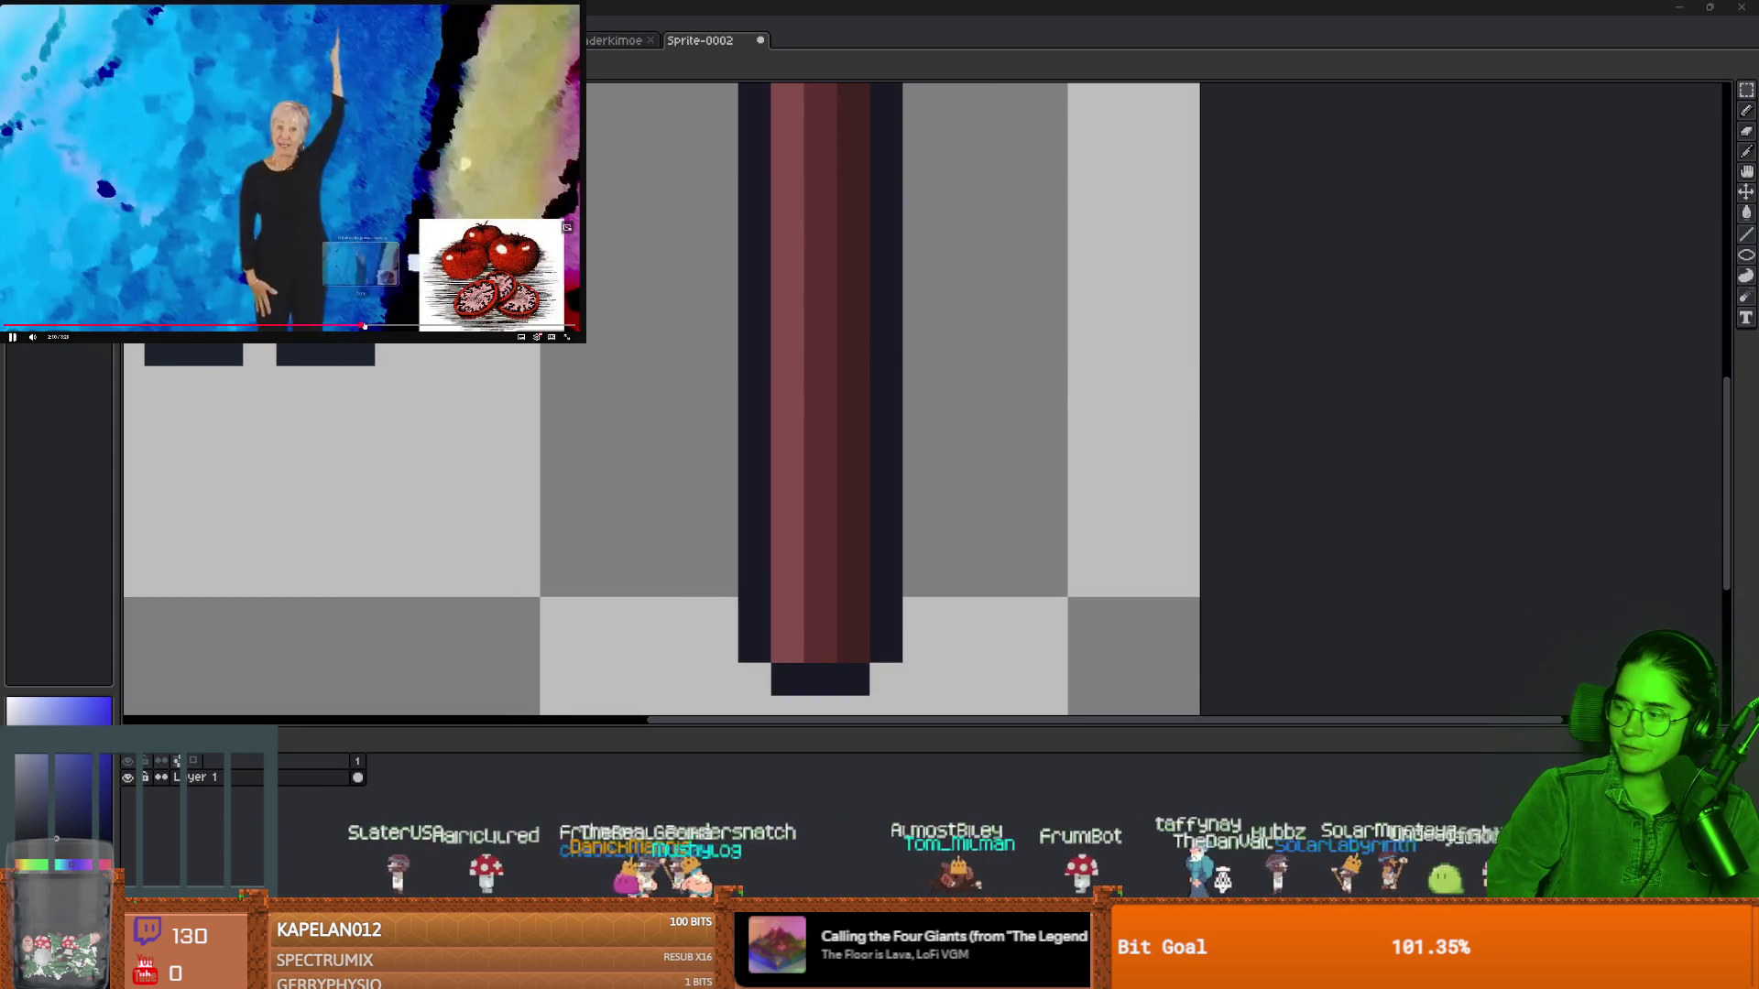
pyautogui.click(467, 326)
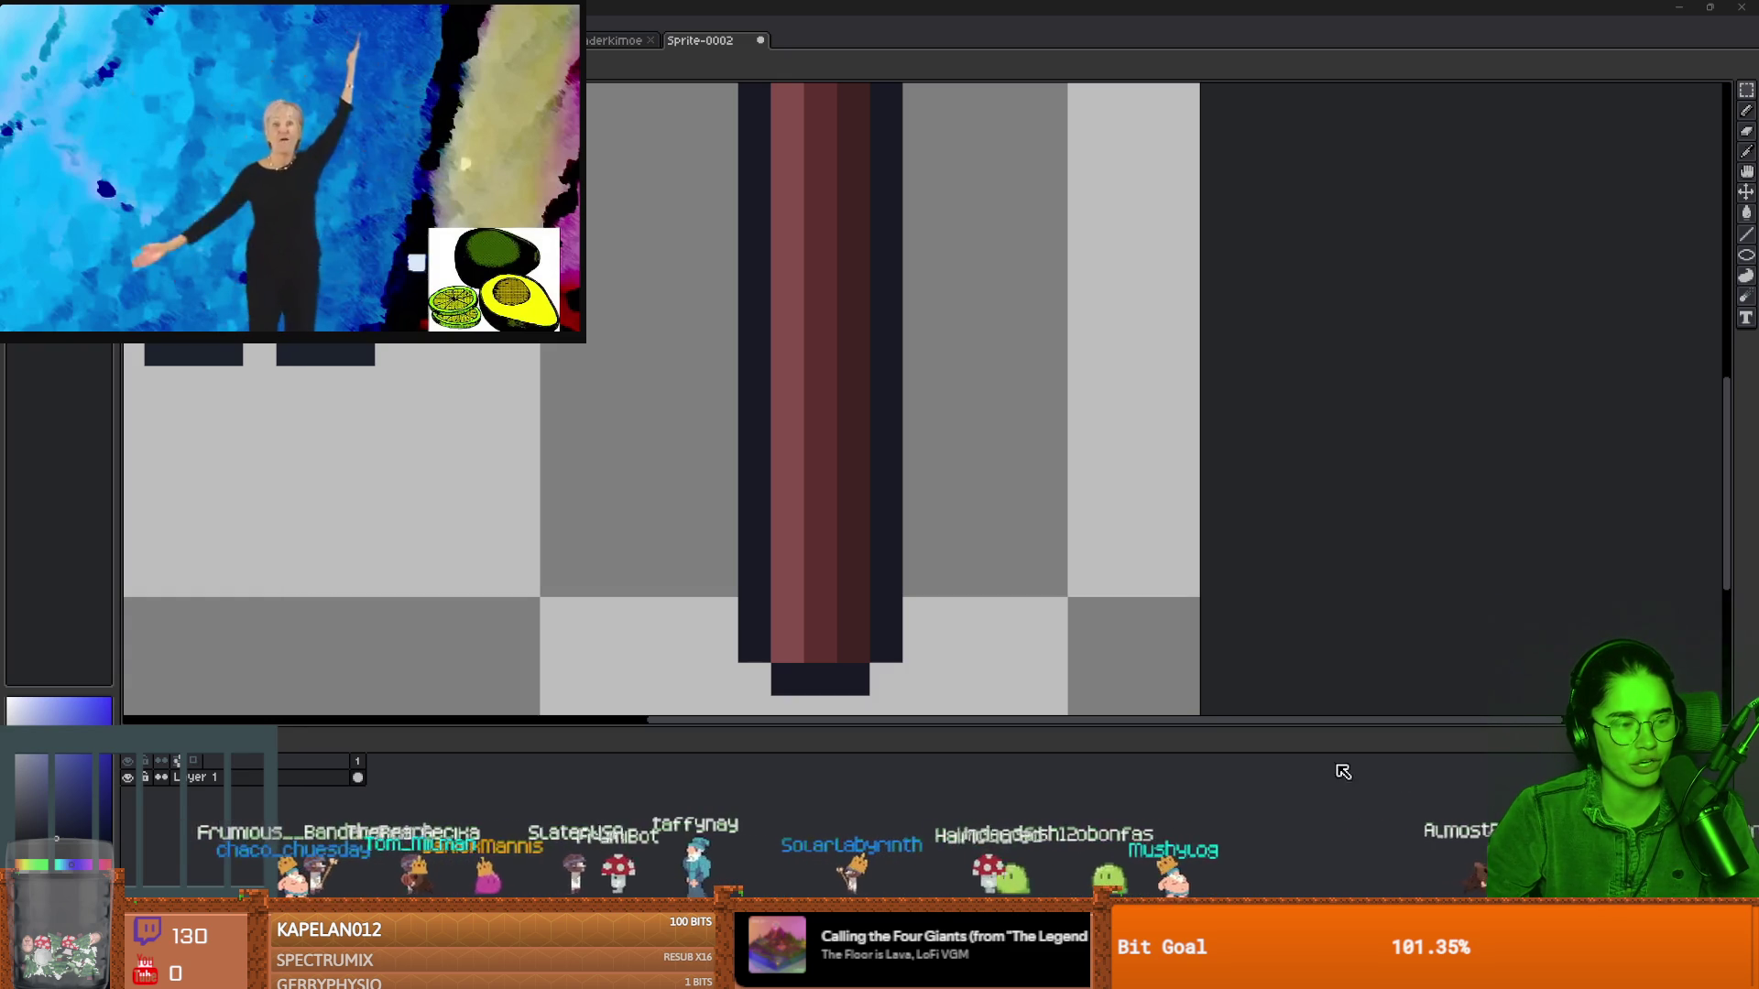
pyautogui.scroll(-2, 881, 458)
pyautogui.scroll(1, 881, 458)
pyautogui.scroll(-1, 881, 458)
pyautogui.moveTo(880, 330)
pyautogui.mouseDown()
pyautogui.moveTo(875, 274)
pyautogui.moveTo(887, 392)
pyautogui.mouseUp()
# - Confirm the spear's position, delete the helmet, and shift the spear left toward the centre
pyautogui.press('Return')
pyautogui.moveTo(777, 456)
pyautogui.mouseDown()
pyautogui.moveTo(696, 302)
pyautogui.moveTo(662, 281)
pyautogui.mouseUp()
pyautogui.press('Delete')
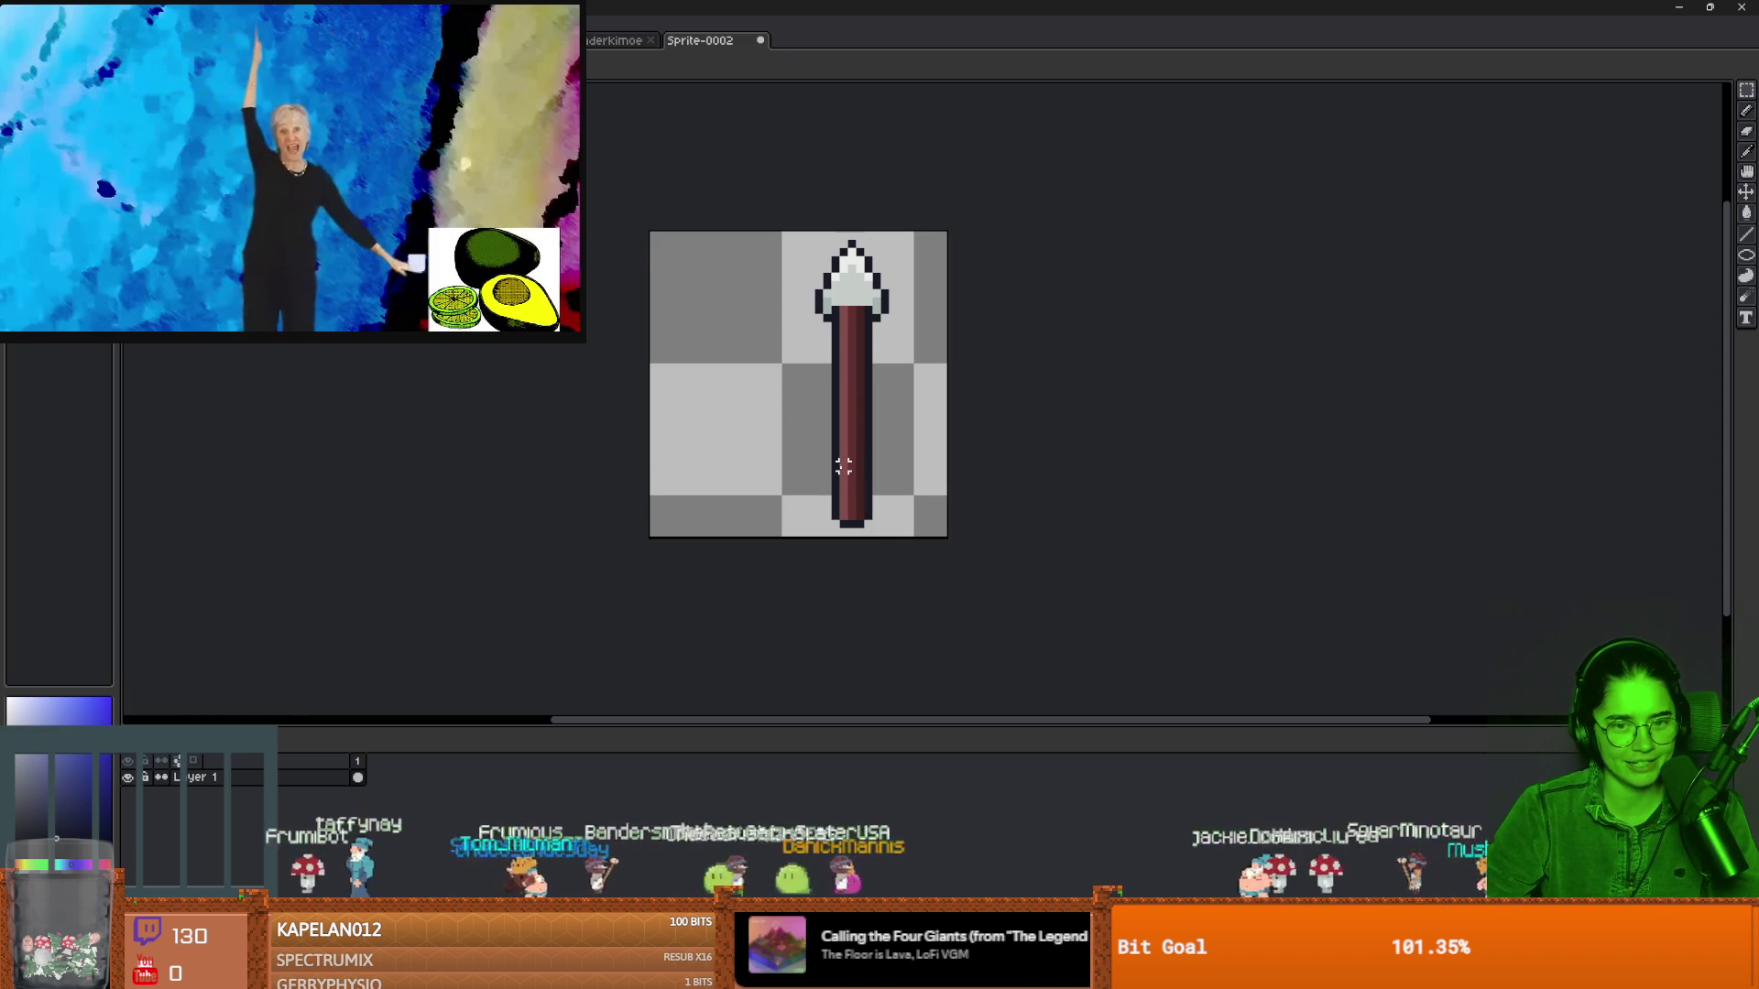
pyautogui.moveTo(801, 430); pyautogui.dragTo(753, 227)
pyautogui.moveTo(822, 364); pyautogui.dragTo(805, 364)
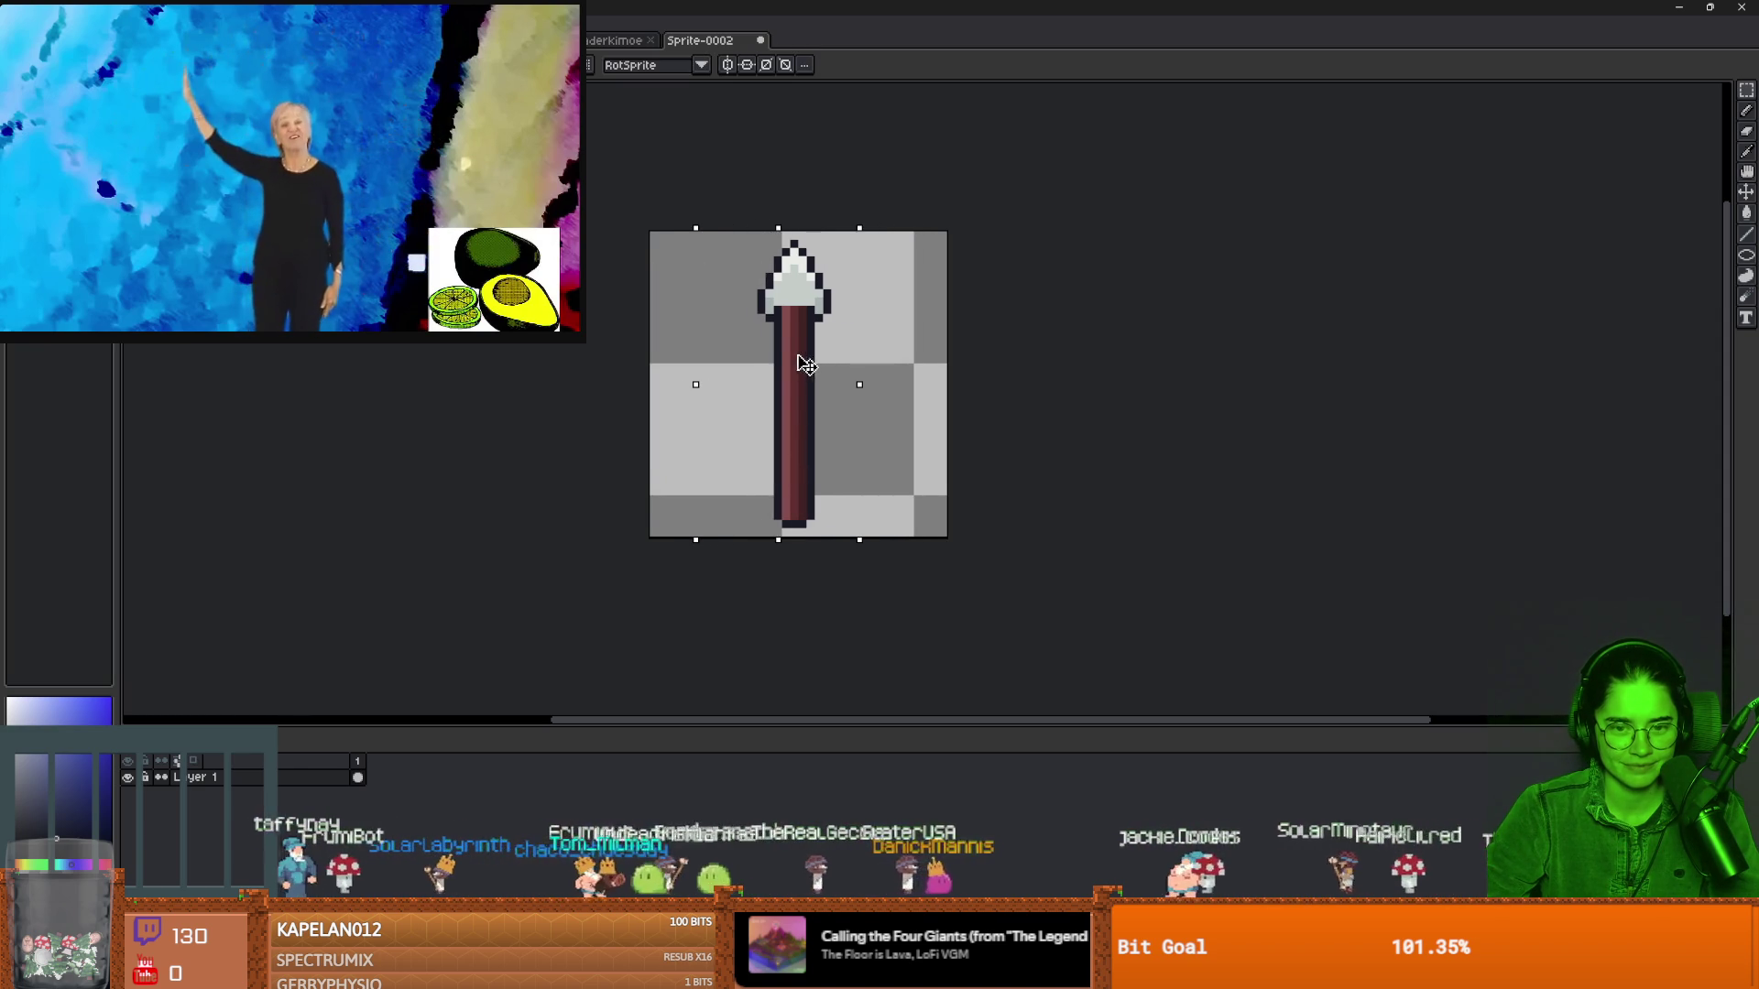
# - Add a second animation frame with Alt+N and deselect the spear
pyautogui.hotkey('alt', 'n')
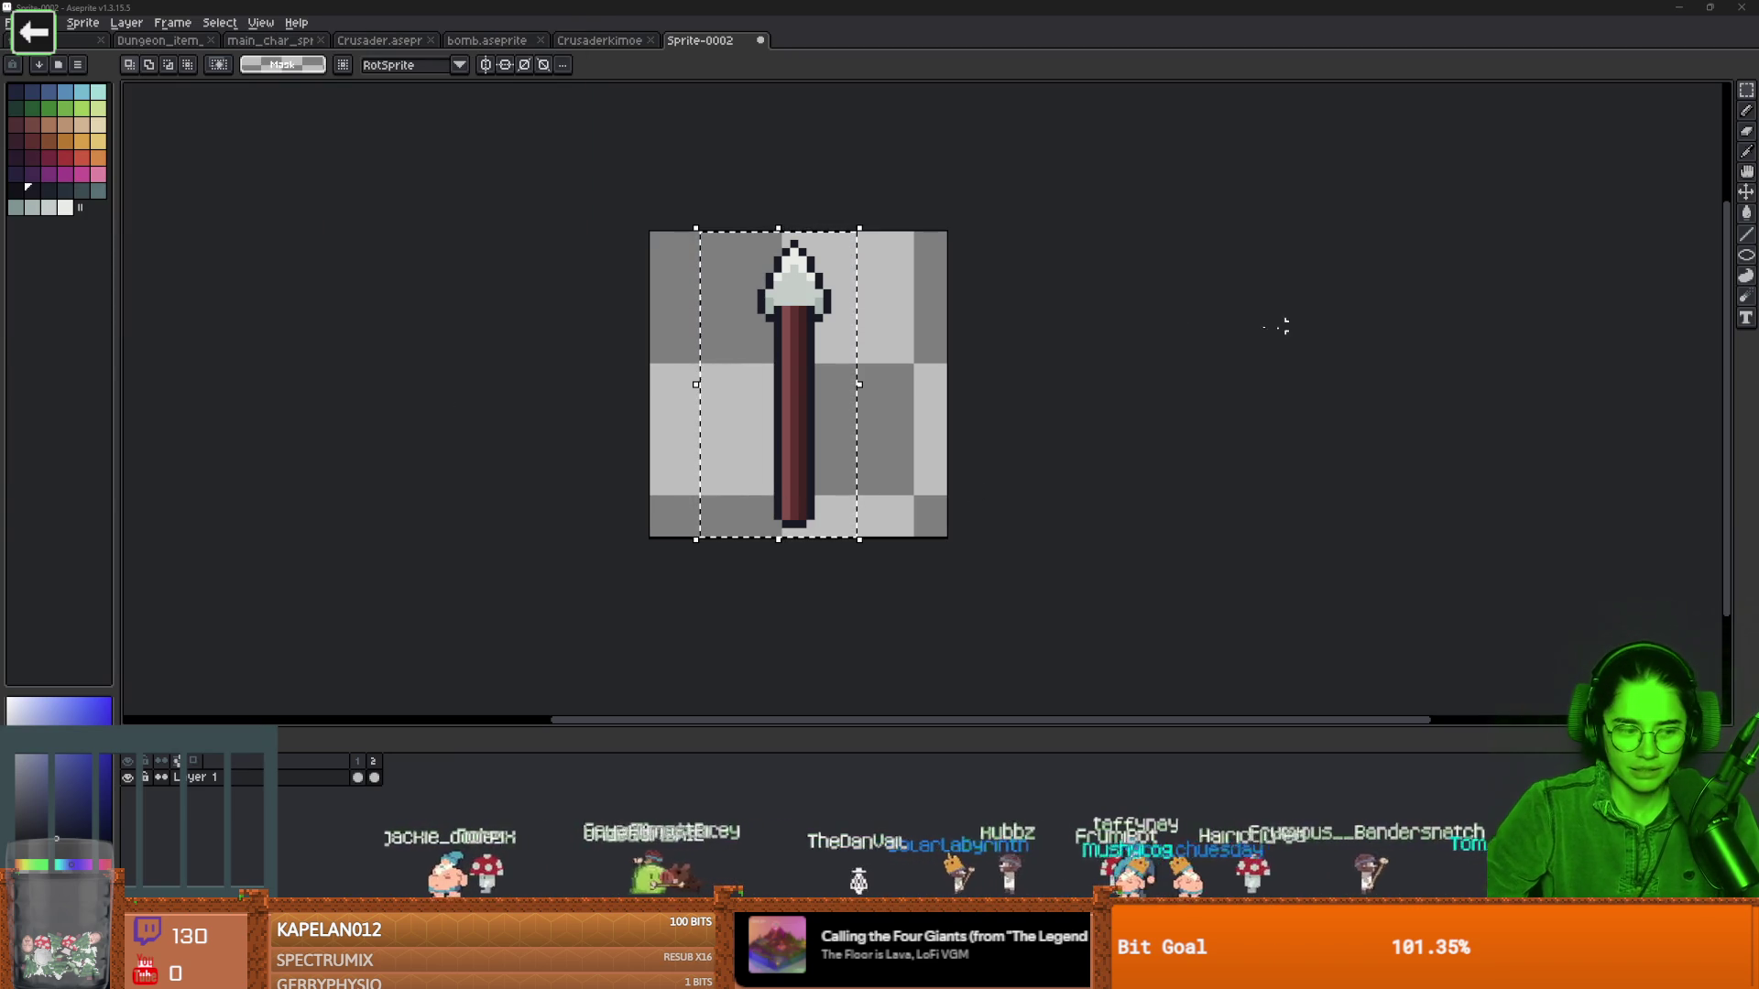
pyautogui.scroll(1, 856, 429)
pyautogui.scroll(-1, 945, 449)
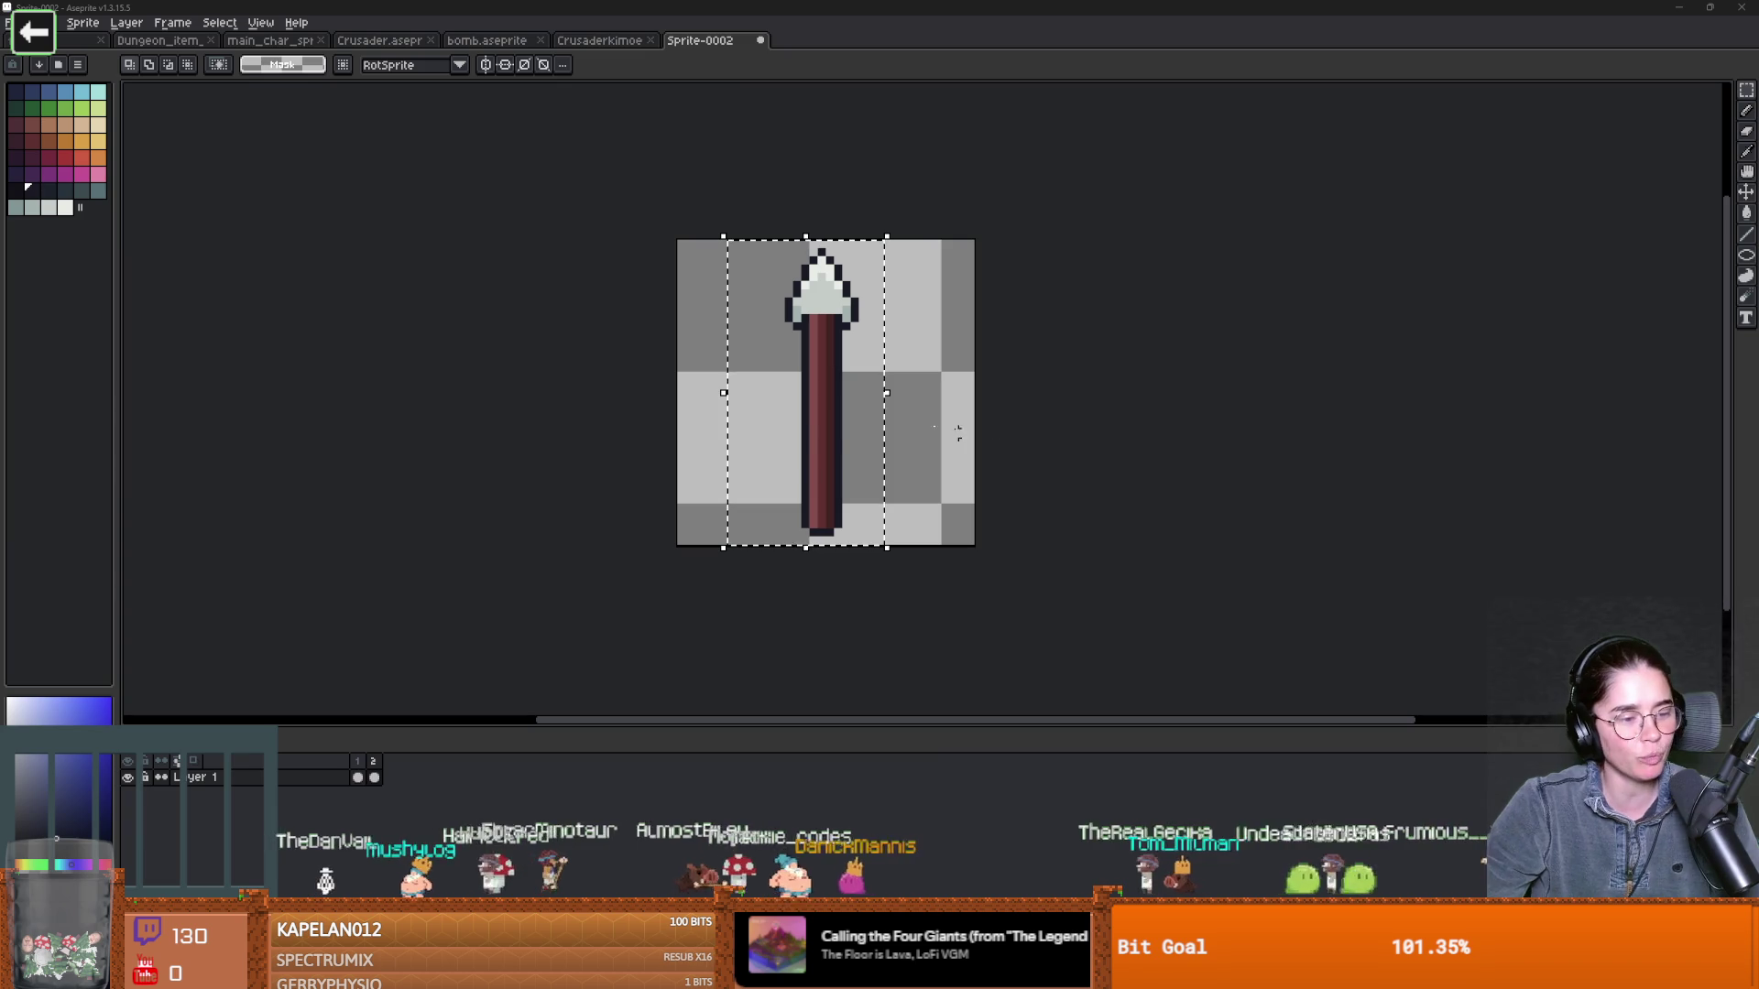
pyautogui.scroll(2, 911, 329)
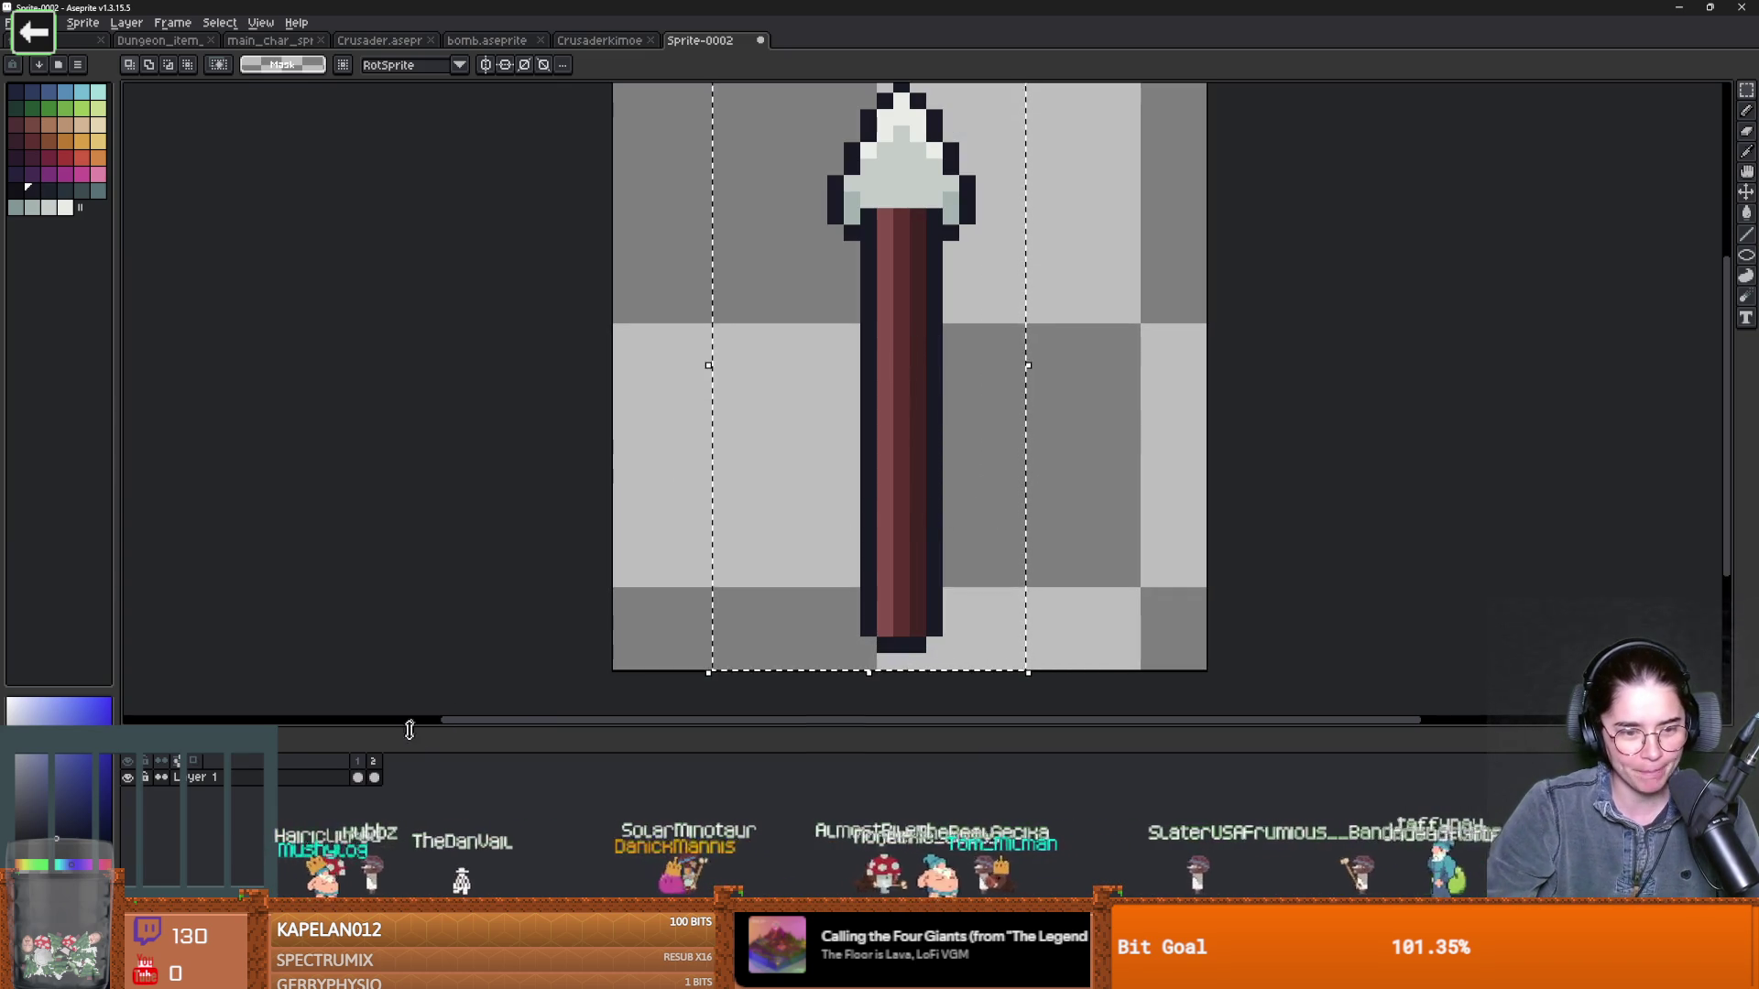
pyautogui.click(1181, 297)
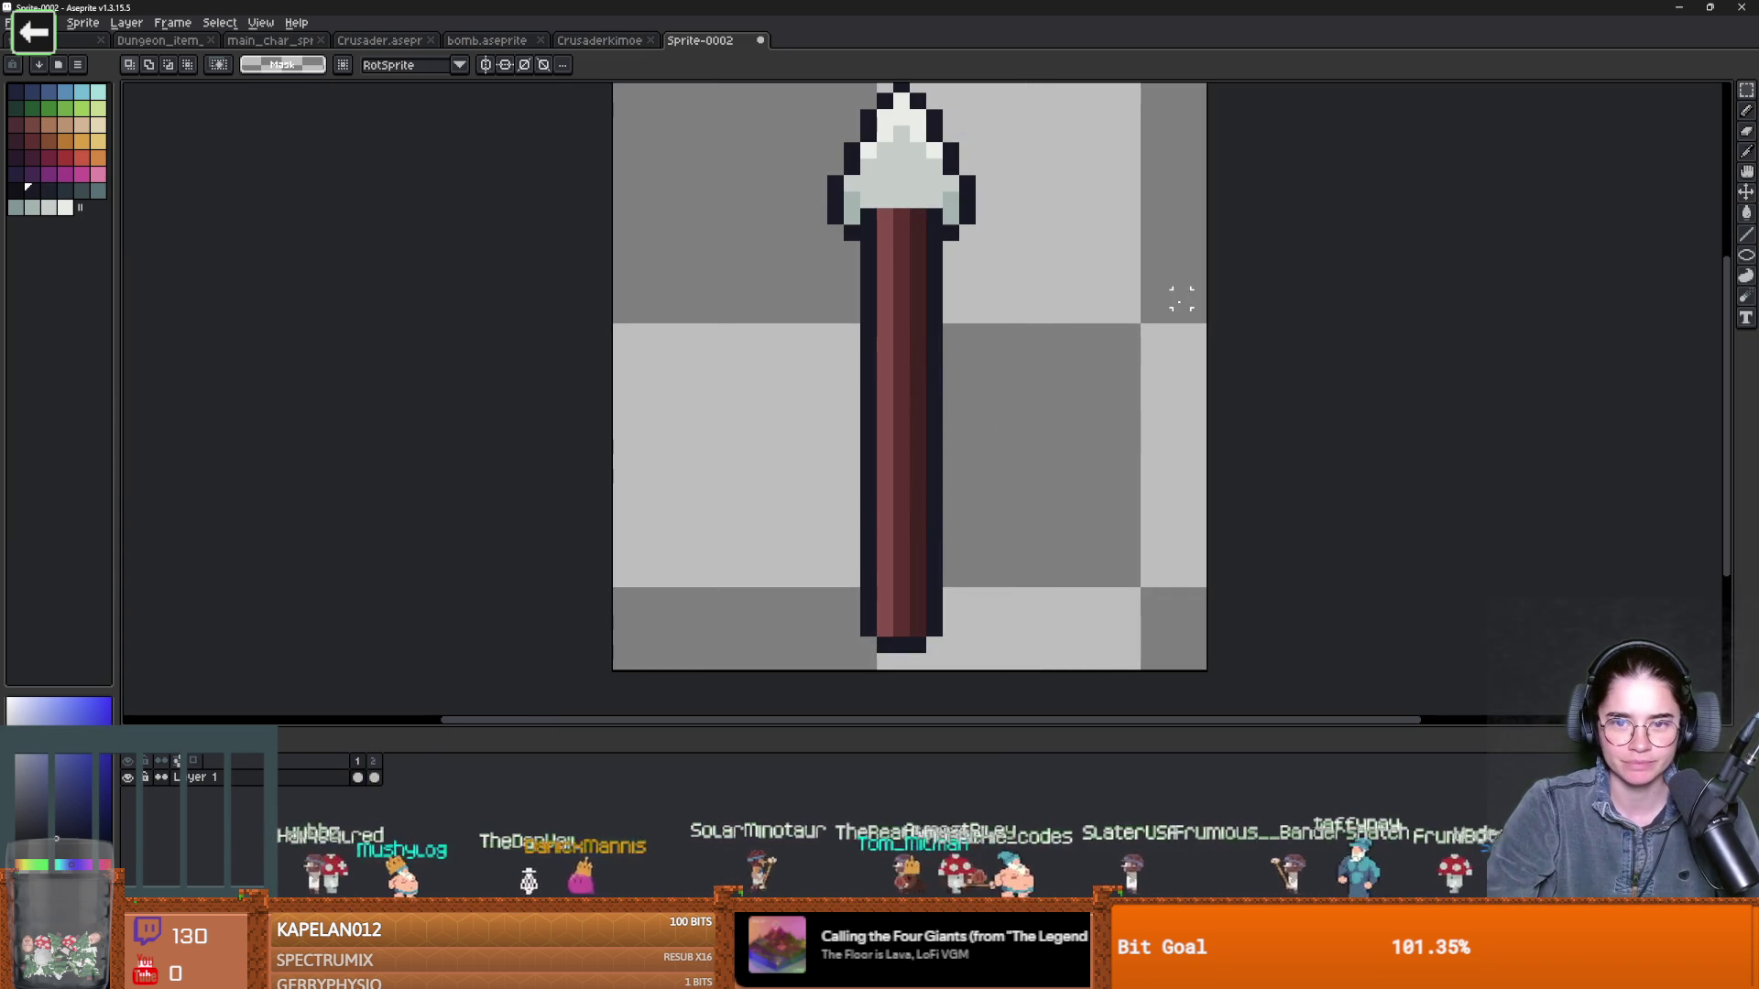
pyautogui.scroll(-2, 829, 236)
# - Shrink the spear in the second frame and add a third frame
pyautogui.moveTo(820, 169)
pyautogui.mouseDown()
pyautogui.moveTo(944, 339)
pyautogui.moveTo(894, 303)
pyautogui.moveTo(887, 371)
pyautogui.mouseUp()
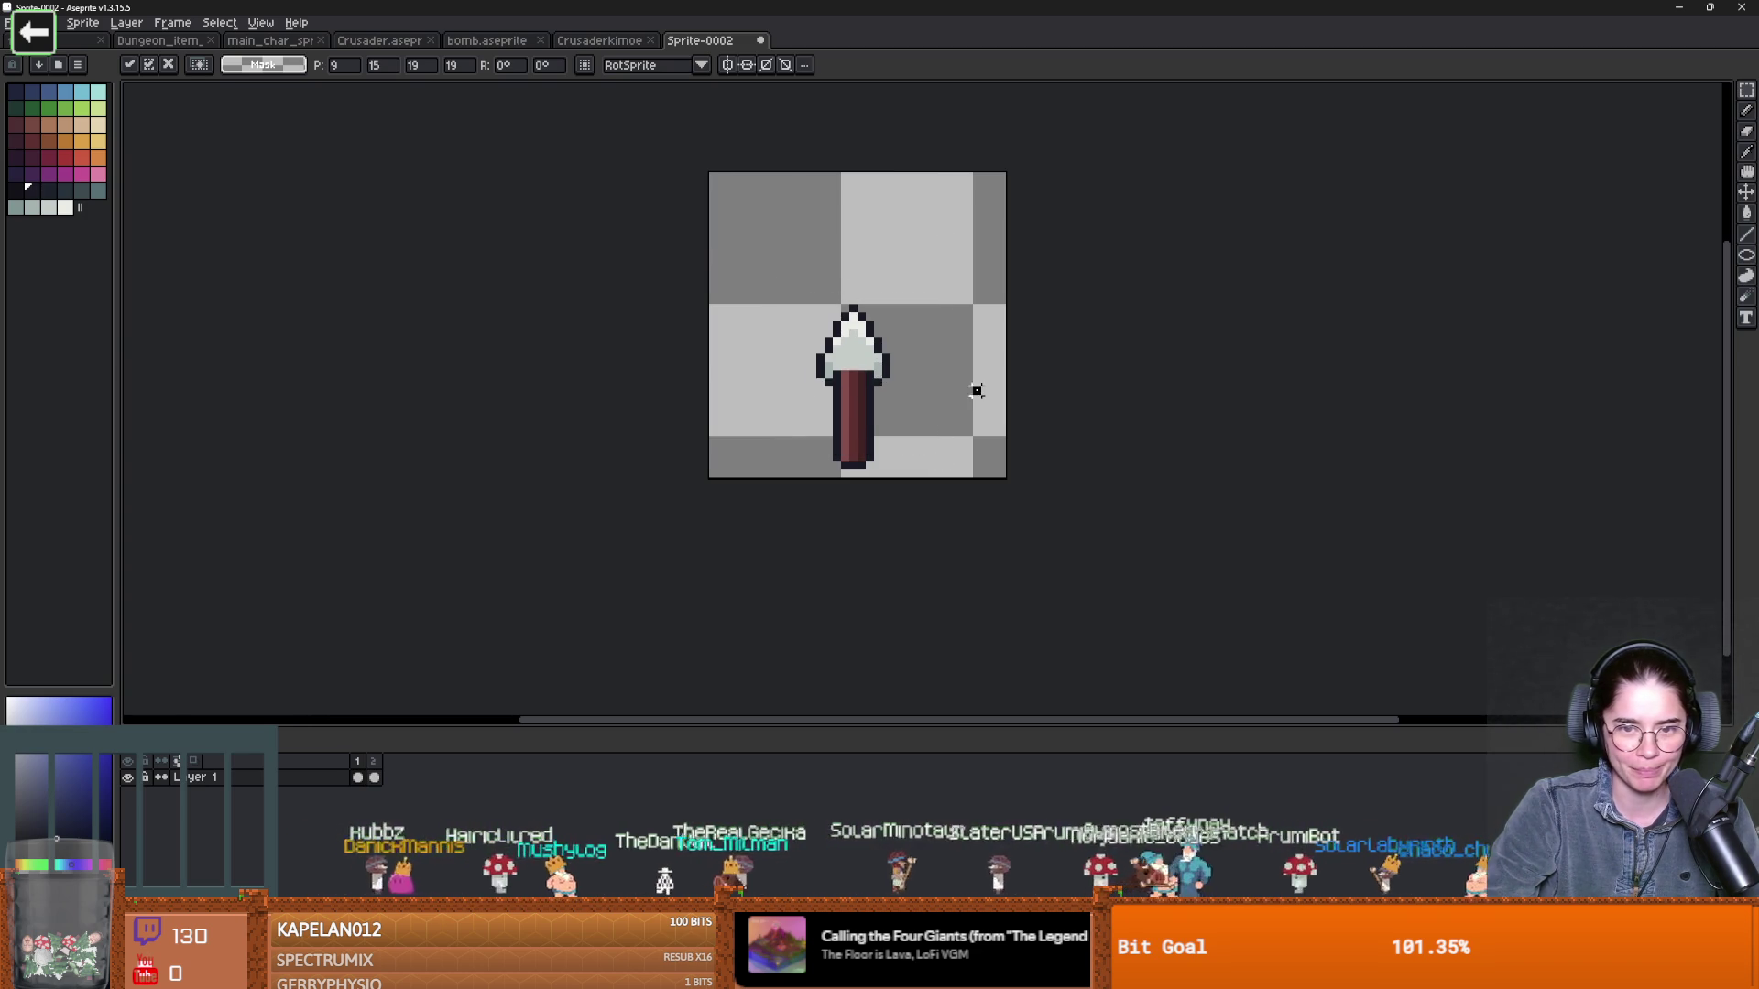
pyautogui.press('Return')
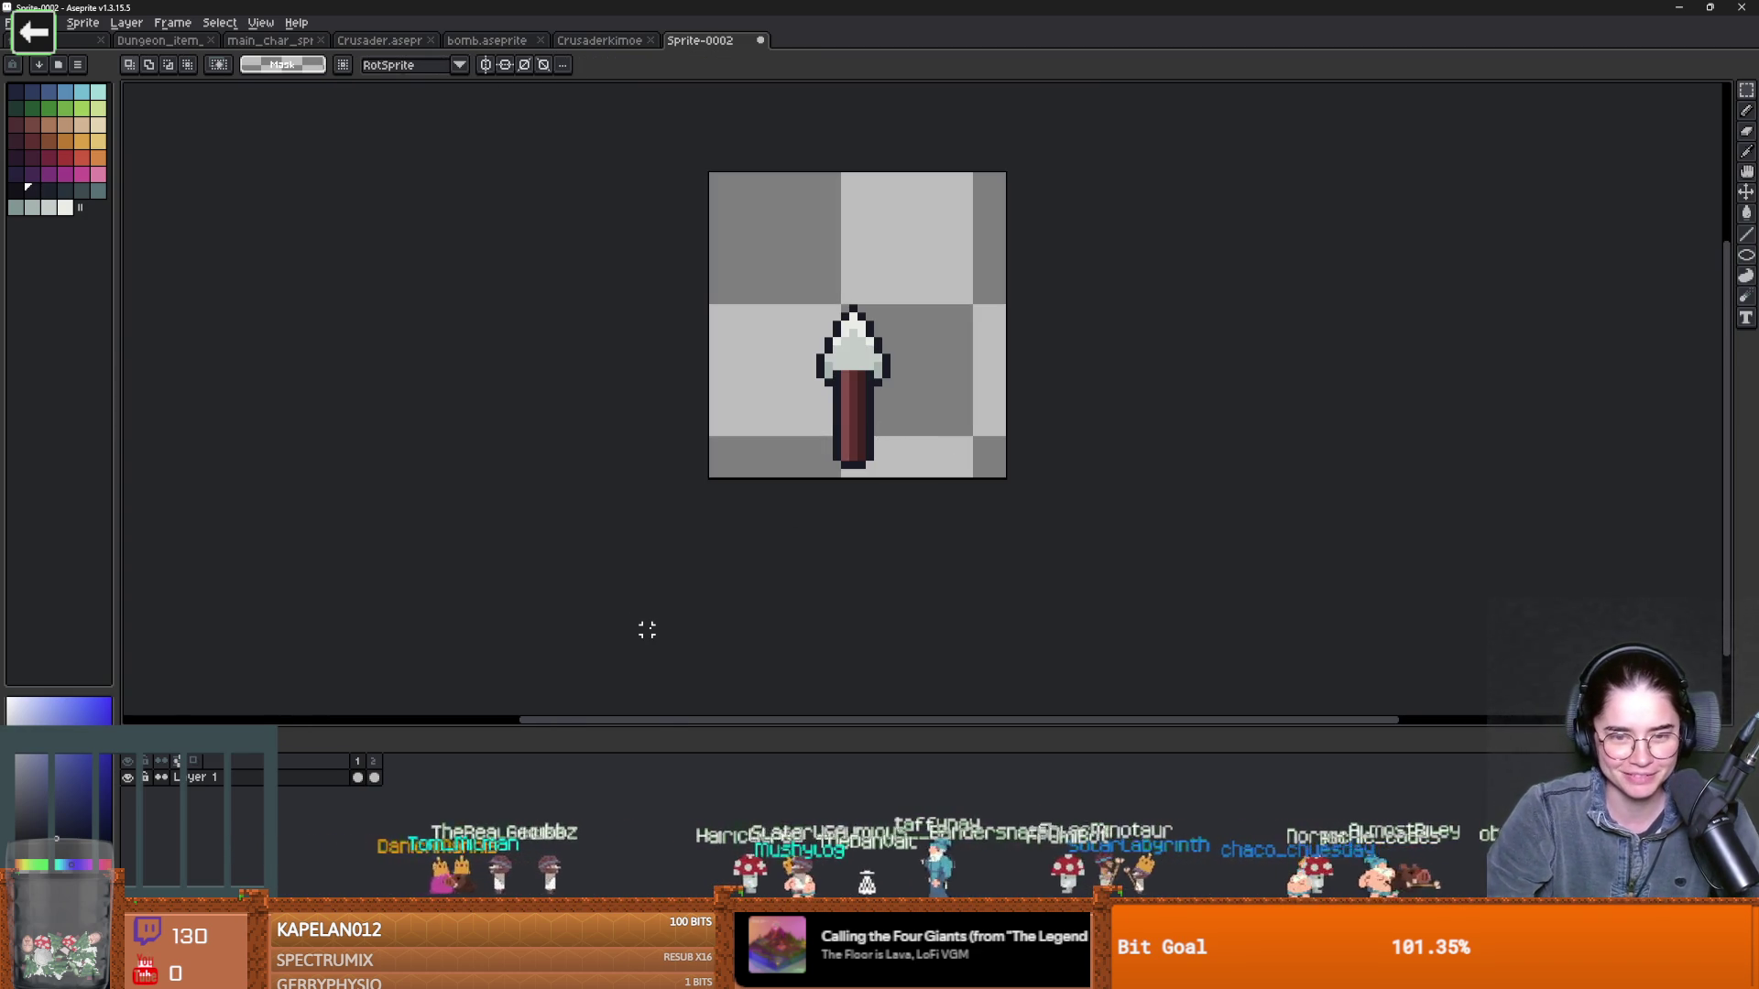
pyautogui.hotkey('alt', 'n')
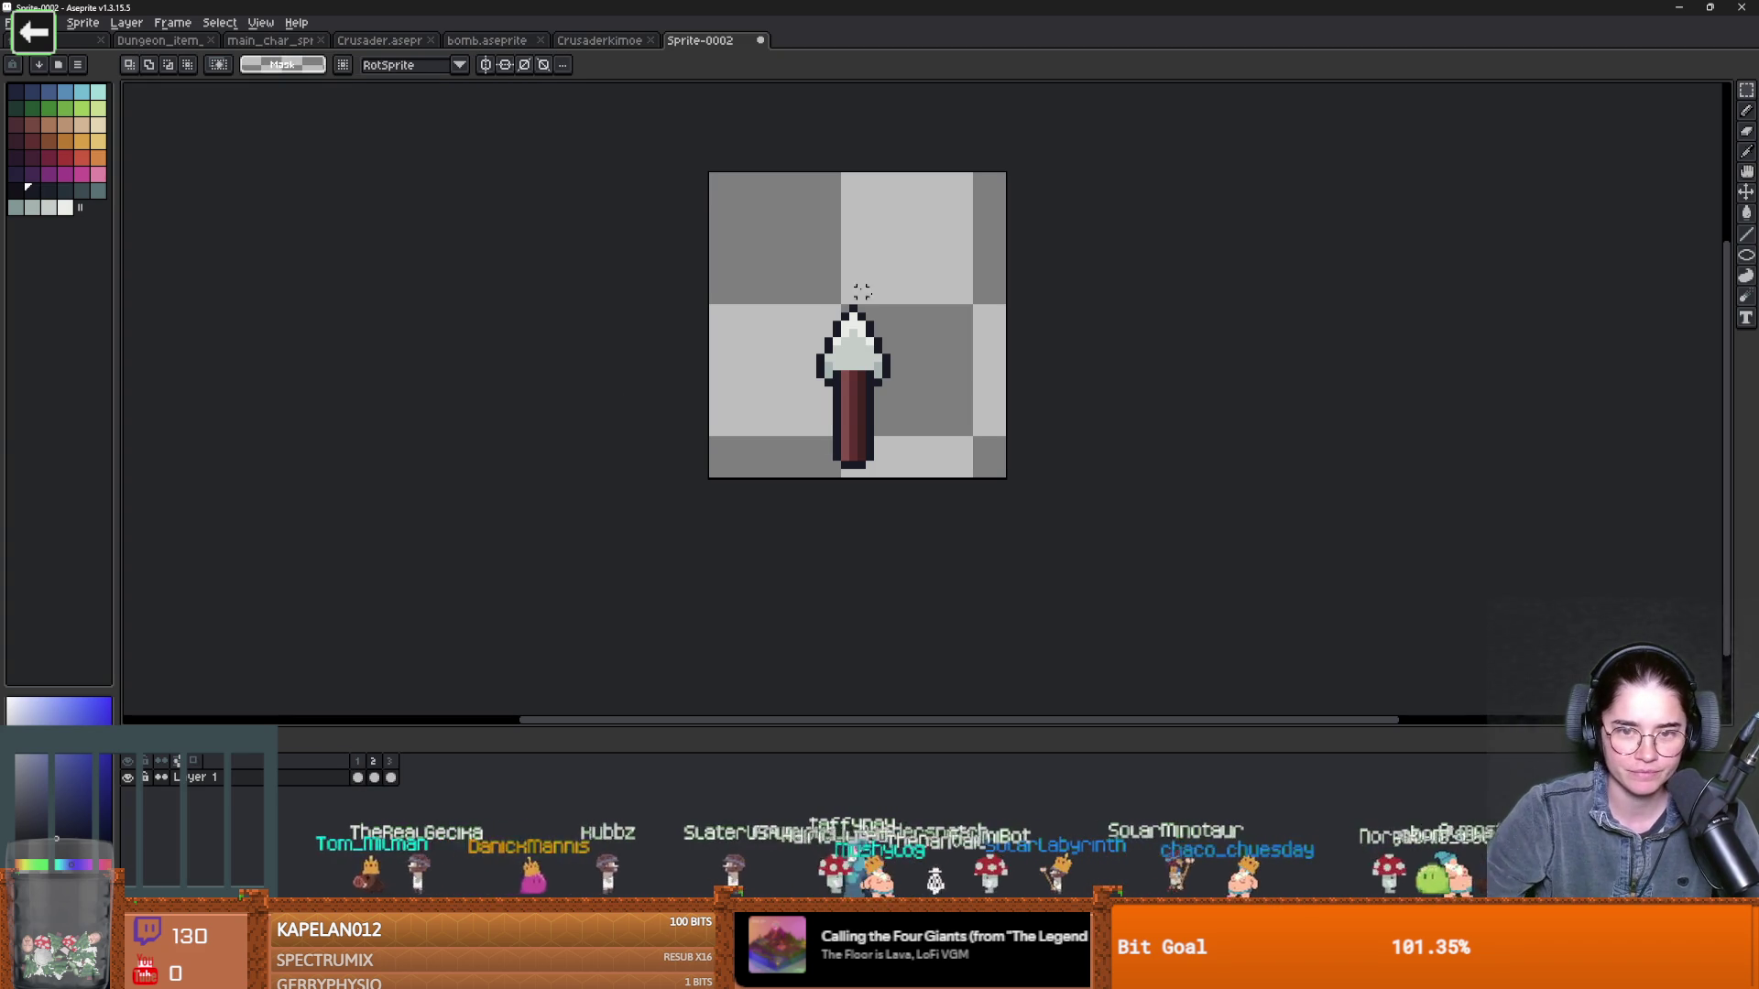
# - Copy the tall spear from the third frame and paste it into the second frame
pyautogui.moveTo(911, 416); pyautogui.dragTo(785, 312)
pyautogui.hotkey('ctrl', 'd')
pyautogui.click(391, 767)
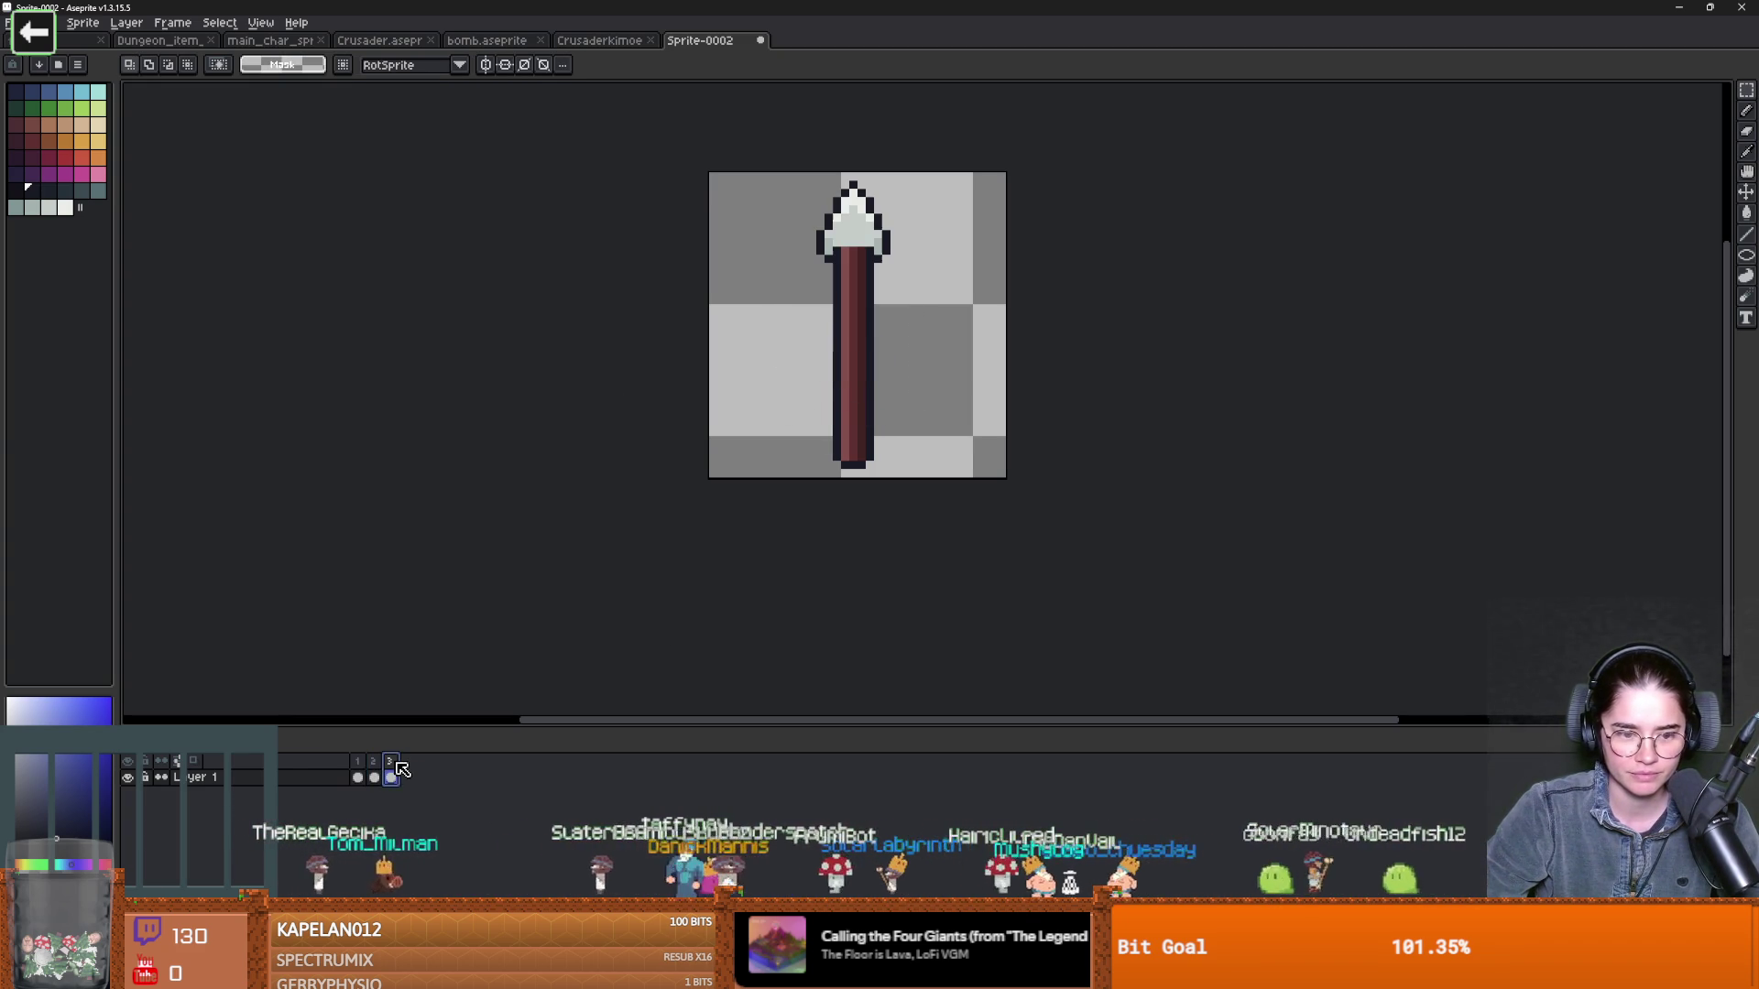
pyautogui.moveTo(967, 478); pyautogui.dragTo(750, 168)
pyautogui.hotkey('ctrl', 'c')
pyautogui.click(373, 776)
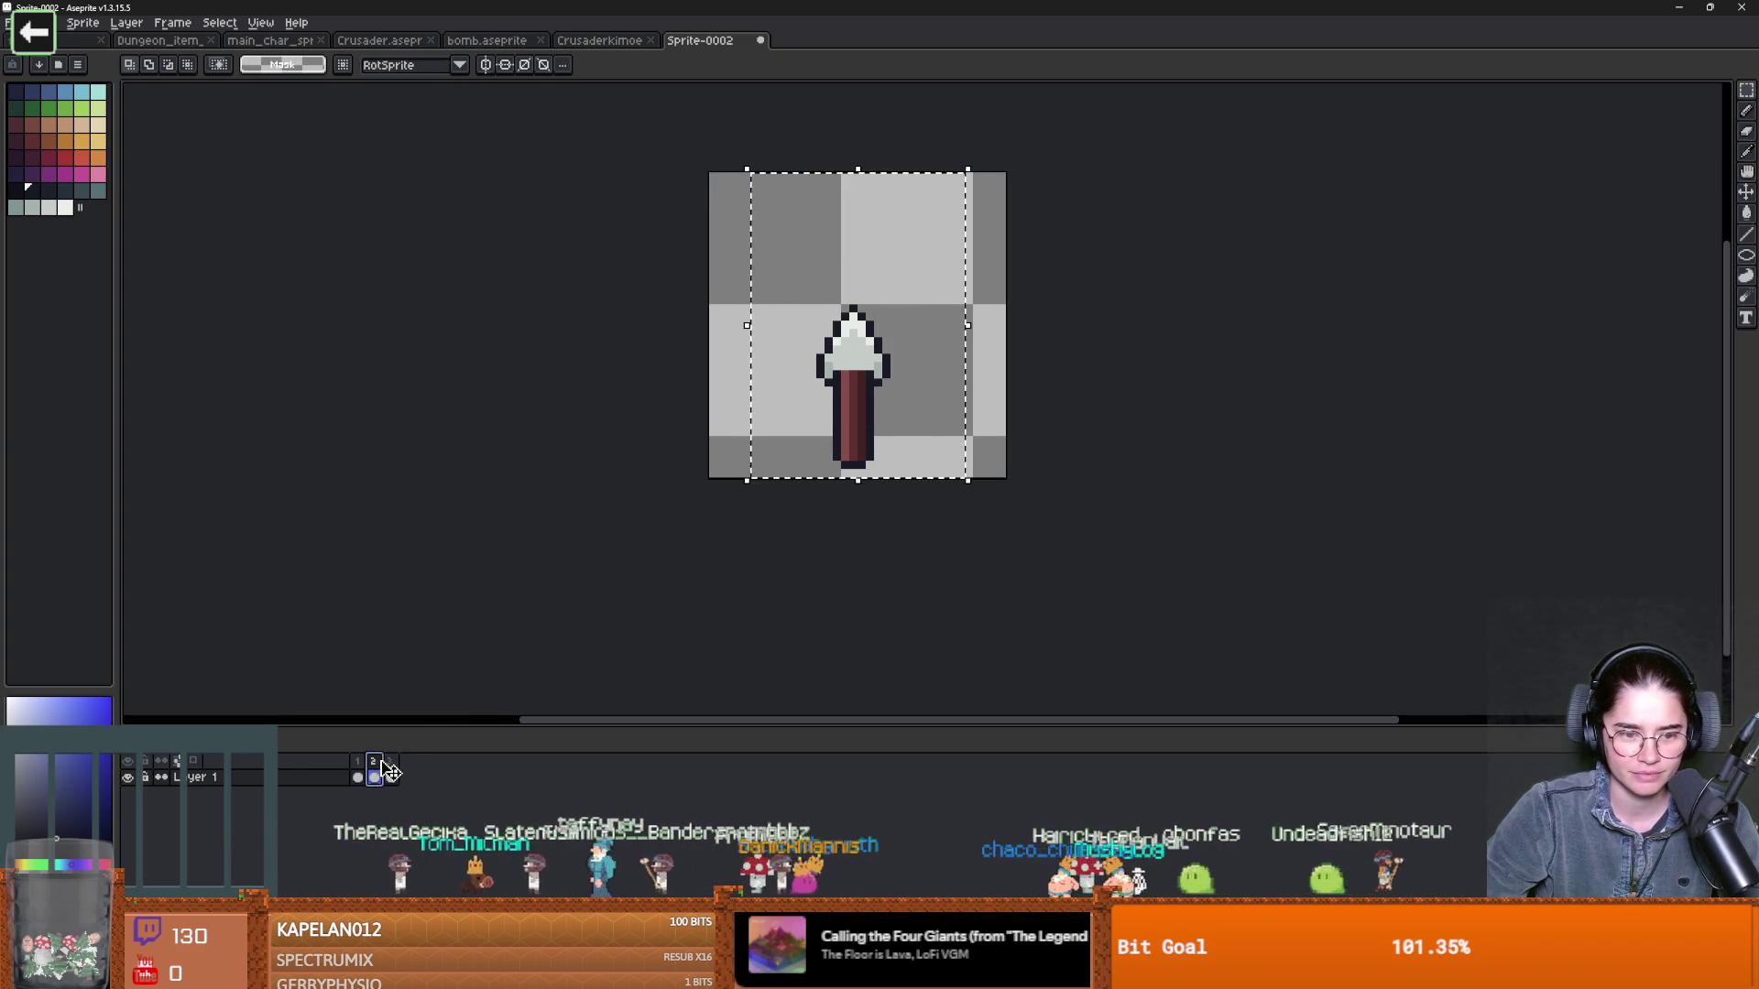
pyautogui.hotkey('ctrl', 'v')
pyautogui.hotkey('ctrl', 'd')
# - Select and delete the leftover guard pixels beside the spear, then deselect the spearhead
pyautogui.moveTo(915, 295); pyautogui.dragTo(886, 392)
pyautogui.hotkey('ctrl', 'z')
pyautogui.moveTo(777, 323); pyautogui.dragTo(829, 403)
pyautogui.press('Delete')
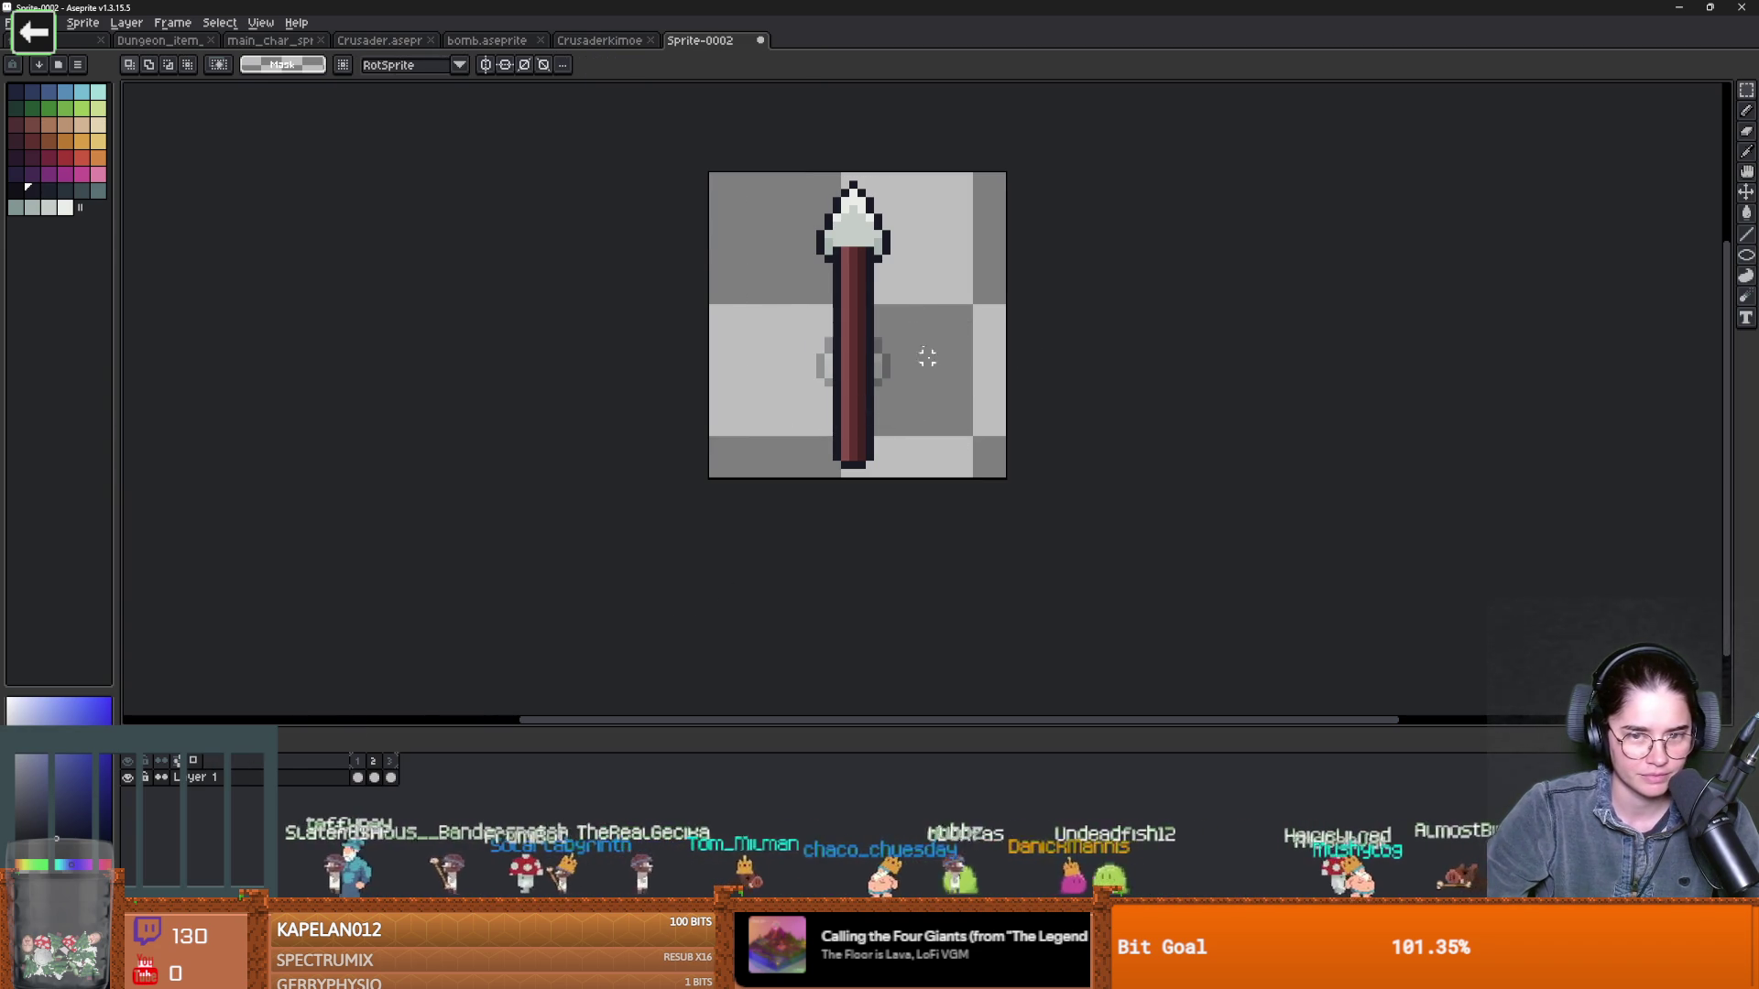
pyautogui.moveTo(765, 177)
pyautogui.mouseDown()
pyautogui.moveTo(903, 254)
pyautogui.moveTo(942, 306)
pyautogui.mouseUp()
pyautogui.hotkey('ctrl', 'd')
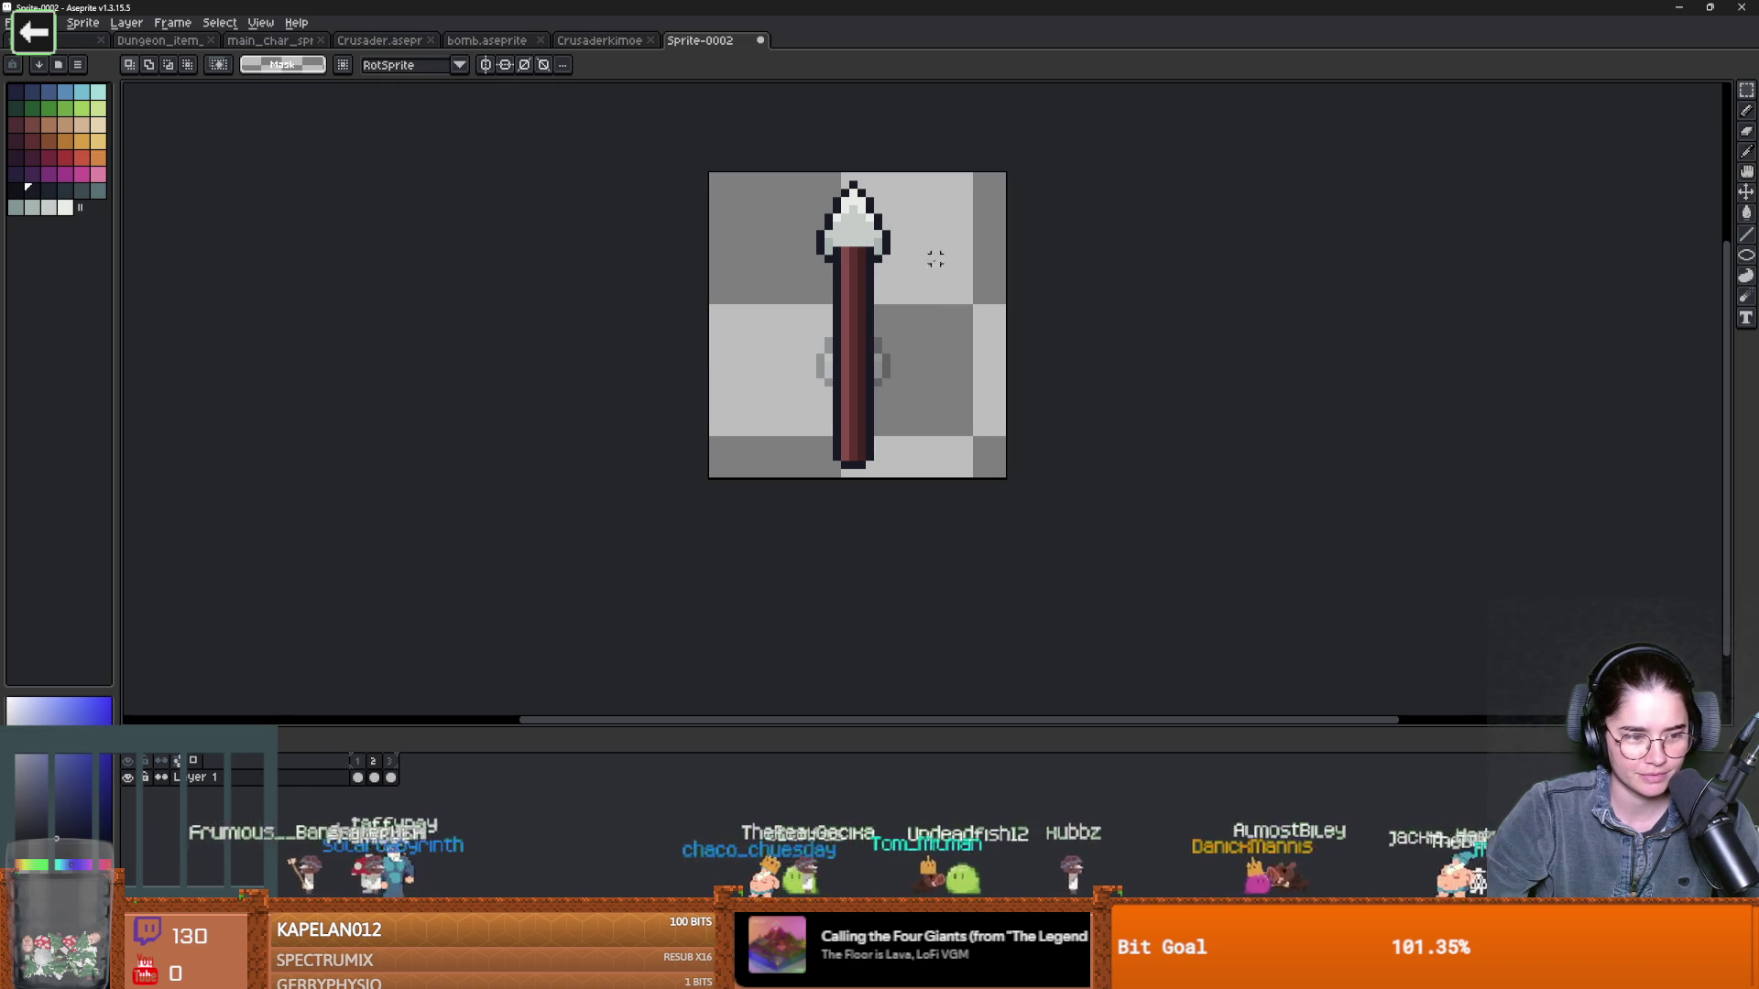
# - Move the spearhead down onto the shaft, cancelling the save prompt, and deselect
pyautogui.moveTo(944, 291); pyautogui.dragTo(687, 141)
pyautogui.moveTo(868, 230); pyautogui.dragTo(868, 290)
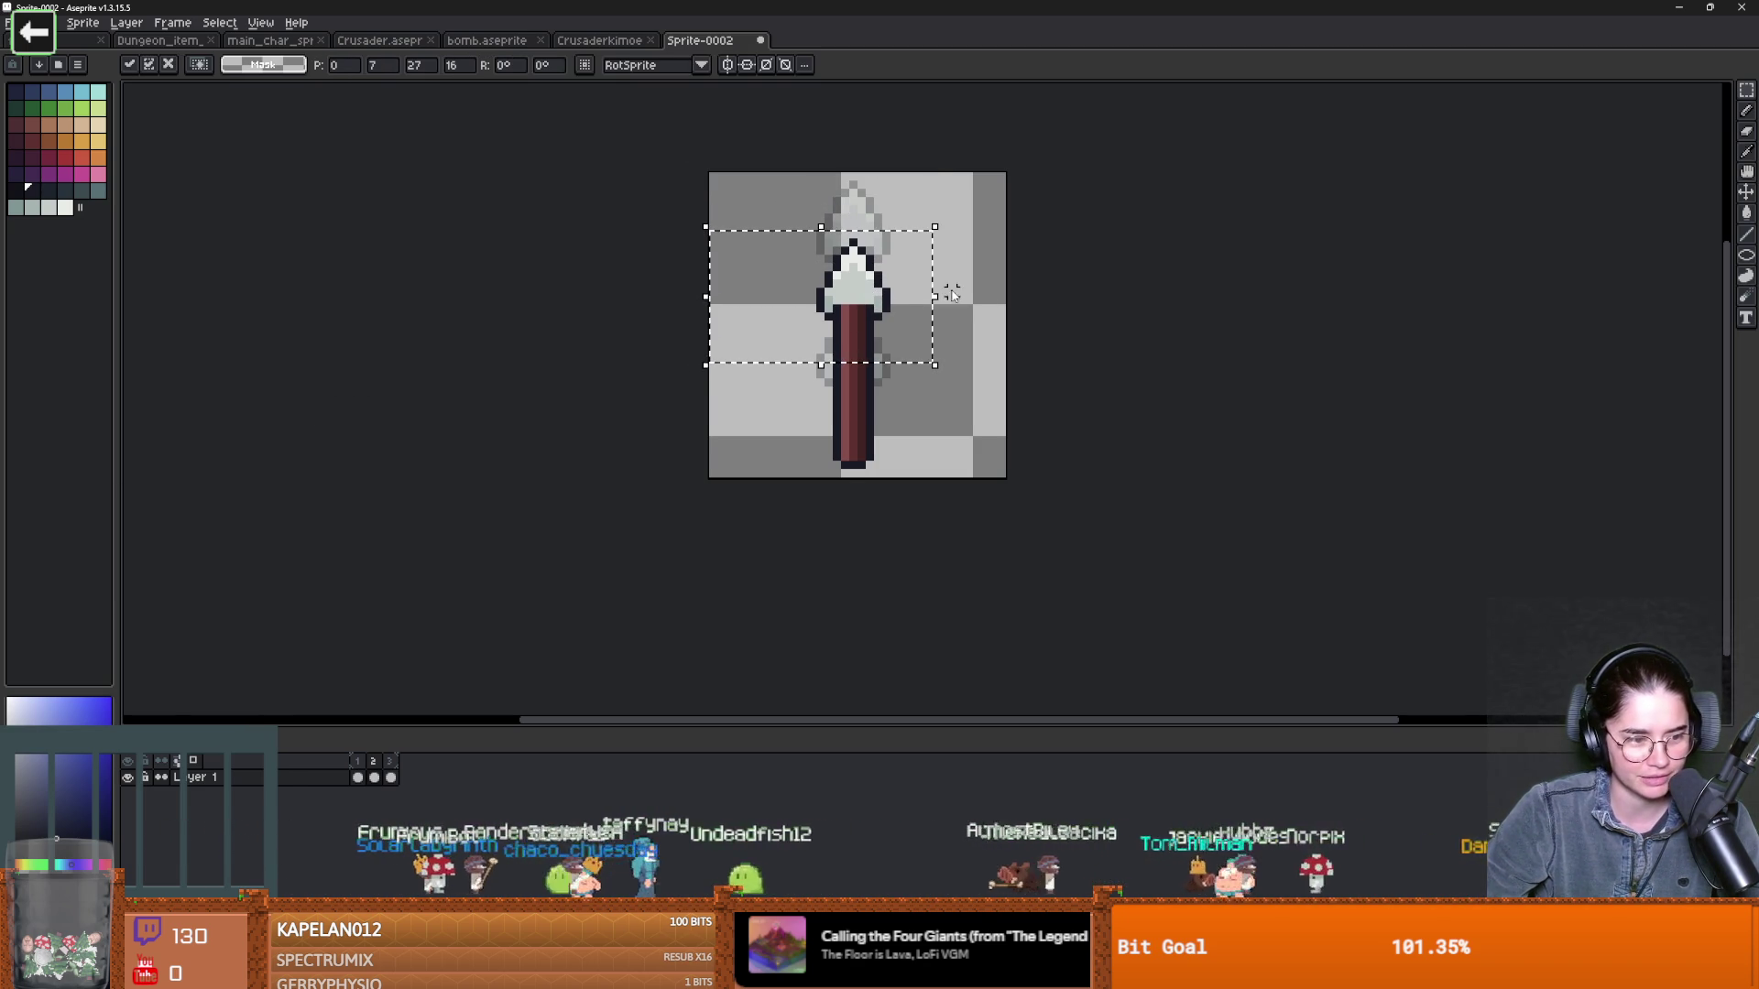
pyautogui.hotkey('ctrl', 's')
pyautogui.click(1396, 681)
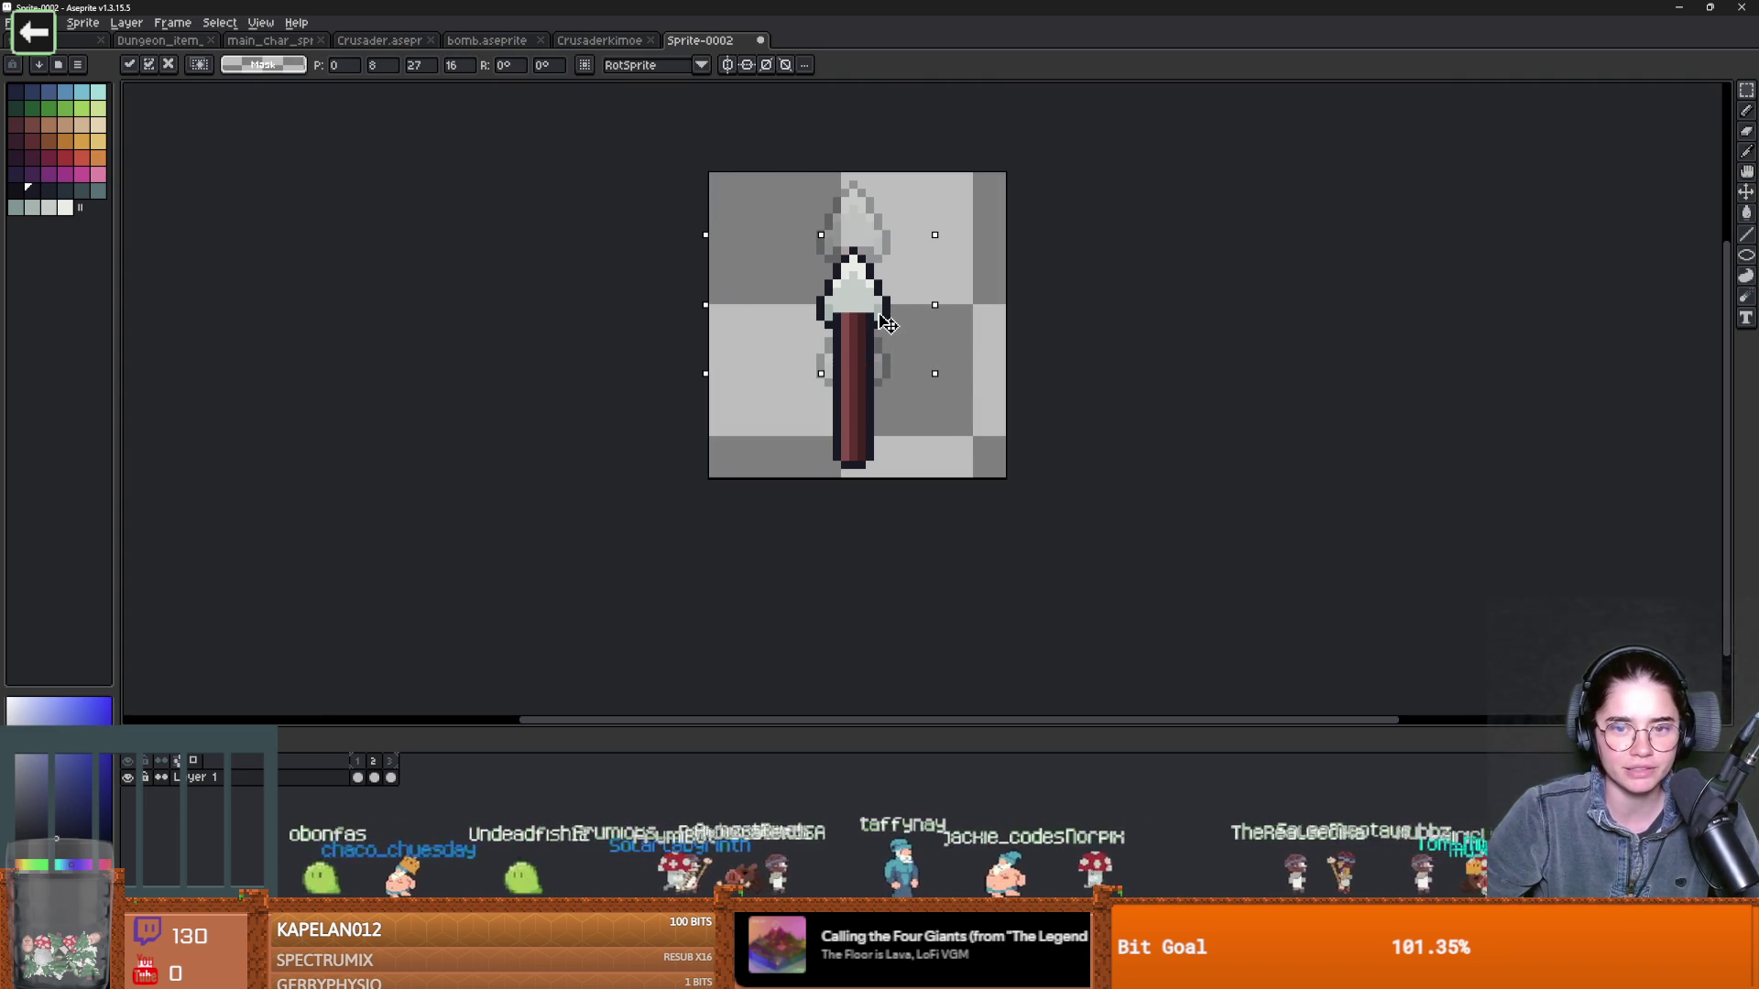
pyautogui.click(894, 417)
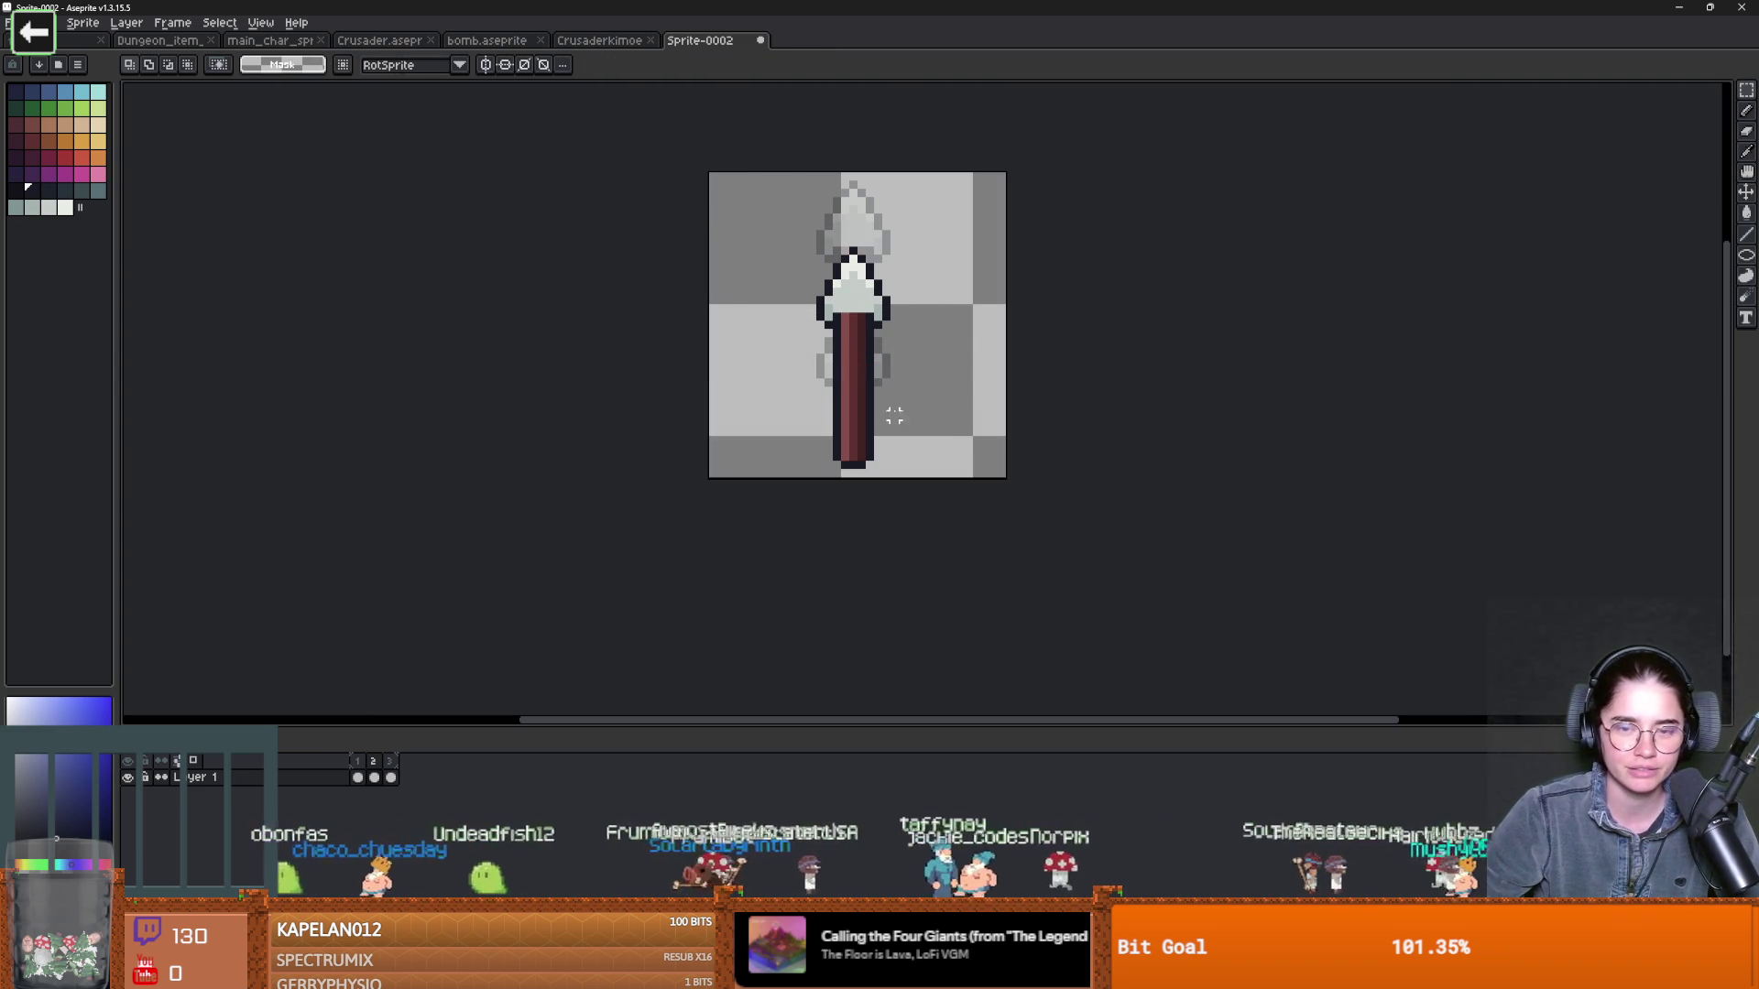
# - Add a new frame from the spear frame with the spearhead moved much lower
pyautogui.click(357, 775)
pyautogui.hotkey('alt', 'n')
pyautogui.moveTo(795, 292)
pyautogui.mouseDown()
pyautogui.moveTo(911, 414)
pyautogui.moveTo(884, 392)
pyautogui.moveTo(884, 435)
pyautogui.mouseUp()
pyautogui.click(968, 430)
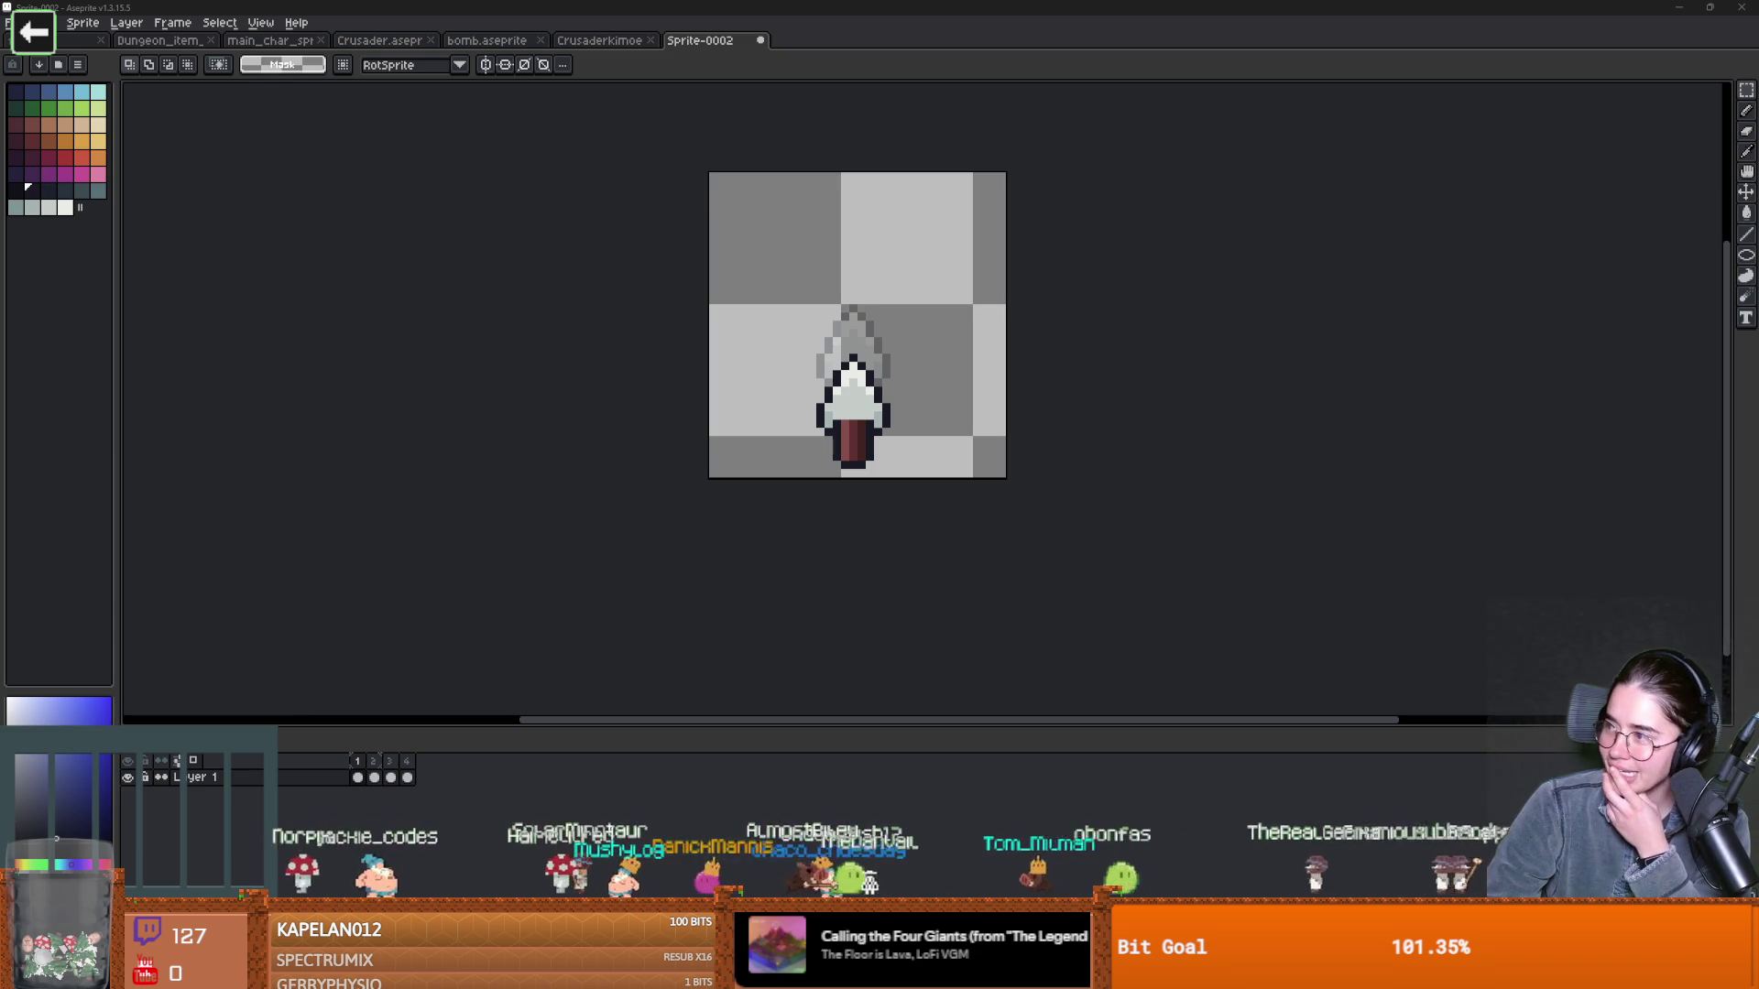
pyautogui.hotkey('alt', 'Tab')
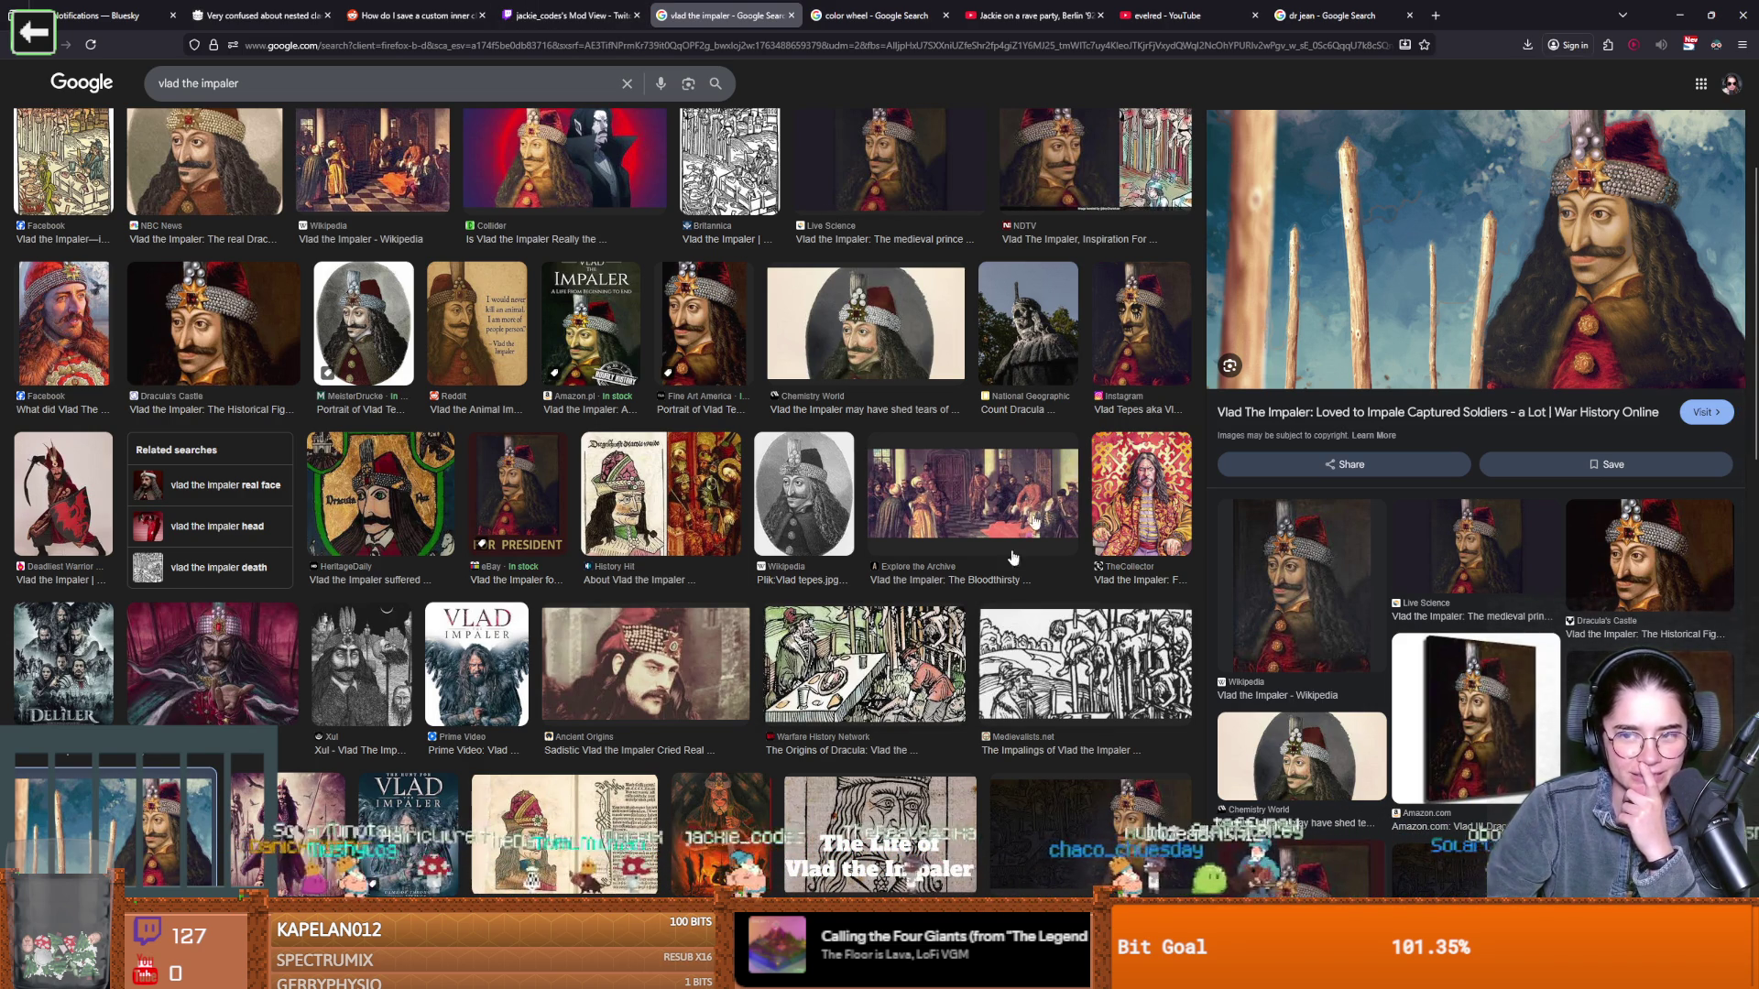
pyautogui.click(1680, 14)
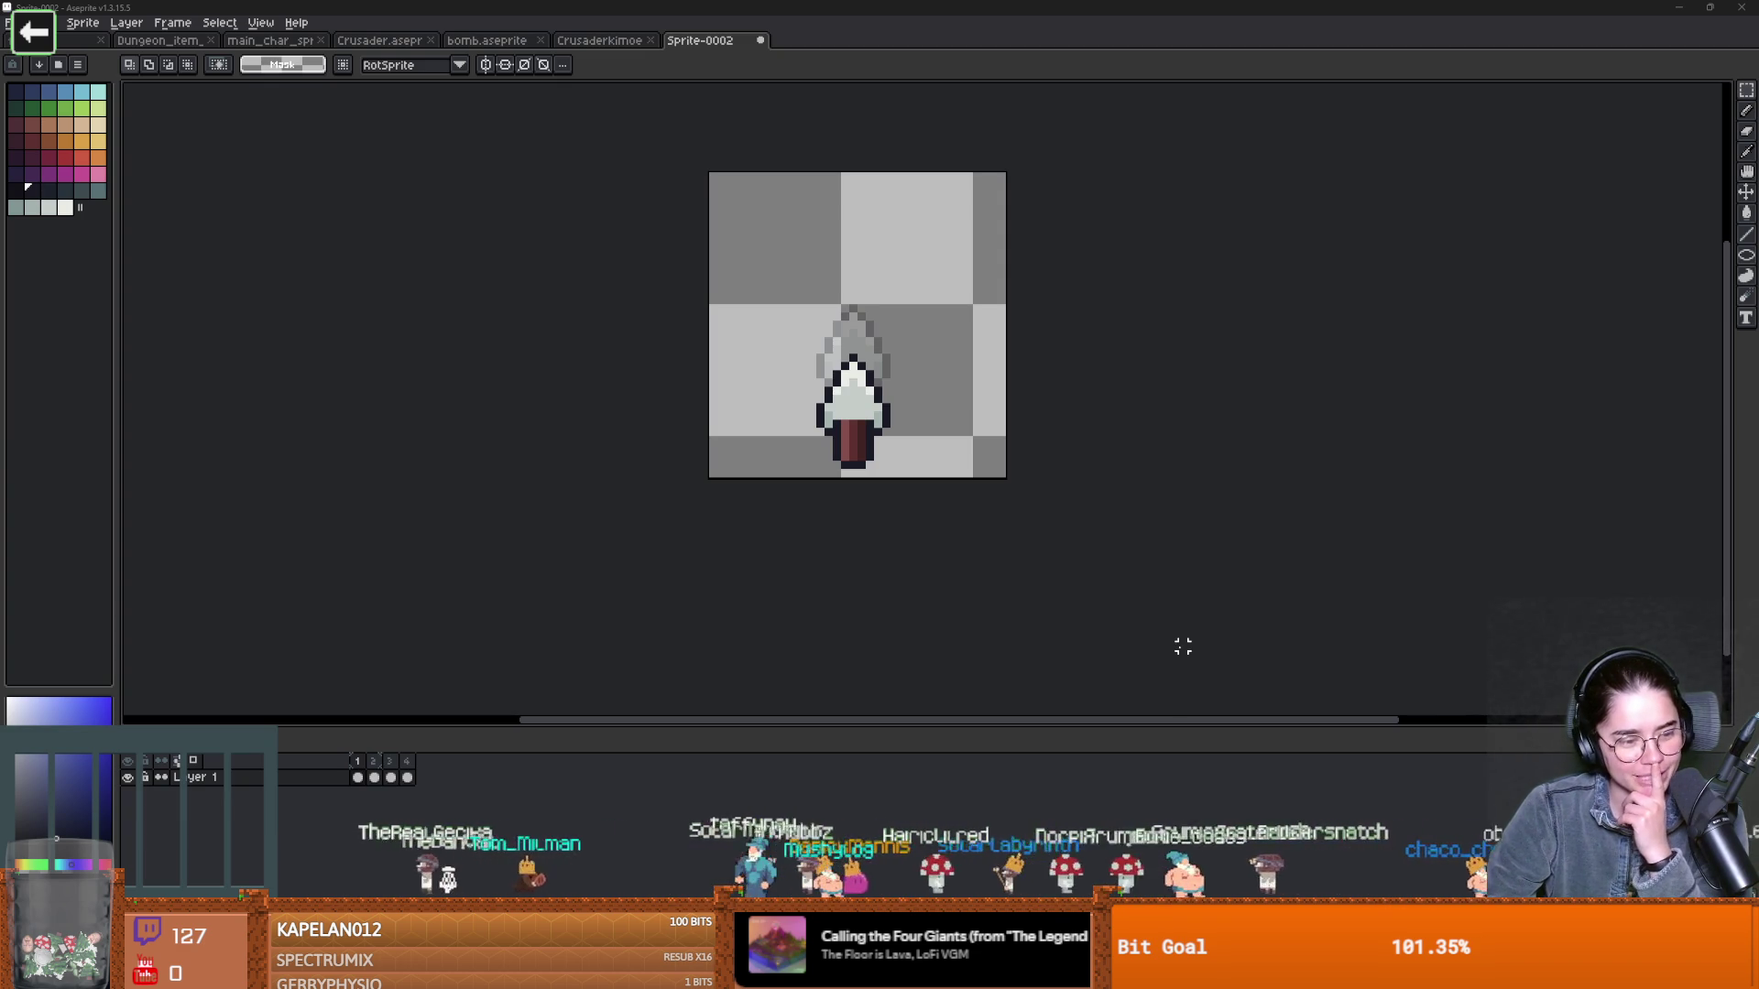
# - Step through the spear frames and play the animation to preview them
pyautogui.scroll(3, 809, 491)
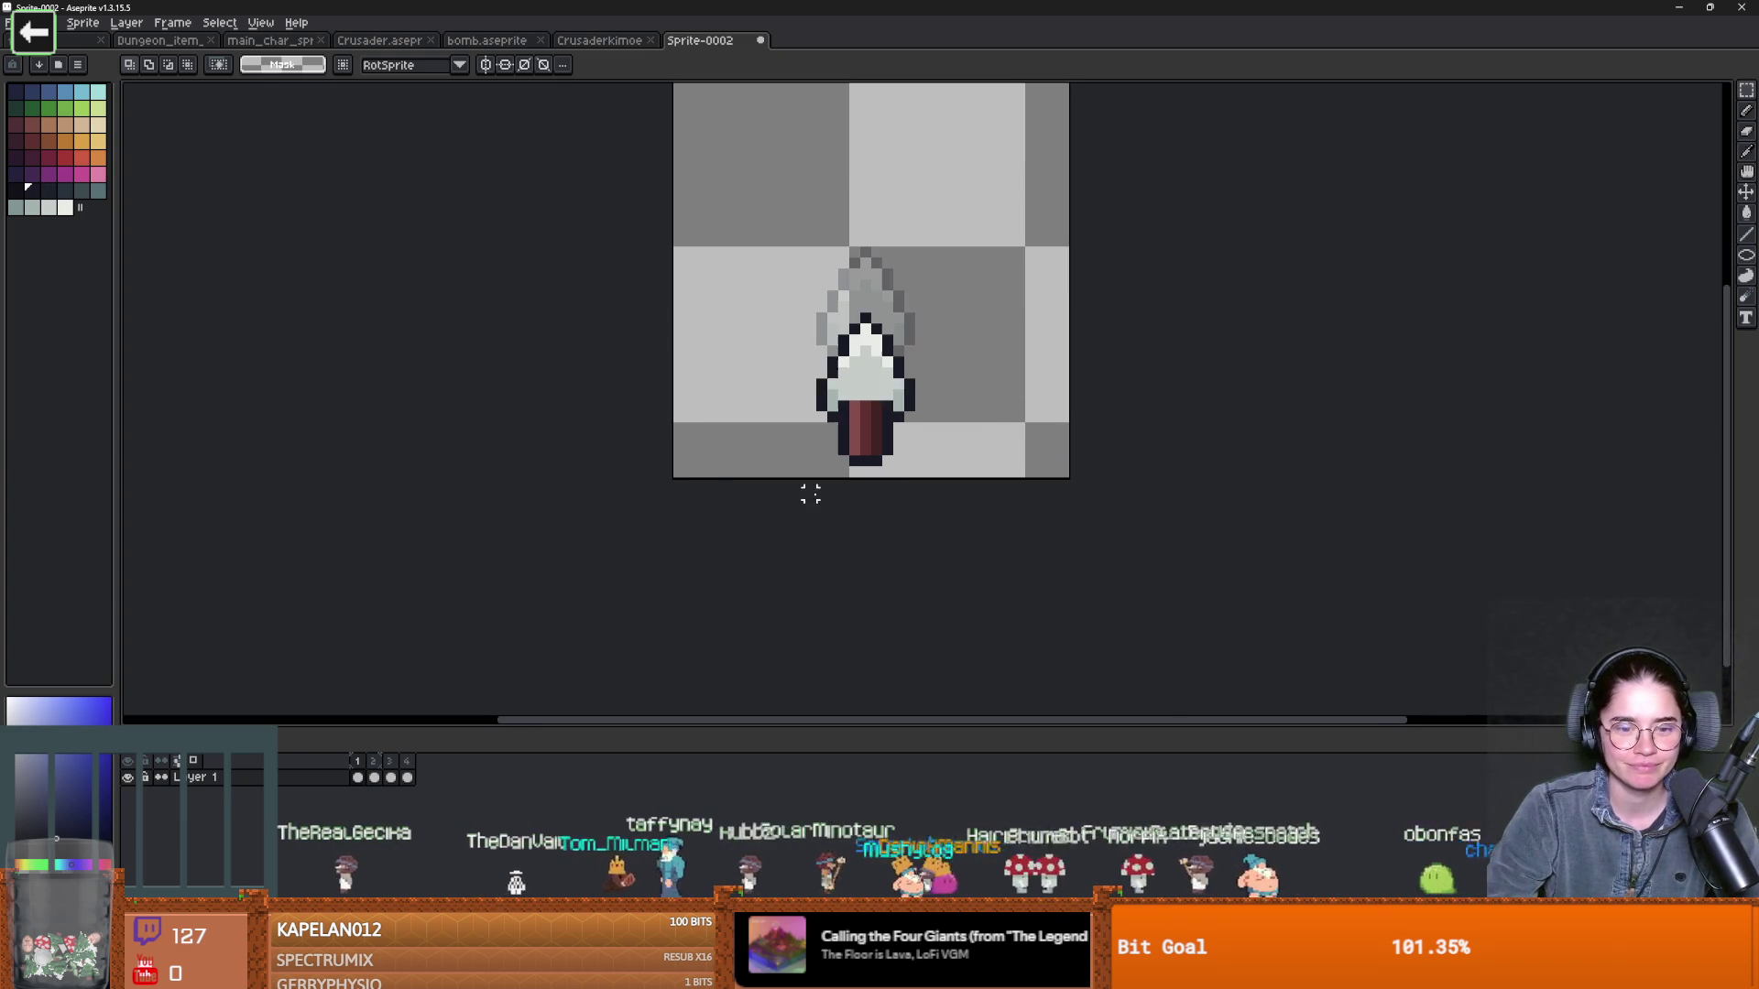
pyautogui.scroll(-2, 809, 491)
pyautogui.click(376, 775)
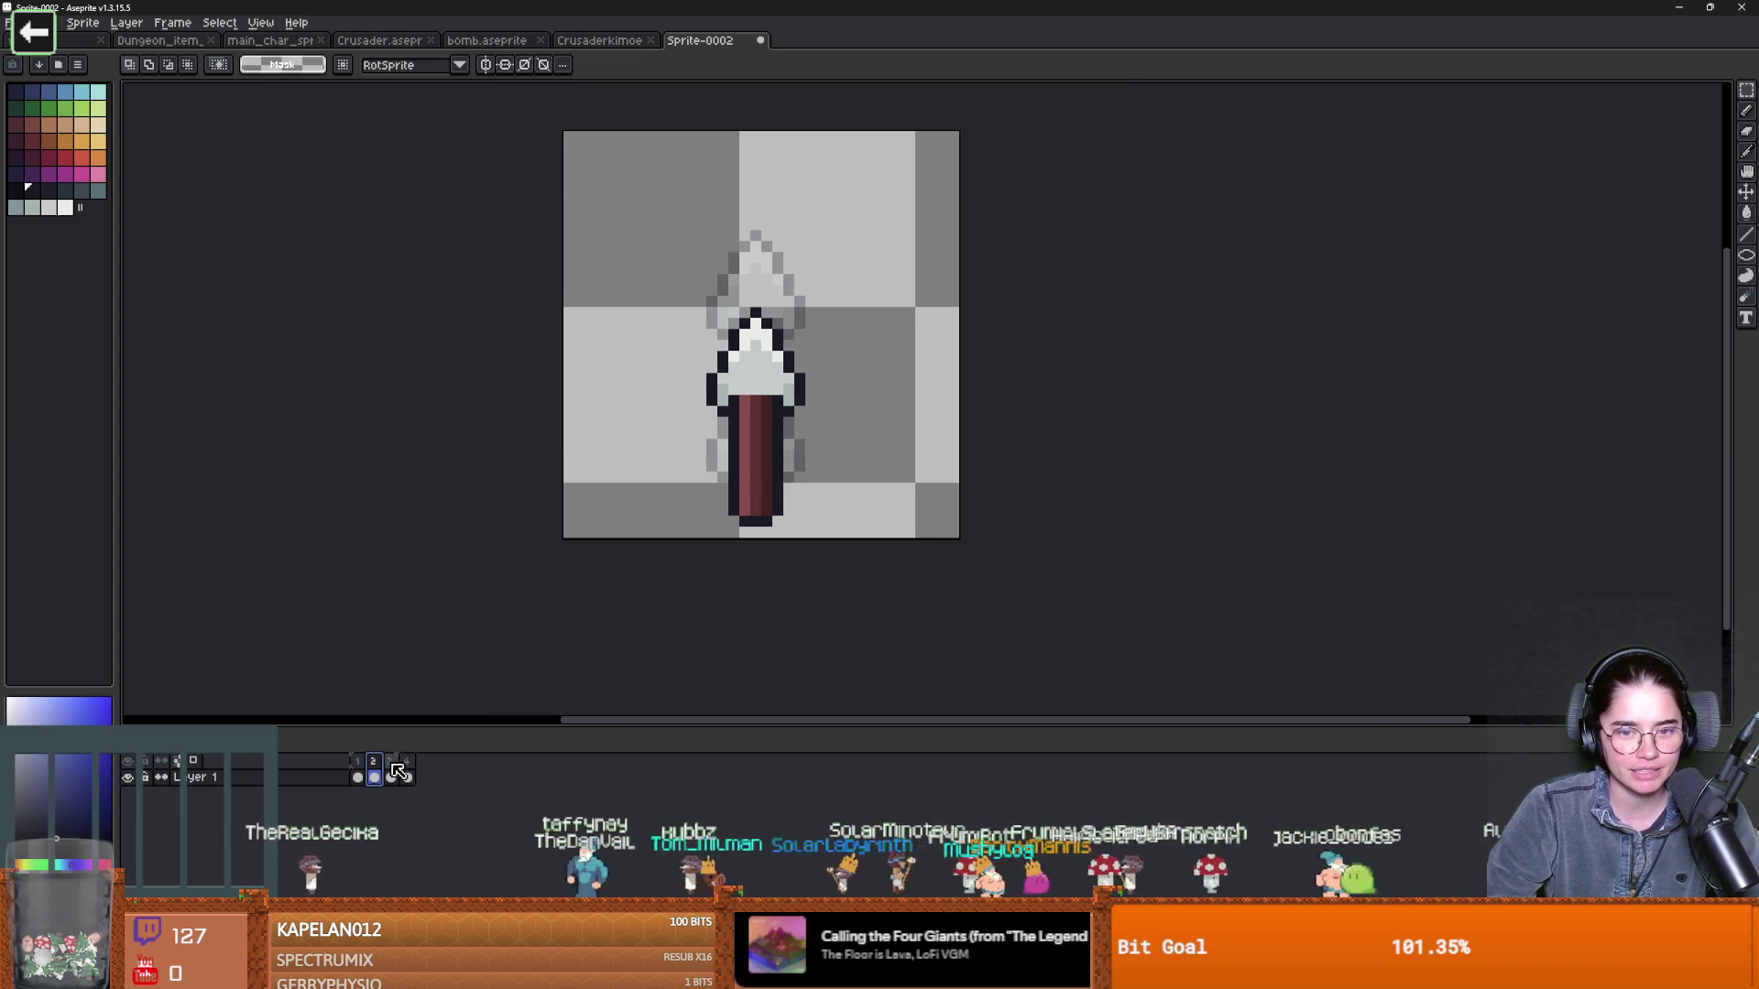
pyautogui.click(392, 775)
pyautogui.press('Return')
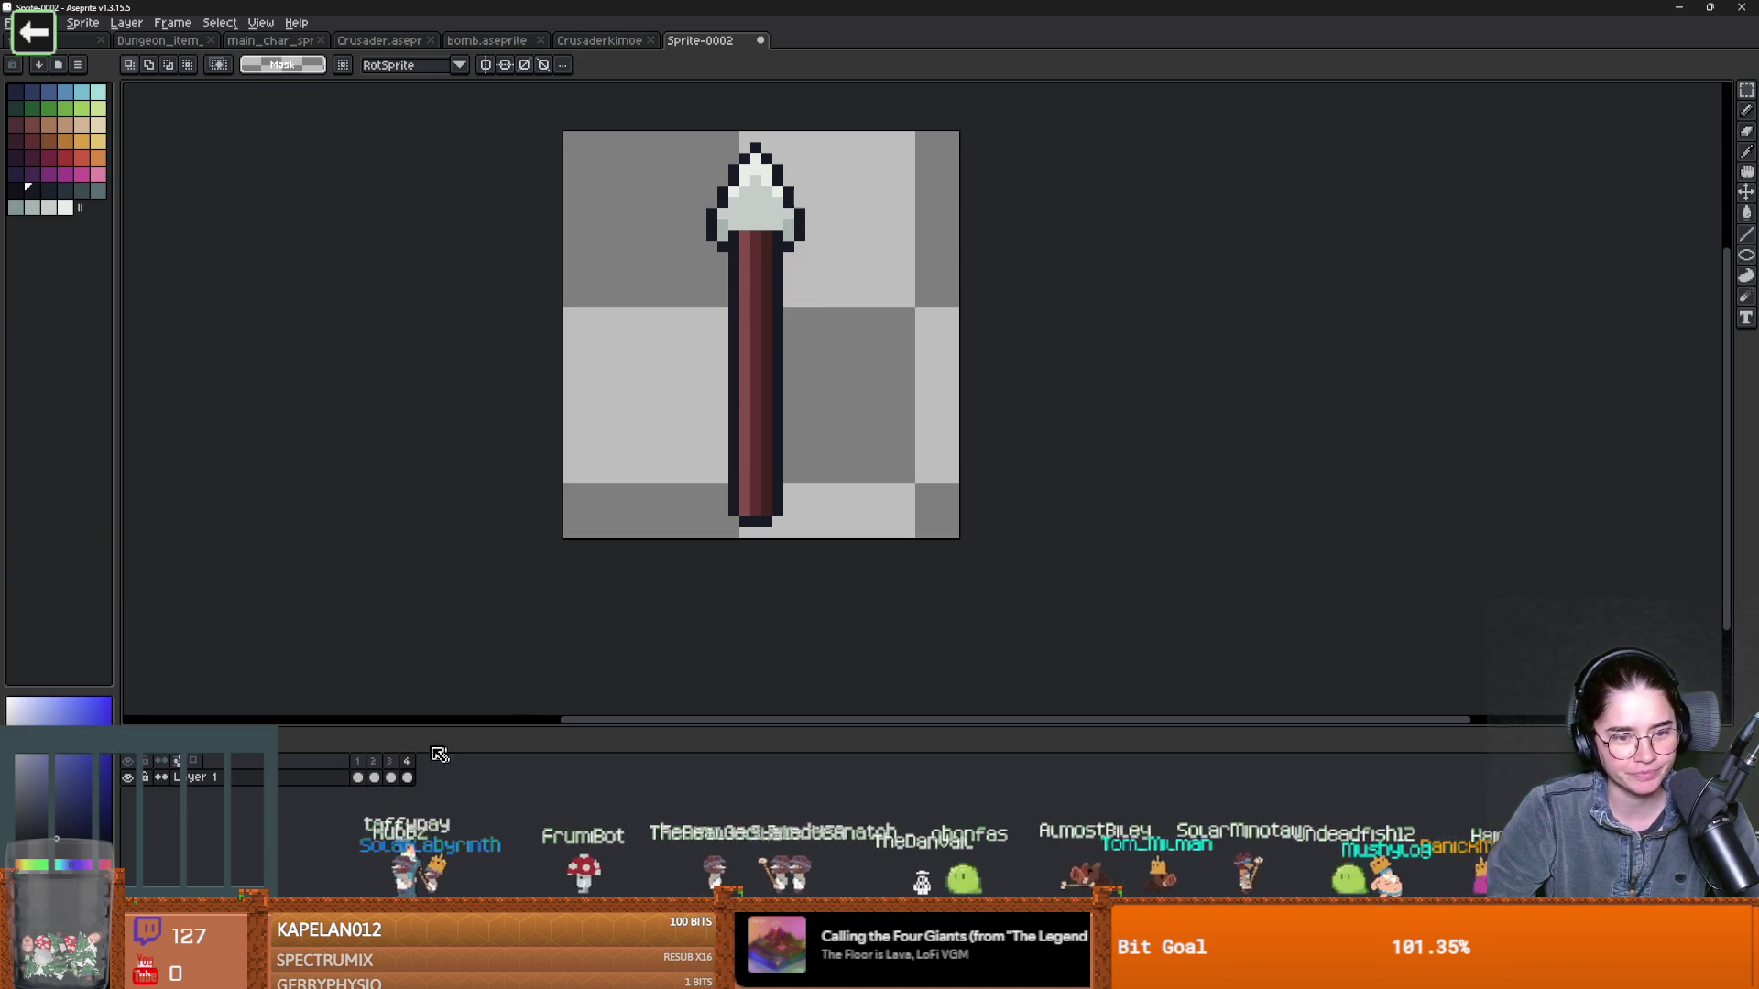
# - On frame 1, paint dark magenta-red pixels across the spear's base with the pencil
pyautogui.click(357, 763)
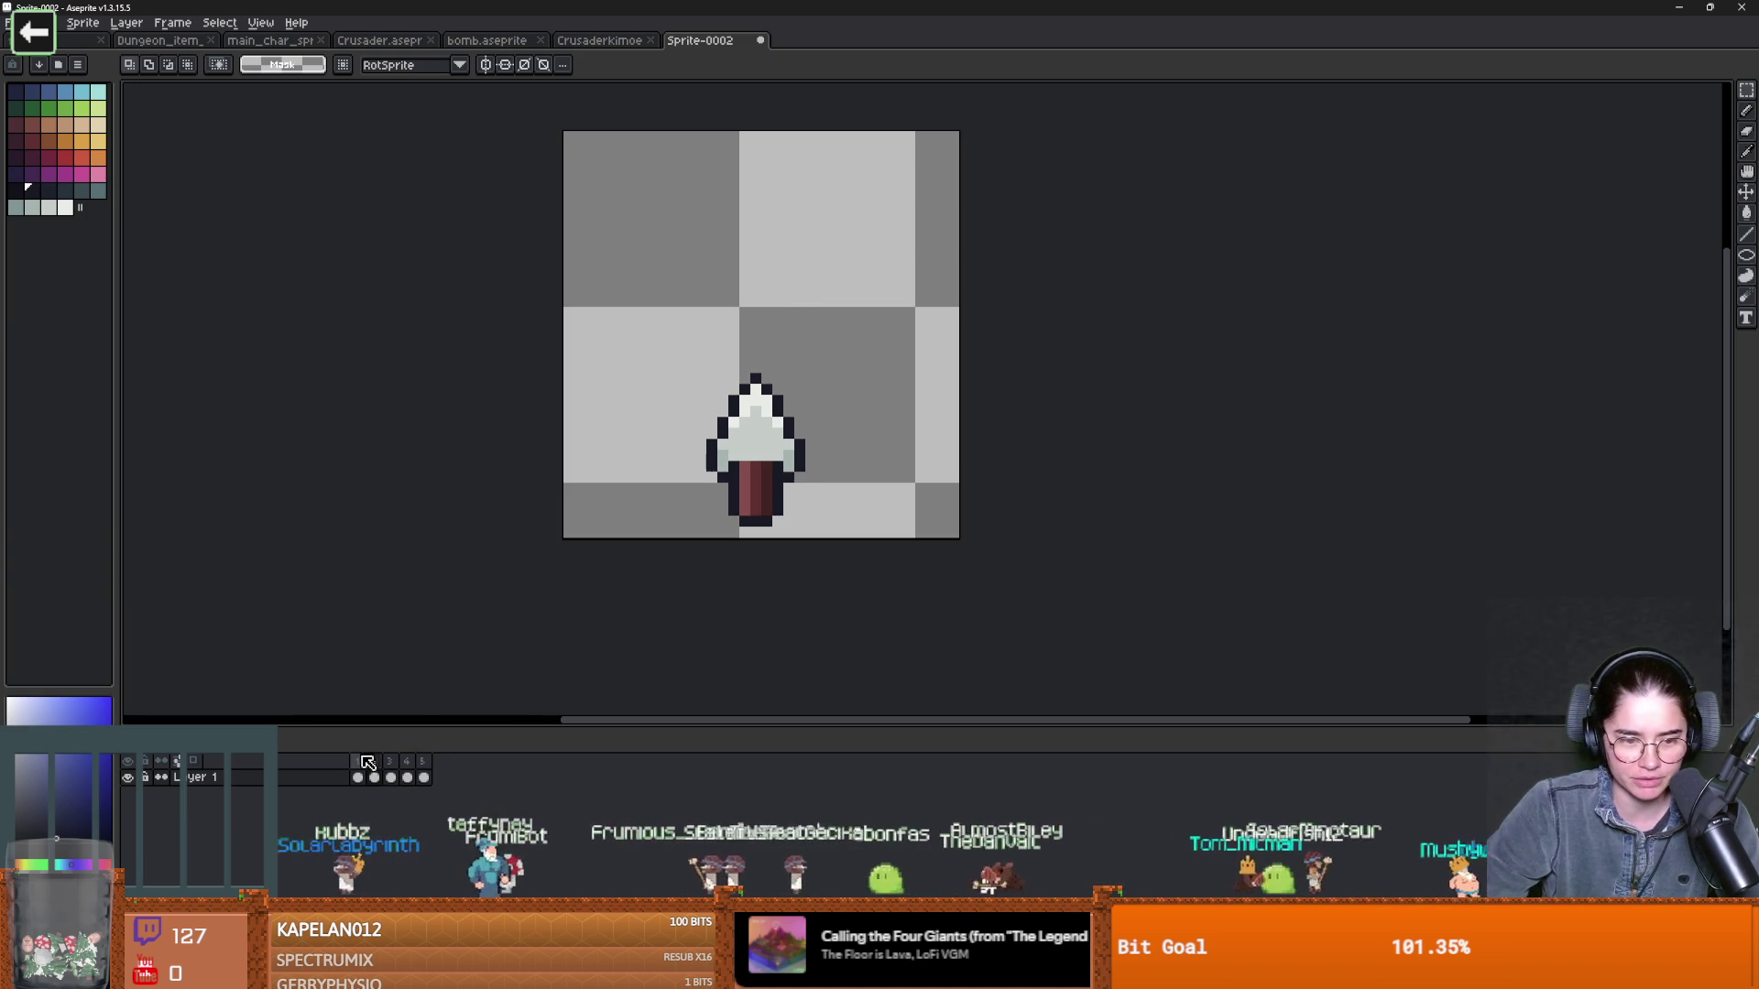
pyautogui.click(48, 157)
pyautogui.press('b')
pyautogui.scroll(2, 753, 513)
pyautogui.moveTo(731, 522)
pyautogui.mouseDown()
pyautogui.moveTo(775, 523)
pyautogui.moveTo(752, 522)
pyautogui.mouseUp()
# - With a 1-pixel brush, recolour the base magenta and erase the shaft and head above it
pyautogui.press('-')
pyautogui.click(710, 519)
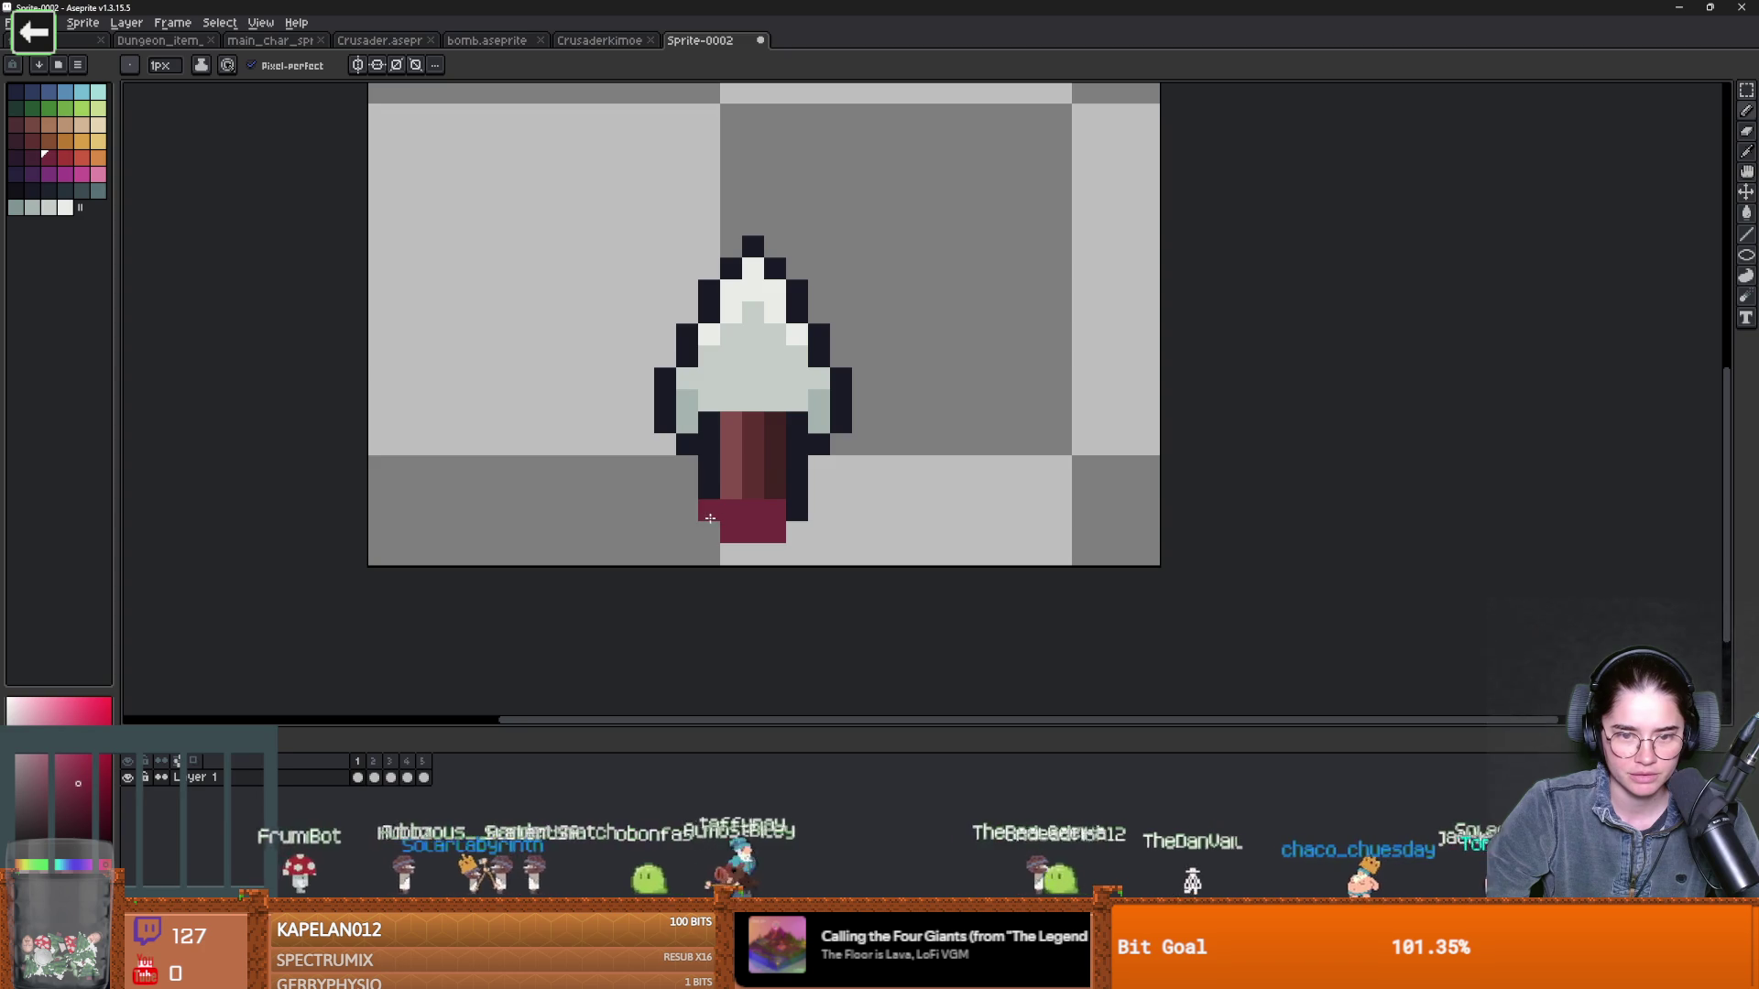
pyautogui.click(797, 510)
pyautogui.moveTo(775, 488); pyautogui.dragTo(753, 488)
pyautogui.click(731, 489)
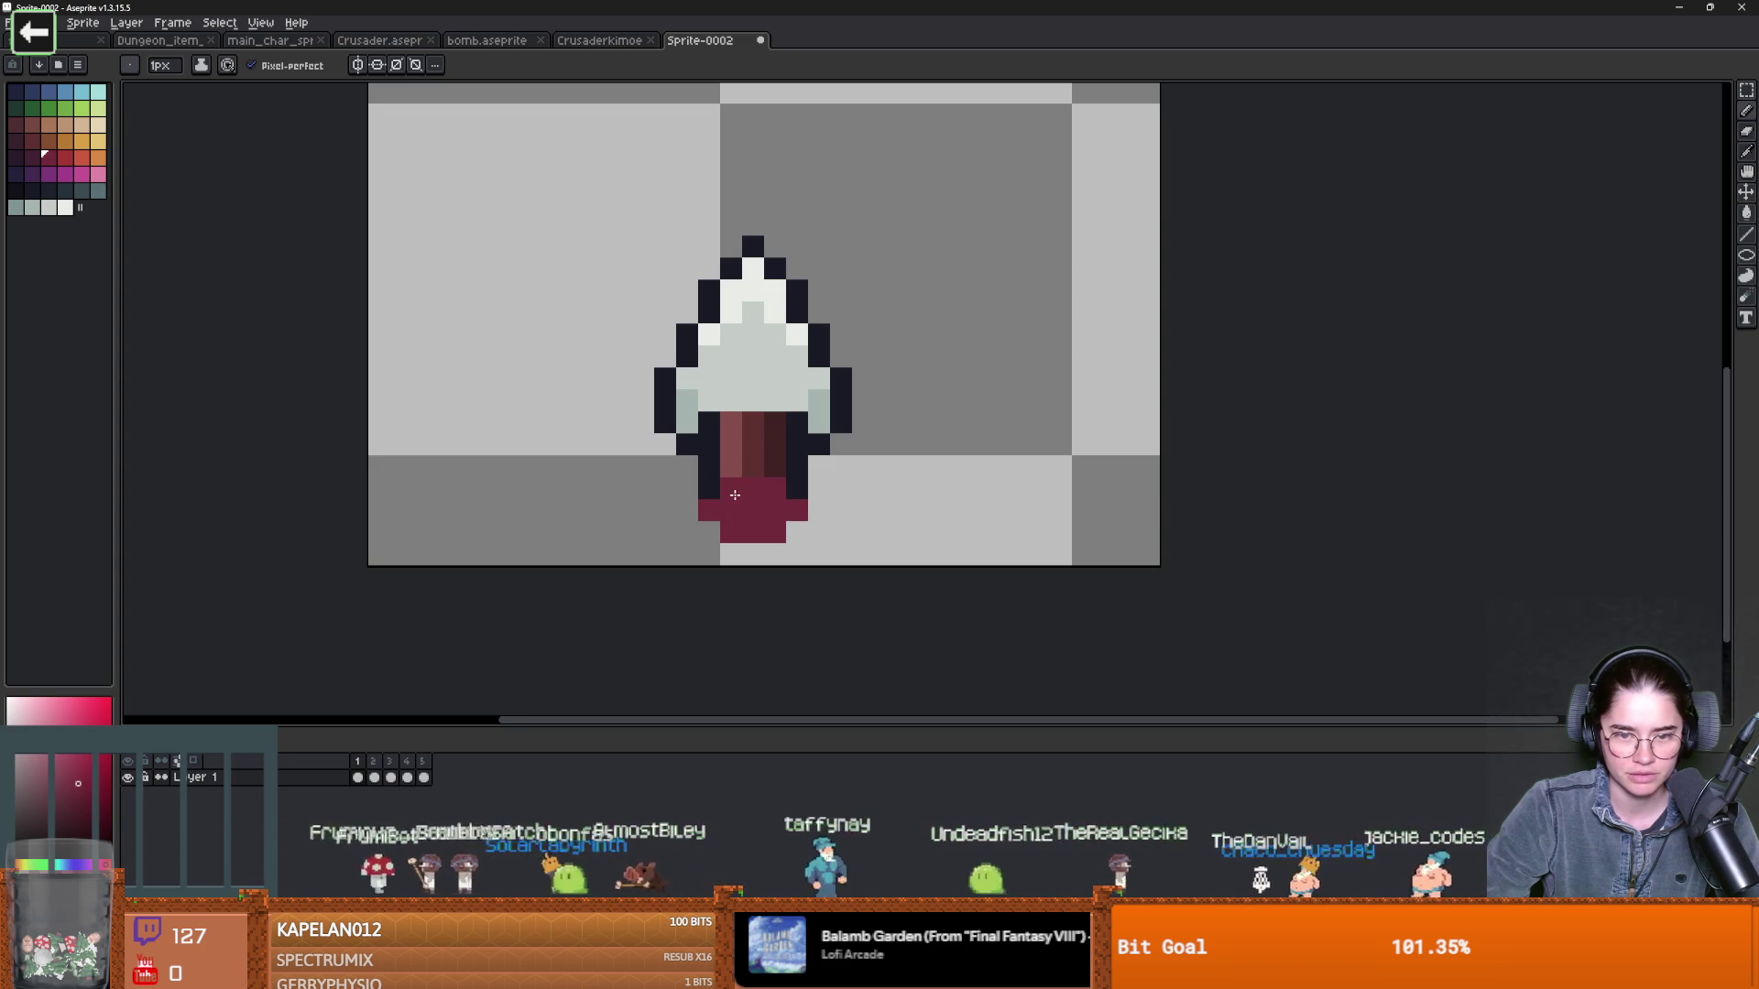
pyautogui.moveTo(689, 421)
pyautogui.mouseDown()
pyautogui.moveTo(710, 486)
pyautogui.moveTo(779, 468)
pyautogui.moveTo(797, 490)
pyautogui.moveTo(644, 467)
pyautogui.moveTo(843, 445)
pyautogui.moveTo(534, 401)
pyautogui.moveTo(510, 333)
pyautogui.moveTo(663, 353)
pyautogui.moveTo(663, 267)
pyautogui.moveTo(773, 244)
pyautogui.moveTo(733, 532)
pyautogui.mouseUp()
pyautogui.scroll(-1, 756, 514)
# - Add a new frame and paint bright red highlights along the top of the nub
pyautogui.hotkey('alt', 'n')
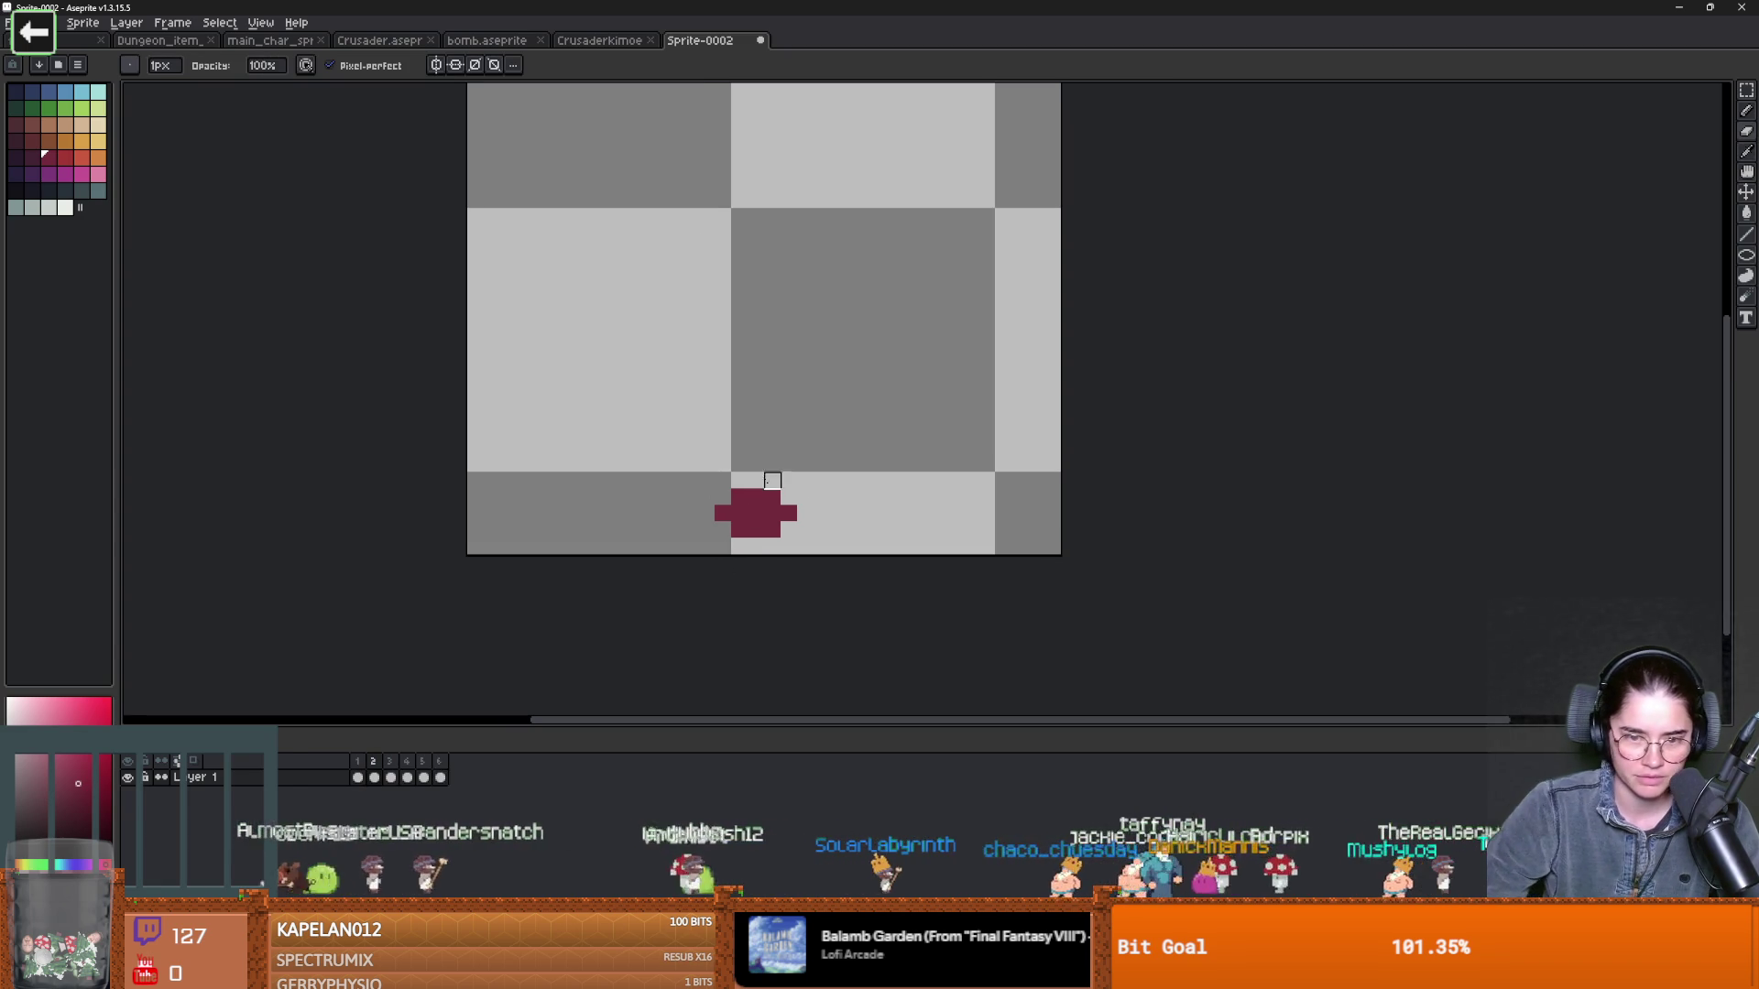
pyautogui.click(65, 157)
pyautogui.scroll(3, 765, 545)
pyautogui.moveTo(702, 357)
pyautogui.mouseDown()
pyautogui.moveTo(835, 400)
pyautogui.moveTo(868, 436)
pyautogui.moveTo(828, 482)
pyautogui.moveTo(726, 531)
pyautogui.moveTo(604, 451)
pyautogui.moveTo(640, 404)
pyautogui.mouseUp()
pyautogui.scroll(-6, 639, 404)
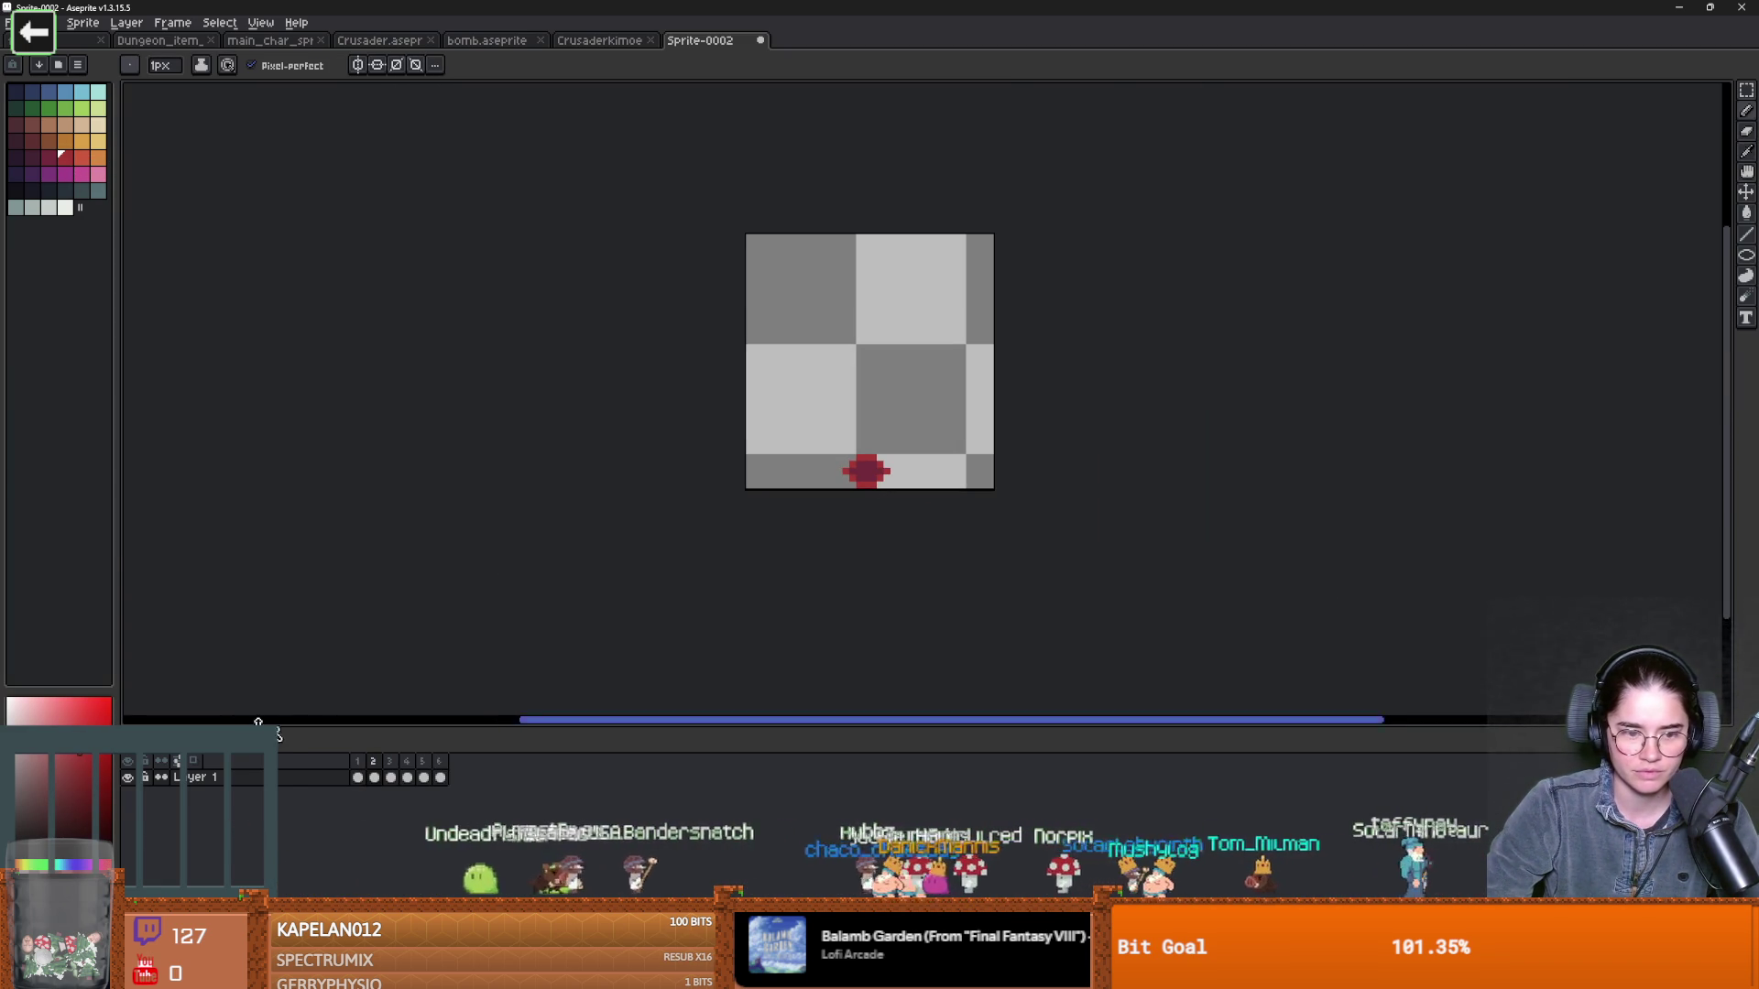
# - Give frame 2 a 200 ms duration and frame 1 400 ms, then play to check timing
pyautogui.doubleClick(371, 763)
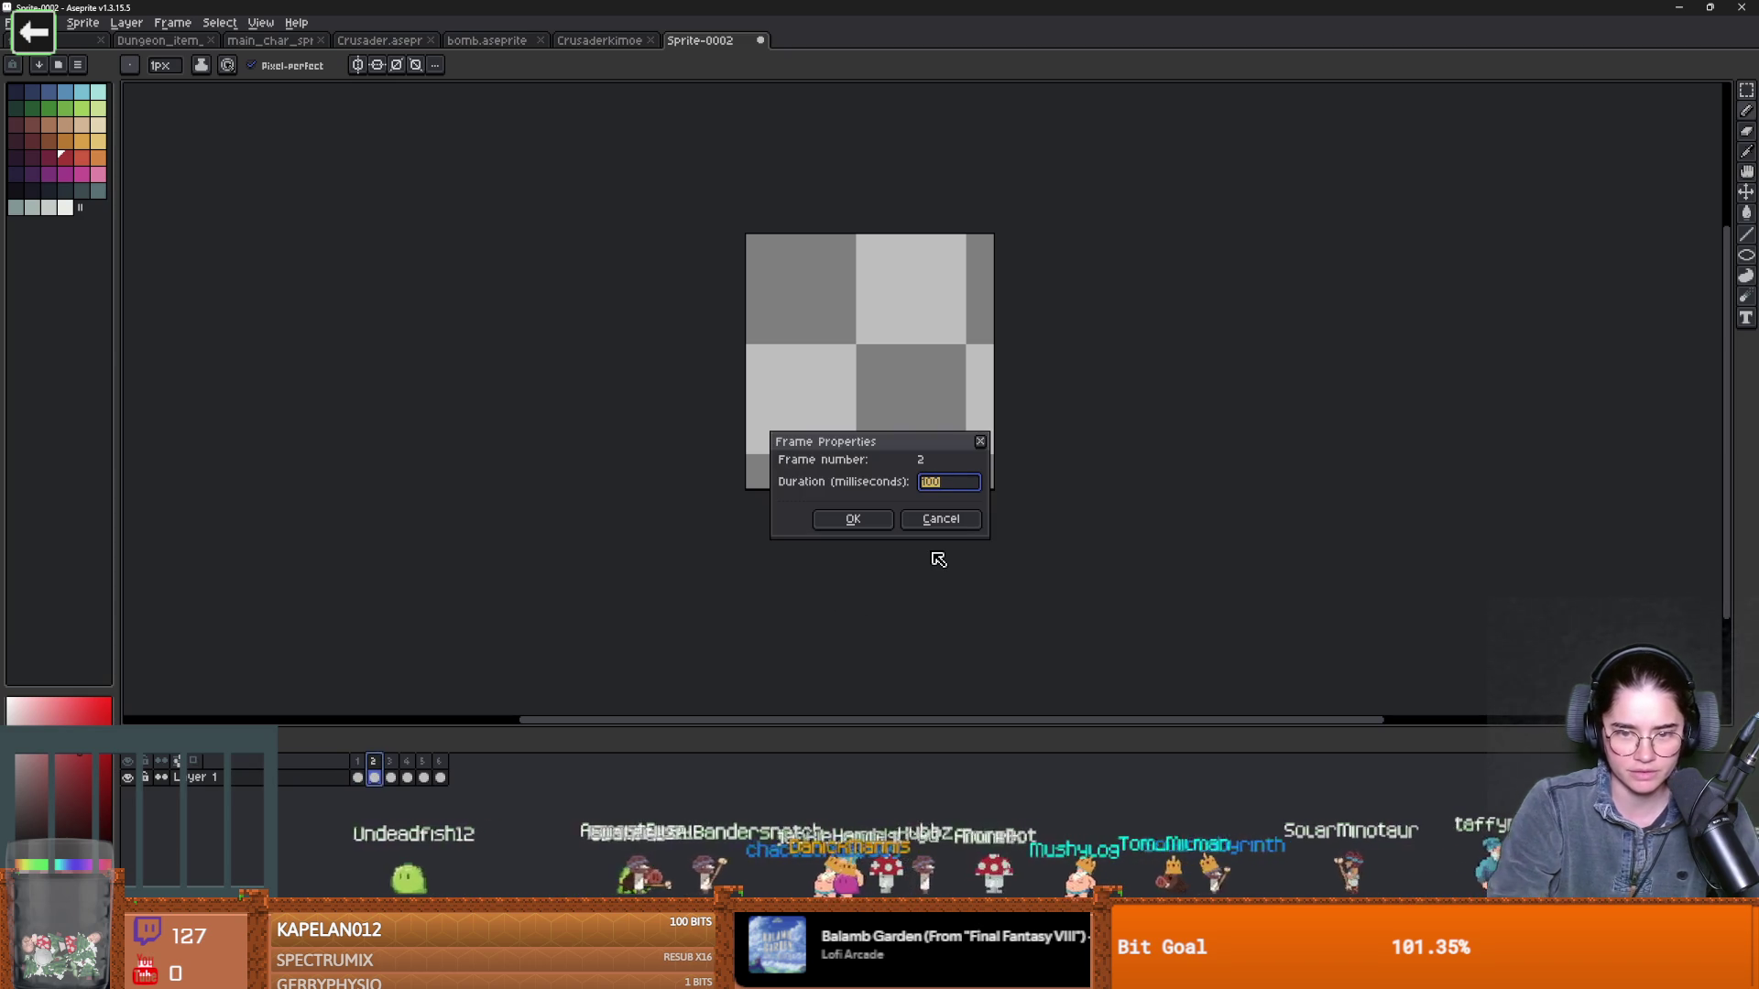
pyautogui.write('200')
pyautogui.press('Return')
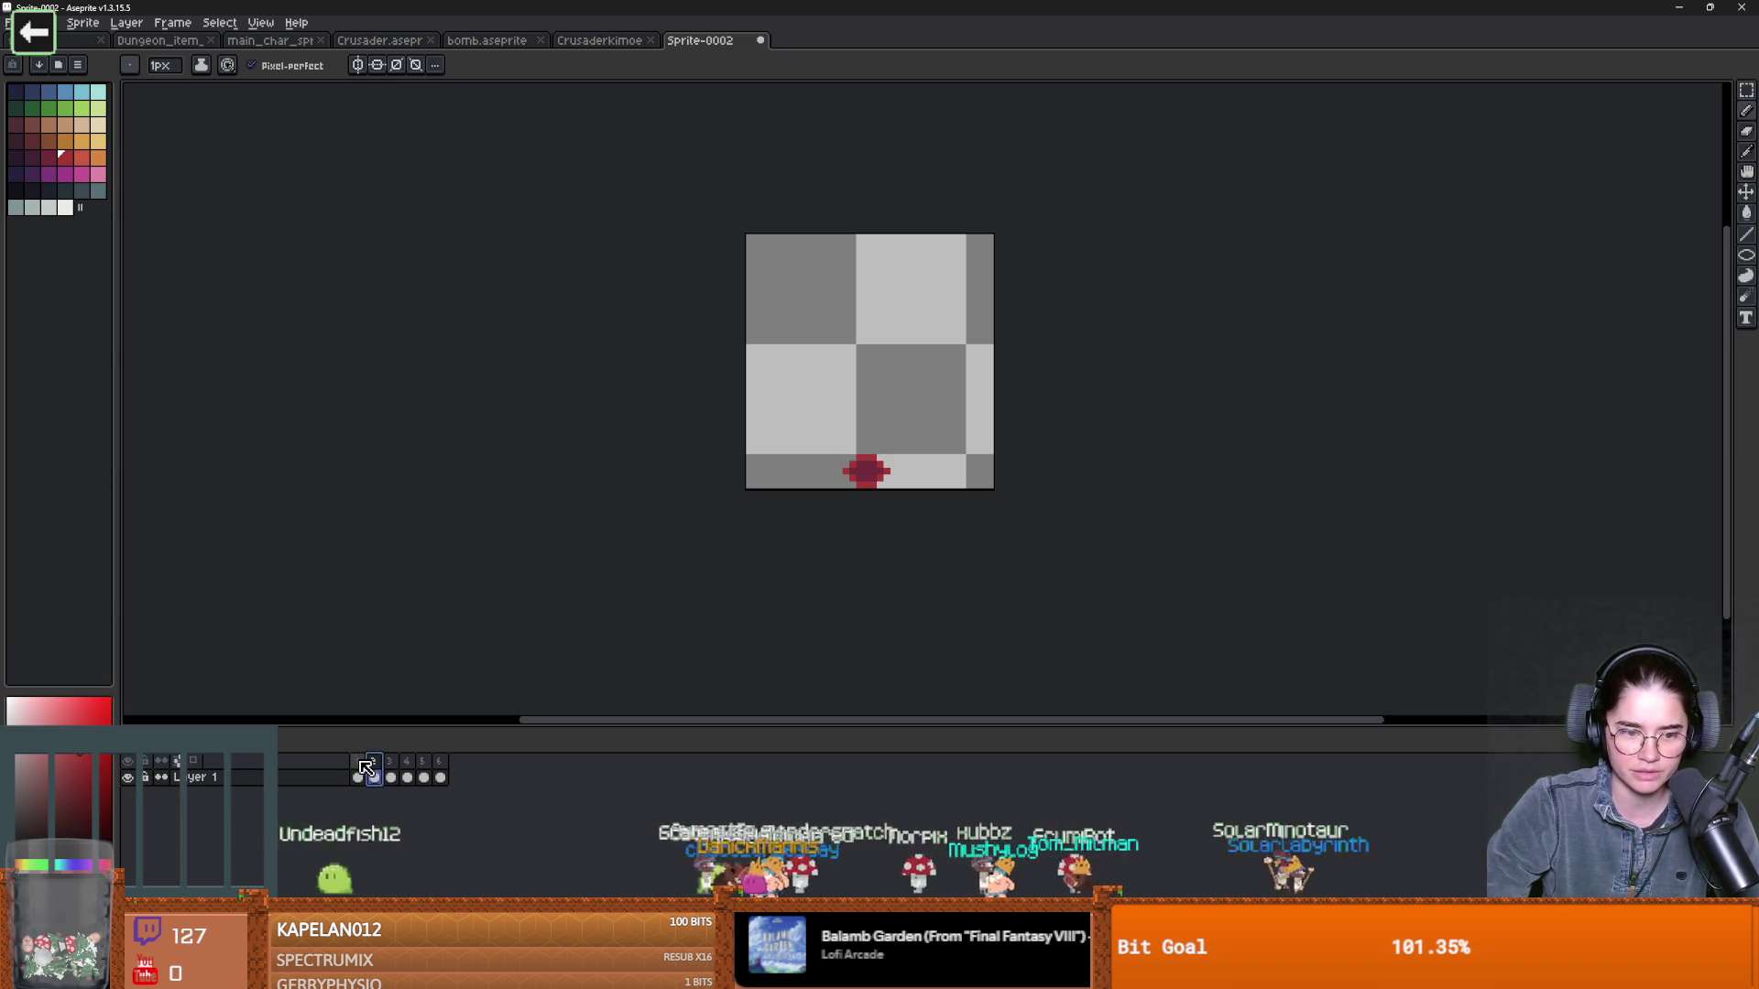
pyautogui.doubleClick(359, 762)
pyautogui.press('Return')
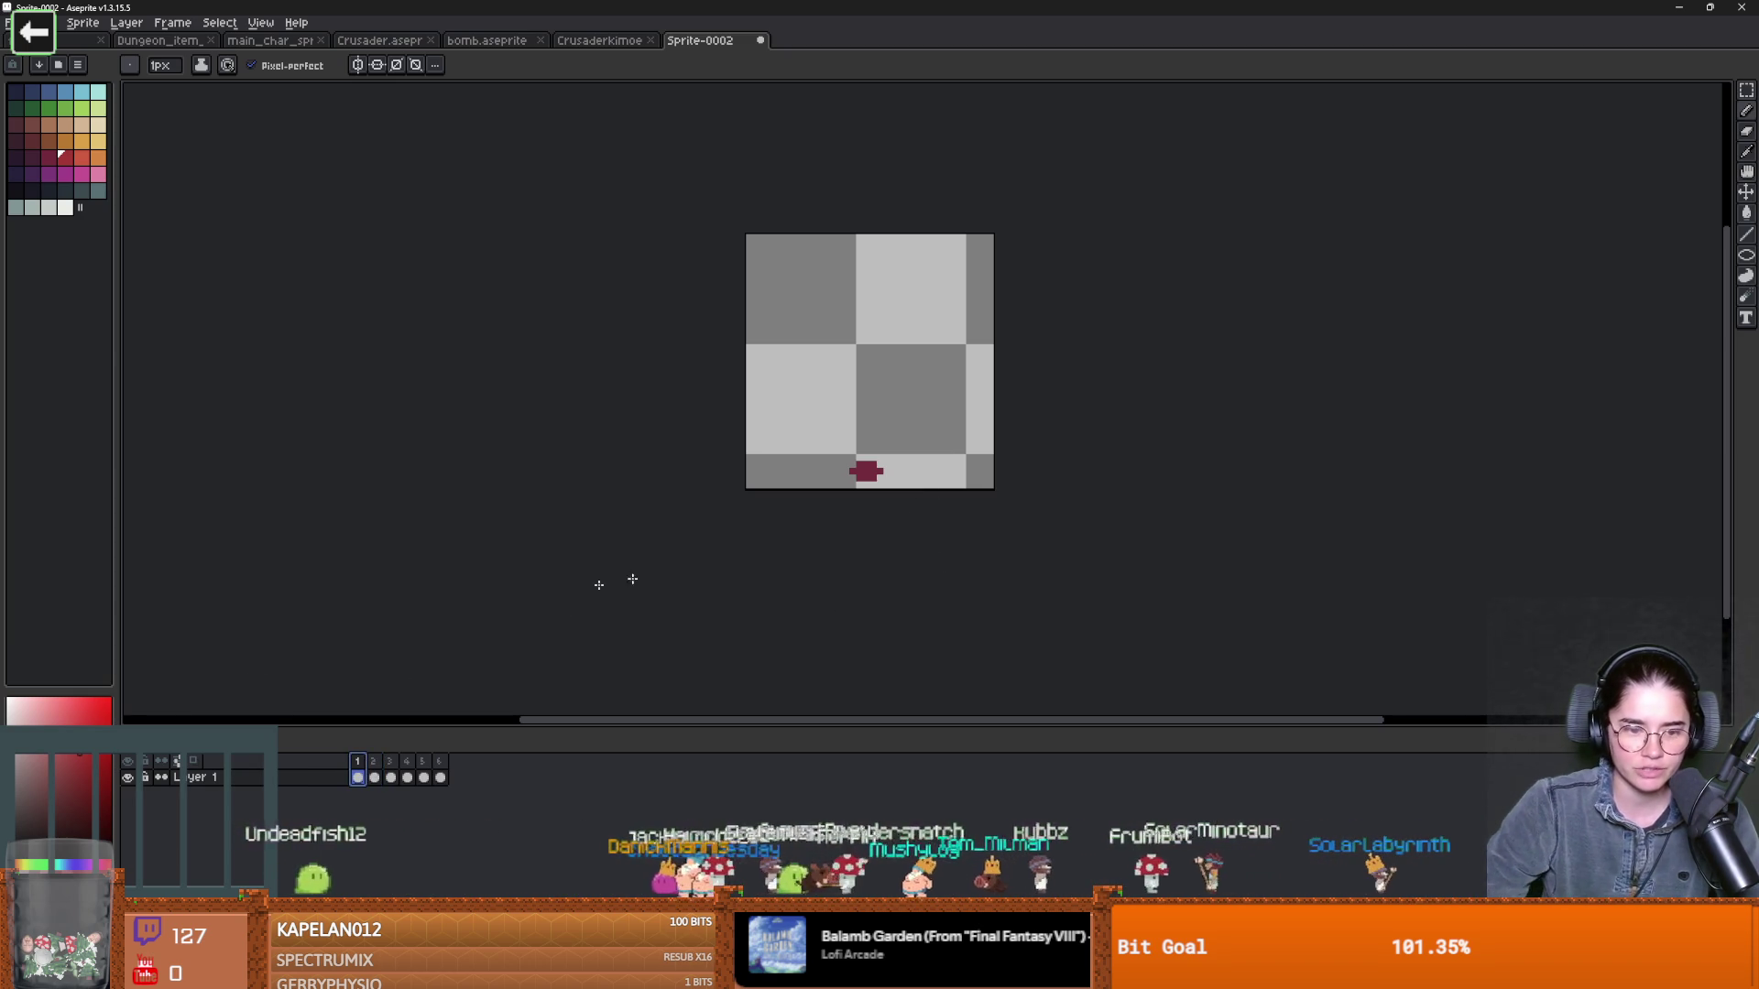
pyautogui.press('Return')
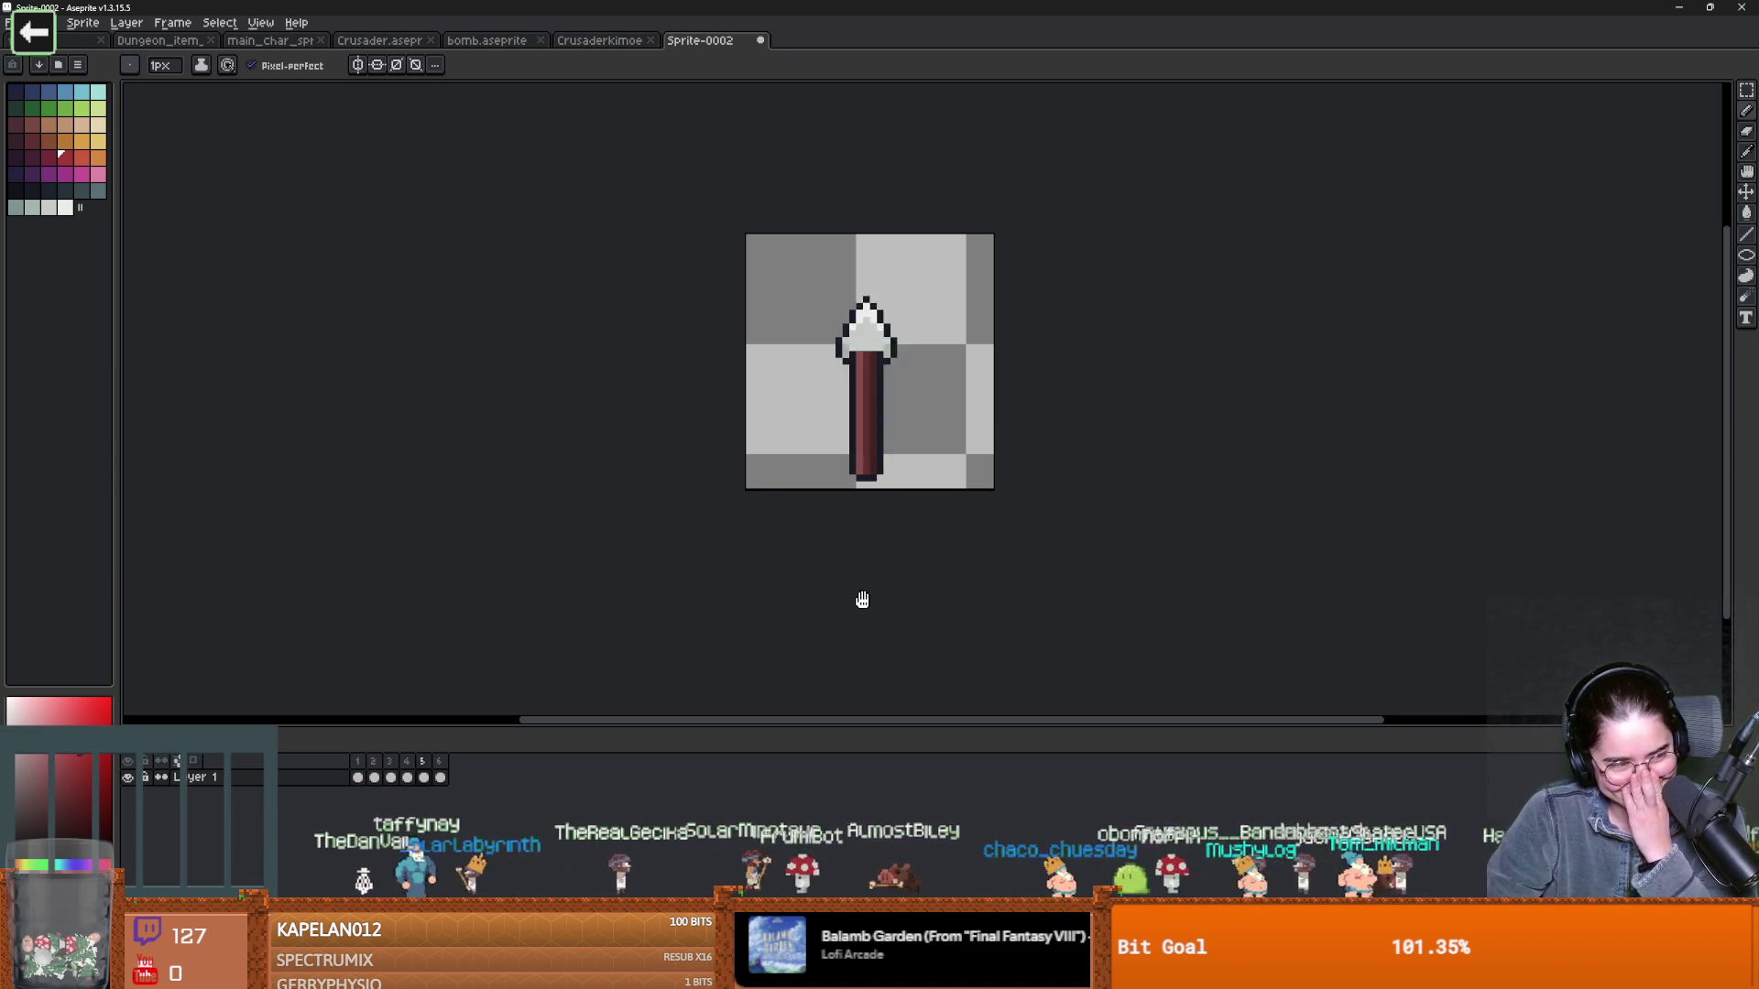
pyautogui.moveTo(942, 550)
pyautogui.mouseDown()
pyautogui.moveTo(1002, 421)
pyautogui.moveTo(1178, 382)
pyautogui.moveTo(869, 383)
pyautogui.moveTo(852, 437)
pyautogui.mouseUp()
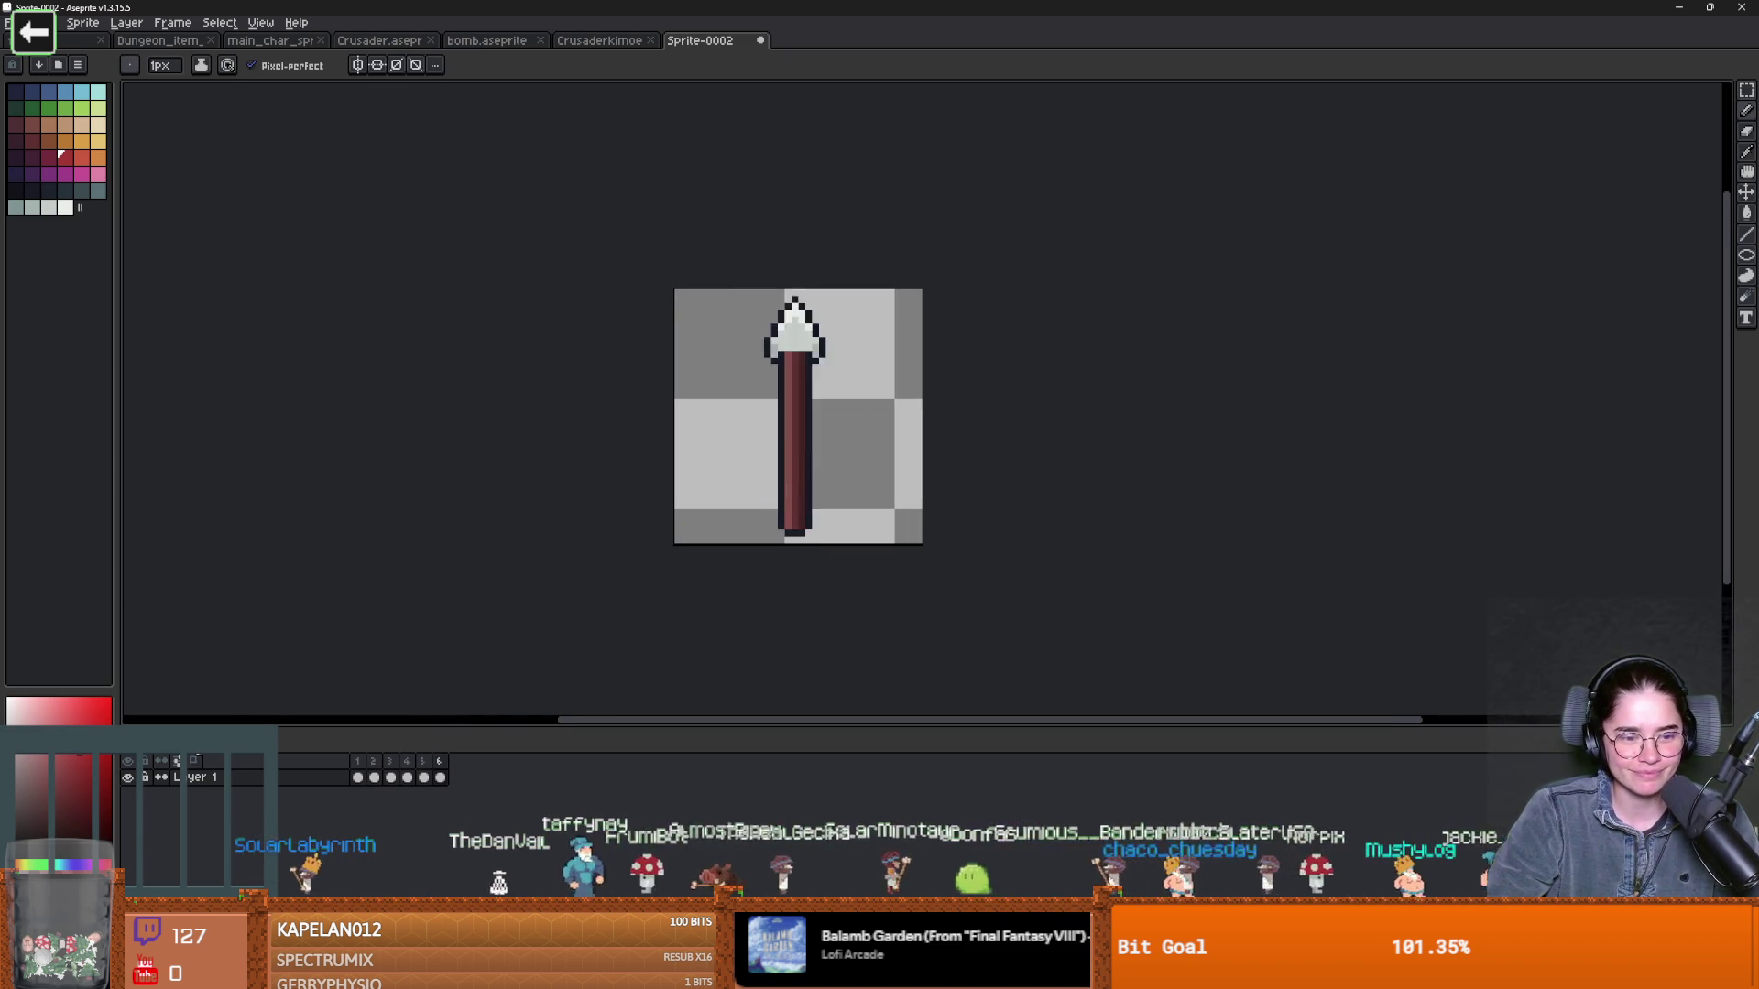
pyautogui.hotkey('ctrl', 's')
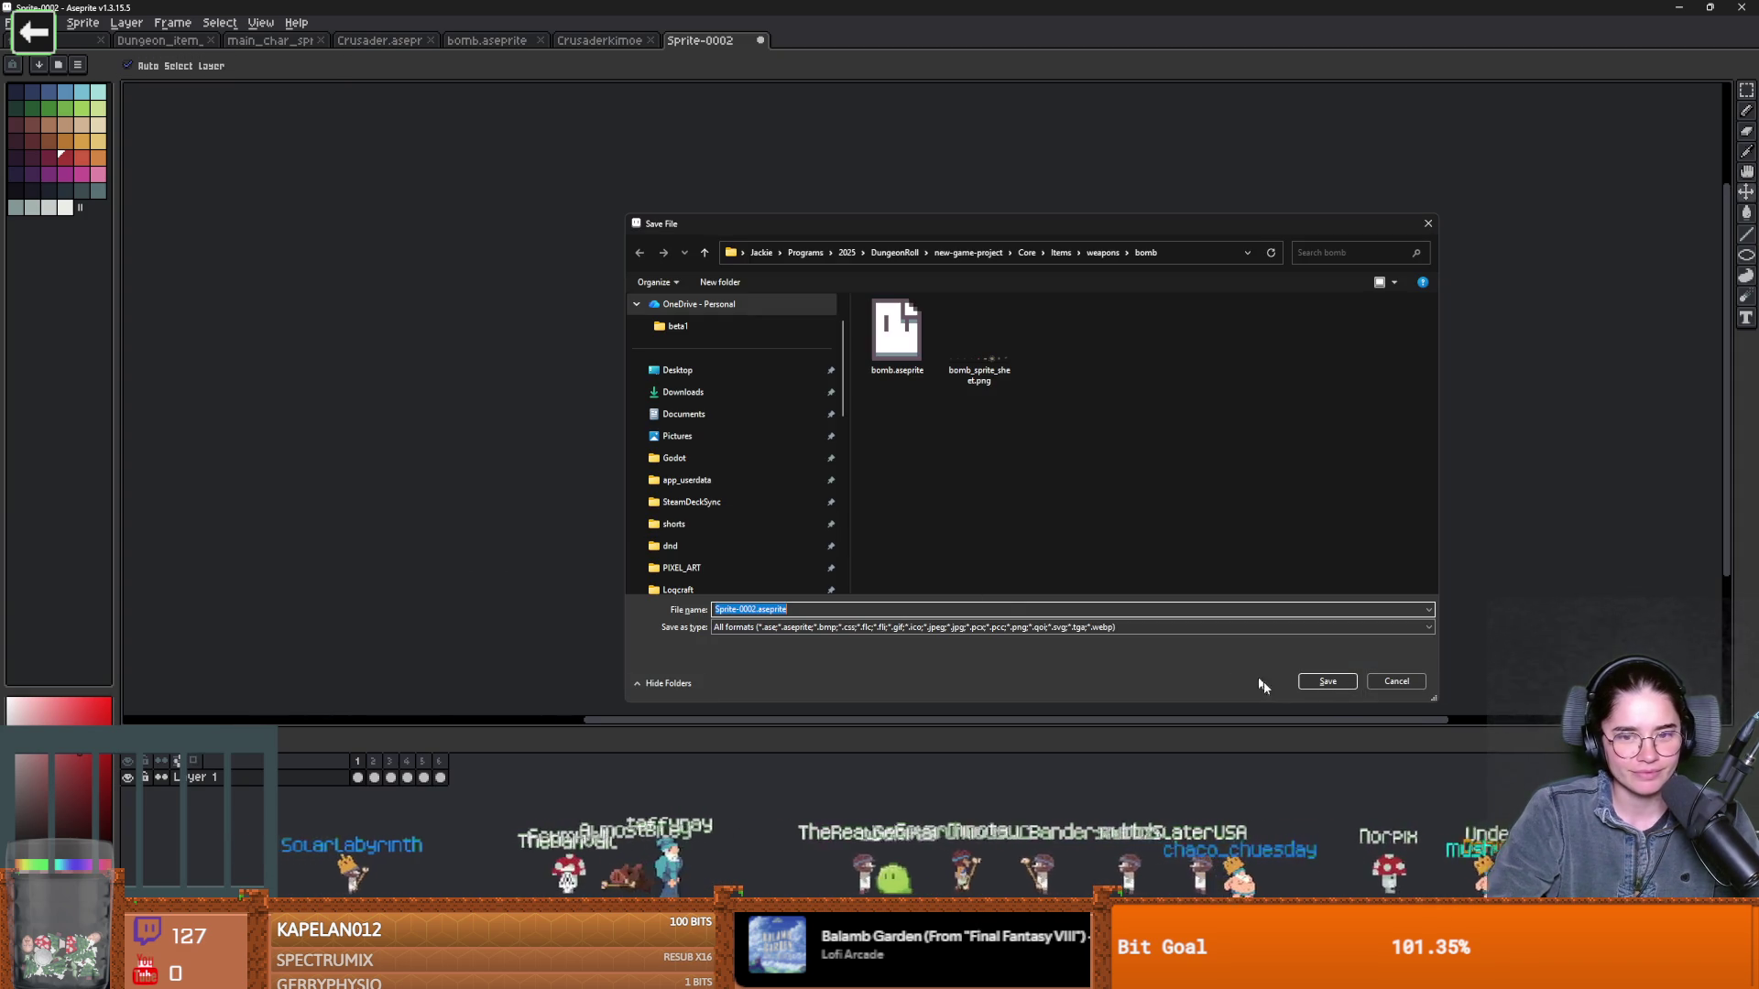
pyautogui.click(1396, 681)
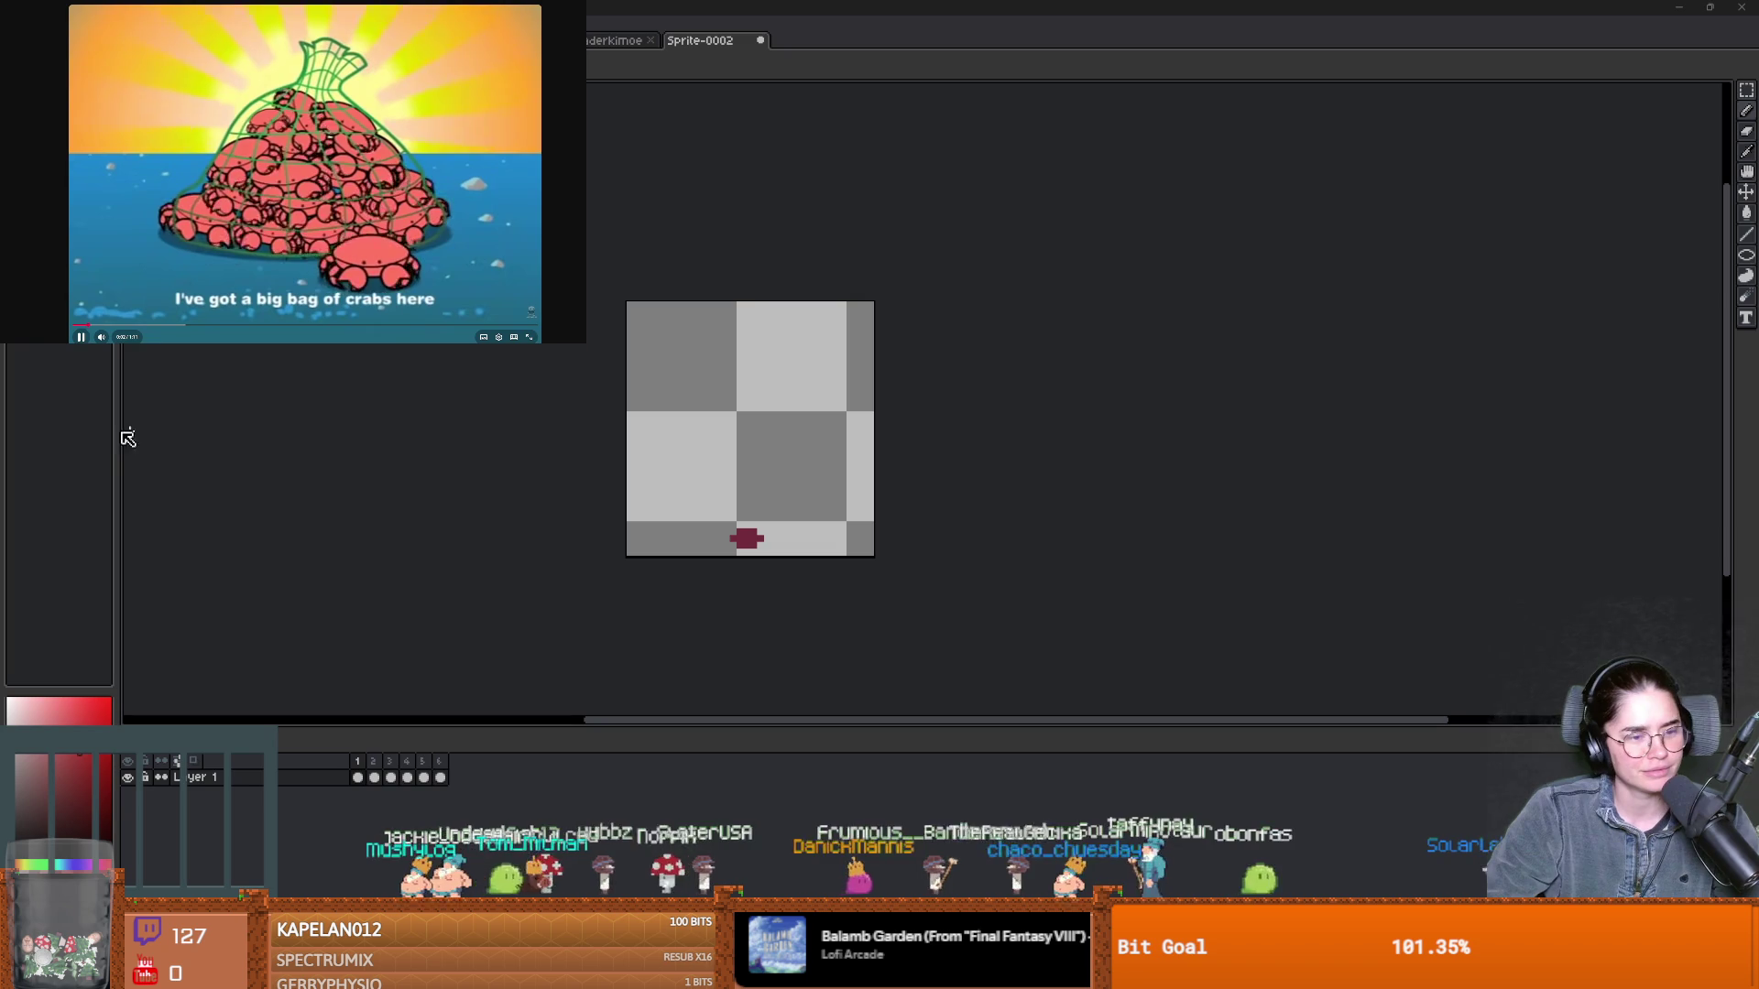
# - Zoom the canvas and open Export Sprite Sheet showing the six frames in one row
pyautogui.scroll(1, 746, 568)
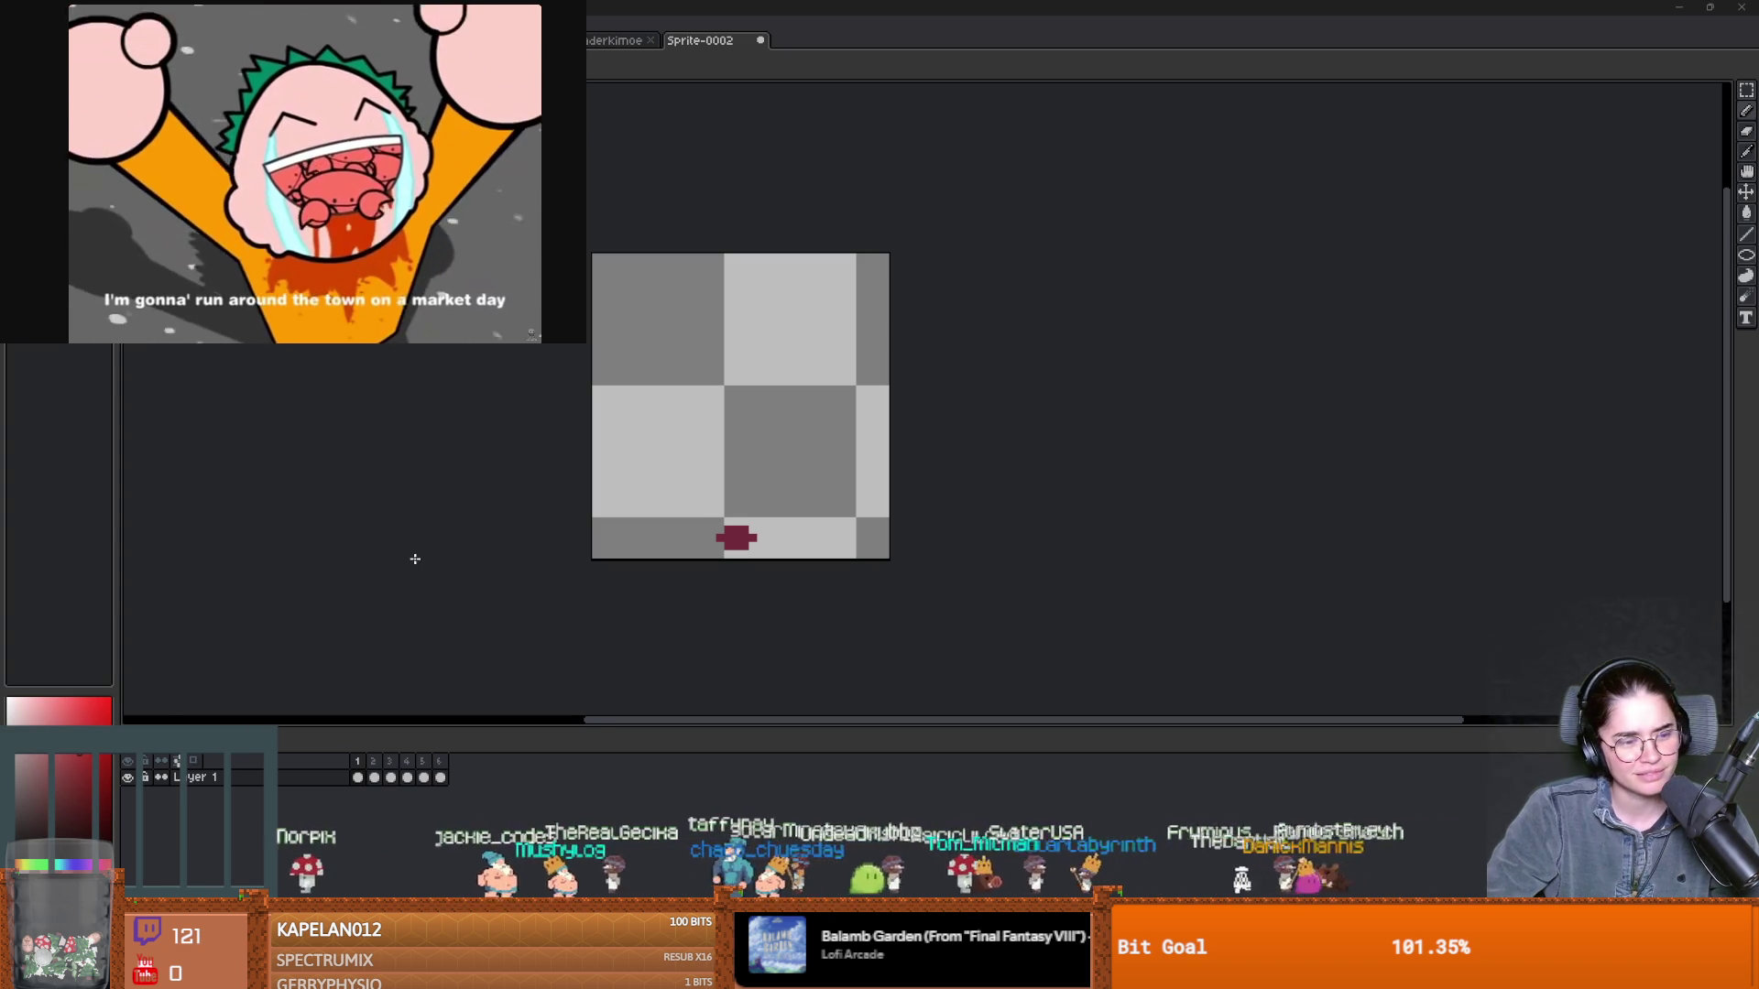
pyautogui.scroll(2, 357, 522)
pyautogui.scroll(-1, 357, 522)
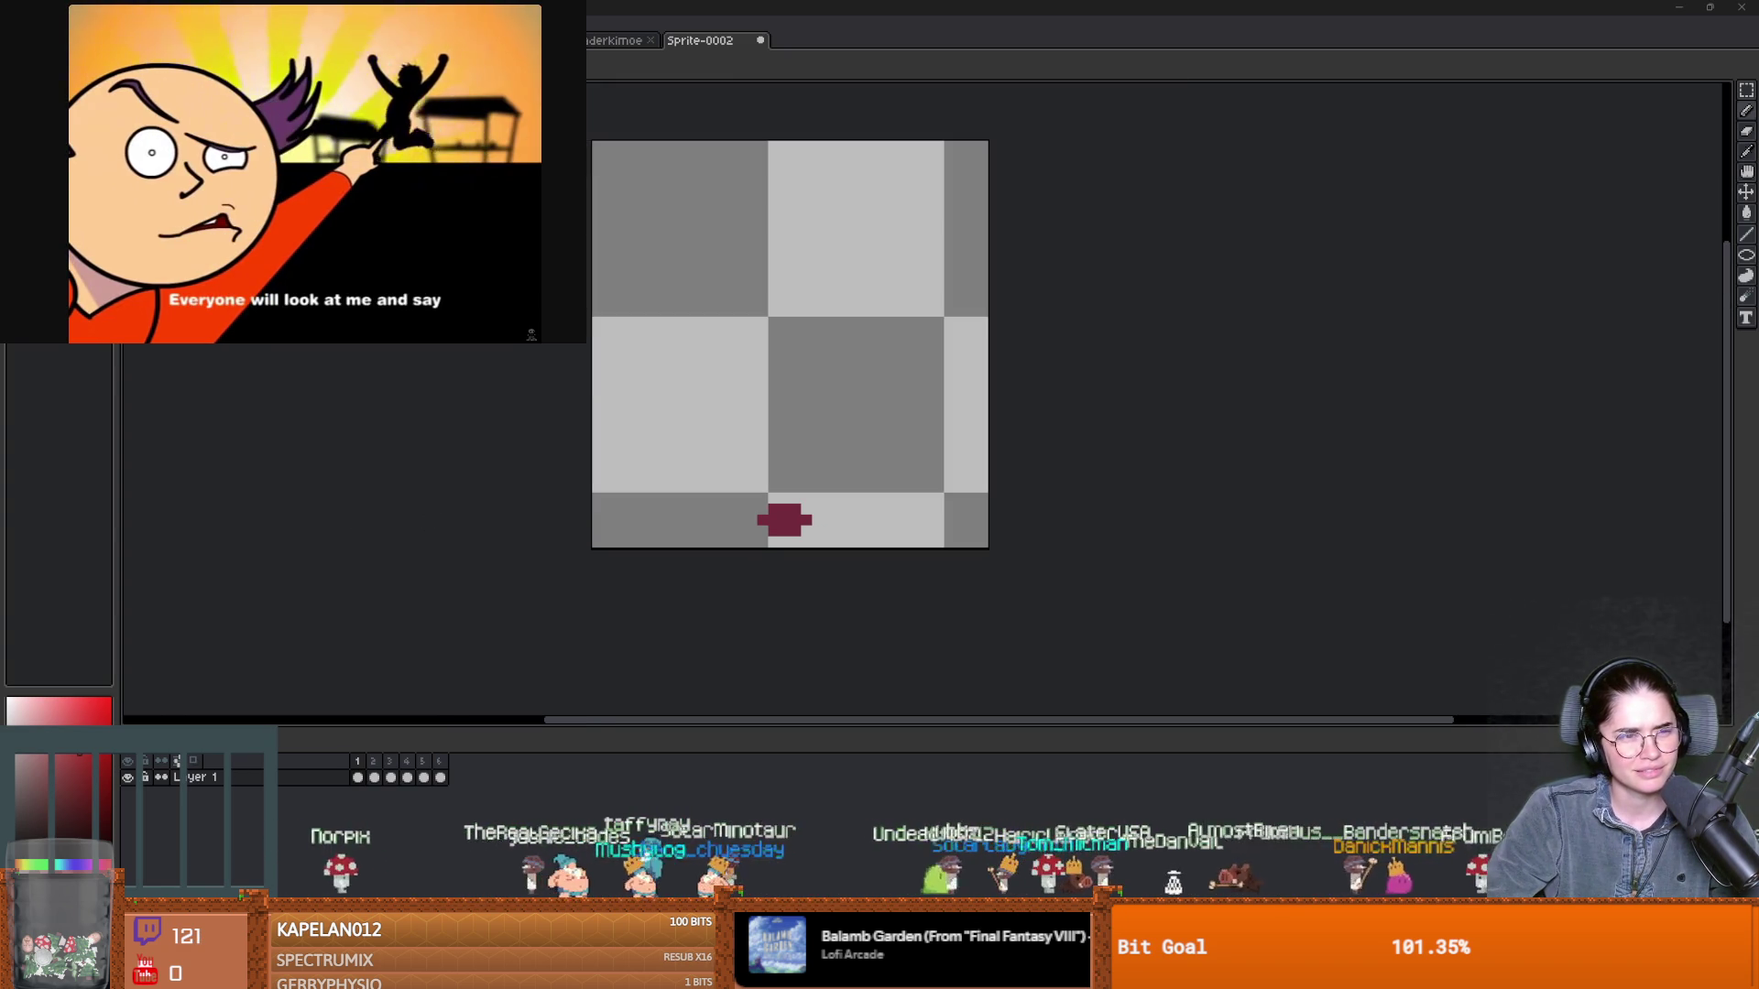
pyautogui.hotkey('ctrl', 'e')
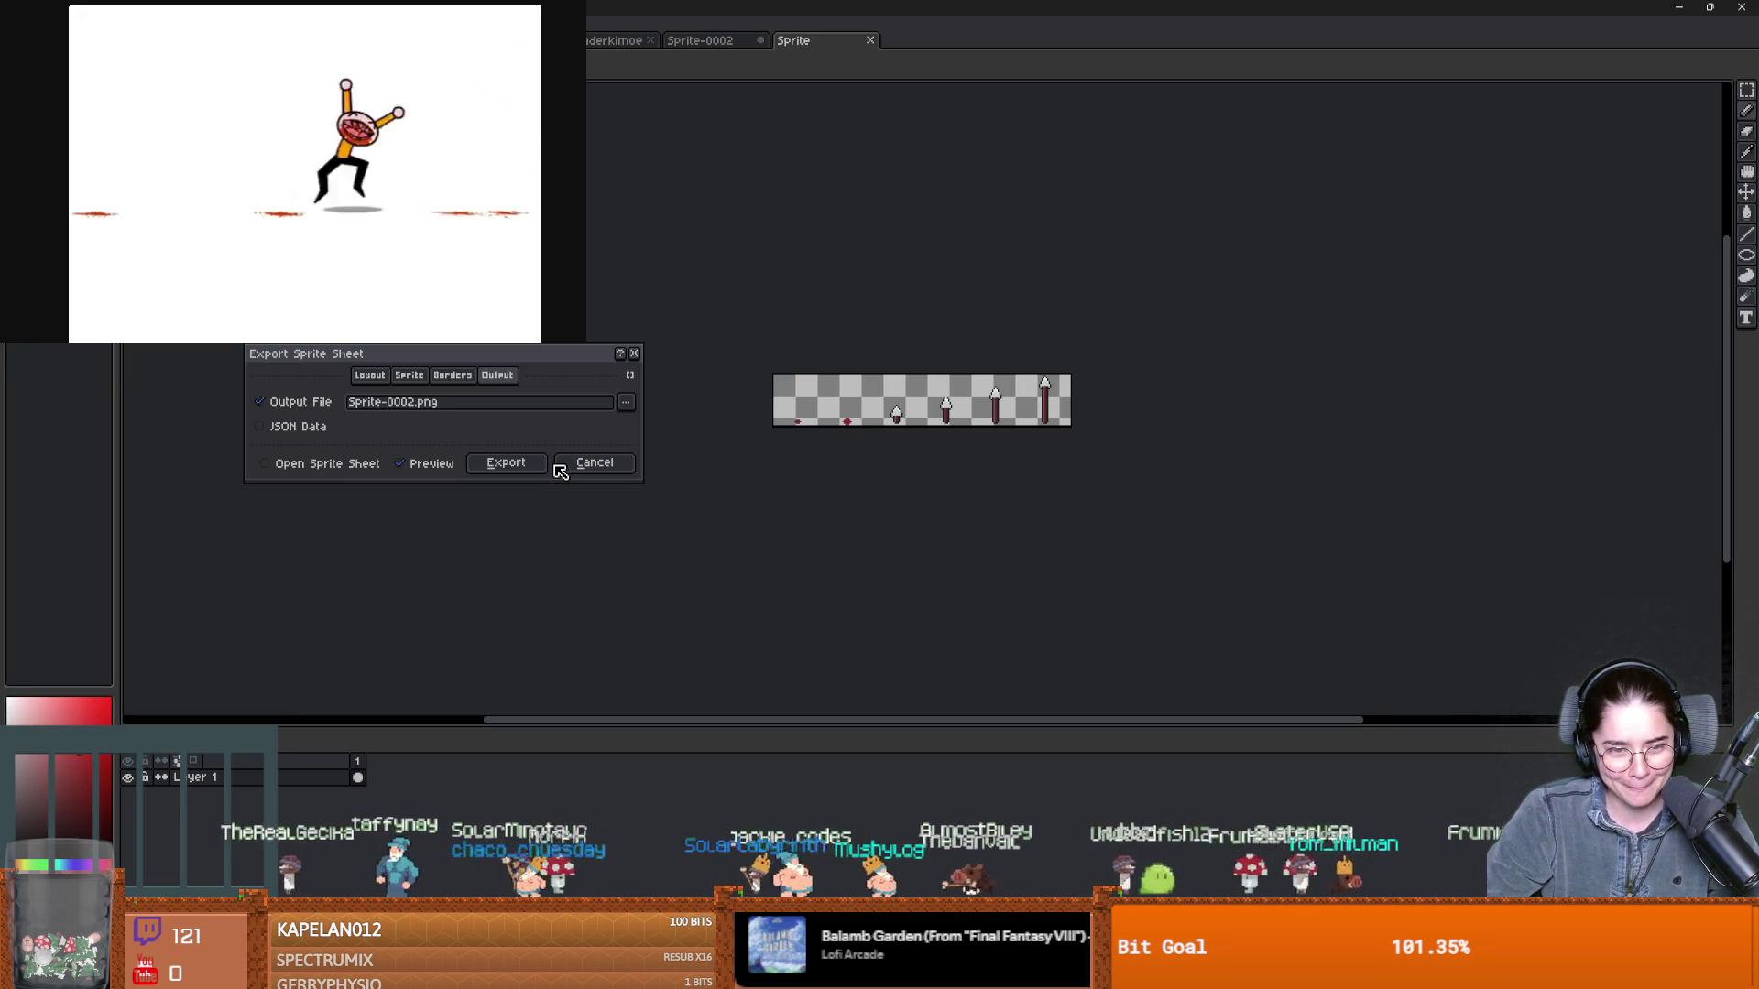
# - Reopen the sprite sheet export settings and choose a new output file location
pyautogui.click(534, 467)
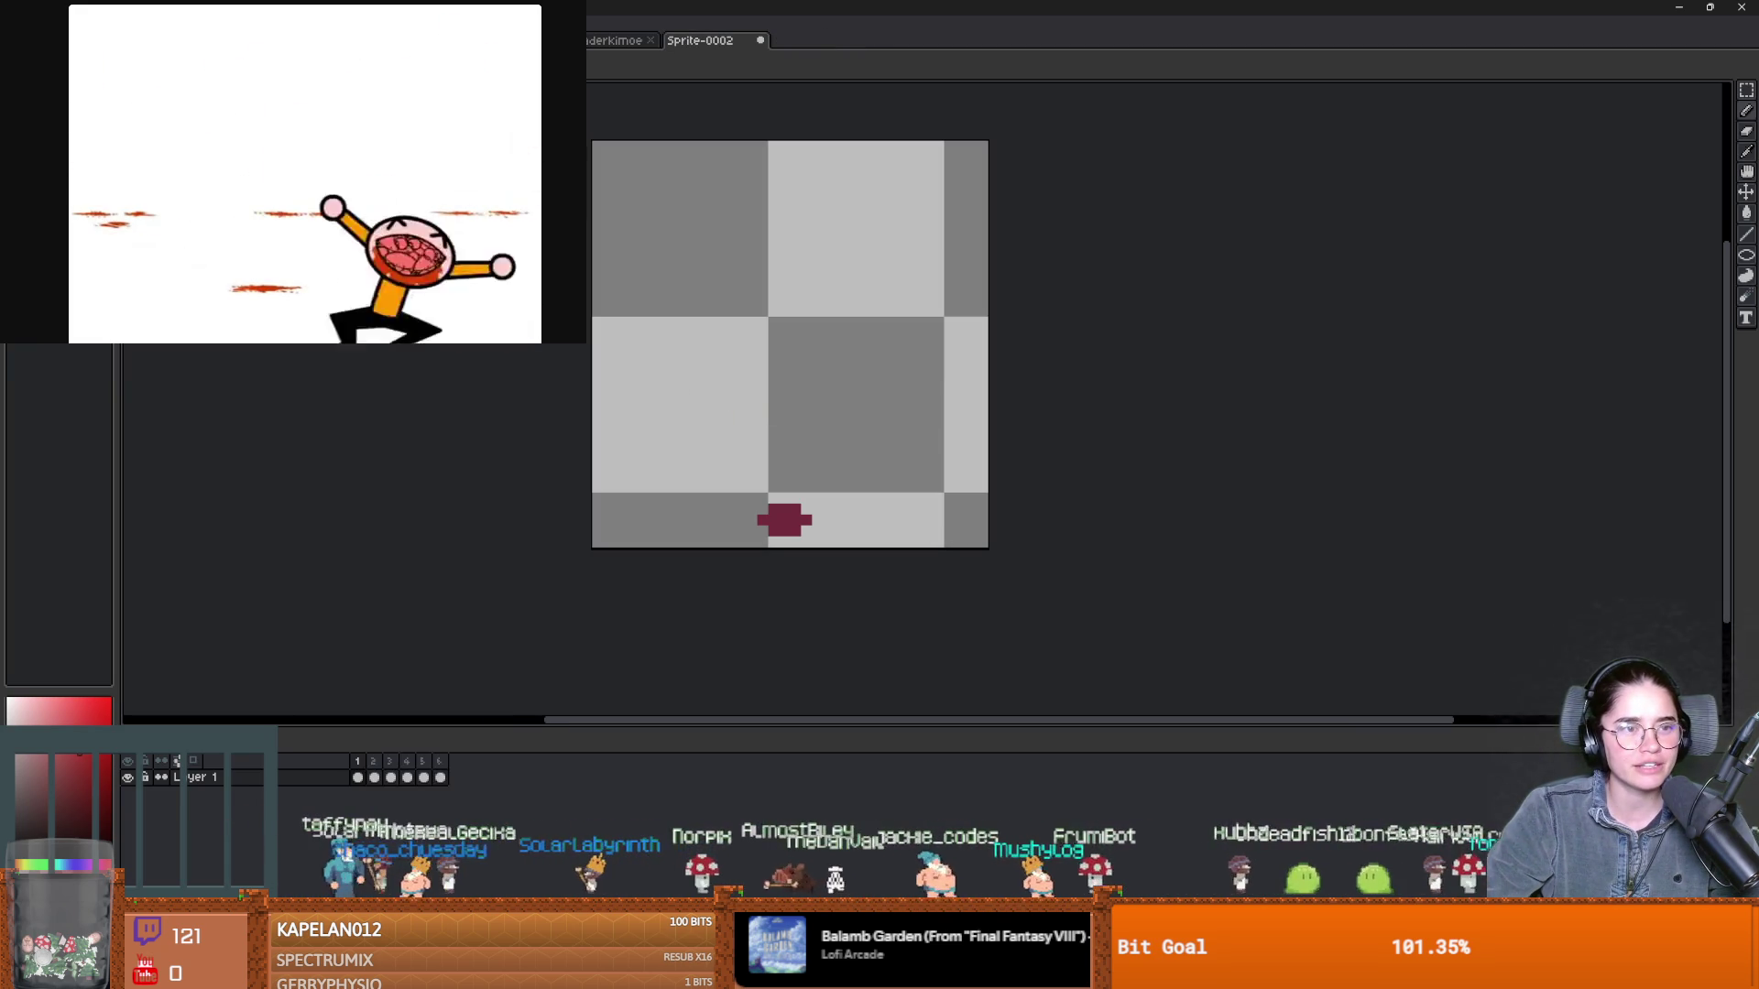
pyautogui.hotkey('ctrl', 'e')
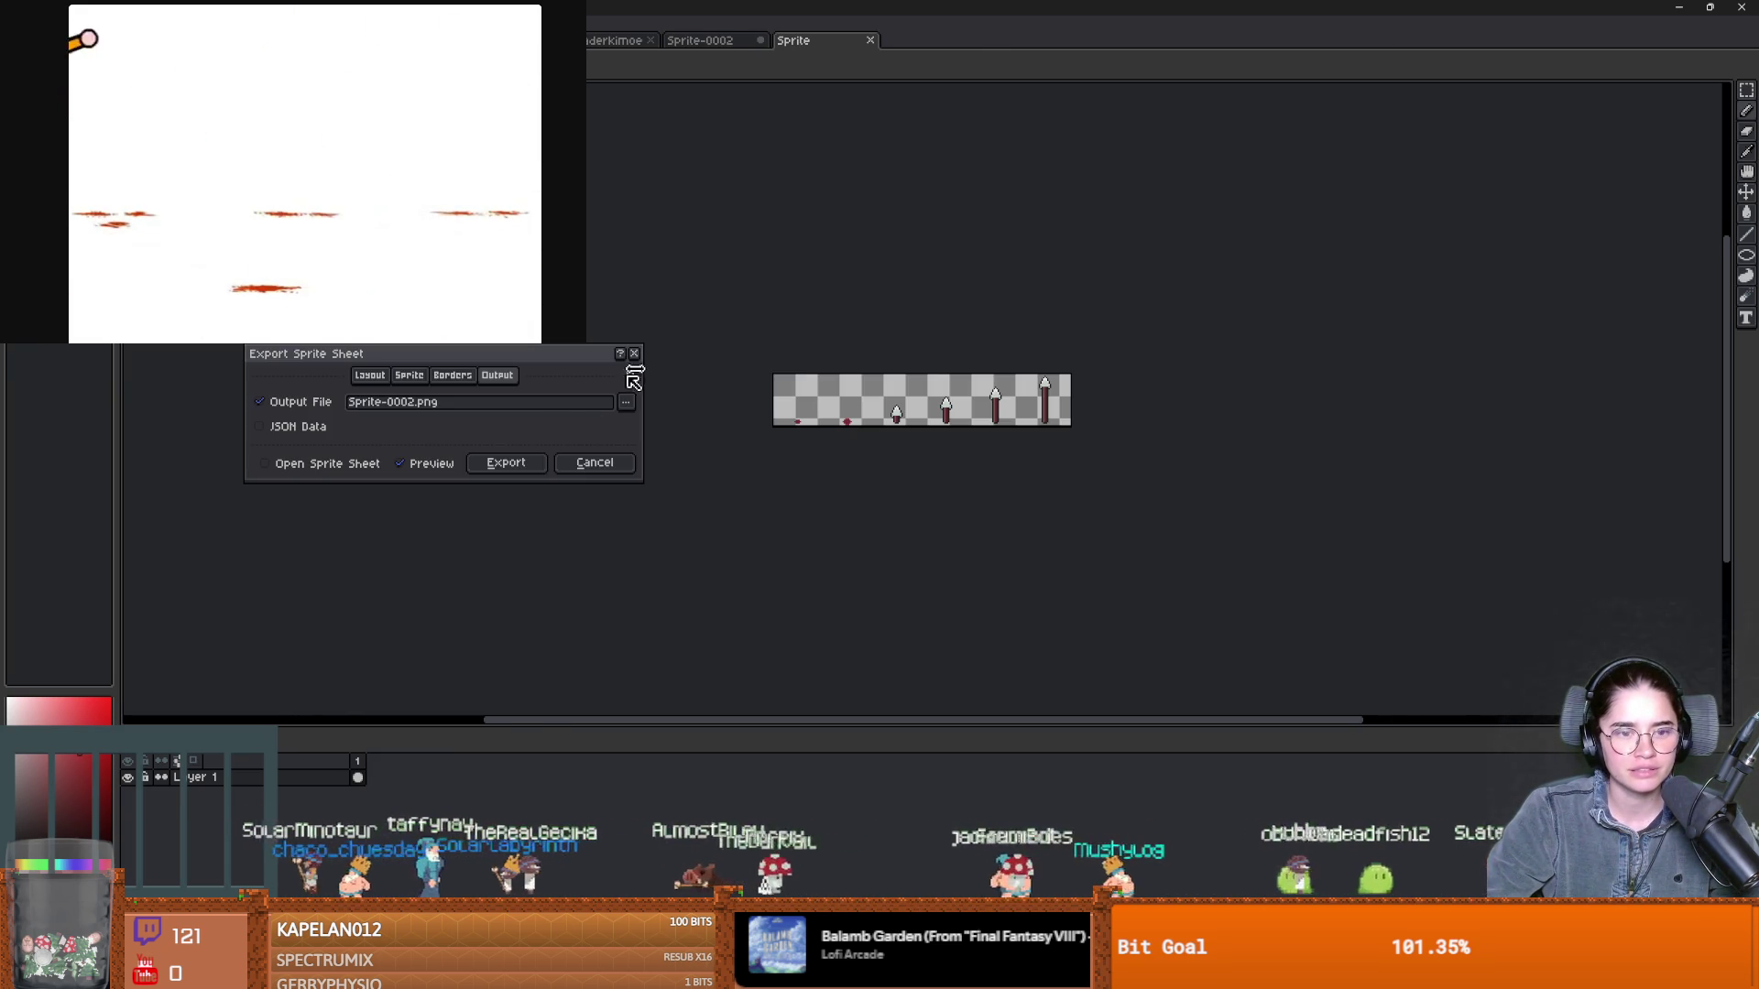
pyautogui.click(626, 403)
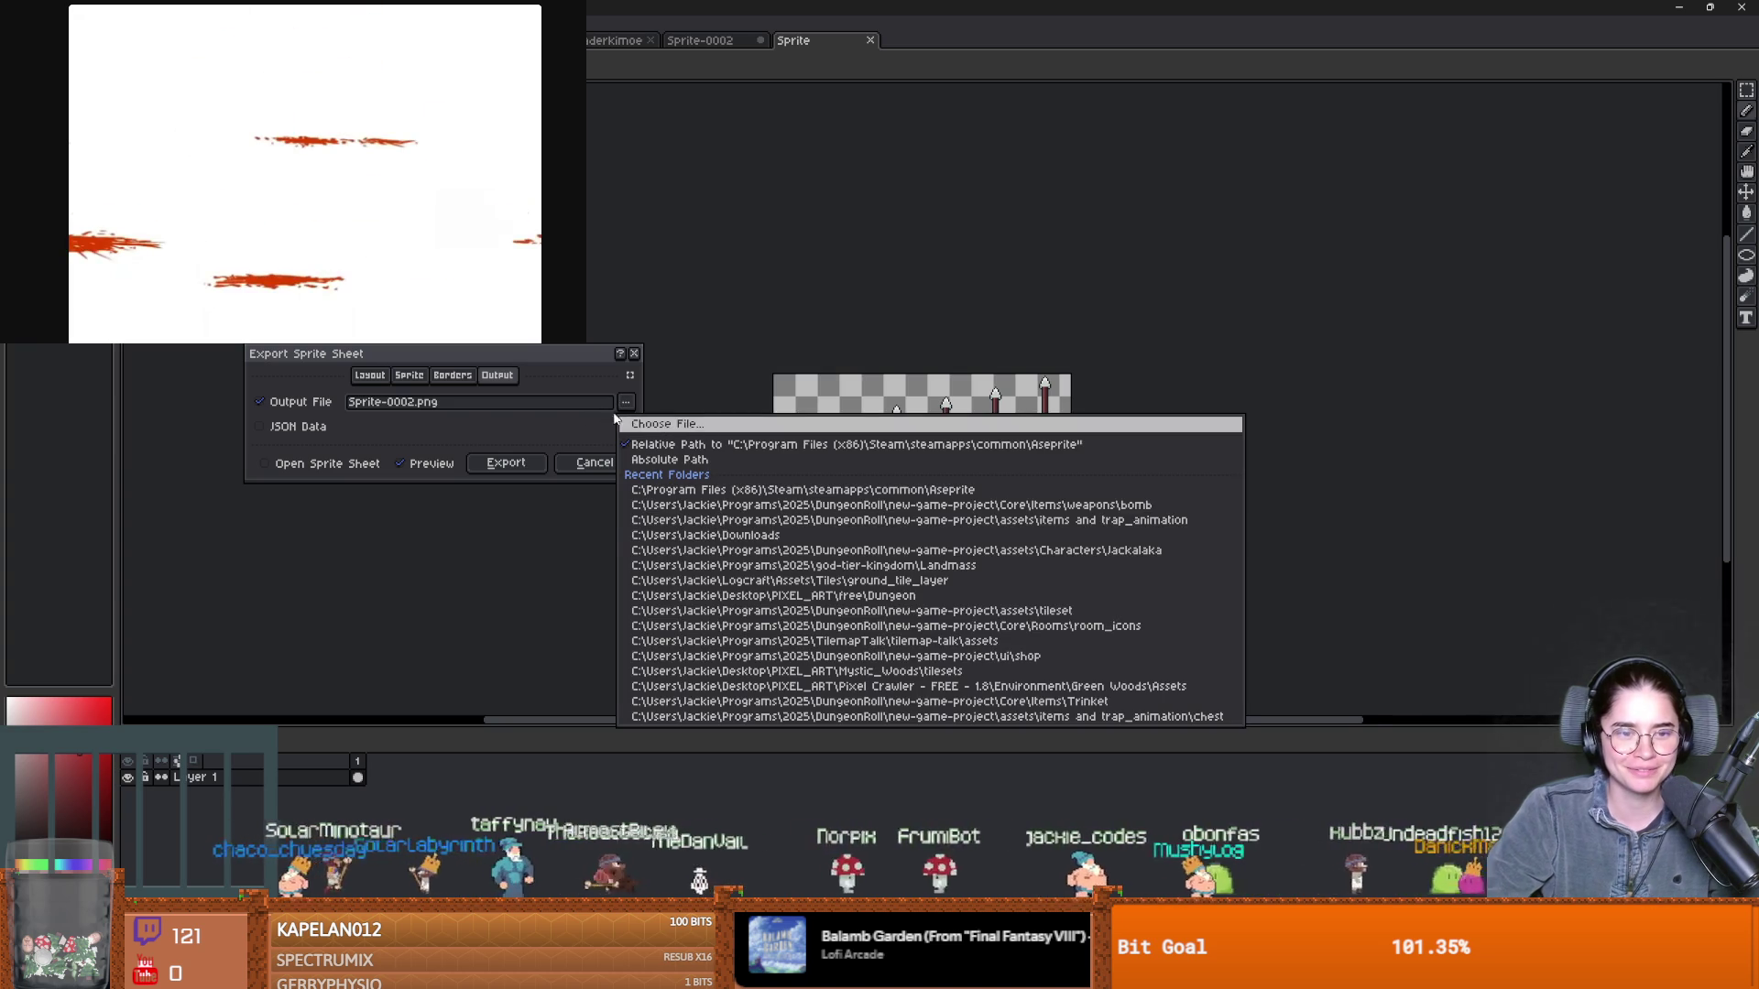
pyautogui.click(692, 431)
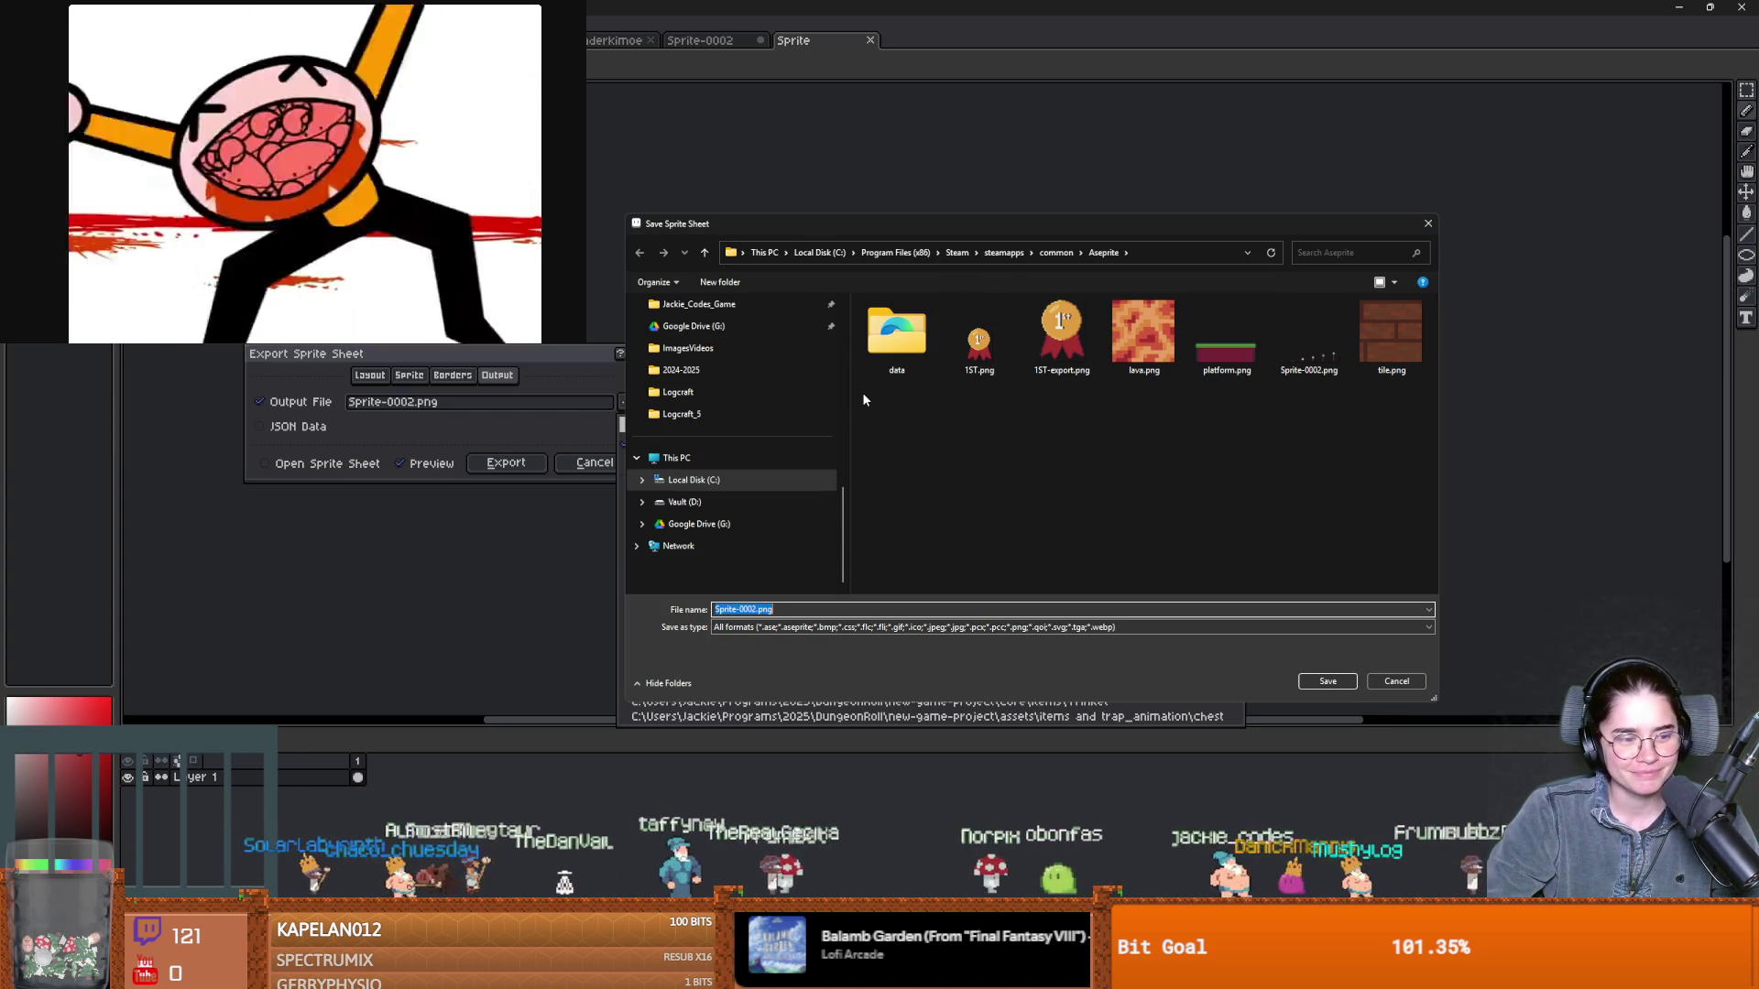
# - Browse to Godot/2025/DungeonRoll/new-game-project/Core/Items/weapons
pyautogui.scroll(5, 735, 397)
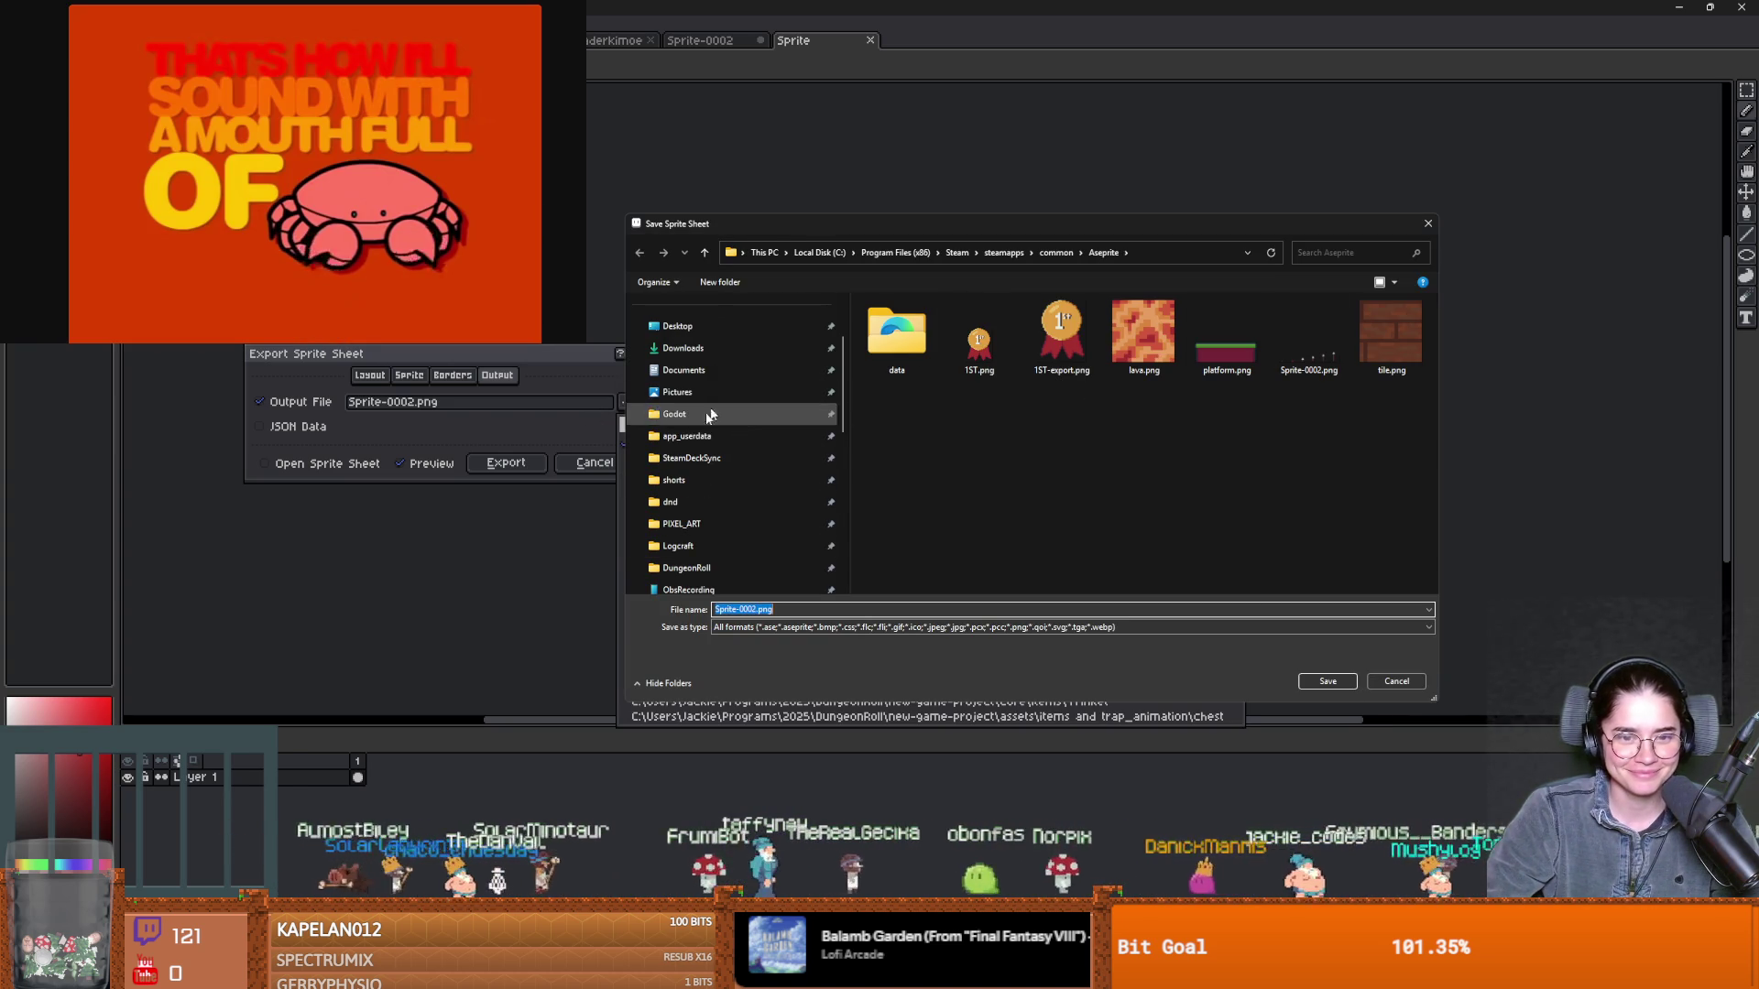
pyautogui.click(700, 422)
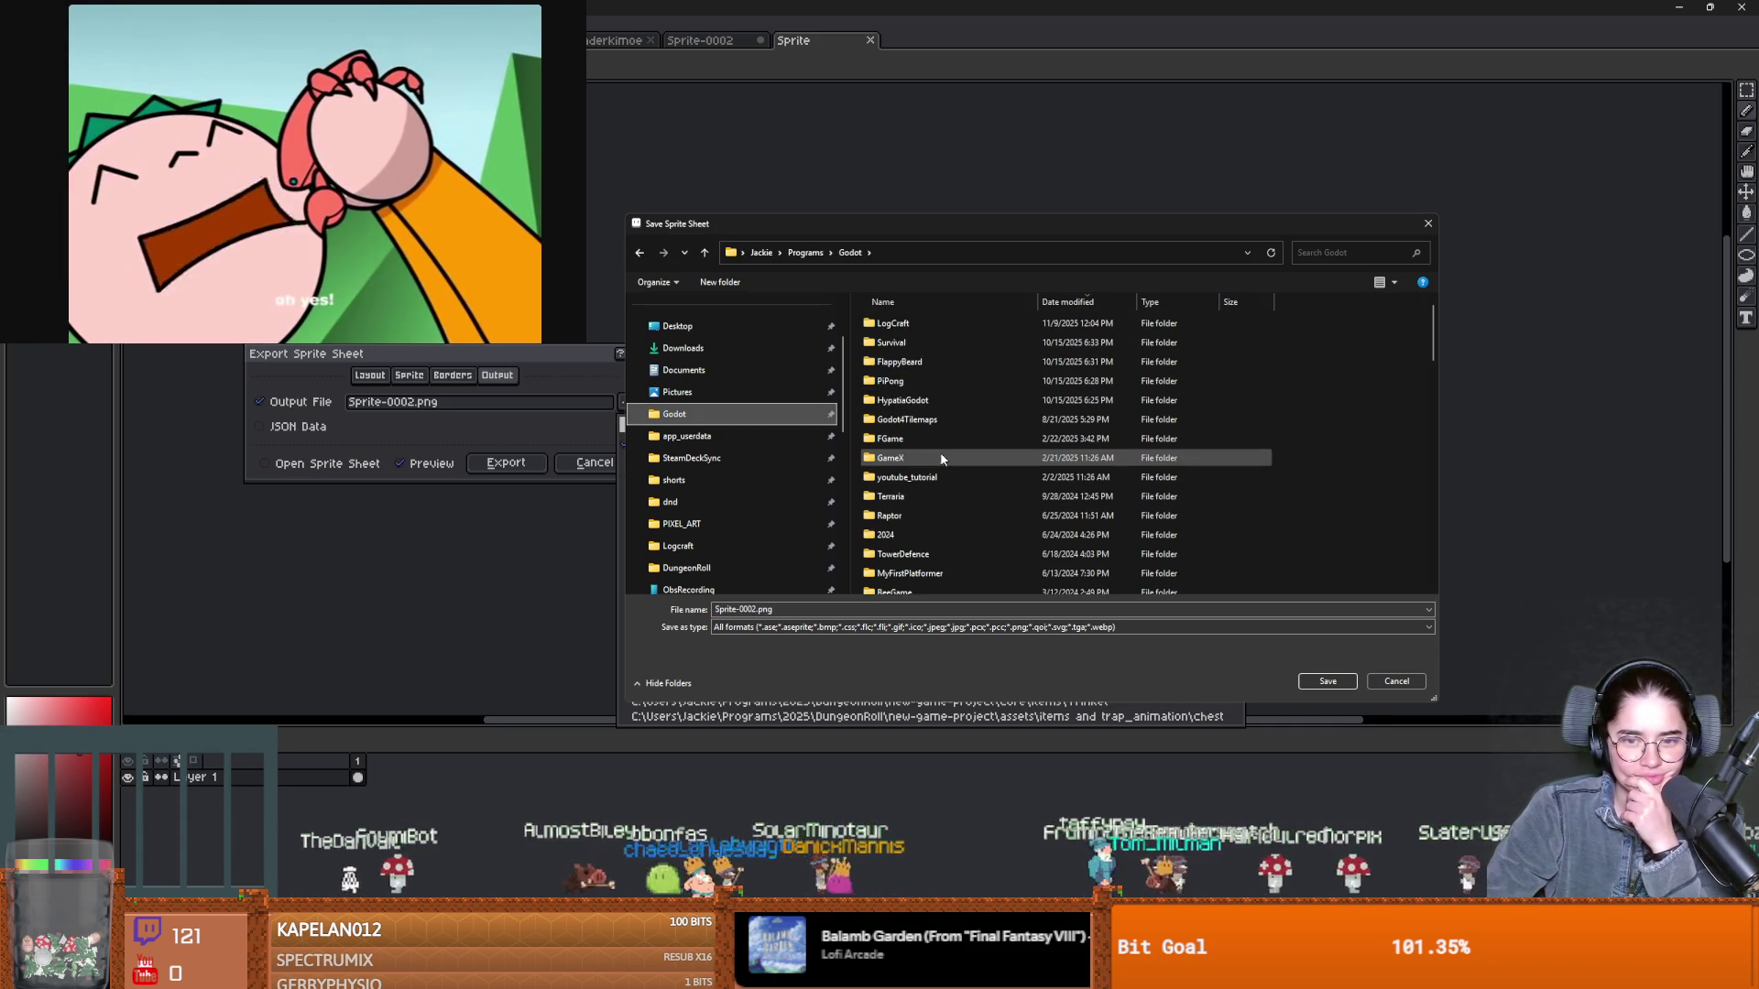
pyautogui.click(806, 253)
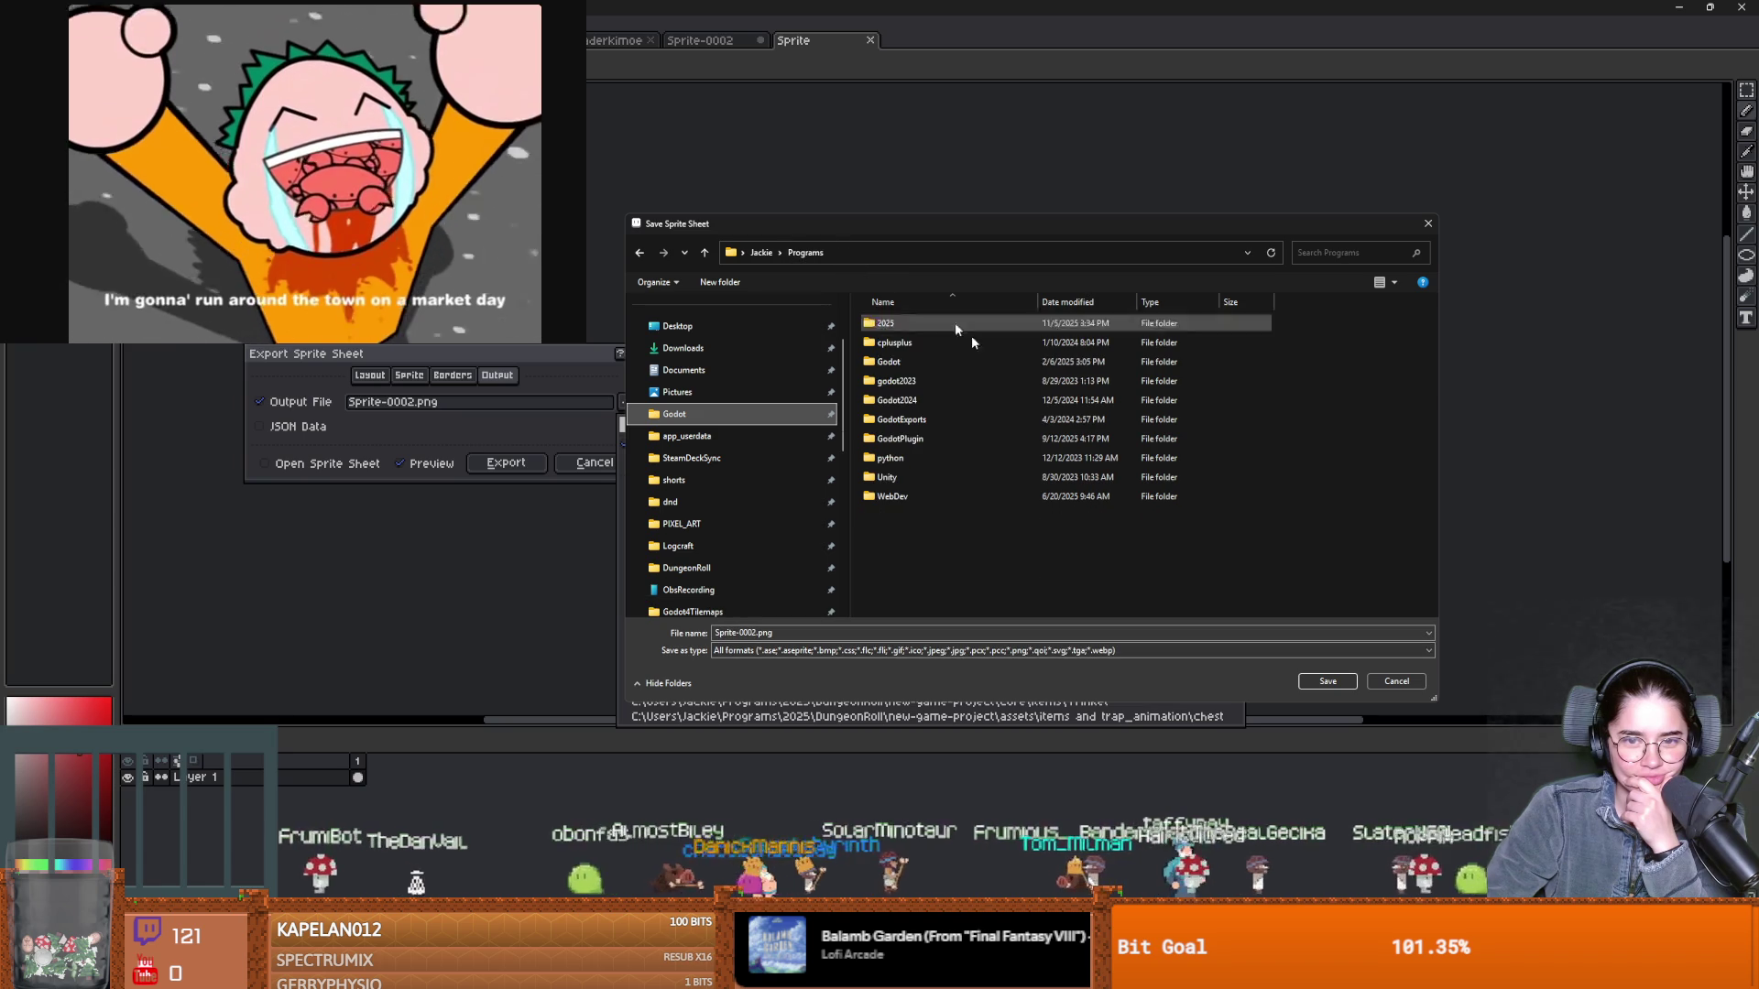
pyautogui.doubleClick(917, 322)
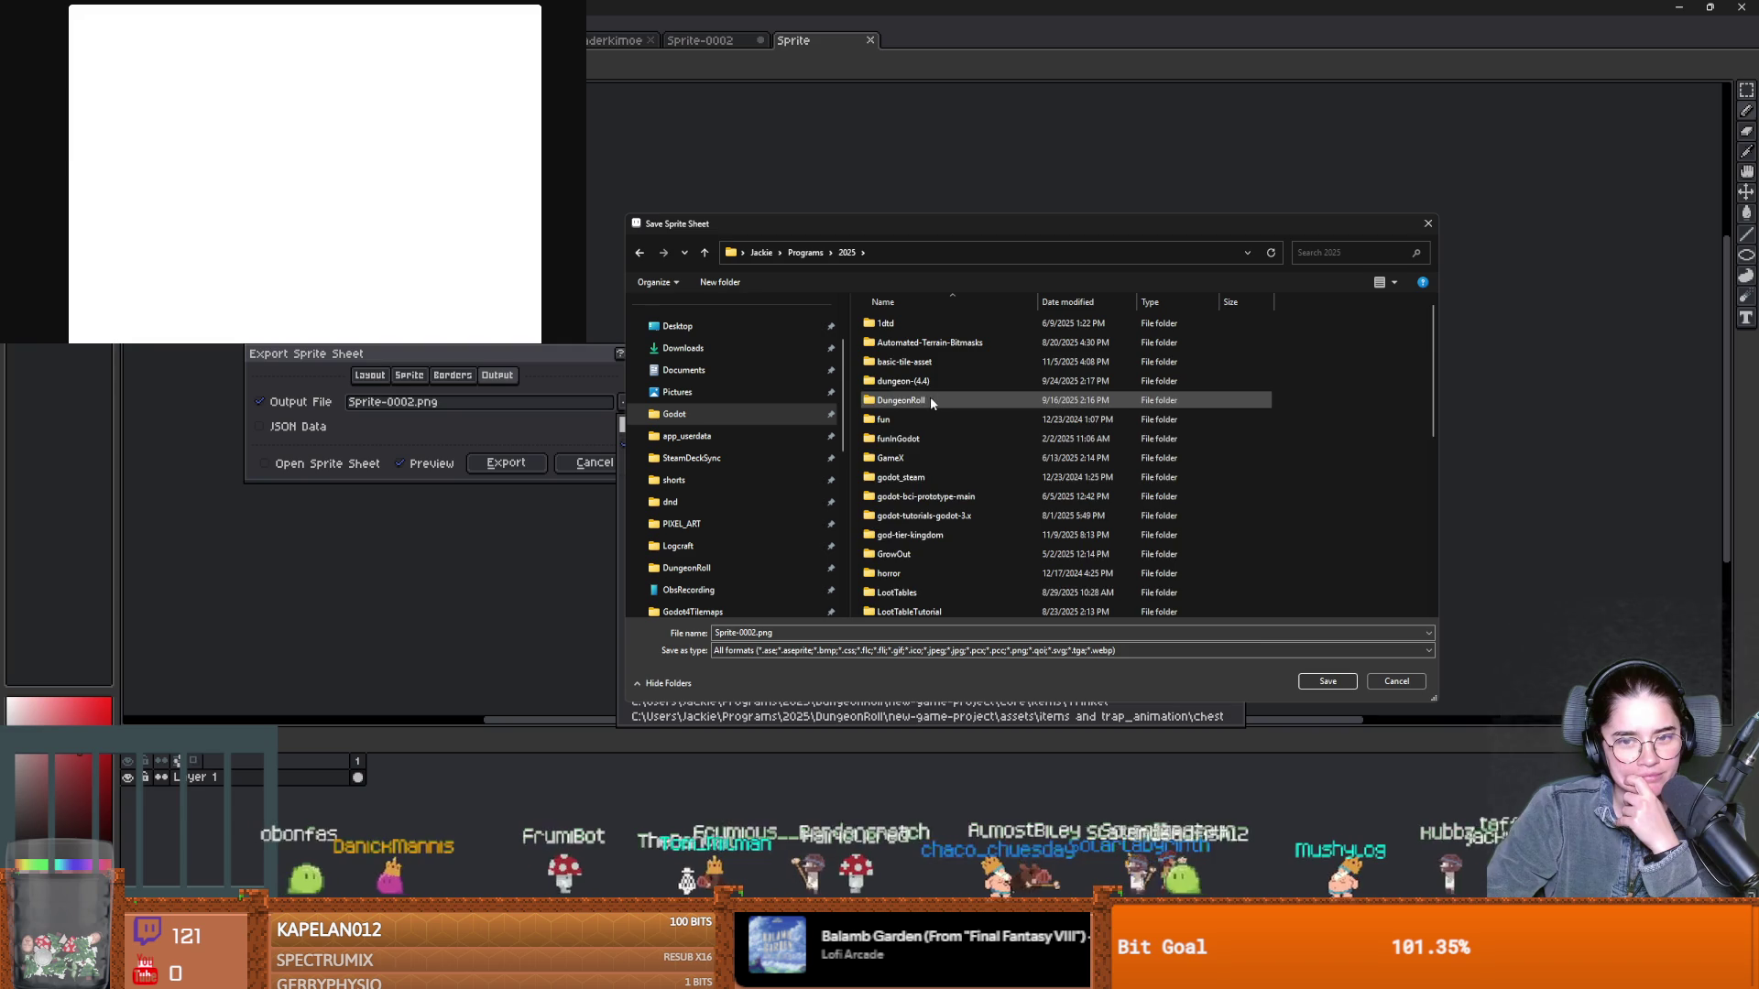
pyautogui.doubleClick(931, 398)
pyautogui.doubleClick(932, 361)
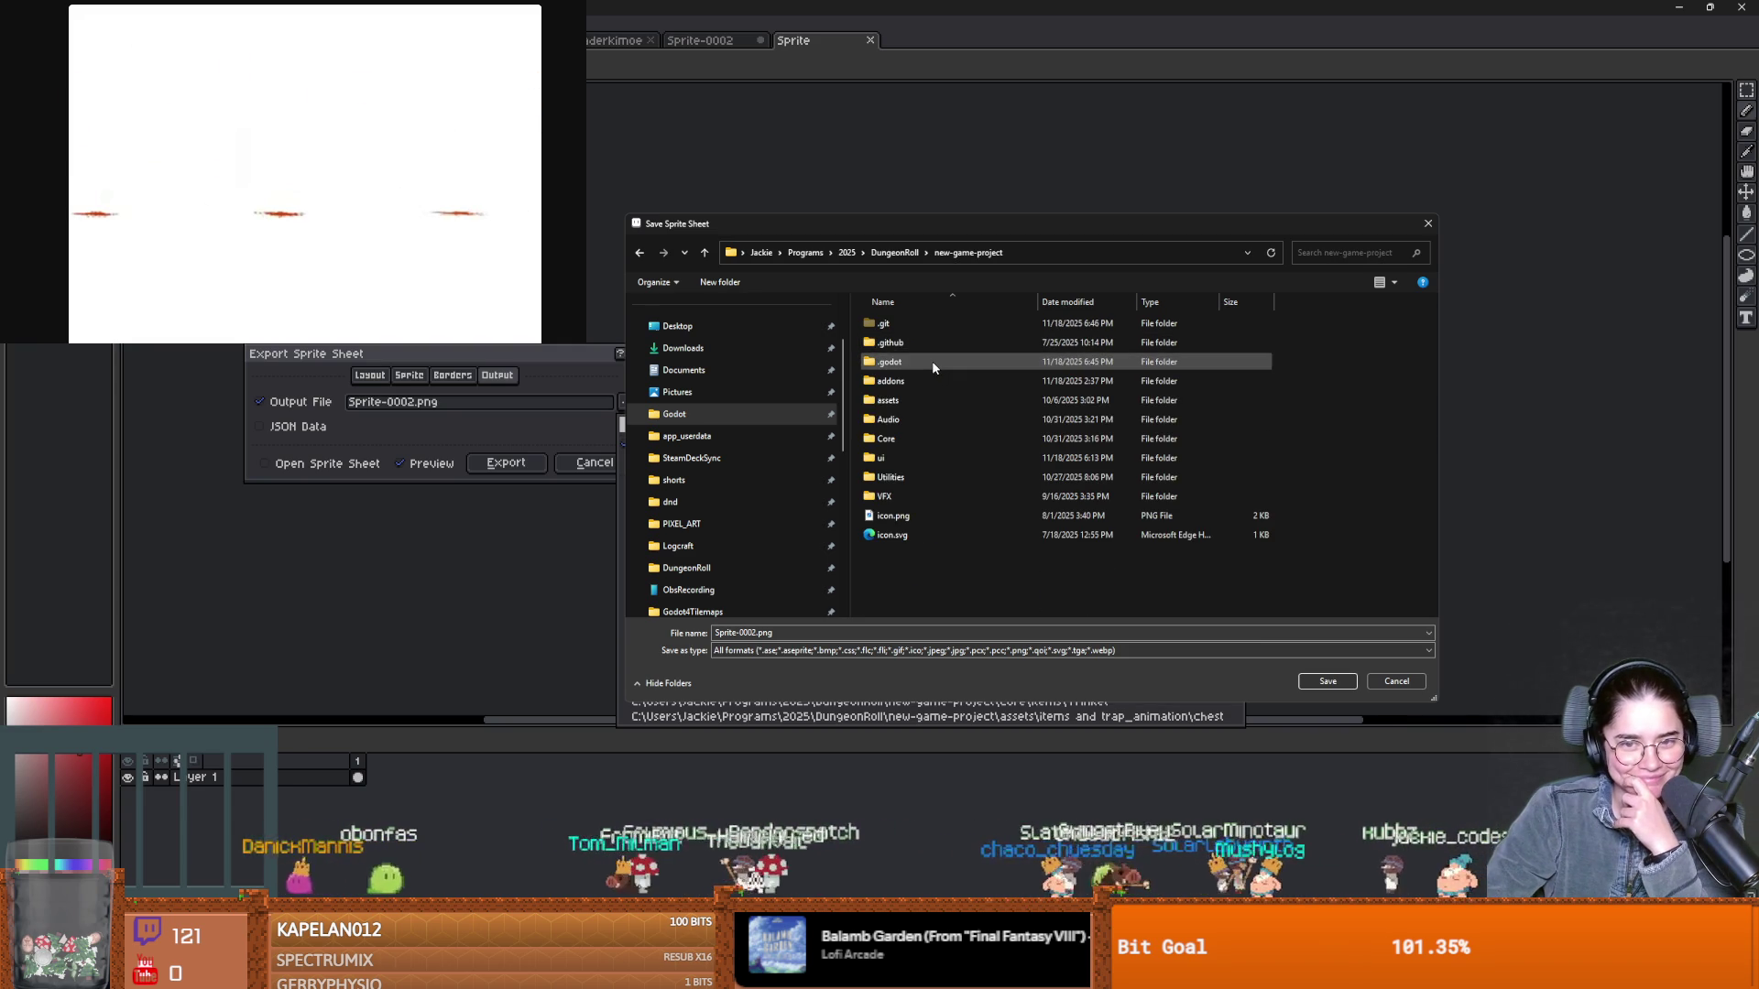
pyautogui.doubleClick(904, 440)
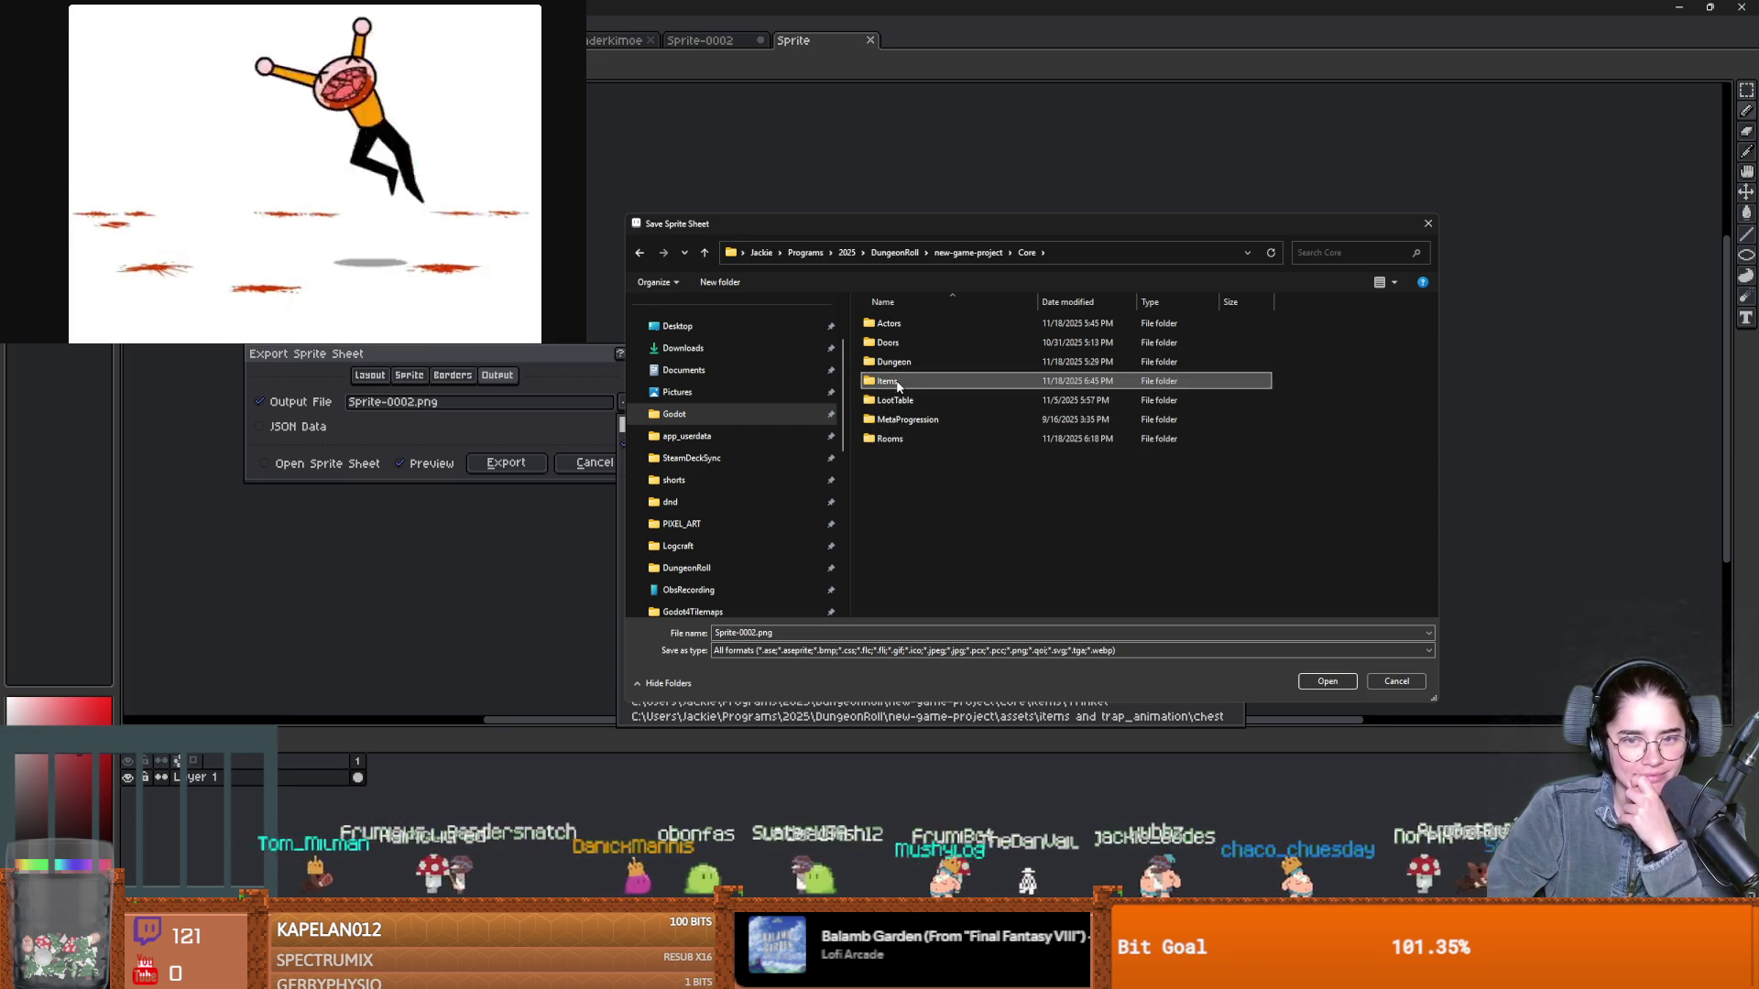
pyautogui.doubleClick(887, 381)
pyautogui.doubleClick(894, 478)
# - Create a spear folder inside weapons and set the output file name to spear_sprite_sheet
pyautogui.click(722, 289)
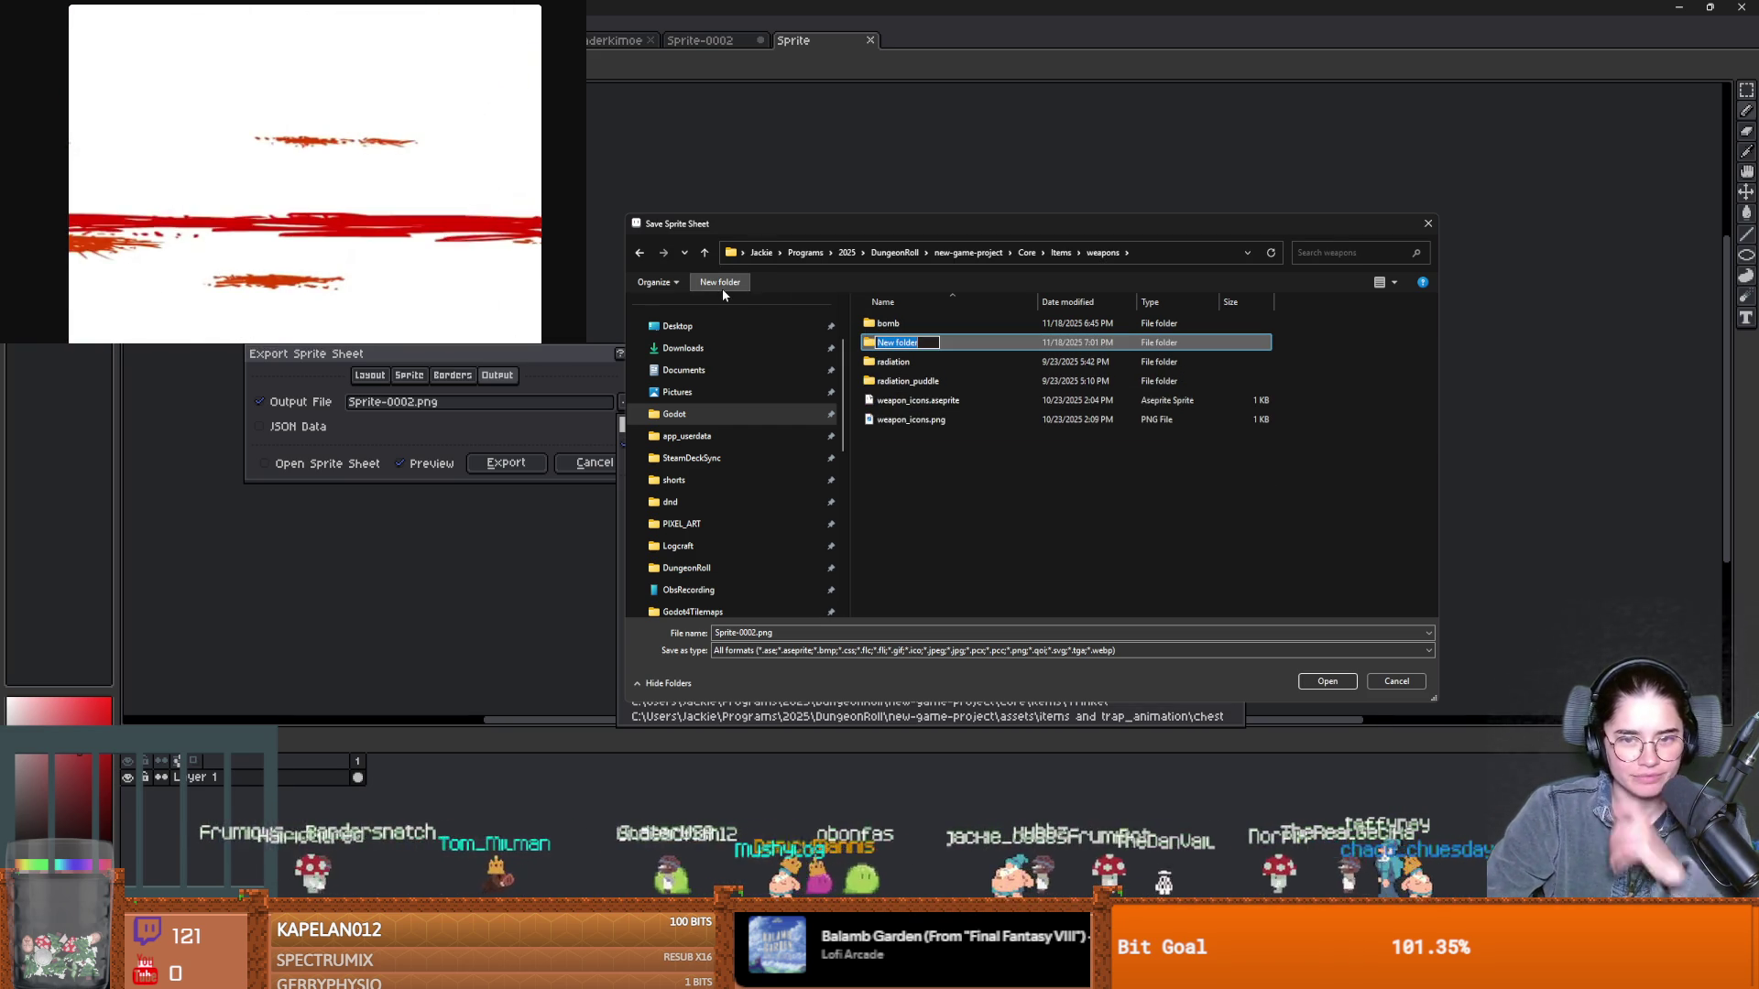
pyautogui.write('spear')
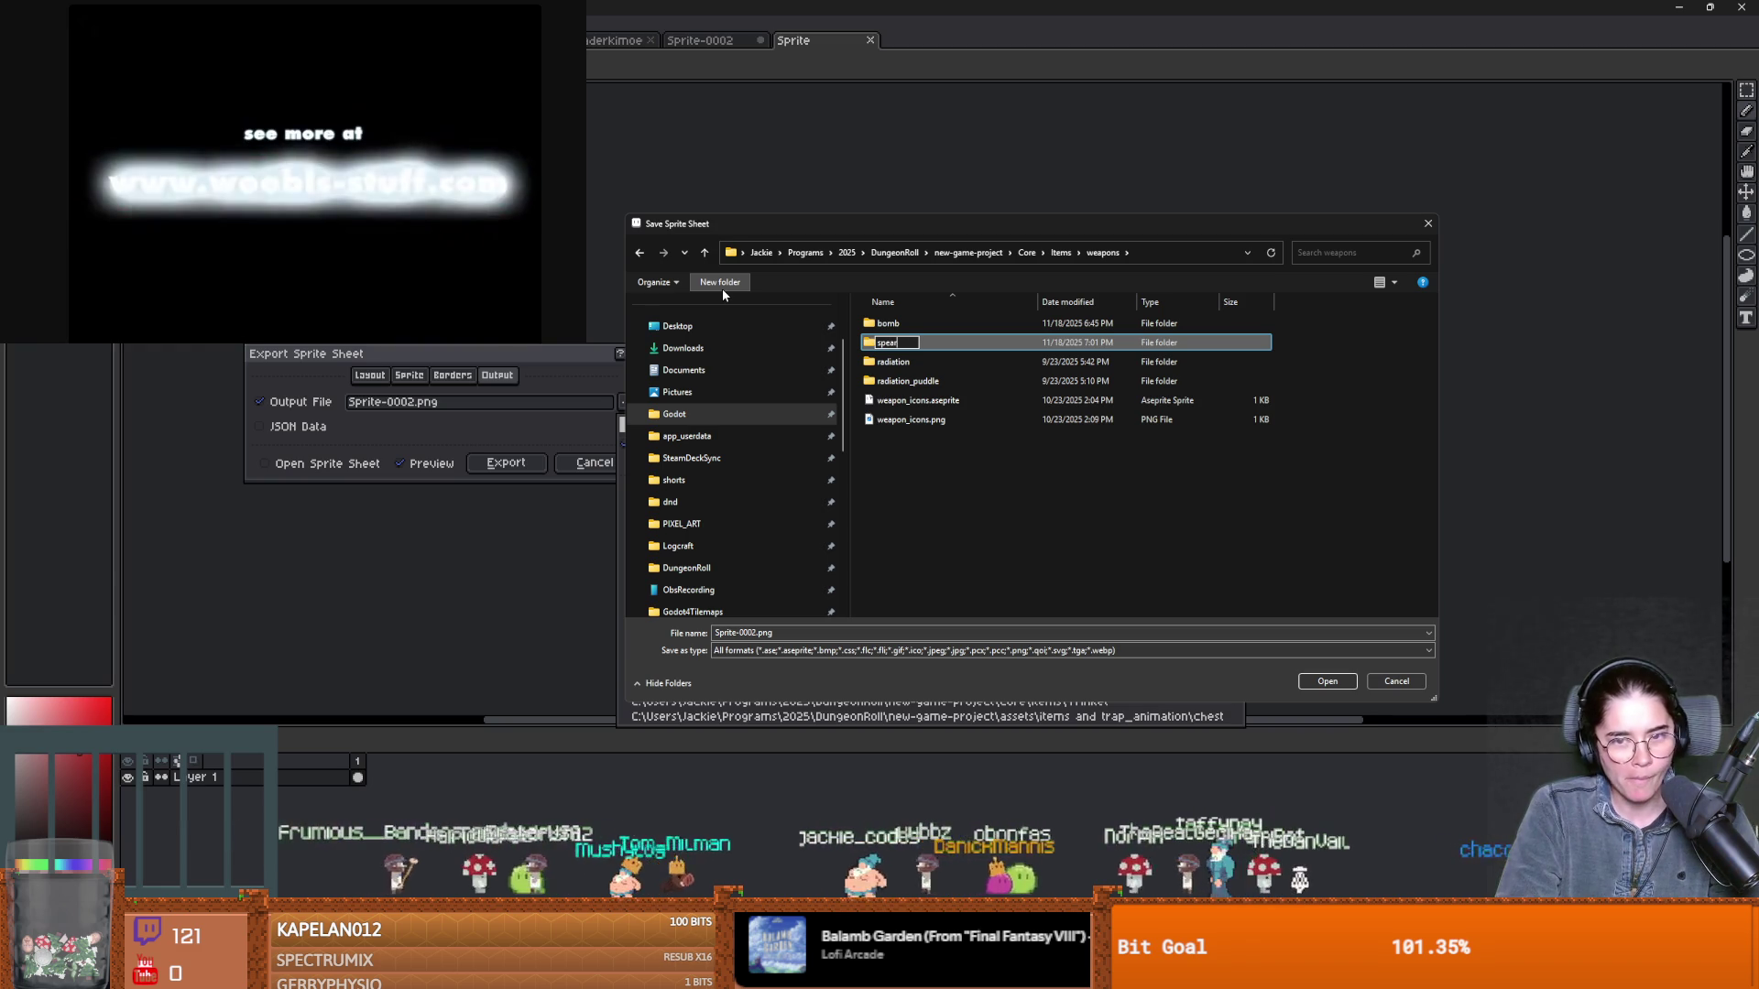
pyautogui.click(304, 584)
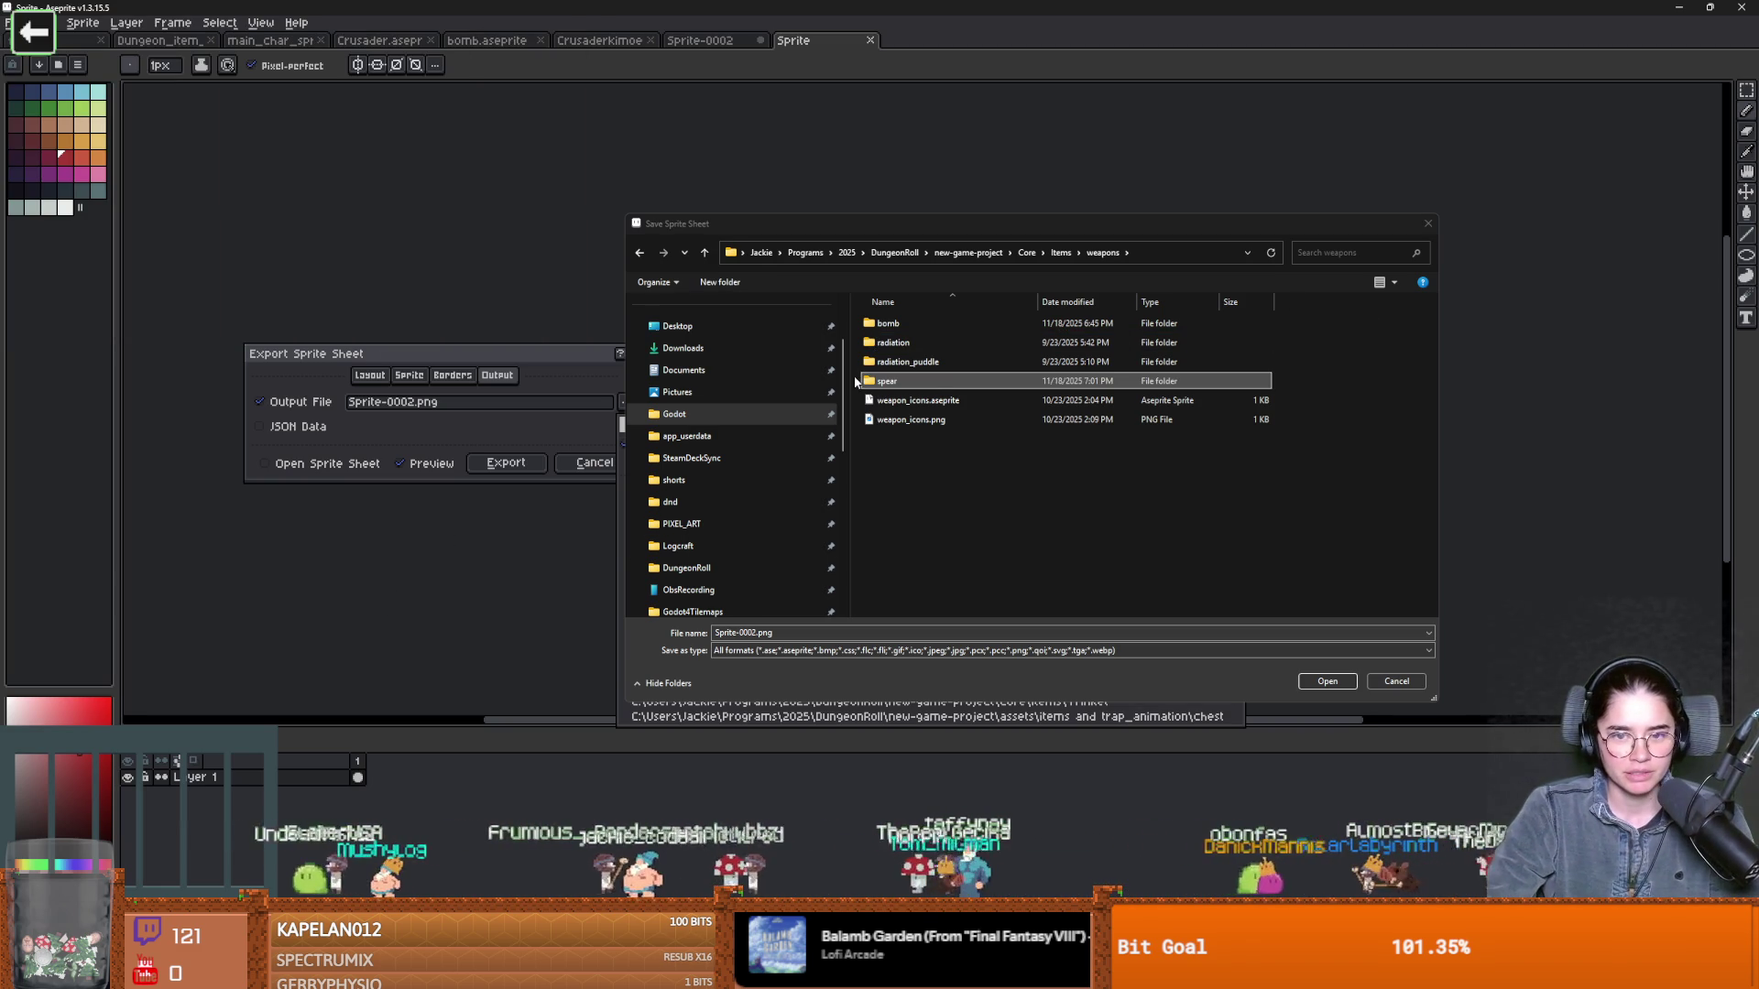
pyautogui.doubleClick(887, 382)
pyautogui.write('spr')
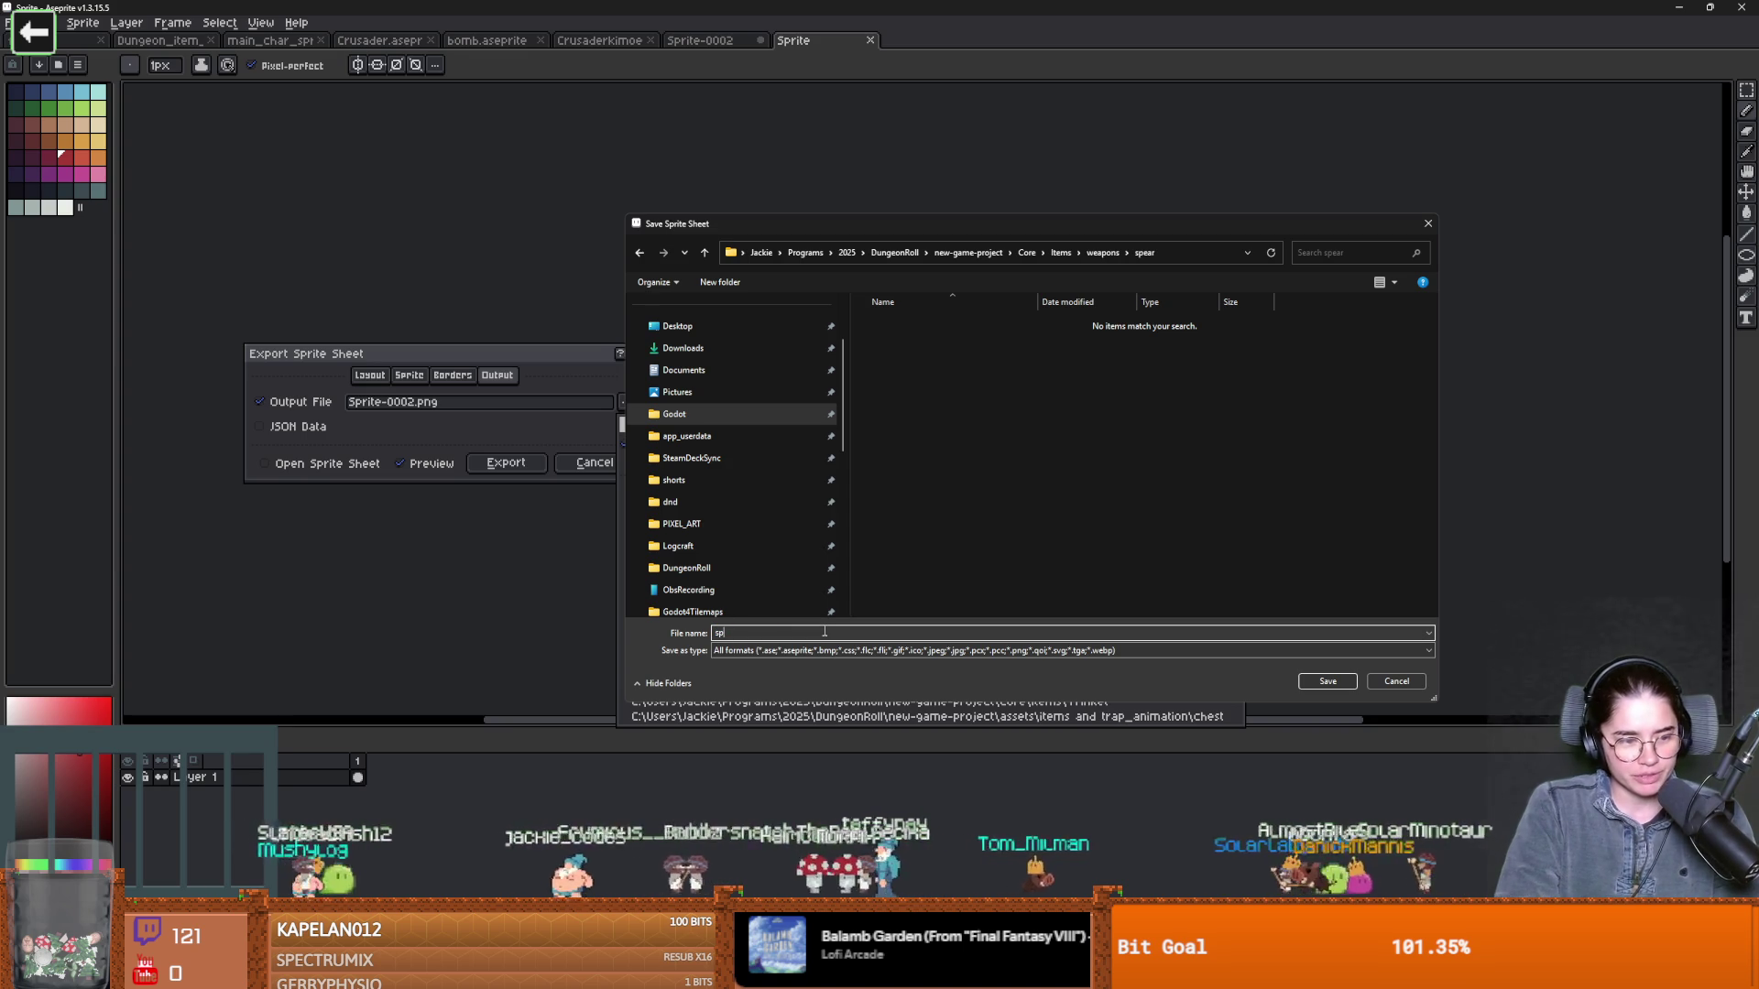
pyautogui.write('ar_sprite_sheet')
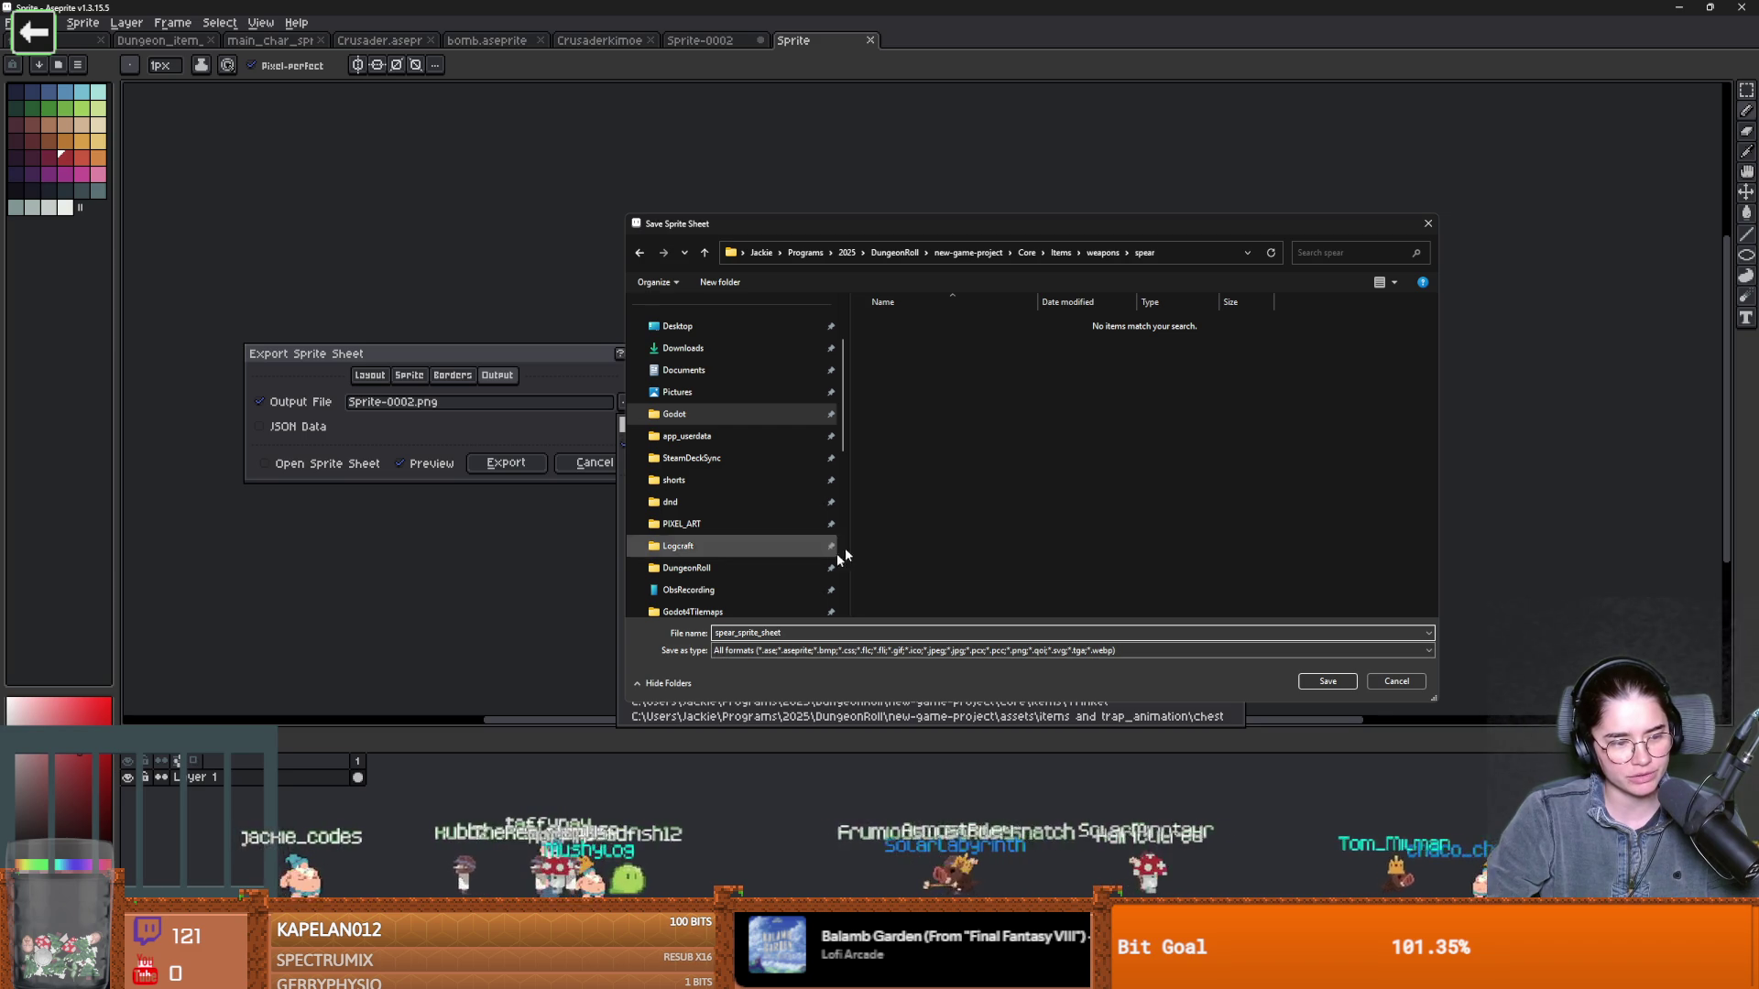
pyautogui.press('Return')
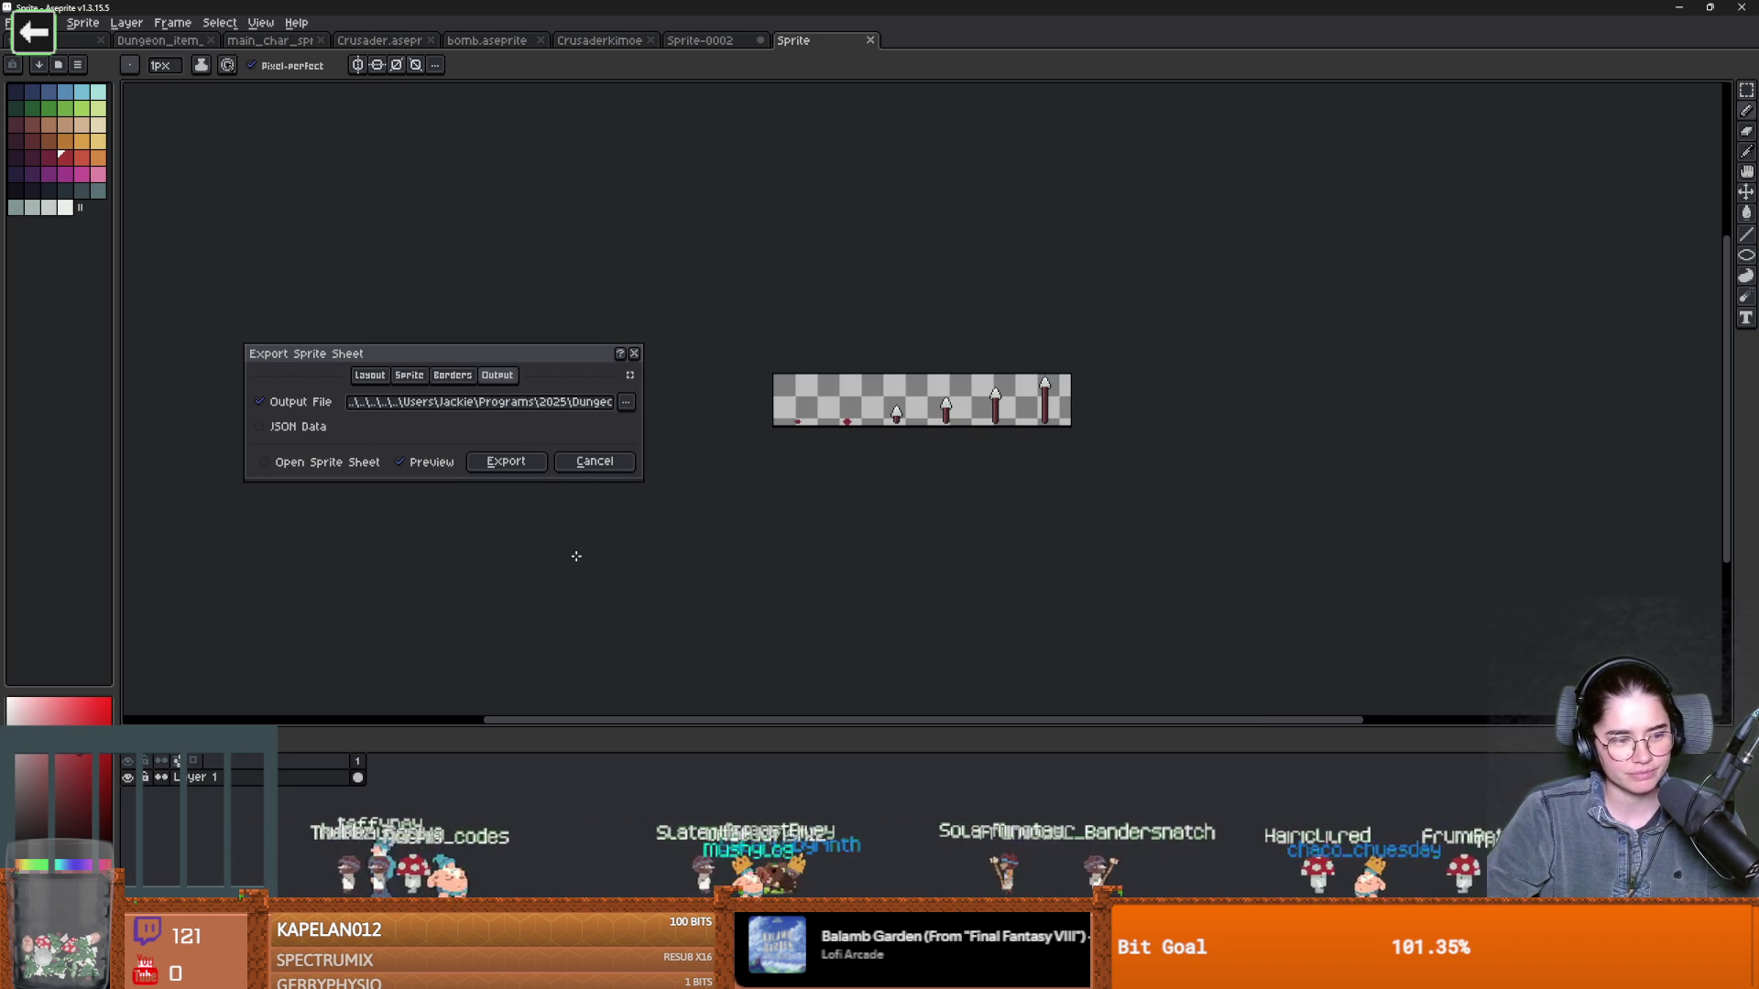
# - Export the sprite sheet, then save the sprite as spear.aseprite and pause the side video
pyautogui.click(506, 460)
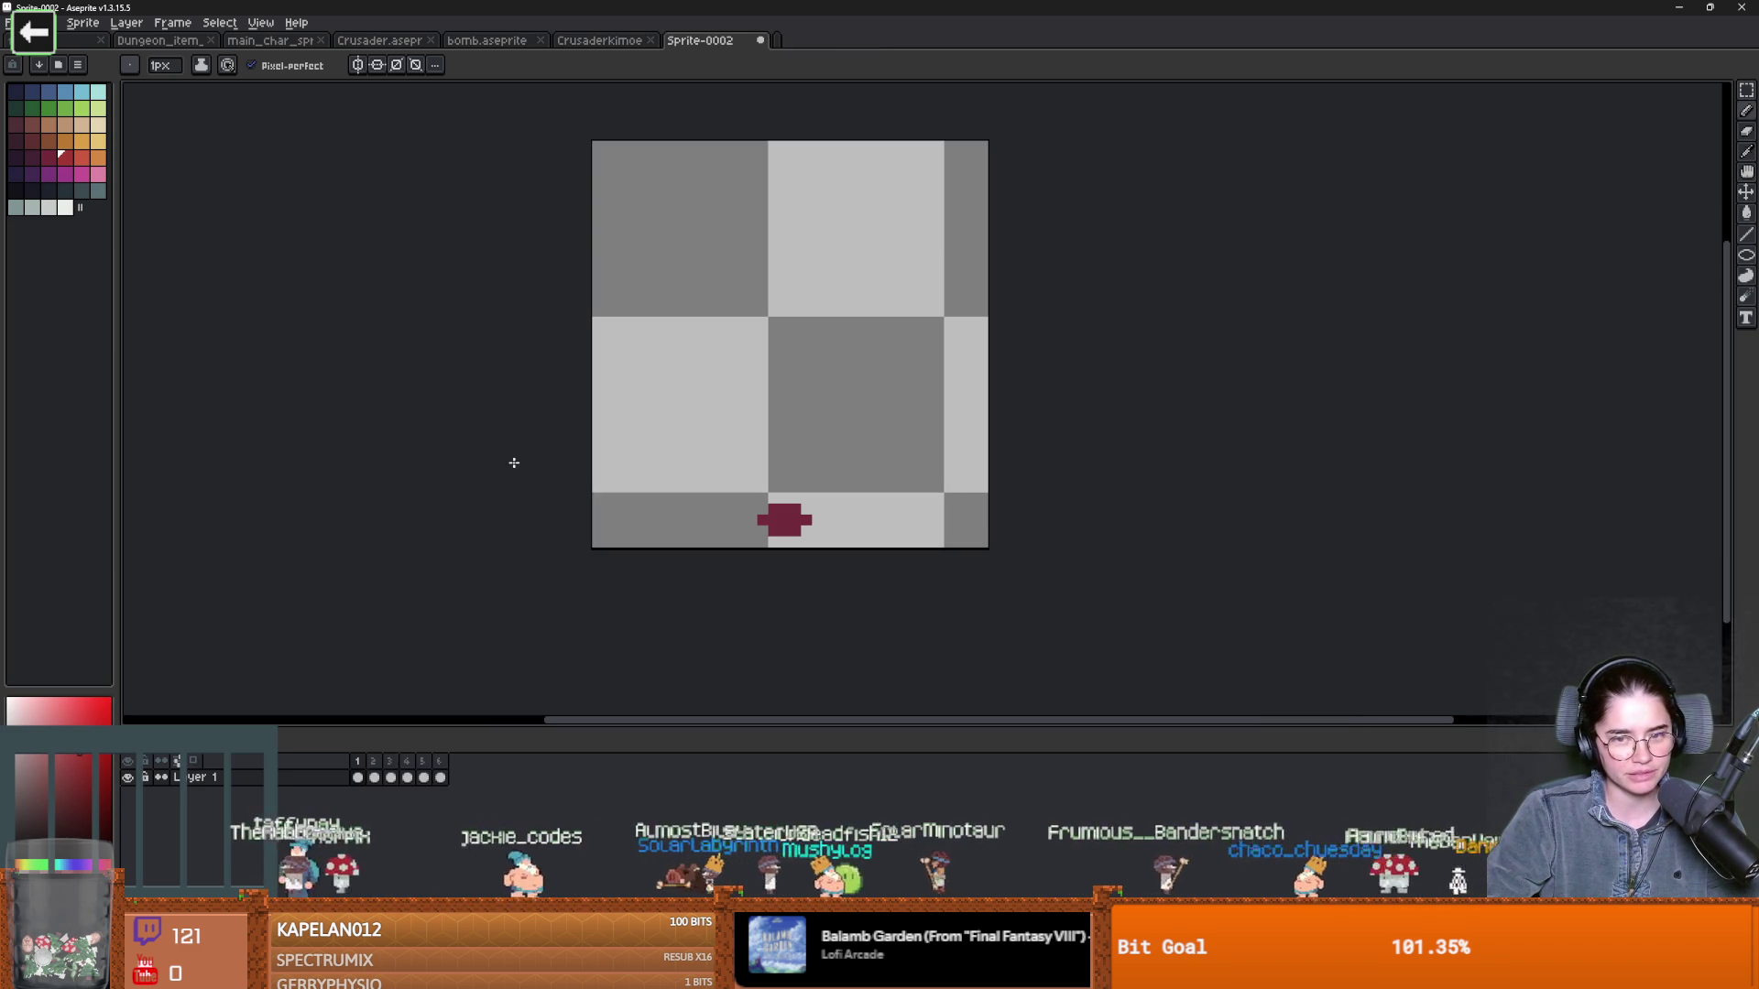
pyautogui.click(8, 22)
pyautogui.click(74, 108)
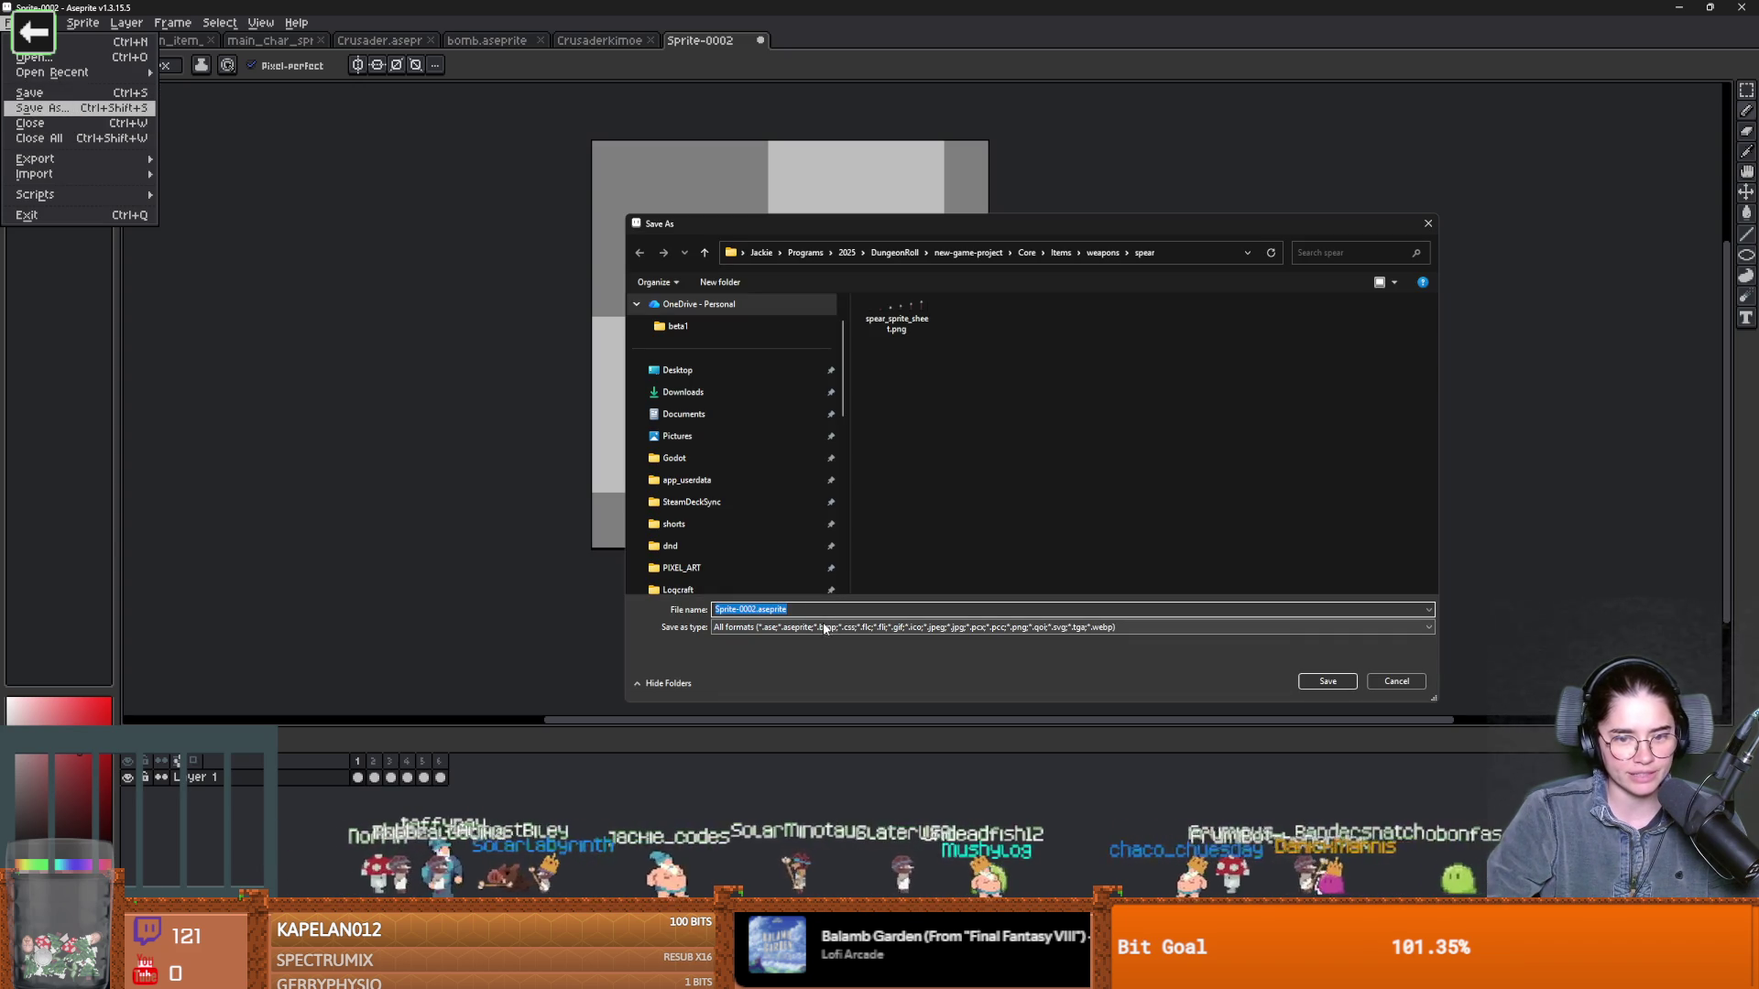
pyautogui.write('spear')
pyautogui.press('Return')
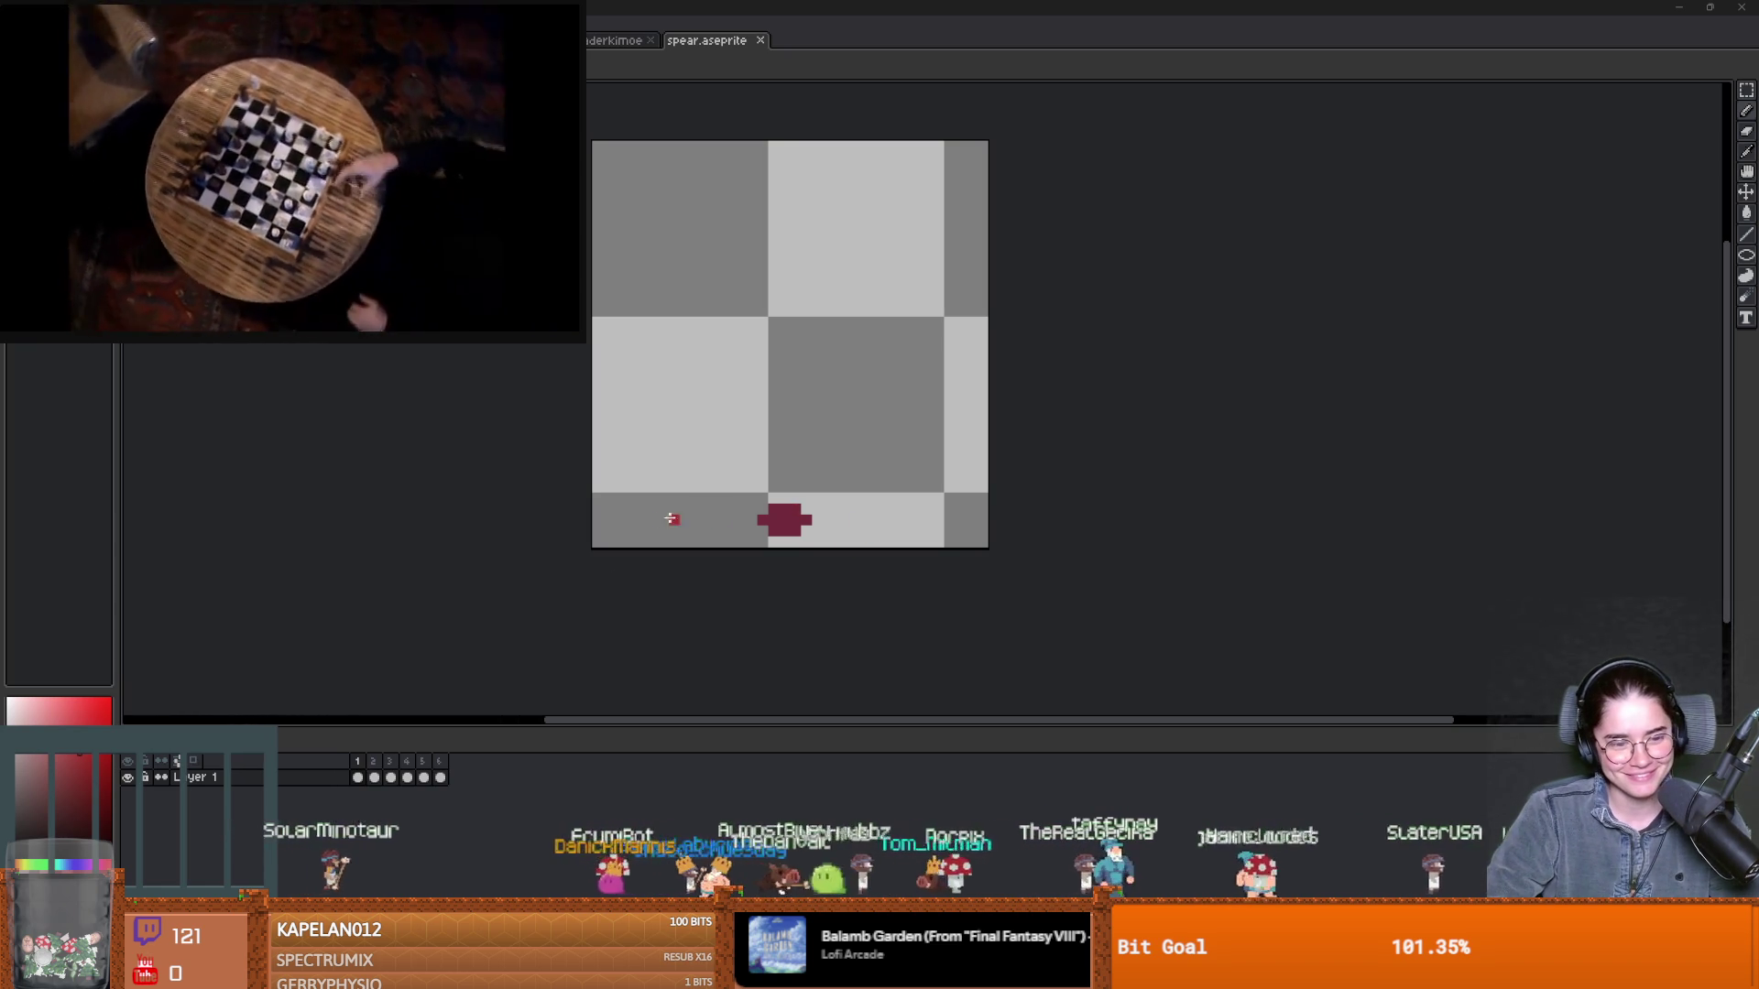
pyautogui.press('ctrl')
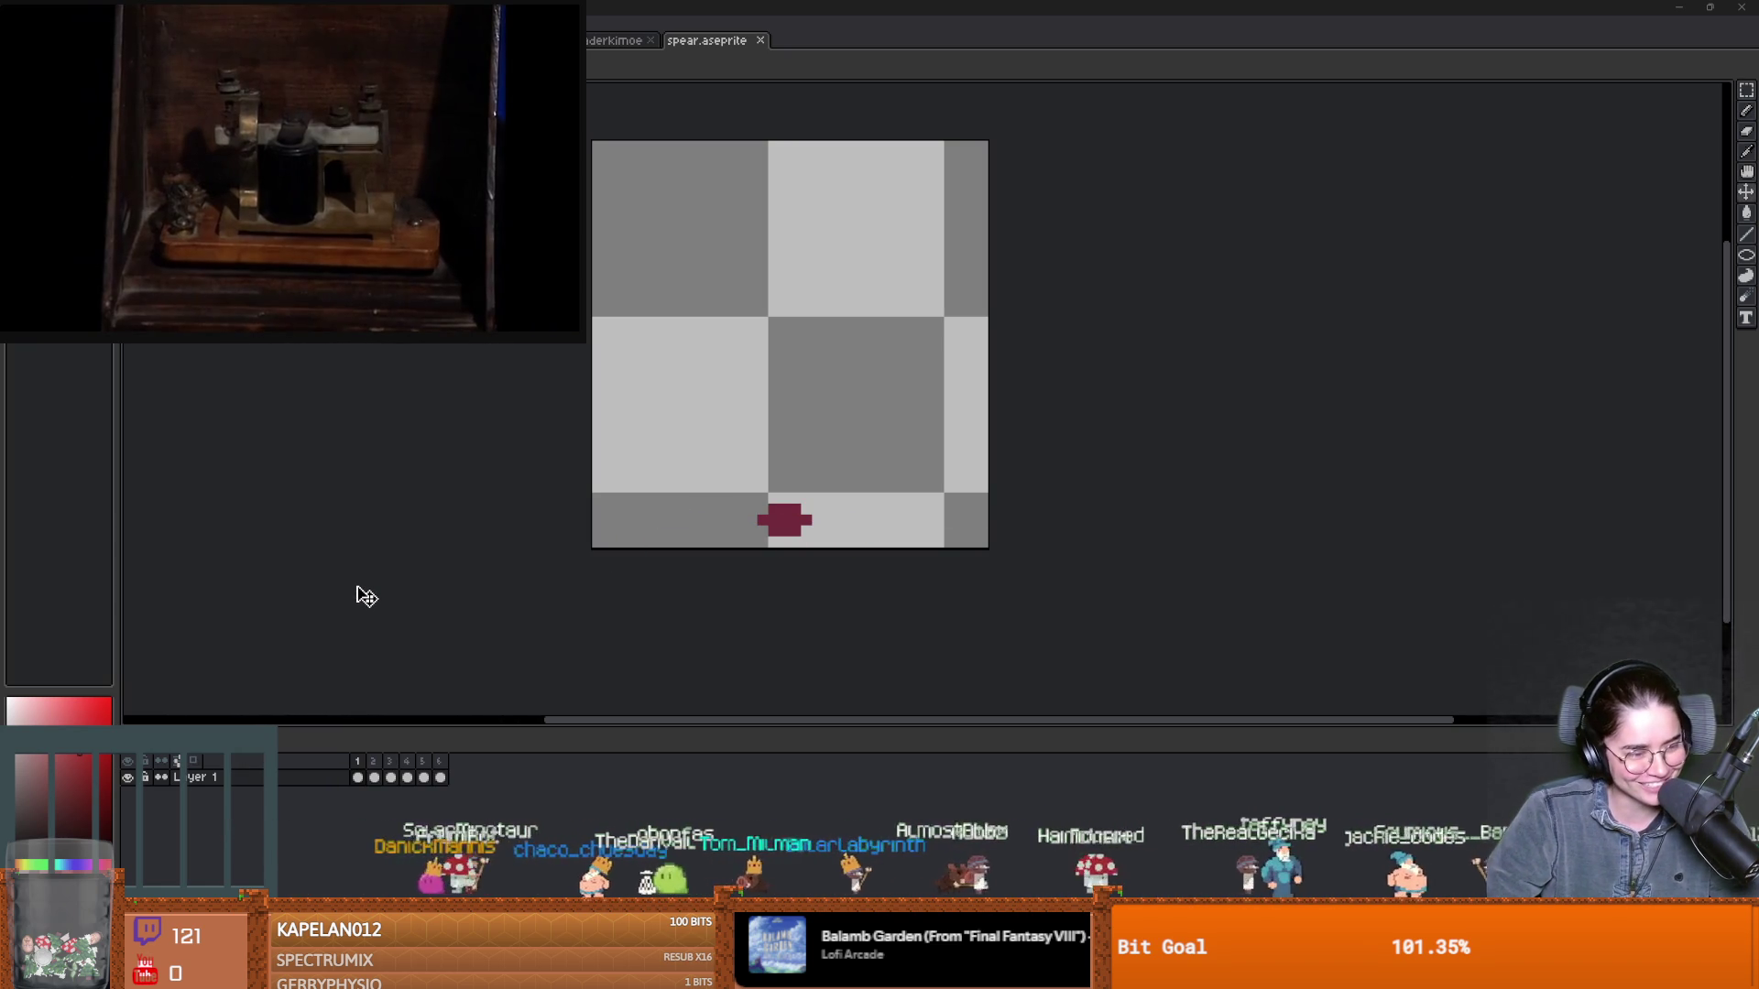
pyautogui.click(85, 126)
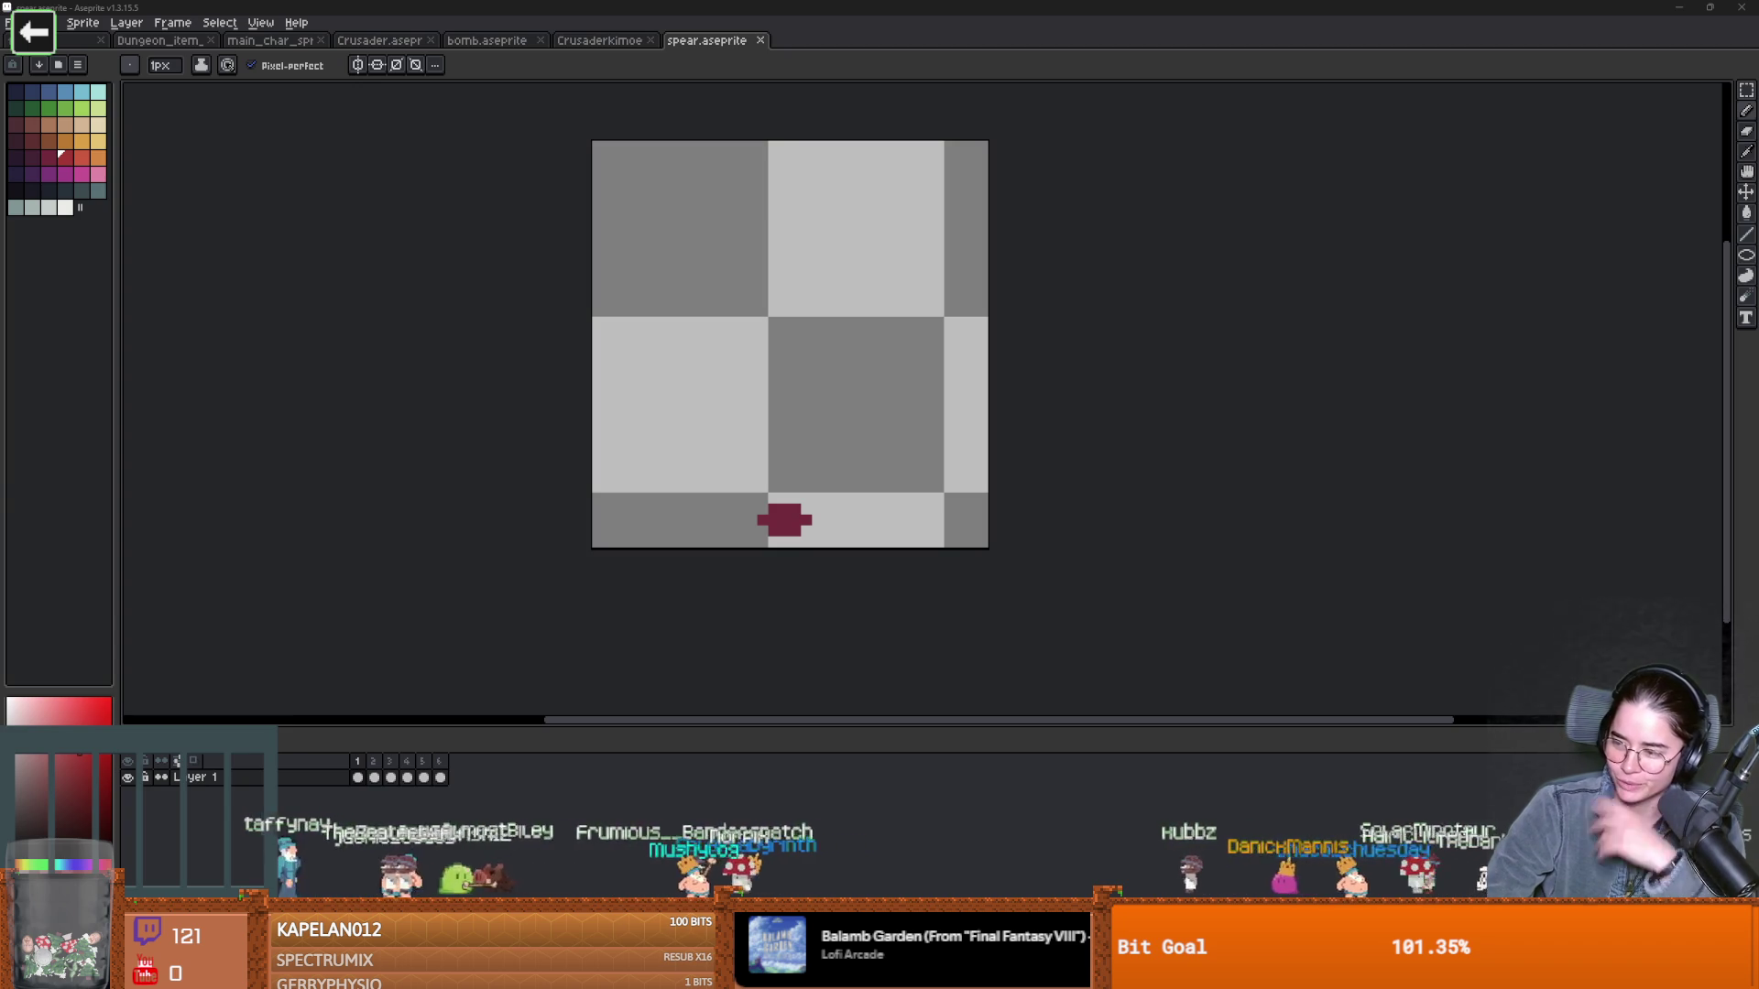
# - Resume and pause the side video, then switch to the Move tool in Aseprite
pyautogui.scroll(1, 518, 513)
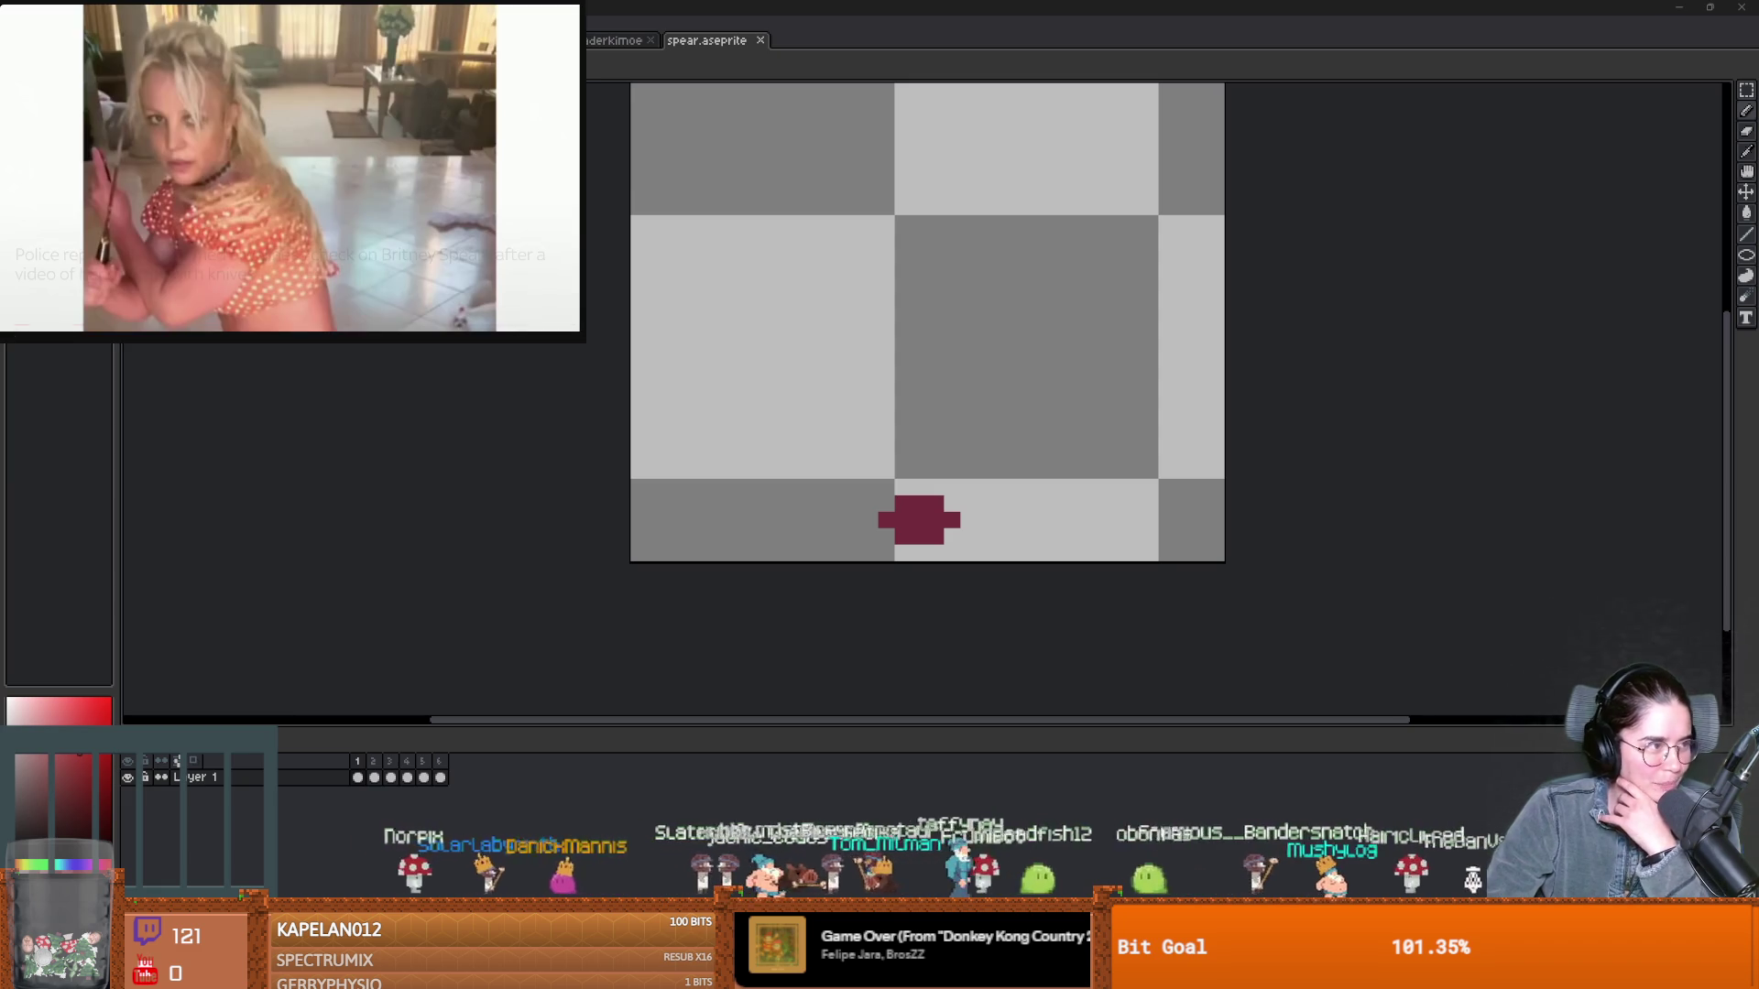
pyautogui.click(289, 178)
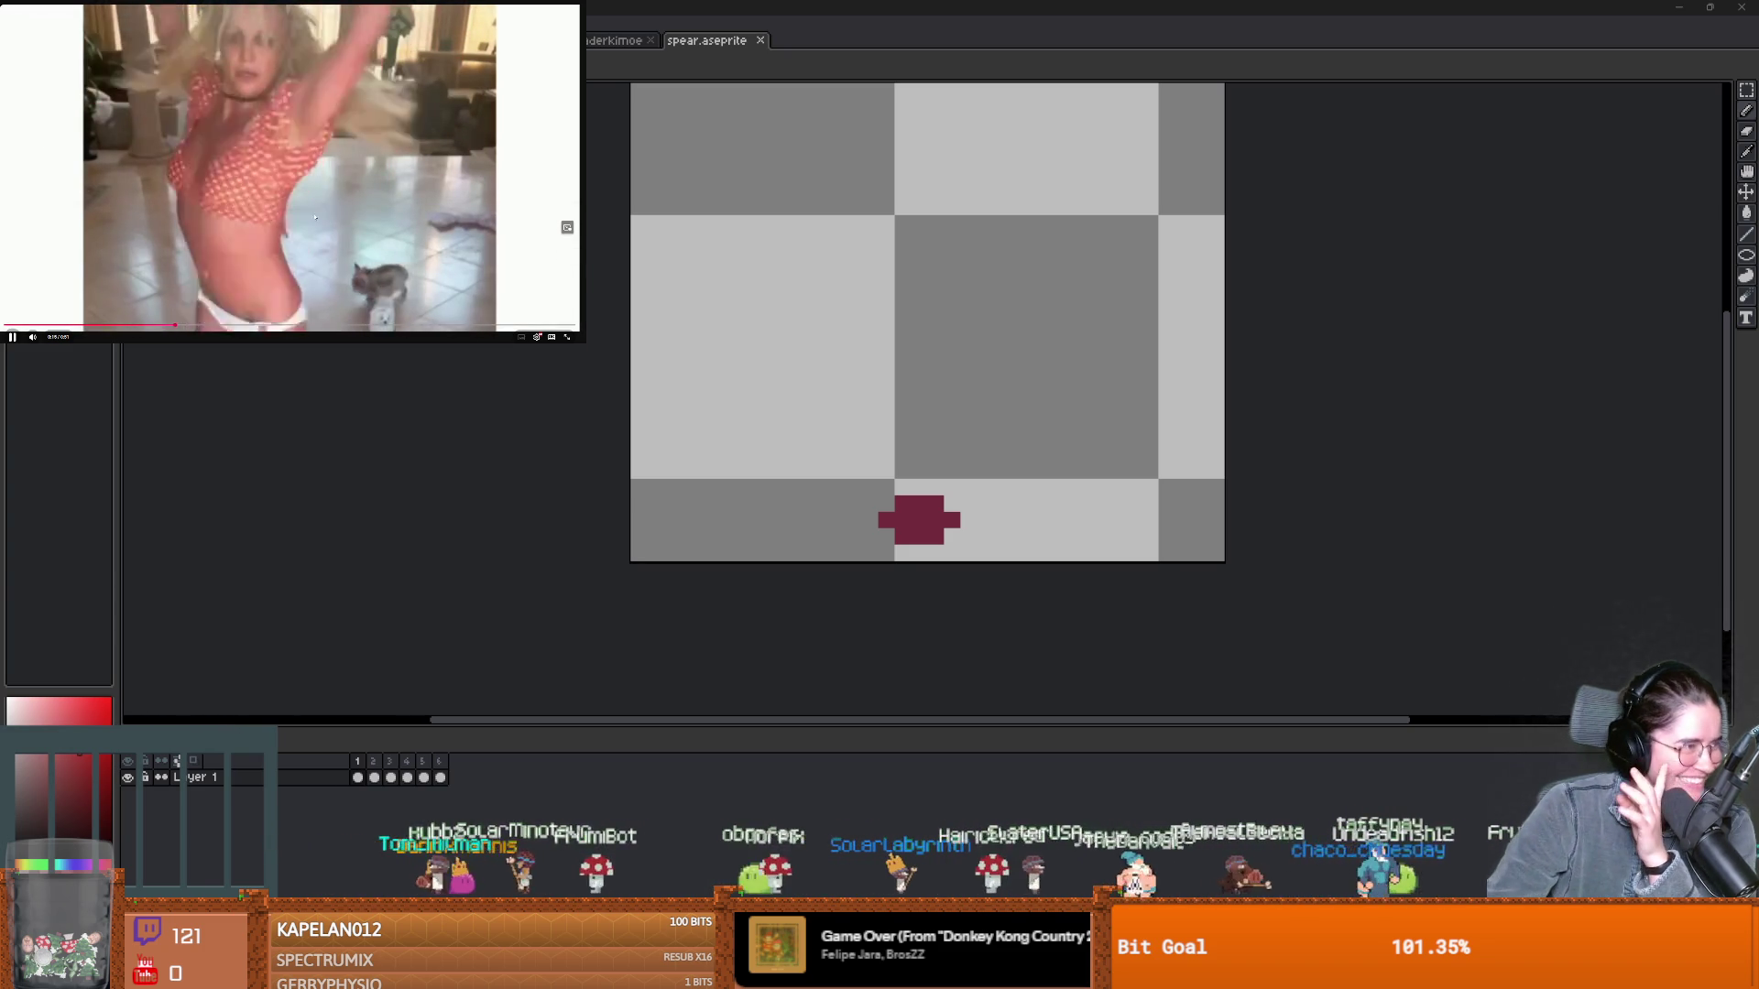
pyautogui.click(412, 189)
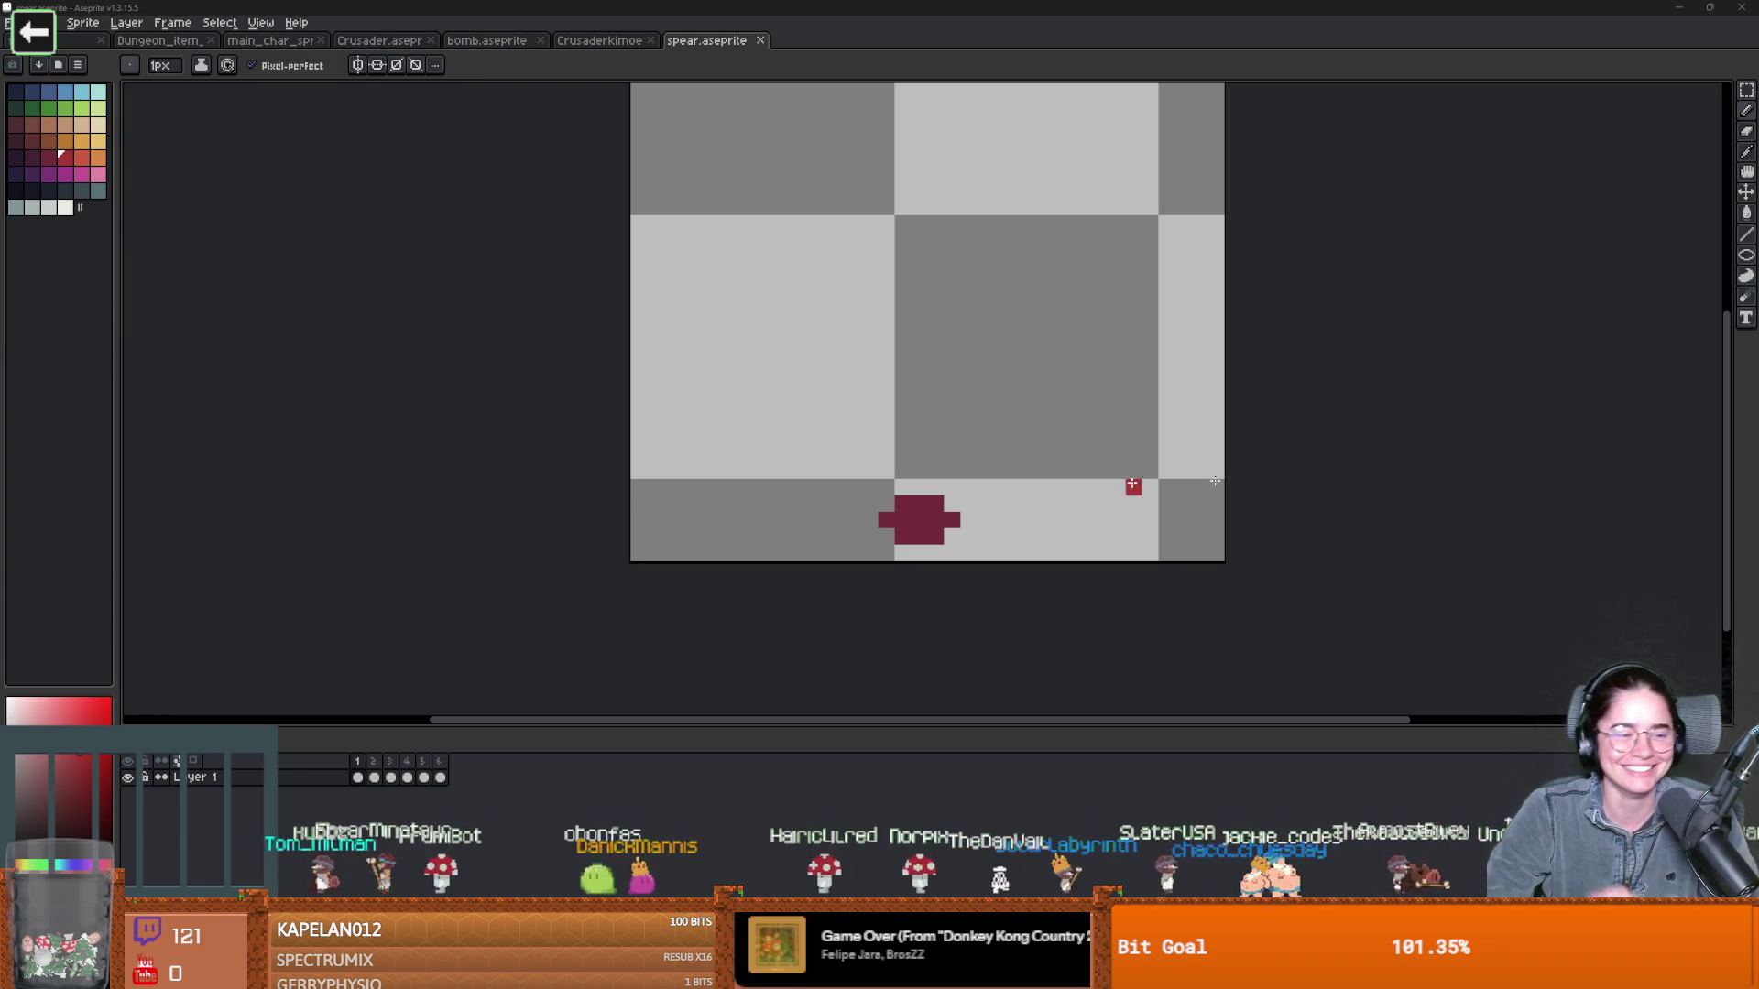
pyautogui.scroll(1, 820, 334)
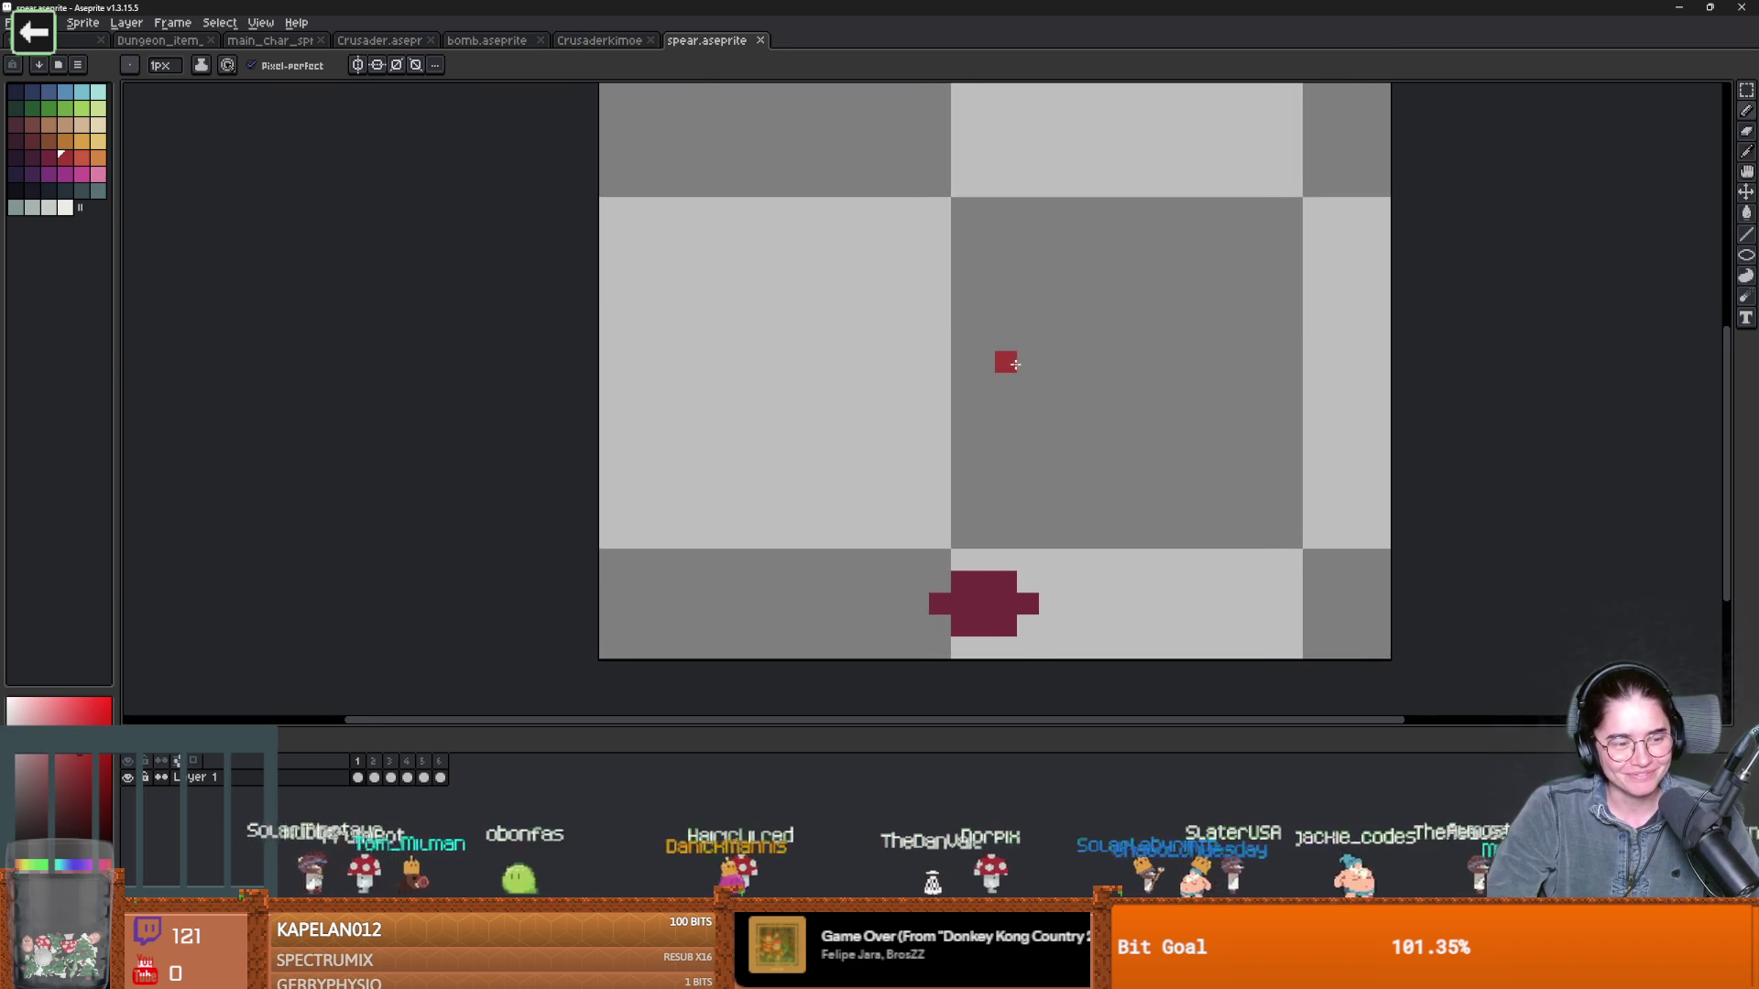
pyautogui.scroll(-1, 1021, 380)
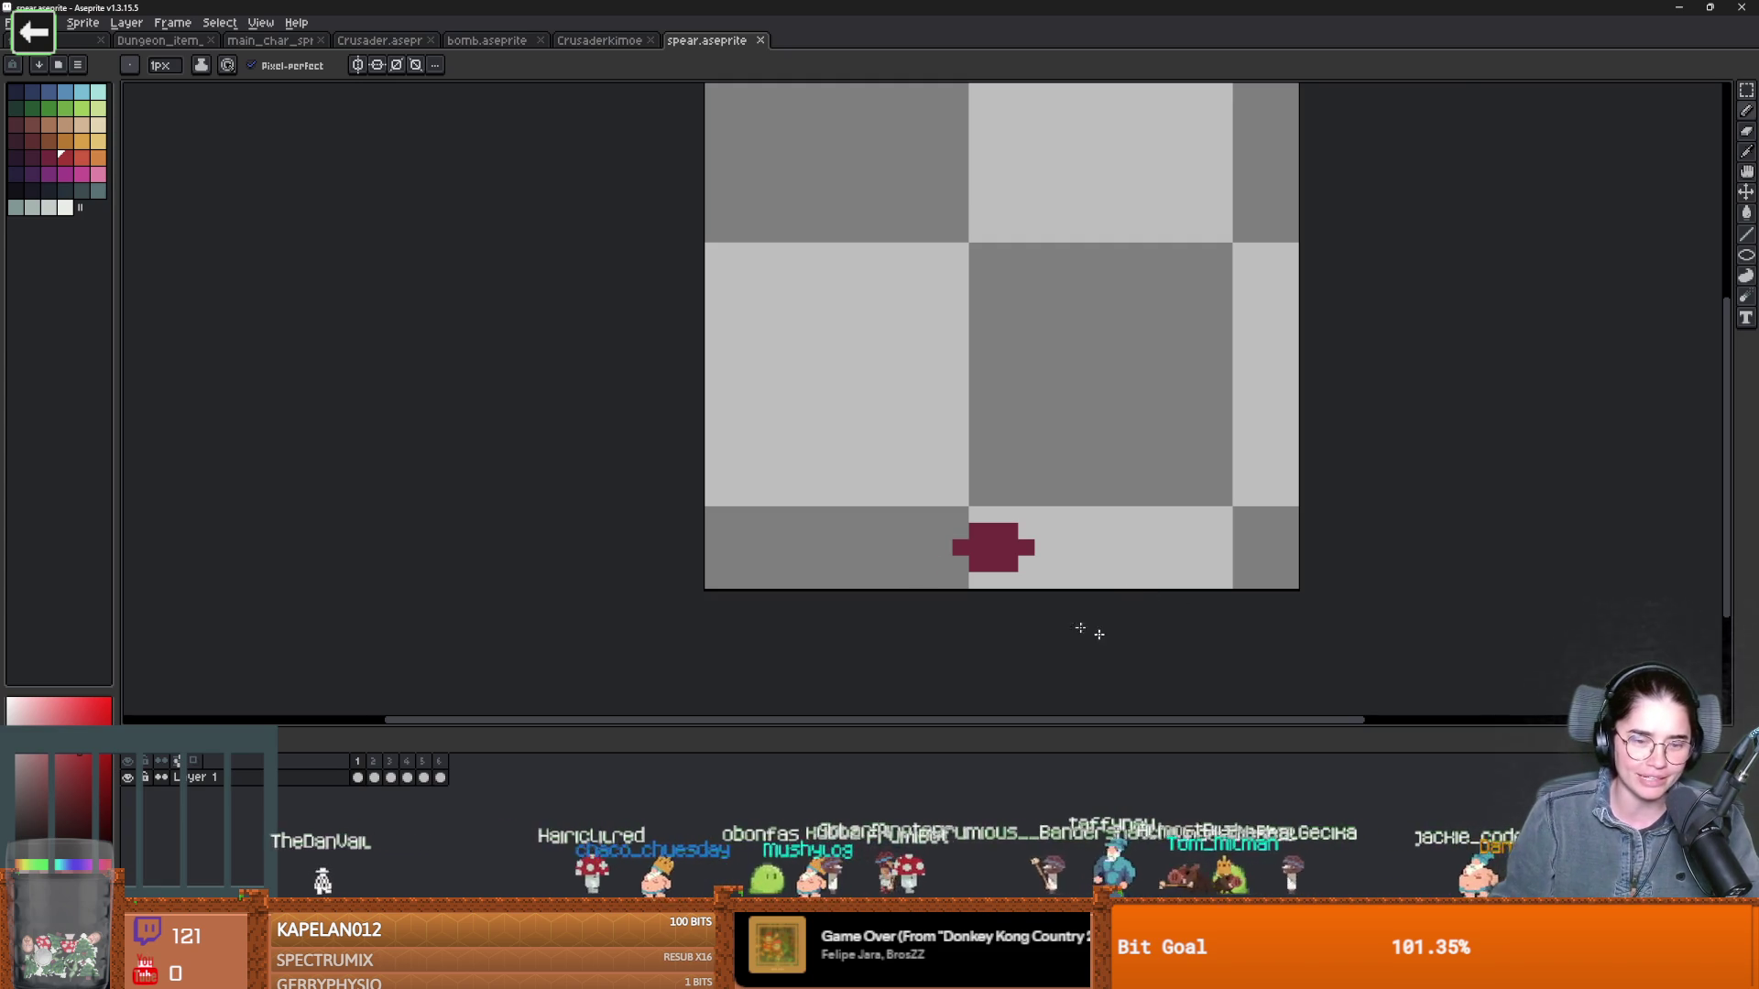
pyautogui.scroll(1, 1101, 634)
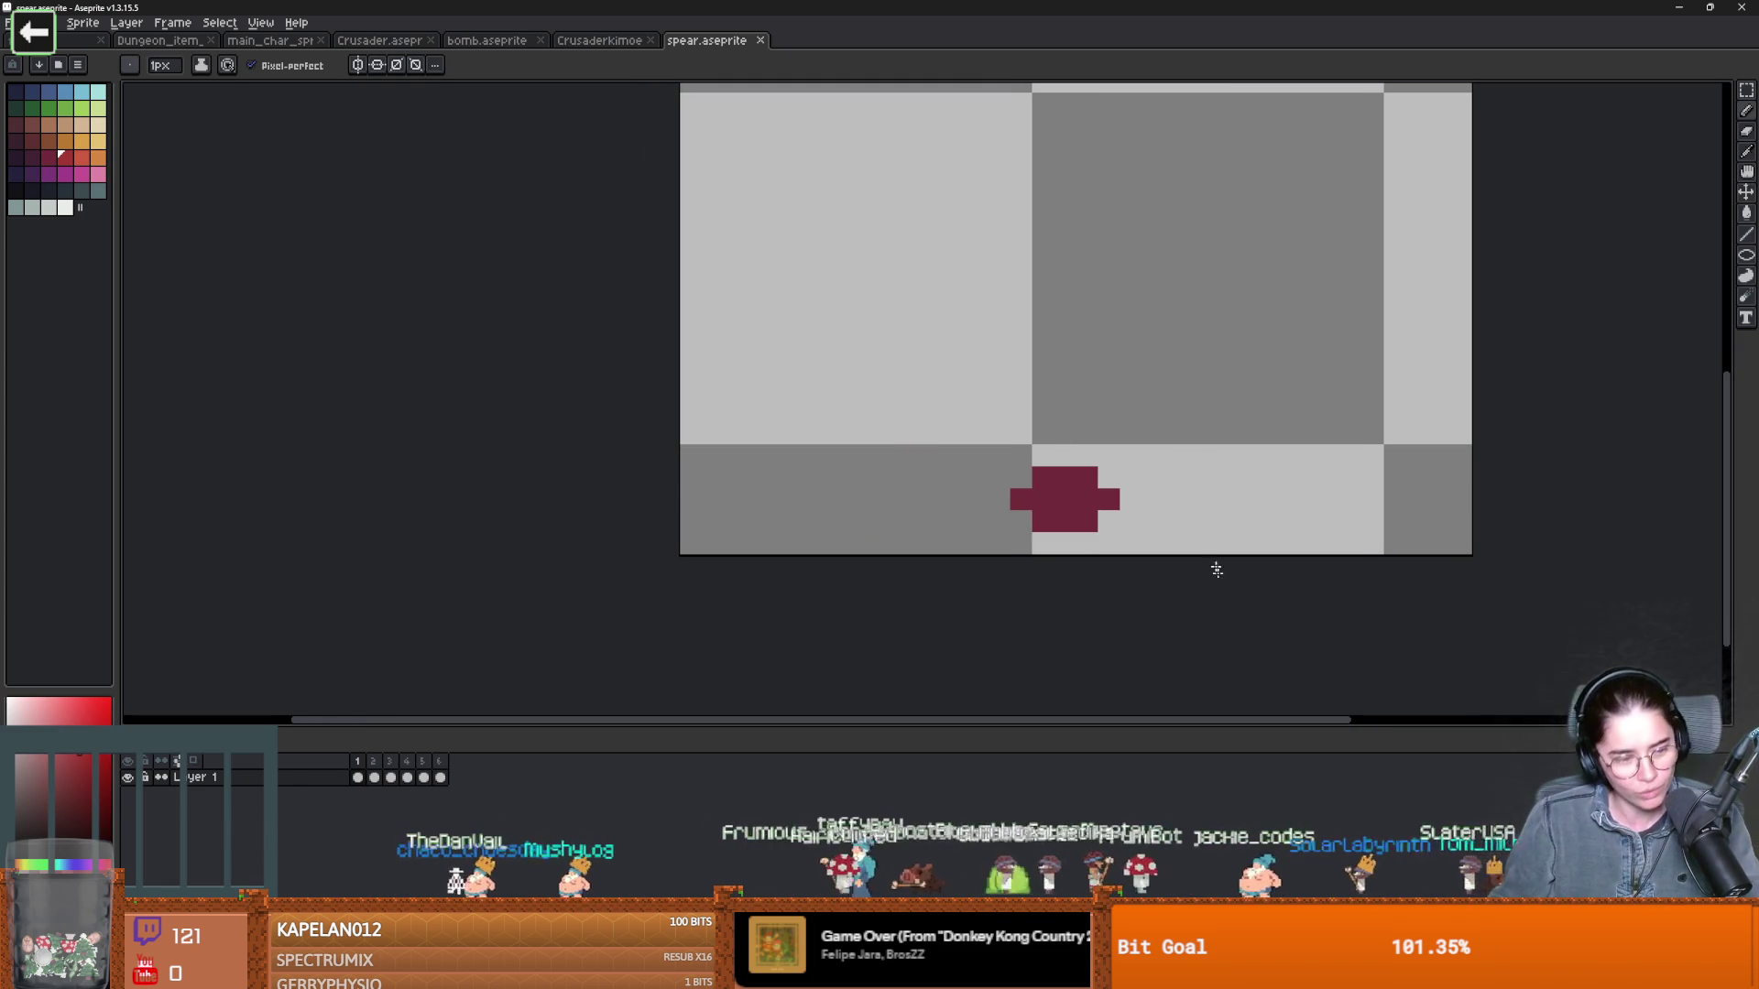
pyautogui.press('v')
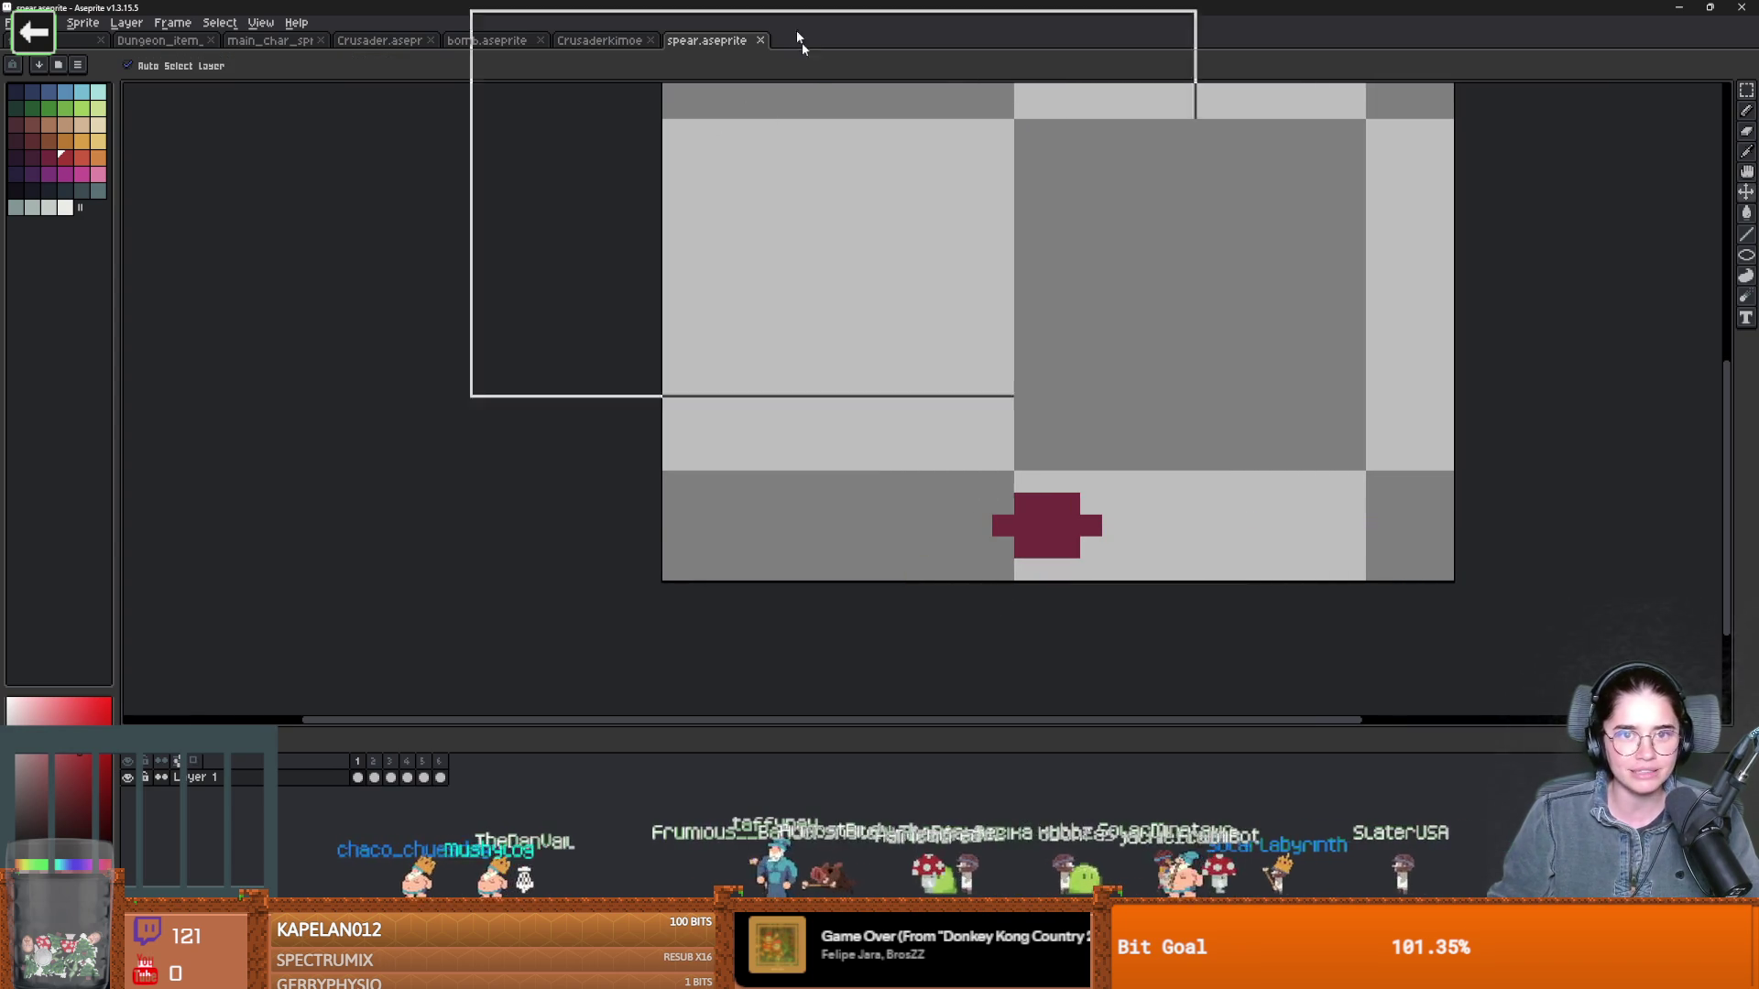
# - In GitHub Desktop, review the new spear.aseprite and spear_sprite_sheet.png changes, then return to Godot
pyautogui.hotkey('alt', 'Tab')
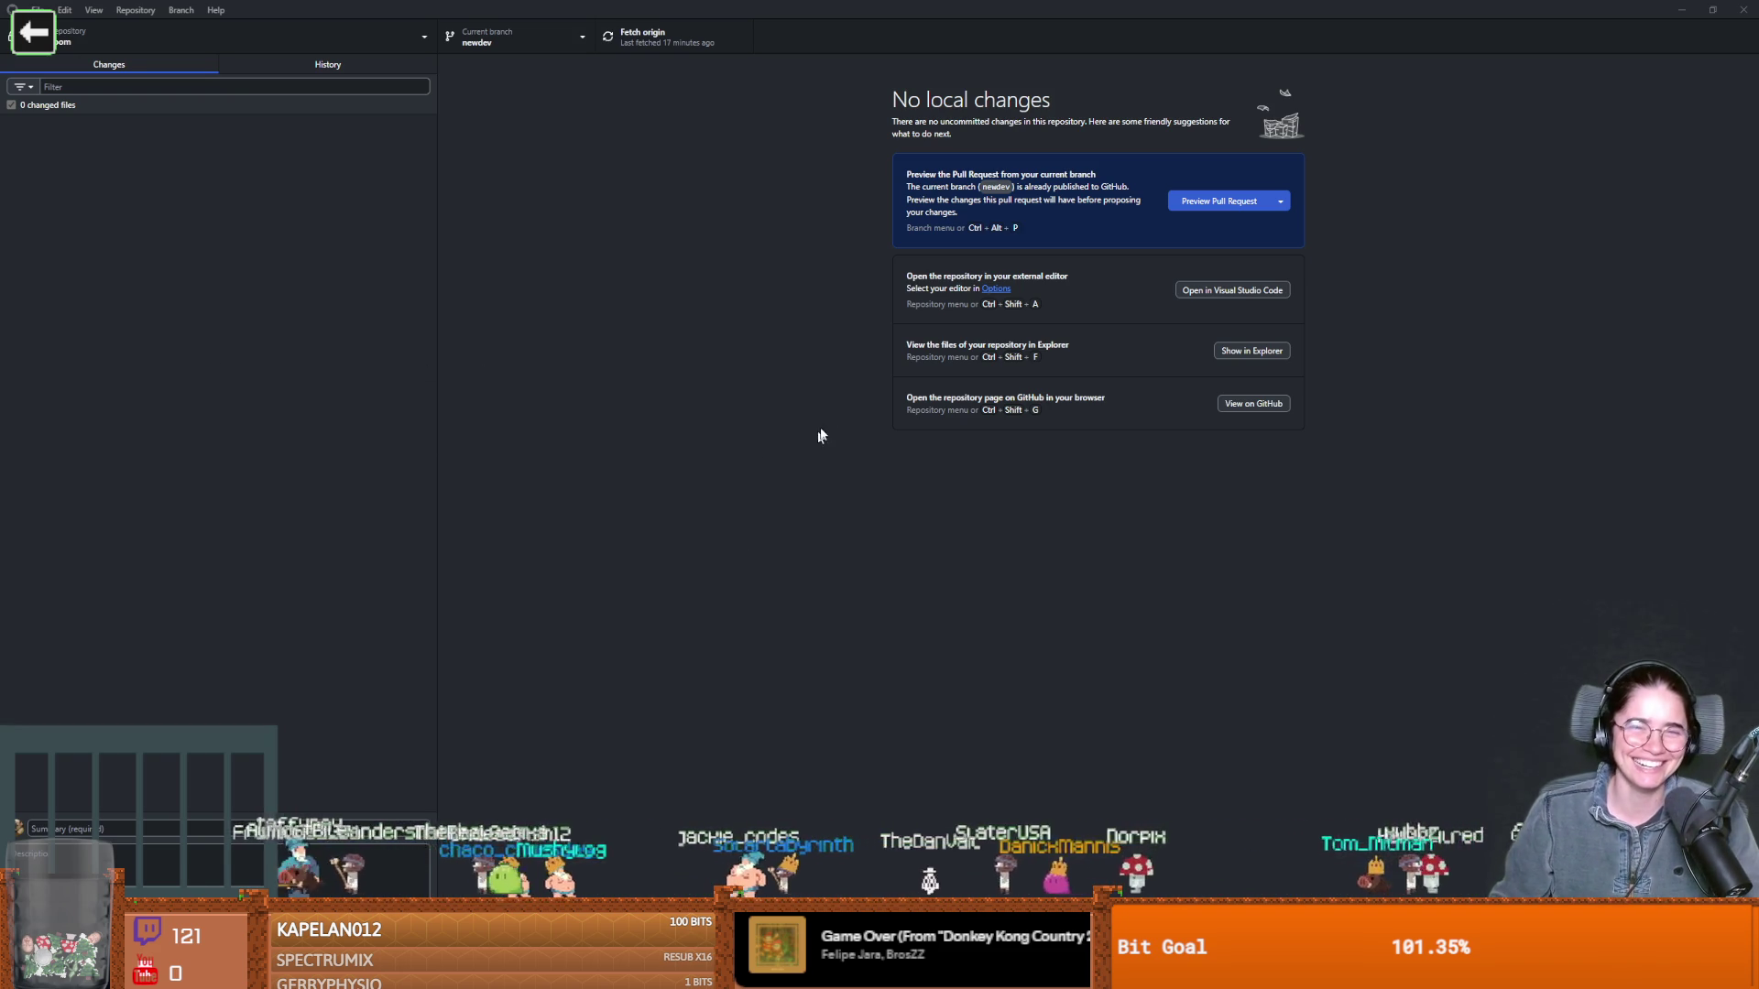
pyautogui.click(275, 125)
pyautogui.press('Down')
pyautogui.press('Up')
pyautogui.hotkey('alt', 'Tab')
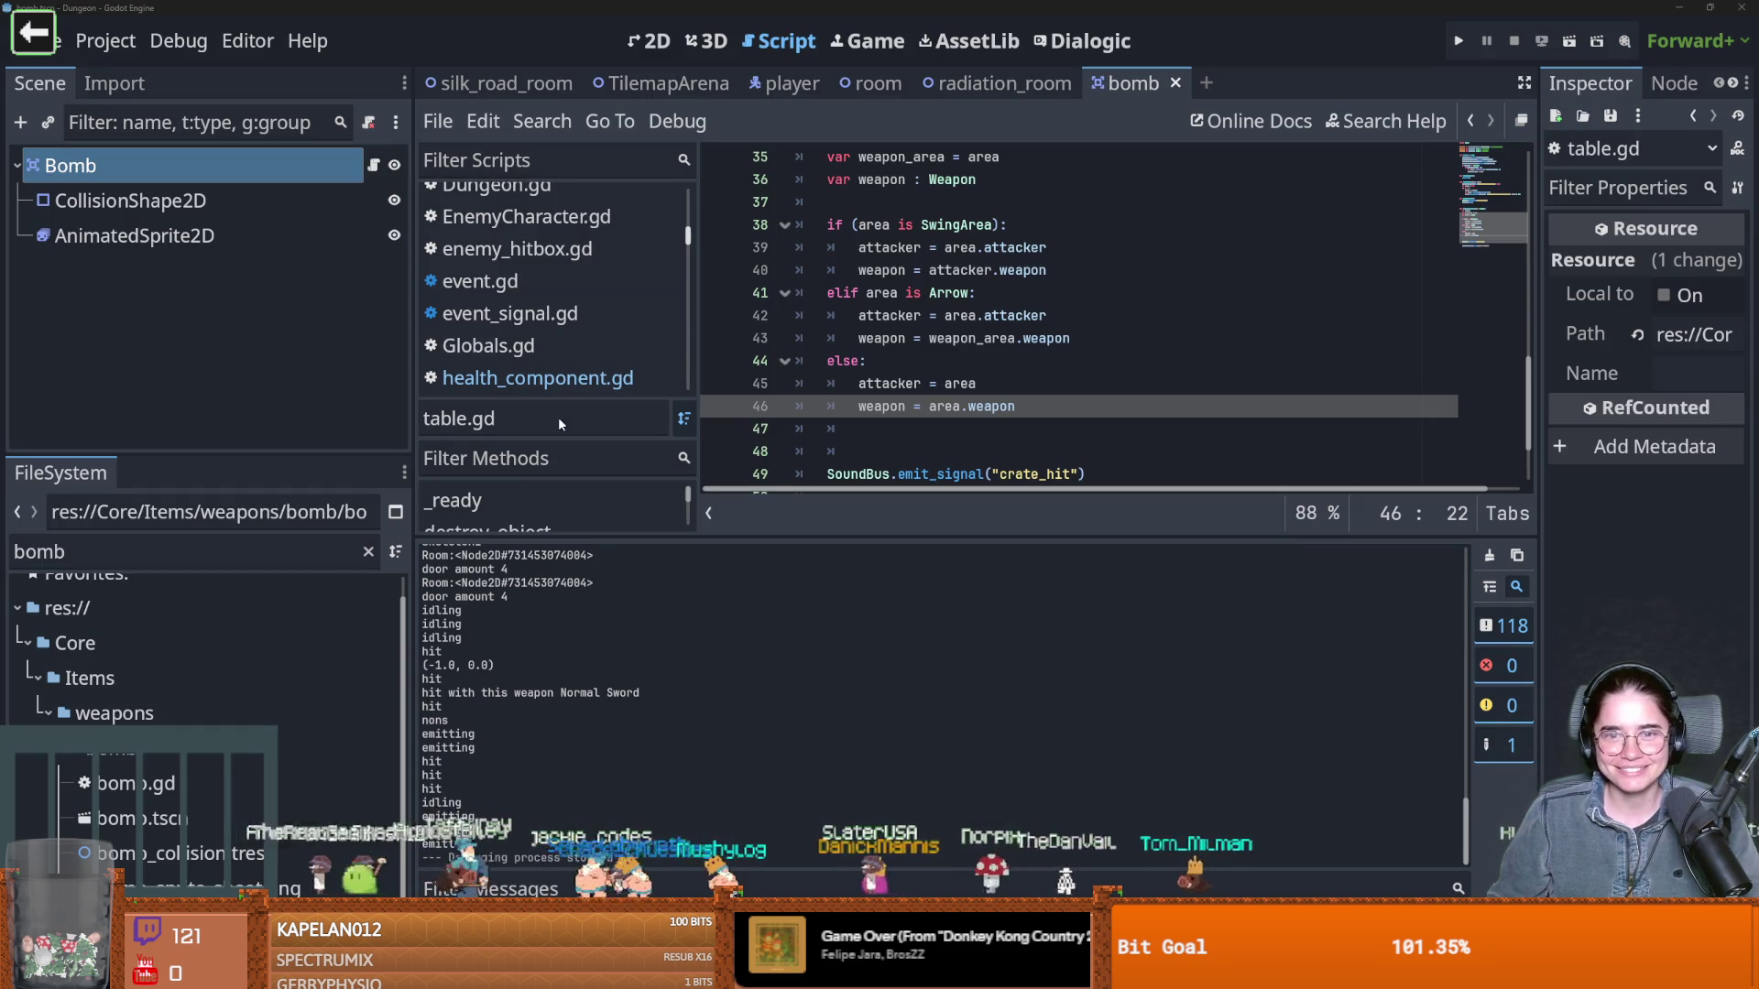
# - Clear the bomb file filter, resize the scene and file panels, and open bomb.gd
pyautogui.doubleClick(208, 551)
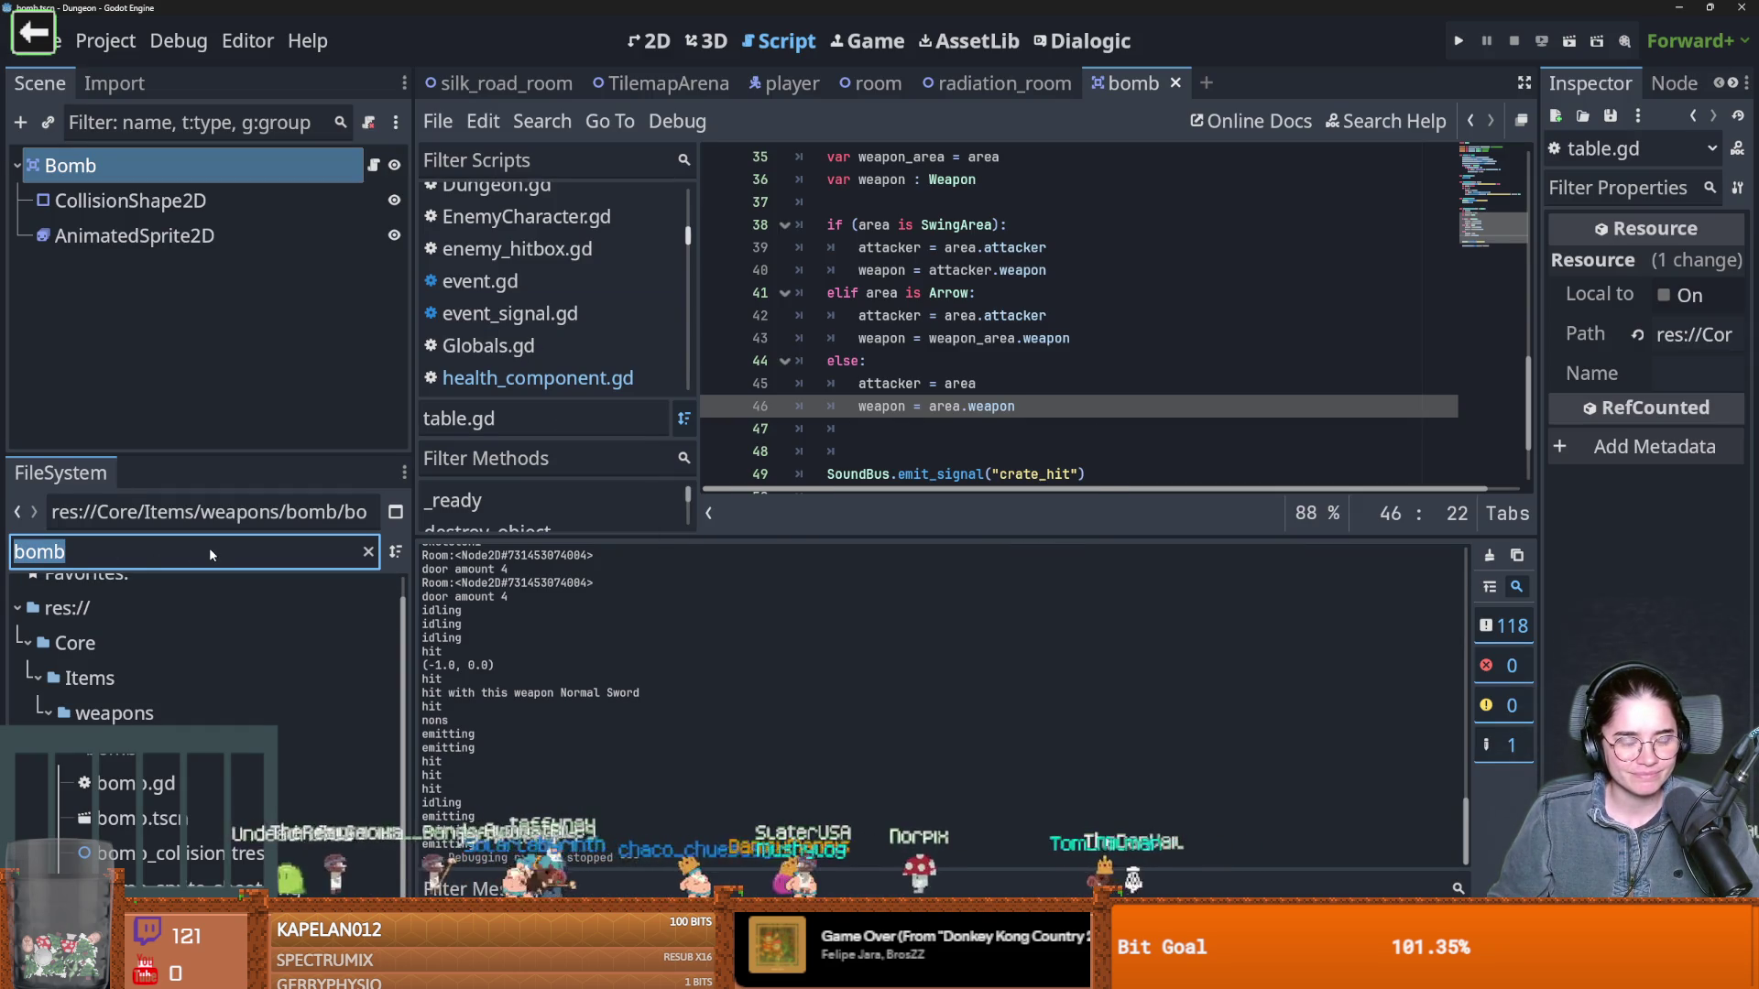
pyautogui.press('End')
pyautogui.press('BackSpace')
pyautogui.press('BackSpace')
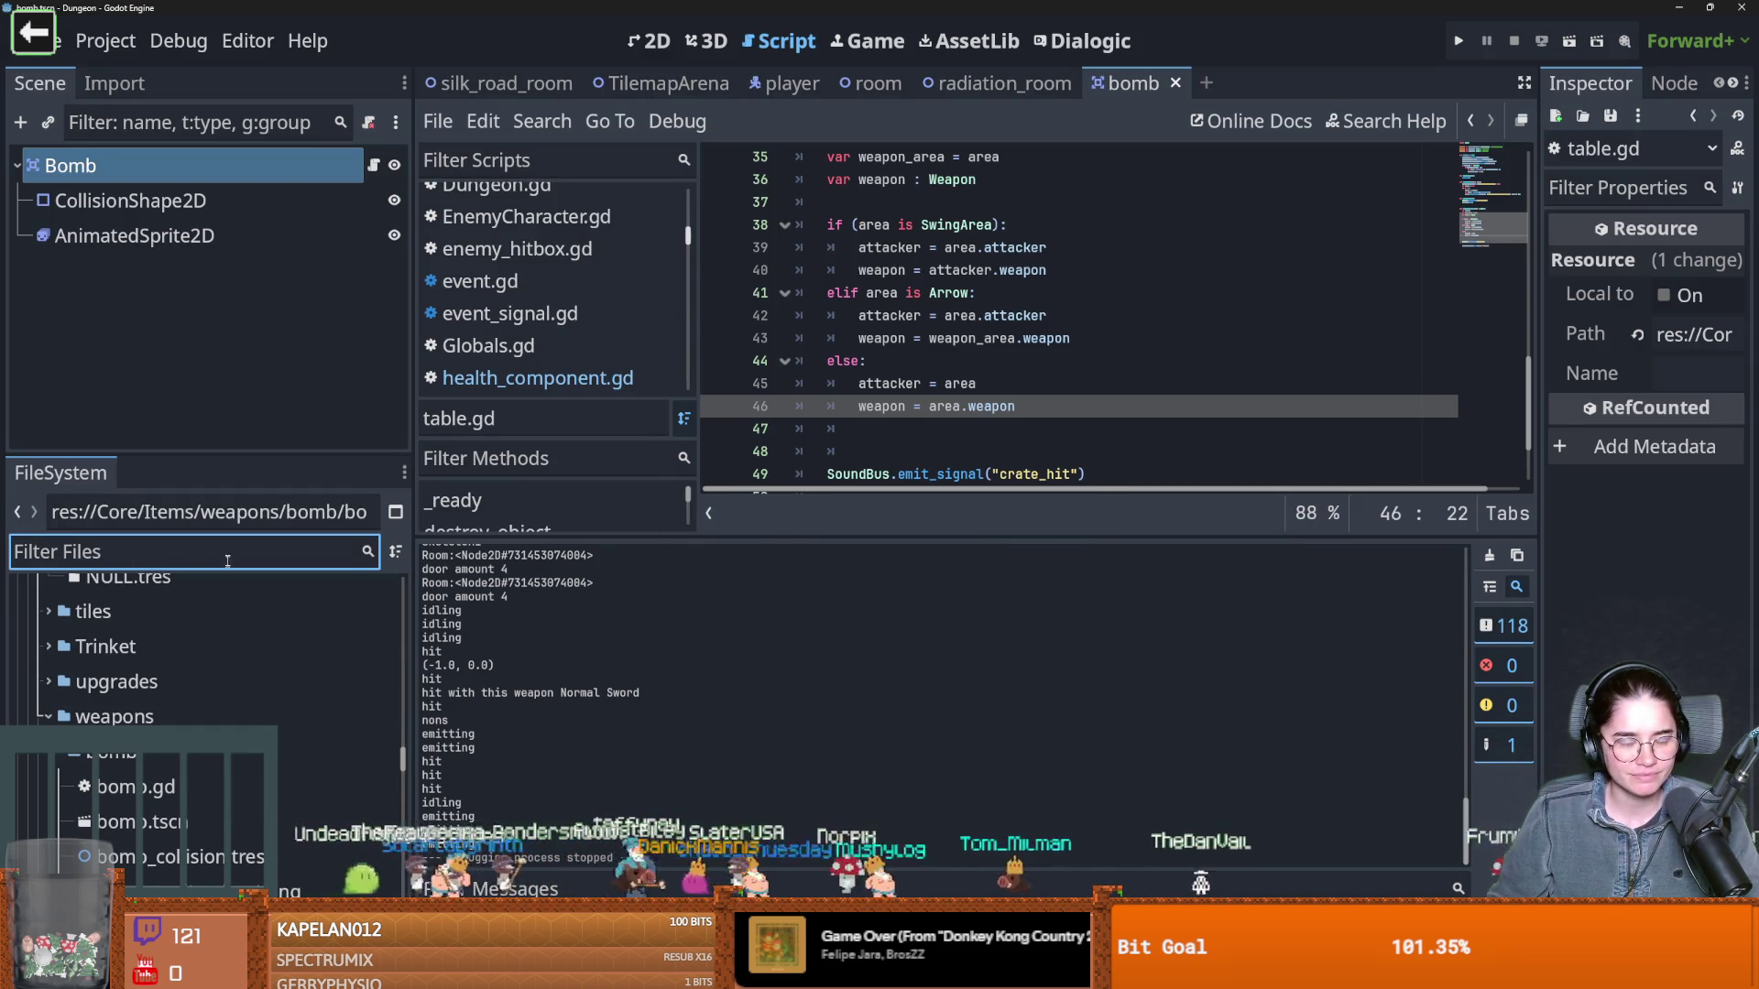
pyautogui.moveTo(209, 454); pyautogui.dragTo(248, 555)
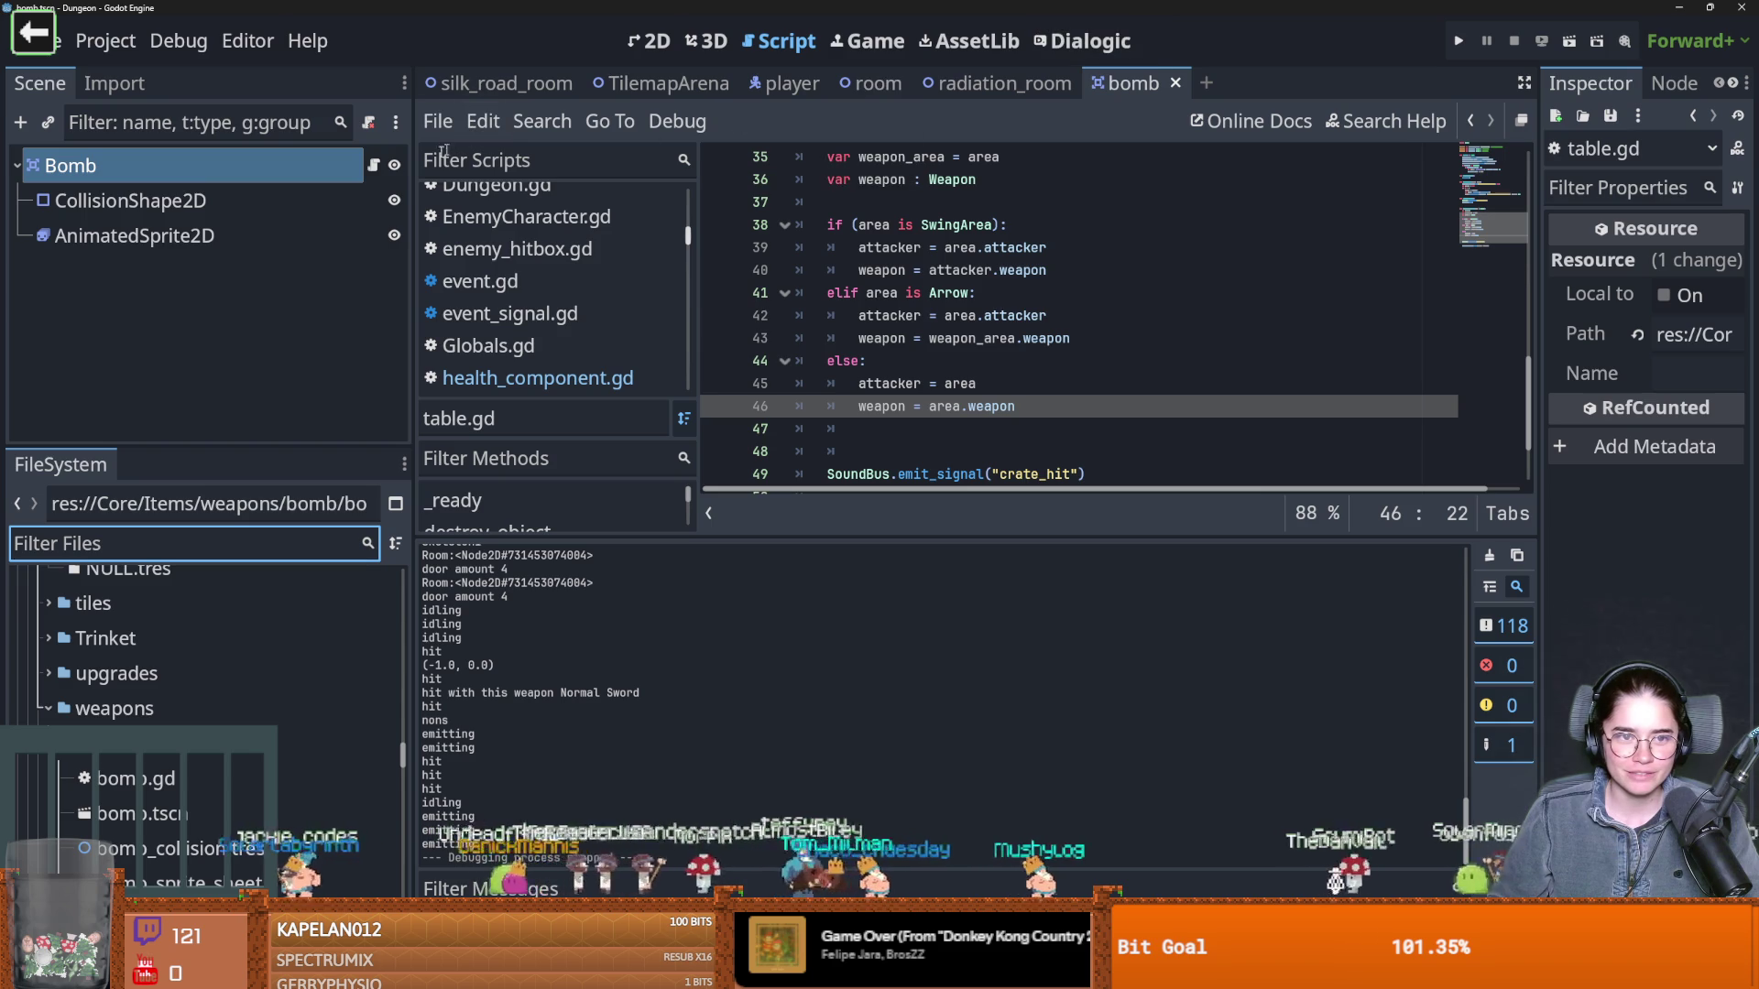
pyautogui.scroll(4, 715, 293)
pyautogui.click(375, 165)
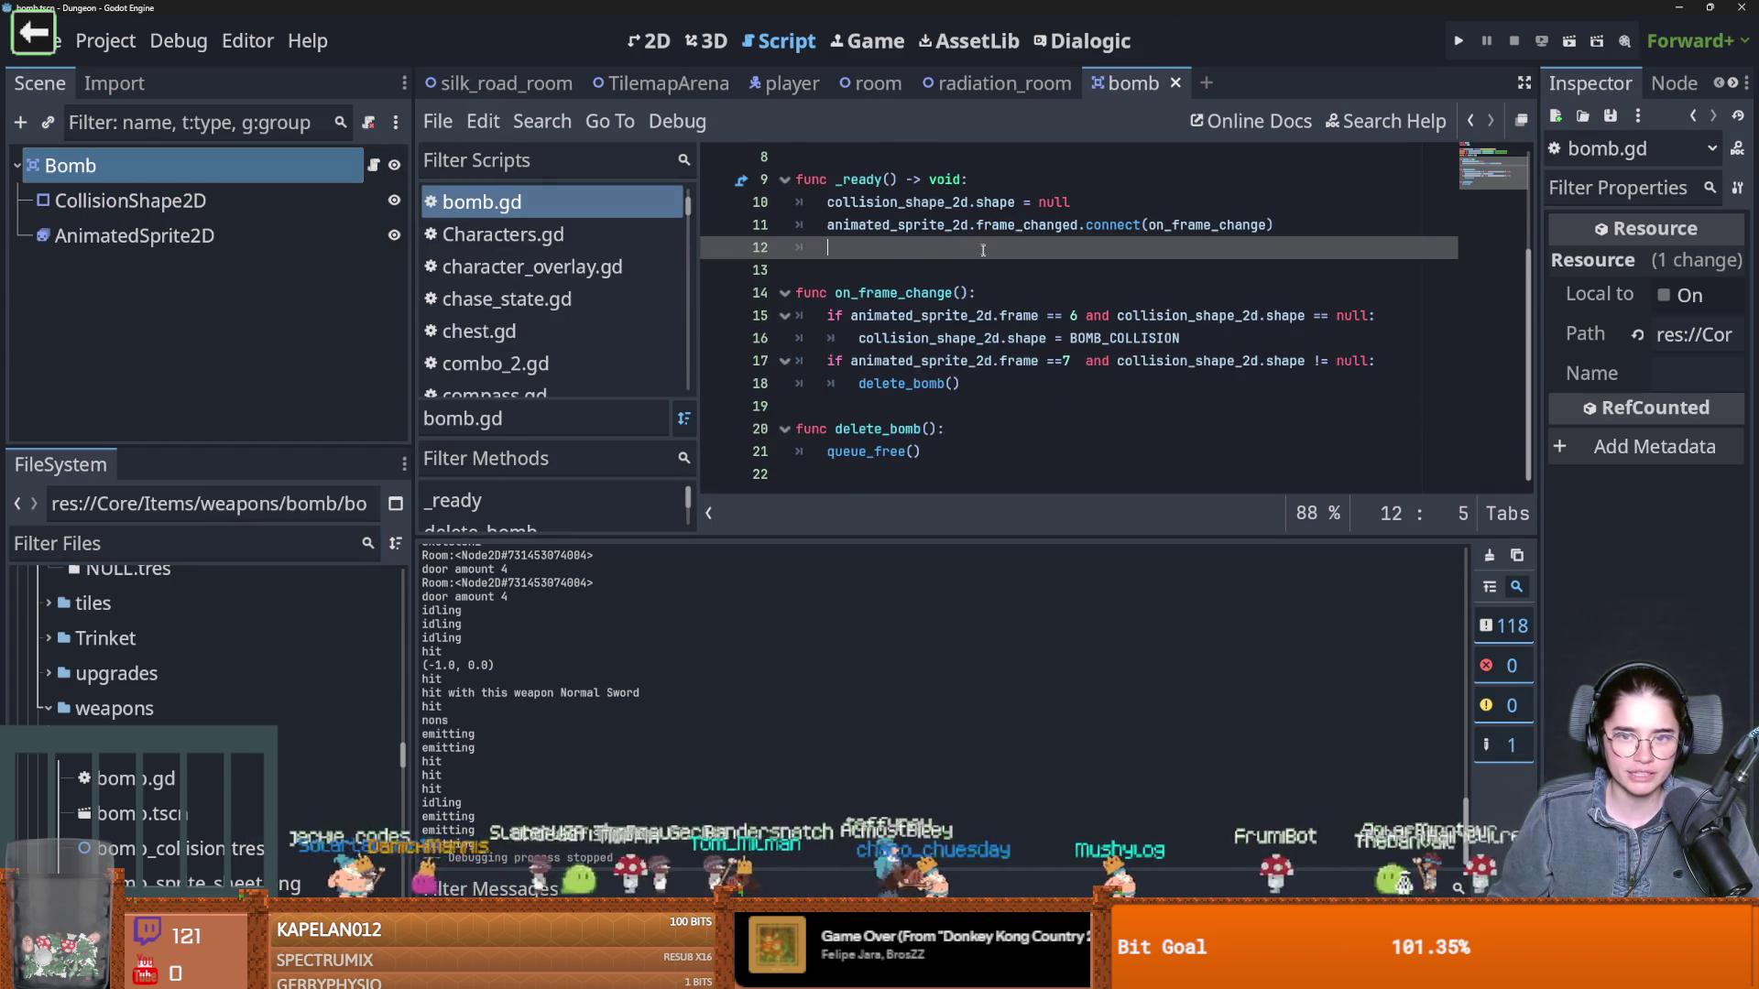
# - Add an exported int delete_col_frame variable below first_col_frame in bomb.gd
pyautogui.scroll(3, 888, 411)
pyautogui.click(990, 297)
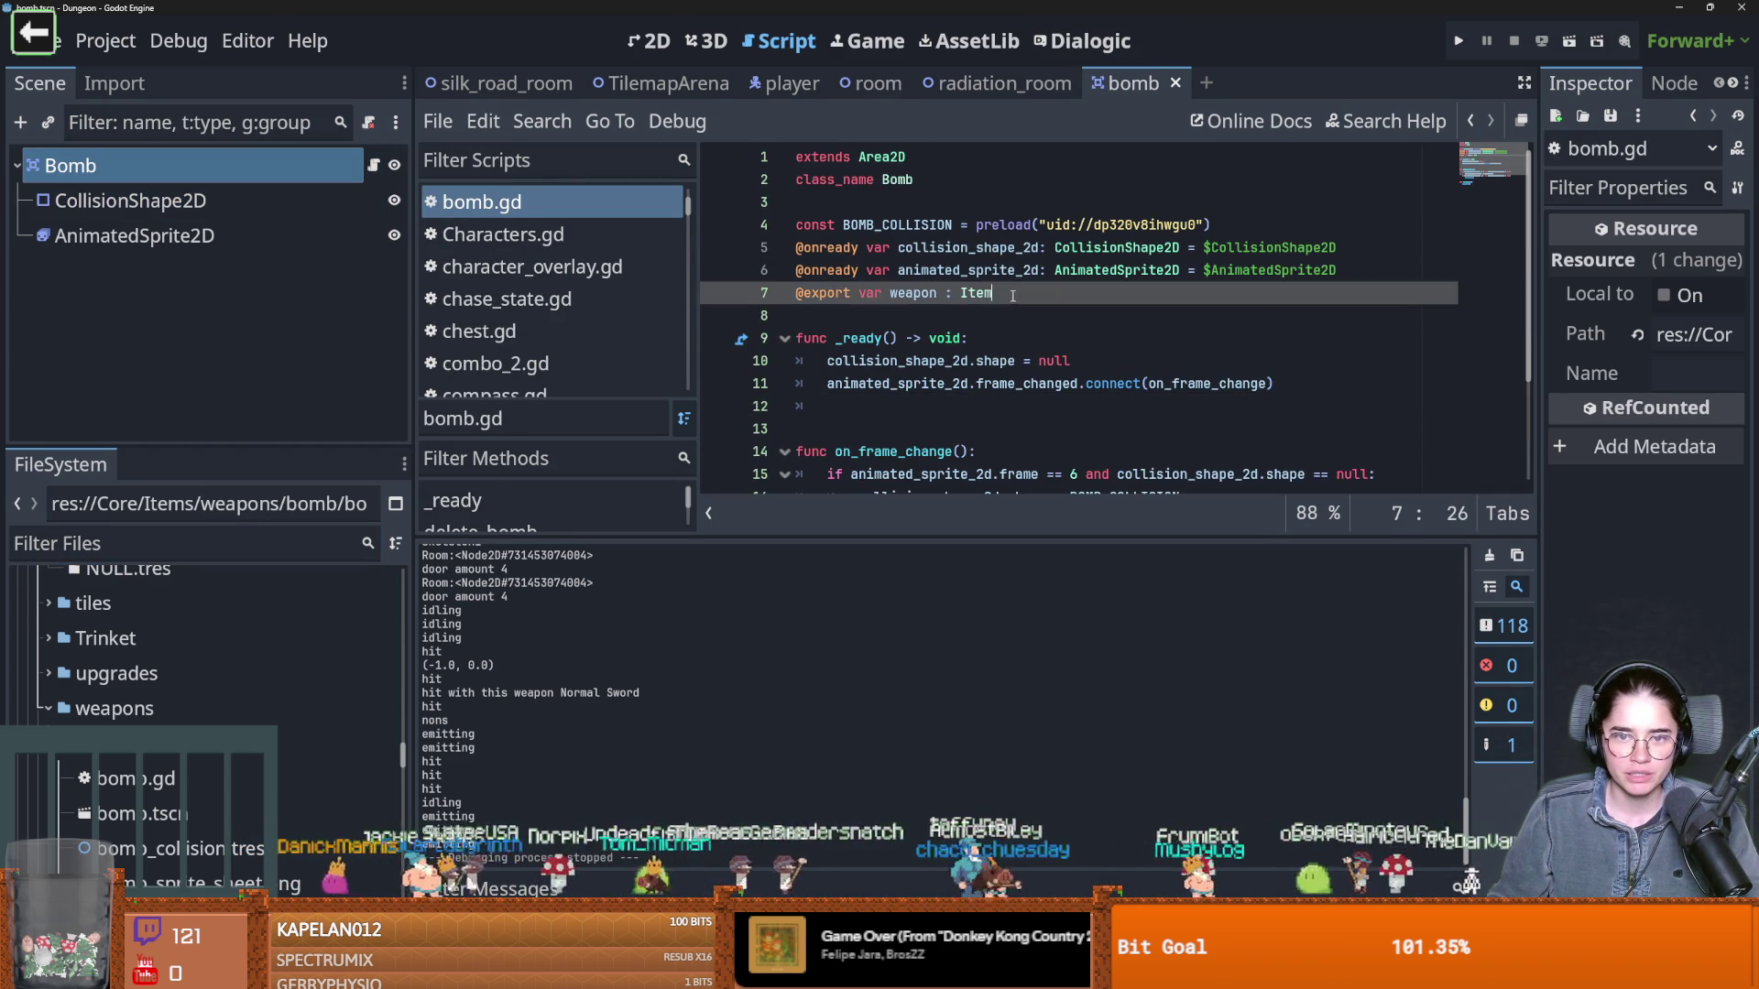
pyautogui.press('Return')
pyautogui.press('Return')
pyautogui.write('@ex')
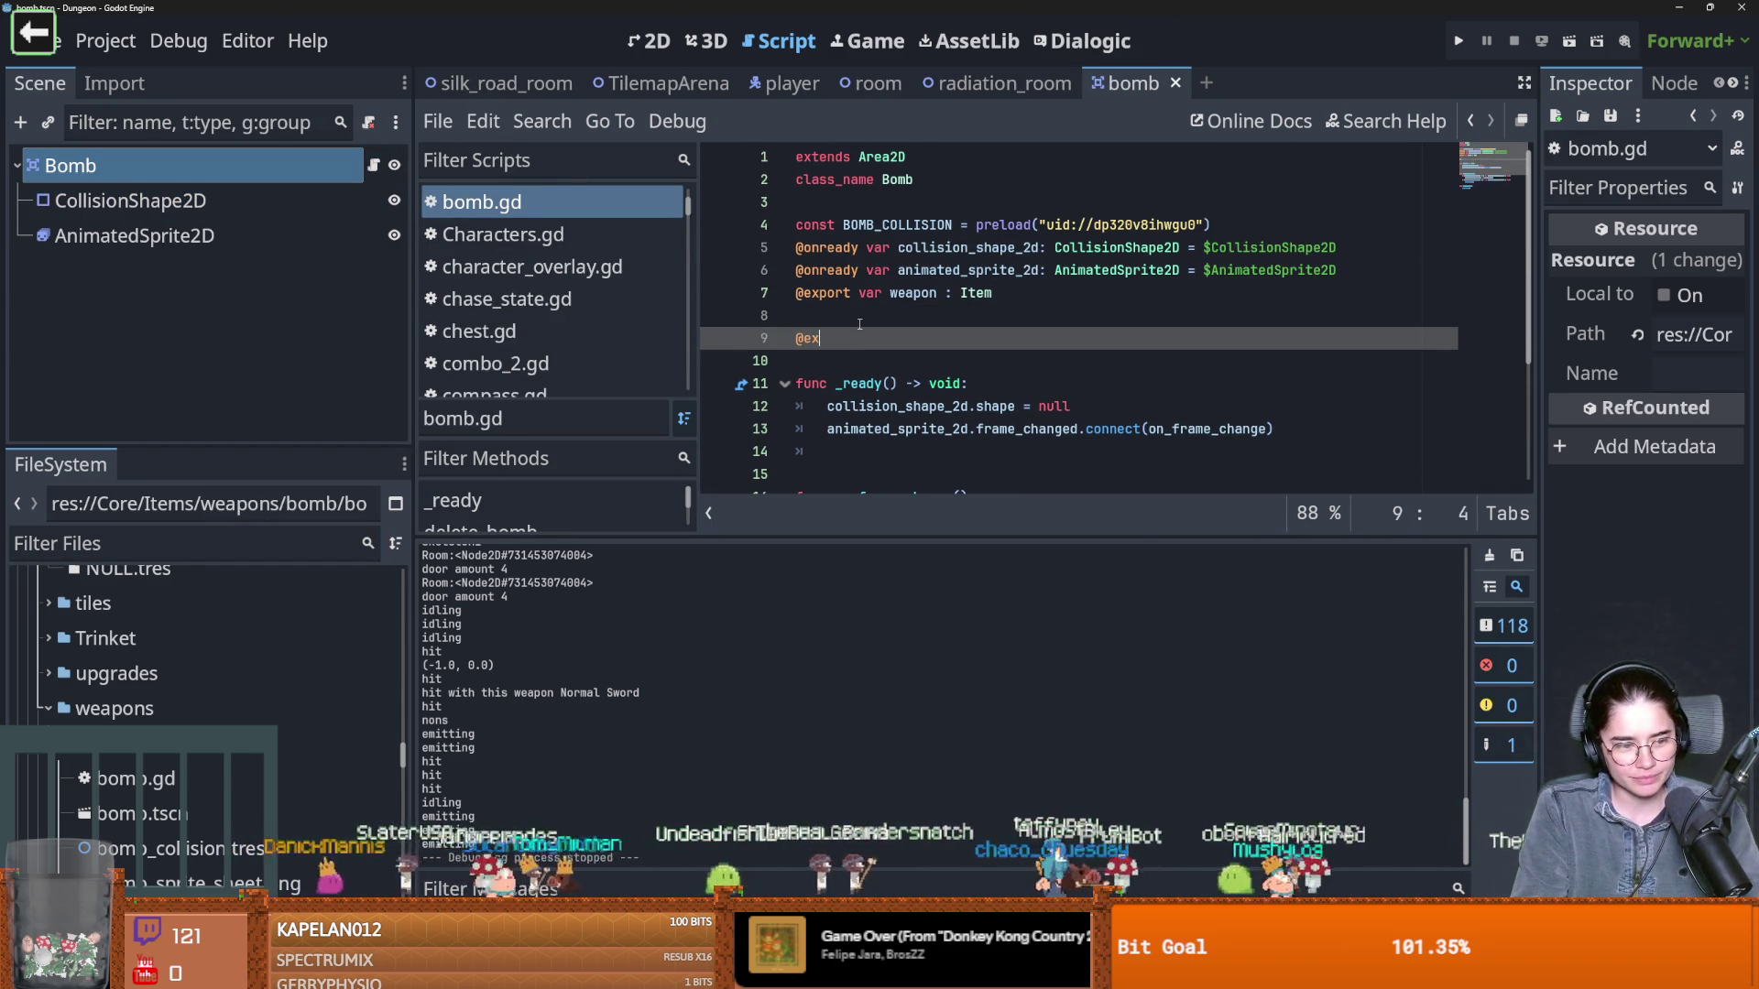
pyautogui.write('var first')
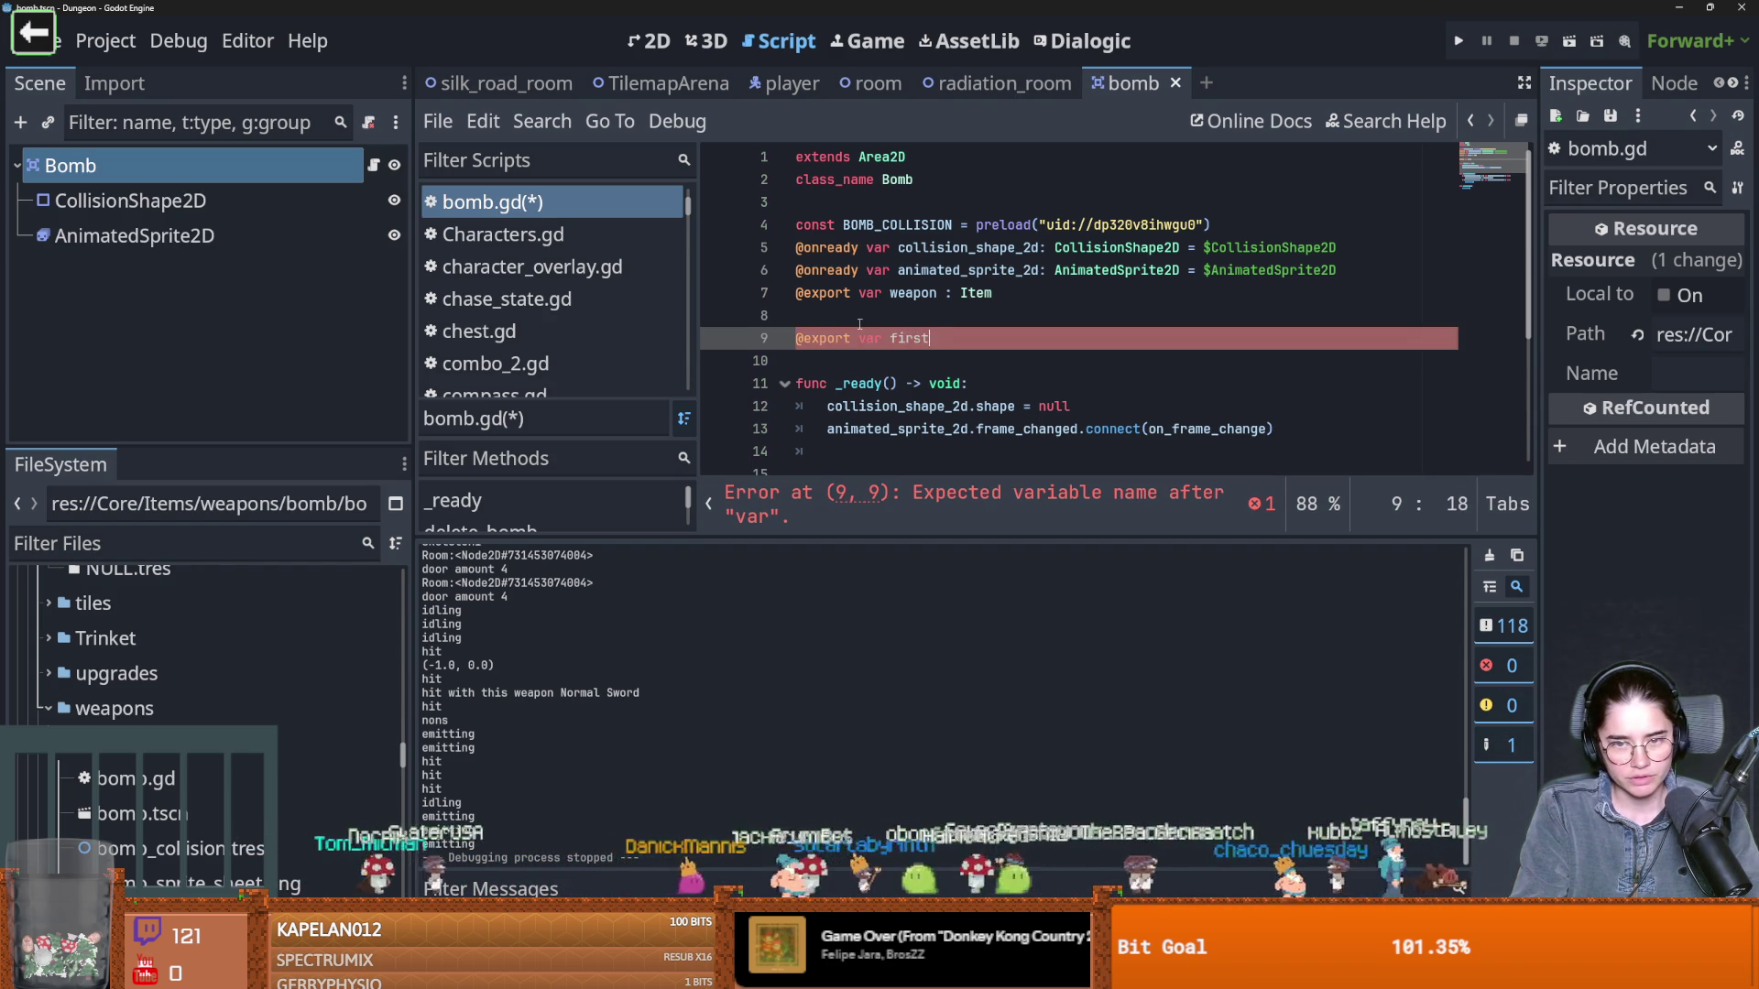
pyautogui.press('BackSpace')
pyautogui.write('_col_')
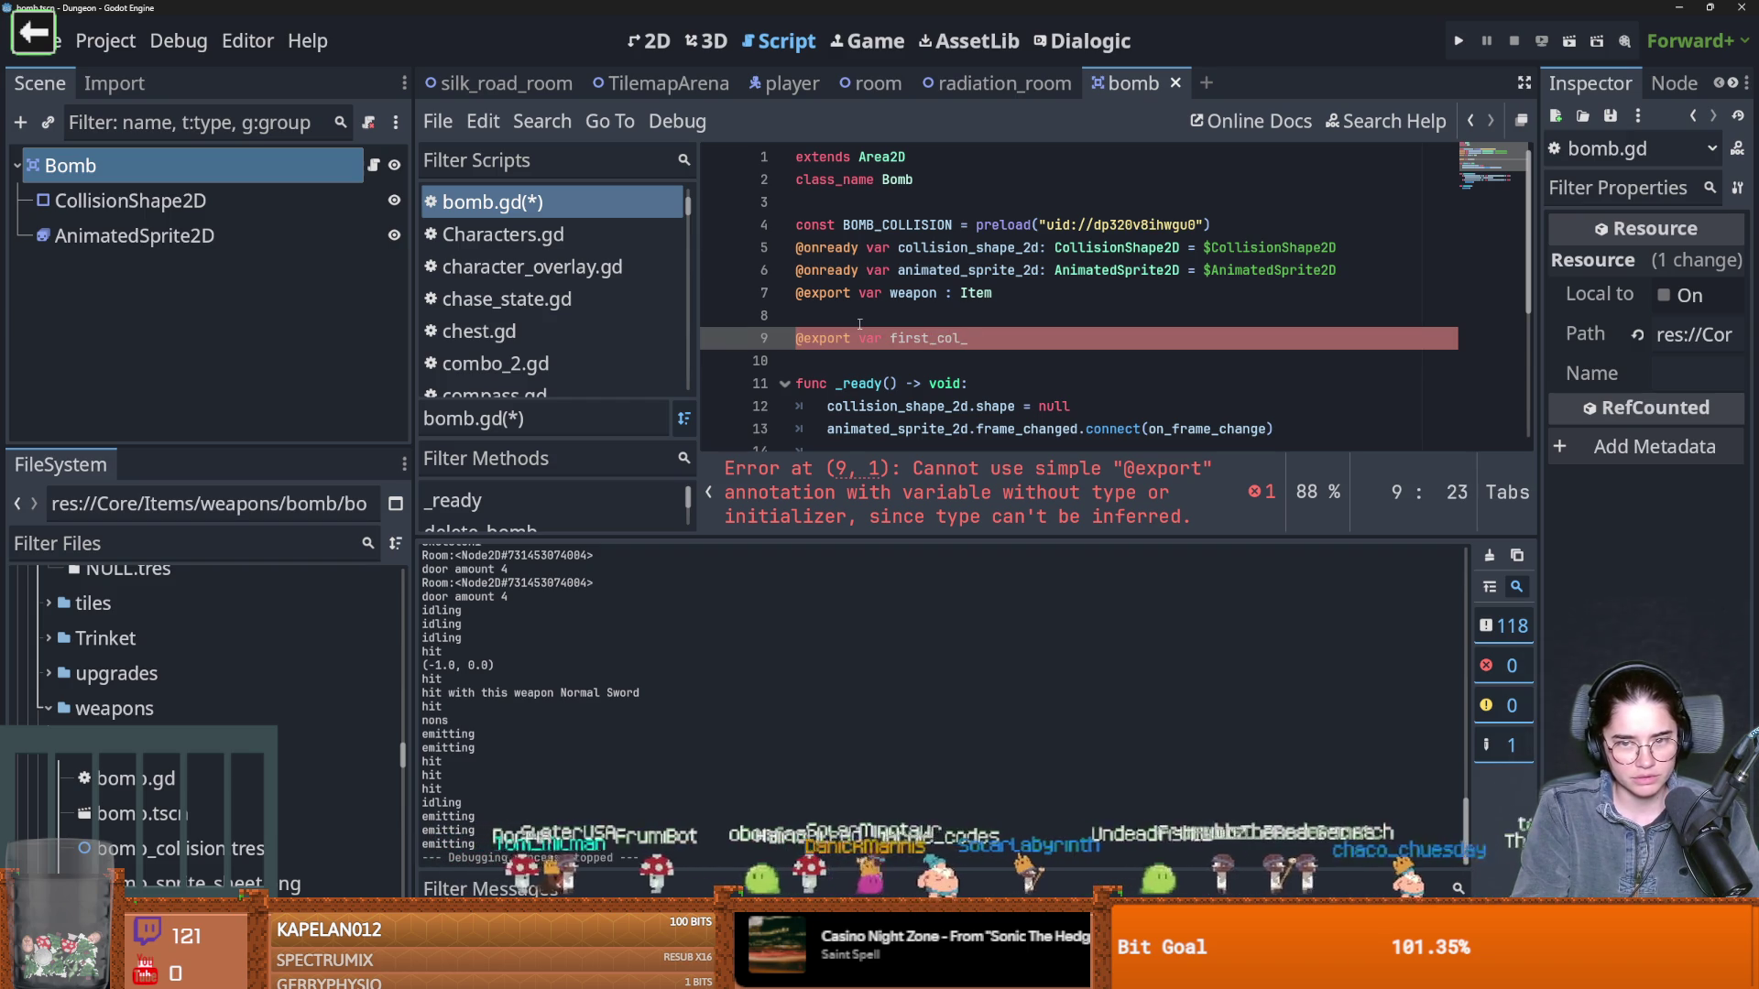
pyautogui.write('frame')
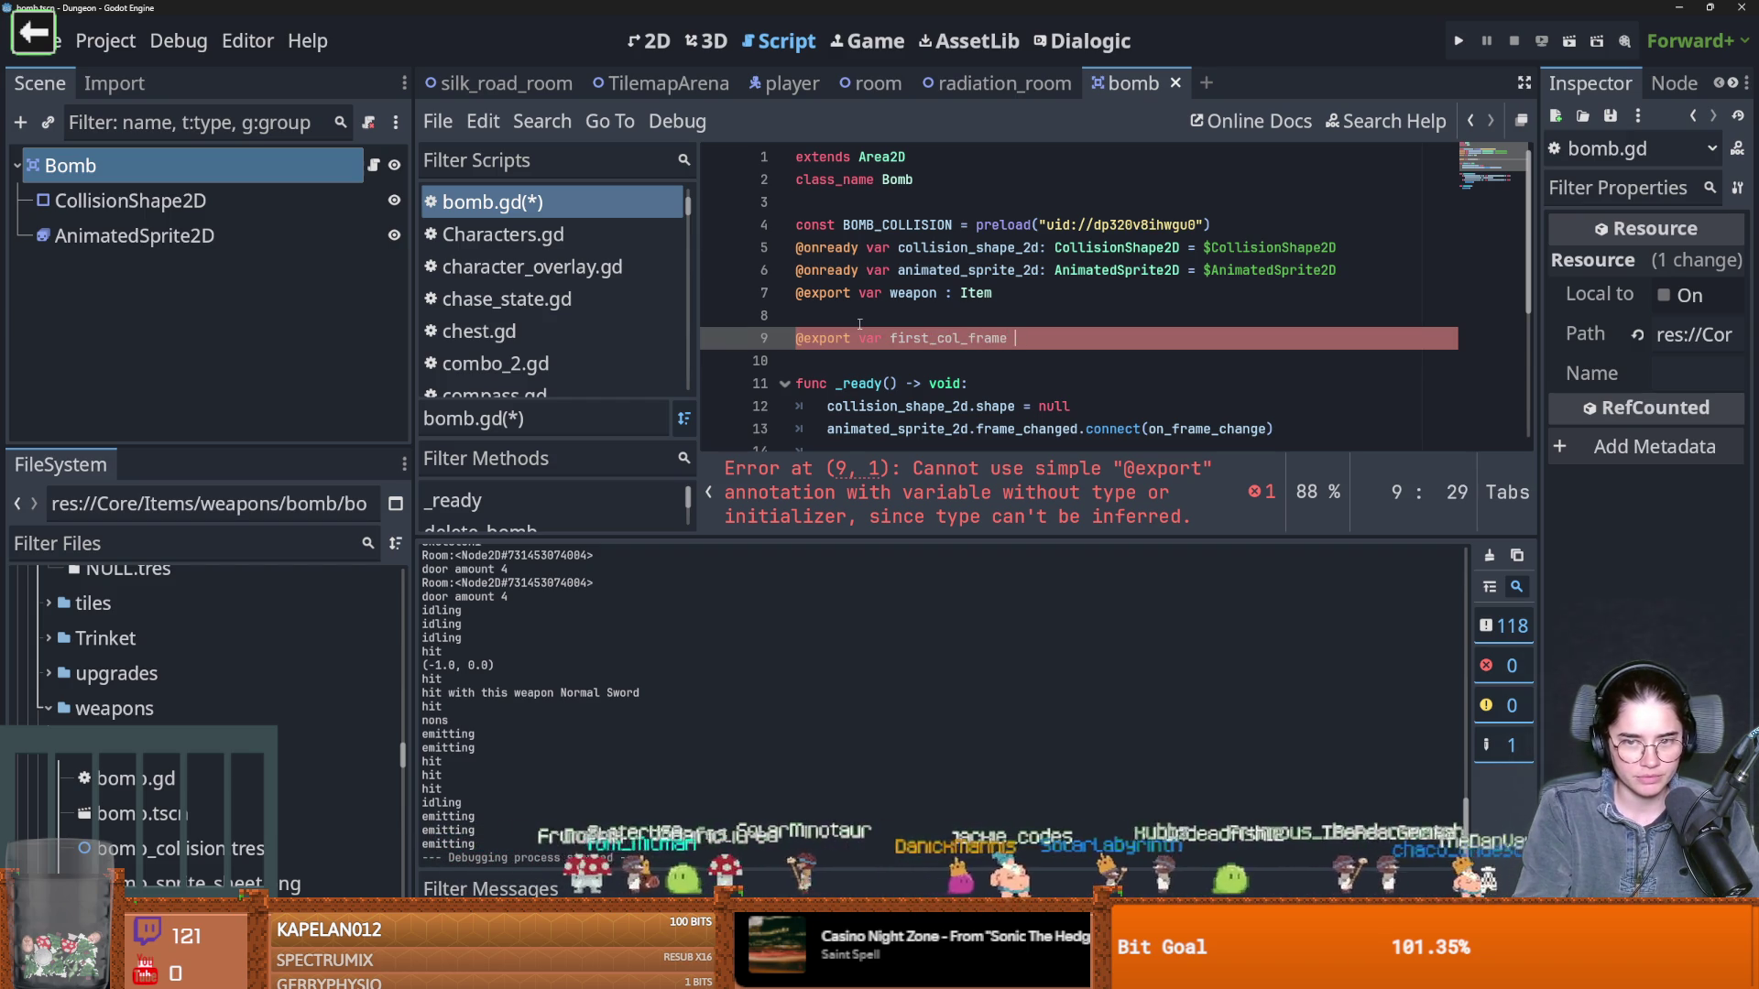
pyautogui.write('t')
pyautogui.press('Return')
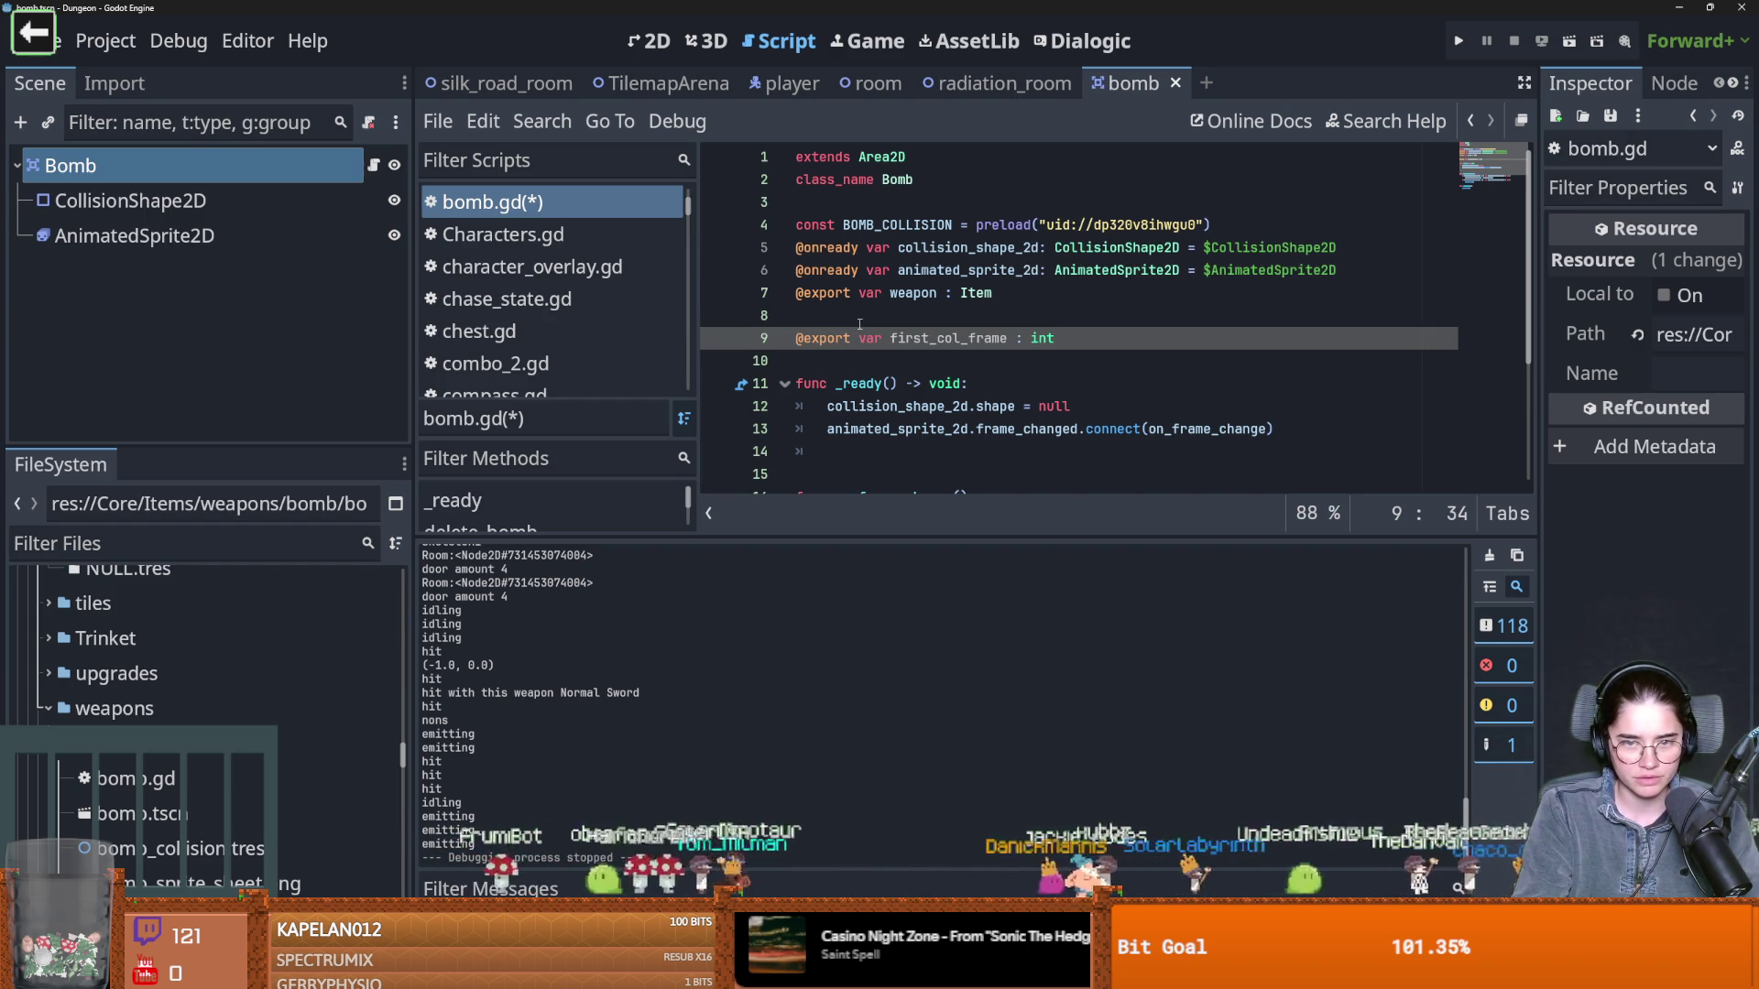
pyautogui.press('Return')
pyautogui.write('var d')
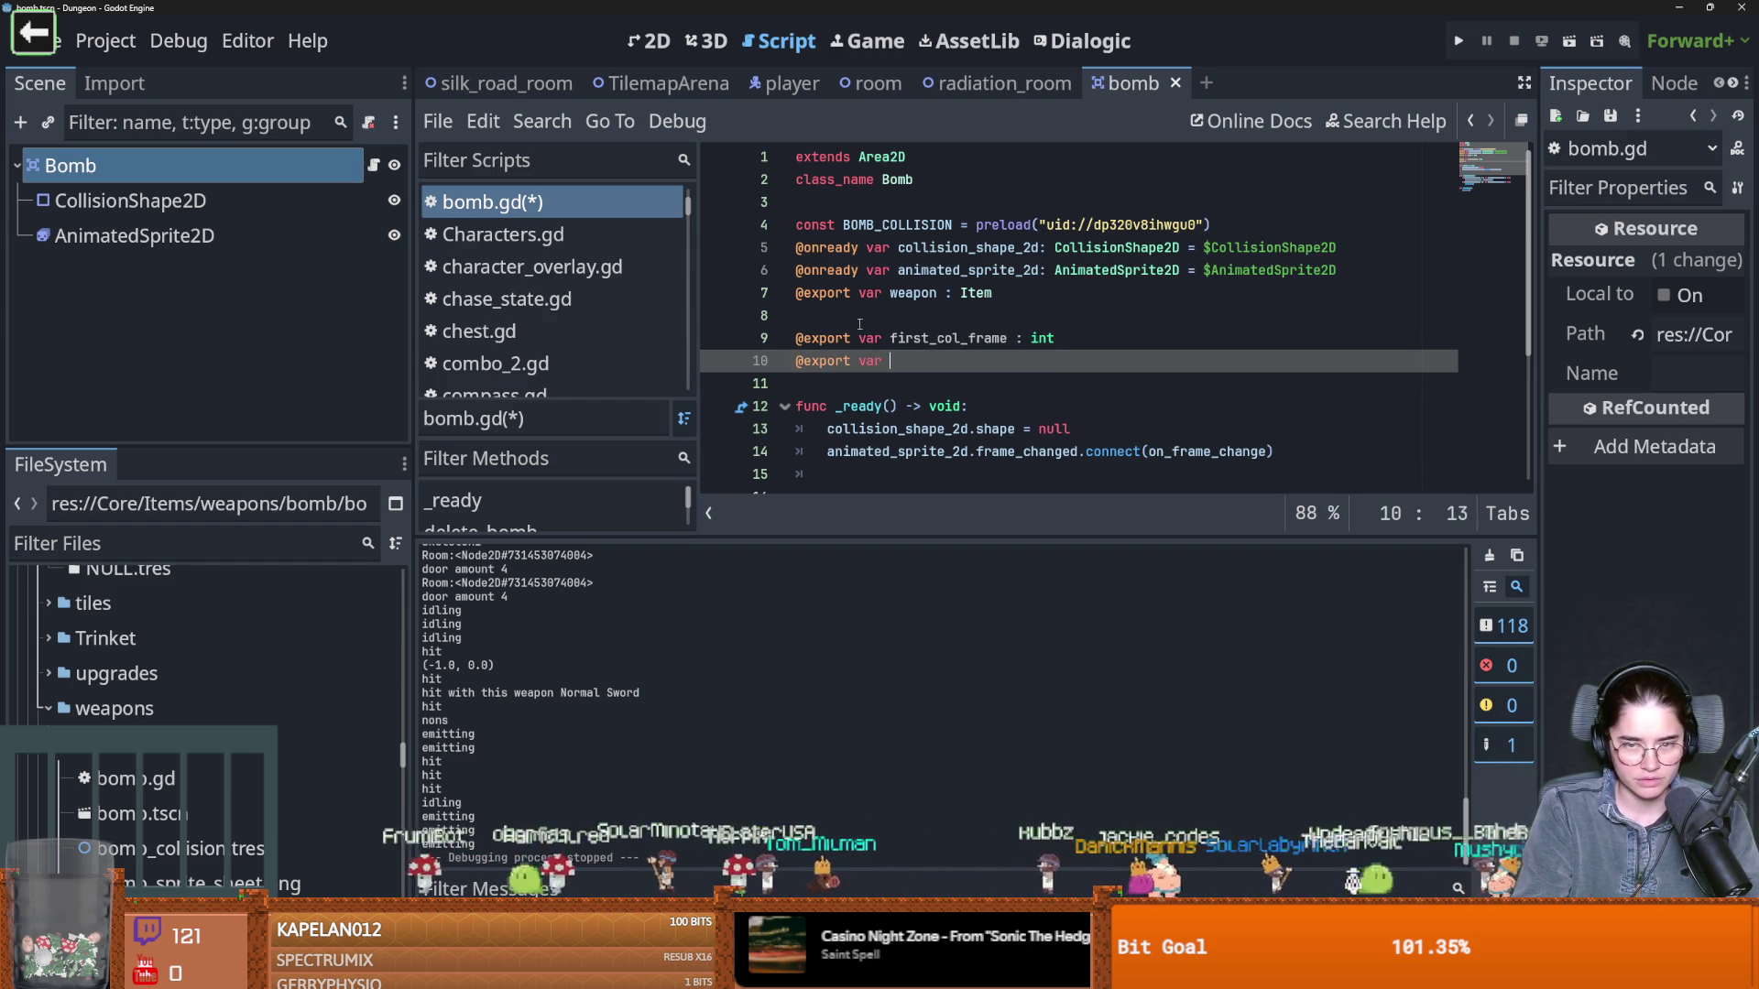
pyautogui.write('elete_col_fr')
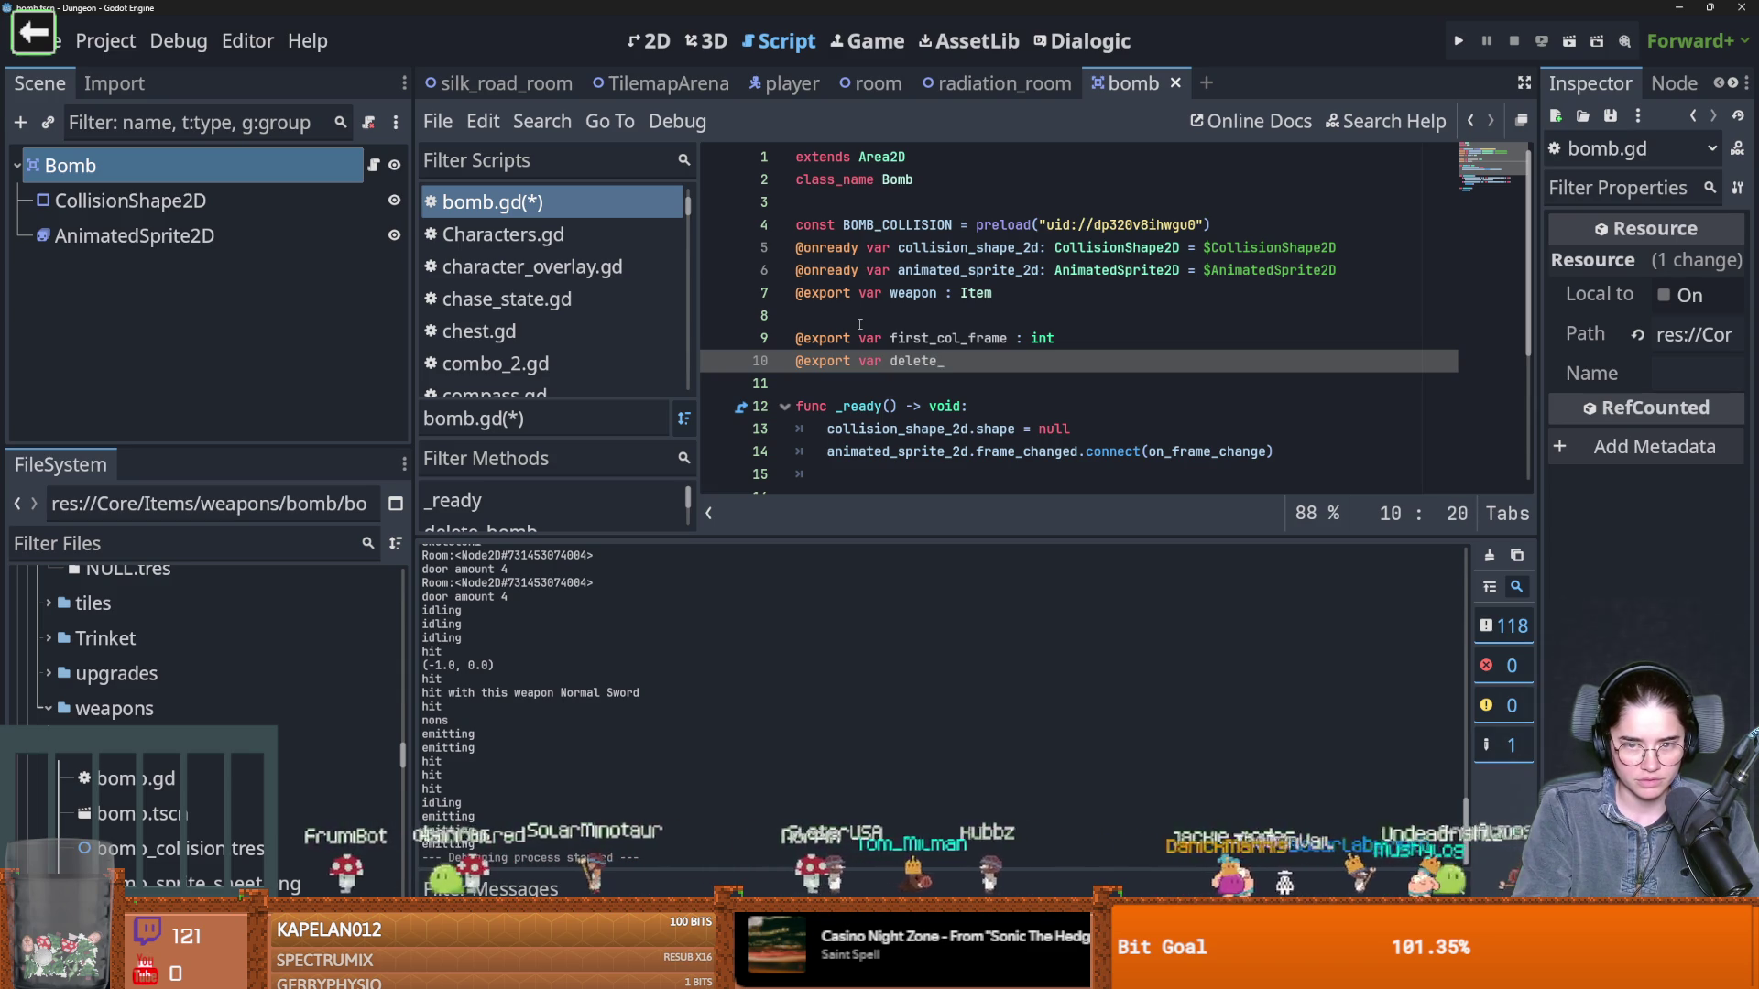
pyautogui.write('amt')
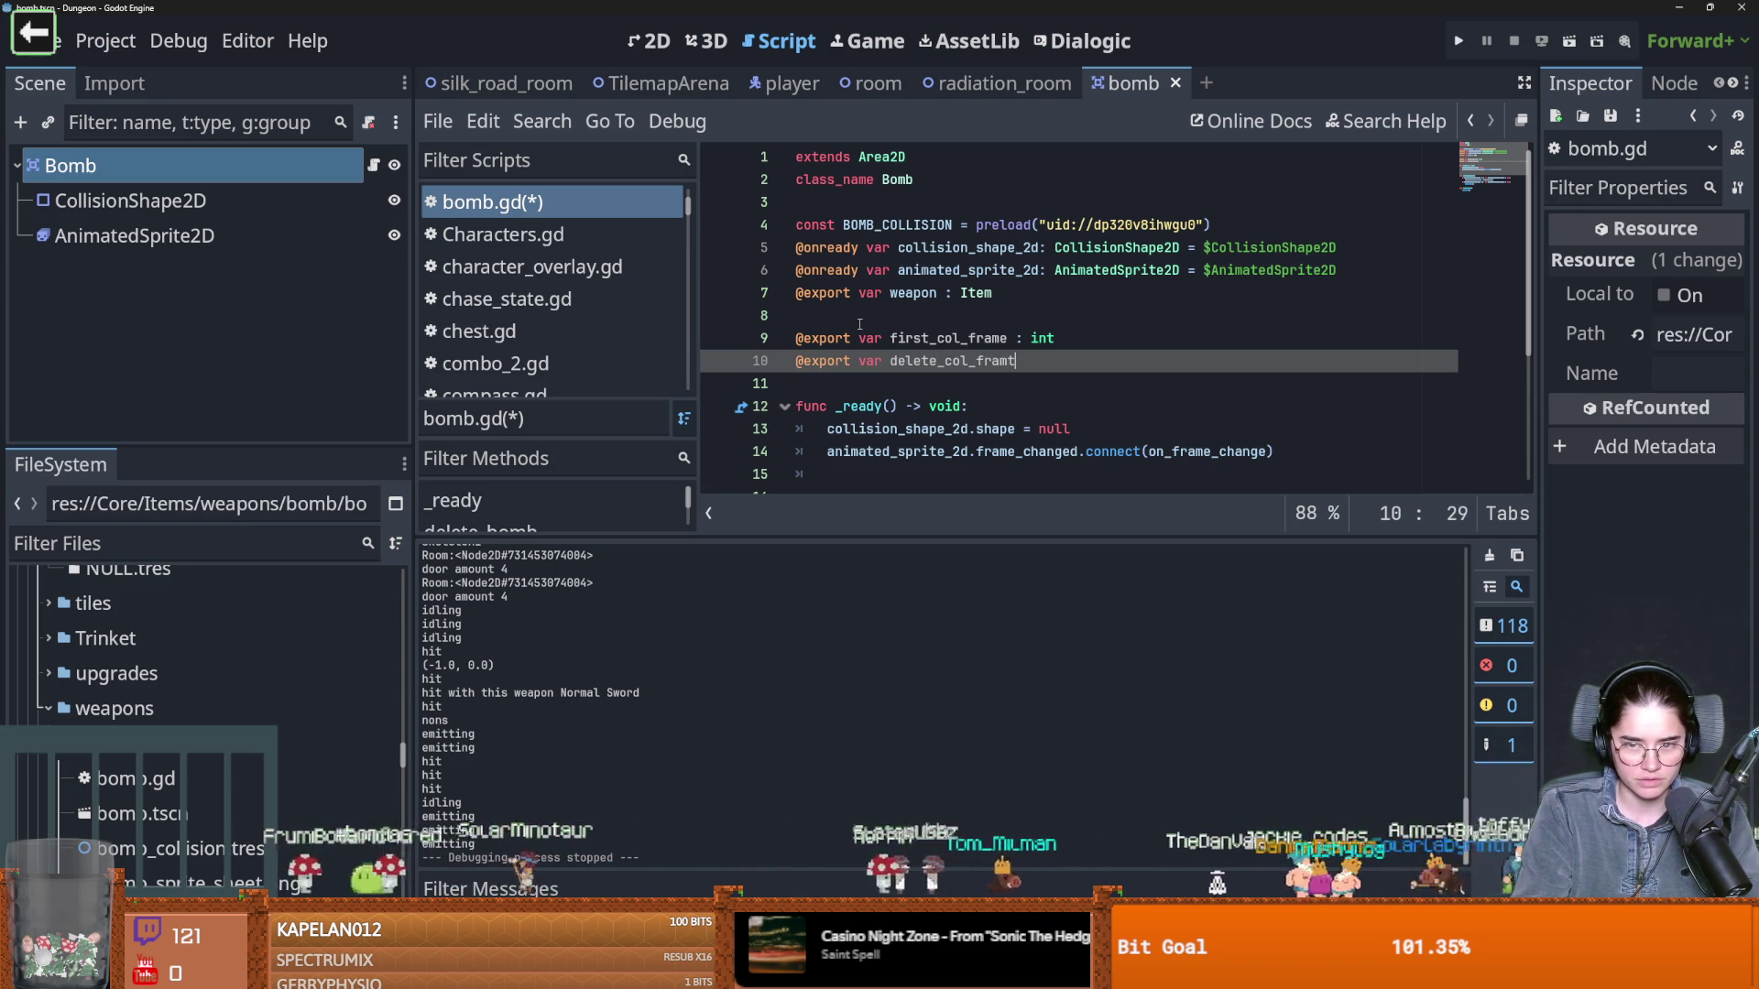
pyautogui.hotkey('ctrl', 'F1')
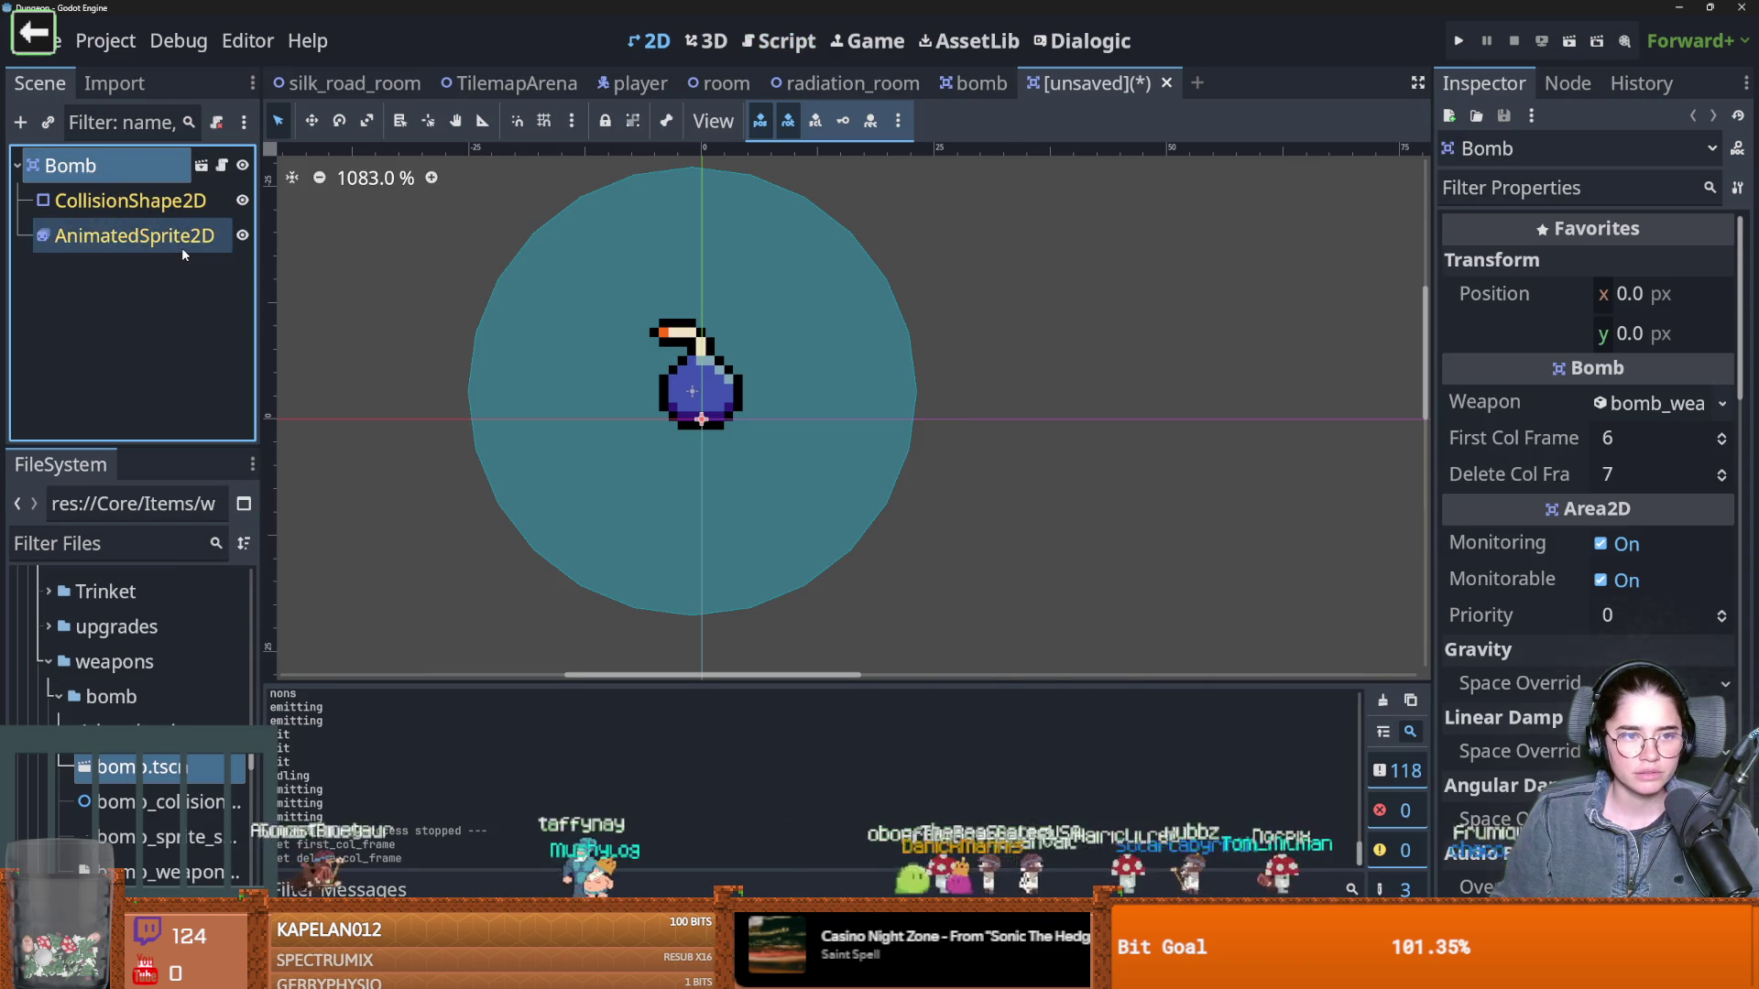
# - Select the AnimatedSprite2D node and make its Sprite Frames resource unique
pyautogui.click(134, 235)
pyautogui.moveTo(744, 644); pyautogui.dragTo(724, 471)
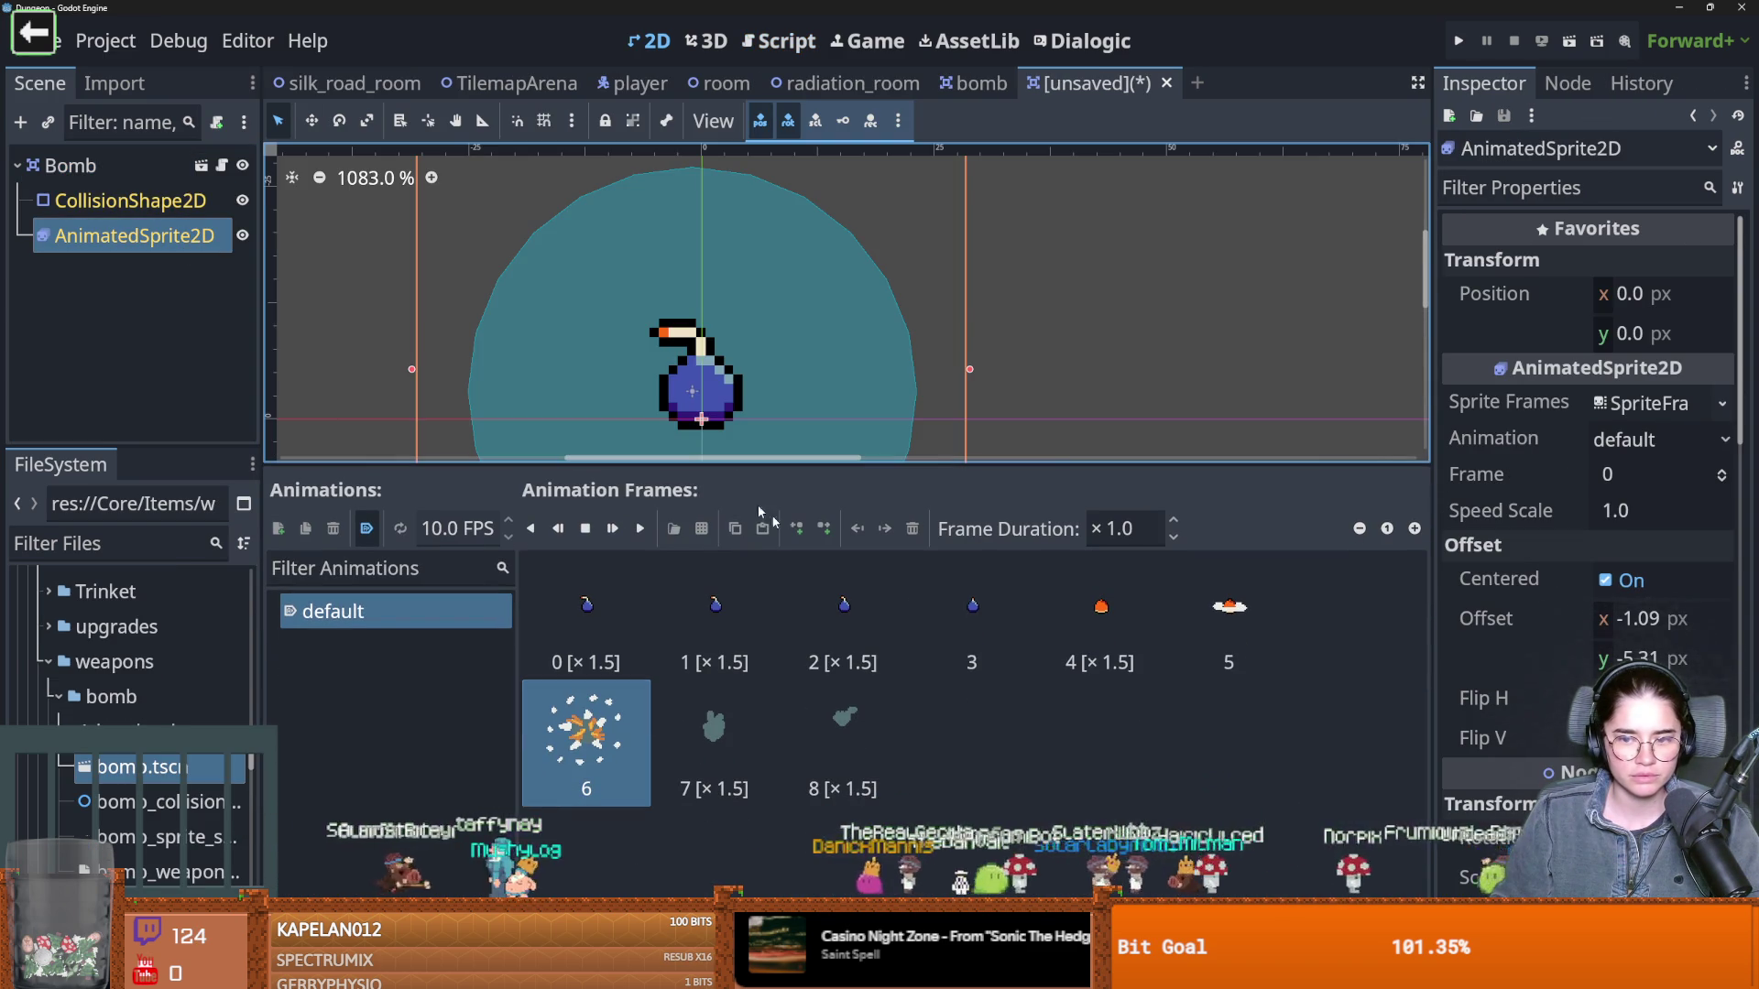
pyautogui.click(1723, 403)
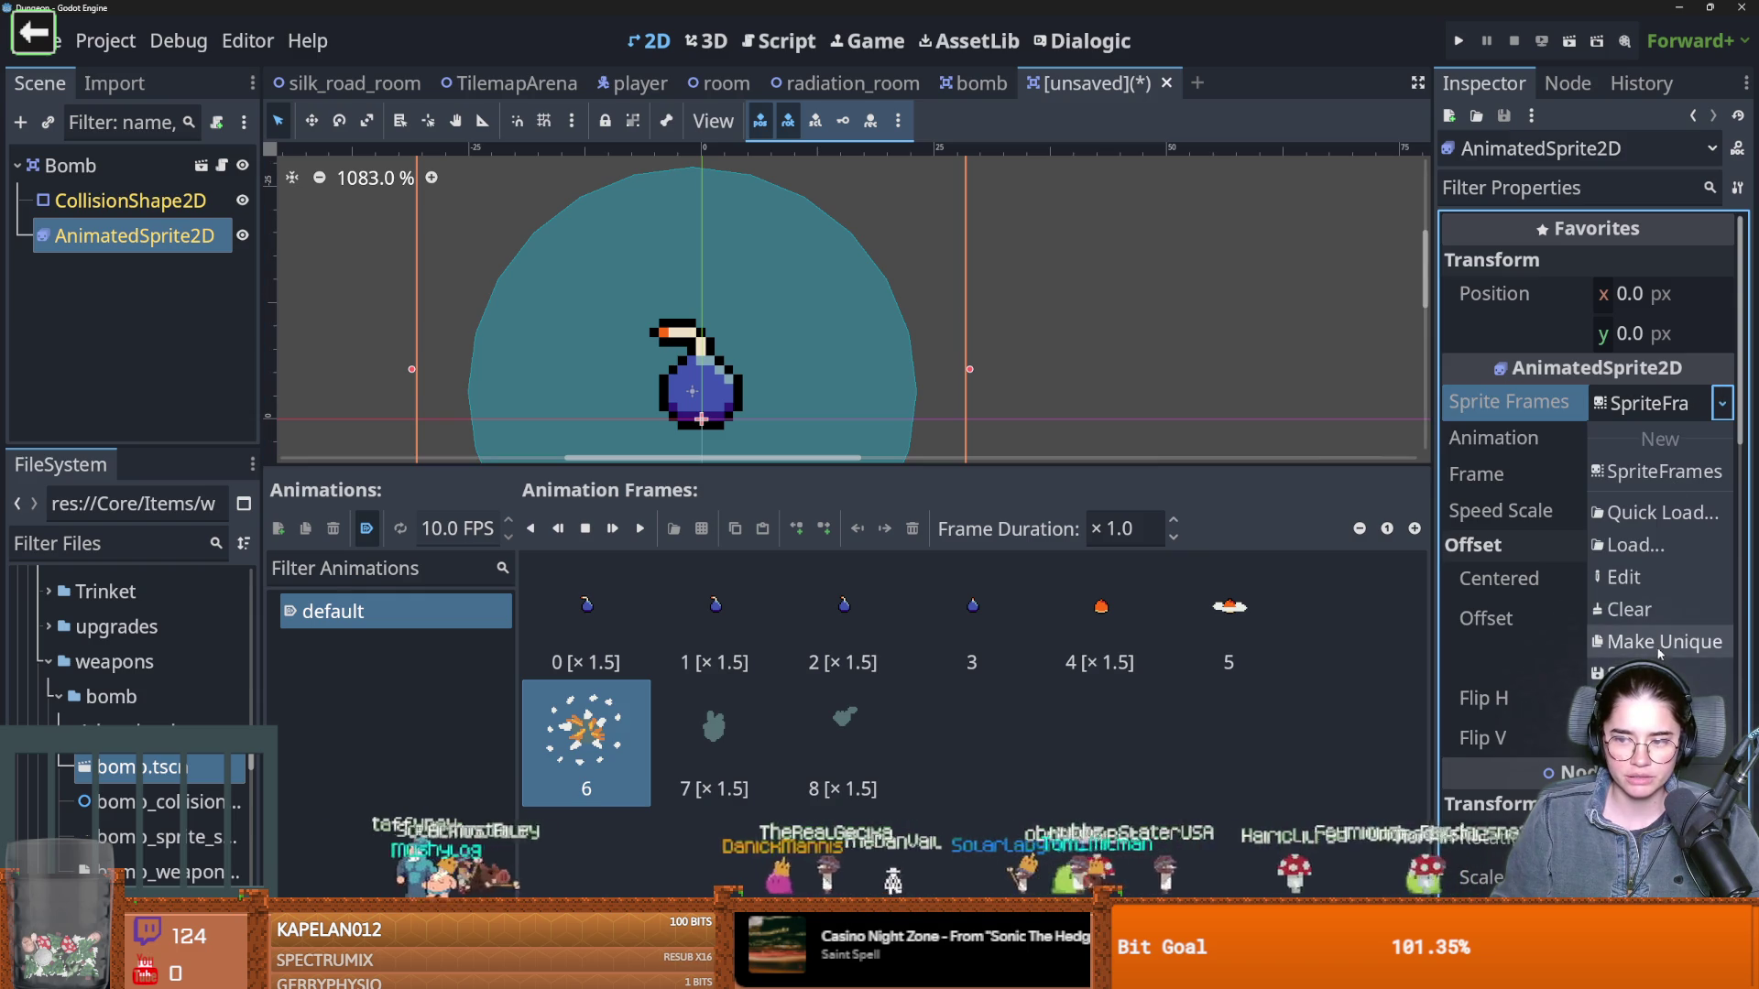
pyautogui.click(1663, 646)
# - Delete the old bomb frames and load spear_sprite_sheet from weapons/spear as a sprite sheet
pyautogui.click(913, 530)
pyautogui.click(913, 530)
pyautogui.click(913, 530)
pyautogui.click(702, 530)
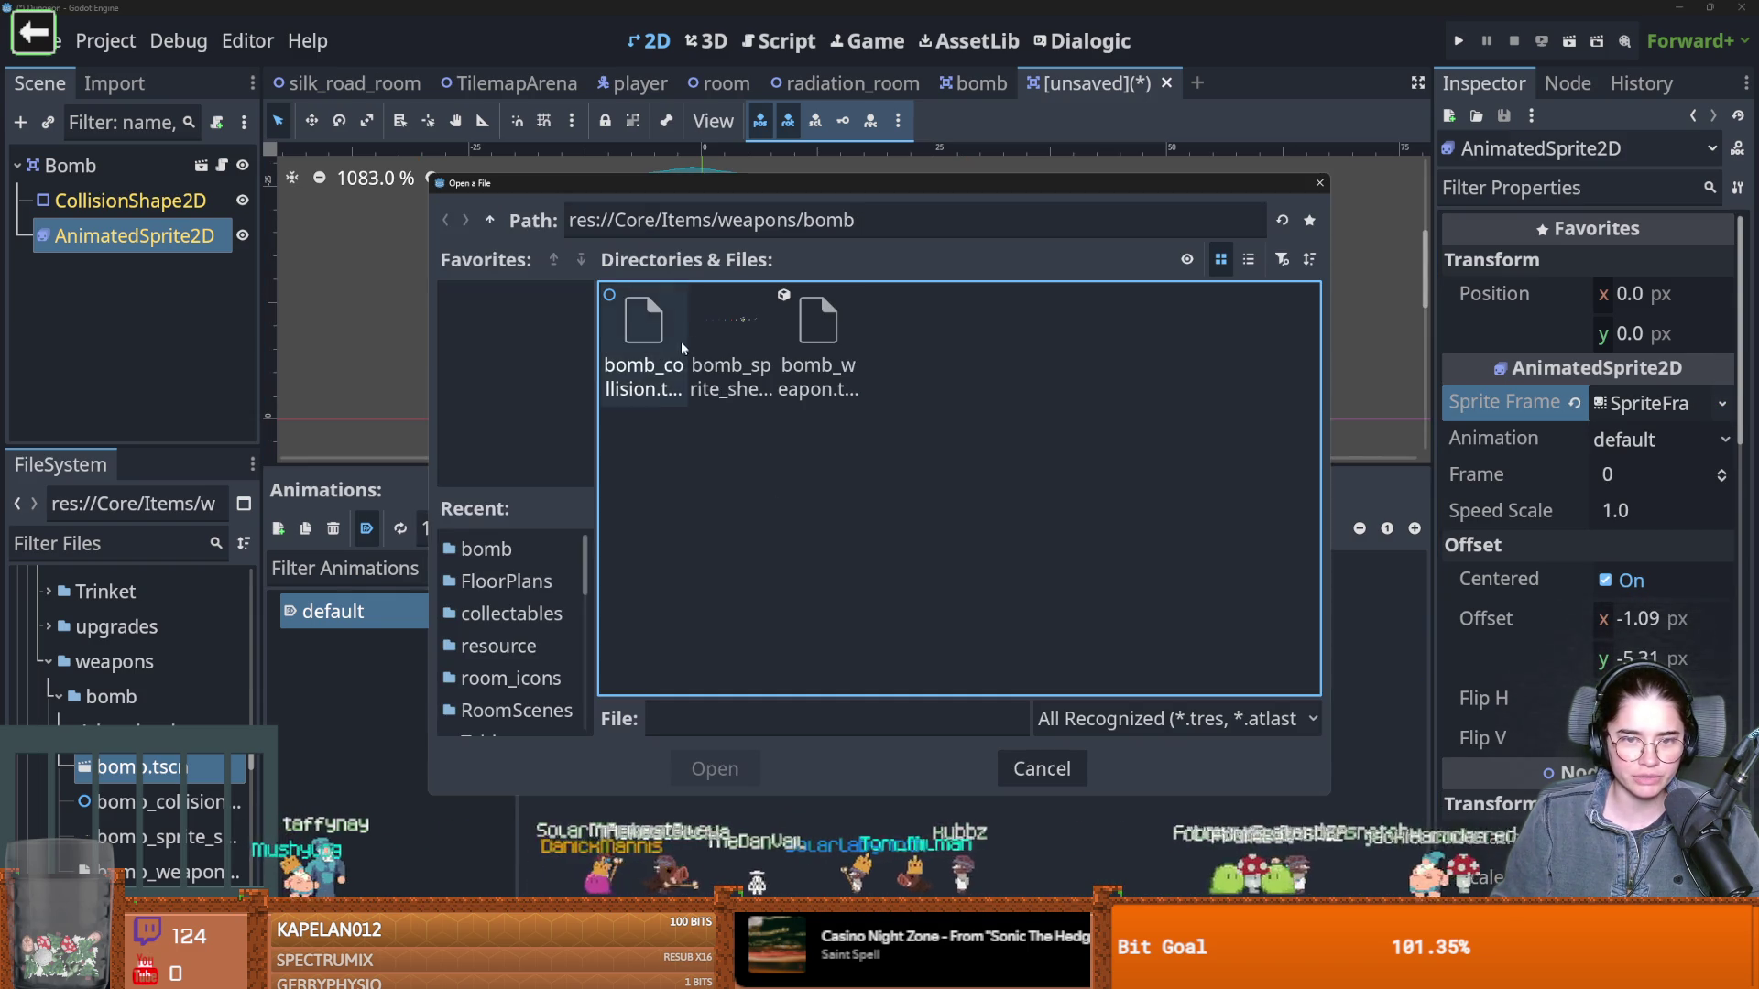
pyautogui.click(489, 221)
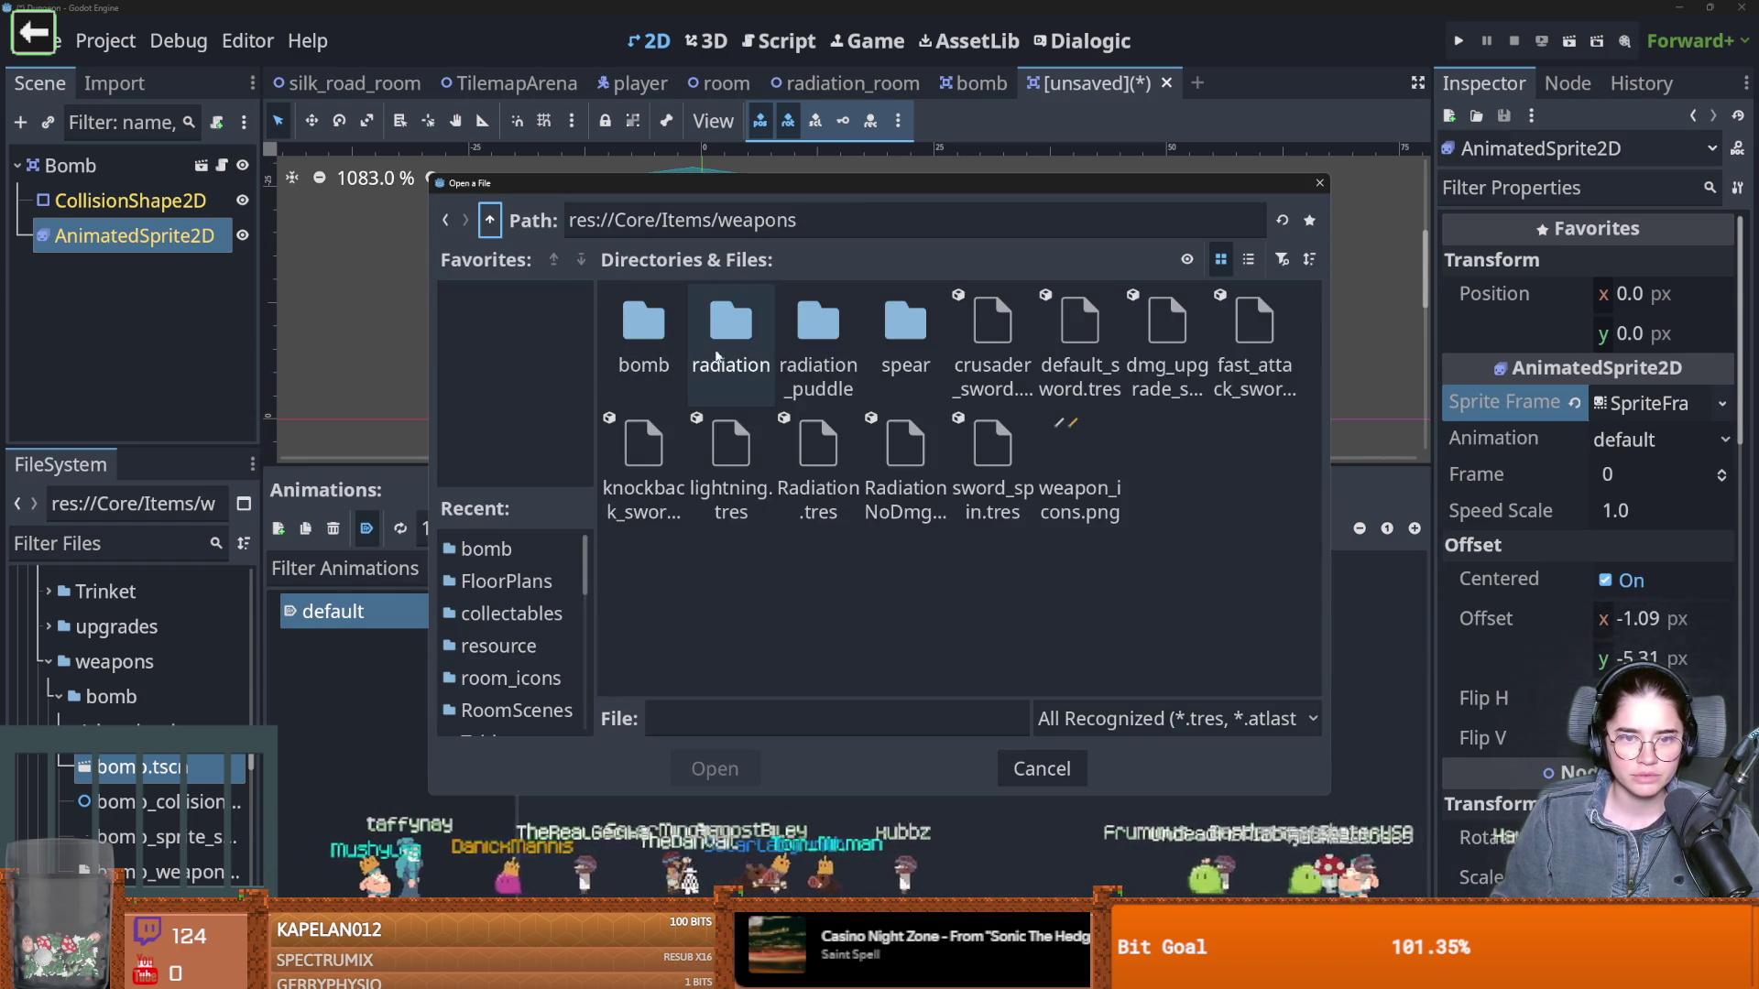
pyautogui.doubleClick(894, 335)
pyautogui.doubleClick(670, 330)
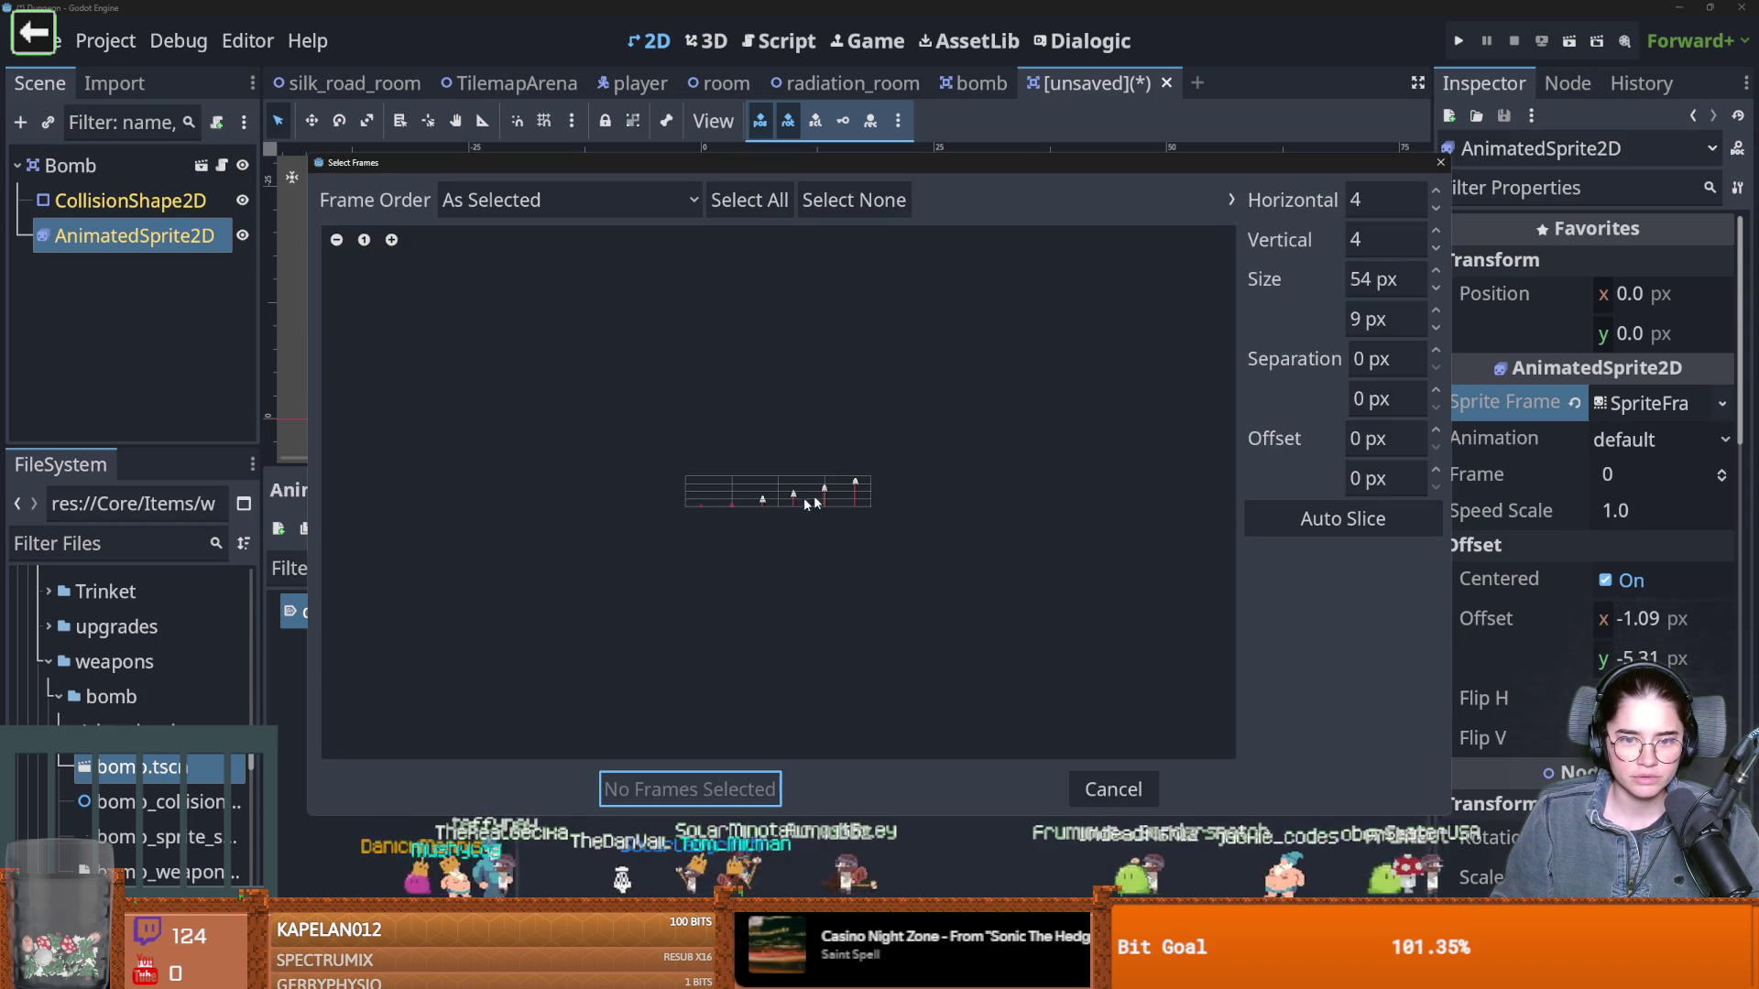
# - Zoom into the sheet preview and set the slicing grid to 1 row by 6 columns
pyautogui.click(391, 241)
pyautogui.click(391, 241)
pyautogui.click(391, 241)
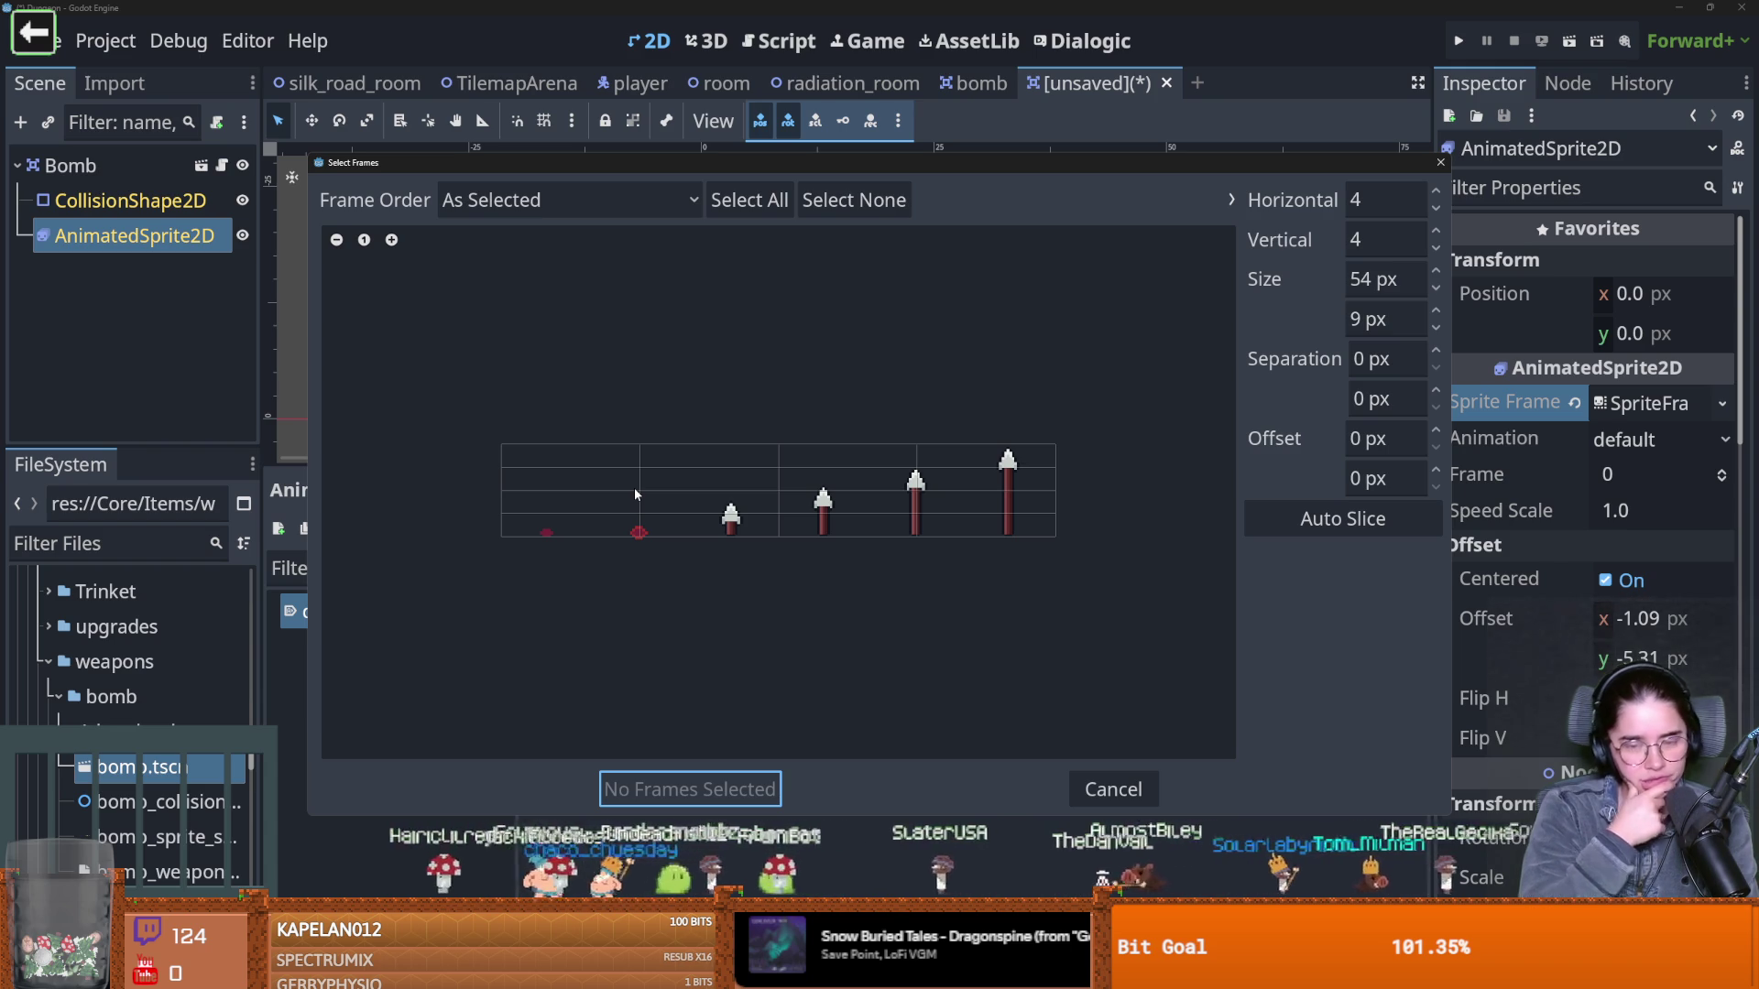
pyautogui.click(1436, 249)
pyautogui.click(1437, 249)
pyautogui.click(1436, 249)
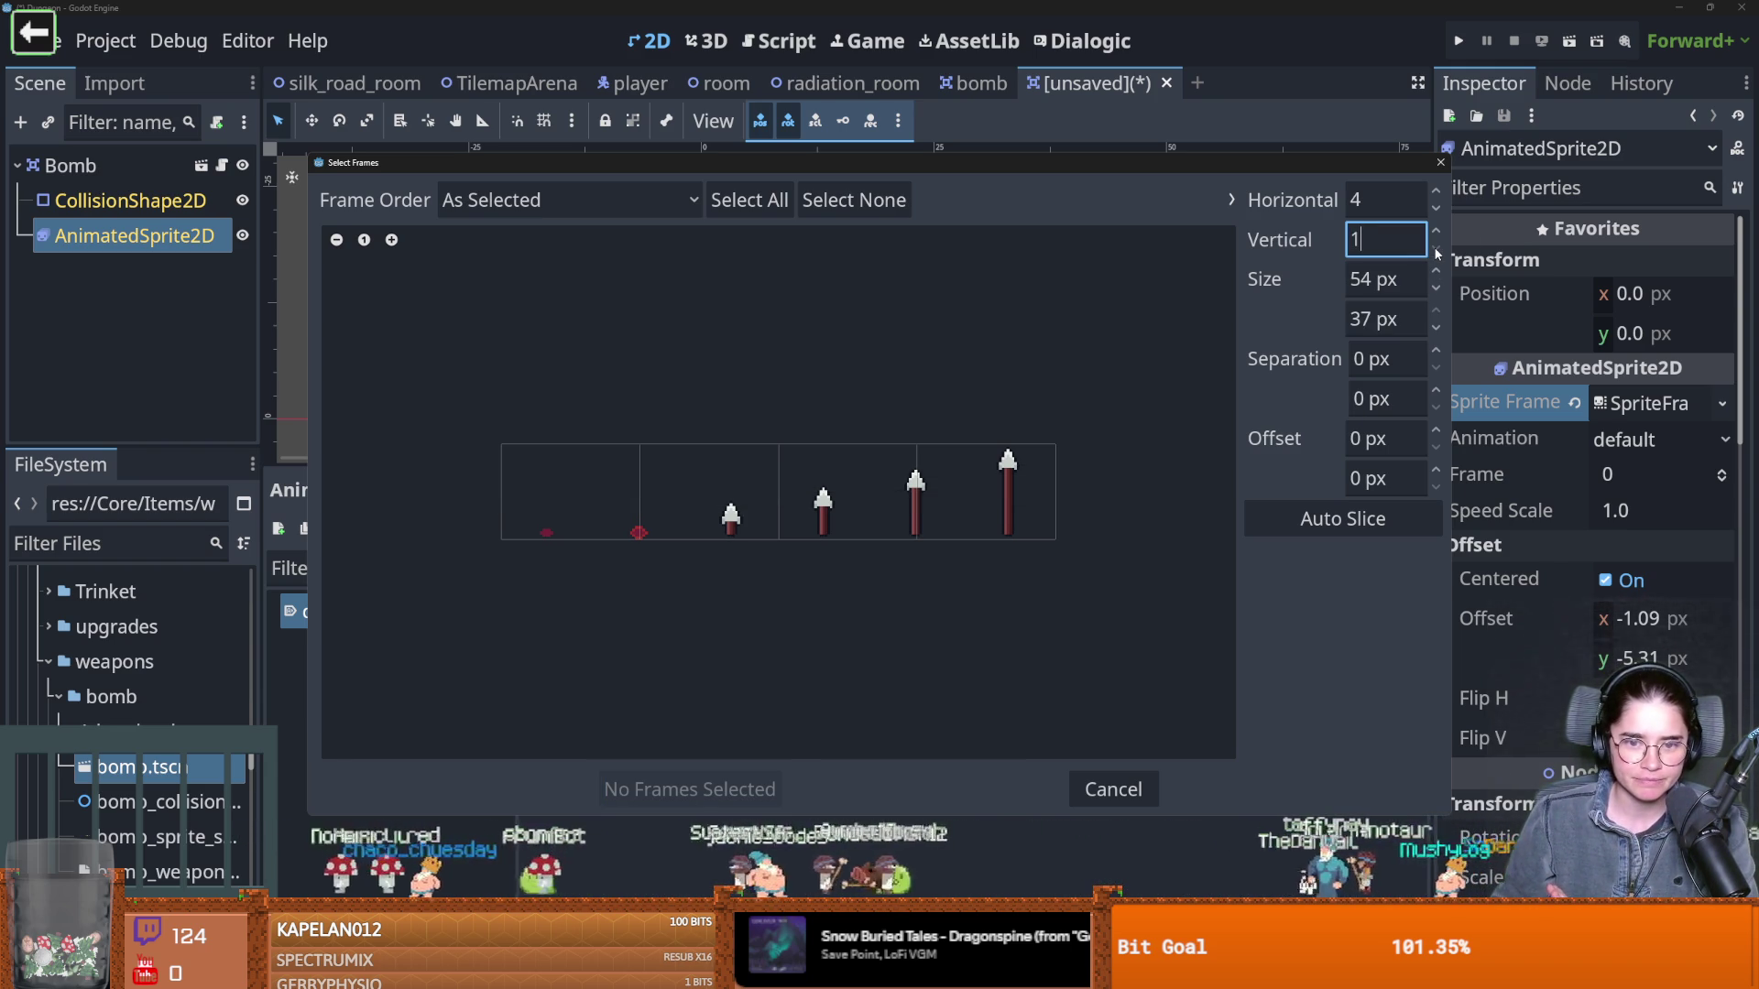
pyautogui.click(1436, 190)
pyautogui.click(1436, 191)
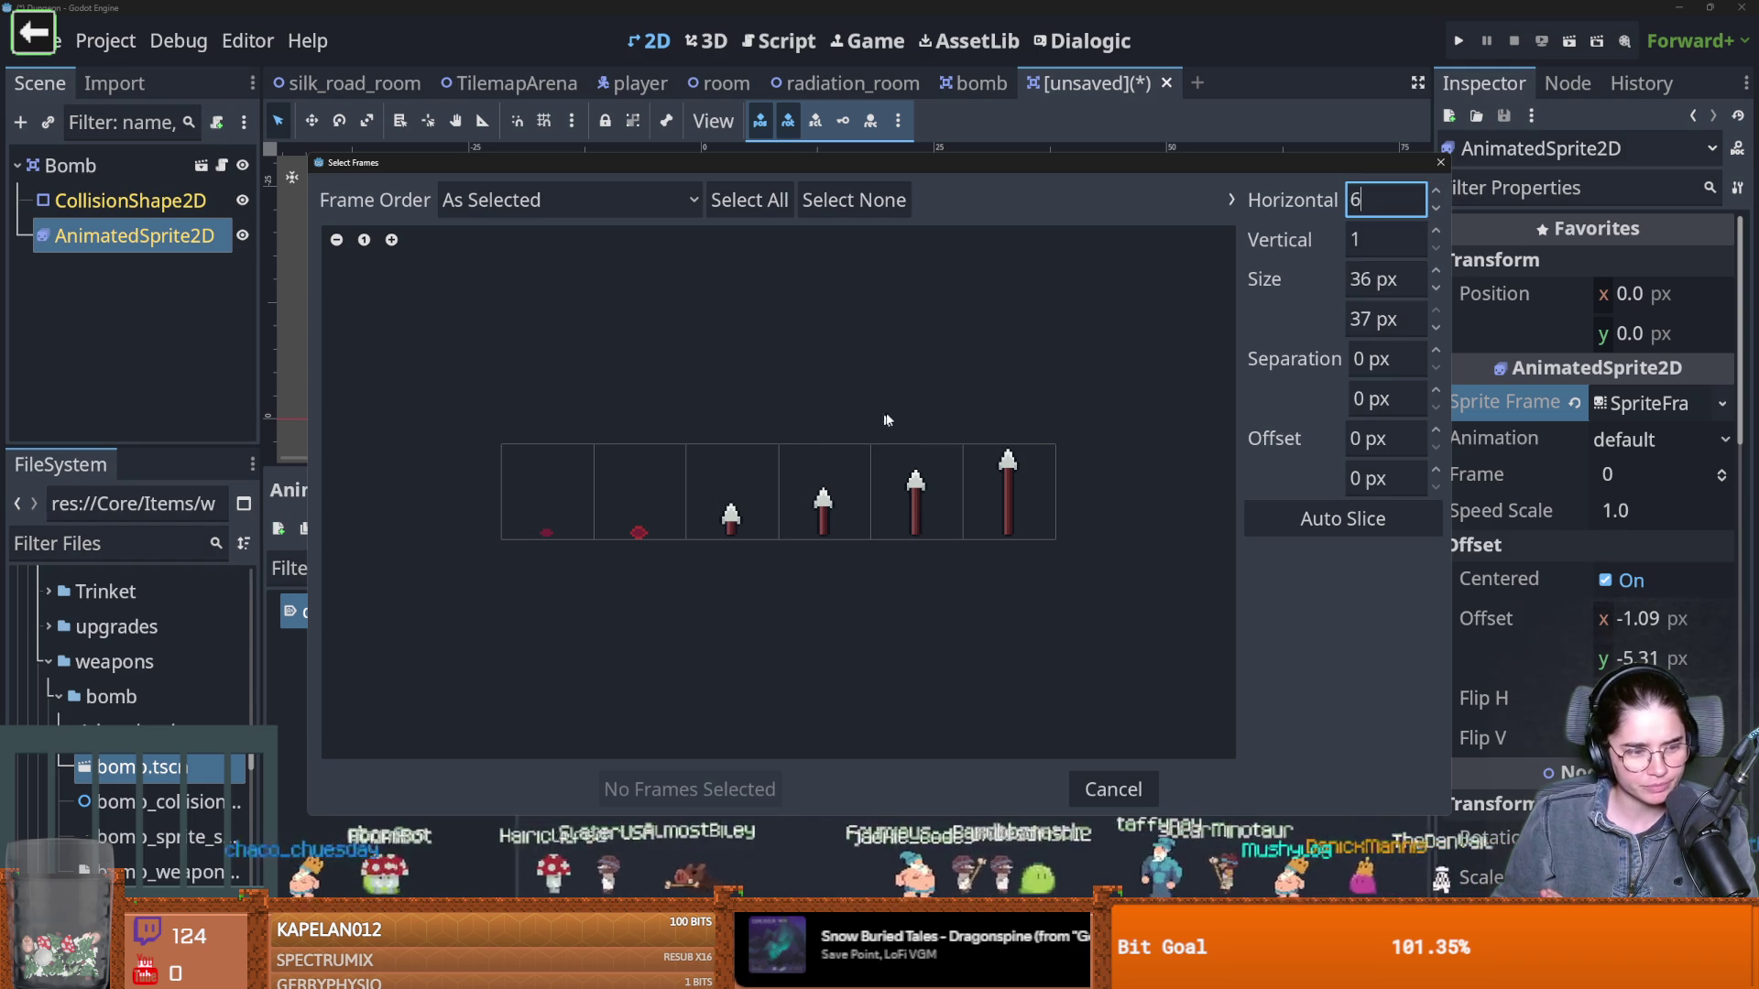
# - Drag-select all six spear frames, then preview an image result in the browser
pyautogui.moveTo(540, 495); pyautogui.dragTo(1078, 496)
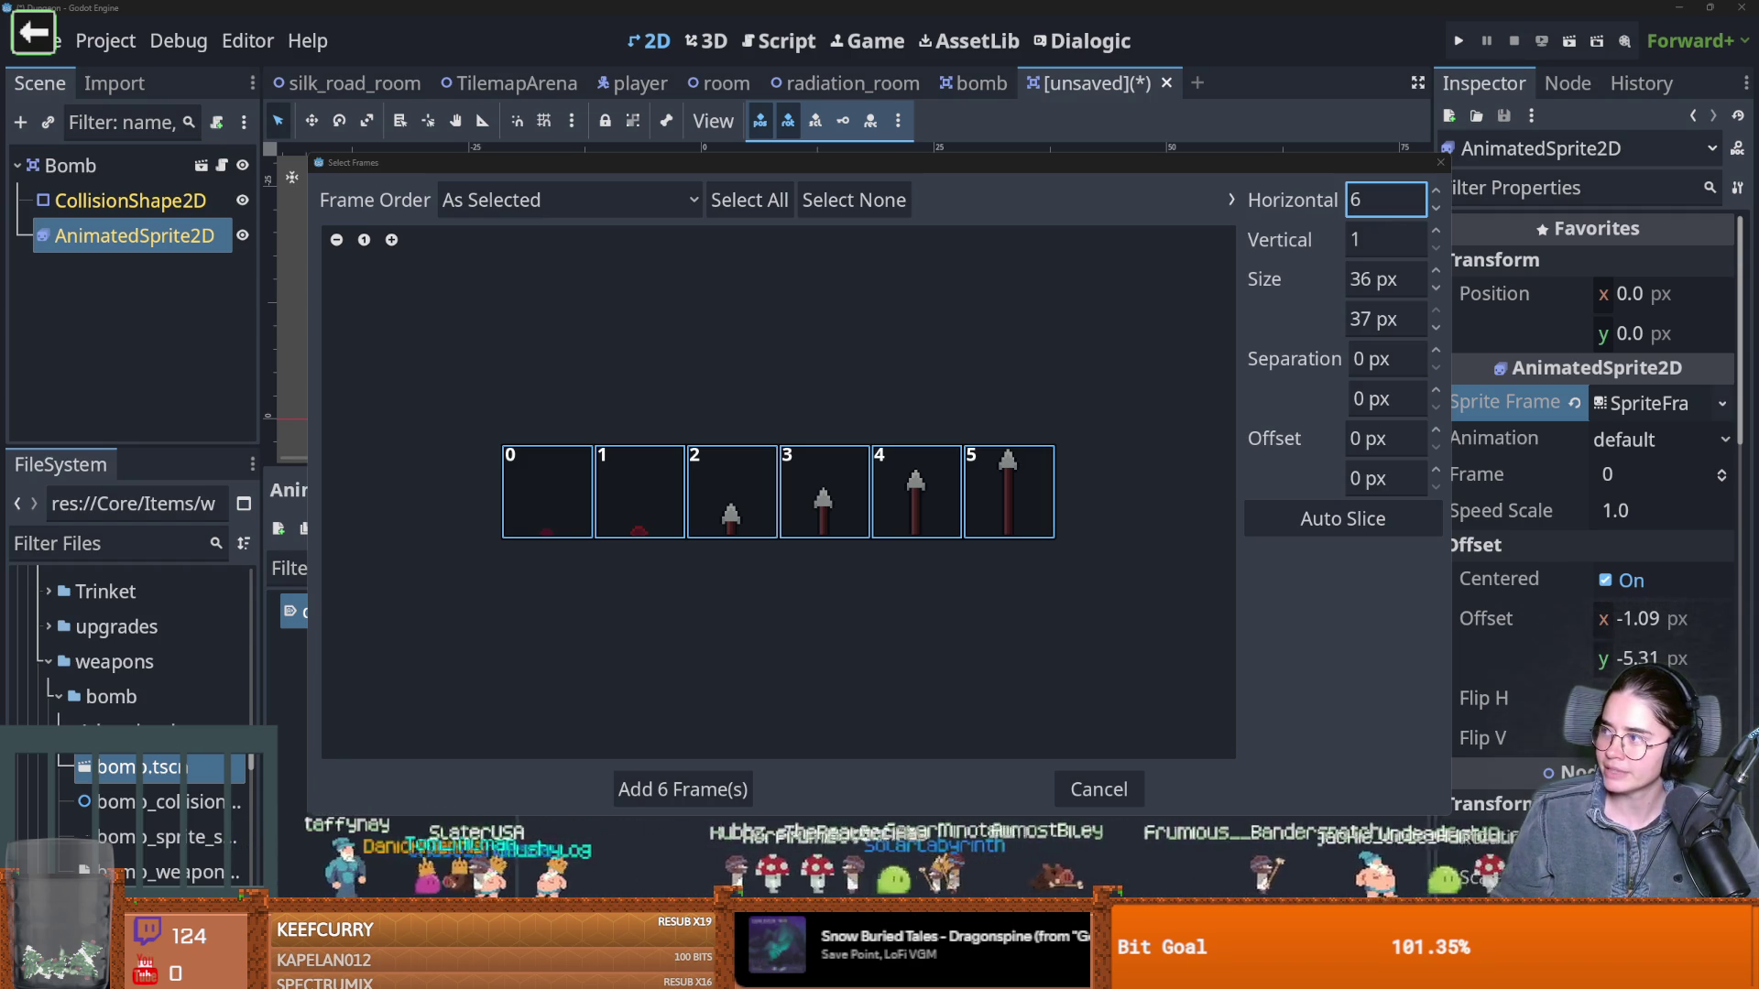
pyautogui.moveTo(777, 5)
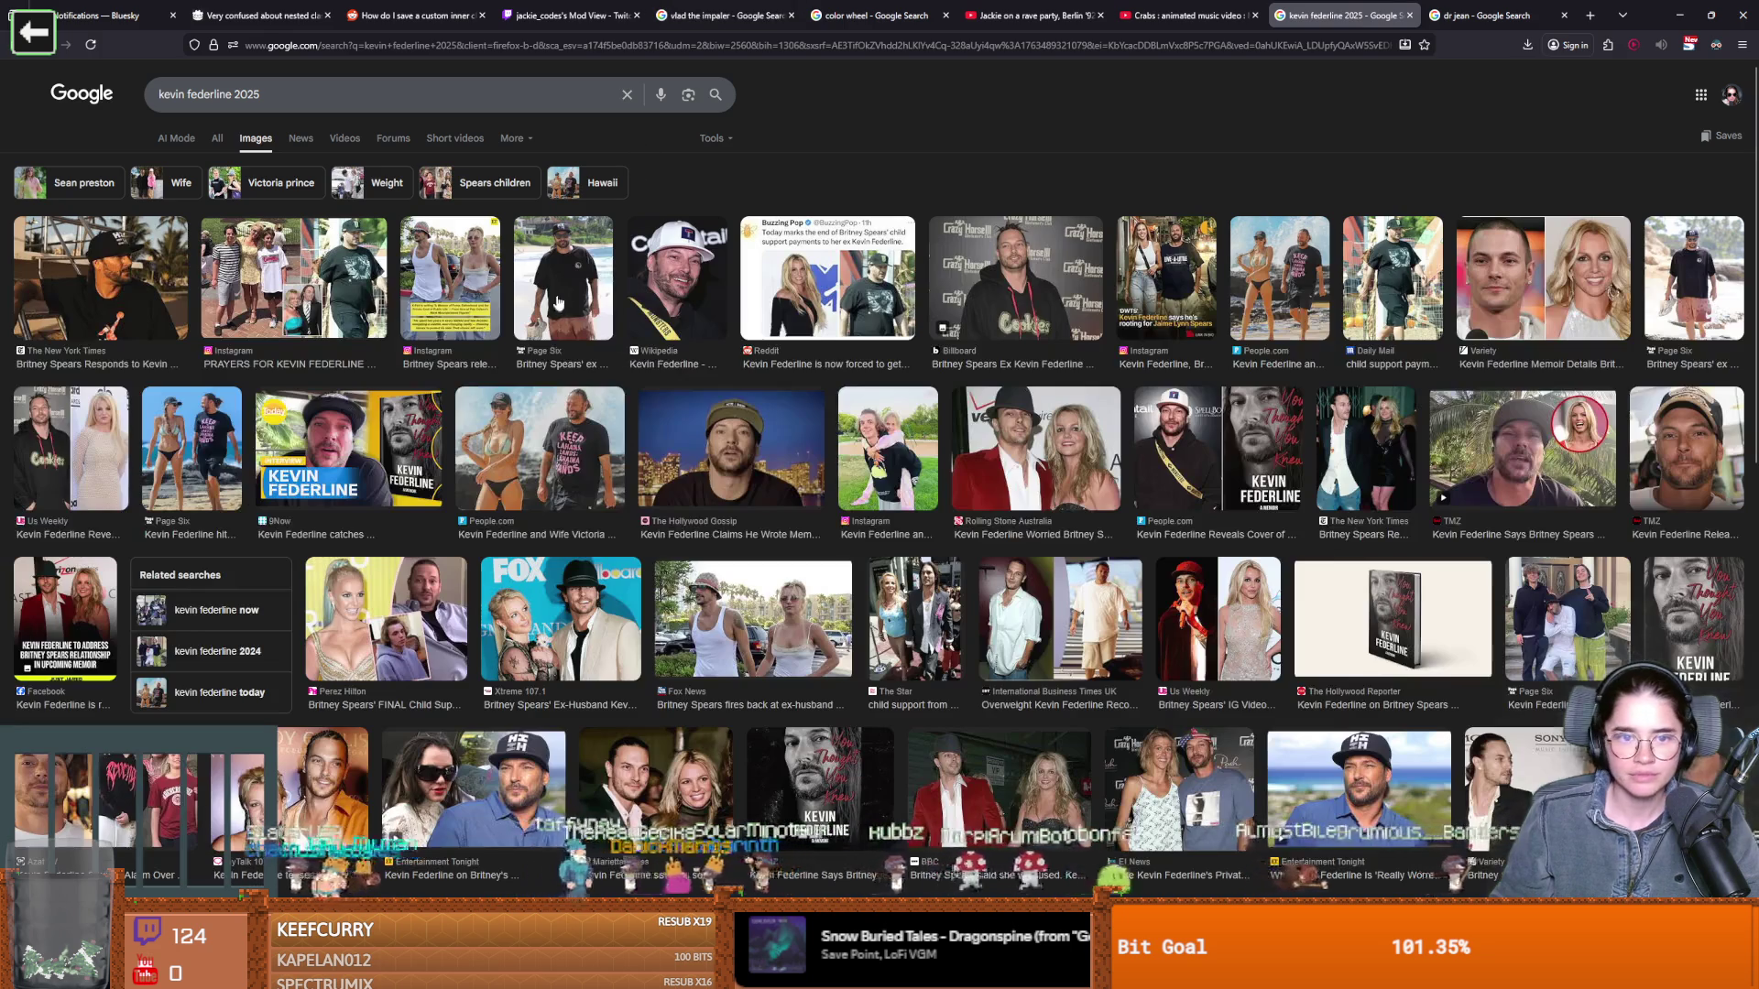
pyautogui.click(558, 302)
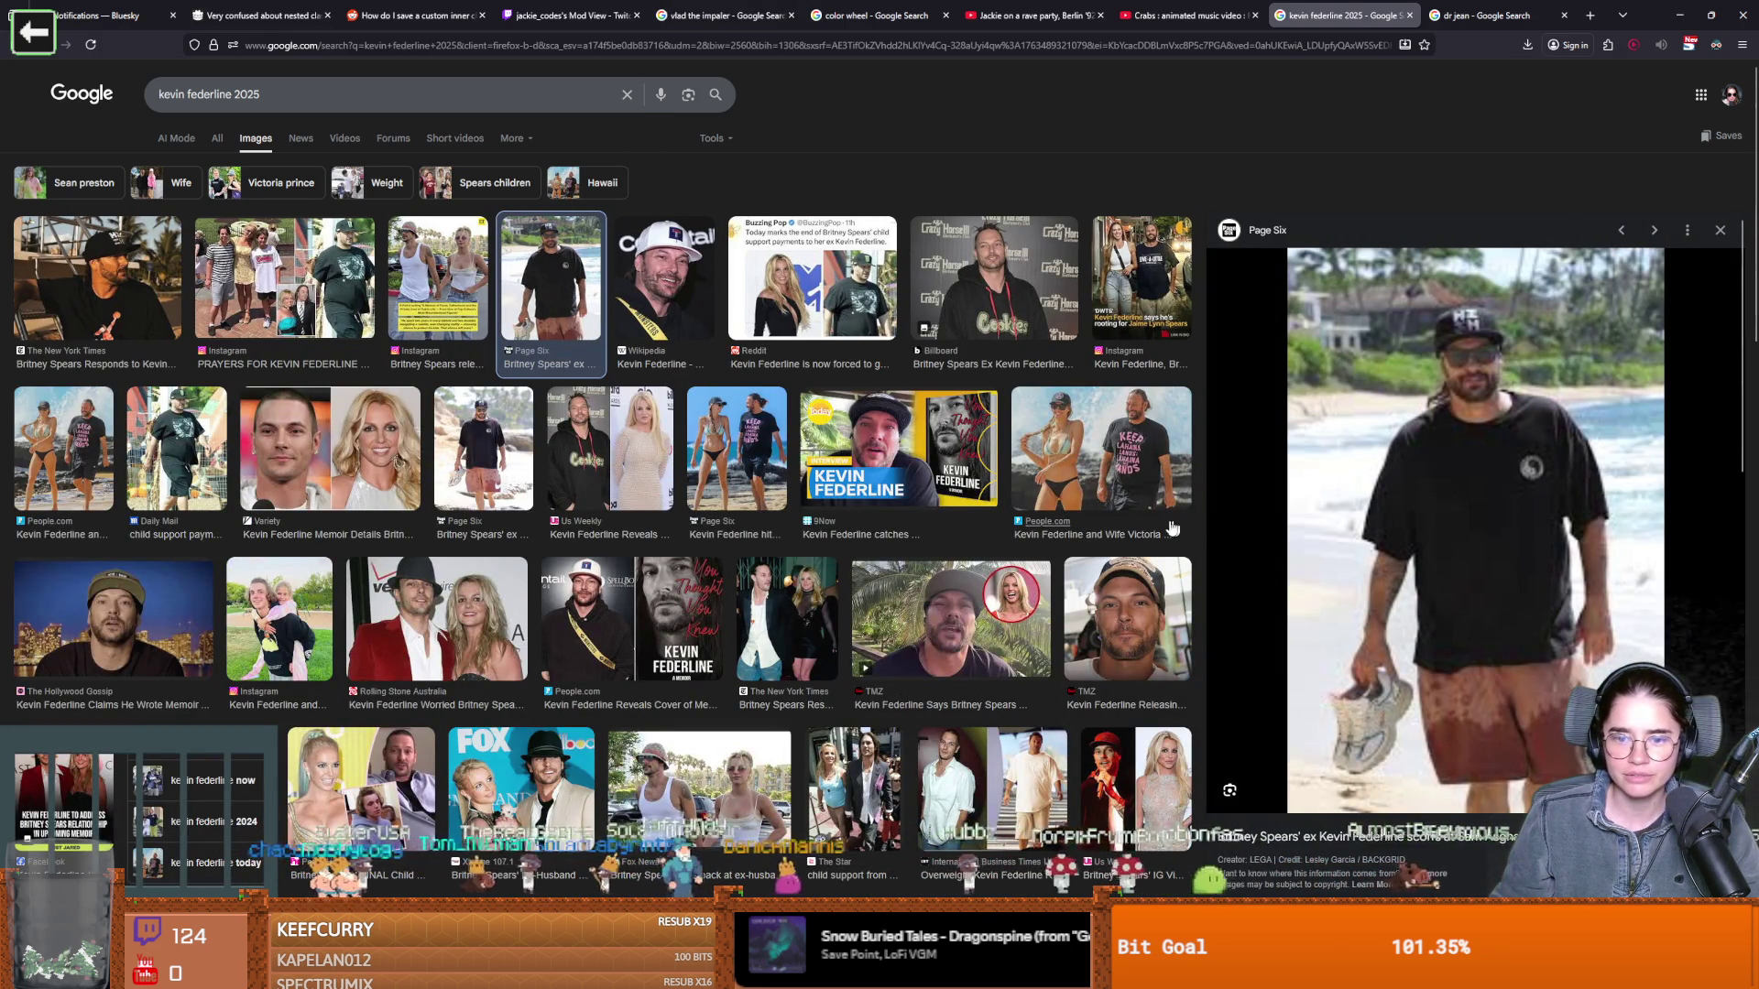
# - Change the image search year from 2025 to 2007, run it, and minimize Firefox
pyautogui.click(366, 94)
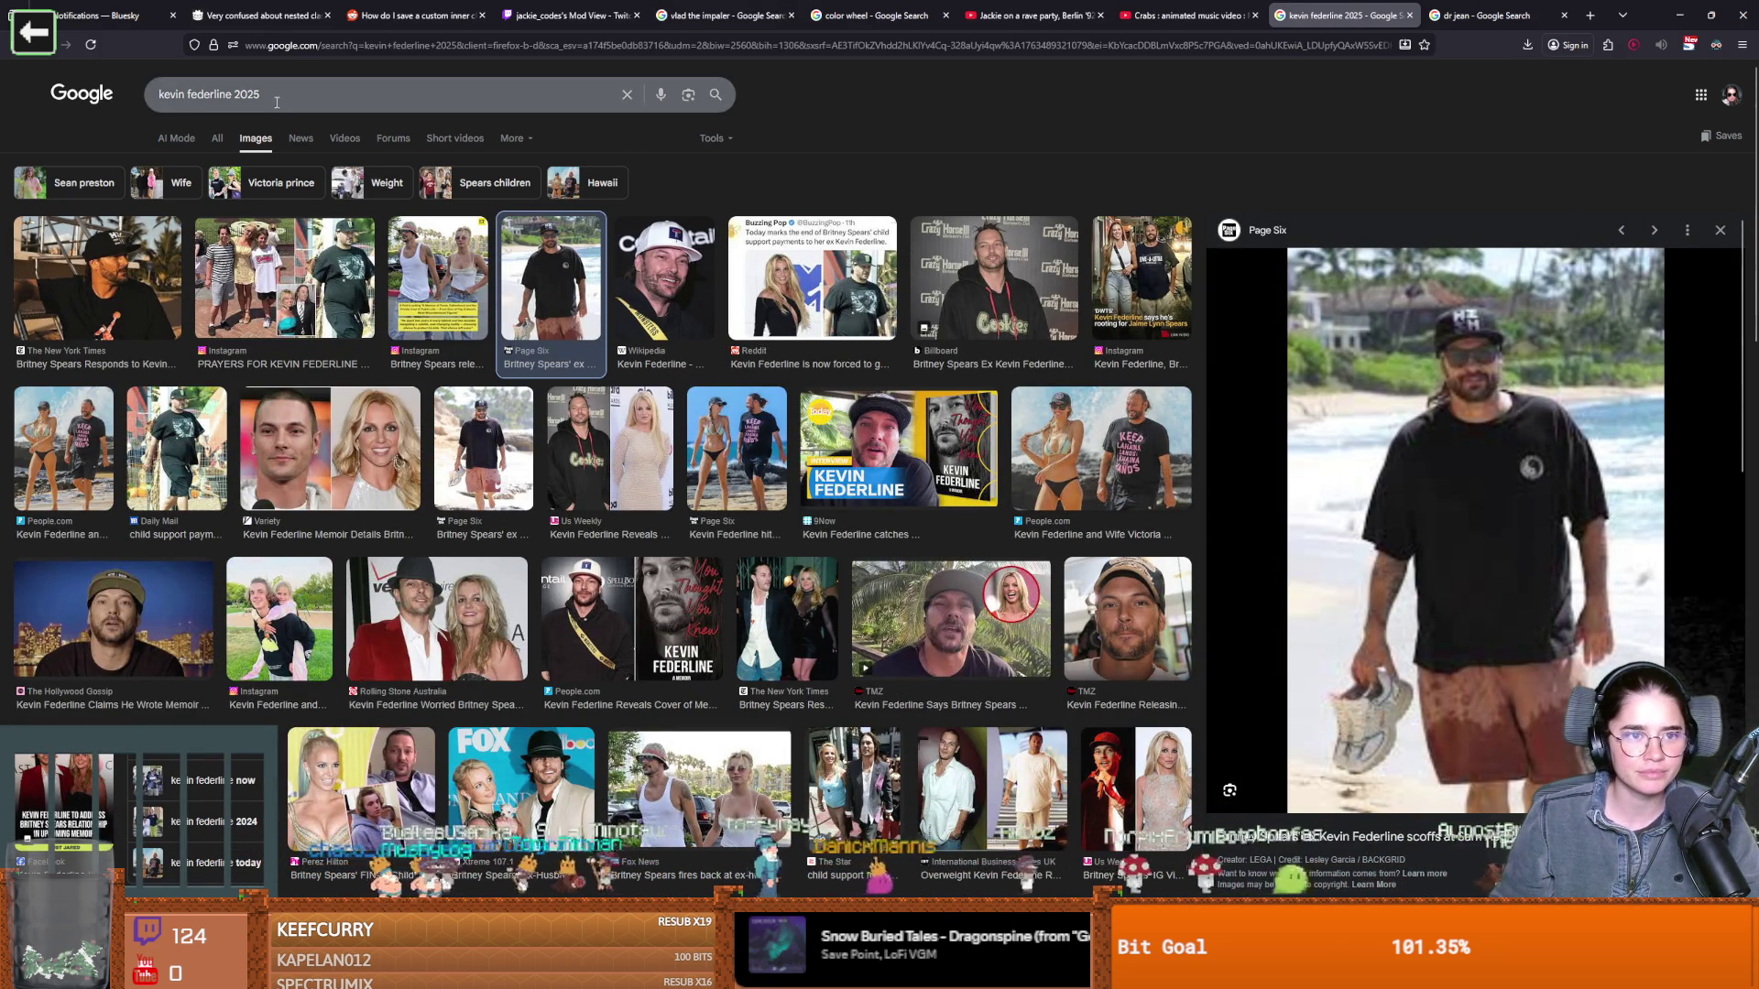
pyautogui.press('BackSpace')
pyautogui.press('BackSpace')
pyautogui.write('07')
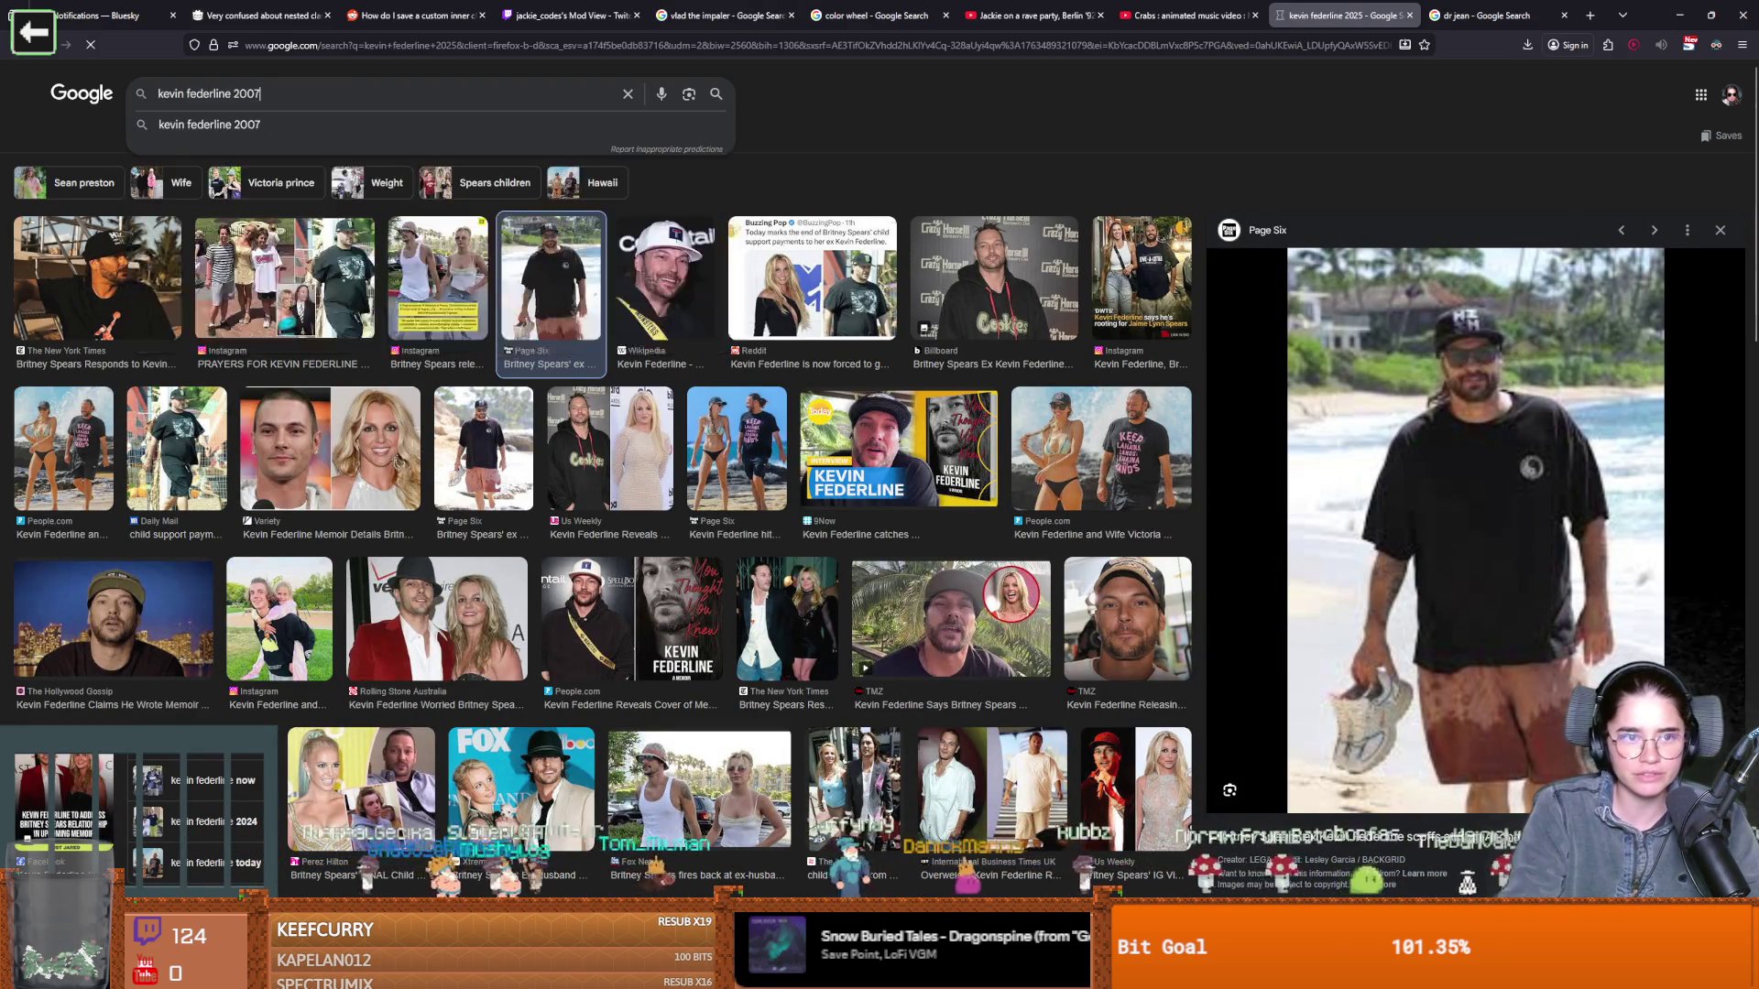
pyautogui.press('Return')
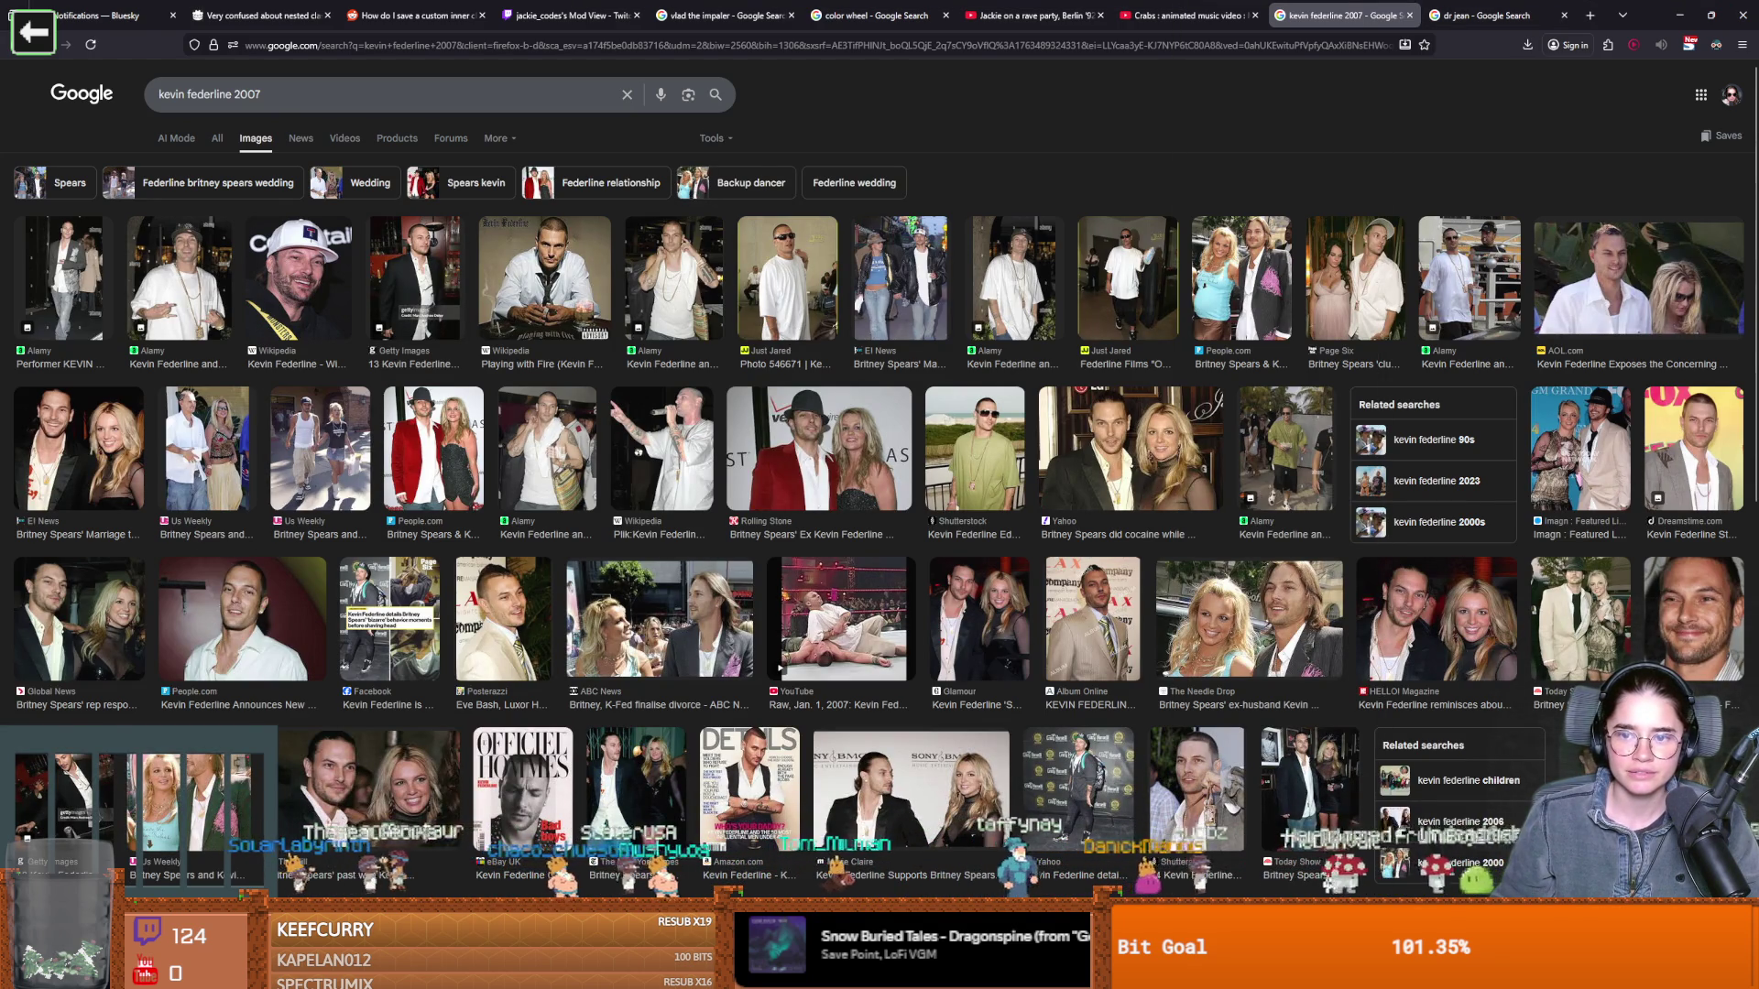
pyautogui.click(1680, 15)
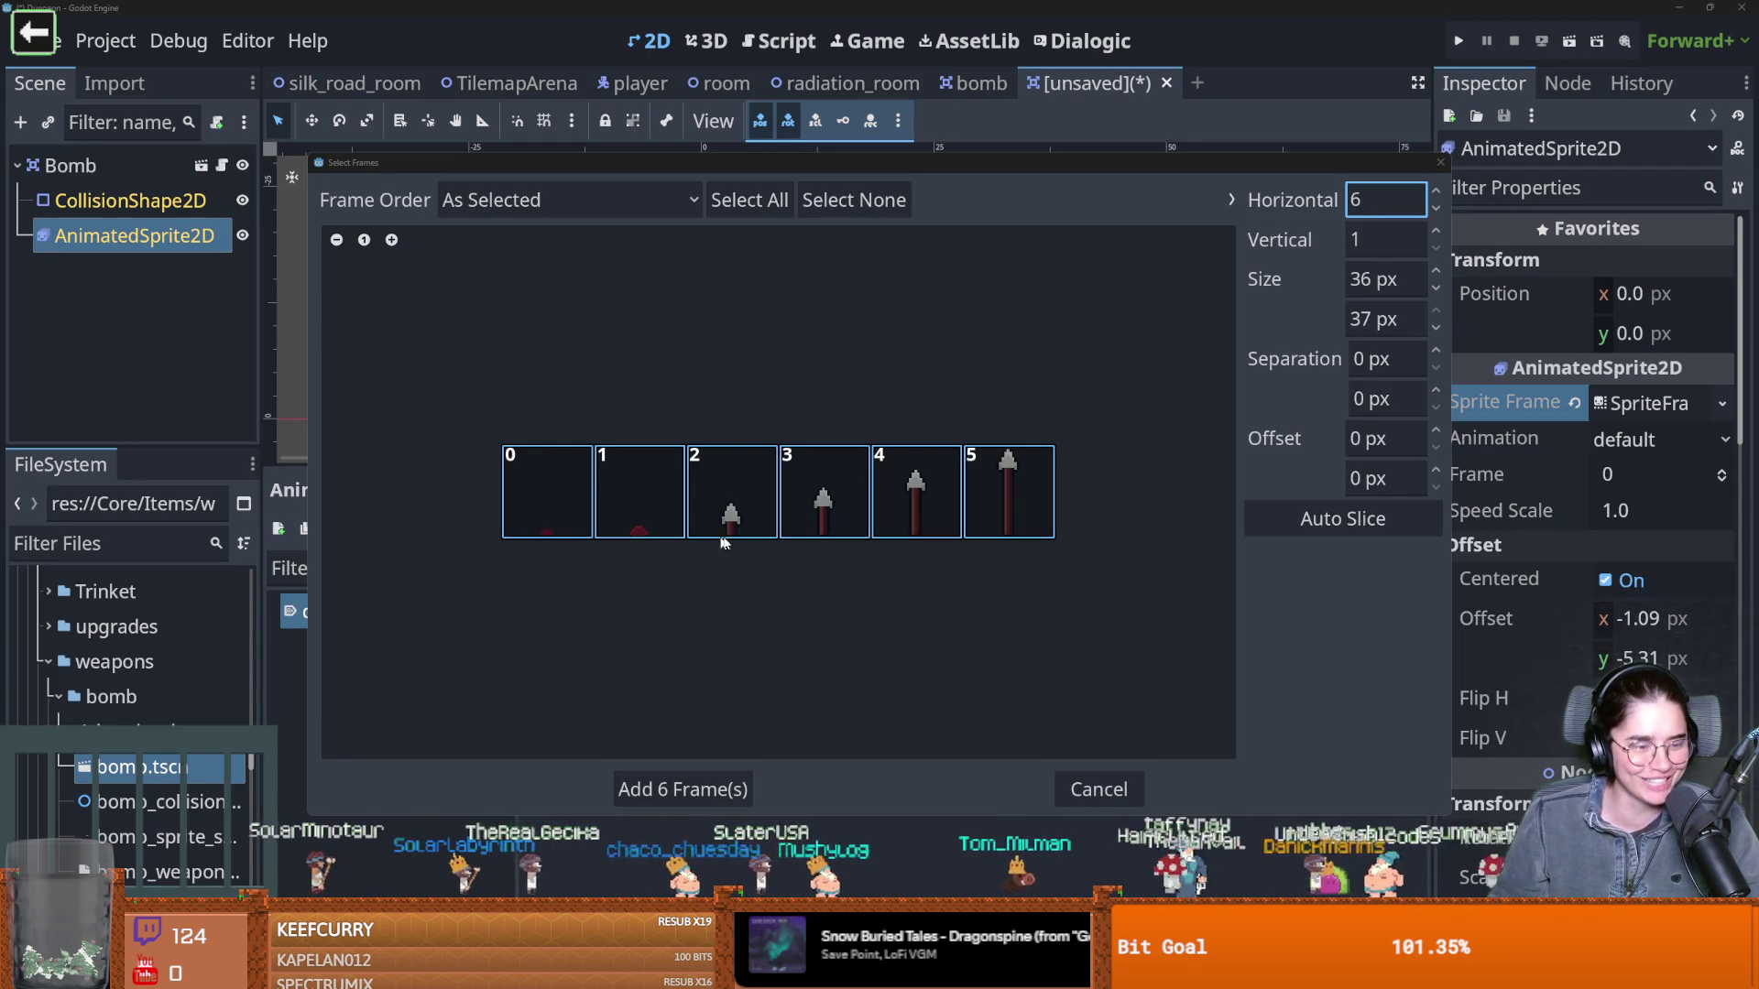
# - Add the six spear frames, play the animation, and set the sprite offset to 0.655, -16.675 px
pyautogui.click(683, 786)
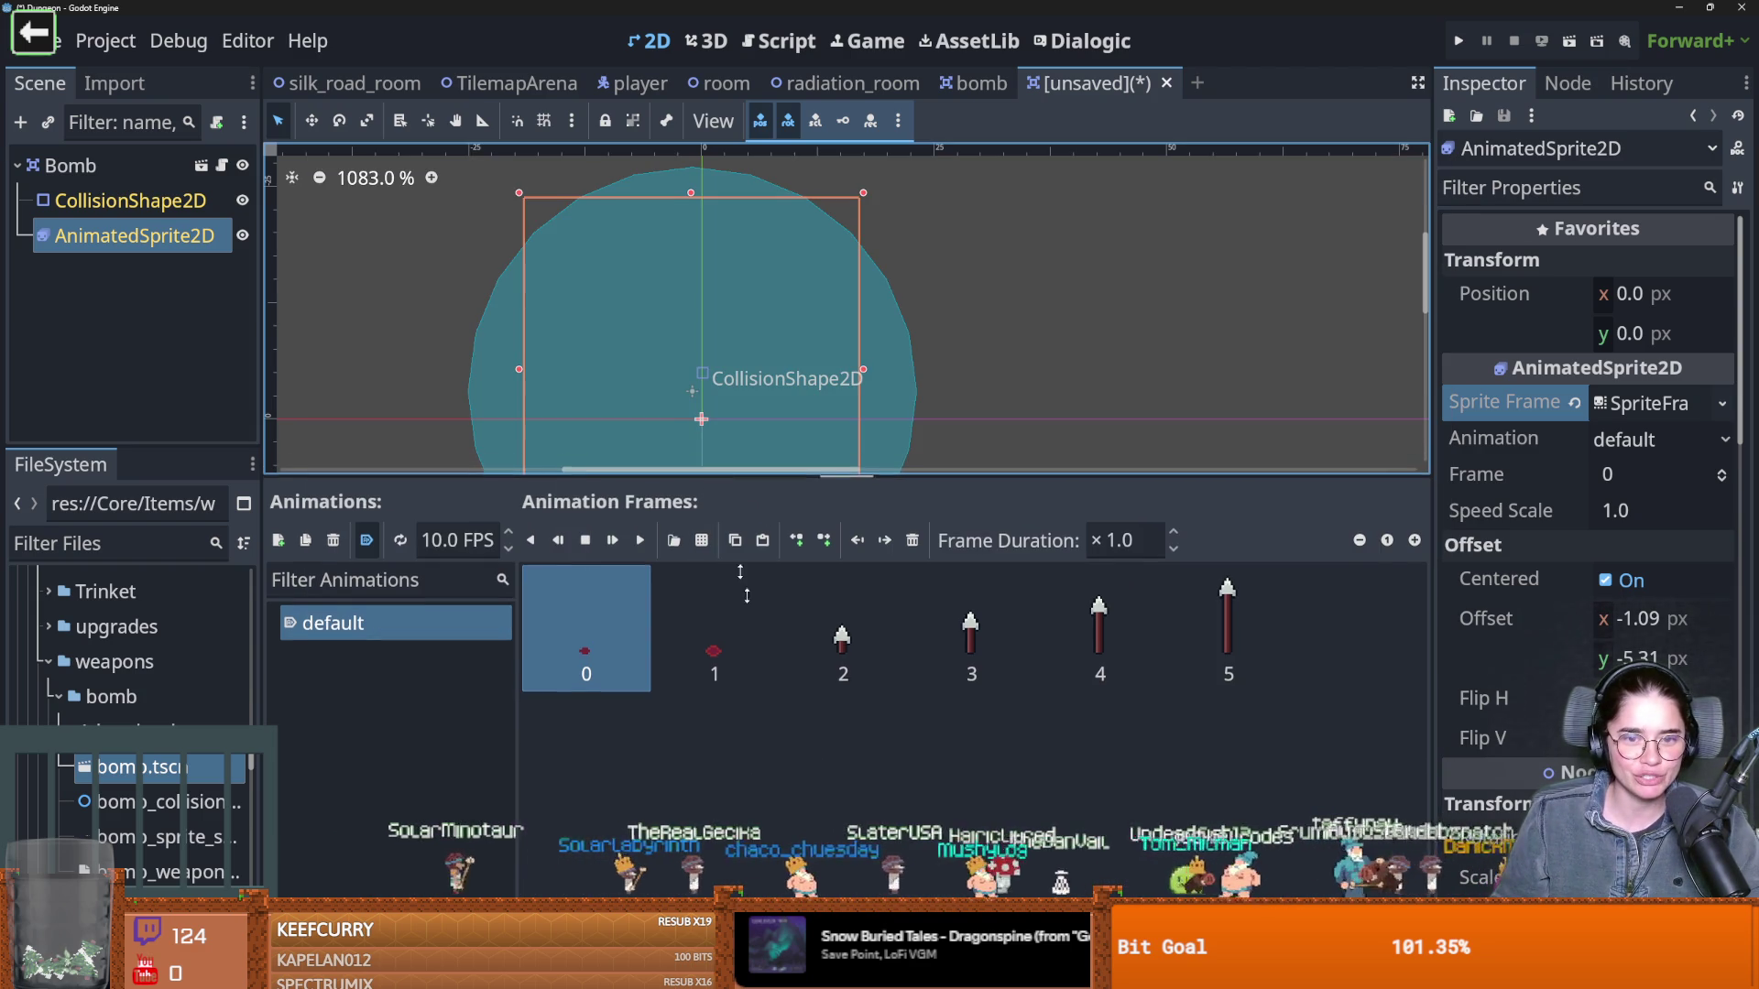
pyautogui.moveTo(717, 468); pyautogui.dragTo(716, 645)
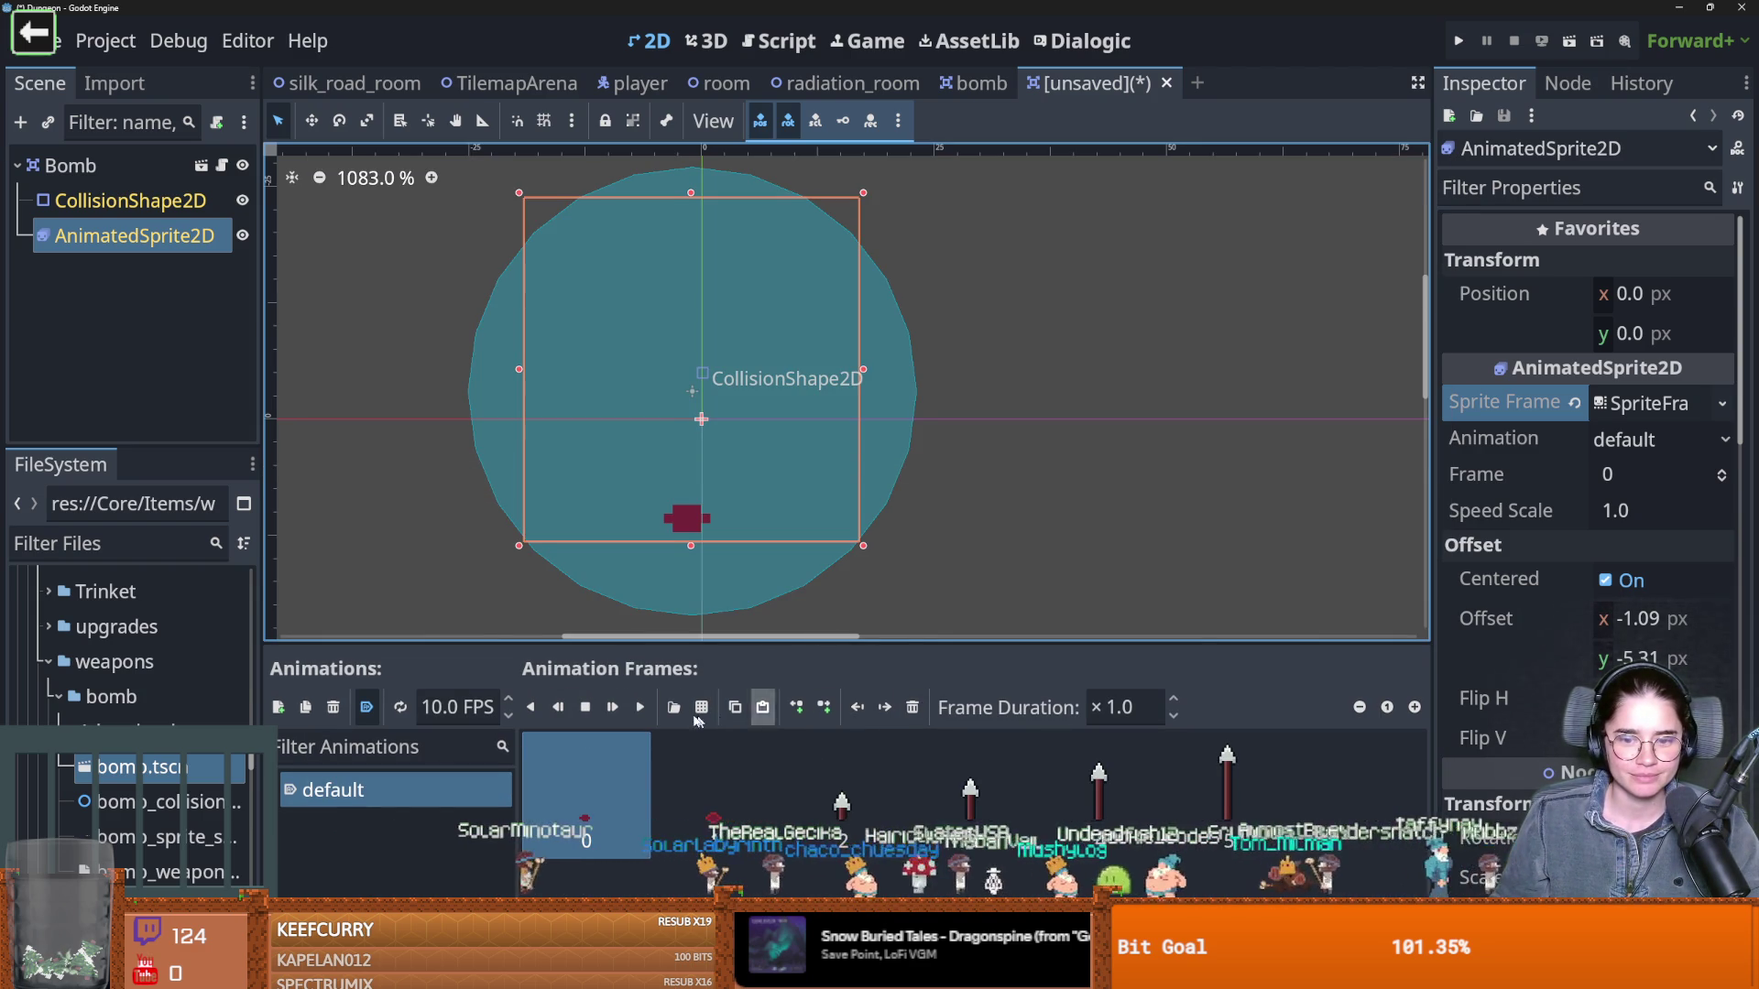
pyautogui.click(641, 708)
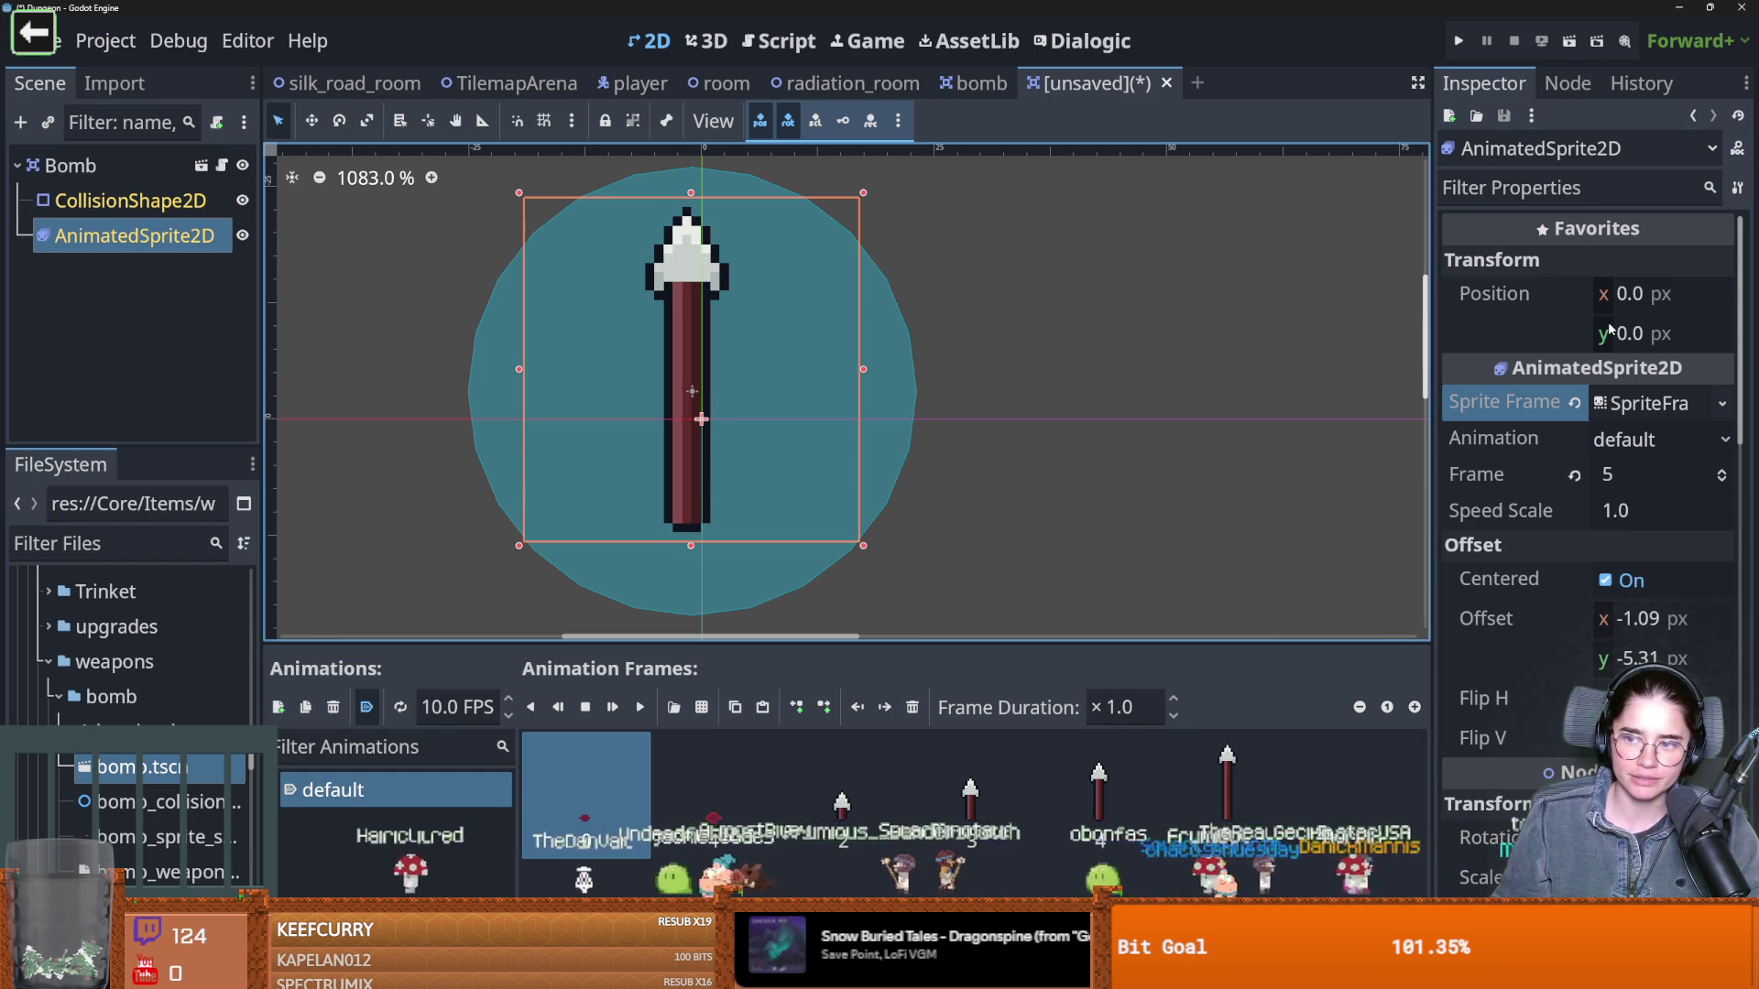
pyautogui.moveTo(1603, 623)
pyautogui.mouseDown()
pyautogui.moveTo(1649, 623)
pyautogui.moveTo(1585, 661)
pyautogui.moveTo(1503, 661)
pyautogui.moveTo(1531, 662)
pyautogui.mouseUp()
pyautogui.hotkey('ctrl', 's')
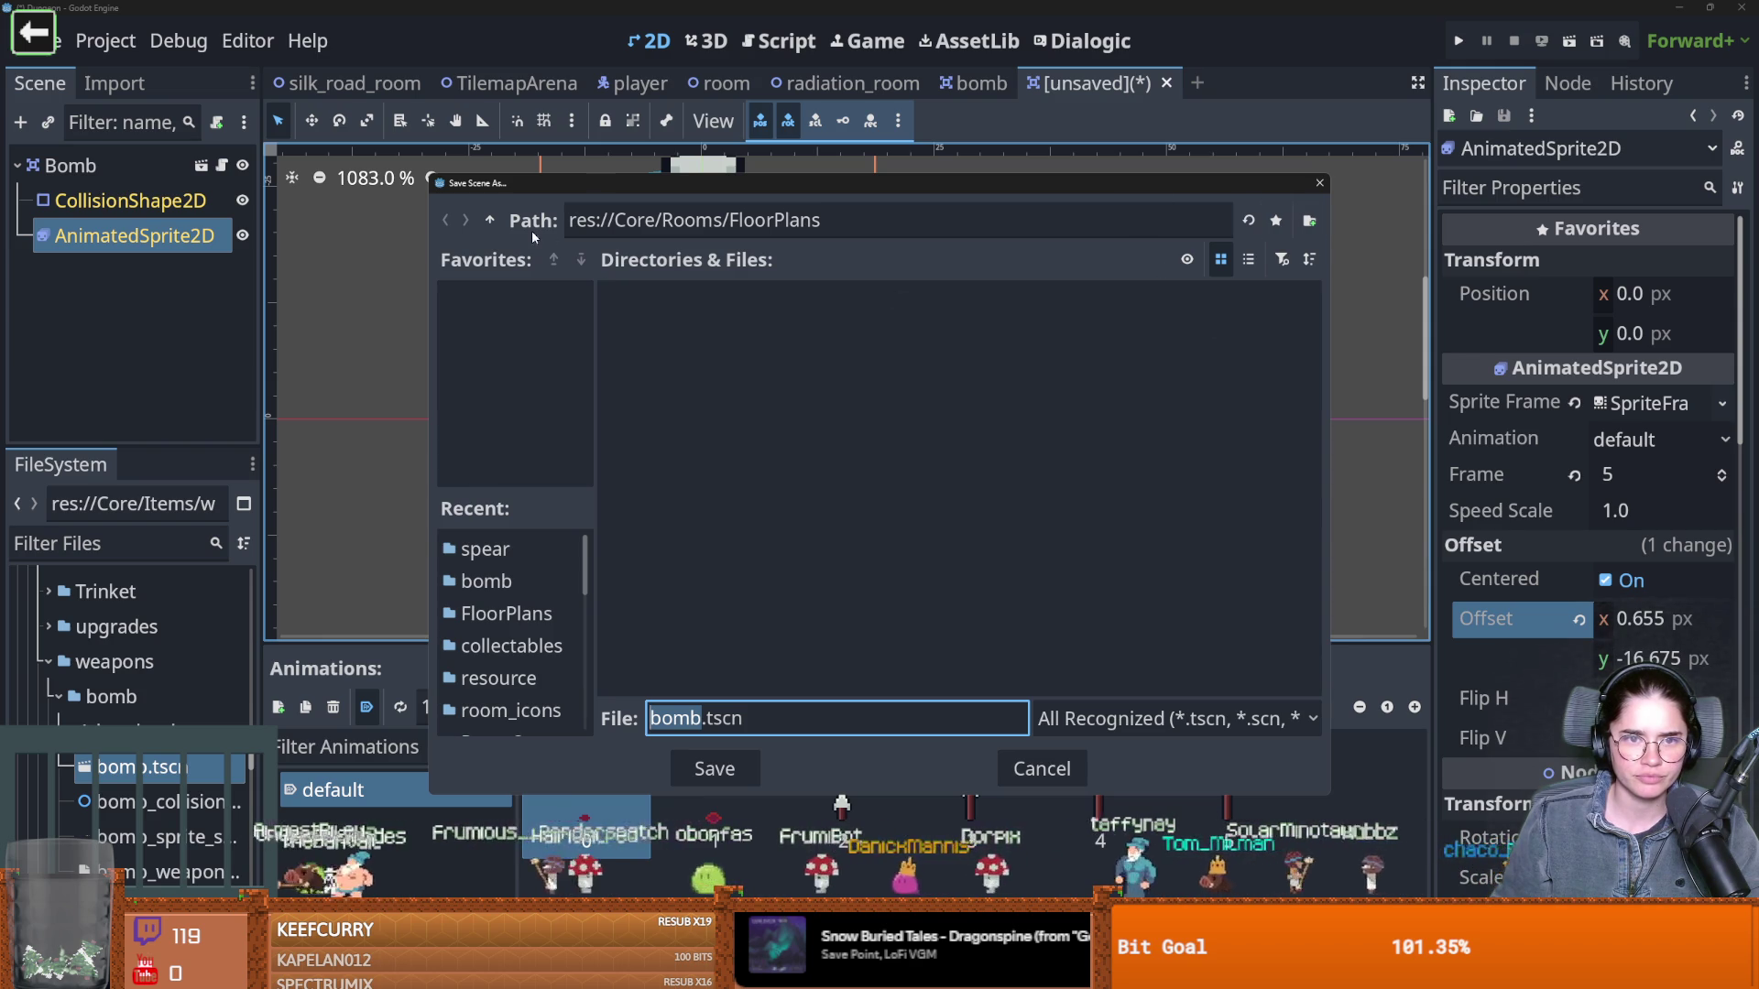
# - Save the scene as spear.tscn in res://Core/Items/weapons/spear
pyautogui.click(491, 221)
pyautogui.click(491, 221)
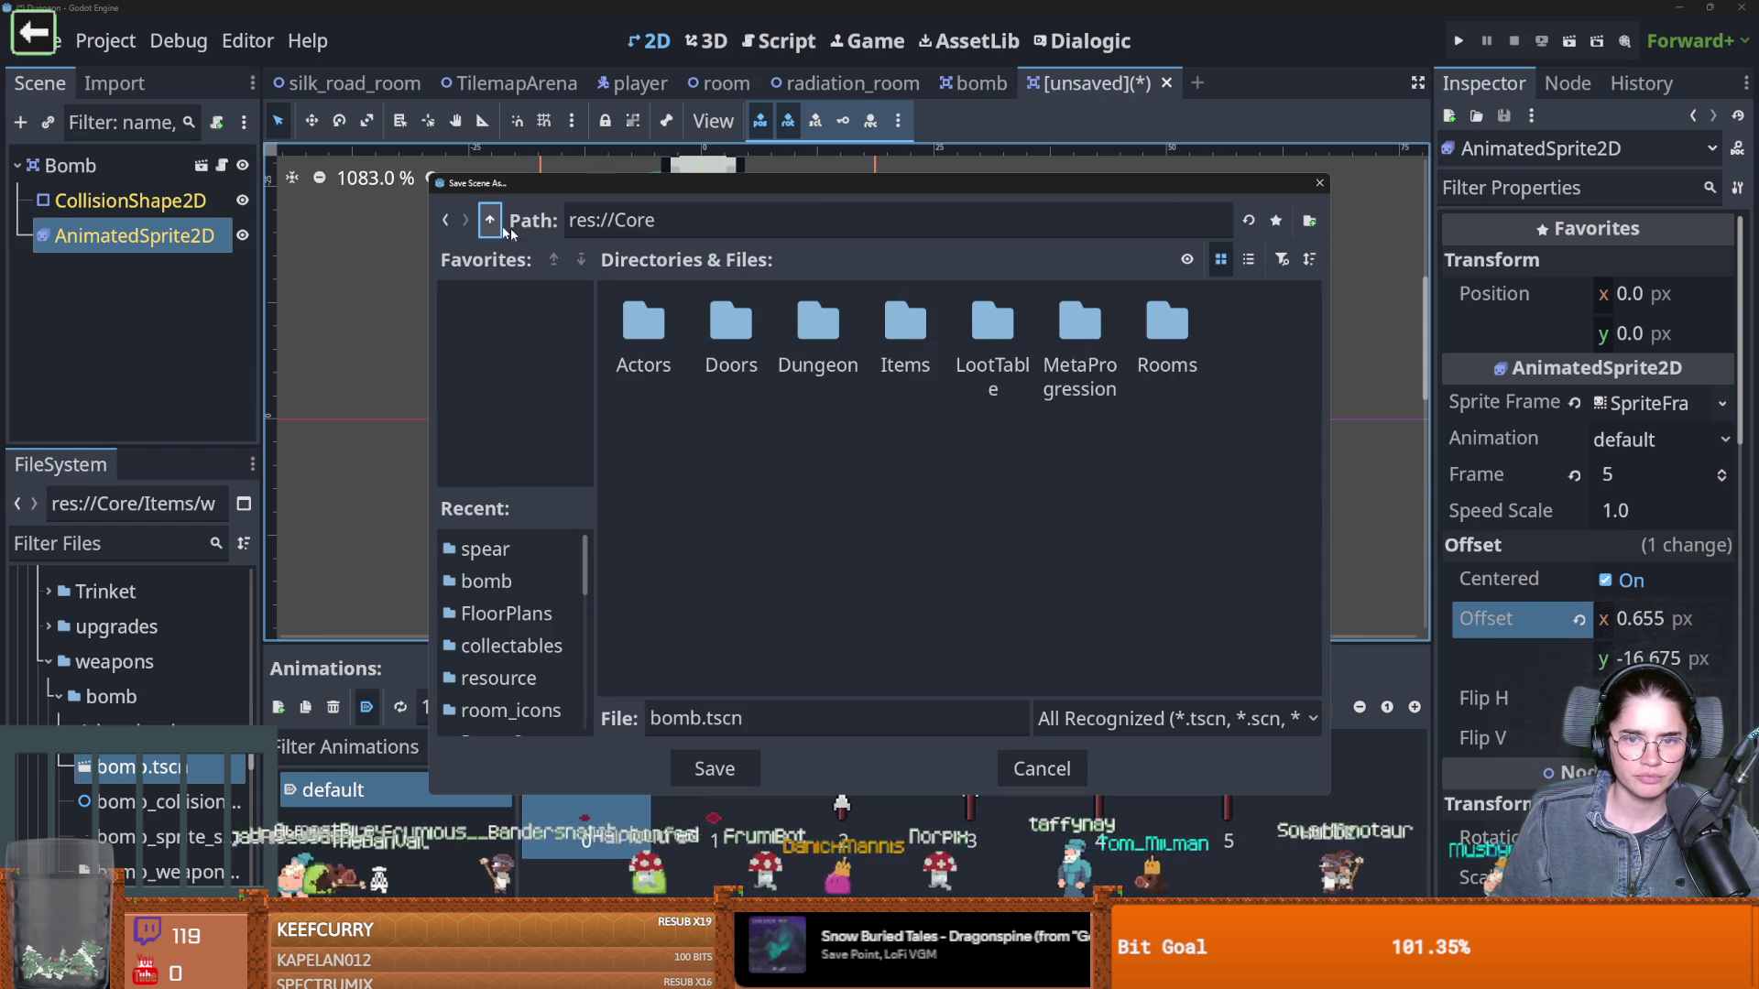
pyautogui.doubleClick(905, 335)
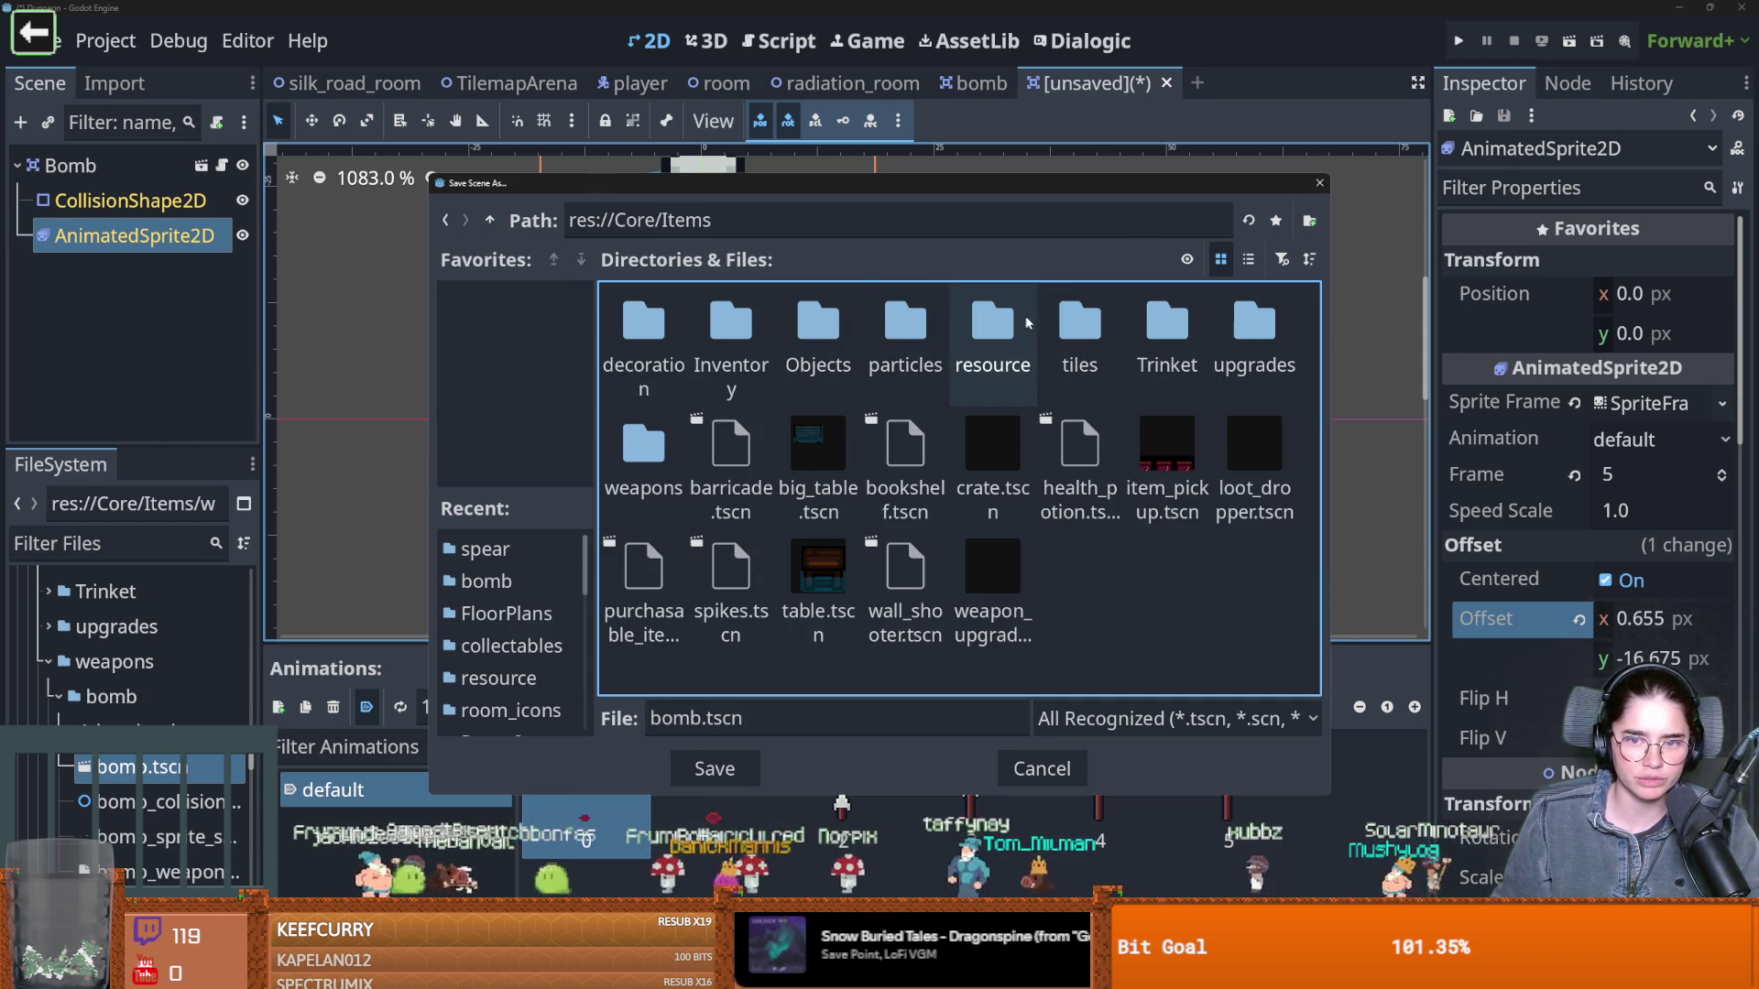
pyautogui.doubleClick(643, 441)
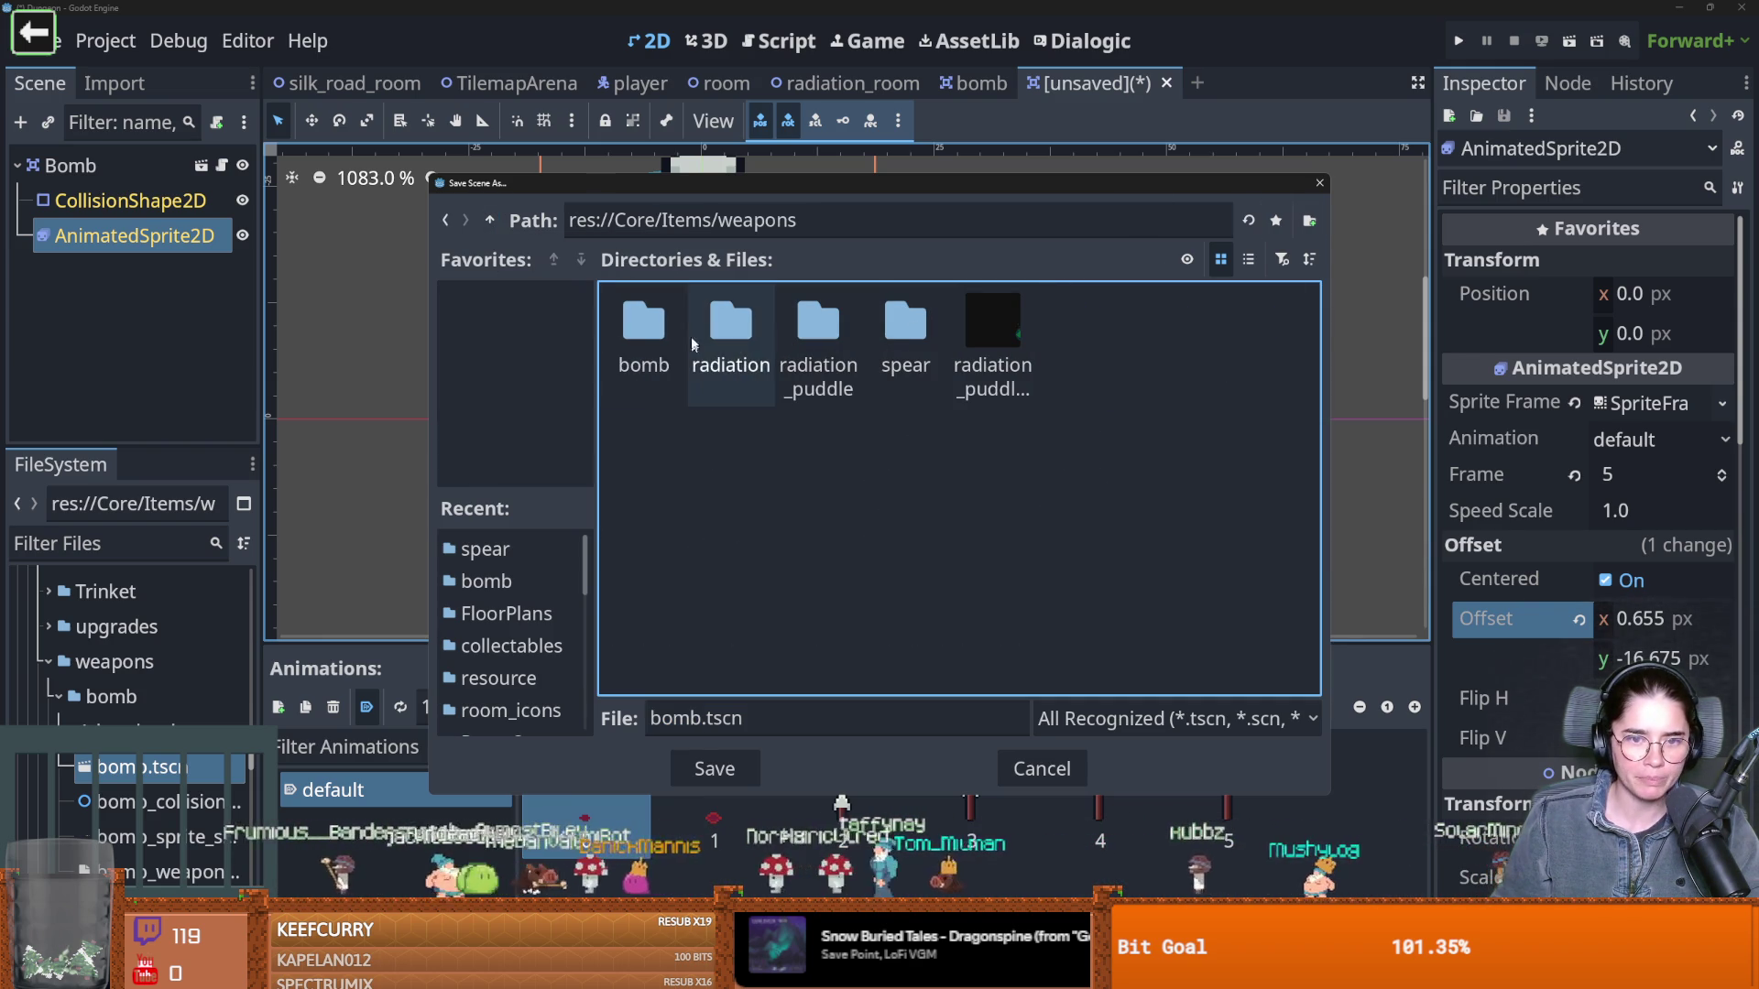
pyautogui.doubleClick(905, 323)
pyautogui.click(719, 723)
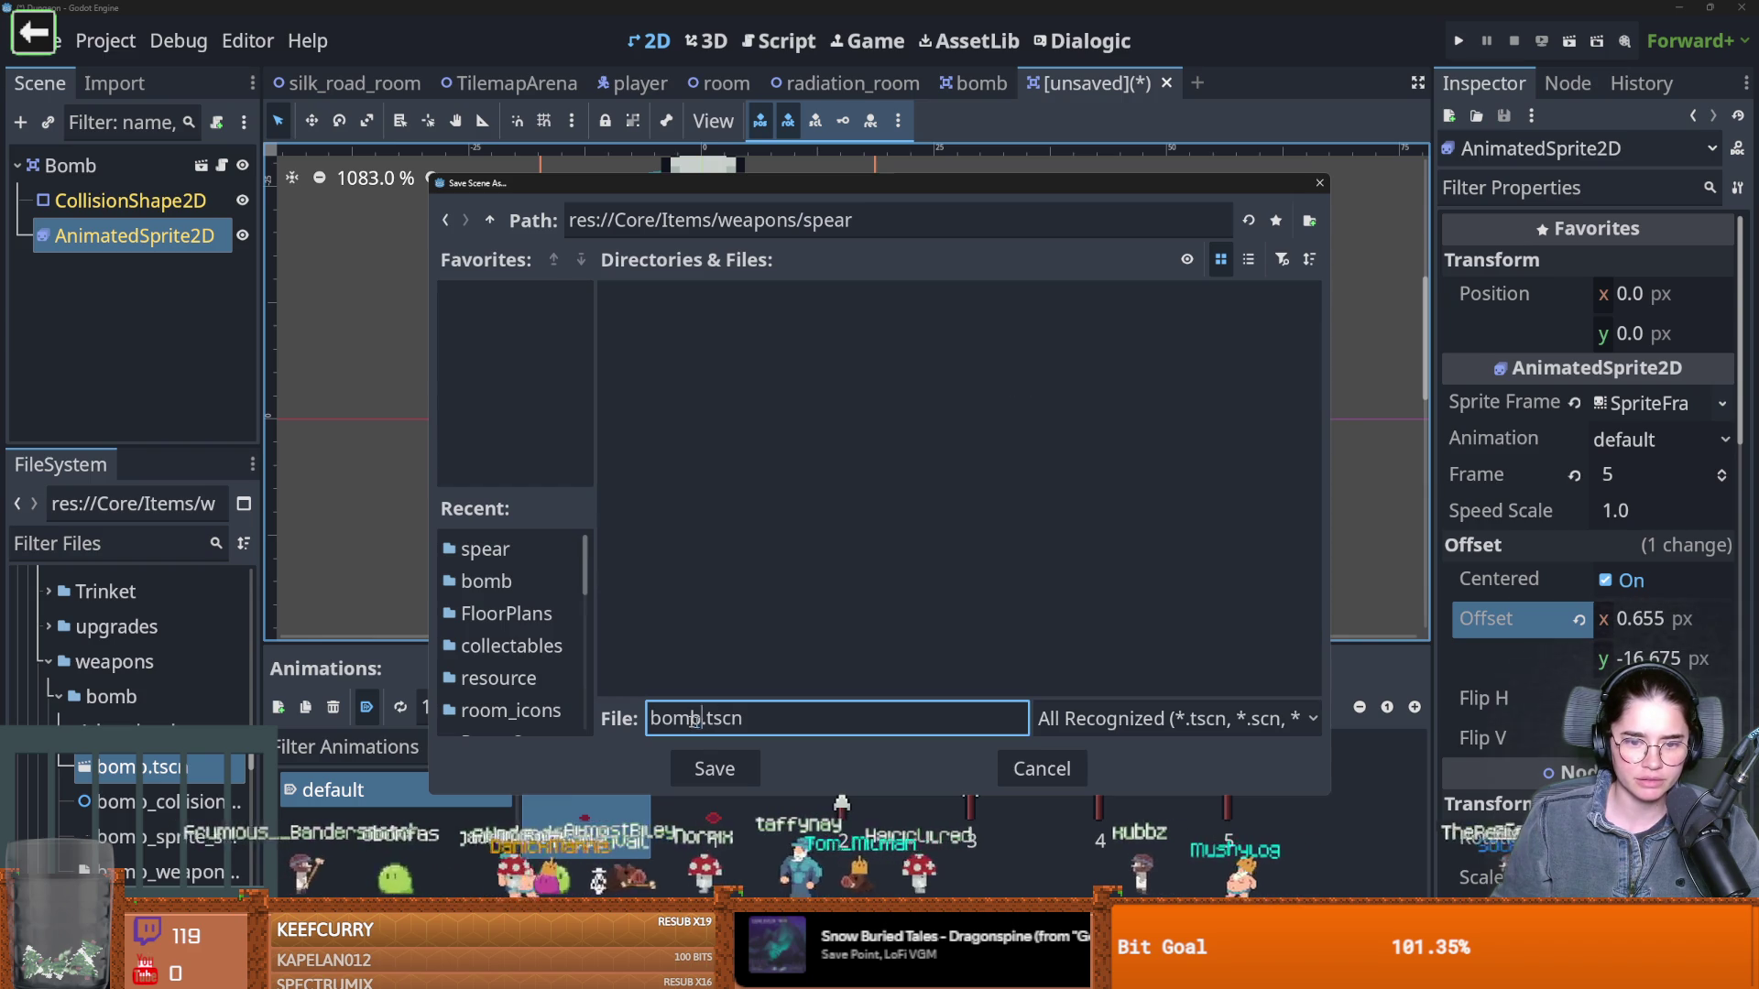
pyautogui.hotkey('ctrl', 'a')
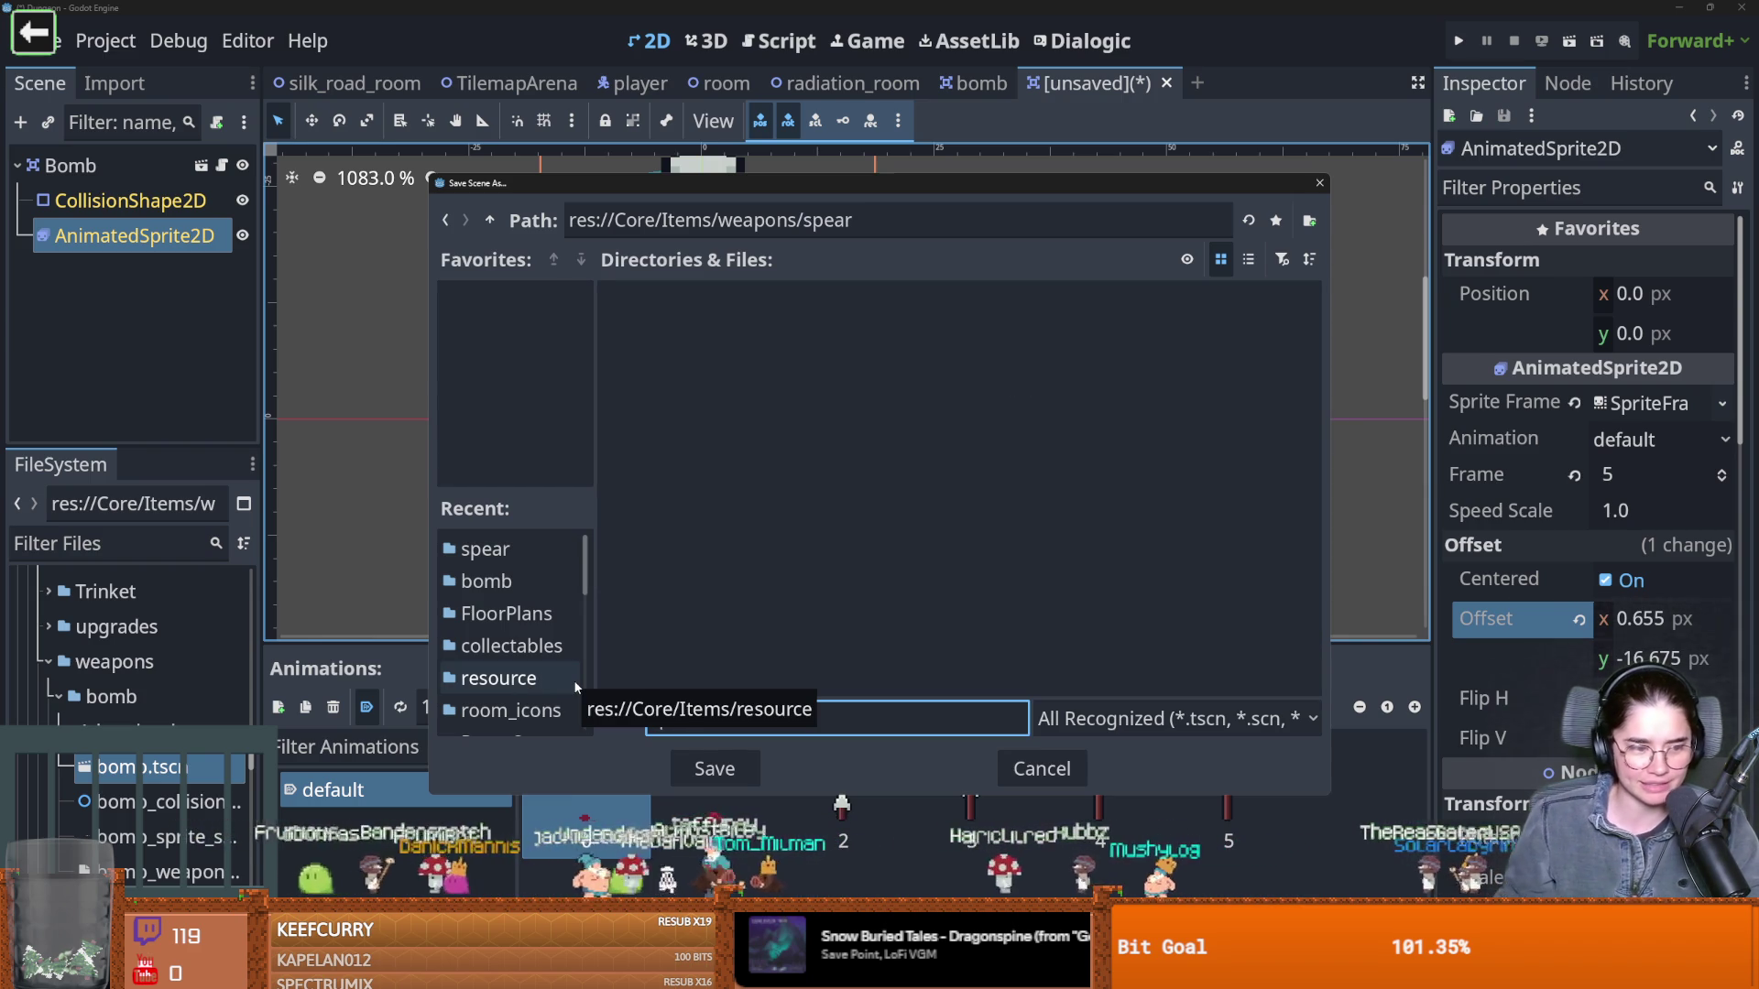
pyautogui.write('spear')
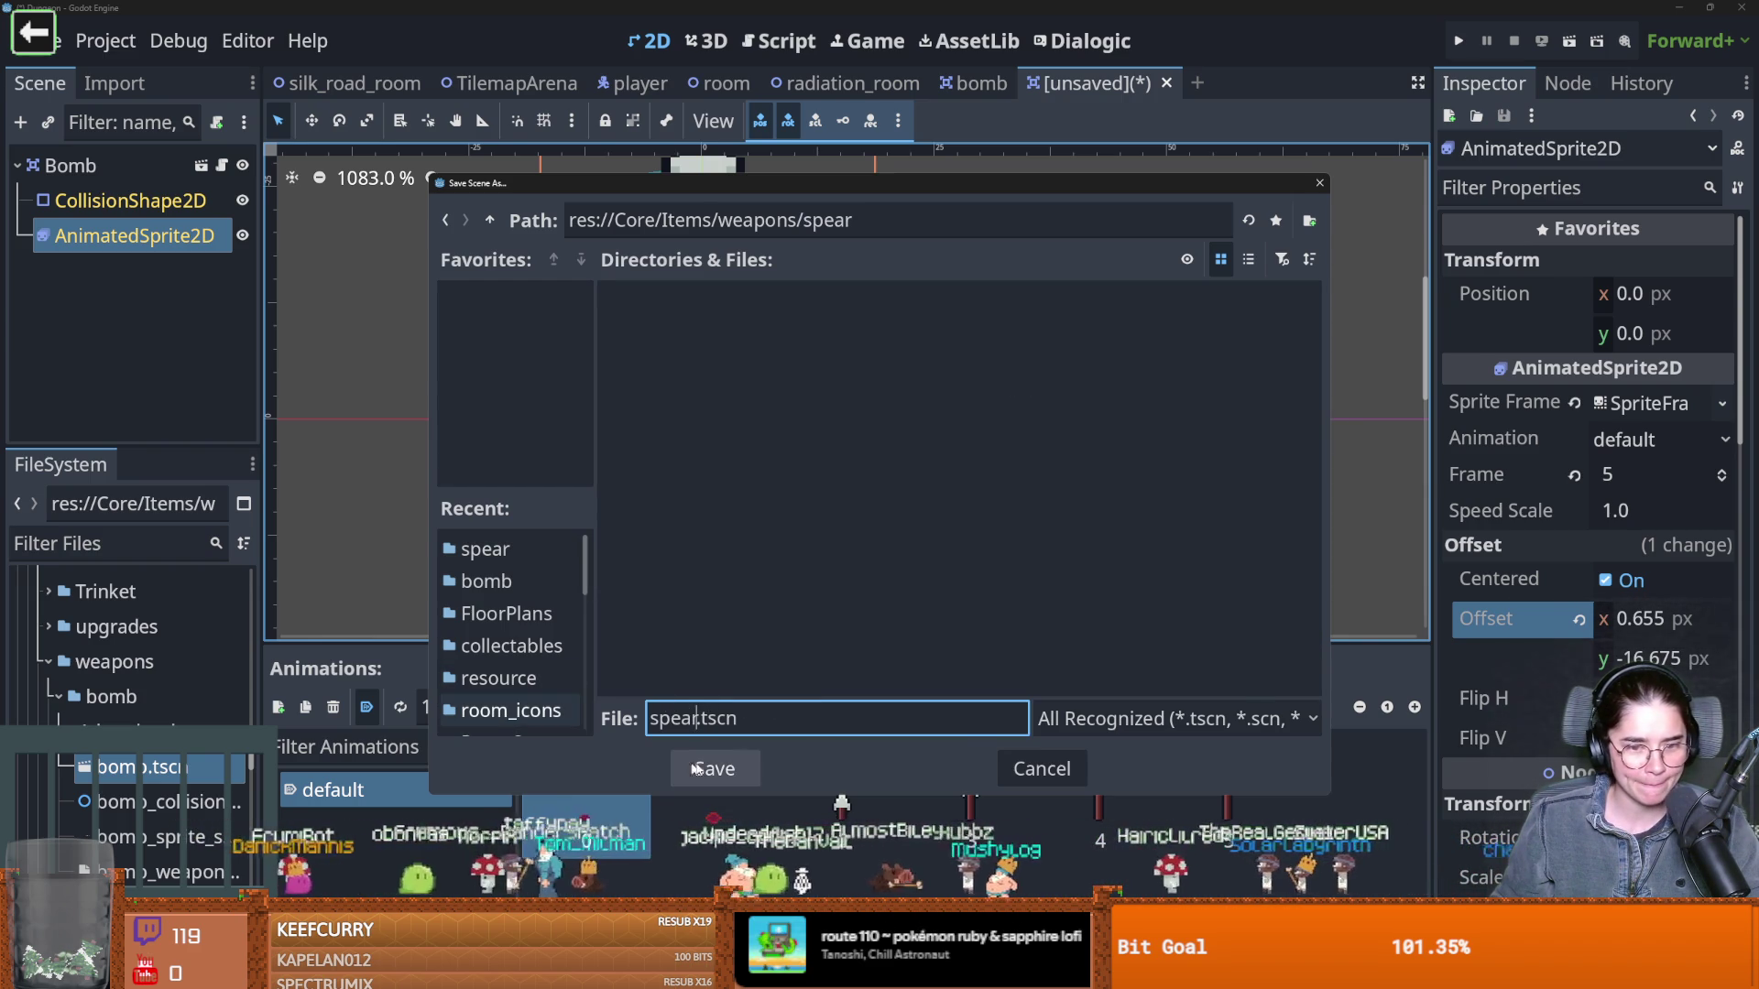
pyautogui.press('Return')
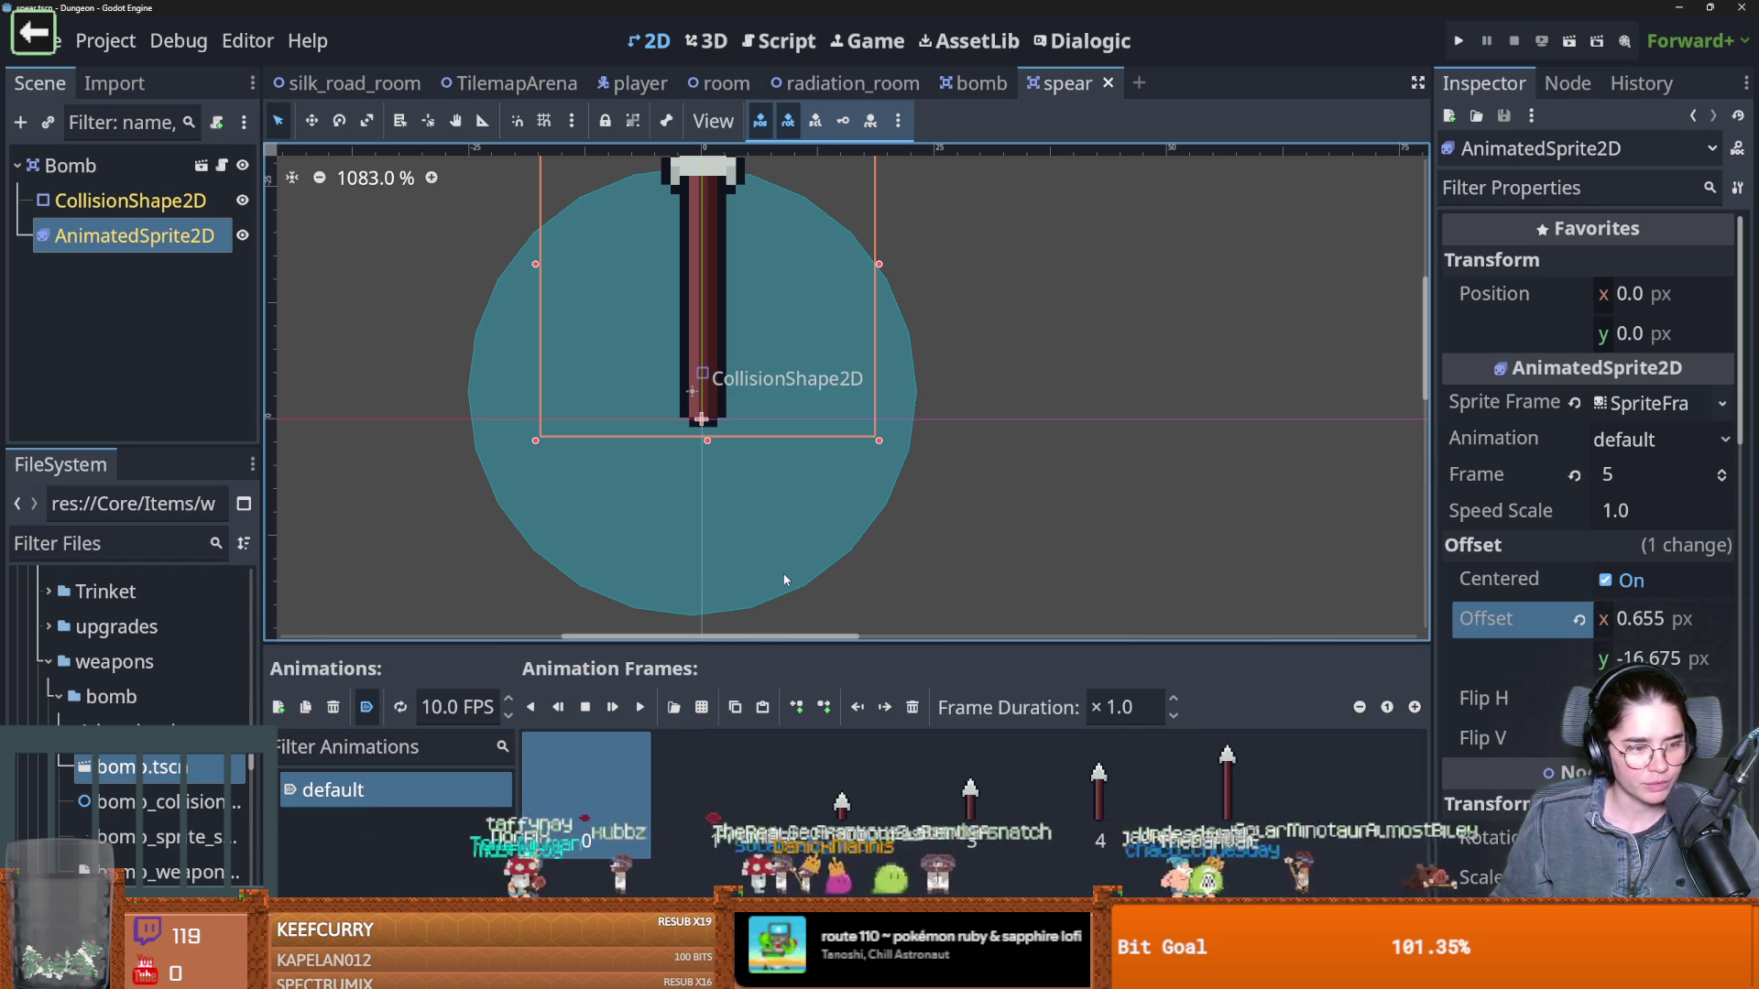
pyautogui.scroll(1, 740, 454)
pyautogui.hotkey('ctrl', 's')
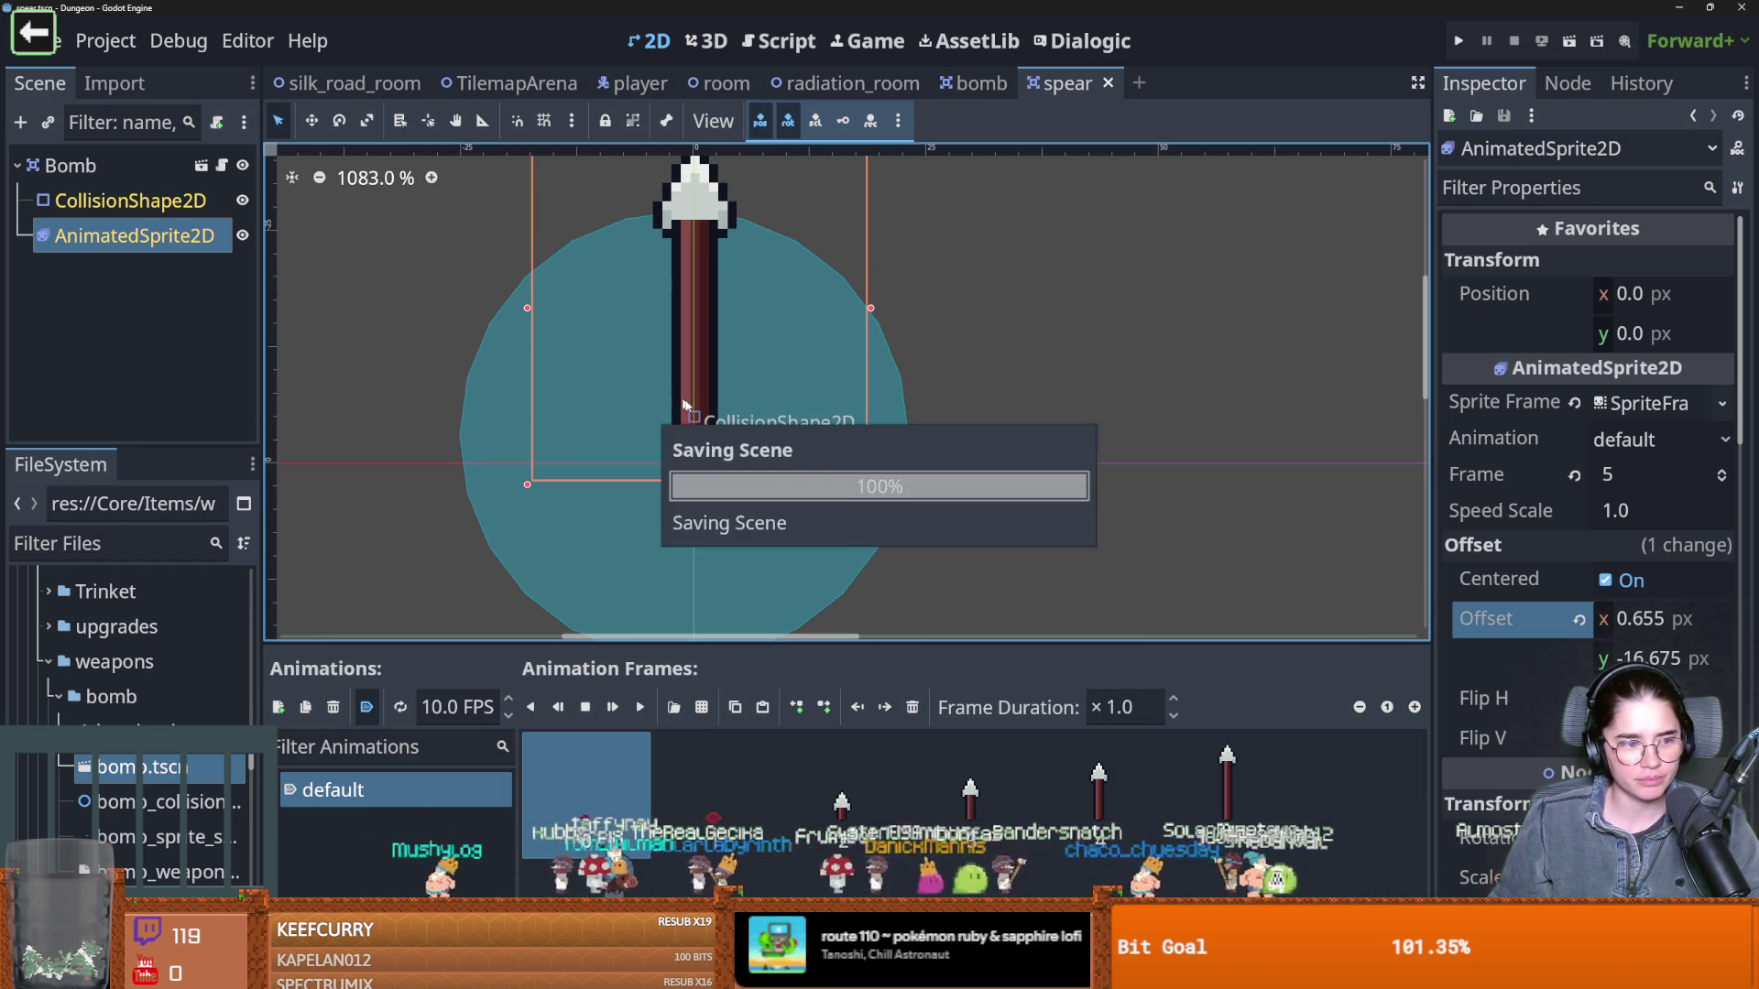
pyautogui.scroll(2, 806, 488)
pyautogui.hscroll(-1, 805, 488)
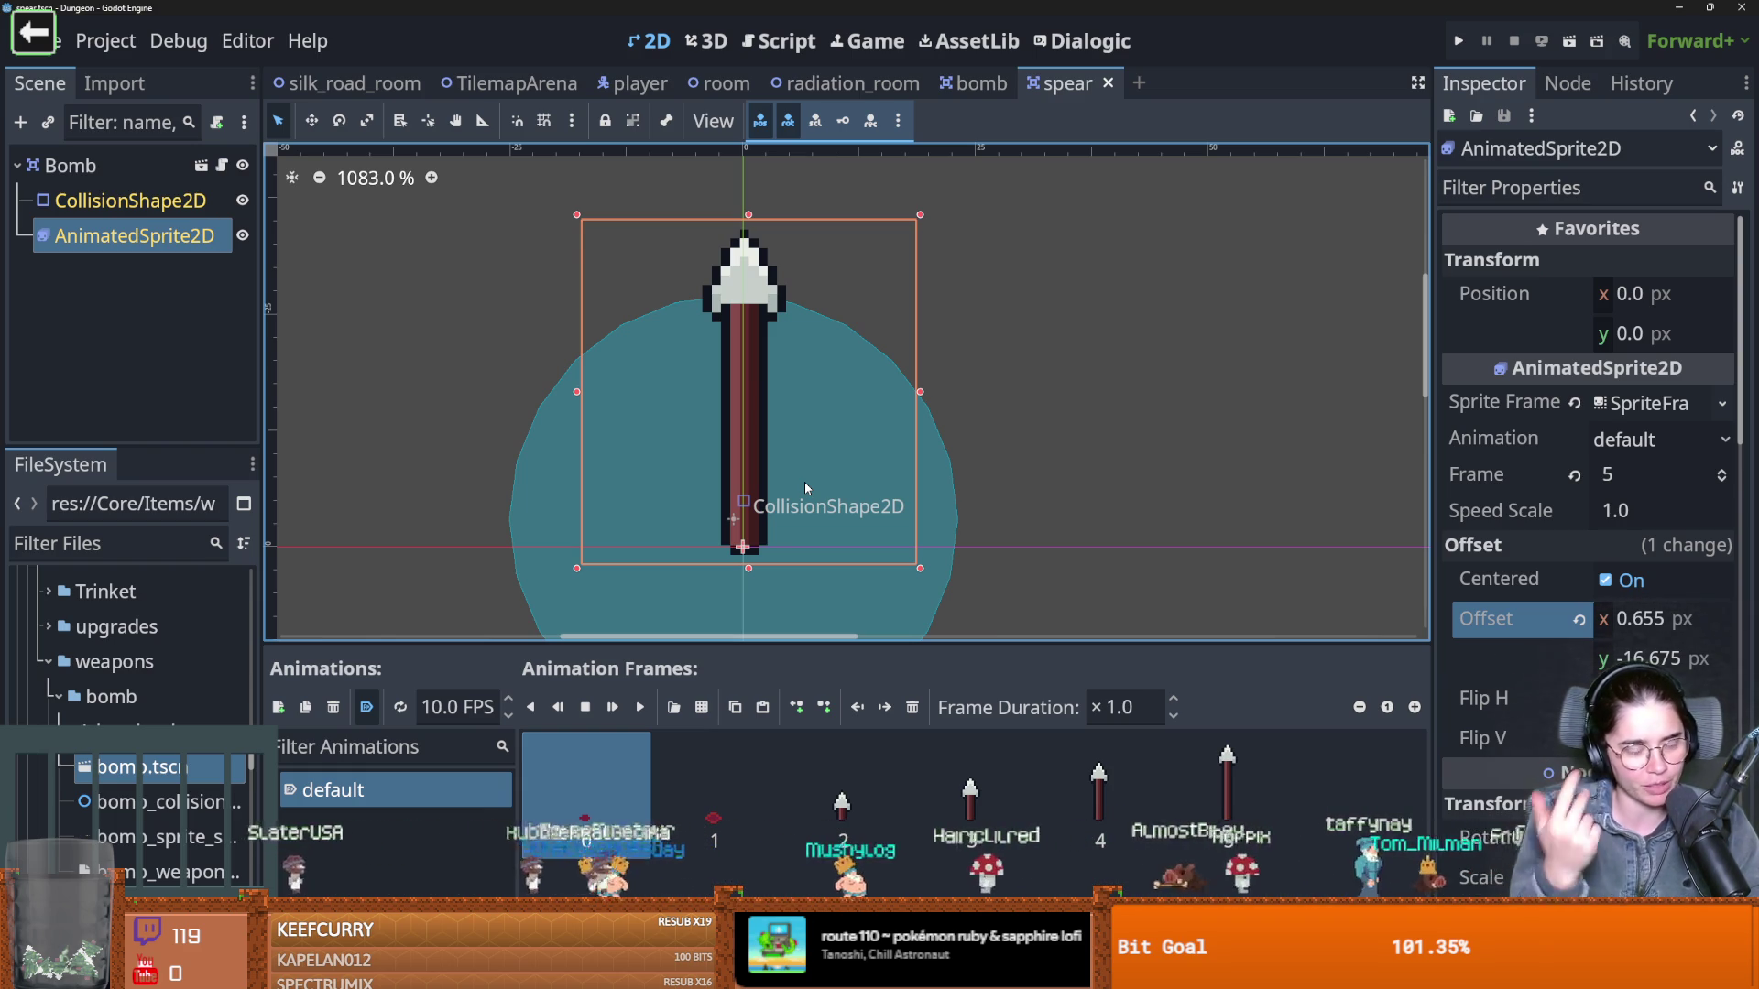
pyautogui.hotkey('ctrl', 's')
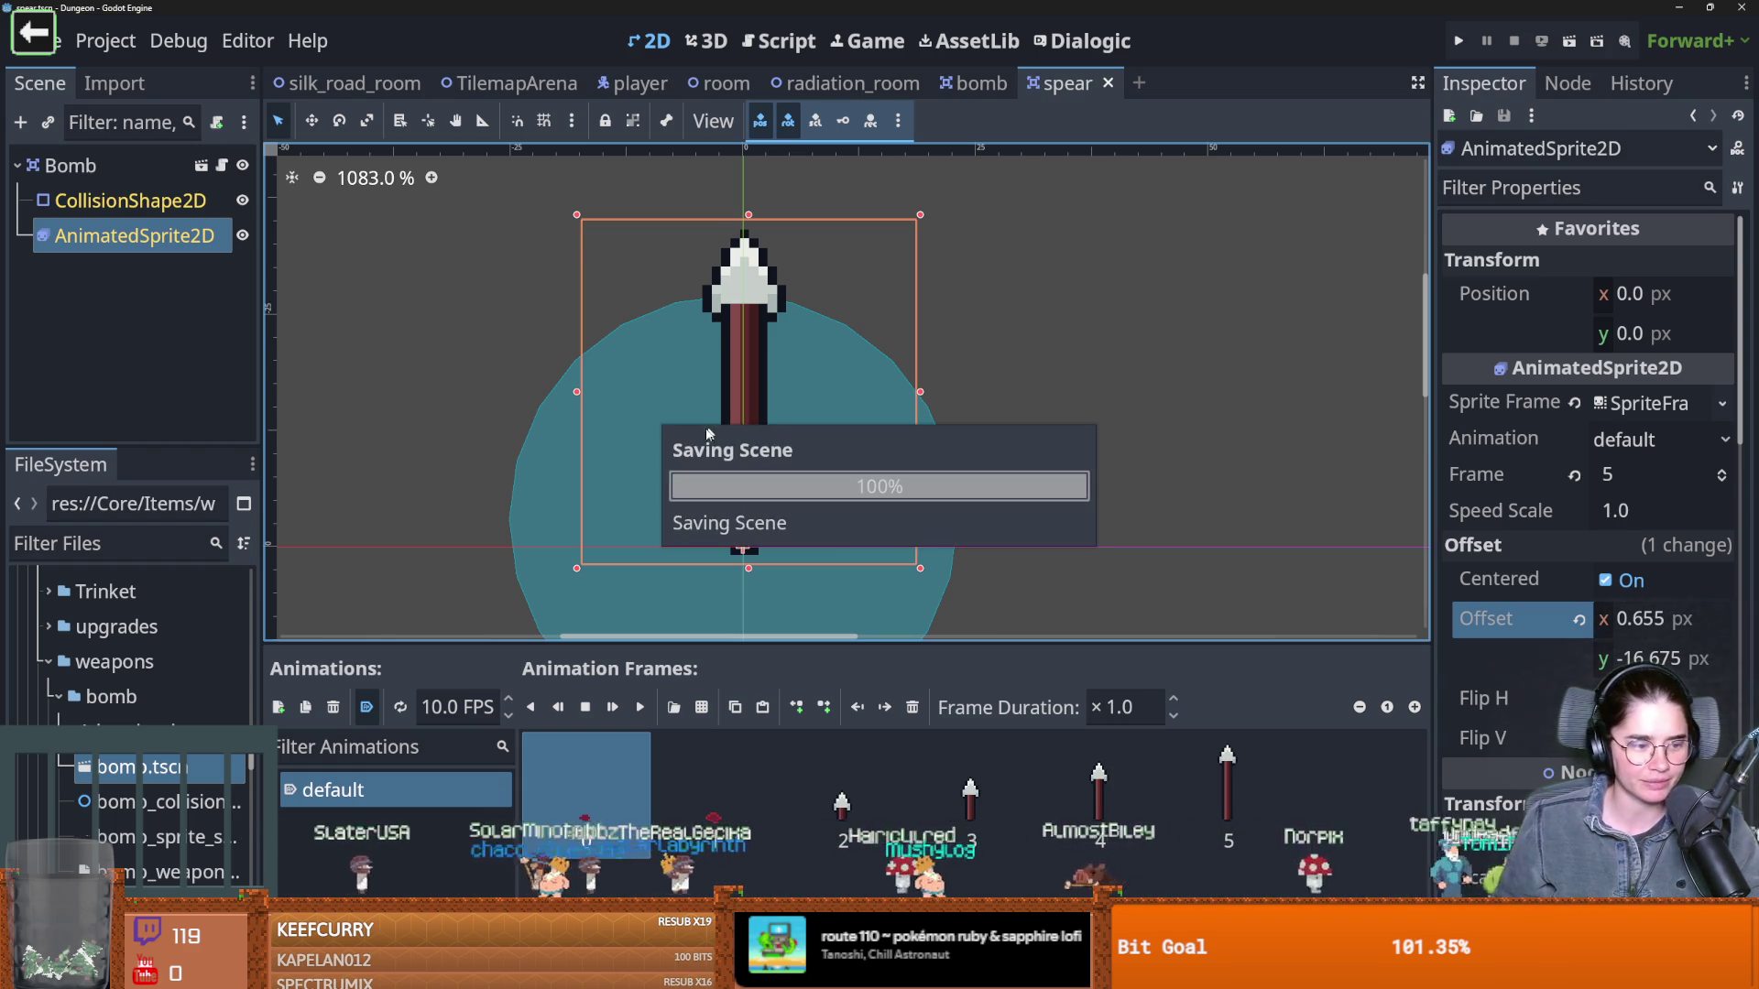
pyautogui.scroll(3, 773, 486)
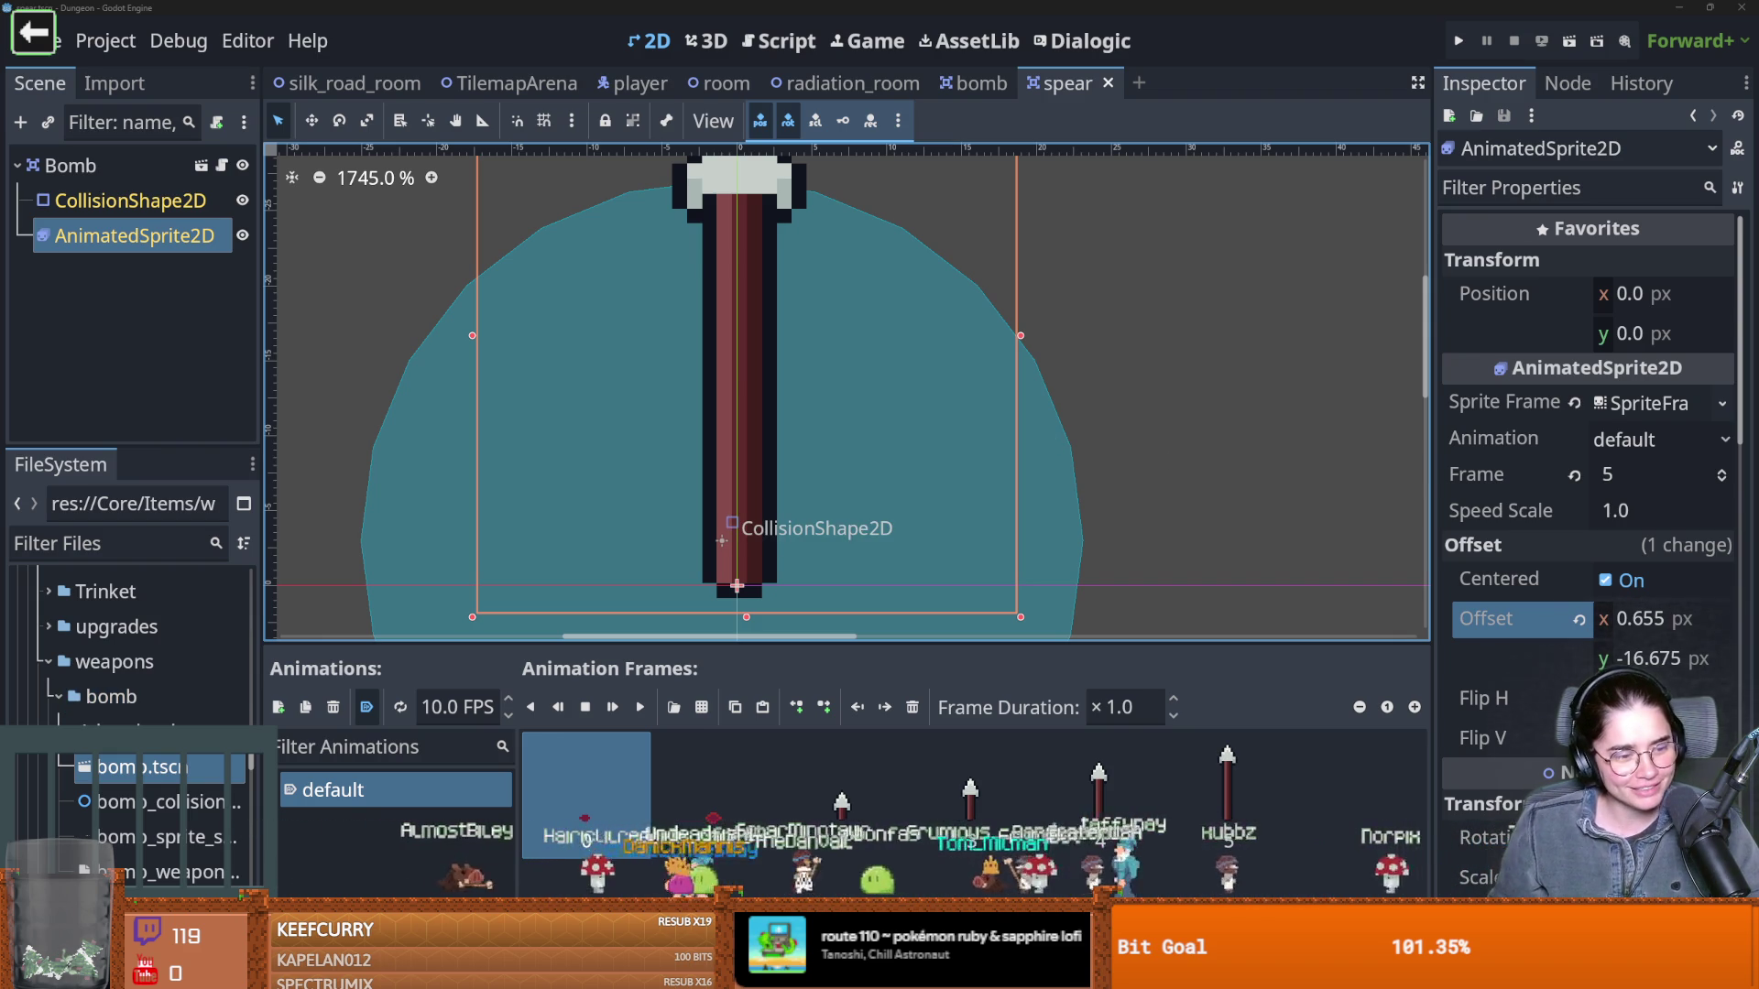
pyautogui.scroll(2, 733, 458)
pyautogui.hotkey('ctrl', 's')
pyautogui.scroll(-1, 842, 378)
pyautogui.scroll(-1, 843, 378)
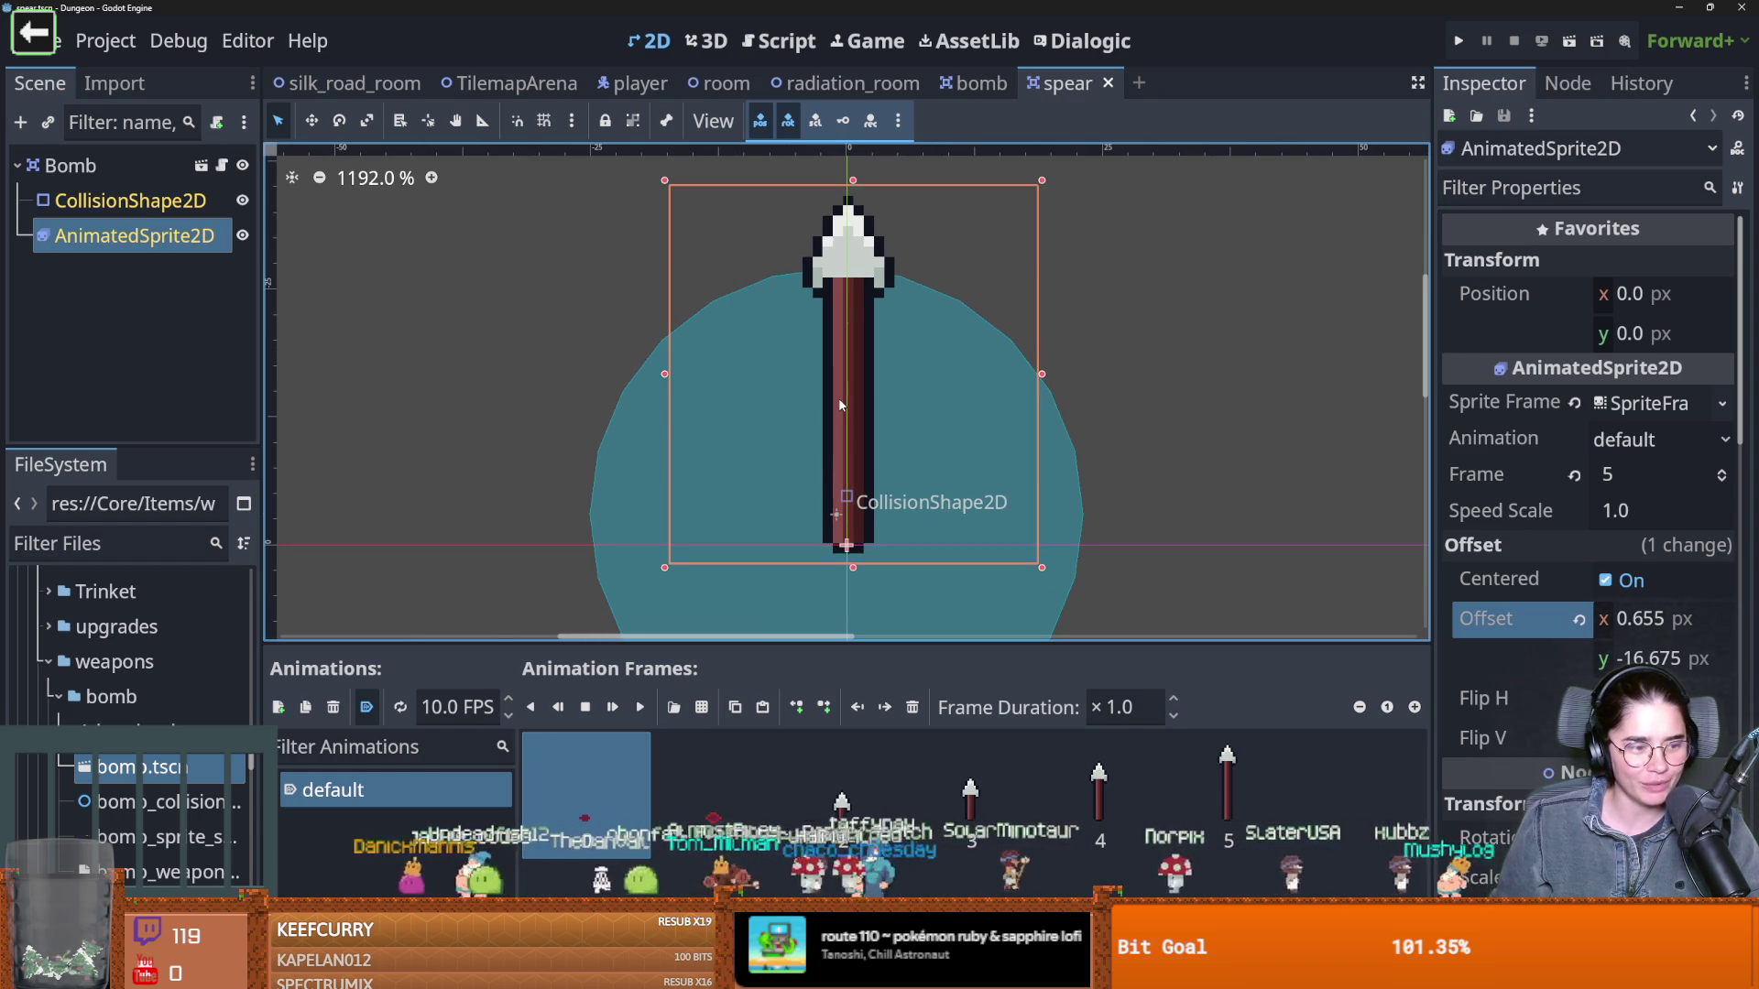
pyautogui.scroll(-1, 843, 487)
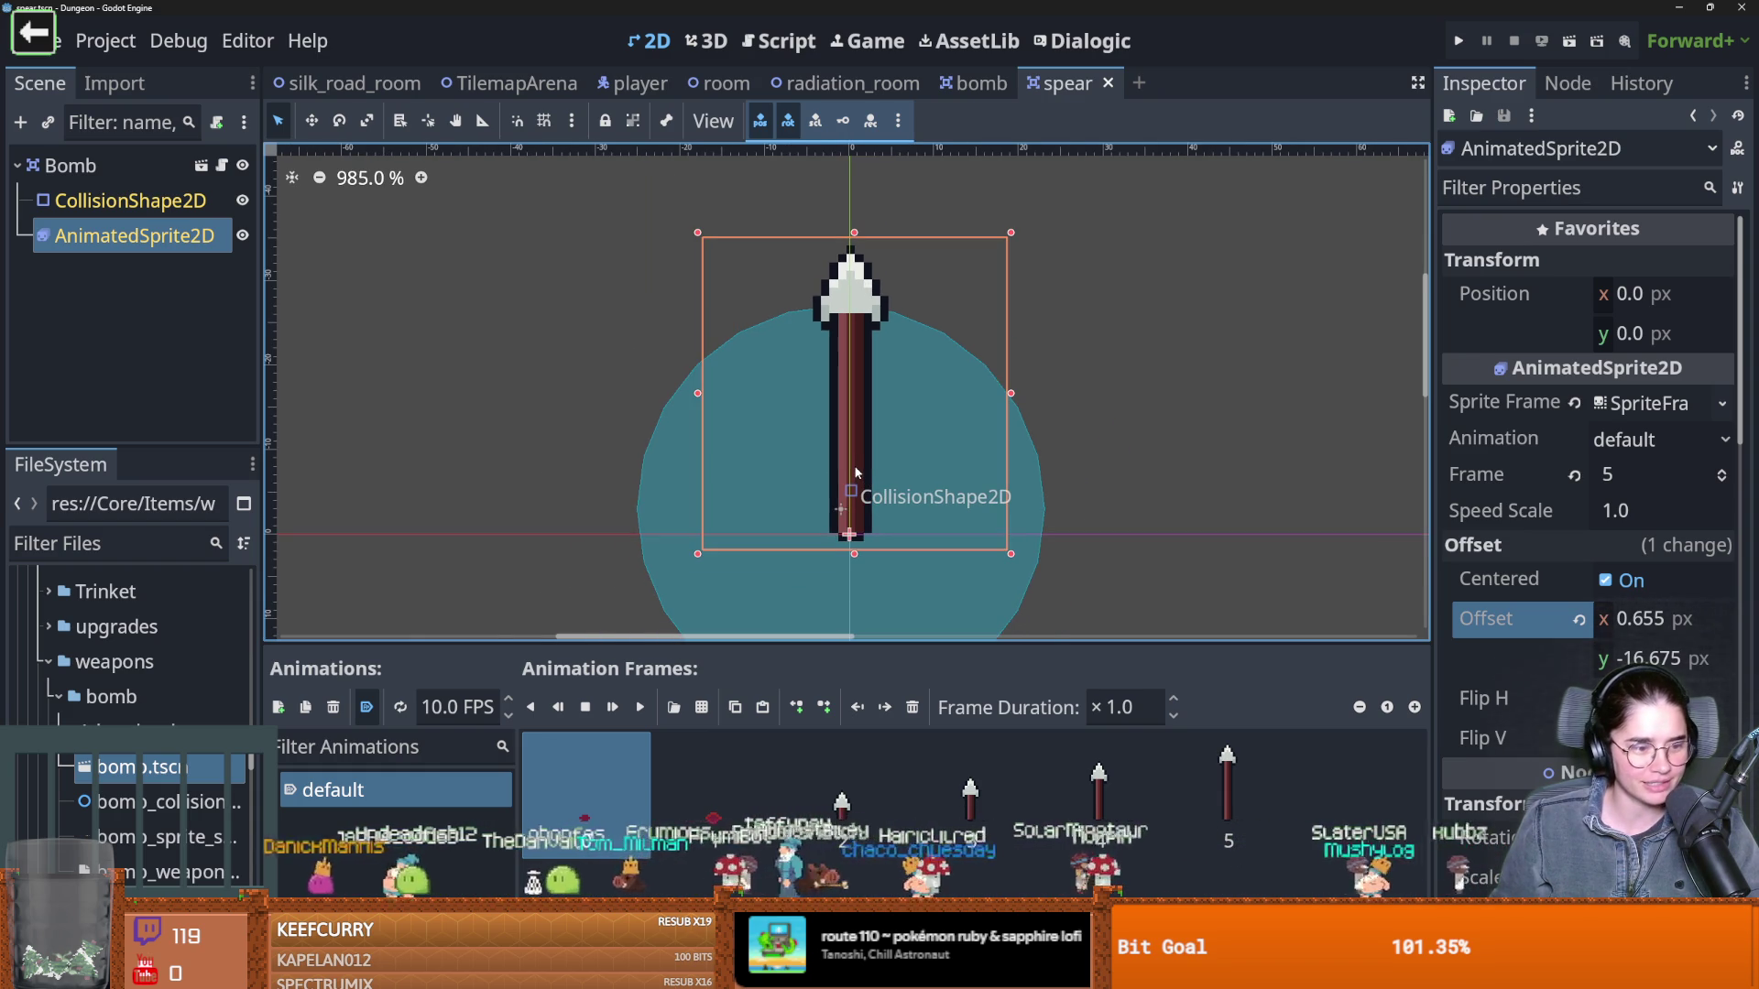
pyautogui.scroll(1, 854, 472)
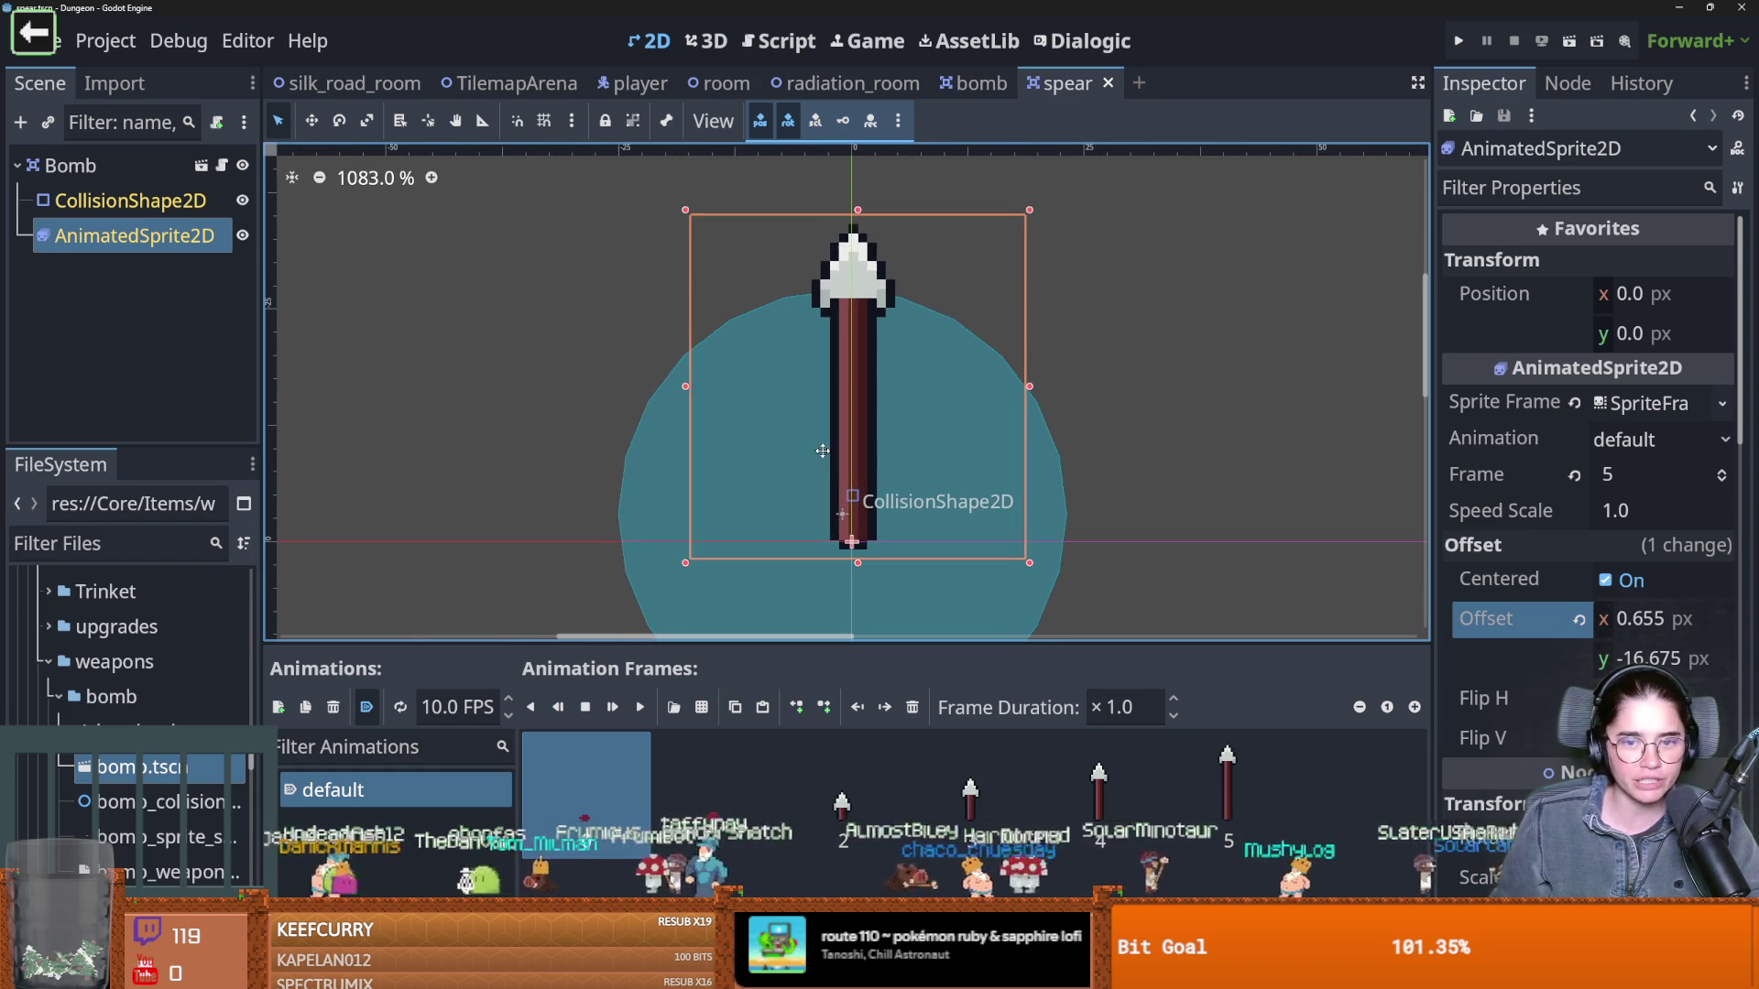
pyautogui.scroll(-1, 825, 467)
pyautogui.hotkey('ctrl', 's')
# - Rename the root node from Bomb to Spear and save the scene
pyautogui.click(65, 165)
pyautogui.click(66, 165)
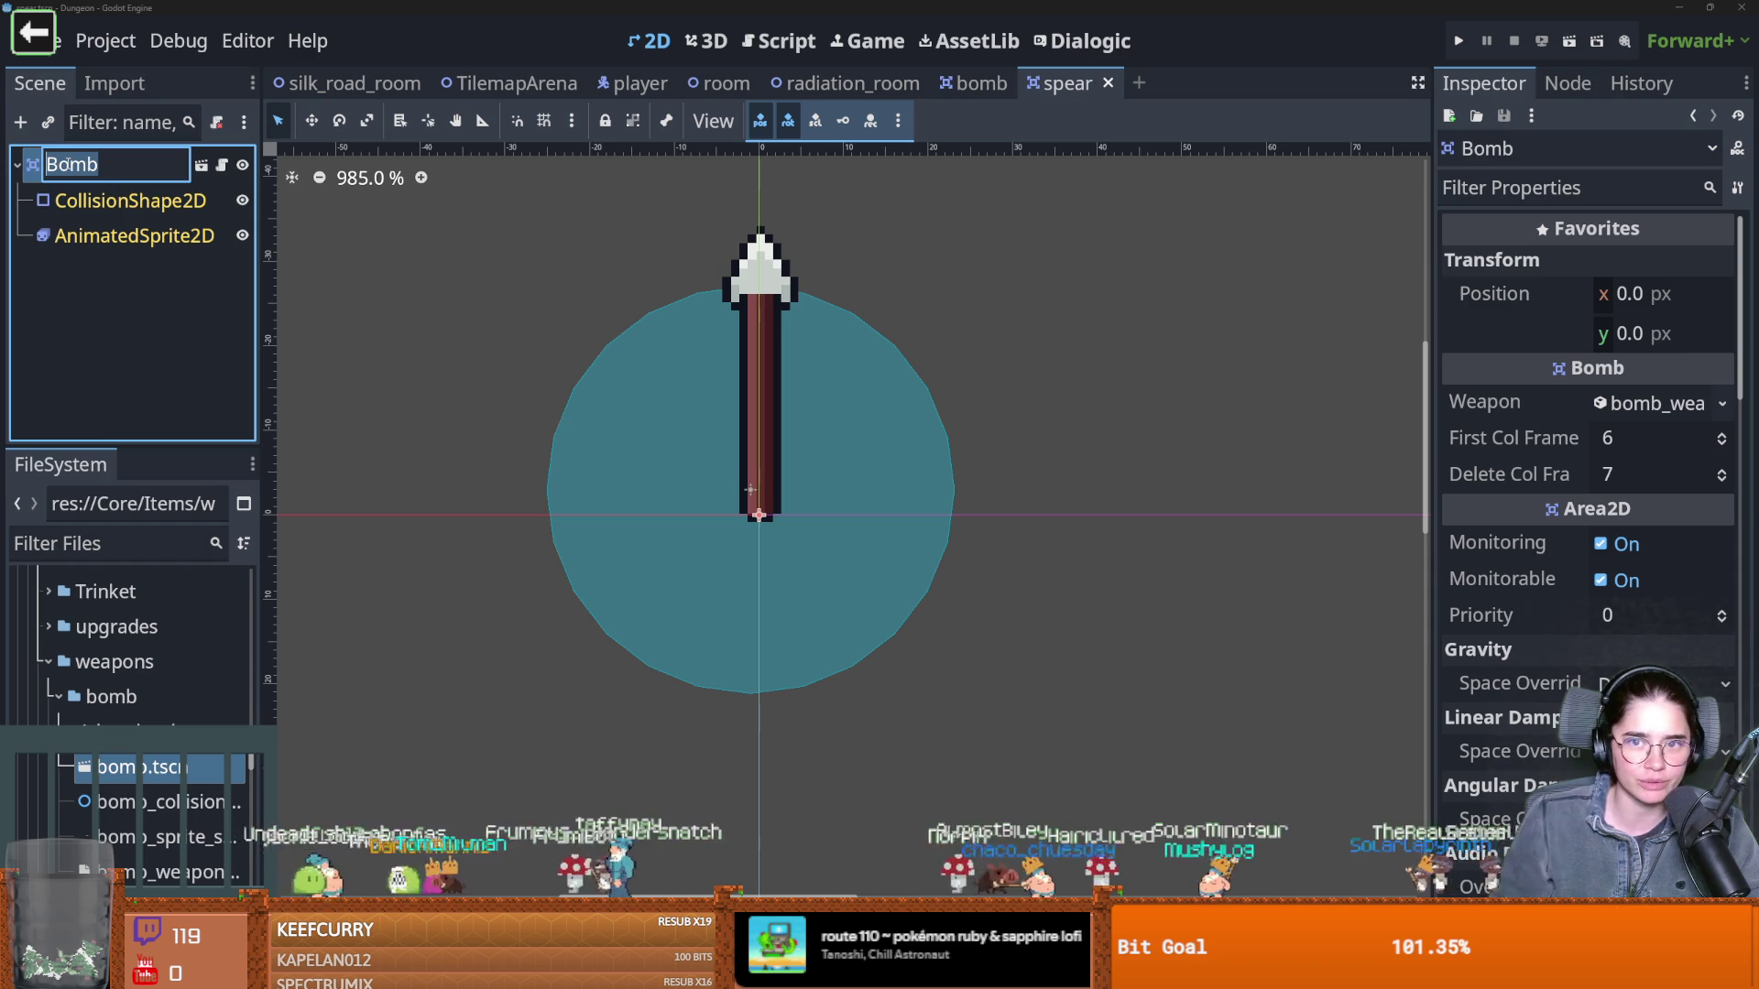
pyautogui.write('Spear')
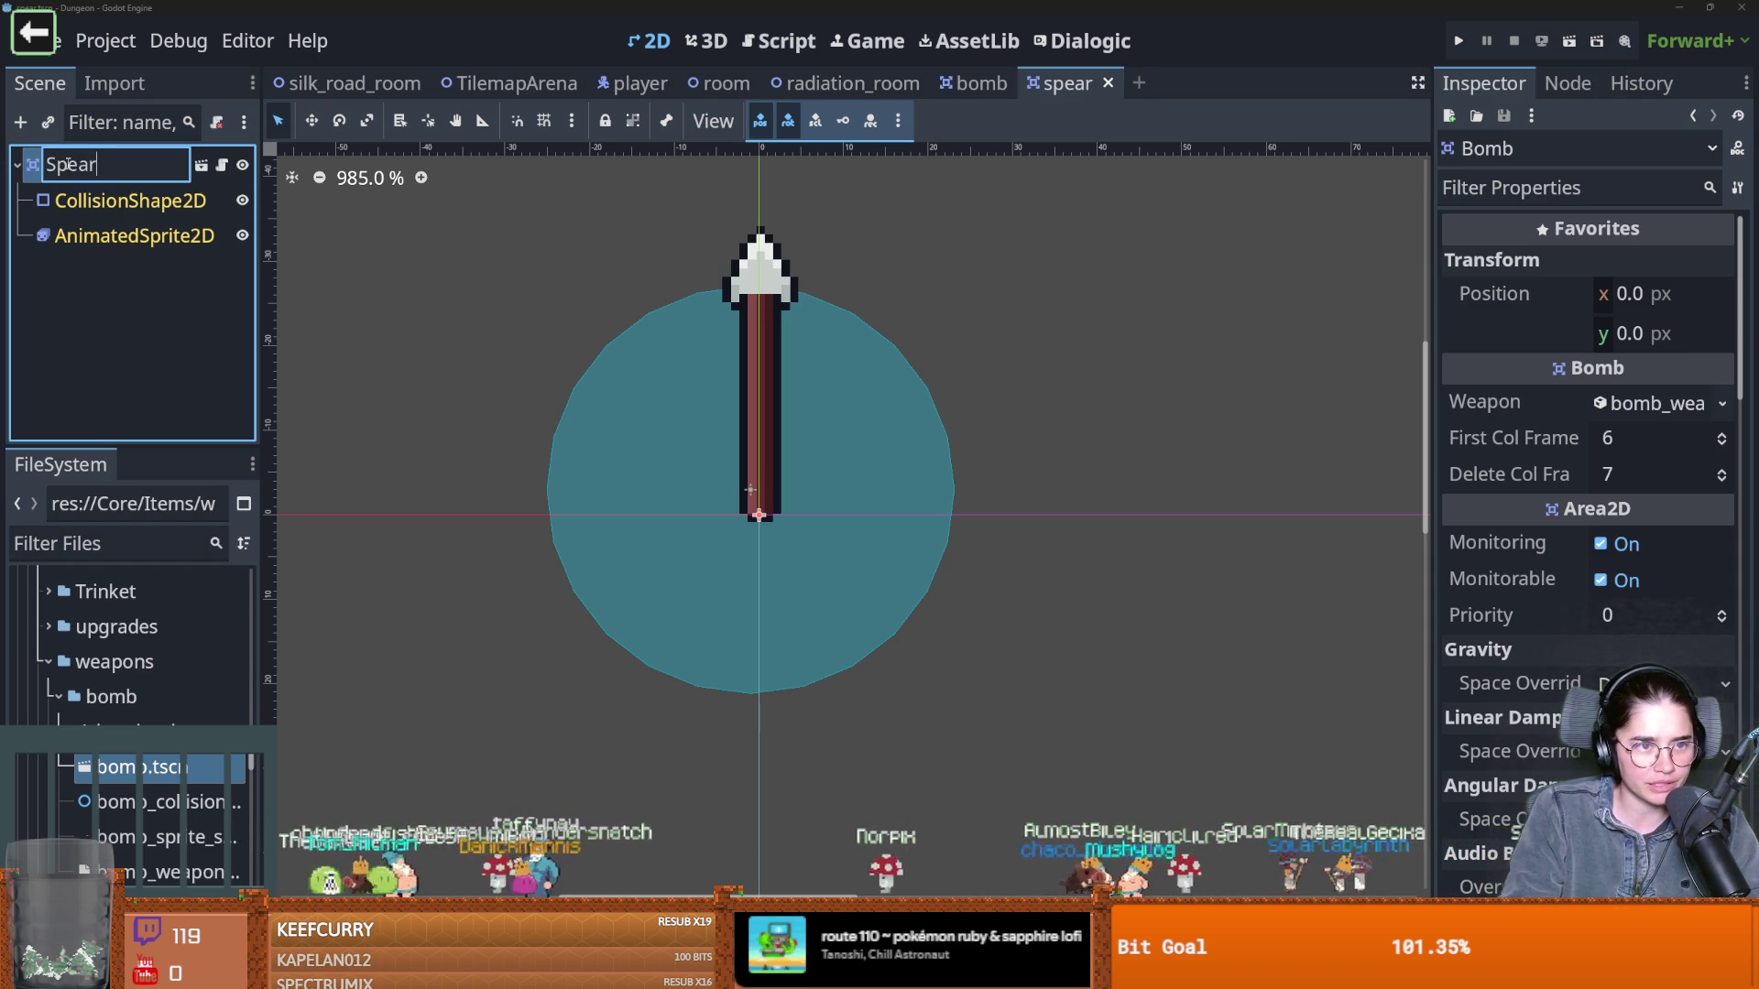
pyautogui.press('Return')
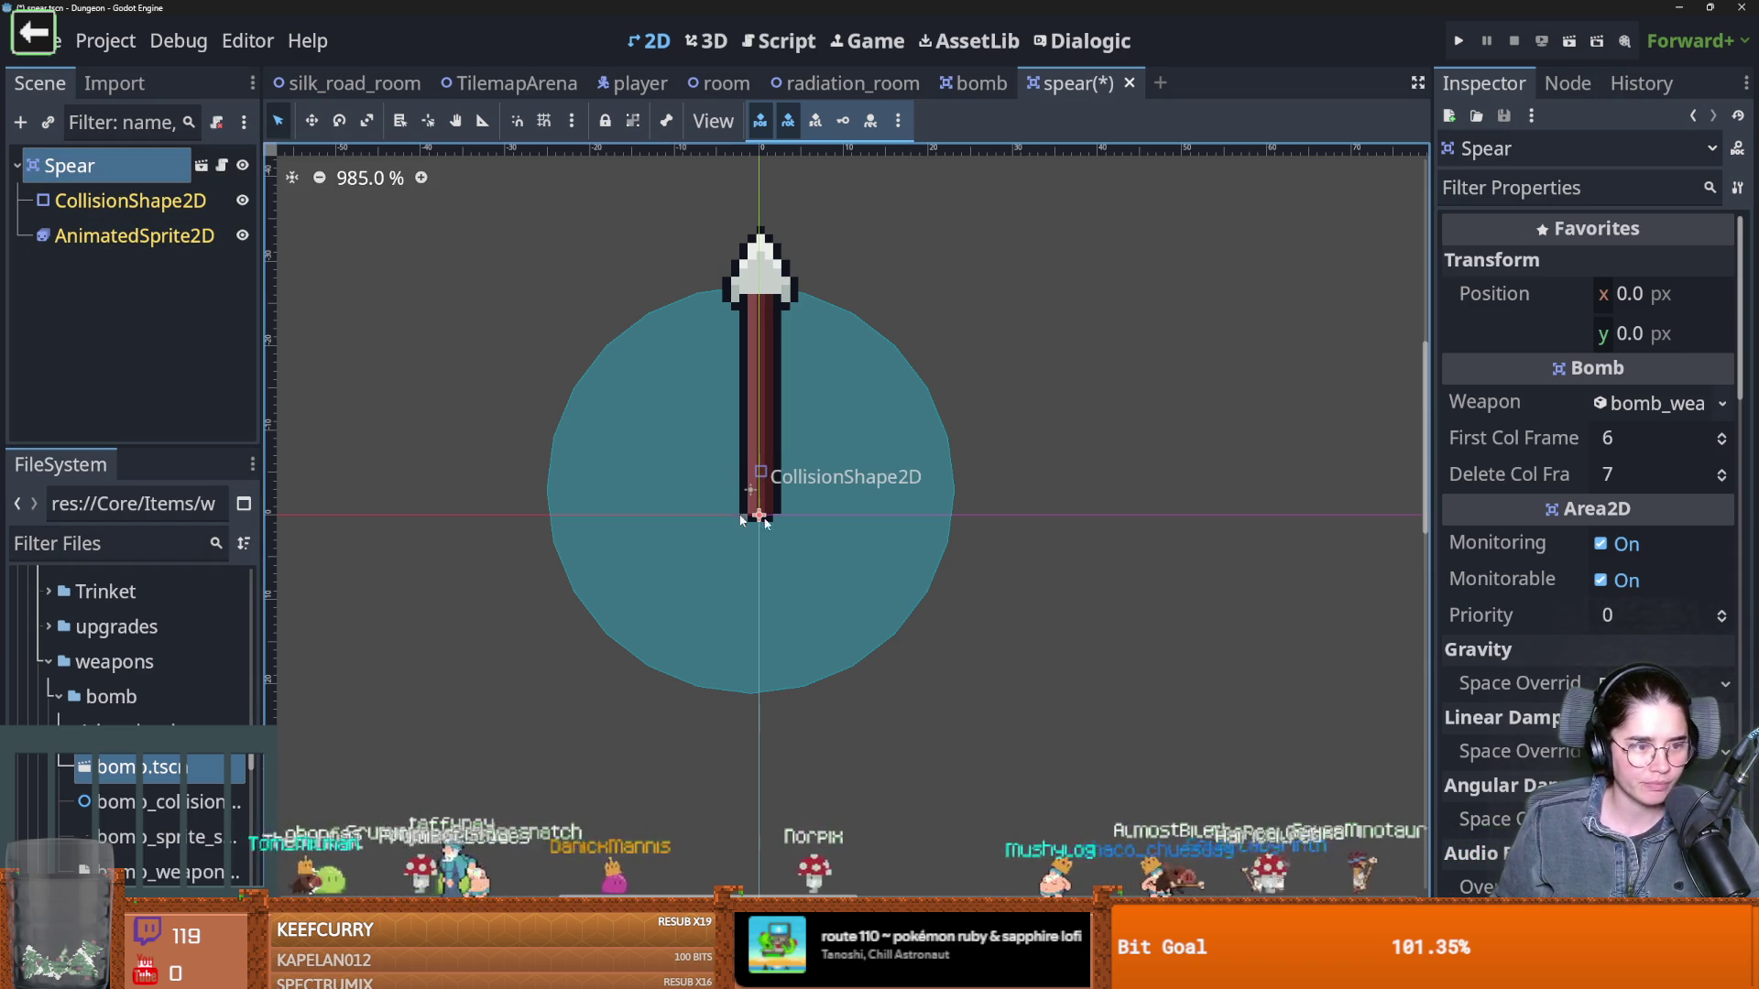
pyautogui.hotkey('ctrl', 's')
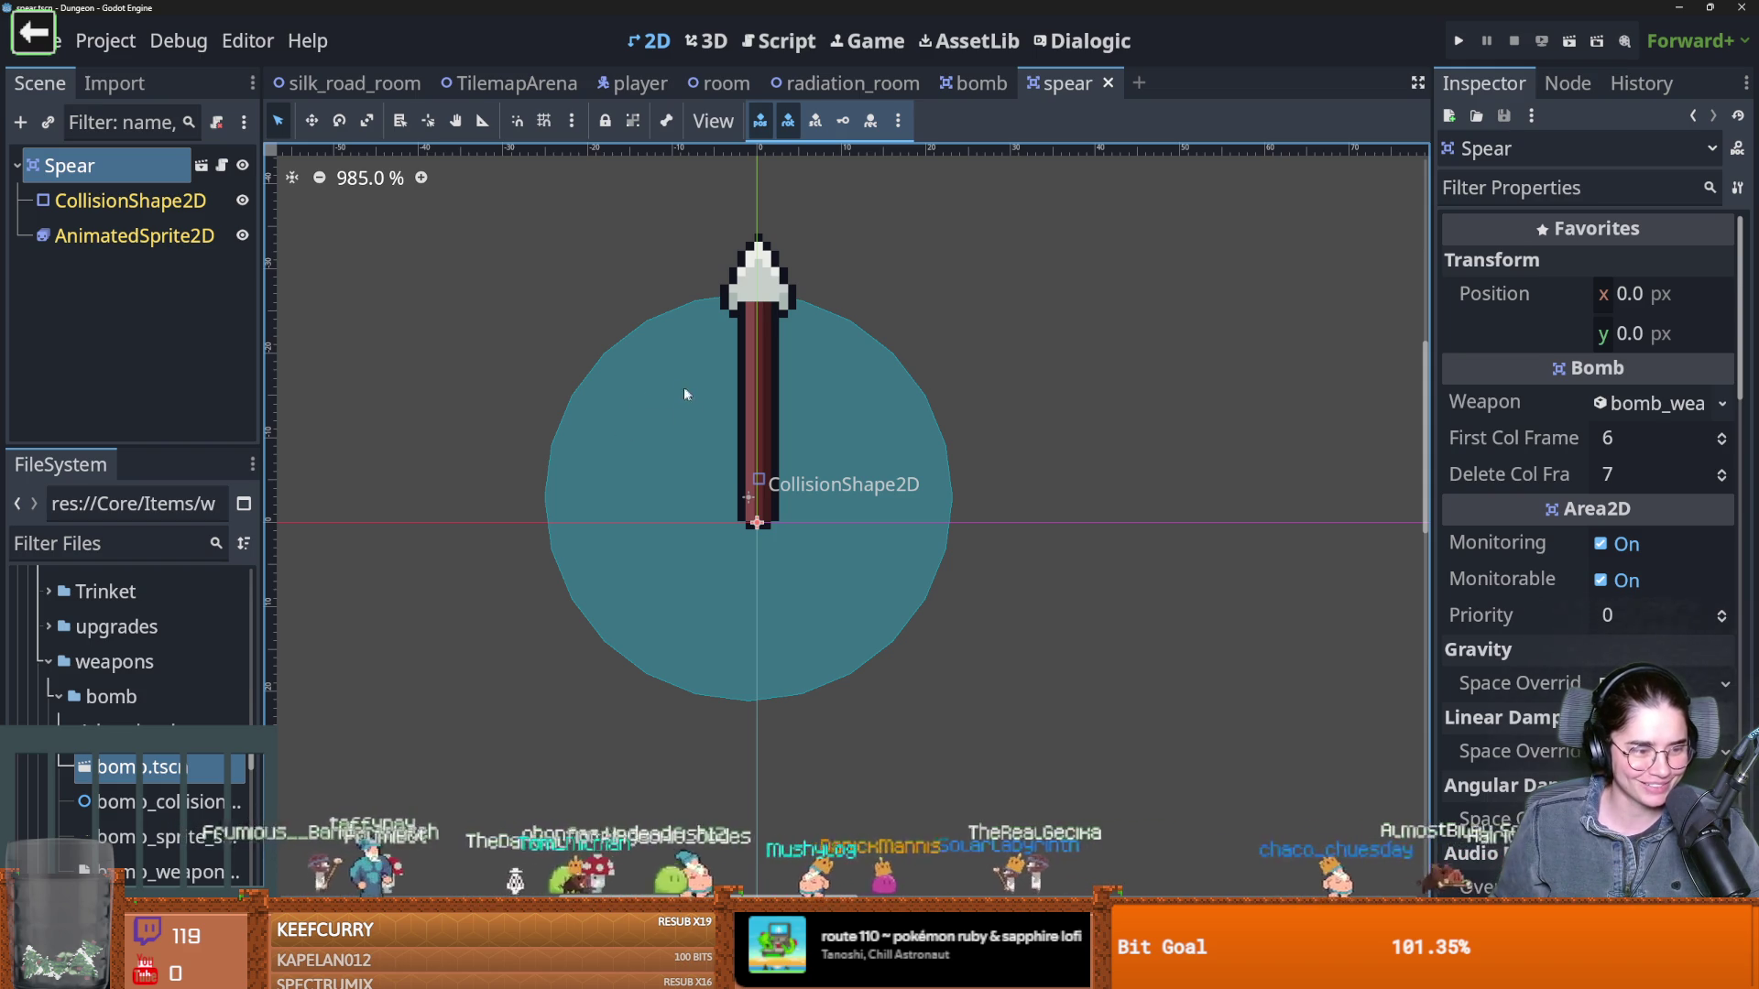
# - Reposition the view of the spear and bring up the sprite's animation frames
pyautogui.moveTo(681, 528); pyautogui.dragTo(689, 549)
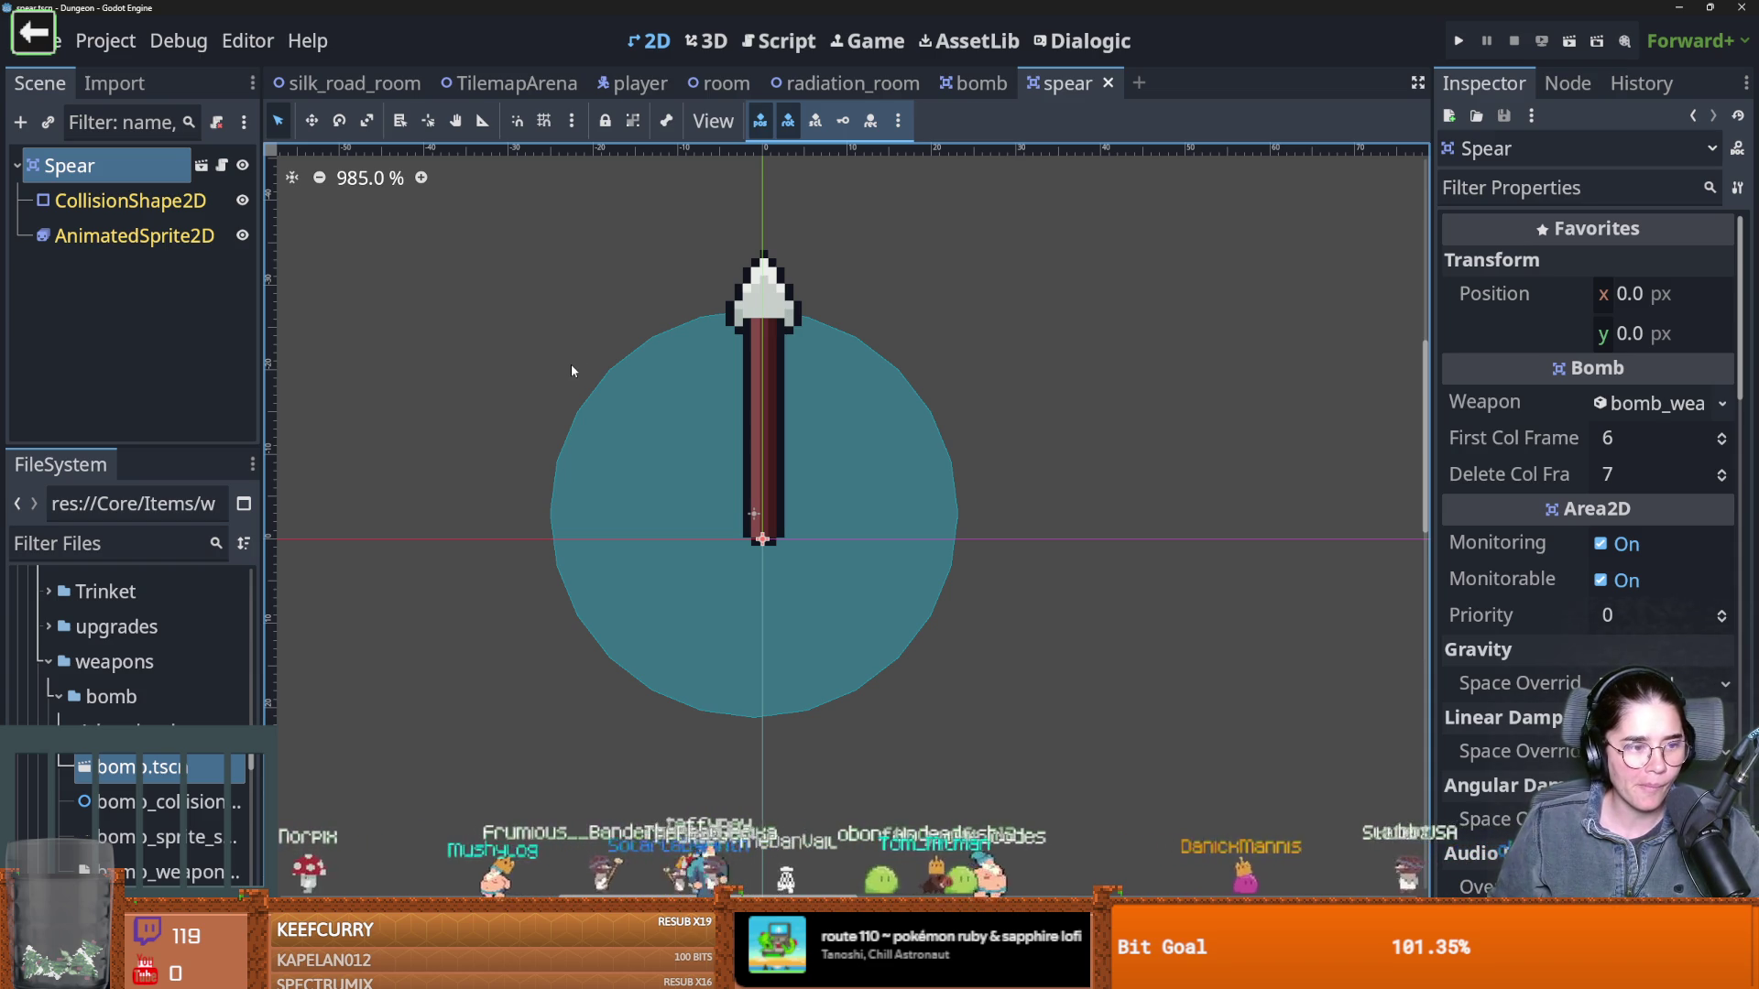
pyautogui.moveTo(577, 392); pyautogui.dragTo(561, 422)
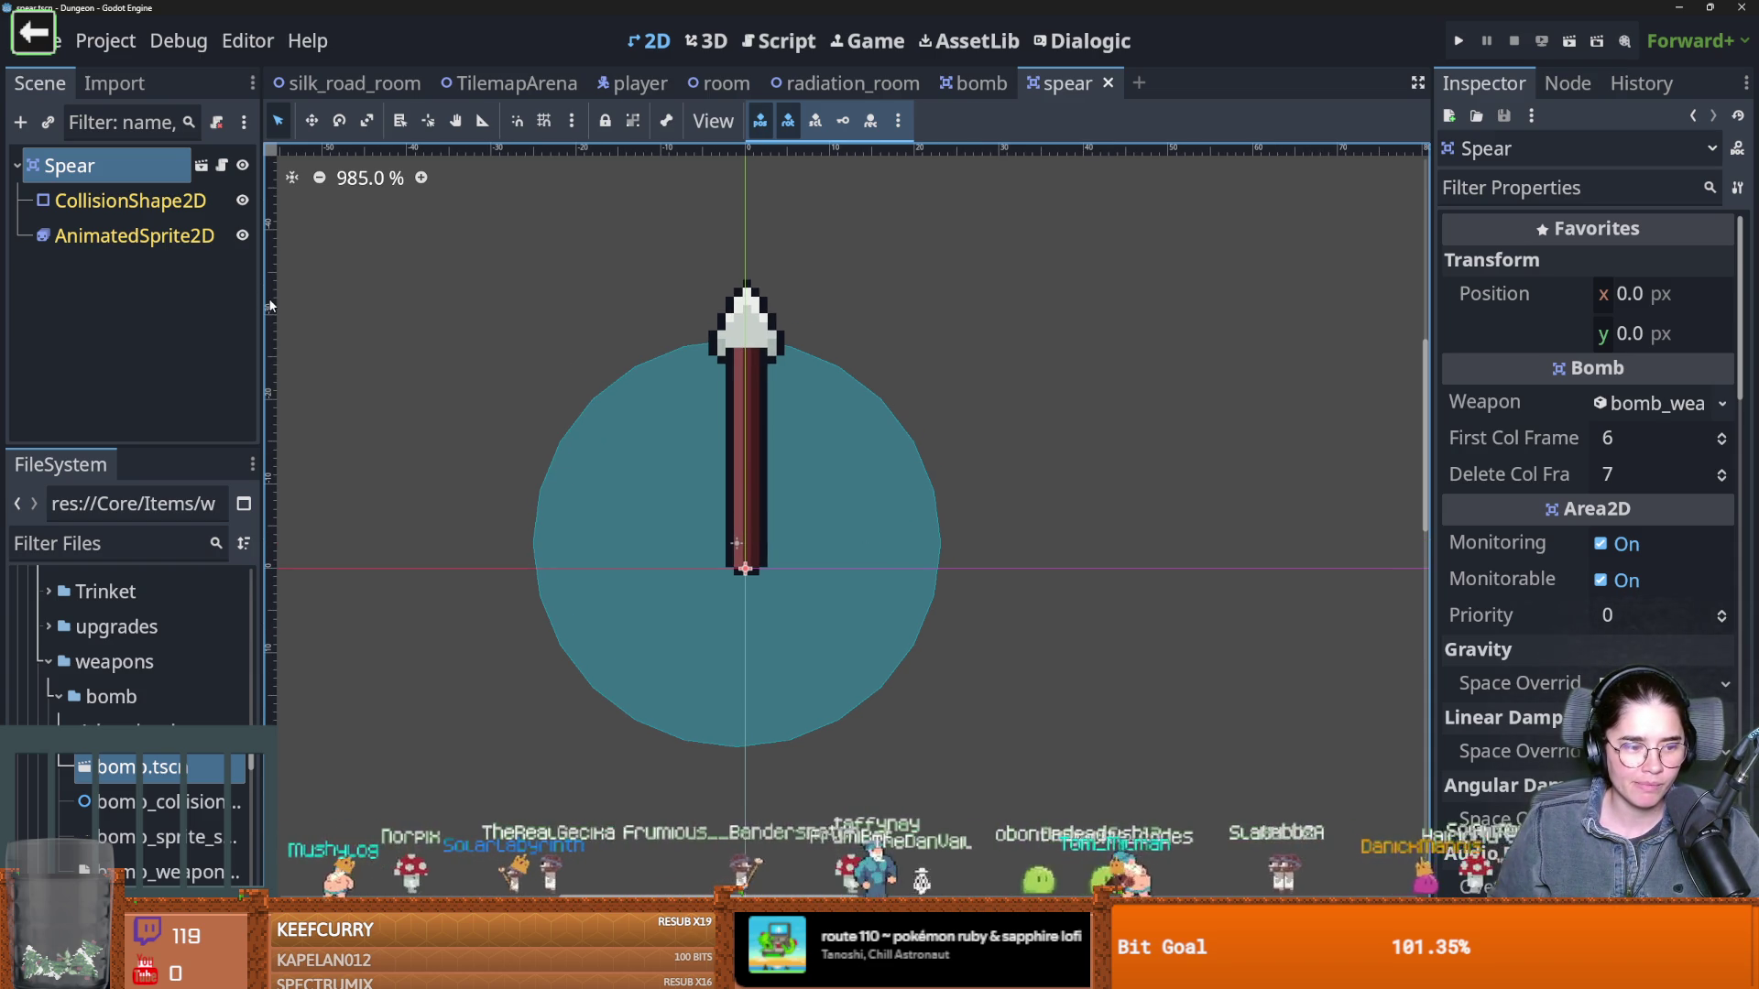
pyautogui.click(135, 235)
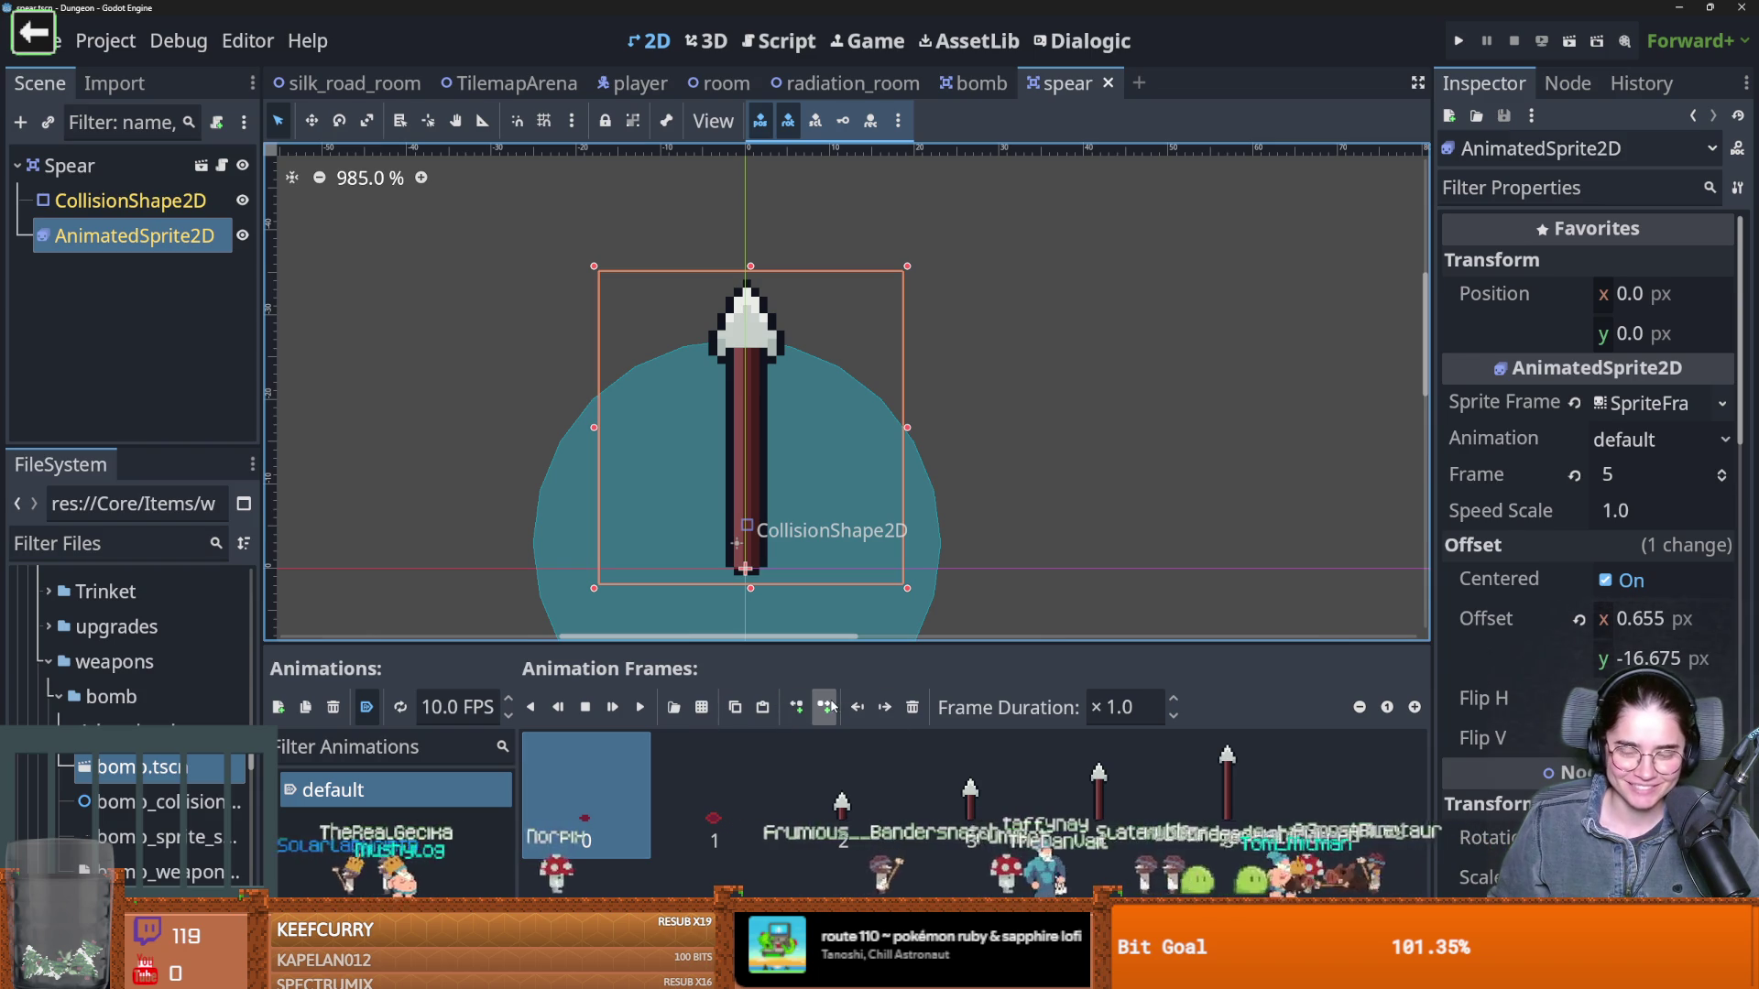
# - Give animation frames 0 and 1 a duration of 4.0 and preview the spear animation
pyautogui.click(1099, 706)
pyautogui.write('4')
pyautogui.press('Return')
pyautogui.click(715, 797)
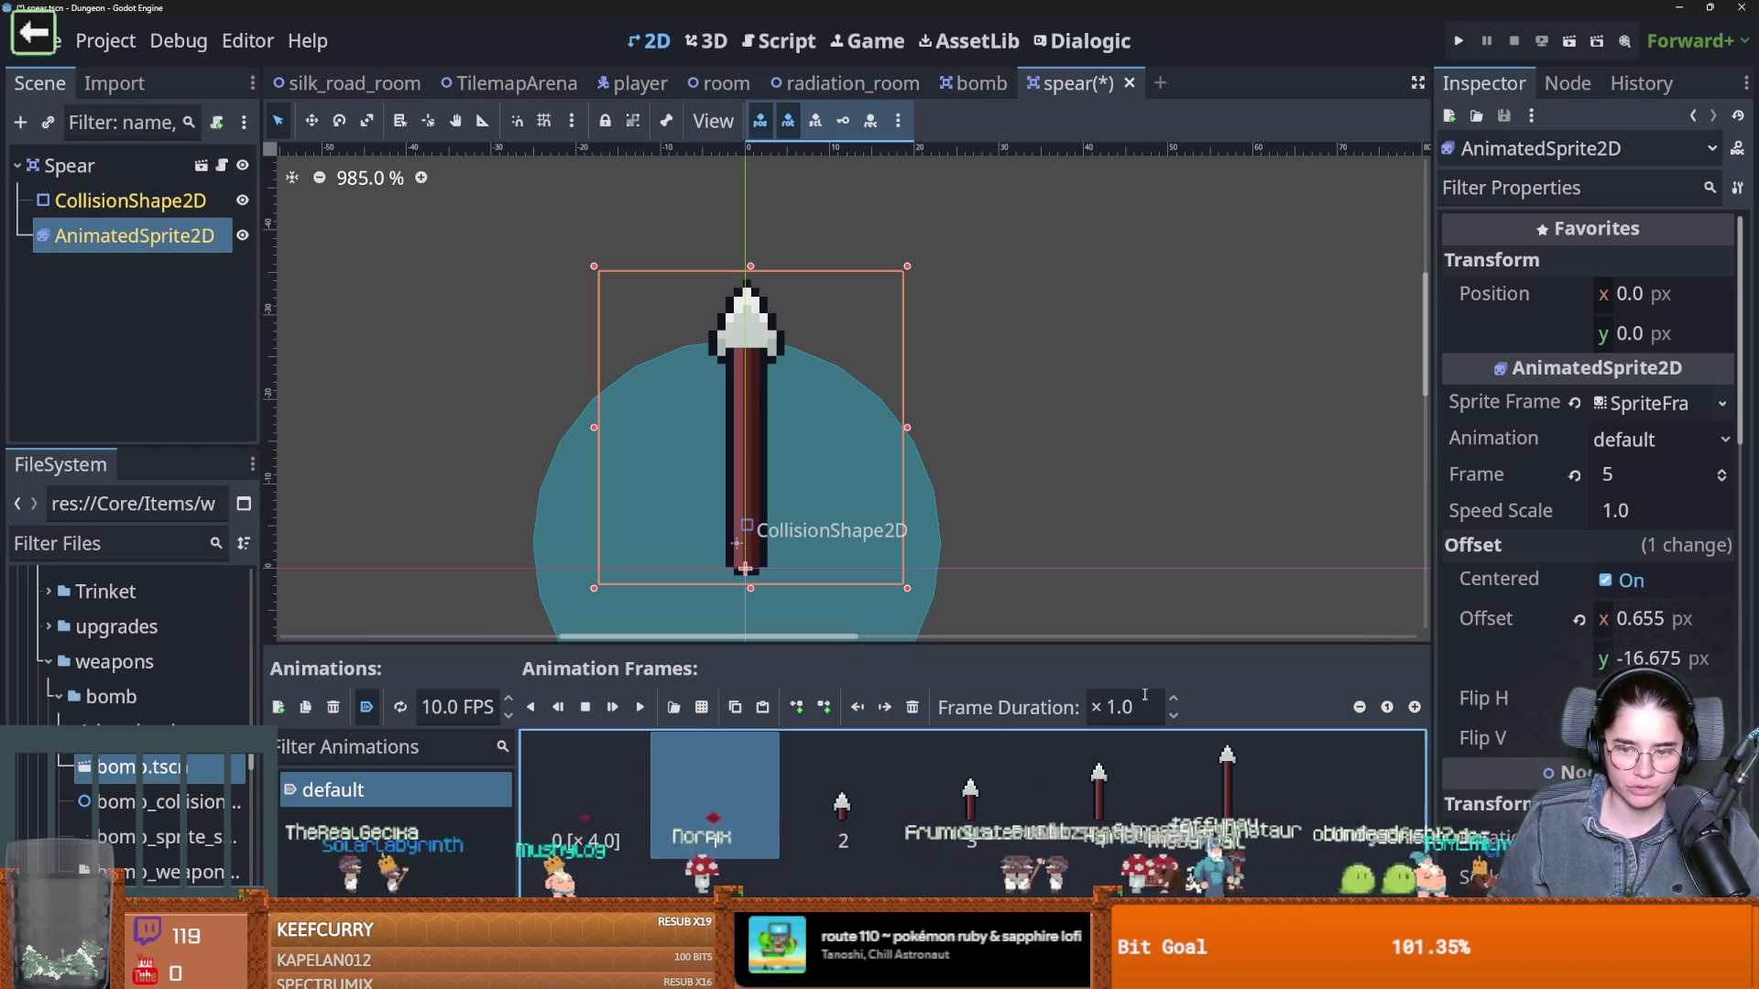
pyautogui.press('Return')
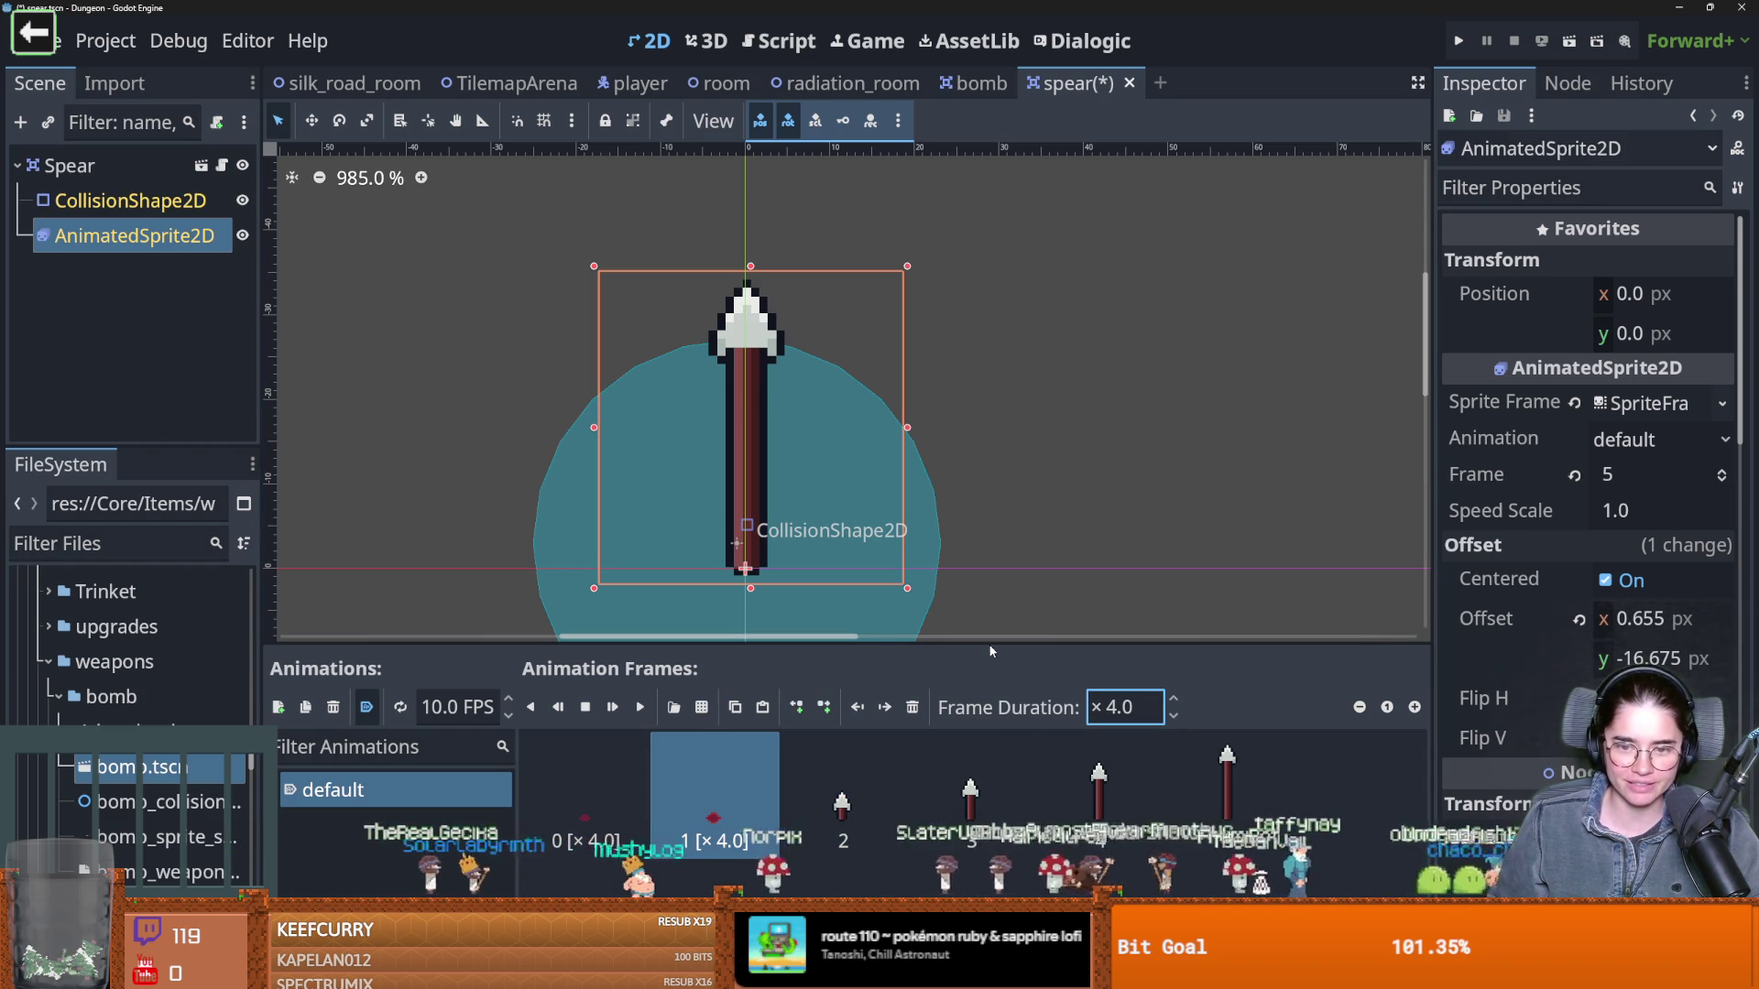
pyautogui.scroll(-2, 755, 610)
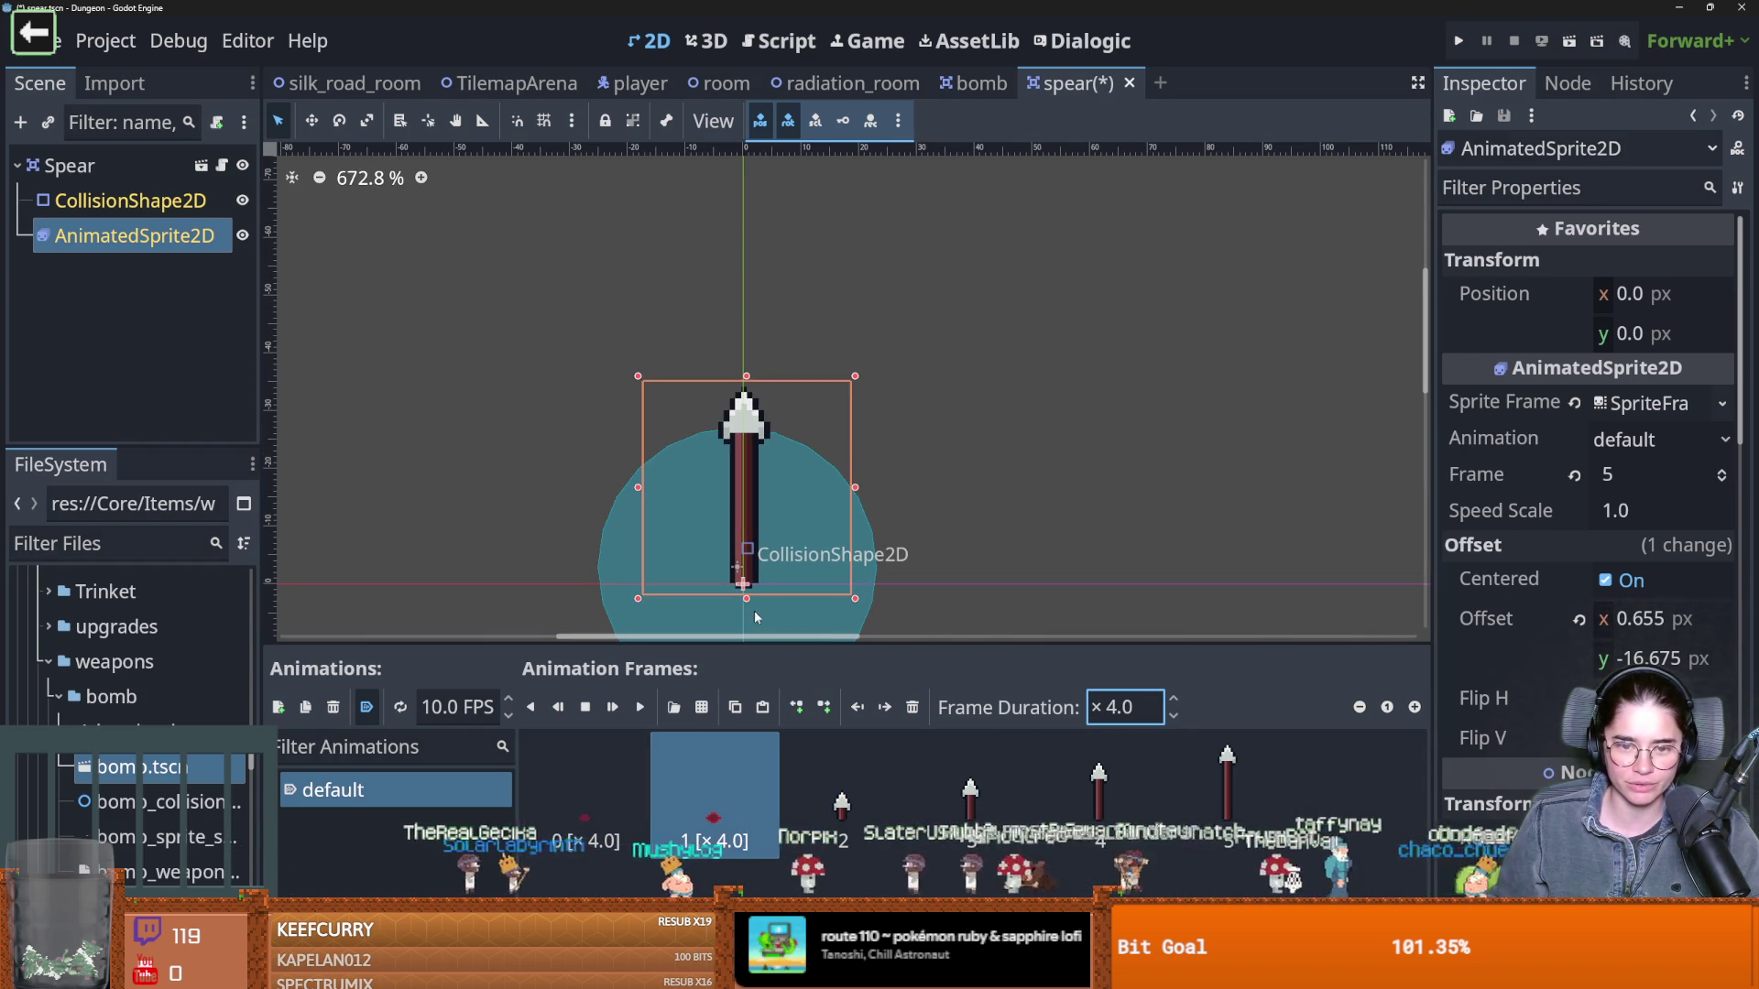
pyautogui.click(640, 707)
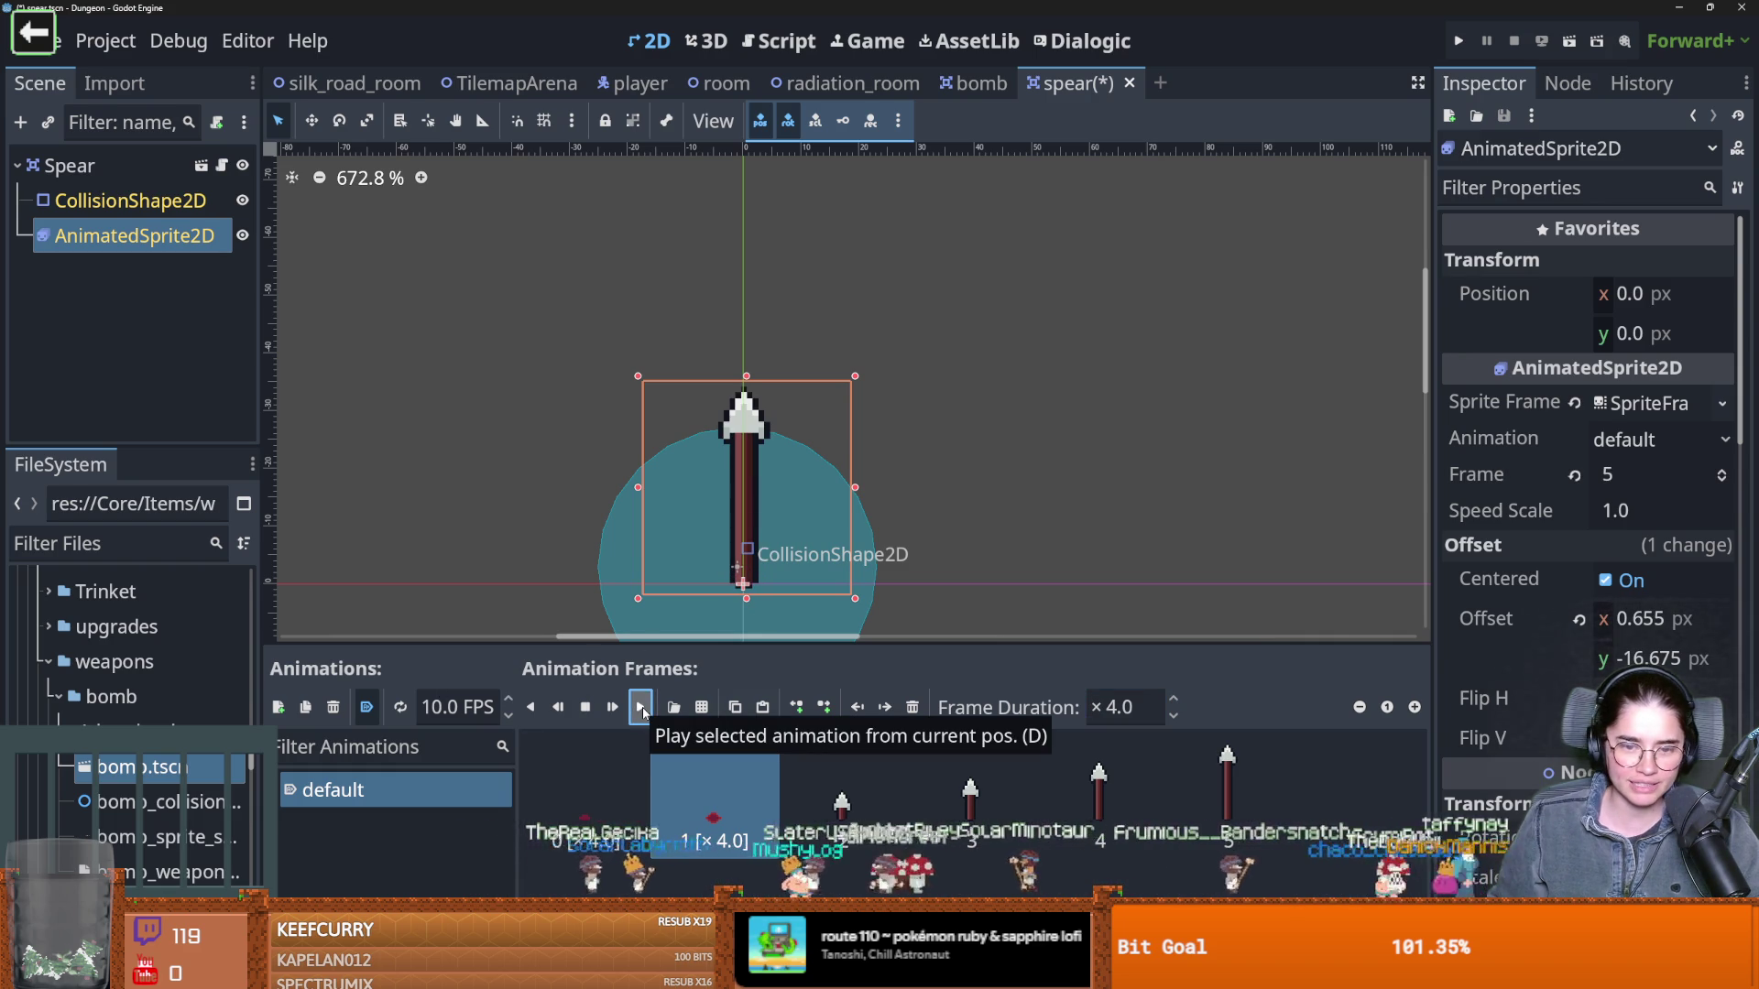
pyautogui.click(1109, 707)
pyautogui.click(843, 804)
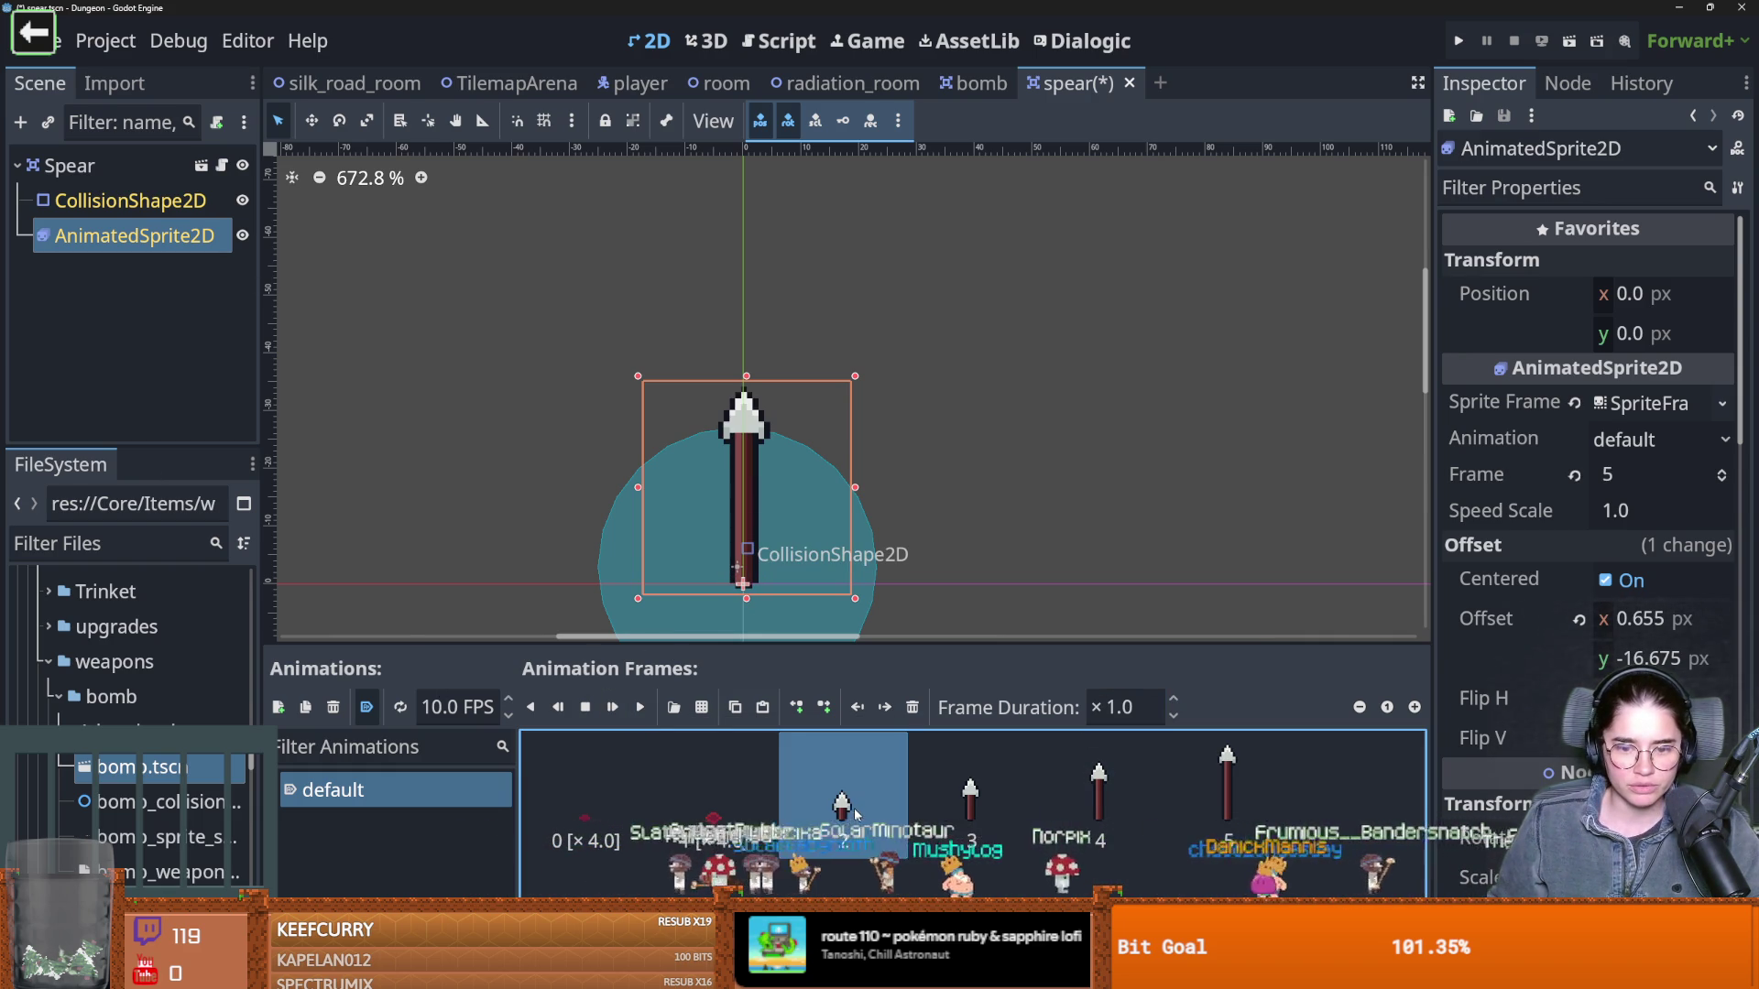
# - Set the Spear root's First Col Frame to 2, then return to Aseprite
pyautogui.click(70, 166)
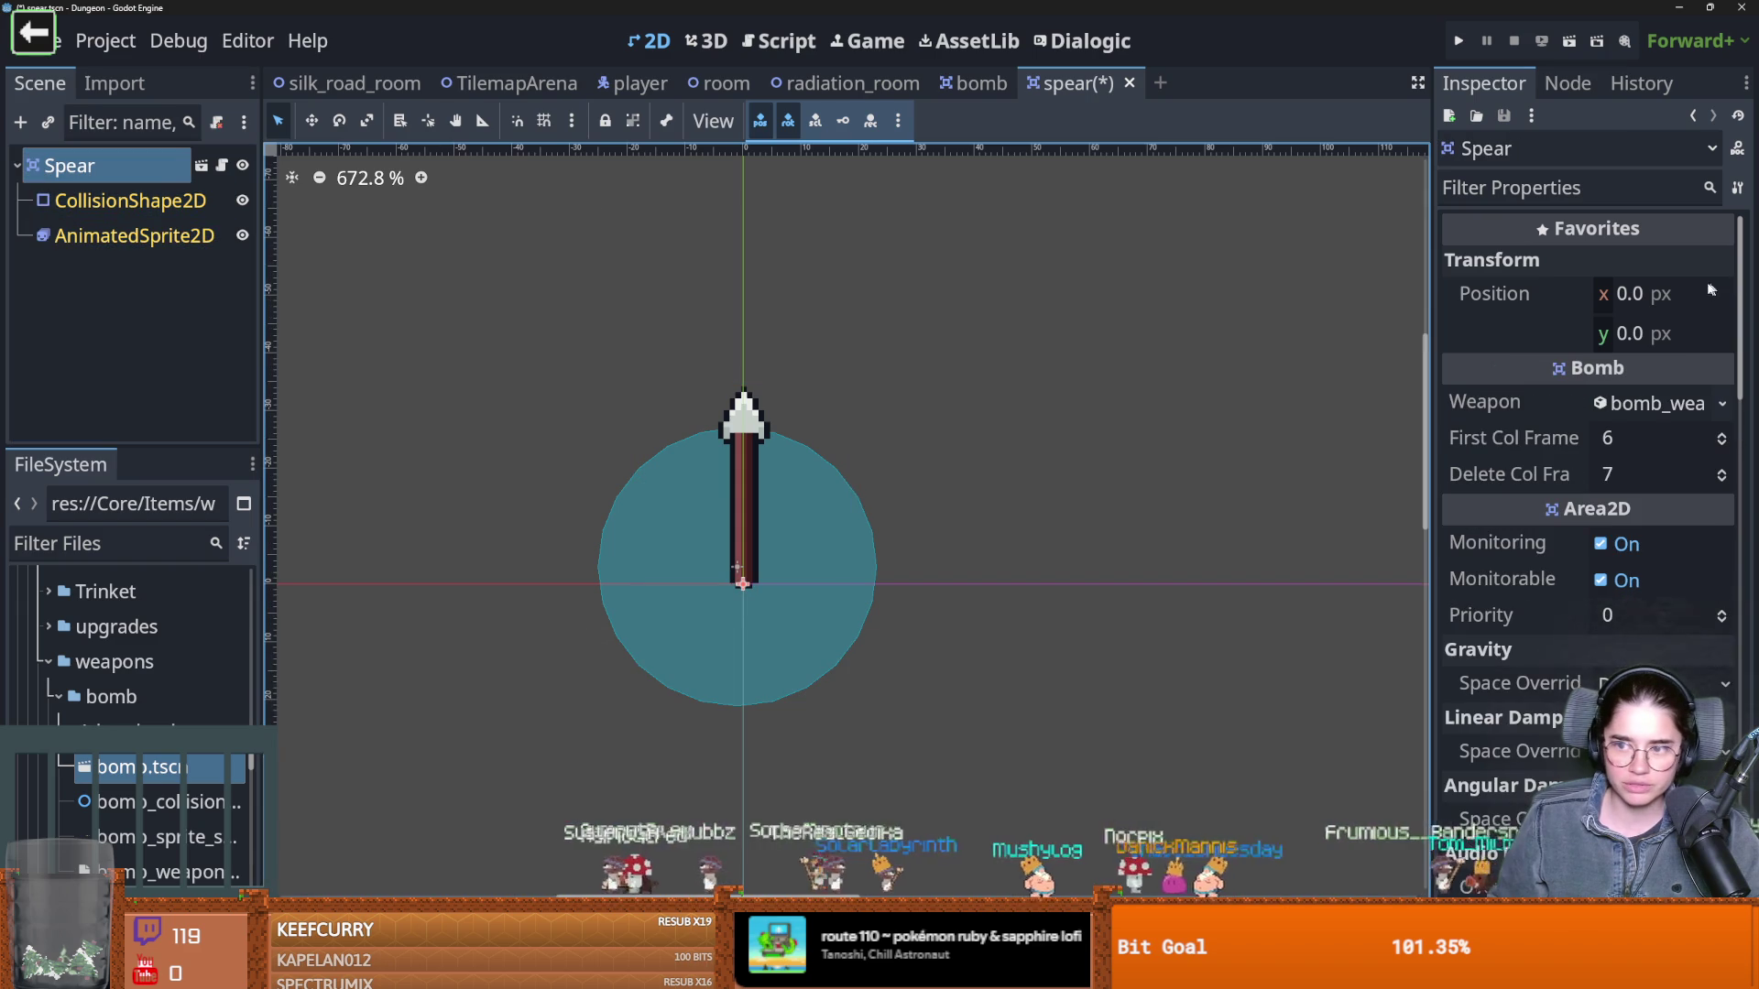
pyautogui.click(1723, 445)
pyautogui.click(1723, 444)
pyautogui.click(1723, 444)
pyautogui.click(1723, 444)
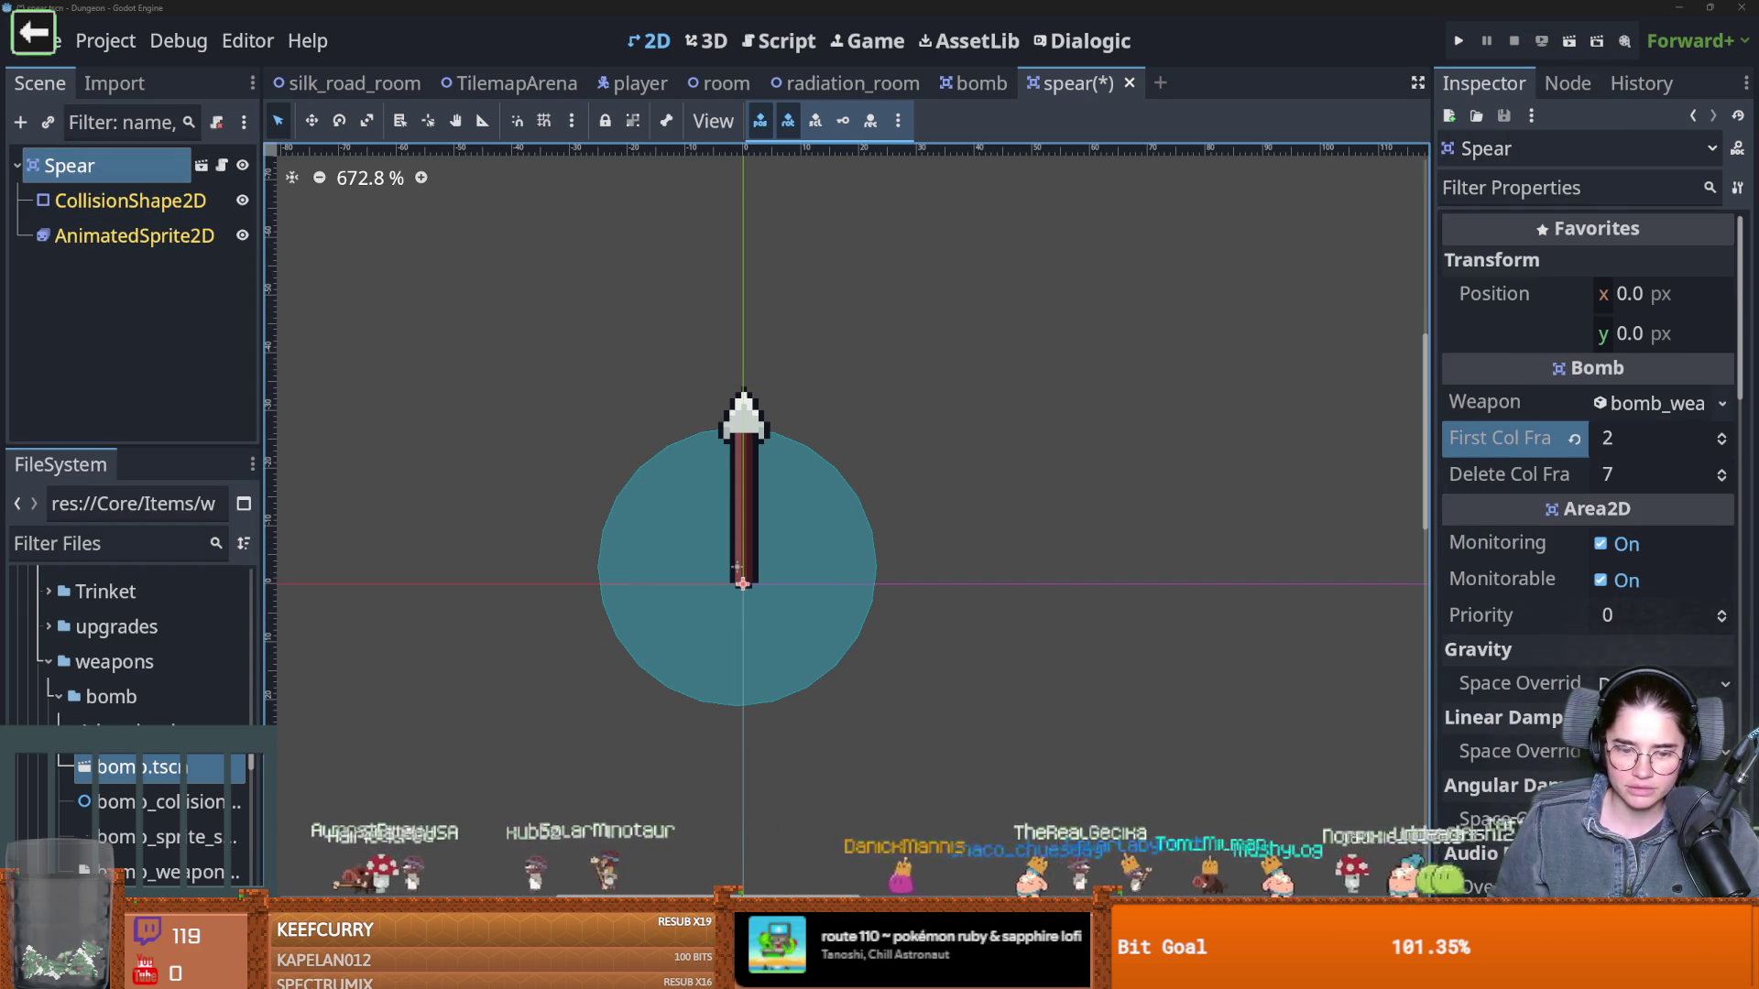
pyautogui.hotkey('alt', 'Tab')
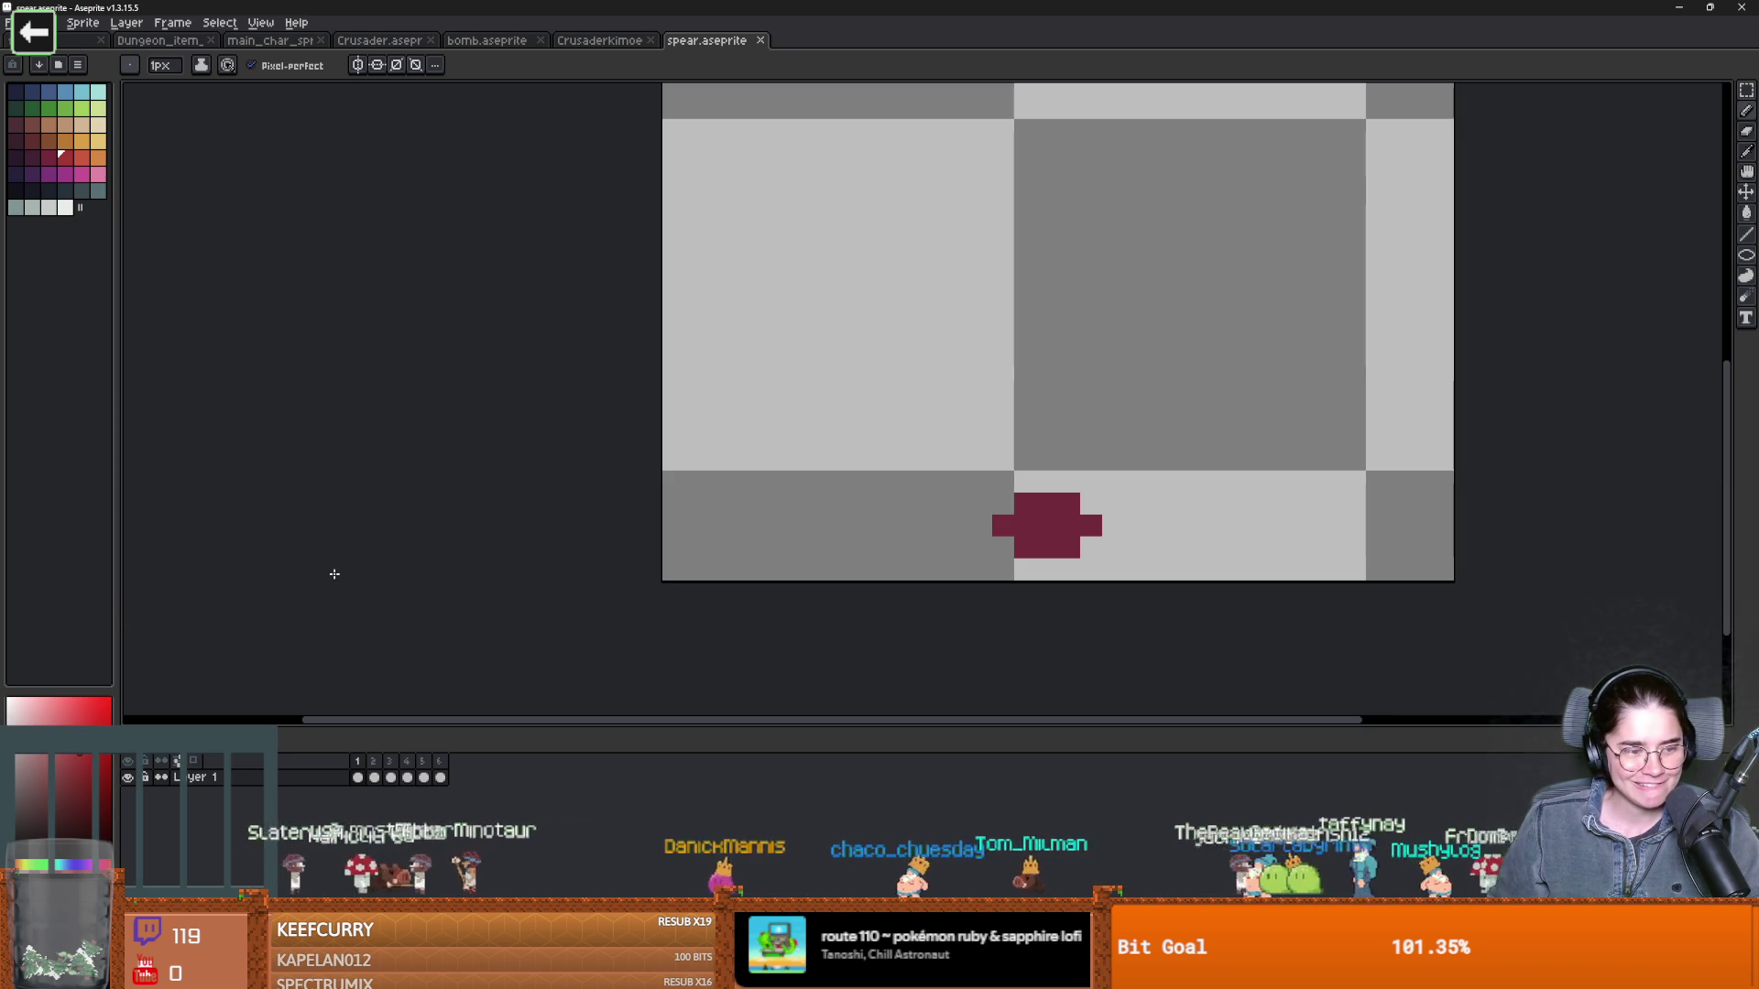
# - Add a new seventh frame after the spear's last frame
pyautogui.click(446, 772)
pyautogui.hotkey('alt', 'n')
pyautogui.scroll(-3, 1027, 434)
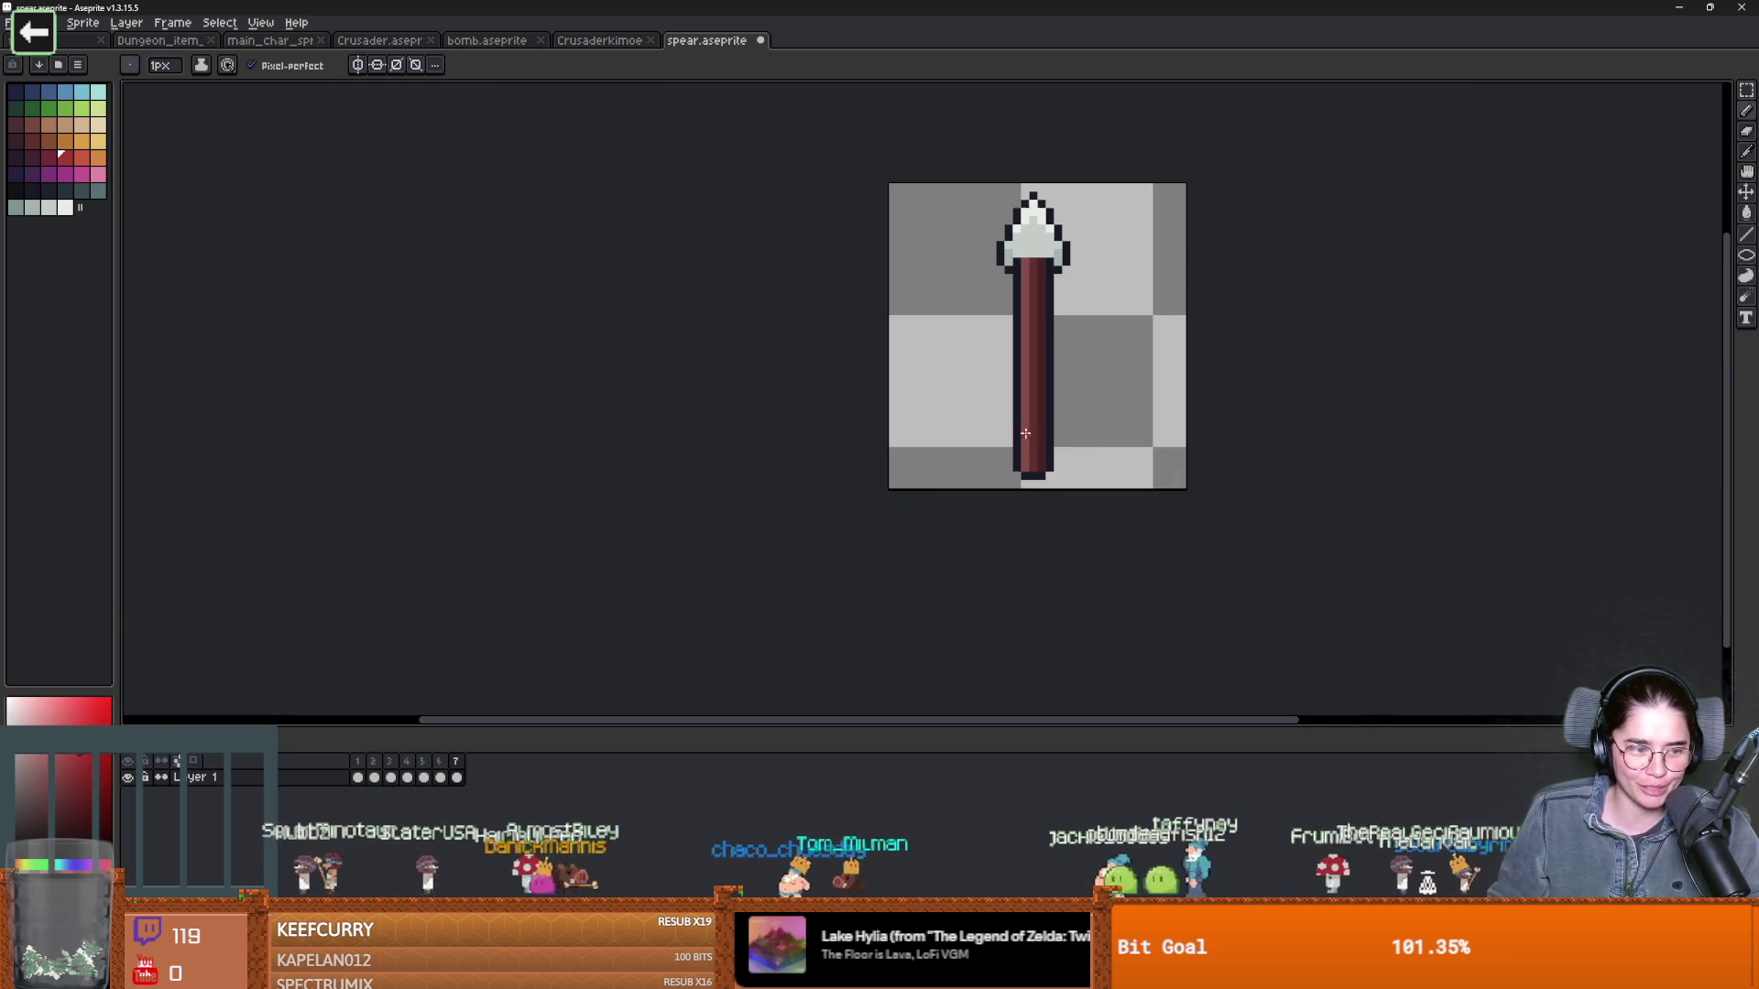
pyautogui.scroll(2, 926, 334)
pyautogui.scroll(-1, 883, 350)
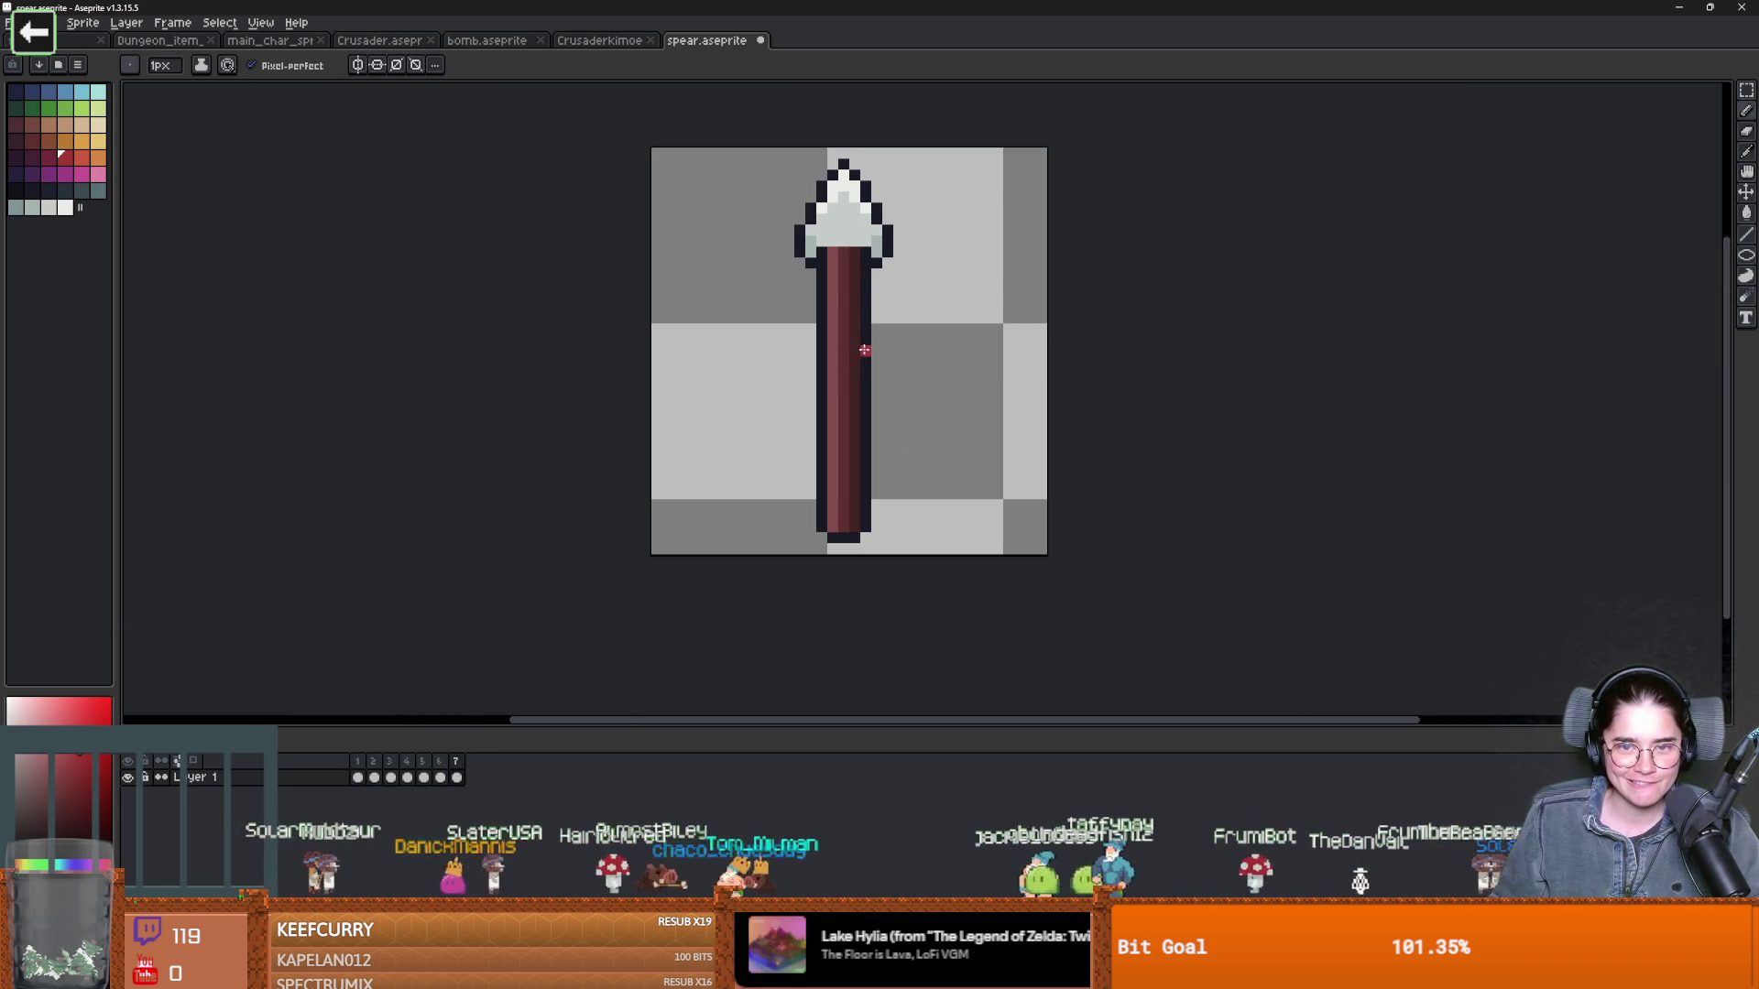
# - Draw dark crack lines around and through the spear shaft with the pencil
pyautogui.press('e')
pyautogui.moveTo(852, 303)
pyautogui.mouseDown()
pyautogui.moveTo(815, 295)
pyautogui.moveTo(938, 303)
pyautogui.moveTo(756, 308)
pyautogui.moveTo(895, 306)
pyautogui.mouseUp()
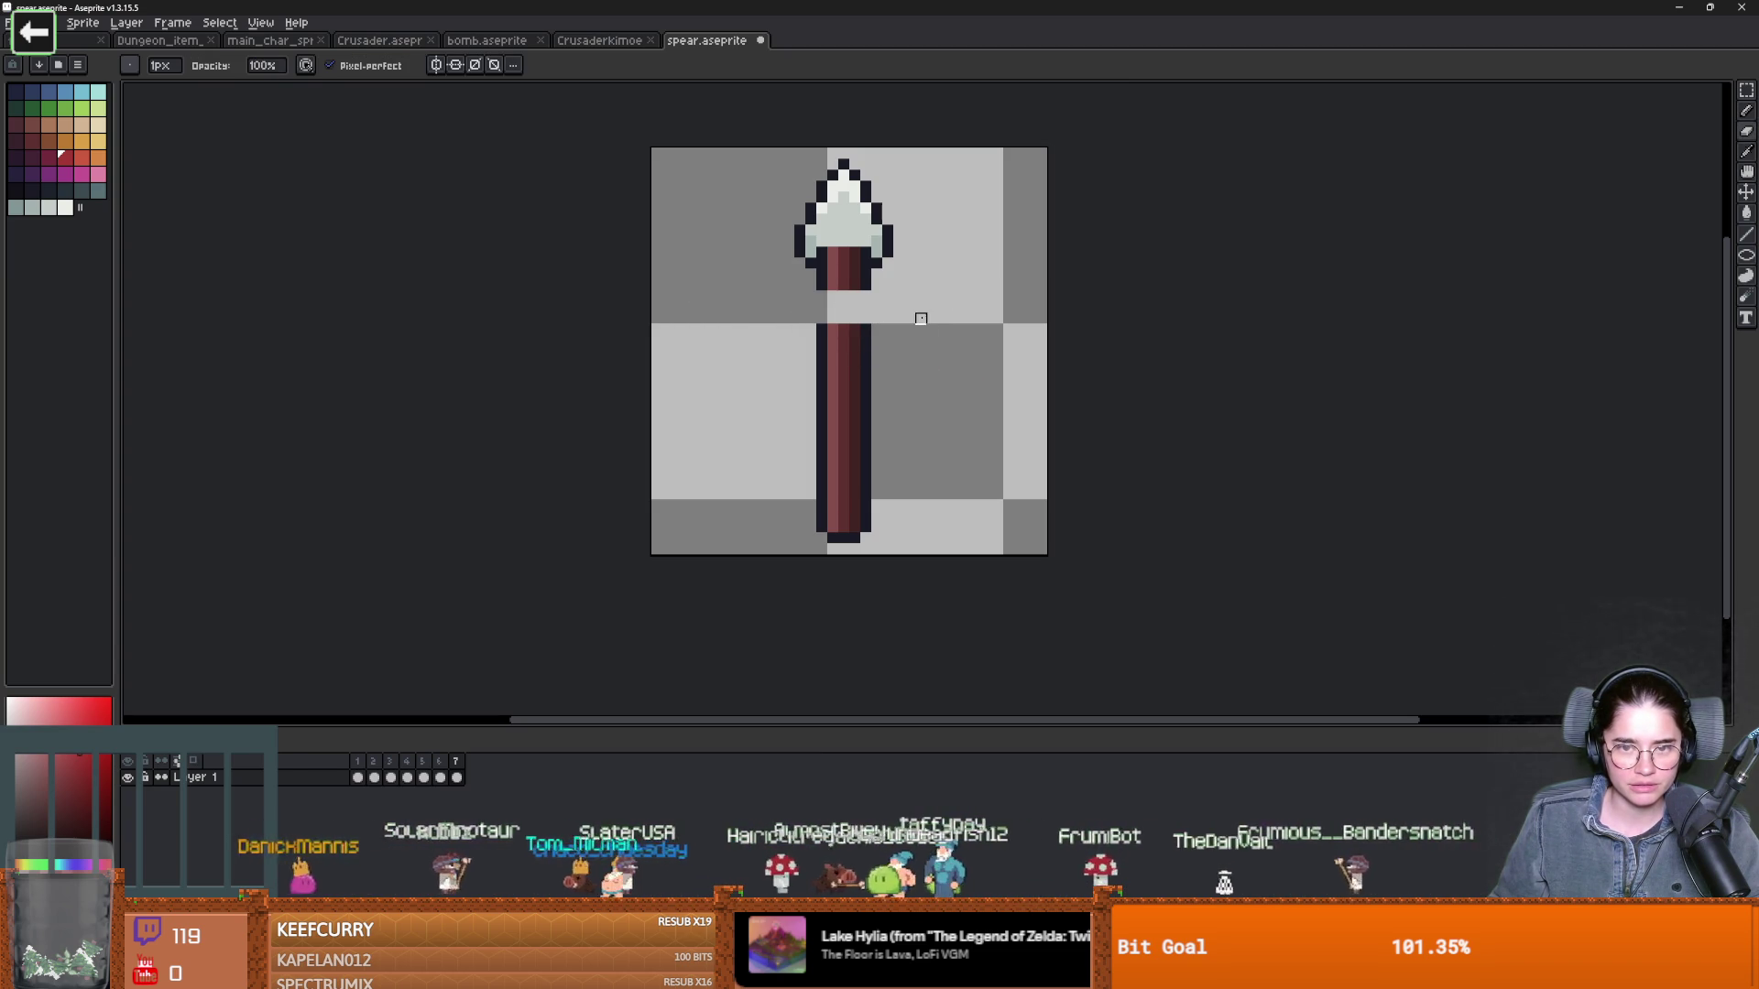
pyautogui.hotkey('ctrl', 'z')
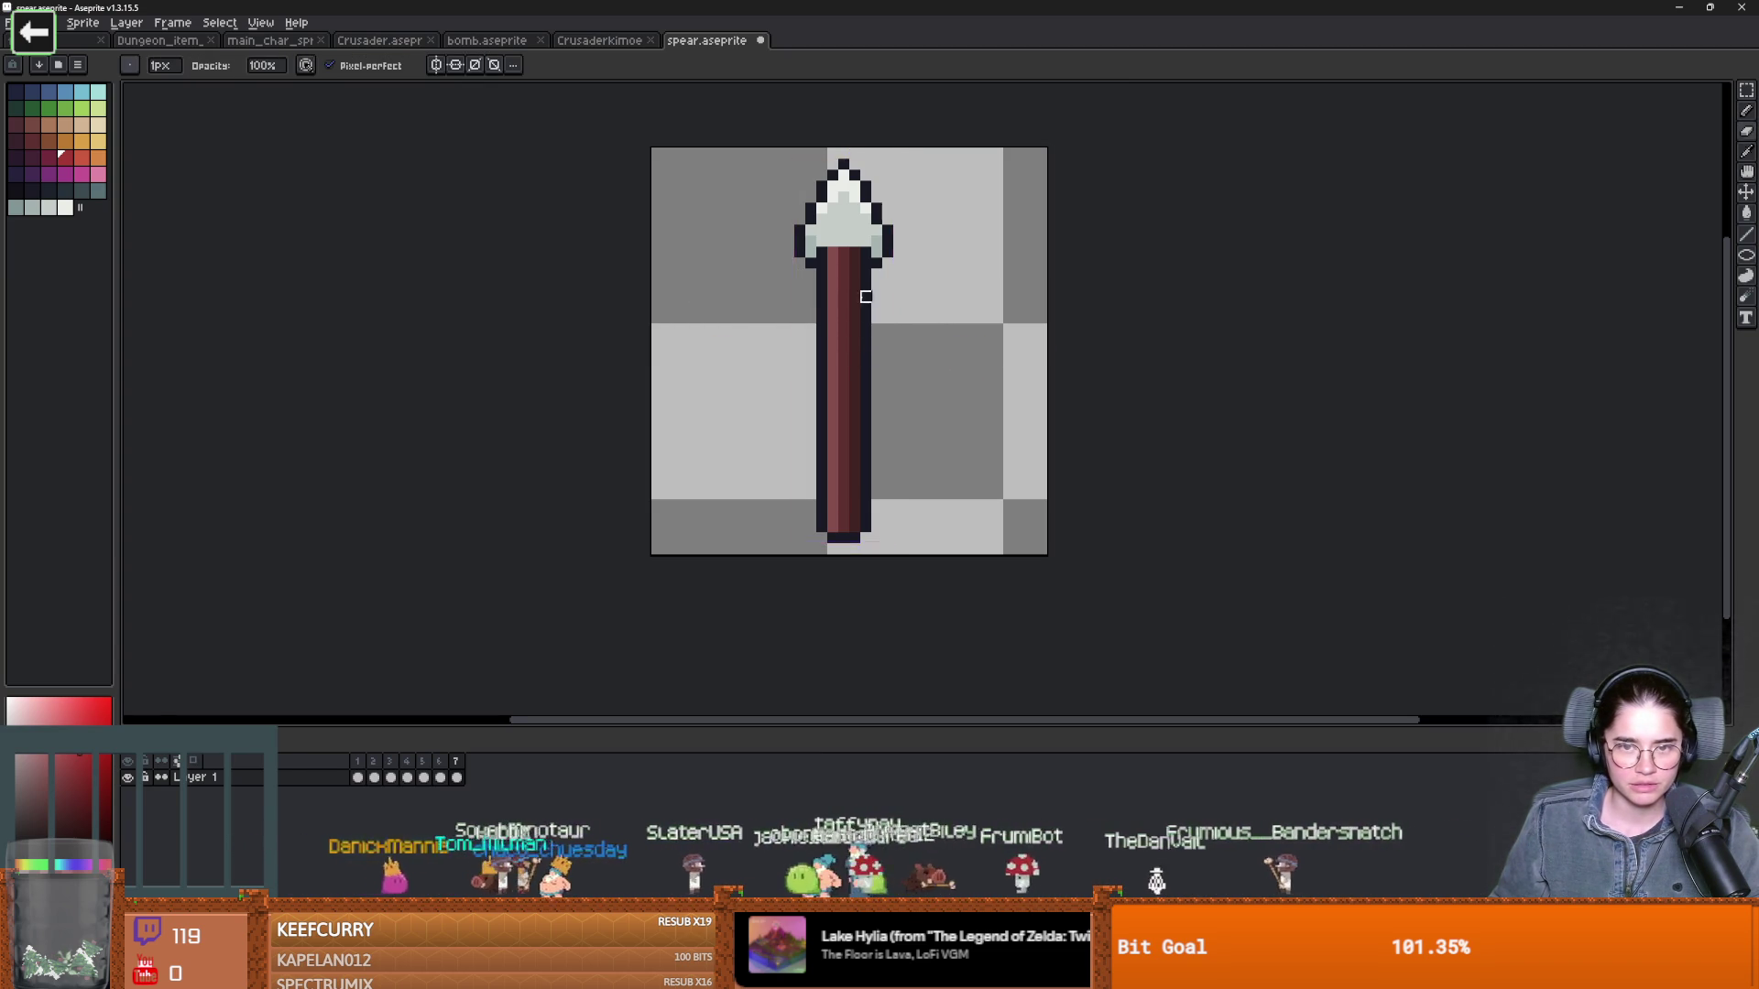
pyautogui.scroll(1, 861, 287)
pyautogui.press('b')
pyautogui.moveTo(852, 298); pyautogui.dragTo(718, 355)
pyautogui.moveTo(760, 500)
pyautogui.mouseDown()
pyautogui.moveTo(790, 501)
pyautogui.moveTo(962, 268)
pyautogui.mouseUp()
pyautogui.moveTo(814, 324); pyautogui.dragTo(855, 425)
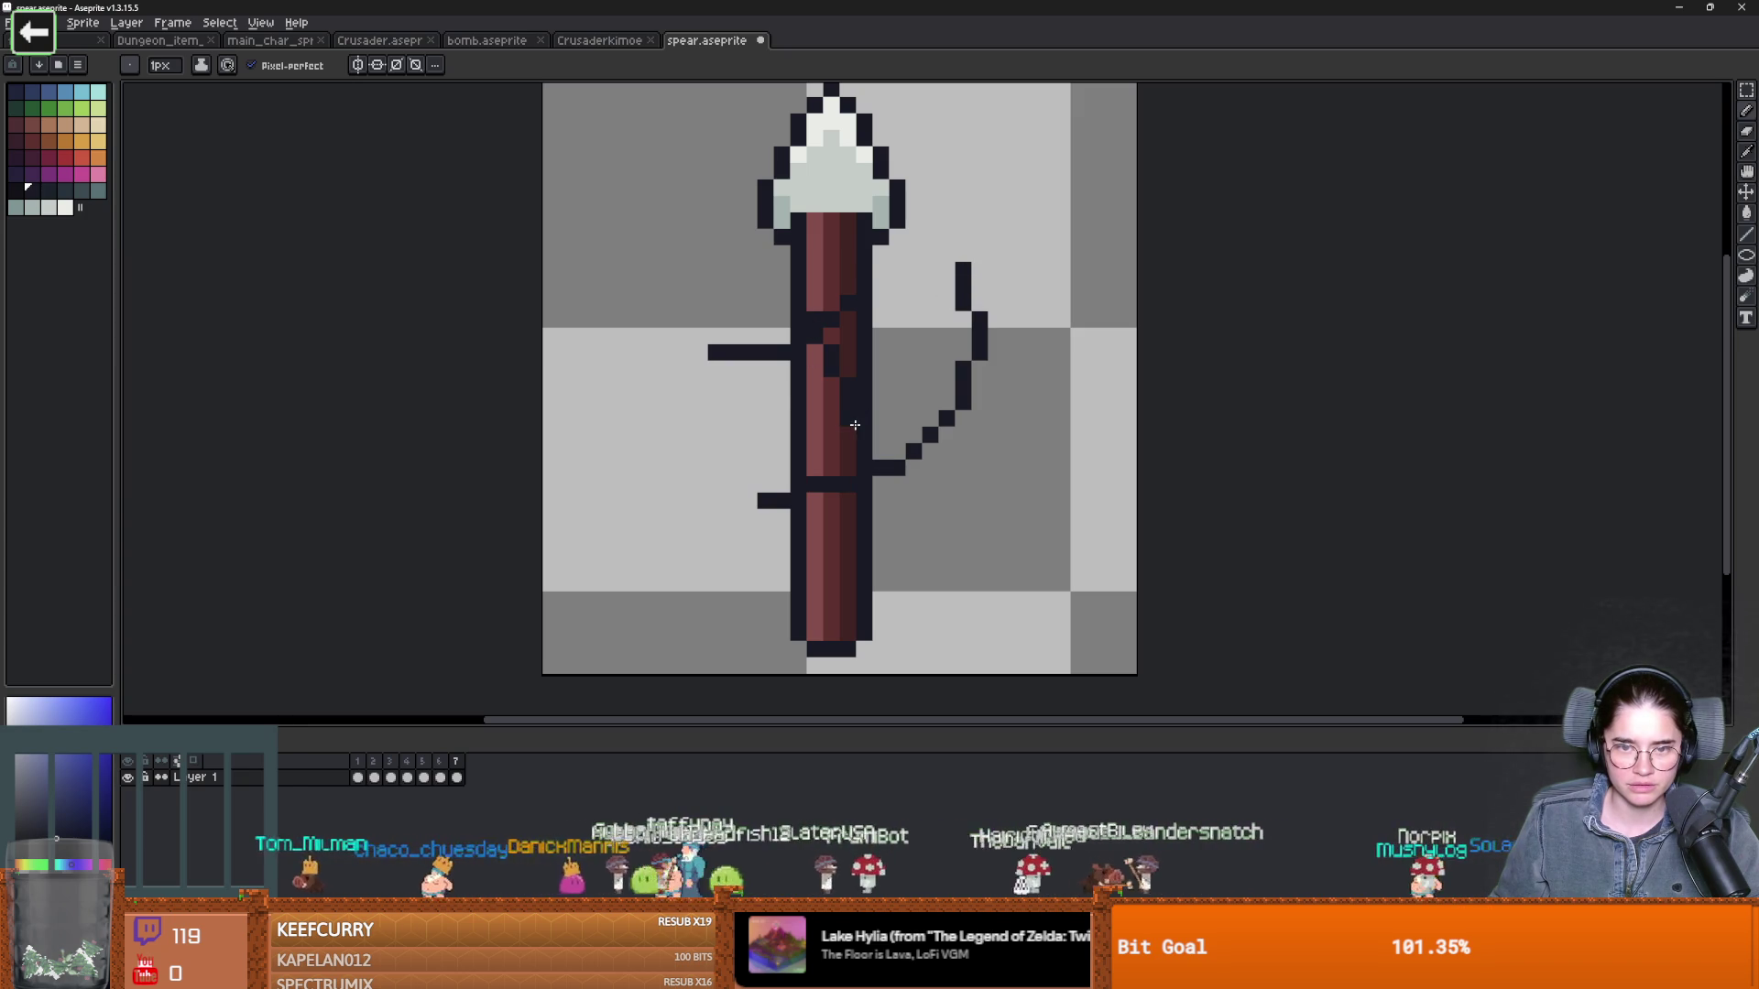
pyautogui.scroll(2, 912, 433)
# - Erase most of the crack curve and the black stub left of the shaft
pyautogui.press('e')
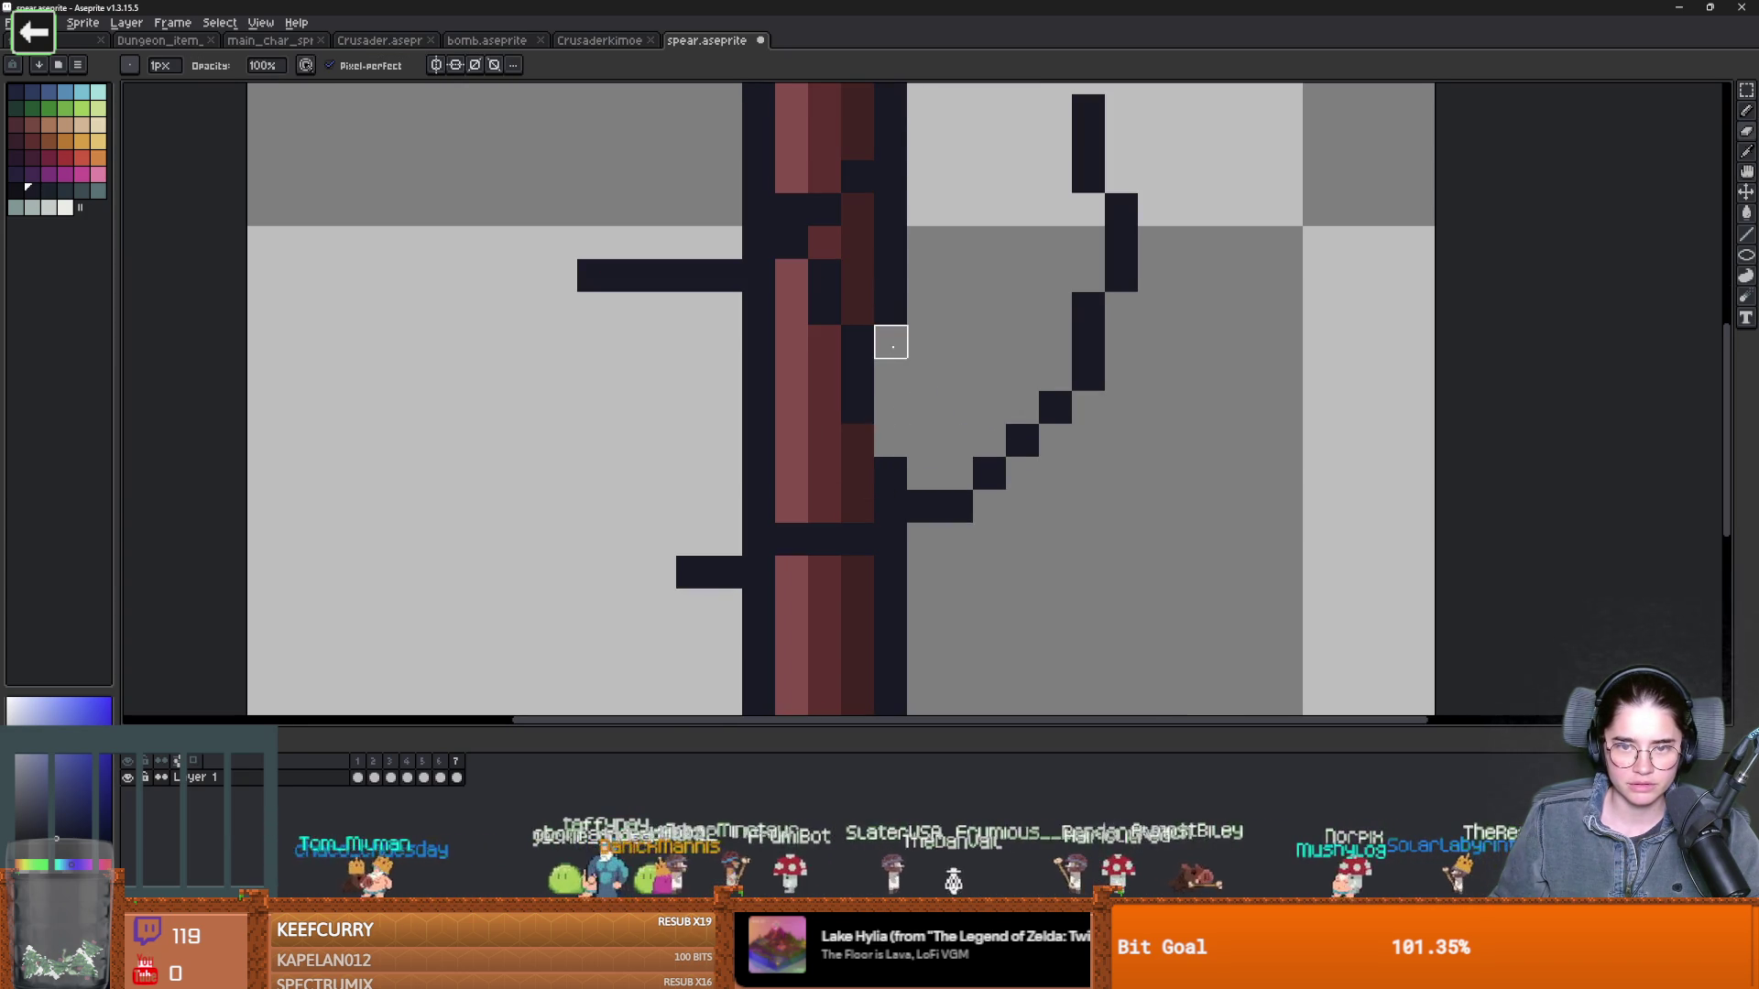
pyautogui.scroll(-1, 922, 408)
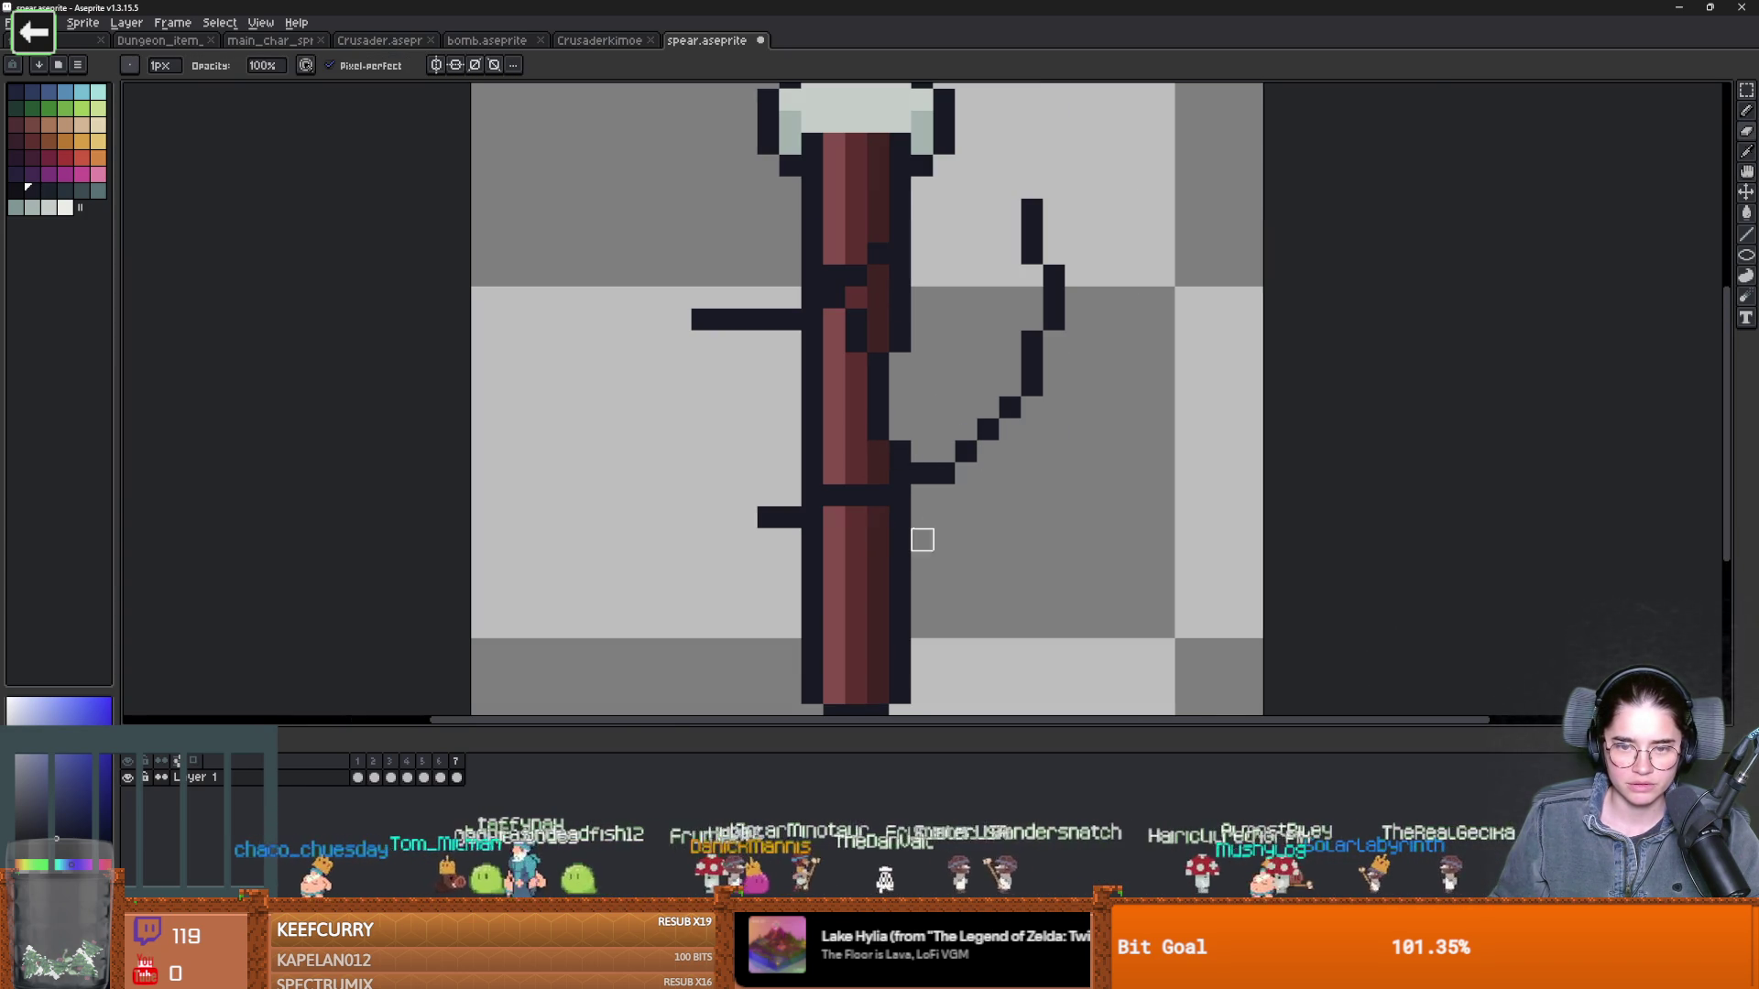
pyautogui.moveTo(901, 519)
pyautogui.mouseDown()
pyautogui.moveTo(788, 519)
pyautogui.moveTo(812, 519)
pyautogui.moveTo(813, 495)
pyautogui.mouseUp()
pyautogui.click(923, 475)
pyautogui.click(900, 495)
pyautogui.click(1033, 385)
pyautogui.moveTo(966, 451)
pyautogui.mouseDown()
pyautogui.moveTo(1032, 287)
pyautogui.moveTo(1033, 184)
pyautogui.mouseUp()
pyautogui.click(944, 474)
pyautogui.scroll(-2, 962, 424)
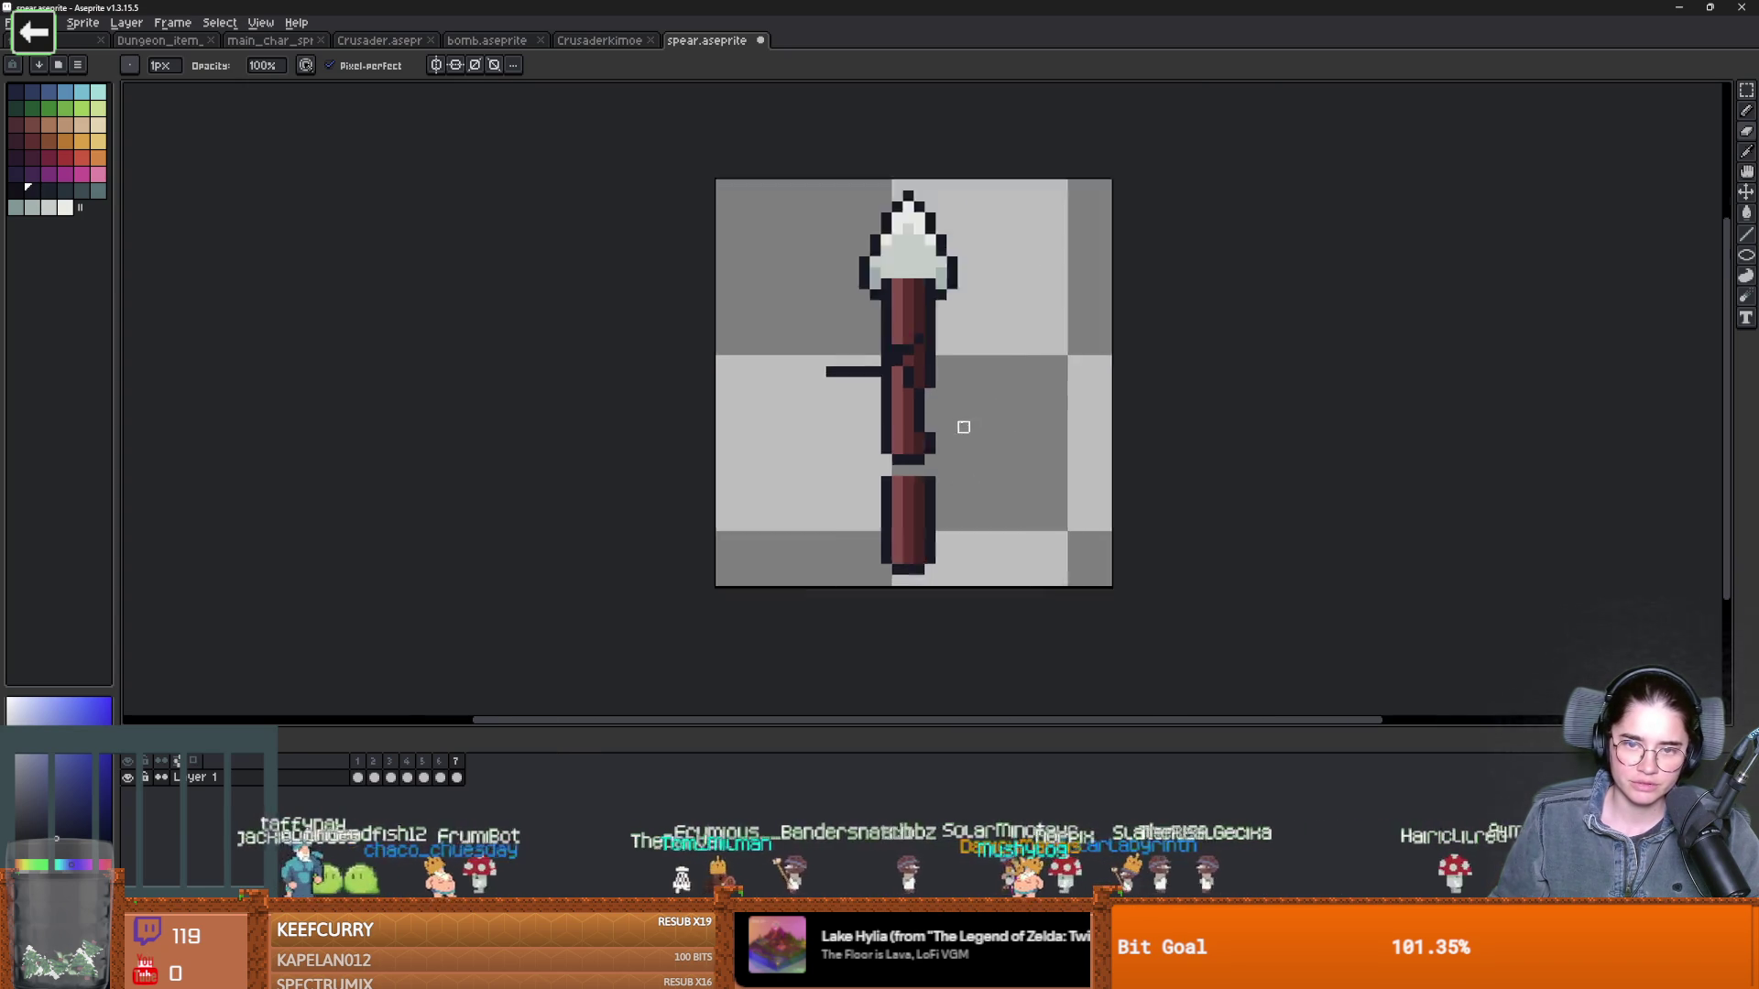
pyautogui.moveTo(875, 354); pyautogui.dragTo(805, 354)
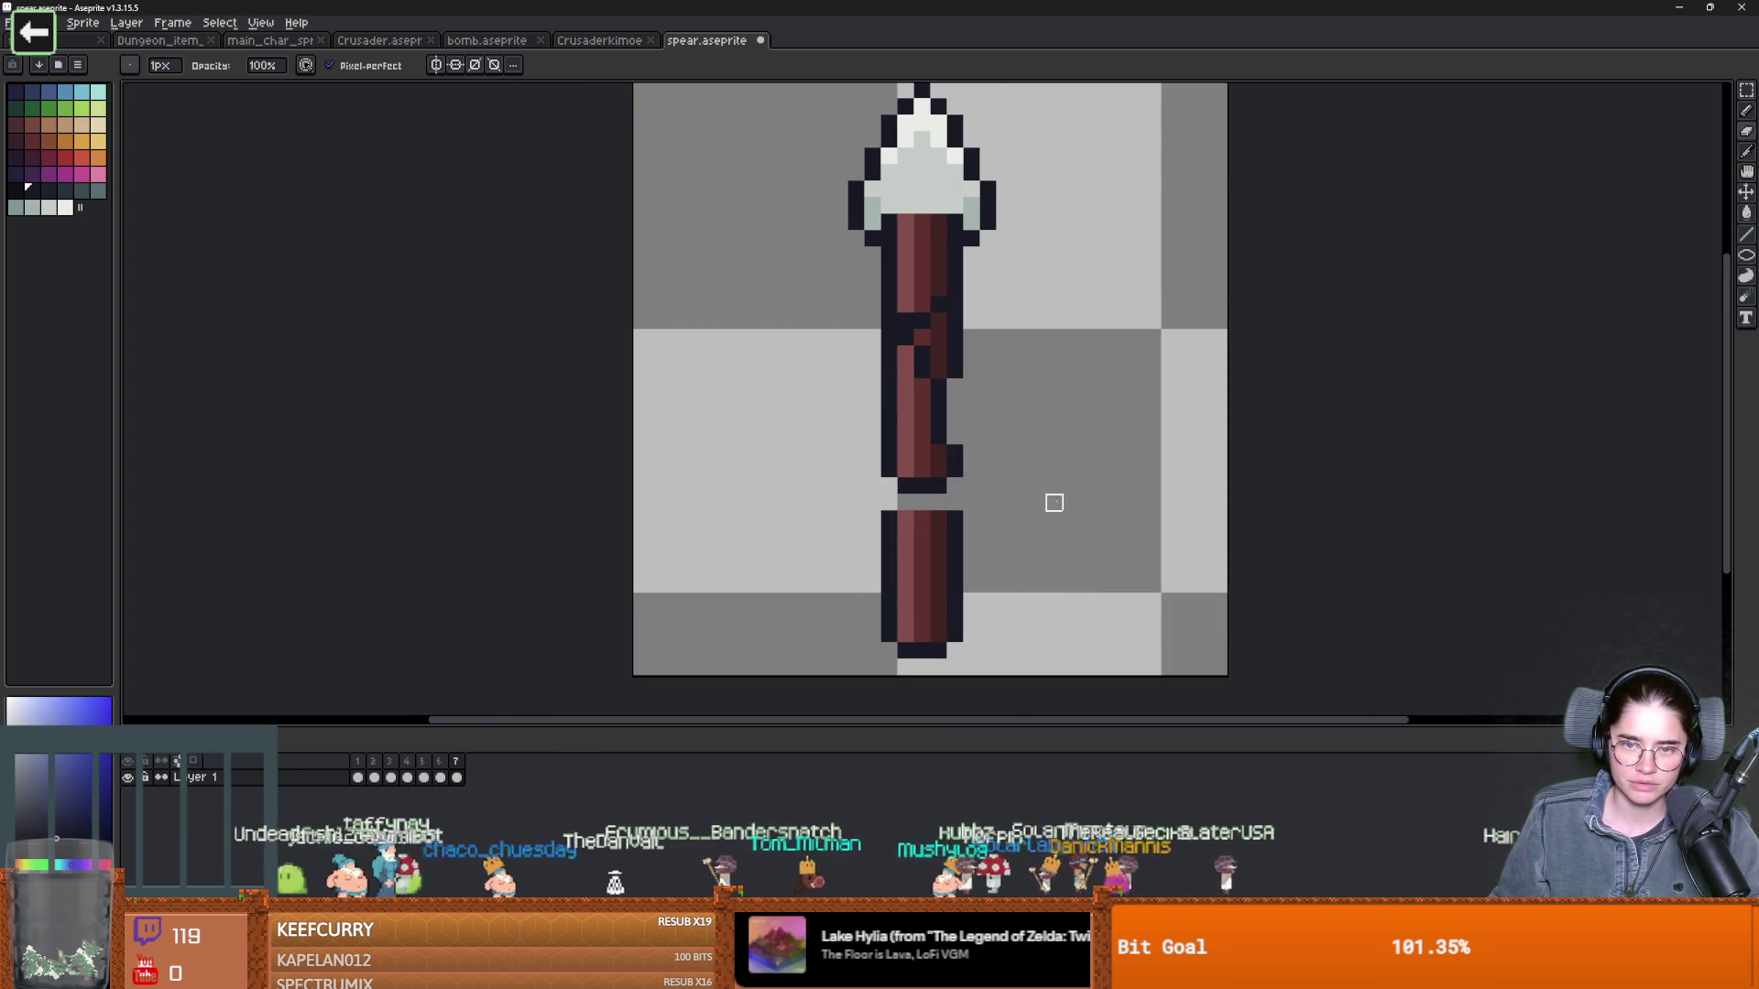
# - Outline the shaft's right edge in black
pyautogui.press('b')
pyautogui.moveTo(955, 378)
pyautogui.mouseDown()
pyautogui.moveTo(953, 503)
pyautogui.moveTo(889, 490)
pyautogui.moveTo(945, 503)
pyautogui.mouseUp()
pyautogui.scroll(-2, 946, 503)
pyautogui.scroll(1, 965, 506)
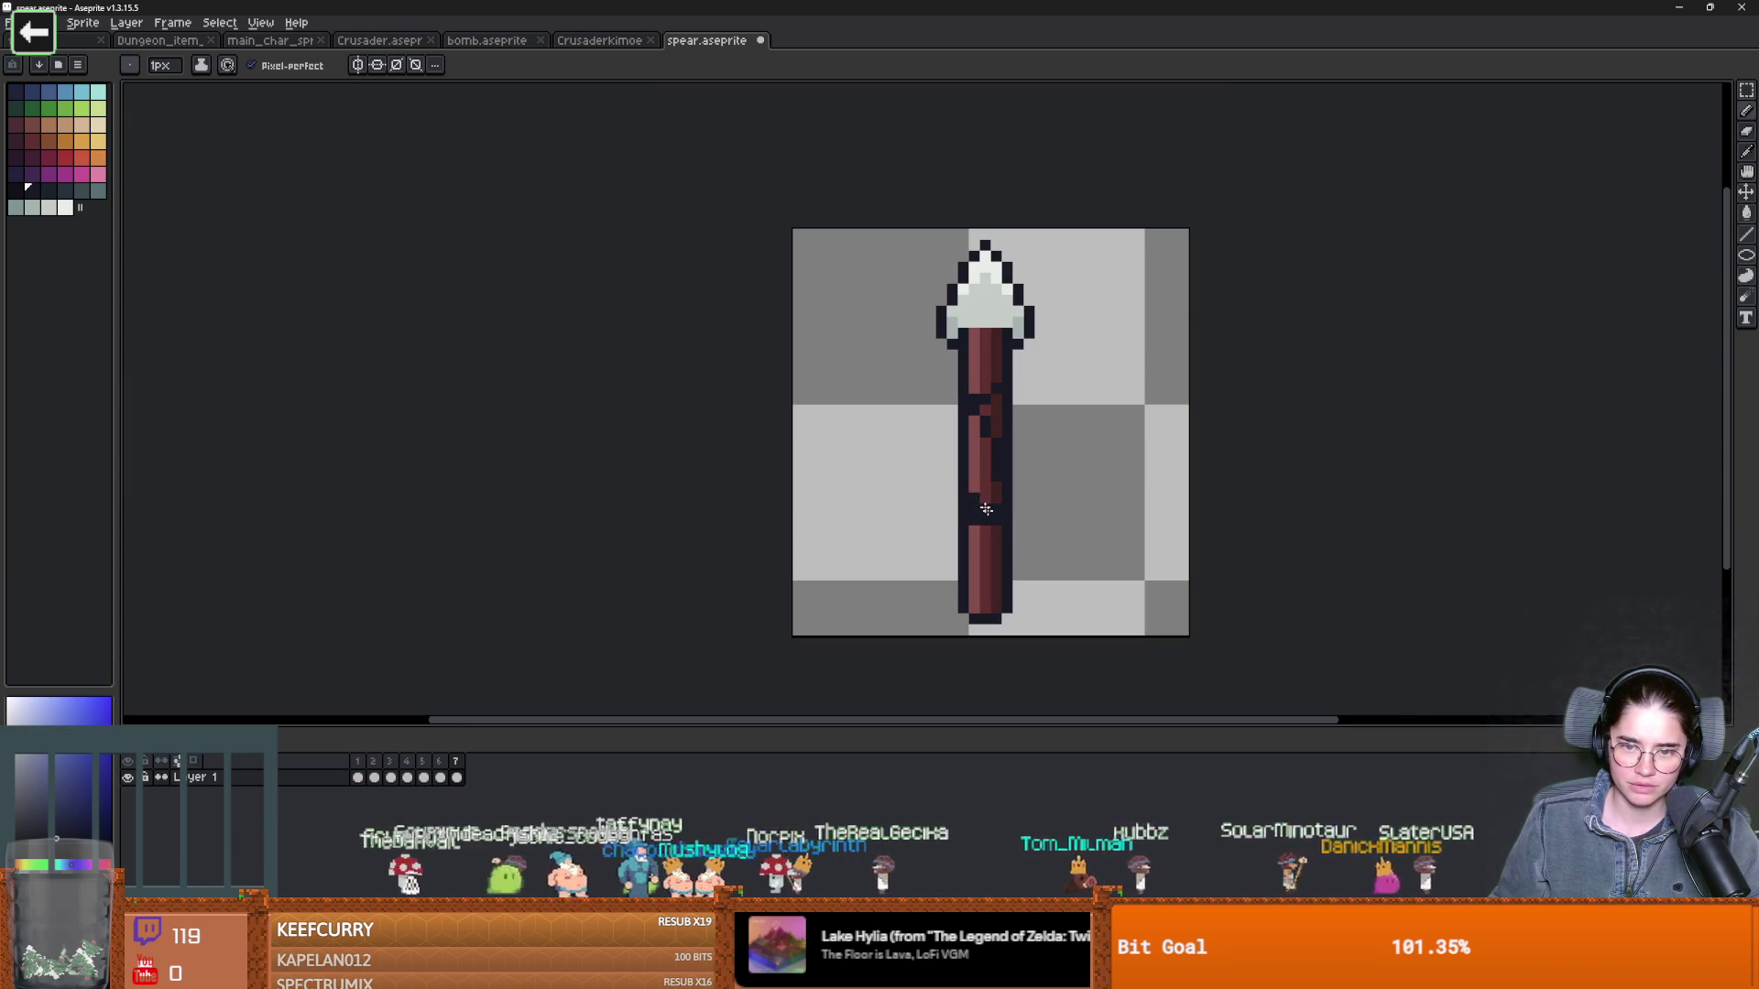
pyautogui.scroll(2, 979, 501)
# - Sample the dark outline colour and draw a diagonal across the shaft, erasing its ends
pyautogui.keyDown('alt'); pyautogui.click(943, 526); pyautogui.keyUp('alt')
pyautogui.press('i')
pyautogui.scroll(-2, 1027, 513)
pyautogui.scroll(1, 1036, 513)
pyautogui.click(1014, 513)
pyautogui.press('b')
pyautogui.moveTo(1118, 471); pyautogui.dragTo(803, 618)
pyautogui.press('e')
pyautogui.moveTo(1026, 533); pyautogui.dragTo(1179, 430)
pyautogui.moveTo(917, 579)
pyautogui.mouseDown()
pyautogui.moveTo(829, 600)
pyautogui.moveTo(866, 612)
pyautogui.mouseUp()
# - Remove a stray dark stroke and add dark pixels inside the spearhead
pyautogui.scroll(-2, 1084, 294)
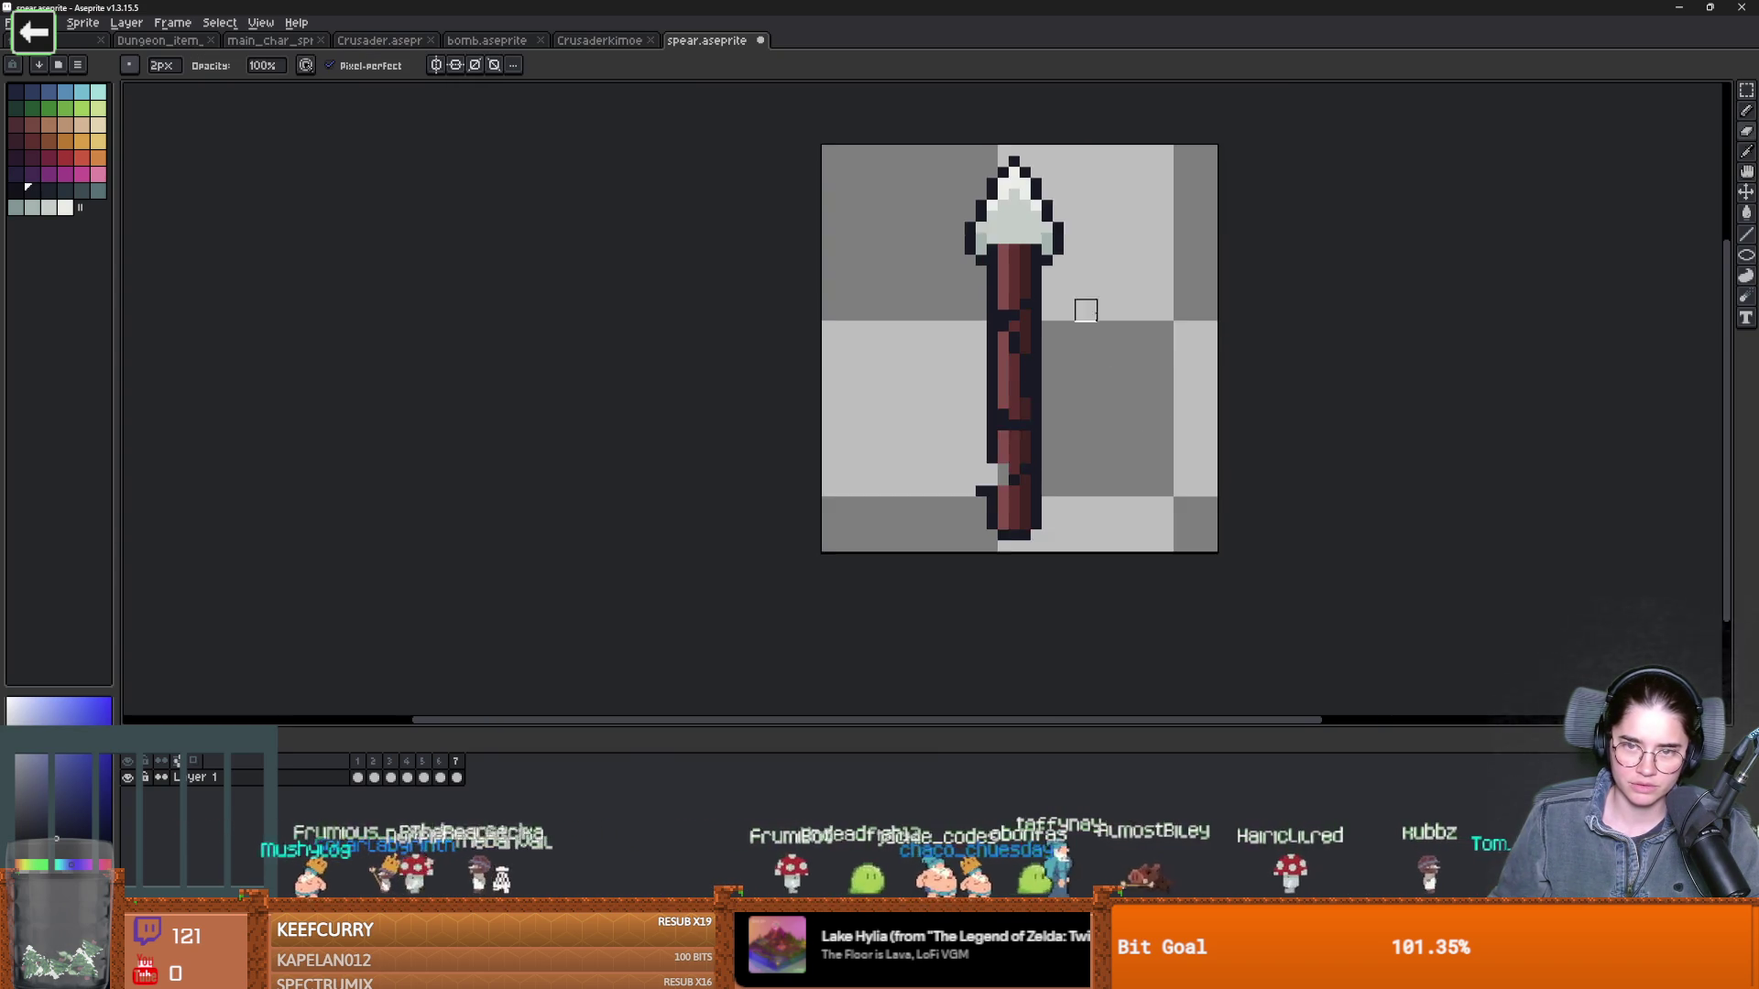
pyautogui.moveTo(896, 534)
pyautogui.mouseDown()
pyautogui.moveTo(993, 507)
pyautogui.moveTo(883, 538)
pyautogui.mouseUp()
pyautogui.moveTo(1017, 438); pyautogui.dragTo(855, 491)
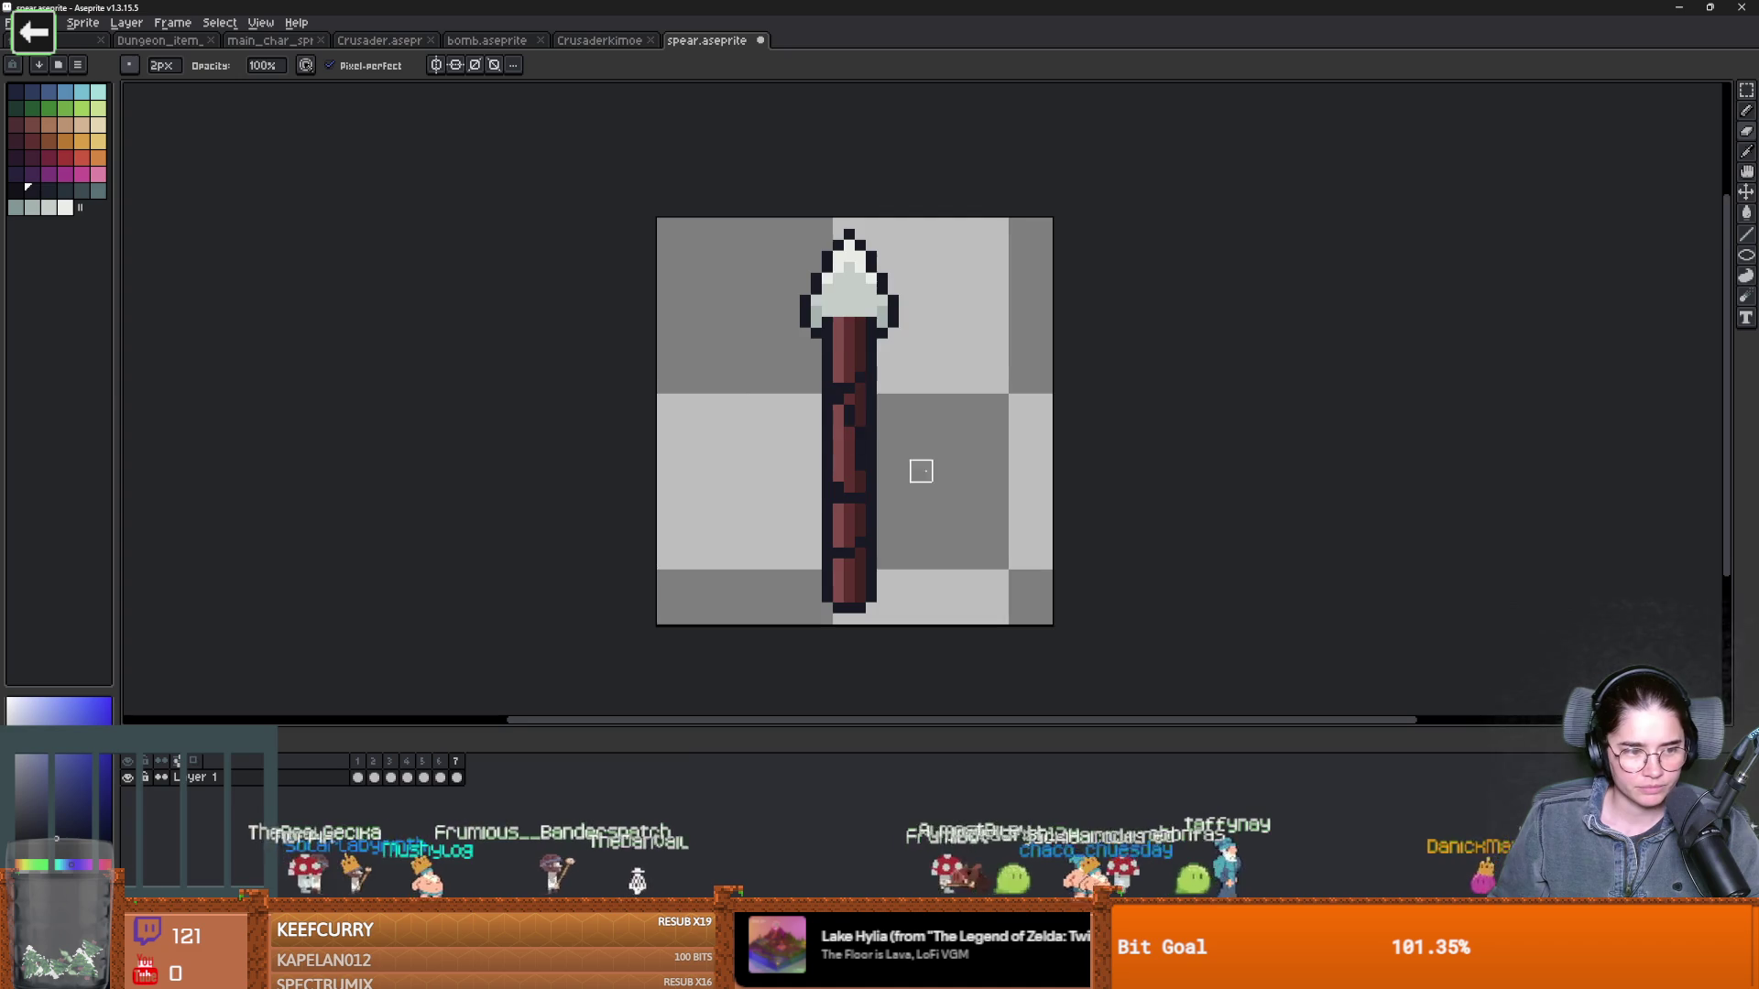
pyautogui.scroll(1, 822, 427)
pyautogui.press('b')
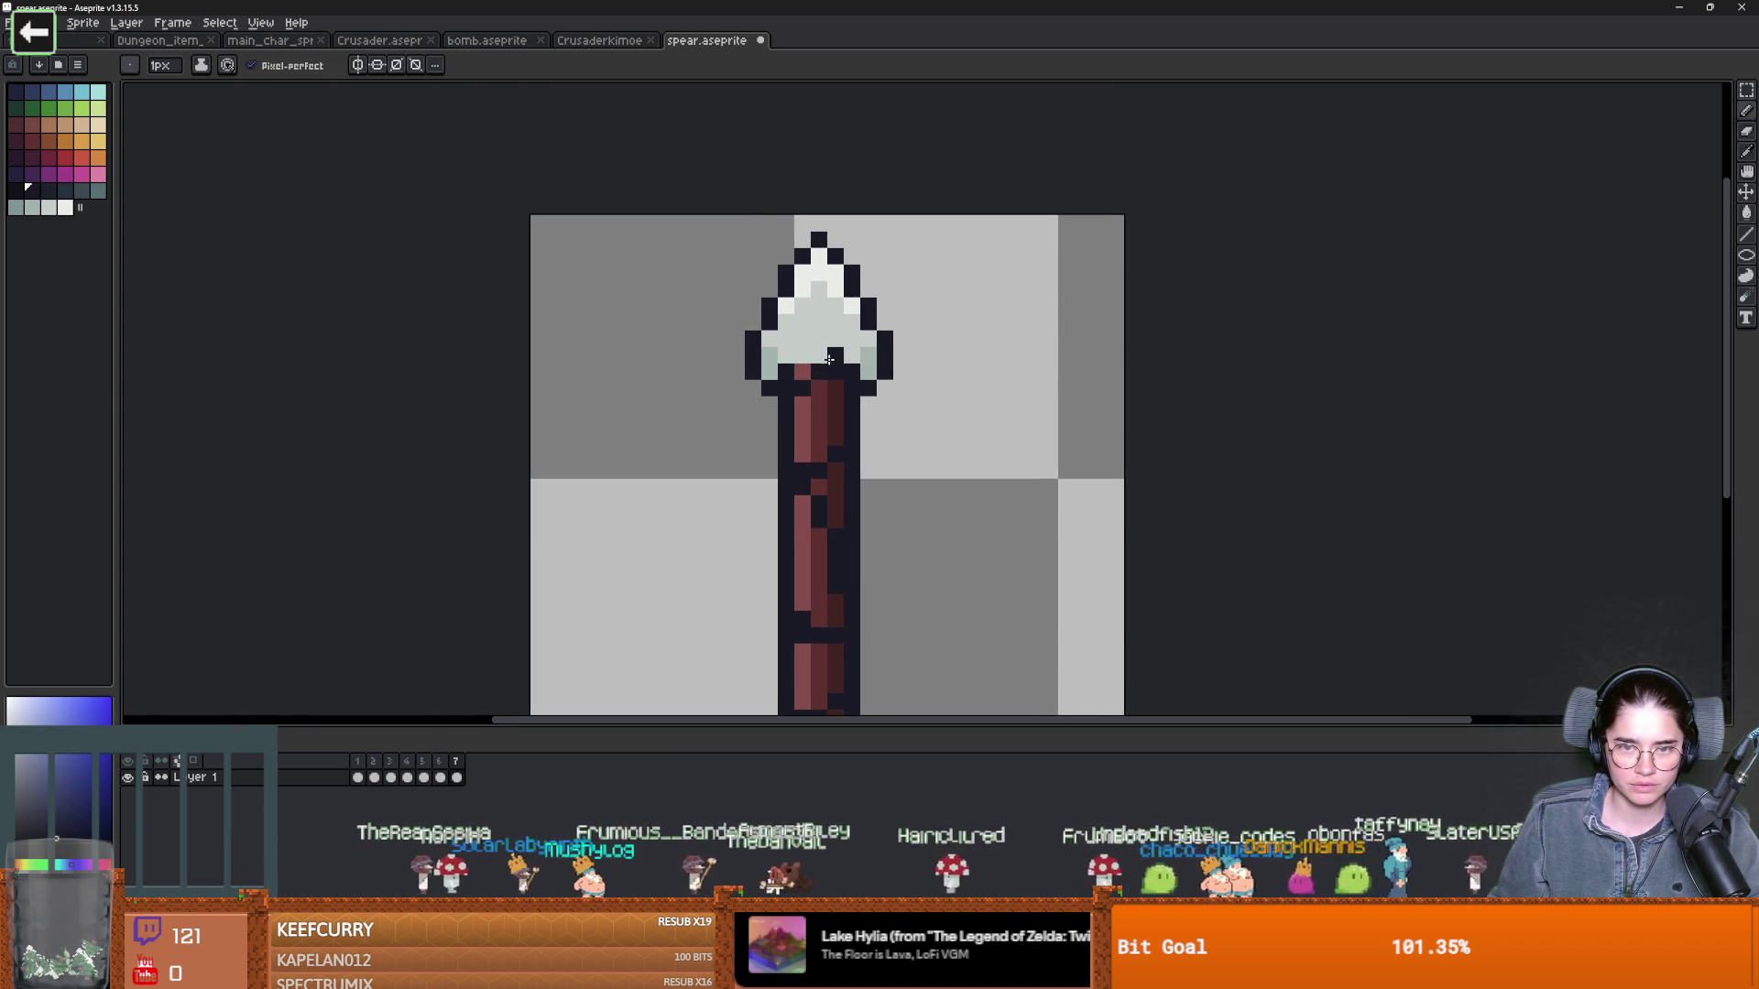
pyautogui.moveTo(824, 341); pyautogui.dragTo(803, 282)
pyautogui.click(852, 303)
# - Erase two outline pixels on the shaft's left edge with a 1-pixel brush and inspect the lower shaft
pyautogui.press('e')
pyautogui.scroll(-4, 967, 474)
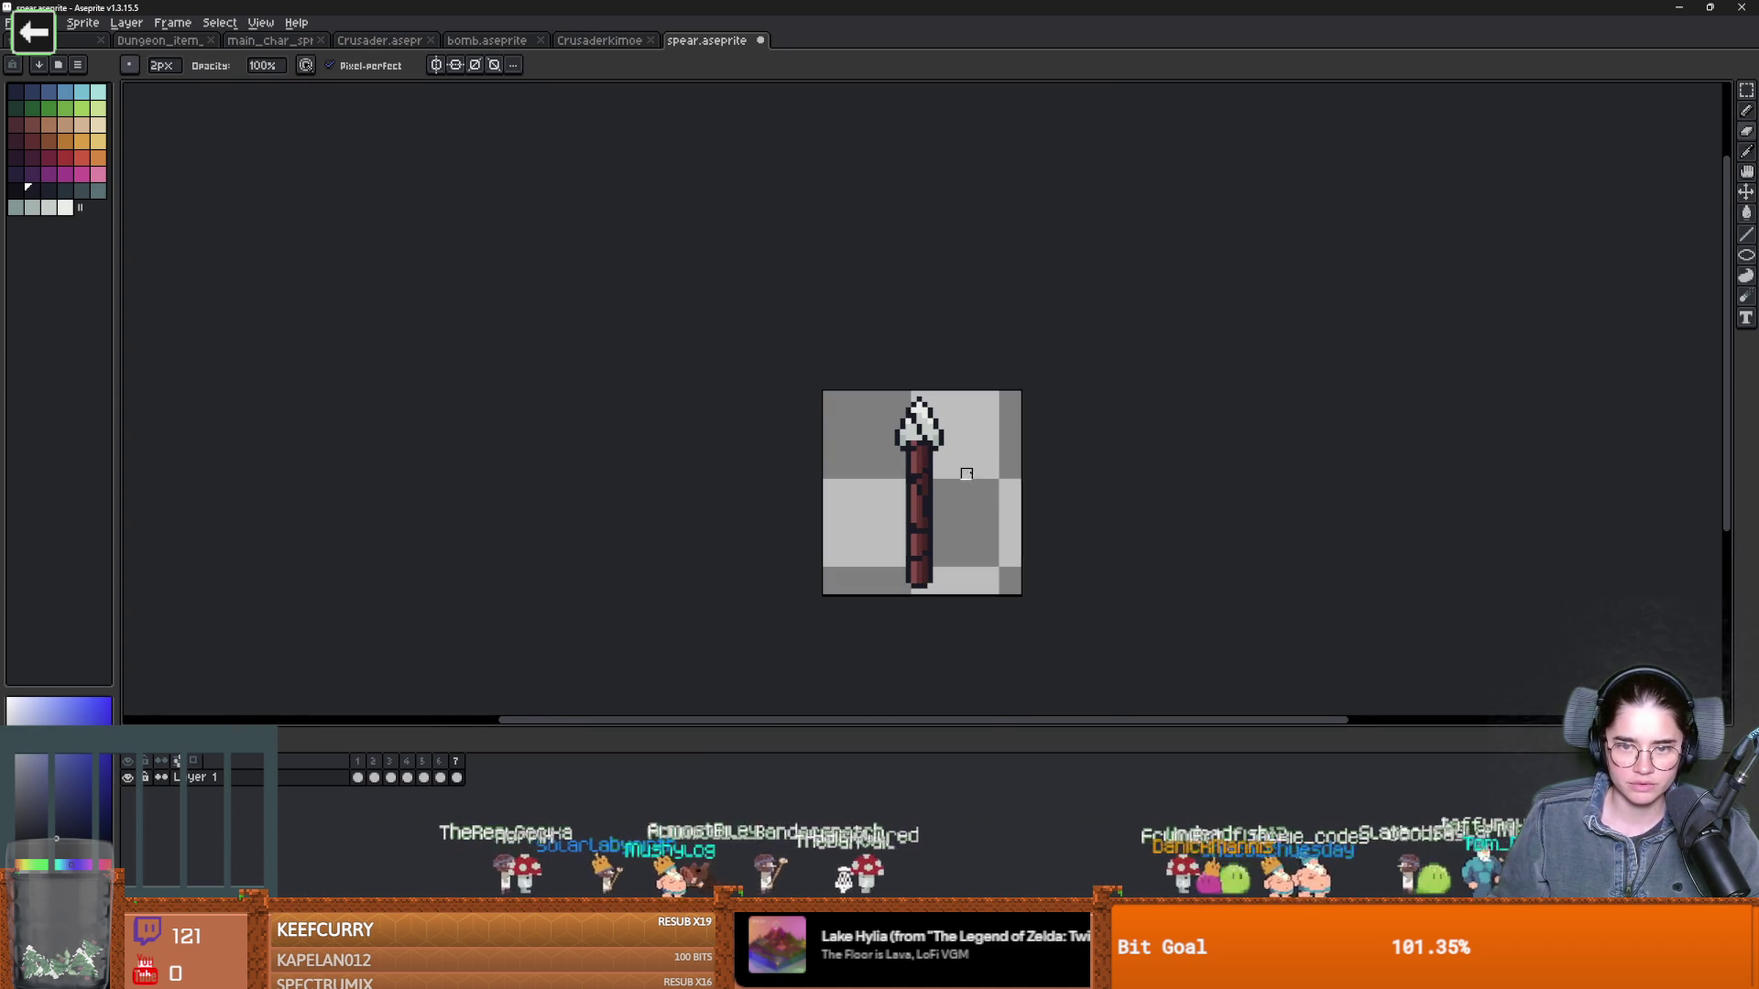
pyautogui.press('i')
pyautogui.press('b')
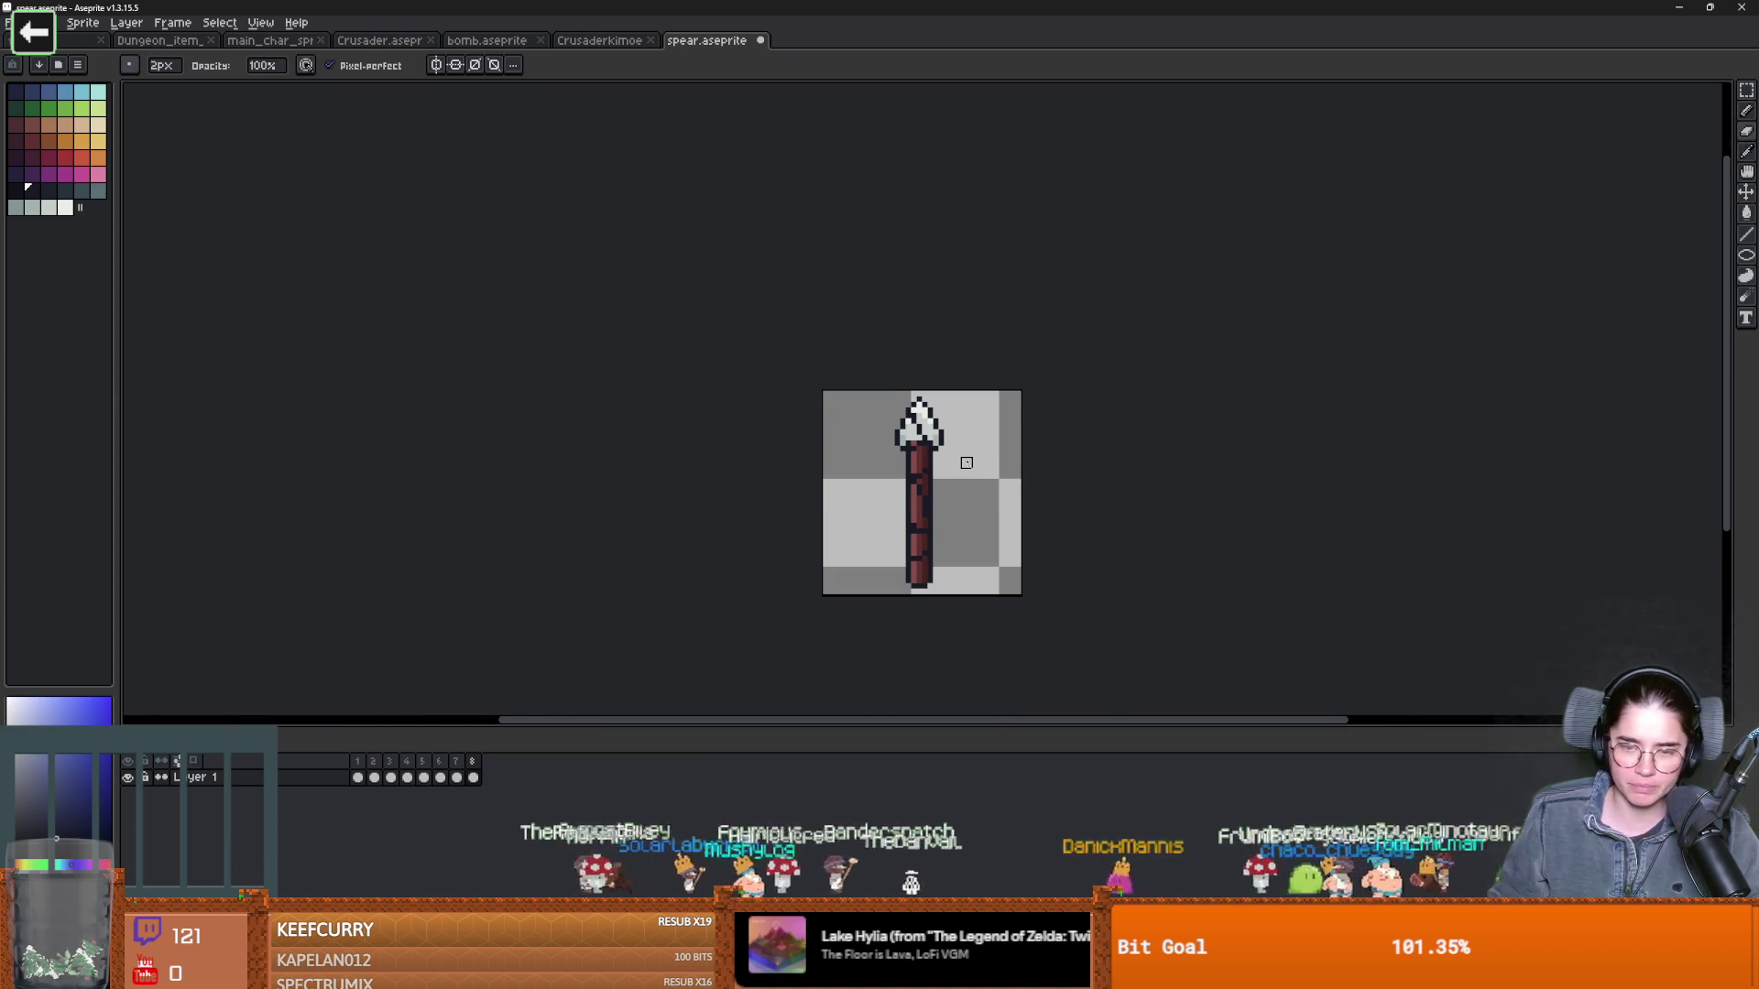
pyautogui.scroll(3, 970, 460)
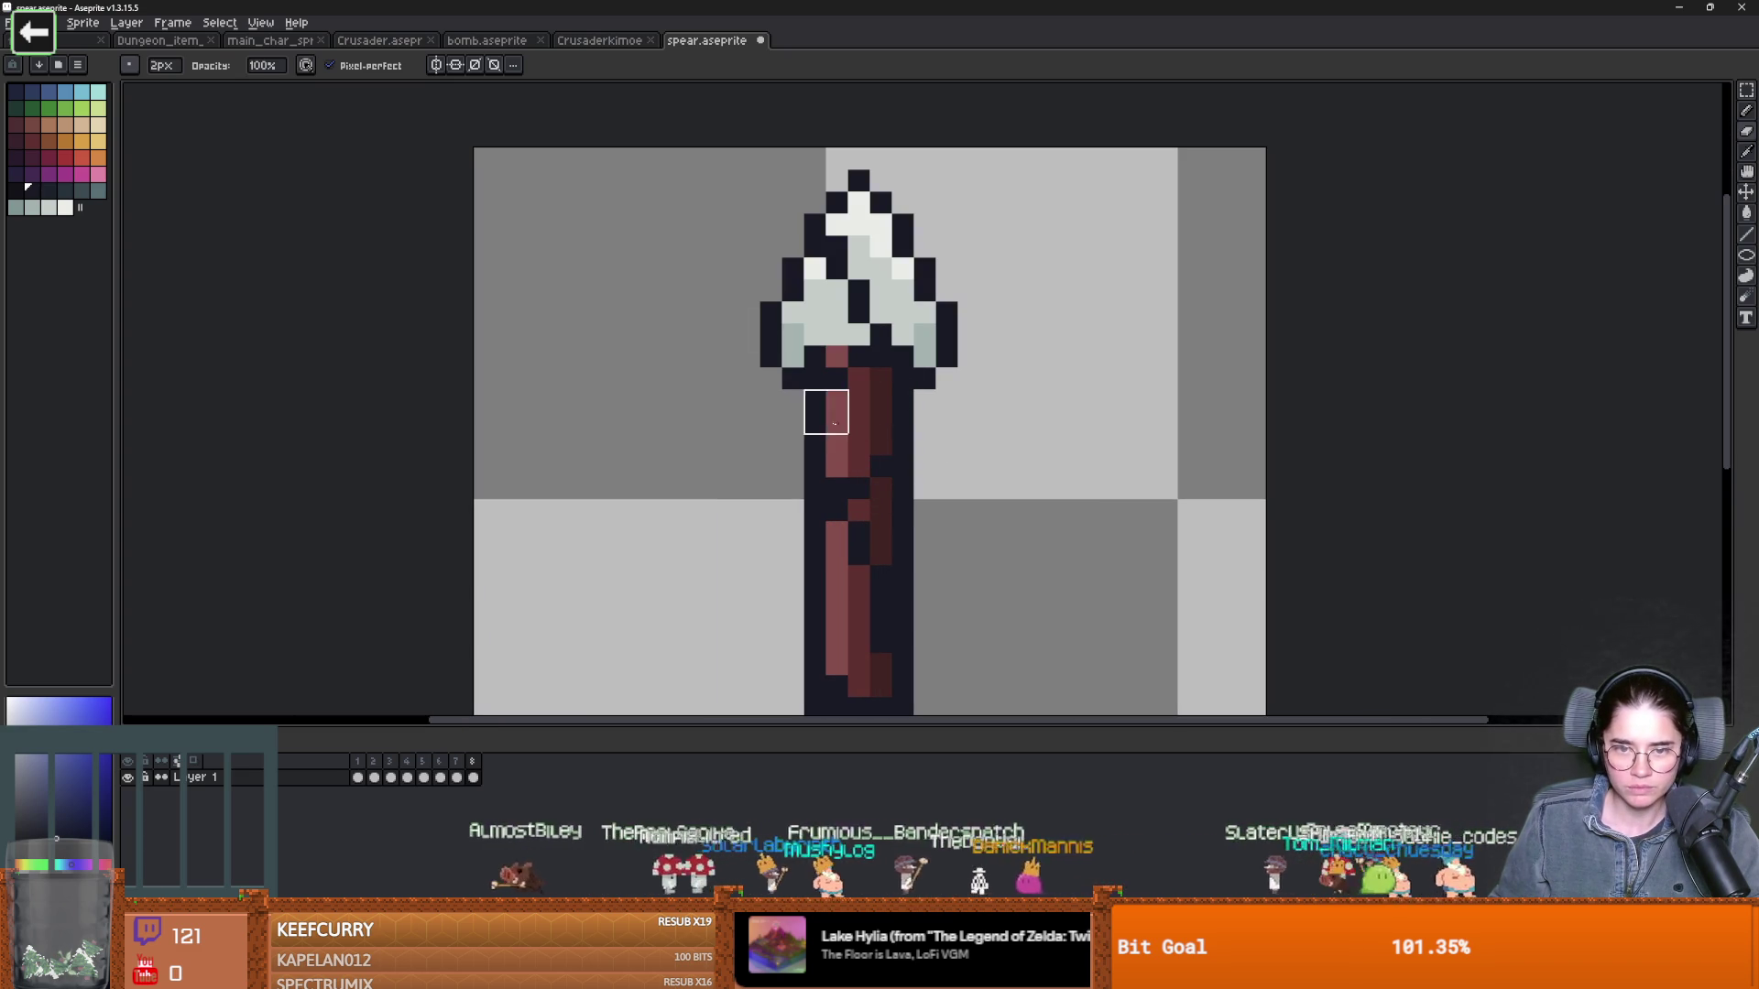
pyautogui.press('-')
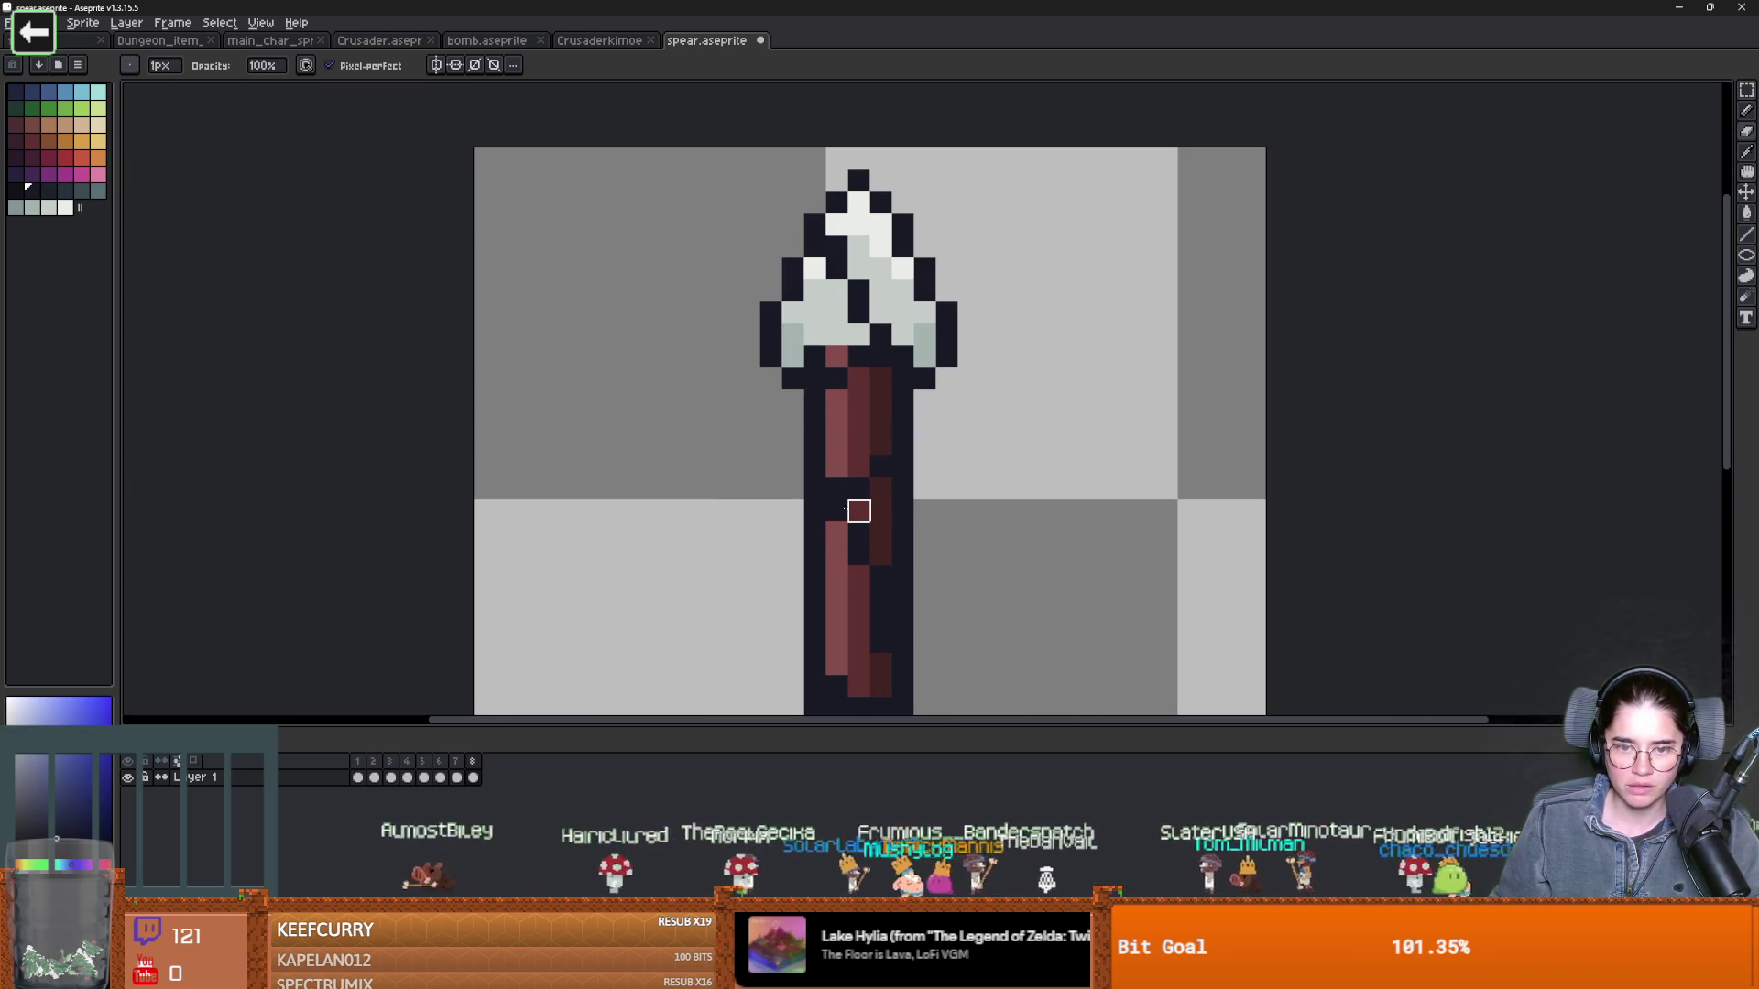
pyautogui.moveTo(814, 490); pyautogui.dragTo(815, 511)
pyautogui.scroll(-1, 903, 577)
pyautogui.scroll(1, 928, 504)
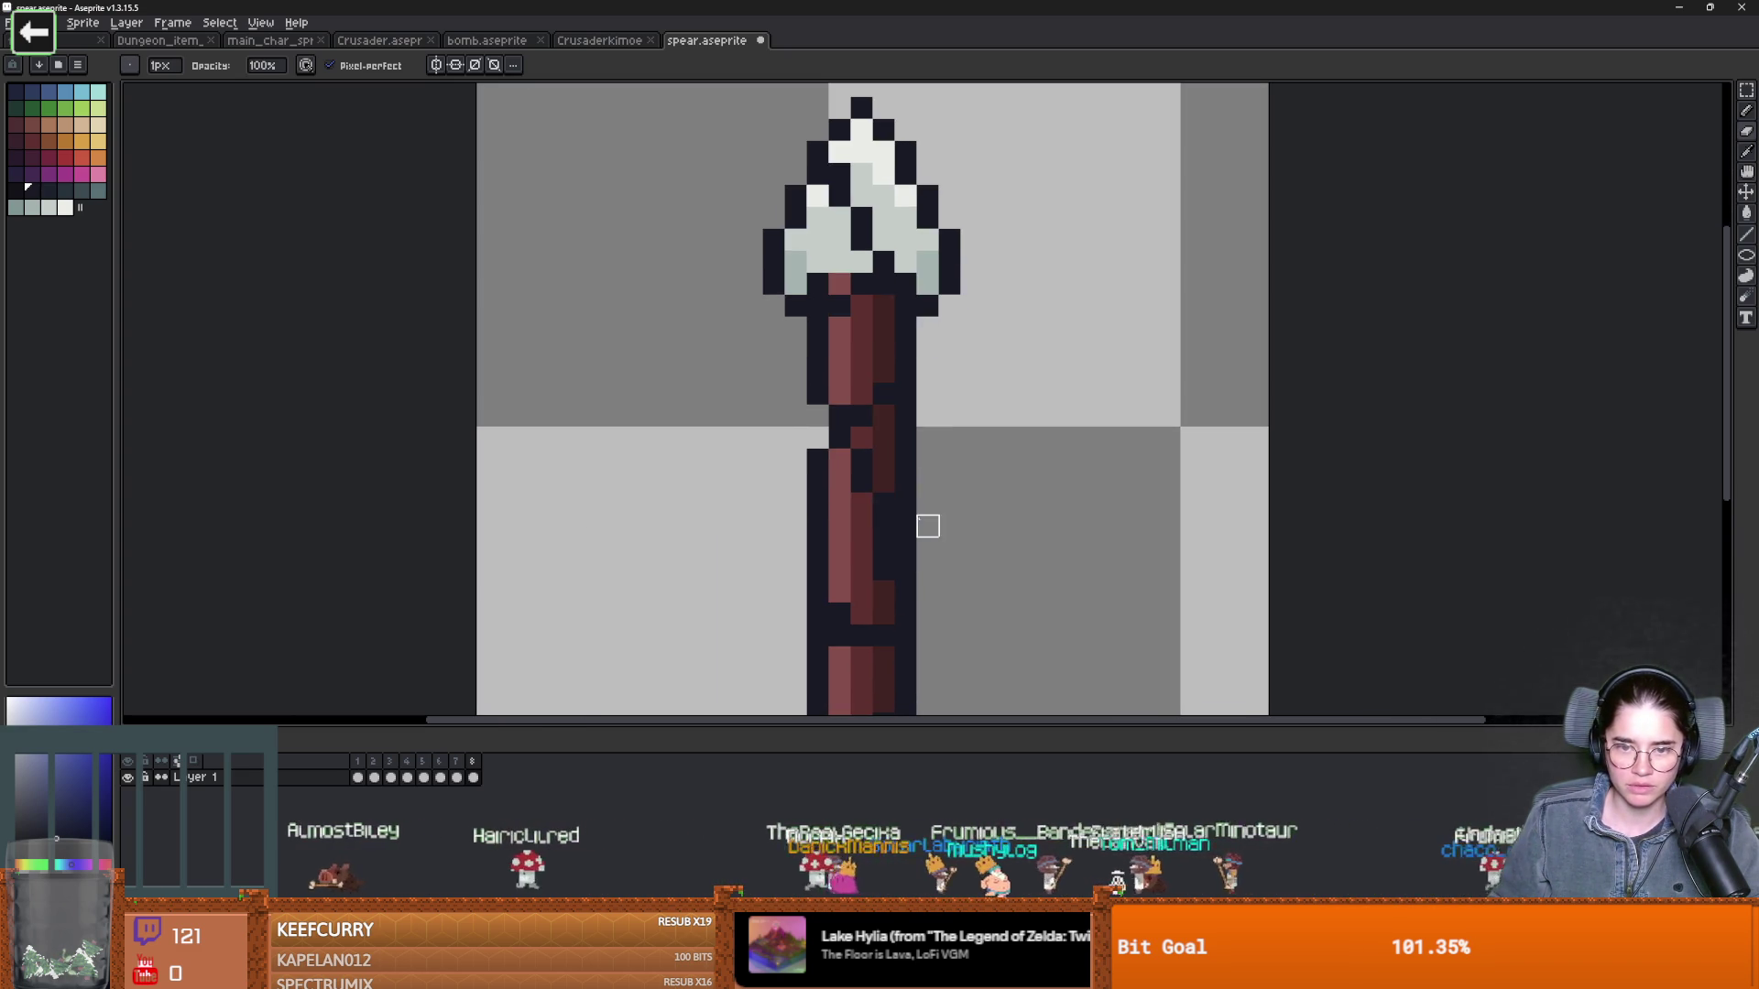
pyautogui.moveTo(1015, 590); pyautogui.dragTo(1013, 424)
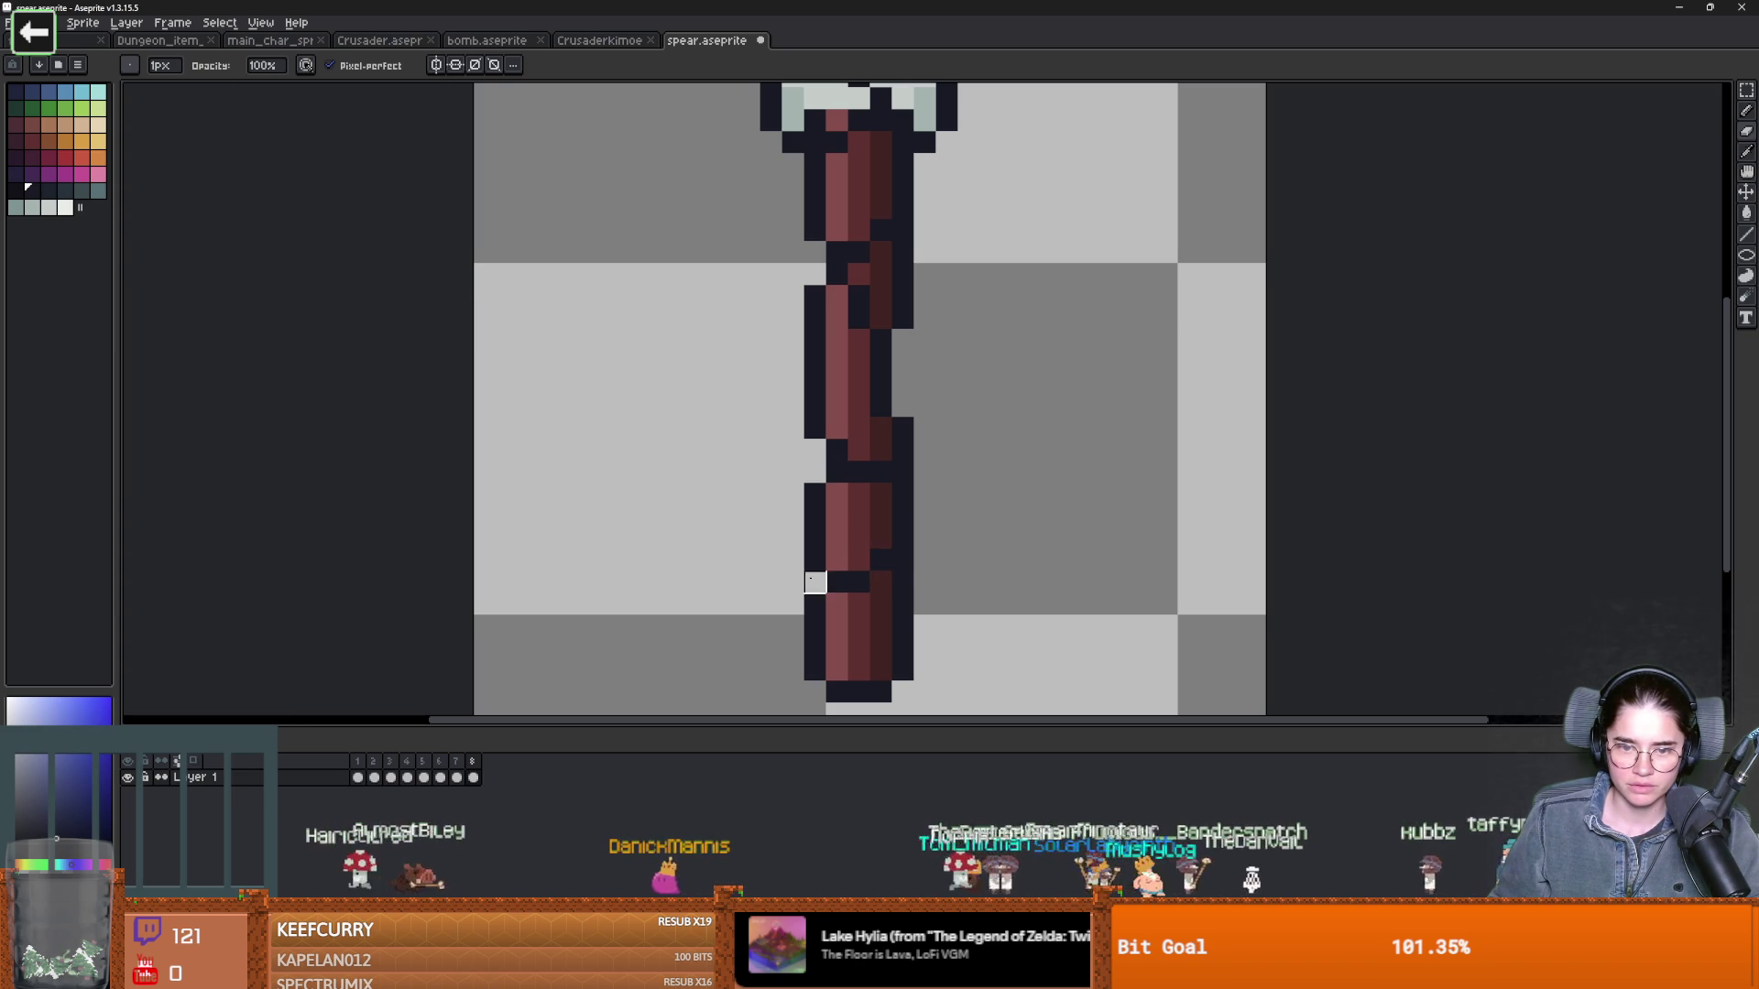
pyautogui.scroll(-4, 899, 558)
pyautogui.scroll(-2, 916, 412)
pyautogui.scroll(5, 908, 413)
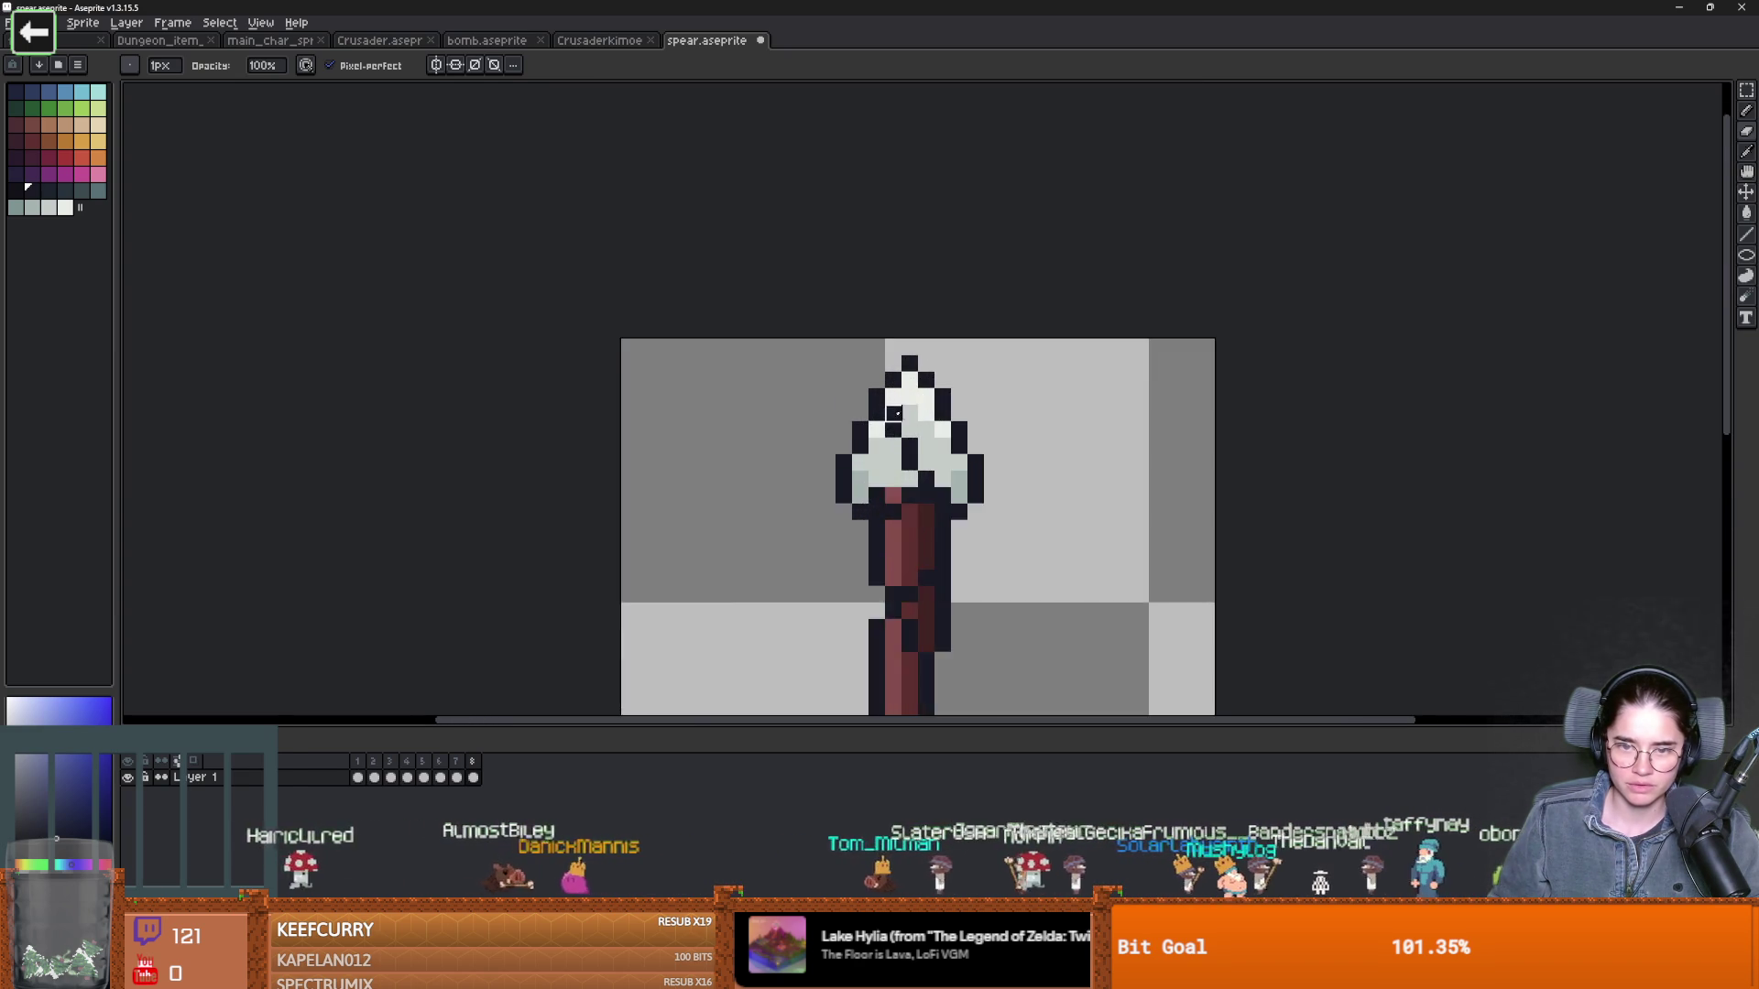
pyautogui.scroll(1, 895, 436)
pyautogui.scroll(-3, 1130, 608)
pyautogui.scroll(1, 974, 440)
pyautogui.scroll(1, 871, 375)
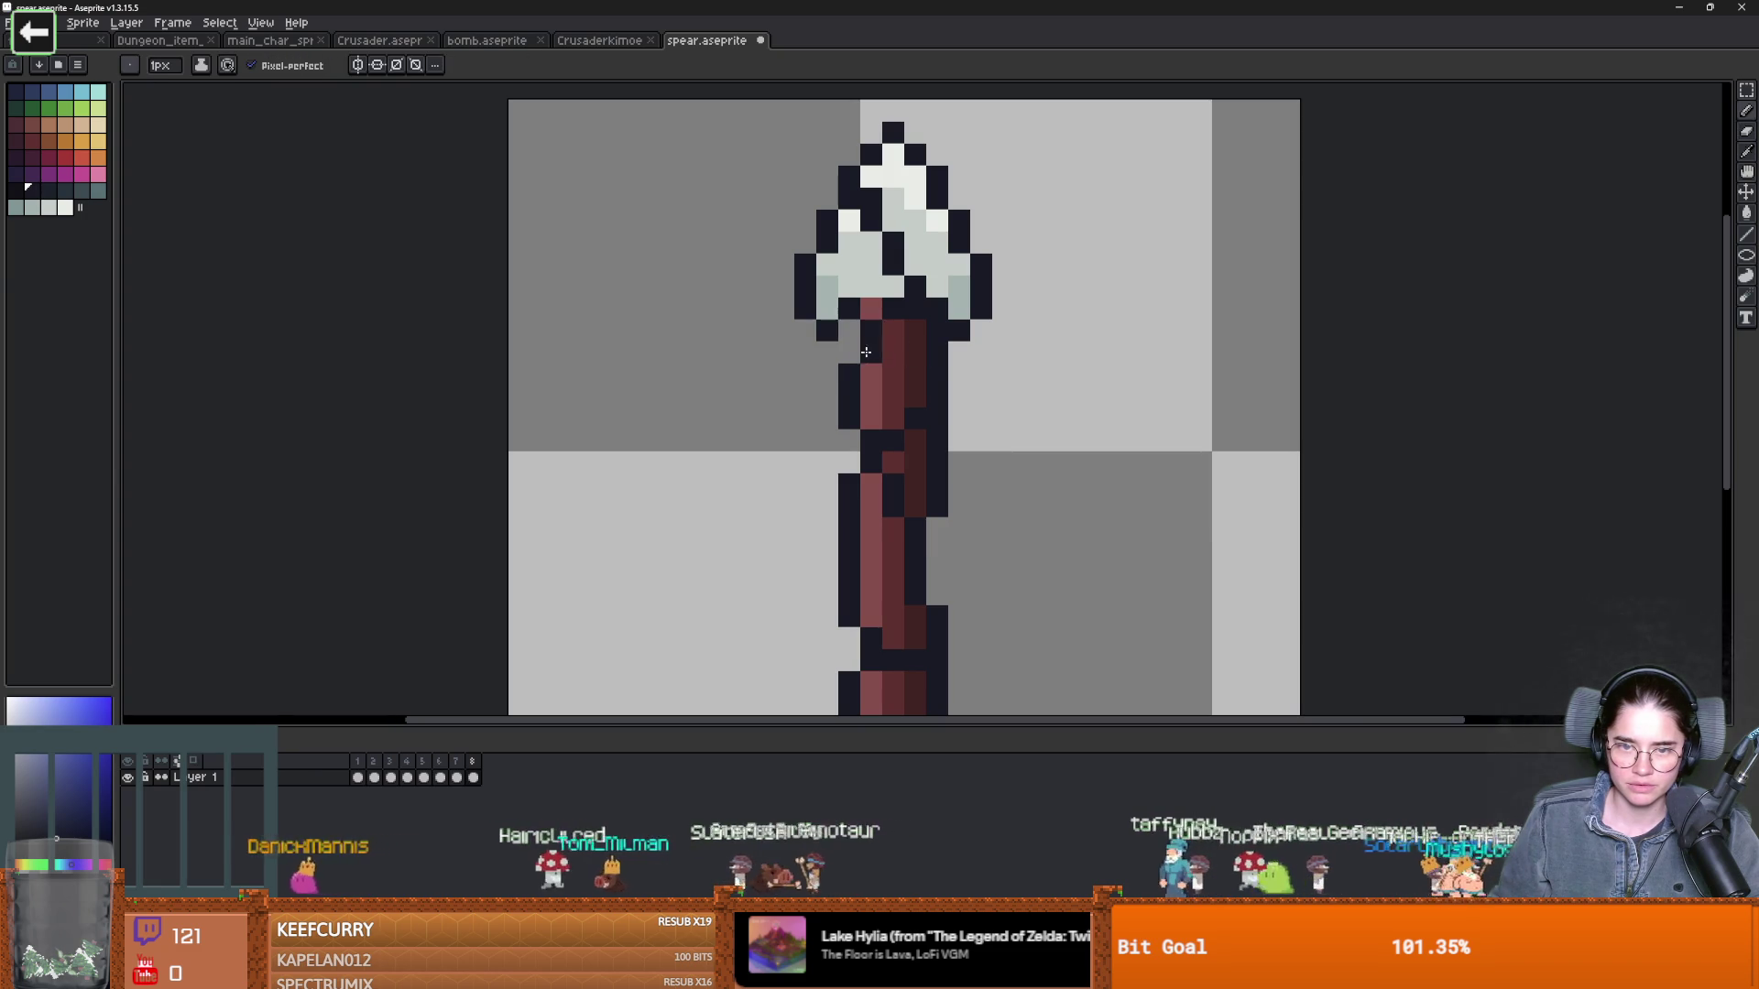
pyautogui.scroll(-2, 962, 419)
pyautogui.scroll(2, 973, 380)
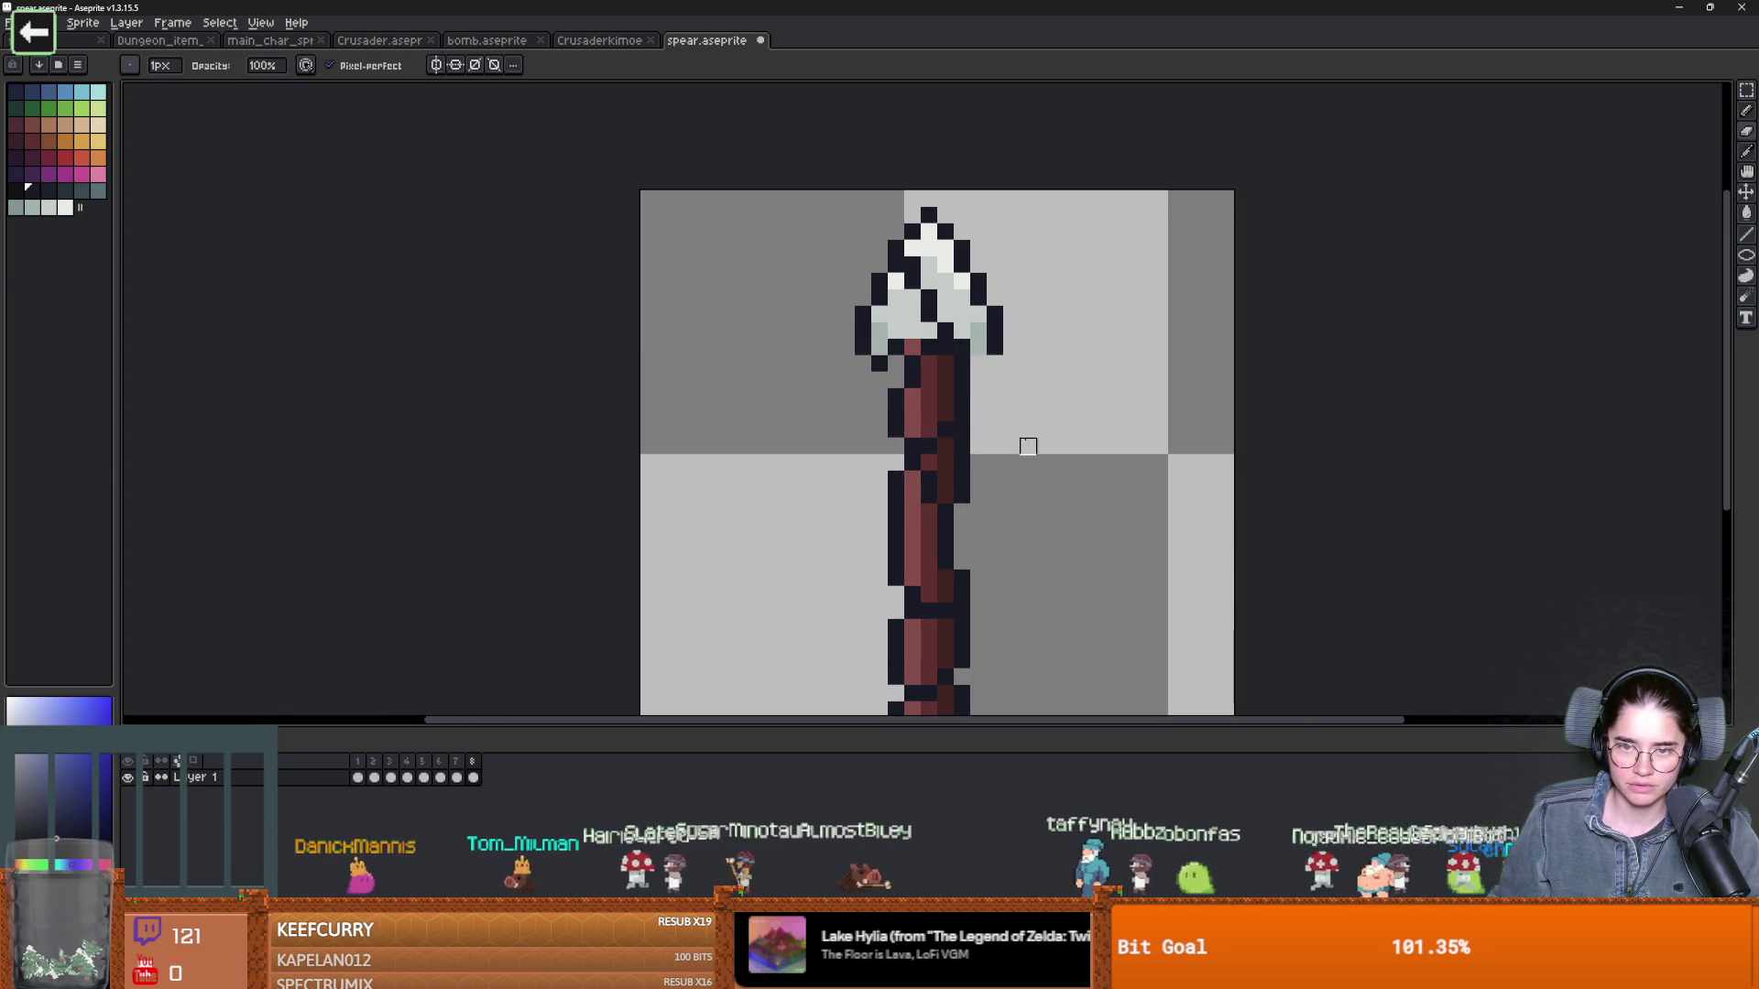
pyautogui.scroll(1, 1028, 446)
pyautogui.scroll(-3, 1041, 467)
pyautogui.scroll(-1, 1041, 467)
pyautogui.scroll(1, 1041, 467)
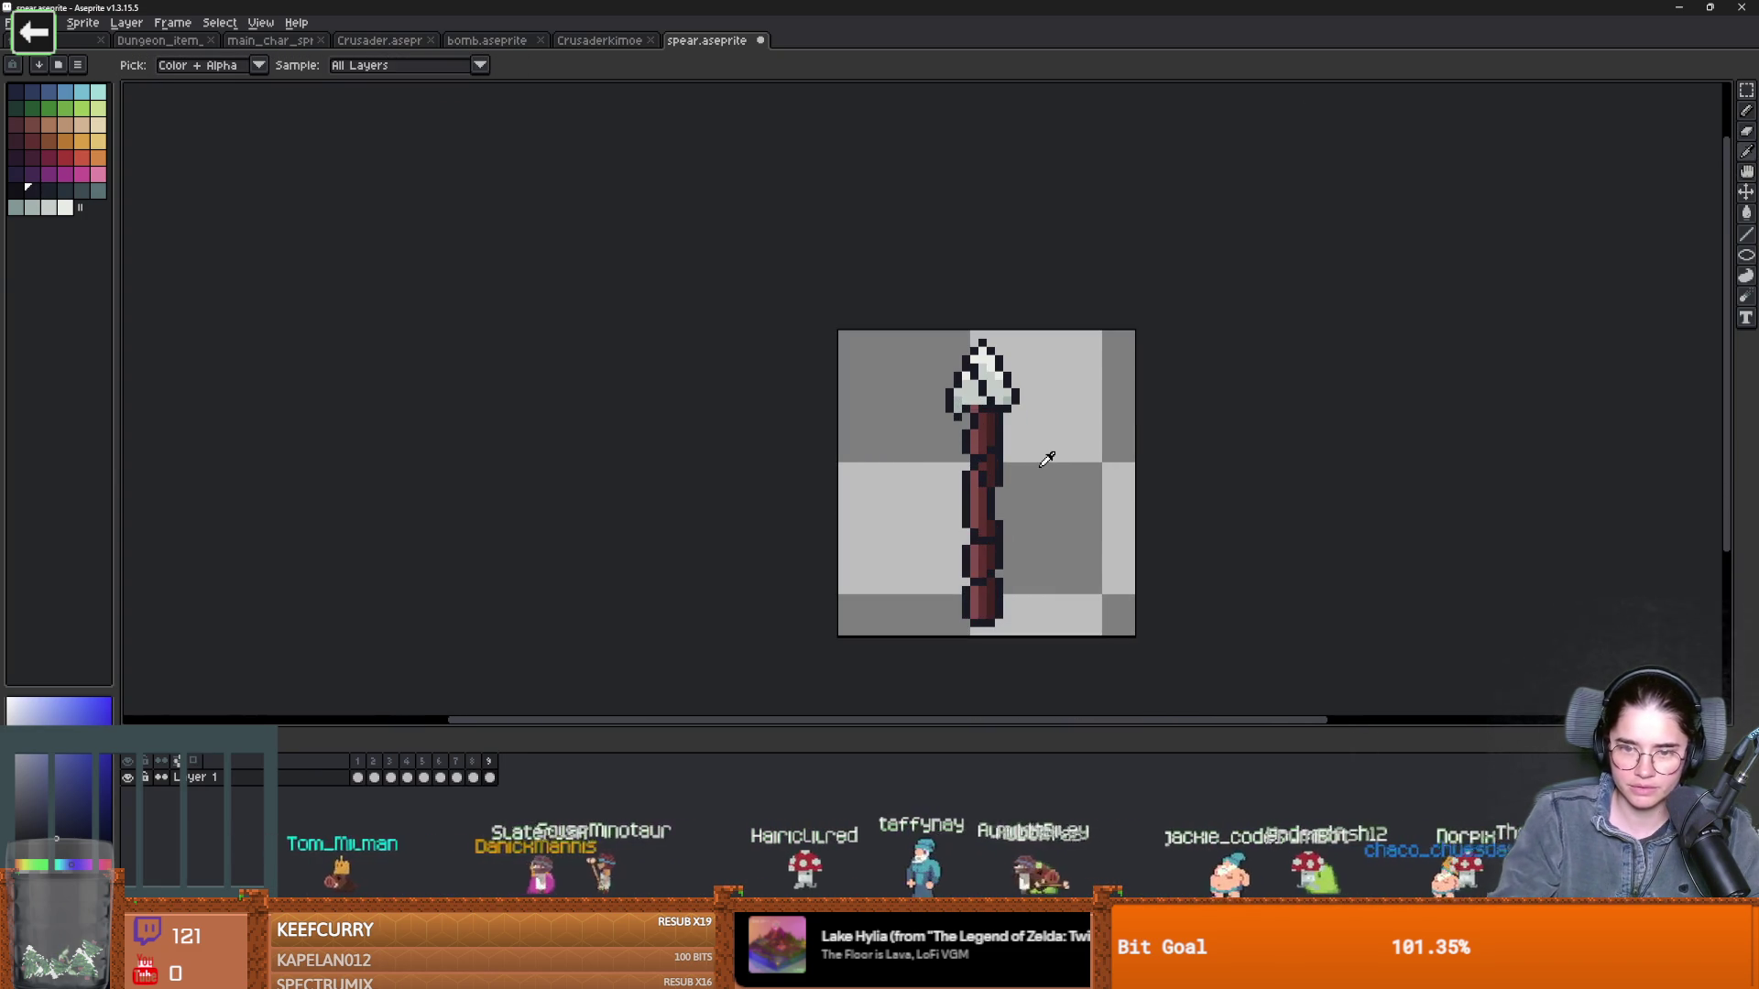
pyautogui.scroll(3, 1036, 464)
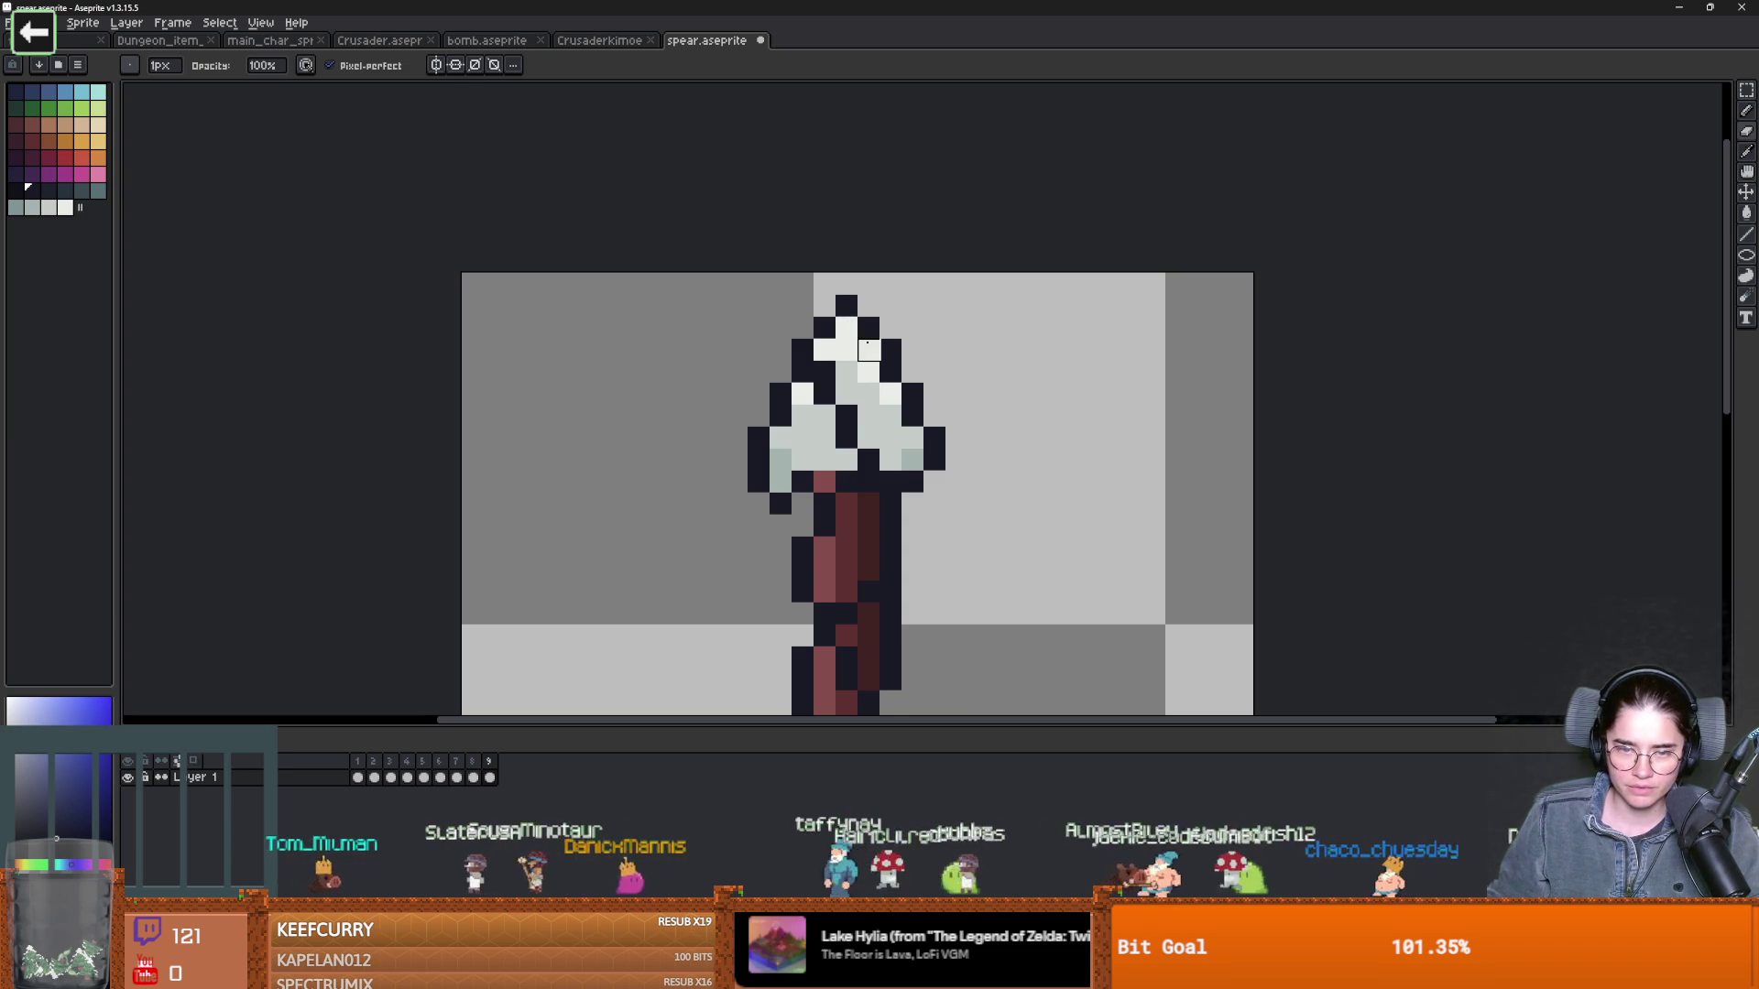
# - Erase a small gap in the shaft just below the spearhead
pyautogui.press('w')
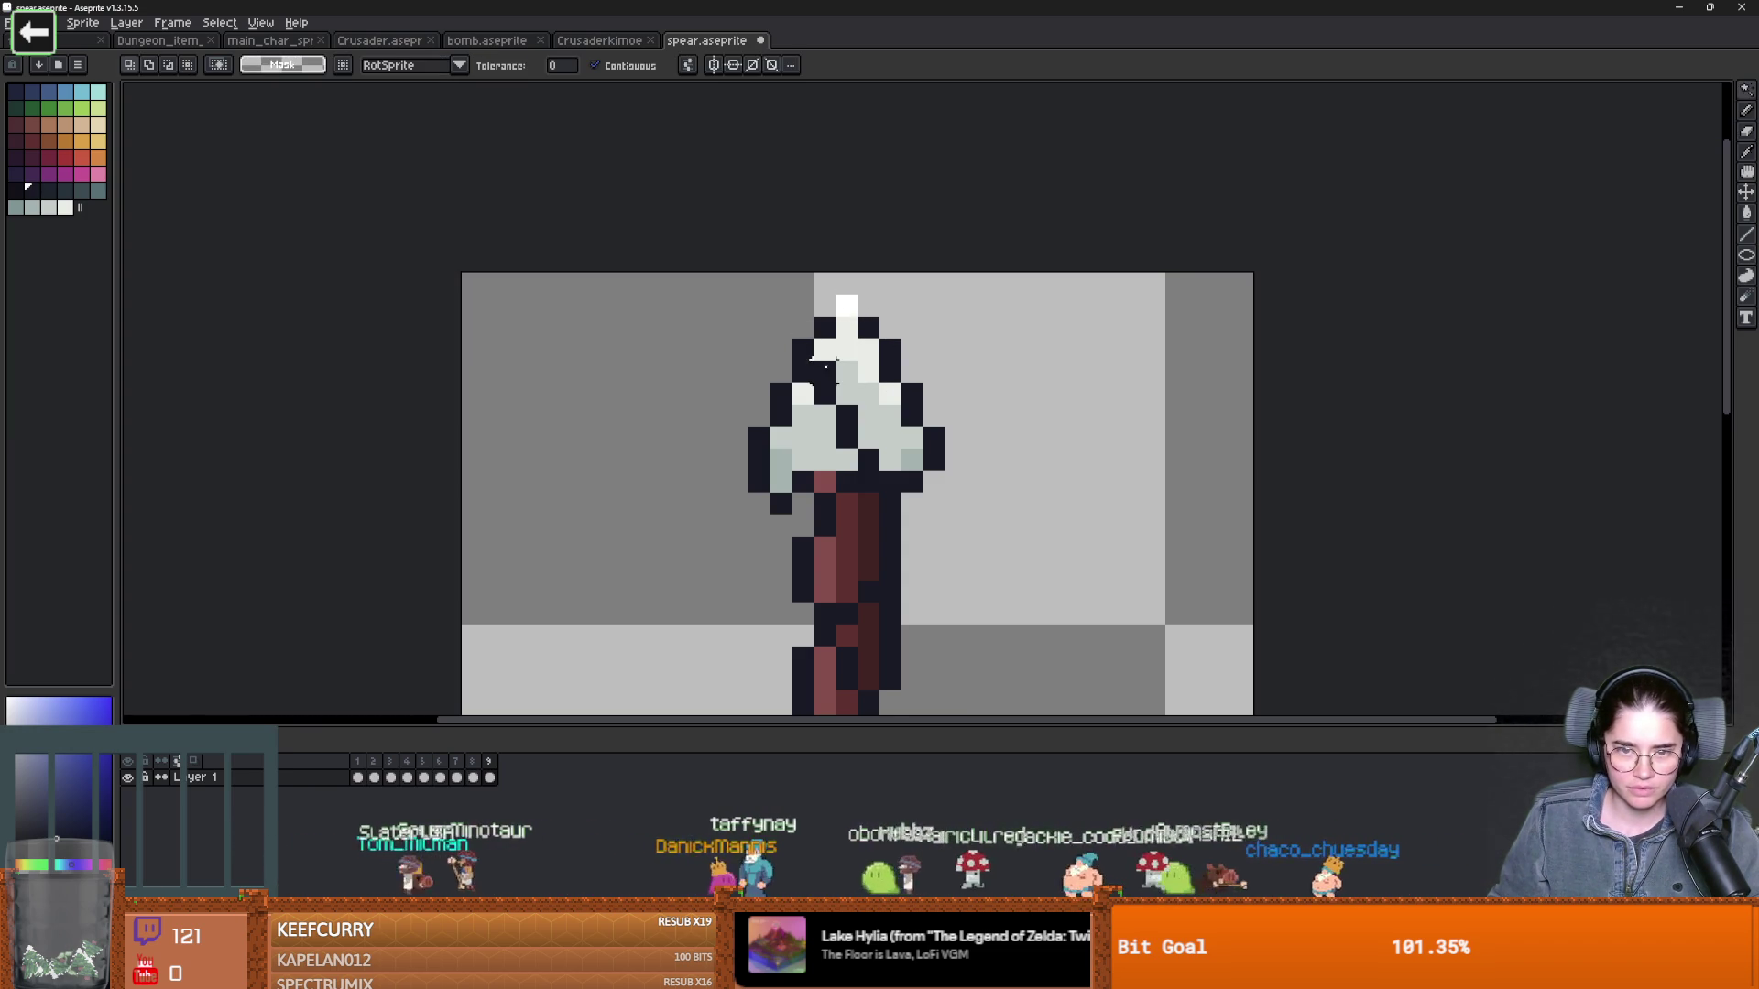
pyautogui.scroll(-2, 971, 458)
pyautogui.click(966, 491)
pyautogui.hotkey('ctrl', 'd')
pyautogui.press('m')
pyautogui.scroll(3, 917, 549)
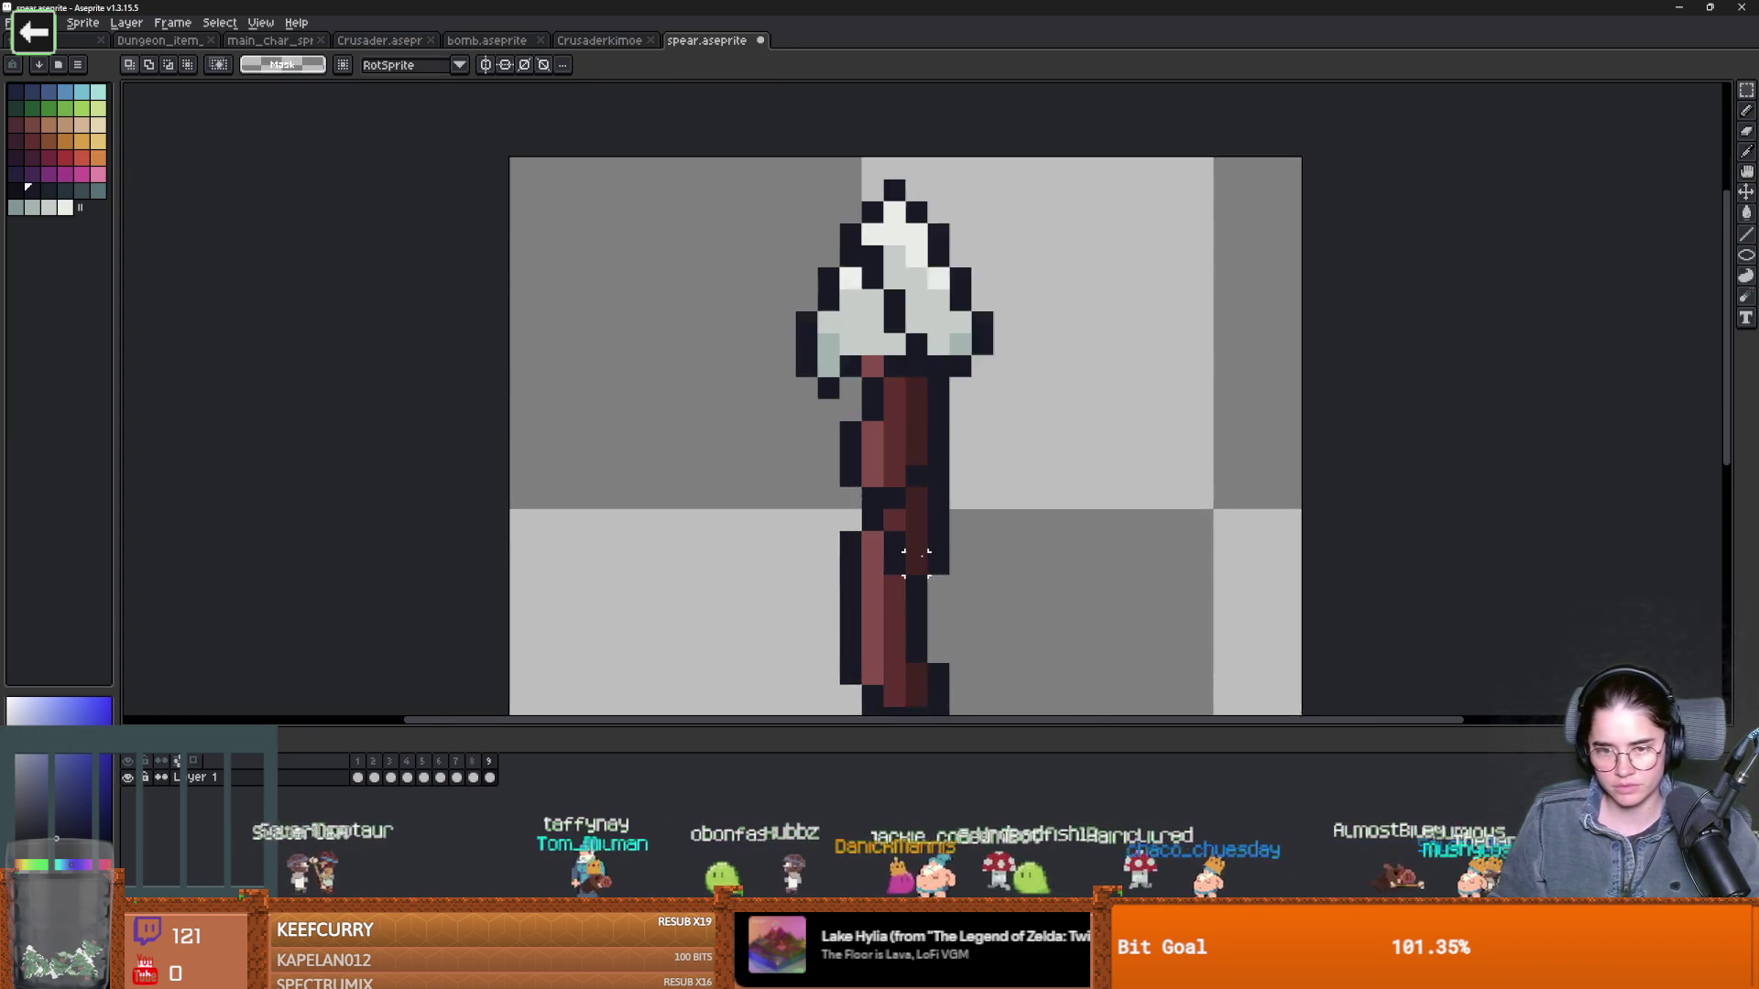
pyautogui.press('e')
pyautogui.moveTo(937, 421)
pyautogui.mouseDown()
pyautogui.moveTo(843, 381)
pyautogui.moveTo(937, 428)
pyautogui.mouseUp()
pyautogui.scroll(-2, 941, 422)
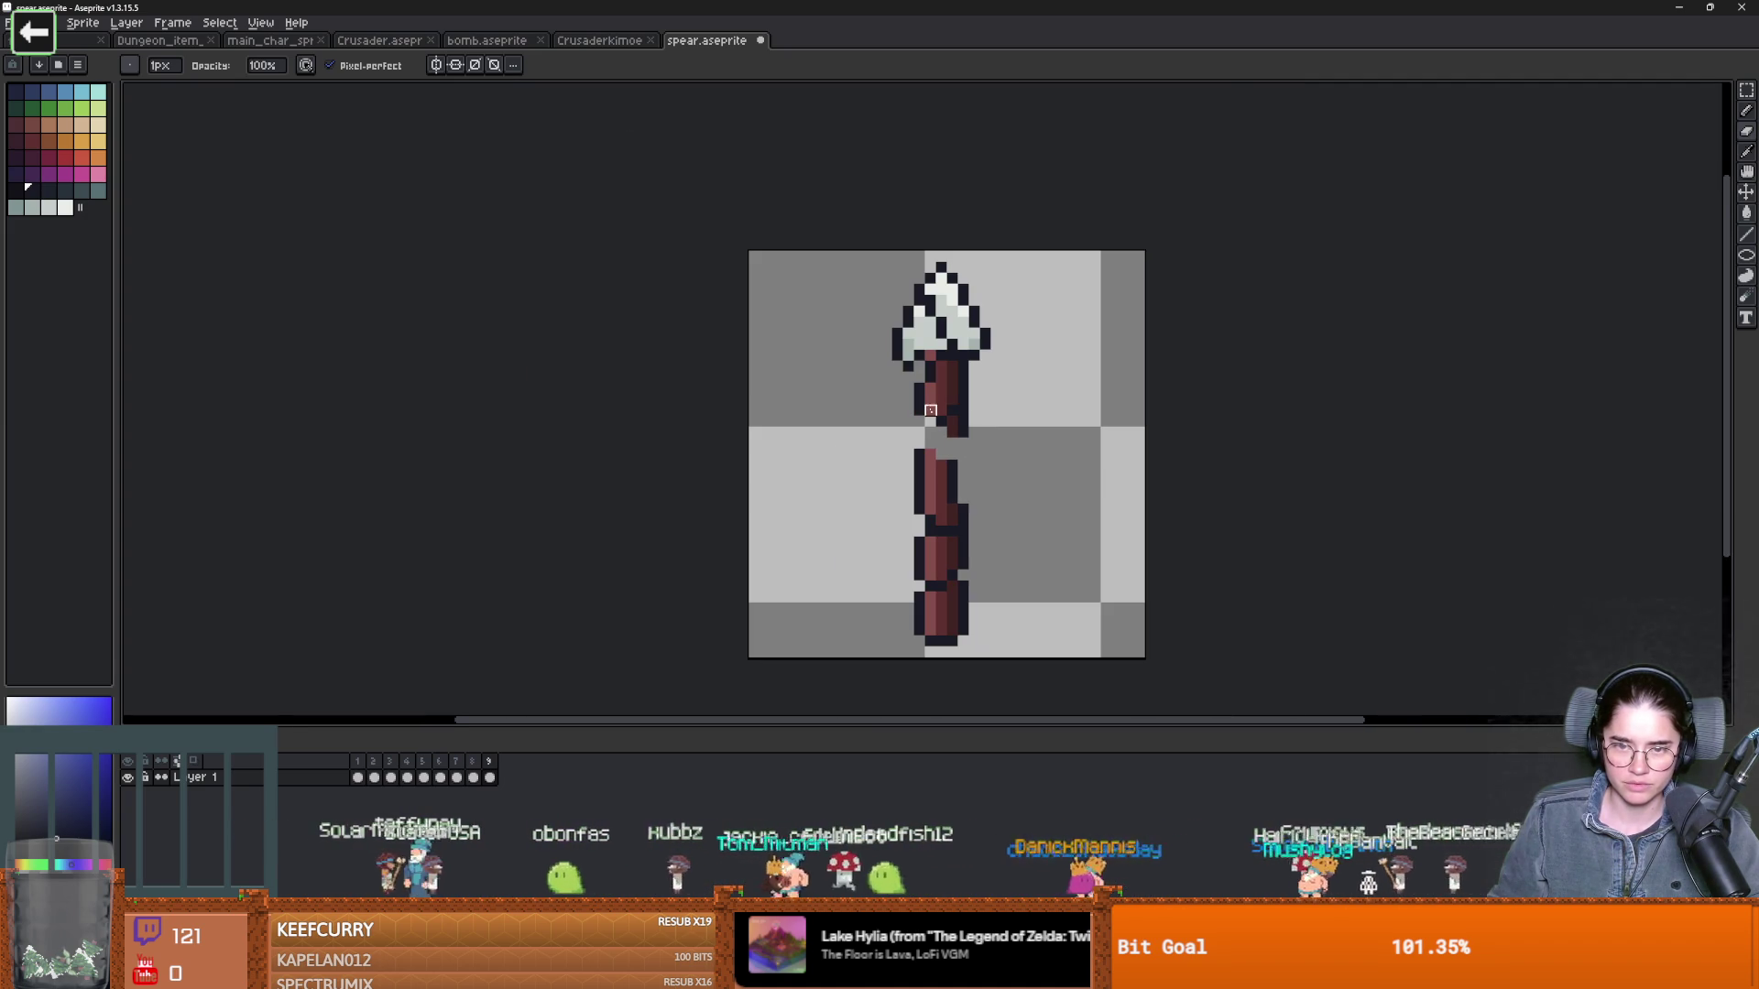
# - Select the spearhead with a rectangle and move it down and right
pyautogui.press('m')
pyautogui.moveTo(811, 245)
pyautogui.mouseDown()
pyautogui.moveTo(1072, 390)
pyautogui.moveTo(1085, 456)
pyautogui.mouseUp()
pyautogui.moveTo(961, 358)
pyautogui.mouseDown()
pyautogui.moveTo(978, 410)
pyautogui.moveTo(971, 394)
pyautogui.mouseUp()
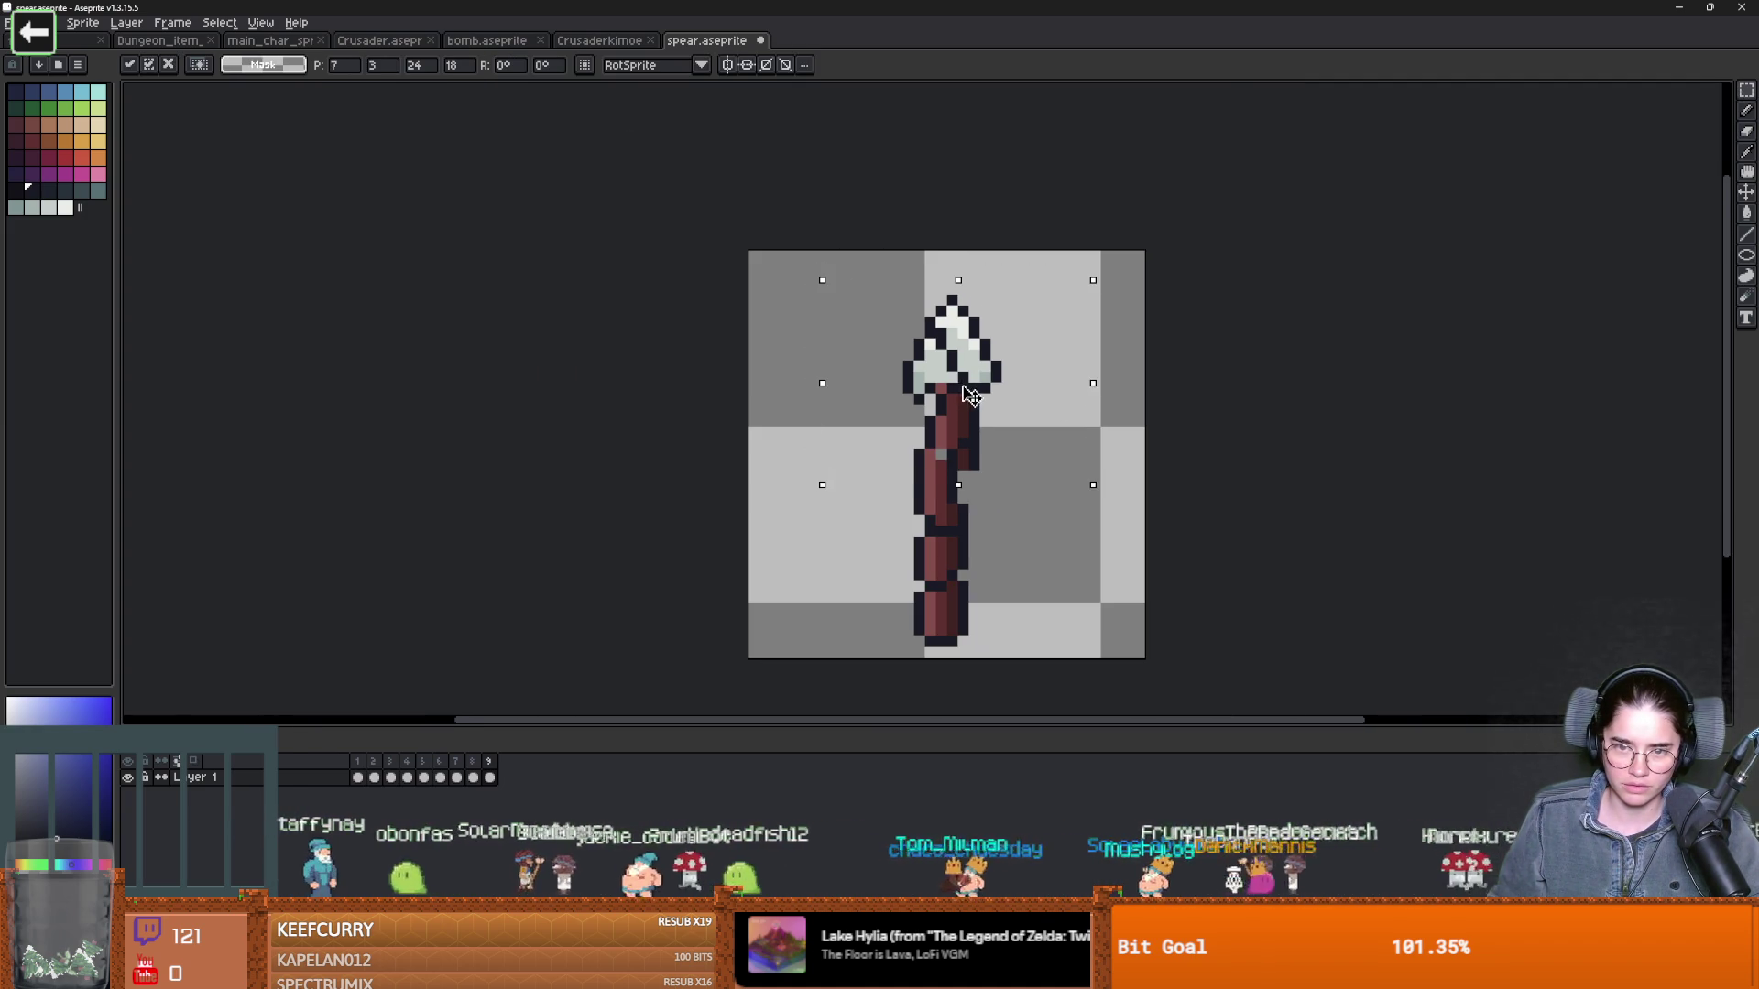
# - Split the spearhead by shifting its right half down and dropping the tip onto the shaft
pyautogui.click(1128, 366)
pyautogui.press('w')
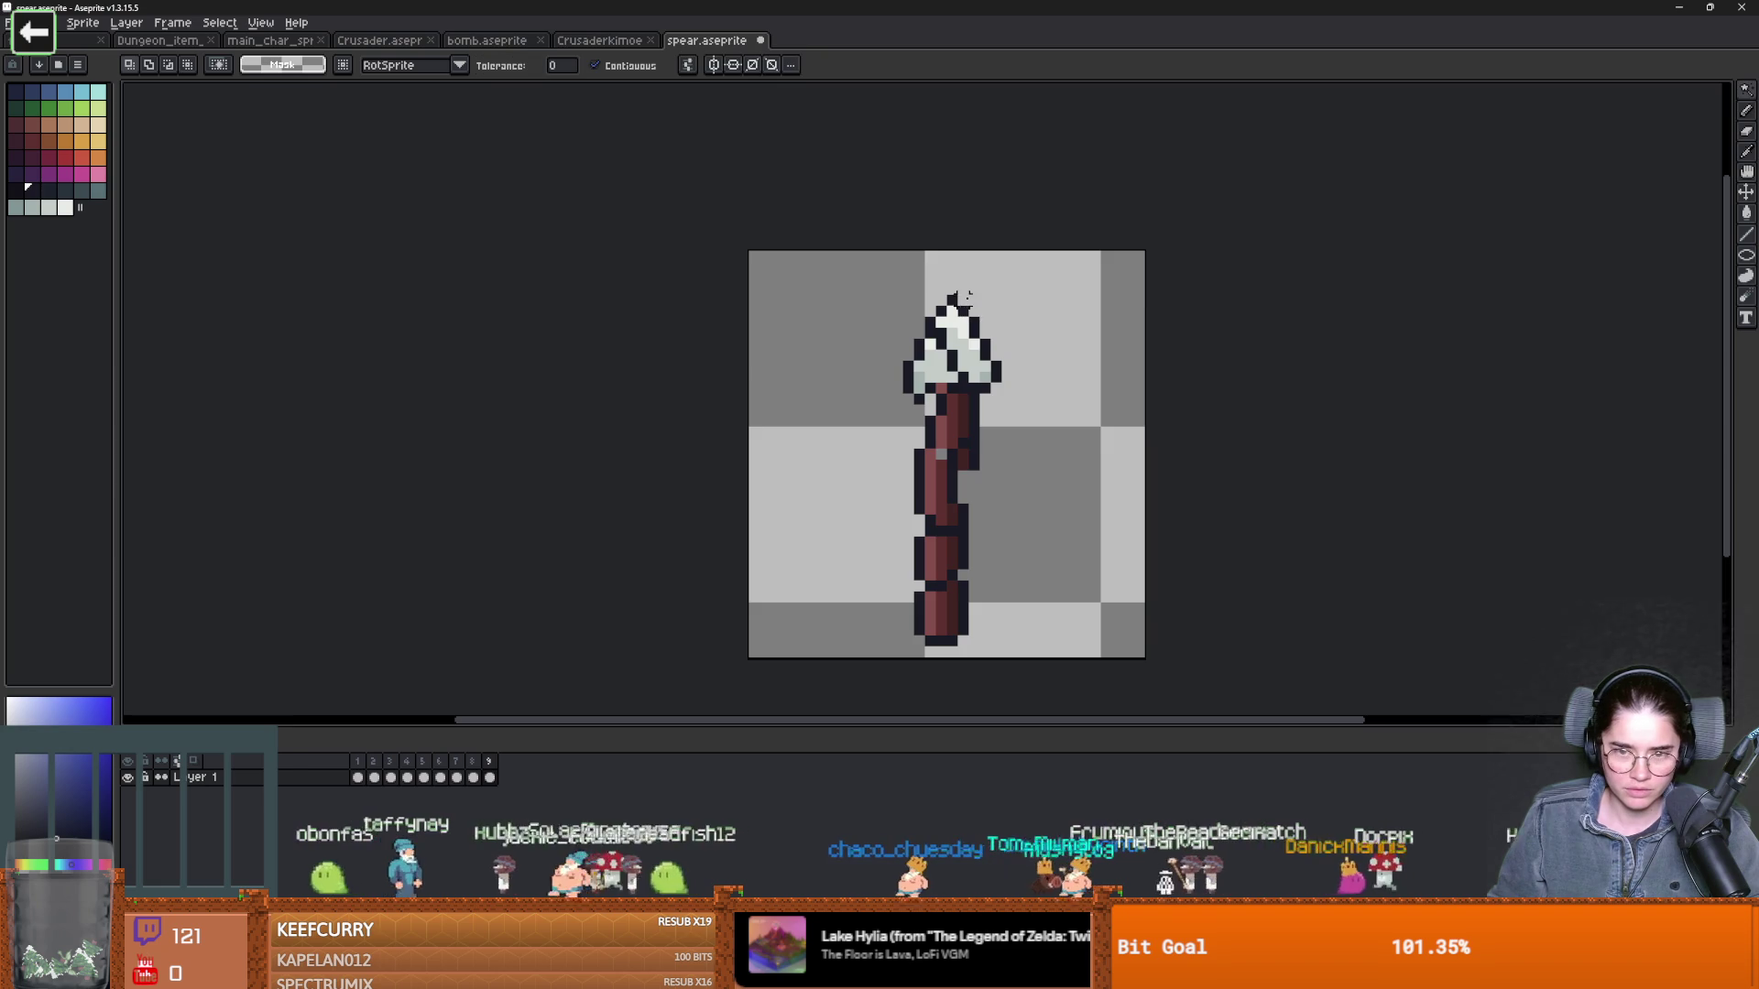
pyautogui.press('b')
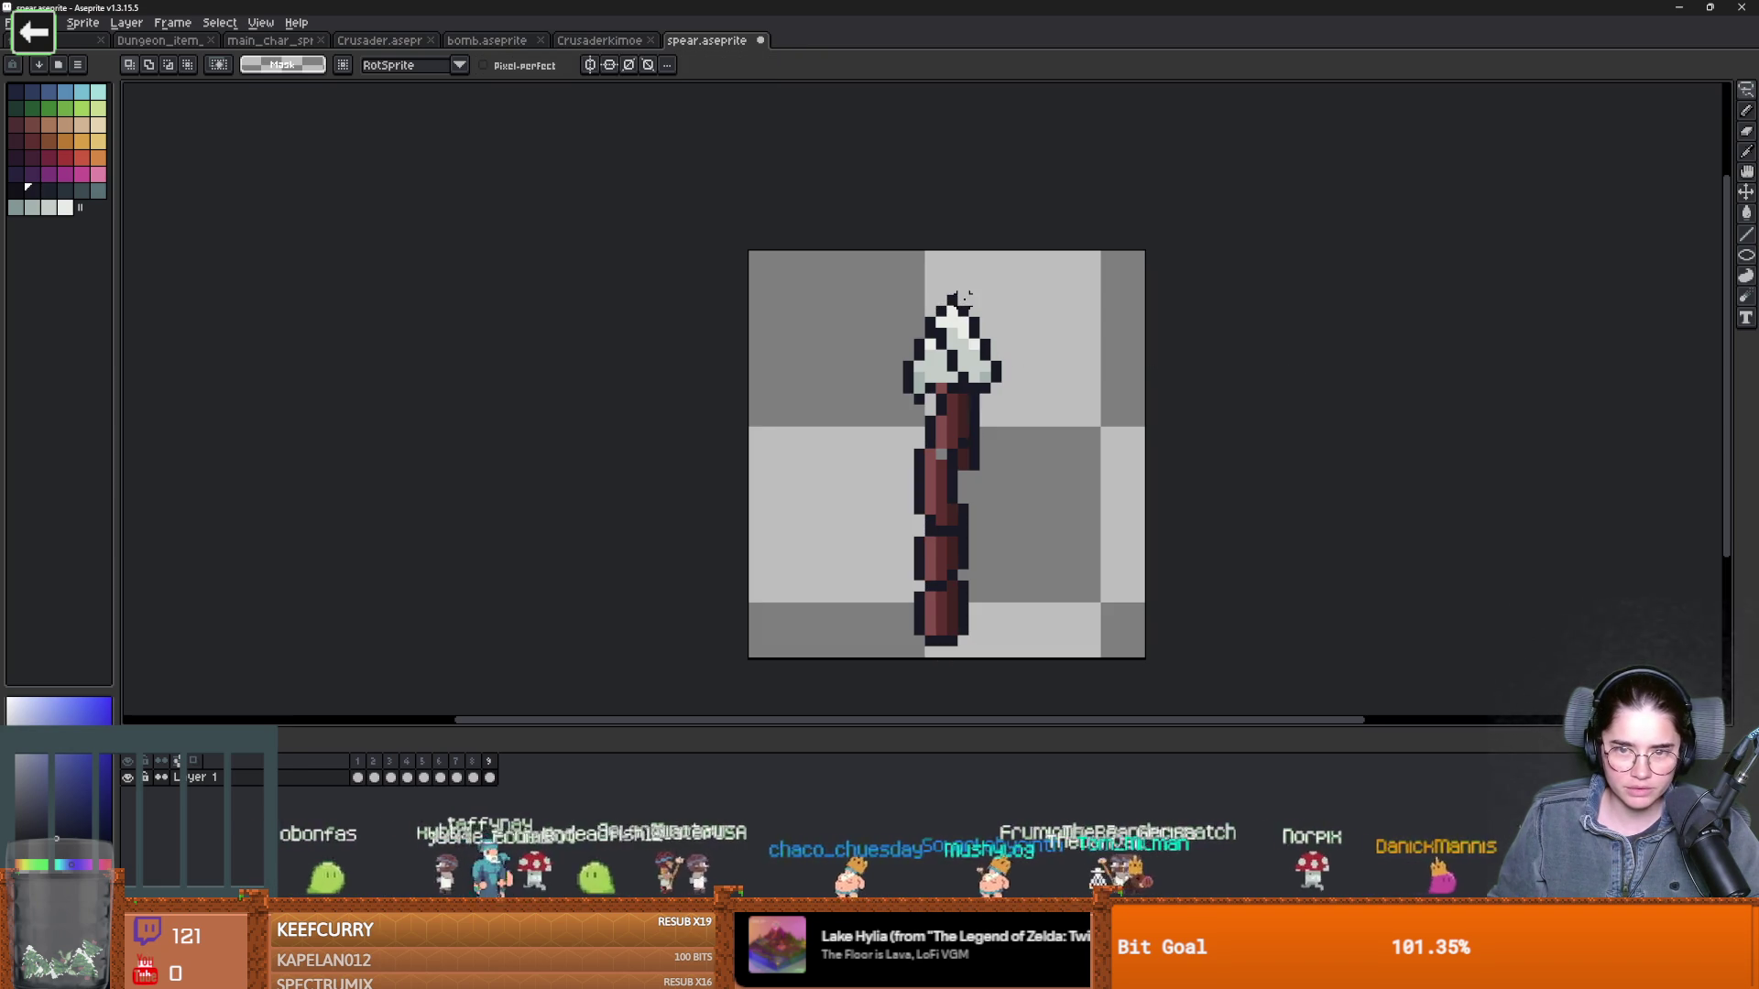
pyautogui.moveTo(1017, 398)
pyautogui.mouseDown()
pyautogui.moveTo(945, 278)
pyautogui.moveTo(921, 270)
pyautogui.mouseUp()
pyautogui.moveTo(978, 351); pyautogui.dragTo(978, 438)
pyautogui.press('q')
pyautogui.moveTo(976, 321)
pyautogui.mouseDown()
pyautogui.moveTo(903, 394)
pyautogui.moveTo(979, 323)
pyautogui.moveTo(923, 410)
pyautogui.mouseUp()
pyautogui.click(974, 520)
# - Break the shaft into separate pieces and repaint dark outline pixels at the break
pyautogui.moveTo(971, 531)
pyautogui.mouseDown()
pyautogui.moveTo(926, 531)
pyautogui.moveTo(896, 474)
pyautogui.moveTo(896, 586)
pyautogui.moveTo(974, 550)
pyautogui.moveTo(931, 574)
pyautogui.mouseUp()
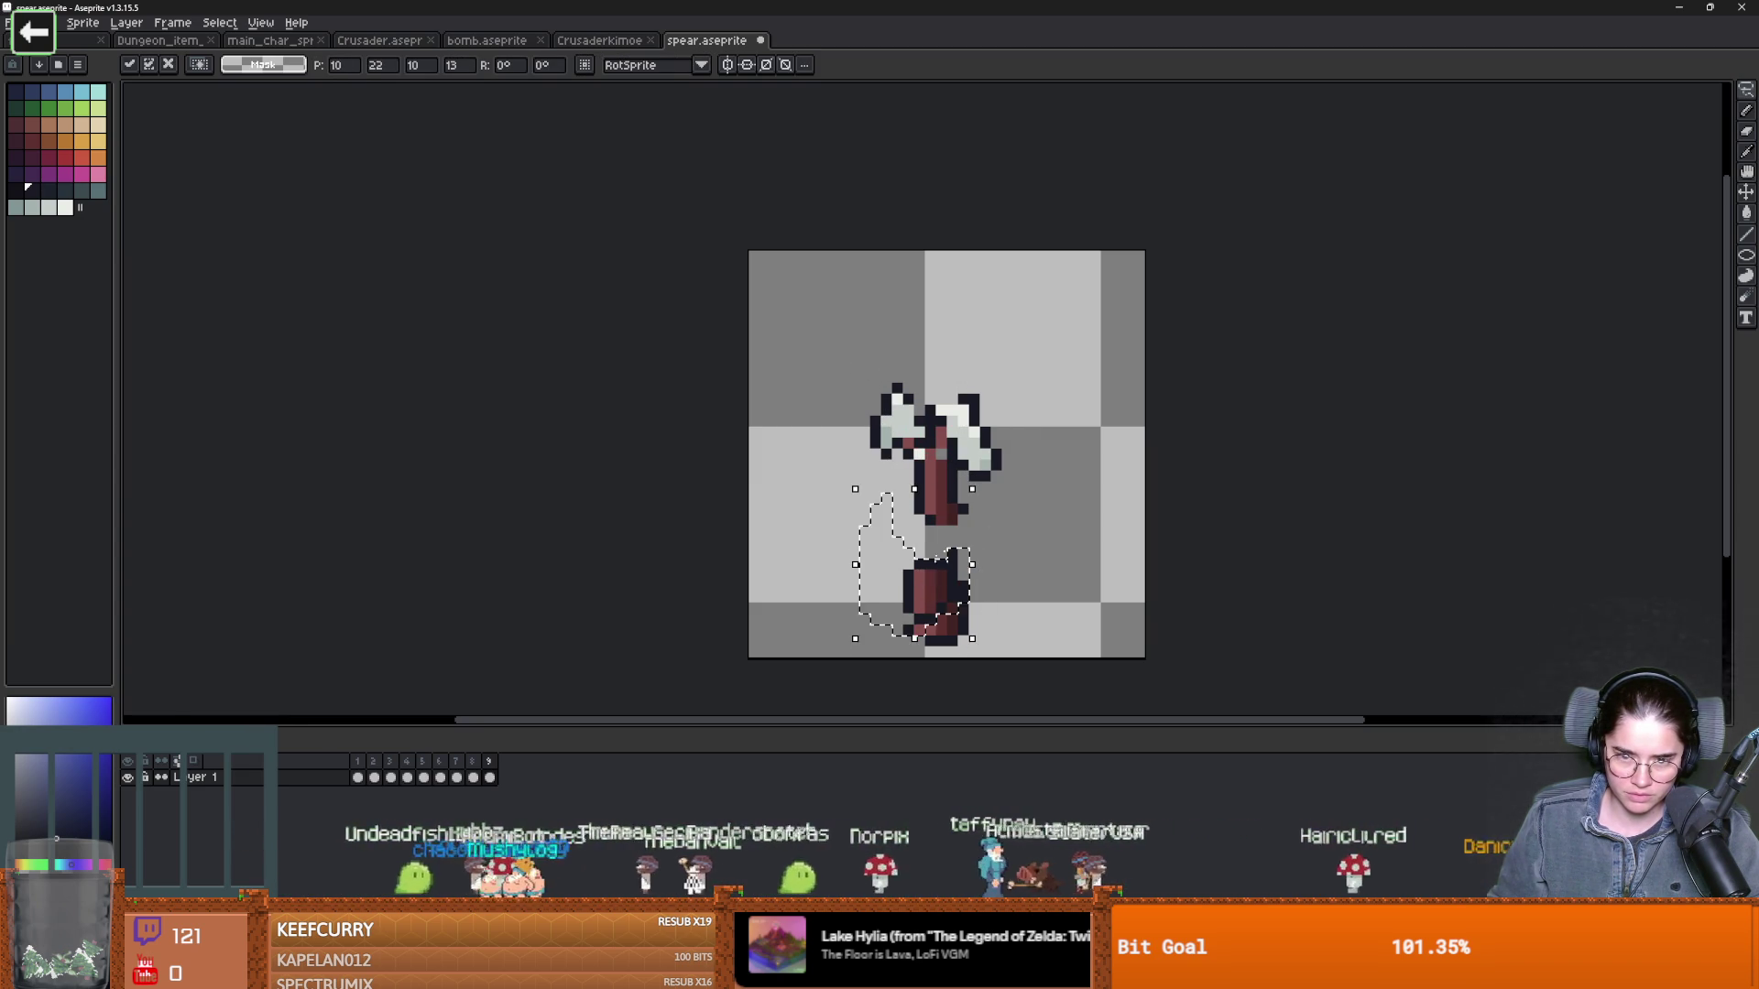
pyautogui.press('Return')
pyautogui.moveTo(971, 513)
pyautogui.mouseDown()
pyautogui.moveTo(903, 477)
pyautogui.moveTo(981, 540)
pyautogui.moveTo(939, 519)
pyautogui.moveTo(910, 534)
pyautogui.mouseUp()
pyautogui.press('b')
pyautogui.scroll(2, 971, 550)
pyautogui.press('b')
pyautogui.click(955, 533)
pyautogui.click(911, 556)
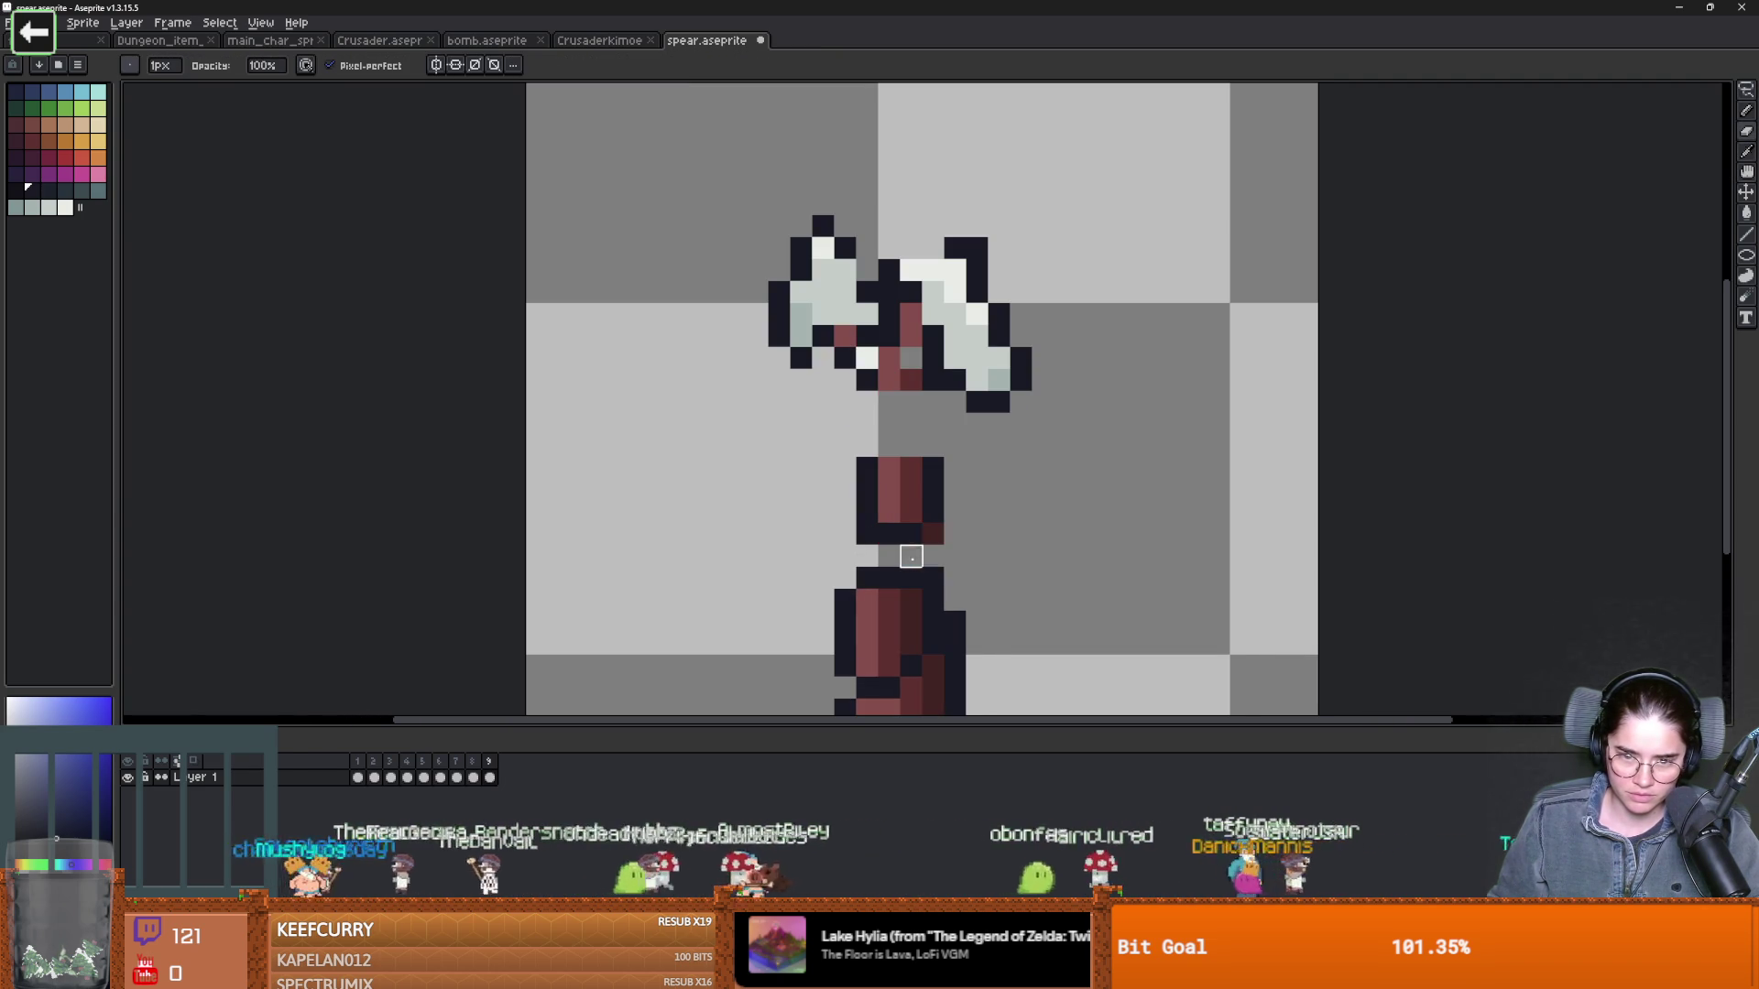
pyautogui.scroll(-3, 977, 556)
pyautogui.scroll(1, 976, 550)
pyautogui.scroll(-3, 1038, 547)
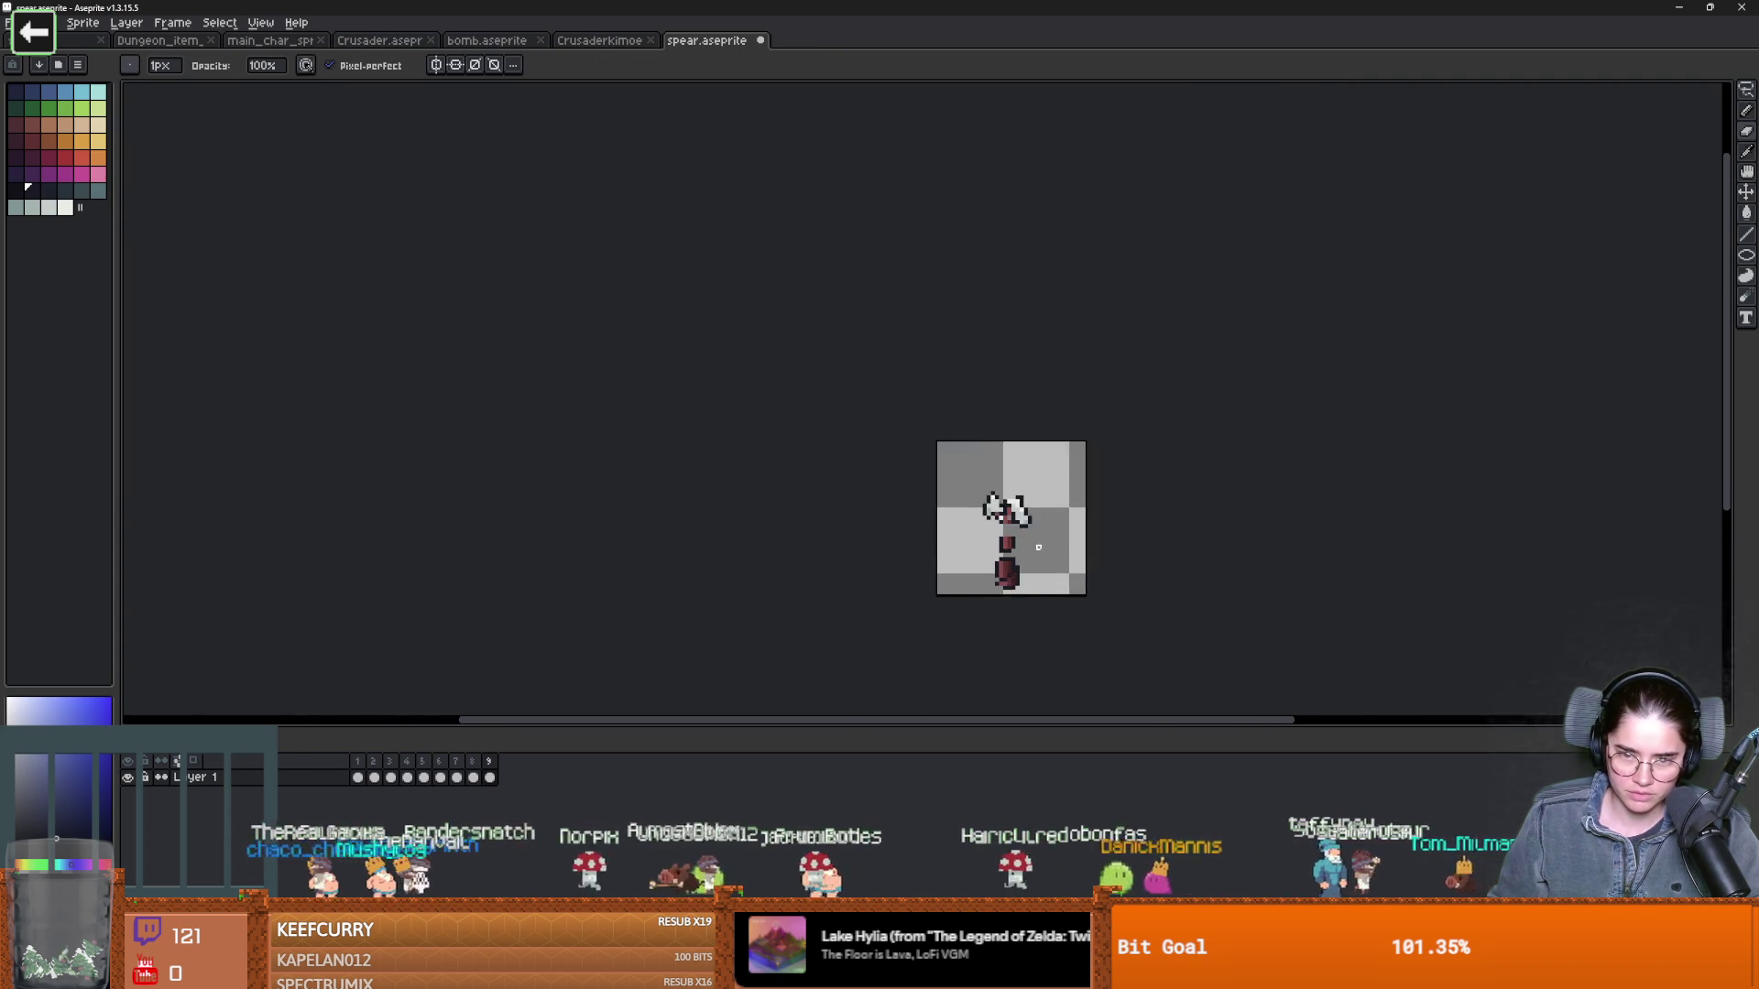
pyautogui.scroll(2, 978, 504)
pyautogui.scroll(-2, 1042, 515)
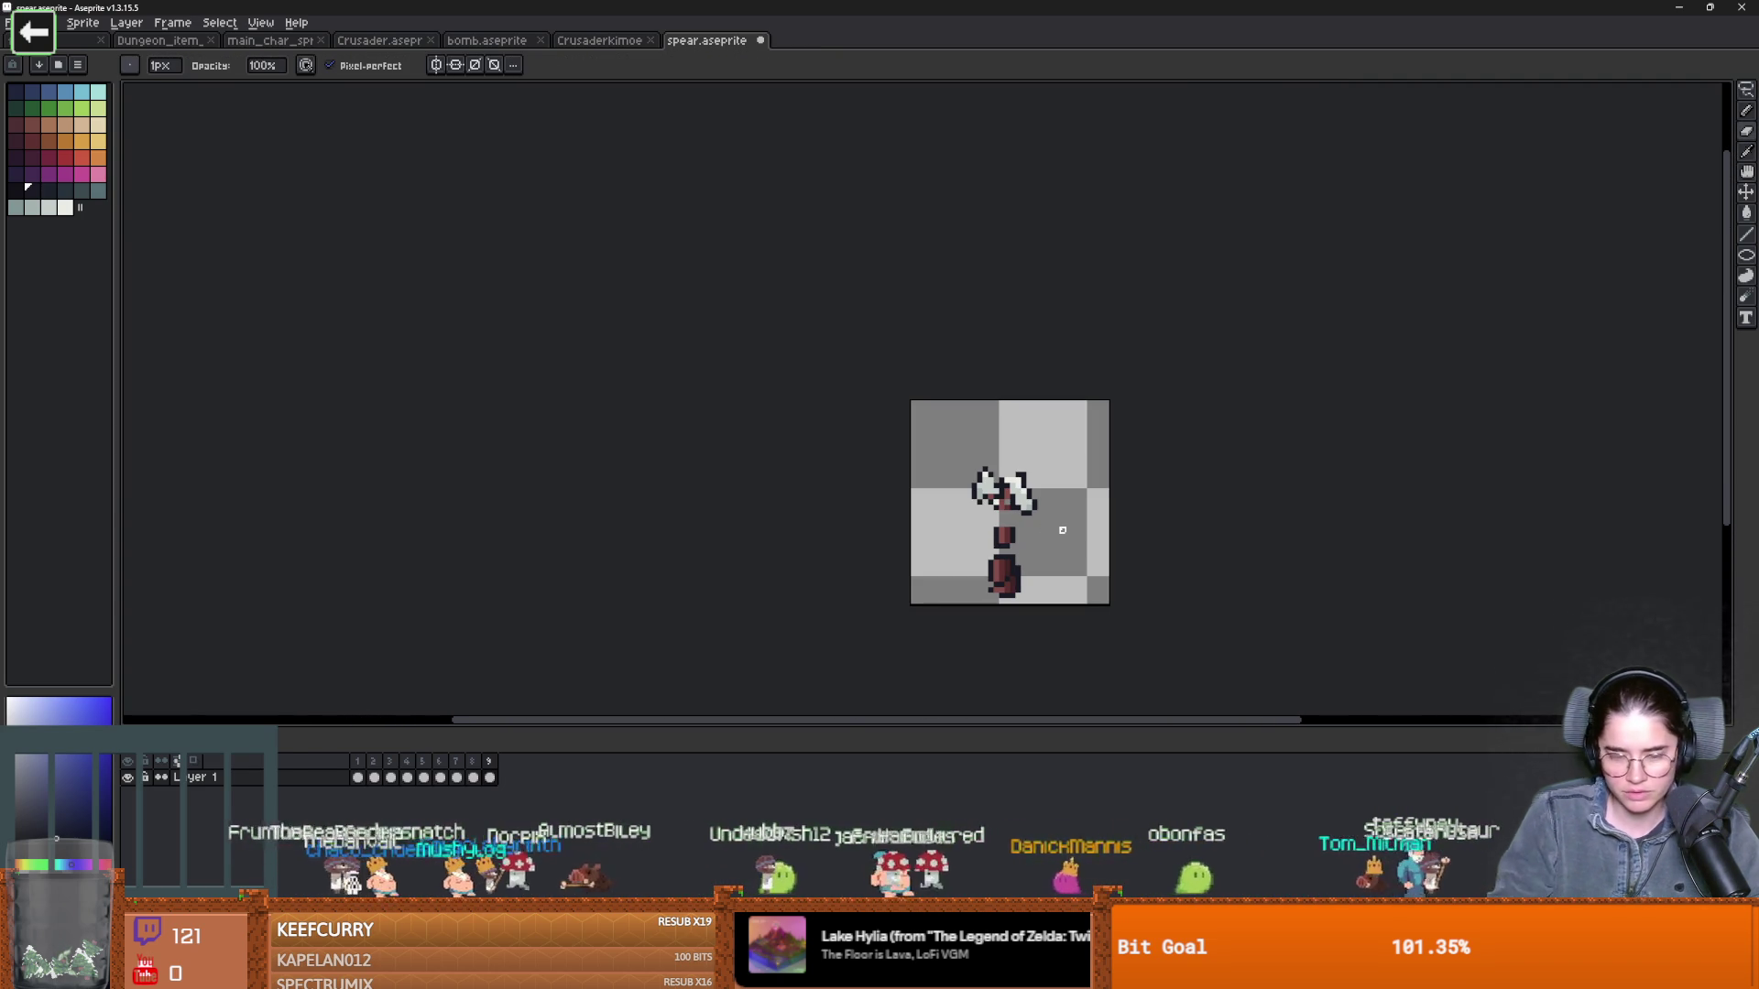
# - Play the spear animation from frame 1 to preview the shattering
pyautogui.click(358, 778)
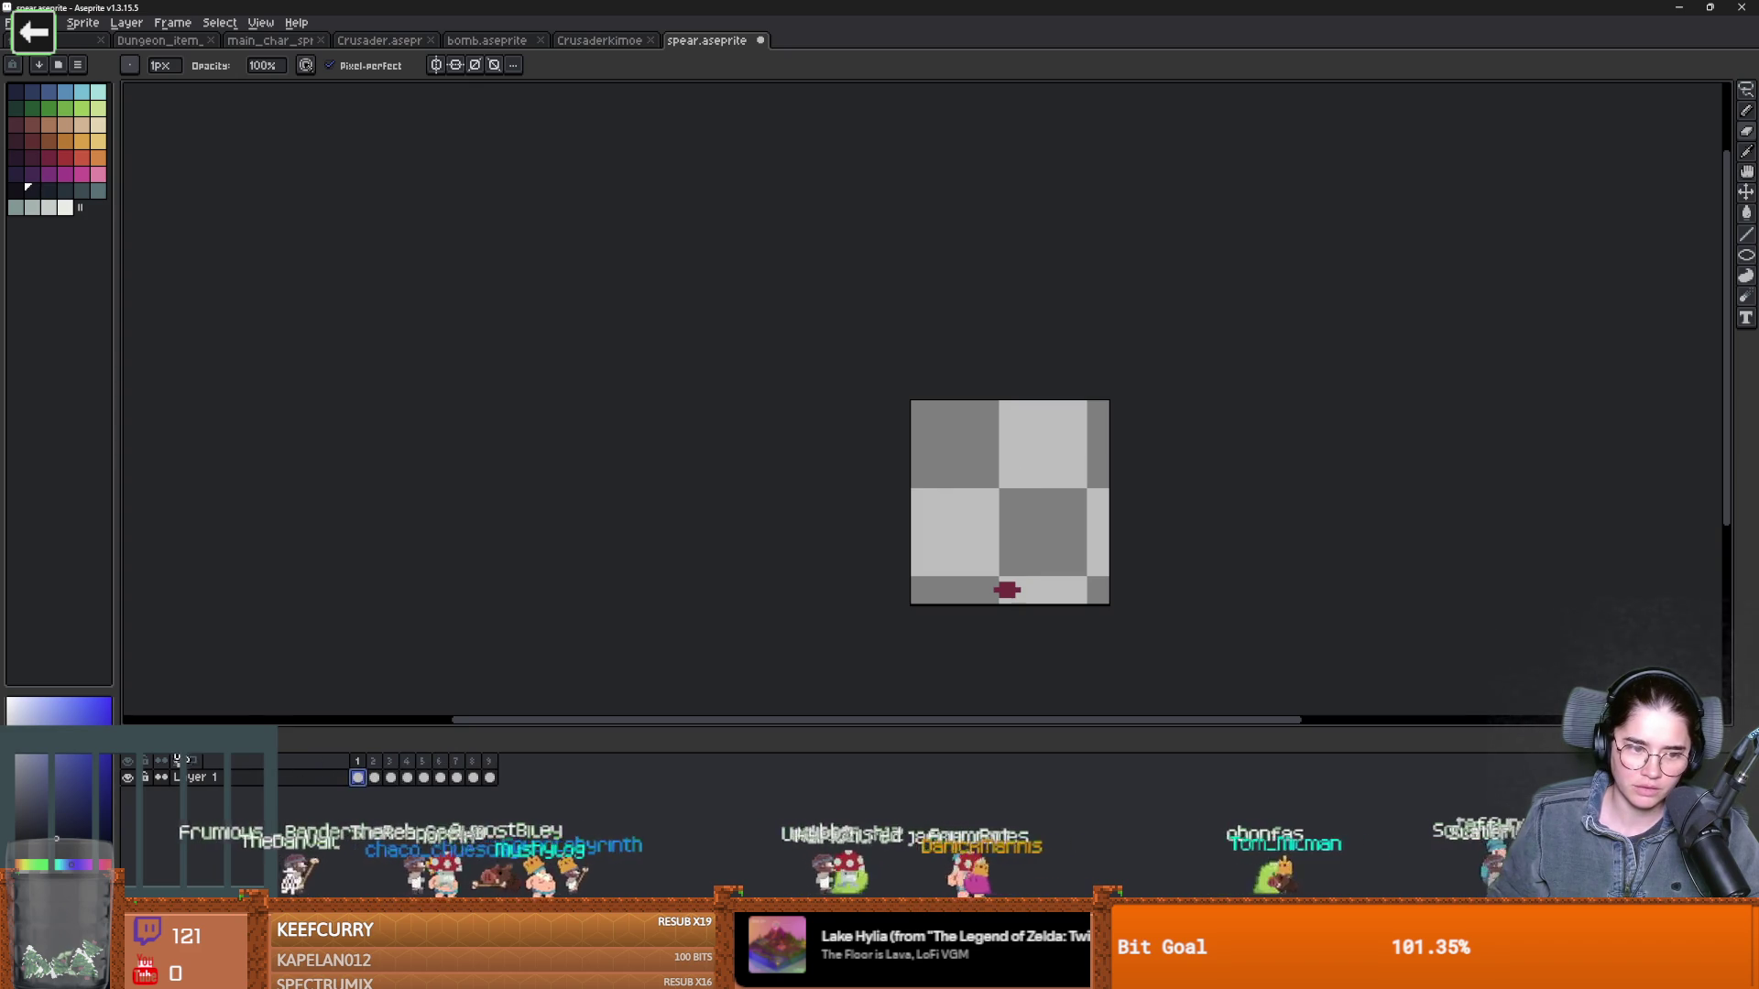
pyautogui.press('Return')
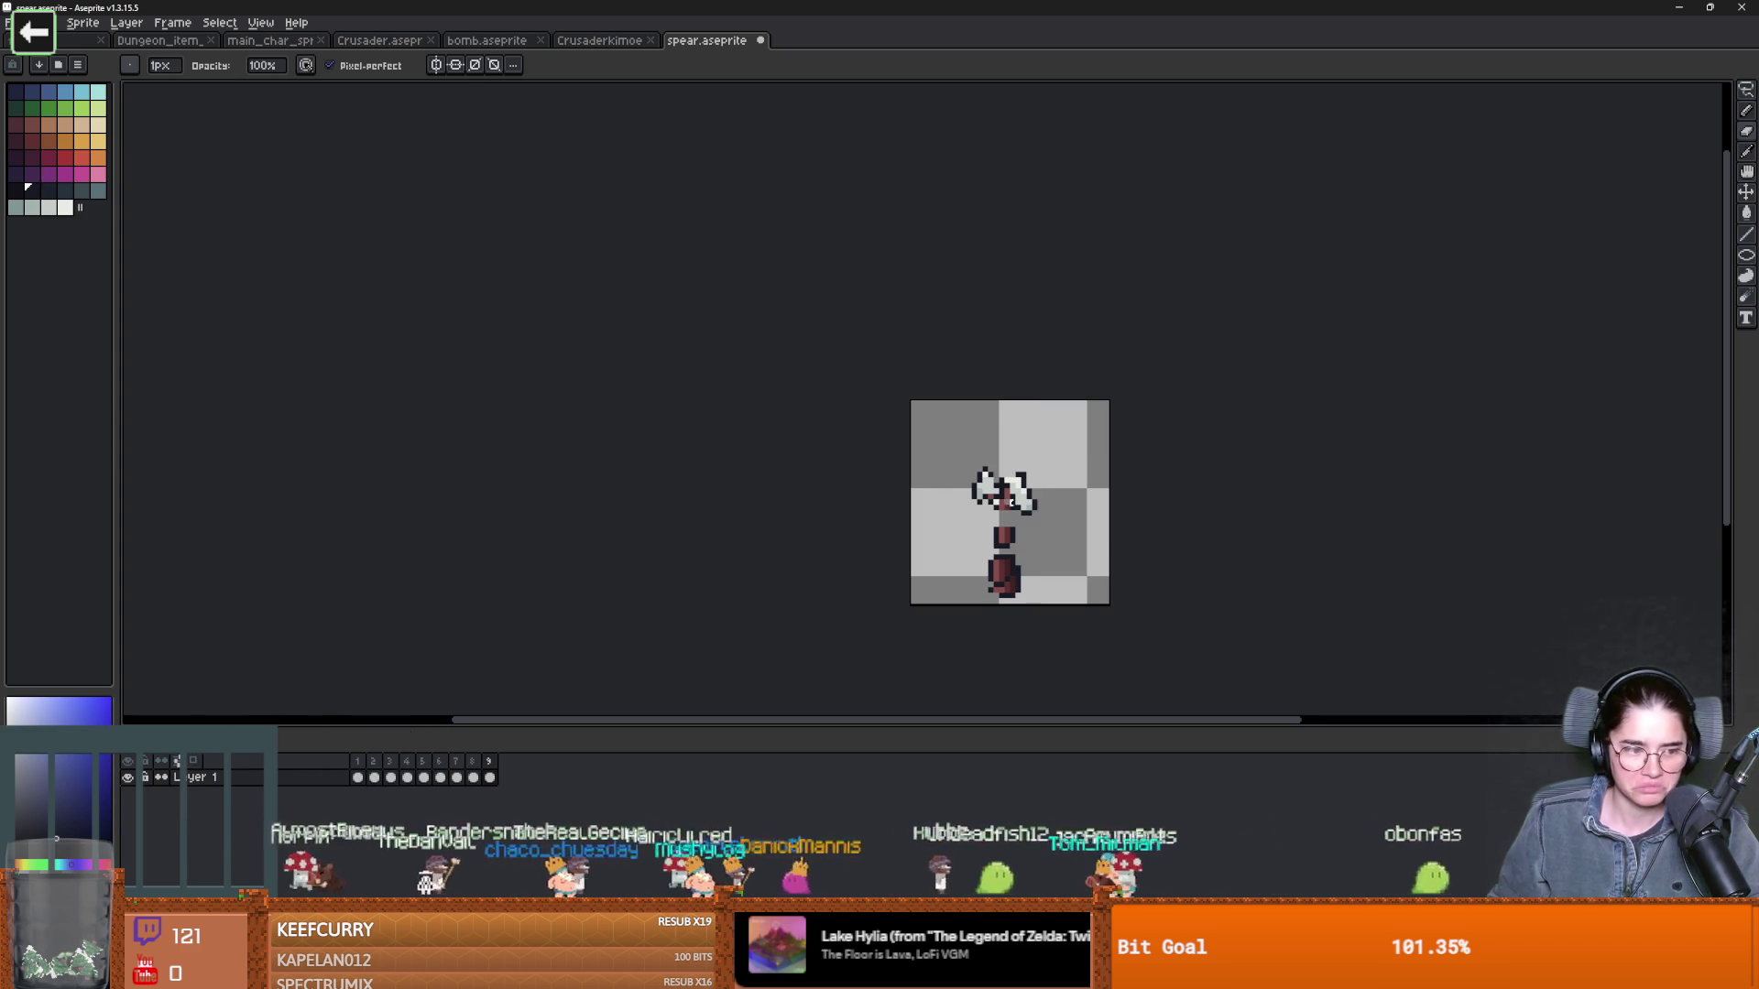
pyautogui.moveTo(1067, 524); pyautogui.dragTo(960, 478)
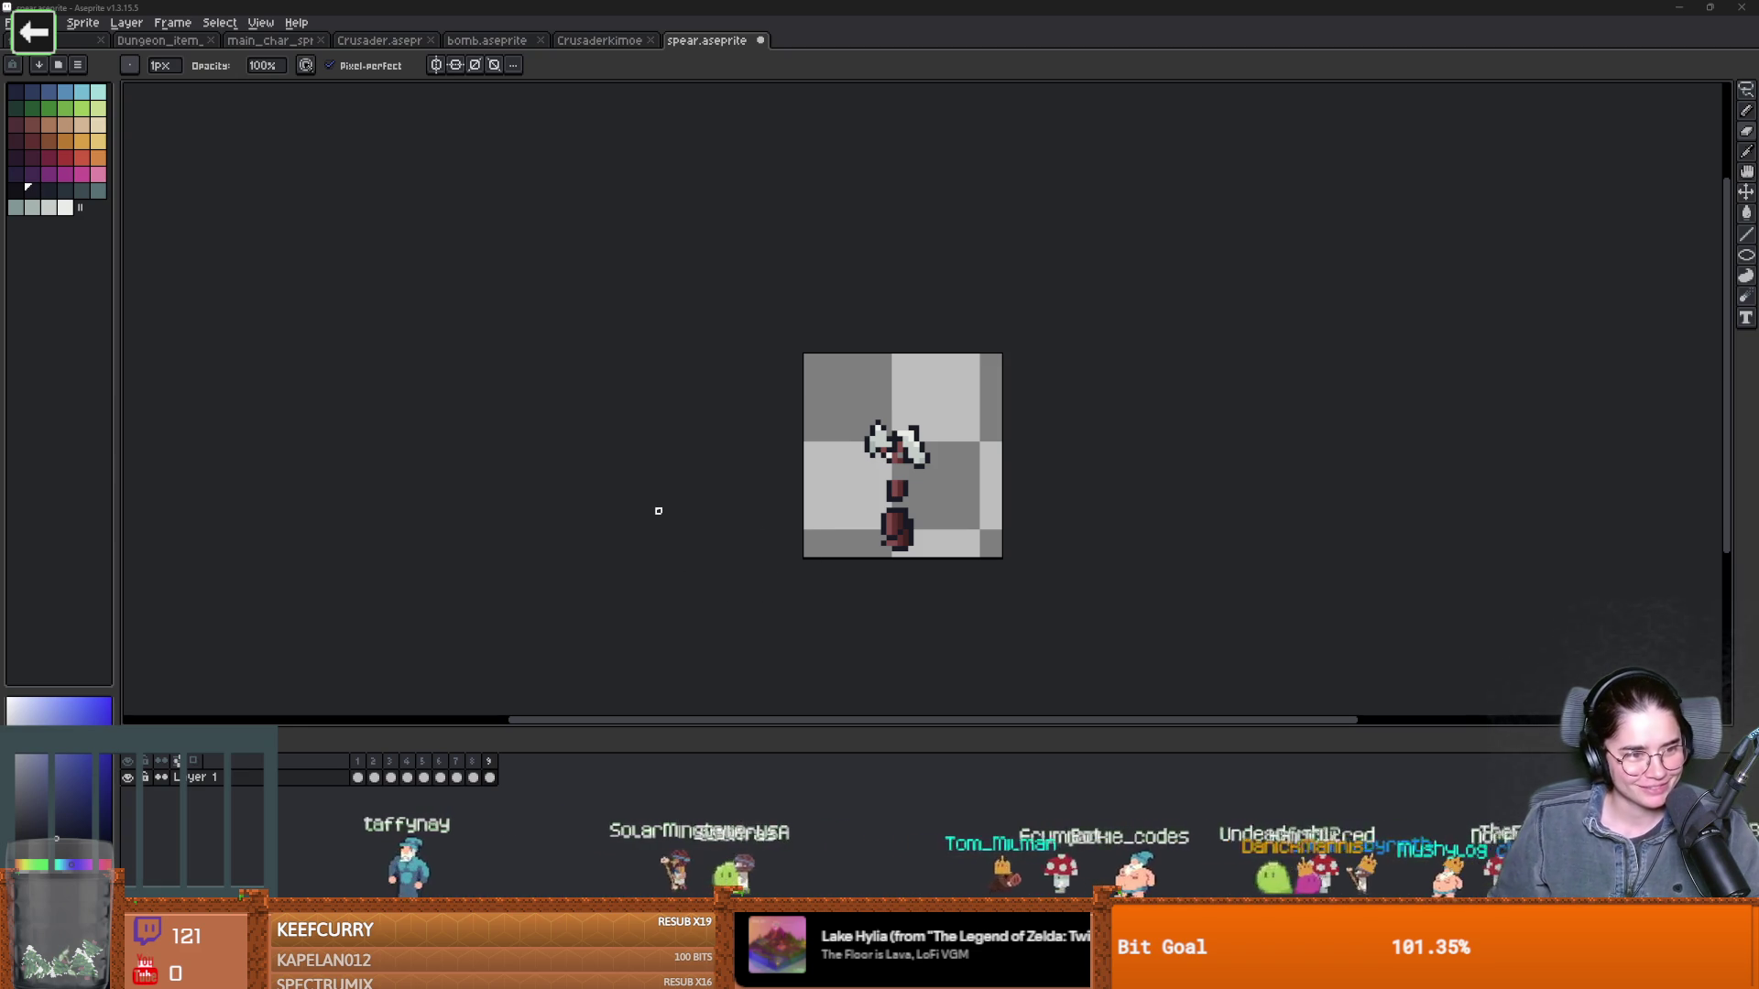
pyautogui.scroll(3, 881, 490)
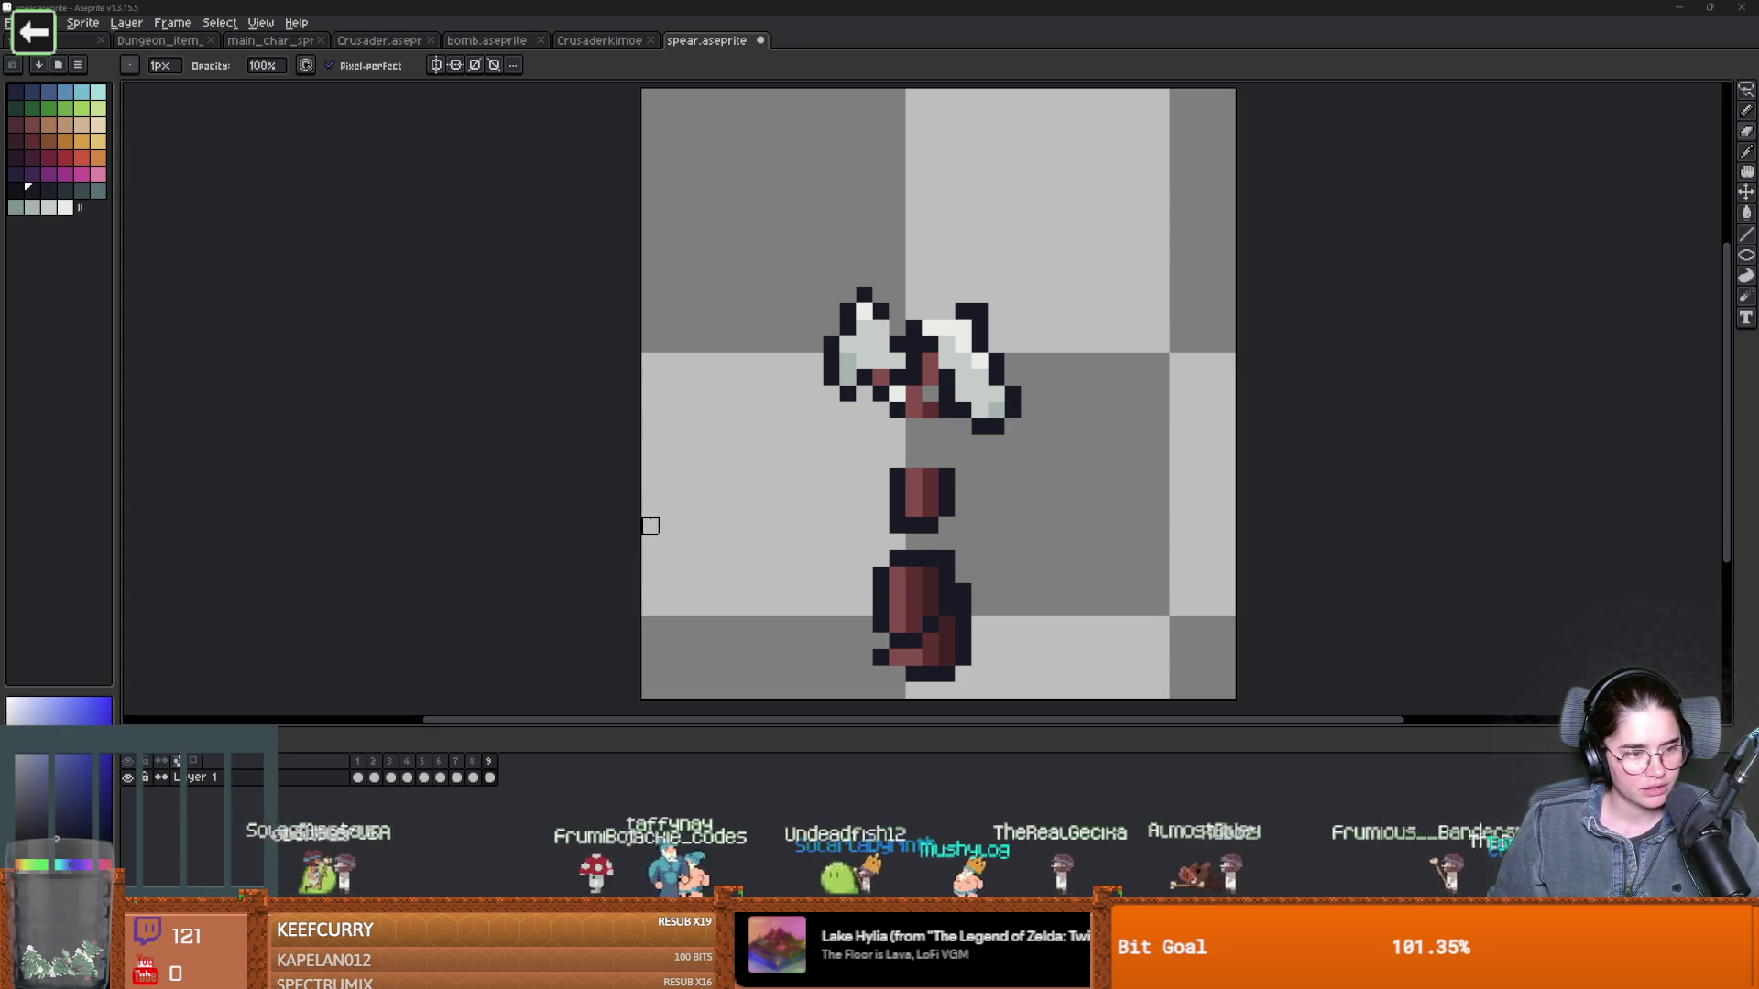
# - Step from frame 9 back to frame 7, where the spear is intact, and zoom the canvas
pyautogui.scroll(-2, 667, 509)
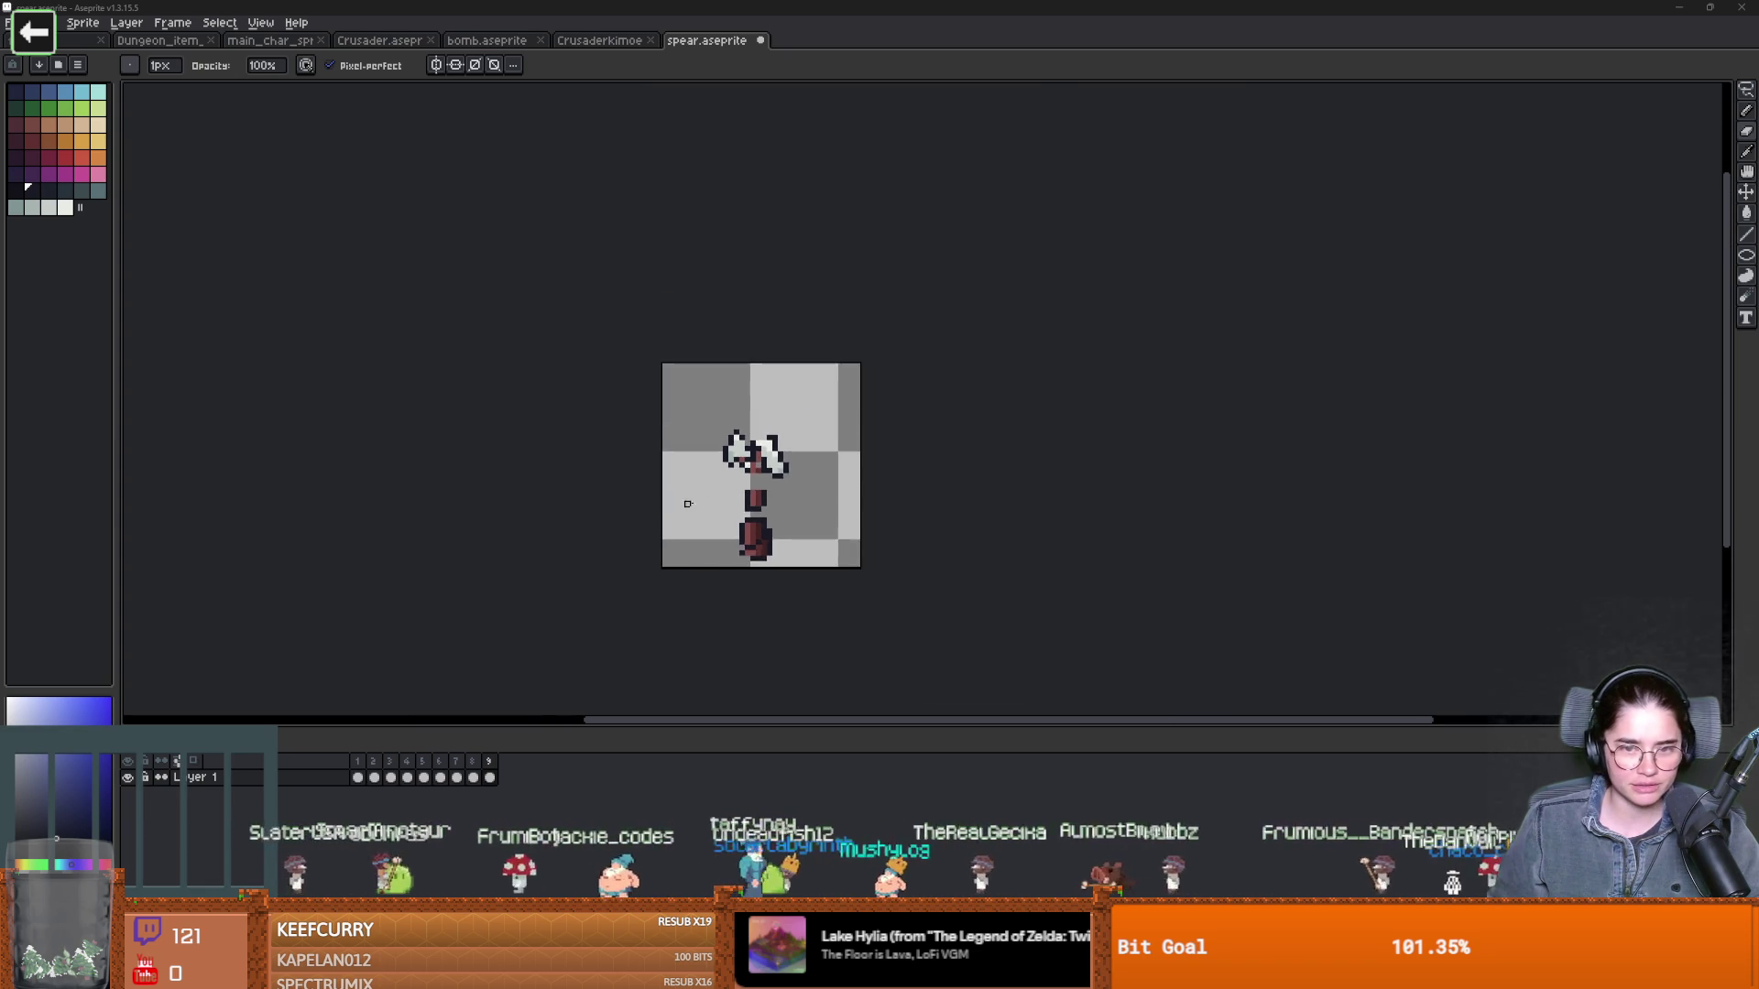
pyautogui.scroll(1, 724, 583)
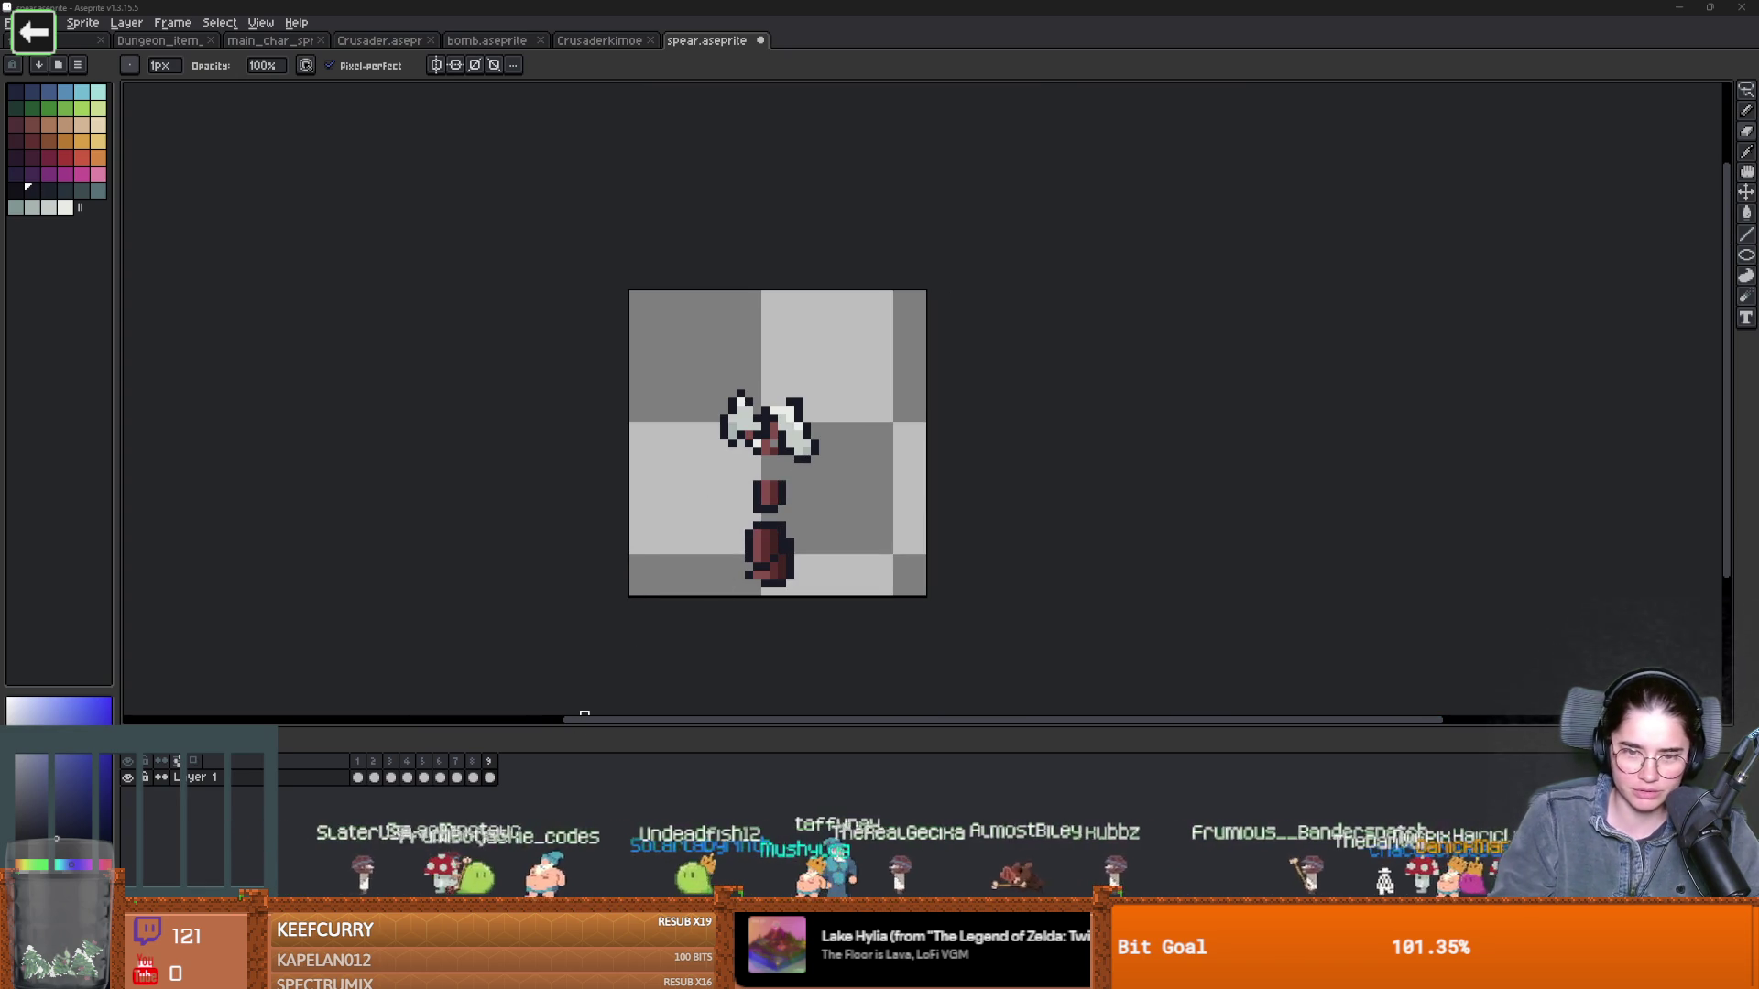
pyautogui.click(490, 777)
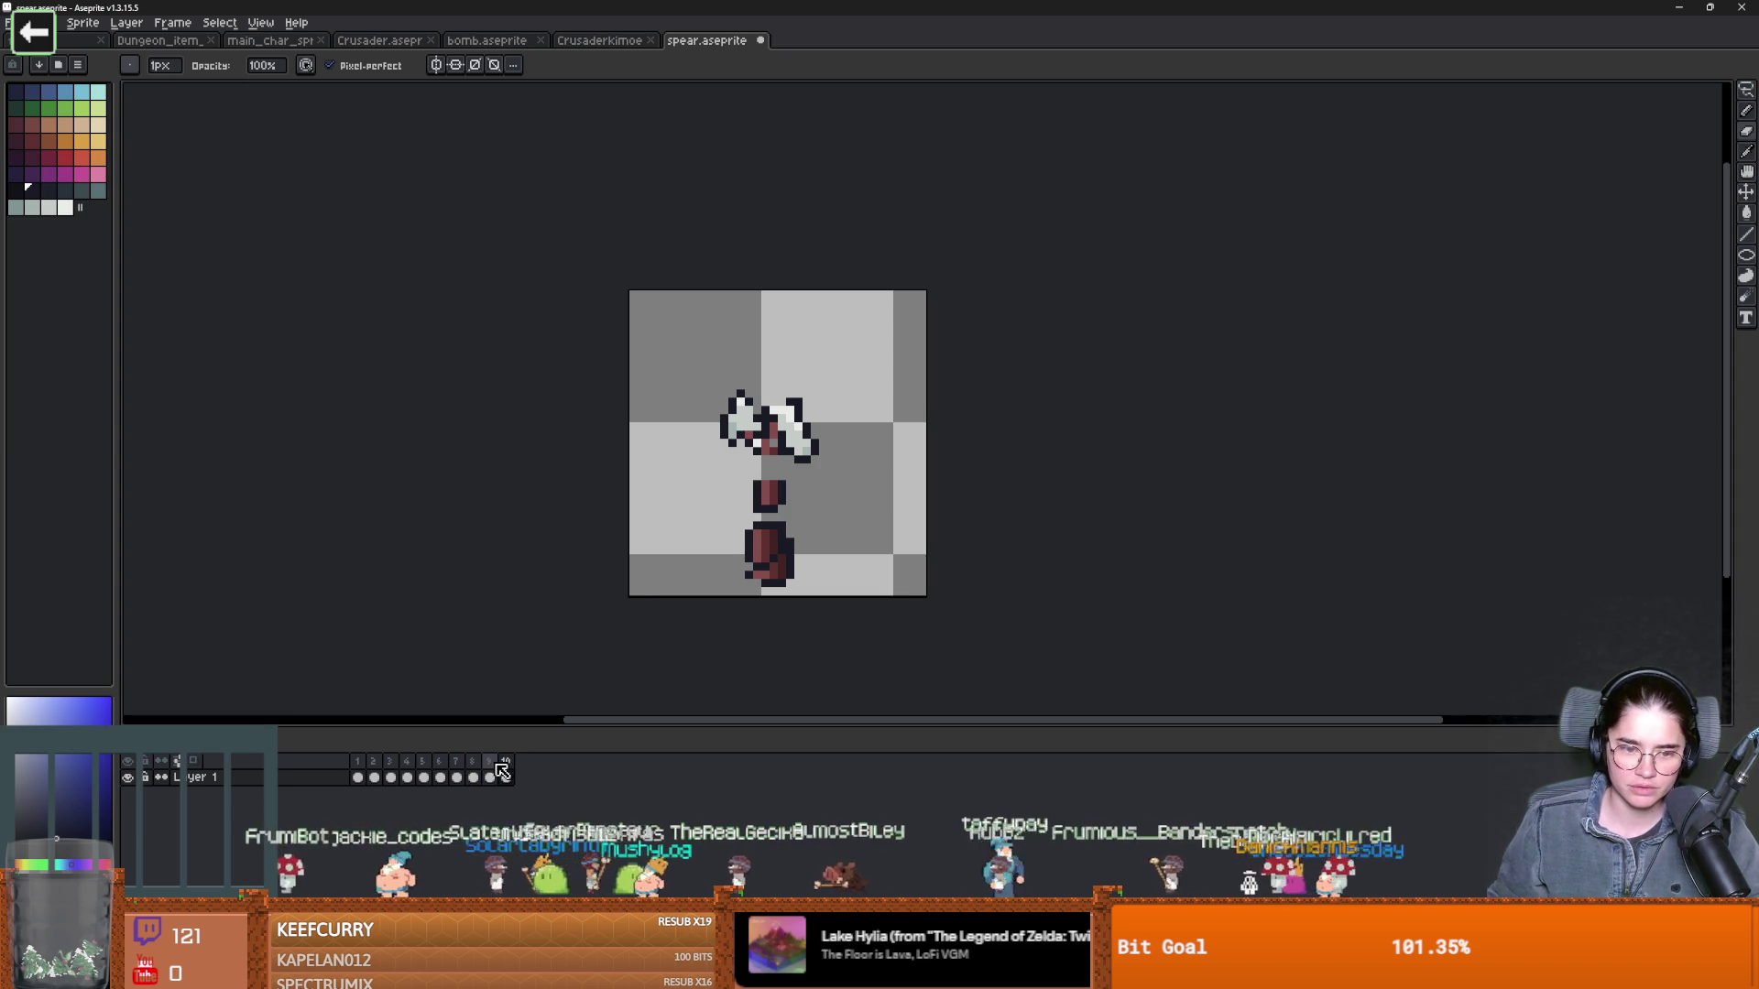
pyautogui.click(456, 776)
pyautogui.scroll(-3, 526, 567)
pyautogui.scroll(2, 526, 569)
pyautogui.scroll(2, 526, 569)
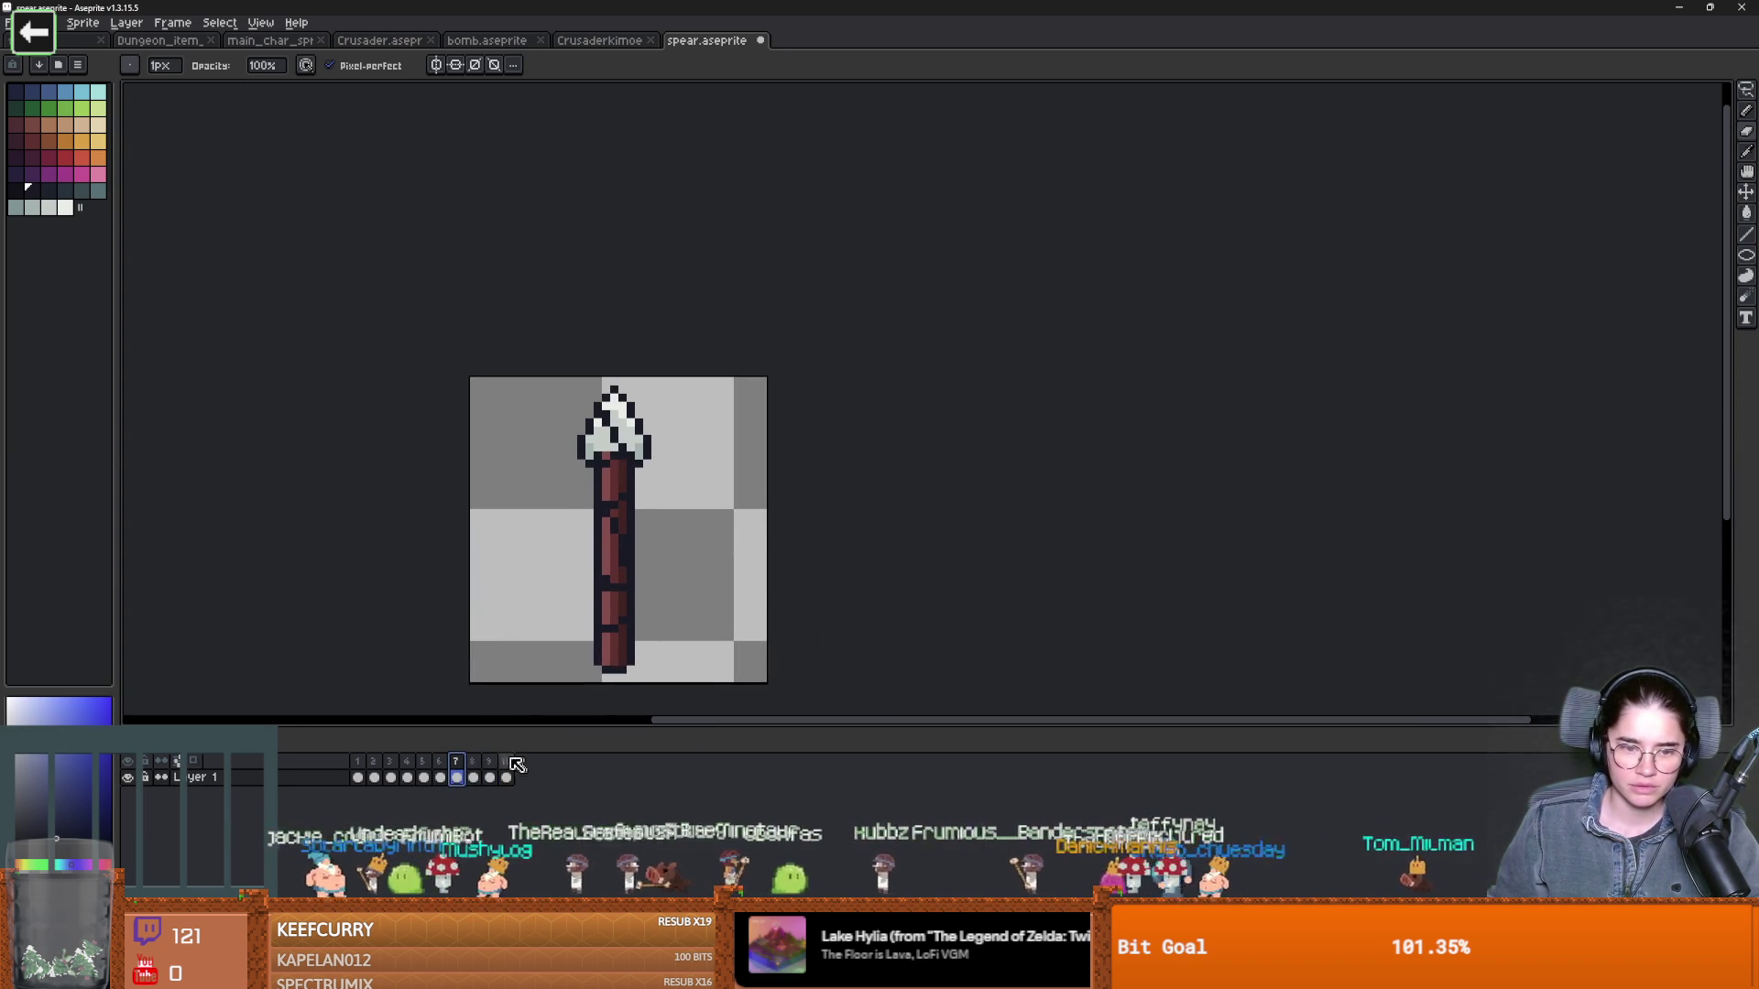
# - On the breaking frame, move the left piece of the broken head down and left
pyautogui.press('.')
pyautogui.press('.')
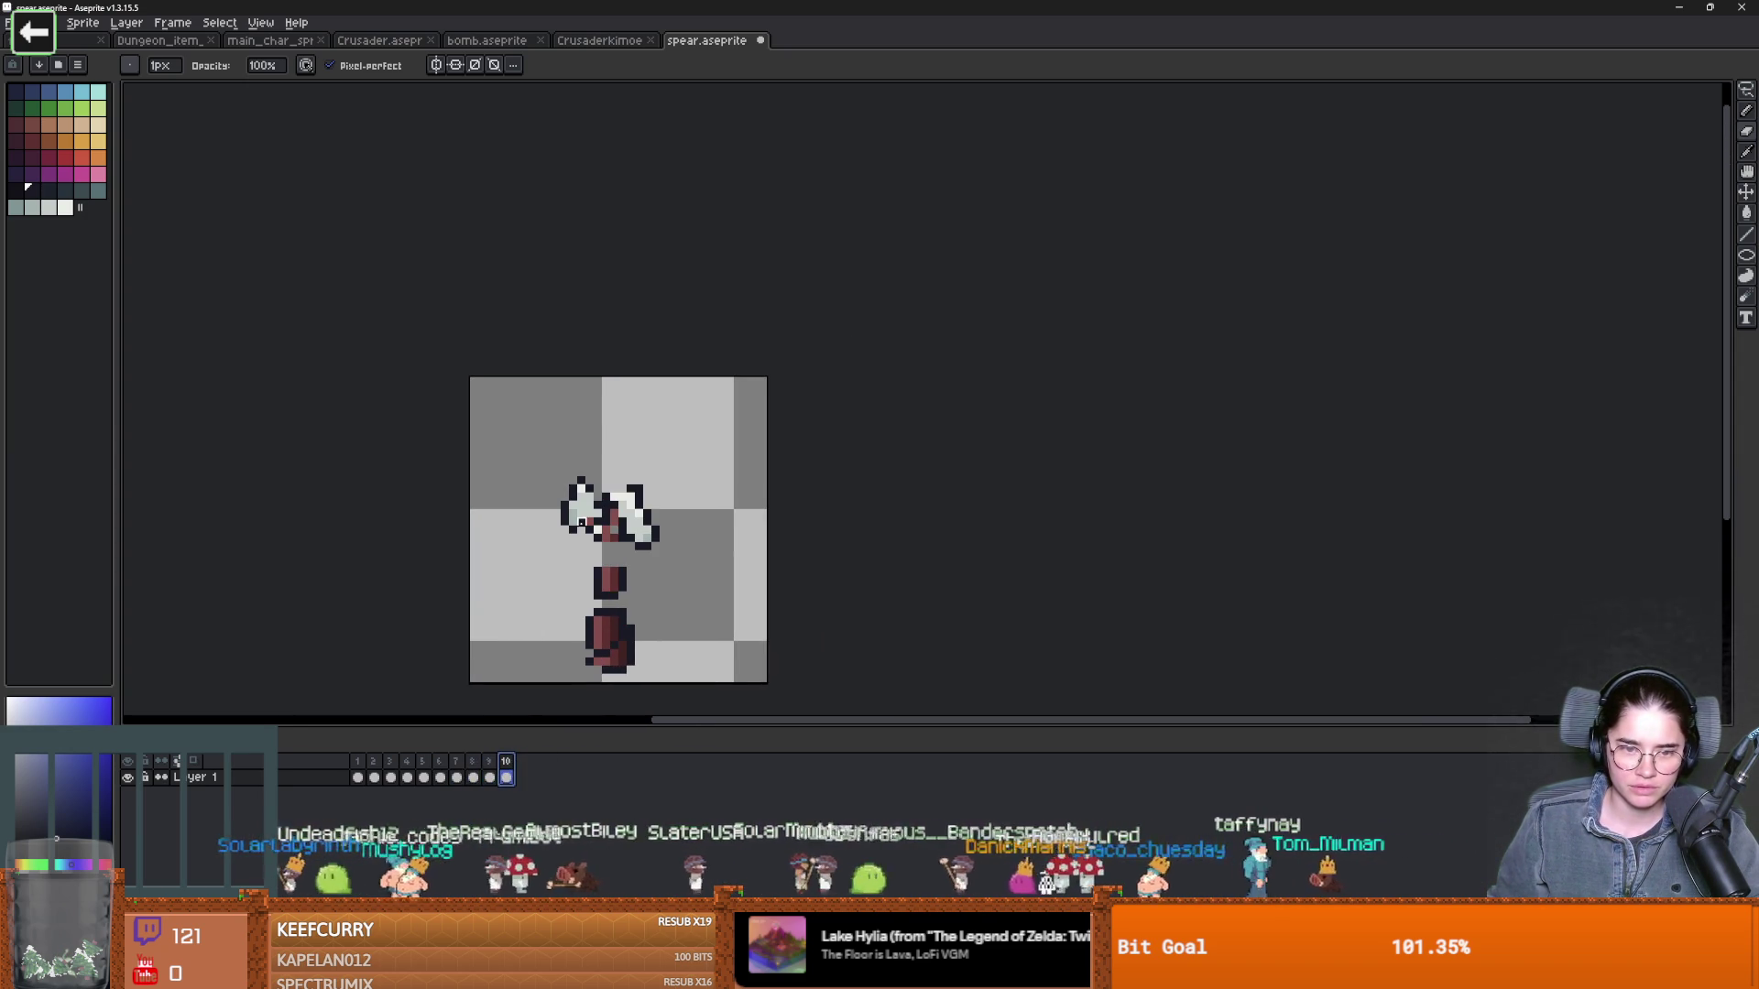
pyautogui.scroll(2, 581, 522)
pyautogui.press('m')
pyautogui.moveTo(476, 407); pyautogui.dragTo(614, 579)
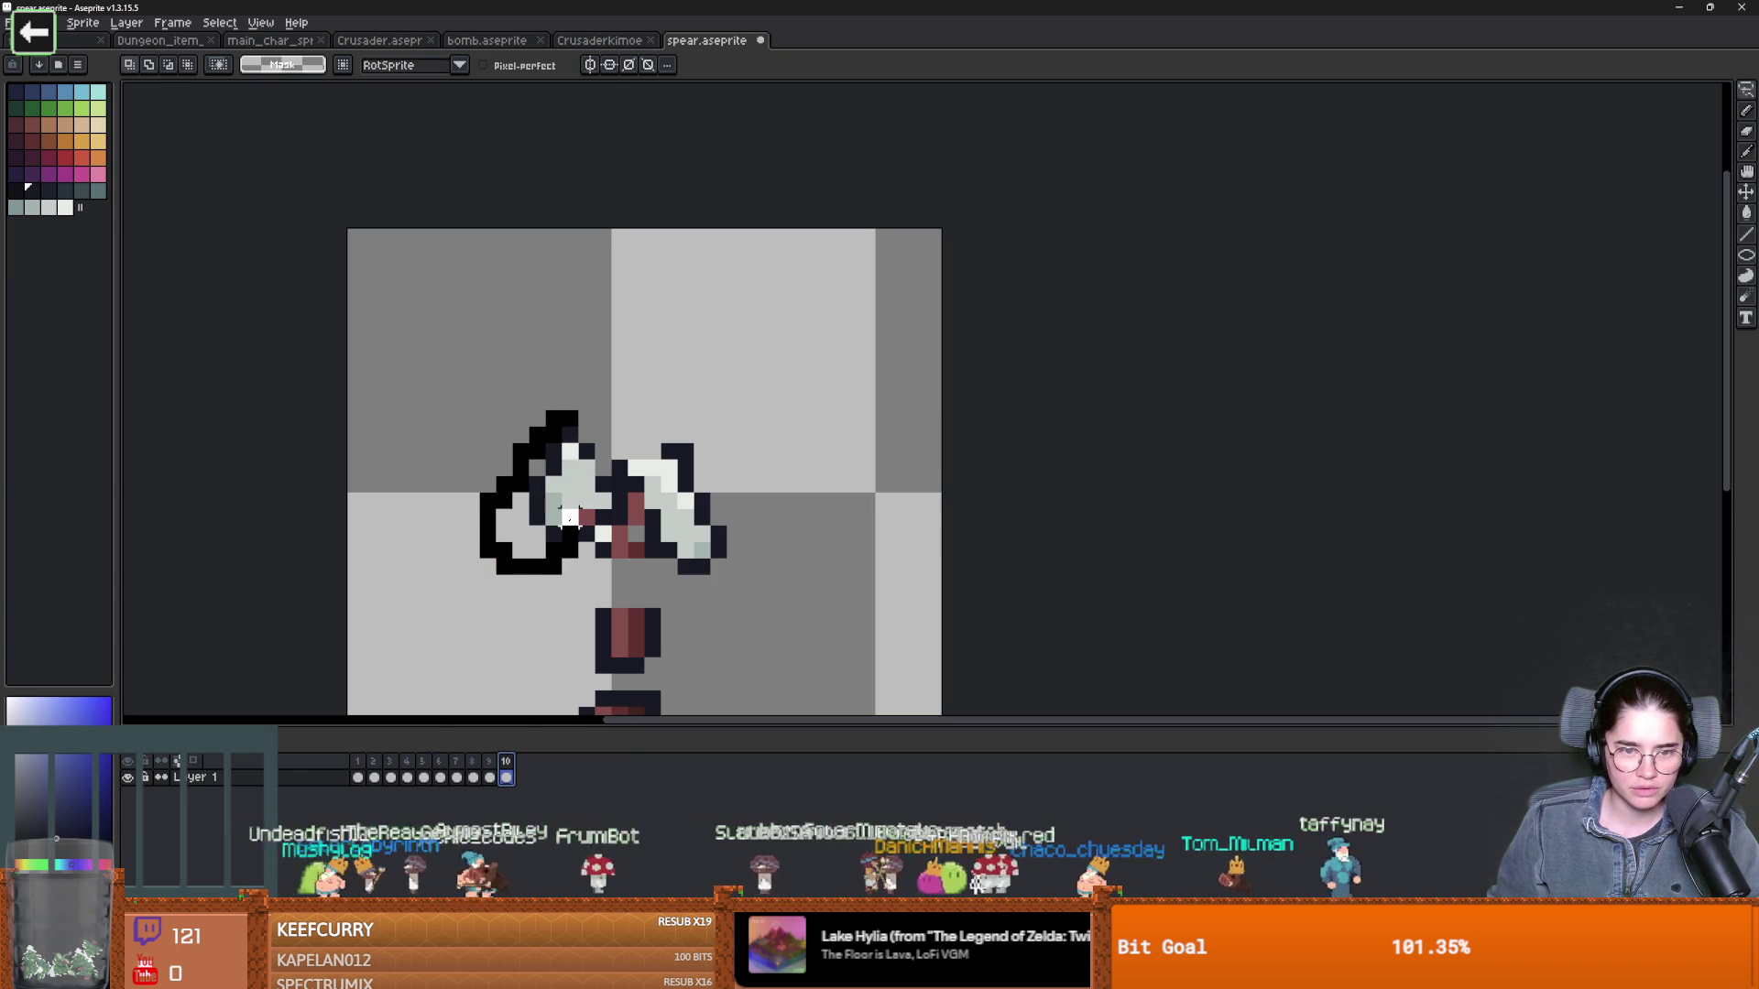
pyautogui.moveTo(581, 504); pyautogui.dragTo(566, 683)
pyautogui.scroll(1, 565, 682)
pyautogui.moveTo(667, 503); pyautogui.dragTo(667, 525)
# - Touch up pixels where the handle meets the head, undoing the last edits
pyautogui.press('b')
pyautogui.press('b')
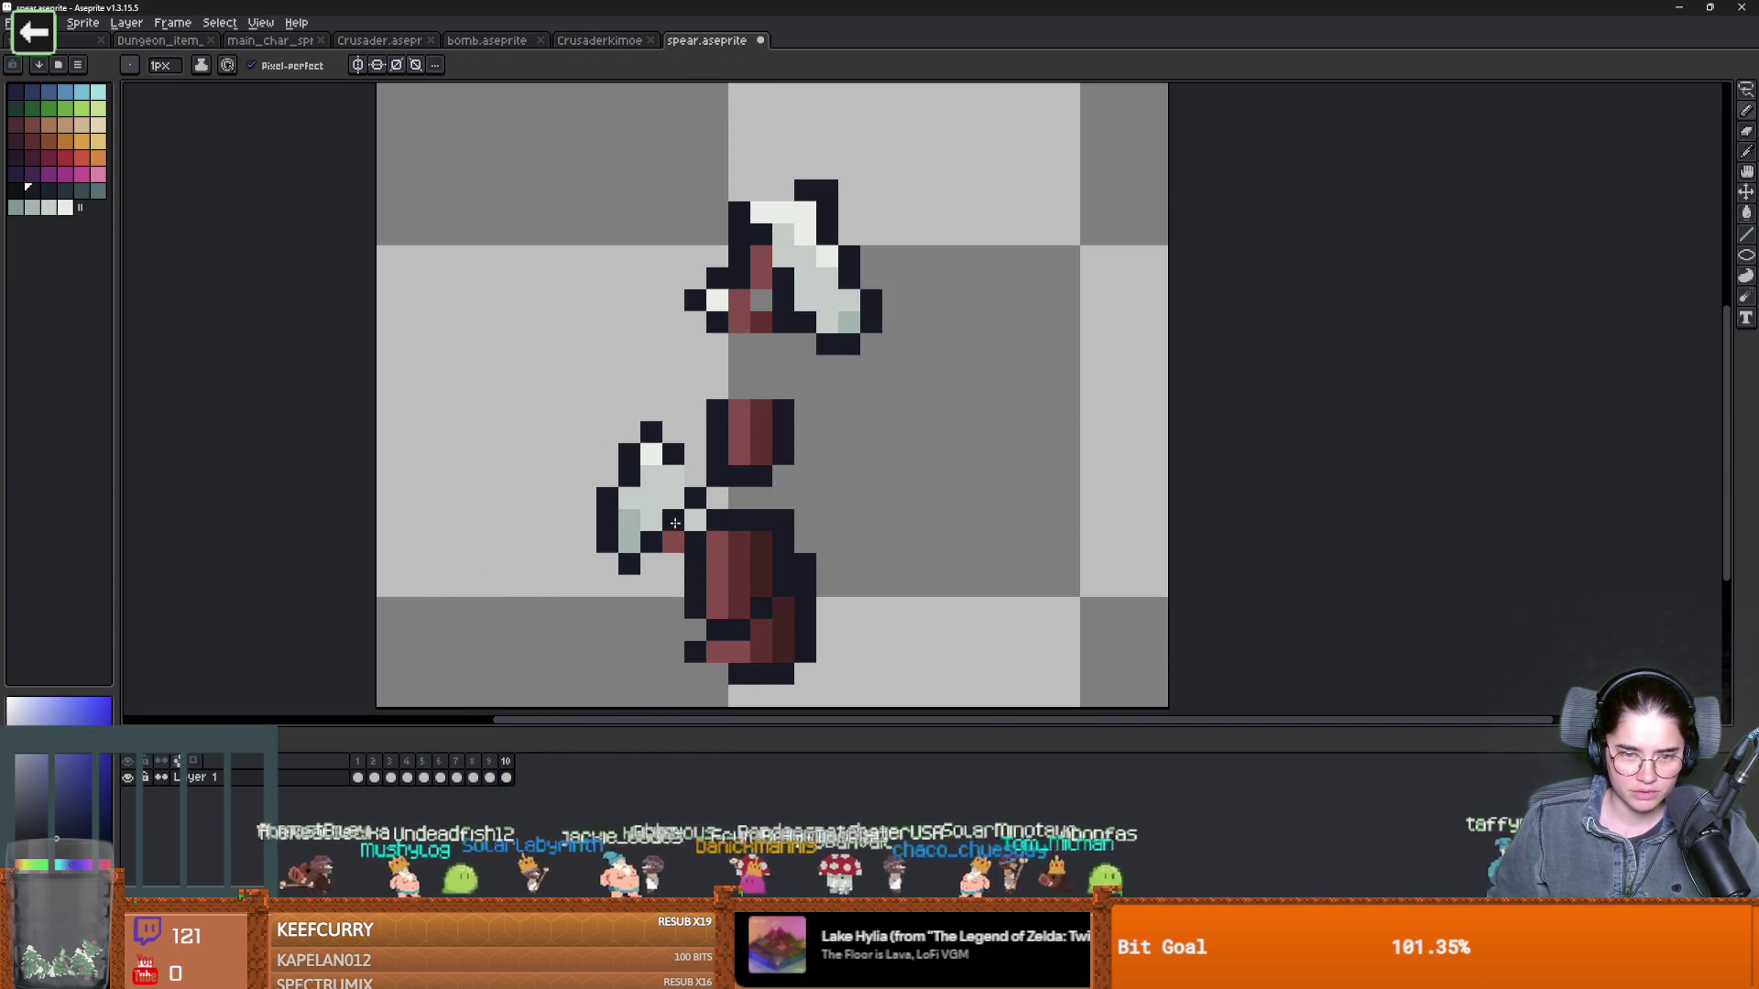
pyautogui.click(696, 520)
pyautogui.click(682, 554)
pyautogui.scroll(1, 718, 558)
pyautogui.click(718, 558)
pyautogui.scroll(-1, 738, 562)
pyautogui.moveTo(738, 562); pyautogui.dragTo(768, 520)
pyautogui.hotkey('ctrl', 'z')
pyautogui.hotkey('ctrl', 'z')
pyautogui.hotkey('ctrl', 'z')
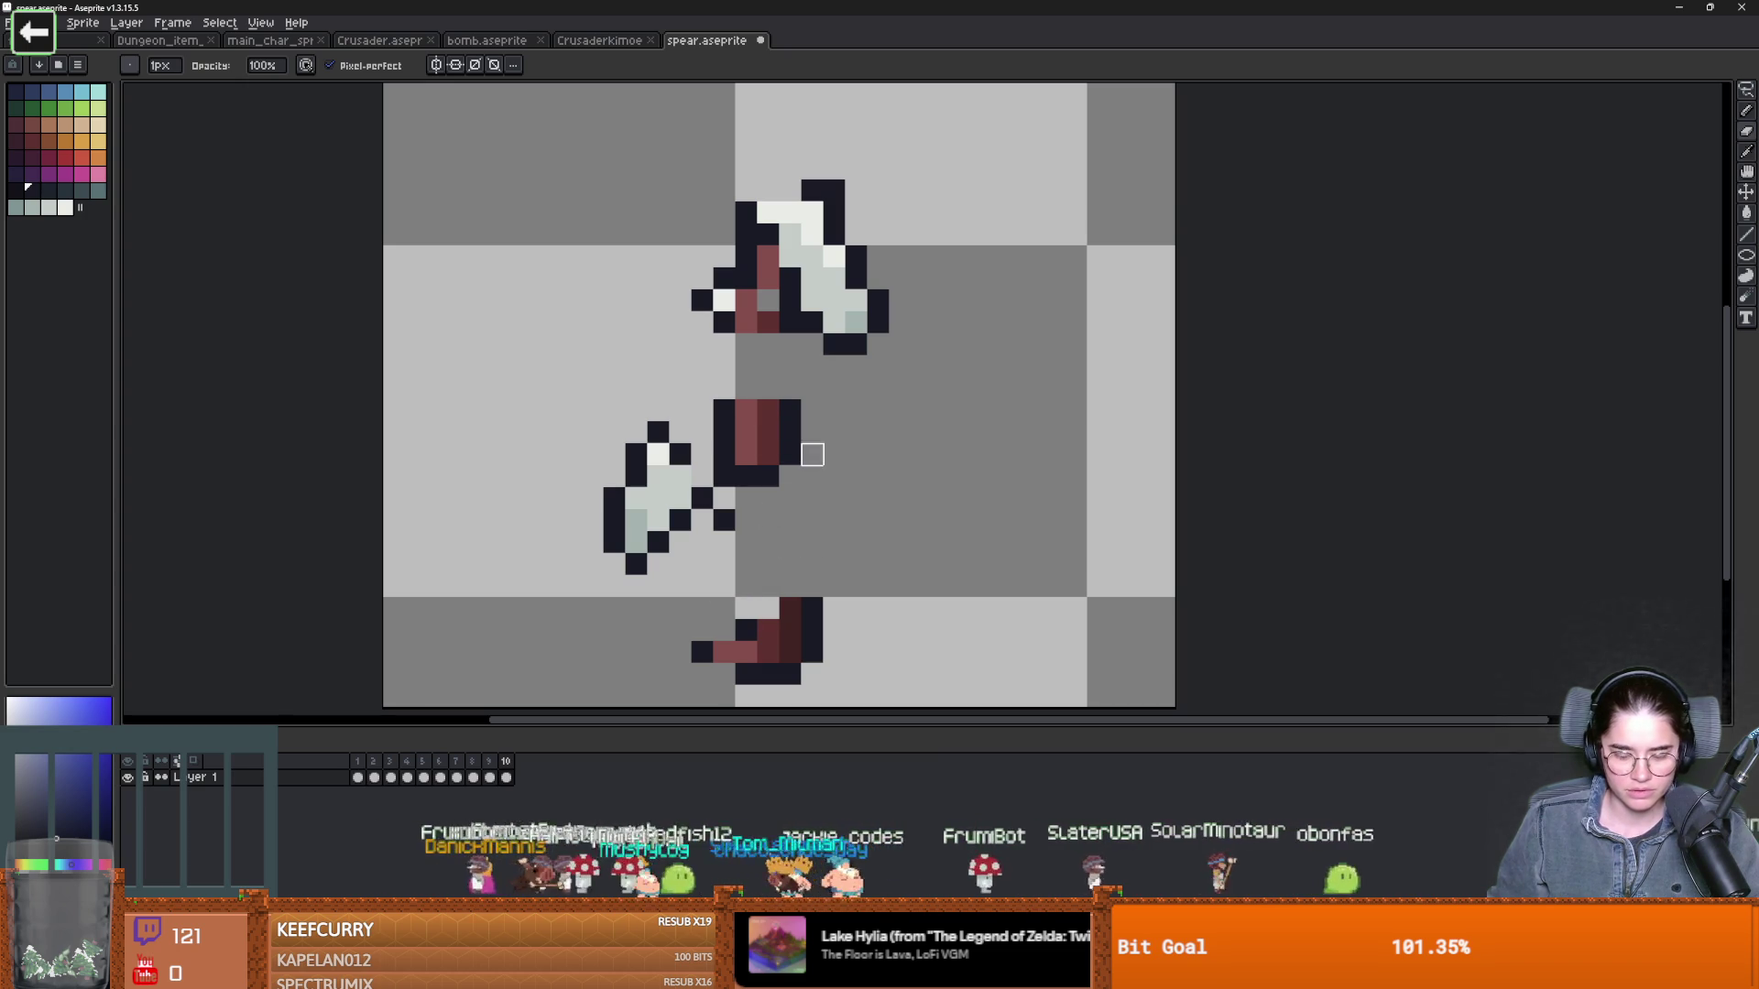
# - Shift the lower handle piece down and to the left
pyautogui.press('m')
pyautogui.moveTo(687, 352)
pyautogui.mouseDown()
pyautogui.moveTo(784, 492)
pyautogui.moveTo(848, 492)
pyautogui.mouseUp()
pyautogui.moveTo(773, 444); pyautogui.dragTo(761, 582)
pyautogui.scroll(-1, 766, 568)
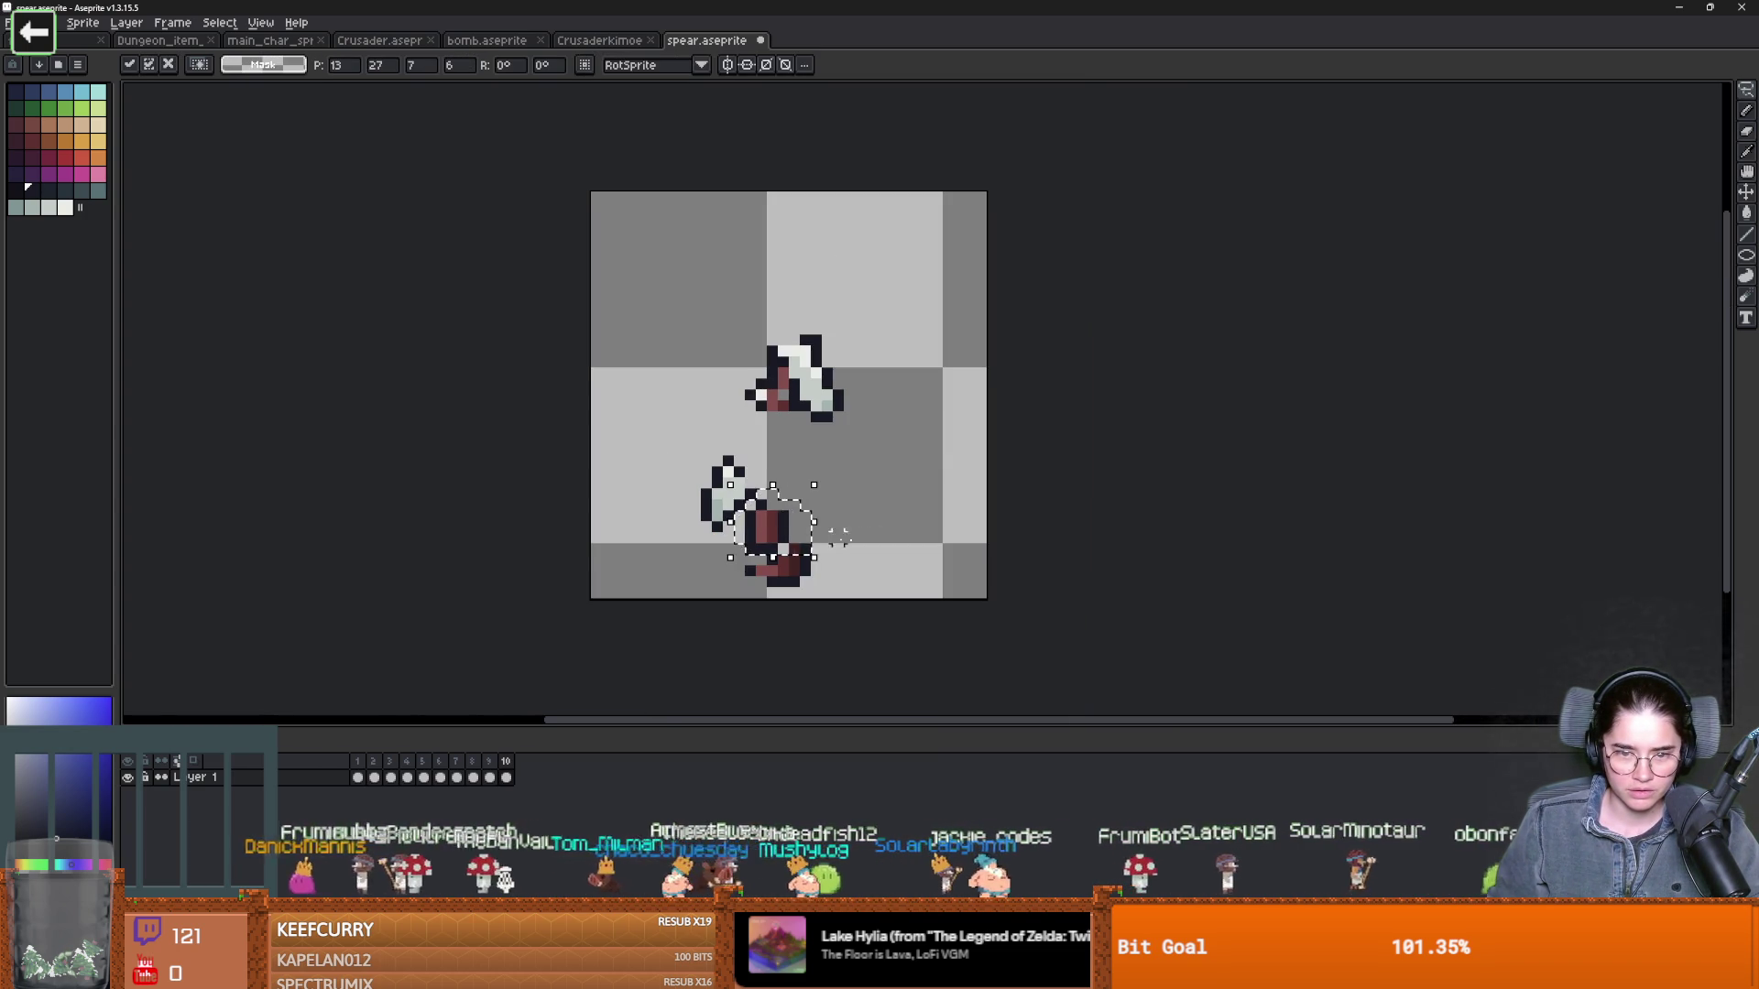
pyautogui.press('b')
pyautogui.scroll(1, 786, 552)
pyautogui.scroll(1, 785, 553)
# - Move the spear head and the handle piece beneath it further down the handle
pyautogui.press('q')
pyautogui.moveTo(714, 215); pyautogui.dragTo(705, 229)
pyautogui.moveTo(788, 323)
pyautogui.mouseDown()
pyautogui.moveTo(788, 521)
pyautogui.moveTo(832, 522)
pyautogui.mouseUp()
pyautogui.press('b')
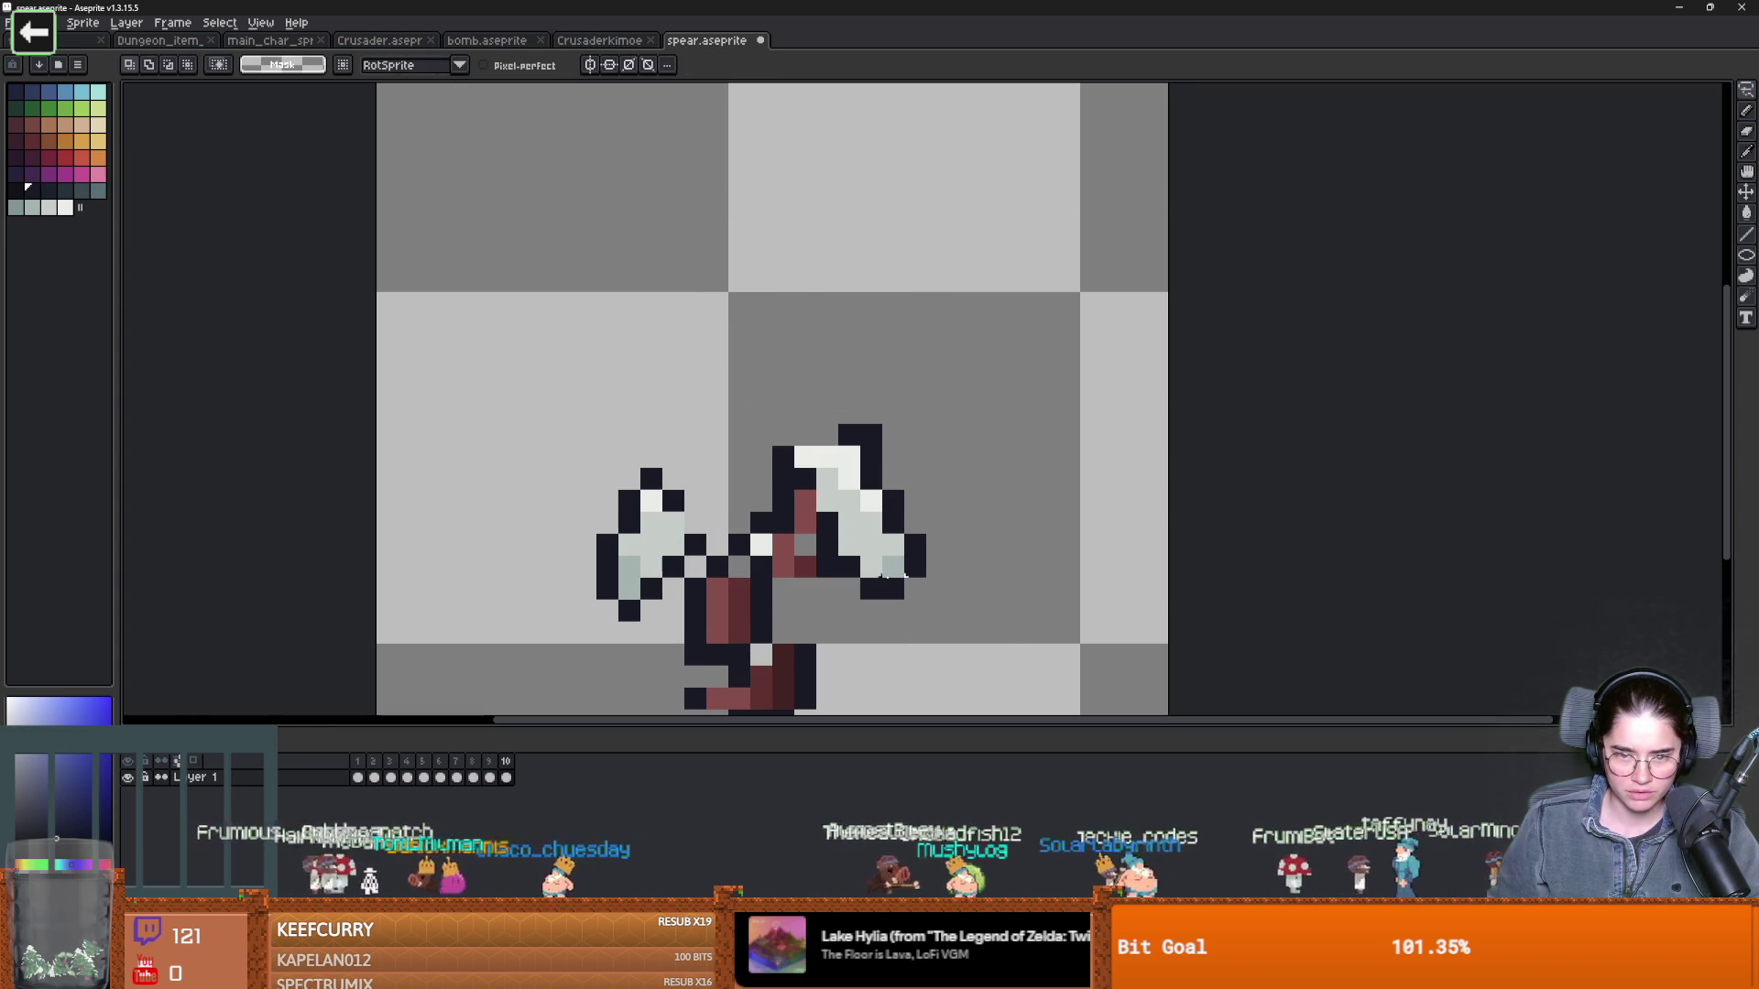
pyautogui.press('q')
pyautogui.moveTo(774, 454)
pyautogui.mouseDown()
pyautogui.moveTo(747, 586)
pyautogui.moveTo(793, 634)
pyautogui.mouseUp()
pyautogui.press('b')
pyautogui.scroll(-5, 793, 634)
pyautogui.scroll(2, 912, 614)
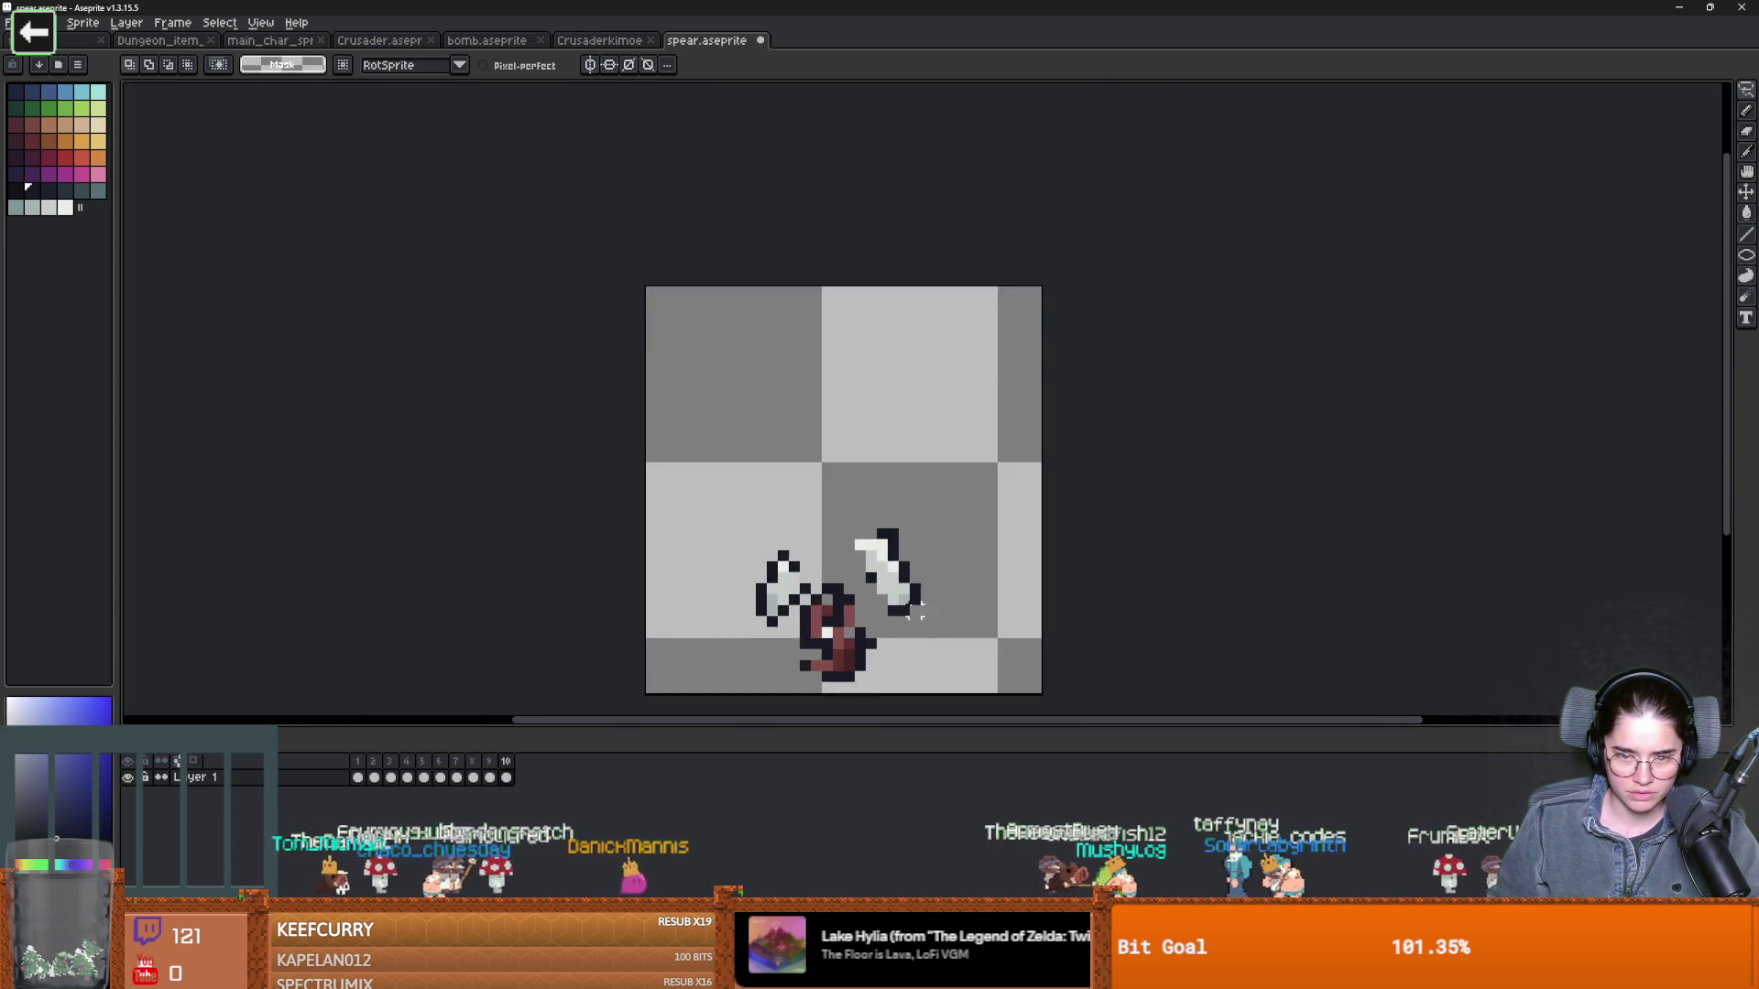
# - Add a final frame and erase everything except the bottom spear fragment
pyautogui.hotkey('alt', 'n')
pyautogui.press('b')
pyautogui.moveTo(786, 547)
pyautogui.mouseDown()
pyautogui.moveTo(849, 596)
pyautogui.moveTo(861, 526)
pyautogui.moveTo(947, 526)
pyautogui.mouseUp()
pyautogui.press('i')
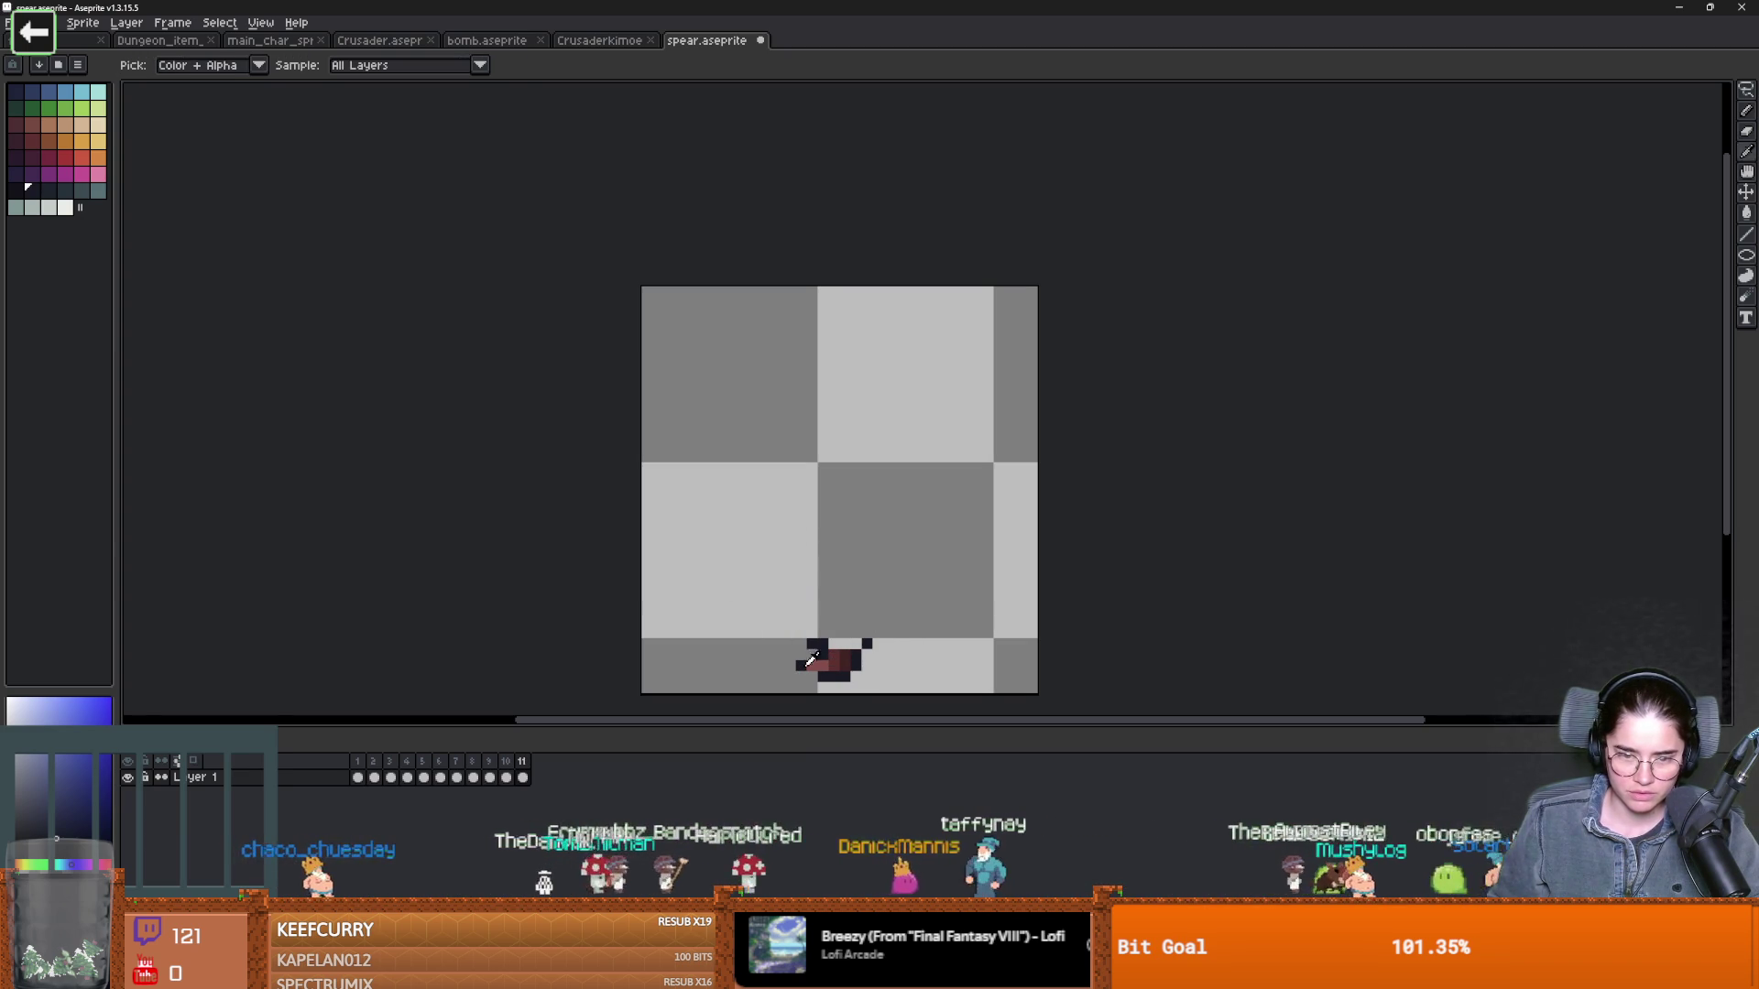
pyautogui.press('e')
pyautogui.scroll(-2, 605, 705)
# - Change frame 6's duration in Frame Properties and play back the 11-frame animation
pyautogui.click(373, 761)
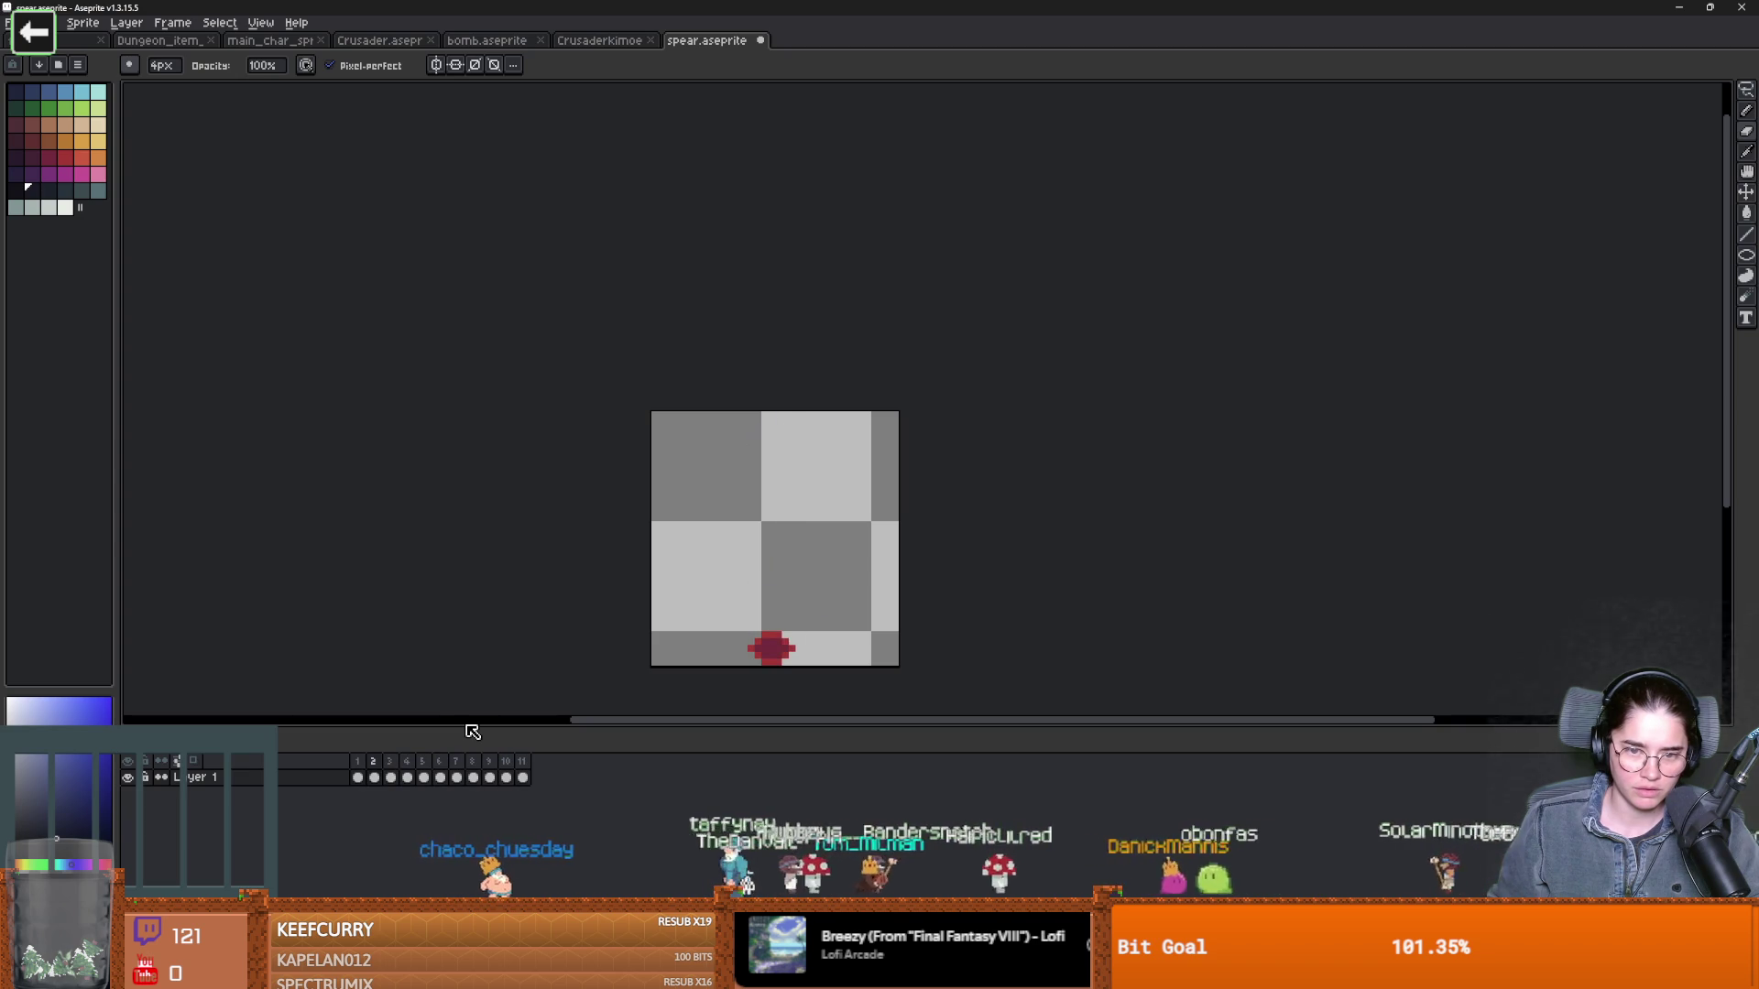
pyautogui.moveTo(467, 777); pyautogui.dragTo(438, 773)
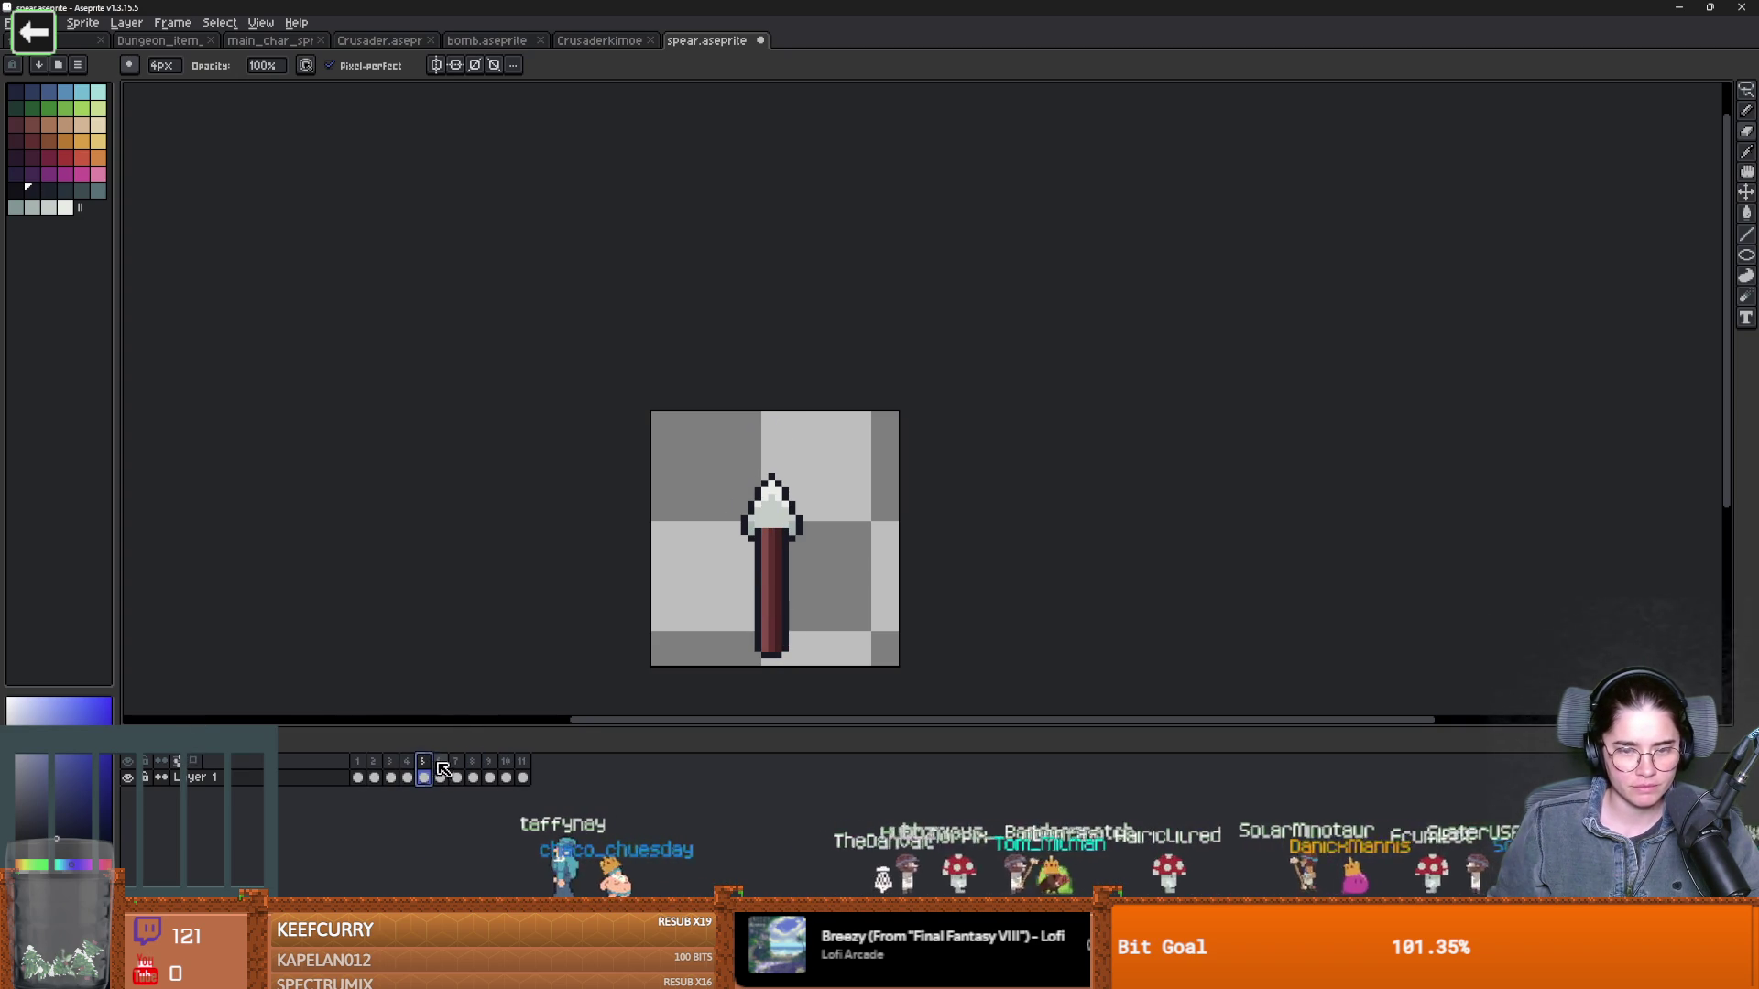
pyautogui.click(440, 762)
pyautogui.doubleClick(440, 763)
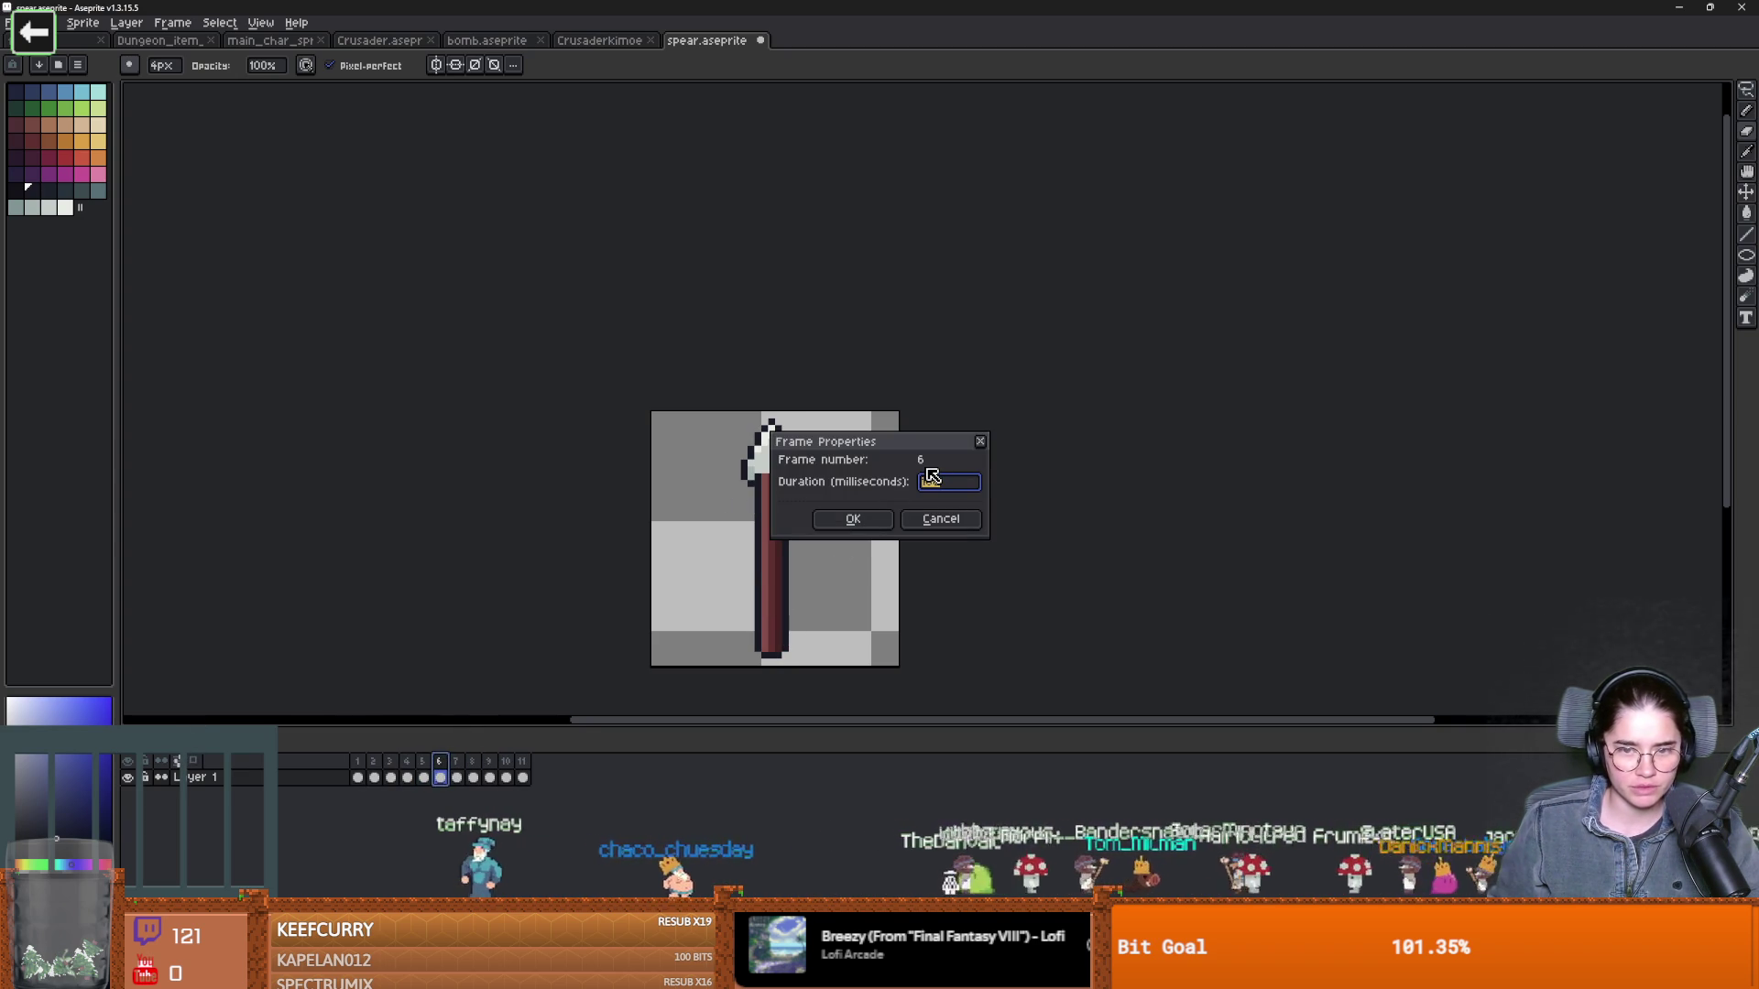
pyautogui.press('Return')
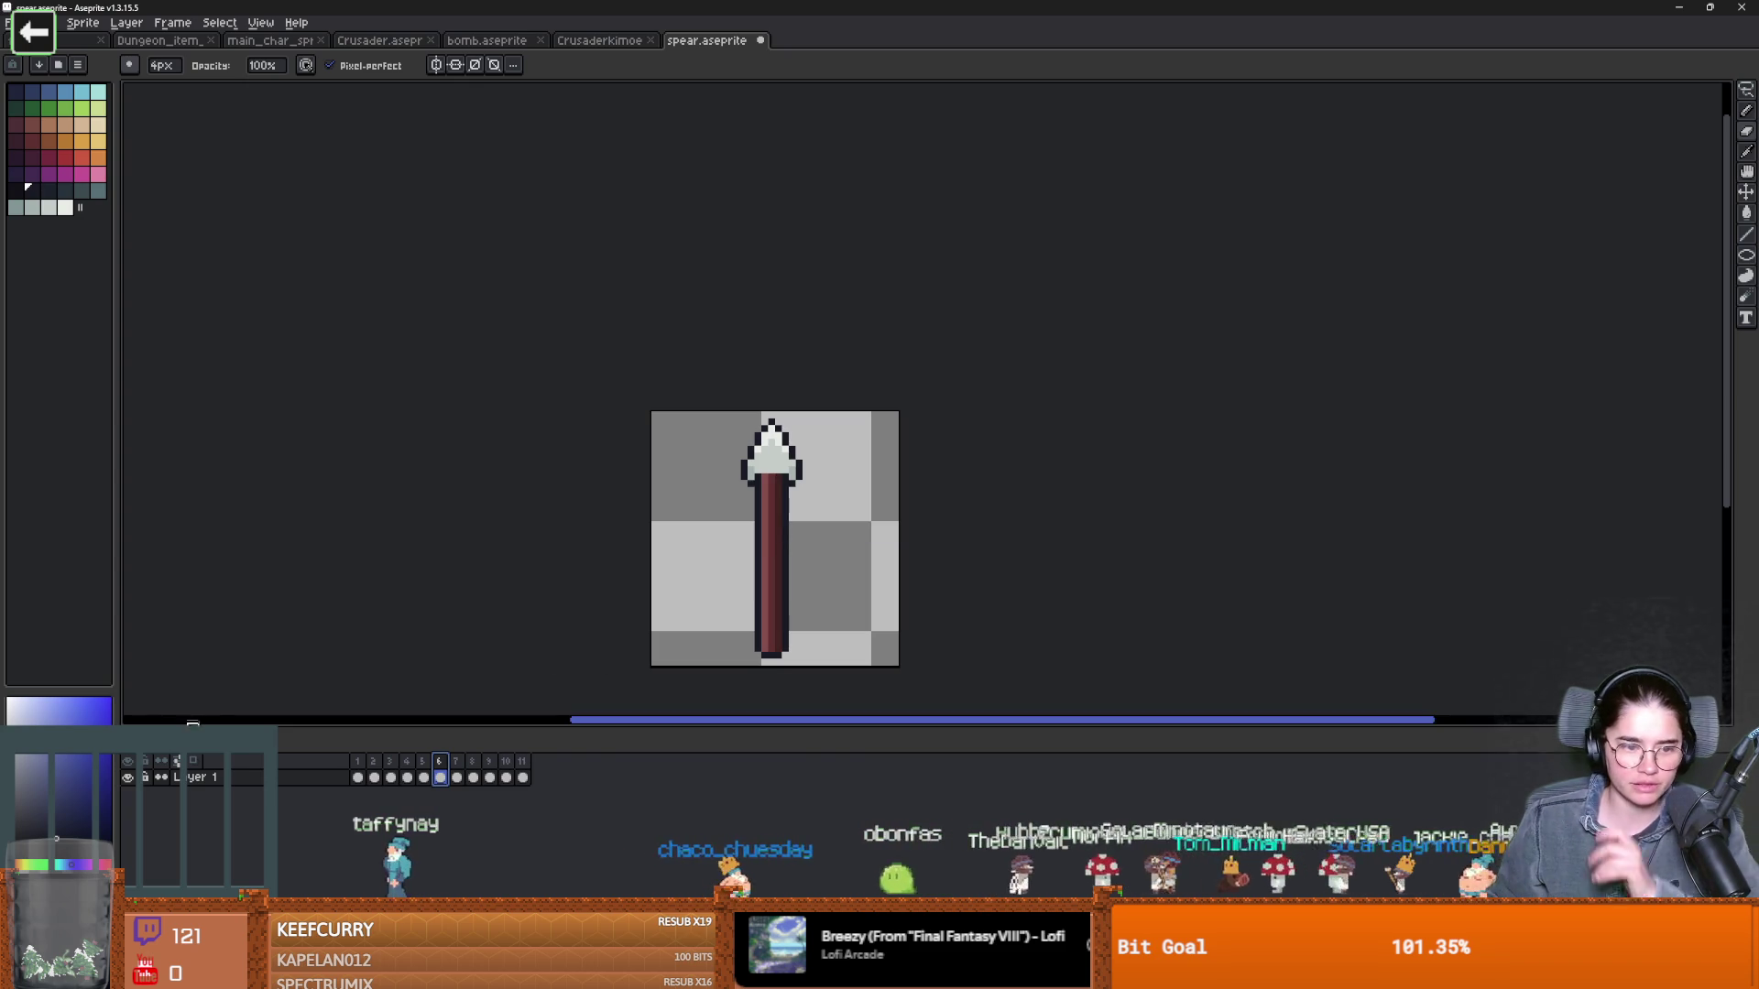
pyautogui.press('Return')
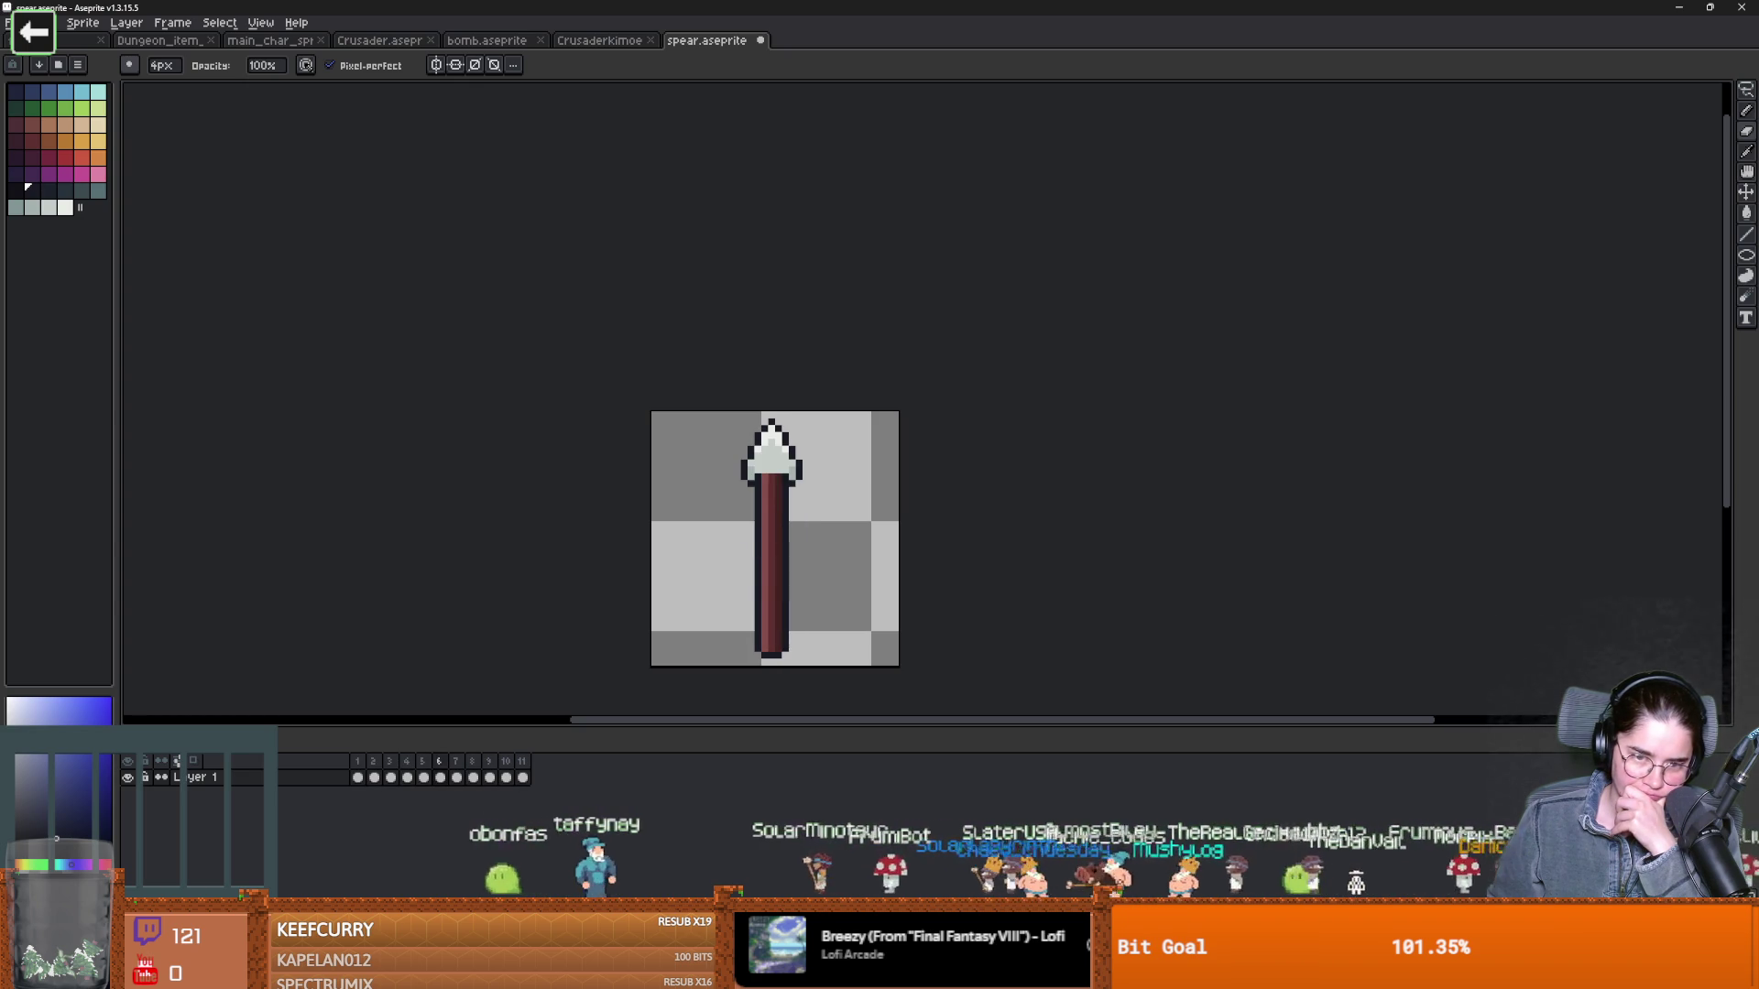
# - Save spear.aseprite and re-export all frames as a single horizontal sprite sheet
pyautogui.hotkey('ctrl', 's')
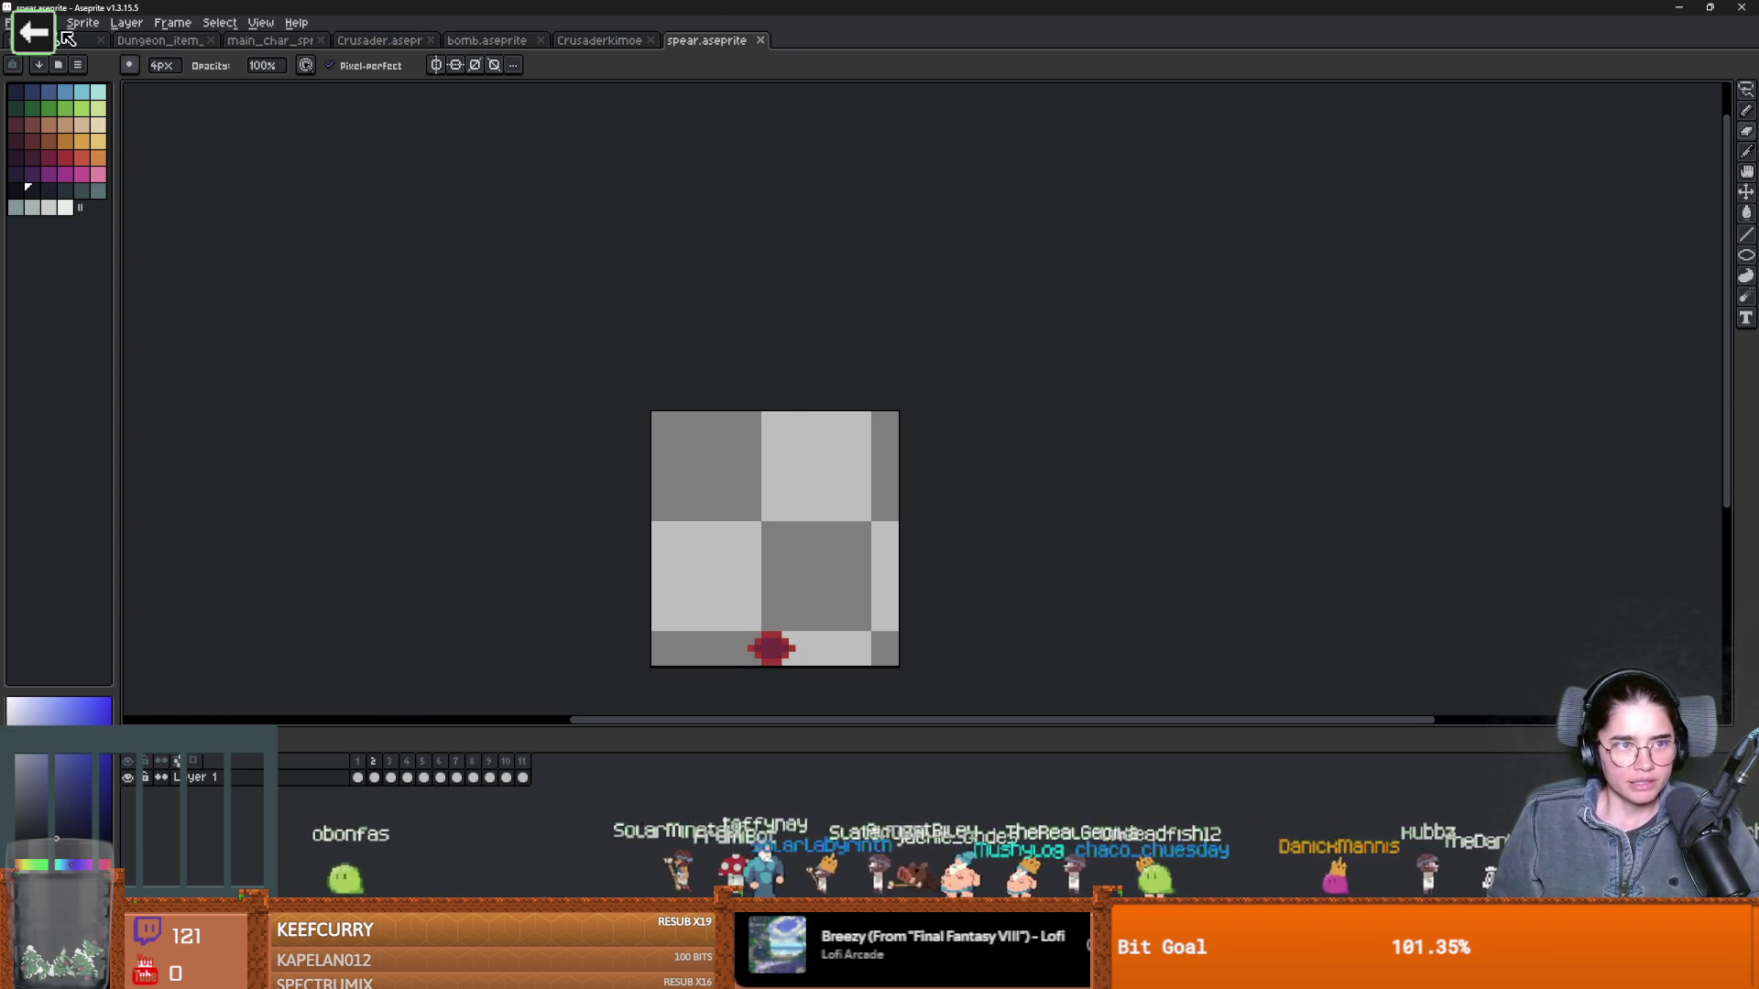
pyautogui.click(7, 22)
pyautogui.moveTo(98, 165)
pyautogui.click(231, 174)
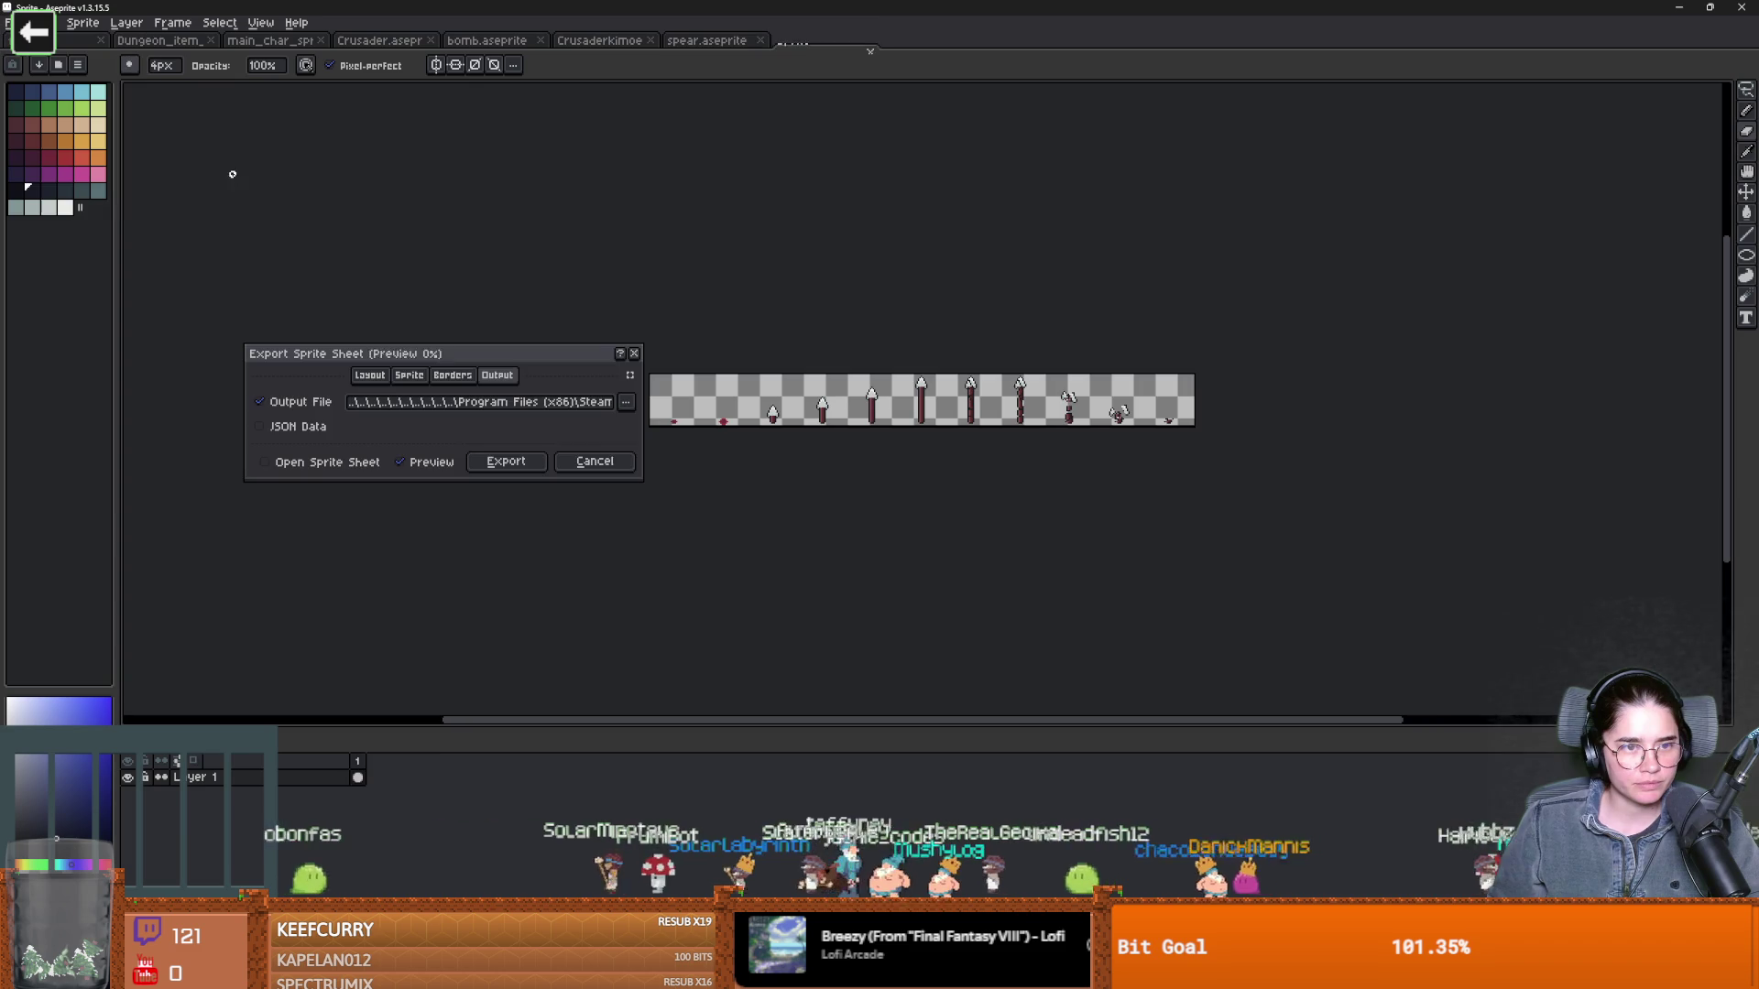
pyautogui.click(504, 460)
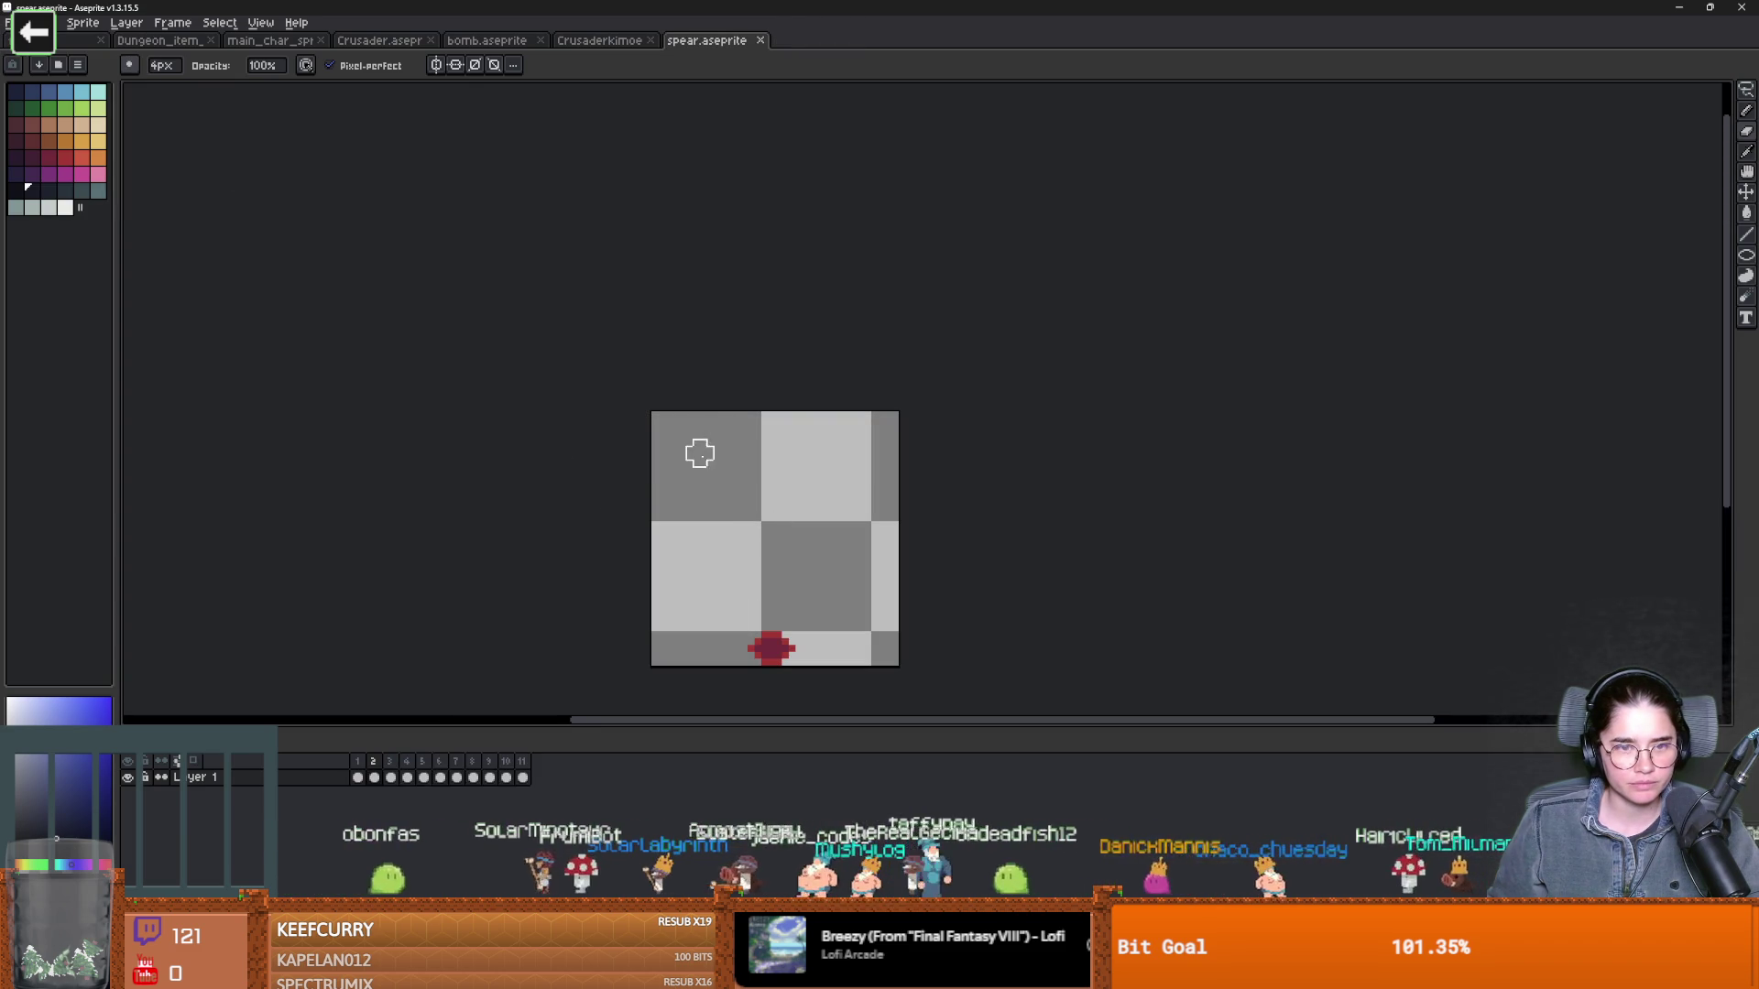
pyautogui.hotkey('alt', 'Tab')
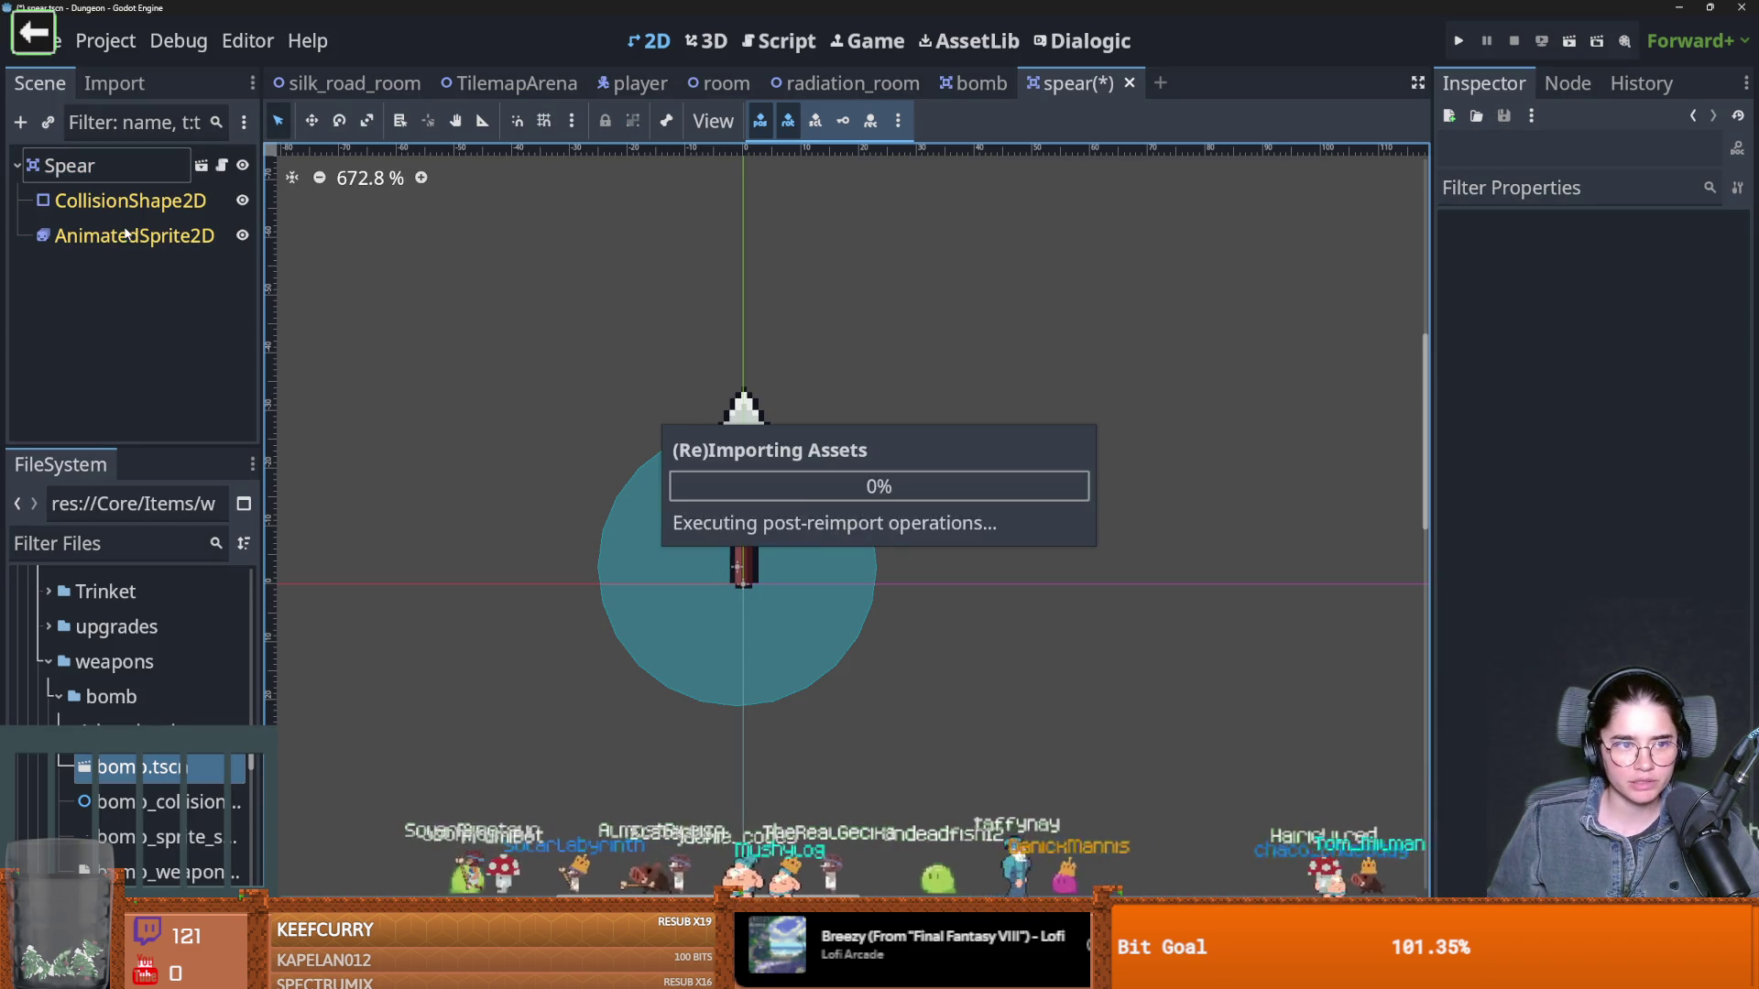
# - Load the re-exported spear sheet into AnimatedSprite2D's Add Frames from Sprite Sheet dialog
pyautogui.click(130, 234)
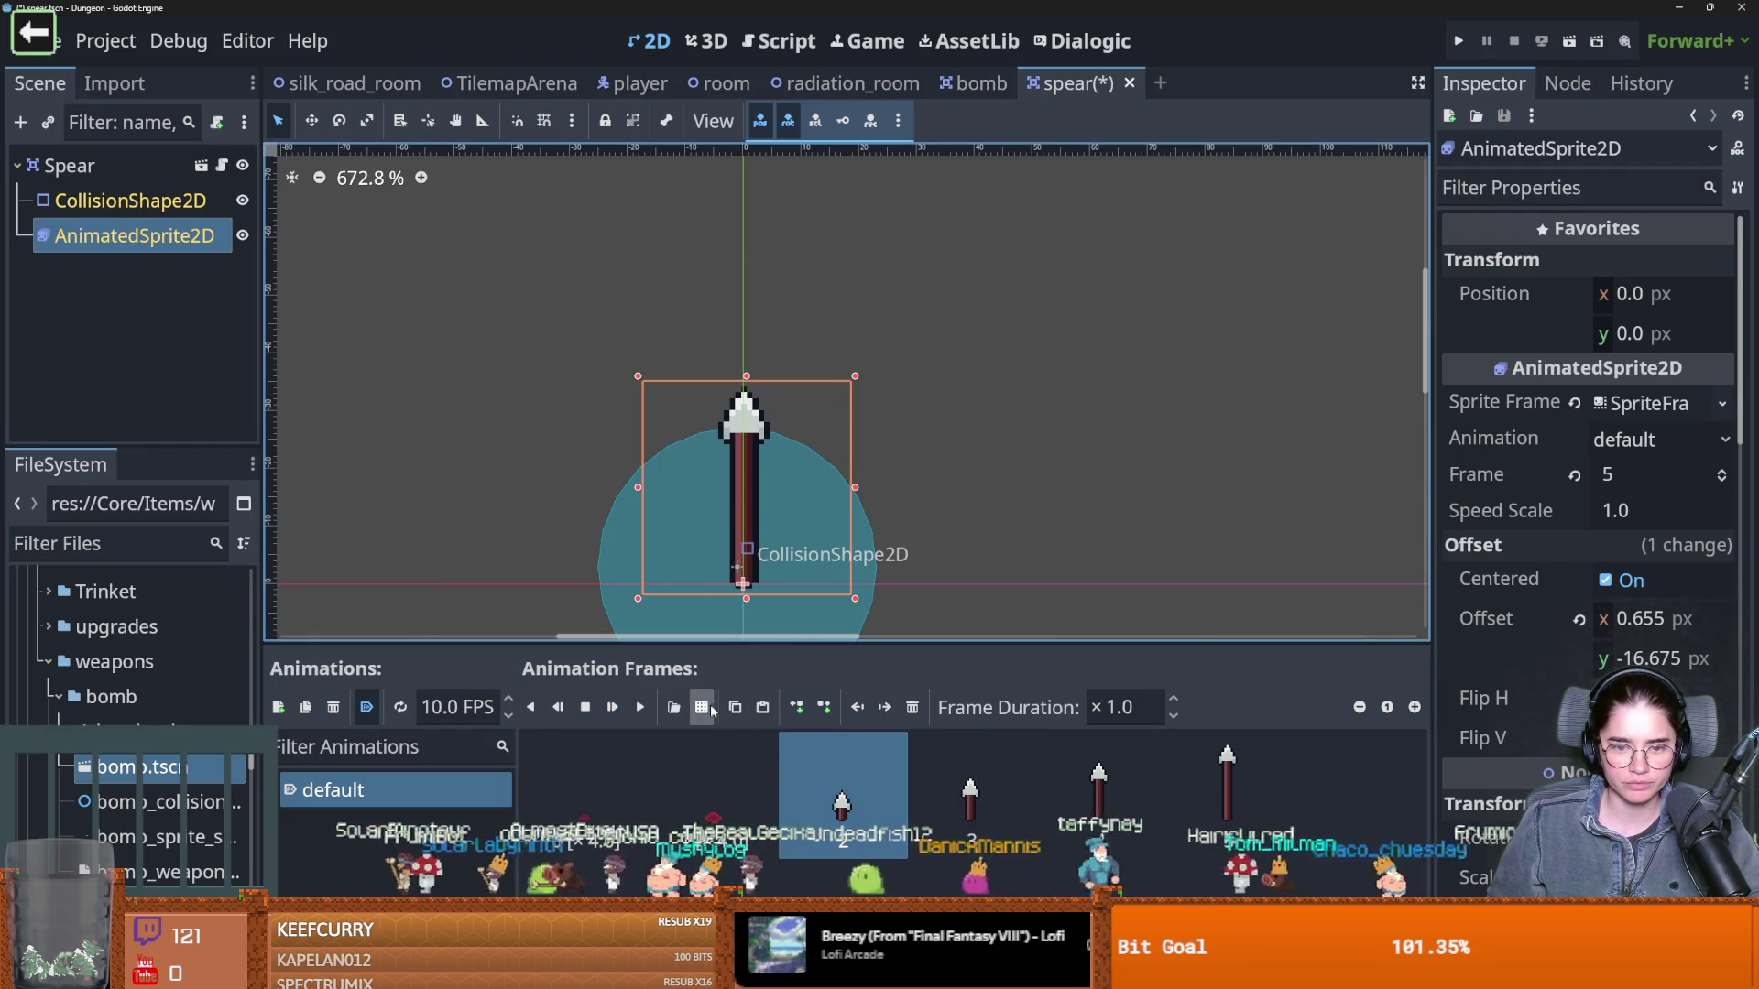
pyautogui.click(713, 709)
pyautogui.doubleClick(648, 335)
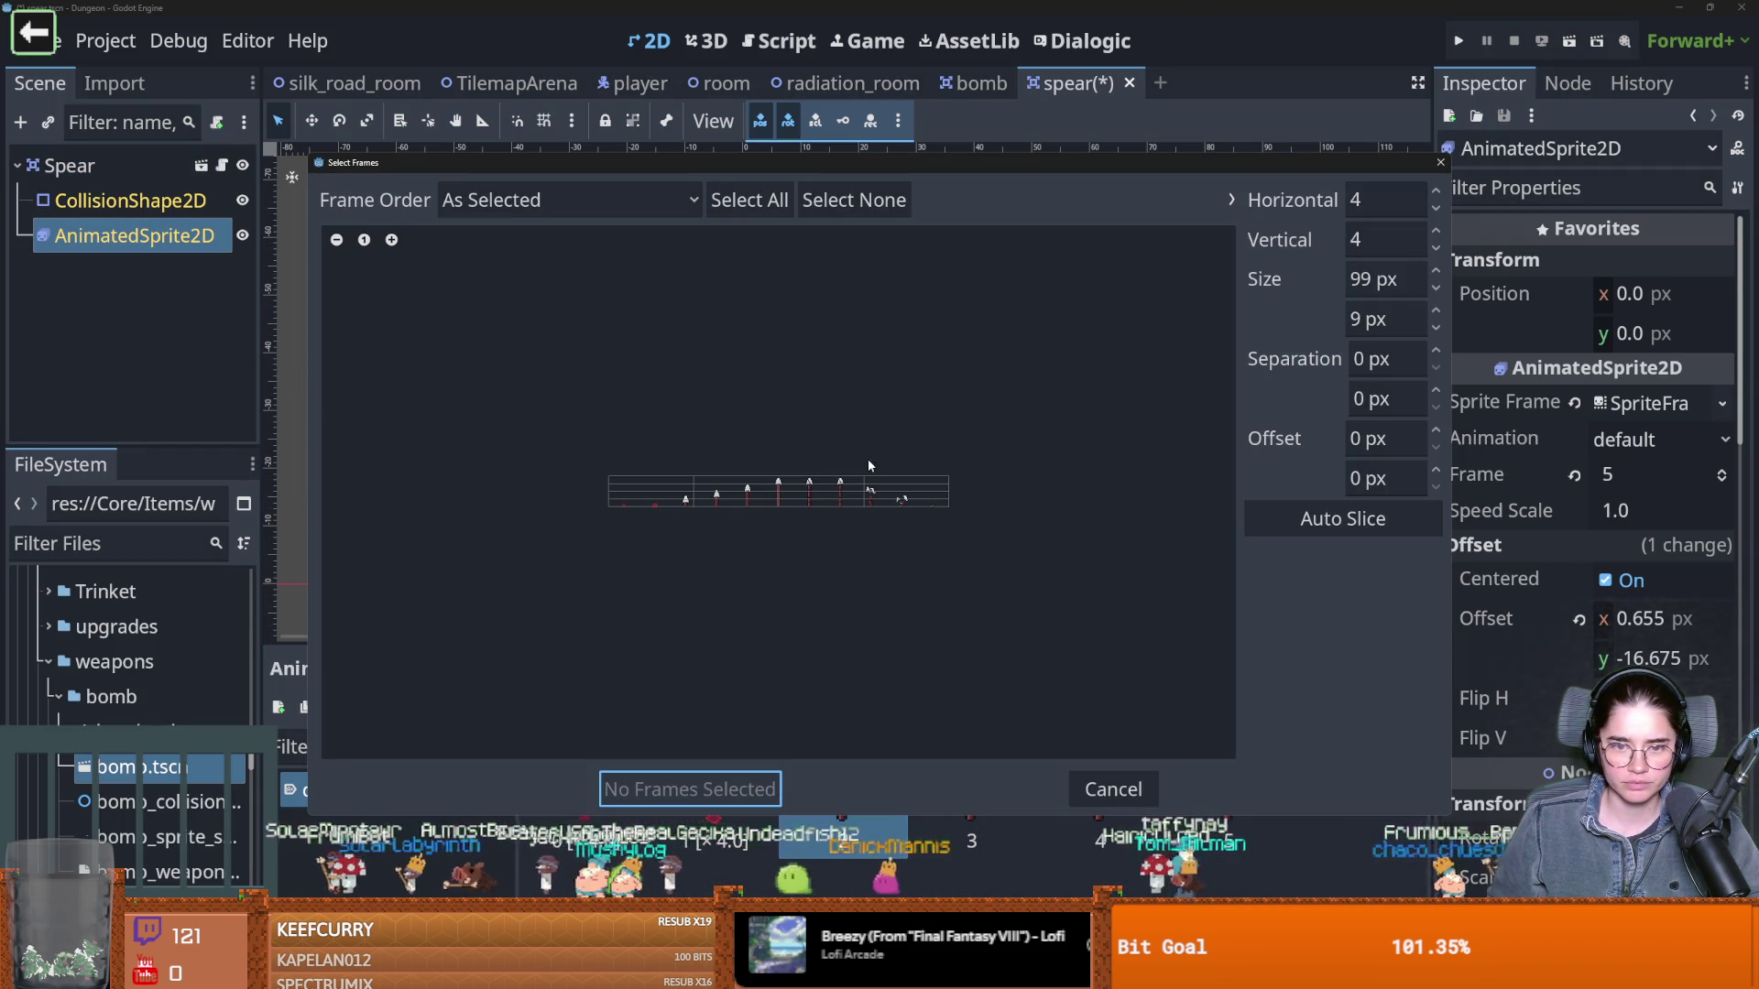
pyautogui.scroll(6, 903, 482)
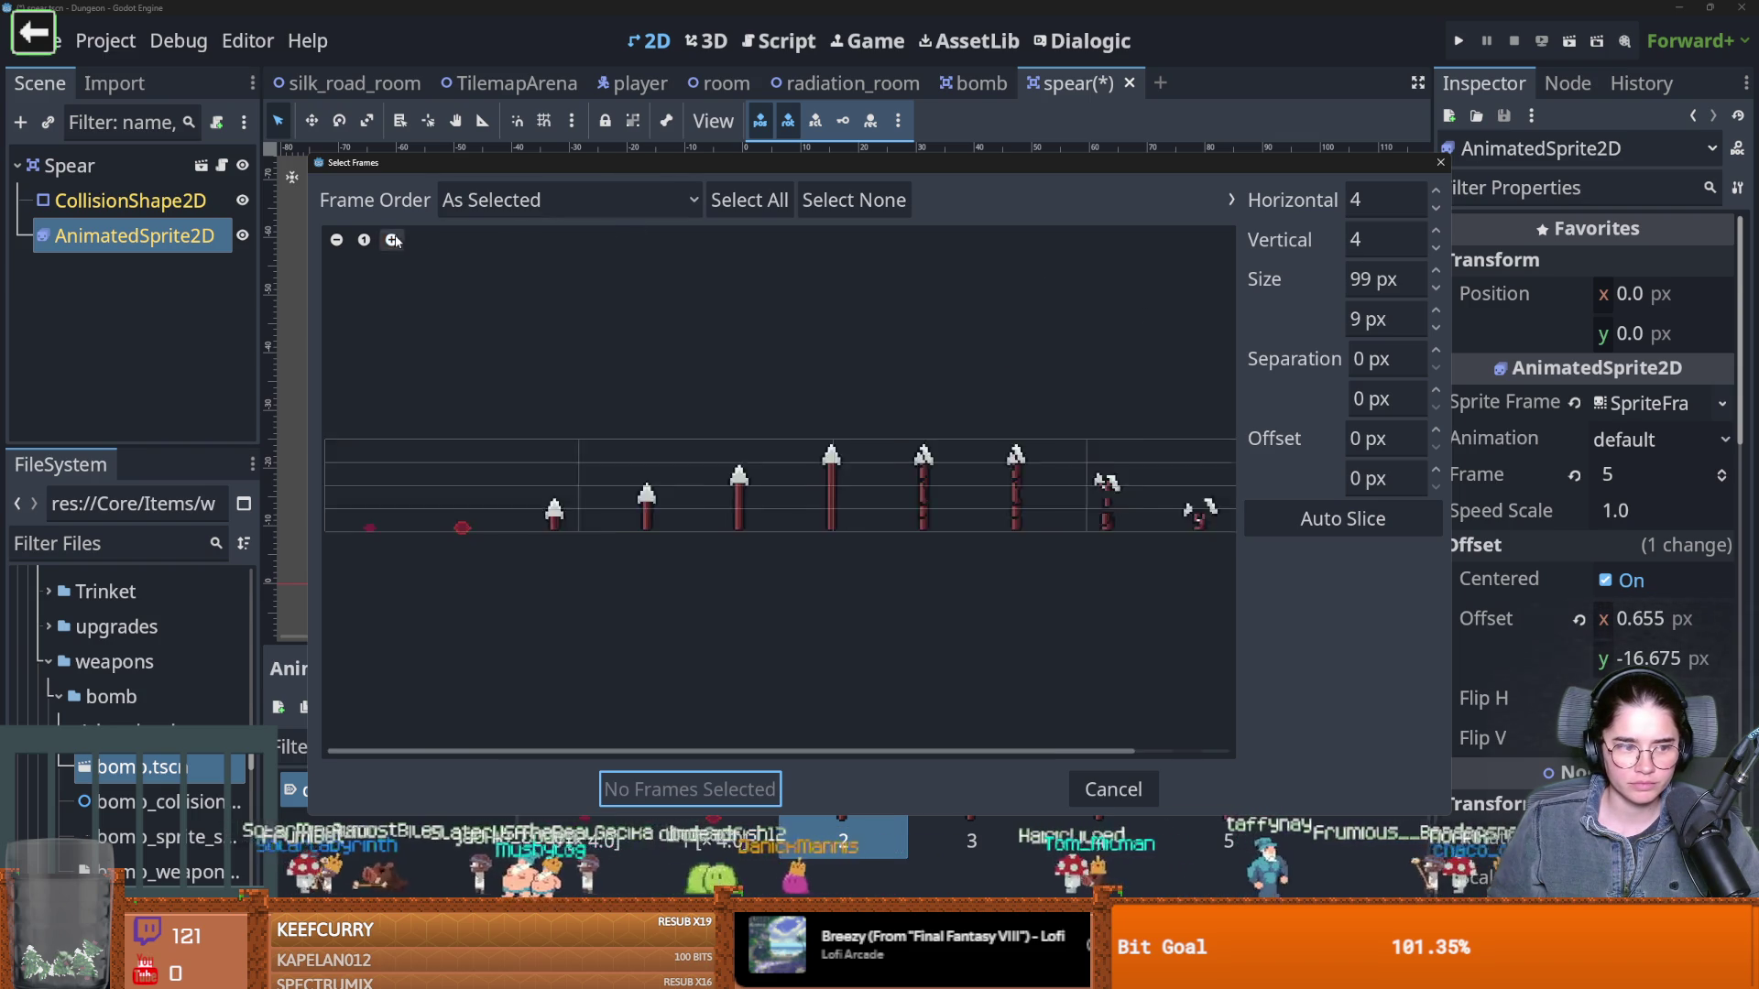
pyautogui.hscroll(3, 902, 483)
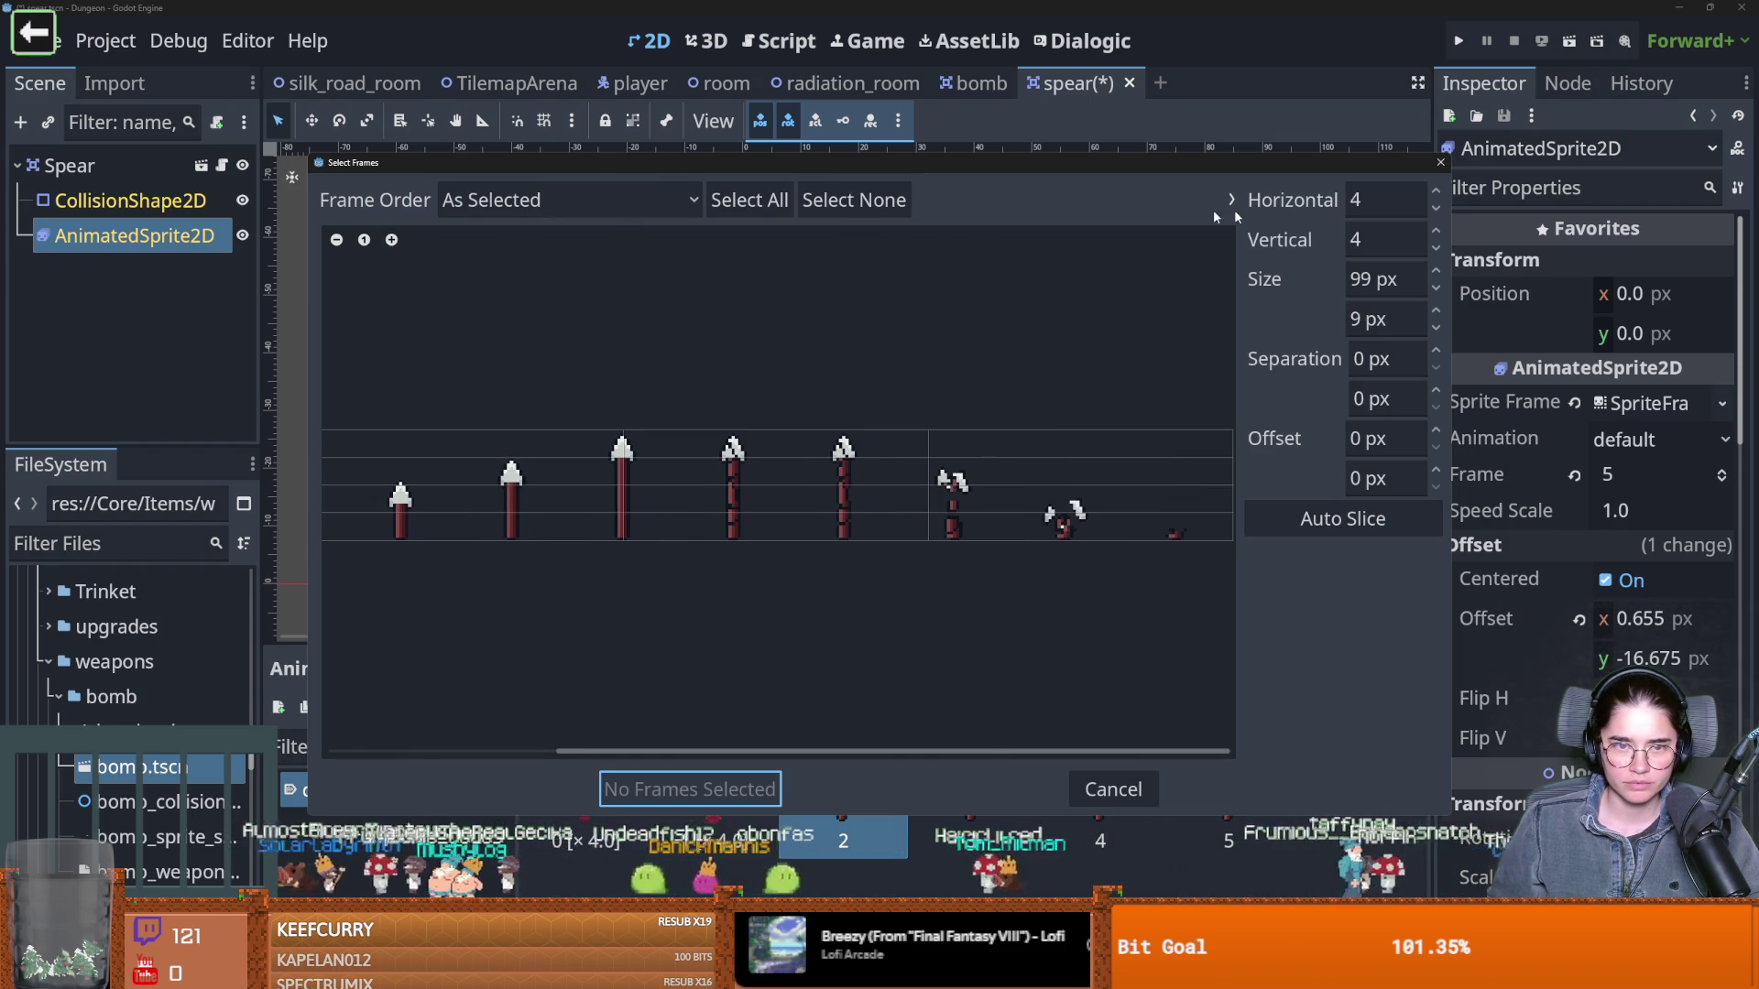
# - Slice the sheet into 11 columns by 1 row and add frames 7–11 as five frames
pyautogui.click(1435, 244)
pyautogui.click(1435, 243)
pyautogui.click(1434, 244)
pyautogui.click(1436, 193)
pyautogui.click(1437, 194)
pyautogui.click(1437, 193)
pyautogui.click(1437, 193)
pyautogui.click(1437, 194)
pyautogui.click(336, 240)
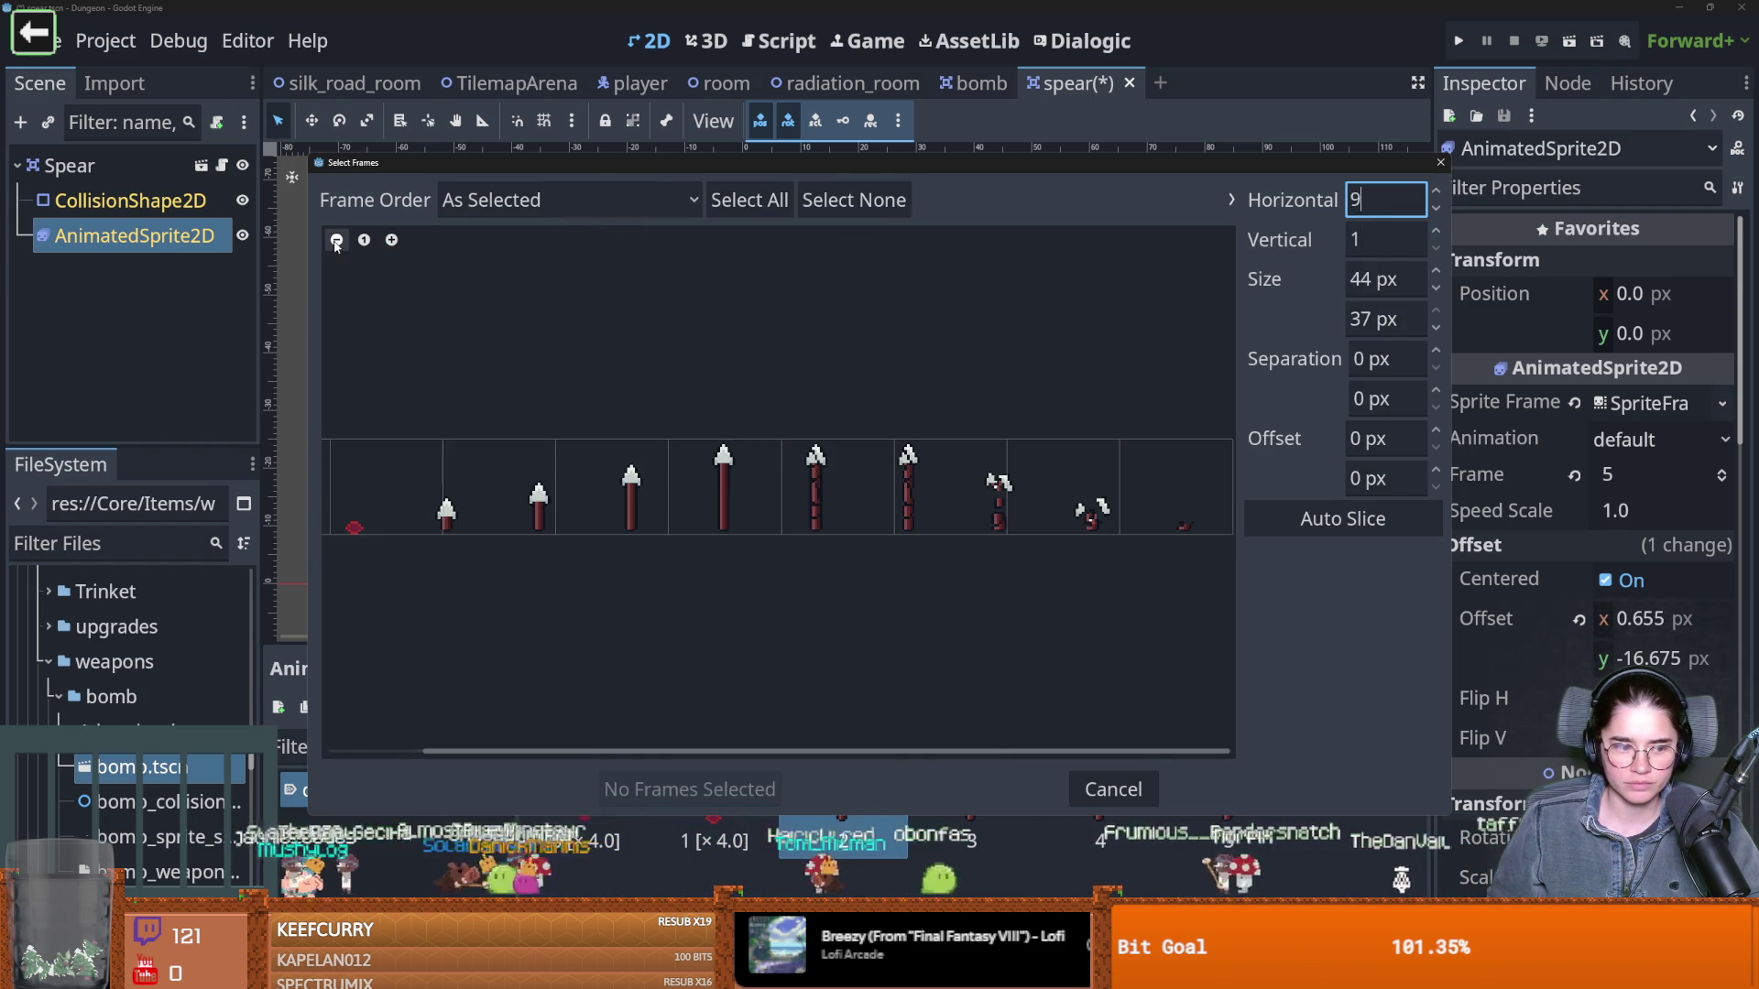
pyautogui.click(336, 240)
pyautogui.click(1435, 193)
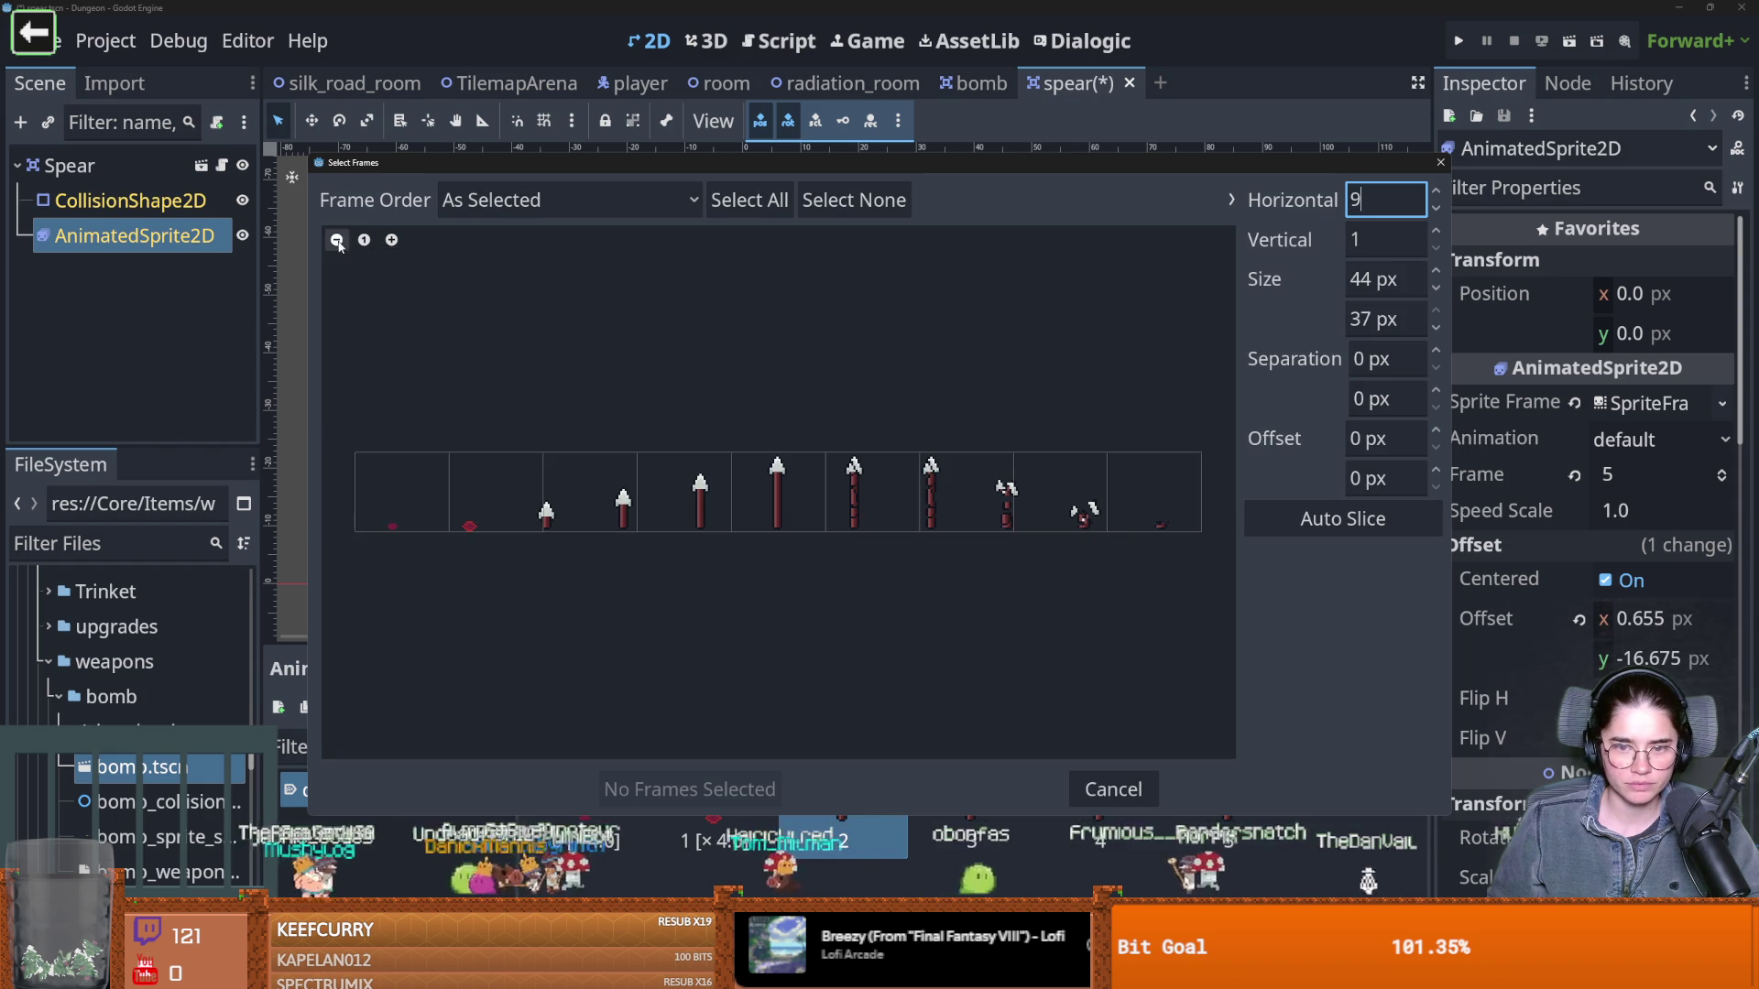
pyautogui.click(1435, 193)
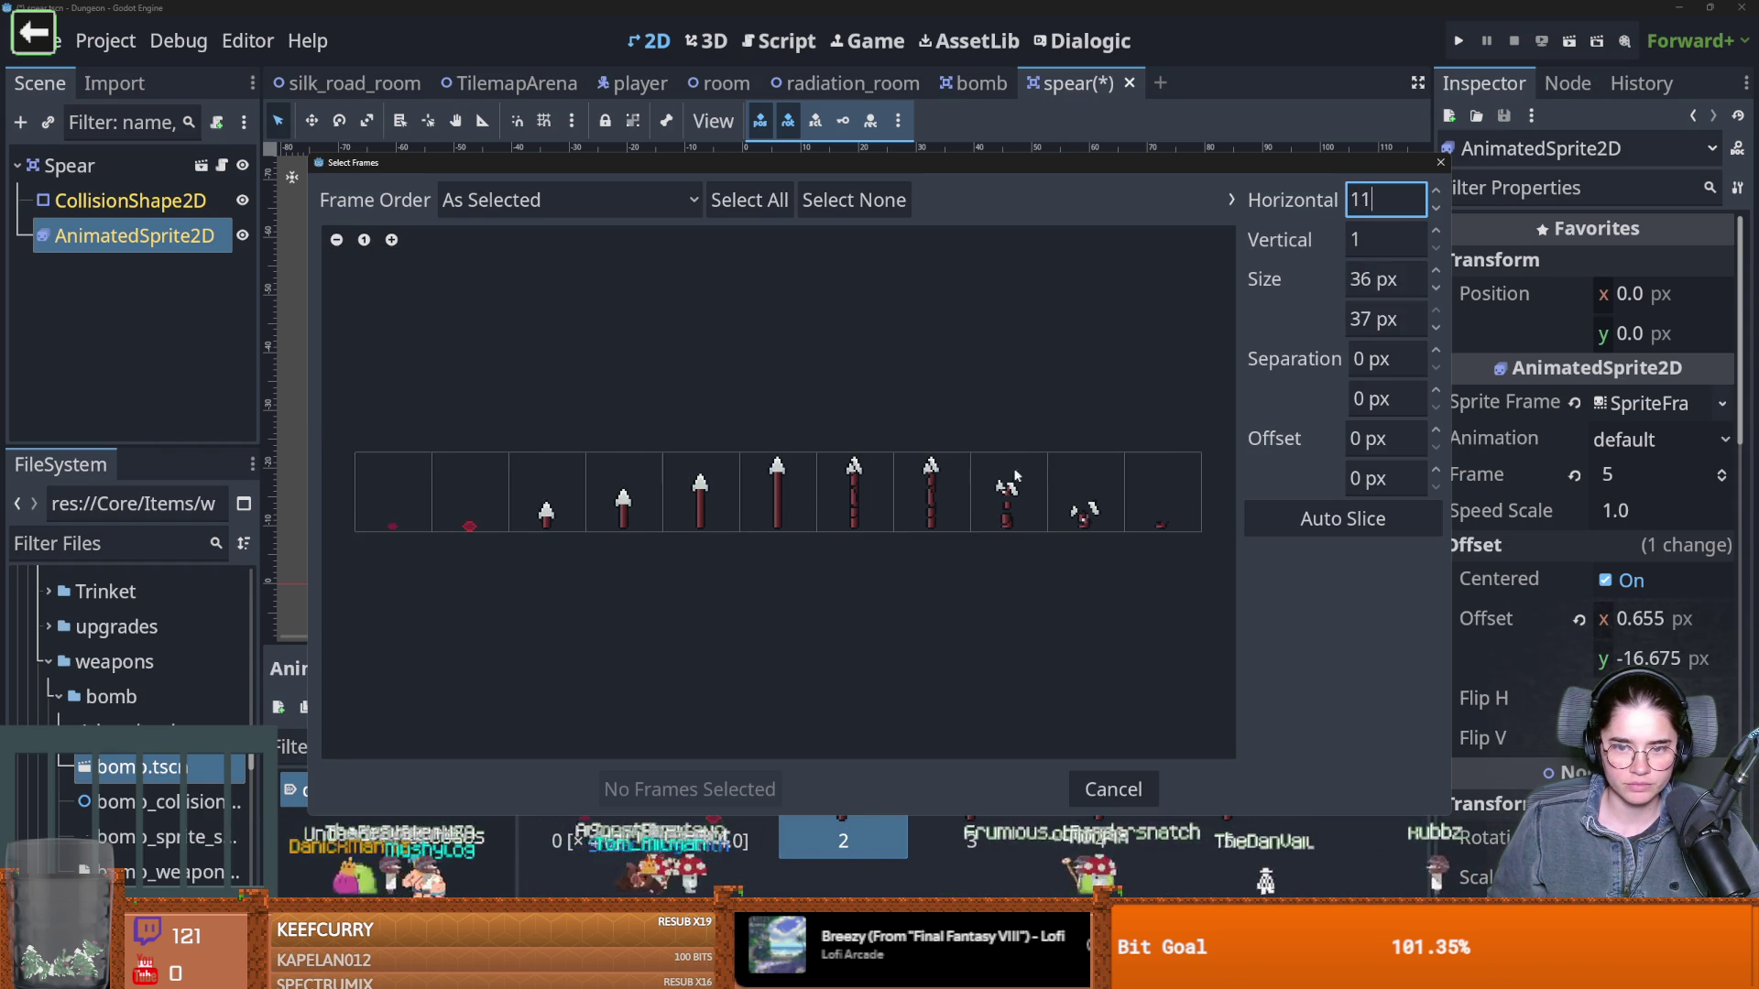
pyautogui.click(882, 488)
pyautogui.moveTo(896, 485); pyautogui.dragTo(1162, 492)
pyautogui.click(684, 789)
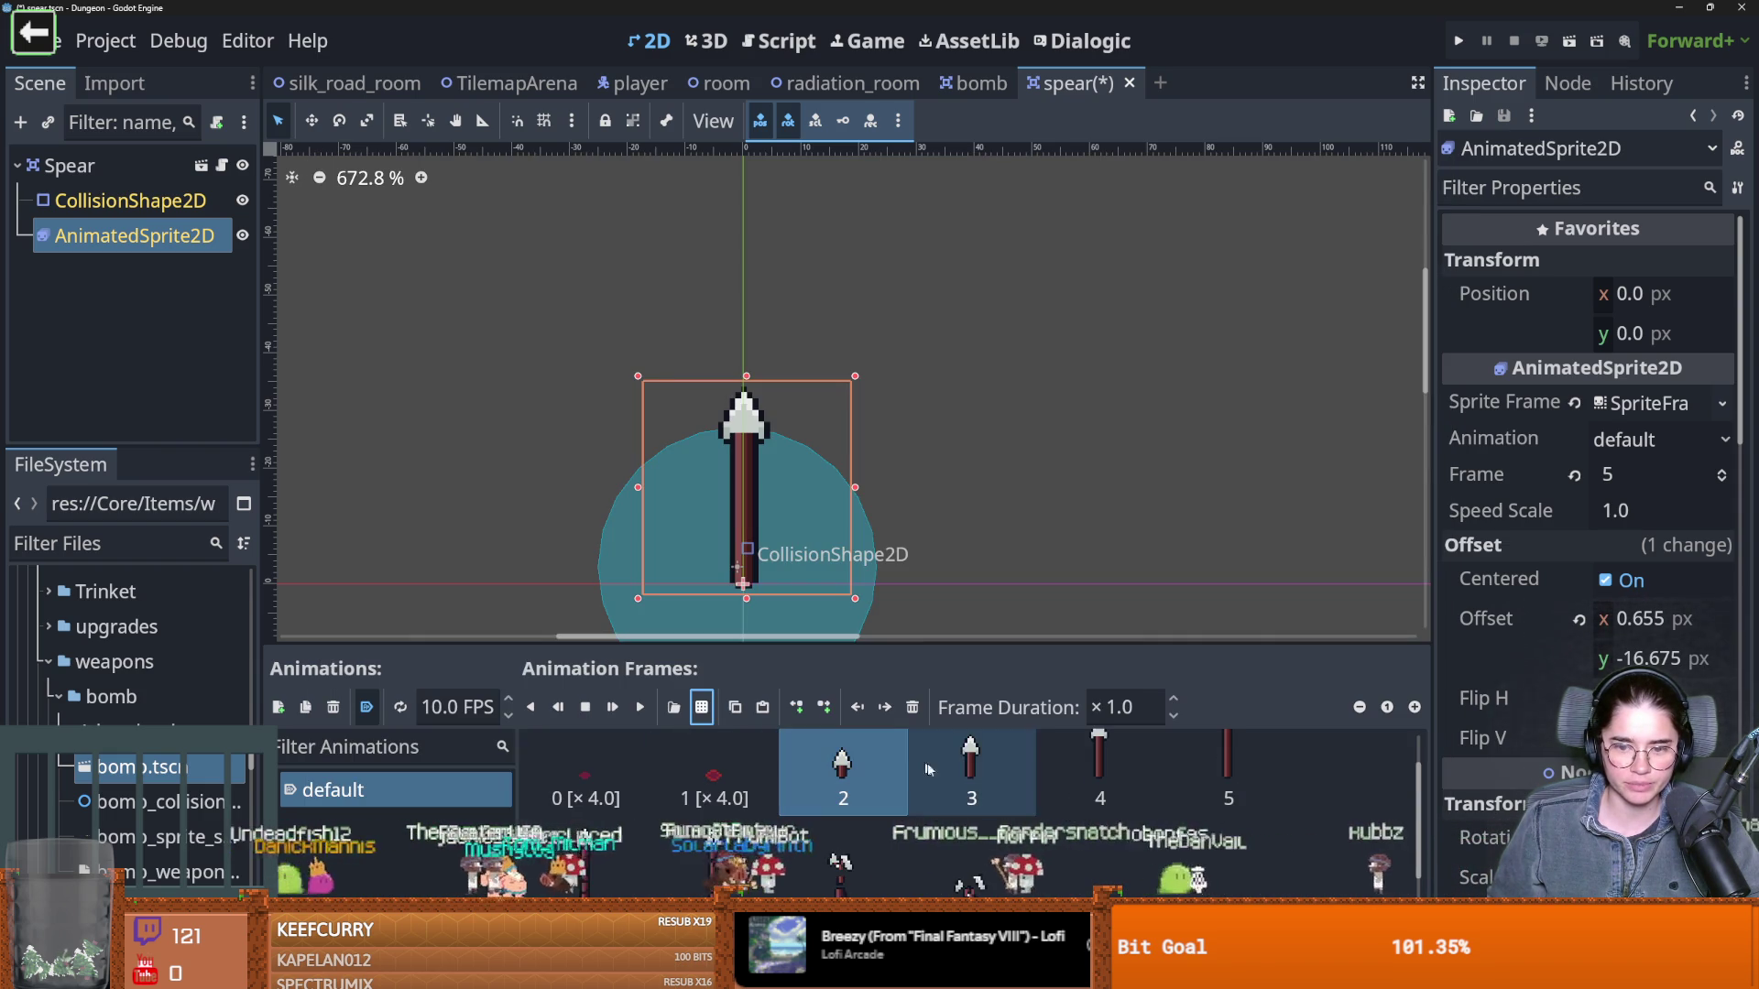
# - Set the duration of animation frames 5, 1 and 0 to 5
pyautogui.click(1167, 756)
pyautogui.click(1132, 706)
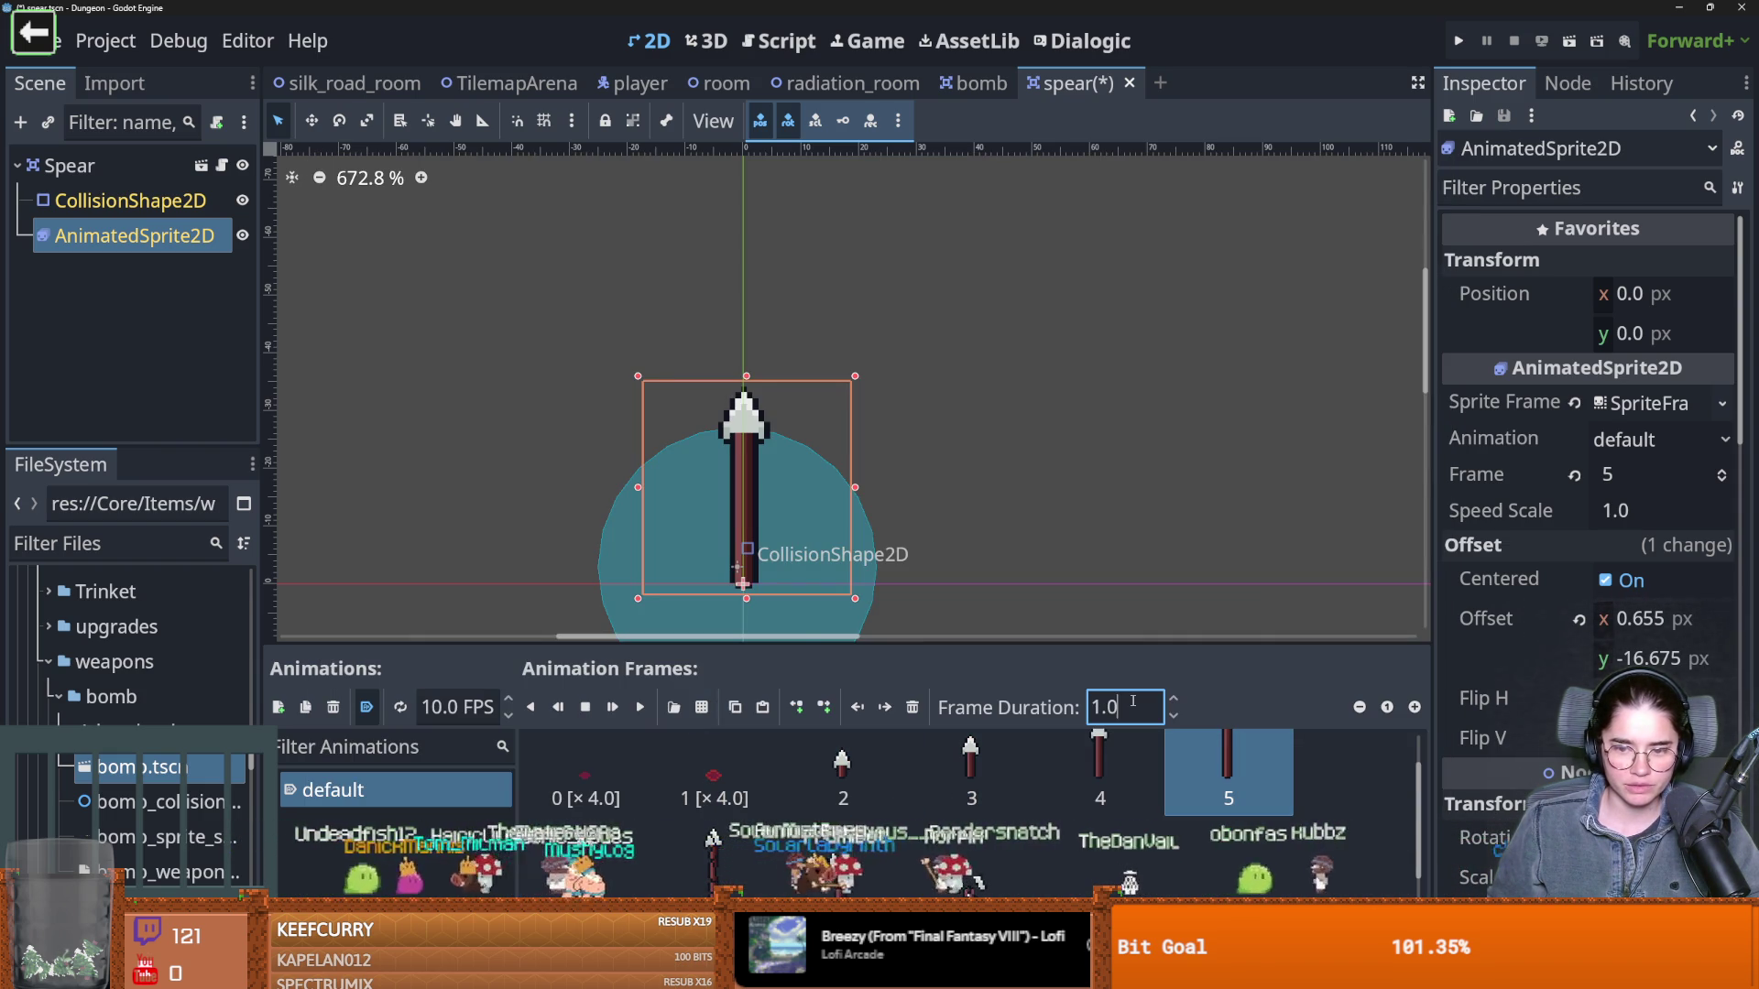
pyautogui.write('5')
pyautogui.press('Return')
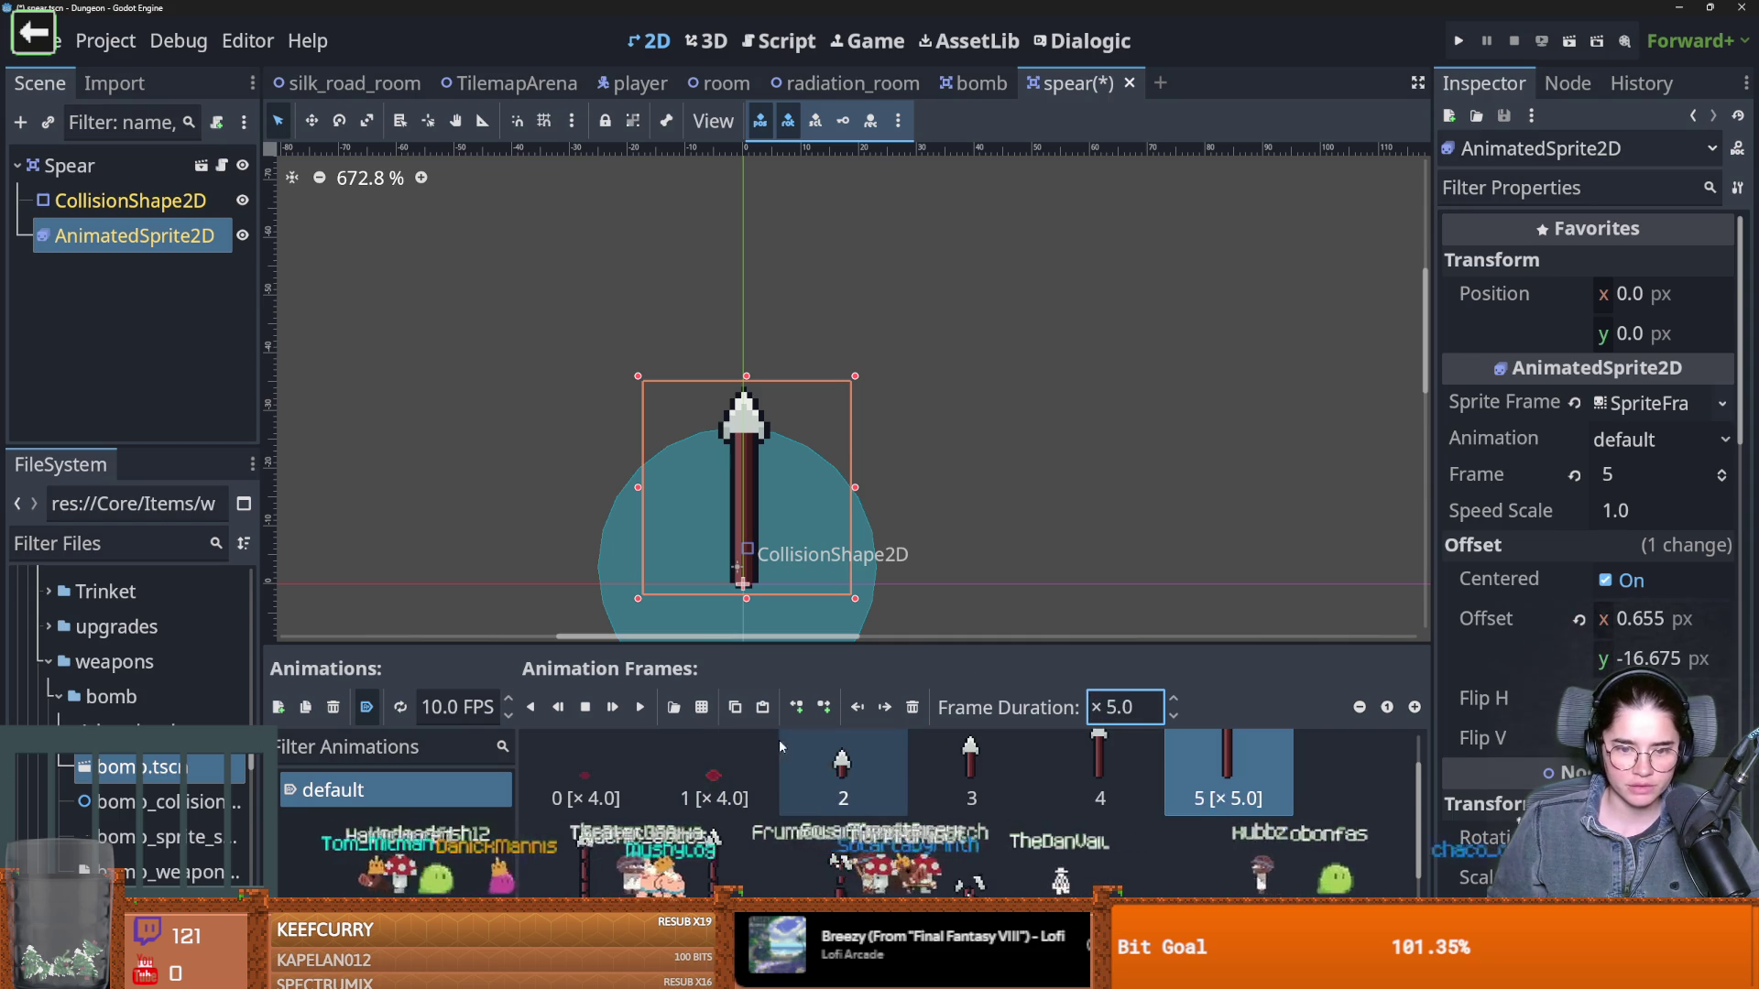
pyautogui.click(760, 760)
pyautogui.click(1136, 706)
pyautogui.write('5')
pyautogui.press('Return')
pyautogui.click(537, 771)
pyautogui.click(1125, 706)
pyautogui.write('5')
pyautogui.press('Return')
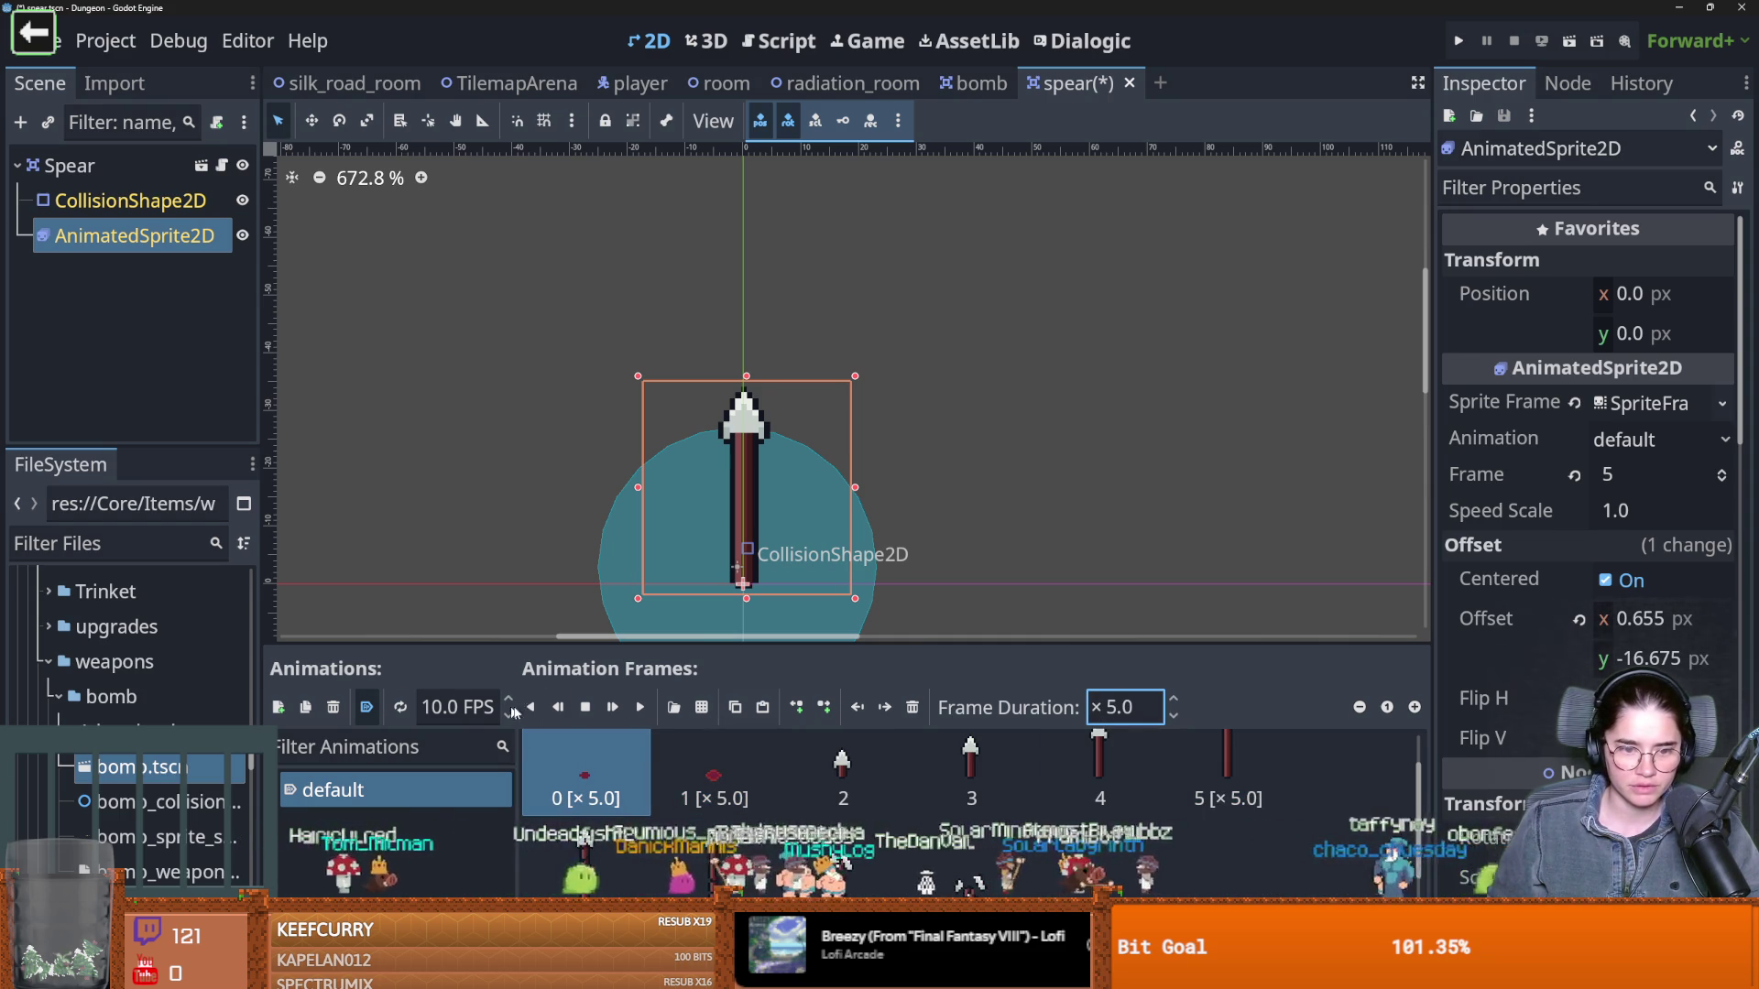
# - Preview the animation, save the spear scene, check its nodes, and open Spear's bomb.gd
pyautogui.click(640, 707)
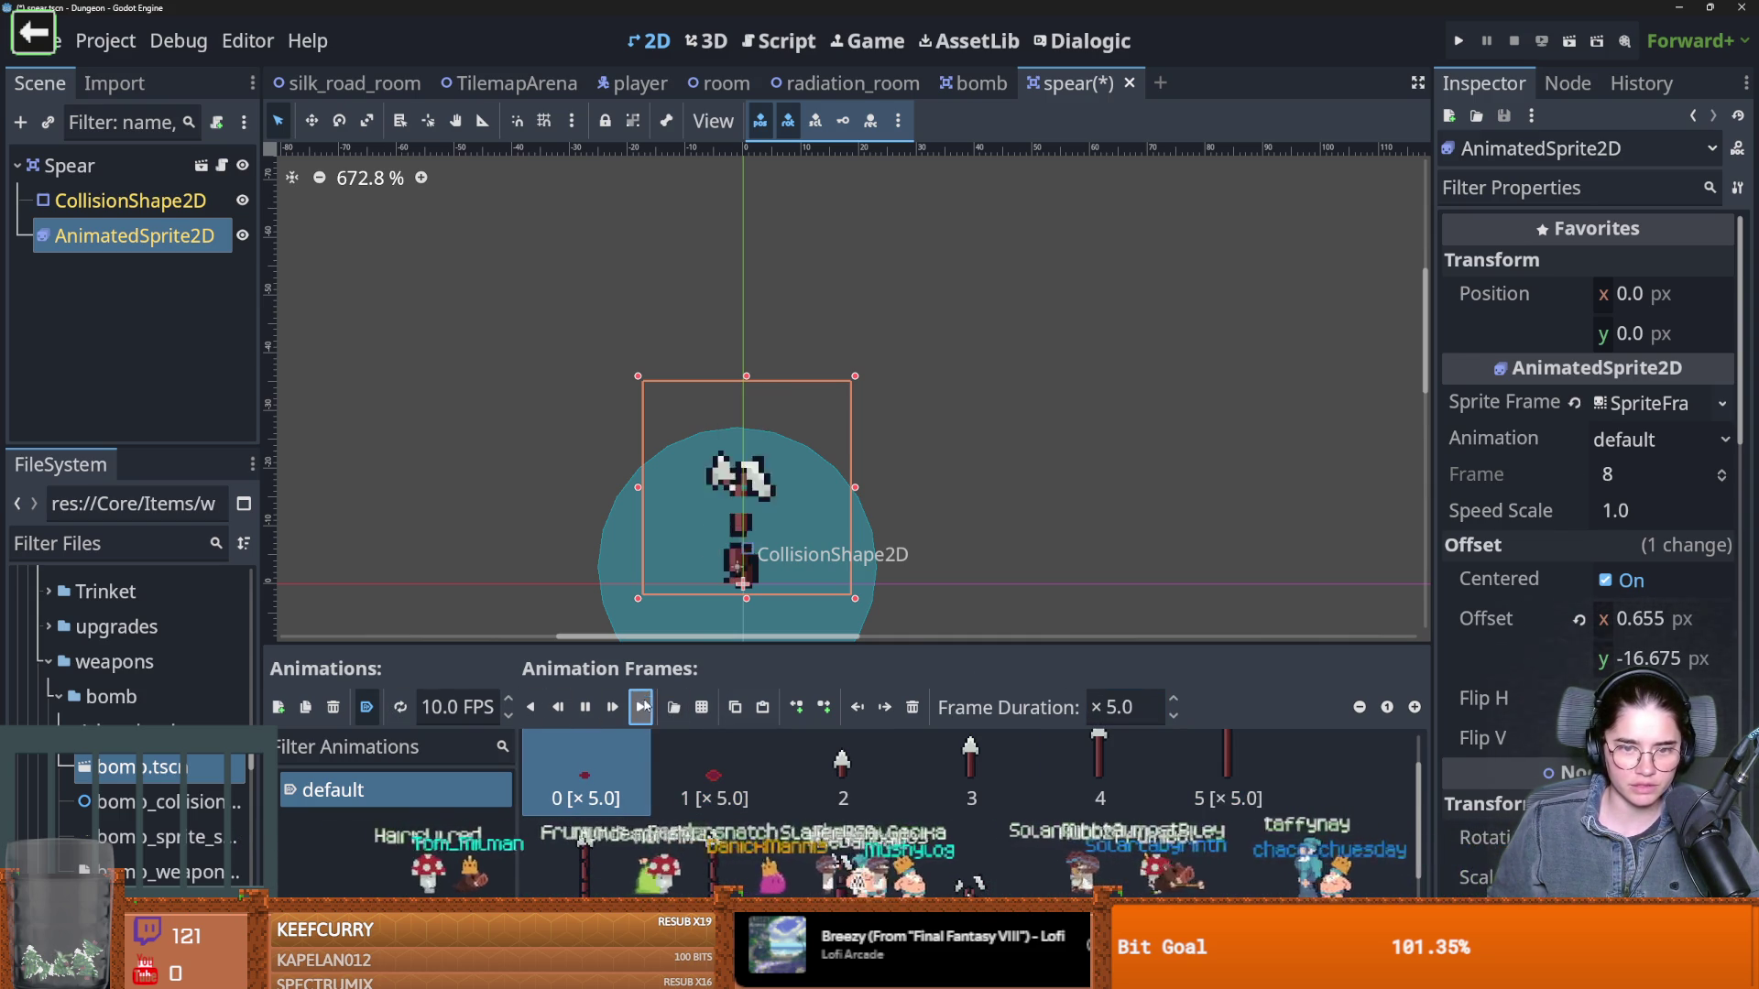
pyautogui.click(640, 706)
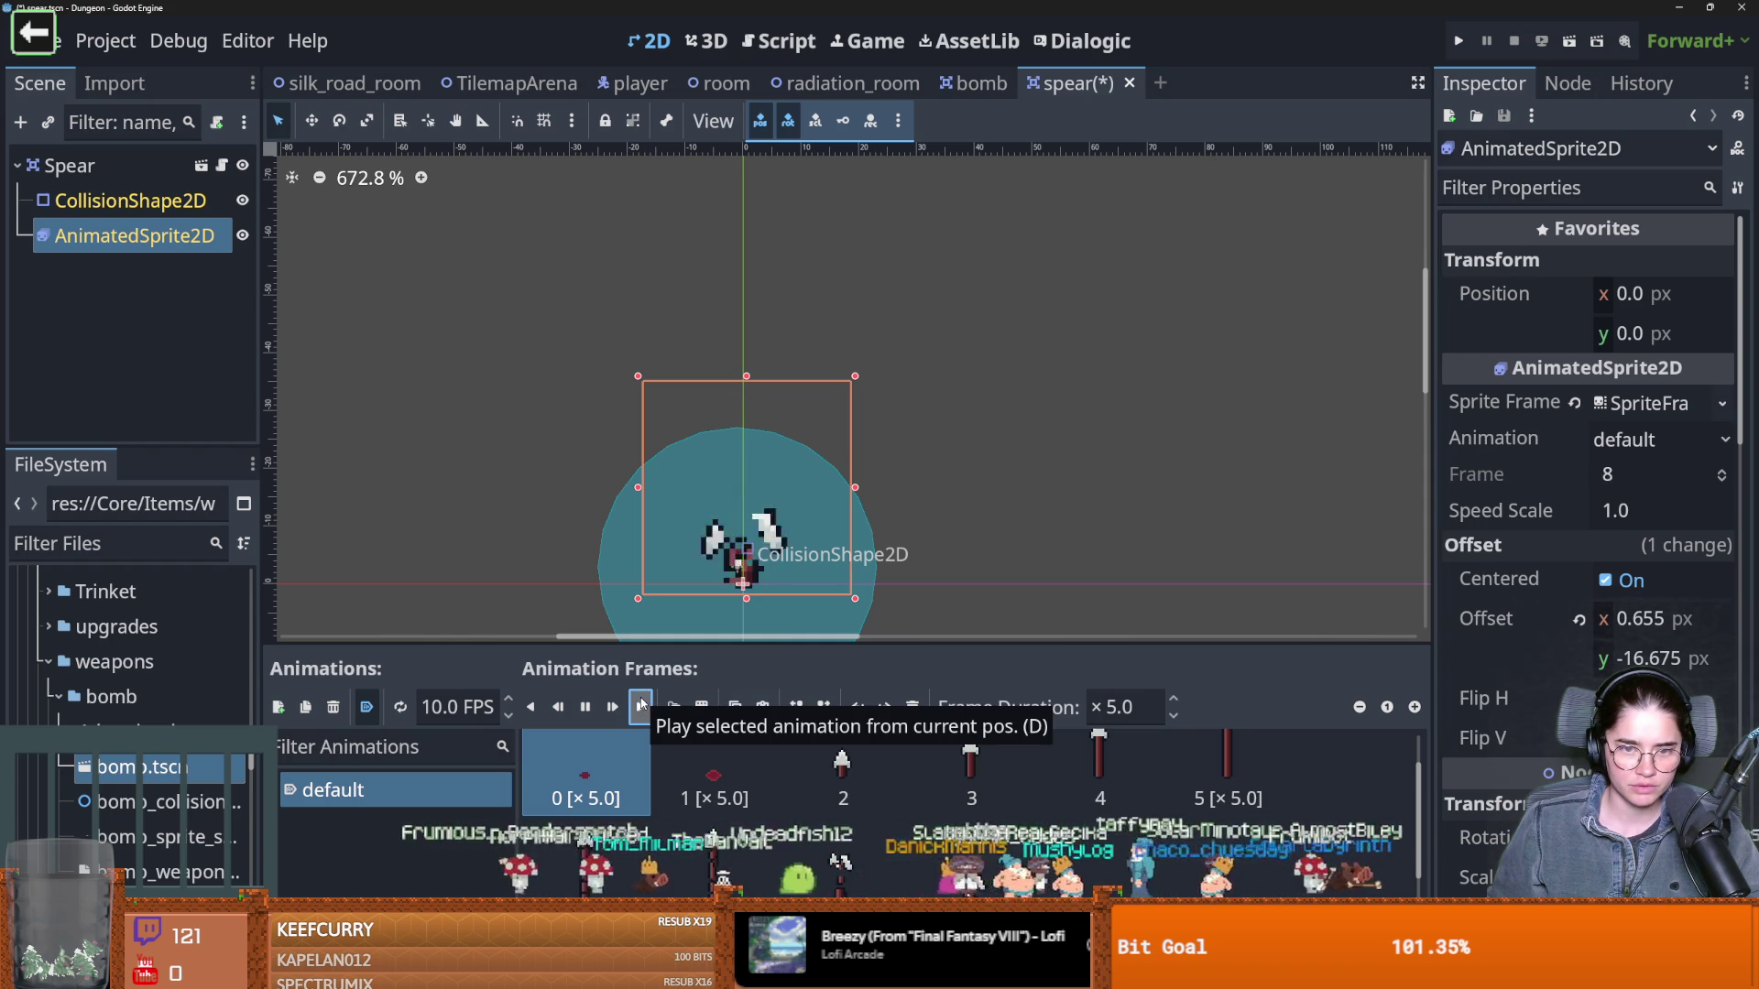
pyautogui.hotkey('ctrl', 's')
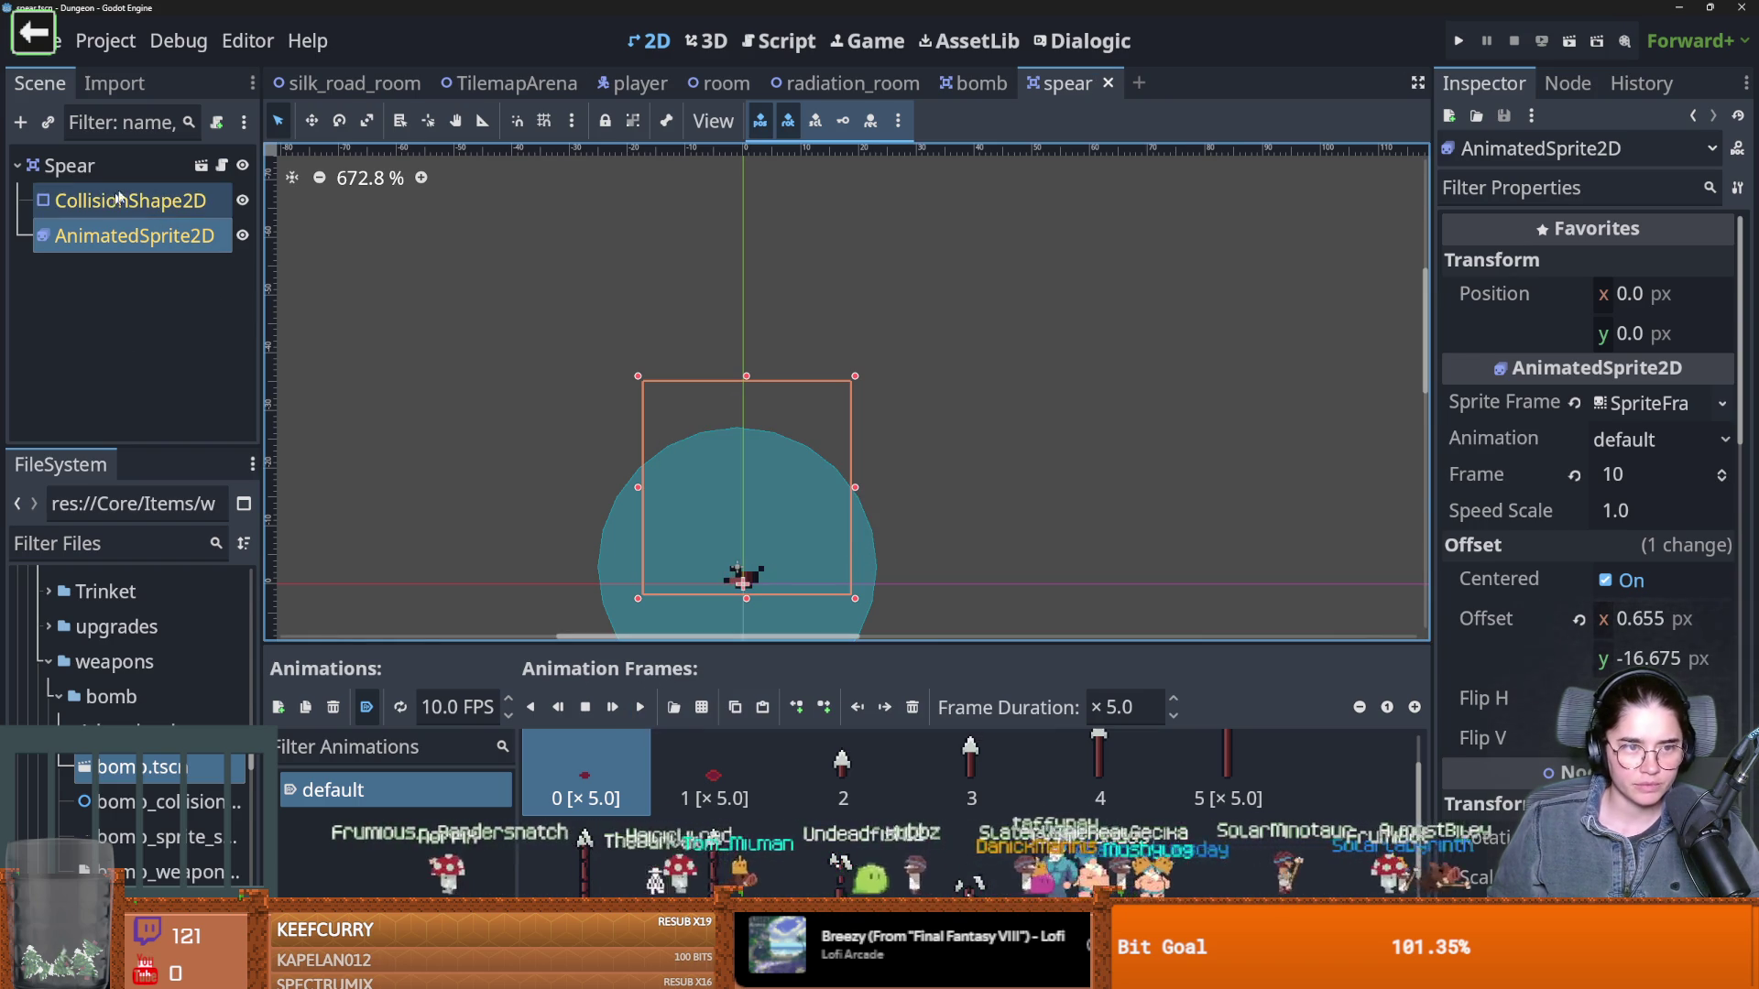
pyautogui.click(133, 167)
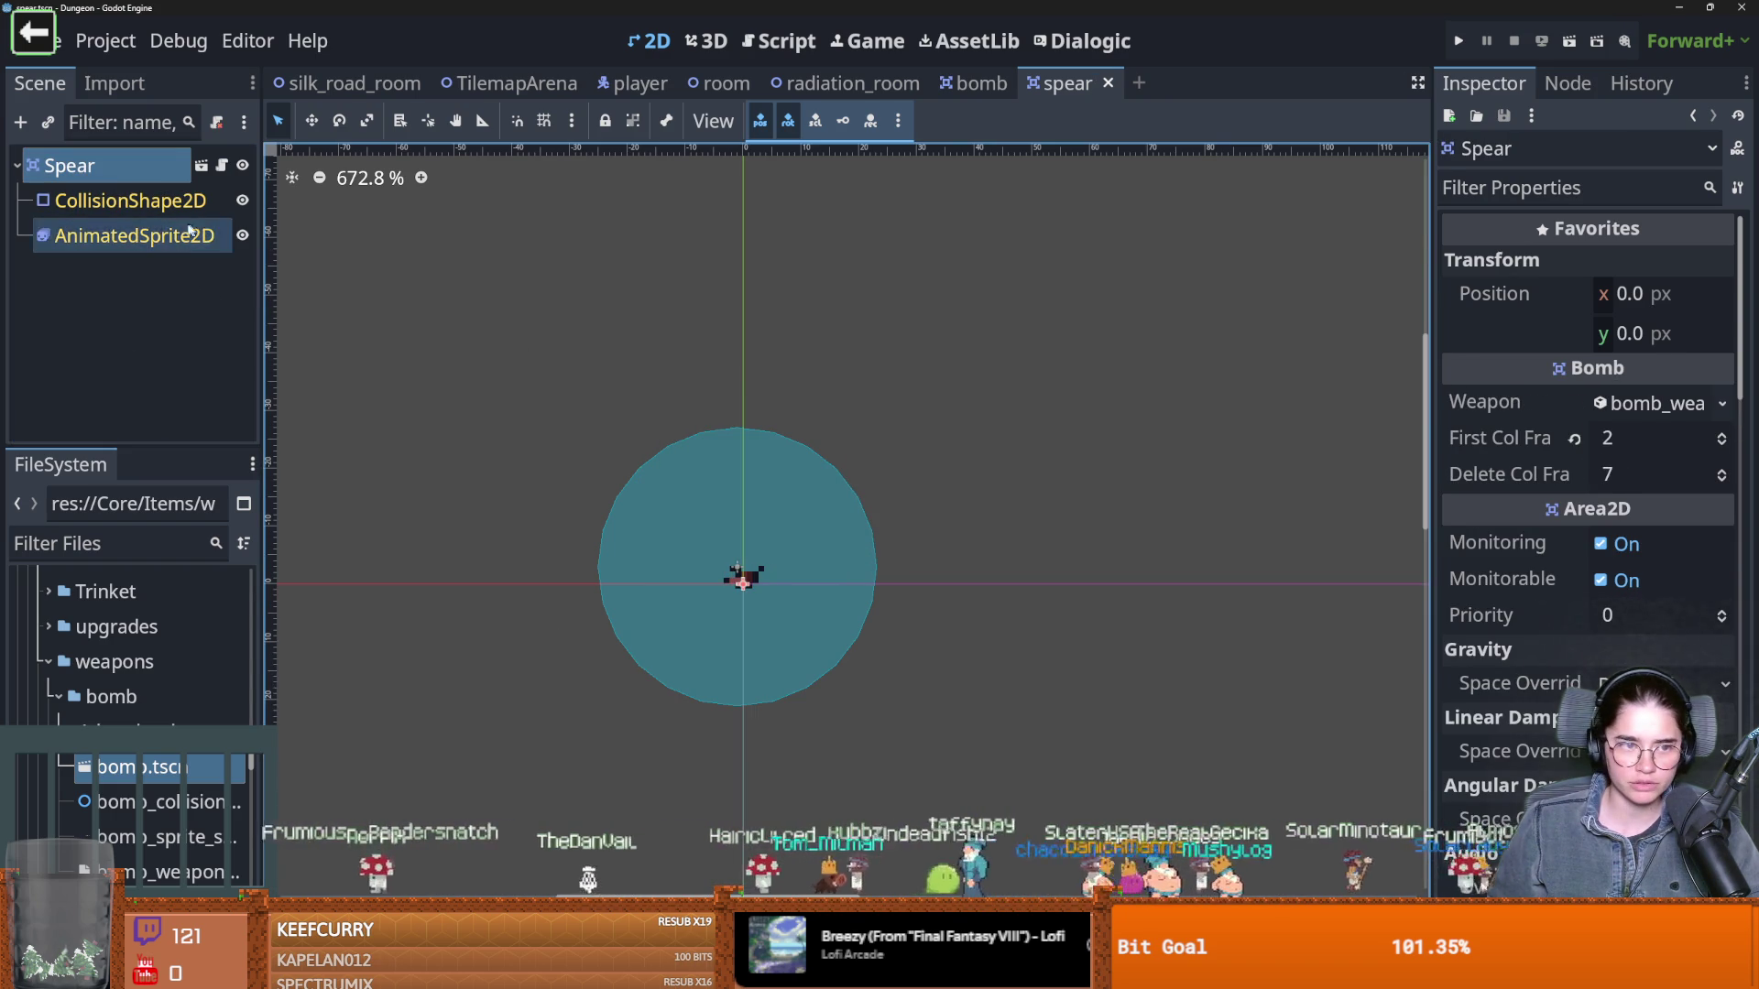
pyautogui.click(744, 575)
pyautogui.scroll(-1, 1109, 769)
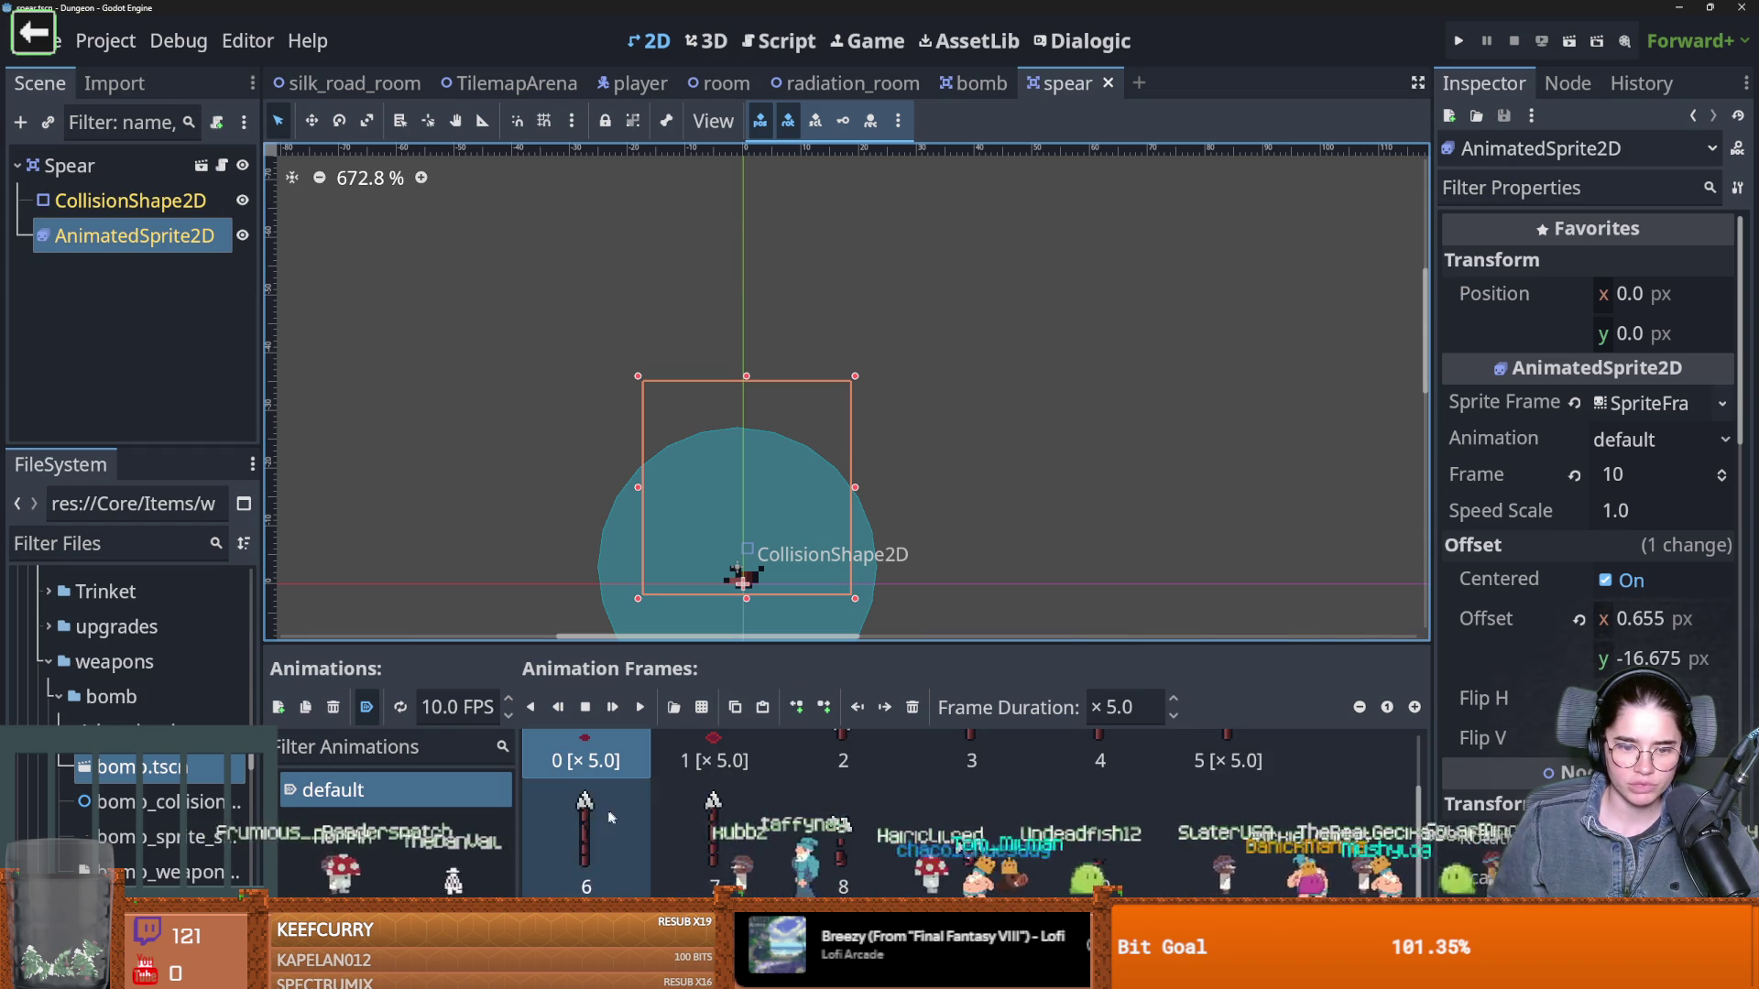
pyautogui.press('Escape')
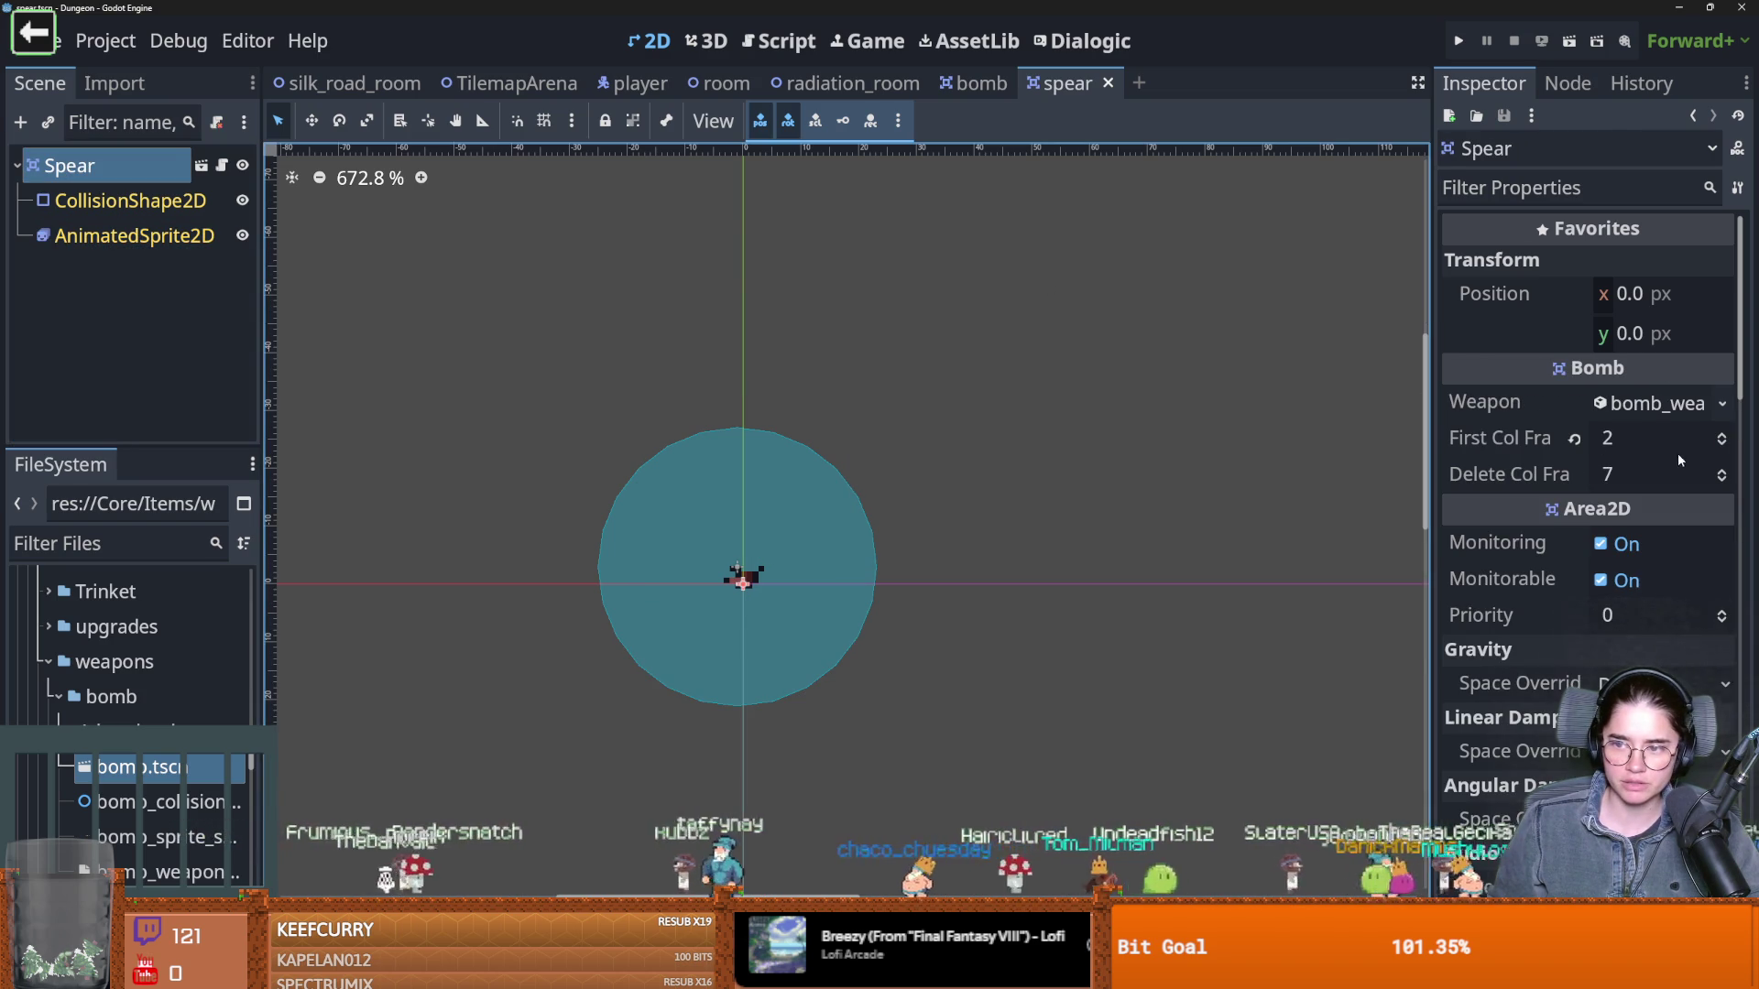
pyautogui.click(824, 476)
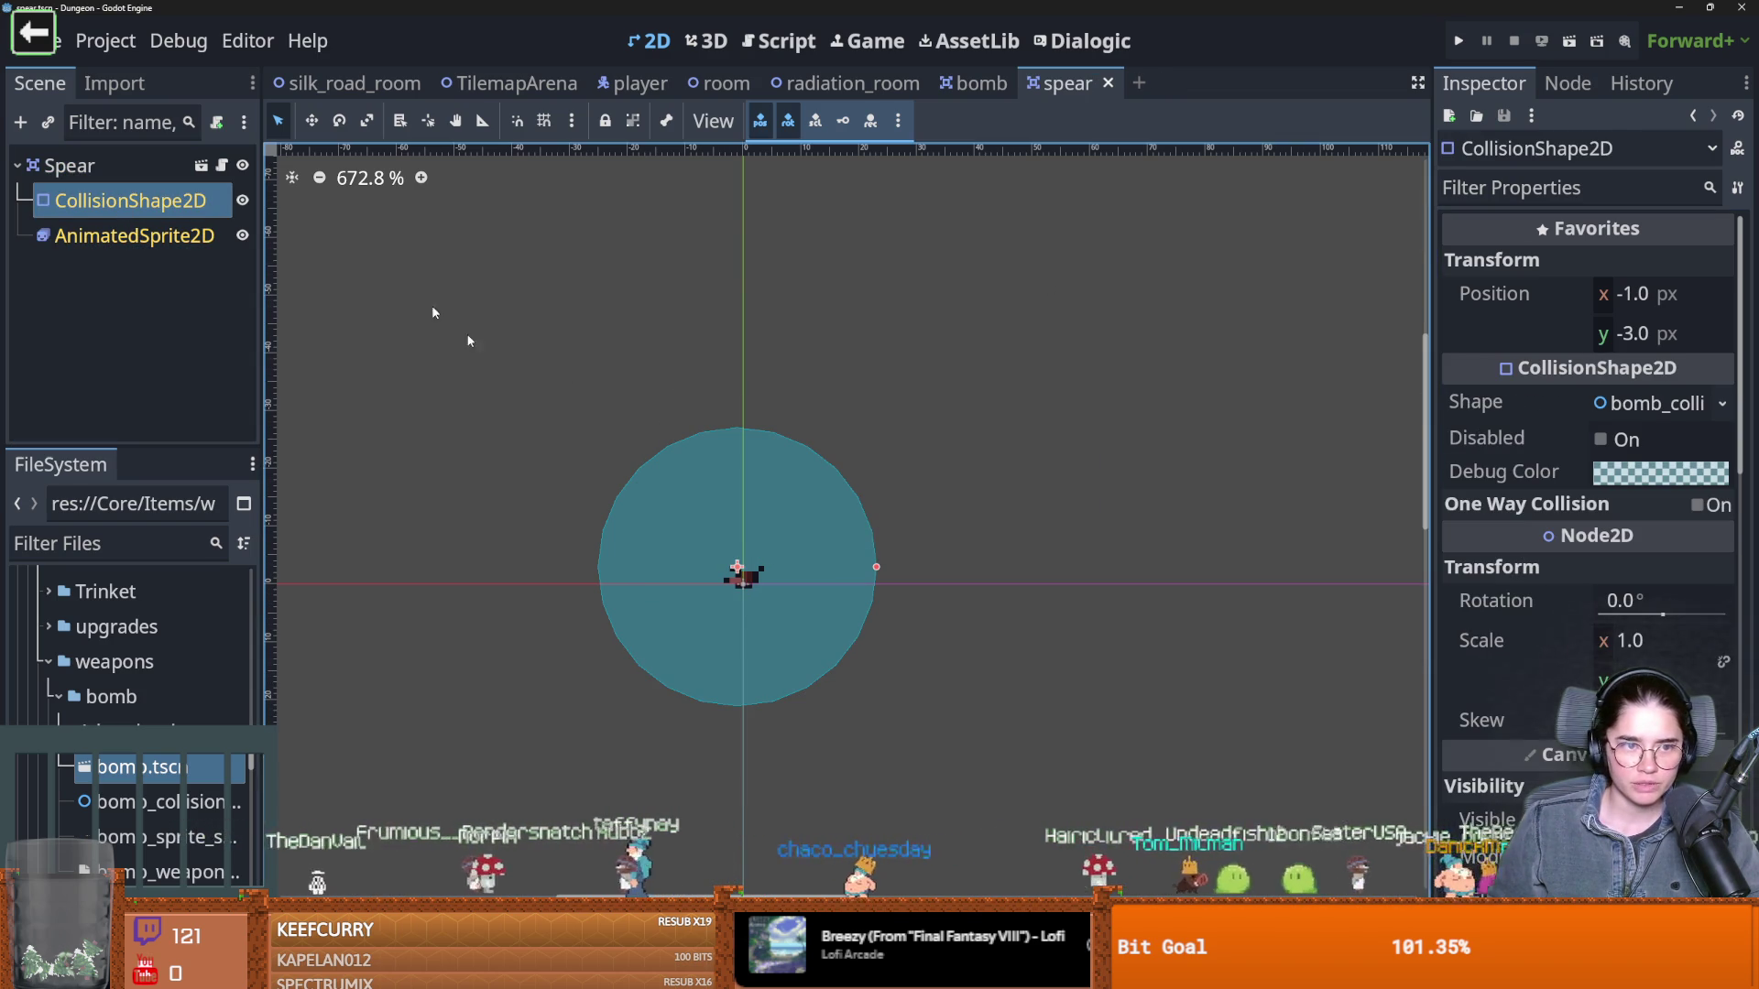
pyautogui.click(57, 698)
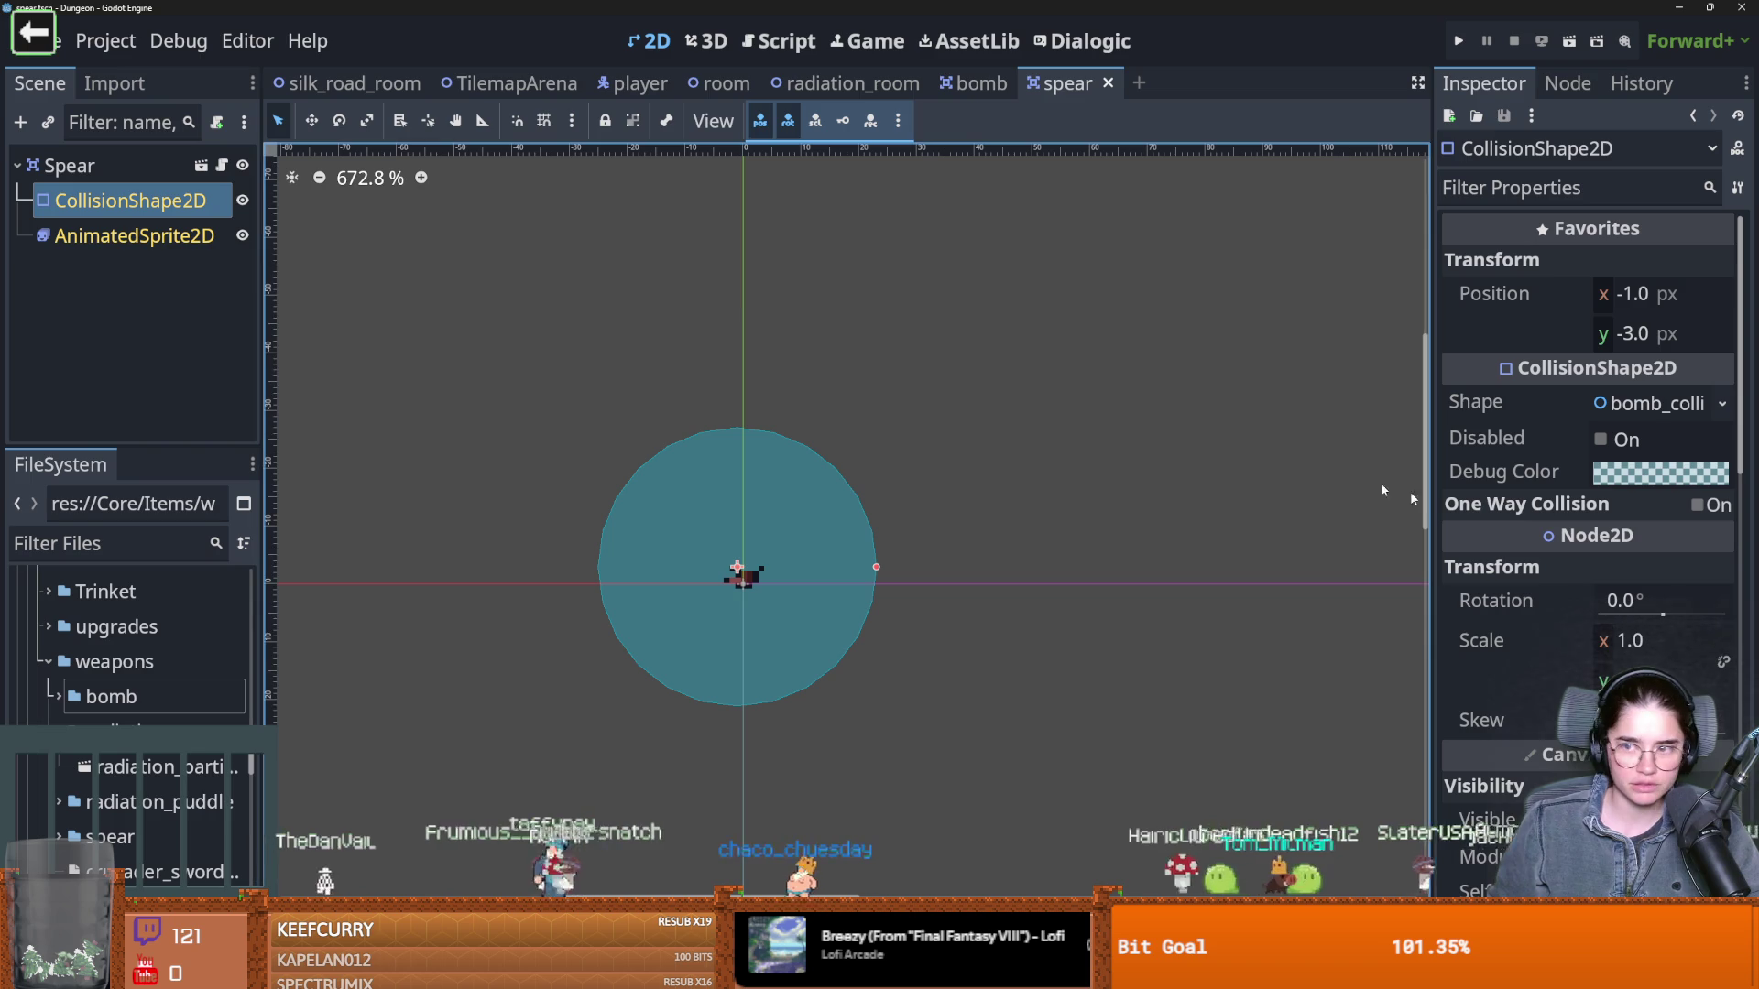
pyautogui.click(221, 165)
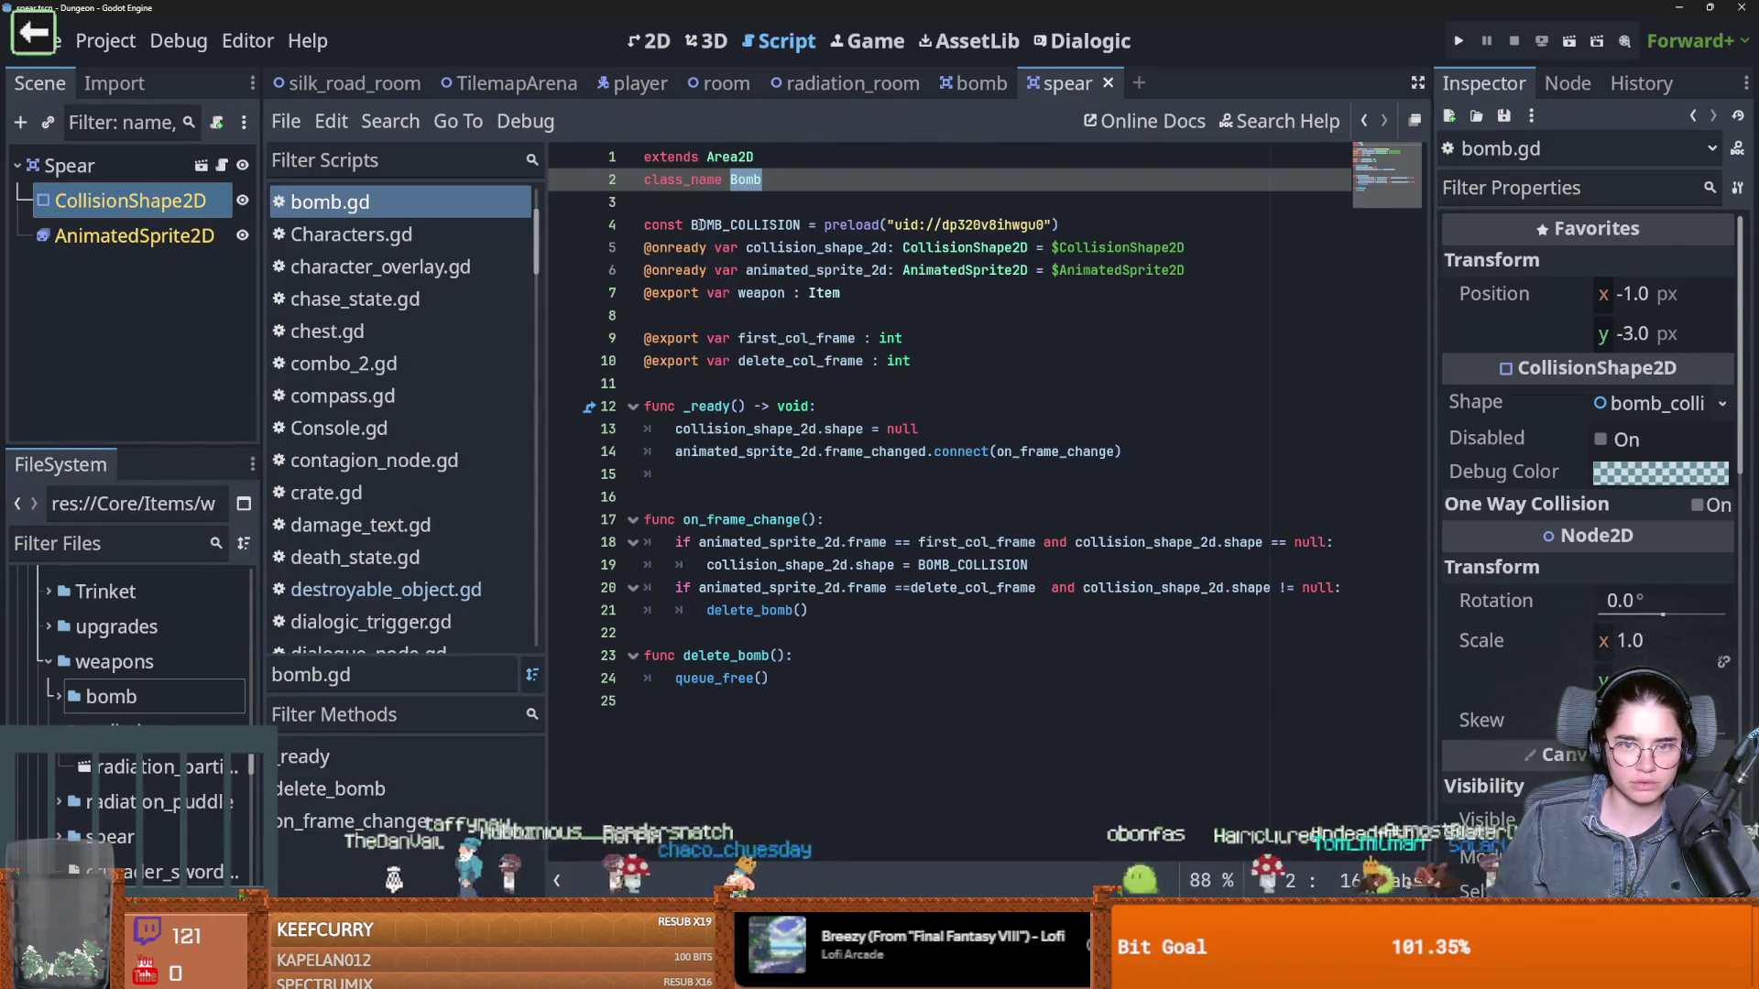
pyautogui.doubleClick(776, 225)
pyautogui.press('End')
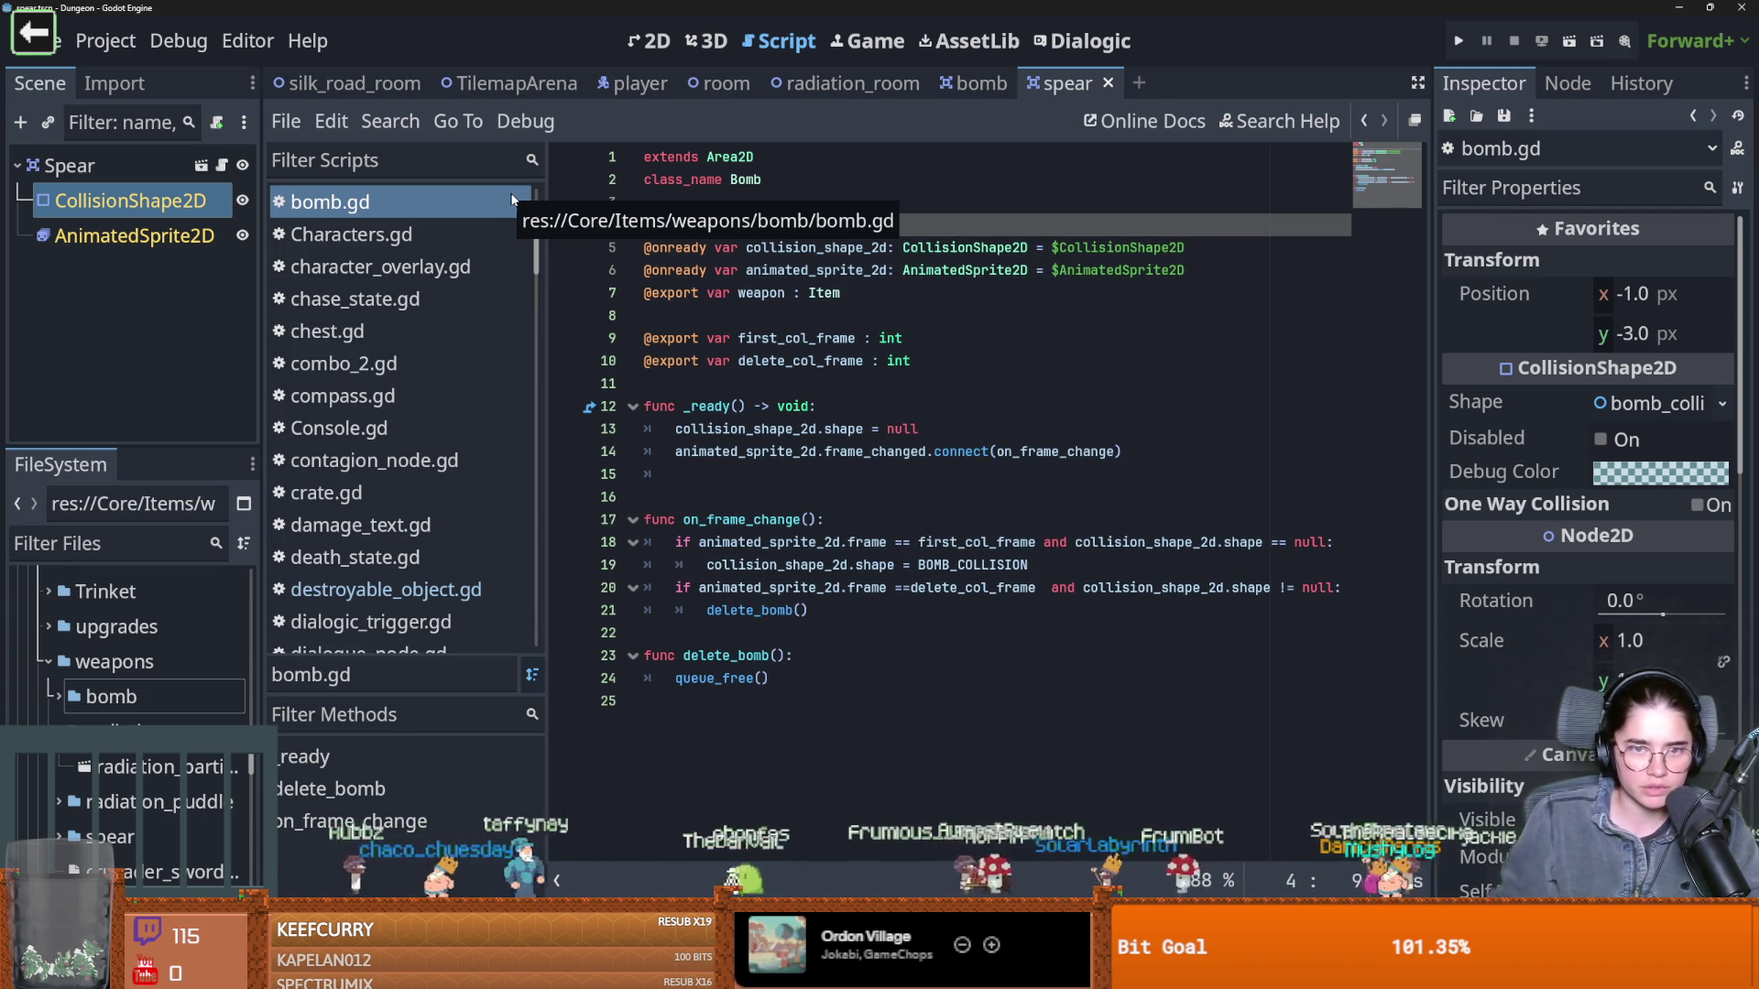
pyautogui.write('@export var collision_shape : ')
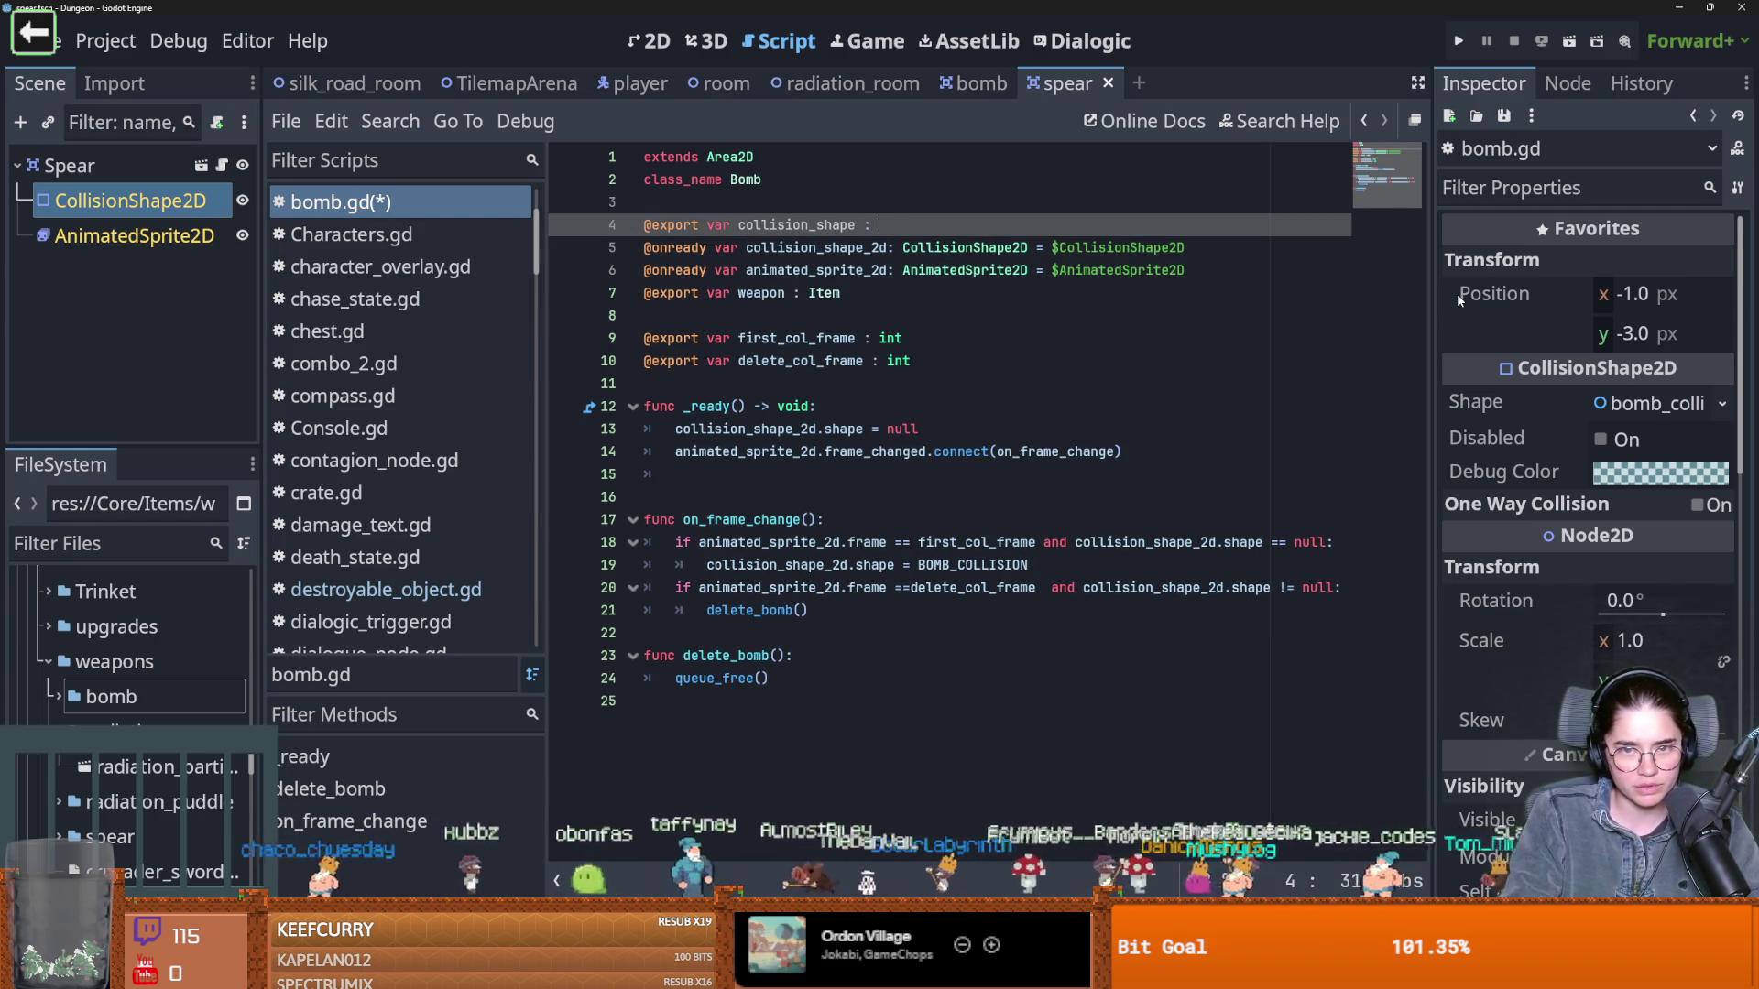
pyautogui.write('Collision')
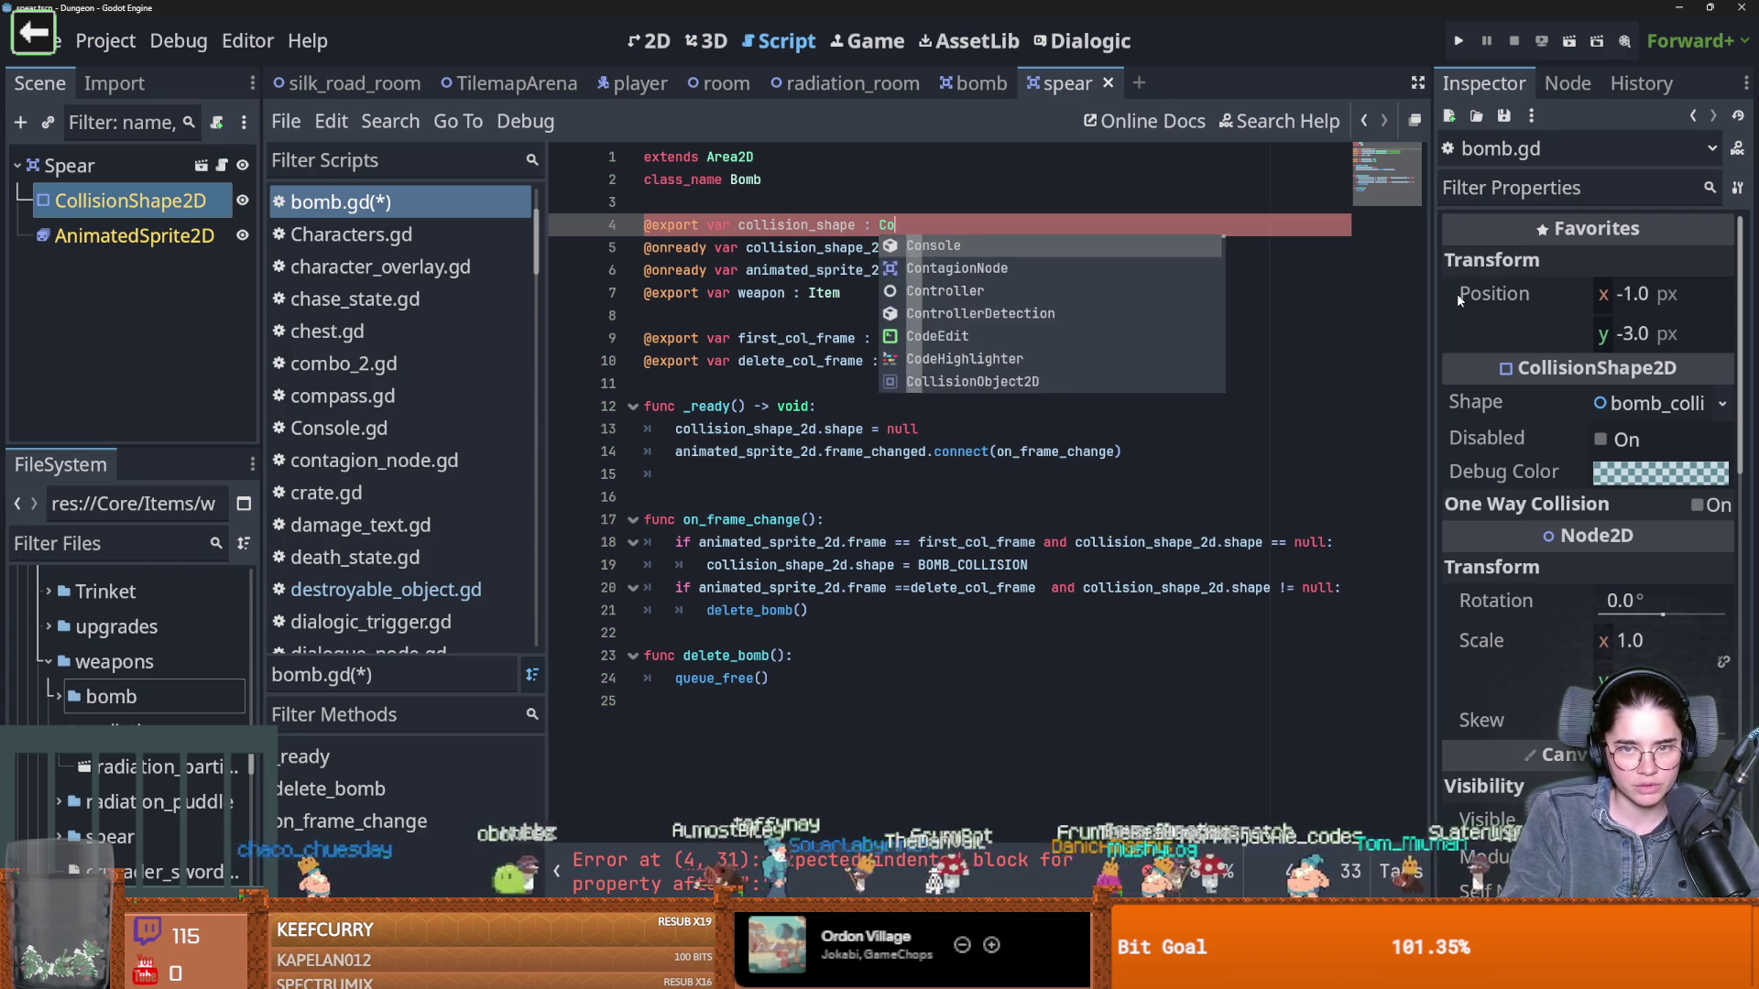
pyautogui.write('Shape2D')
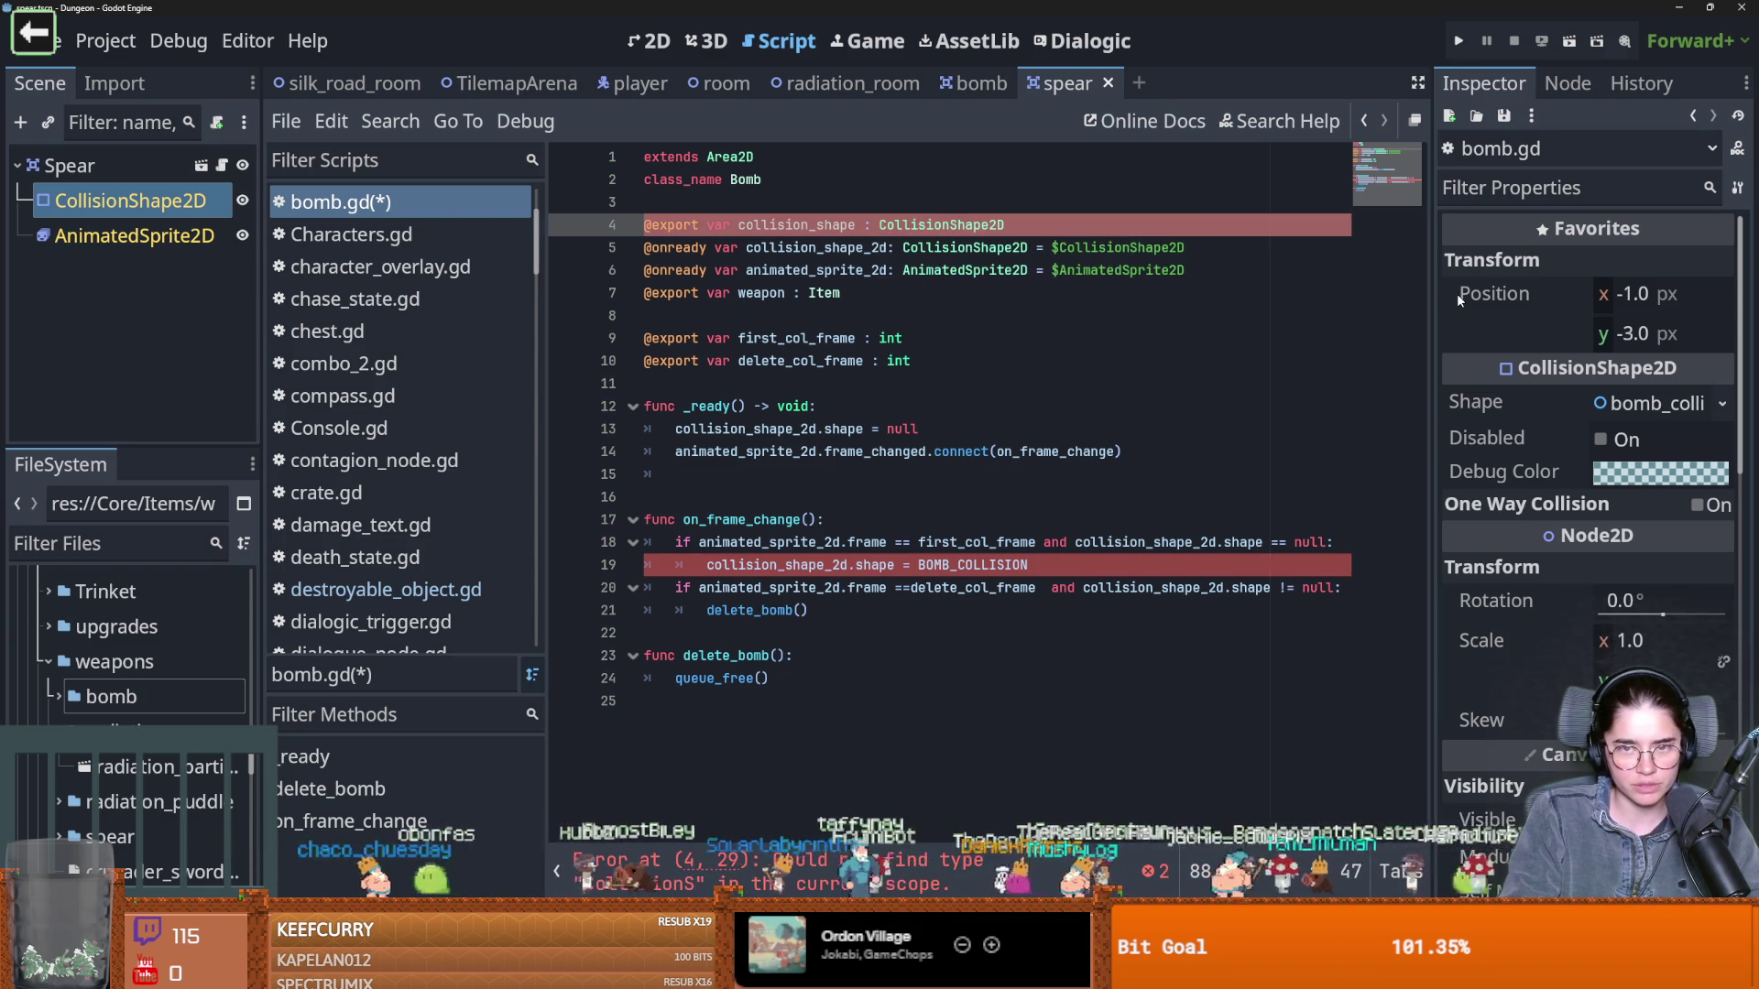
pyautogui.hotkey('ctrl', 's')
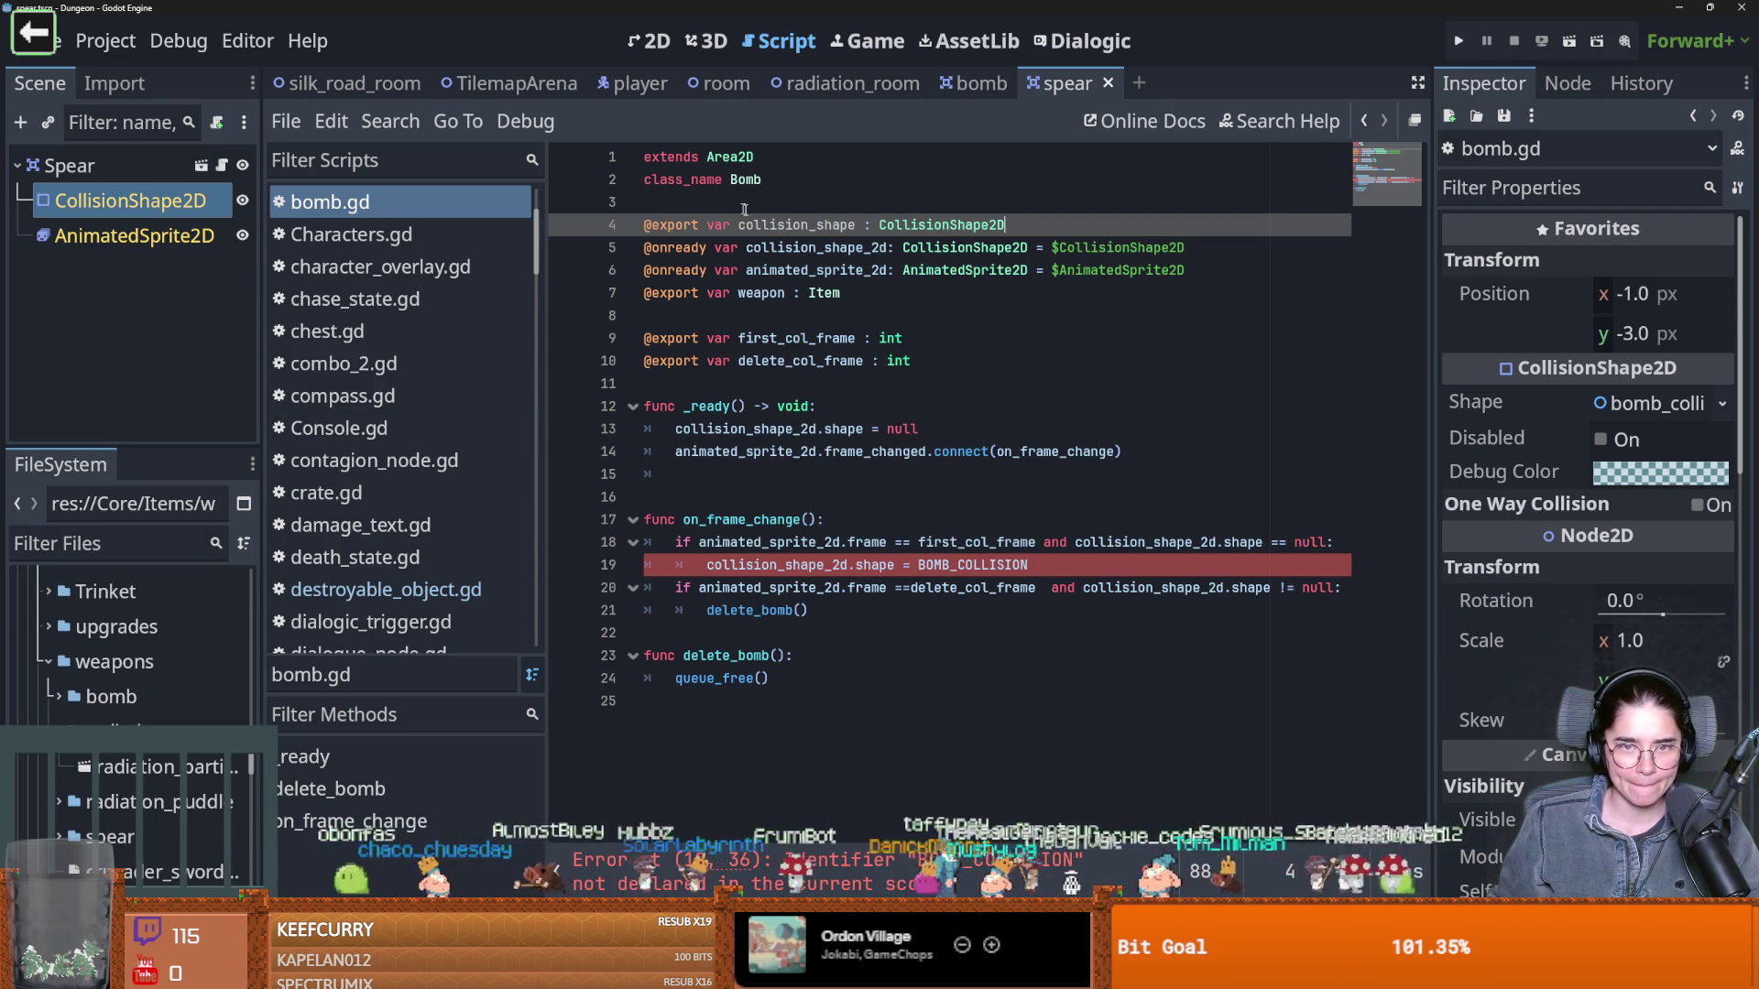
# - Replace BOMB_COLLISION on line 19 with collision_shape
pyautogui.doubleClick(944, 565)
pyautogui.hotkey('ctrl', 'v')
pyautogui.click(910, 495)
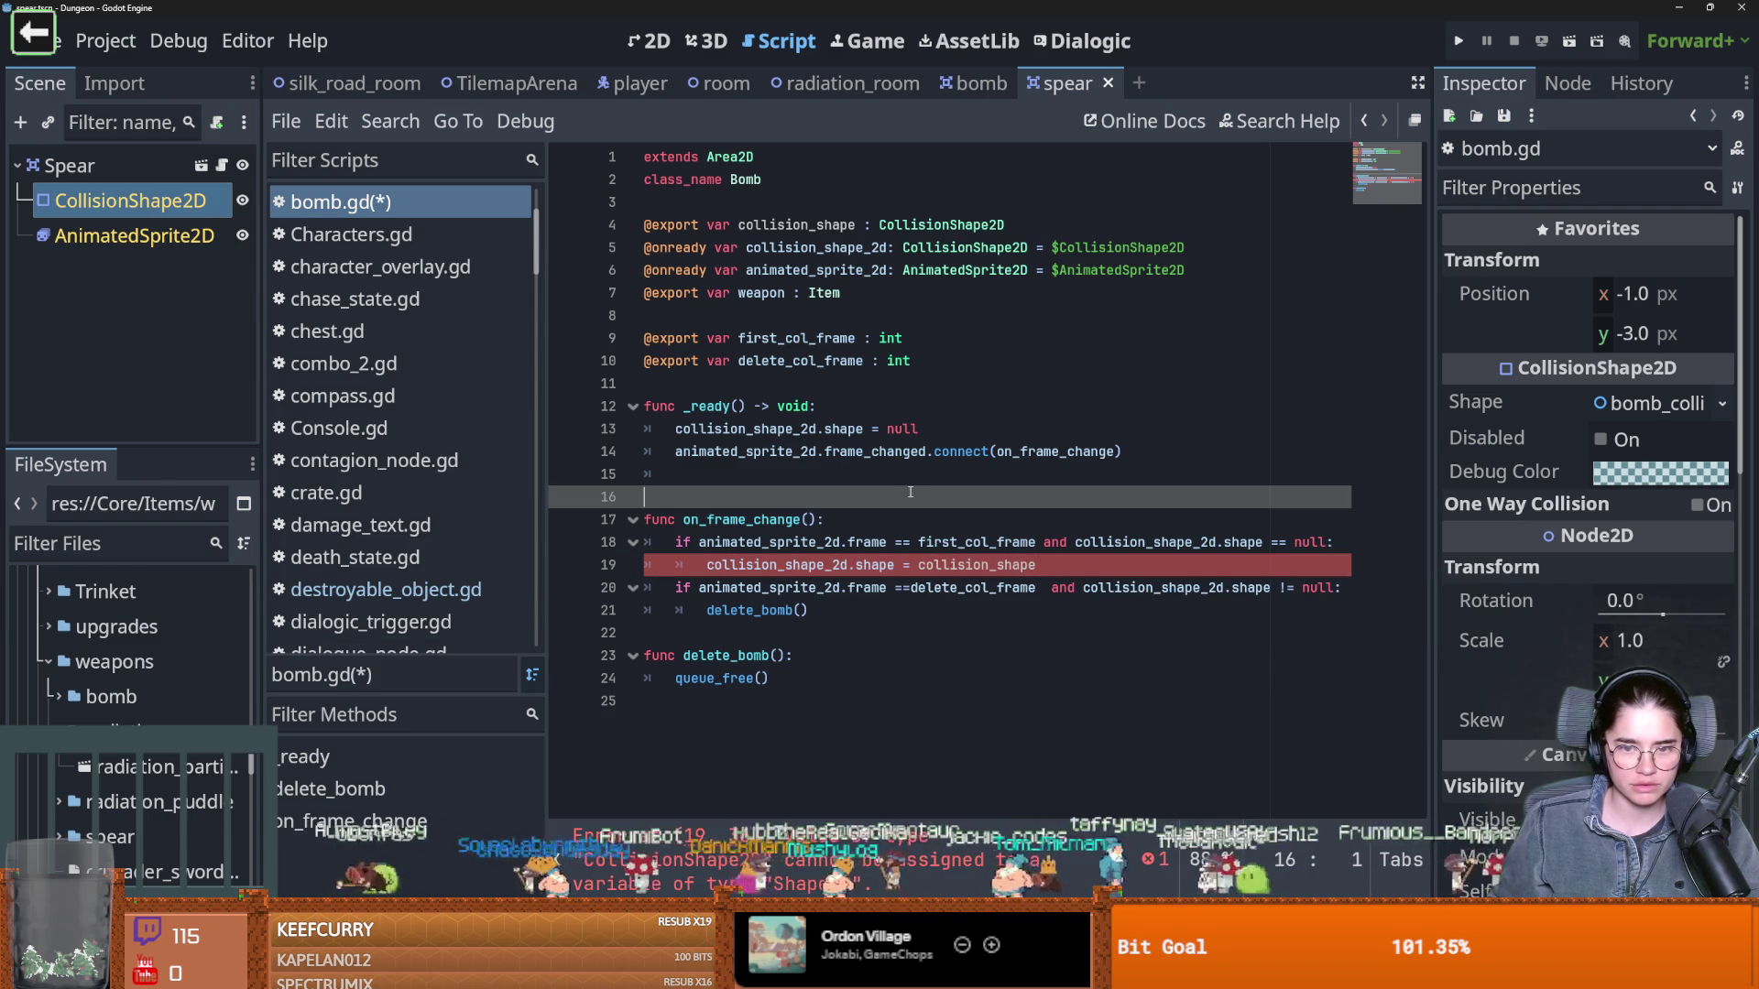
pyautogui.moveTo(882, 332)
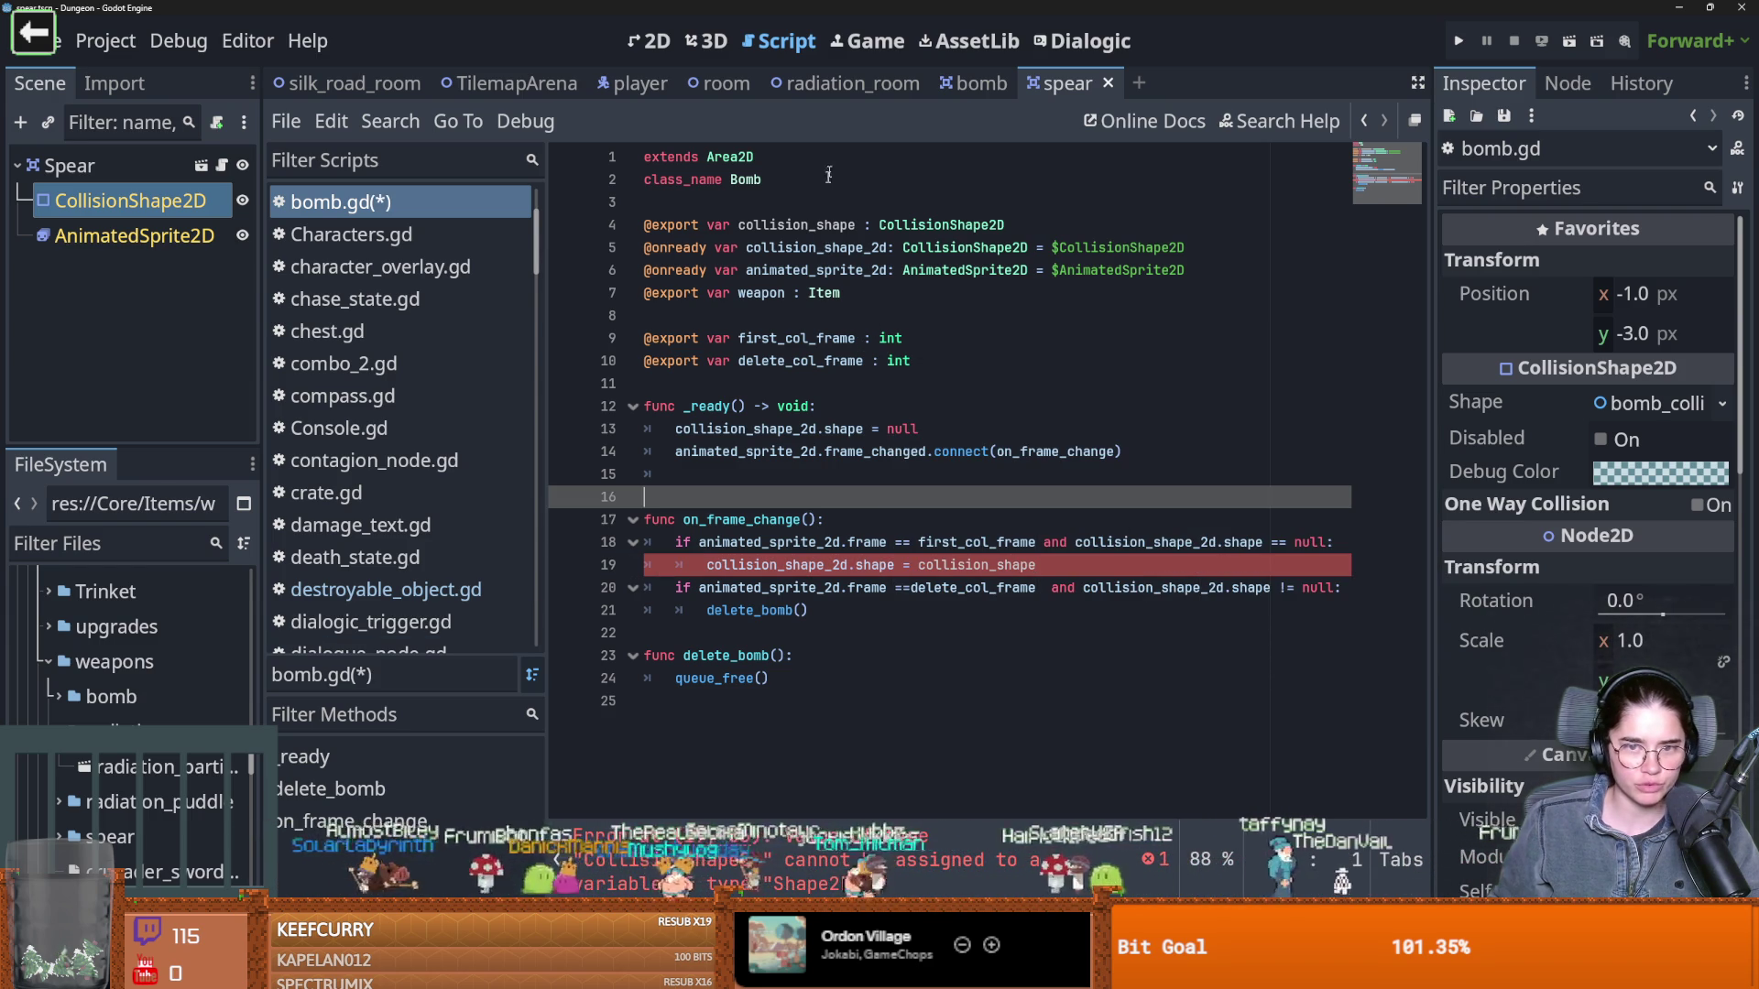
# - Change collision_shape's type to Shape2D and save bomb.gd
pyautogui.doubleClick(944, 224)
pyautogui.write('Shape')
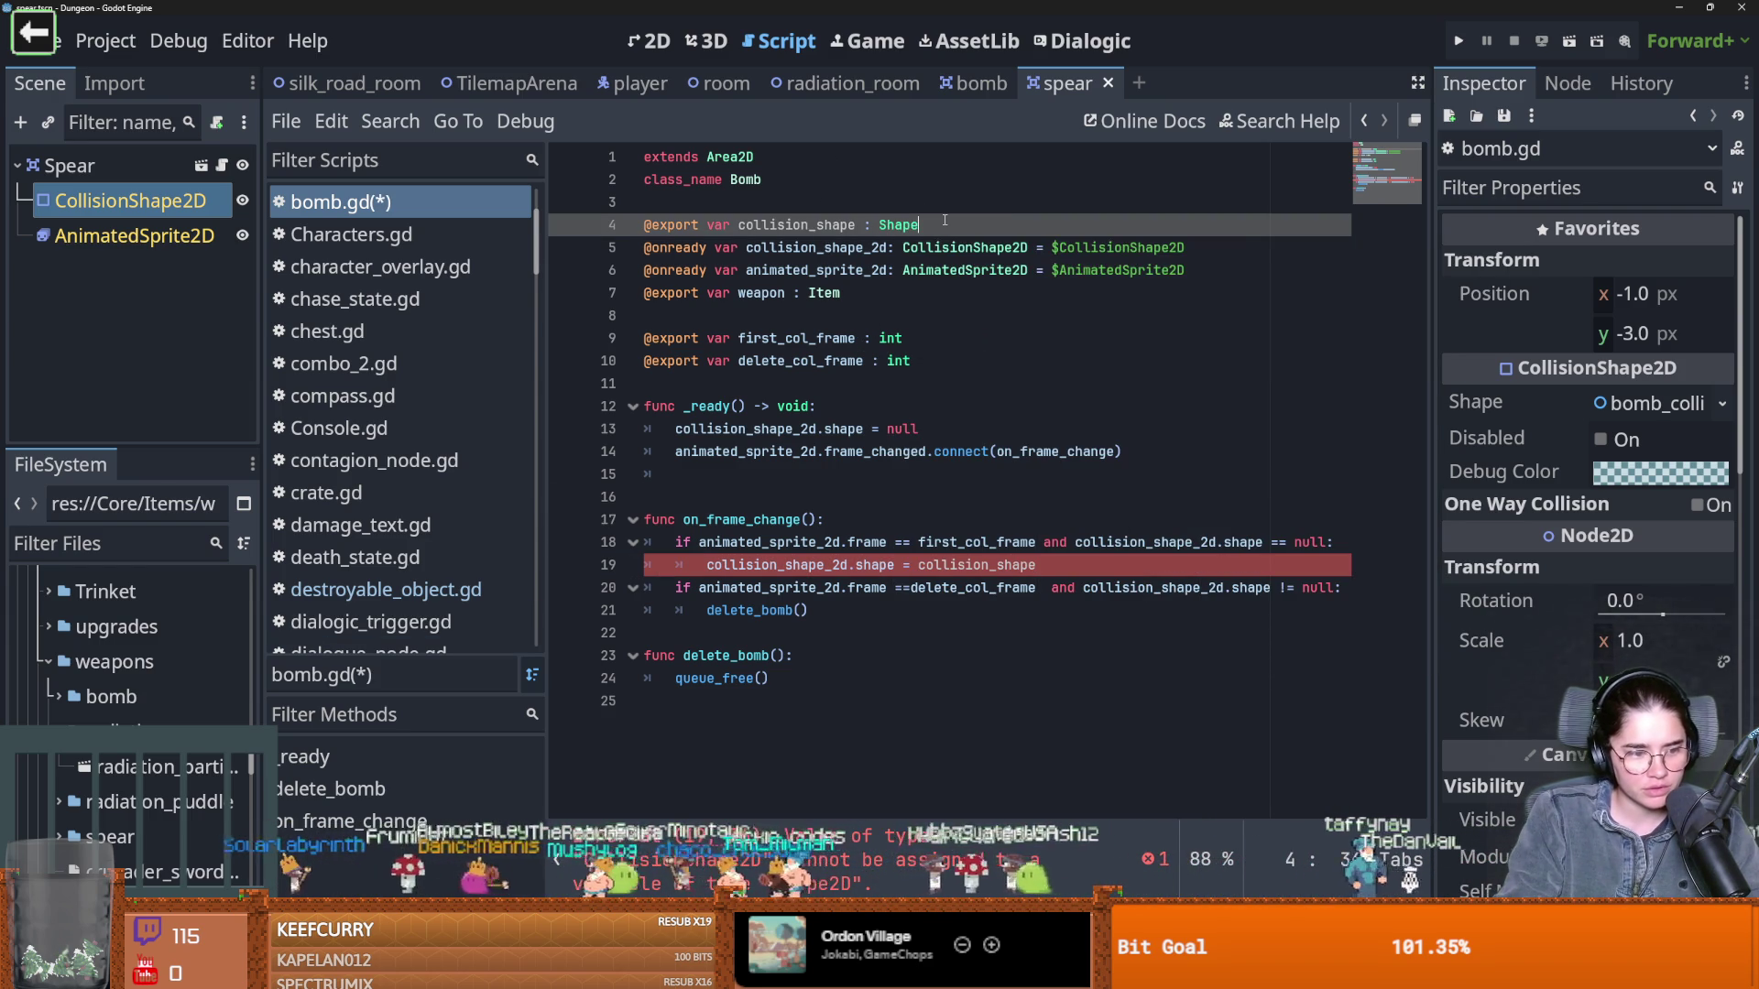
pyautogui.write('2D')
pyautogui.press('Escape')
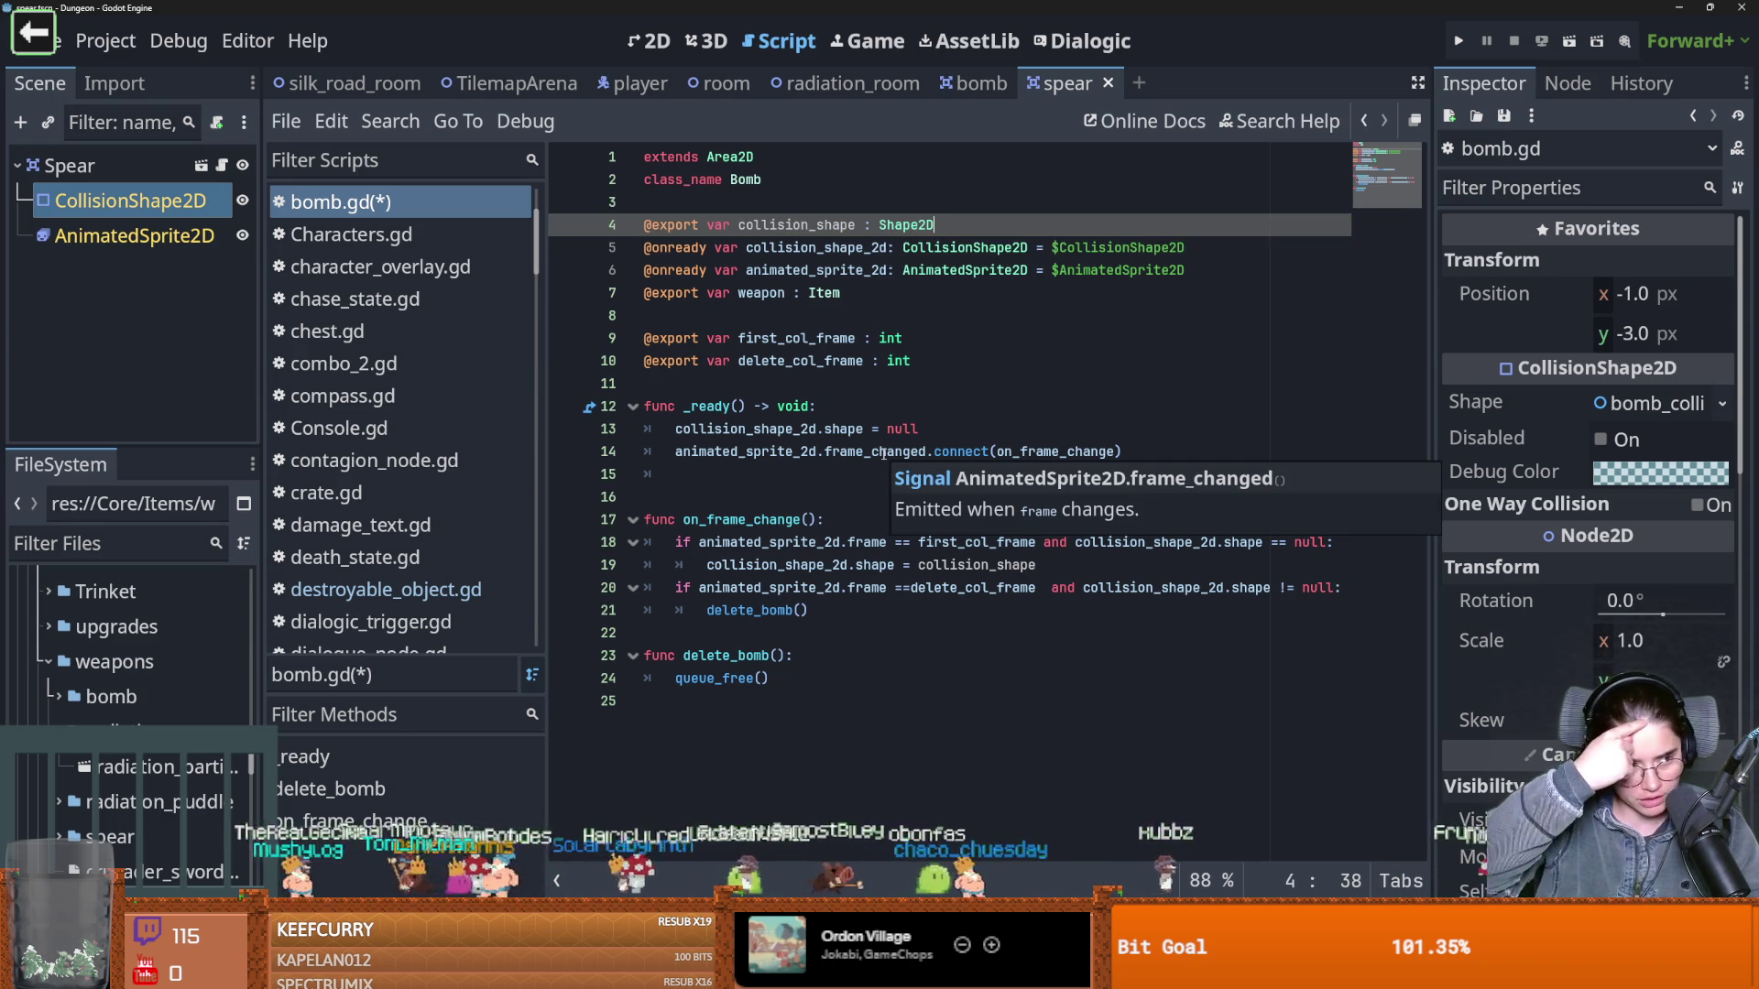
pyautogui.click(898, 406)
pyautogui.hotkey('ctrl', 's')
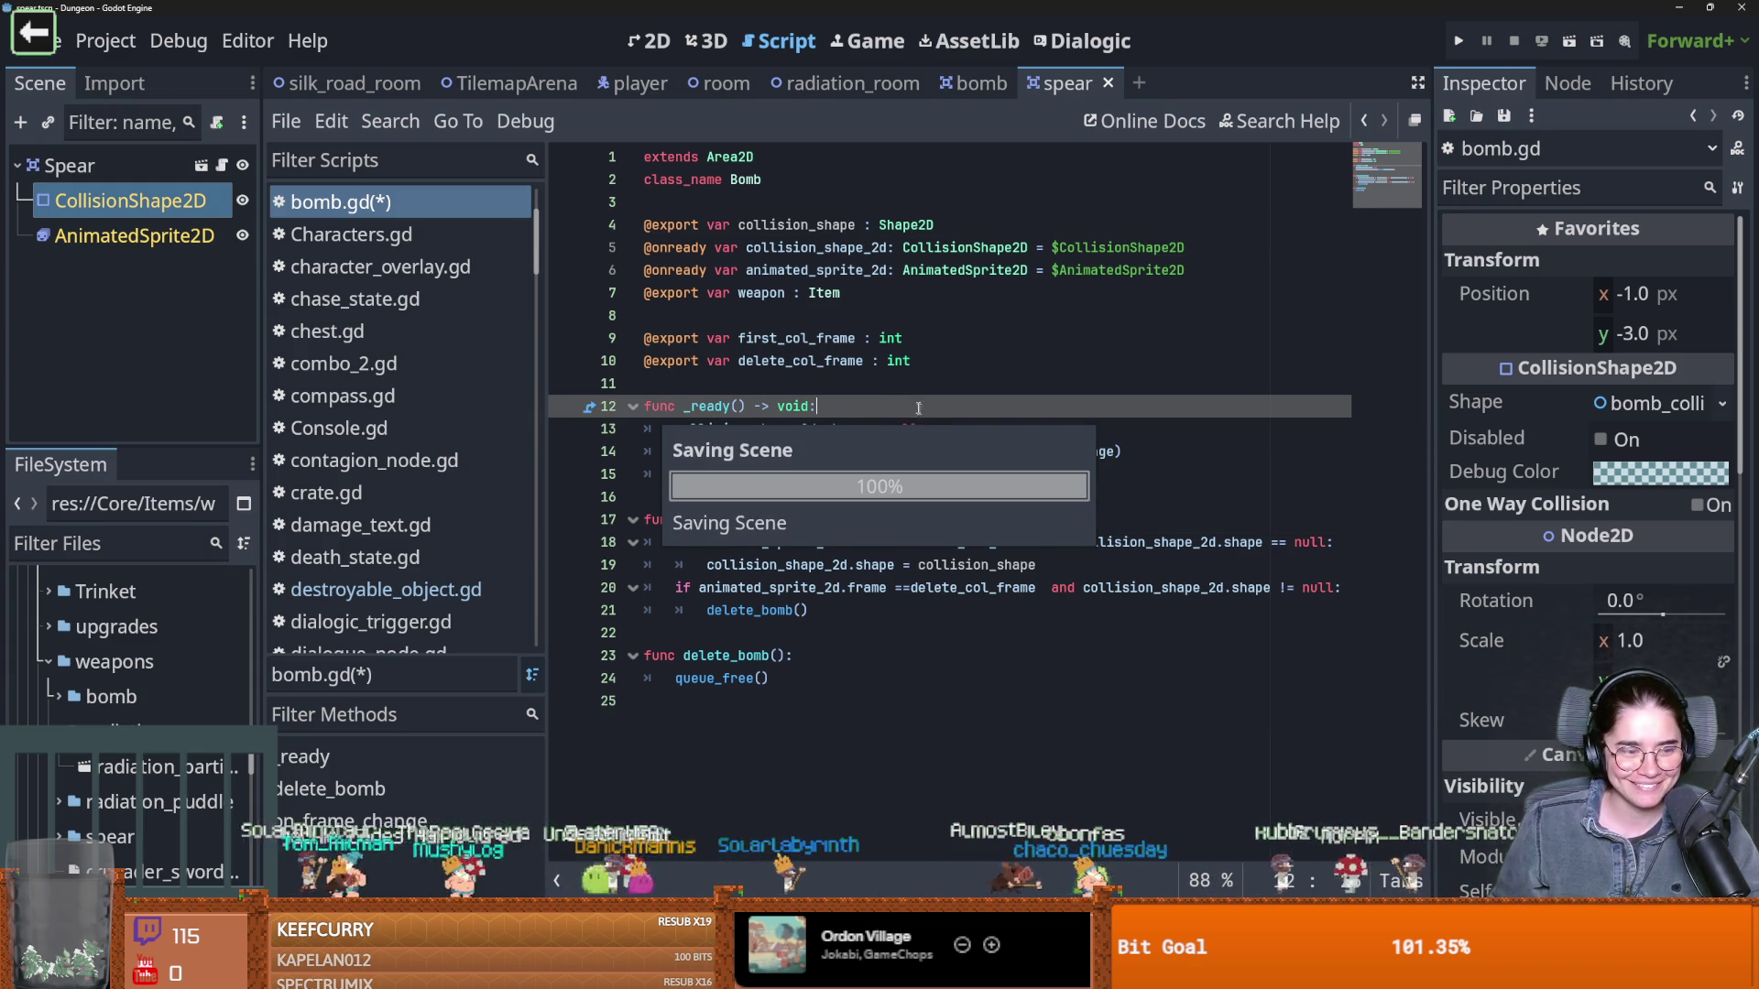
# - Delete the extra blank line before on_frame_change and save the script and scene
pyautogui.click(863, 361)
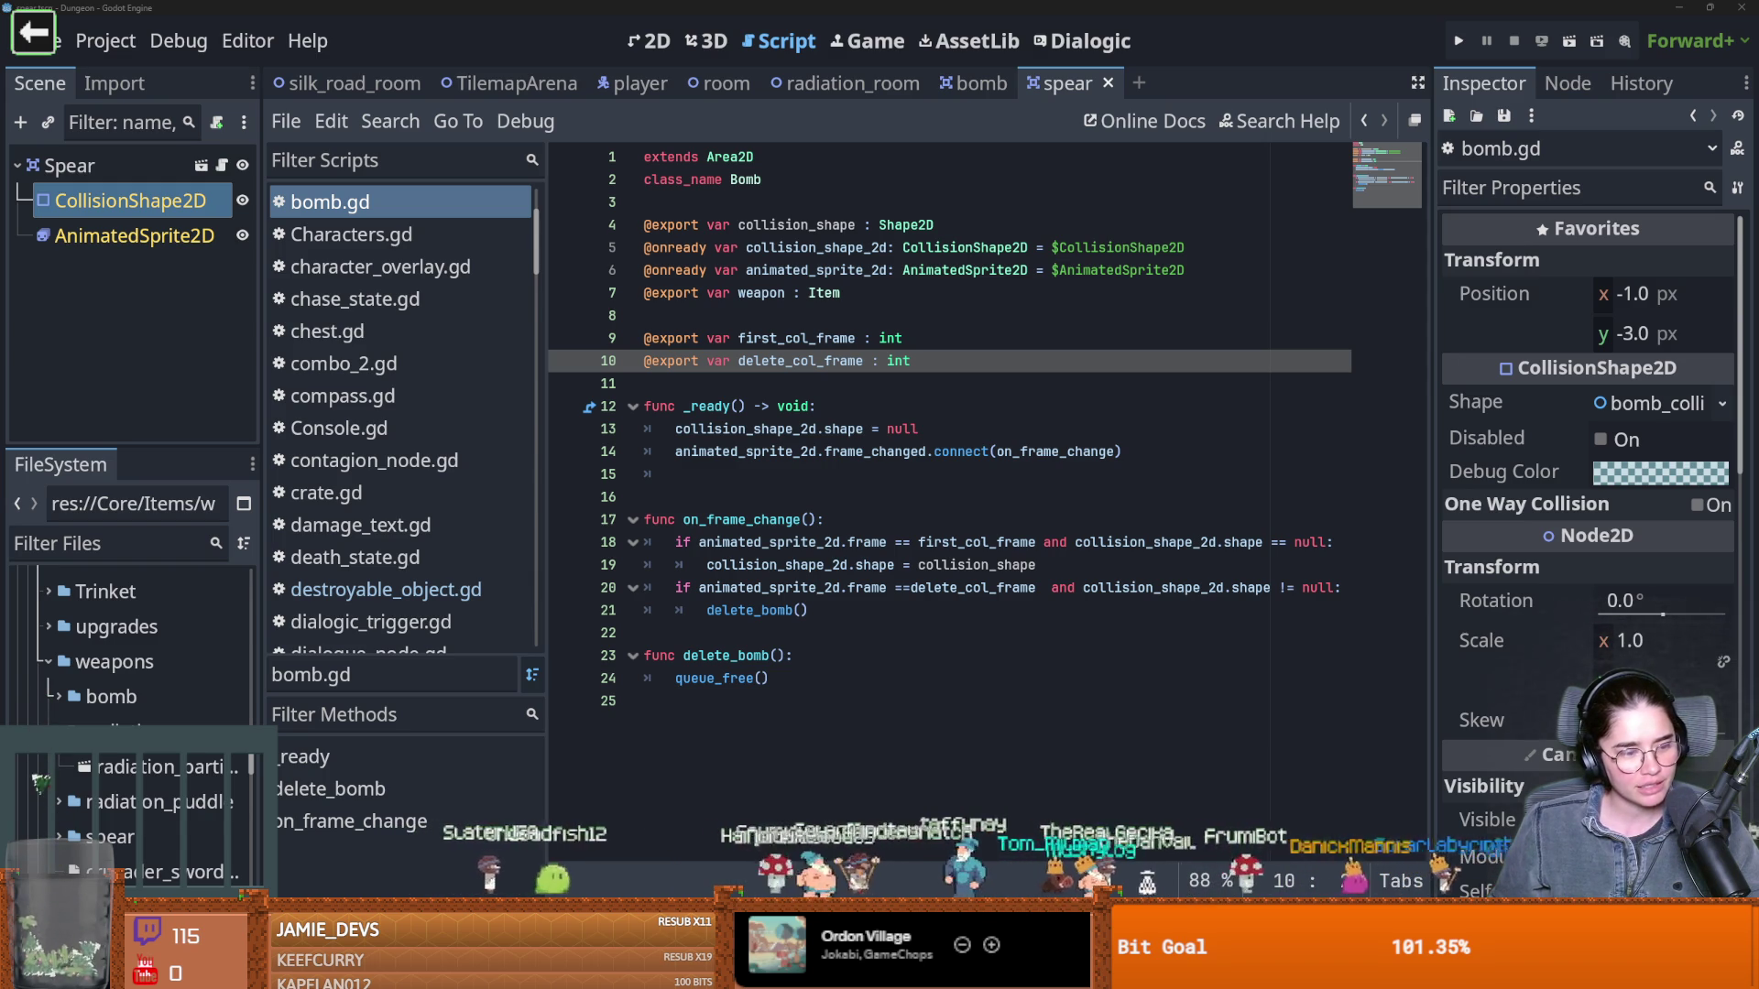
pyautogui.click(1050, 611)
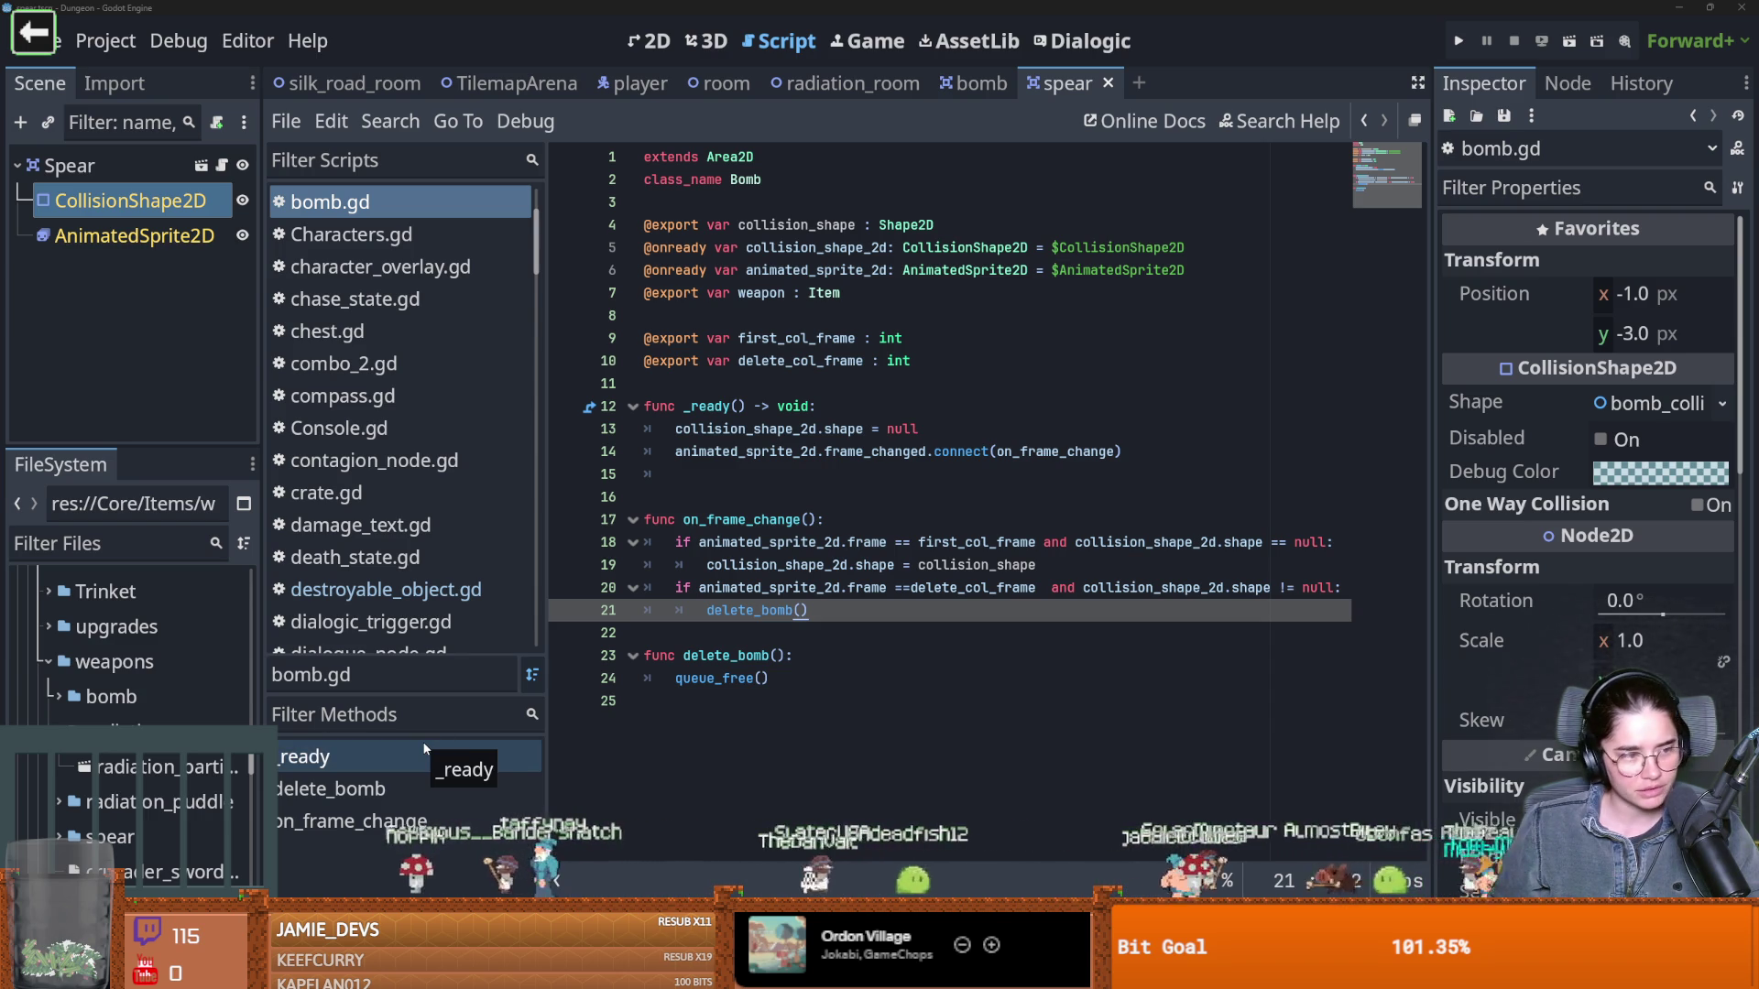
pyautogui.click(795, 734)
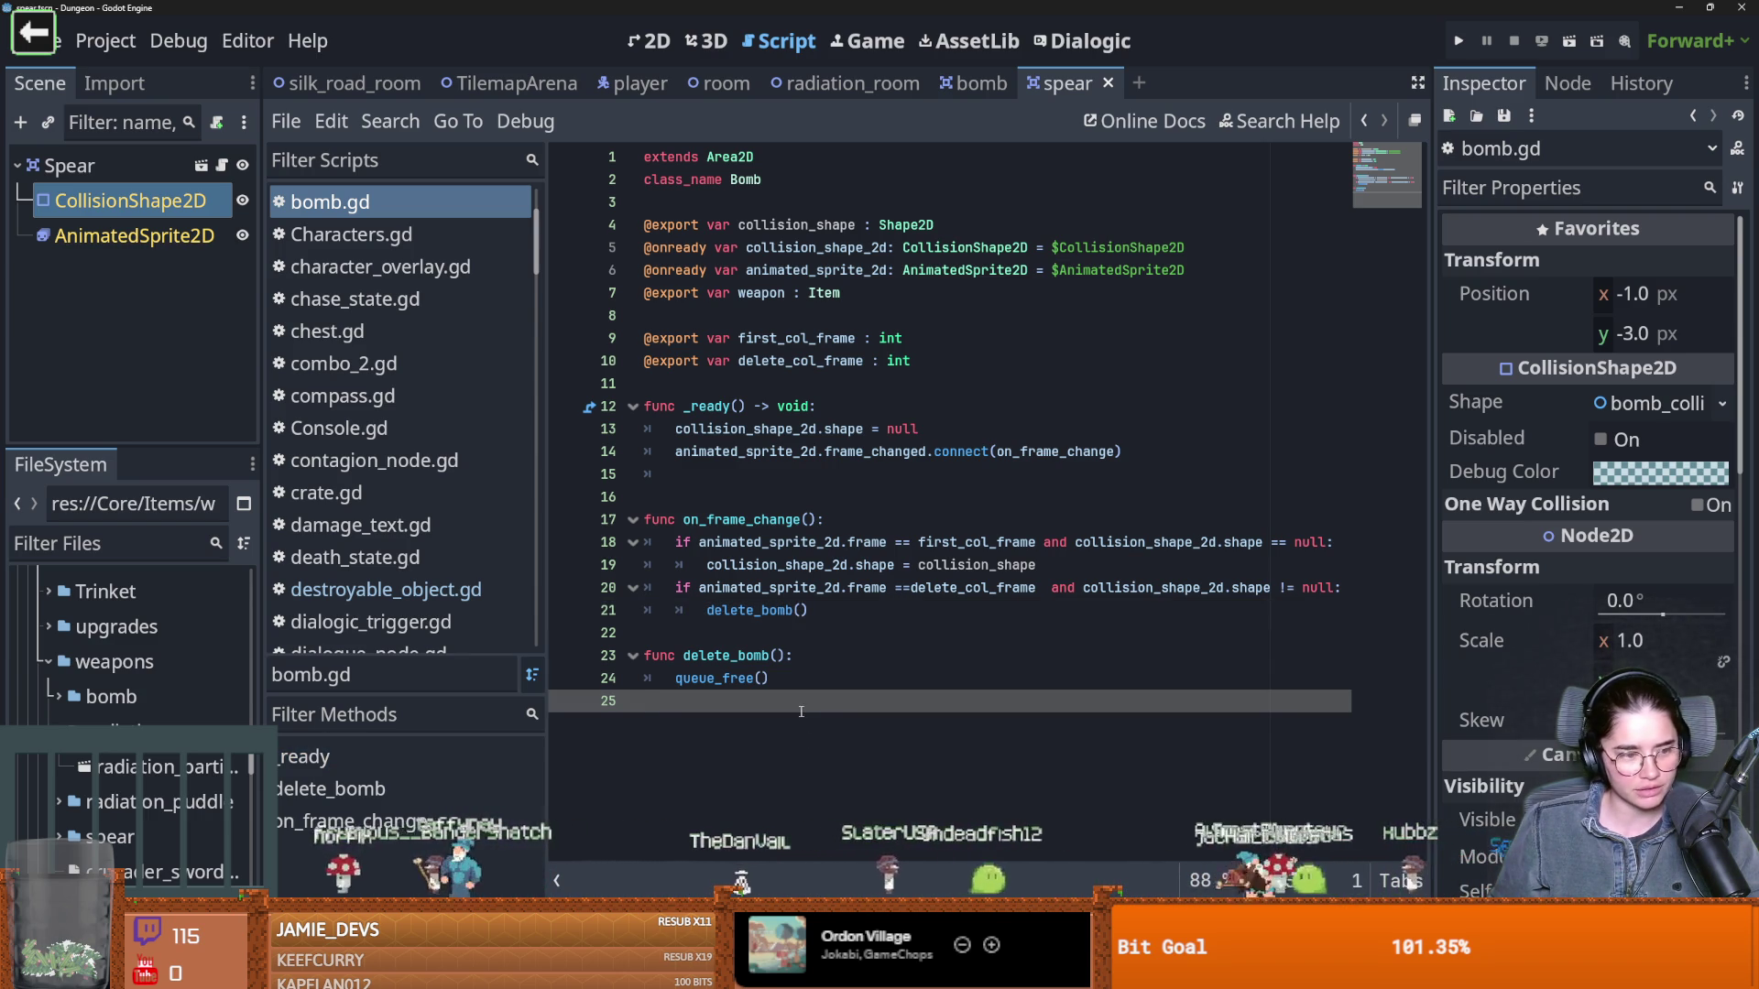
pyautogui.click(860, 499)
pyautogui.press('BackSpace')
pyautogui.hotkey('ctrl', 's')
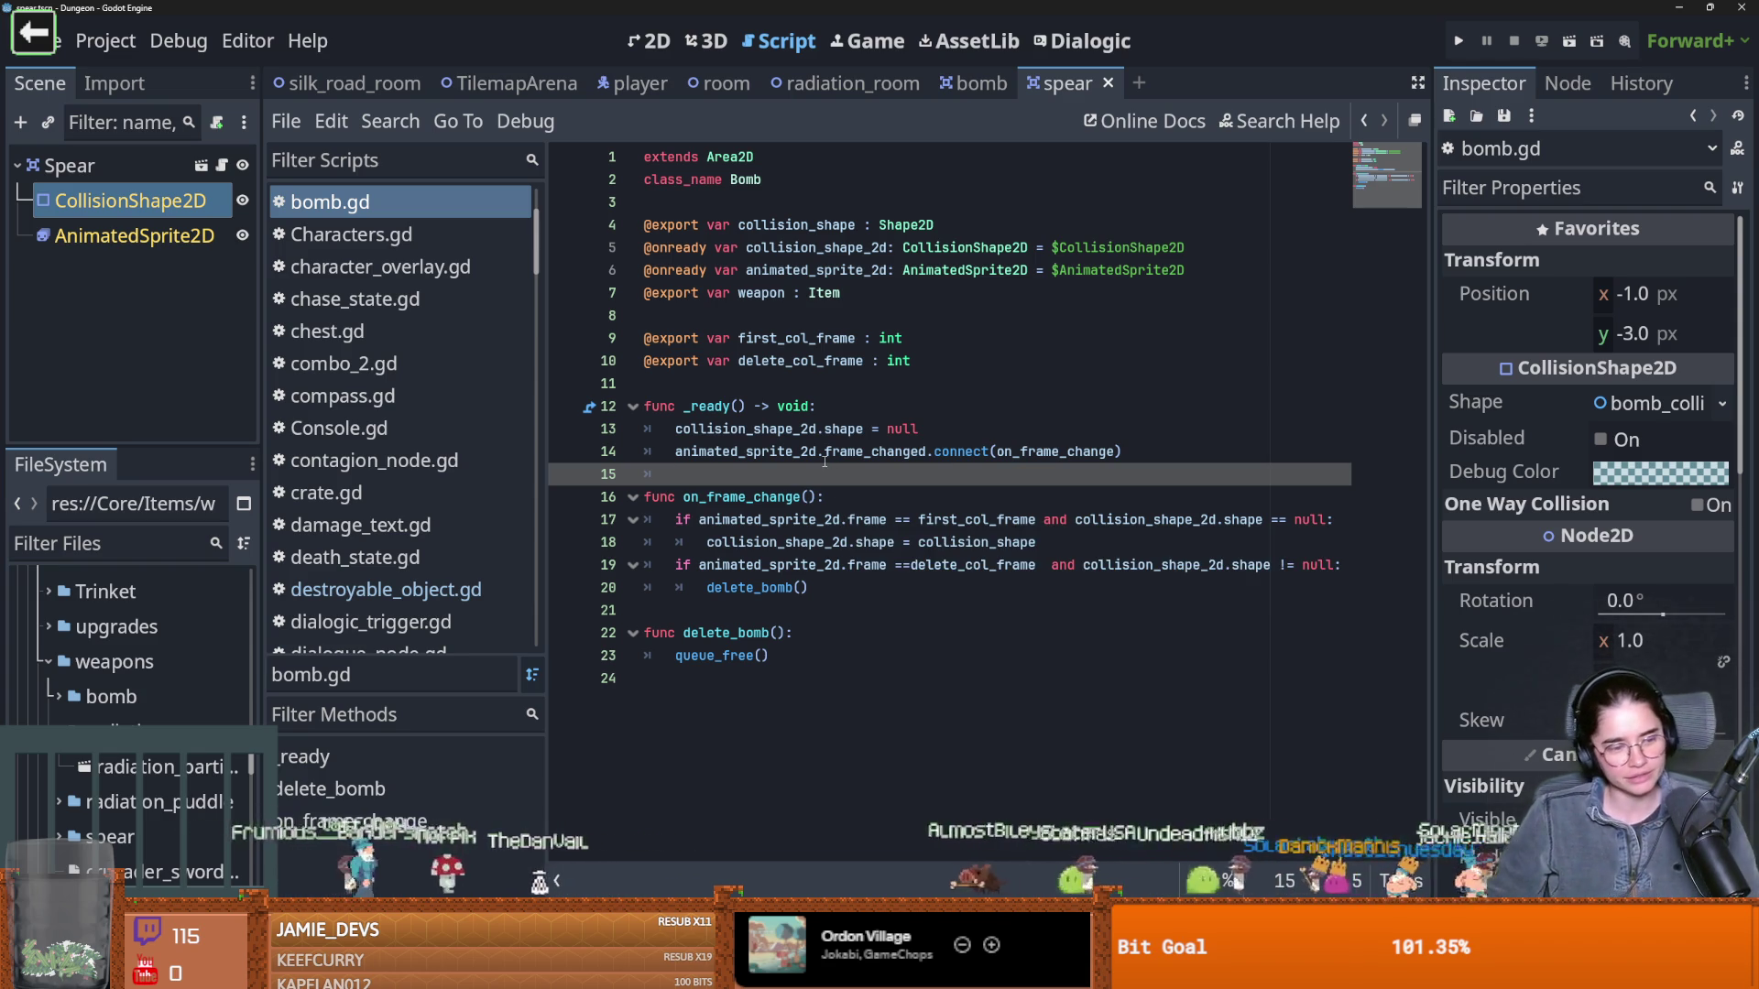
pyautogui.moveTo(825, 461)
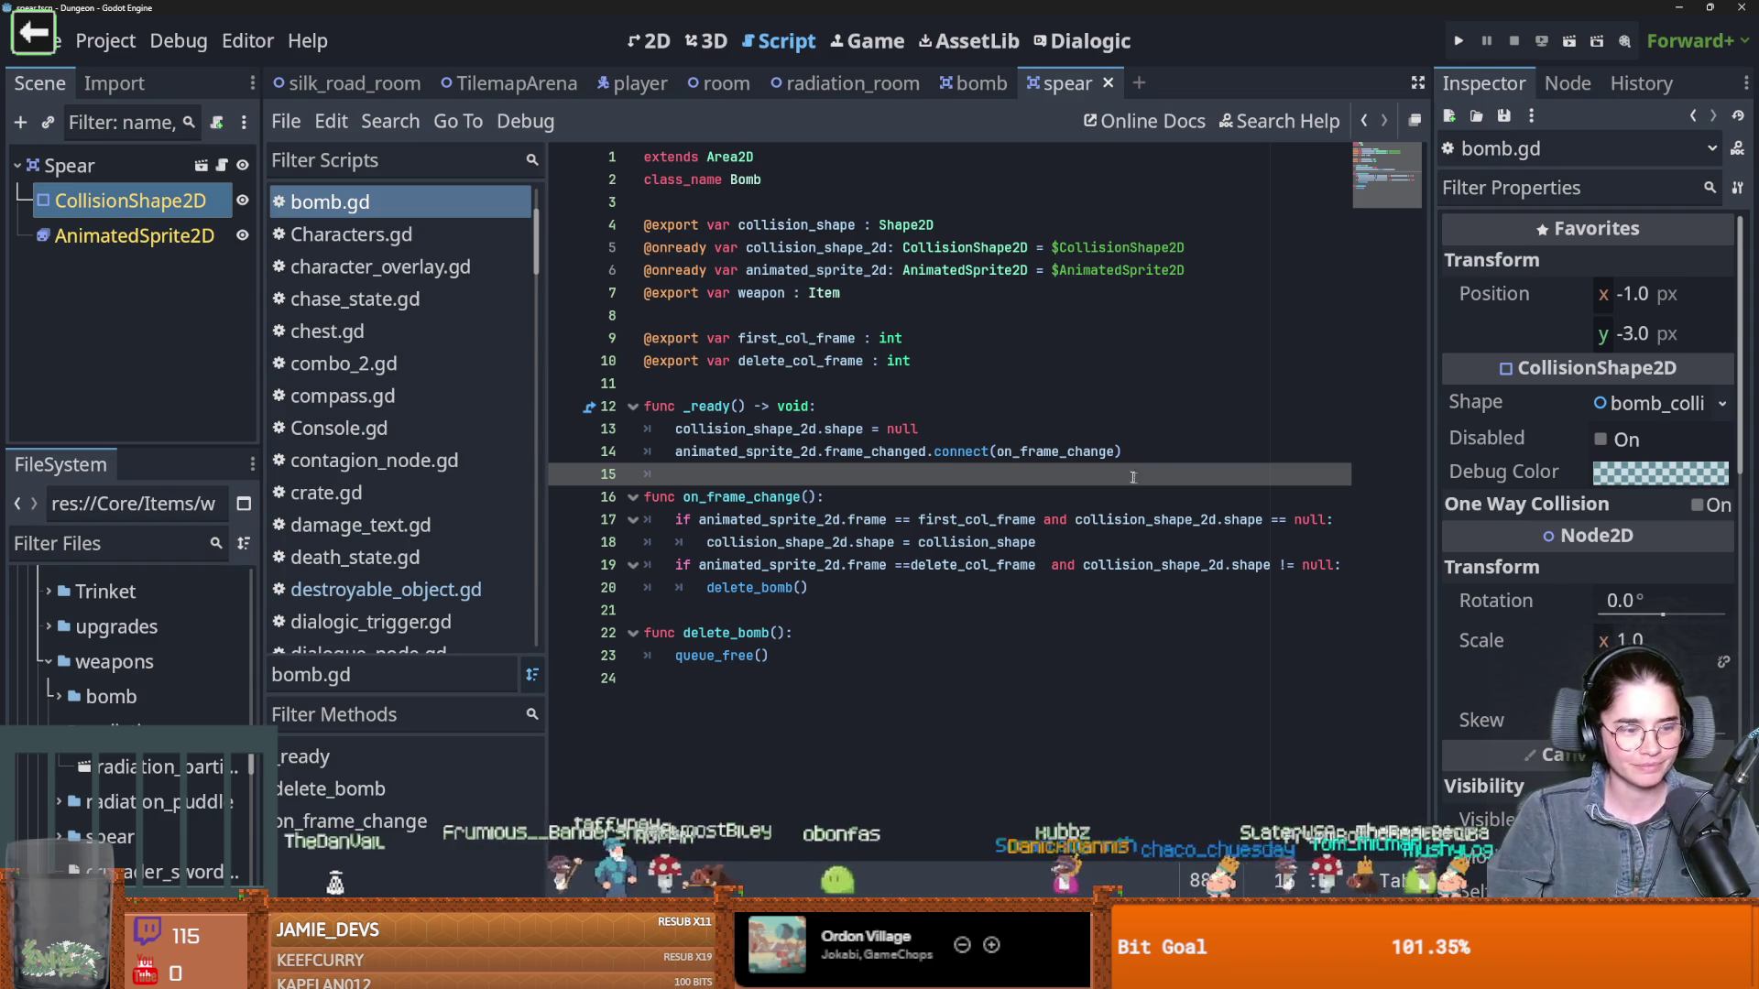
pyautogui.hotkey('ctrl', 's')
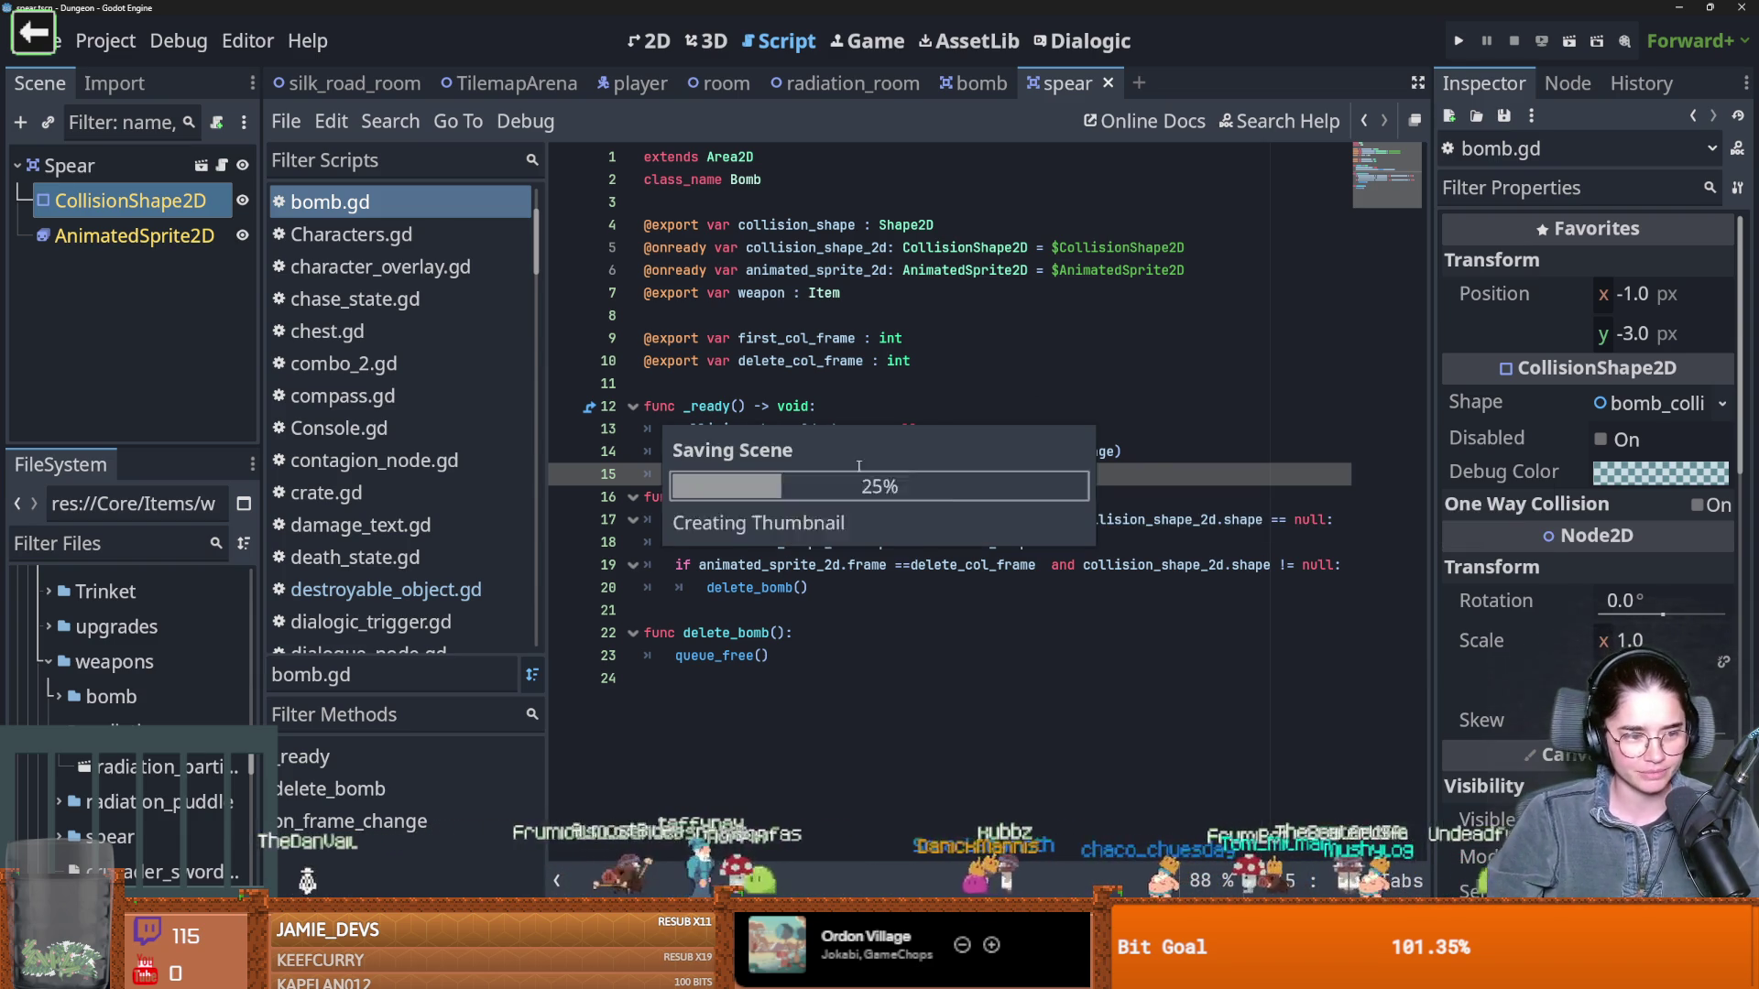
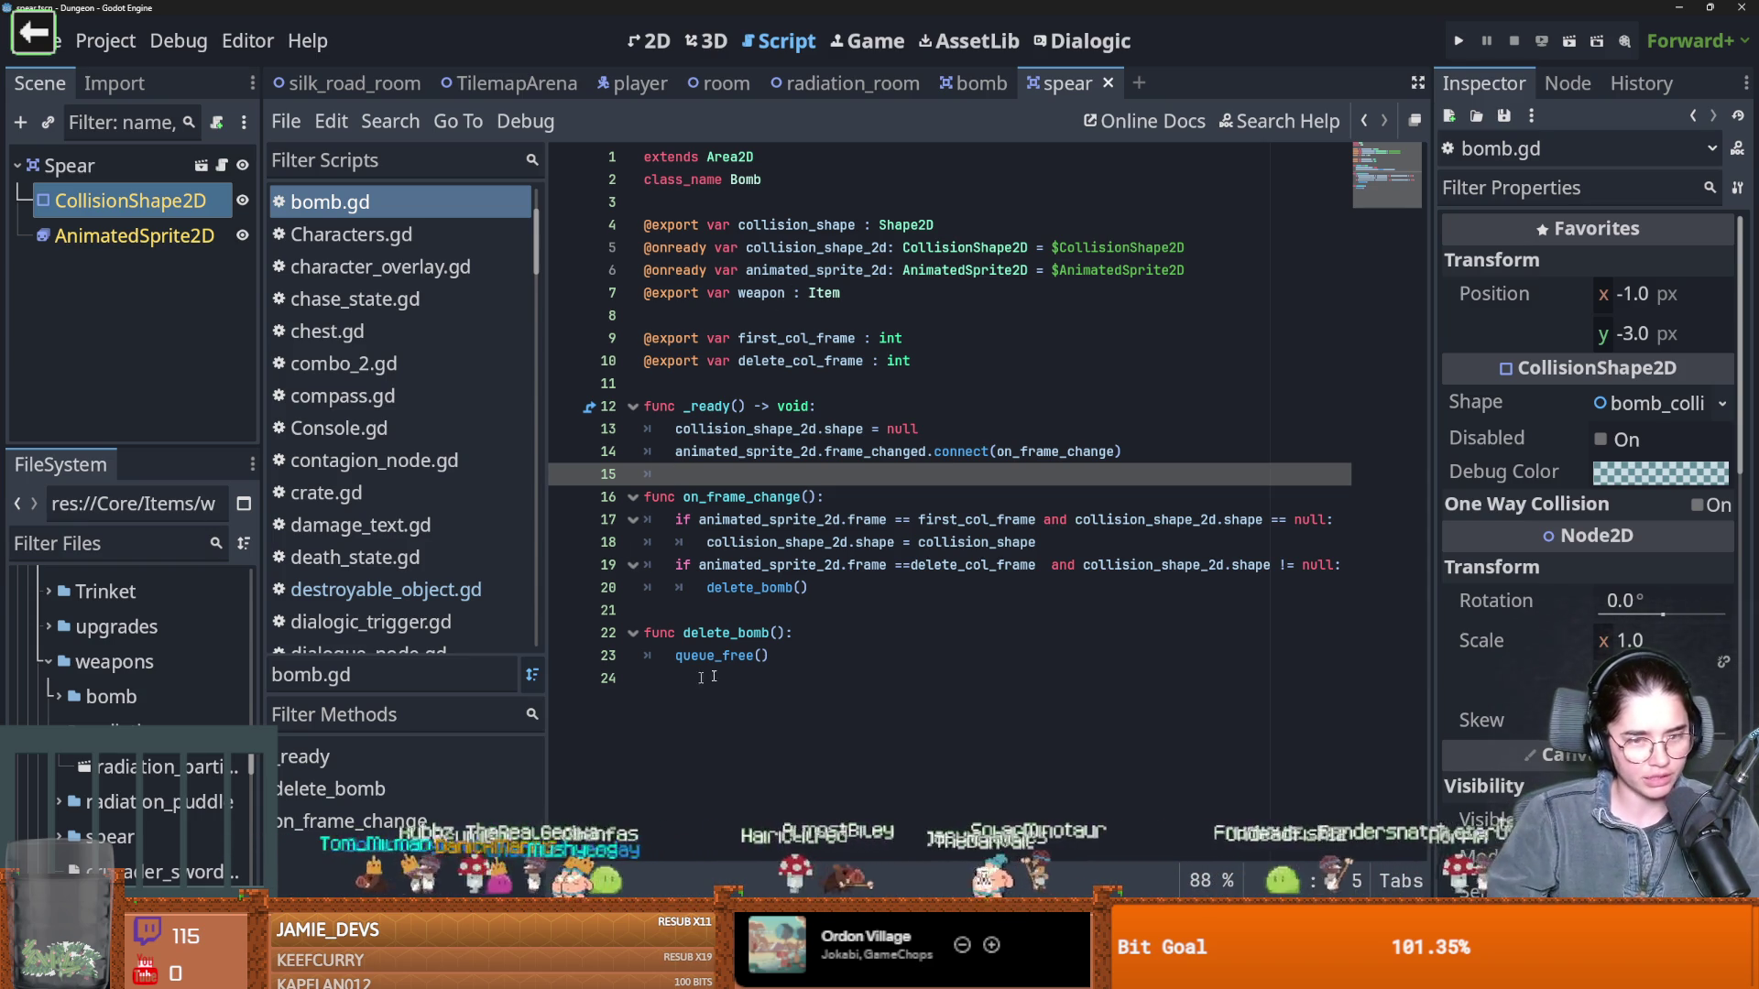
# - Save the script after going to the on_frame_change function line
pyautogui.click(793, 499)
pyautogui.hotkey('ctrl', 's')
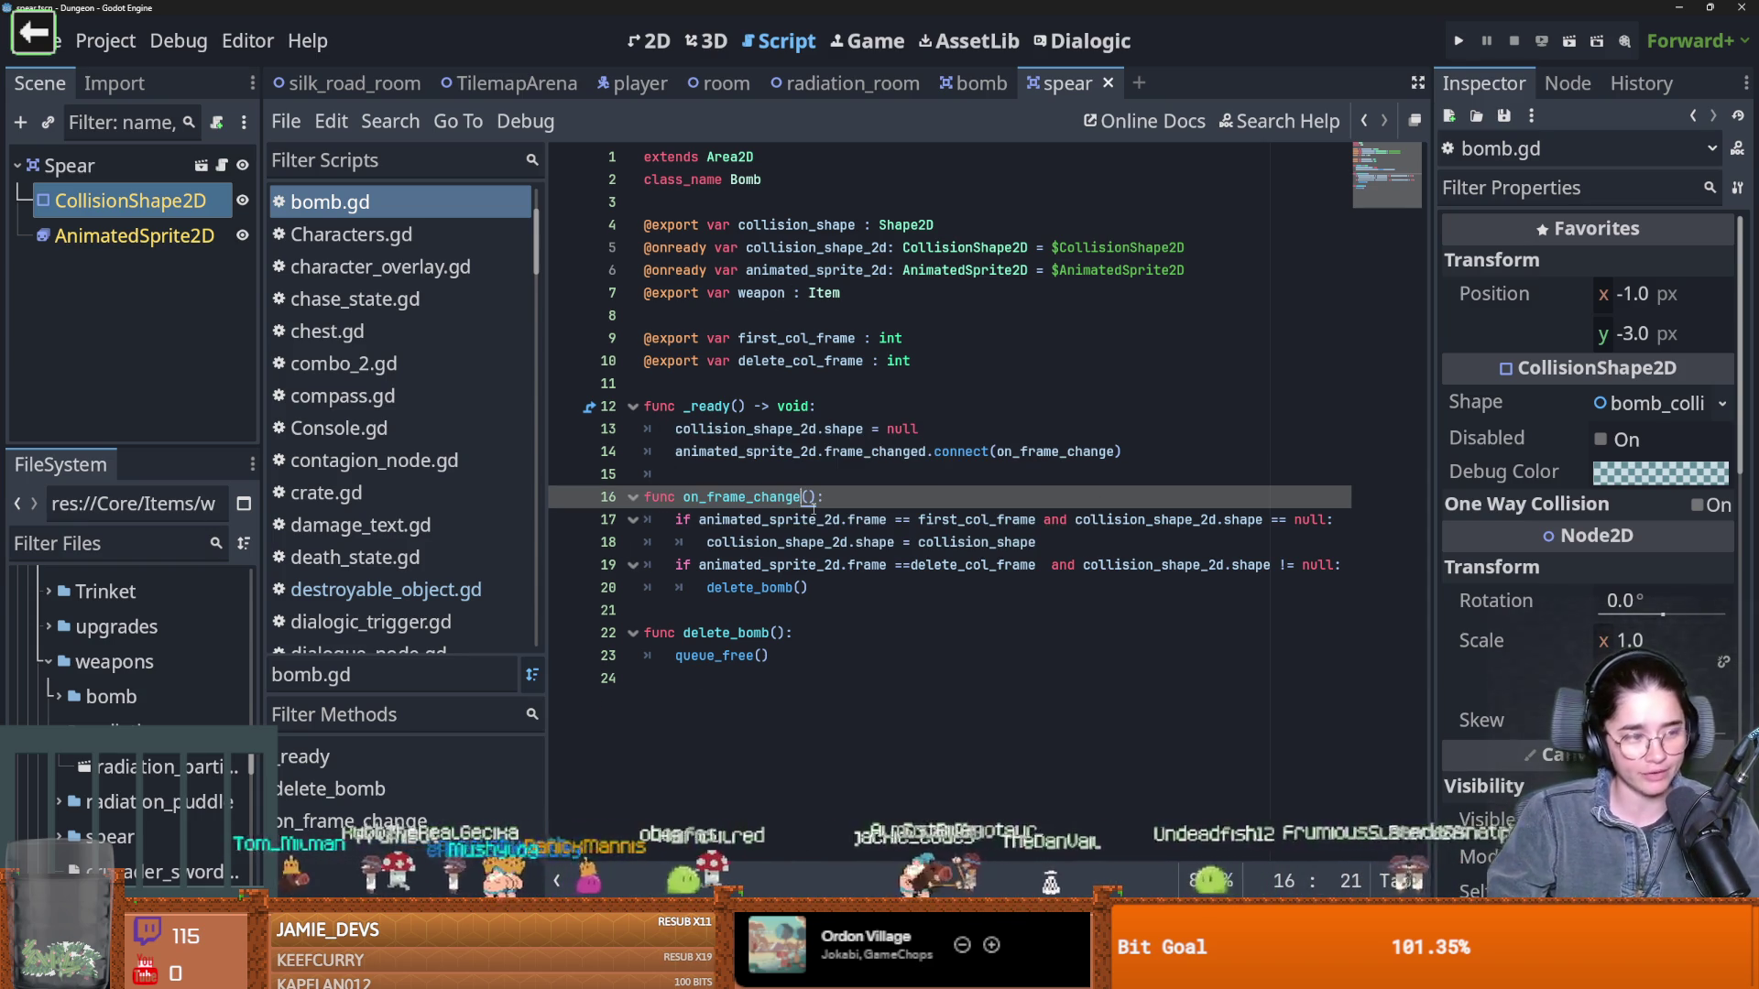
pyautogui.press('Up')
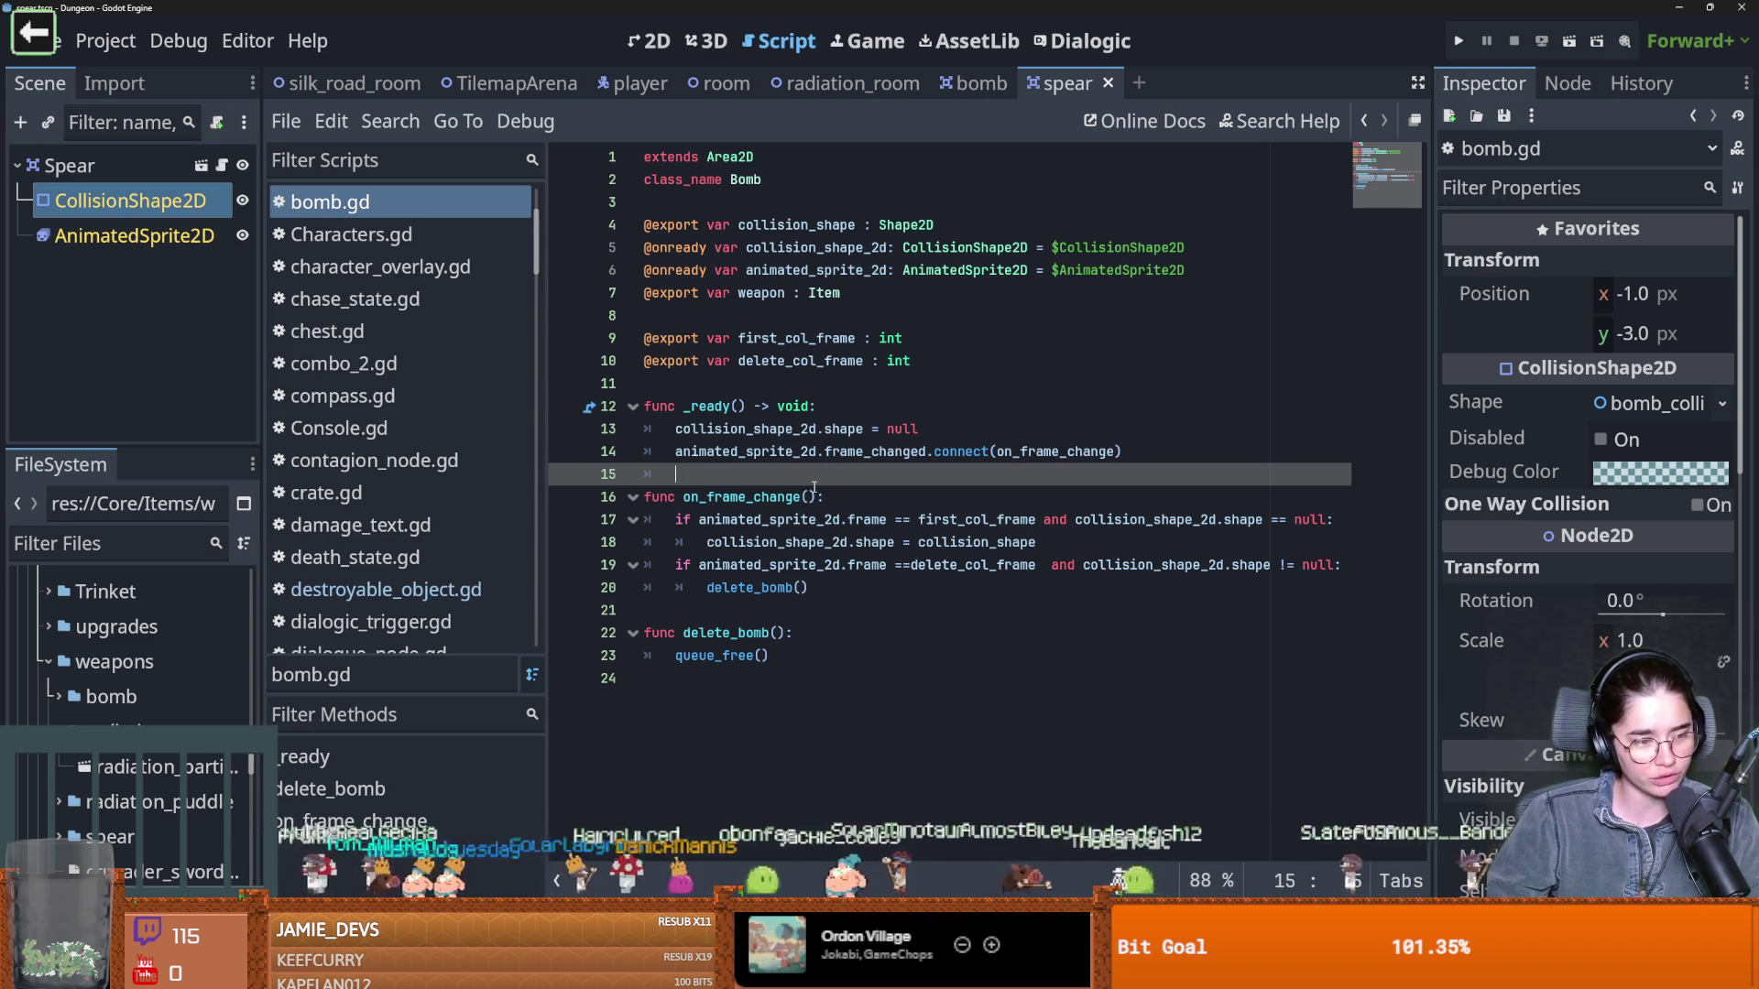
pyautogui.hotkey('ctrl', 's')
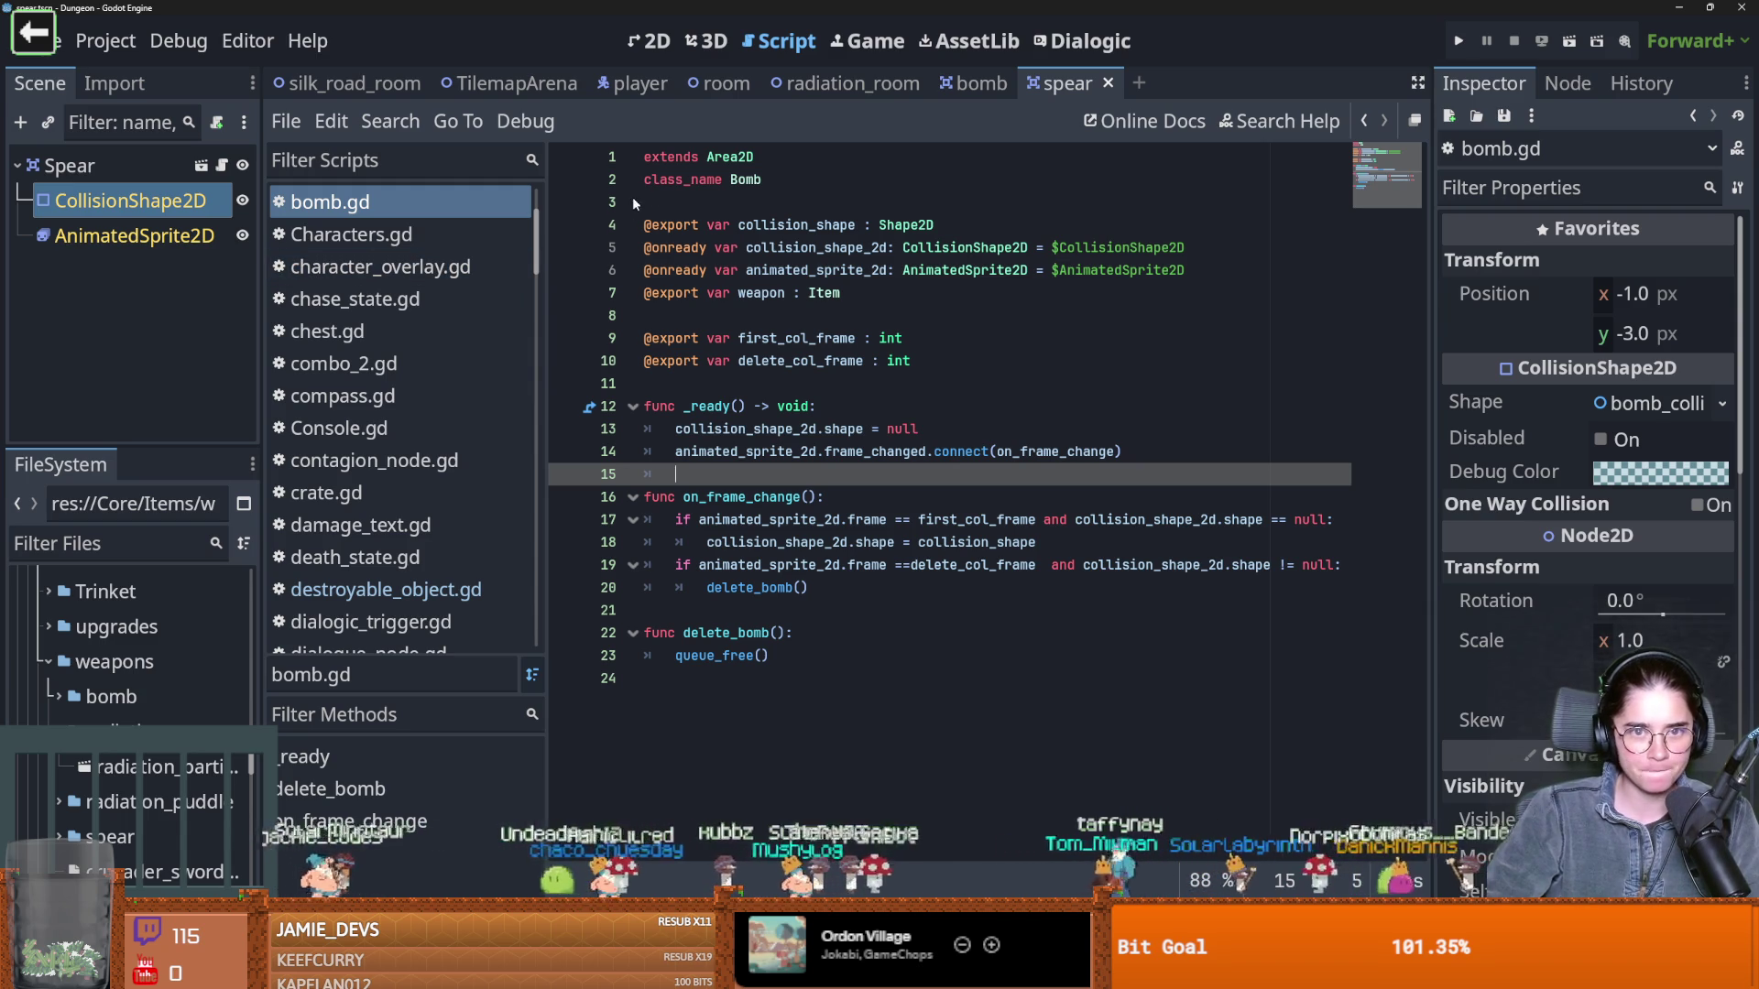
# - Filter the FileSystem dock by 'vlad', then change the filter to 'boss'
pyautogui.click(149, 531)
pyautogui.write('vlad')
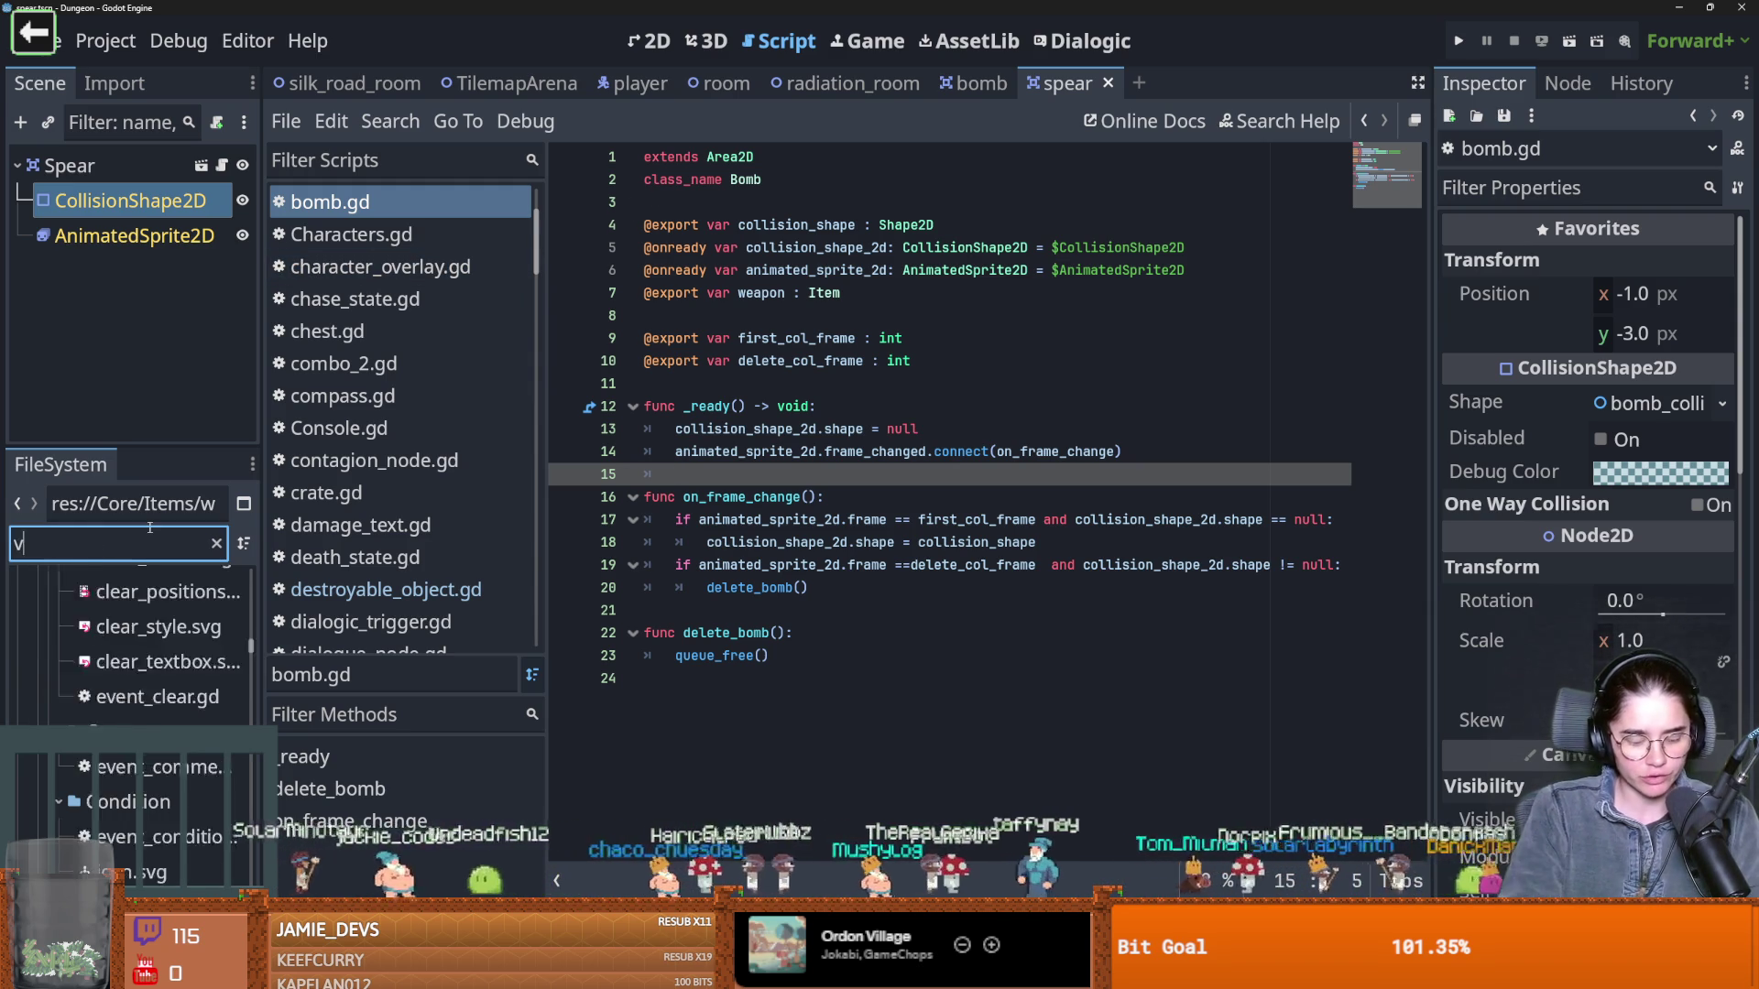
pyautogui.scroll(3, 169, 774)
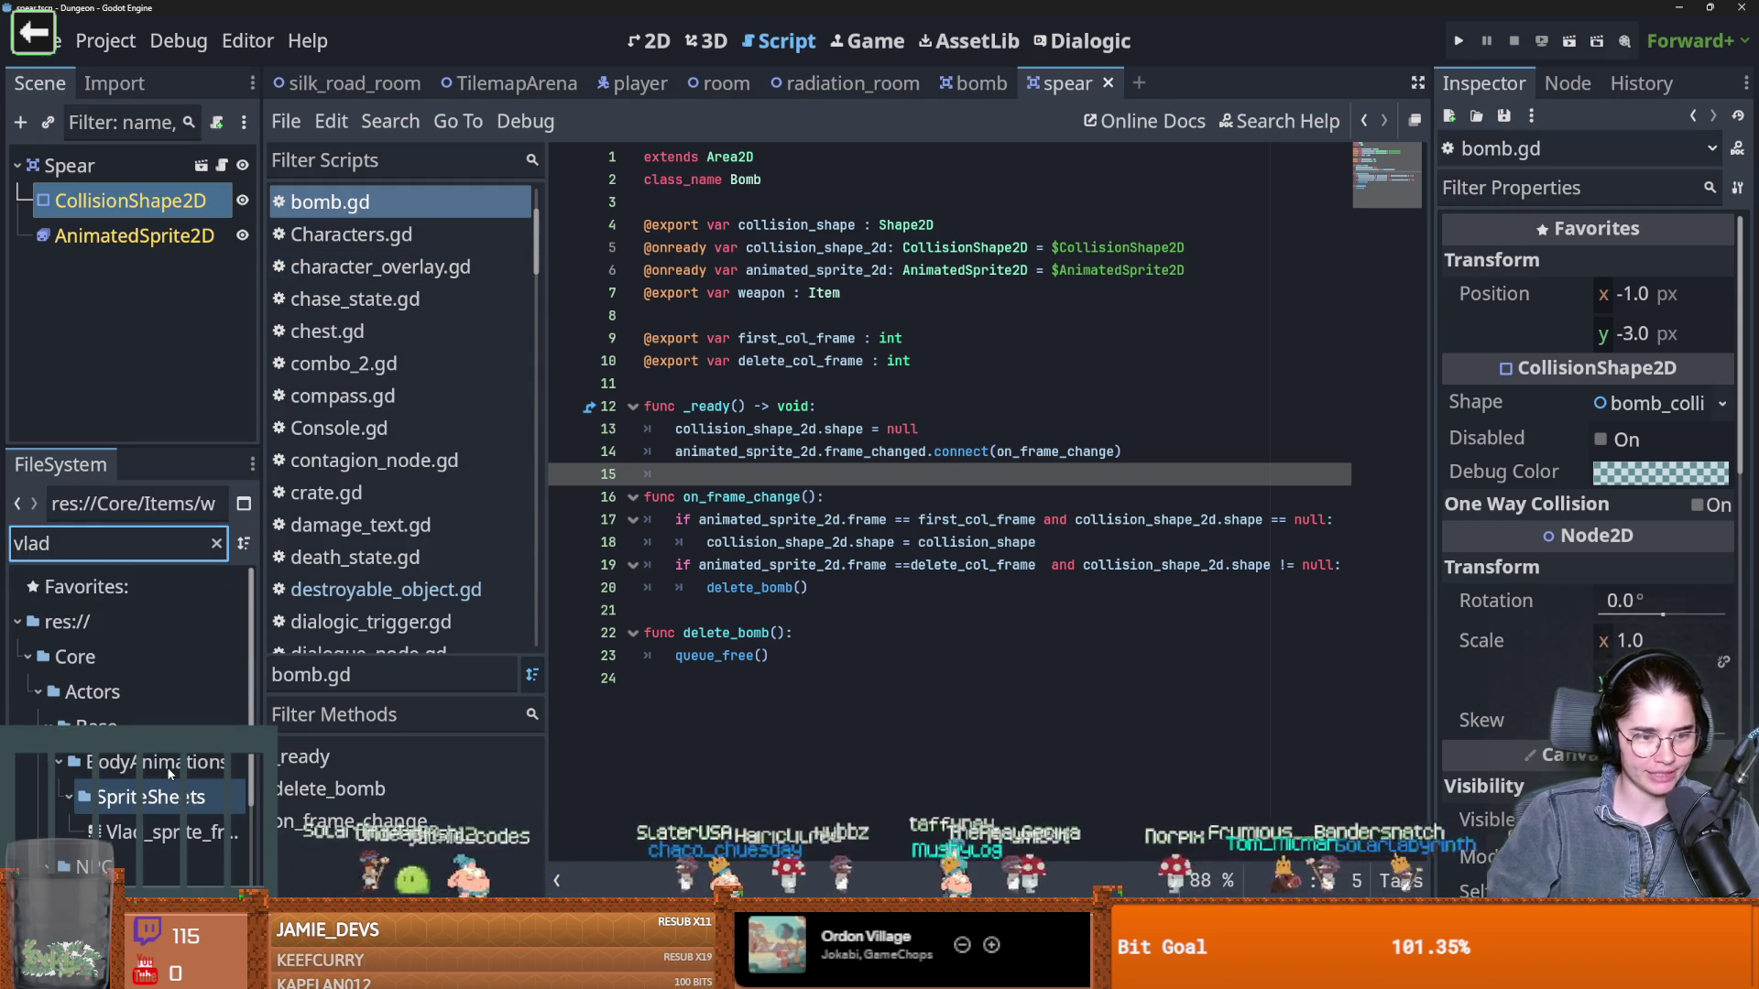
pyautogui.scroll(-3, 169, 774)
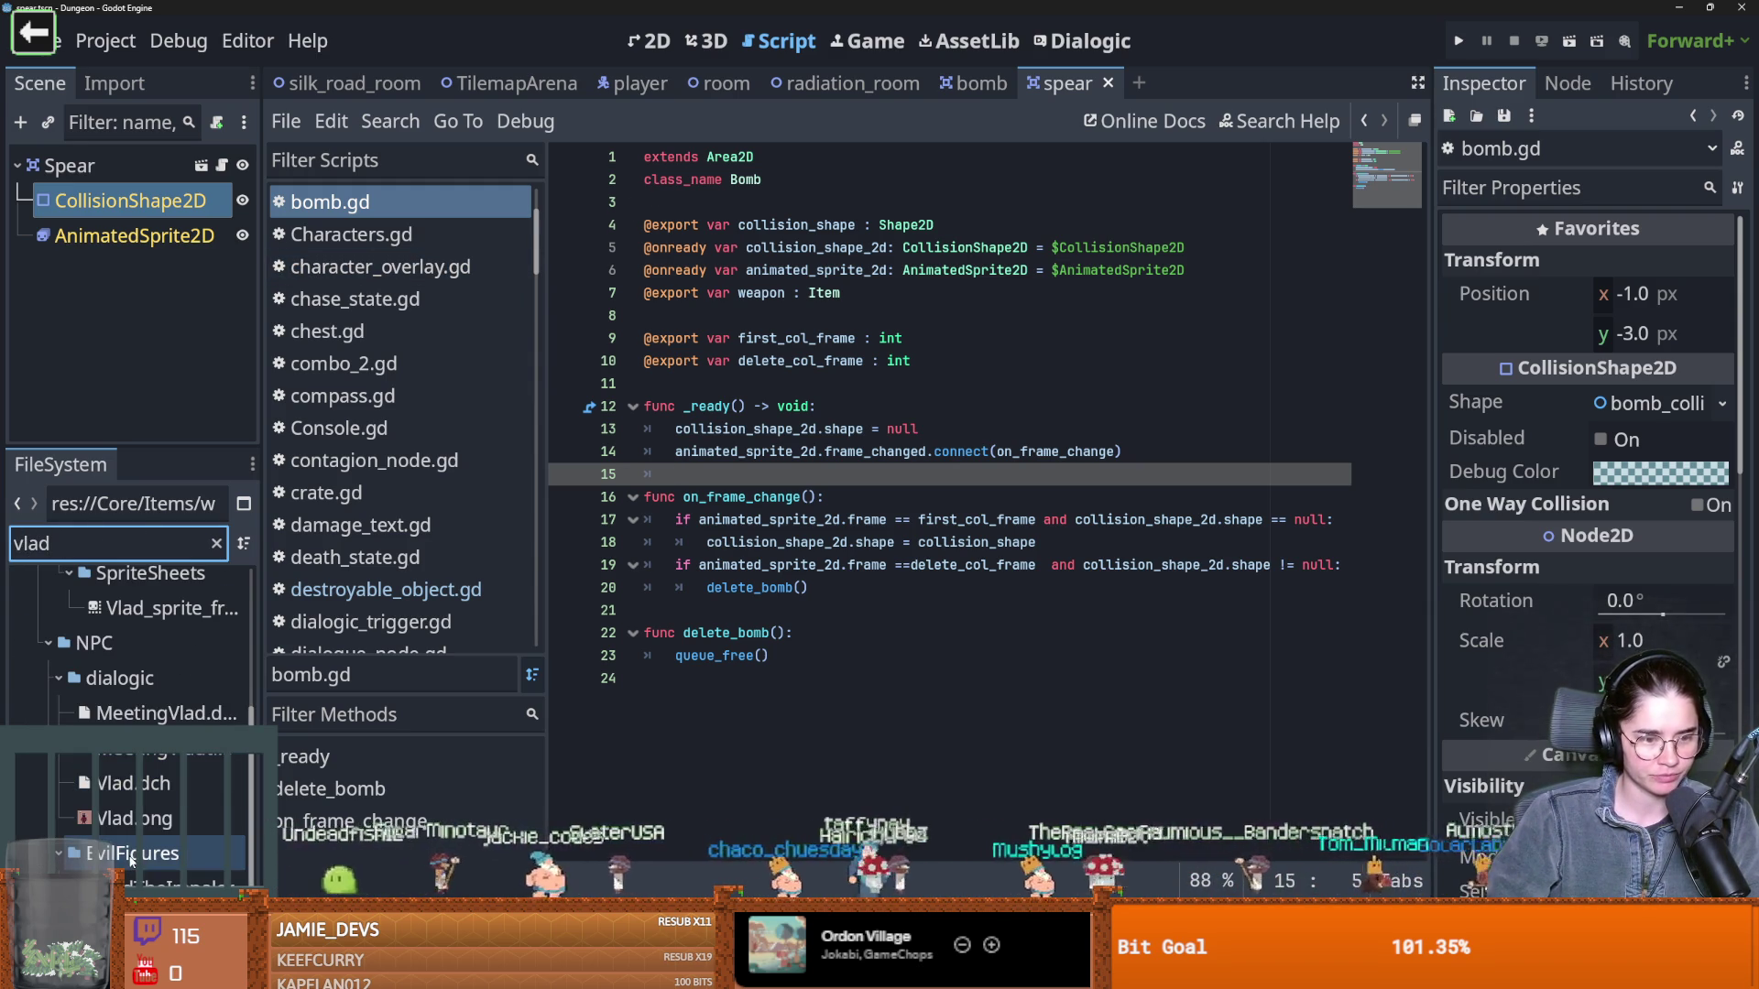
pyautogui.scroll(4, 131, 825)
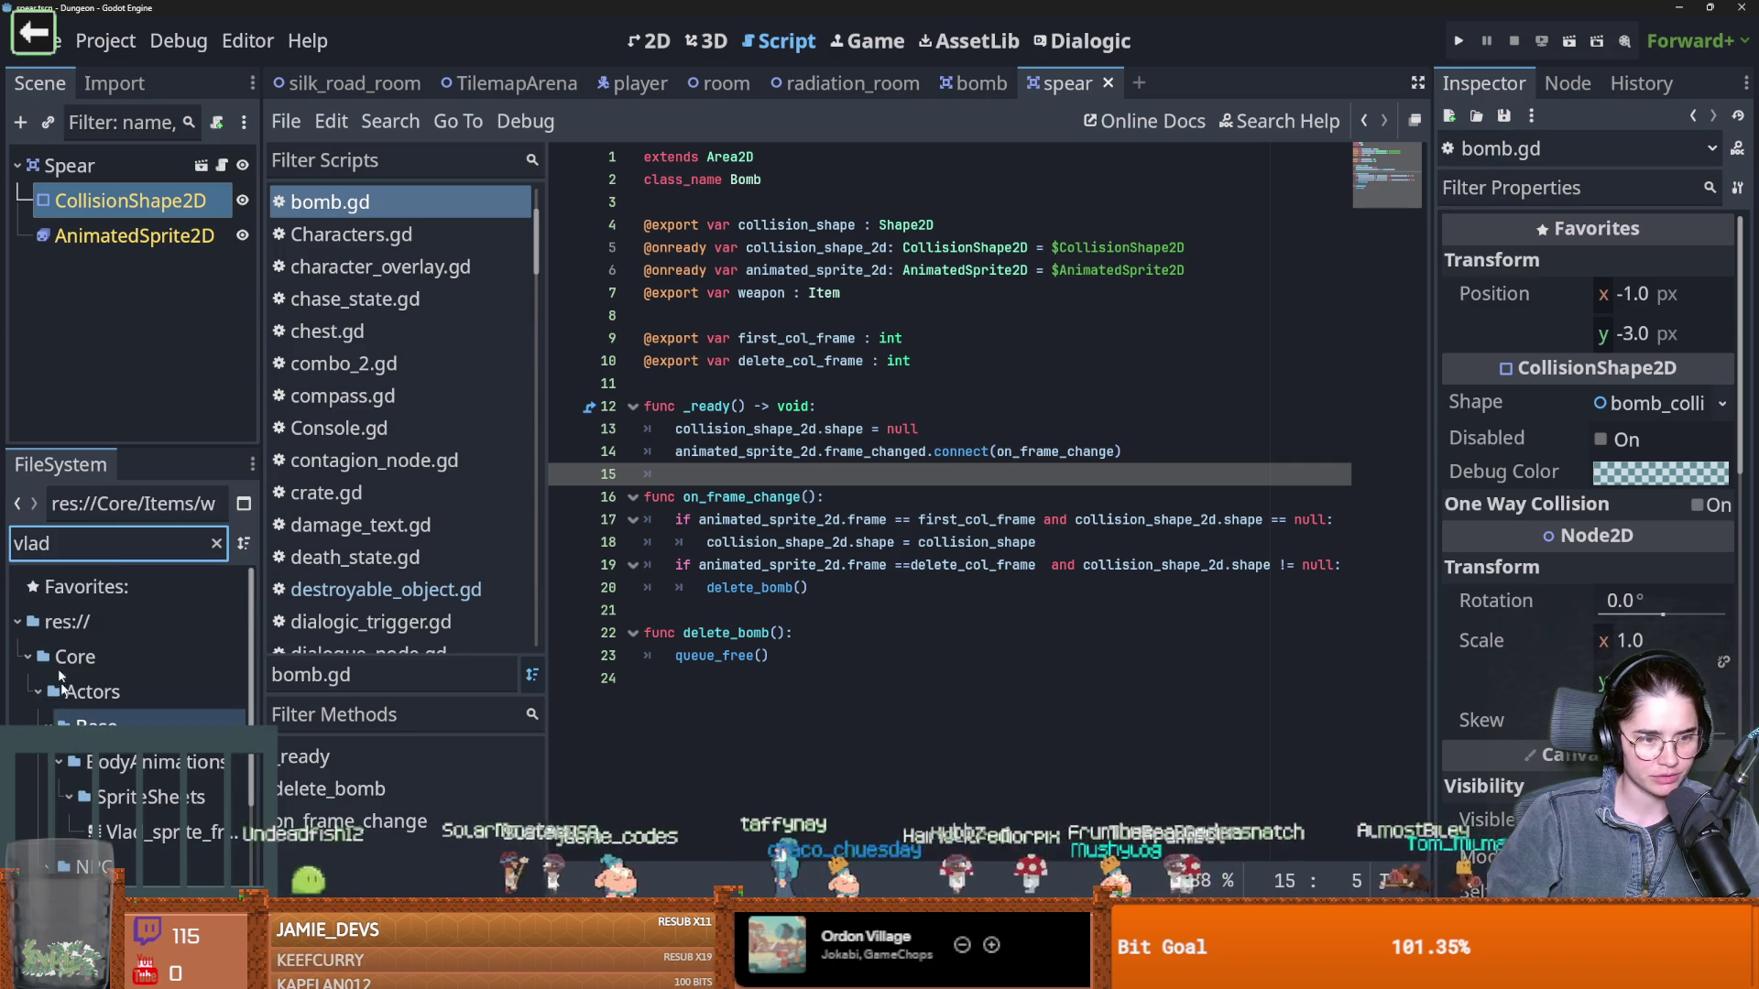
pyautogui.press('BackSpace')
pyautogui.press('BackSpace')
pyautogui.press('BackSpace')
pyautogui.write('b')
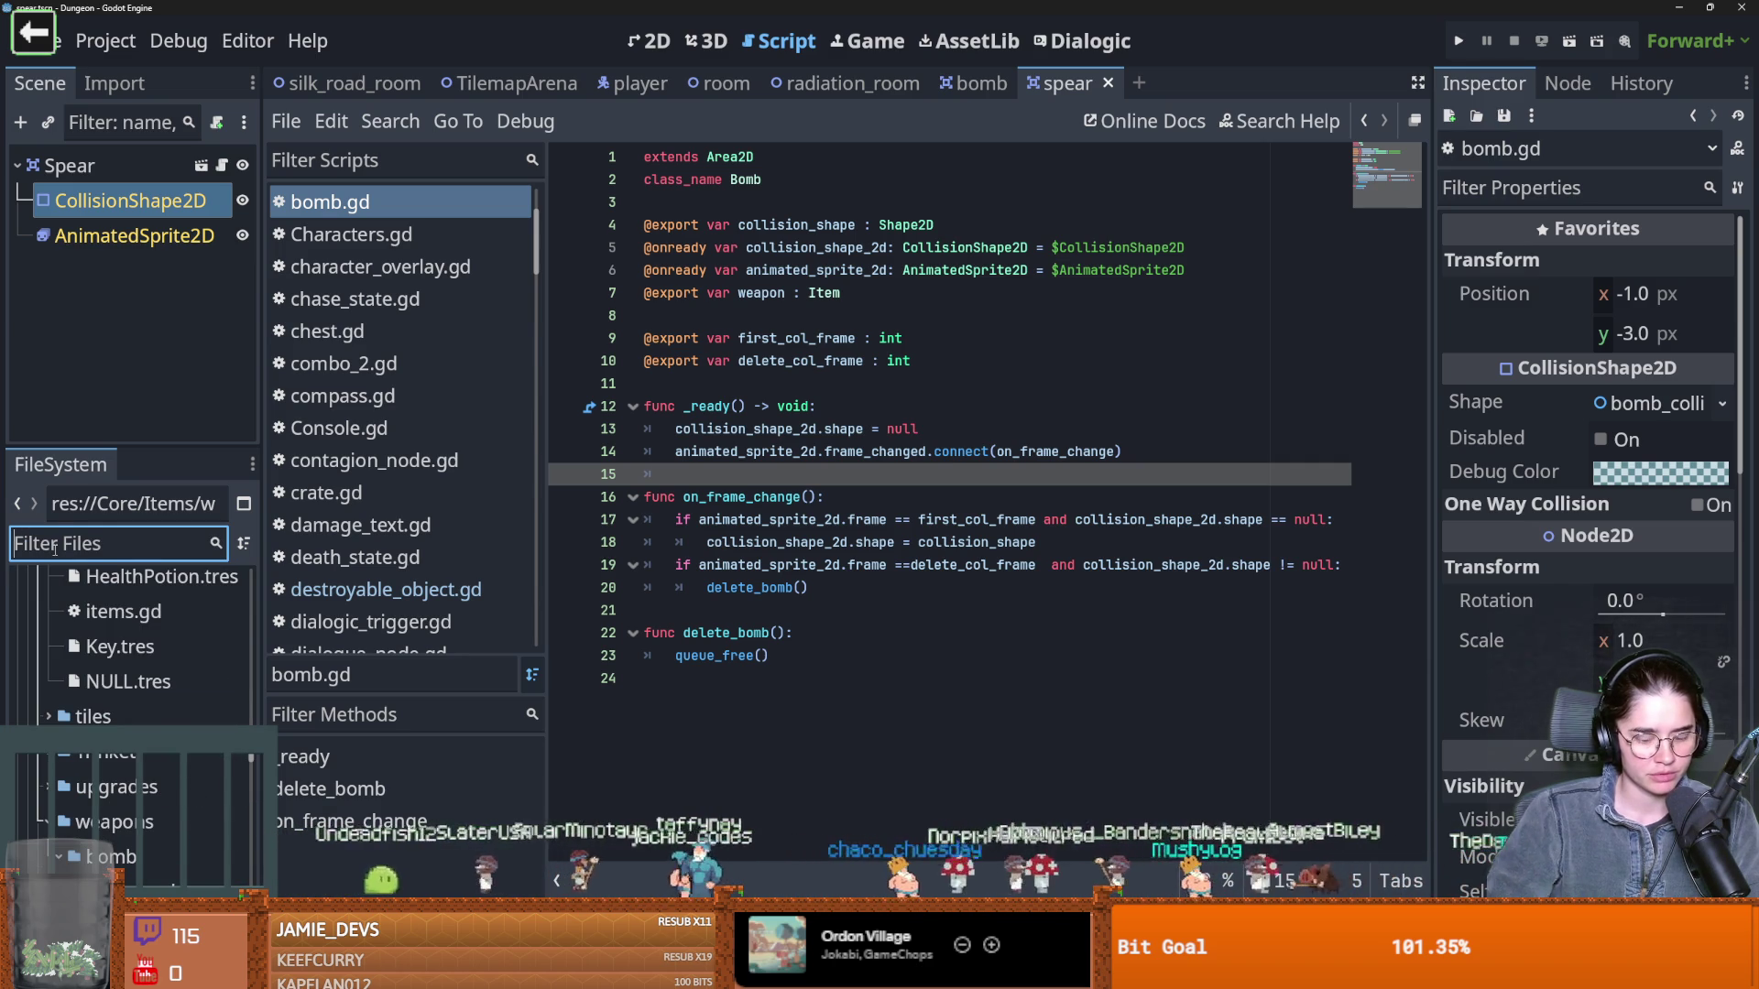
pyautogui.write('oss')
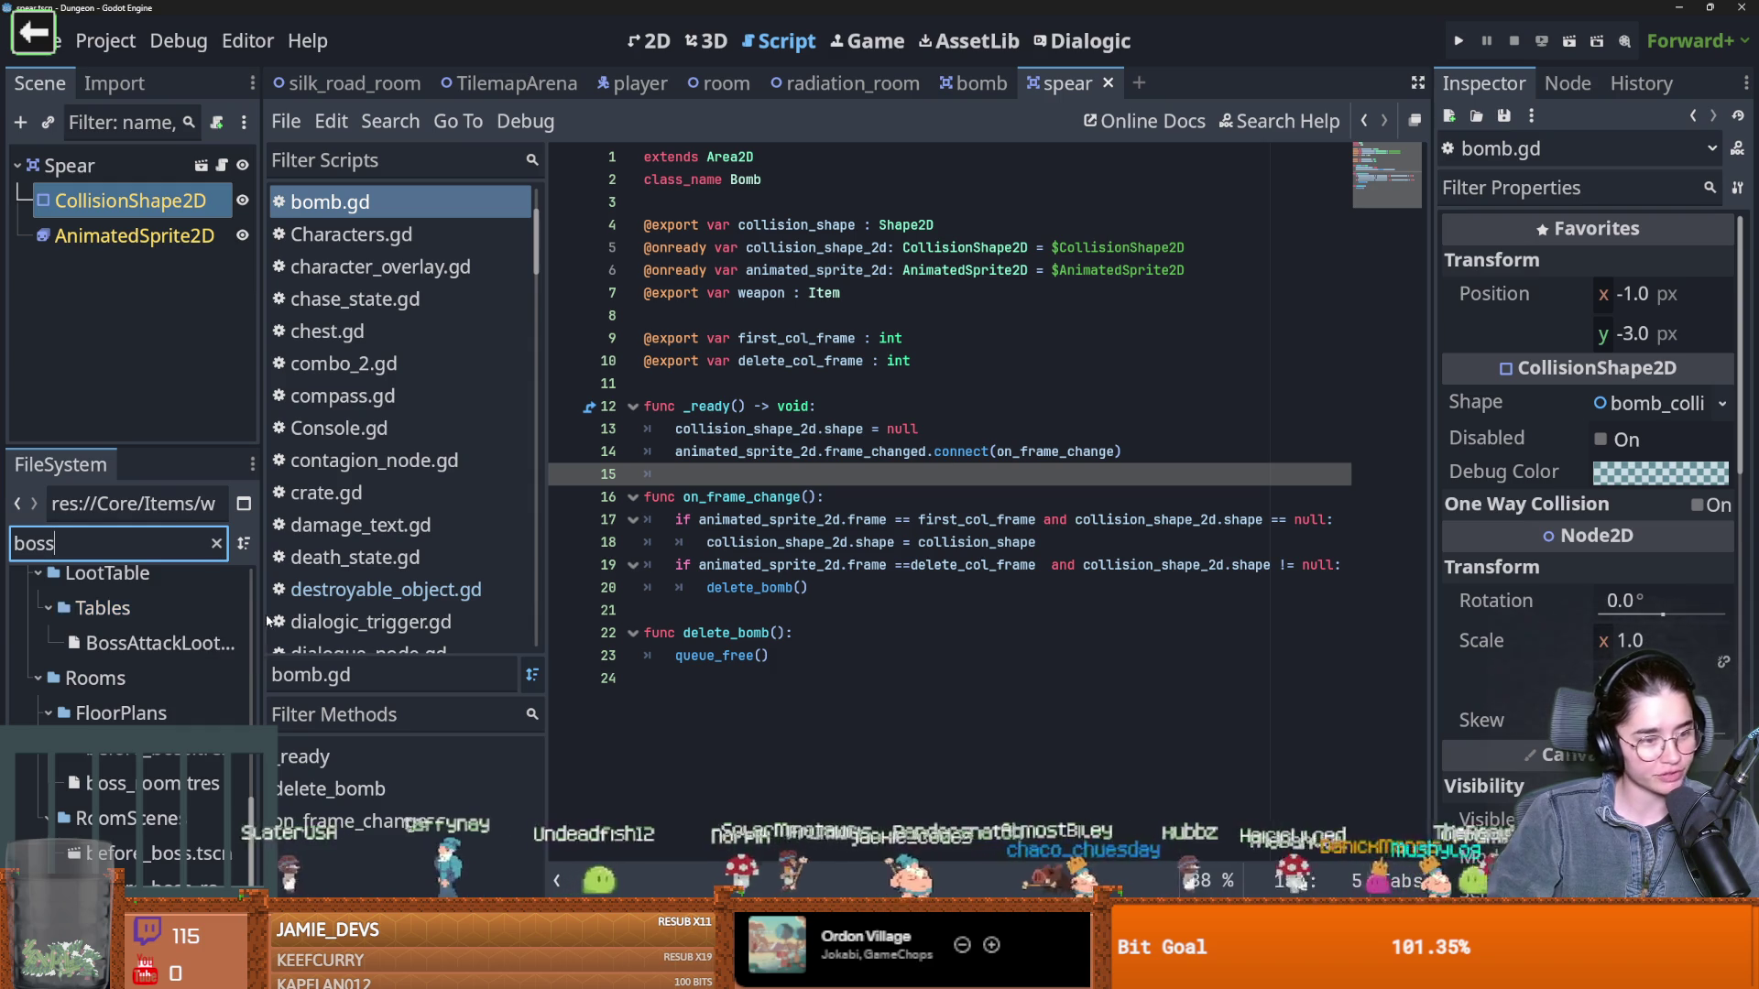
# - Select the boss2.tscn scene file in the filtered list
pyautogui.moveTo(301, 635); pyautogui.dragTo(304, 635)
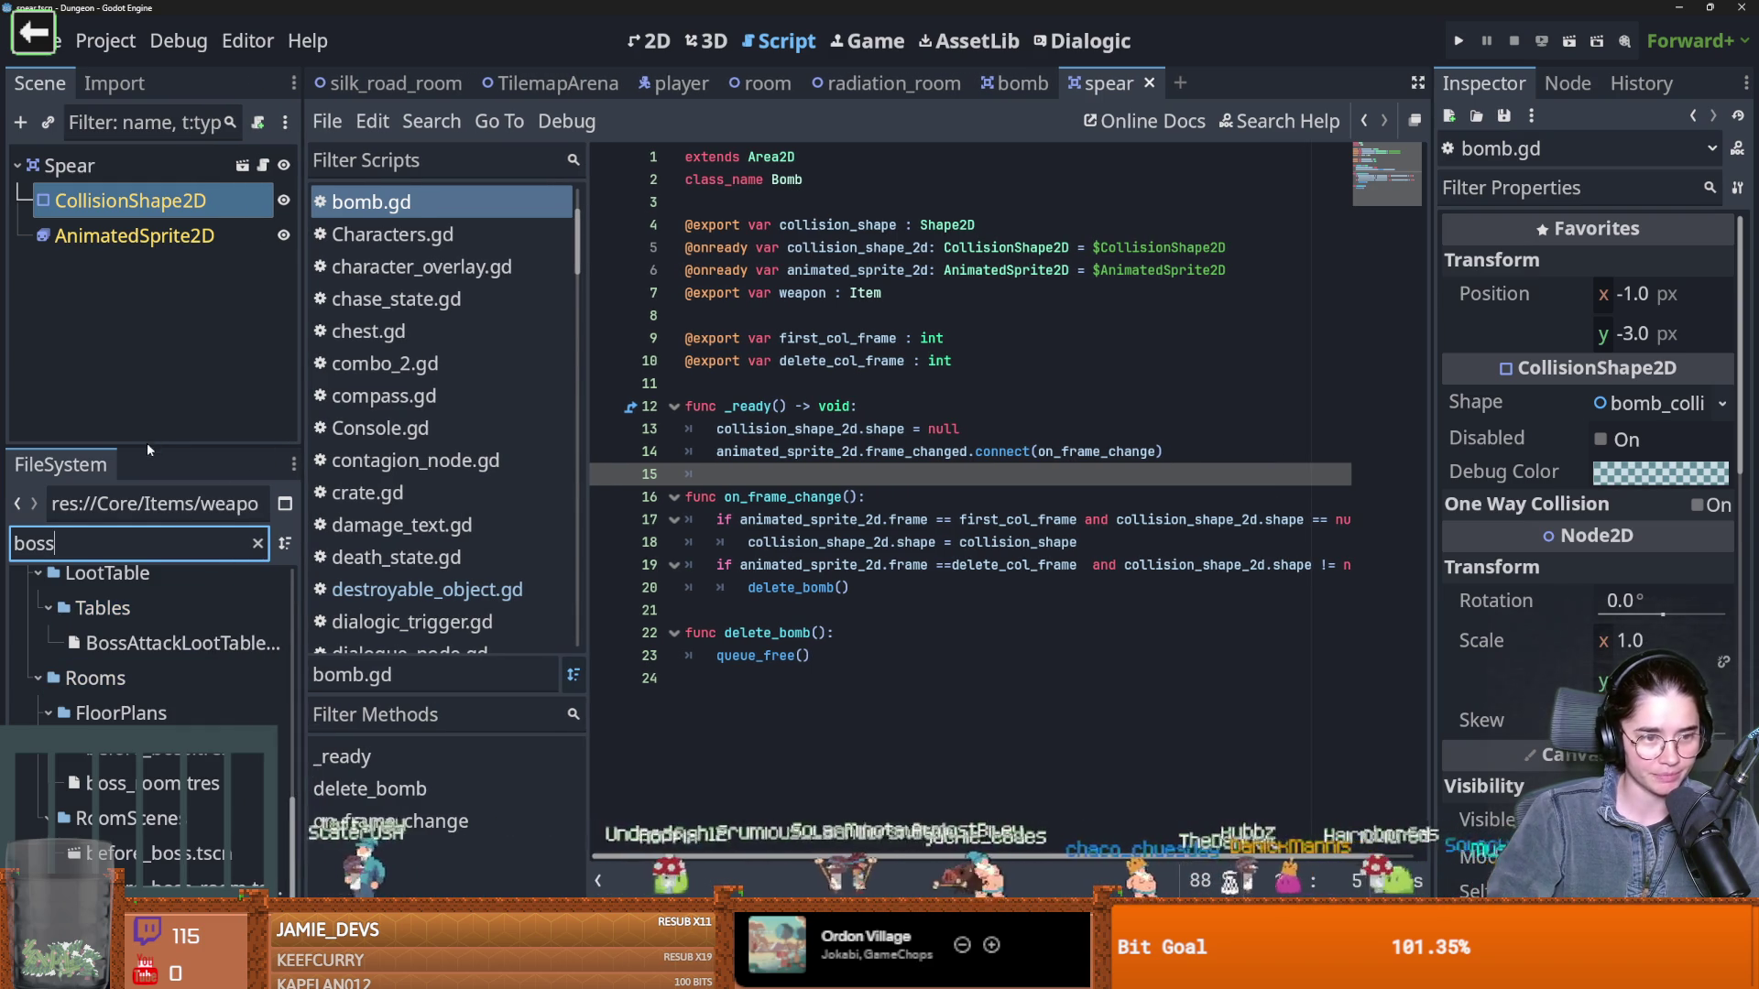
pyautogui.scroll(10, 200, 803)
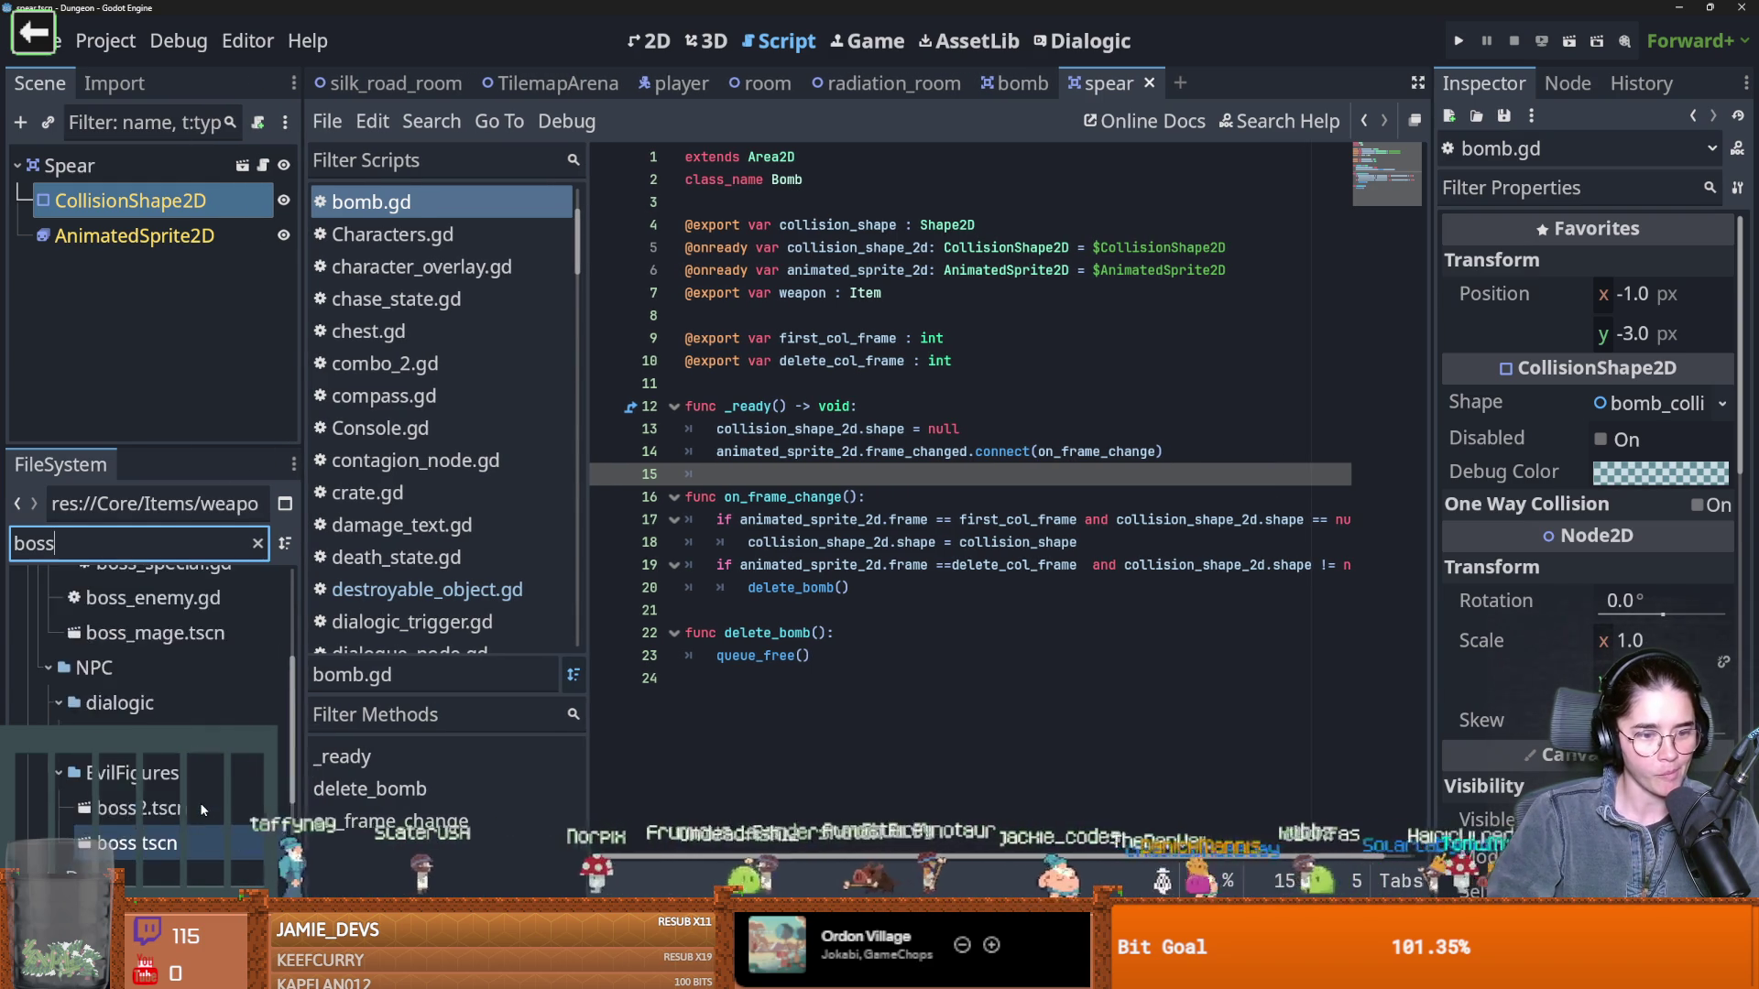
pyautogui.scroll(-5, 203, 808)
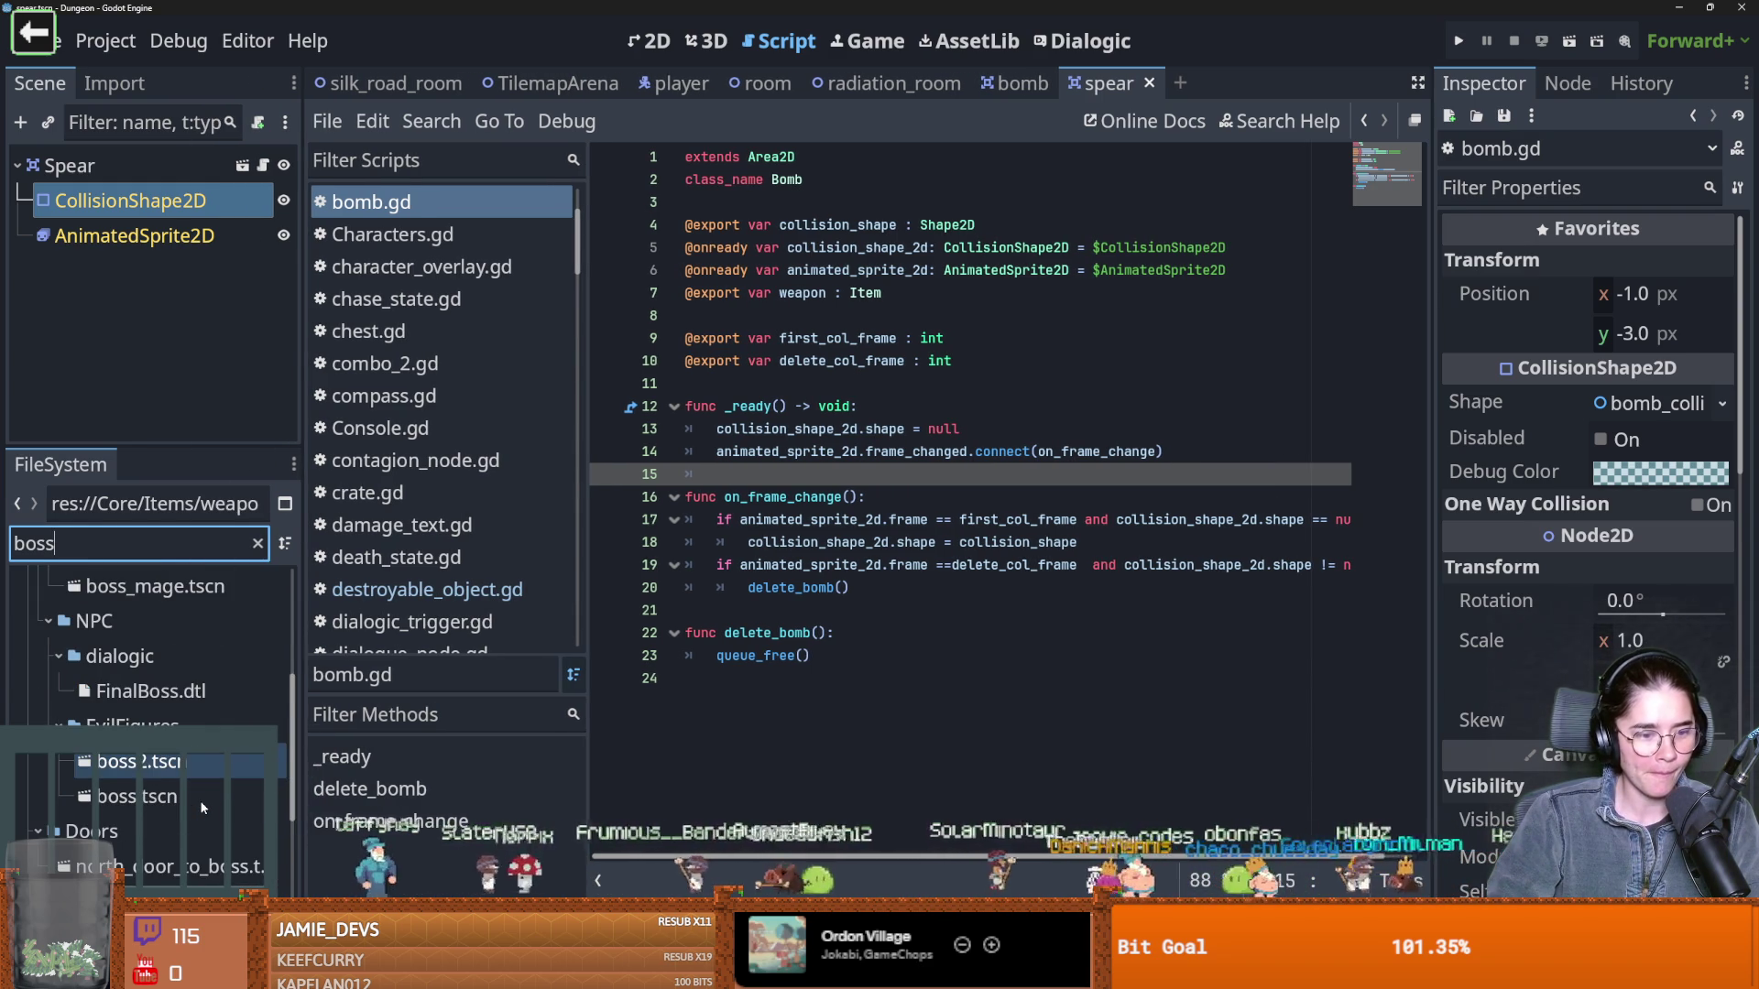
pyautogui.scroll(-3, 203, 808)
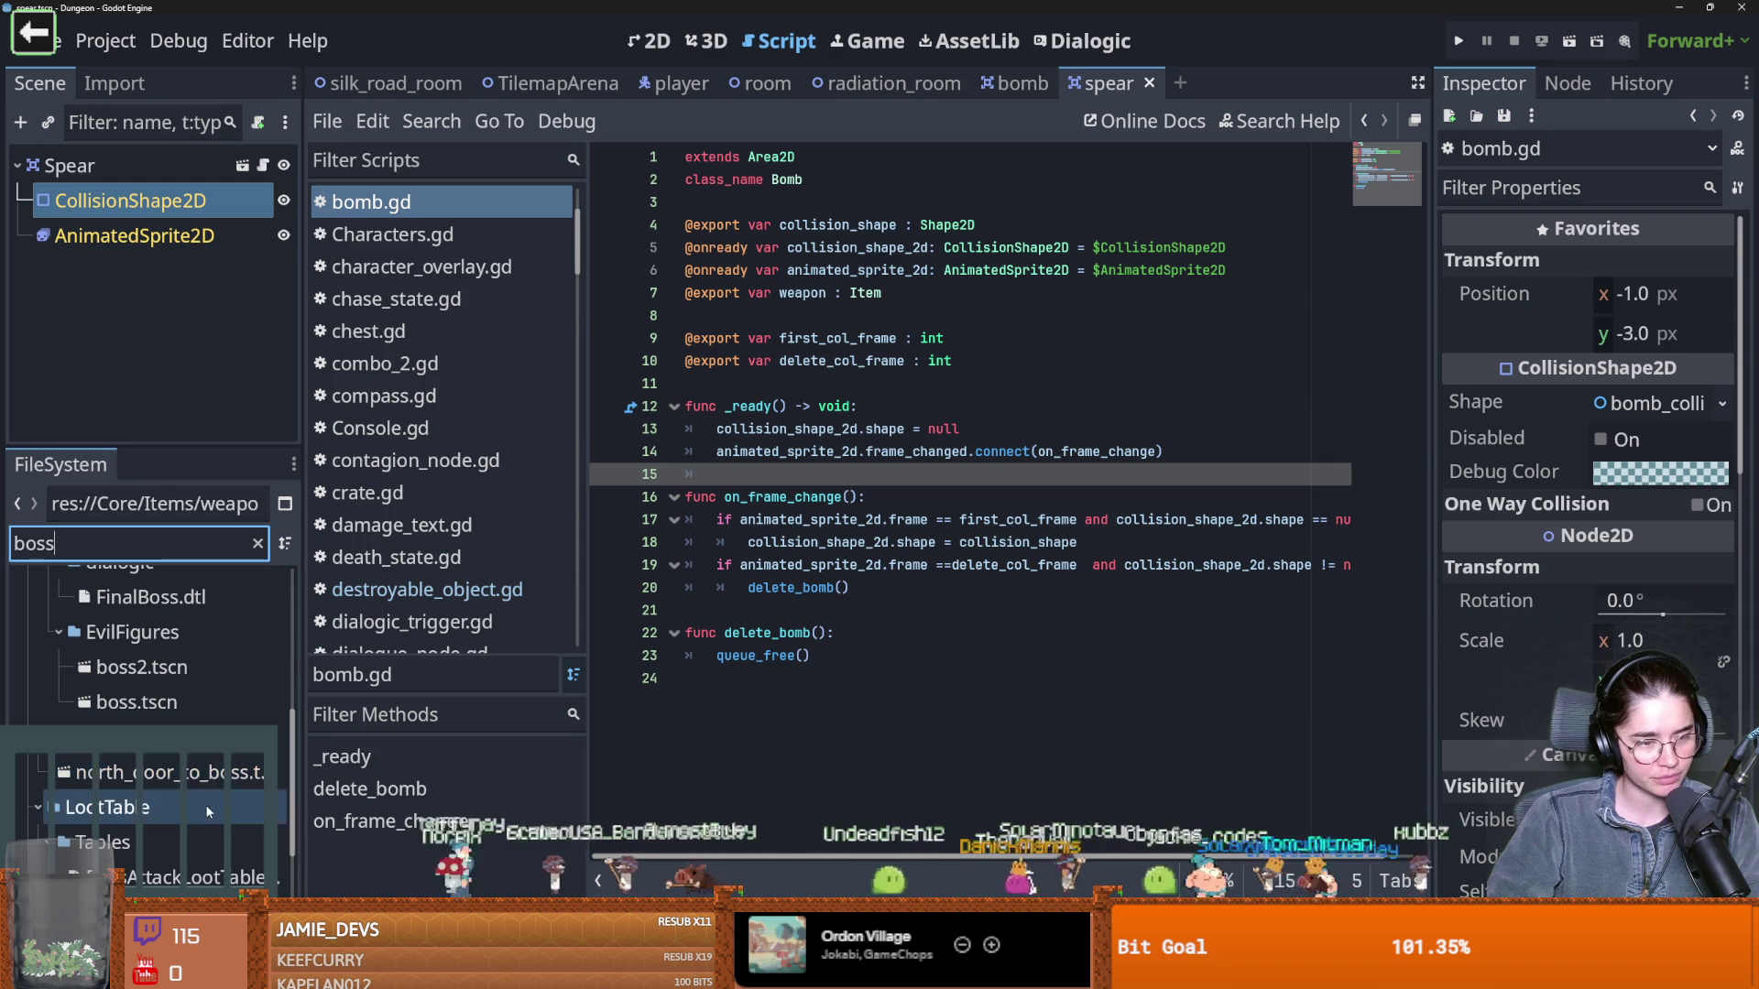
pyautogui.click(173, 676)
pyautogui.click(173, 676)
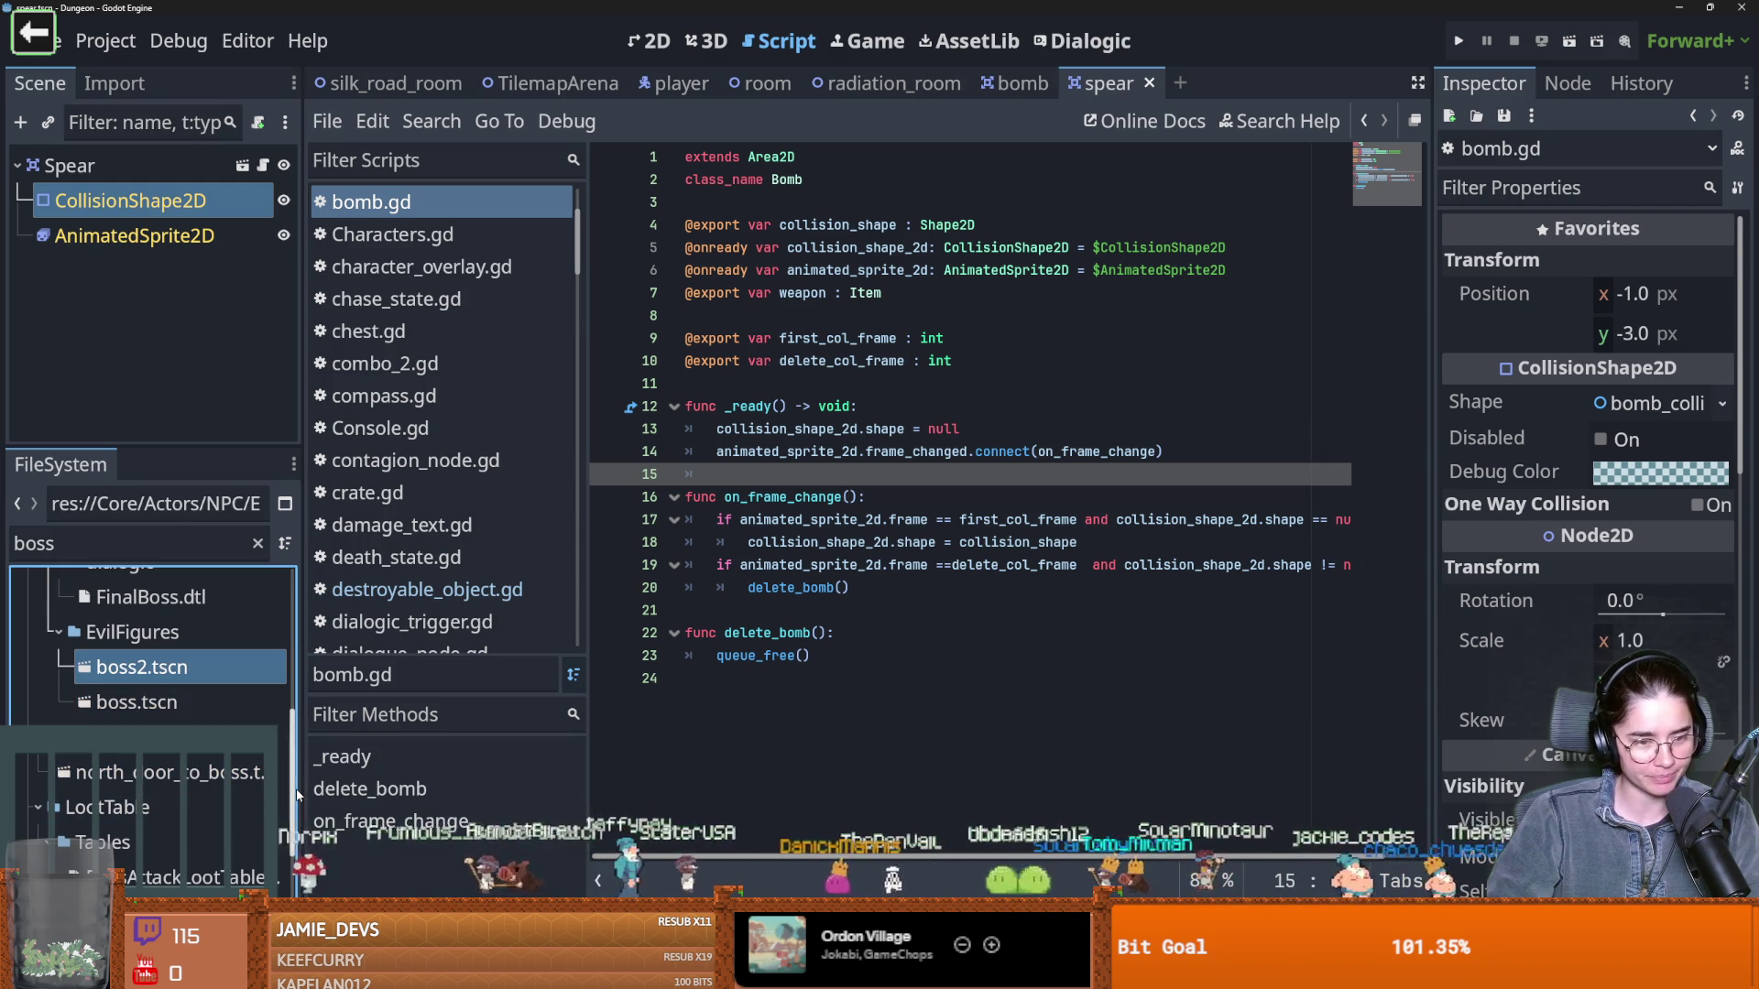
# - Open the boss_room scene from the FileSystem dock
pyautogui.moveTo(302, 795); pyautogui.dragTo(357, 796)
pyautogui.scroll(5, 236, 809)
pyautogui.scroll(2, 236, 806)
pyautogui.scroll(-6, 233, 779)
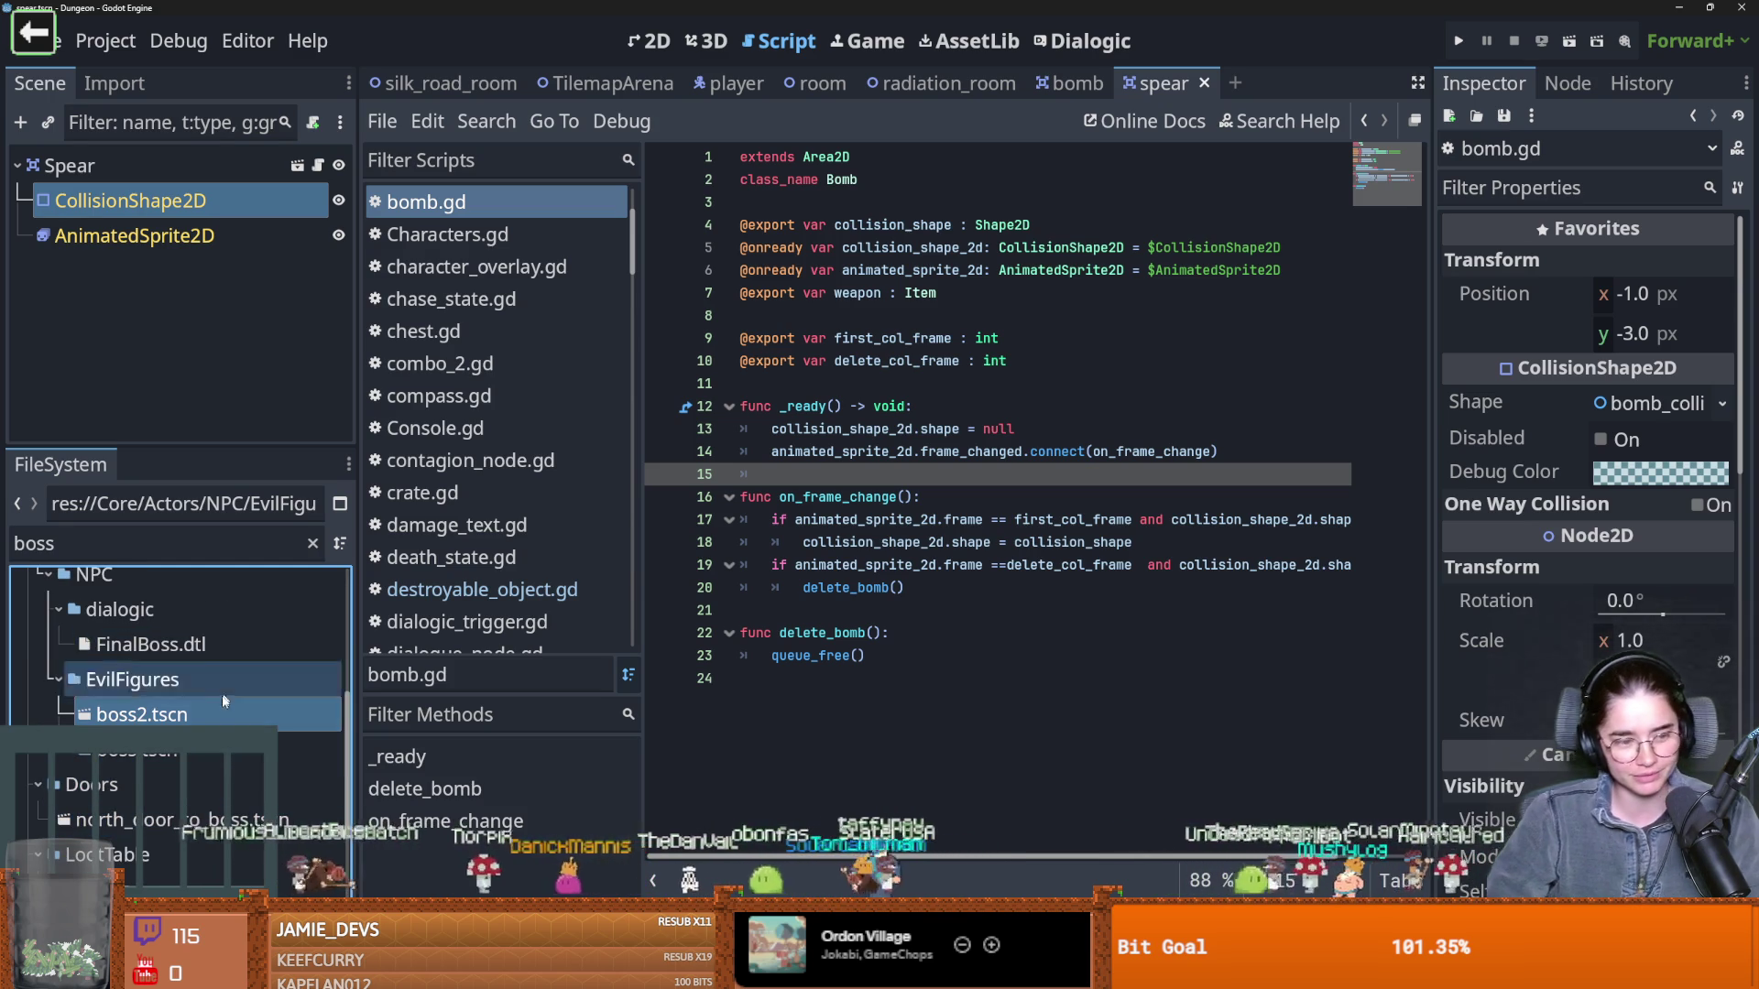
pyautogui.scroll(-3, 192, 774)
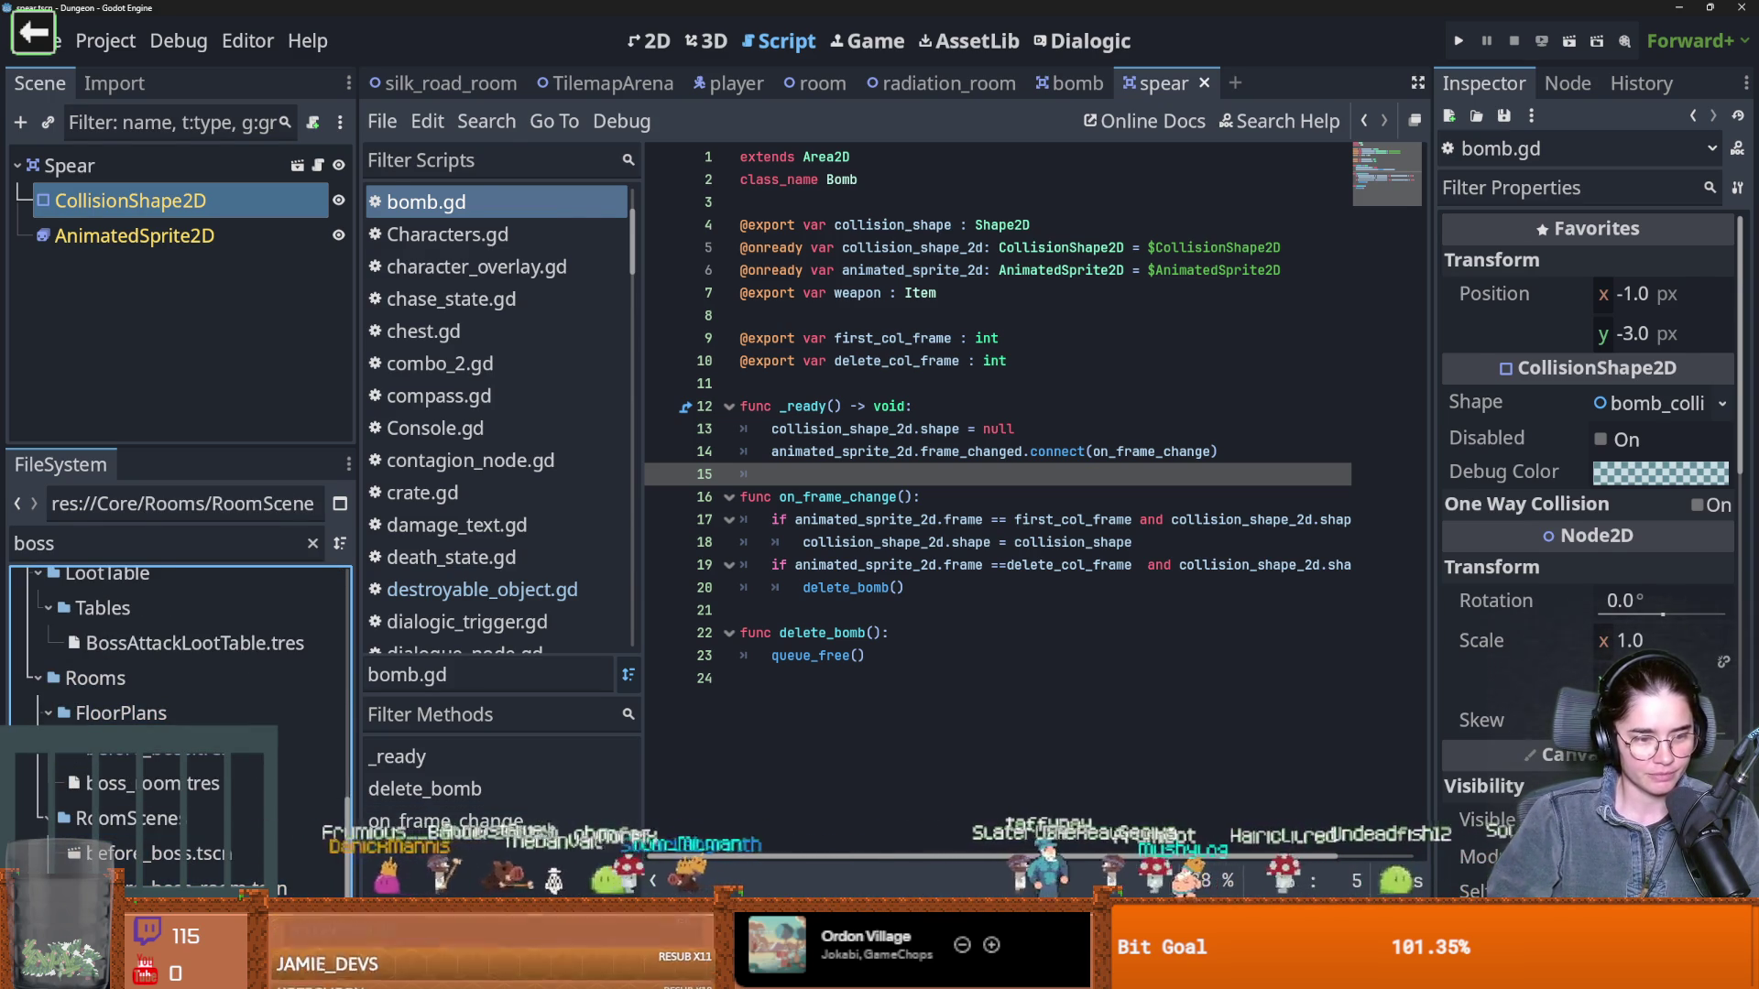
pyautogui.doubleClick(183, 887)
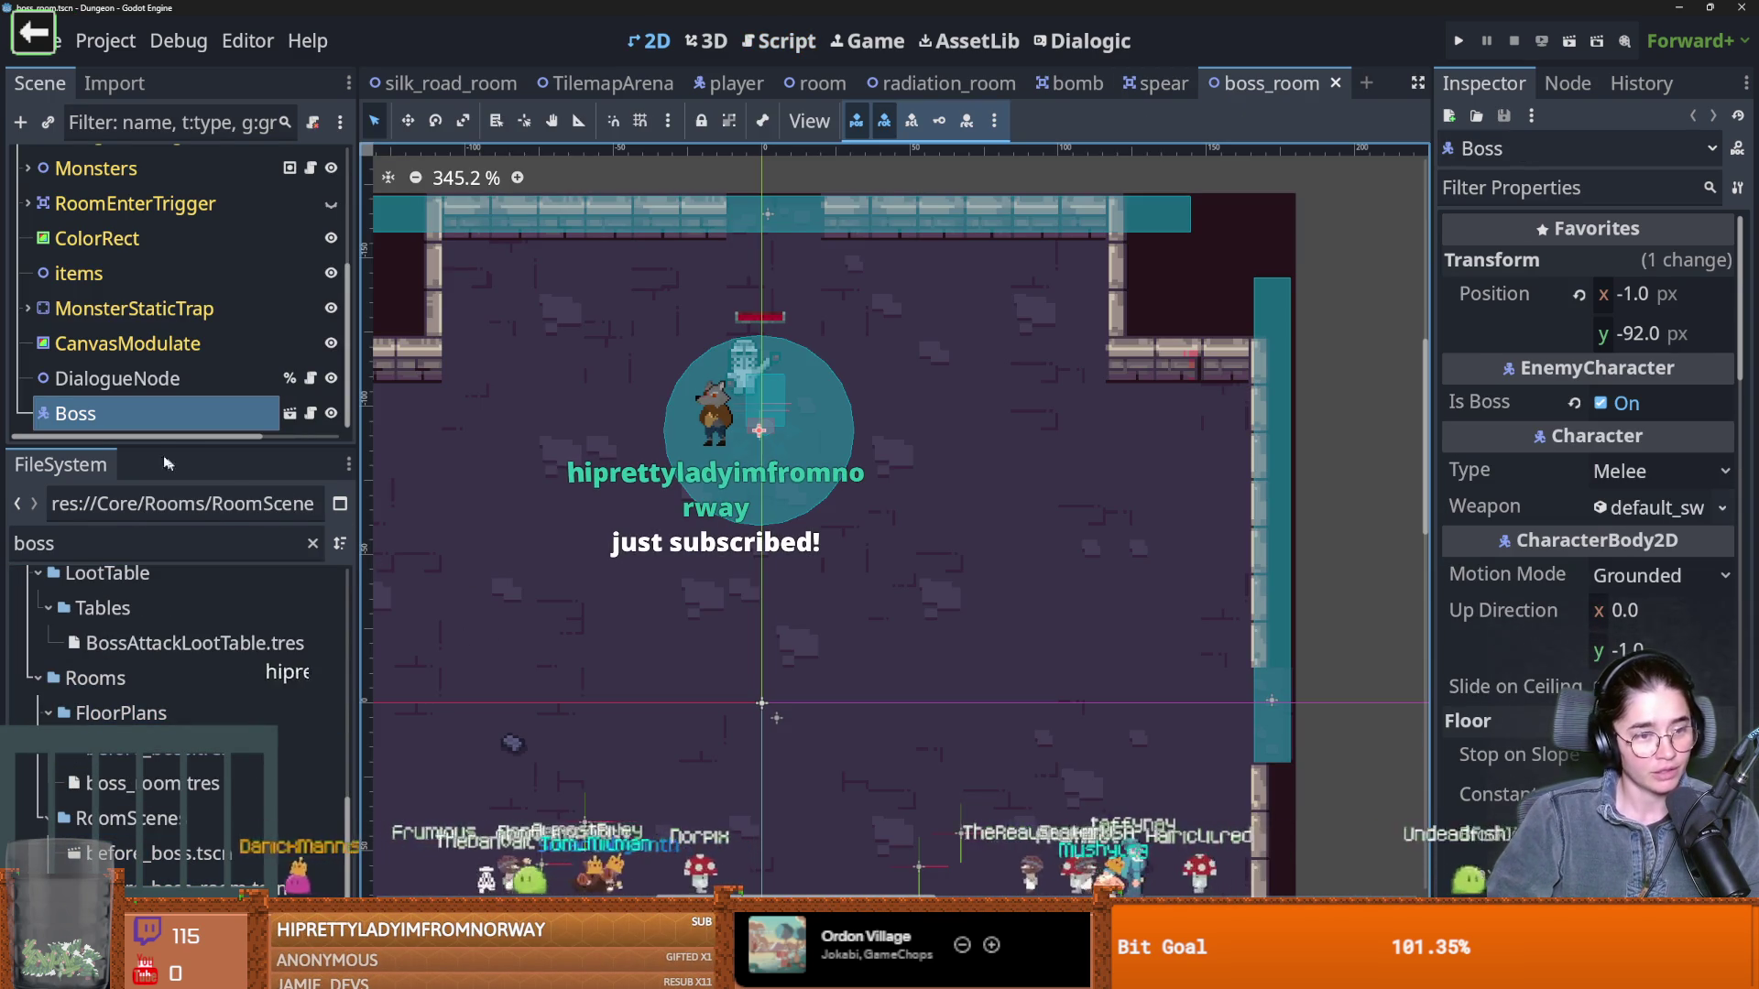
# - Enlarge the scene tree, zoom and pan onto the boss room, and save the scene
pyautogui.moveTo(188, 452); pyautogui.dragTo(194, 646)
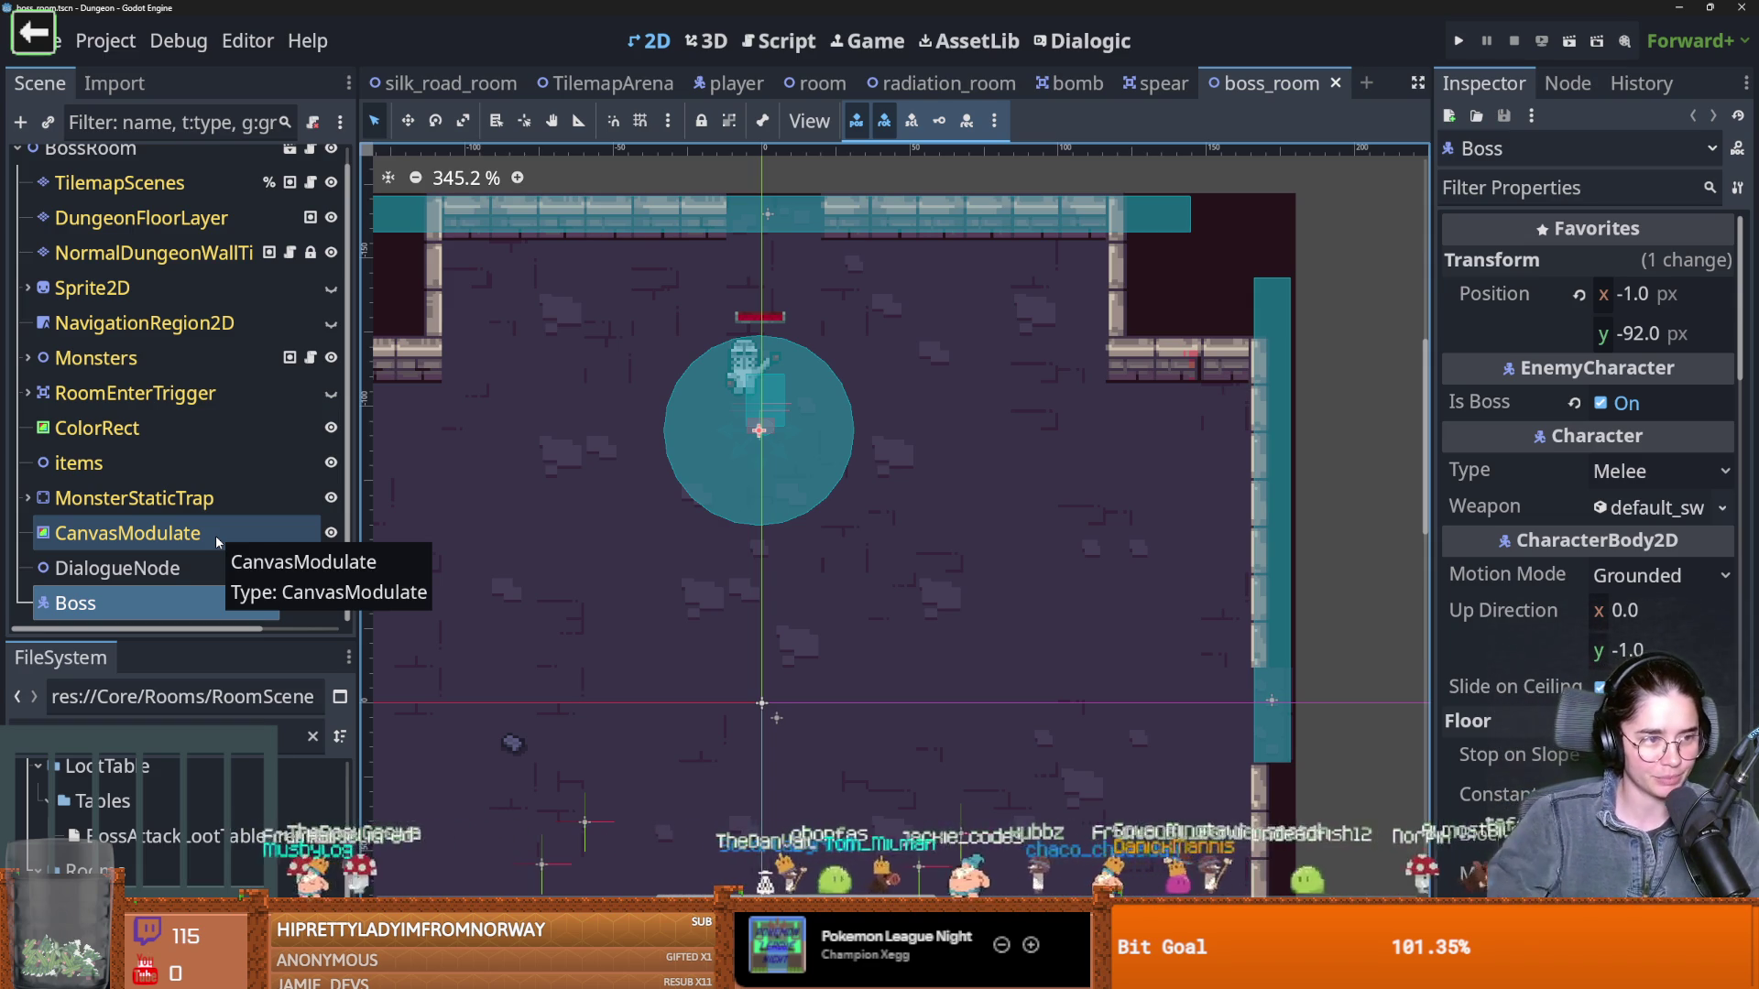
pyautogui.scroll(-2, 652, 471)
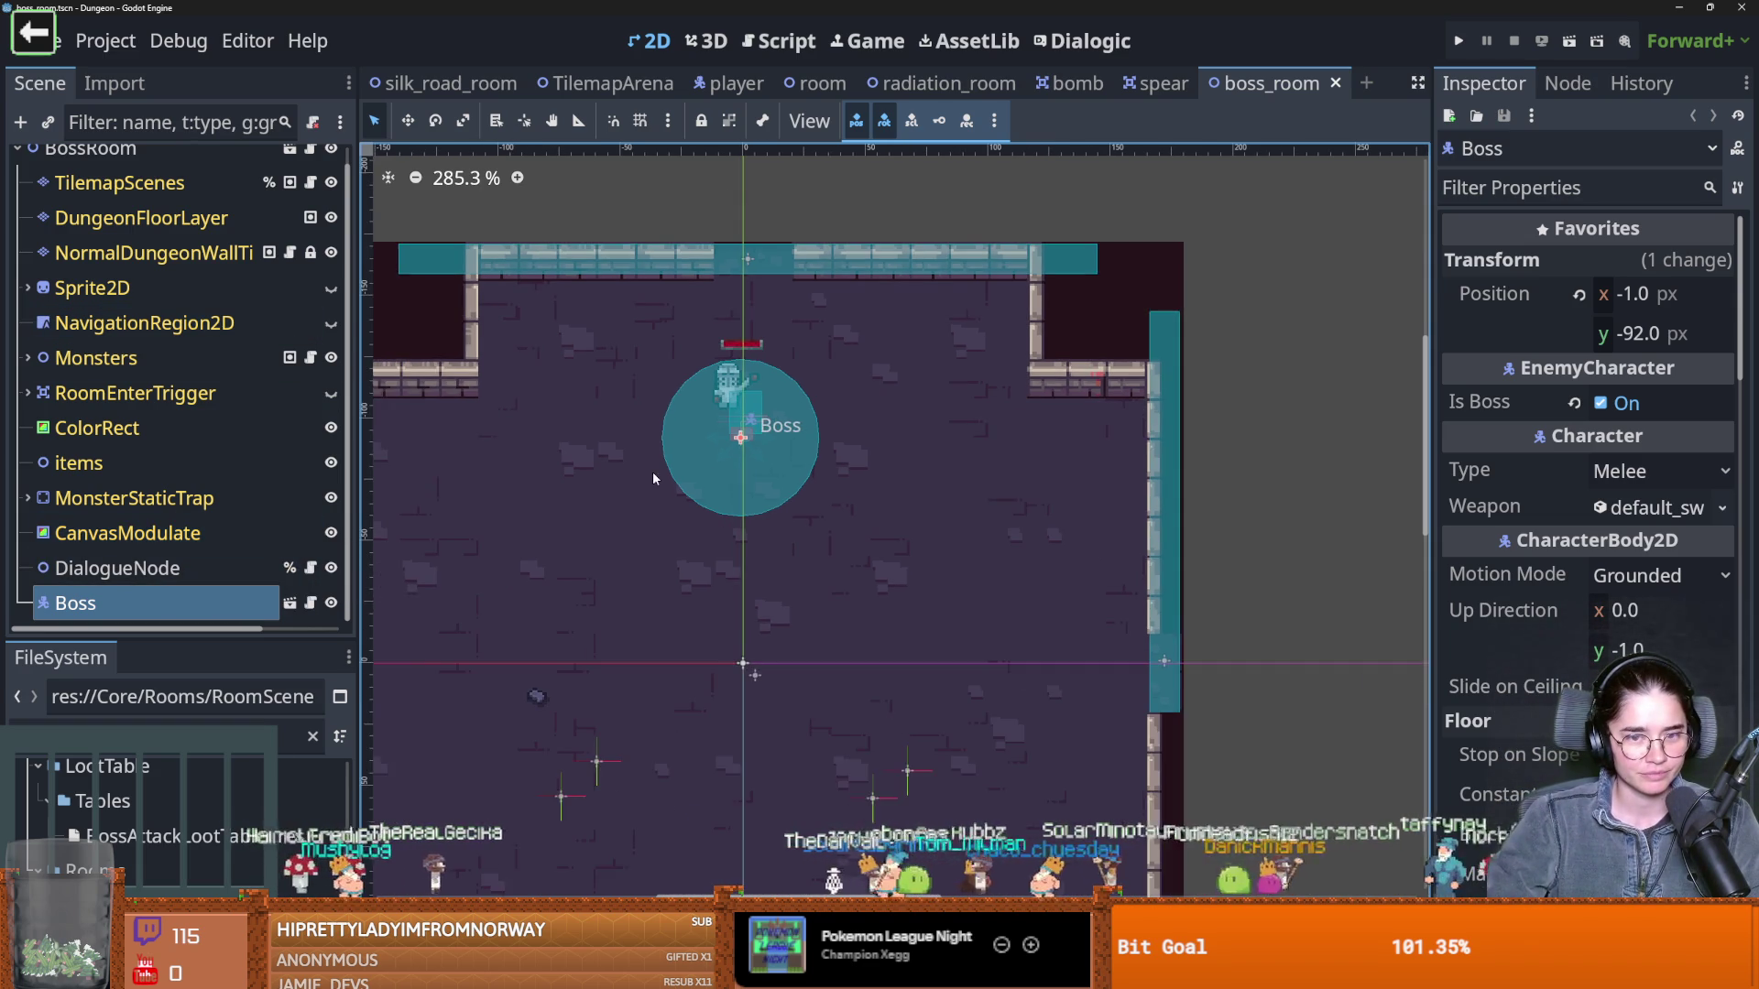
pyautogui.hotkey('ctrl', 's')
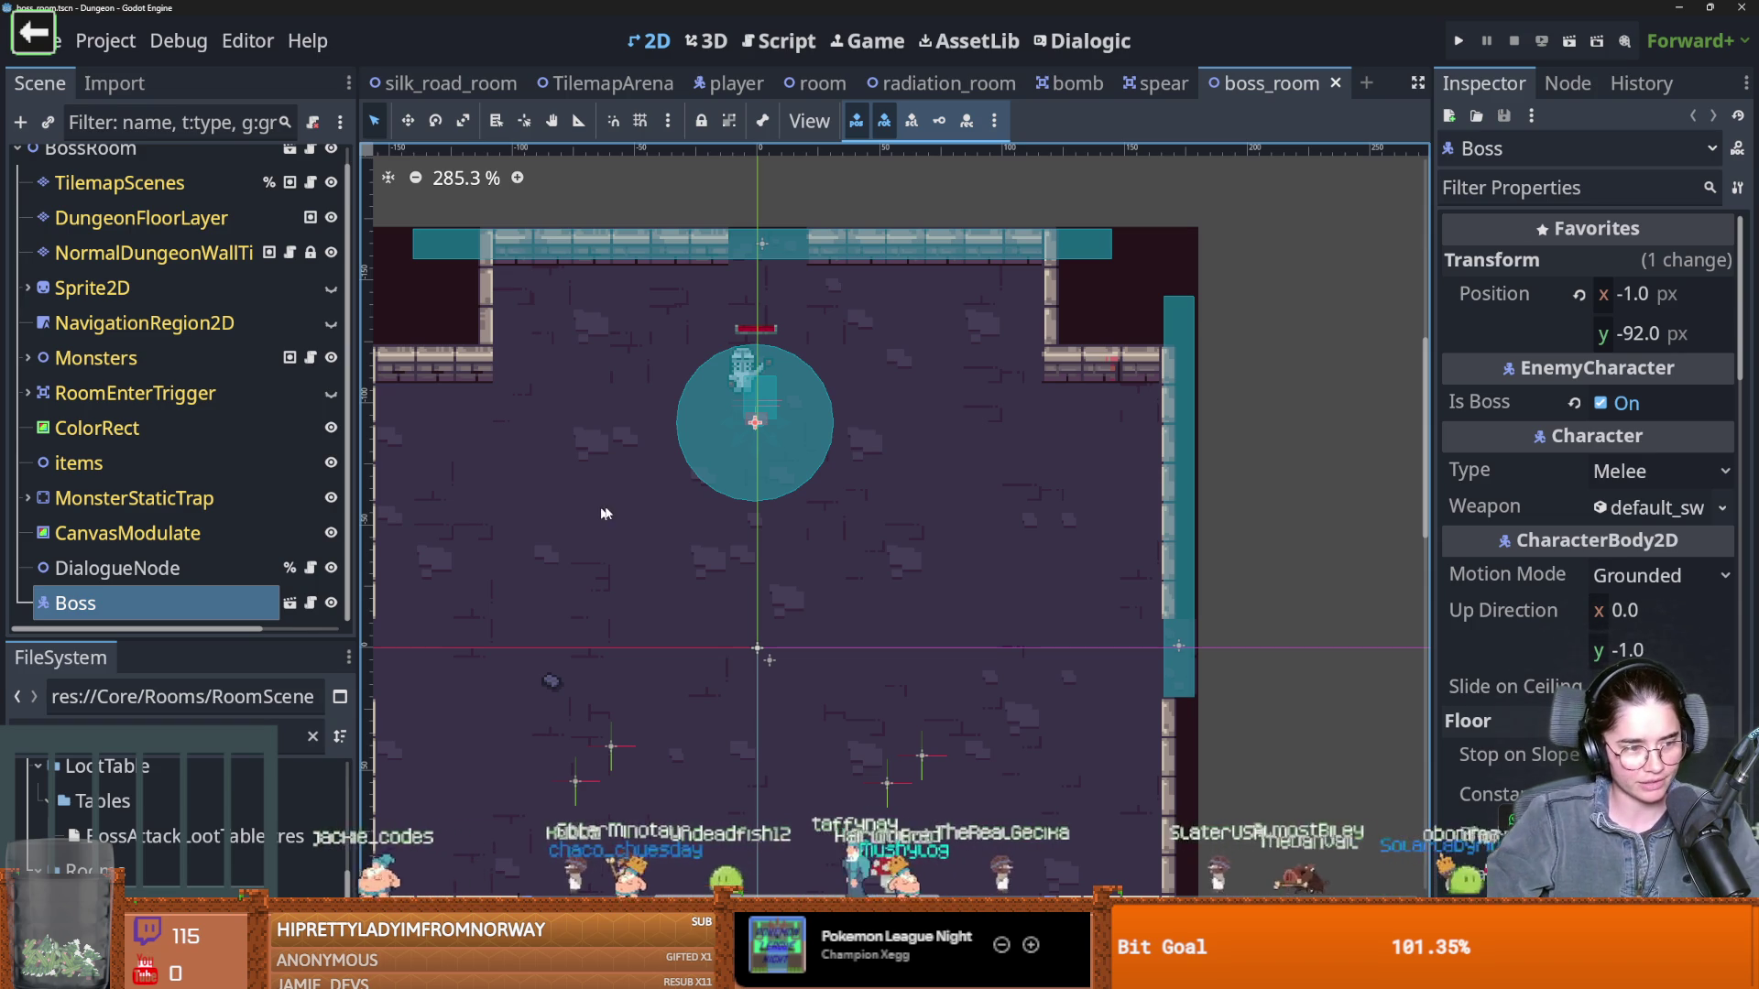
pyautogui.moveTo(903, 498); pyautogui.dragTo(953, 517)
pyautogui.scroll(1, 897, 516)
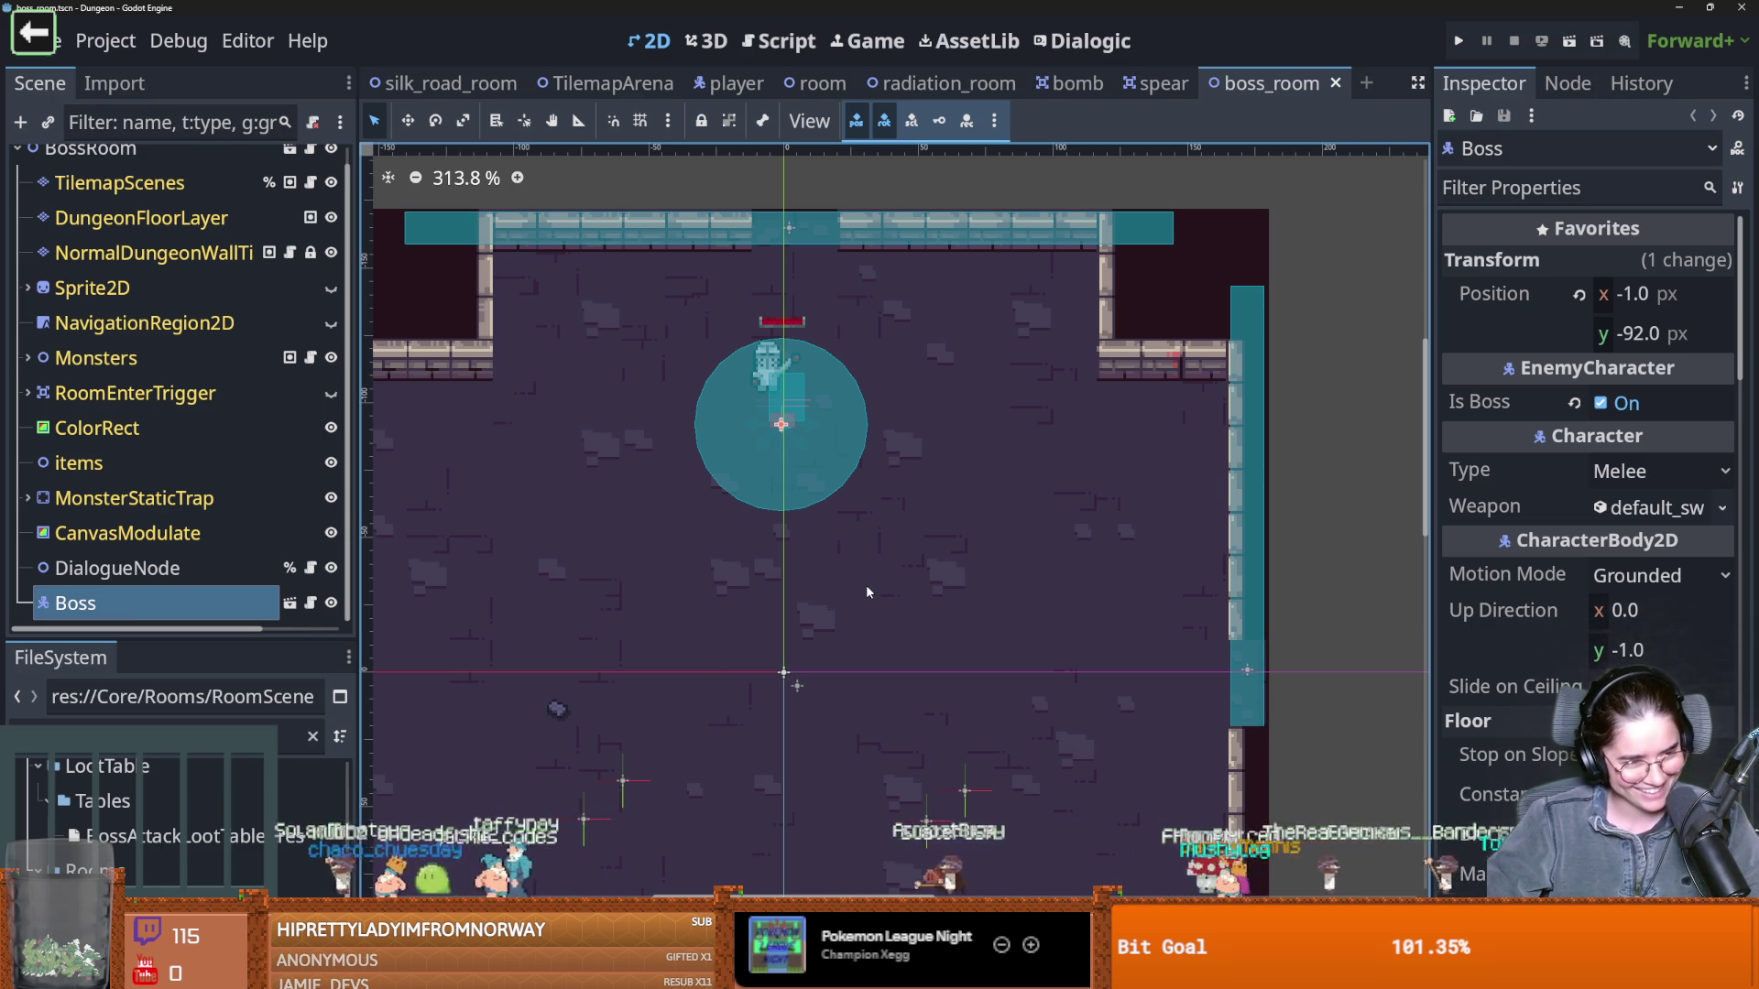
pyautogui.scroll(1, 820, 587)
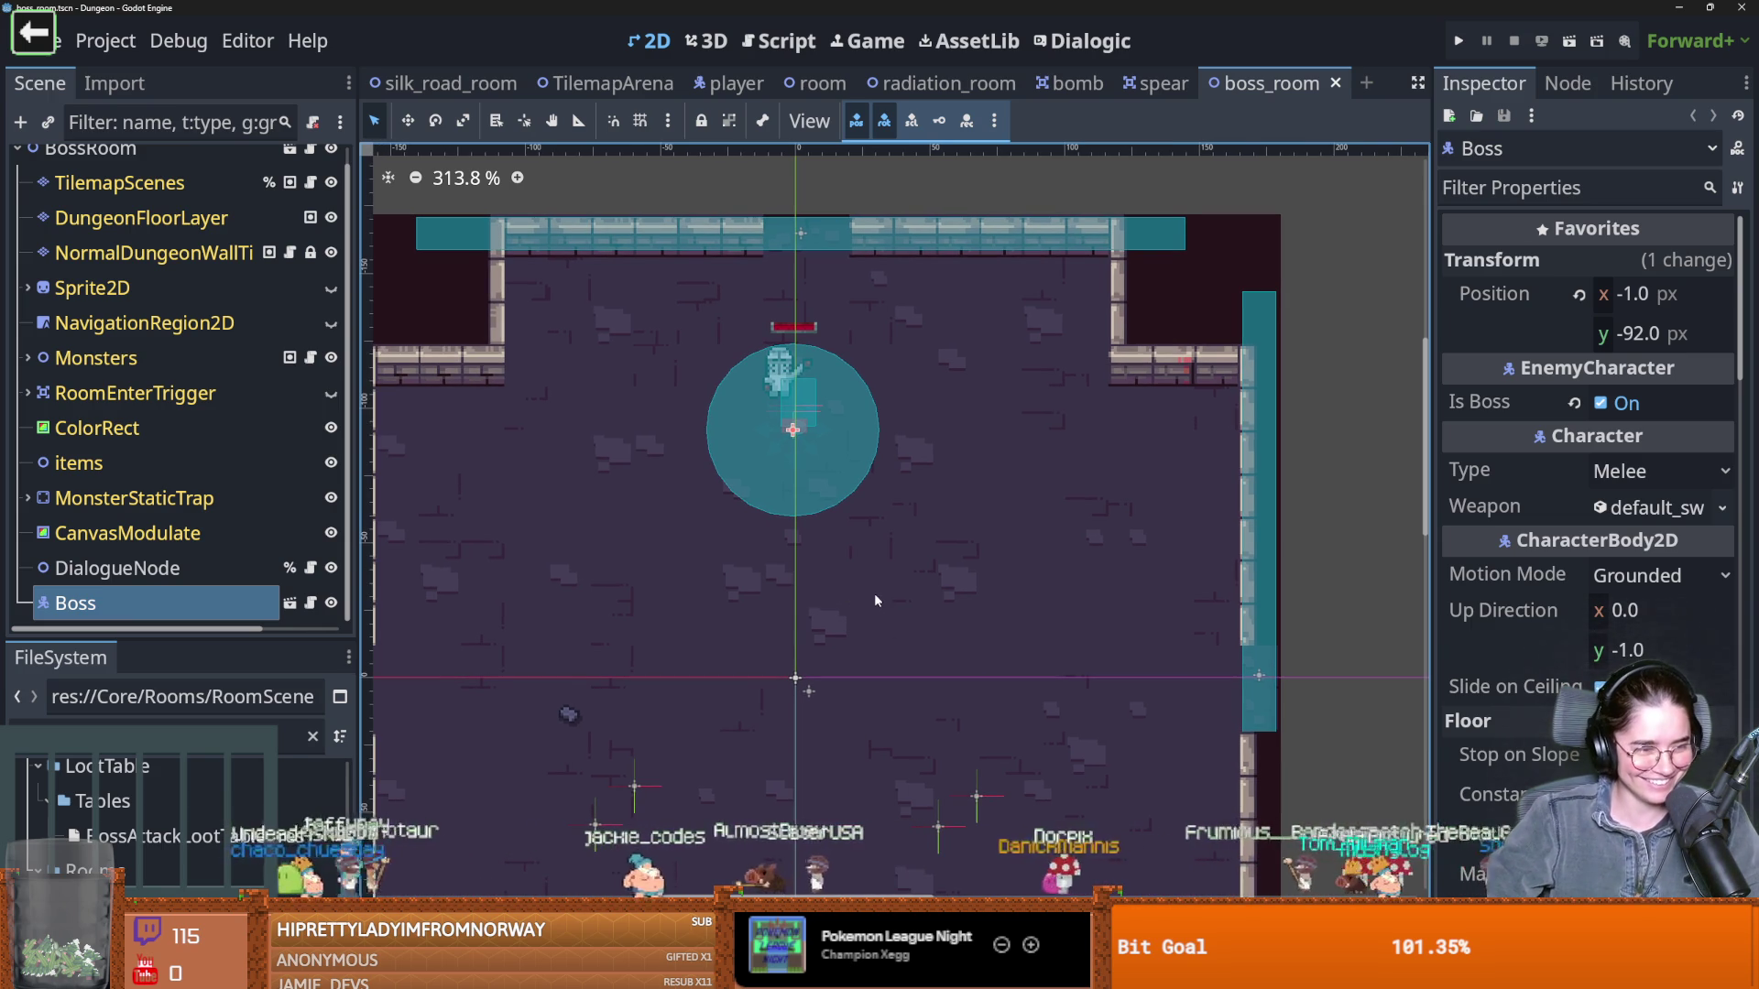
pyautogui.scroll(1, 871, 587)
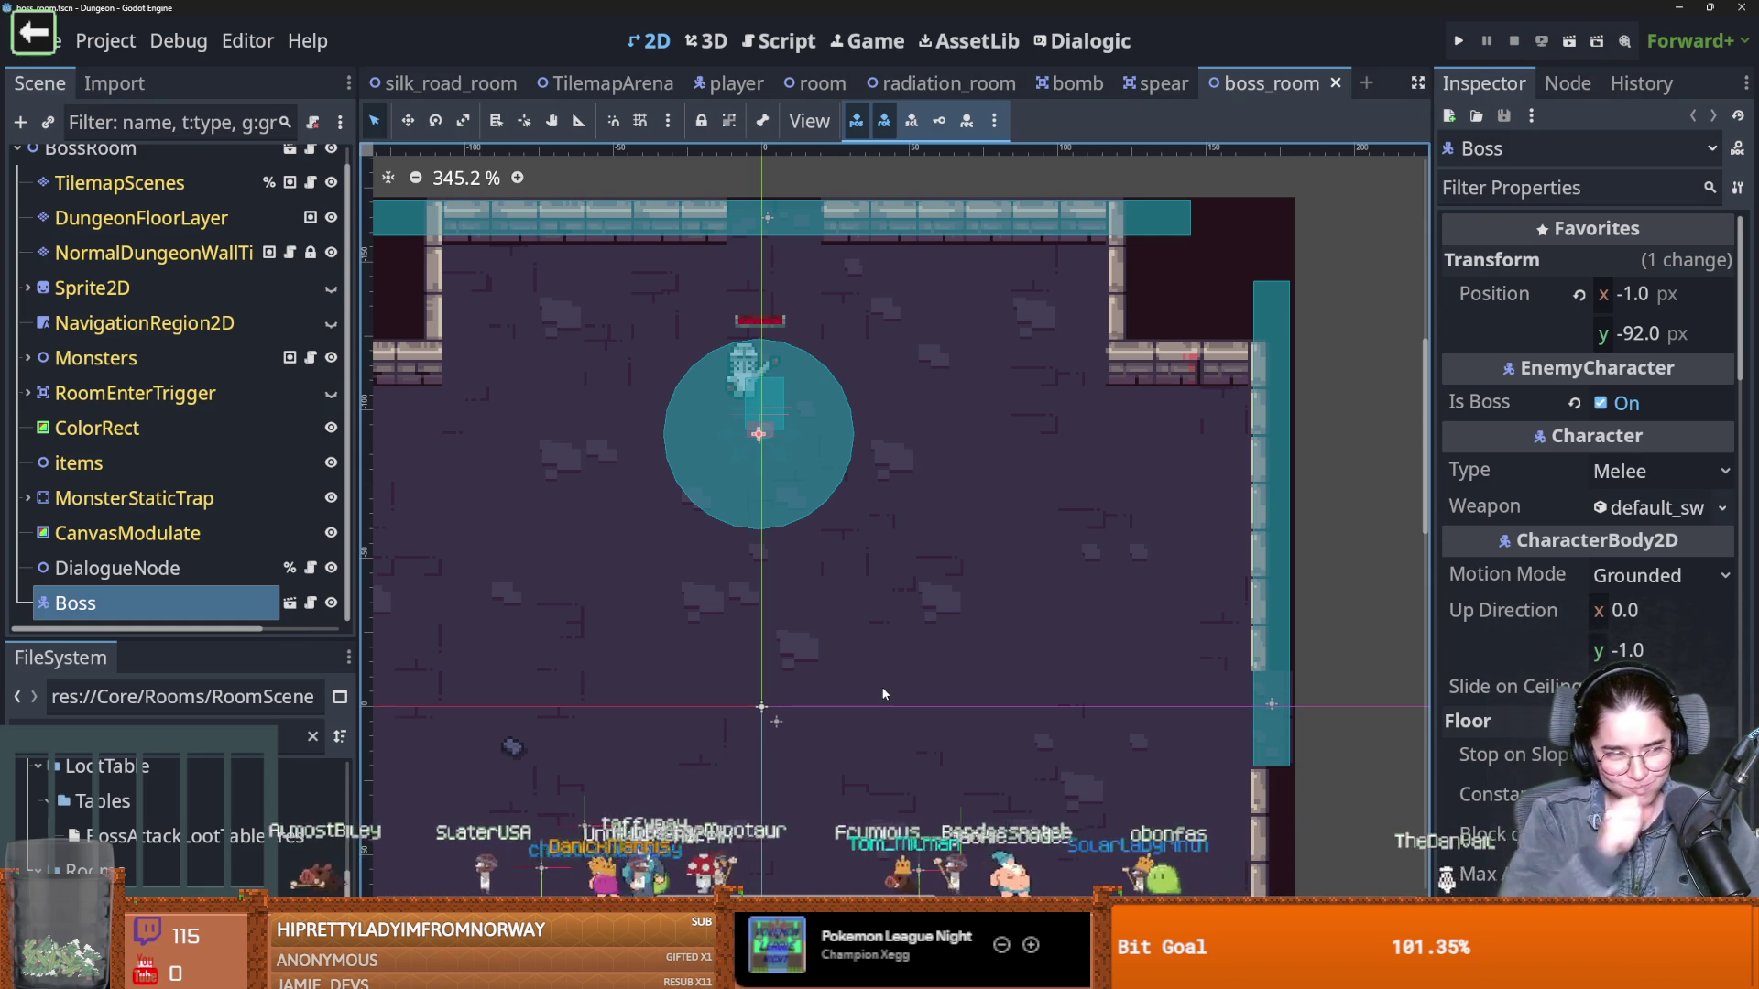
pyautogui.moveTo(762, 589); pyautogui.dragTo(797, 469)
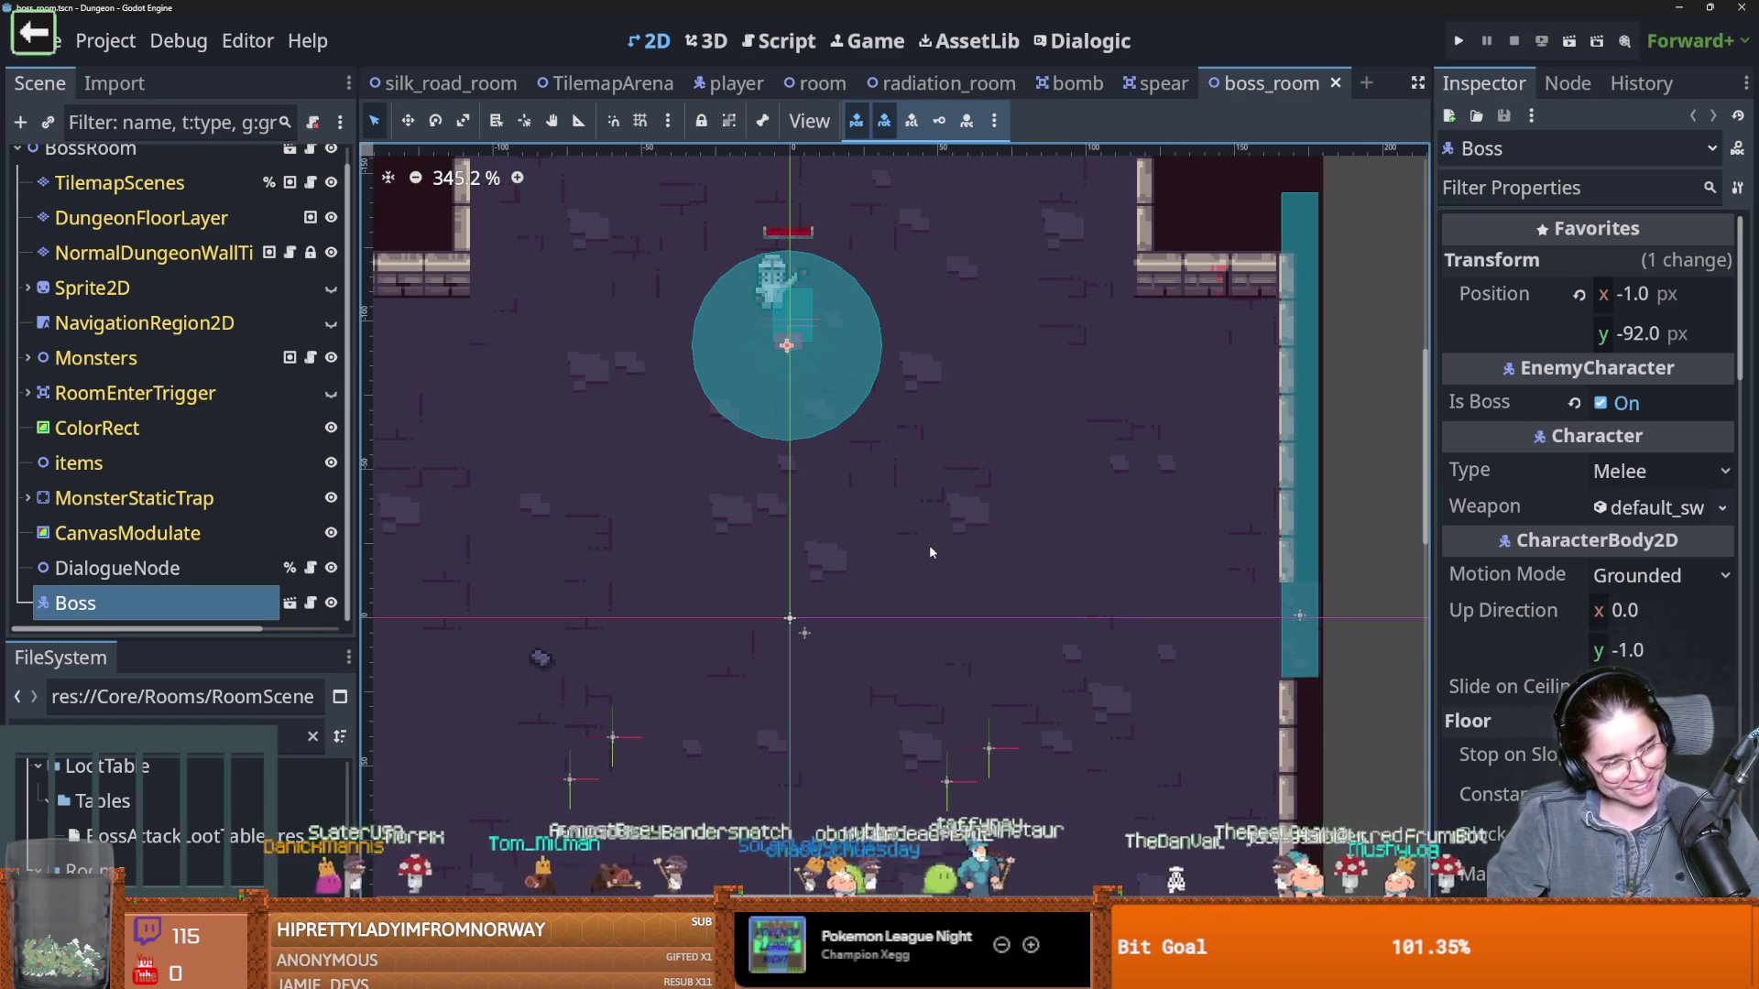
pyautogui.moveTo(871, 480); pyautogui.dragTo(873, 371)
pyautogui.hotkey('ctrl', 's')
pyautogui.moveTo(920, 438); pyautogui.dragTo(865, 494)
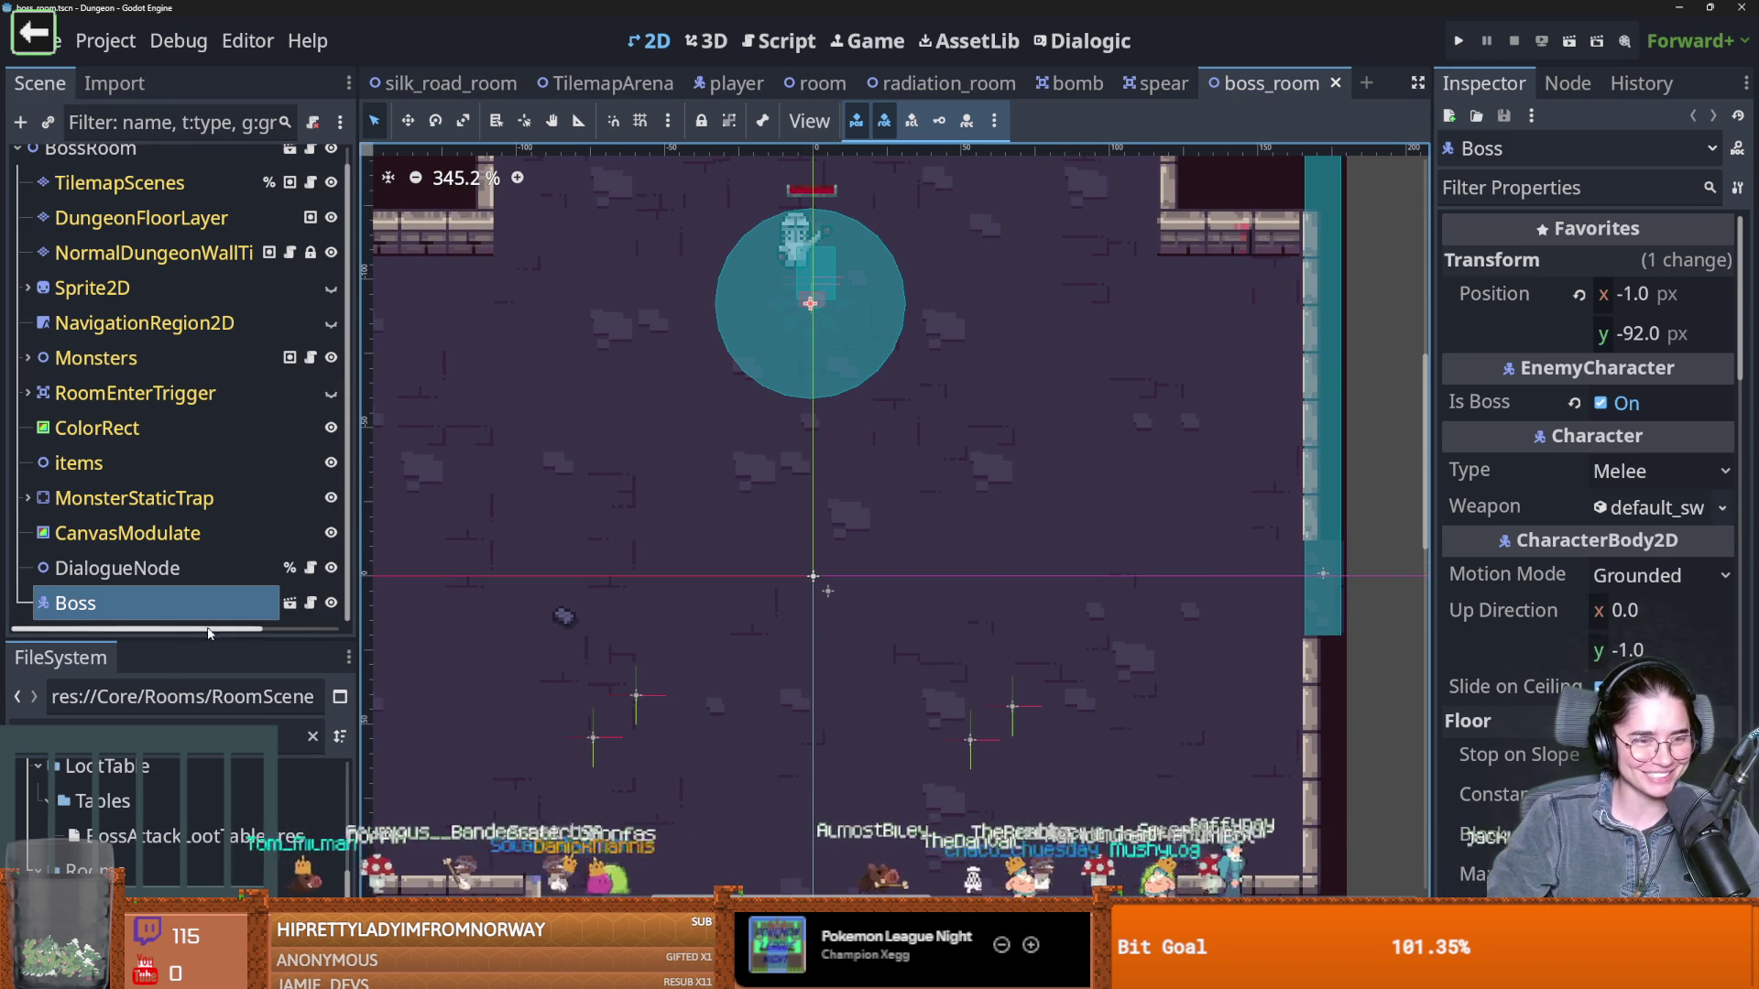
# - Give the file browser more room and open the Boss node's EnemyCharacter.gd script
pyautogui.moveTo(206, 639); pyautogui.dragTo(188, 768)
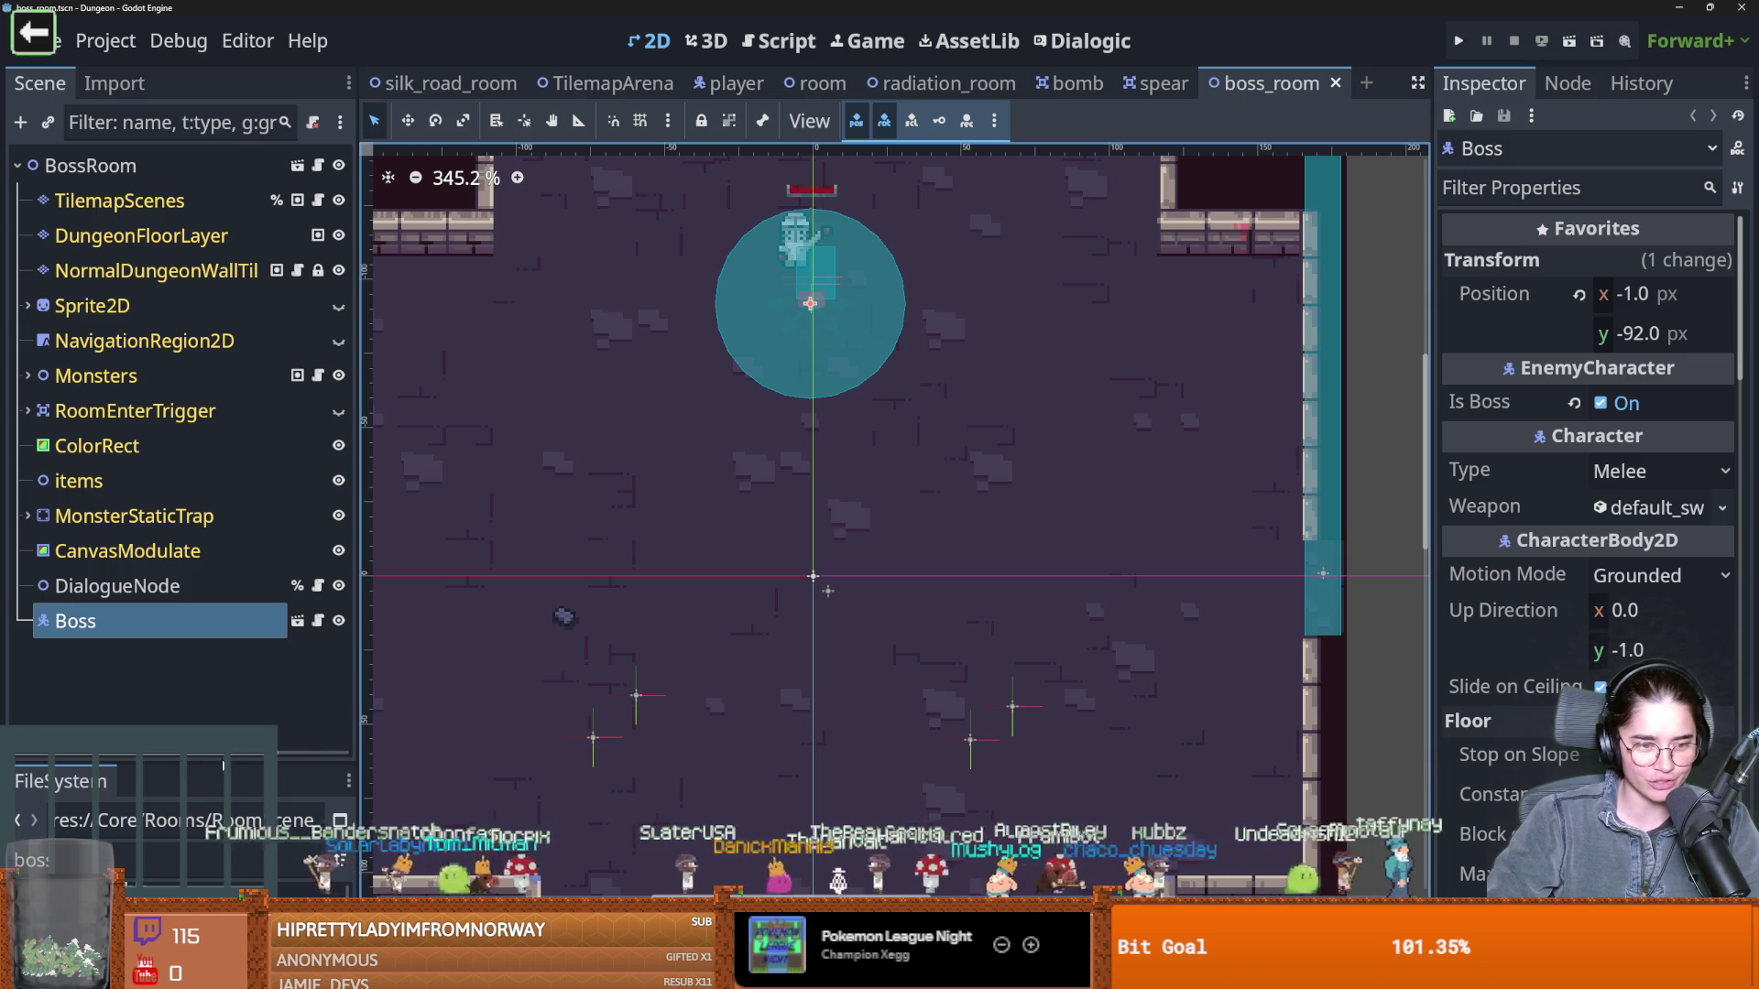
pyautogui.moveTo(222, 765); pyautogui.dragTo(223, 687)
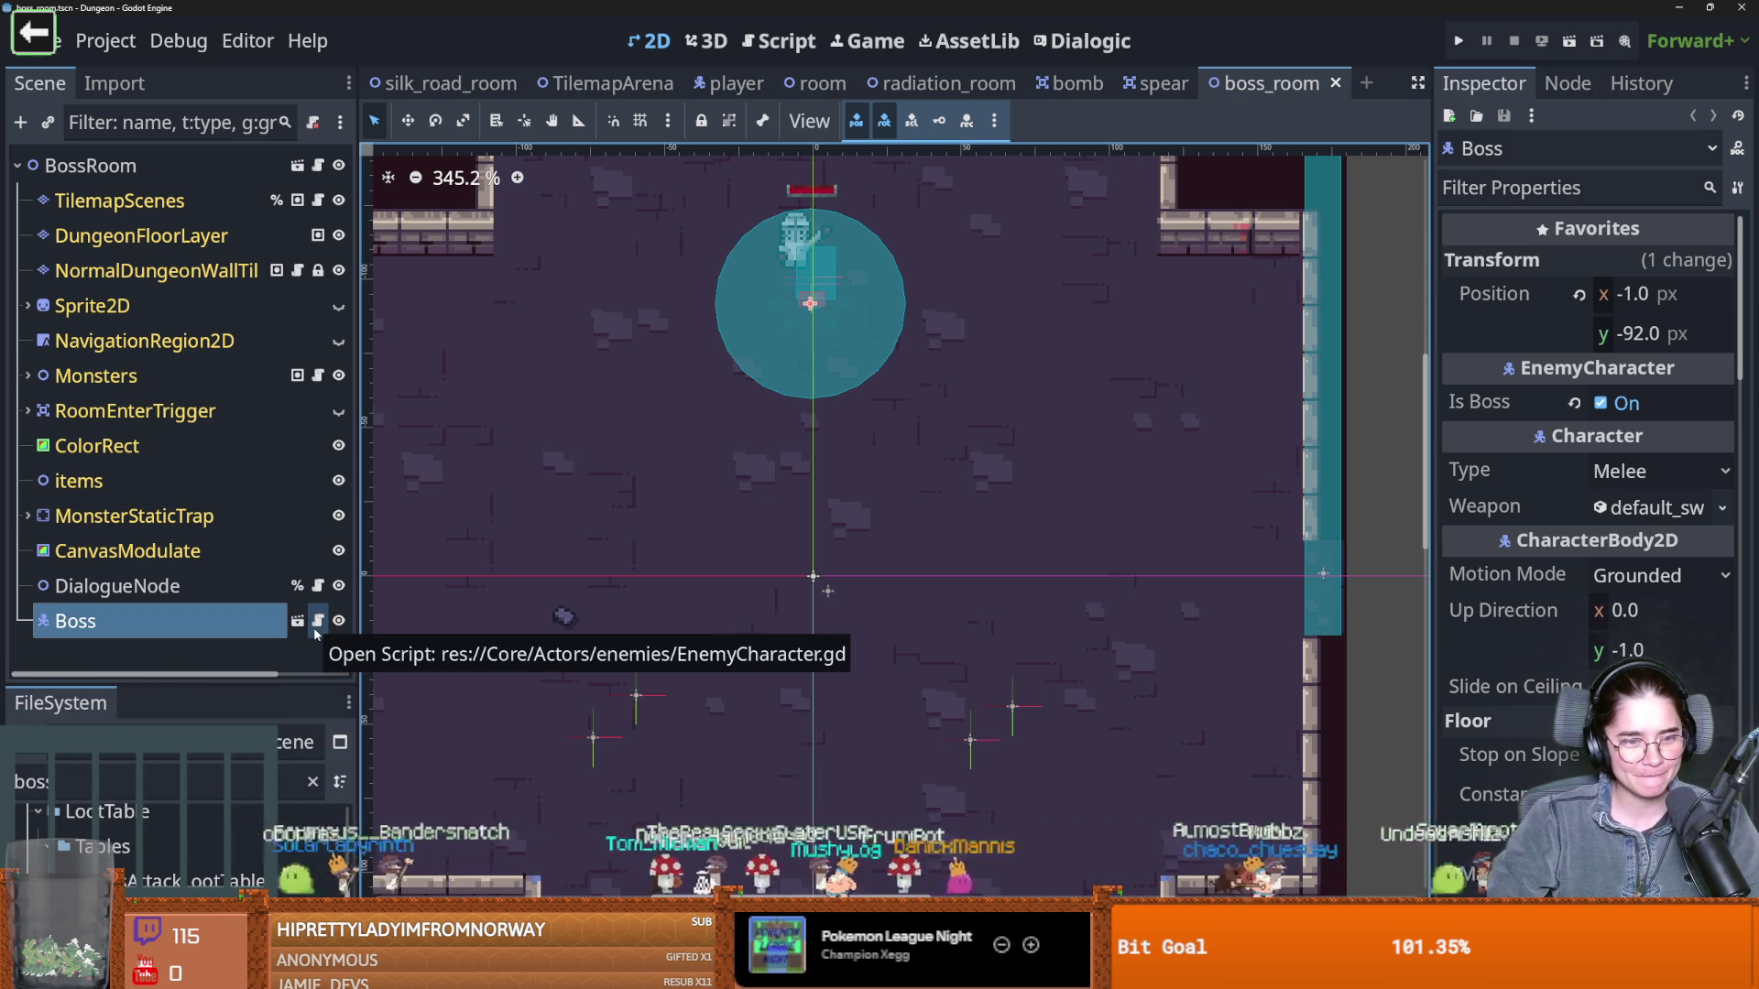
pyautogui.click(317, 622)
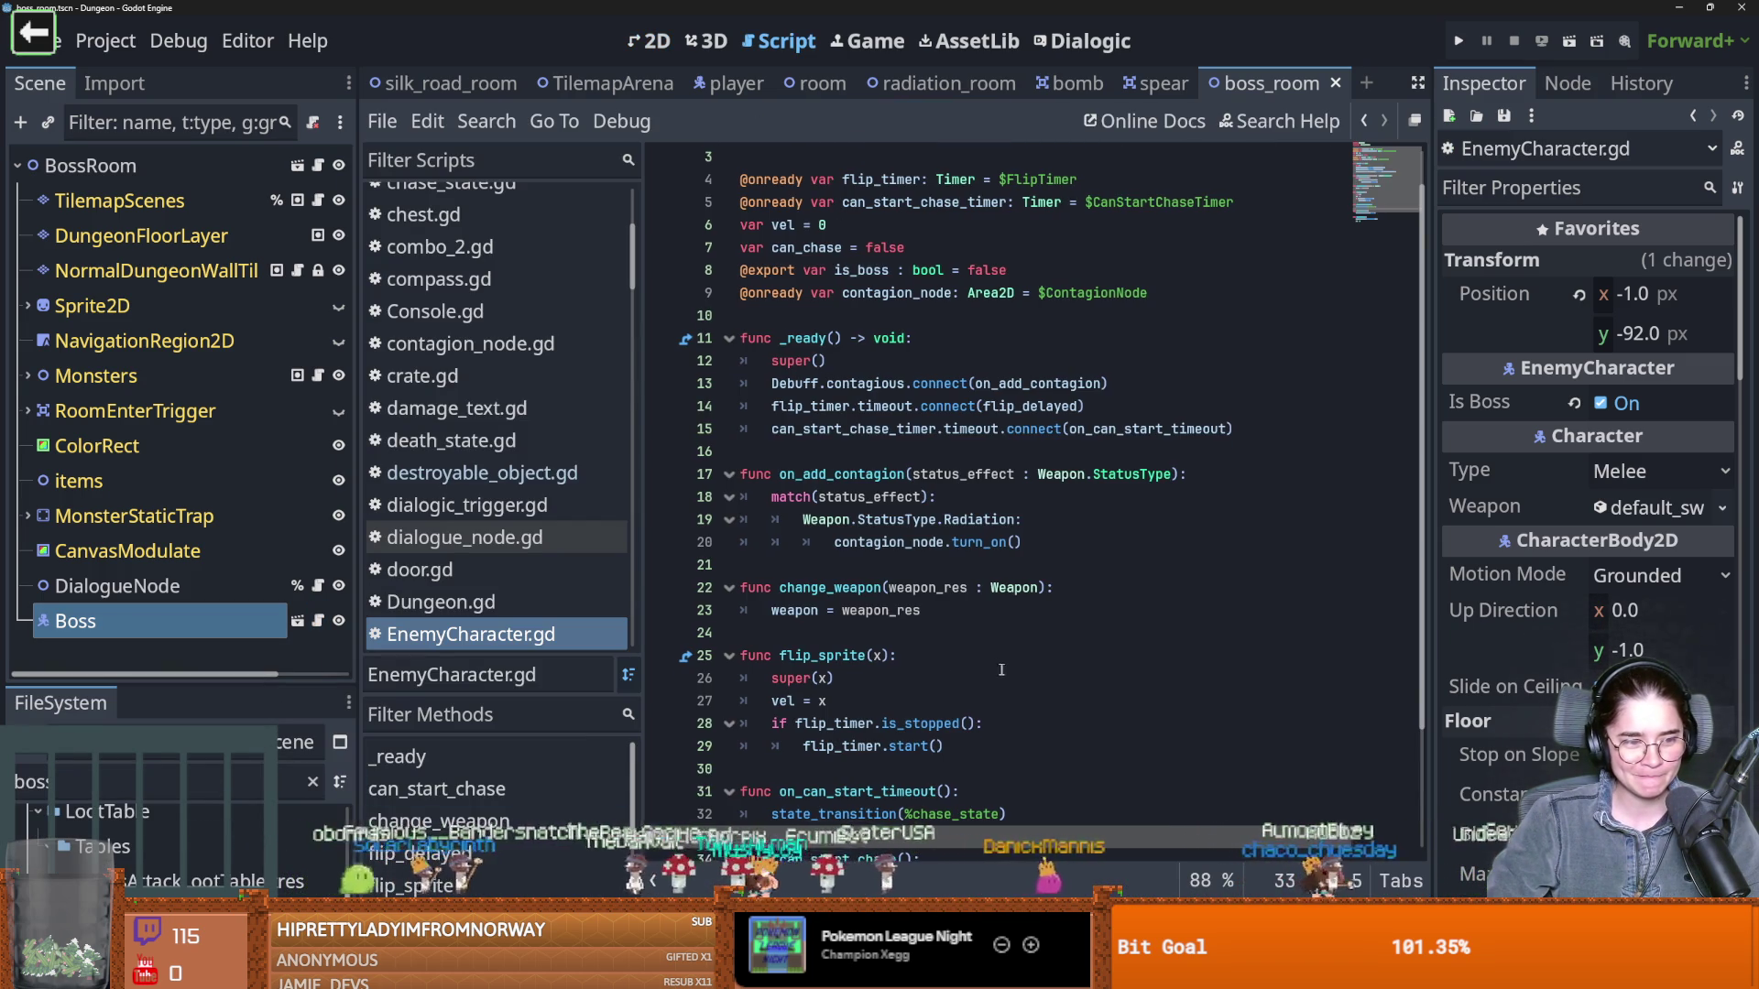
pyautogui.scroll(1, 999, 668)
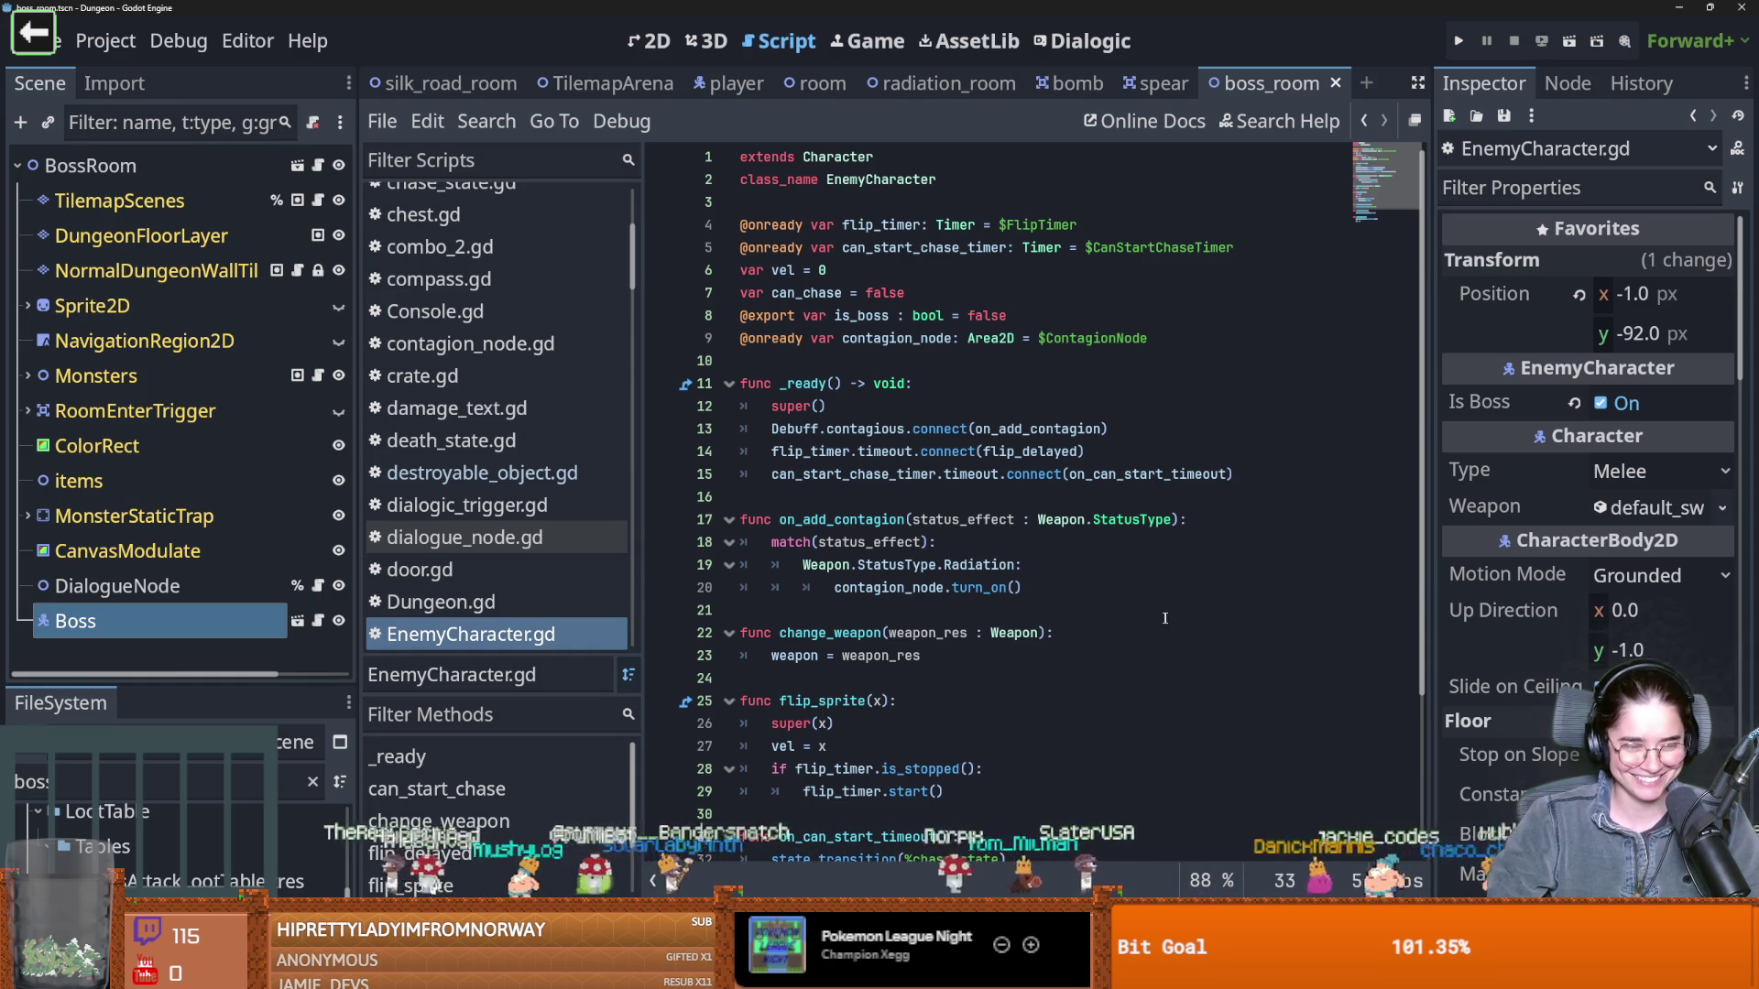
pyautogui.click(955, 611)
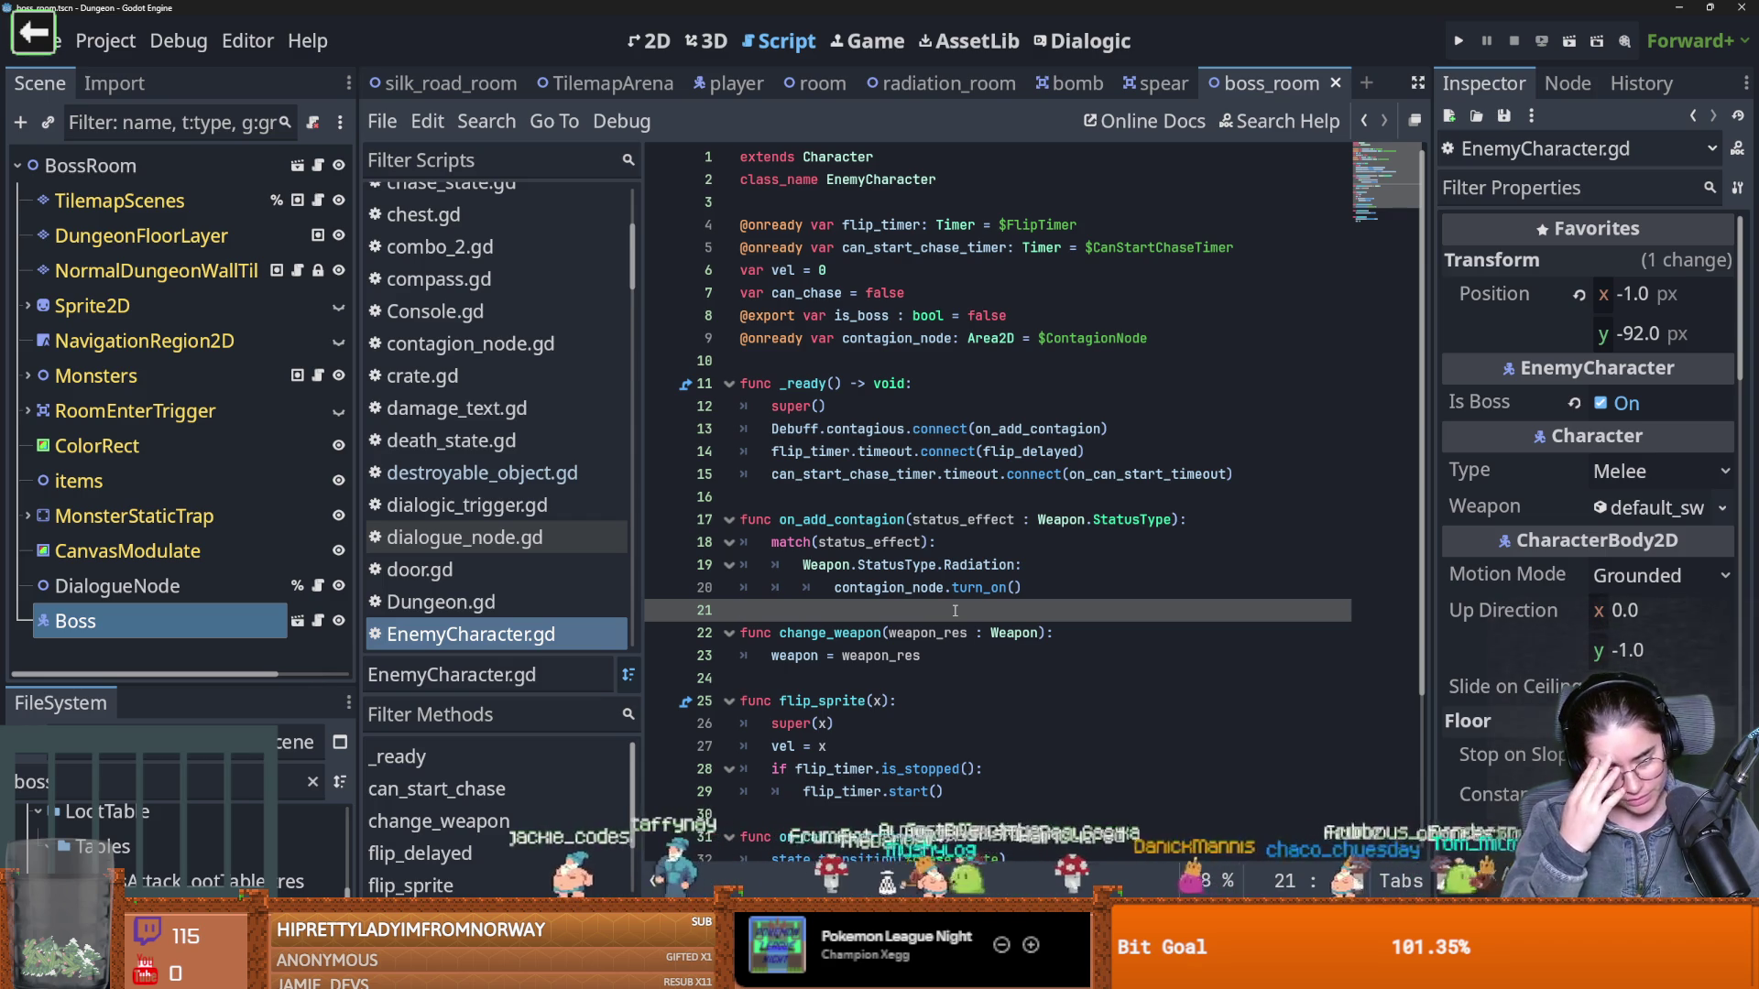
pyautogui.click(919, 500)
pyautogui.hotkey('ctrl', 's')
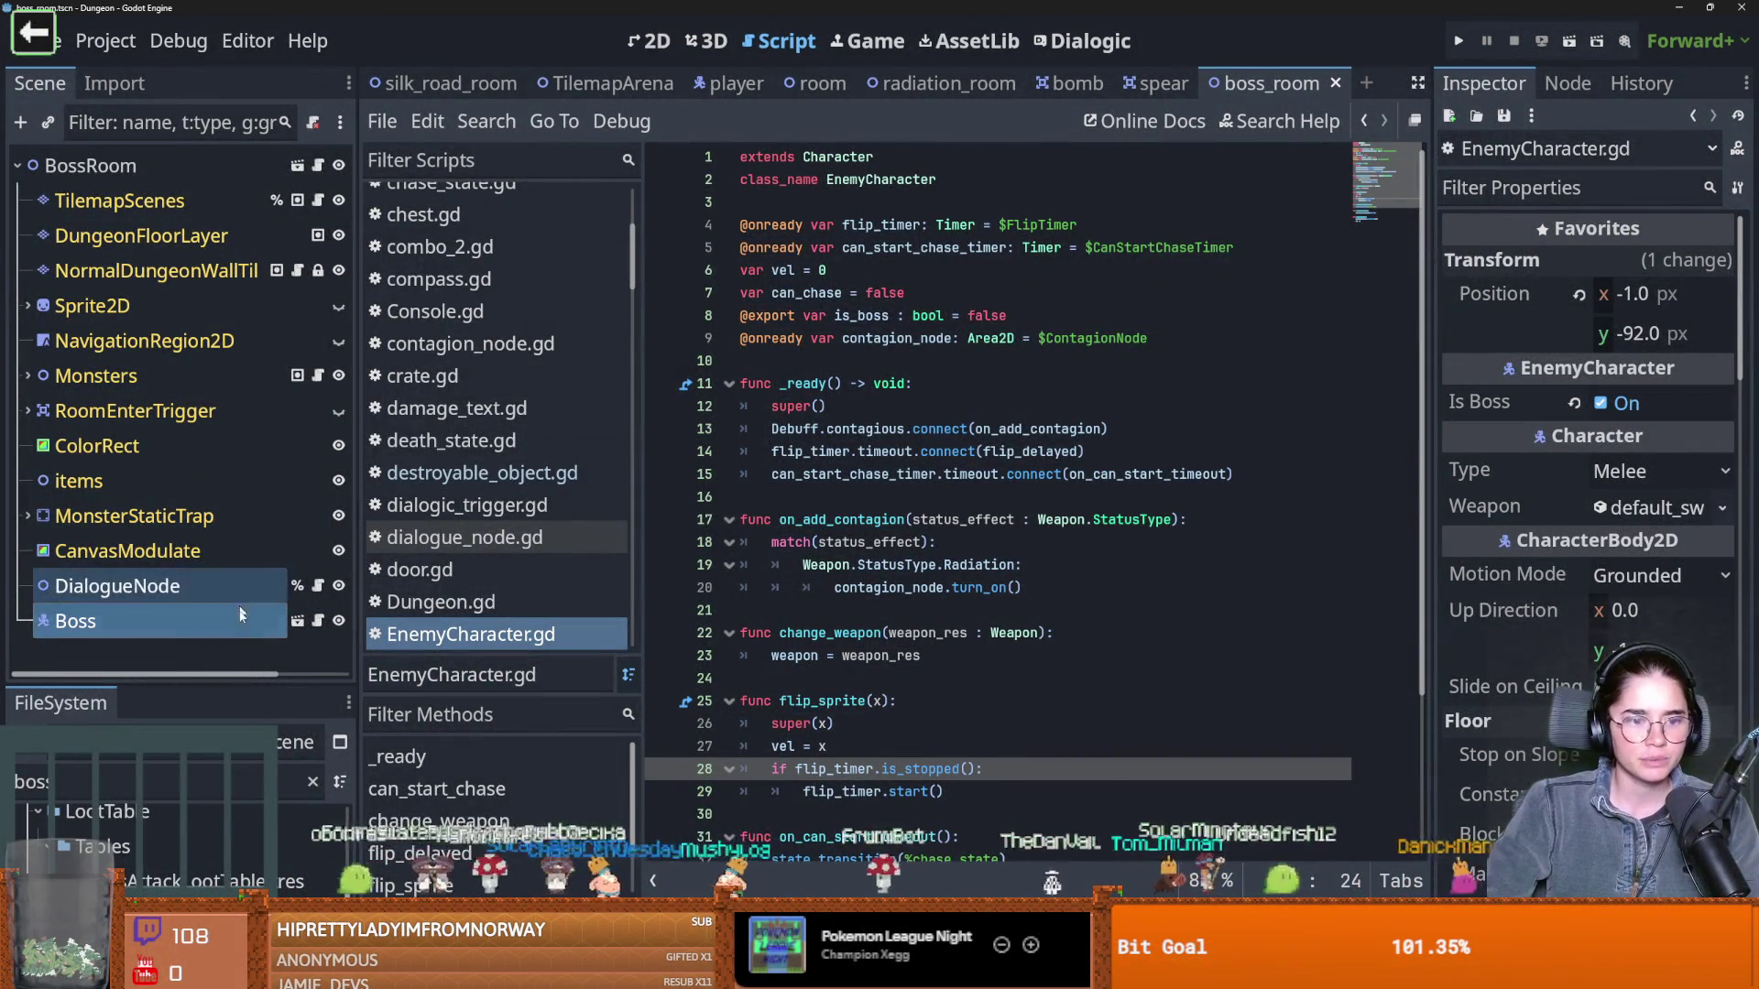
pyautogui.click(297, 620)
pyautogui.scroll(-4, 596, 403)
pyautogui.click(574, 410)
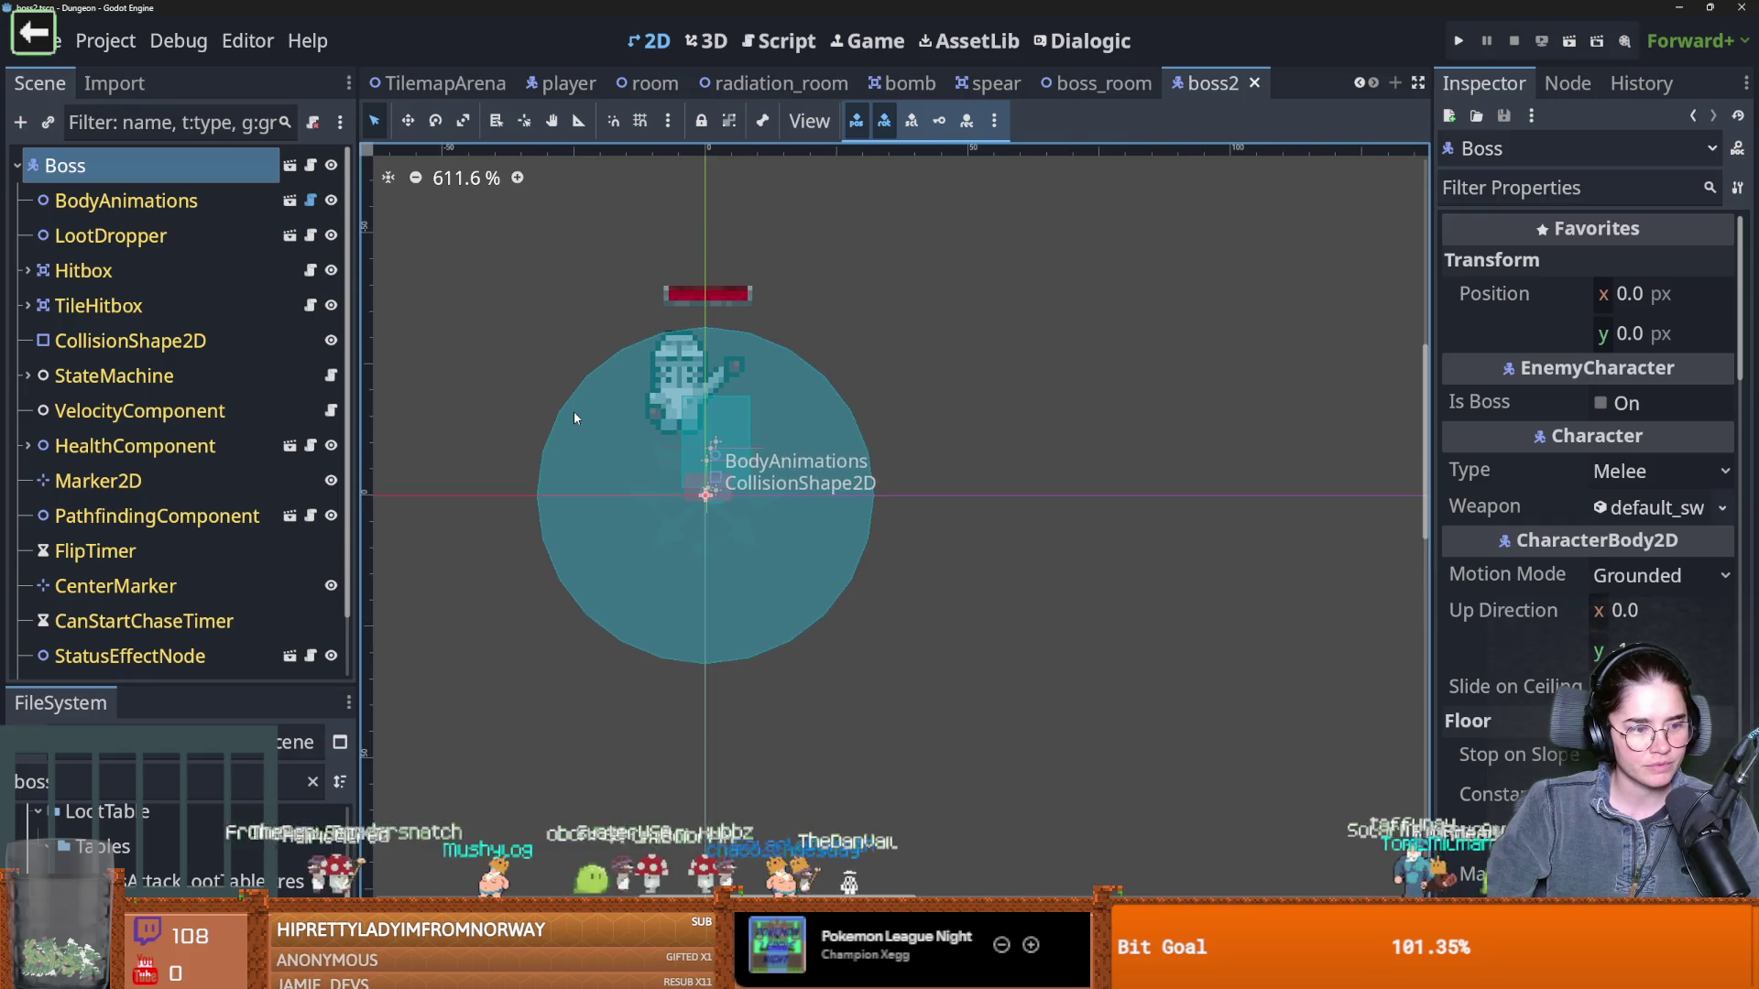
pyautogui.scroll(1, 632, 458)
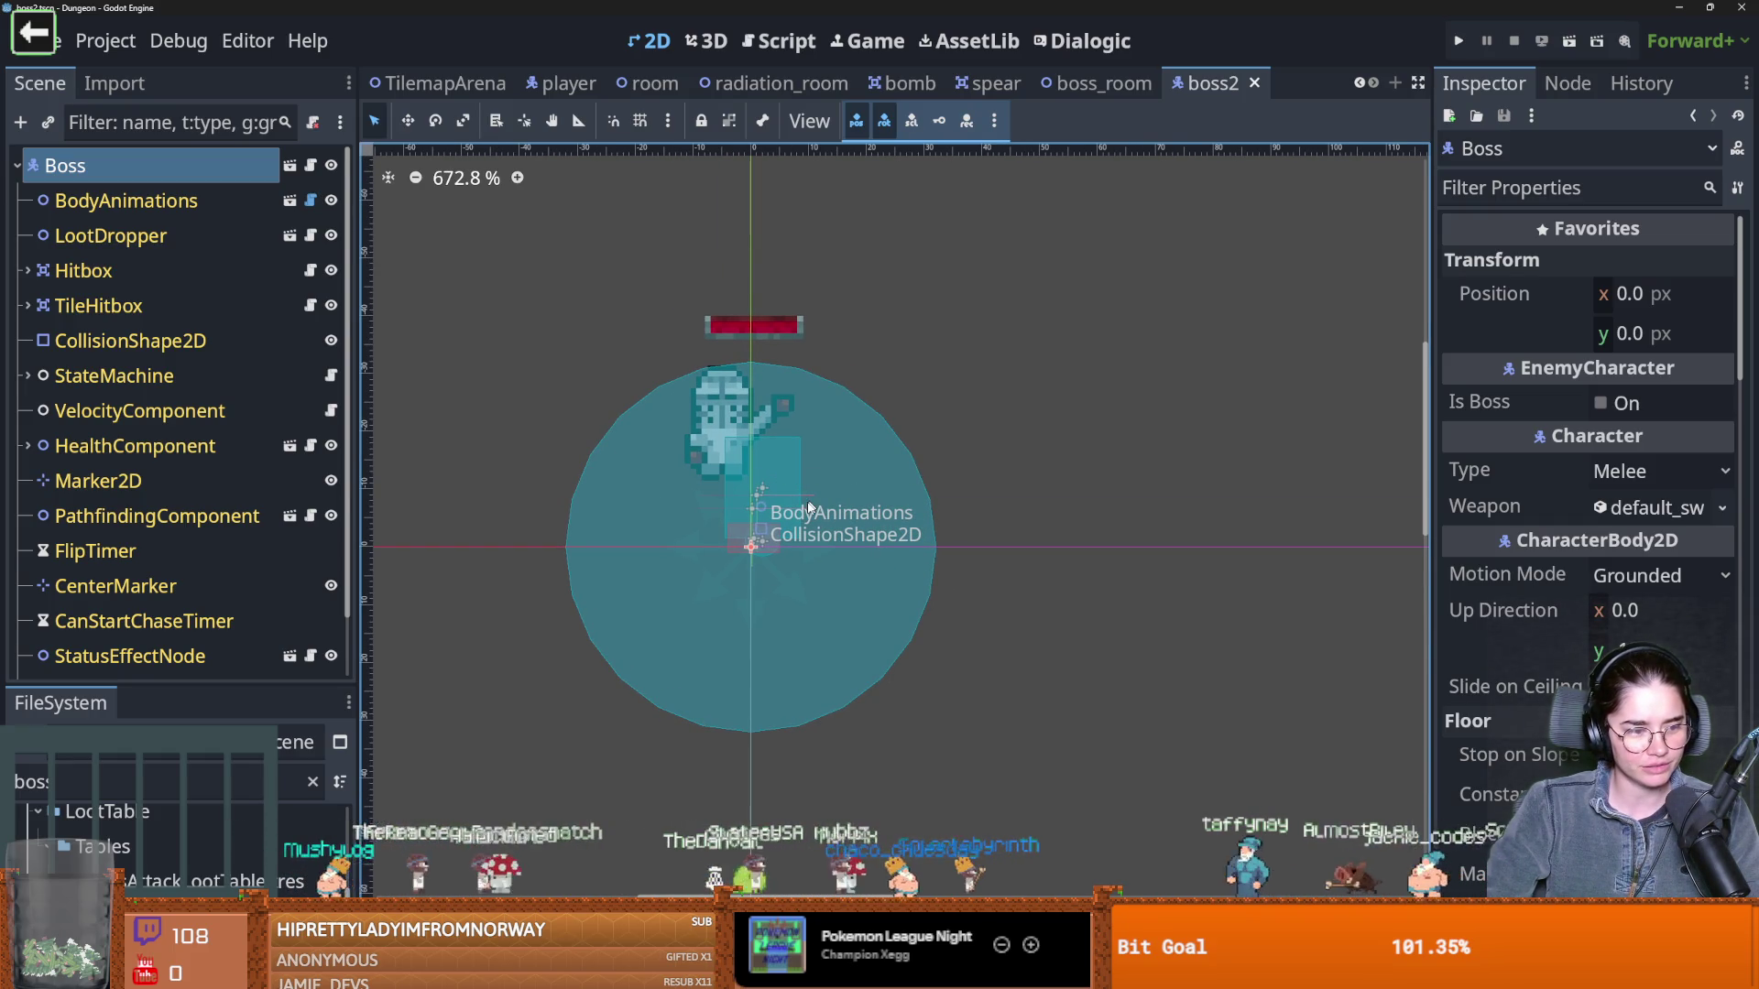
pyautogui.scroll(1, 804, 504)
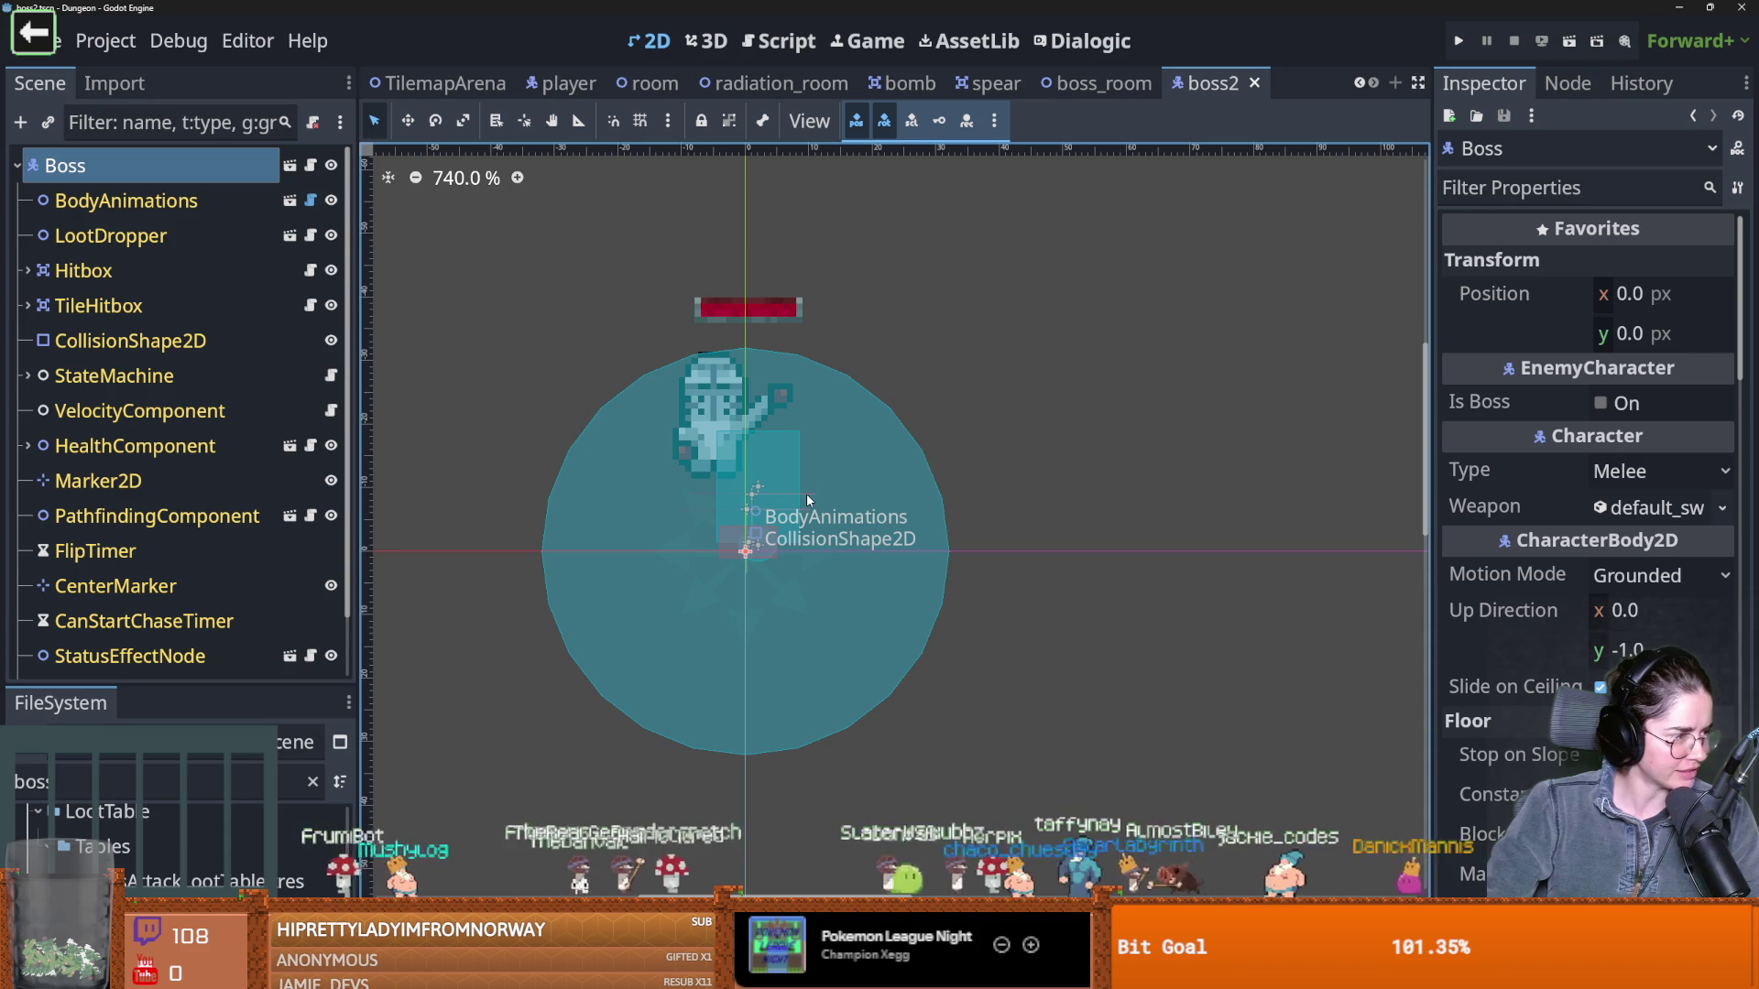
pyautogui.hscroll(1, 641, 476)
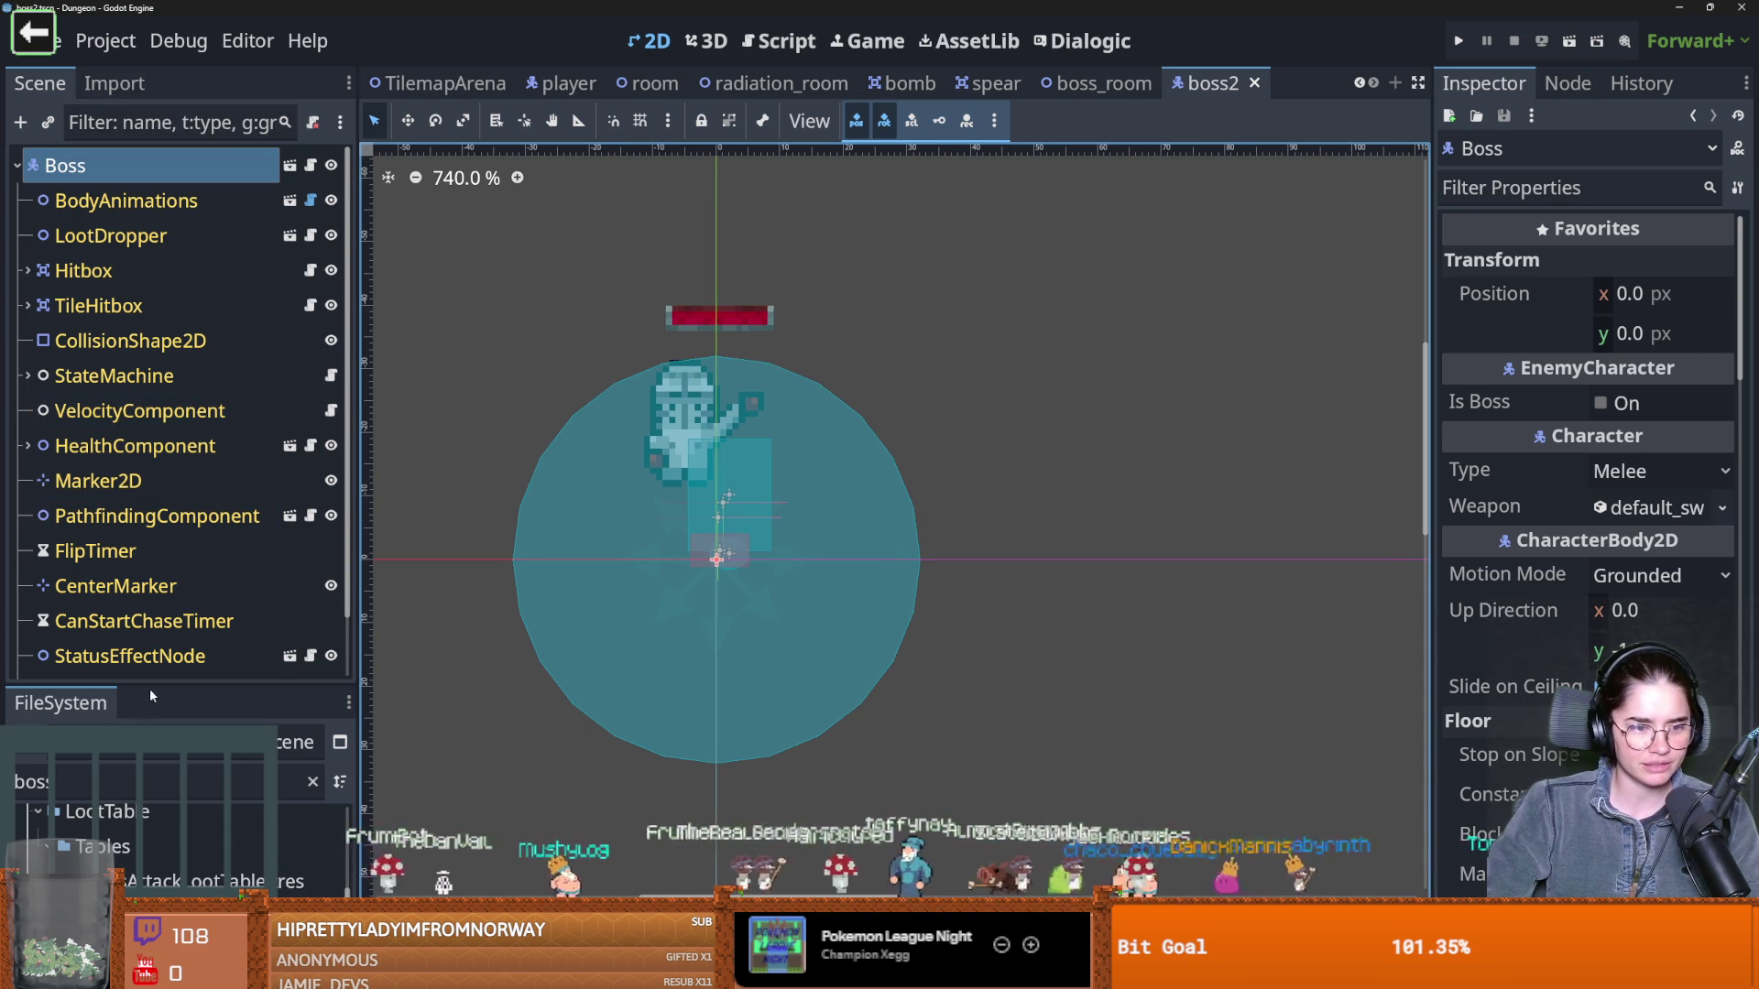
pyautogui.moveTo(154, 685); pyautogui.dragTo(156, 449)
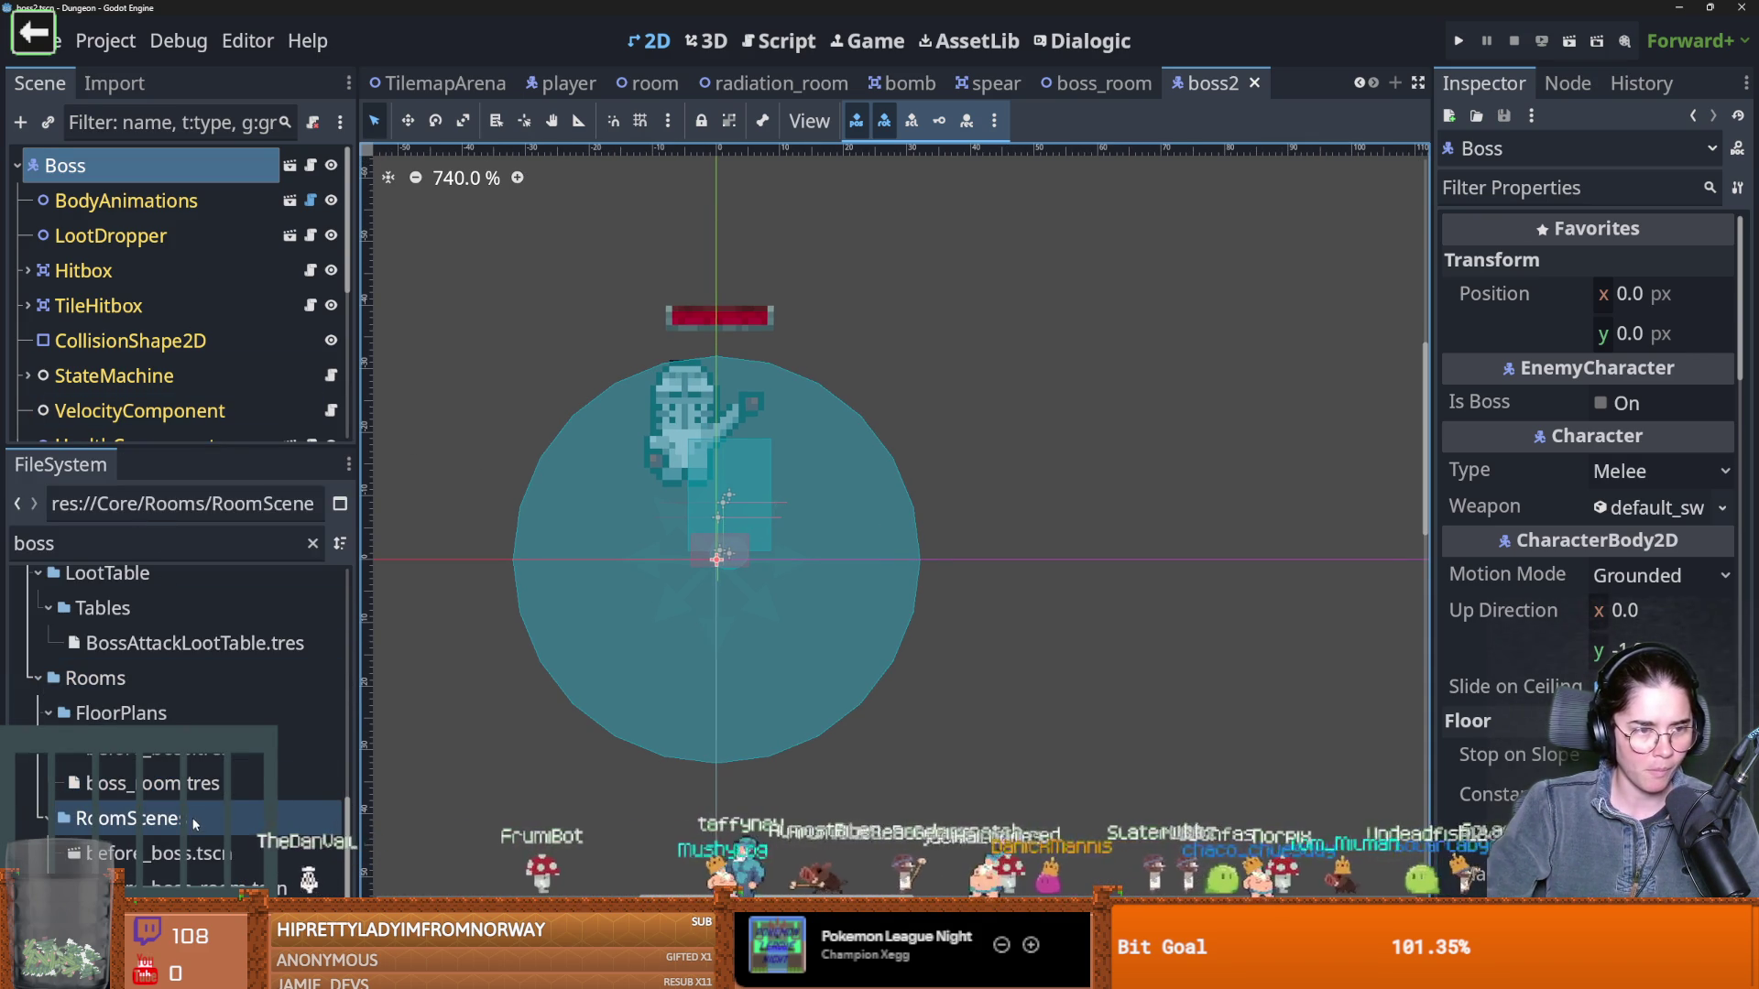
pyautogui.click(111, 168)
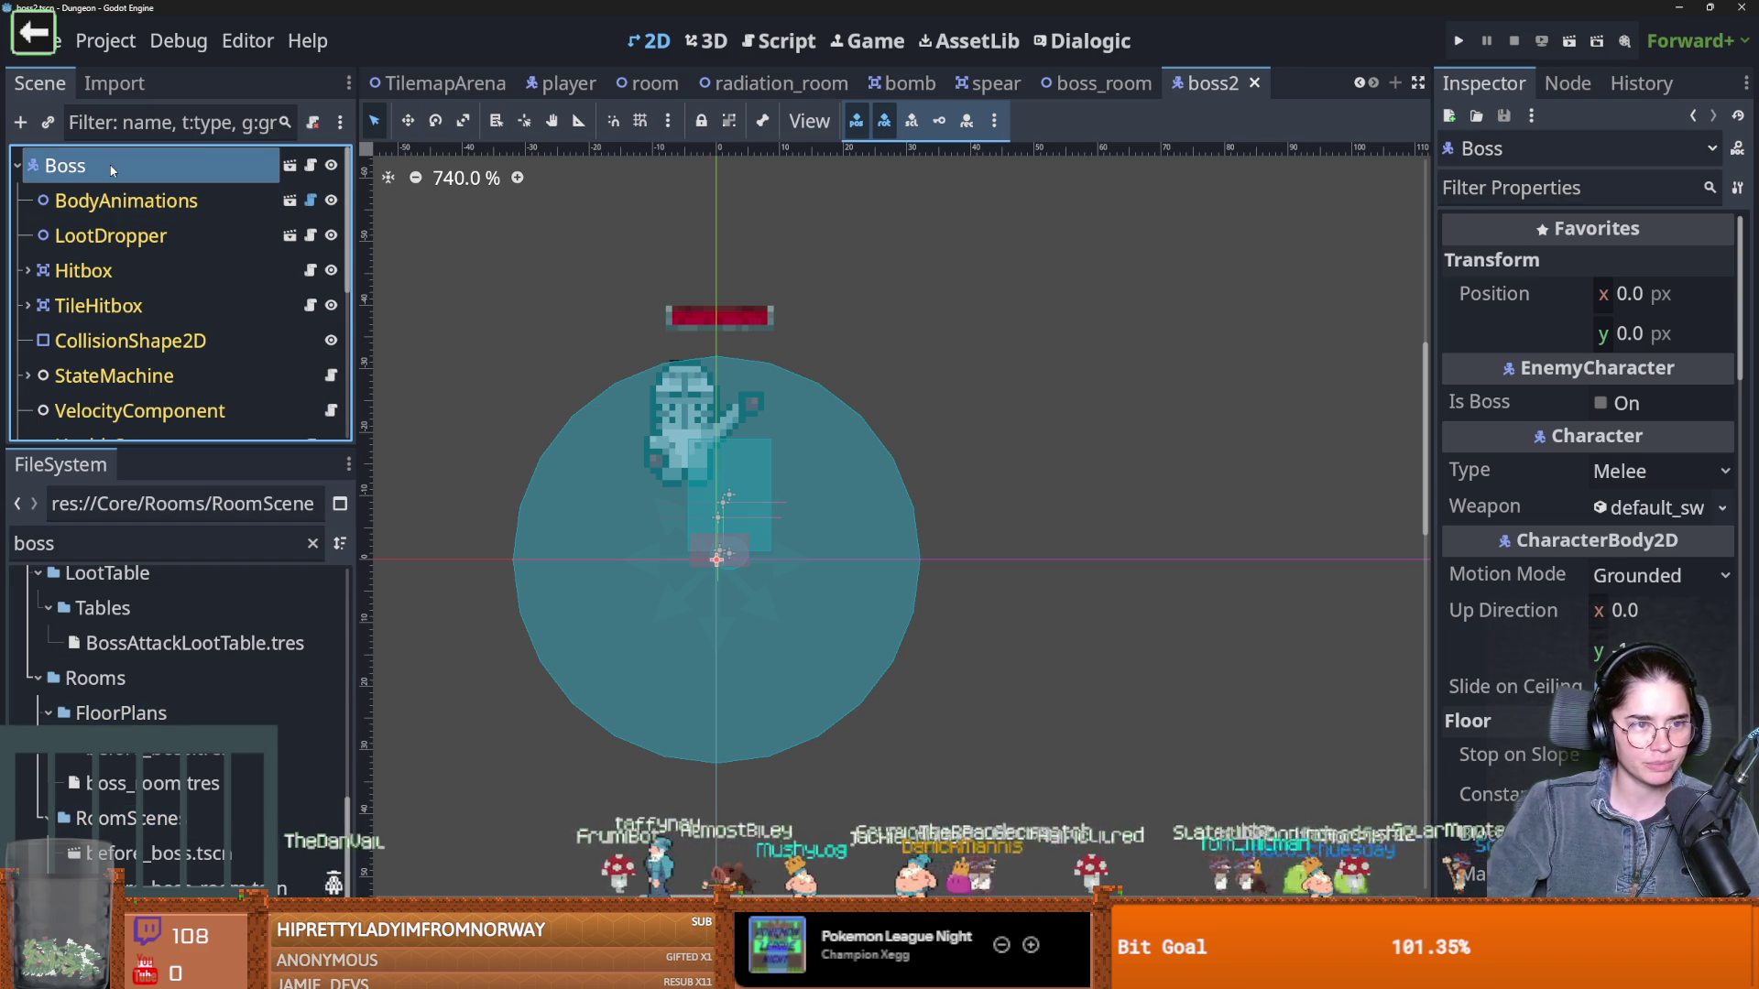
pyautogui.doubleClick(111, 166)
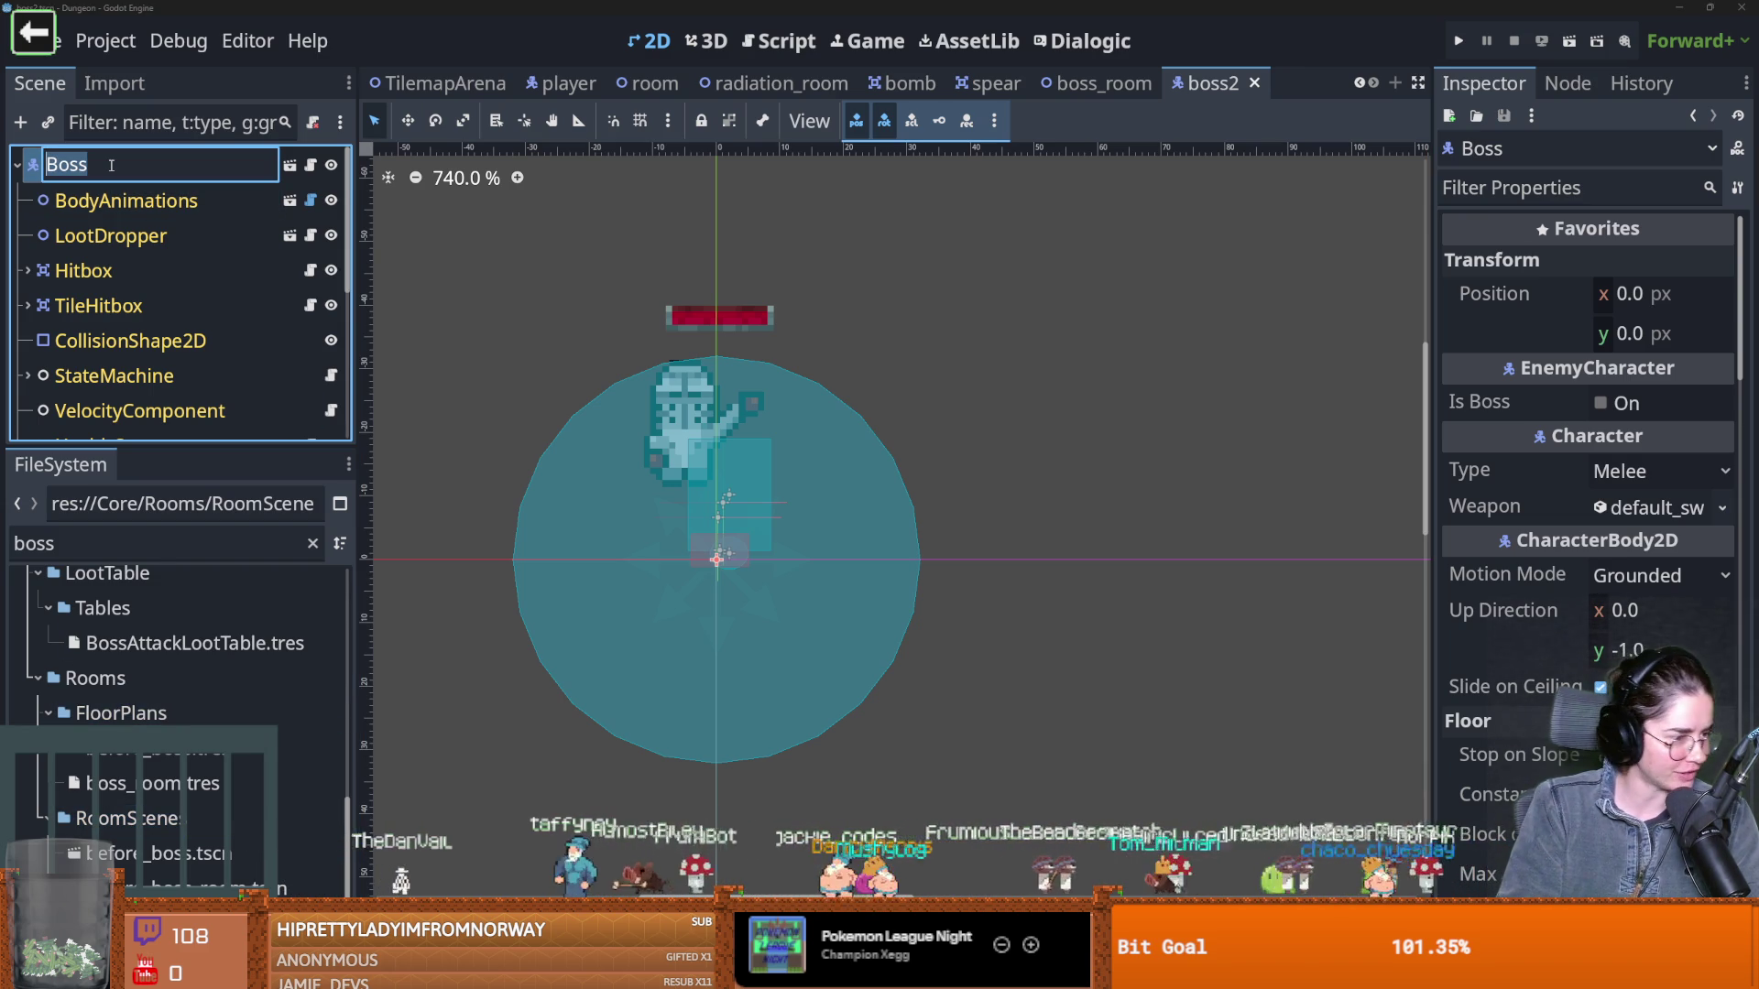
pyautogui.press('Return')
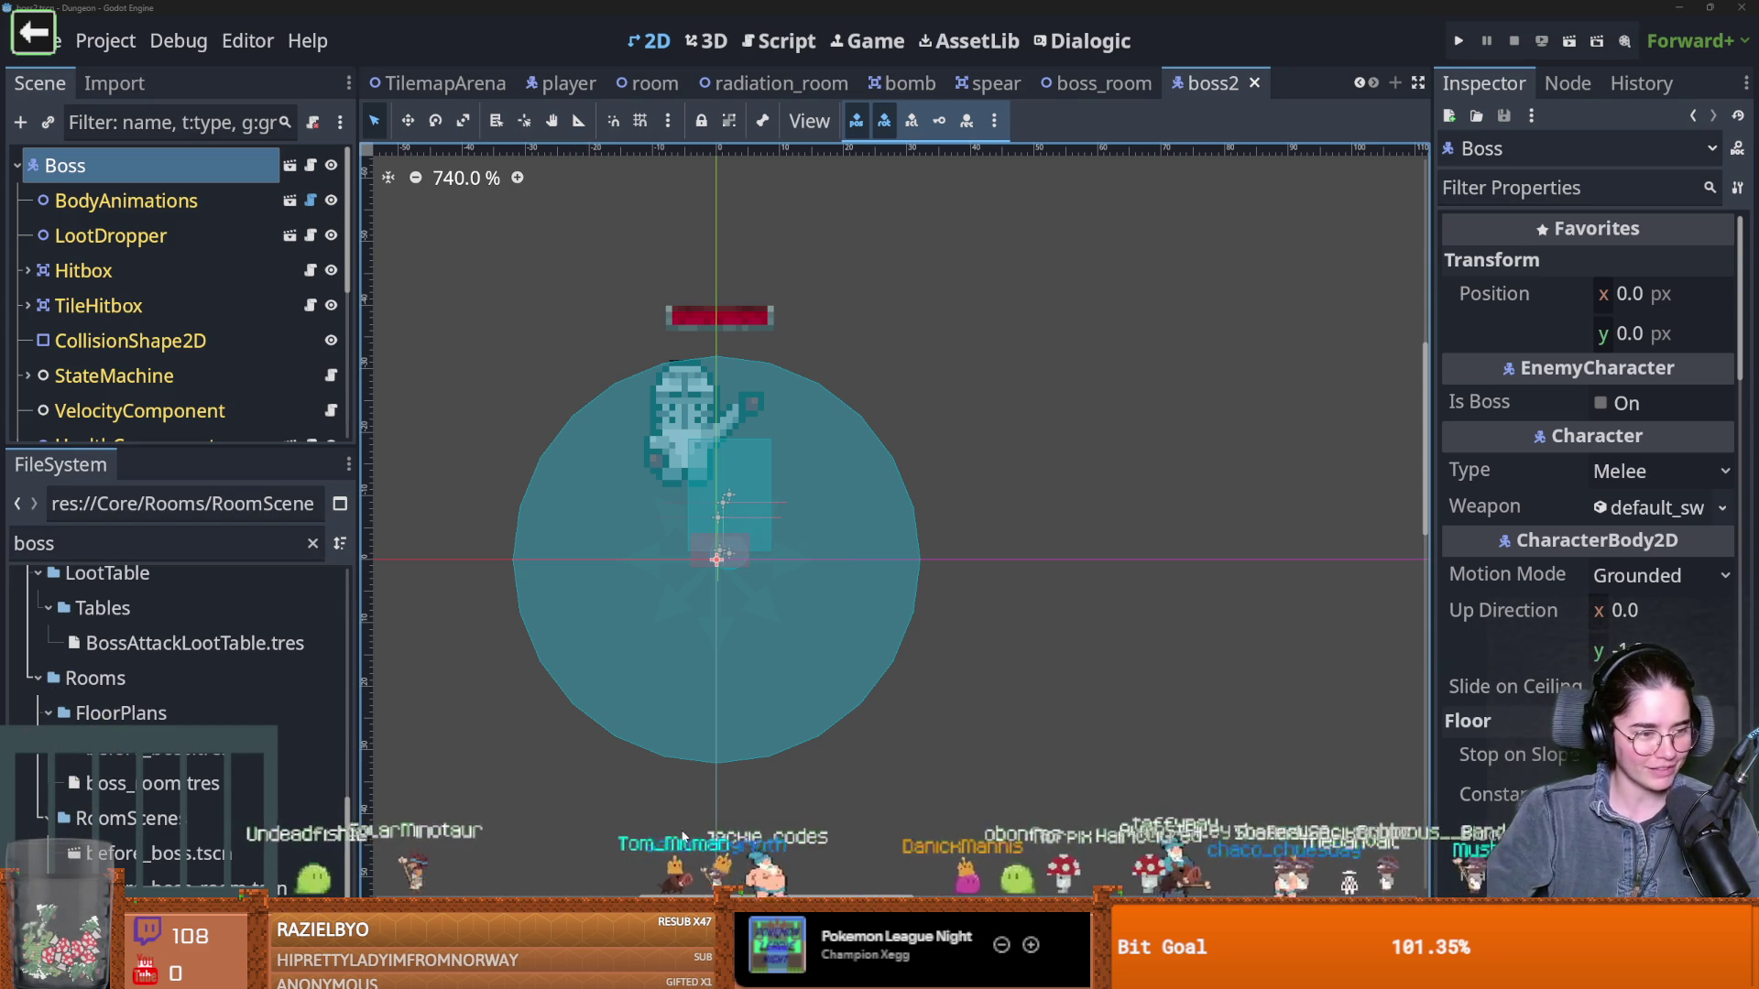
pyautogui.hscroll(-2, 769, 538)
pyautogui.hotkey('ctrl', 's')
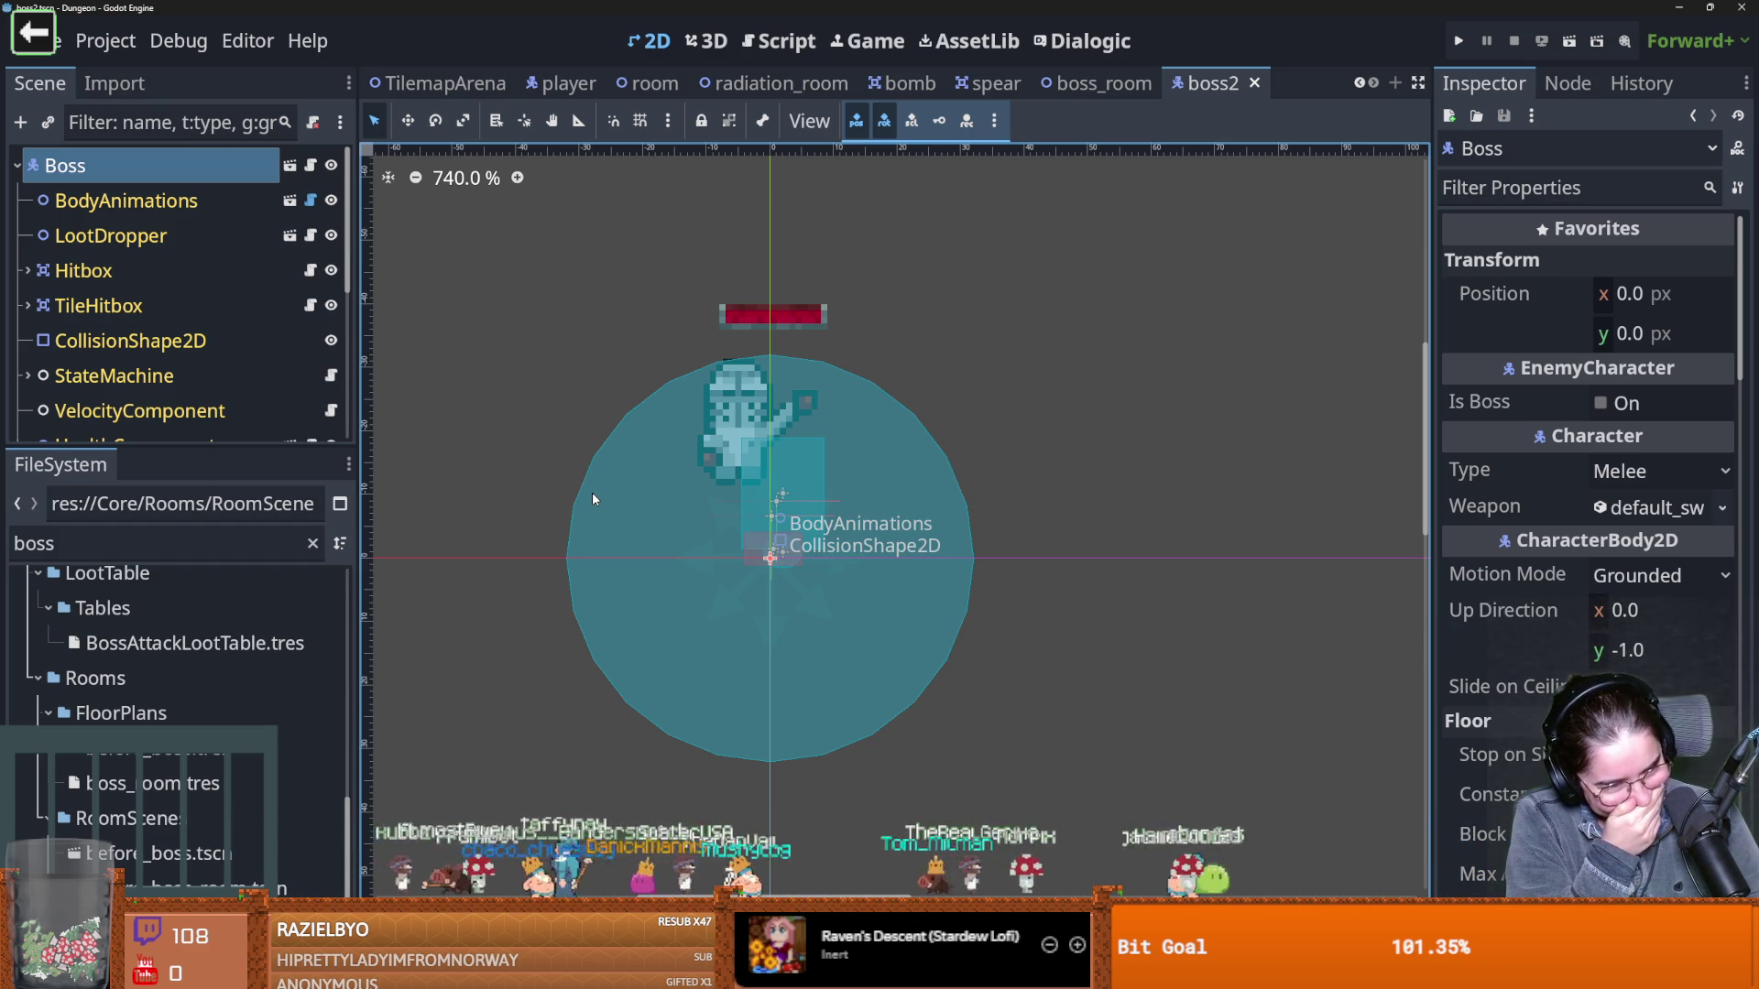
pyautogui.scroll(1, 760, 468)
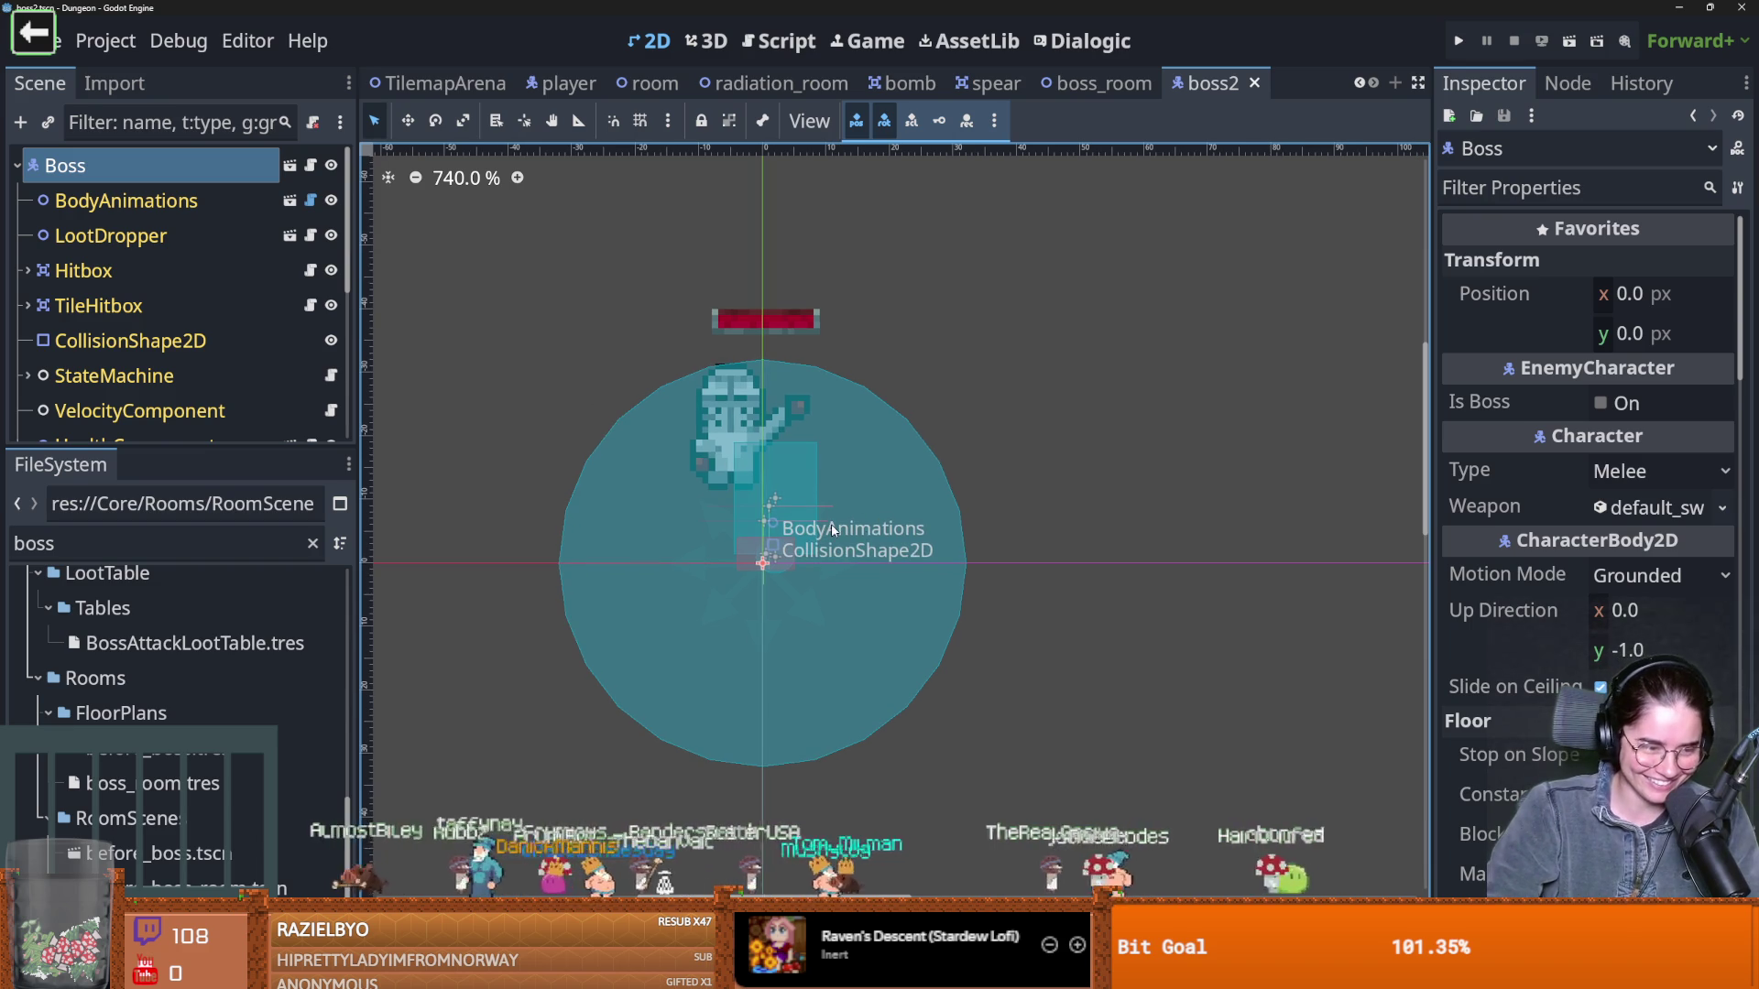
pyautogui.scroll(3, 952, 511)
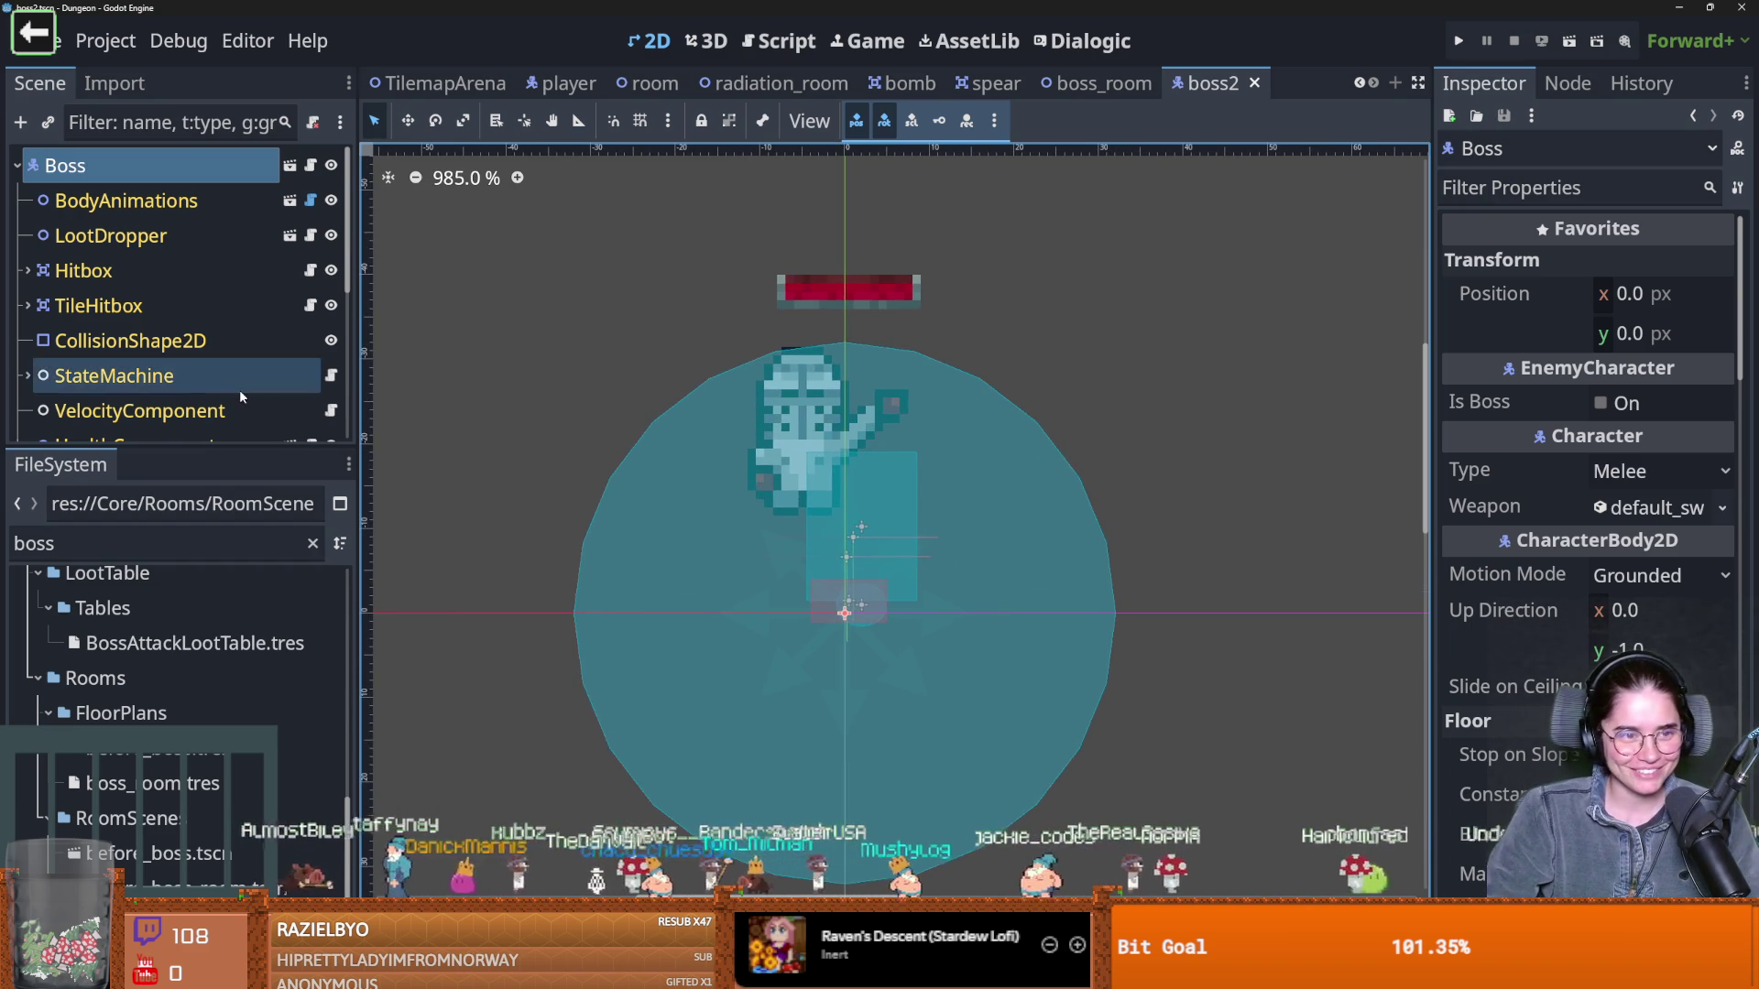
pyautogui.moveTo(226, 445); pyautogui.dragTo(172, 711)
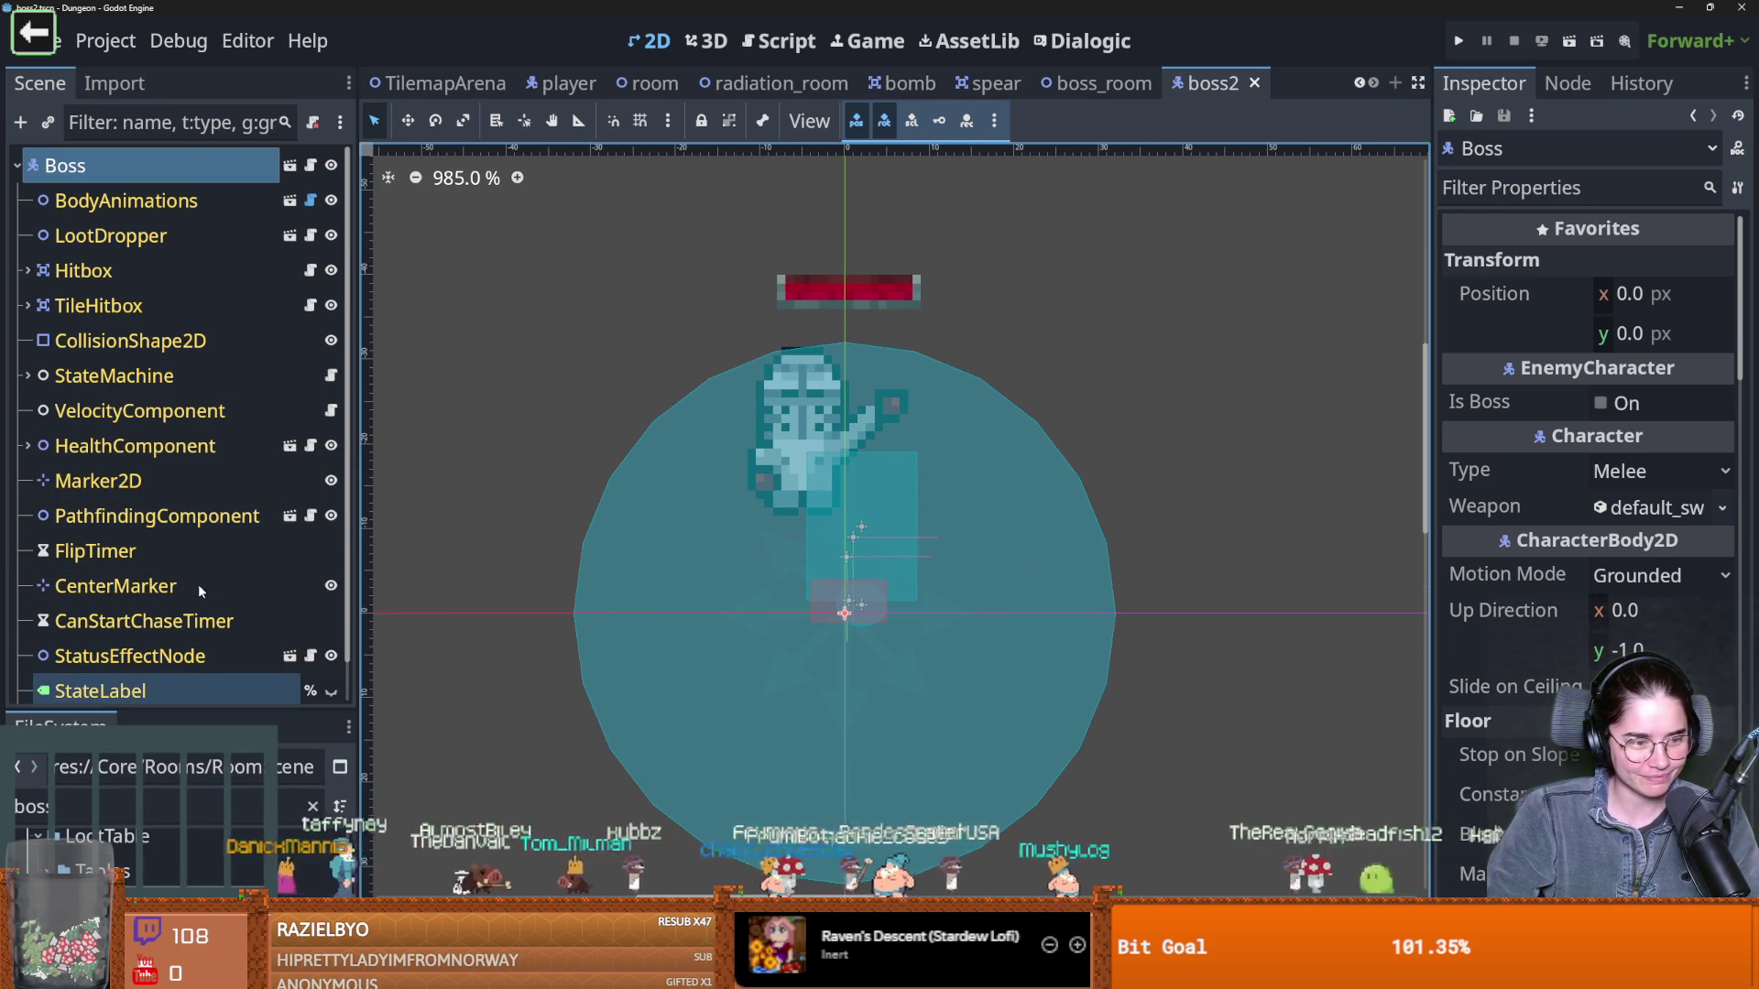
pyautogui.moveTo(181, 715)
pyautogui.mouseDown()
pyautogui.moveTo(180, 580)
pyautogui.moveTo(206, 619)
pyautogui.mouseUp()
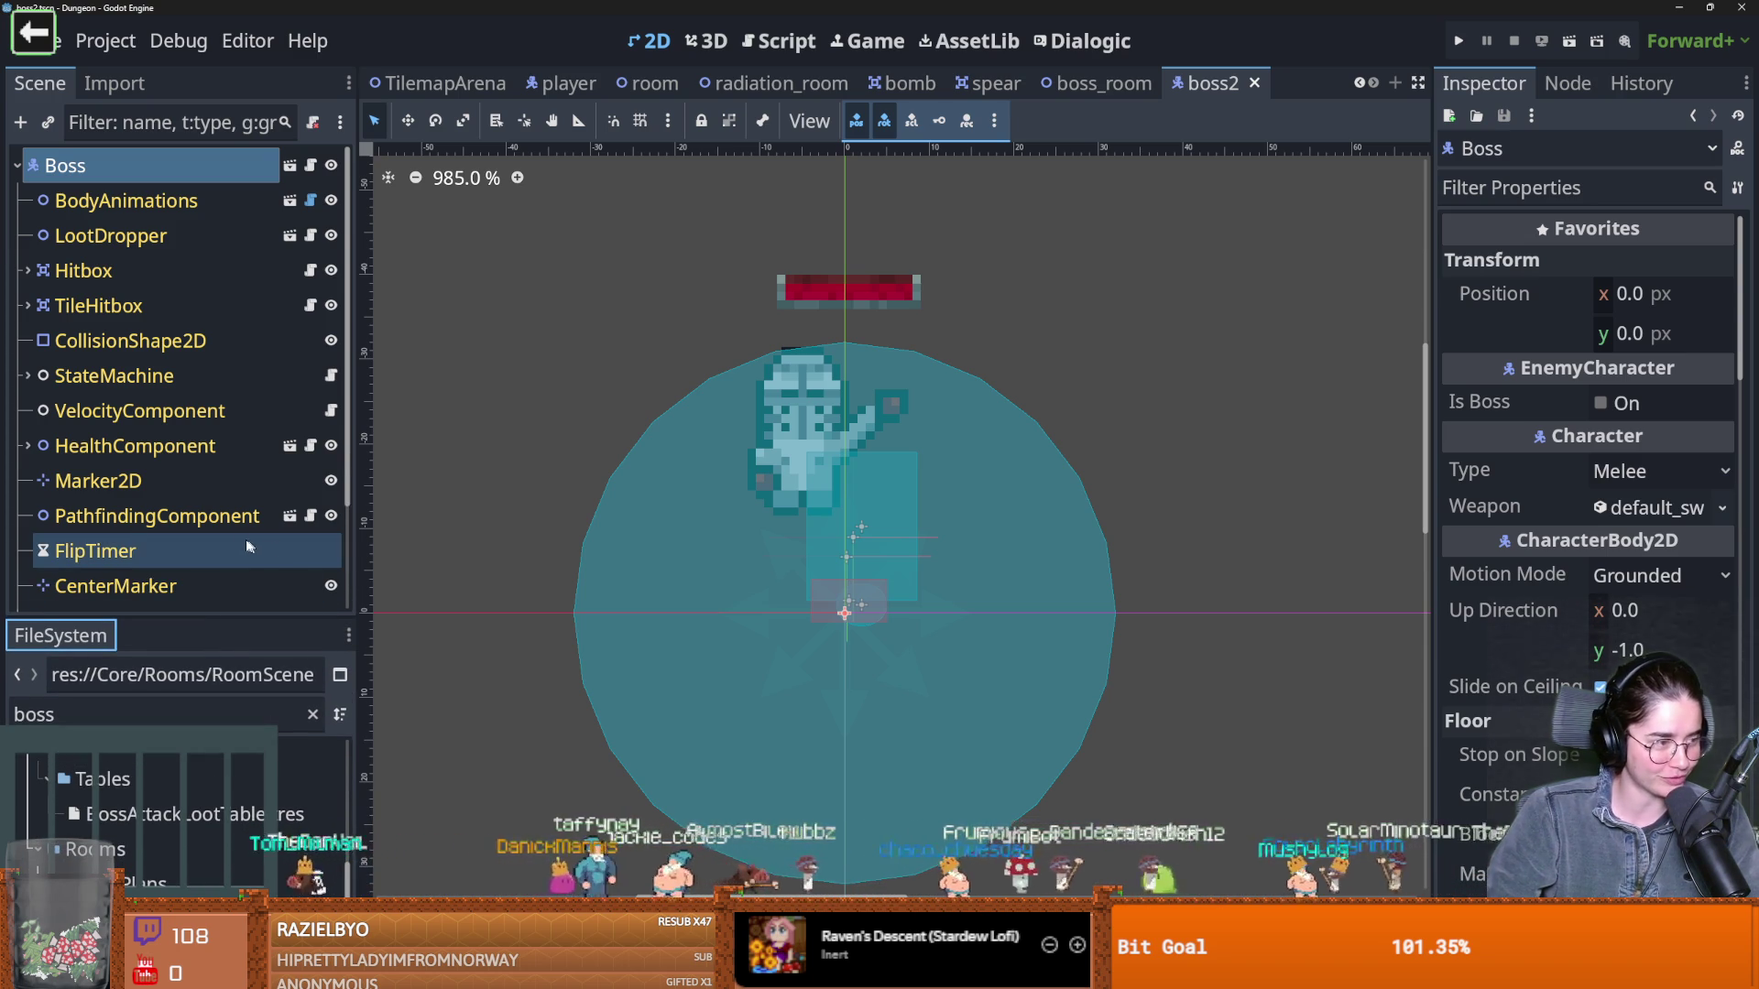
pyautogui.scroll(2, 907, 438)
pyautogui.doubleClick(134, 162)
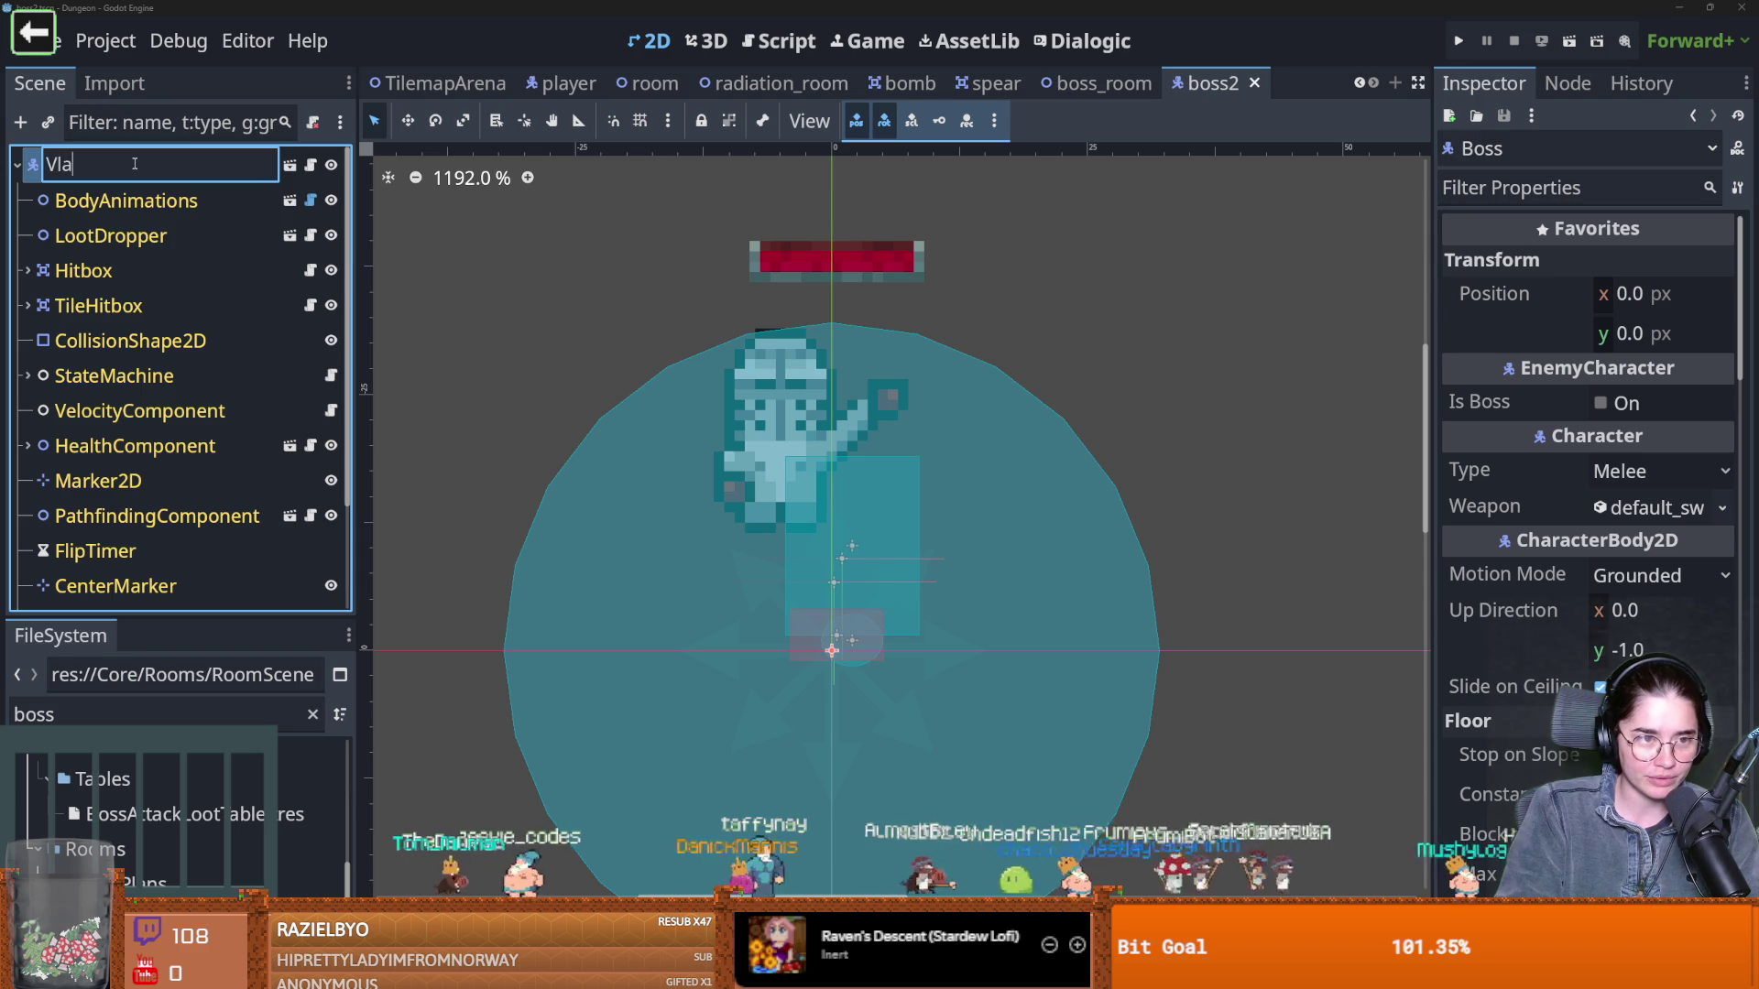
# - Rename the boss scene's root node to Vlad
pyautogui.press('Return')
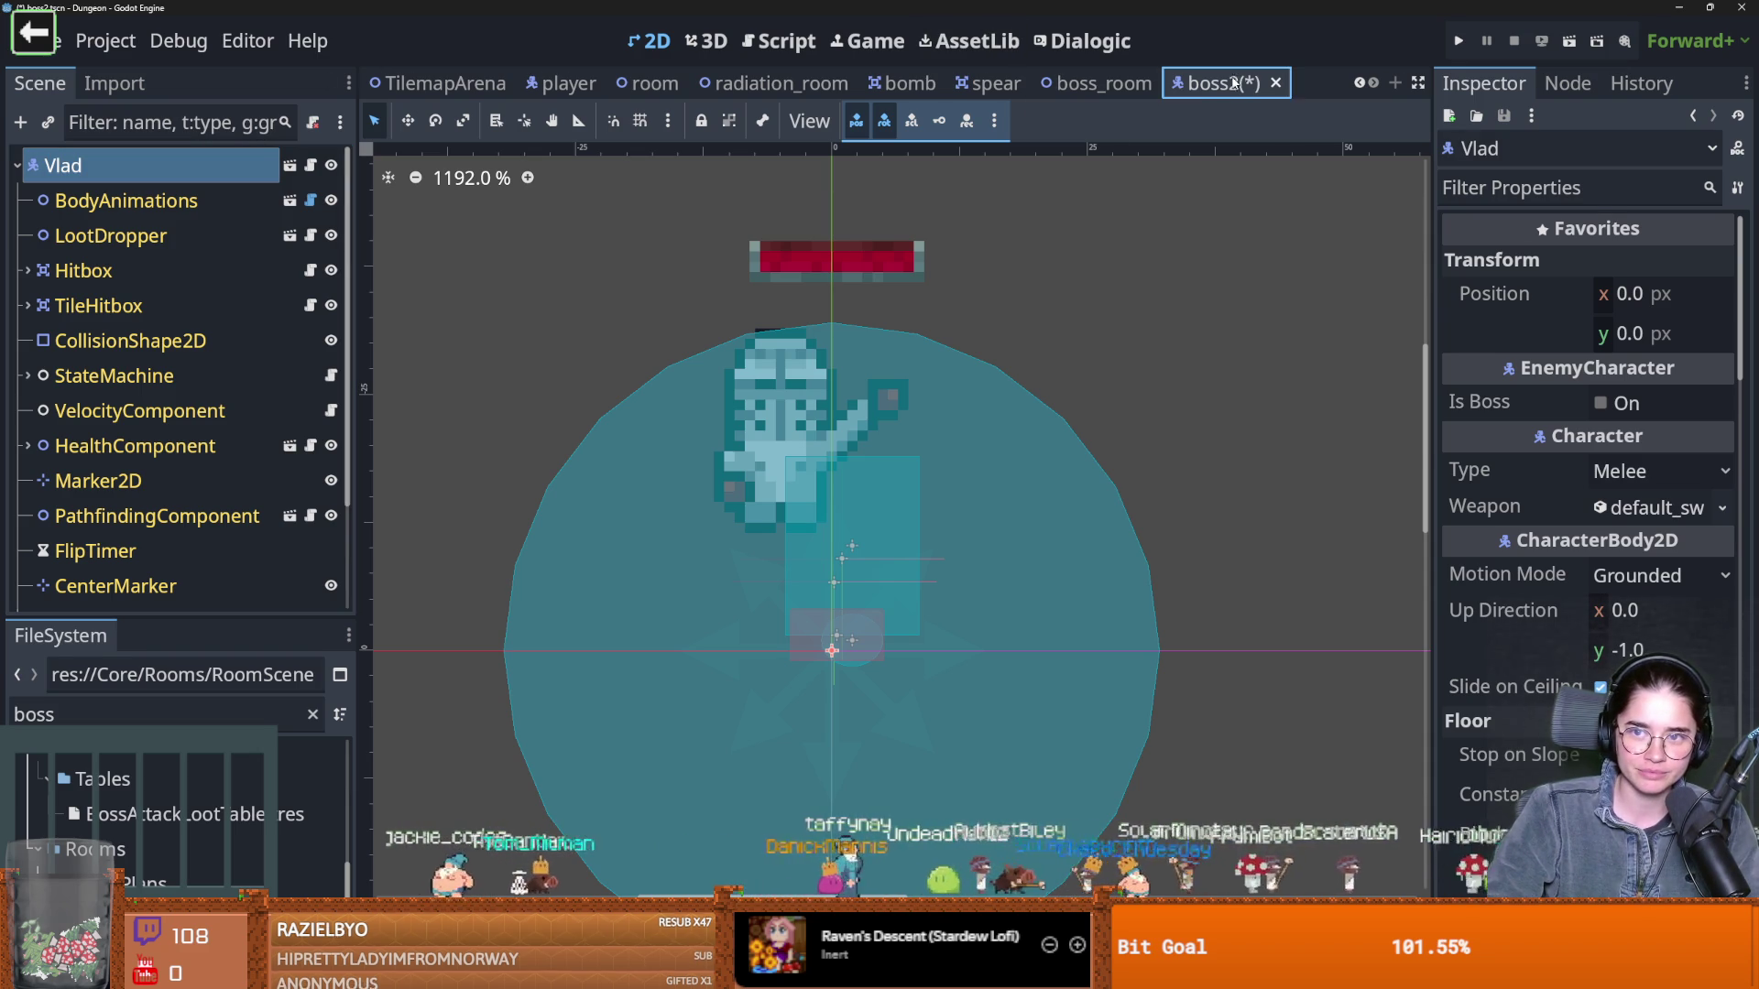
pyautogui.rightClick(1234, 83)
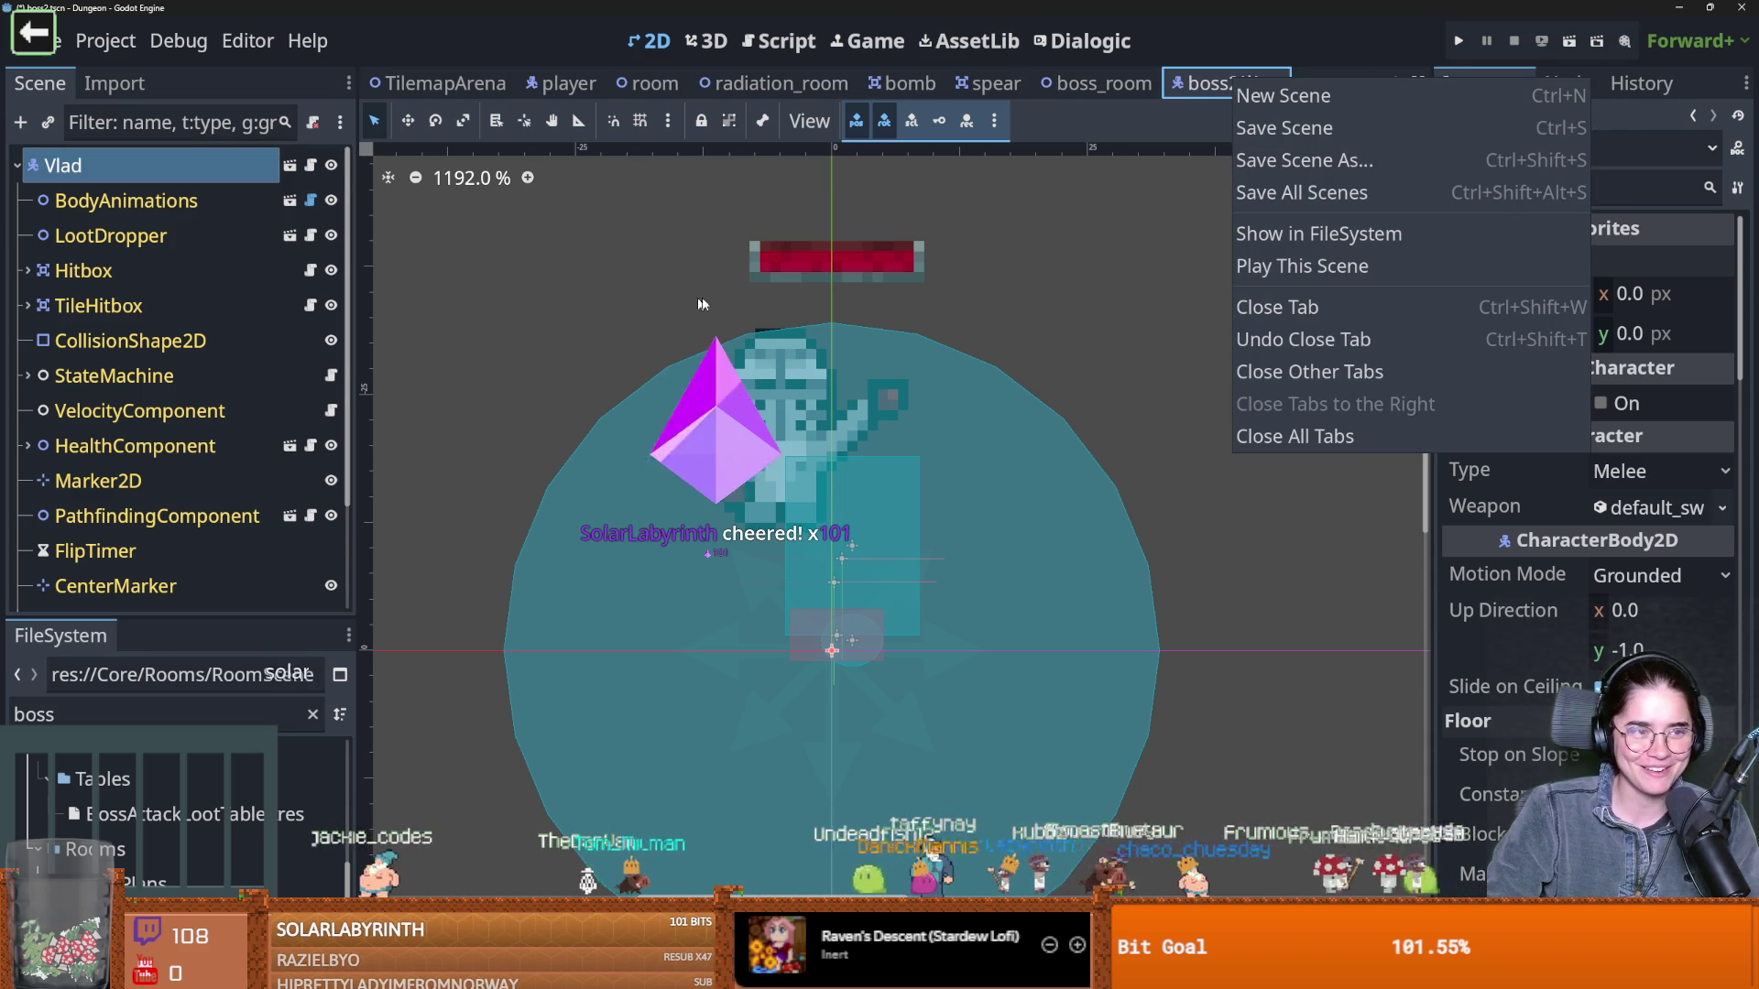
pyautogui.click(612, 312)
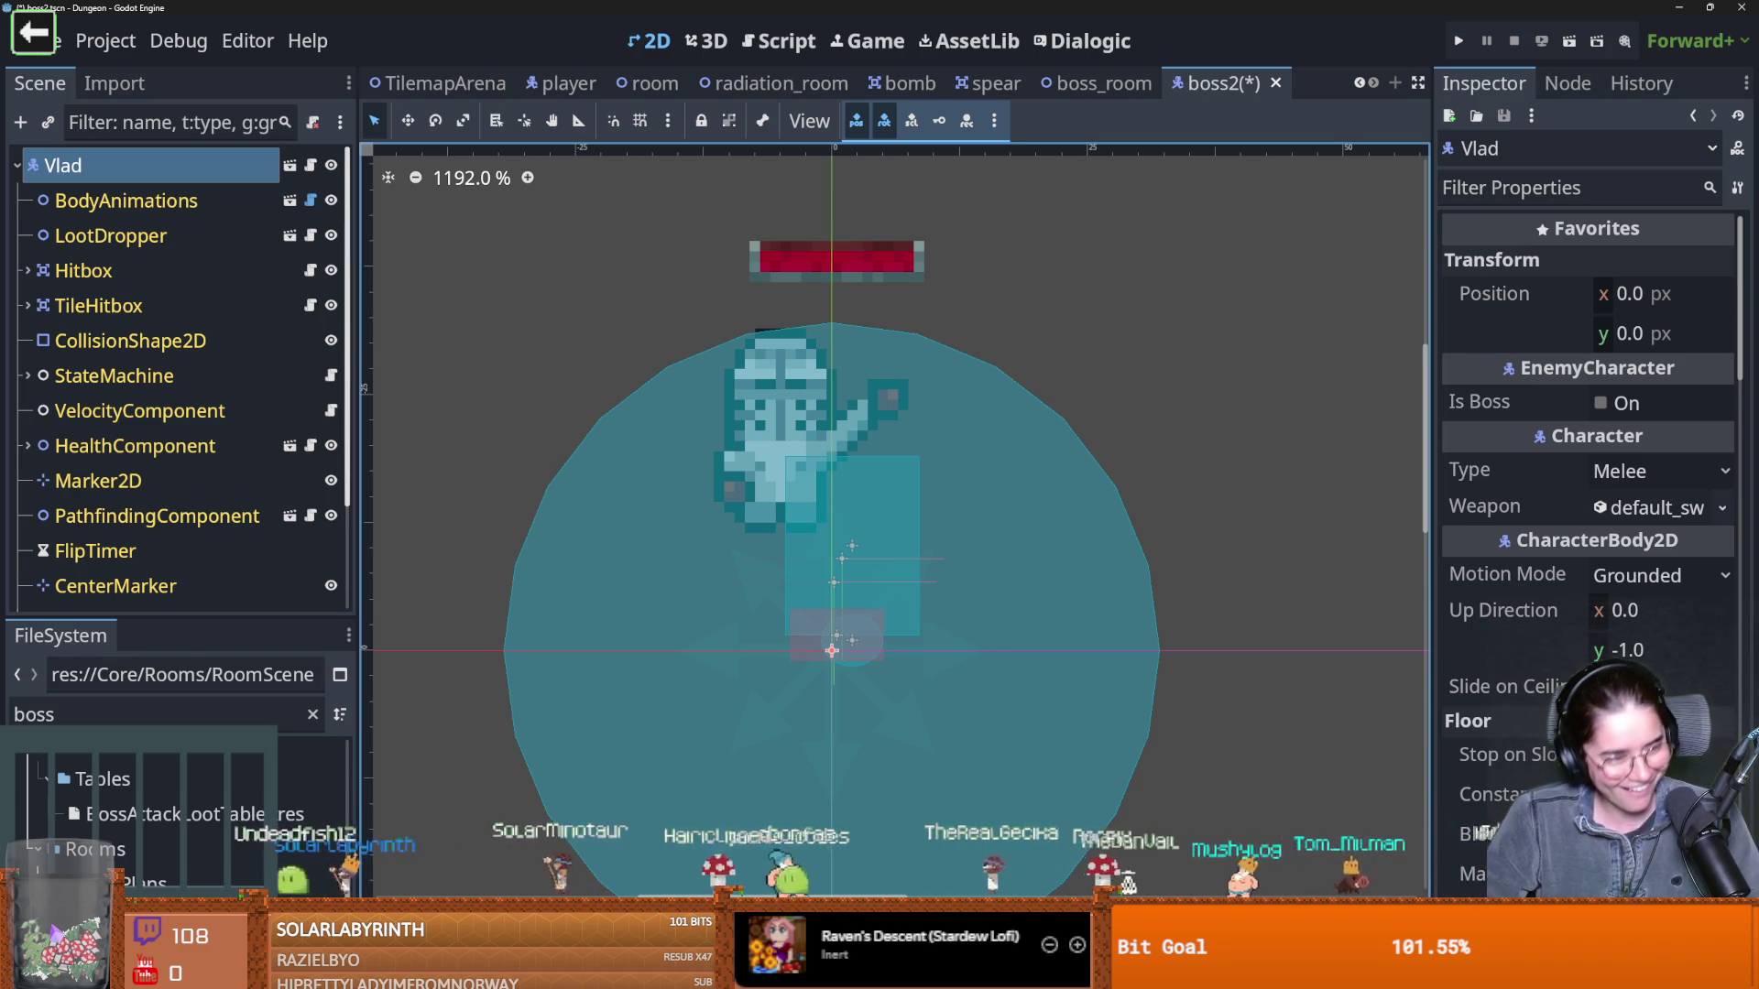
# - Save the scene as vlad.tscn inside the VladTheImpaler folder
pyautogui.scroll(1, 845, 435)
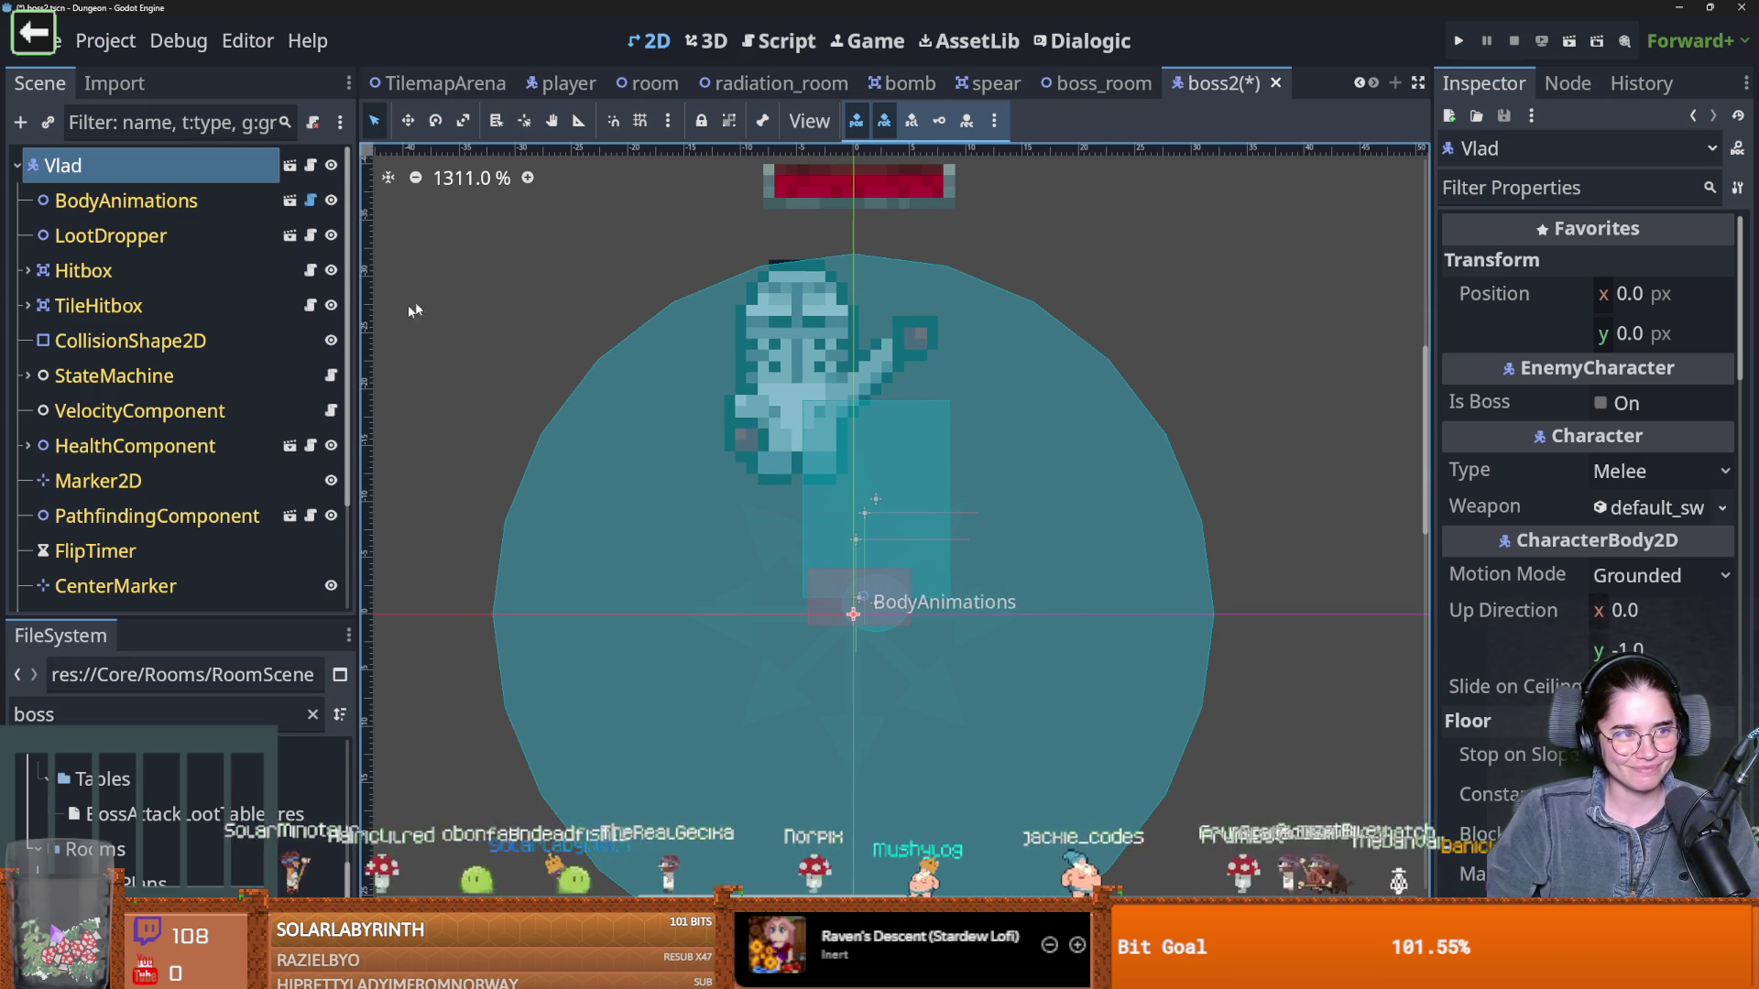
pyautogui.rightClick(1241, 83)
pyautogui.click(1328, 161)
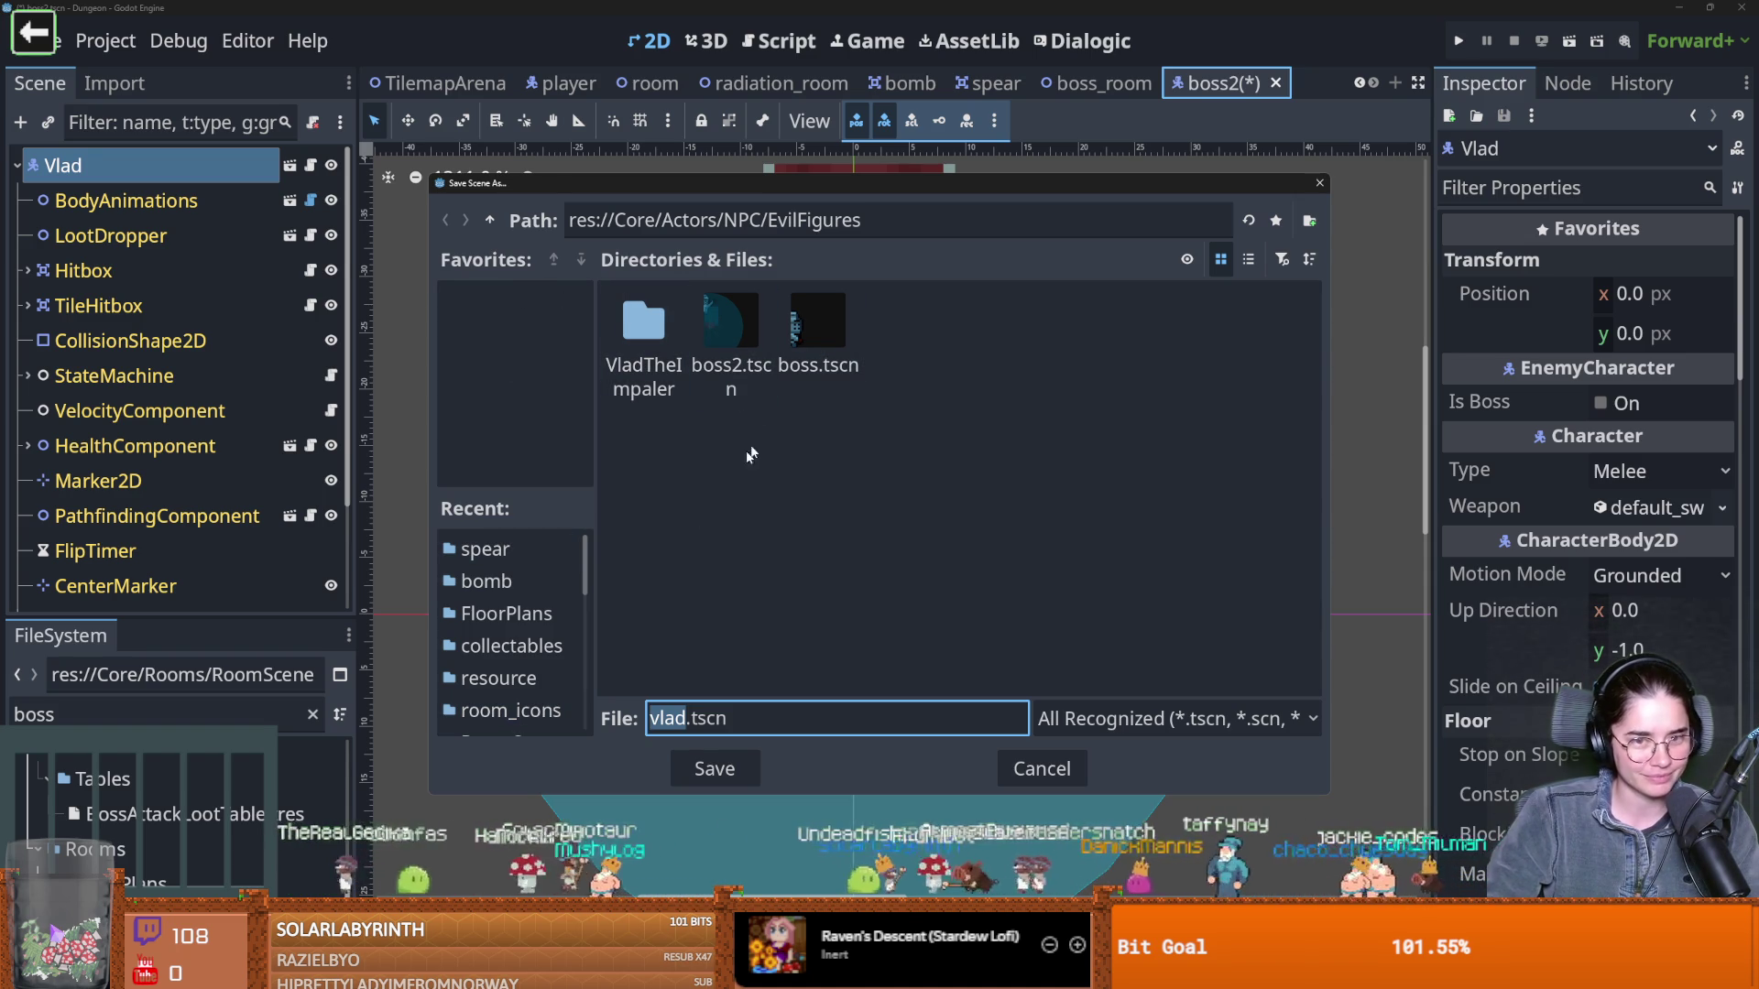
pyautogui.doubleClick(632, 323)
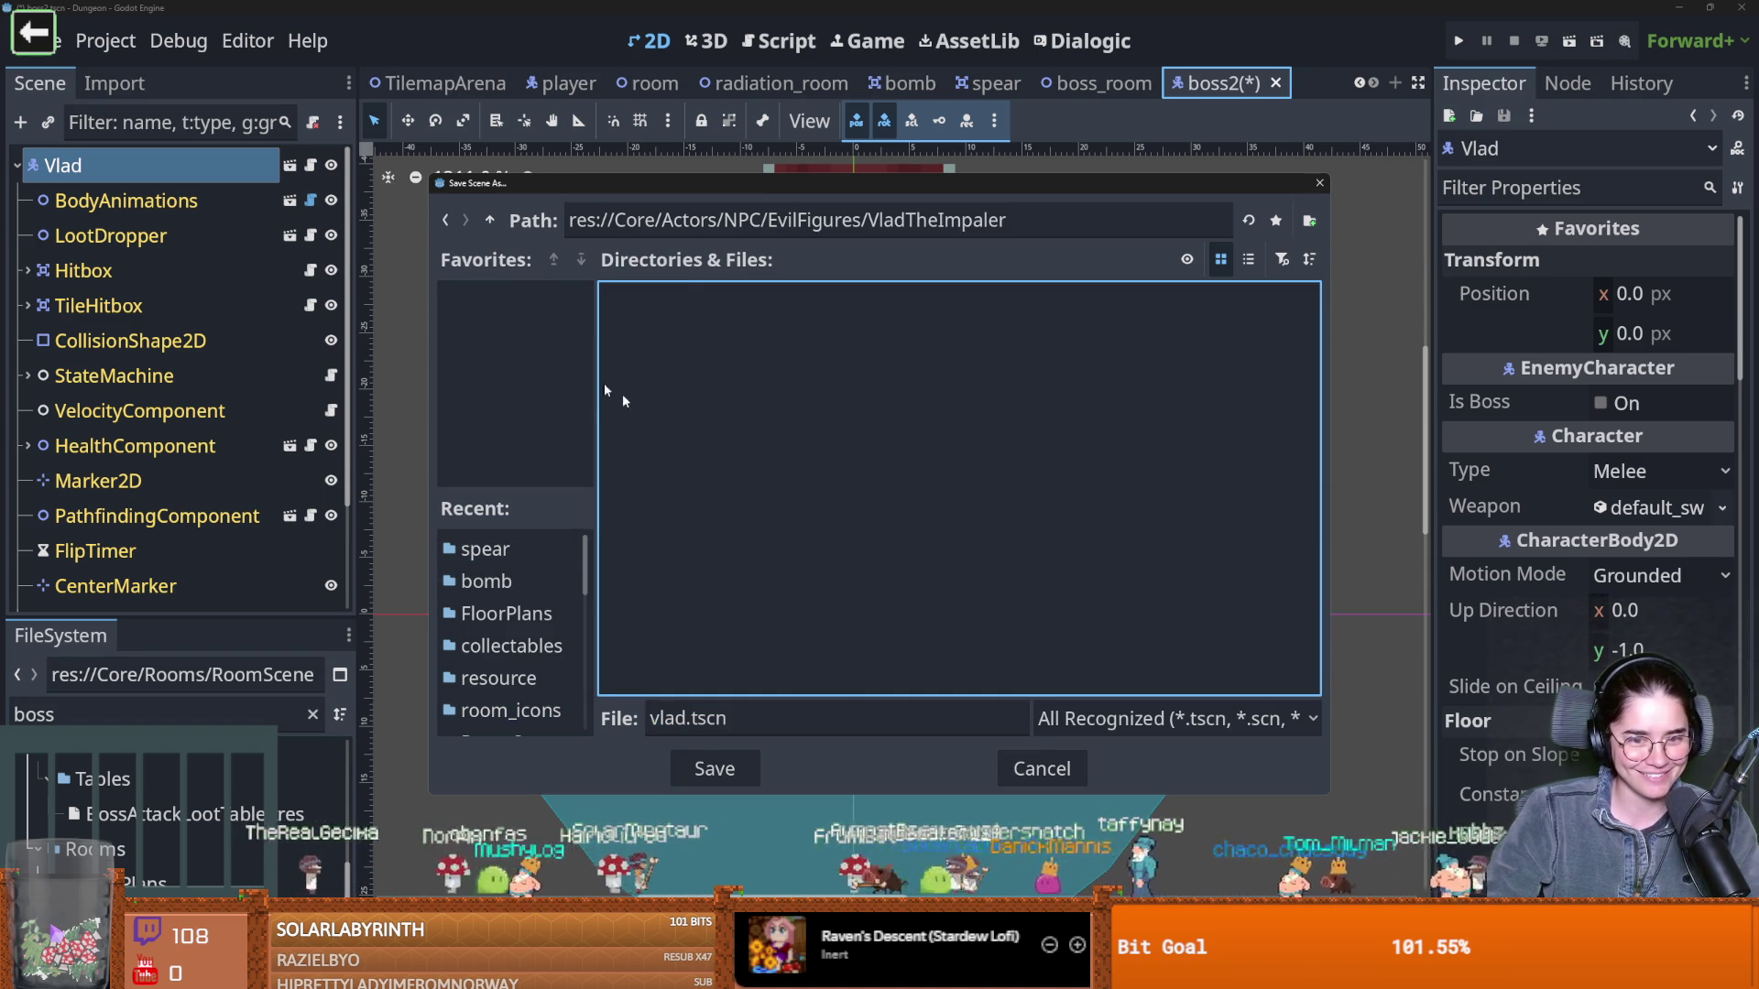
pyautogui.click(716, 771)
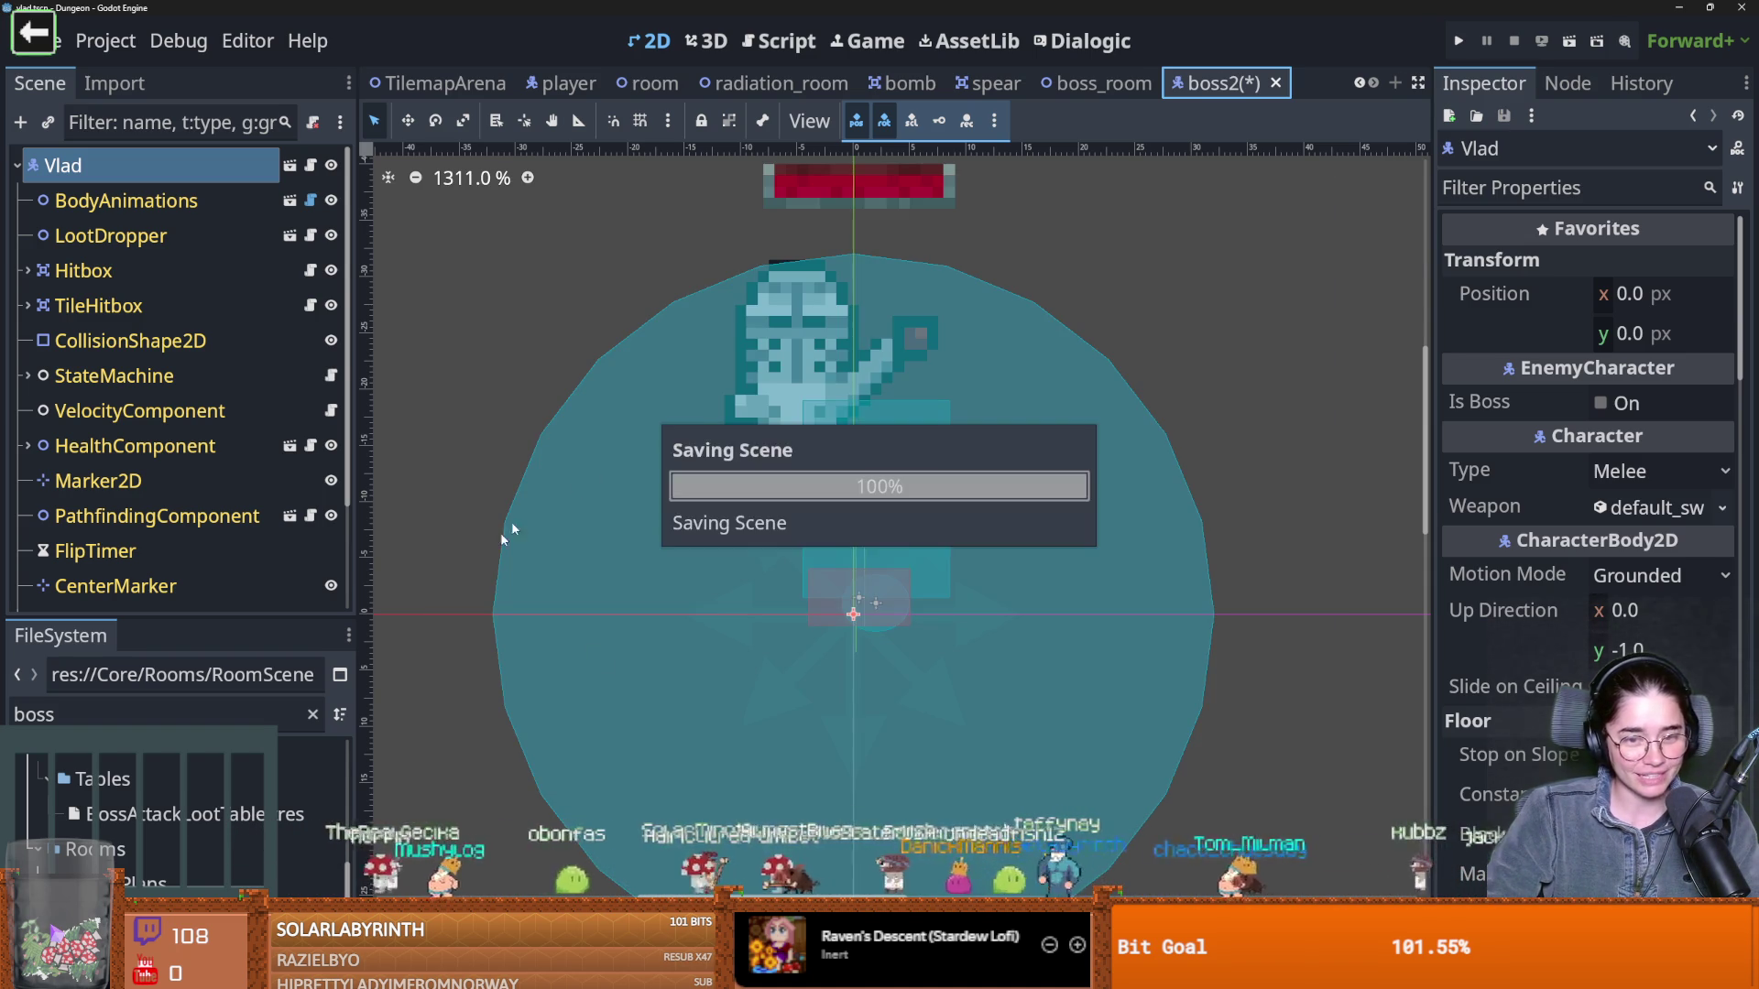
pyautogui.hotkey('ctrl', 's')
# - Inspect the CenterMarker and FlipTimer nodes in the expanded scene tree
pyautogui.click(185, 600)
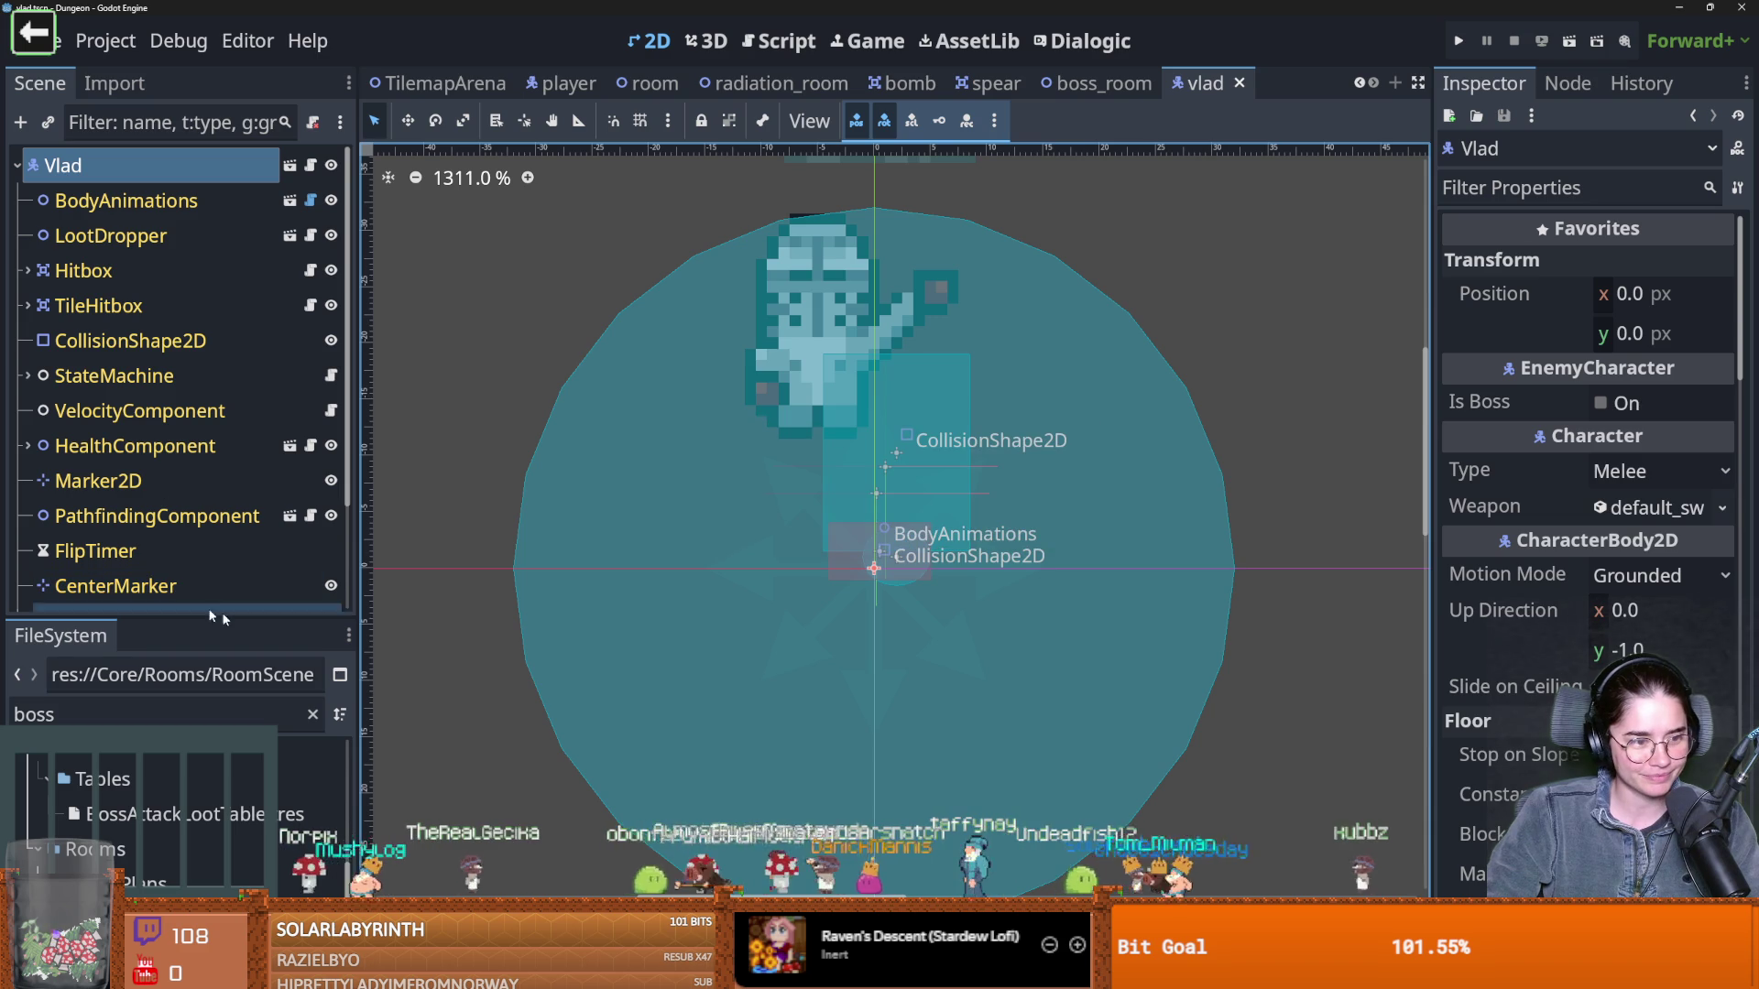
pyautogui.moveTo(200, 613); pyautogui.dragTo(199, 802)
pyautogui.click(142, 554)
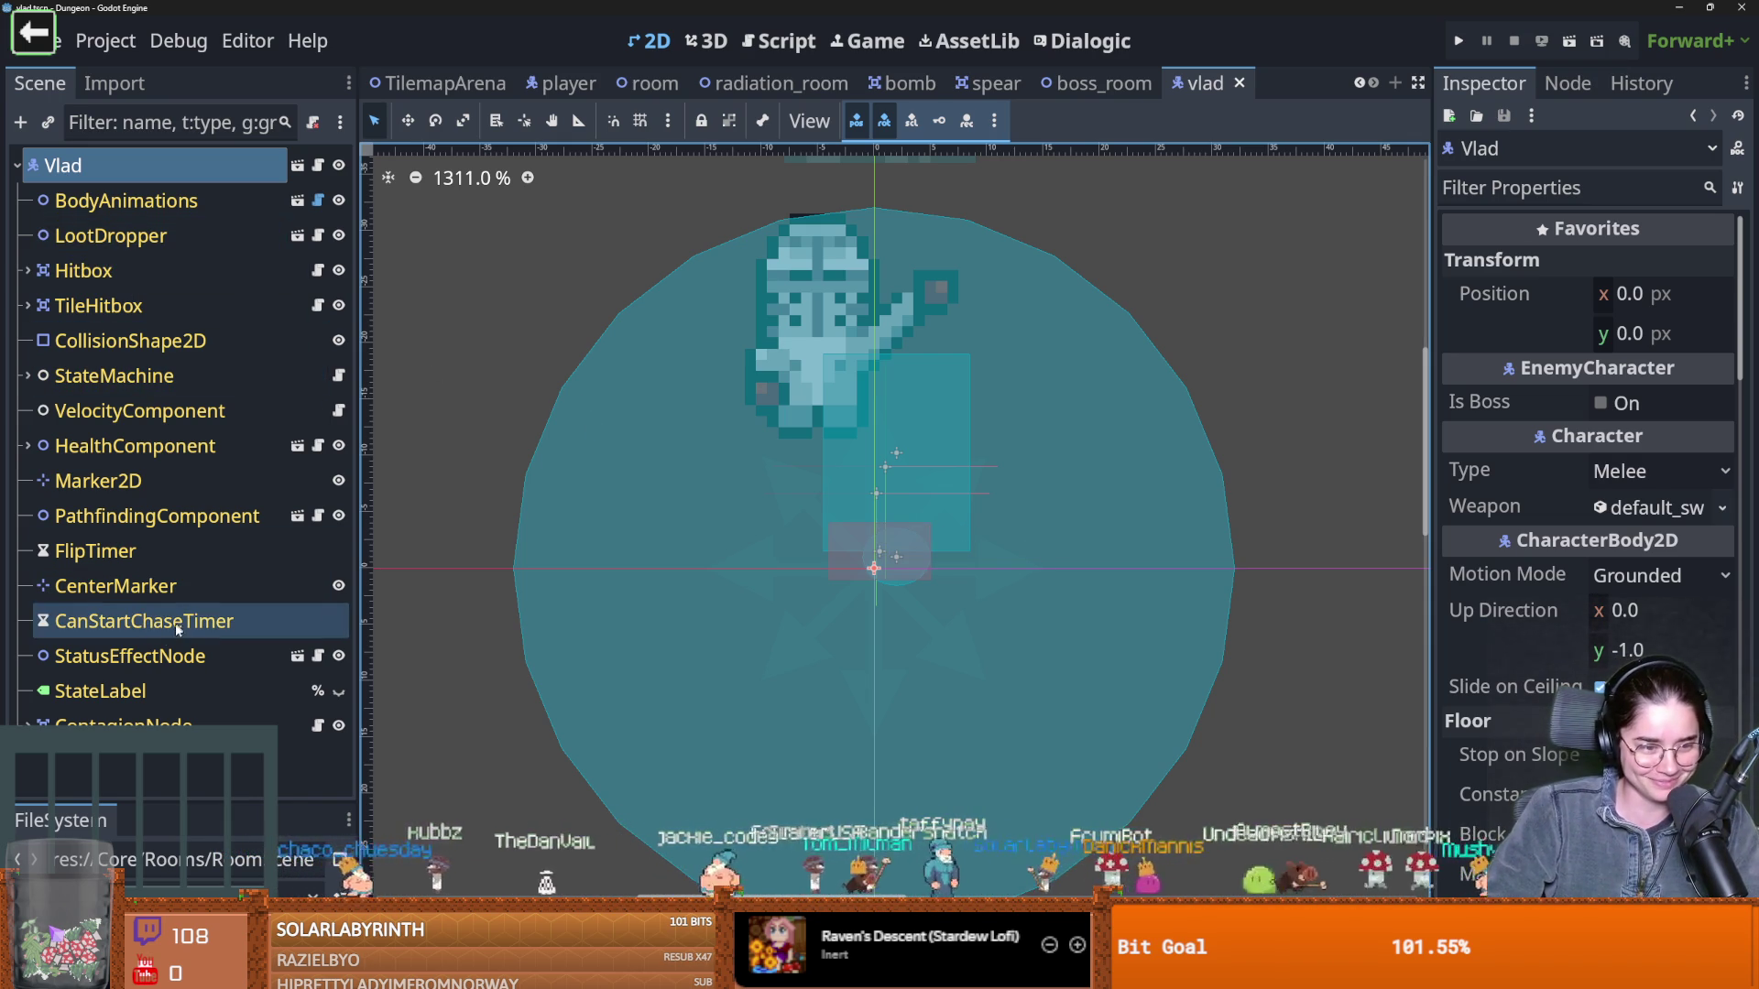
# - Confirm BodyAnimations has Type set to Vlad, then open its body_animations scene
pyautogui.click(30, 271)
pyautogui.click(30, 271)
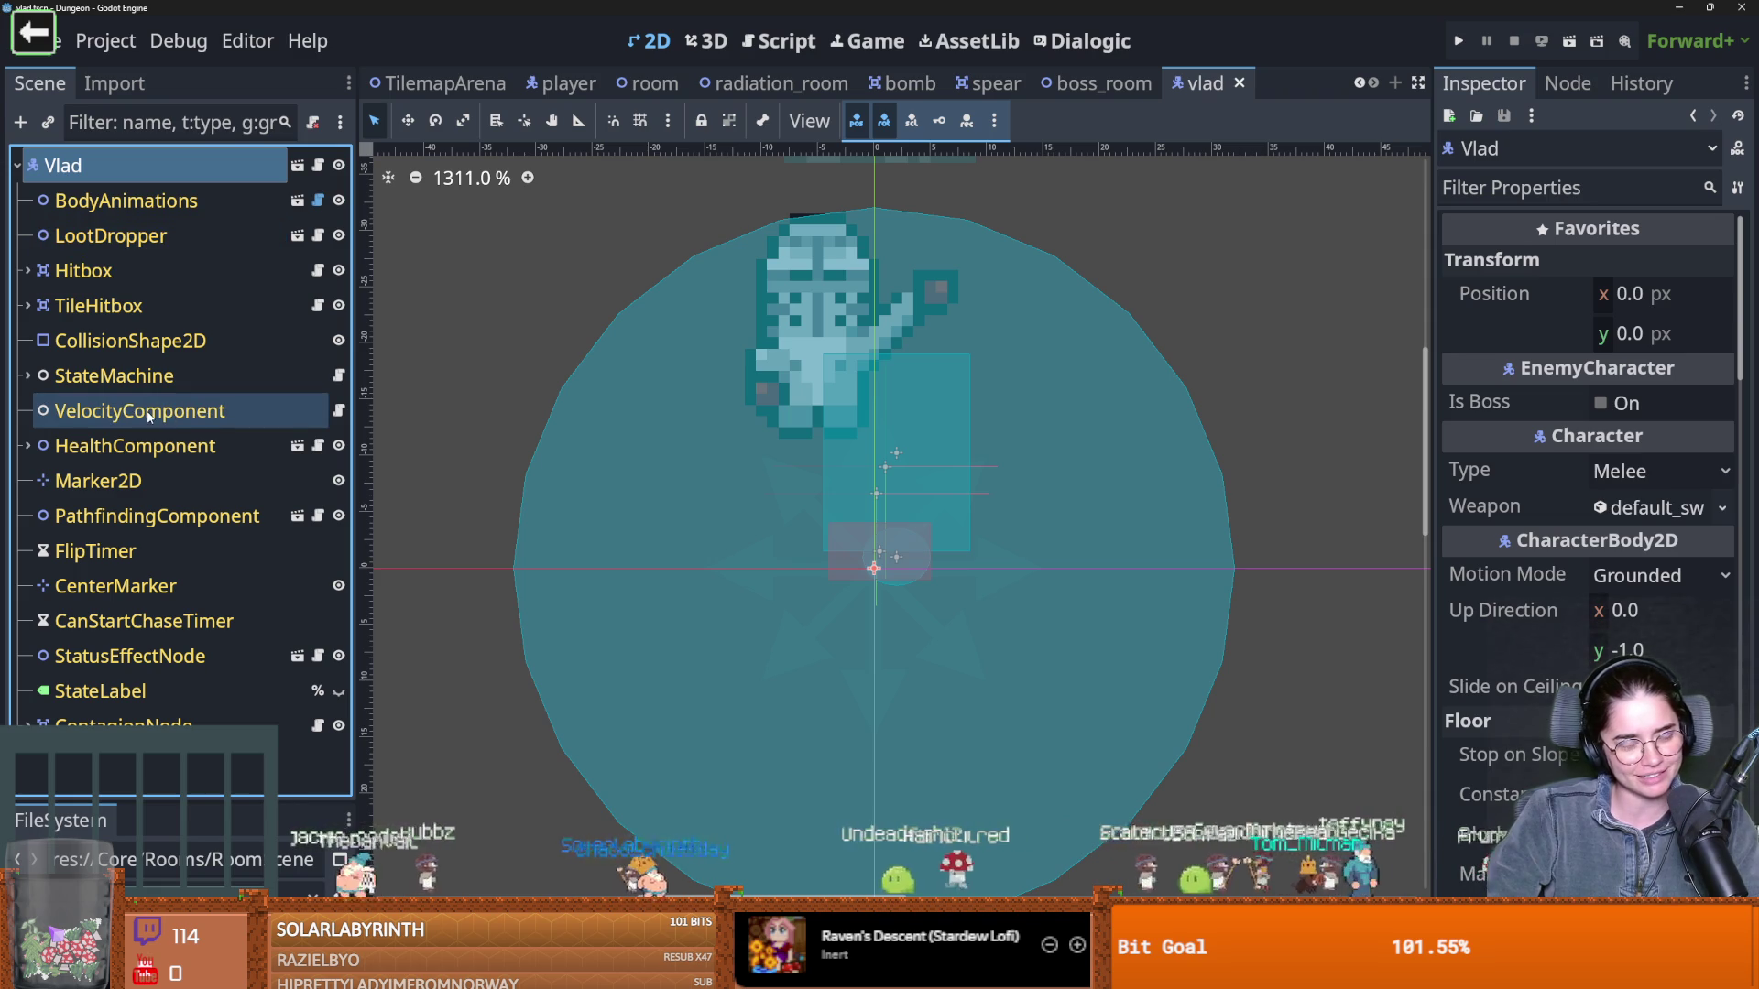
pyautogui.click(161, 186)
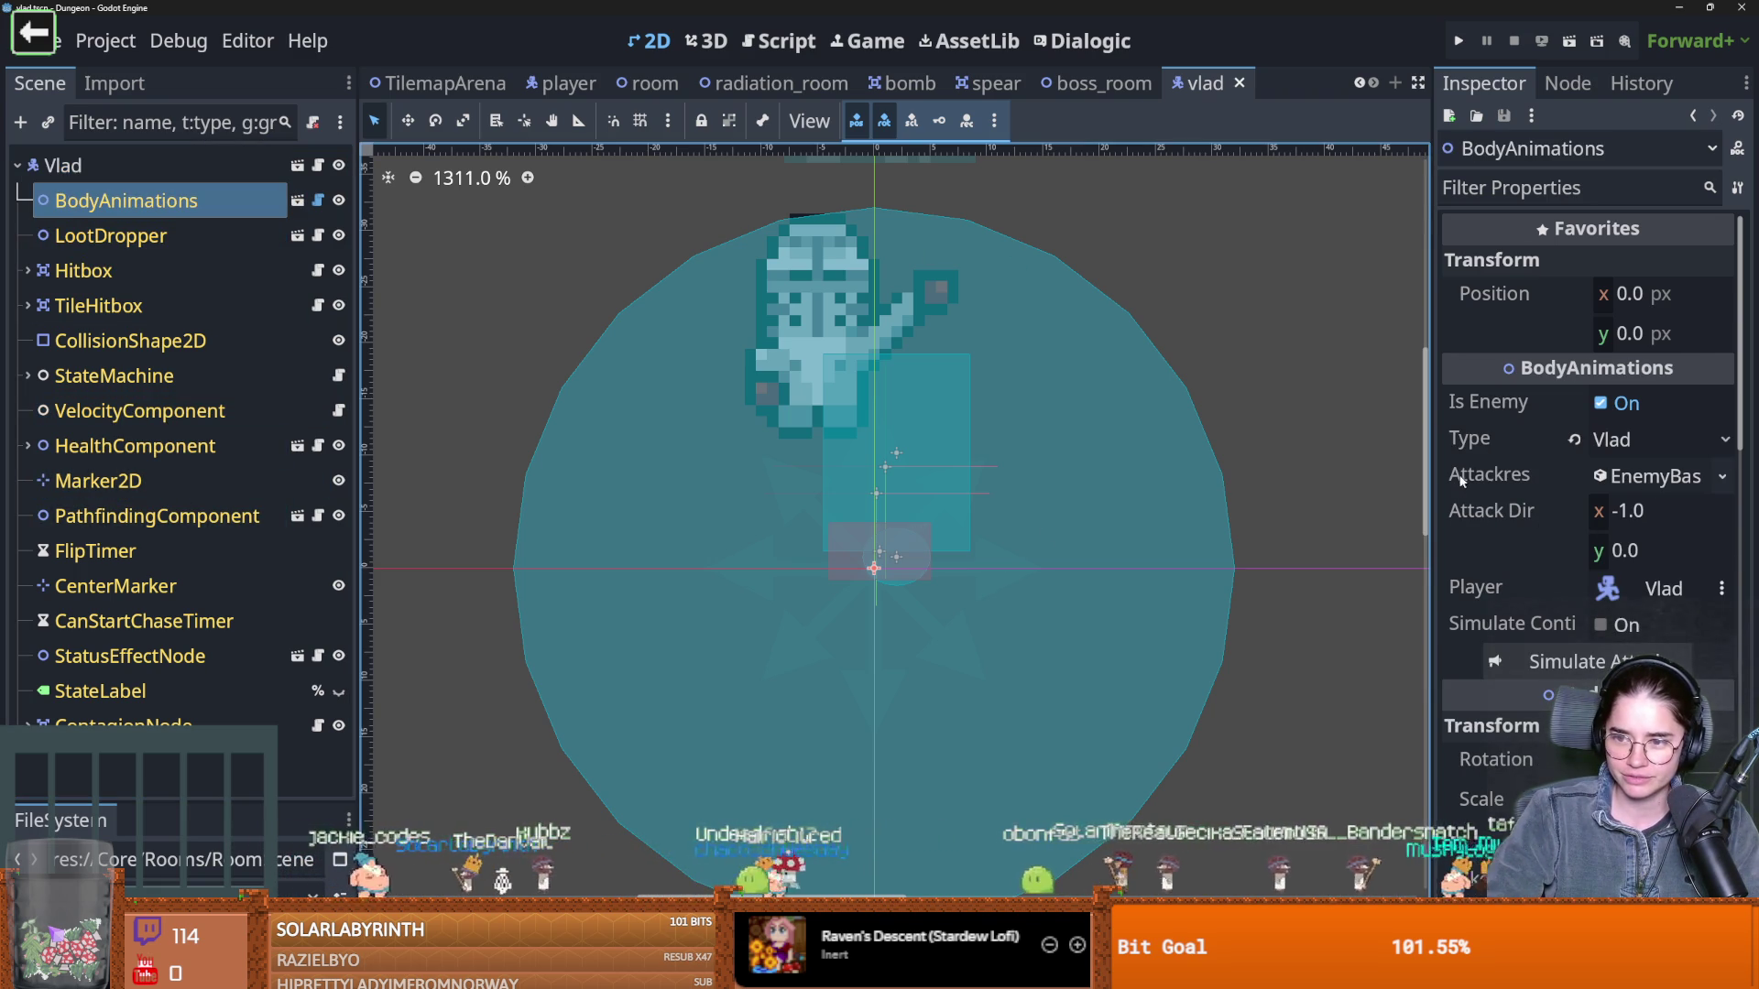
pyautogui.moveTo(1433, 484); pyautogui.dragTo(1294, 484)
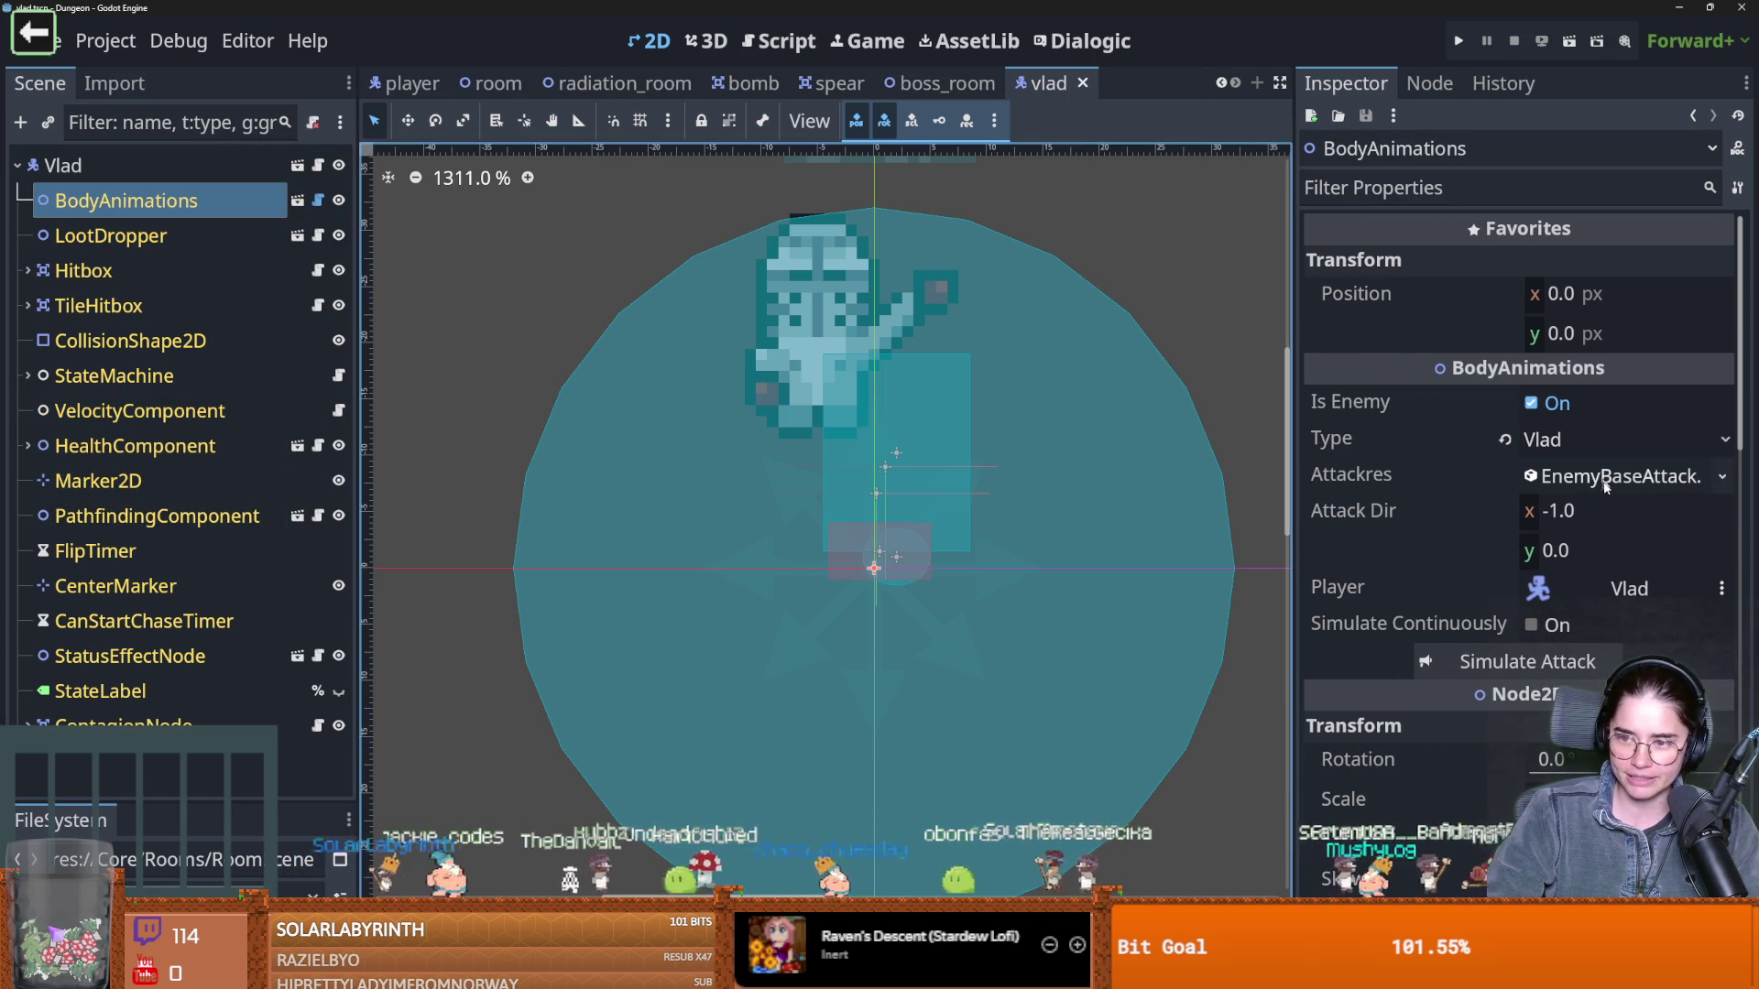
pyautogui.click(297, 200)
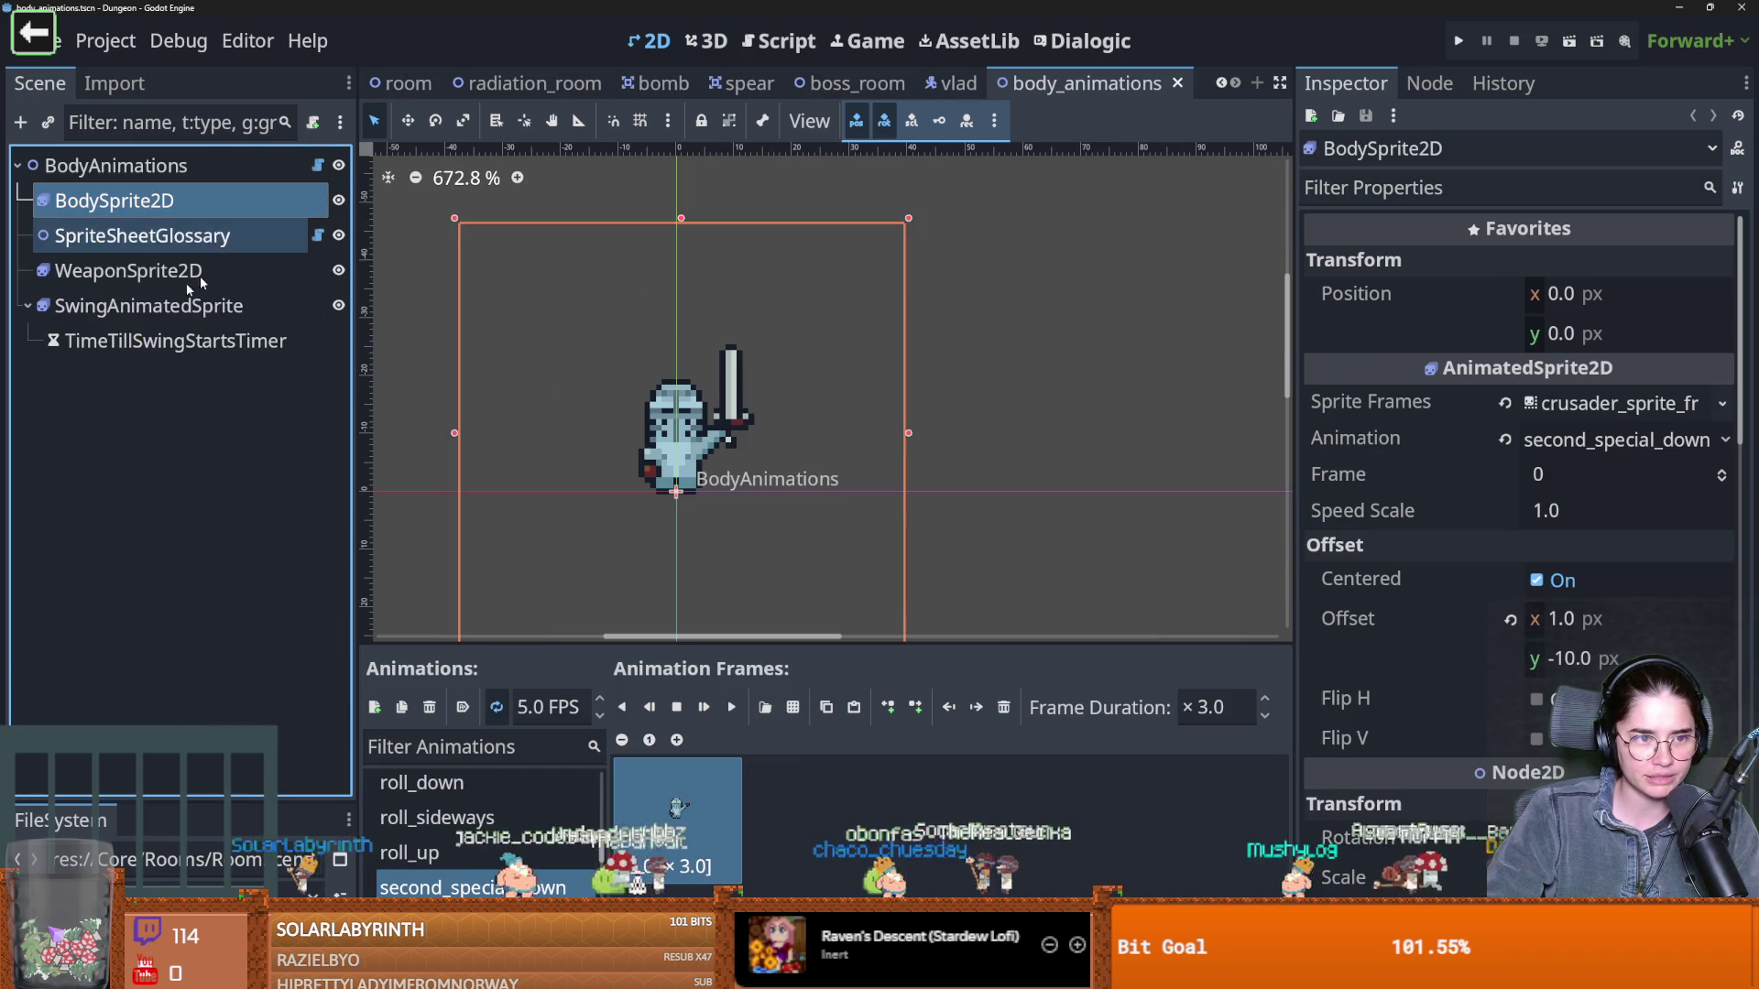
# - Check the WeaponSprite2D and SwingAnimatedSprite nodes and open the sprite sheet glossary script
pyautogui.click(227, 269)
pyautogui.click(147, 305)
pyautogui.click(317, 236)
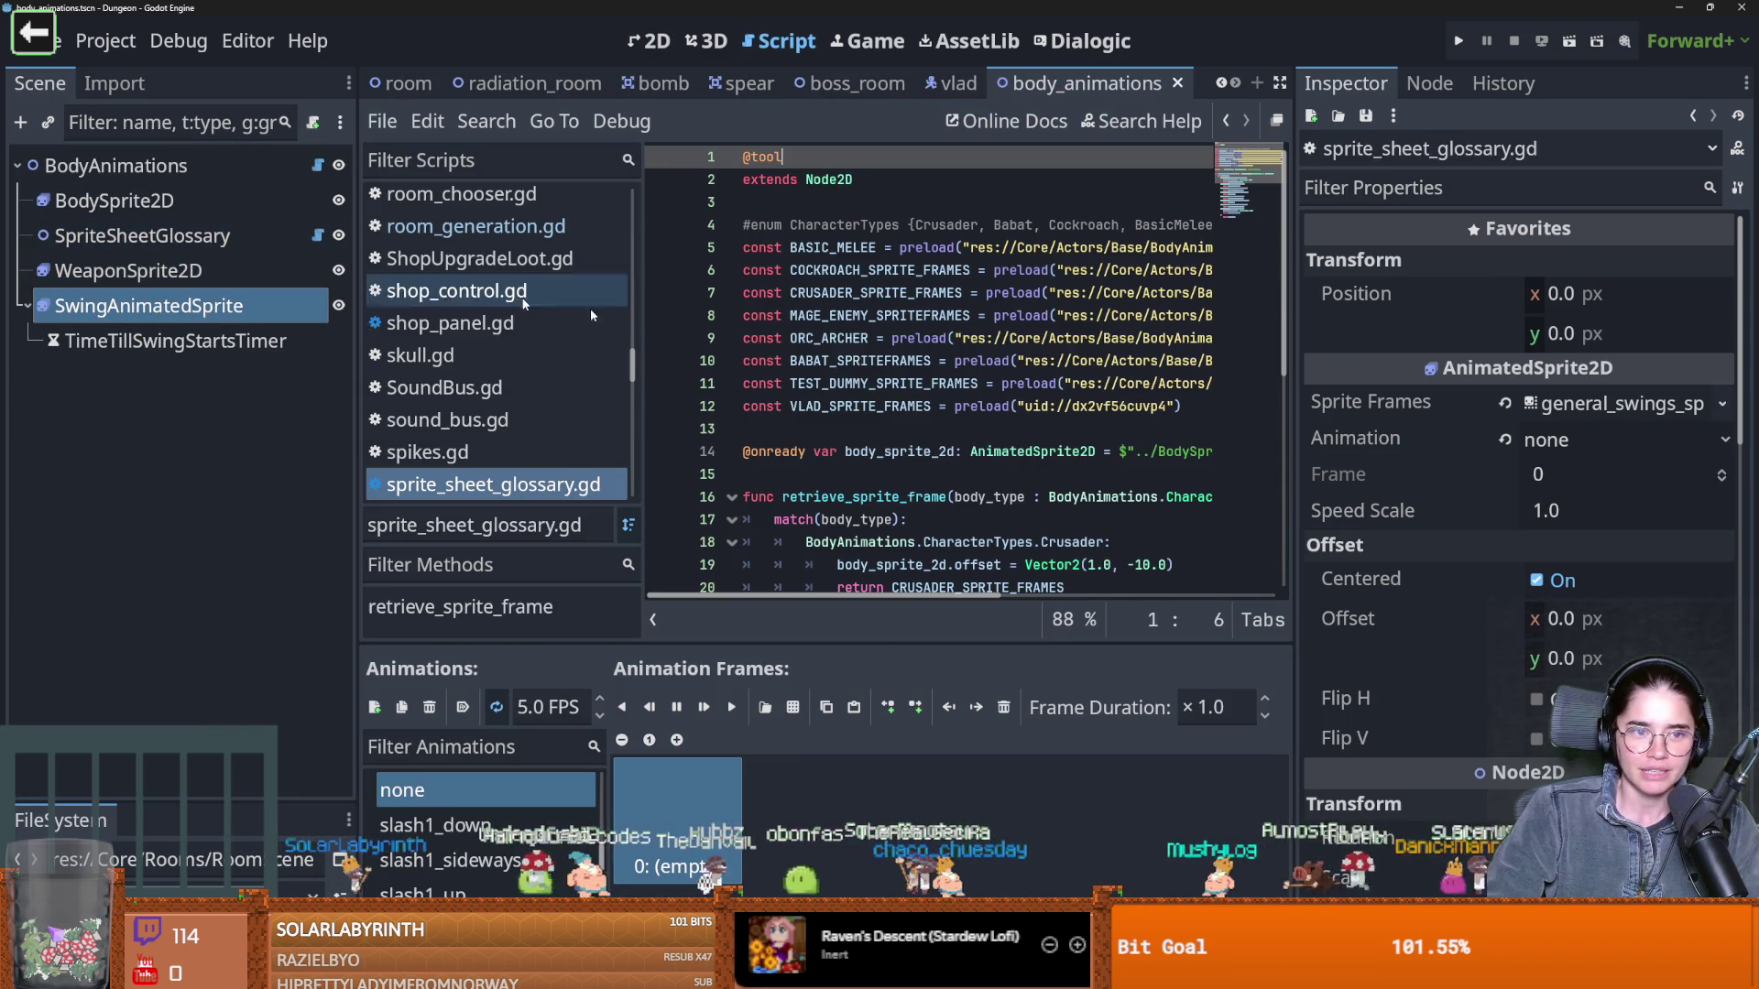
pyautogui.moveTo(1296, 472); pyautogui.dragTo(1528, 468)
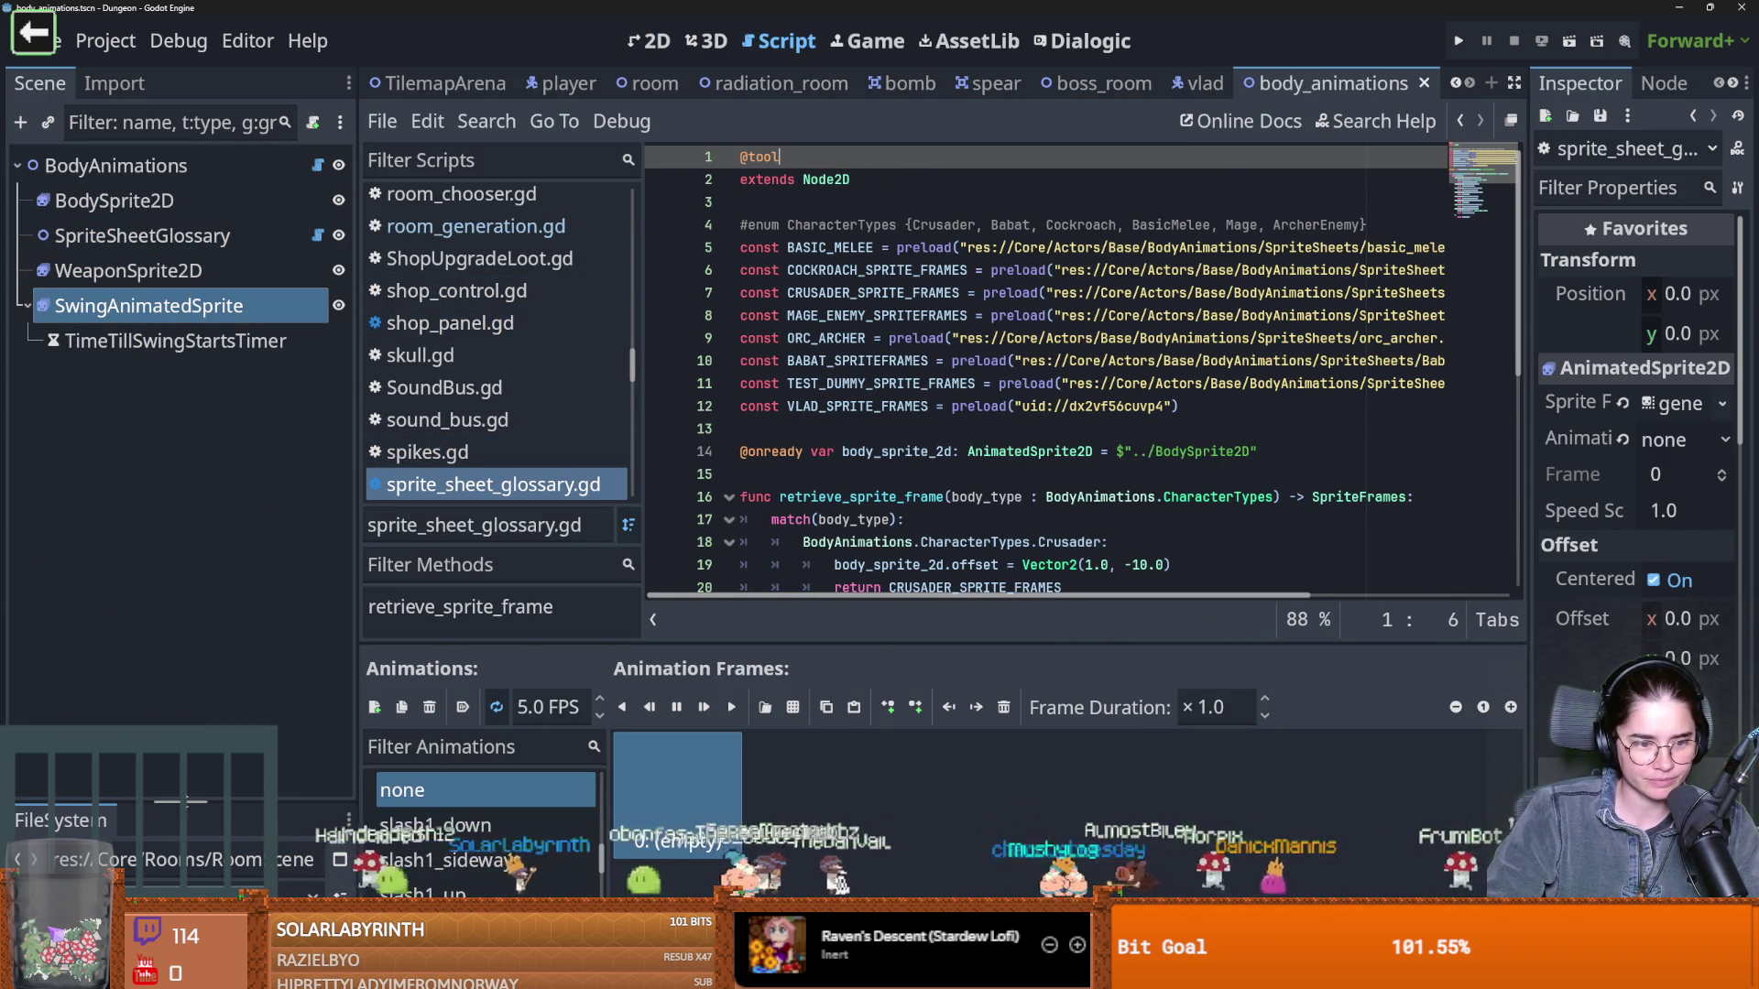
# - Filter the files by 'vlad' and open the Vlad_sprite_frames.tres resource
pyautogui.moveTo(181, 801); pyautogui.dragTo(174, 447)
pyautogui.click(153, 541)
pyautogui.press('BackSpace')
pyautogui.press('BackSpace')
pyautogui.press('BackSpace')
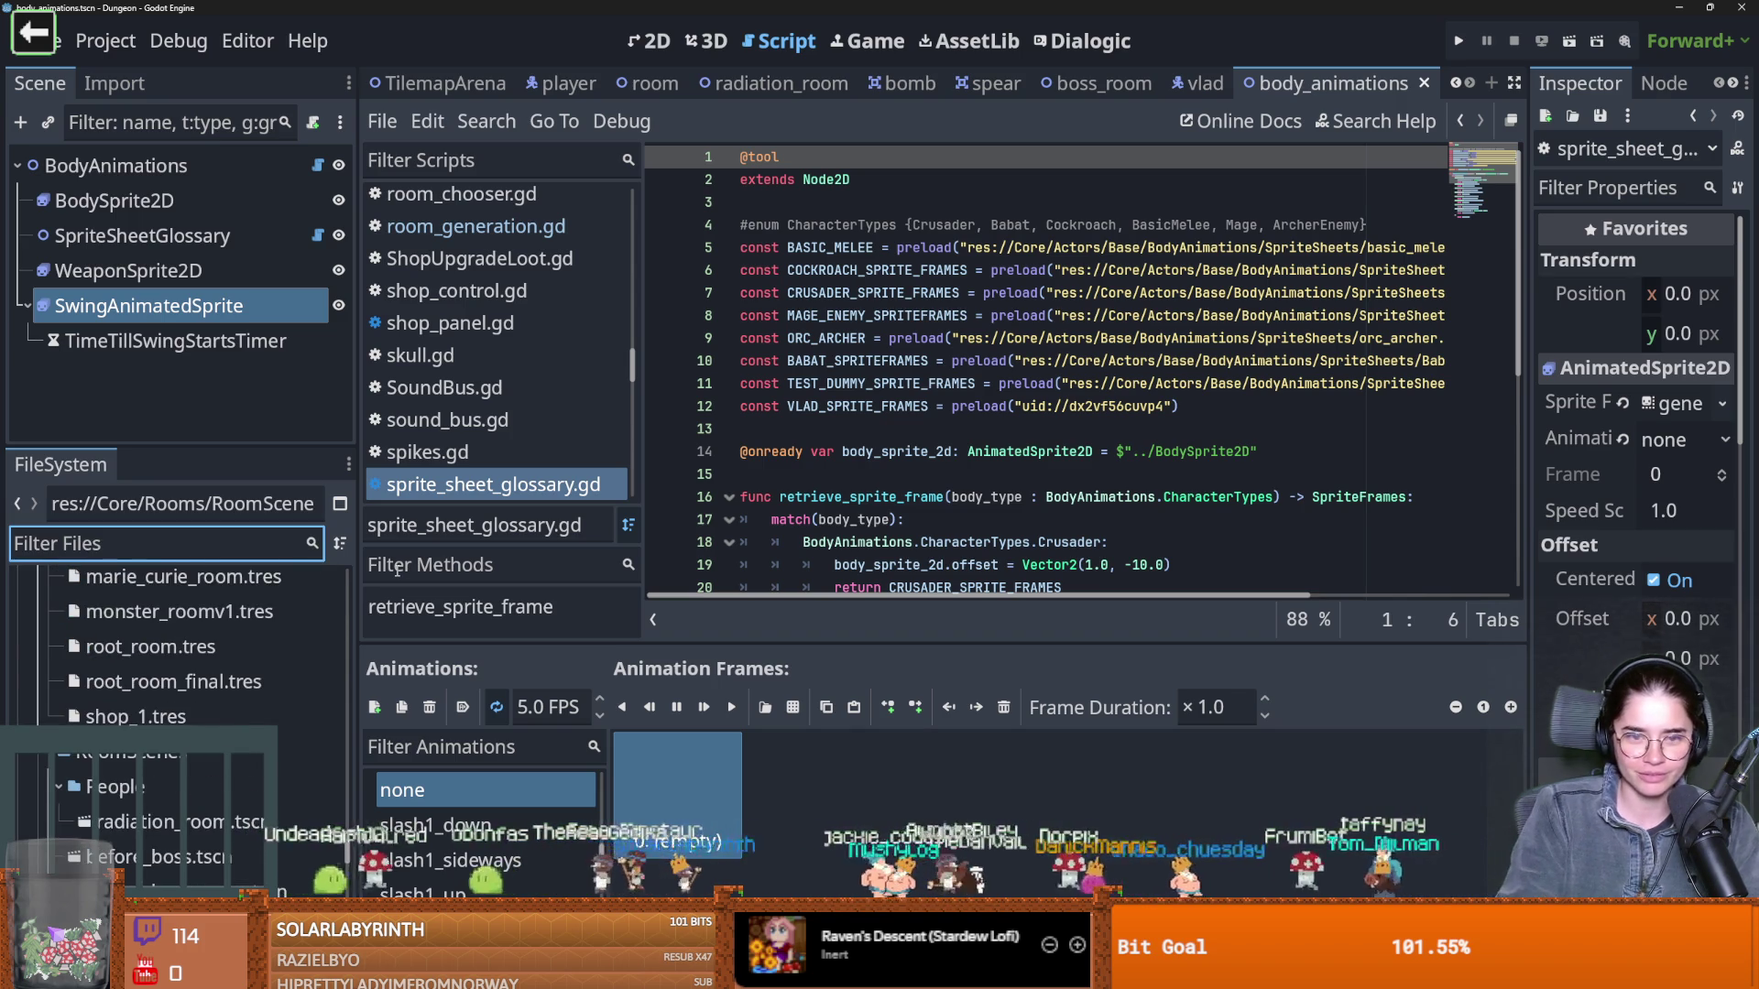
pyautogui.write('clas')
pyautogui.press('BackSpace')
pyautogui.press('BackSpace')
pyautogui.press('BackSpace')
pyautogui.write('vlasd')
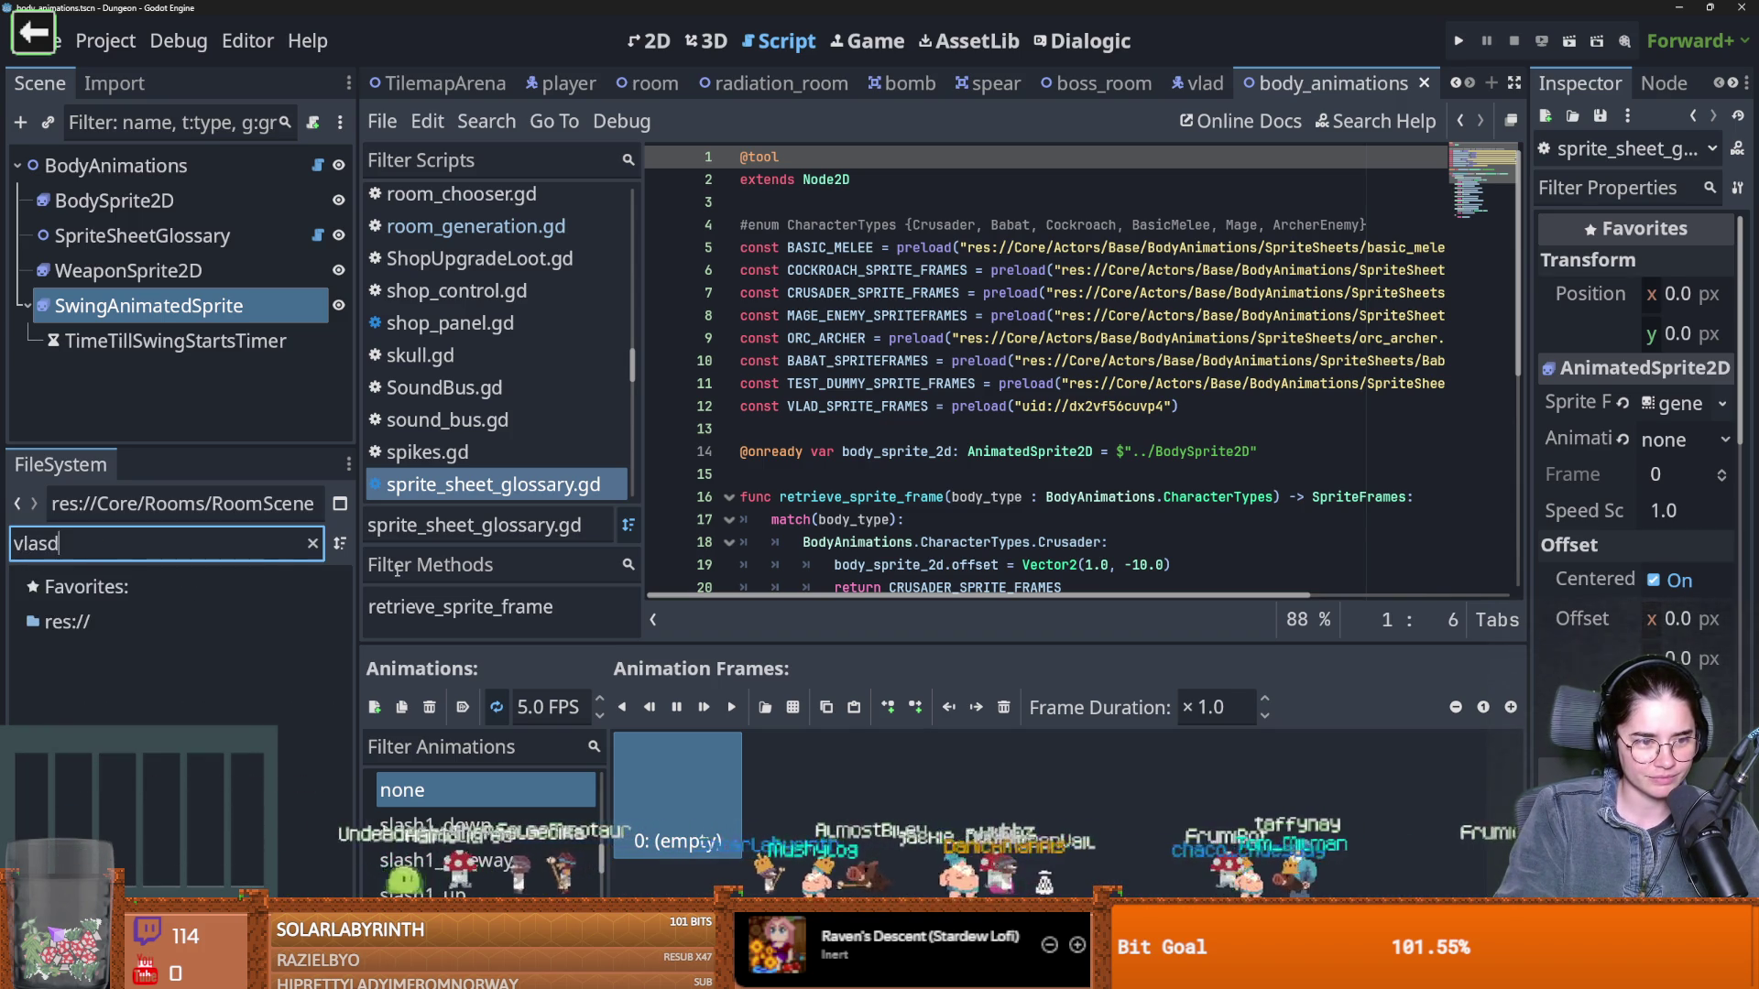
pyautogui.press('BackSpace')
pyautogui.press('BackSpace')
pyautogui.write('d')
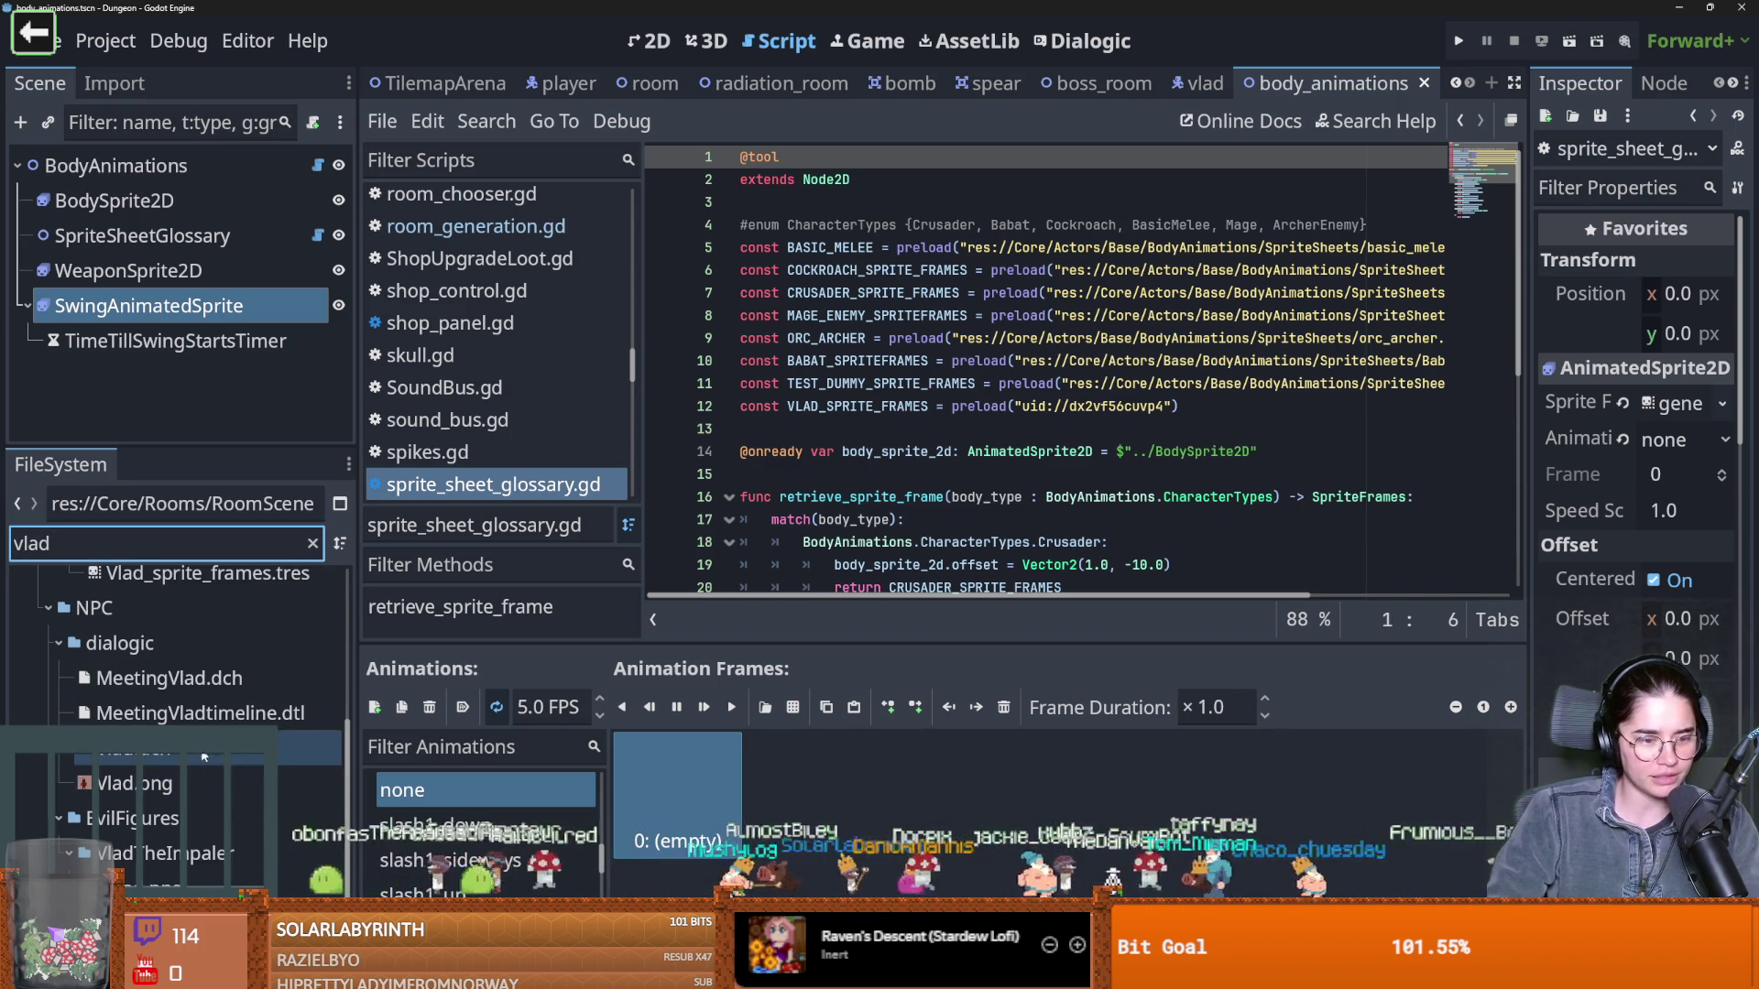
pyautogui.scroll(3, 200, 758)
pyautogui.click(200, 761)
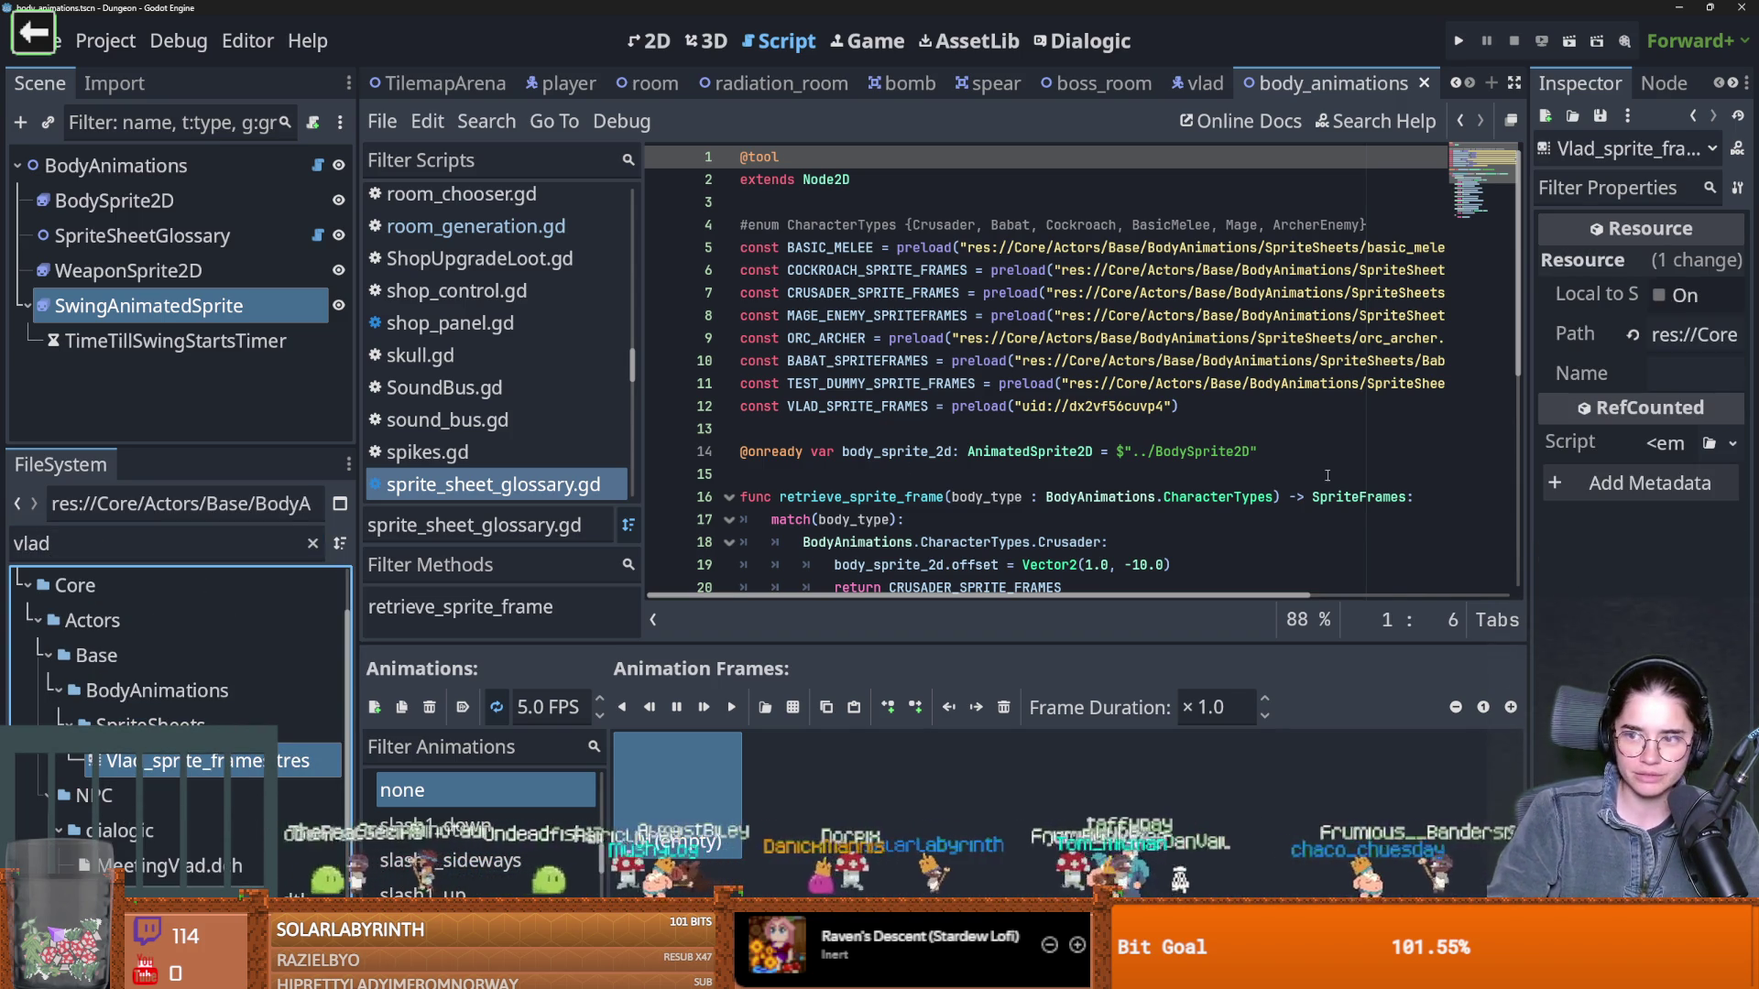
# - Preview the slash1_down animation and resize the frames panel and left dock
pyautogui.click(476, 825)
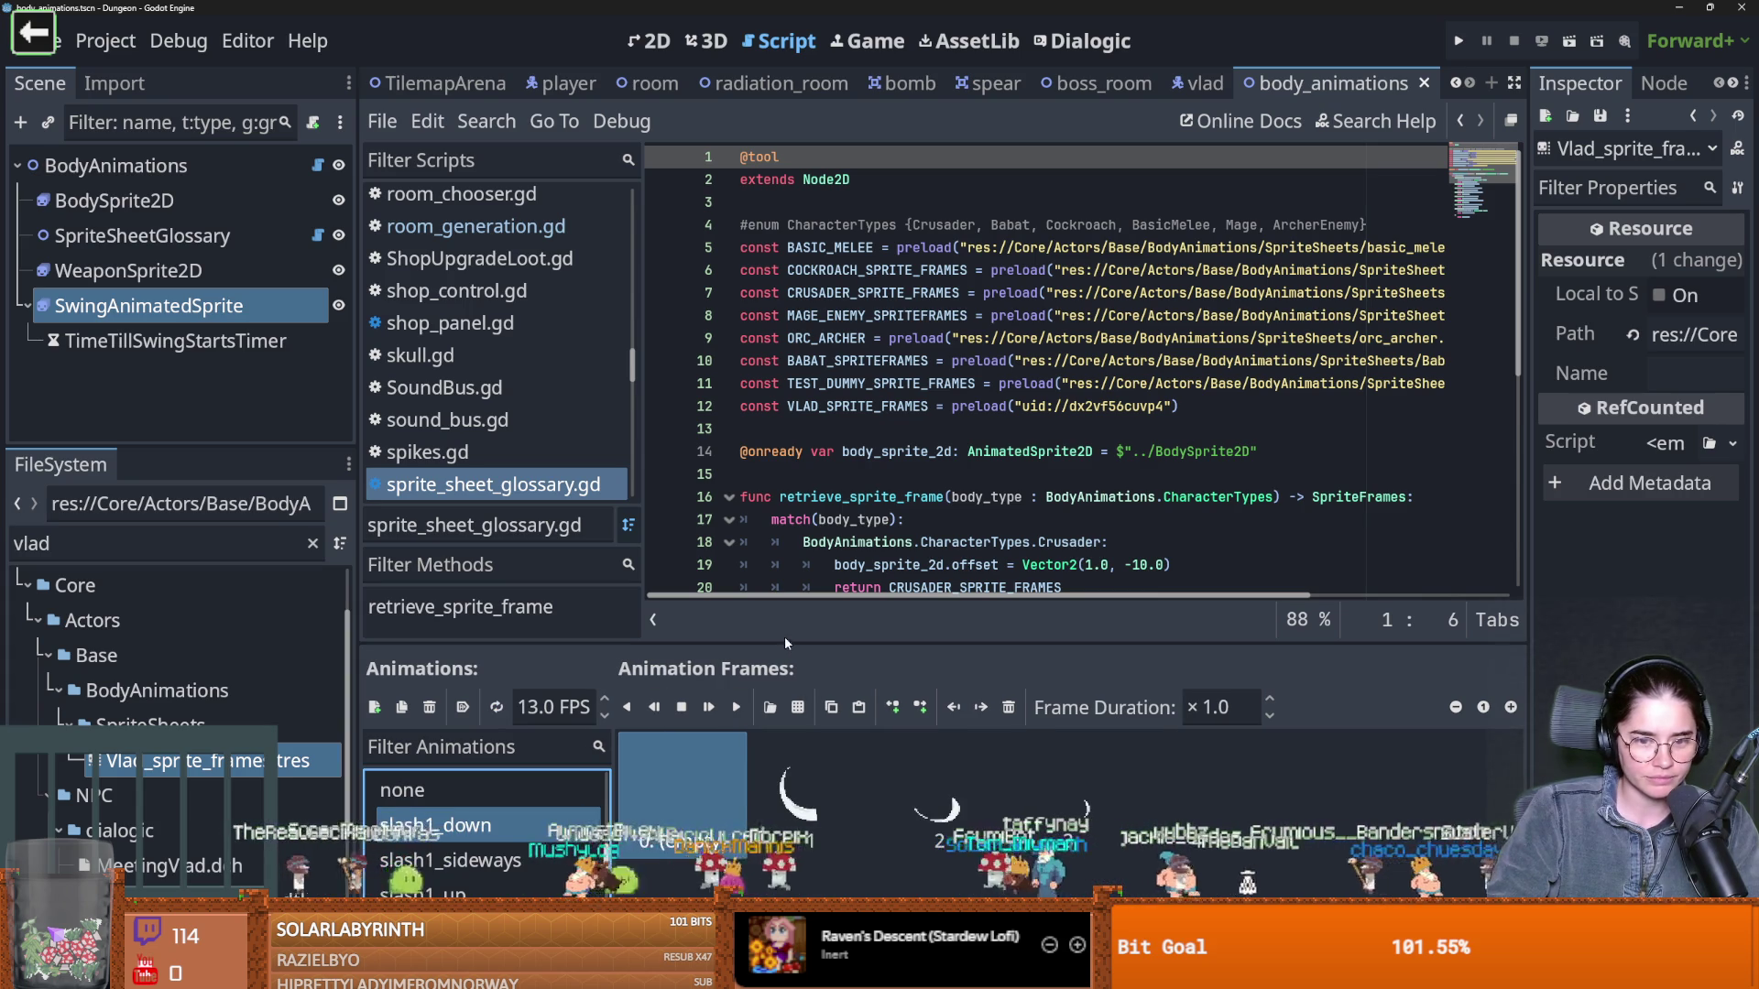
pyautogui.moveTo(784, 643); pyautogui.dragTo(641, 452)
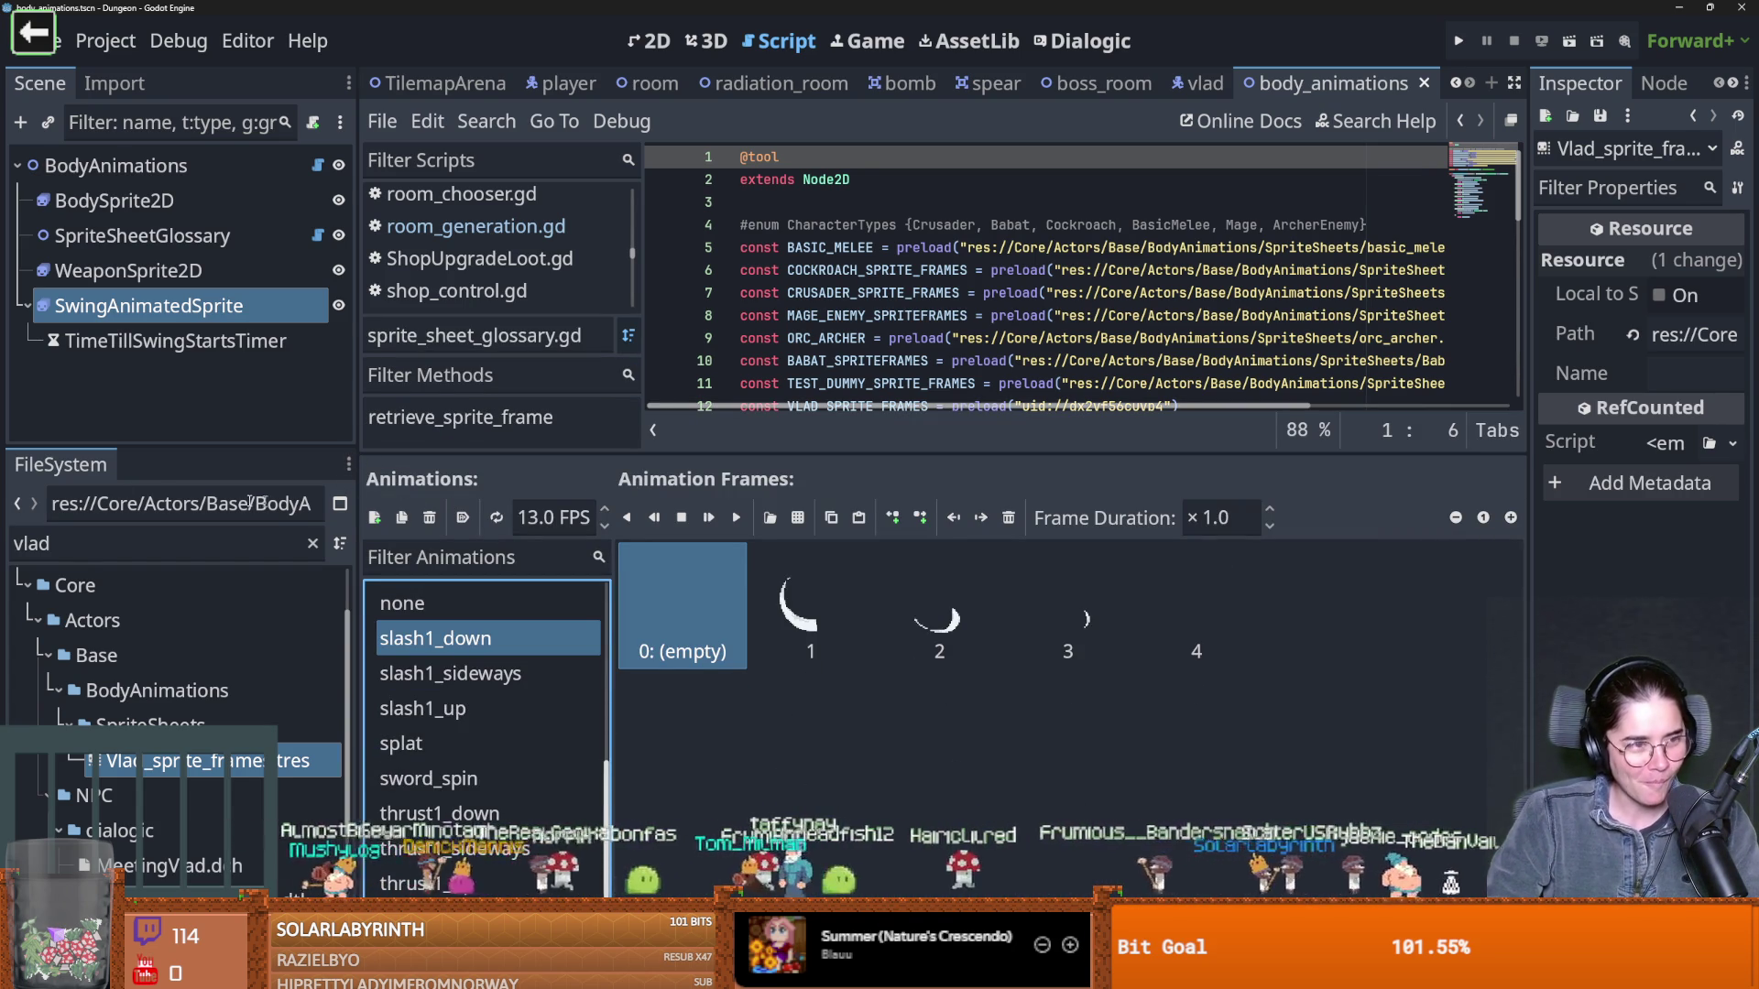
pyautogui.moveTo(209, 448); pyautogui.dragTo(220, 540)
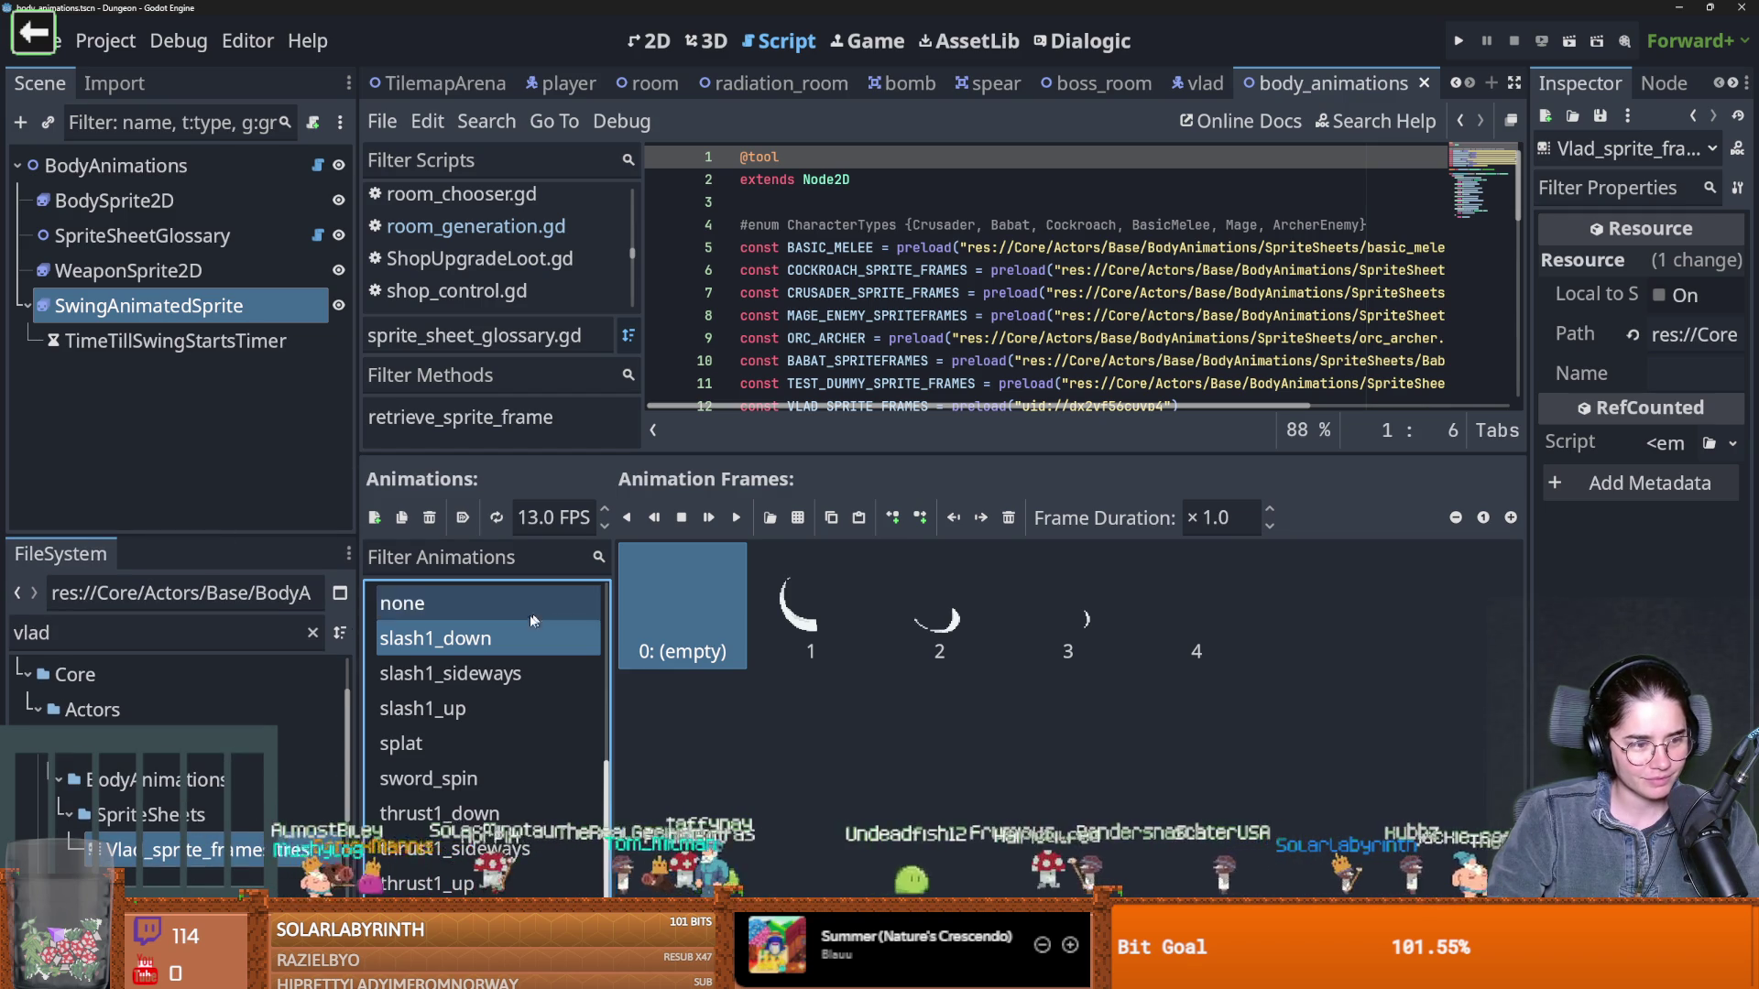
pyautogui.moveTo(358, 625); pyautogui.dragTo(270, 626)
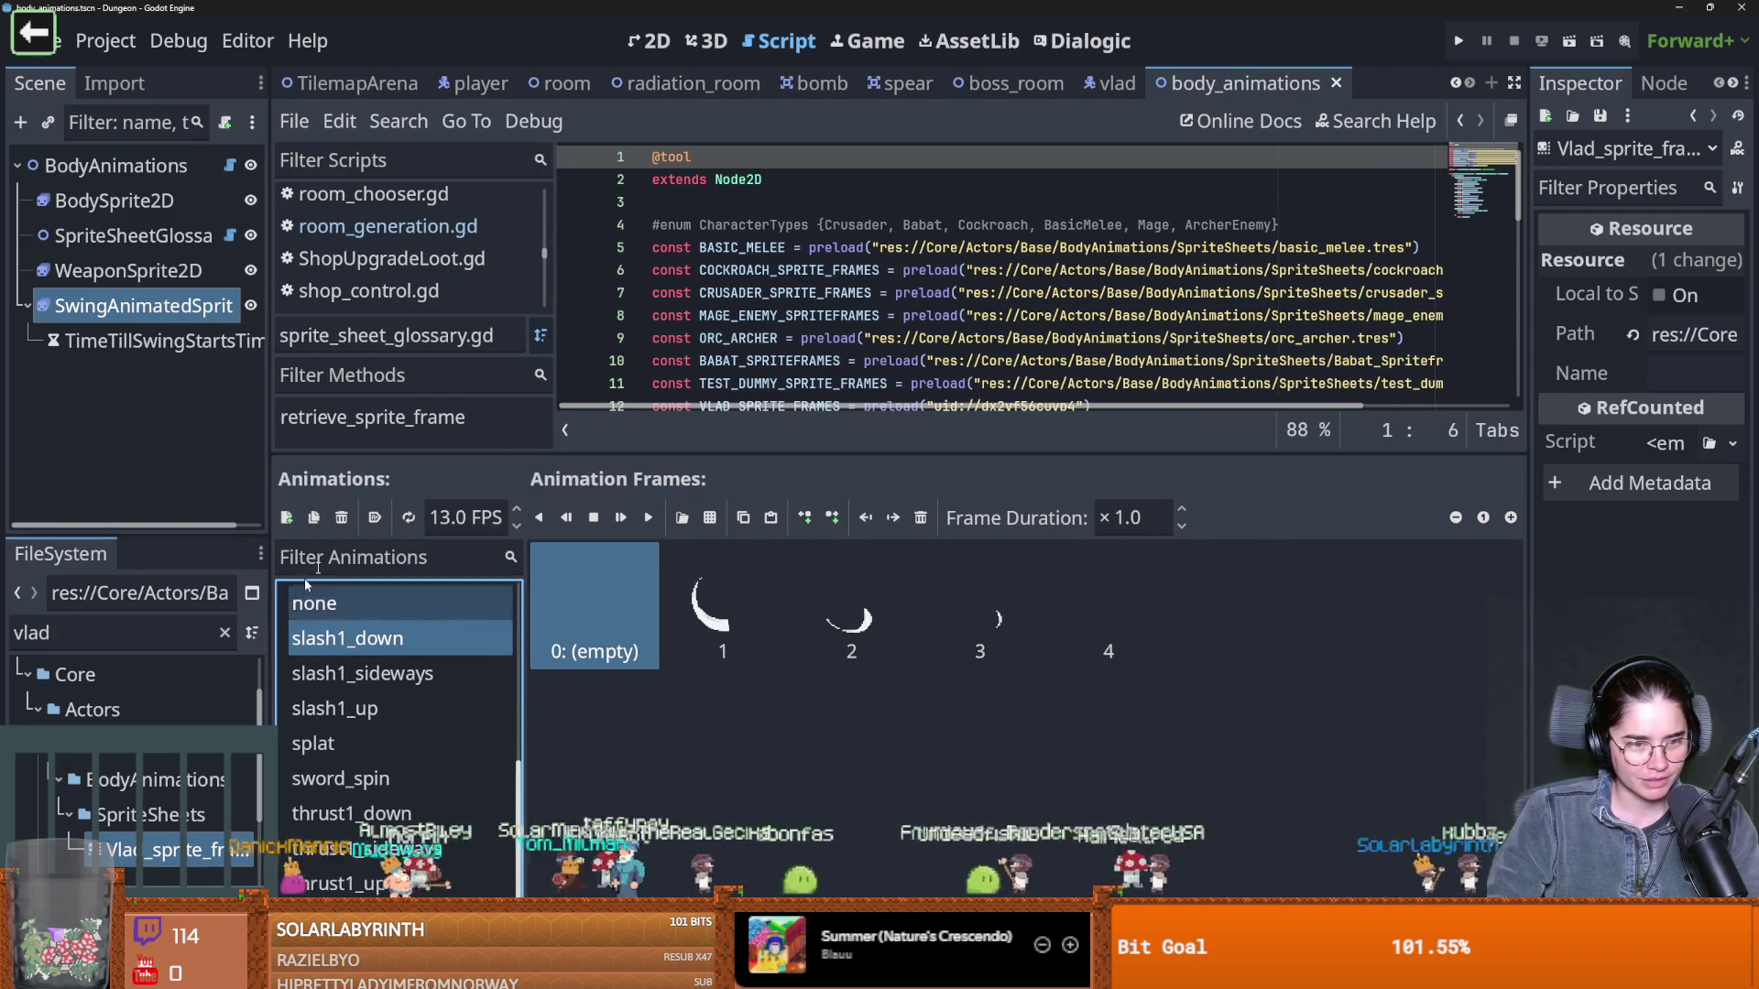
# - Switch to the 2D view and show BodySprite2D's animations and properties
pyautogui.click(649, 41)
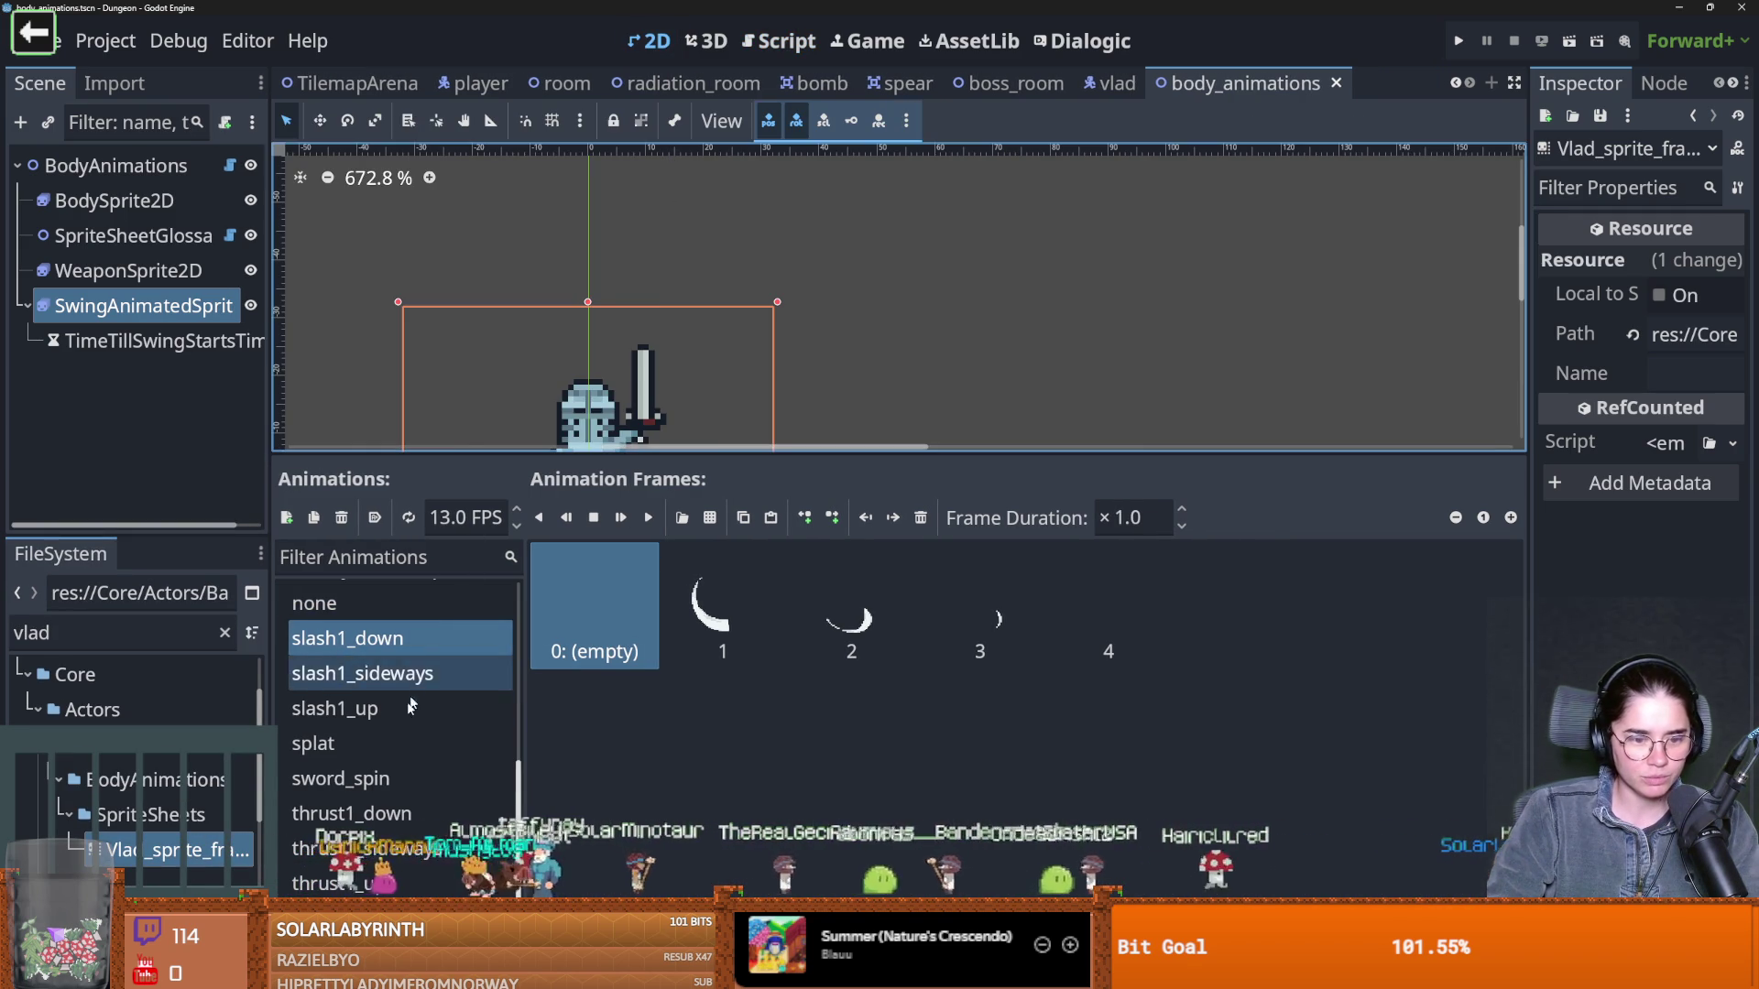
pyautogui.click(385, 779)
pyautogui.click(391, 614)
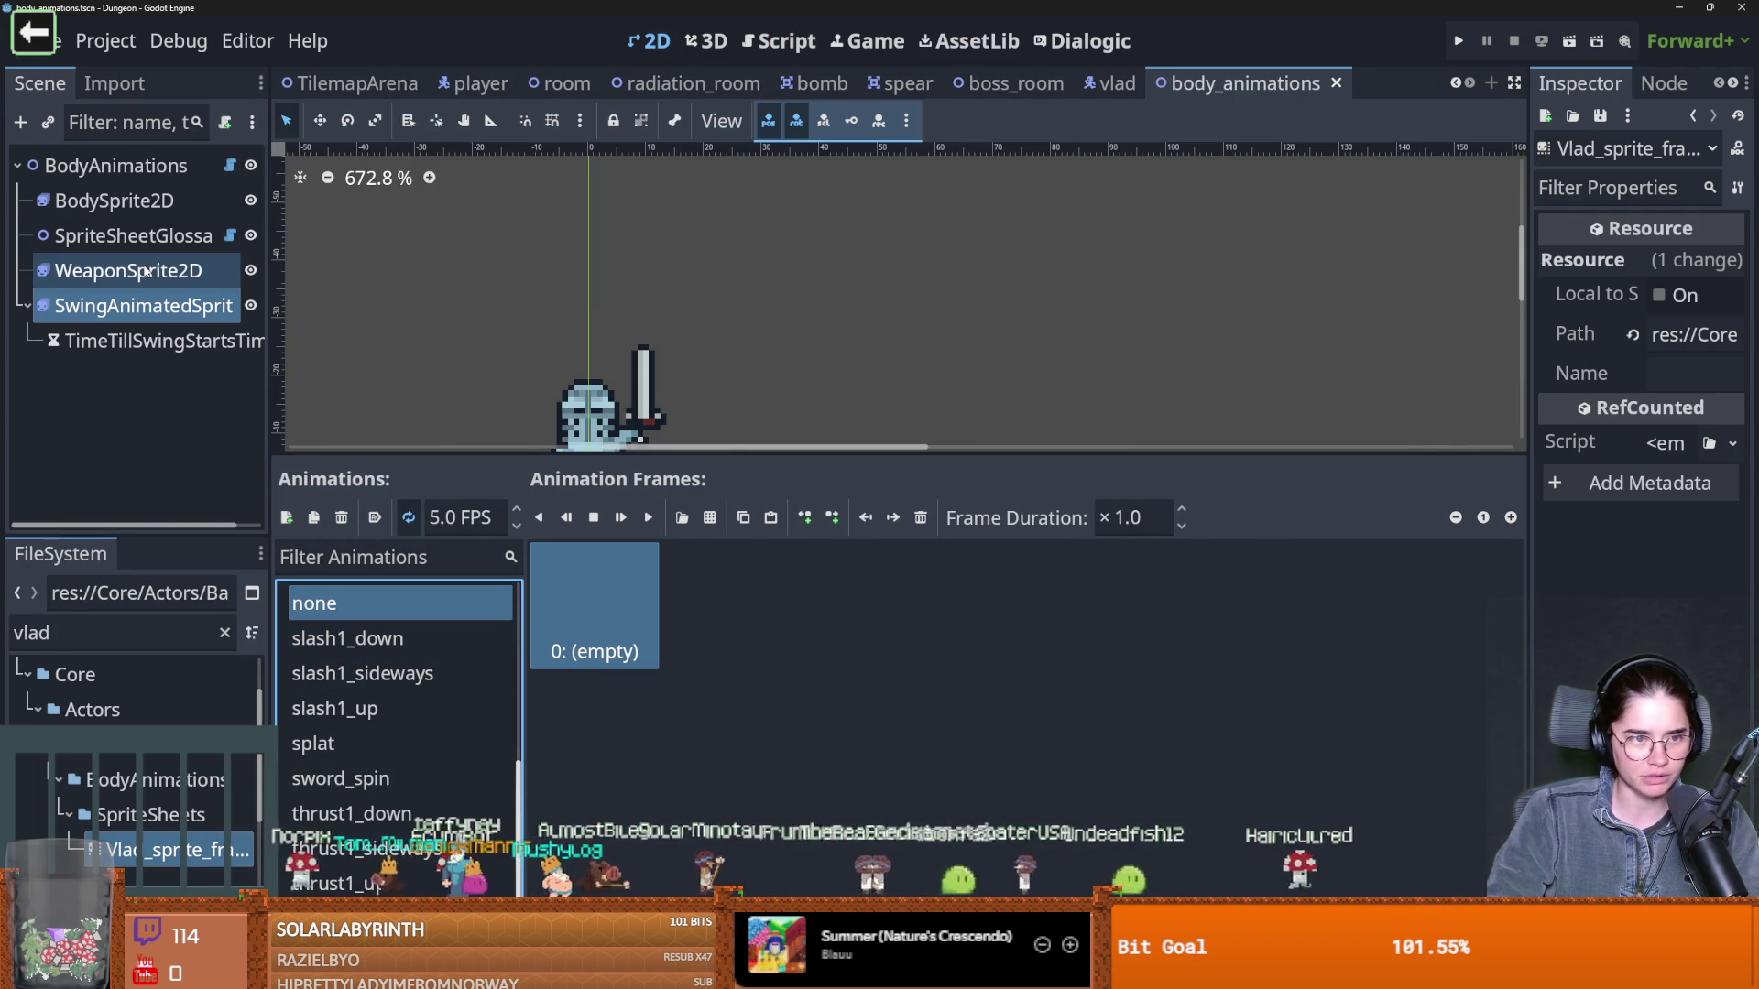
pyautogui.click(115, 201)
# - Widen the Inspector to view BodySprite2D's crusader sprite frames and 1.0 px offset
pyautogui.moveTo(1530, 440); pyautogui.dragTo(1425, 440)
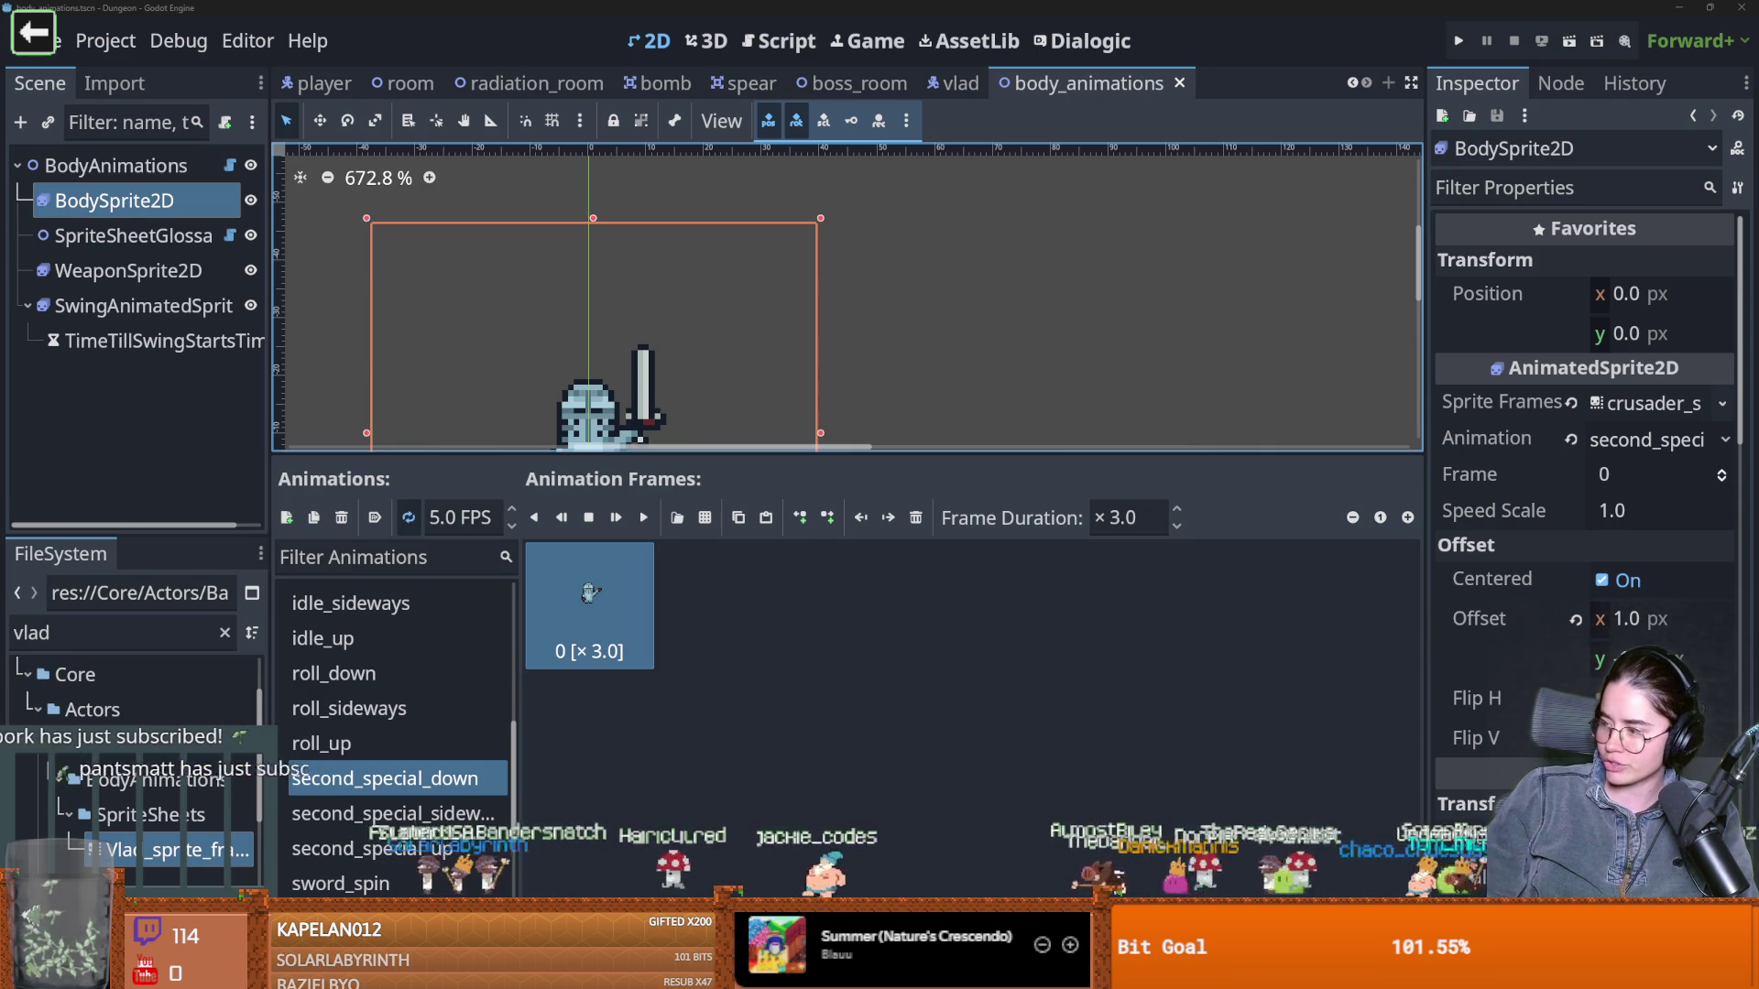
pyautogui.press('super')
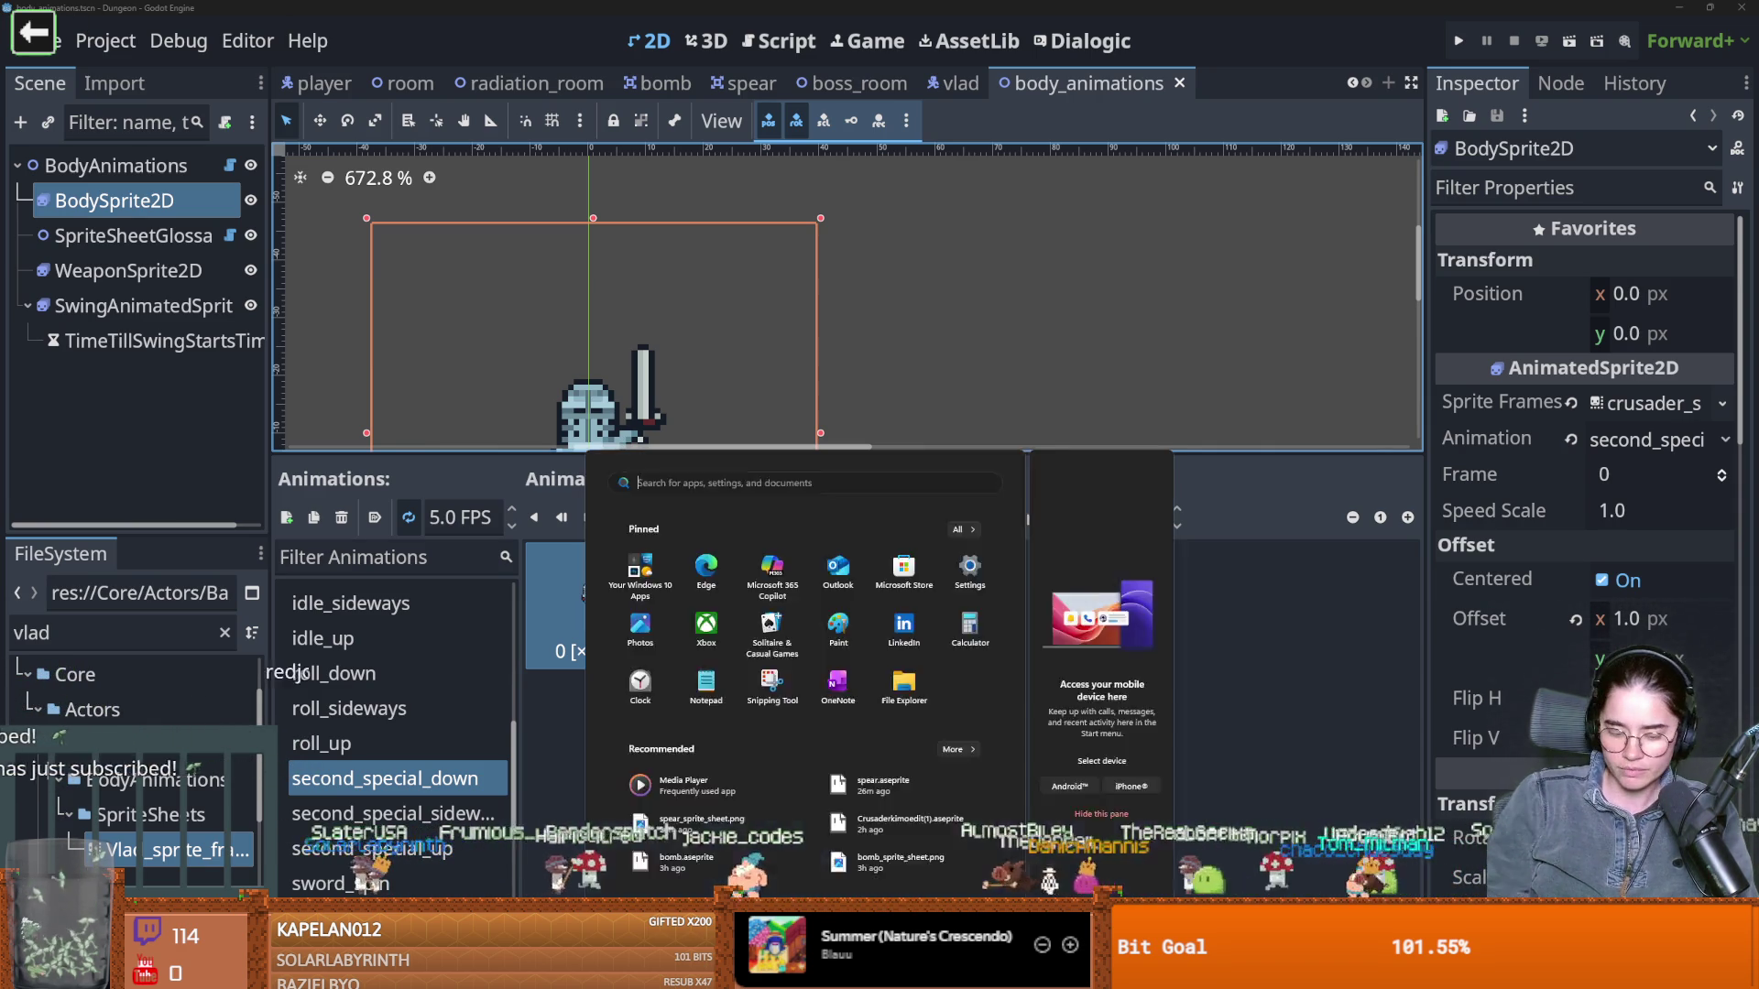
# - Snip the subscriber counts with Snipping Tool, scribble green over Subscribers, then close it
pyautogui.write('sn')
pyautogui.press('Return')
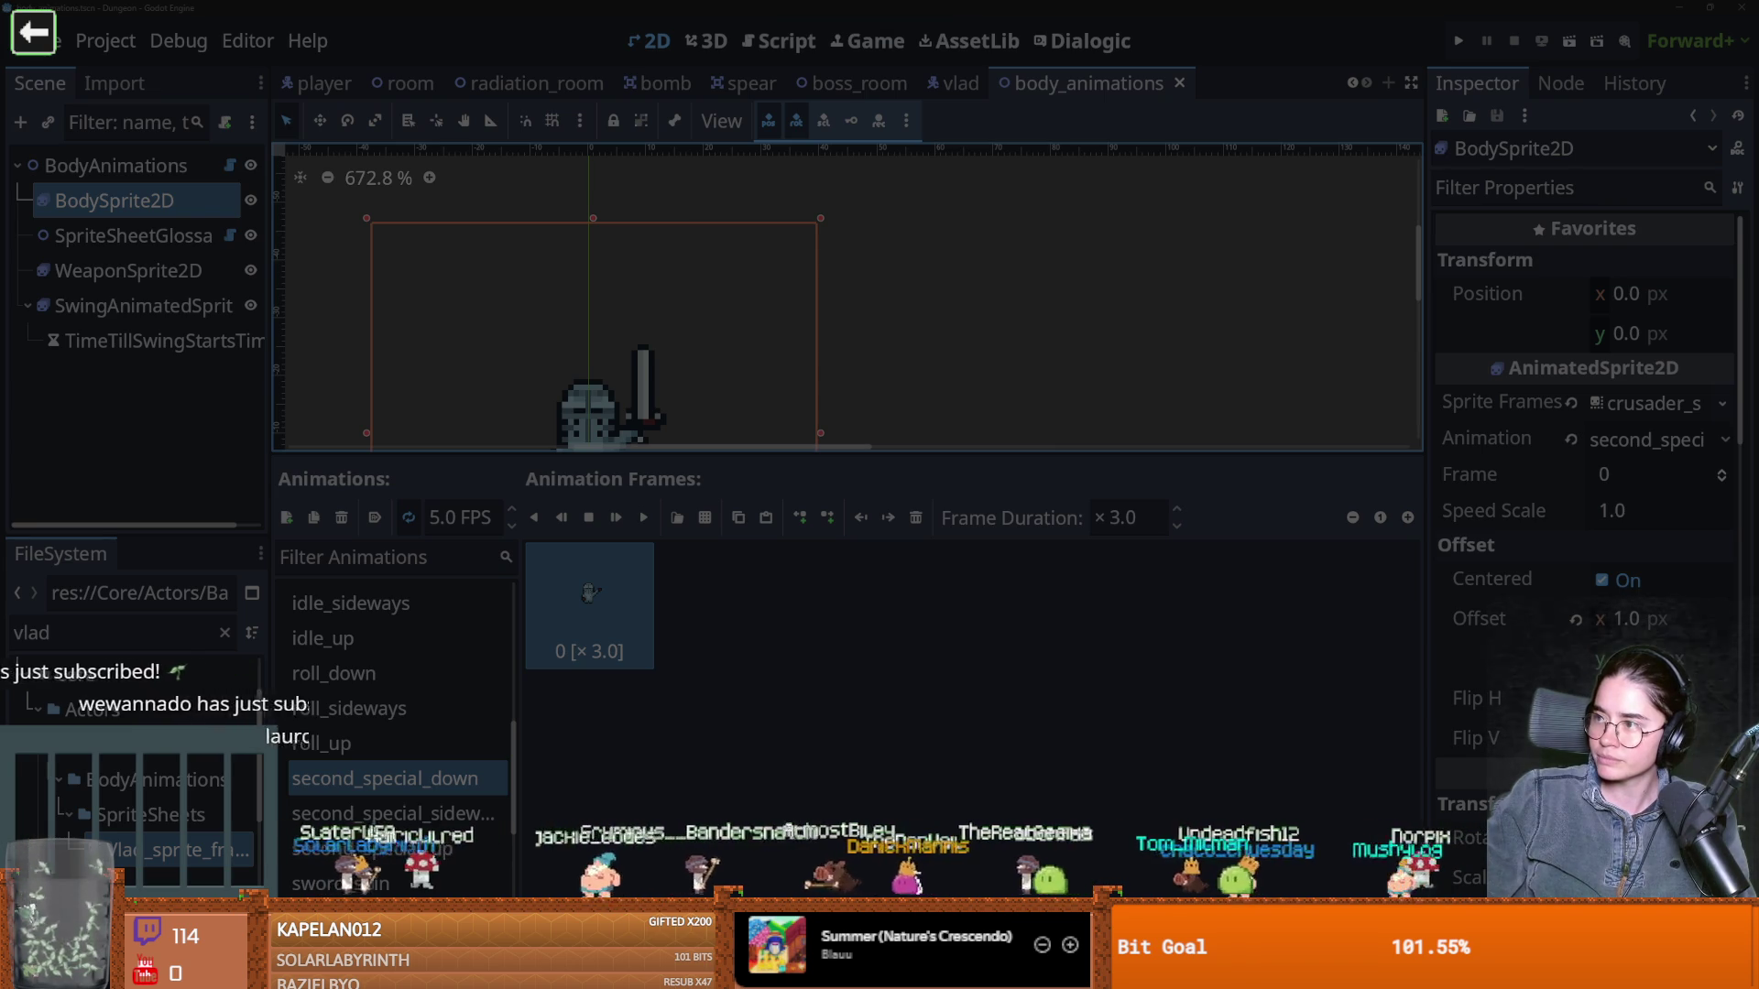
pyautogui.press('Escape')
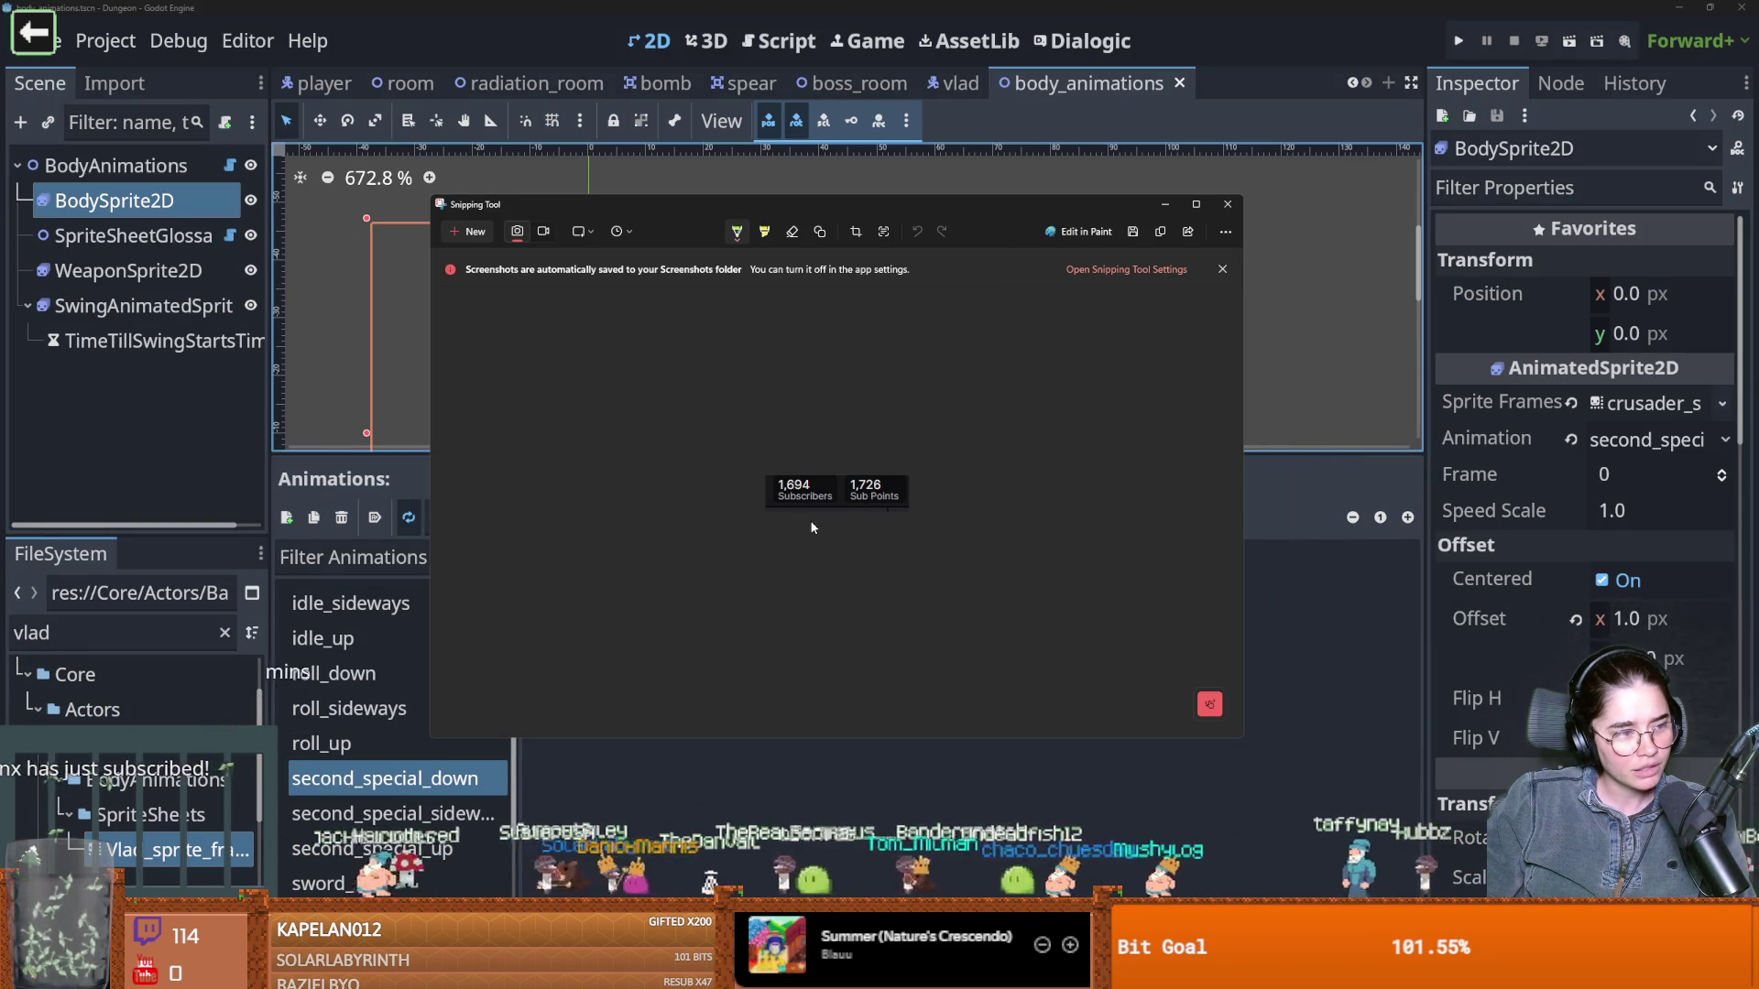
pyautogui.scroll(3, 817, 514)
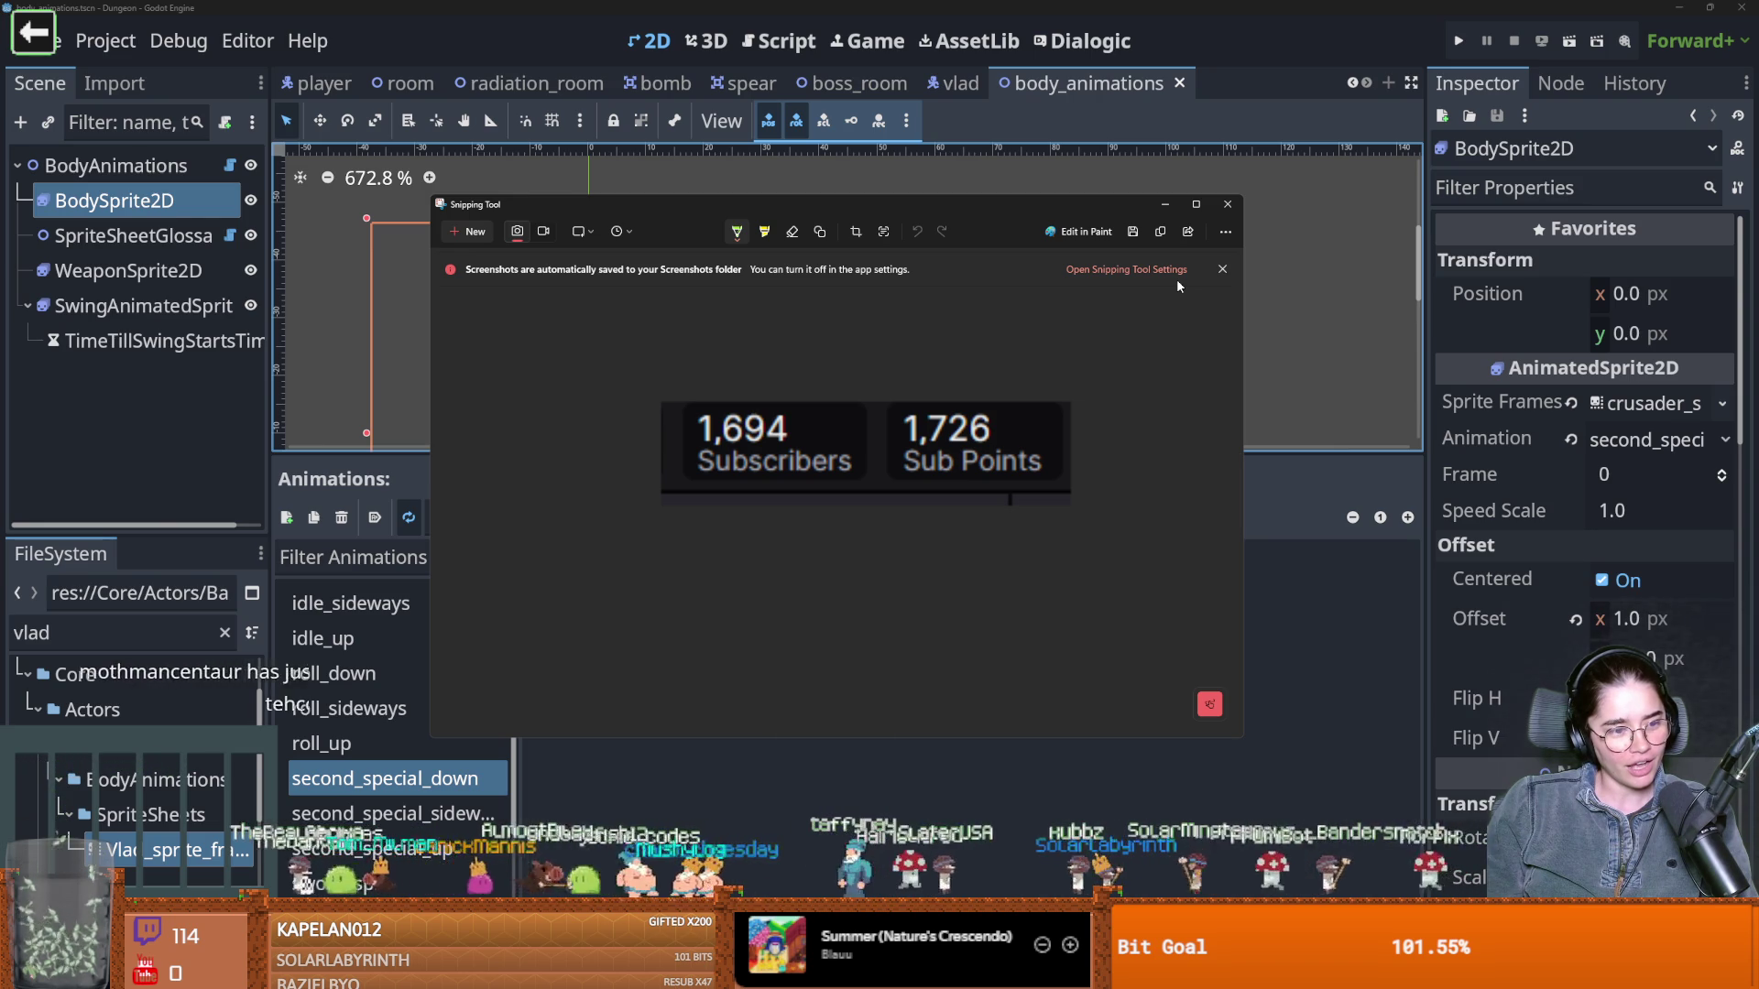
pyautogui.moveTo(713, 484)
pyautogui.mouseDown()
pyautogui.moveTo(630, 466)
pyautogui.moveTo(879, 454)
pyautogui.moveTo(646, 463)
pyautogui.moveTo(733, 481)
pyautogui.moveTo(661, 492)
pyautogui.moveTo(678, 495)
pyautogui.mouseUp()
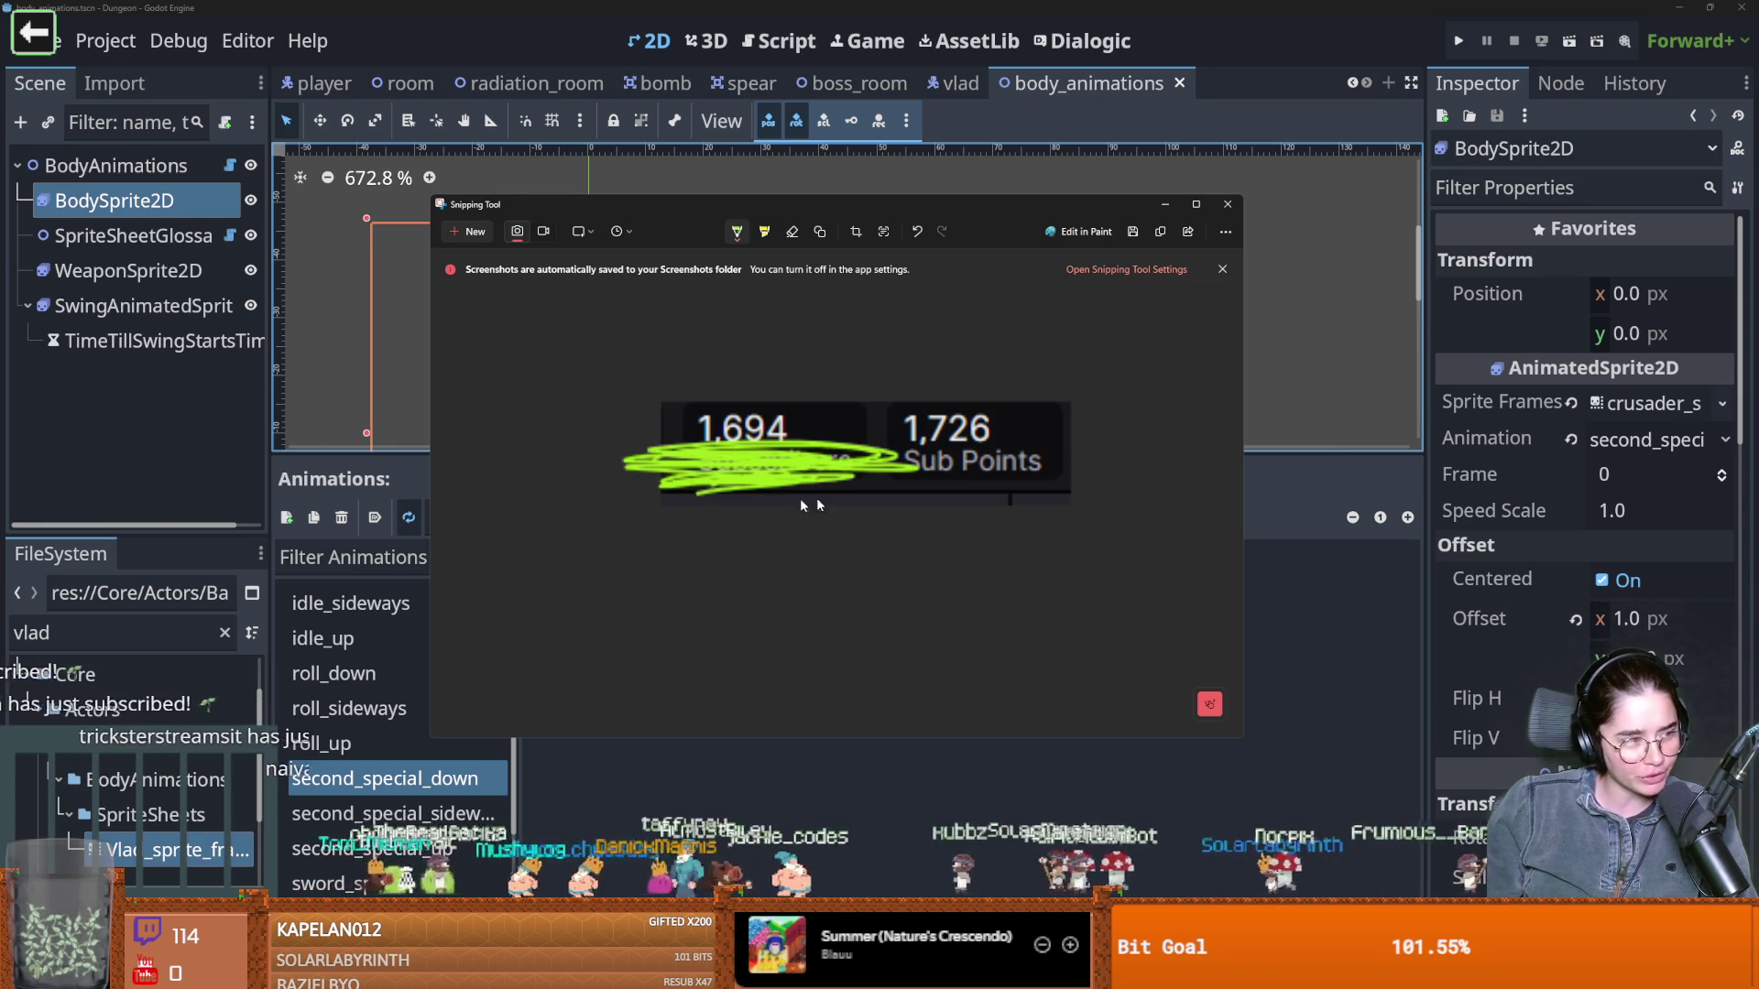
pyautogui.click(1228, 204)
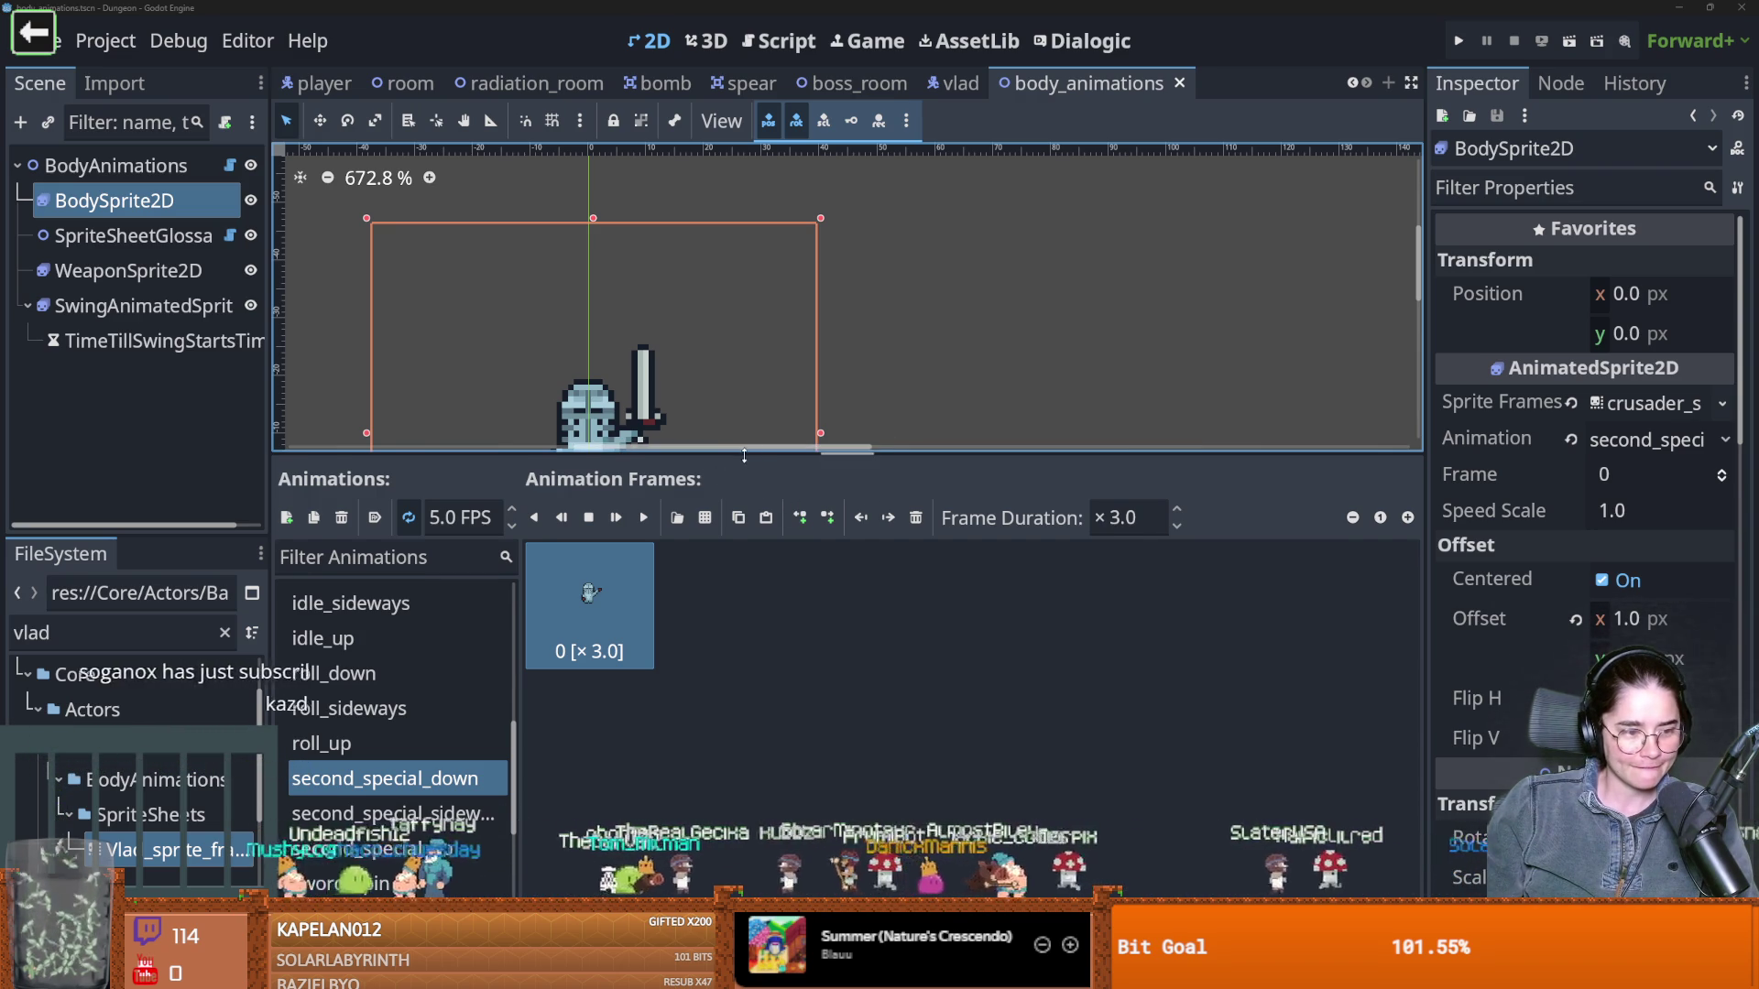
# - Enlarge the 2D canvas, center on the sprite, and save body_animations
pyautogui.moveTo(744, 455); pyautogui.dragTo(744, 630)
pyautogui.press('f')
pyautogui.hotkey('ctrl', 's')
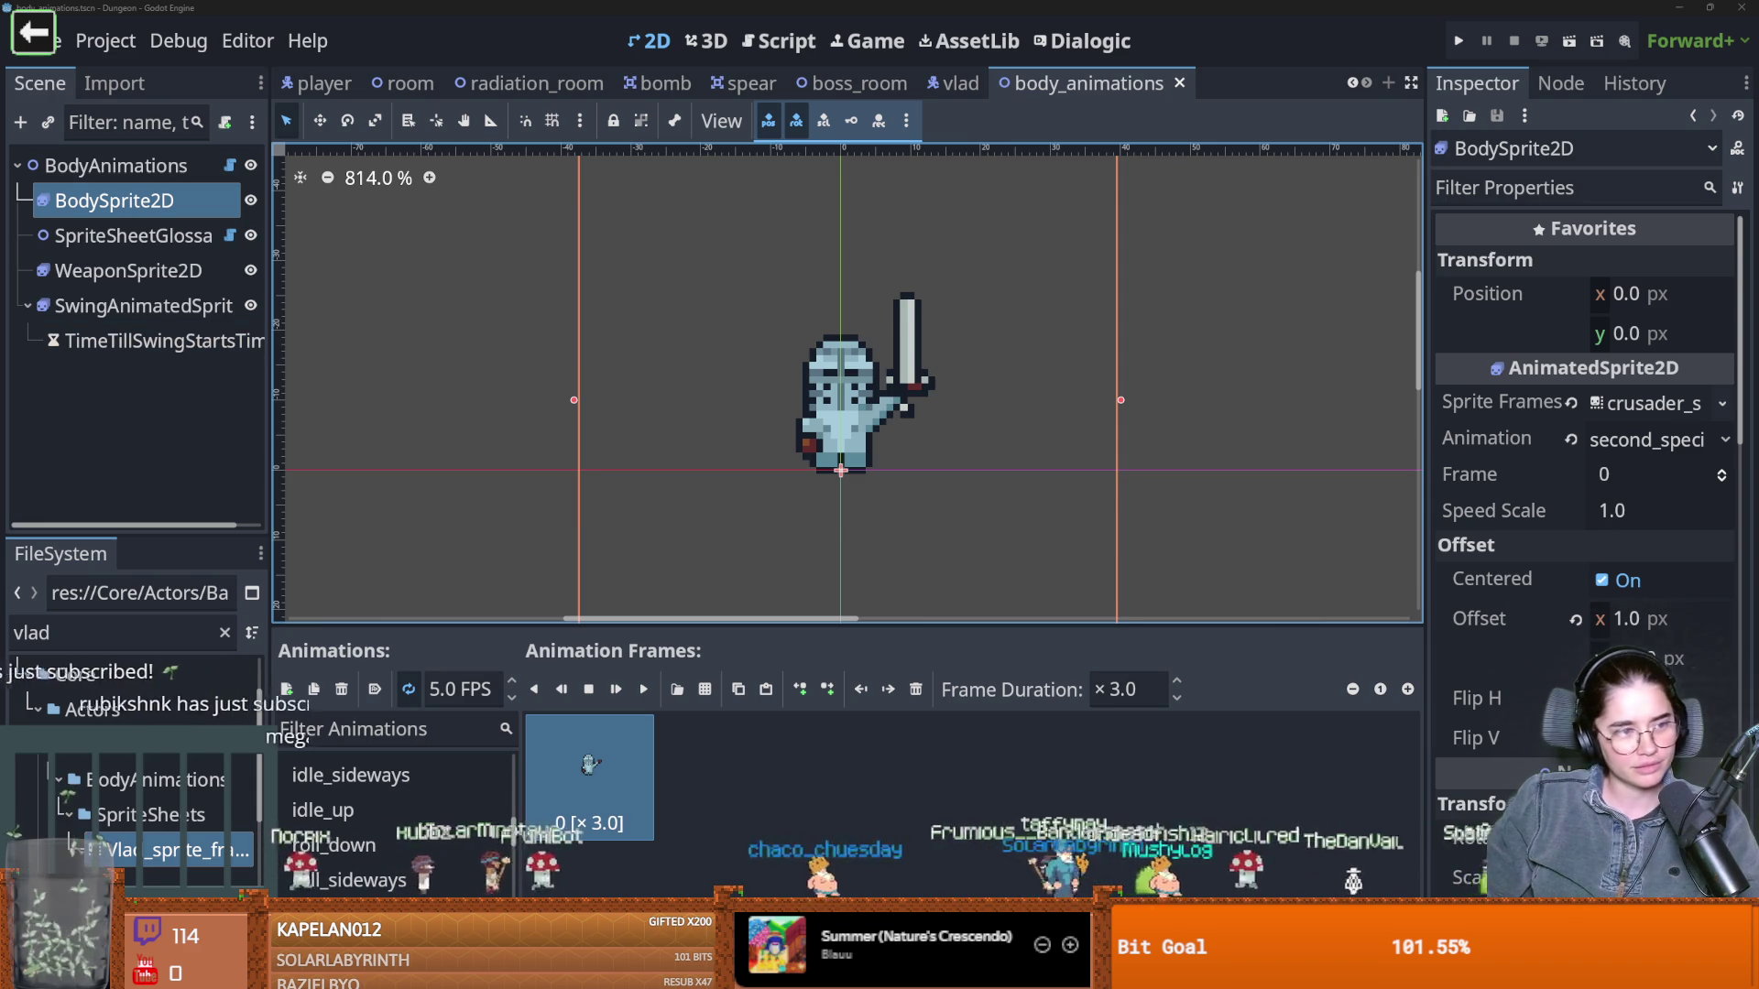
pyautogui.scroll(-2, 888, 383)
pyautogui.scroll(1, 890, 288)
pyautogui.scroll(-1, 902, 283)
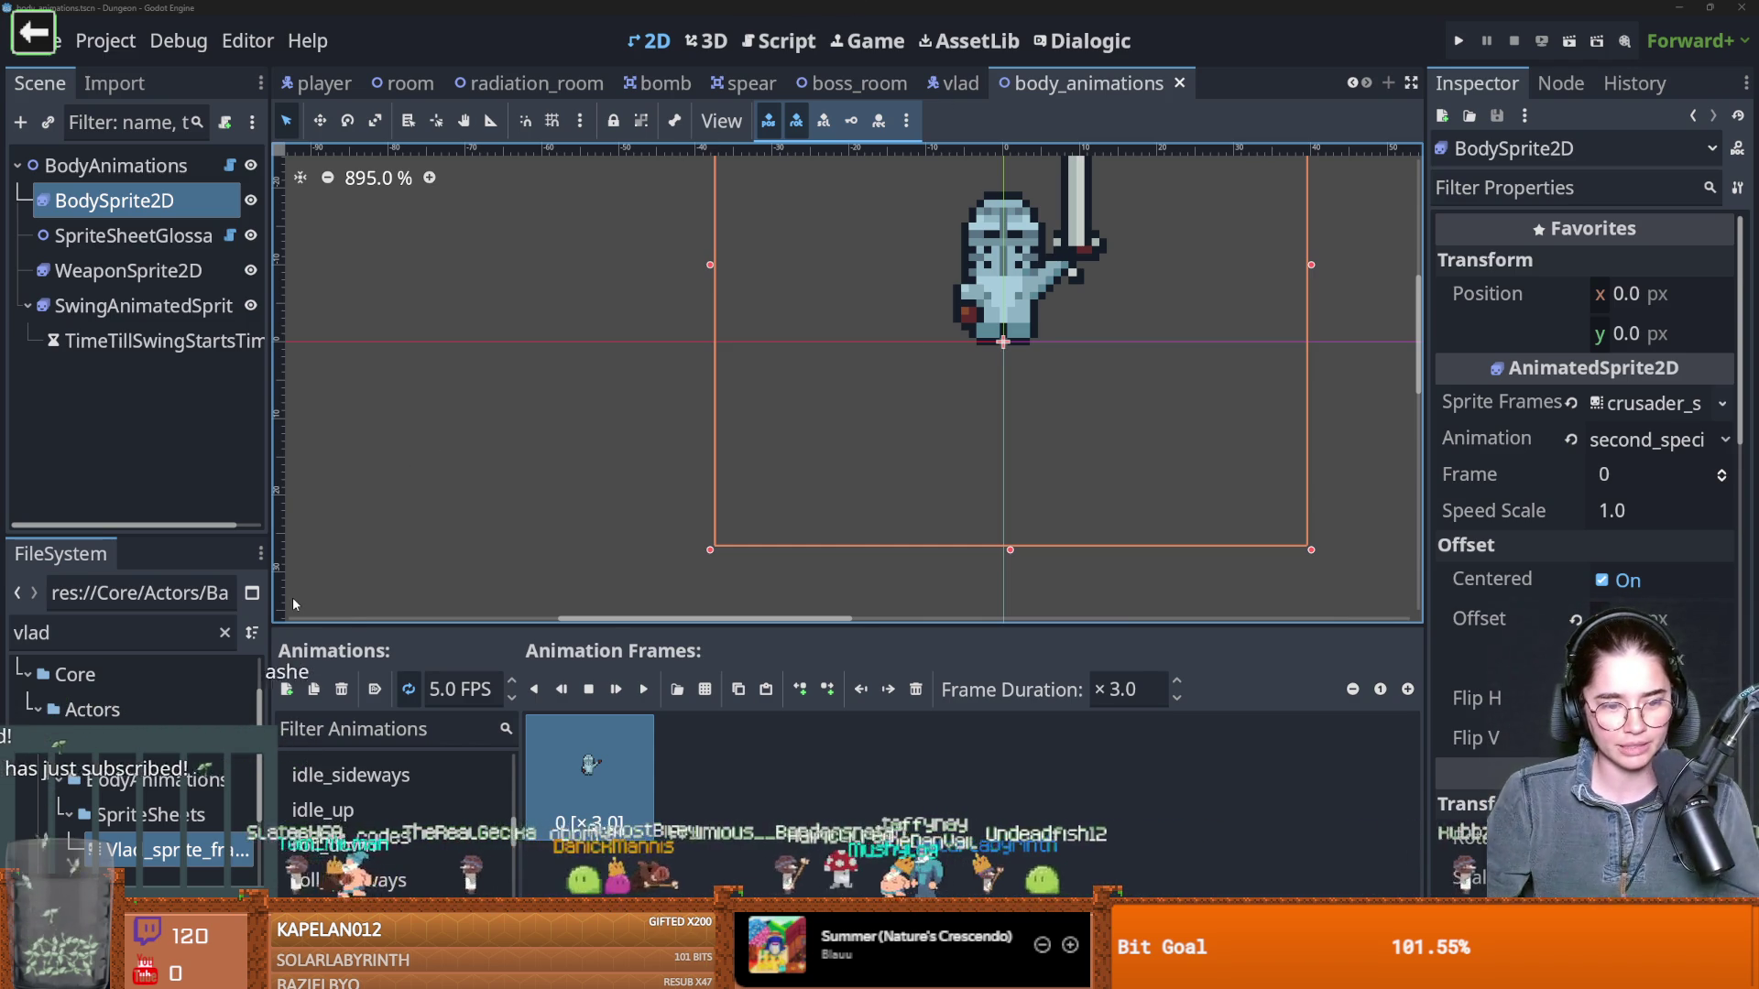
pyautogui.scroll(-3, 385, 815)
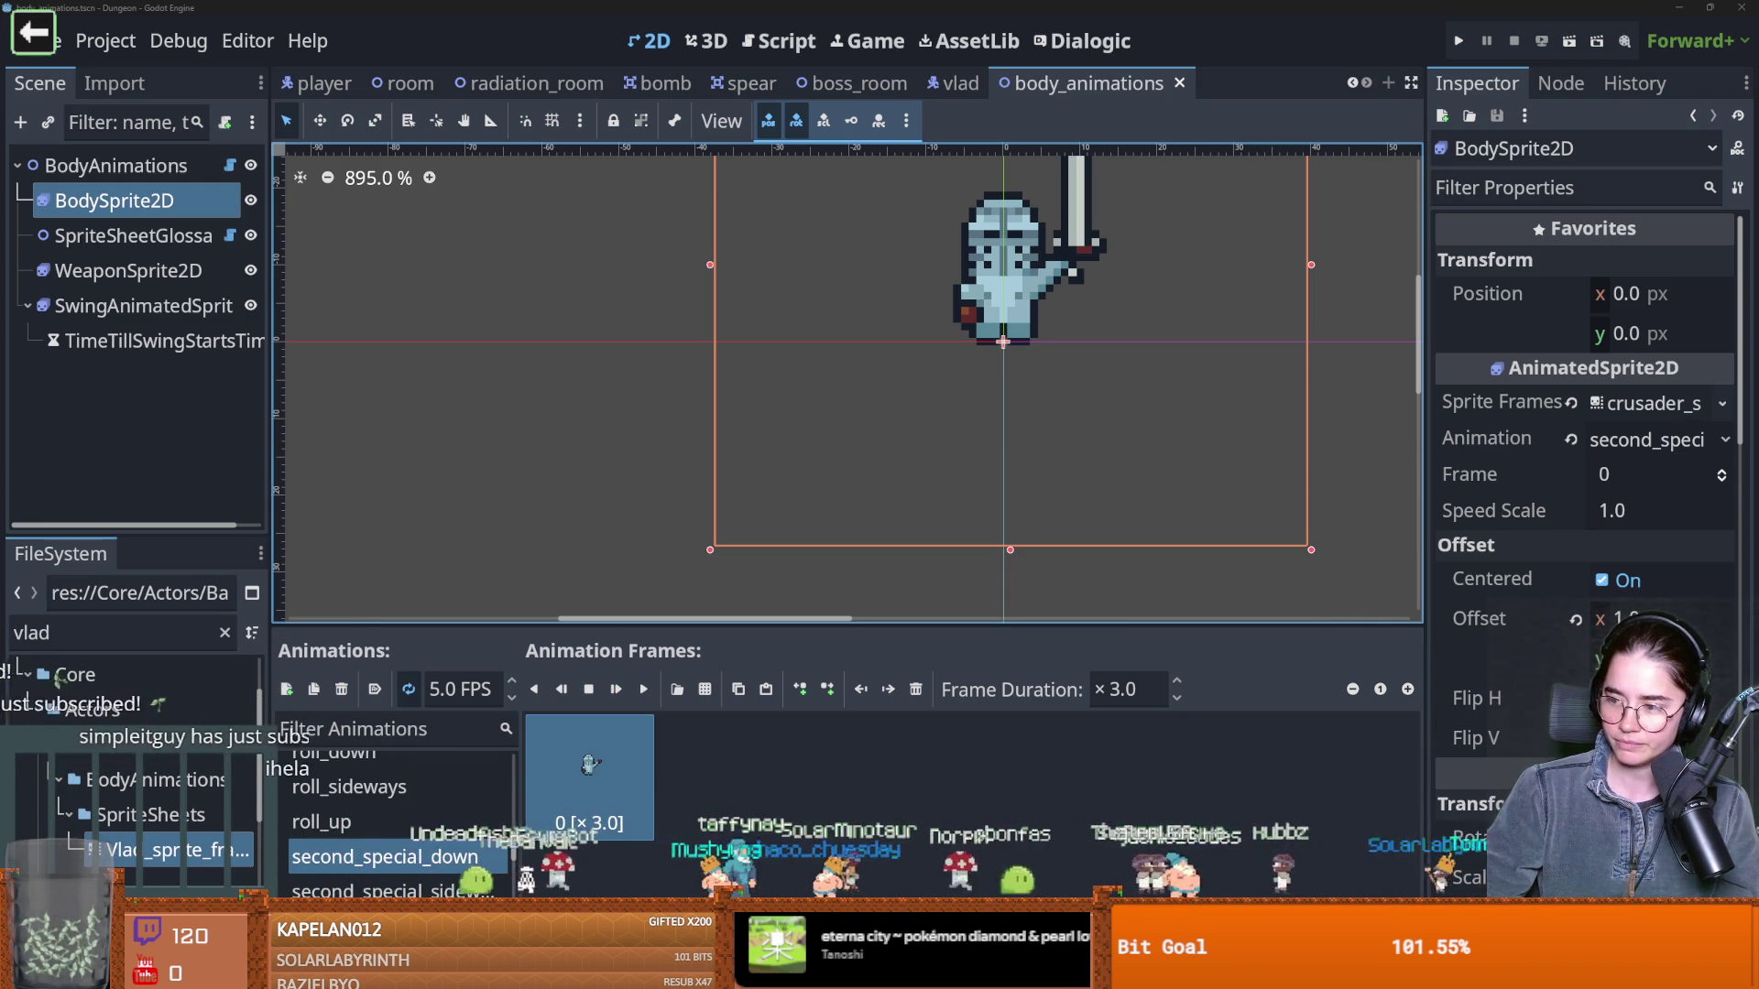
pyautogui.press('super')
# - Launch Snipping Tool and snip the 3000 Subscriber Points mission progress
pyautogui.write('snip')
pyautogui.press('Return')
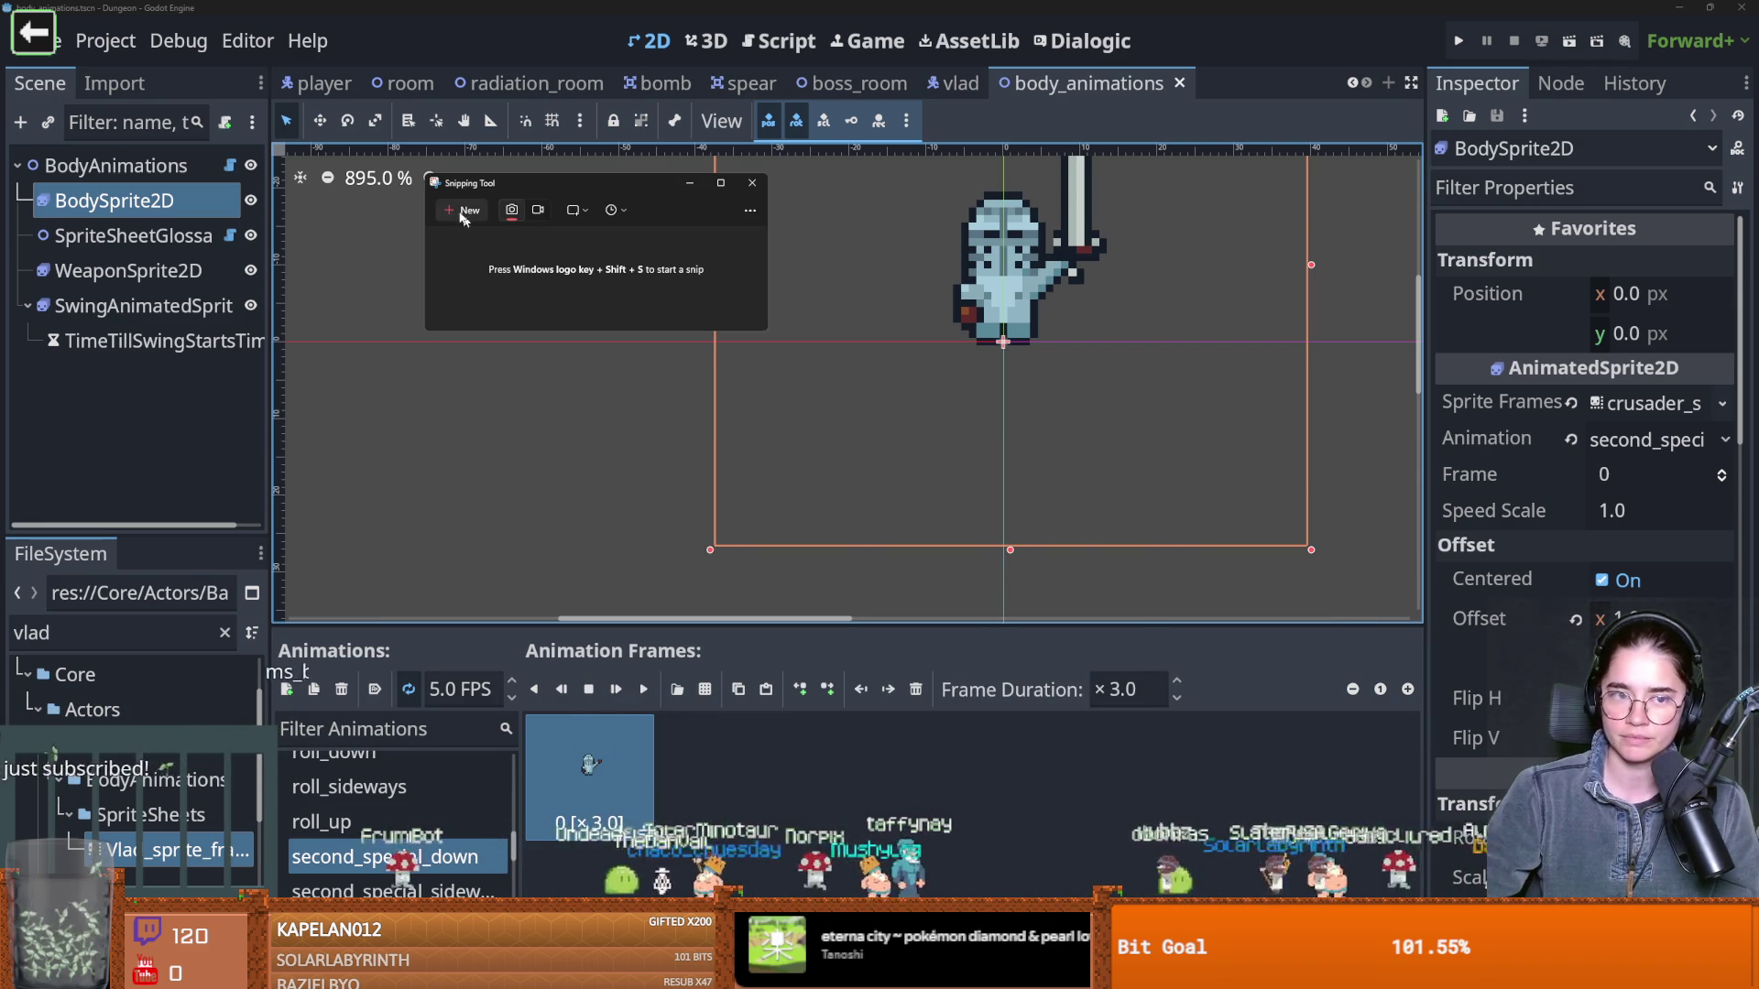
pyautogui.click(450, 217)
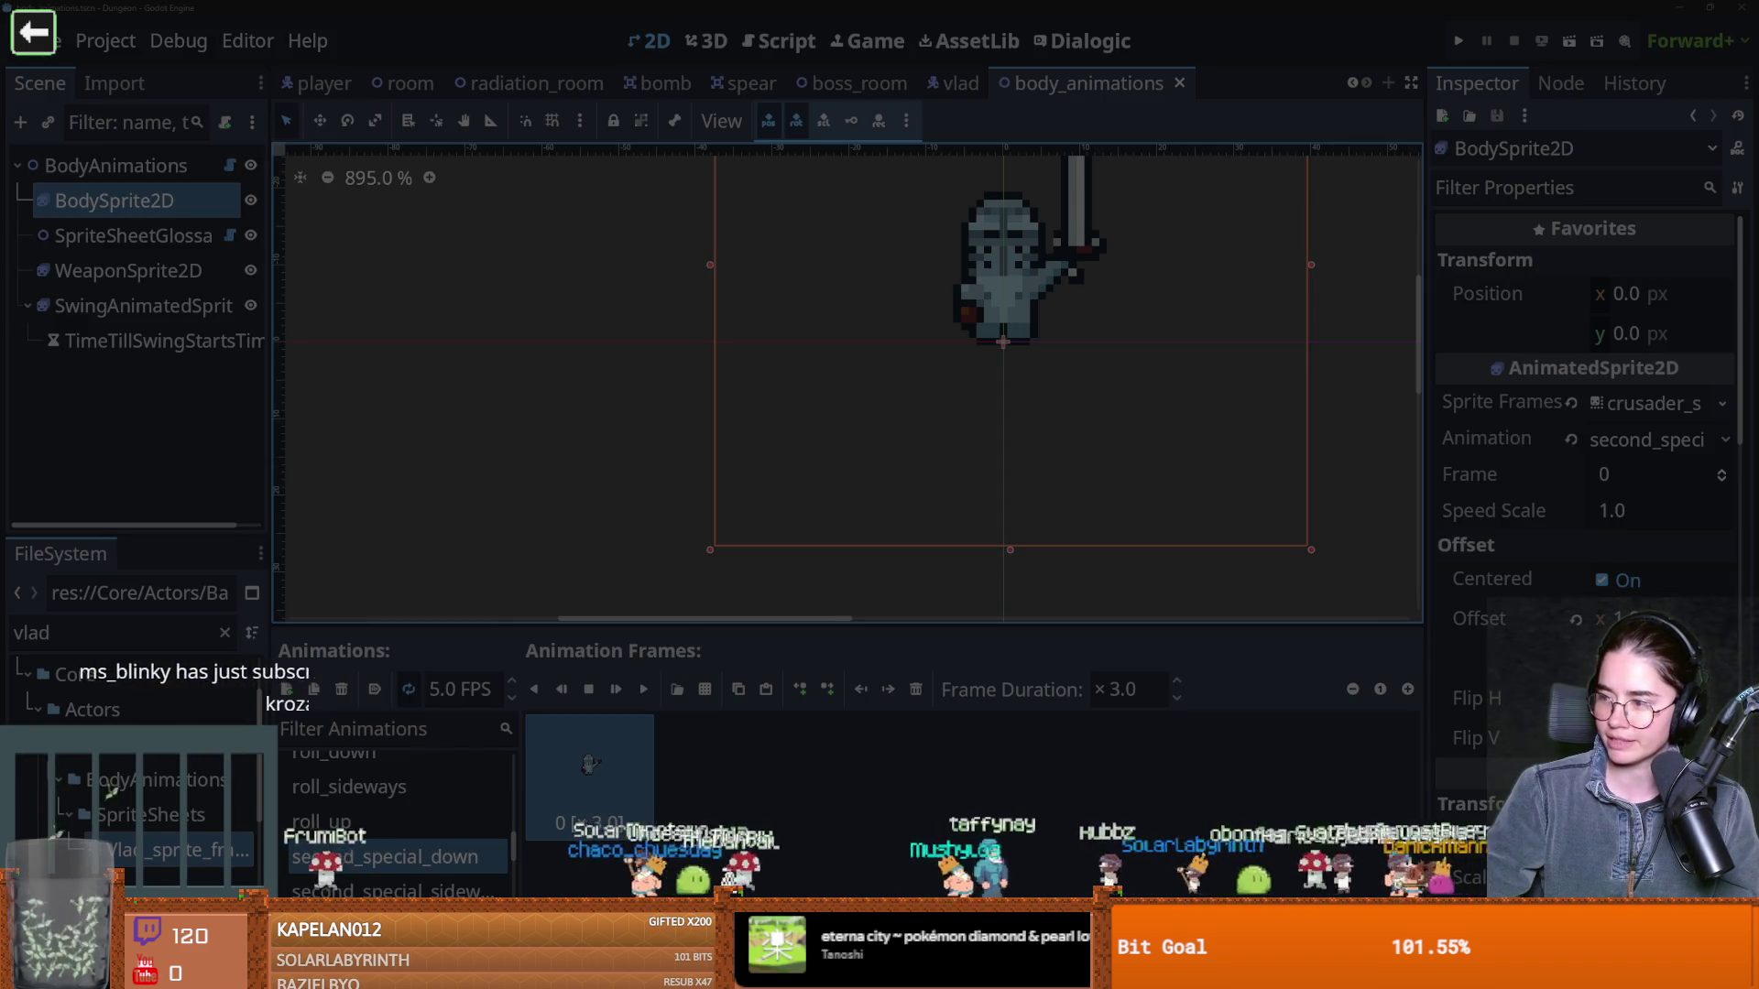
pyautogui.press('Escape')
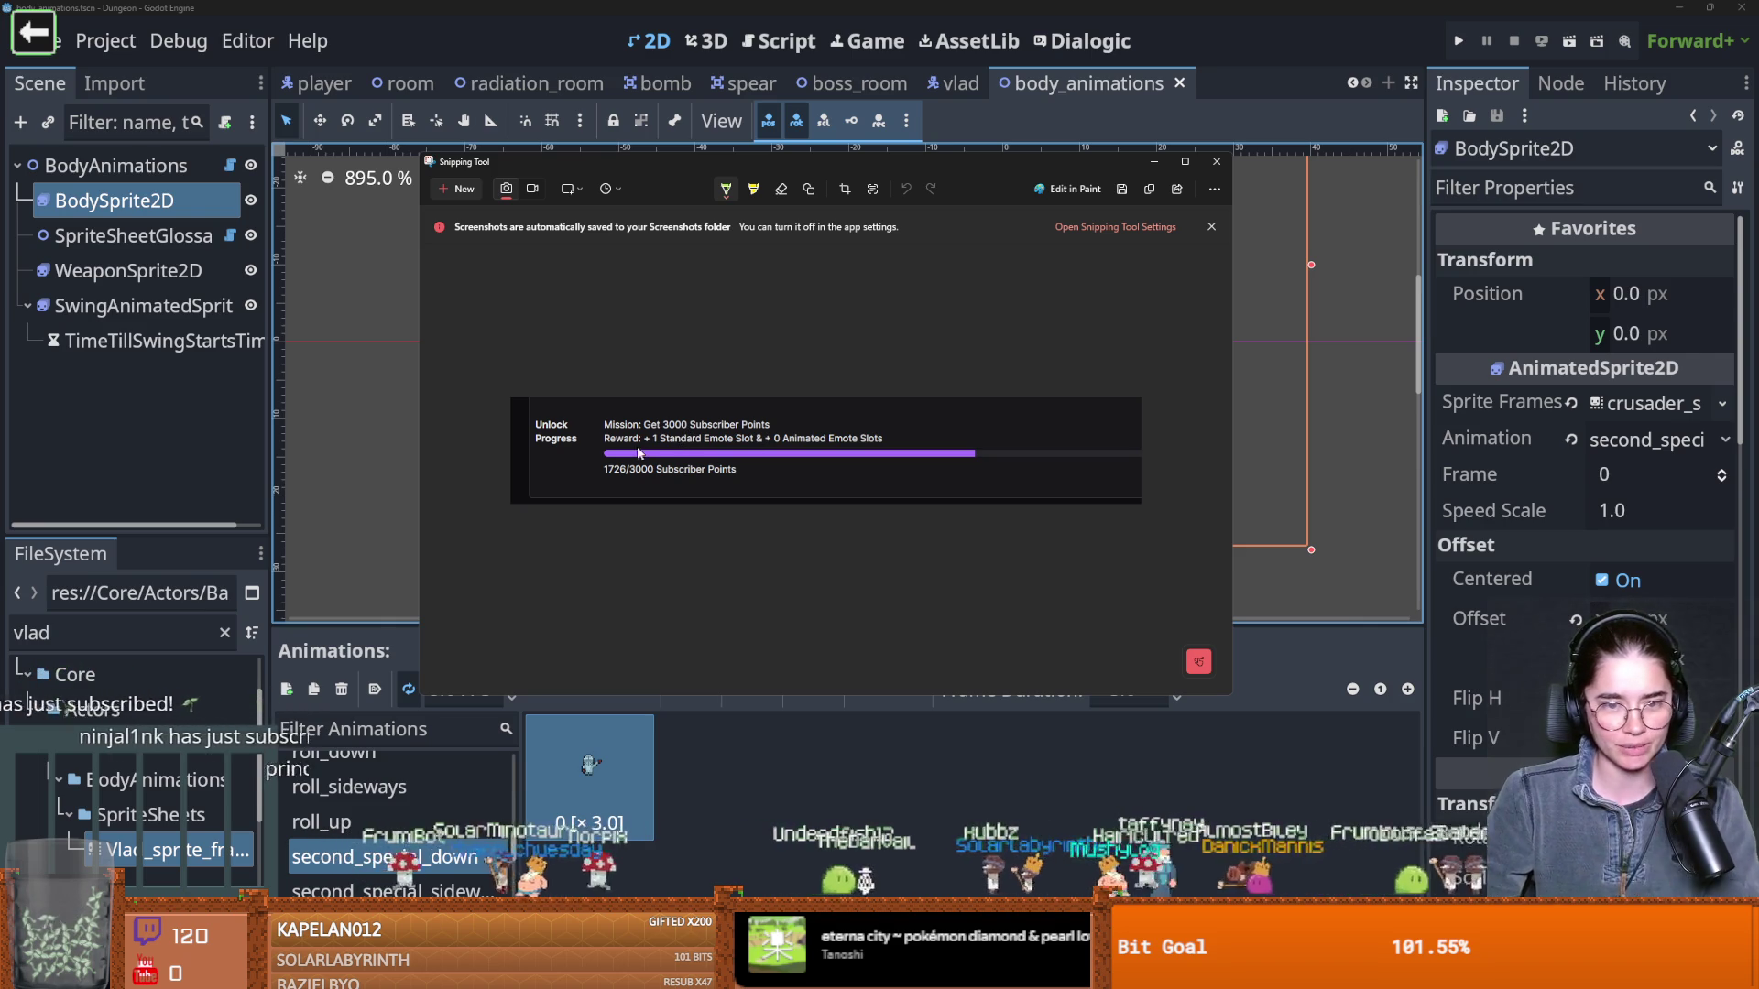
# - Mark the emote slot reward with green strokes, then close Snipping Tool
pyautogui.moveTo(662, 447); pyautogui.dragTo(943, 441)
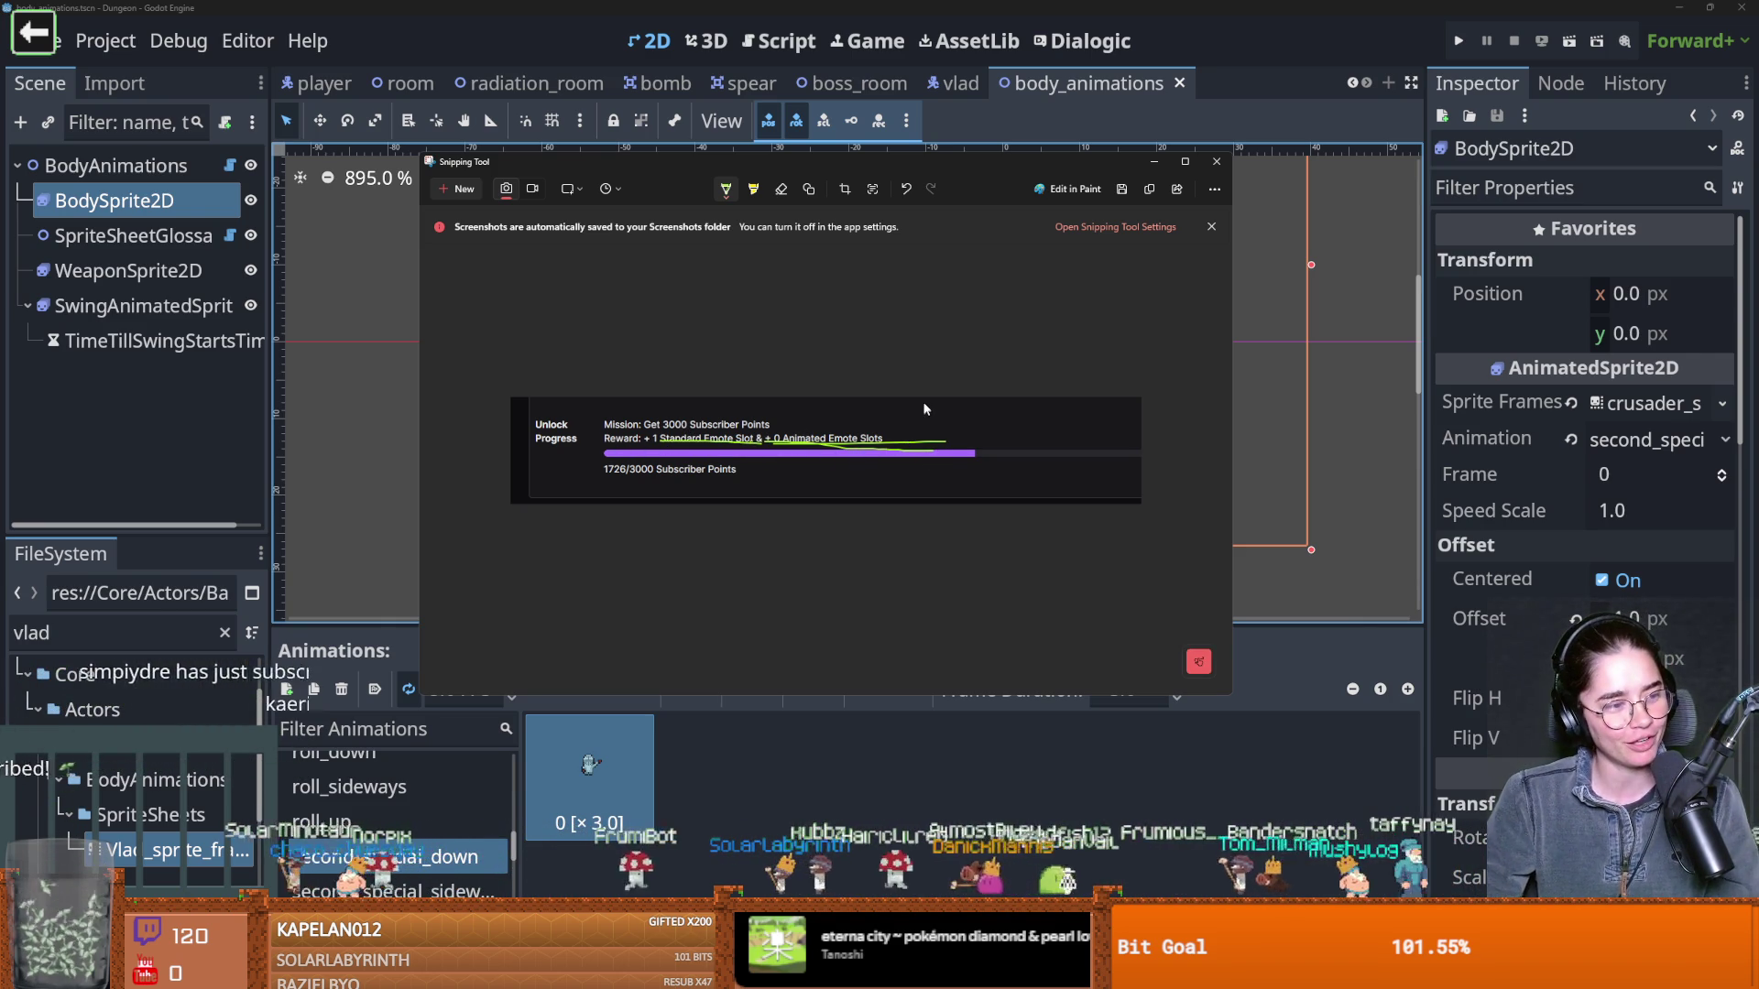
pyautogui.scroll(3, 795, 475)
pyautogui.moveTo(753, 433); pyautogui.dragTo(822, 451)
pyautogui.hscroll(-5, 724, 430)
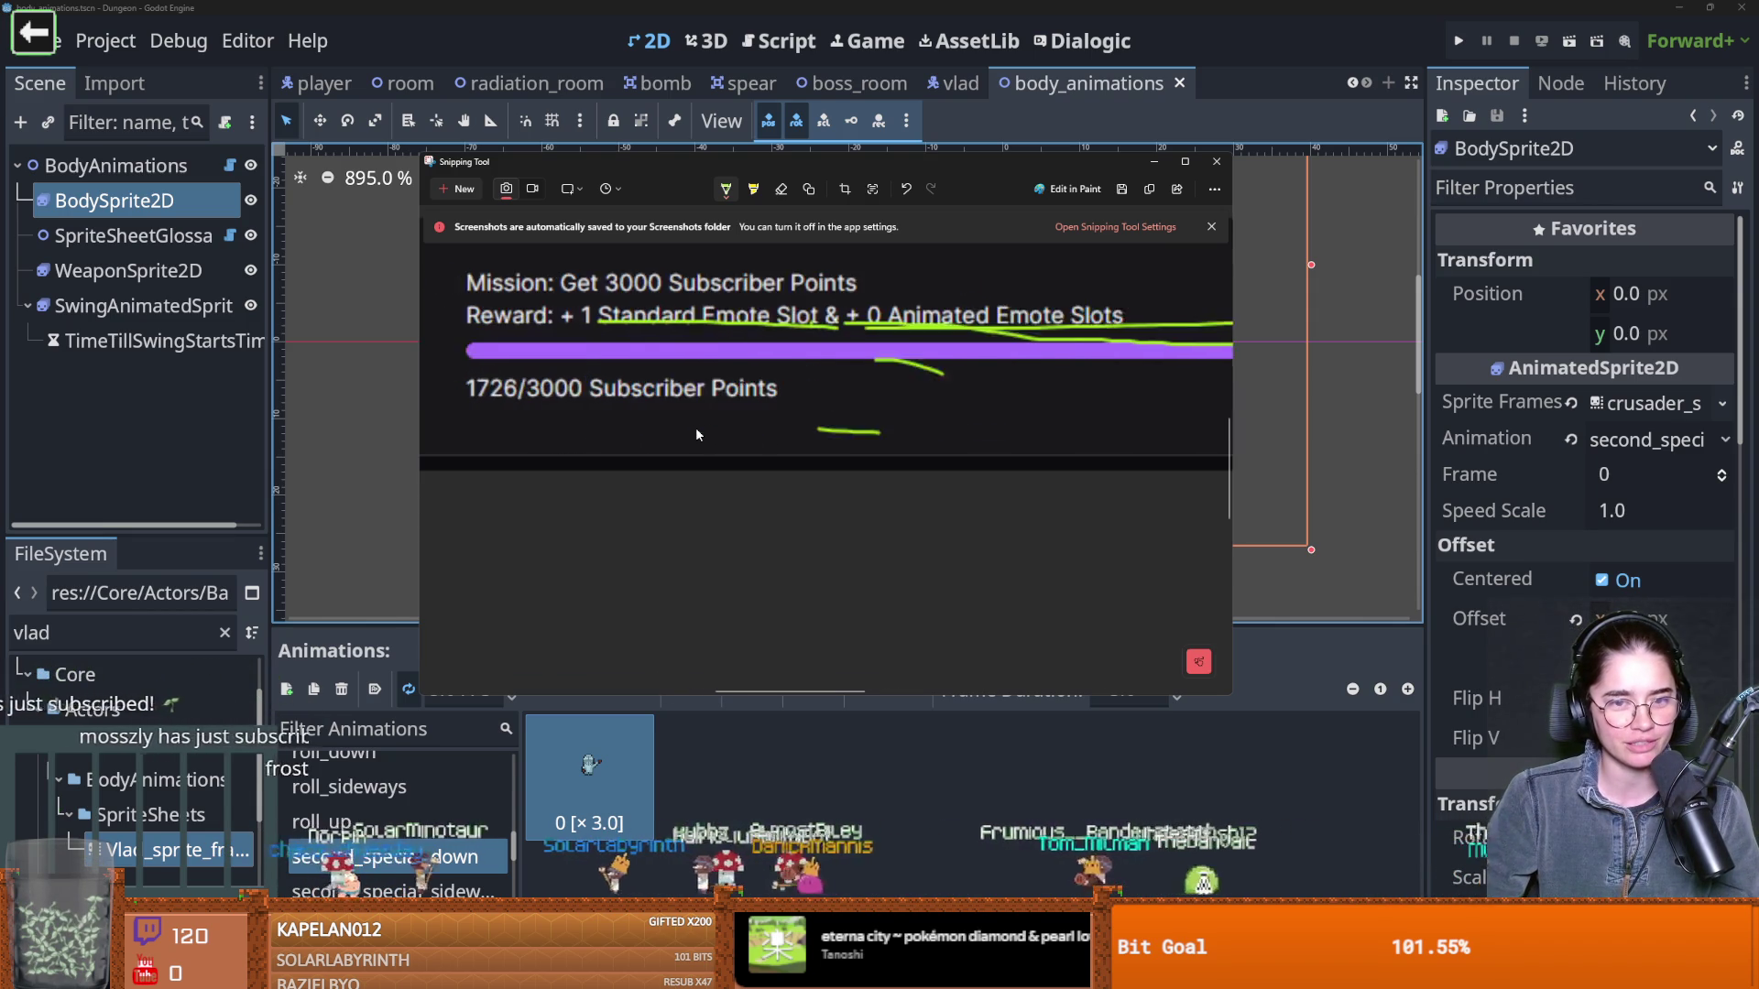
pyautogui.hscroll(3, 852, 461)
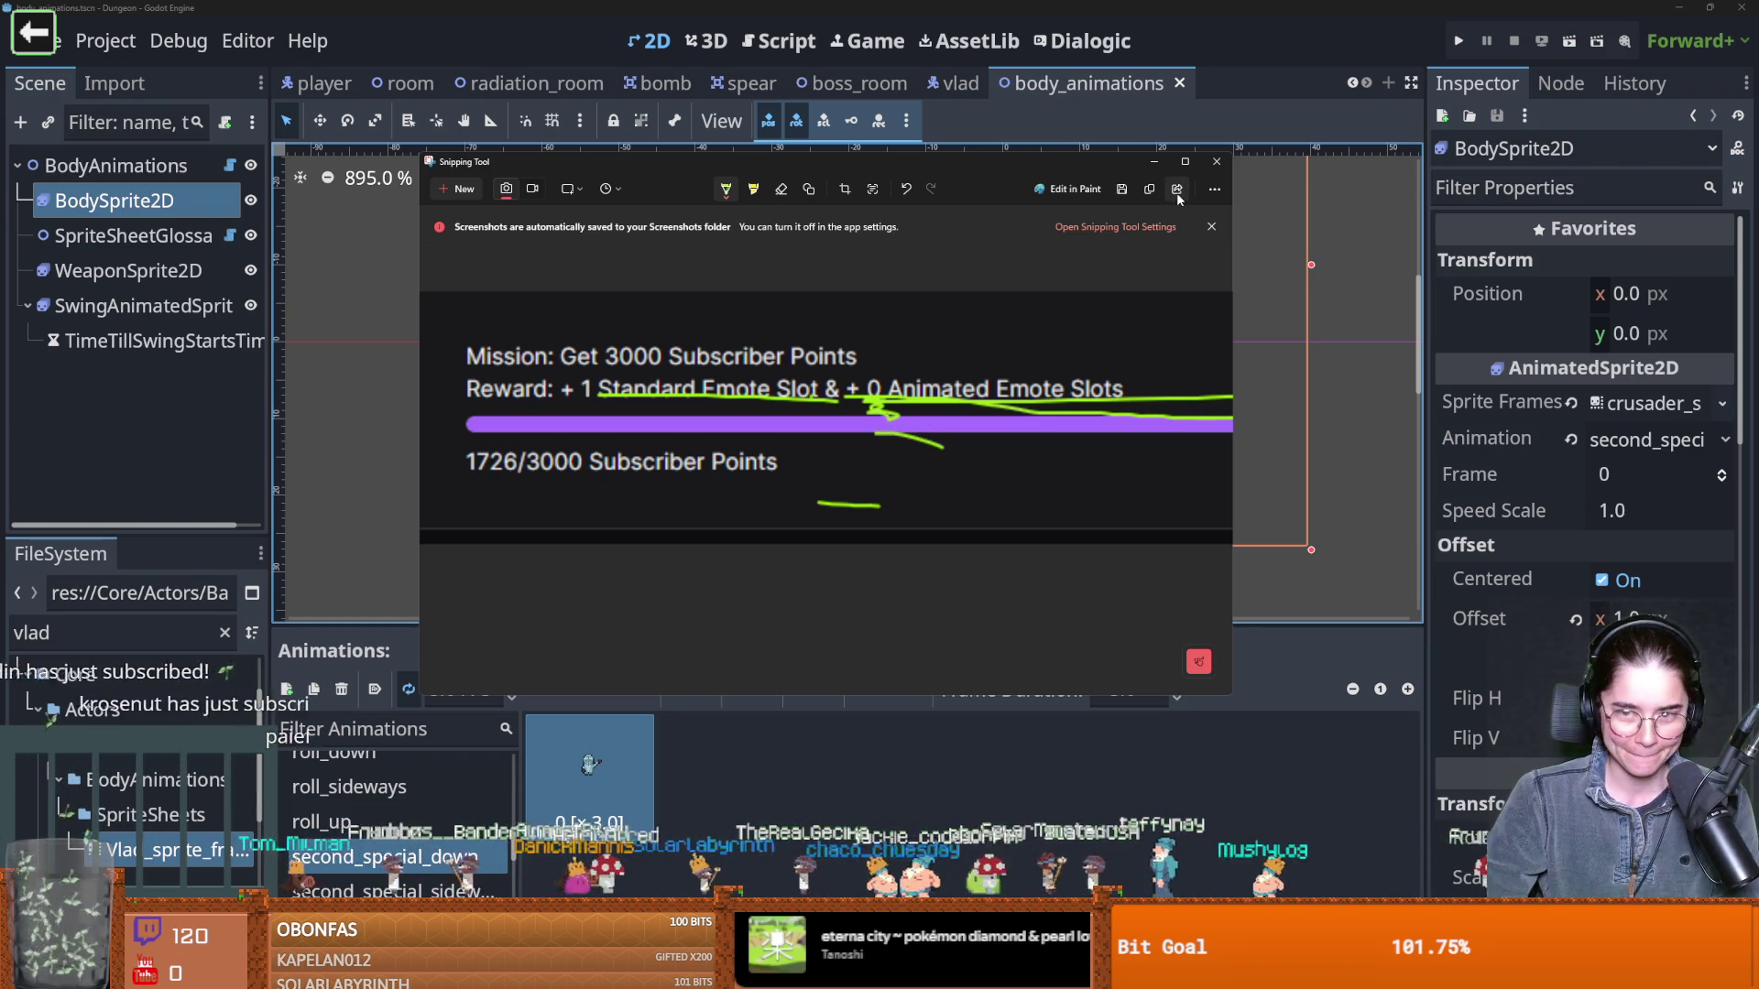
pyautogui.hotkey('alt', 'F4')
pyautogui.scroll(-4, 749, 482)
pyautogui.scroll(3, 704, 508)
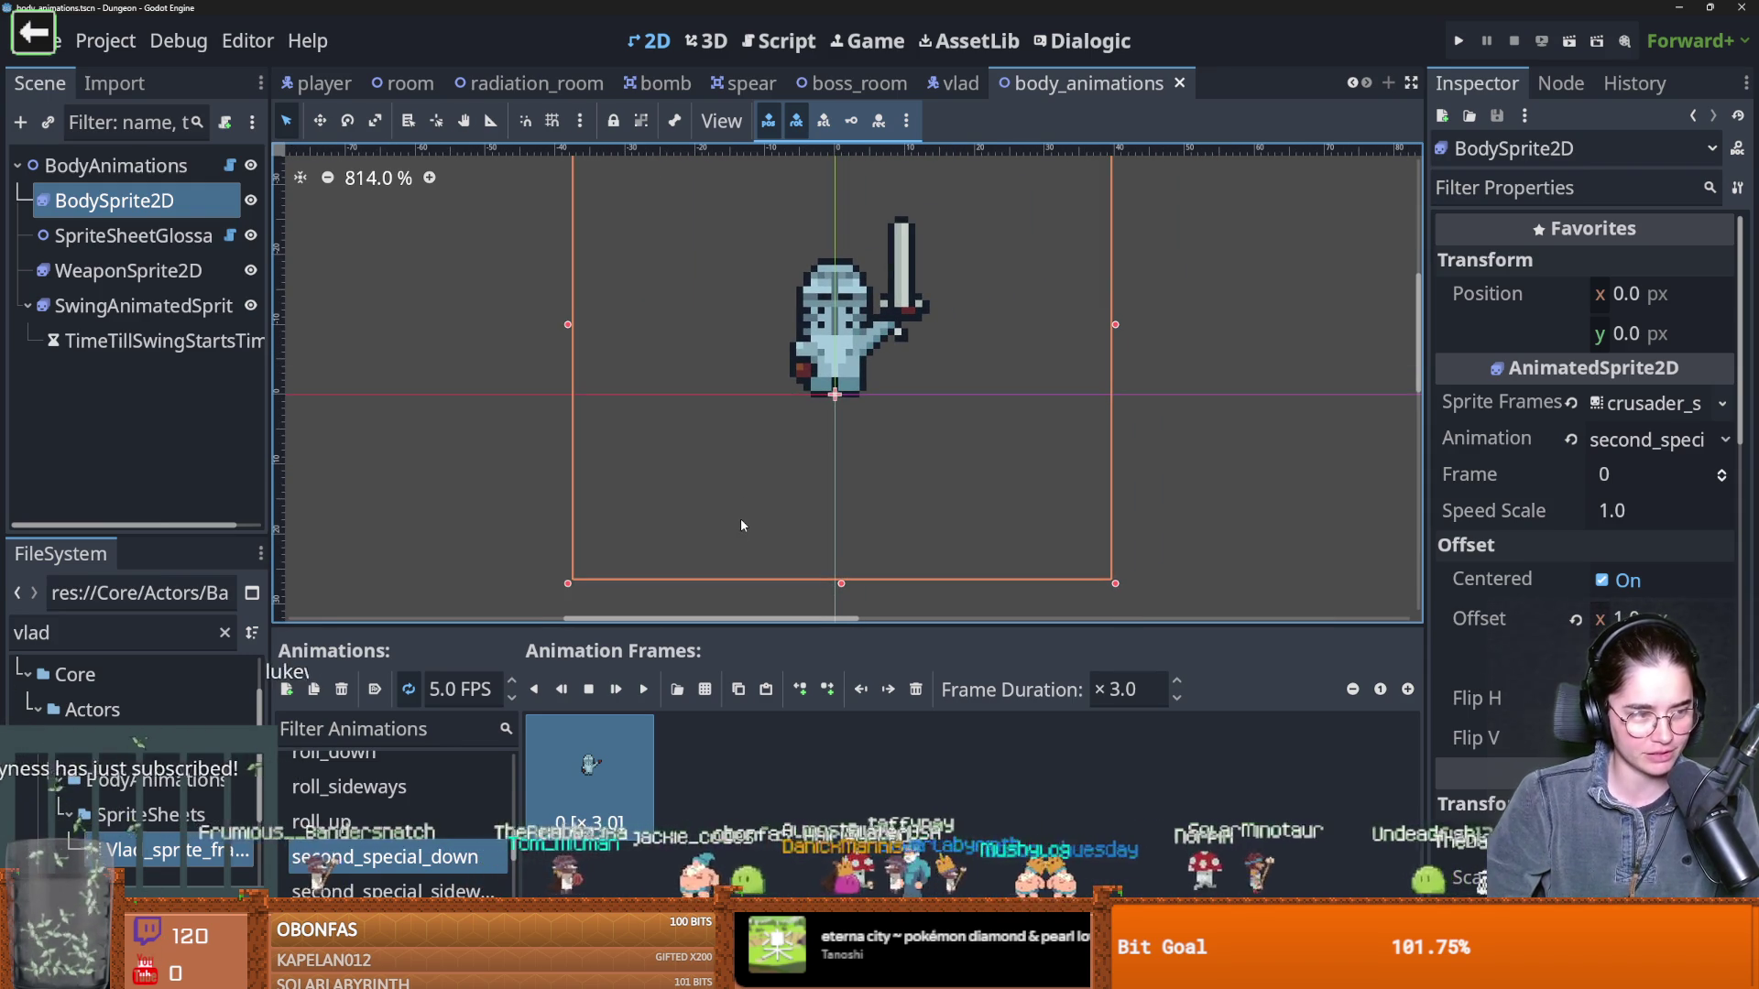
# - Recenter the knight sprite, save, and preview the roll_down and idle_down animations
pyautogui.moveTo(750, 523); pyautogui.dragTo(946, 529)
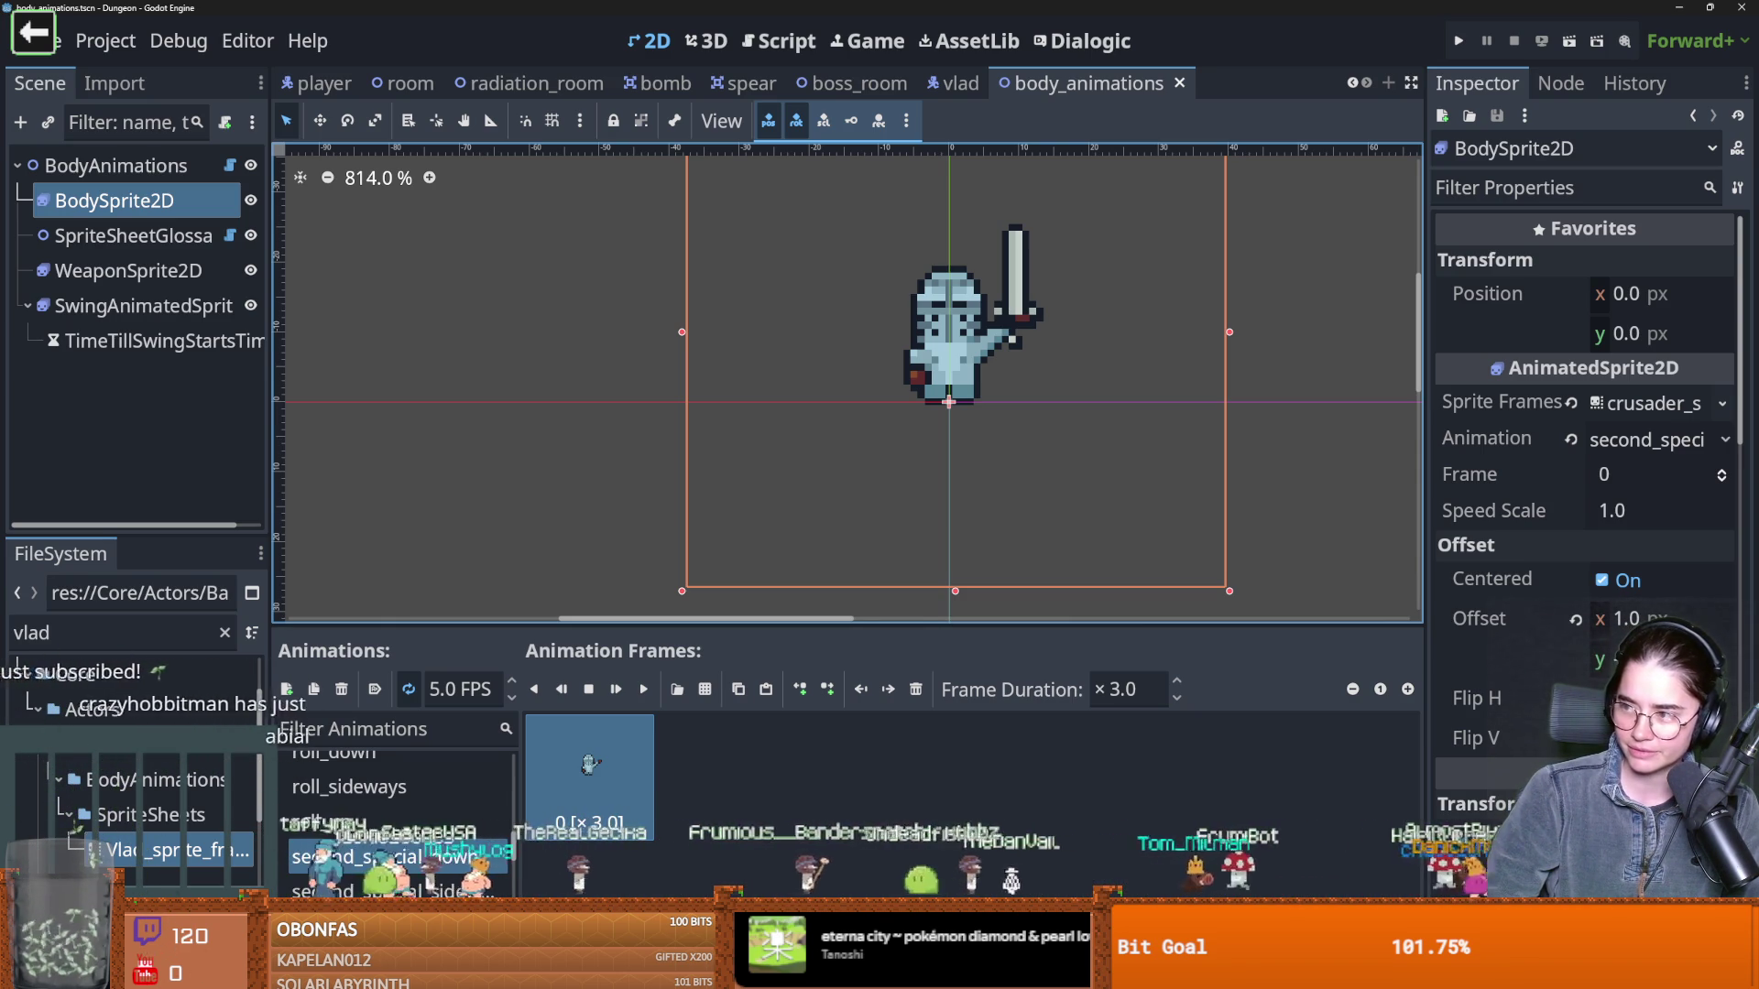
pyautogui.scroll(-1, 601, 442)
pyautogui.scroll(1, 869, 481)
pyautogui.scroll(1, 870, 489)
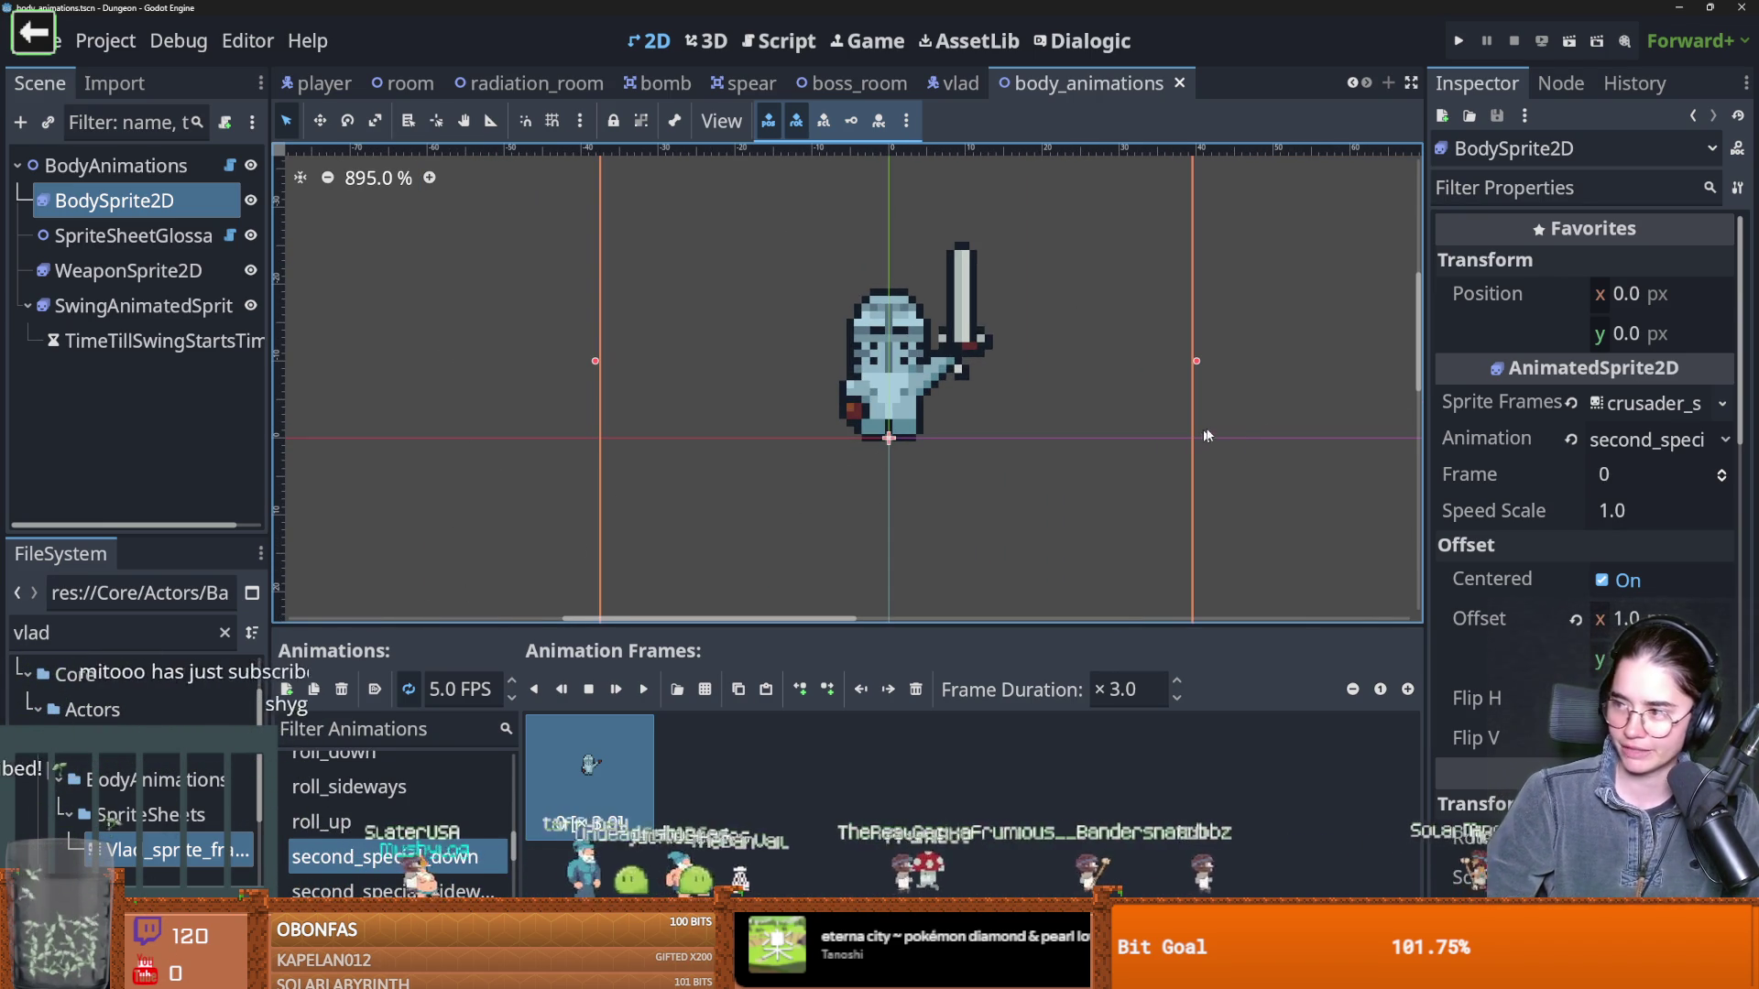
pyautogui.moveTo(1108, 440); pyautogui.dragTo(1037, 486)
pyautogui.hotkey('ctrl', 's')
pyautogui.scroll(-2, 724, 499)
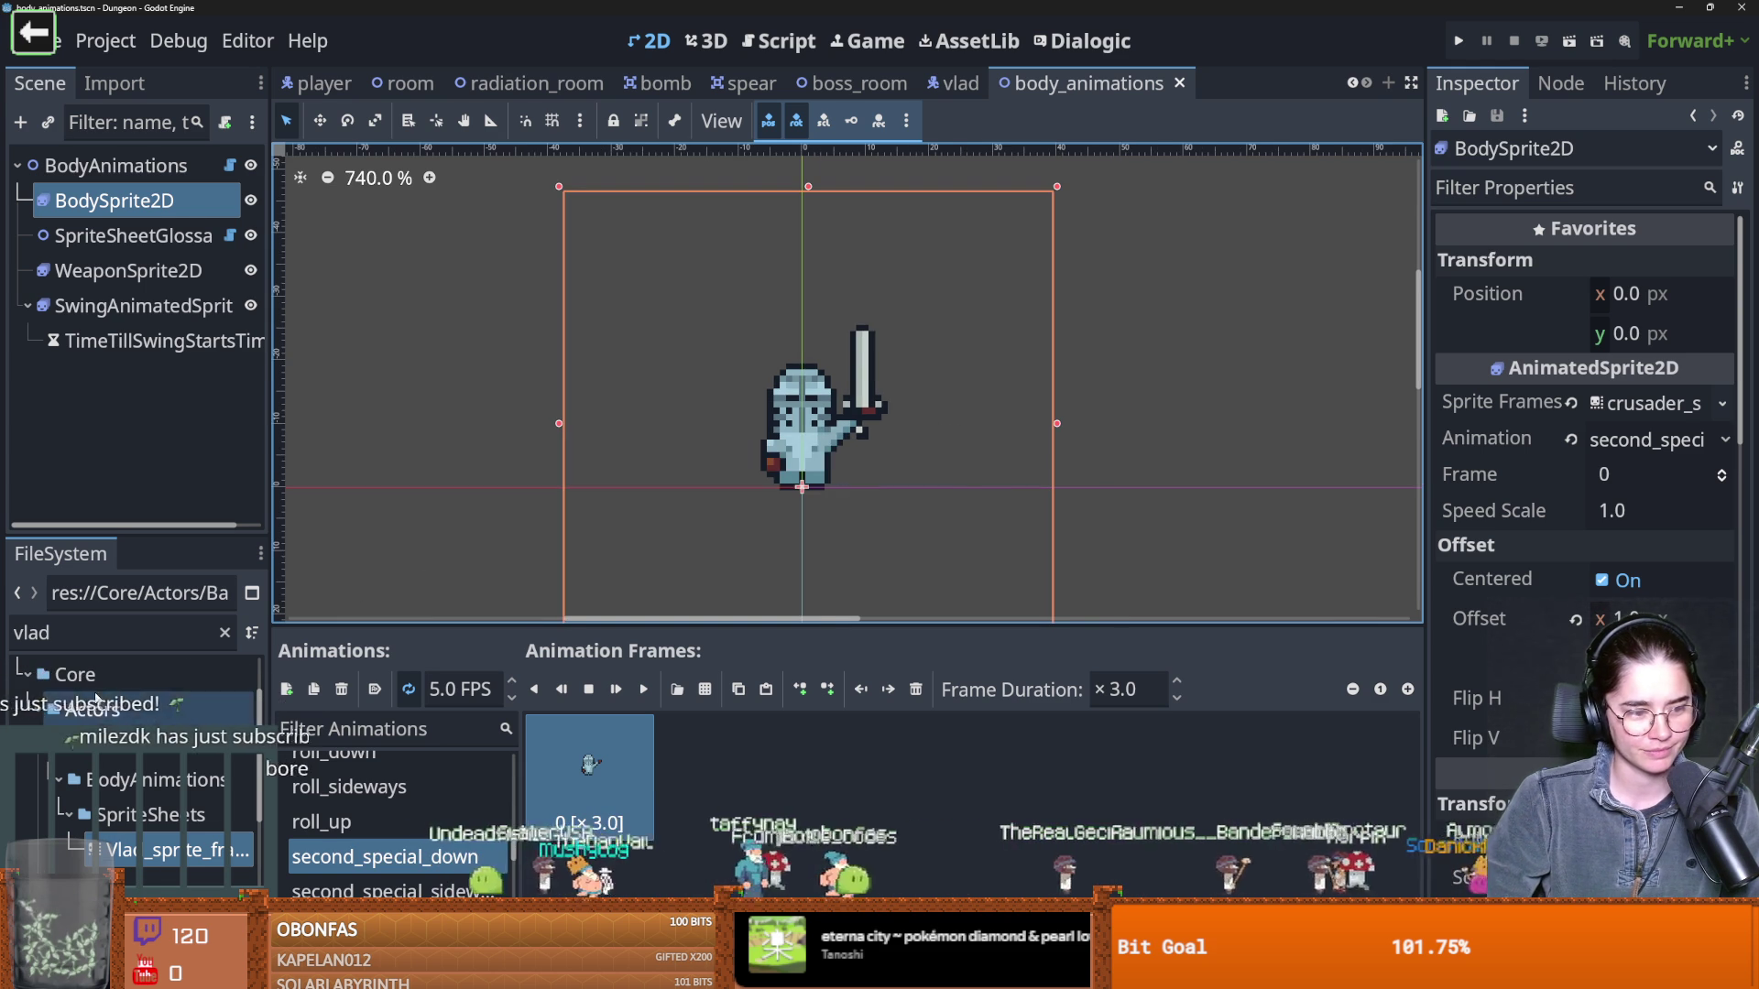
pyautogui.moveTo(811, 463)
pyautogui.mouseDown()
pyautogui.moveTo(718, 546)
pyautogui.moveTo(916, 504)
pyautogui.mouseUp()
pyautogui.scroll(2, 916, 503)
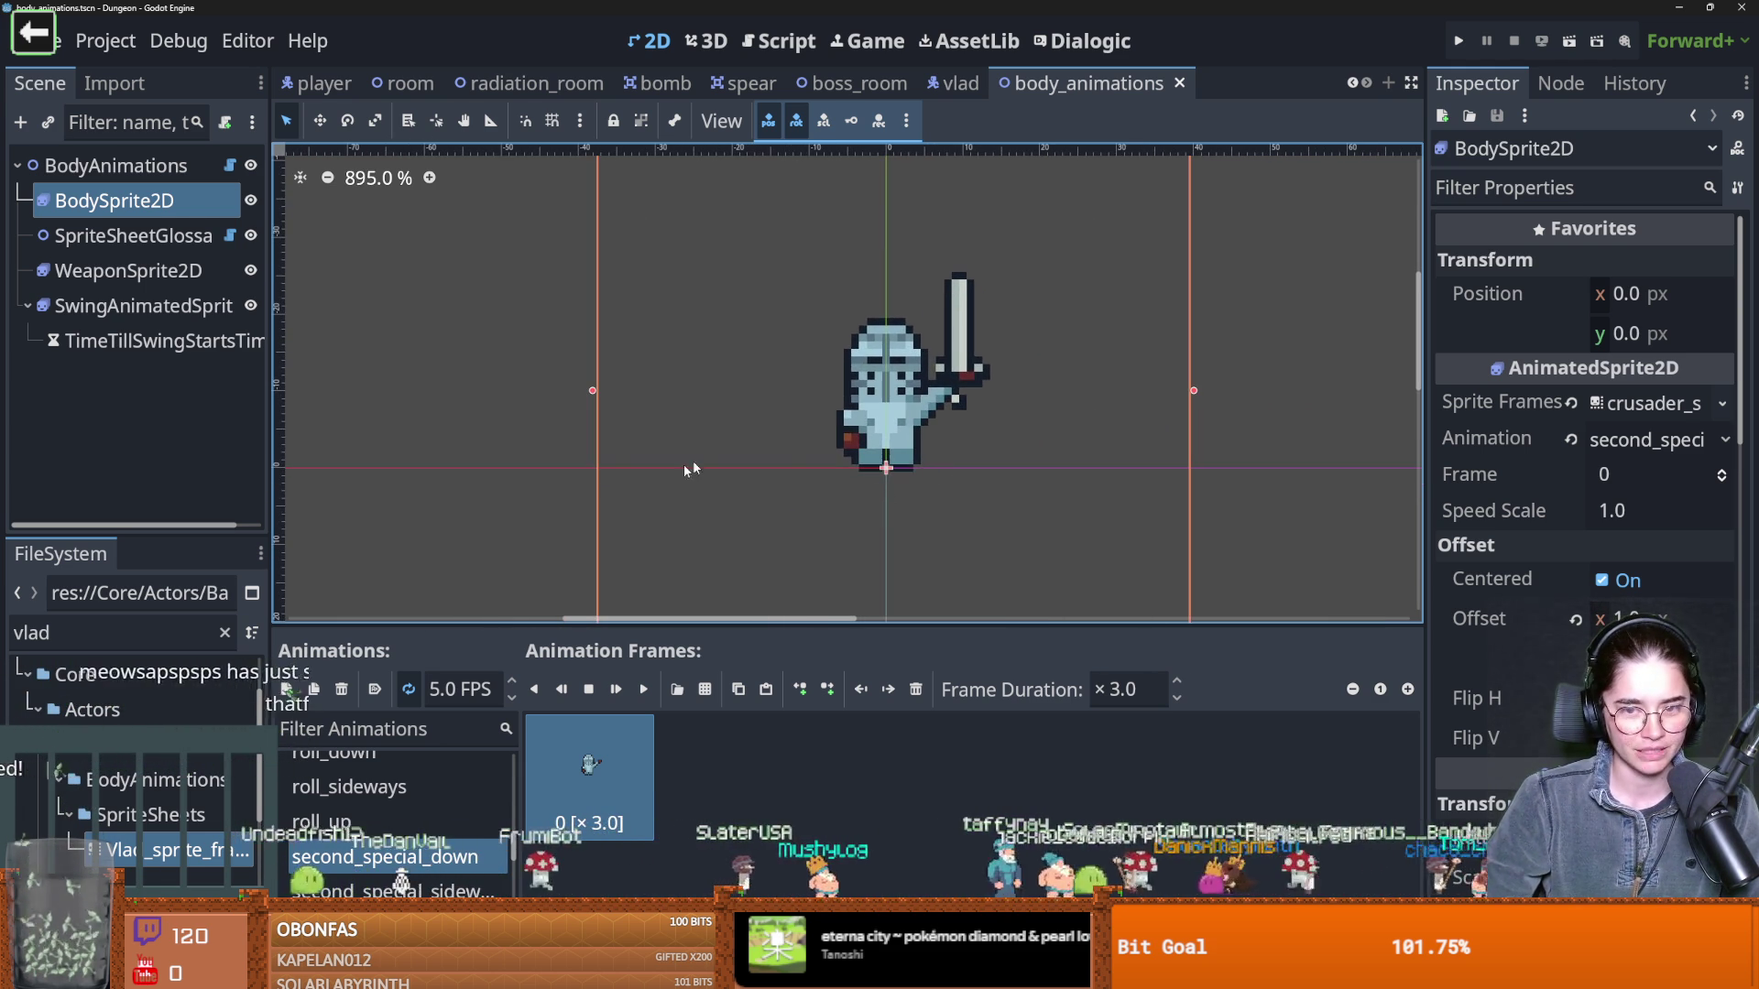
pyautogui.hscroll(1, 724, 467)
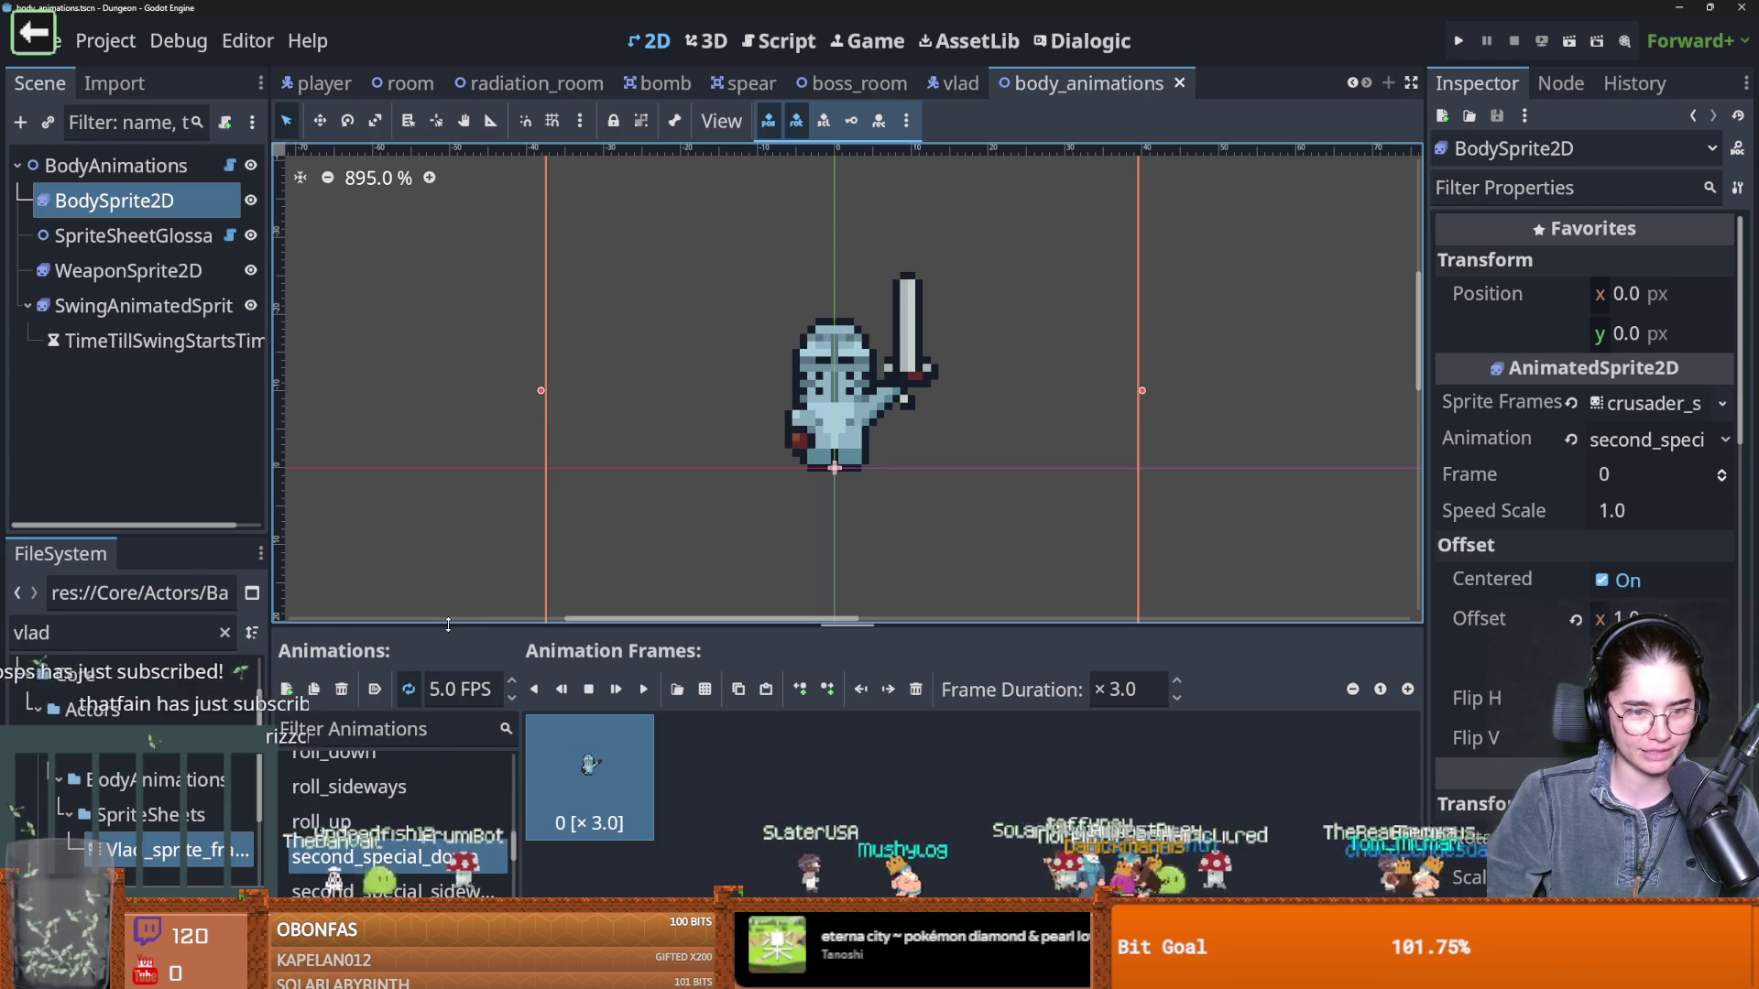
pyautogui.moveTo(448, 623); pyautogui.dragTo(448, 244)
pyautogui.scroll(5, 385, 605)
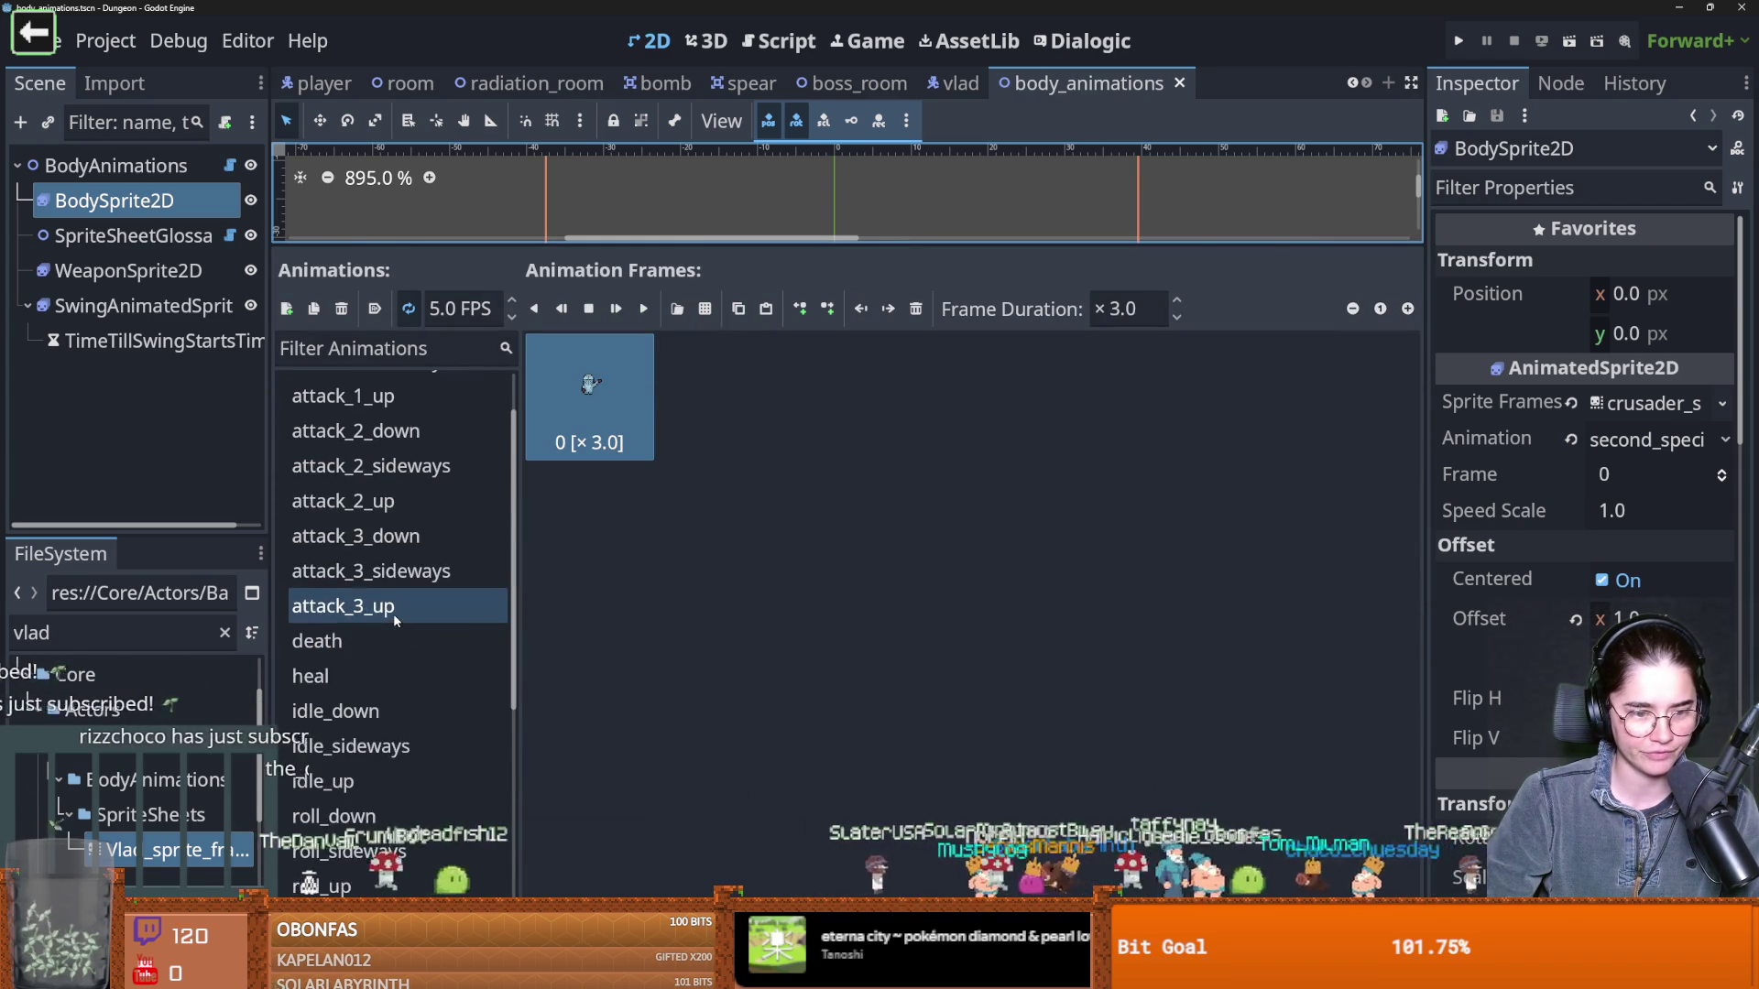
pyautogui.scroll(-5, 394, 613)
pyautogui.click(348, 616)
pyautogui.click(357, 515)
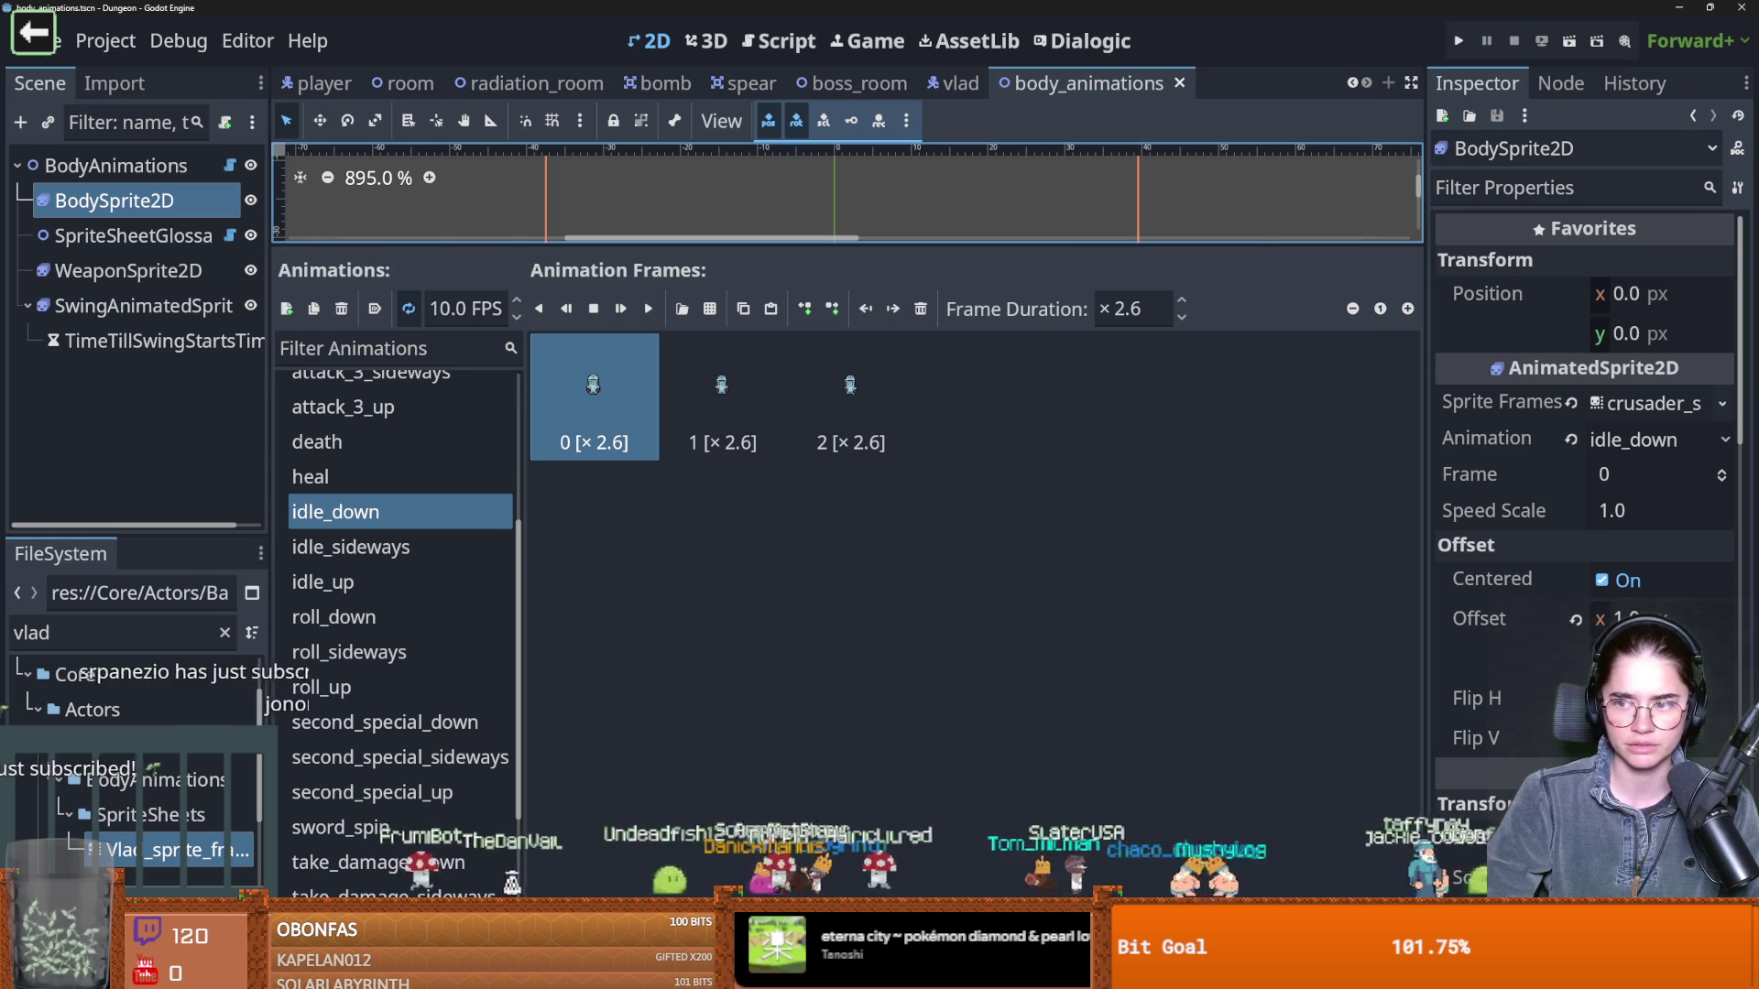
# - Quick Load Vlad_sprite_frames.tres as the body sprite's Sprite Frames
pyautogui.click(1722, 403)
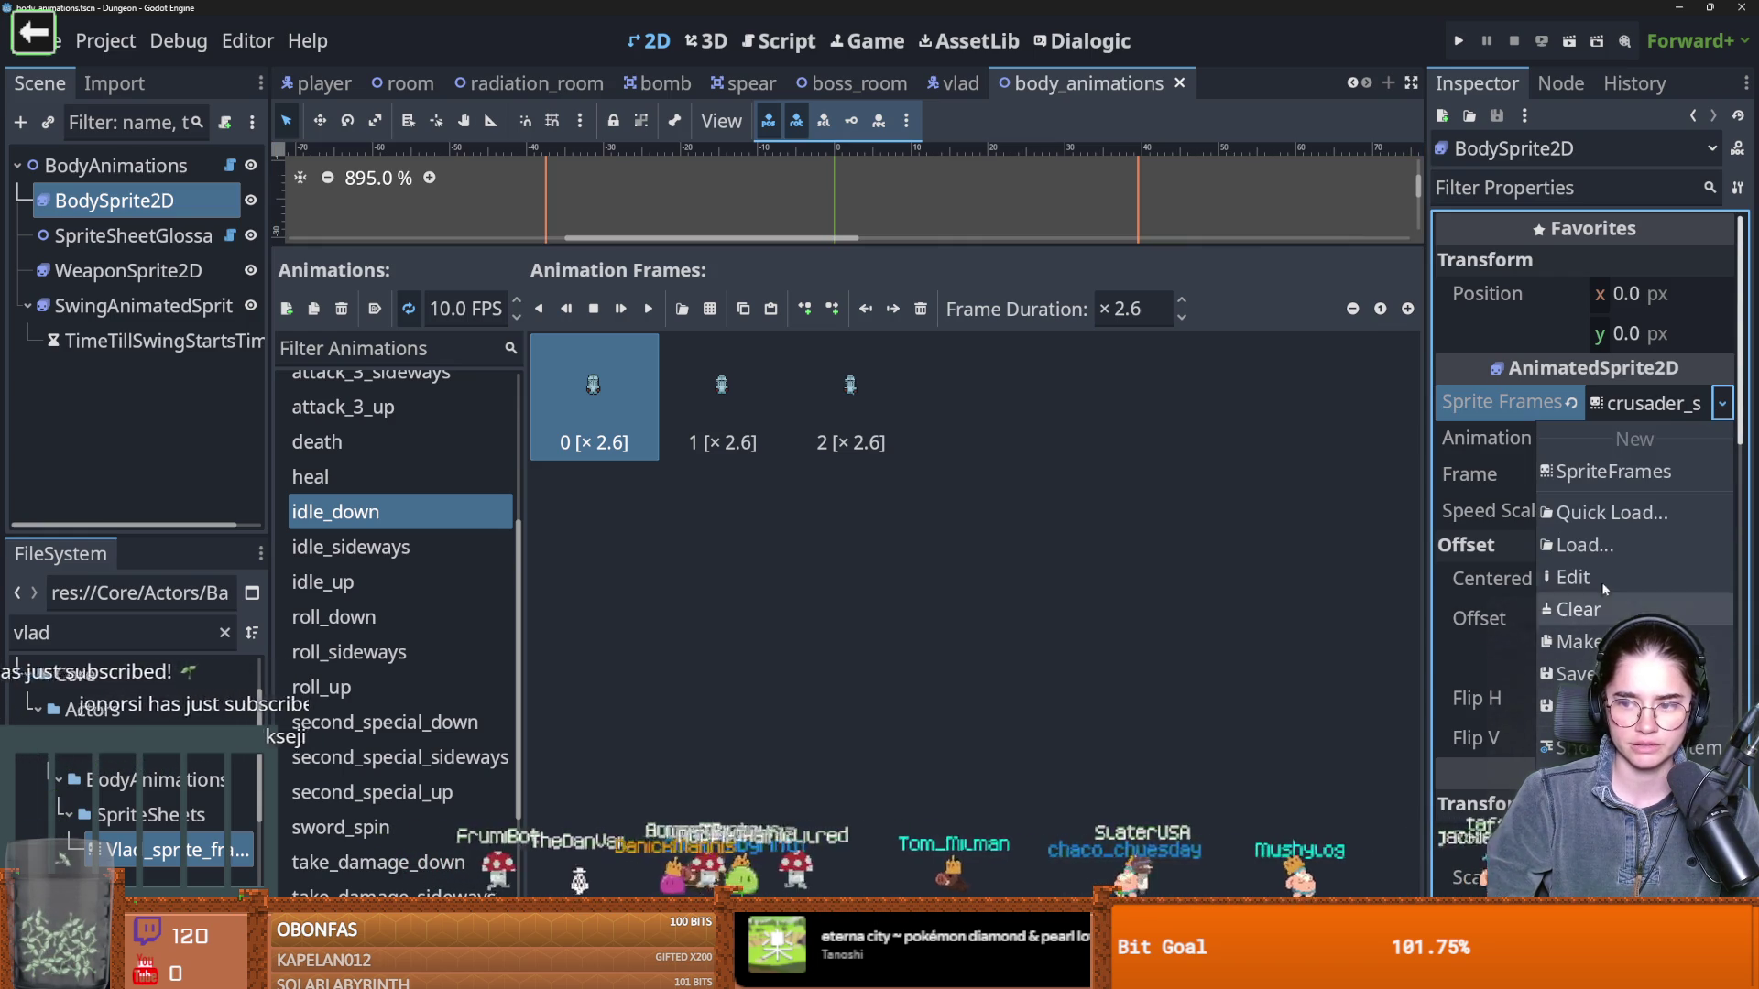
pyautogui.click(1606, 512)
pyautogui.write('vlad')
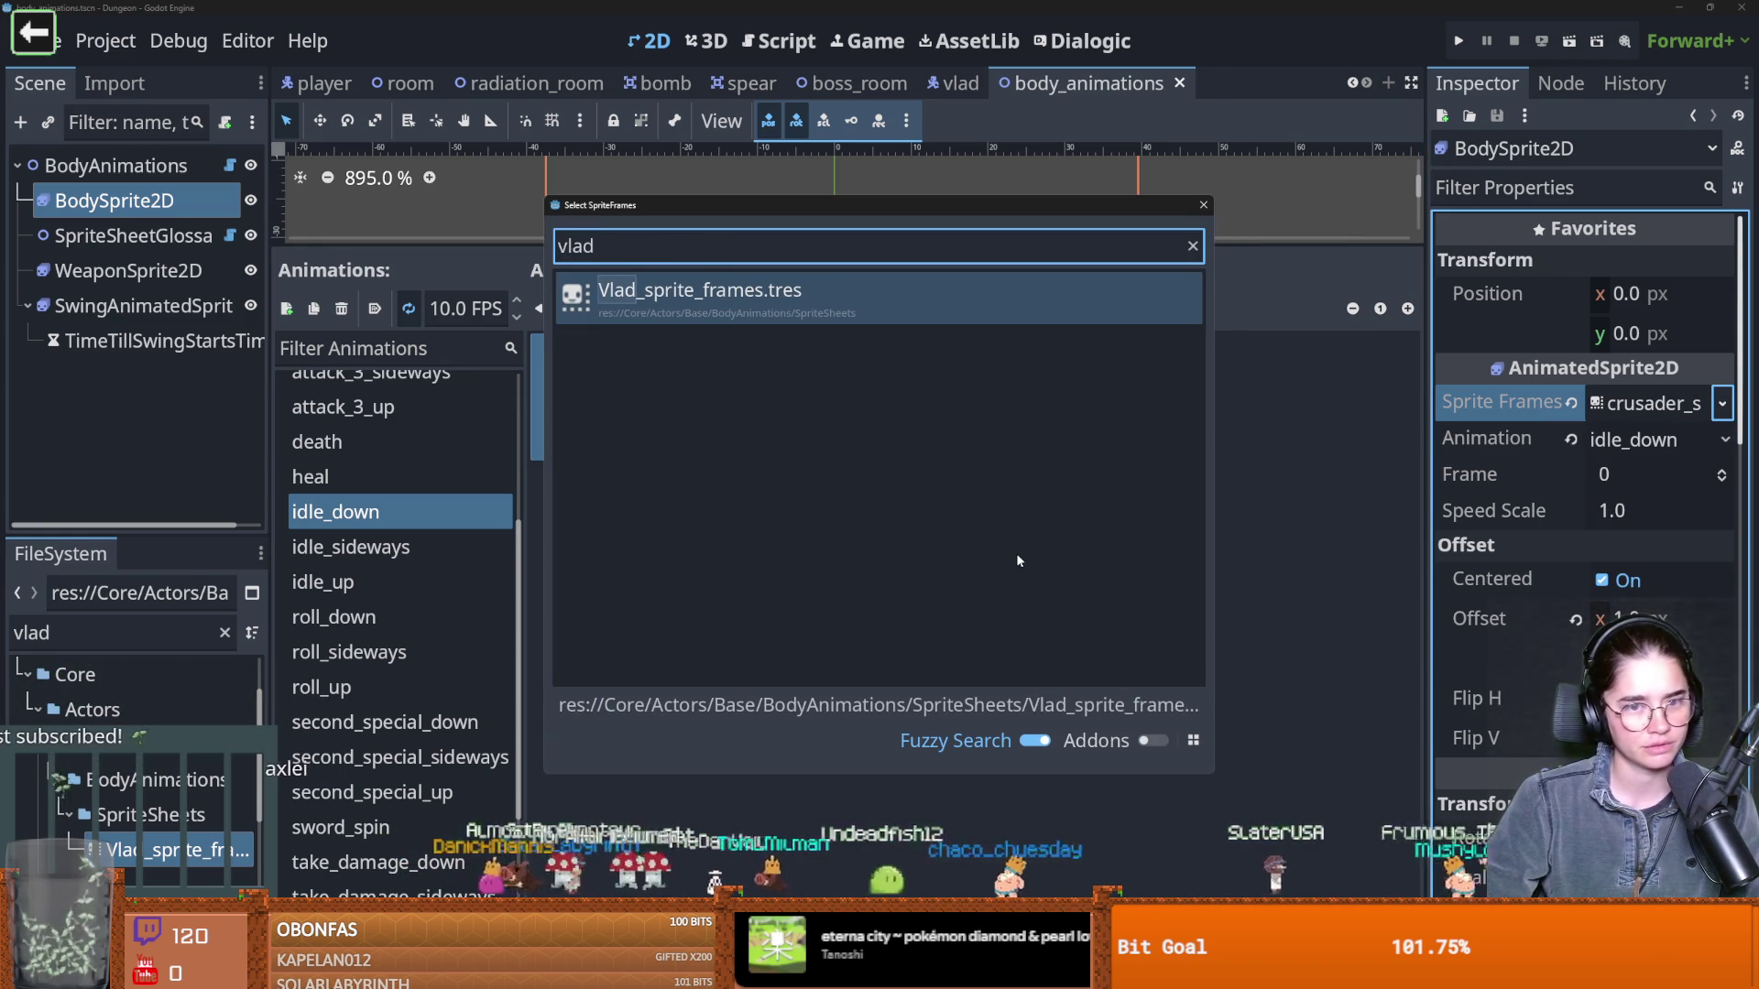
pyautogui.press('Return')
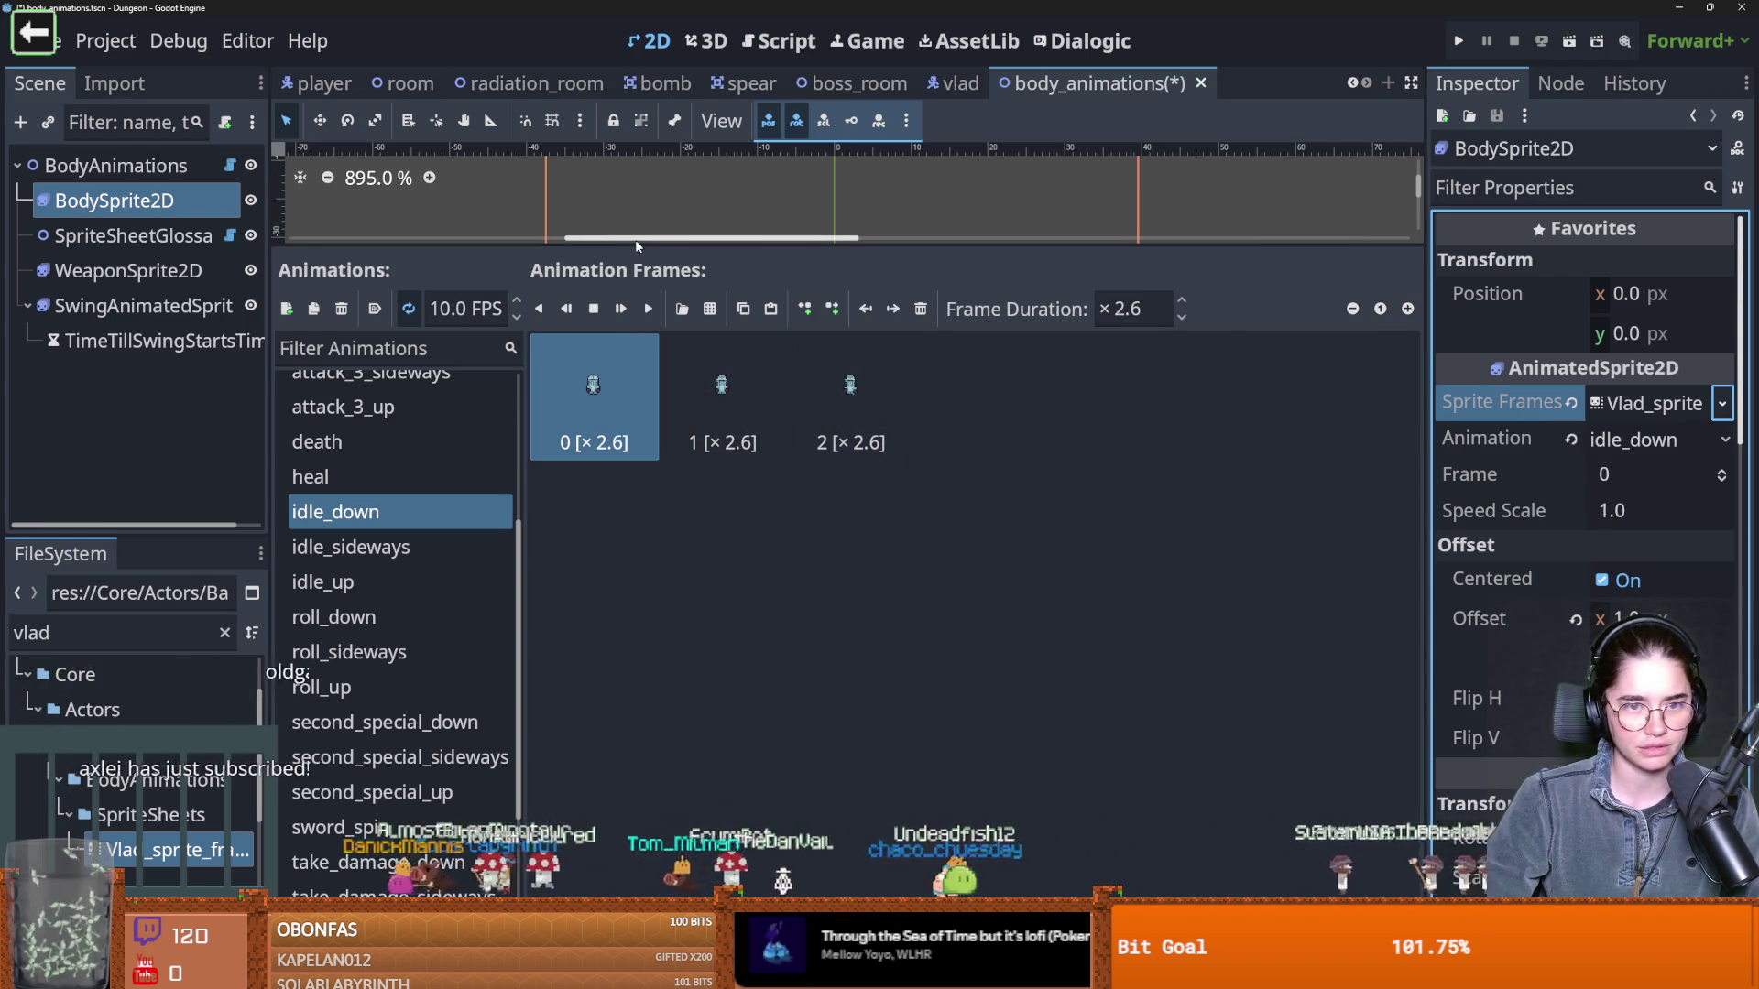
pyautogui.moveTo(637, 246); pyautogui.dragTo(637, 369)
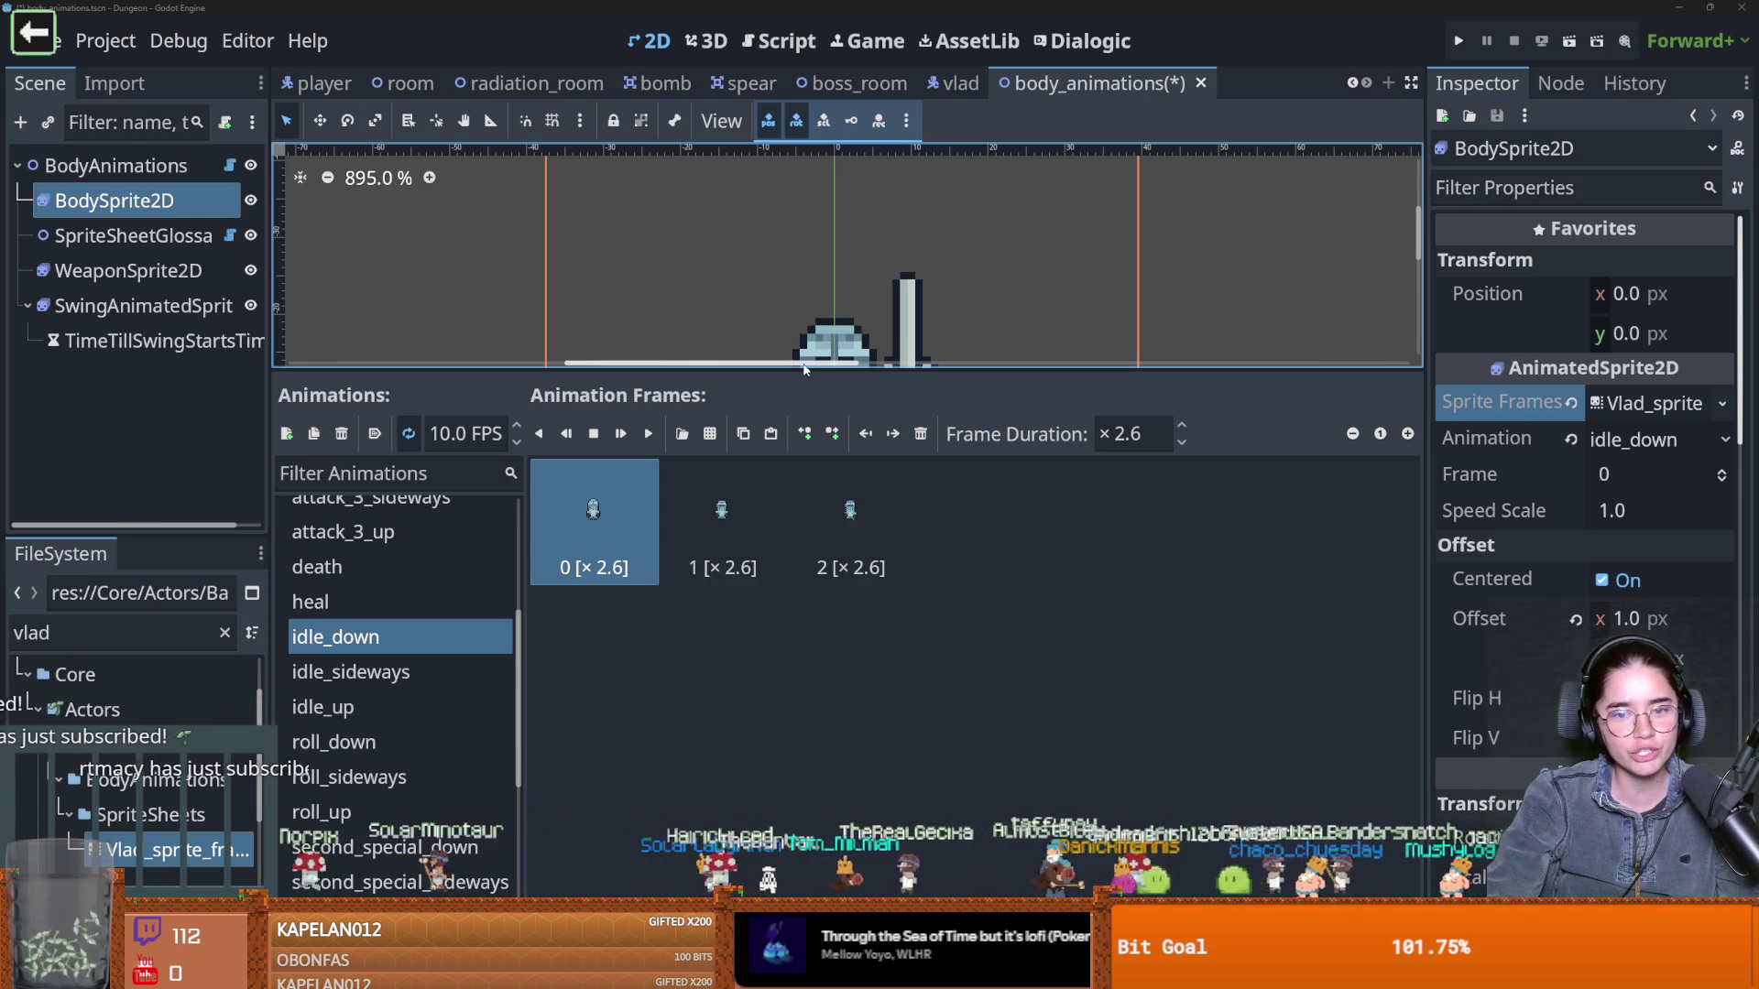
pyautogui.moveTo(795, 371); pyautogui.dragTo(795, 591)
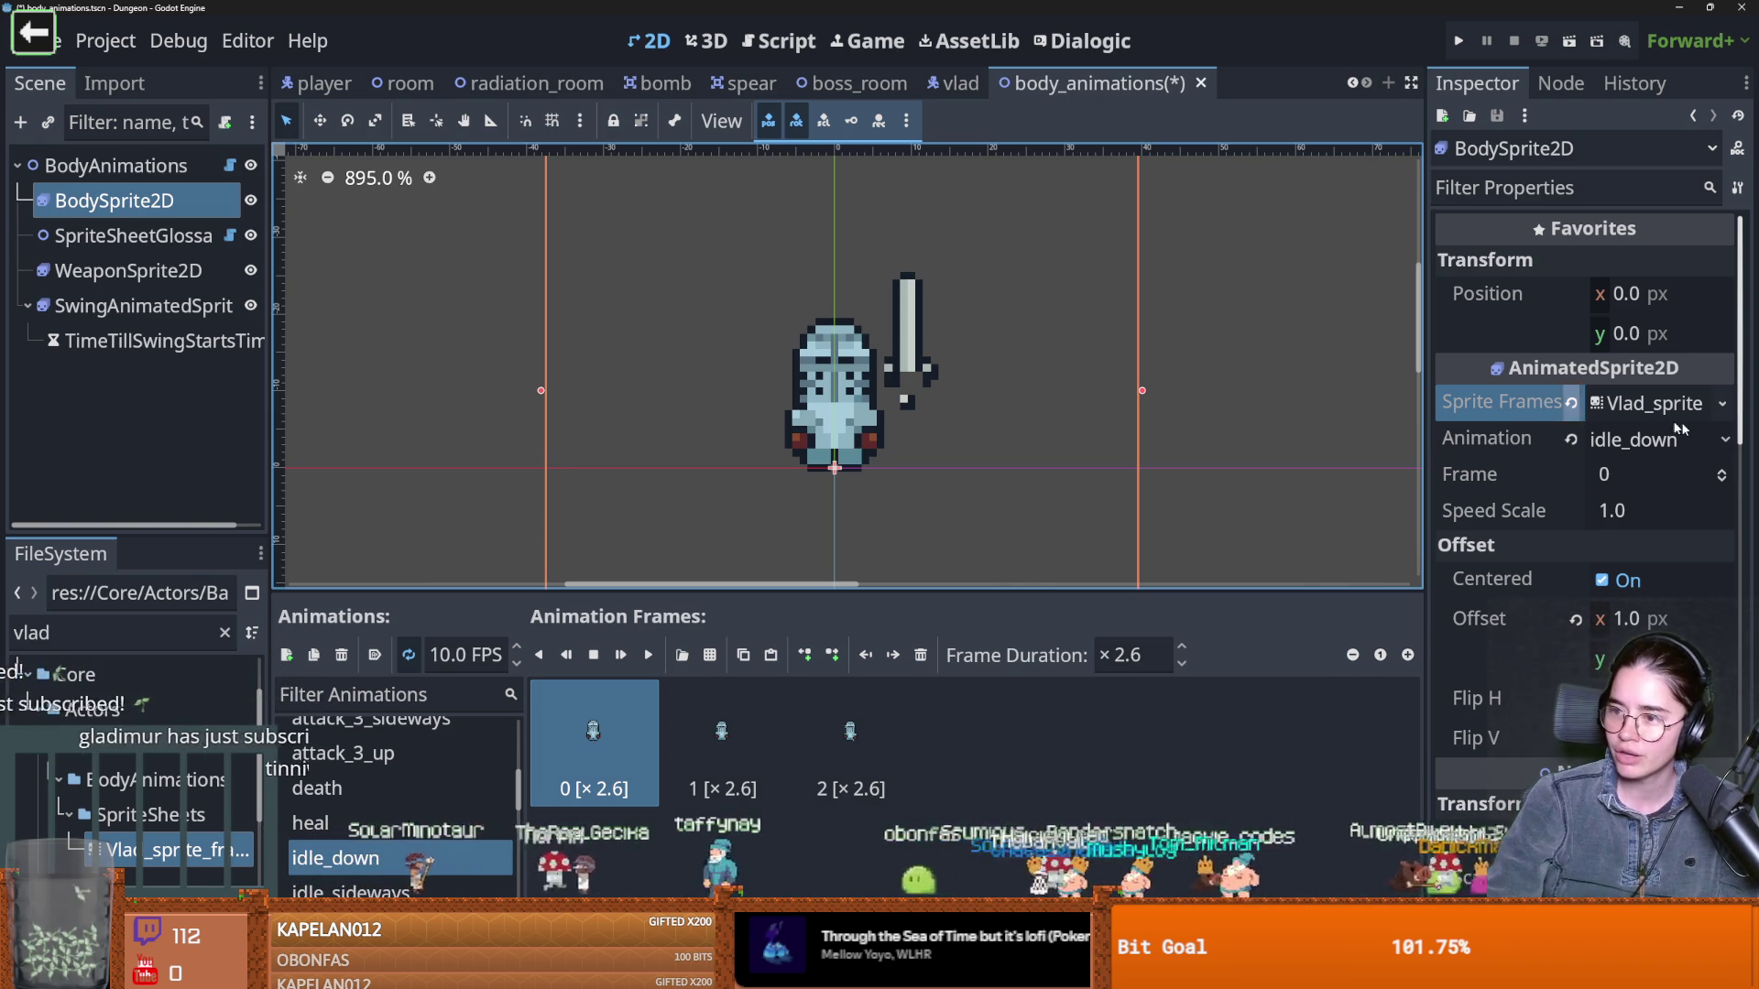
# - Enlarge the viewport, save body_animations with the Vlad sprite, then restore the frames panel
pyautogui.scroll(-1, 984, 399)
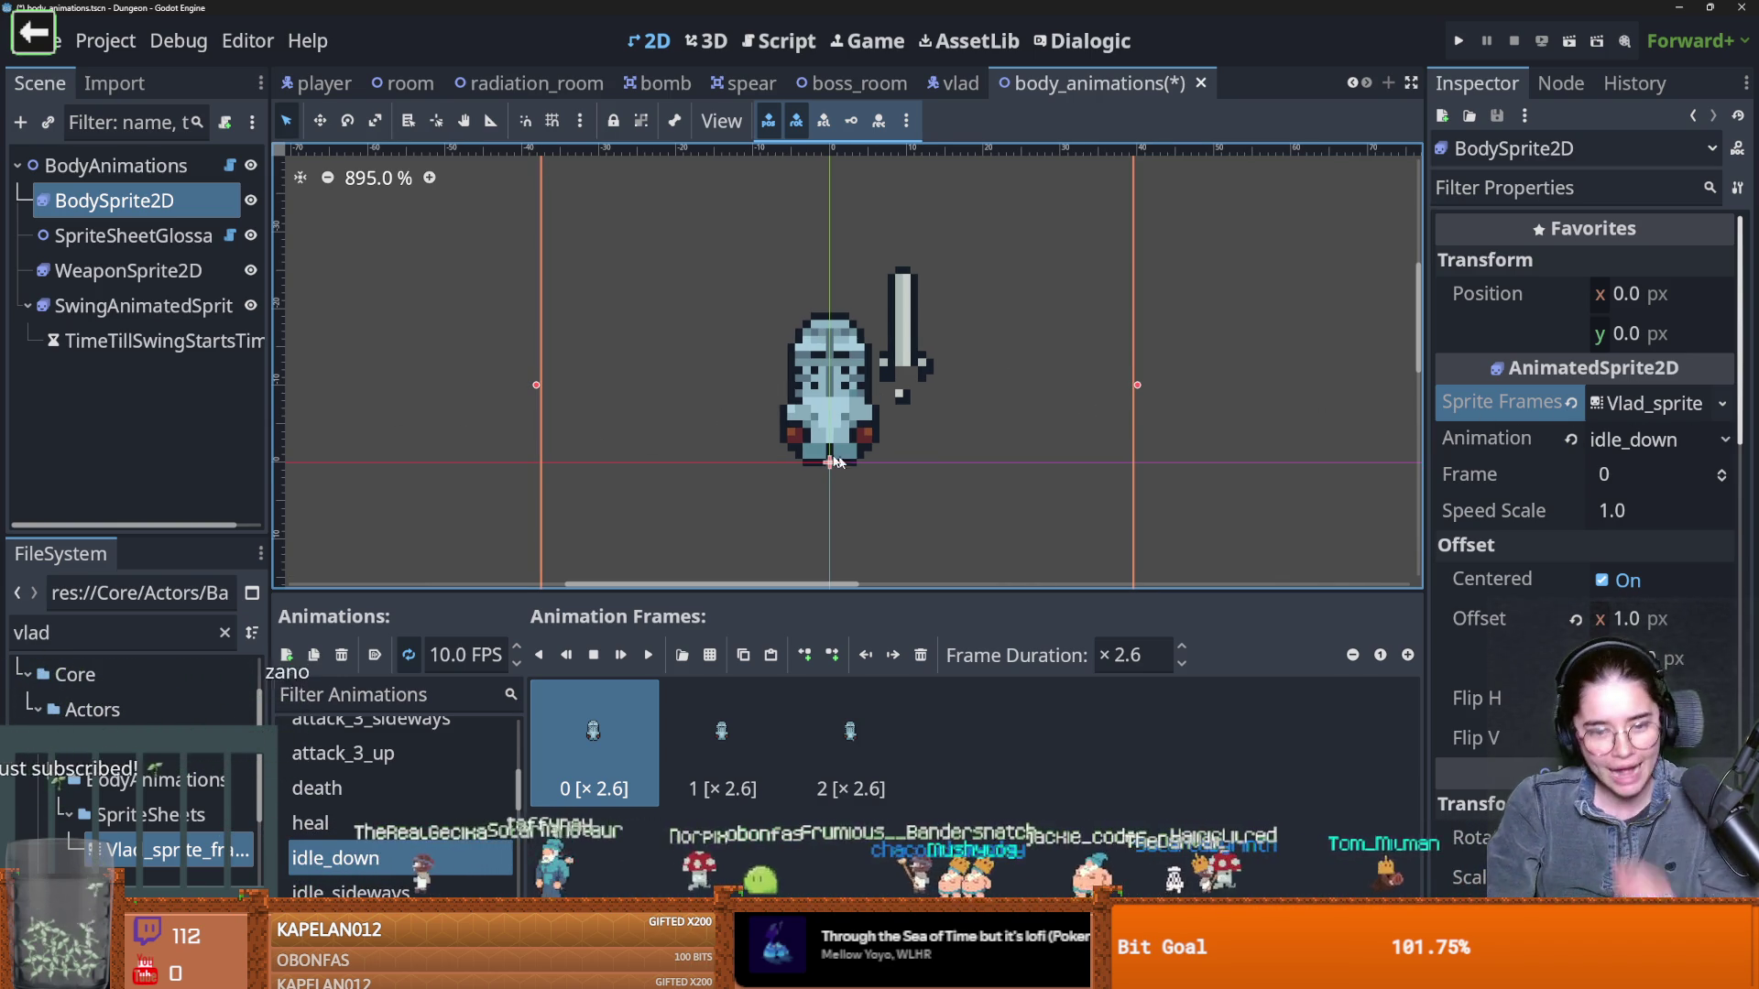
pyautogui.moveTo(870, 601); pyautogui.dragTo(825, 654)
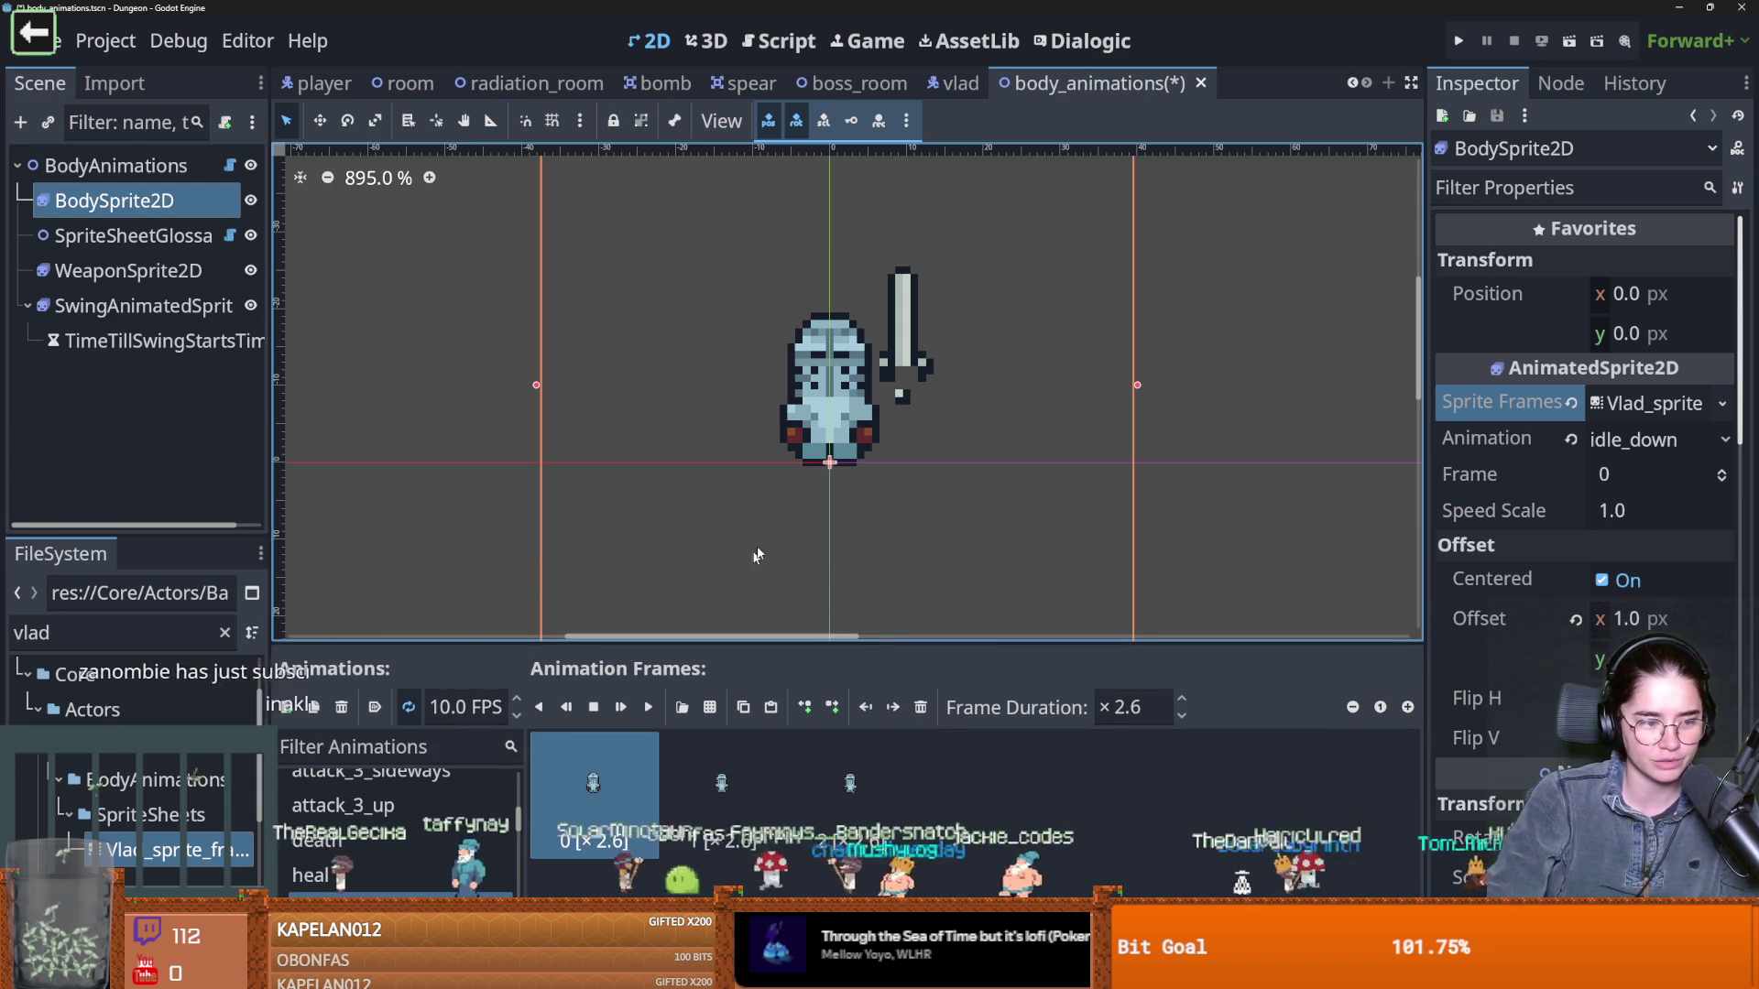
pyautogui.hotkey('ctrl', 's')
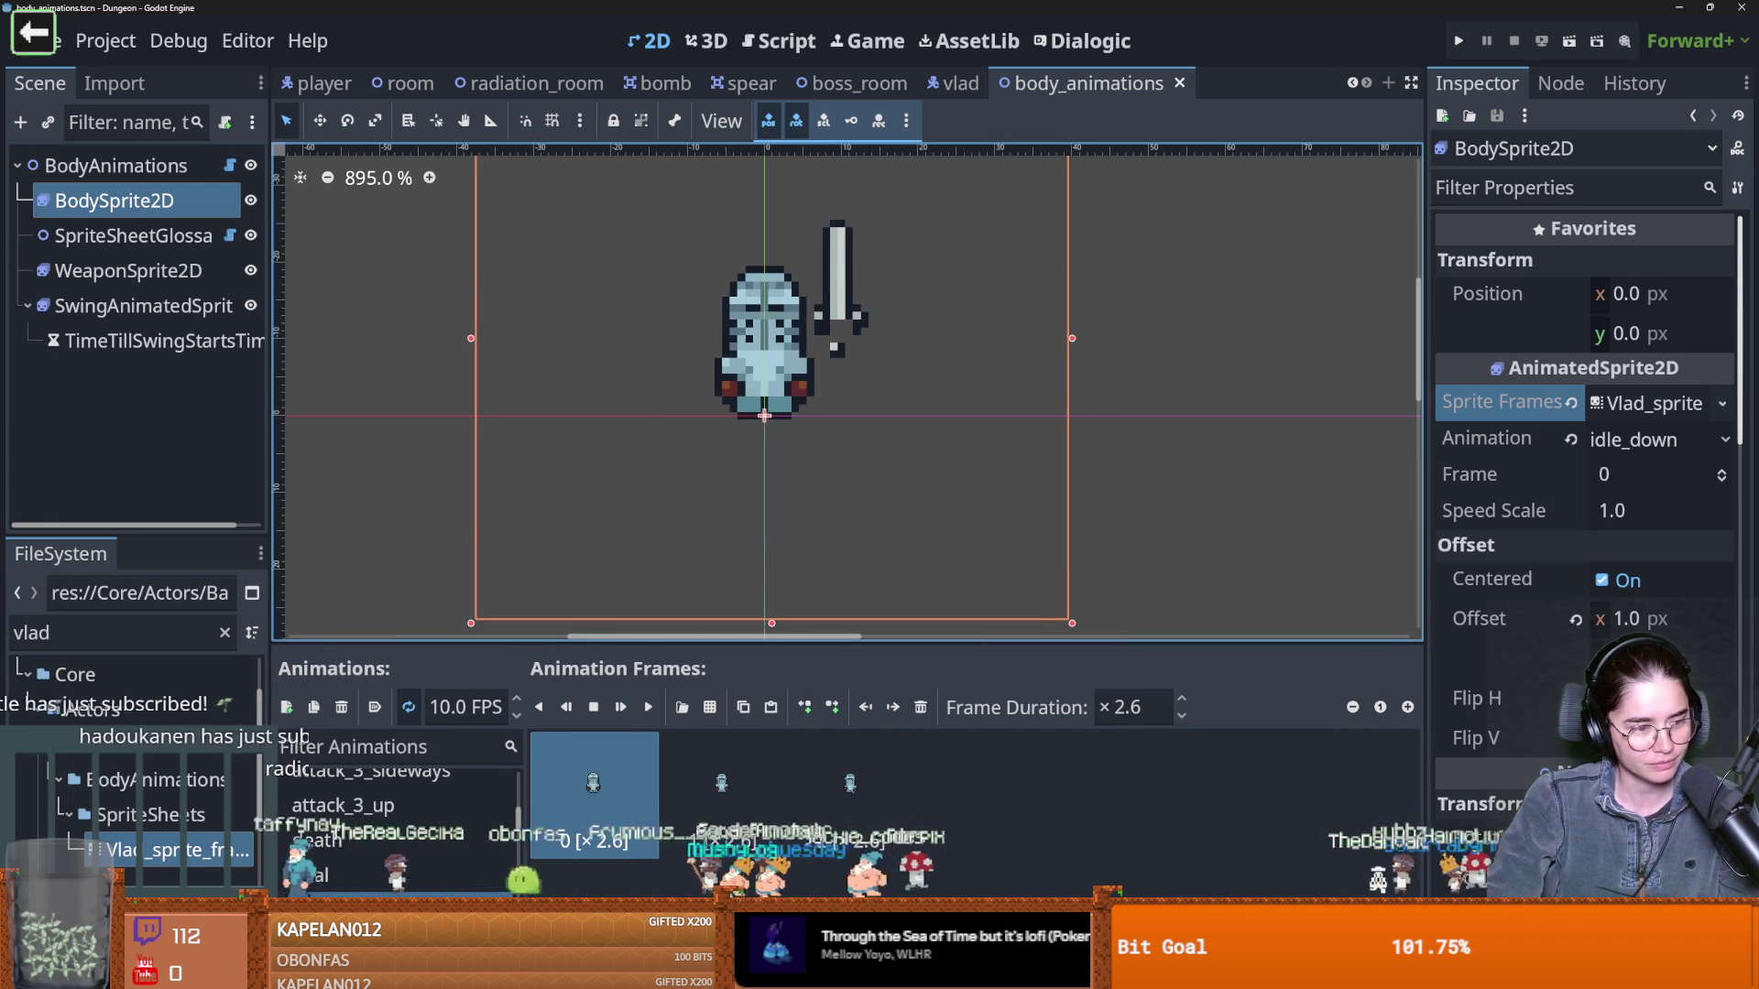
pyautogui.scroll(1, 527, 630)
pyautogui.hotkey('ctrl', 's')
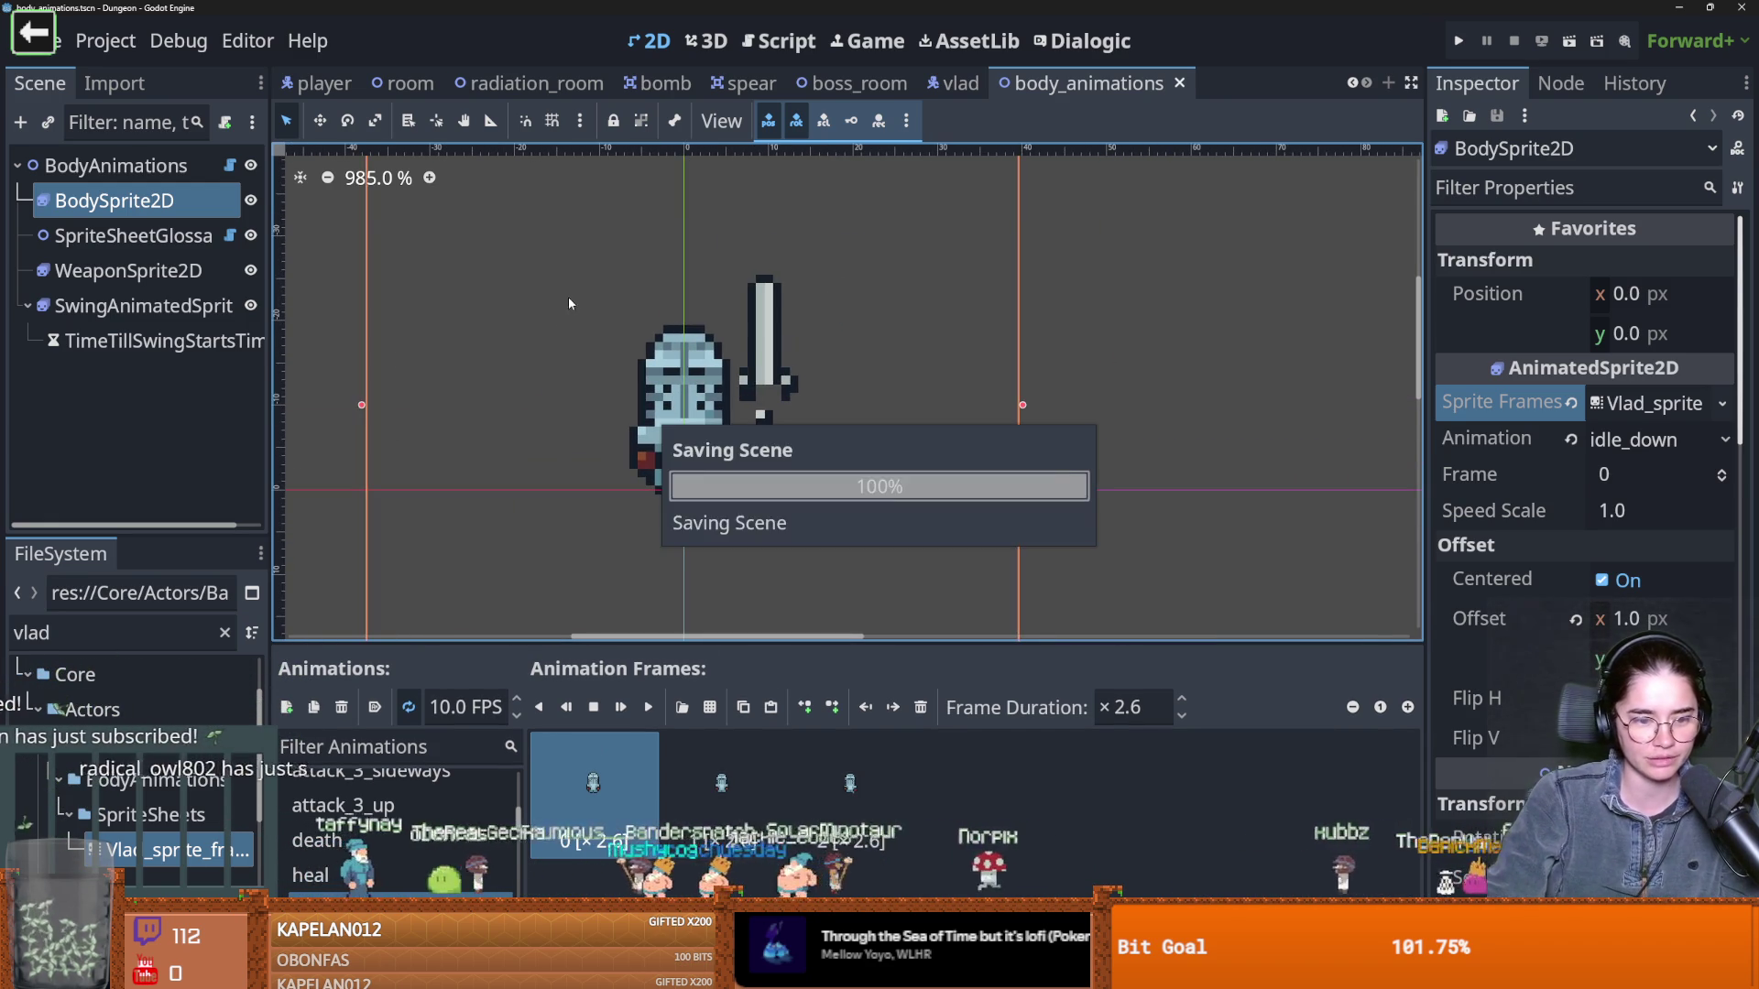
pyautogui.scroll(-2, 410, 788)
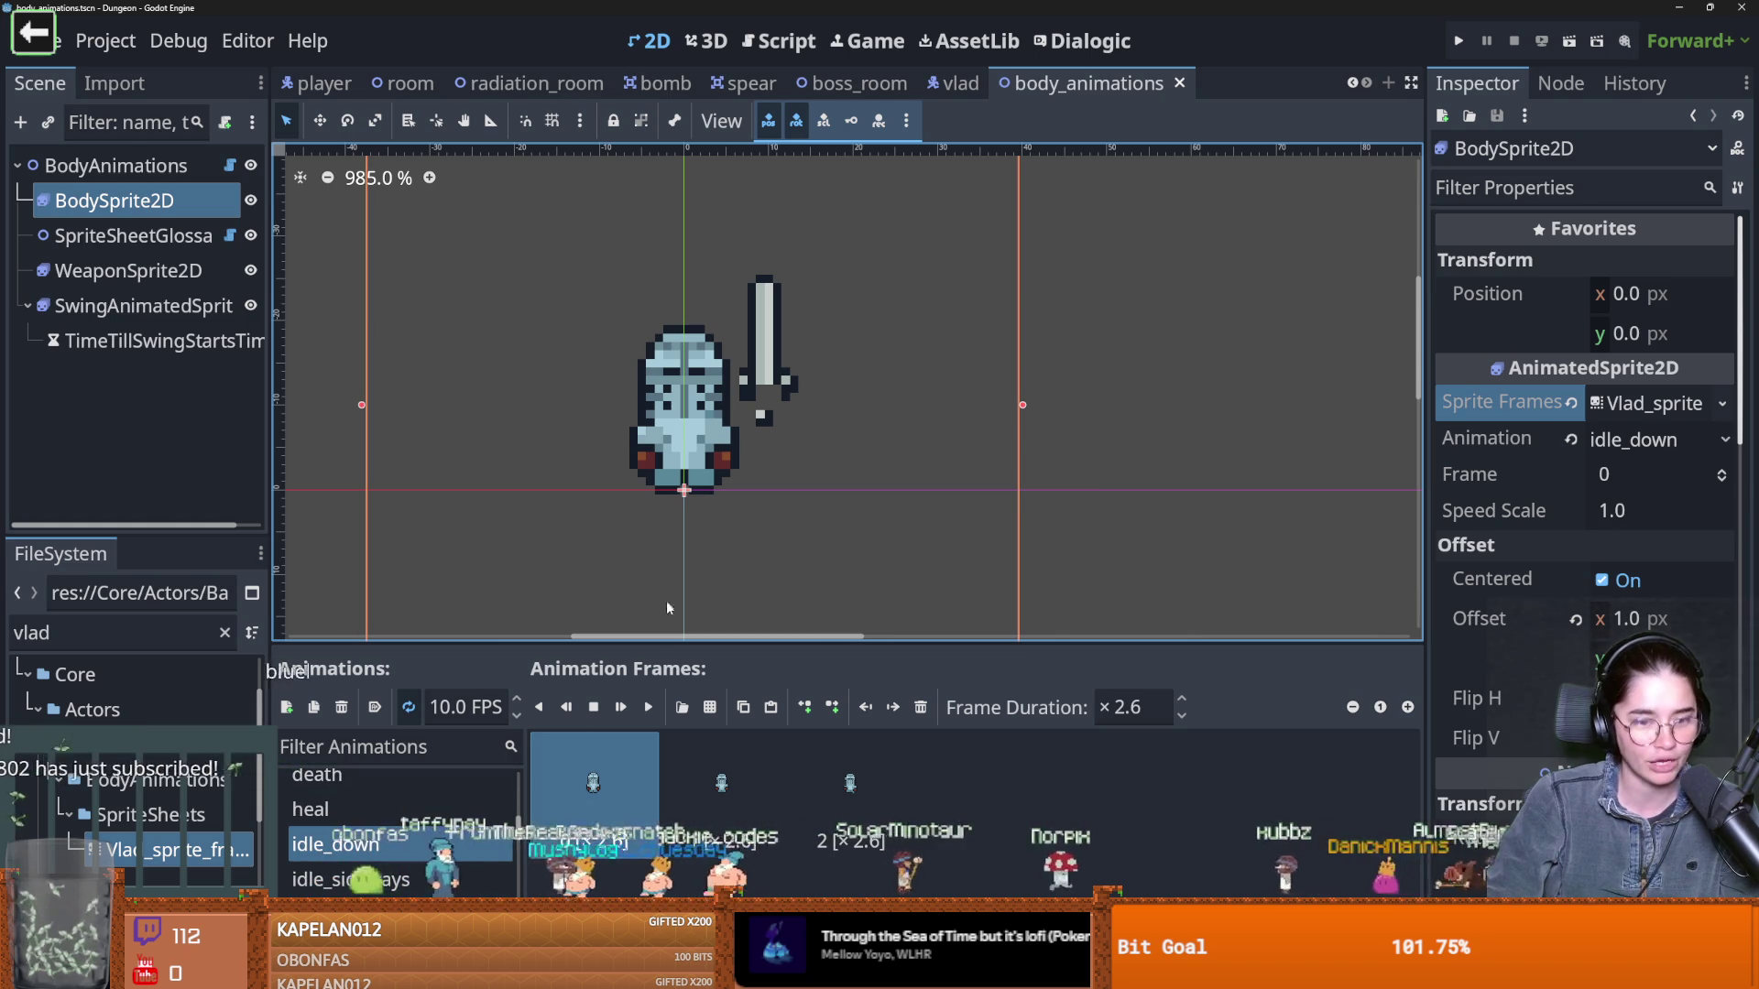
pyautogui.moveTo(673, 641); pyautogui.dragTo(674, 476)
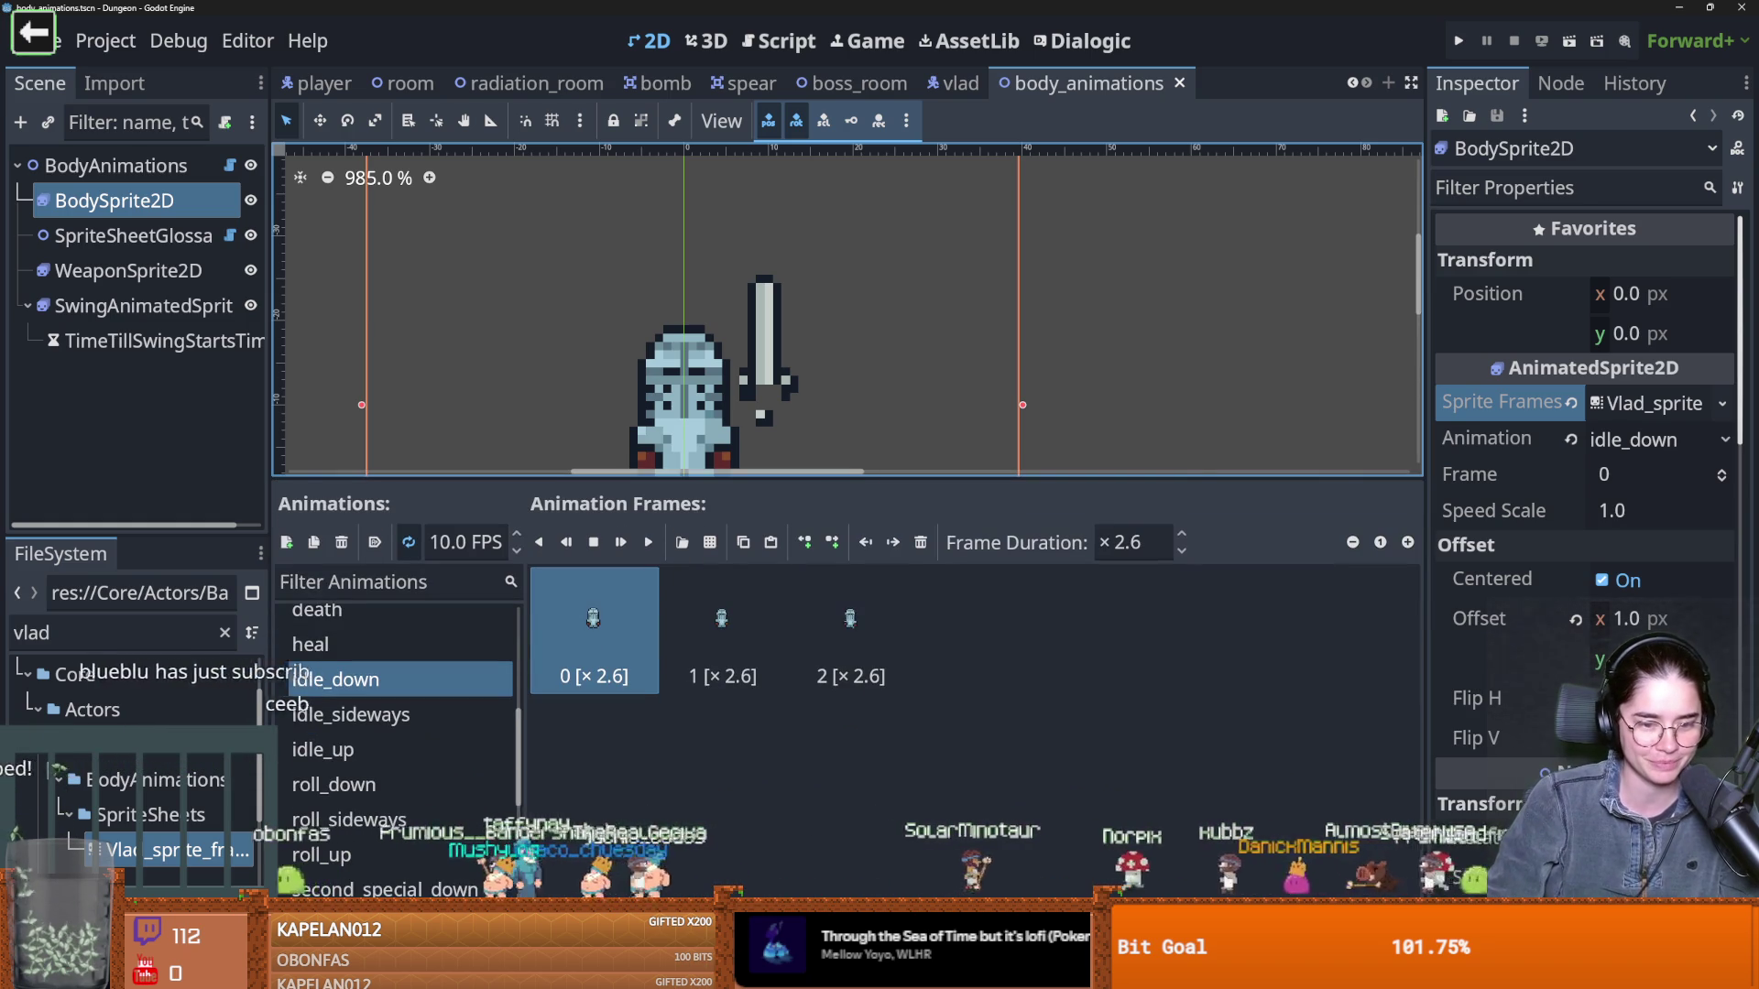
pyautogui.hotkey('alt', 'Tab')
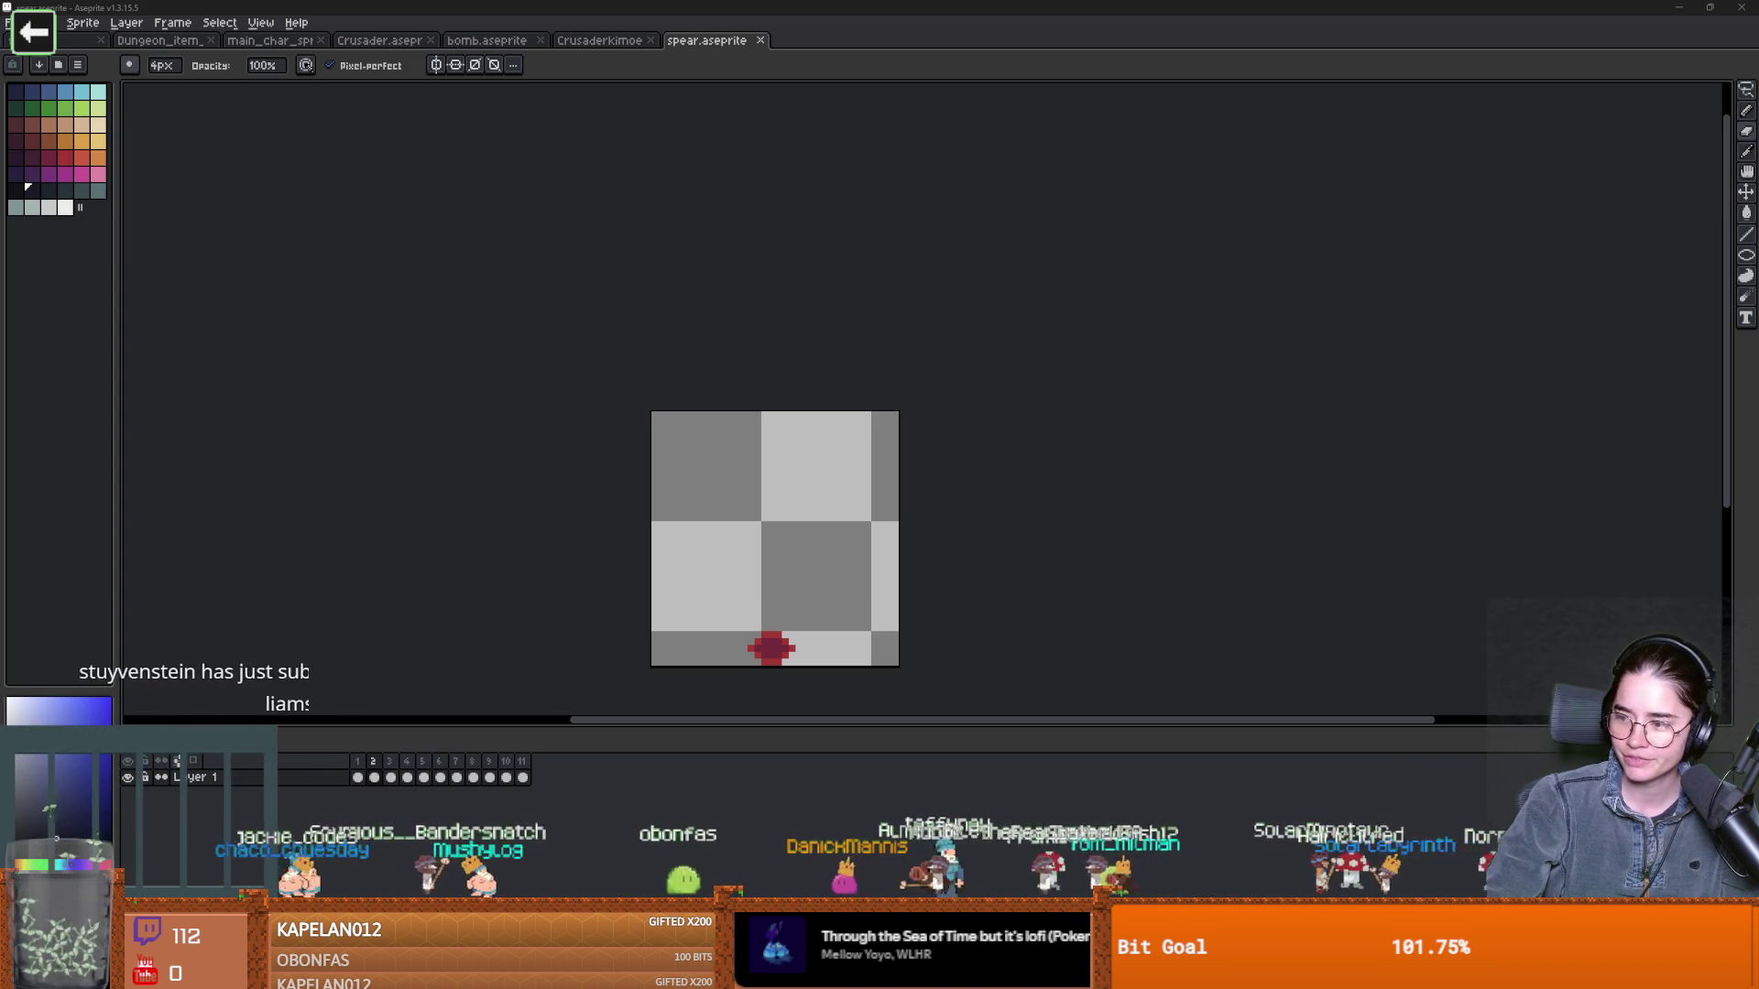
# - Switch from the spear sprite in Aseprite to the Discord server's lobby channel
pyautogui.hotkey('alt', 'Tab')
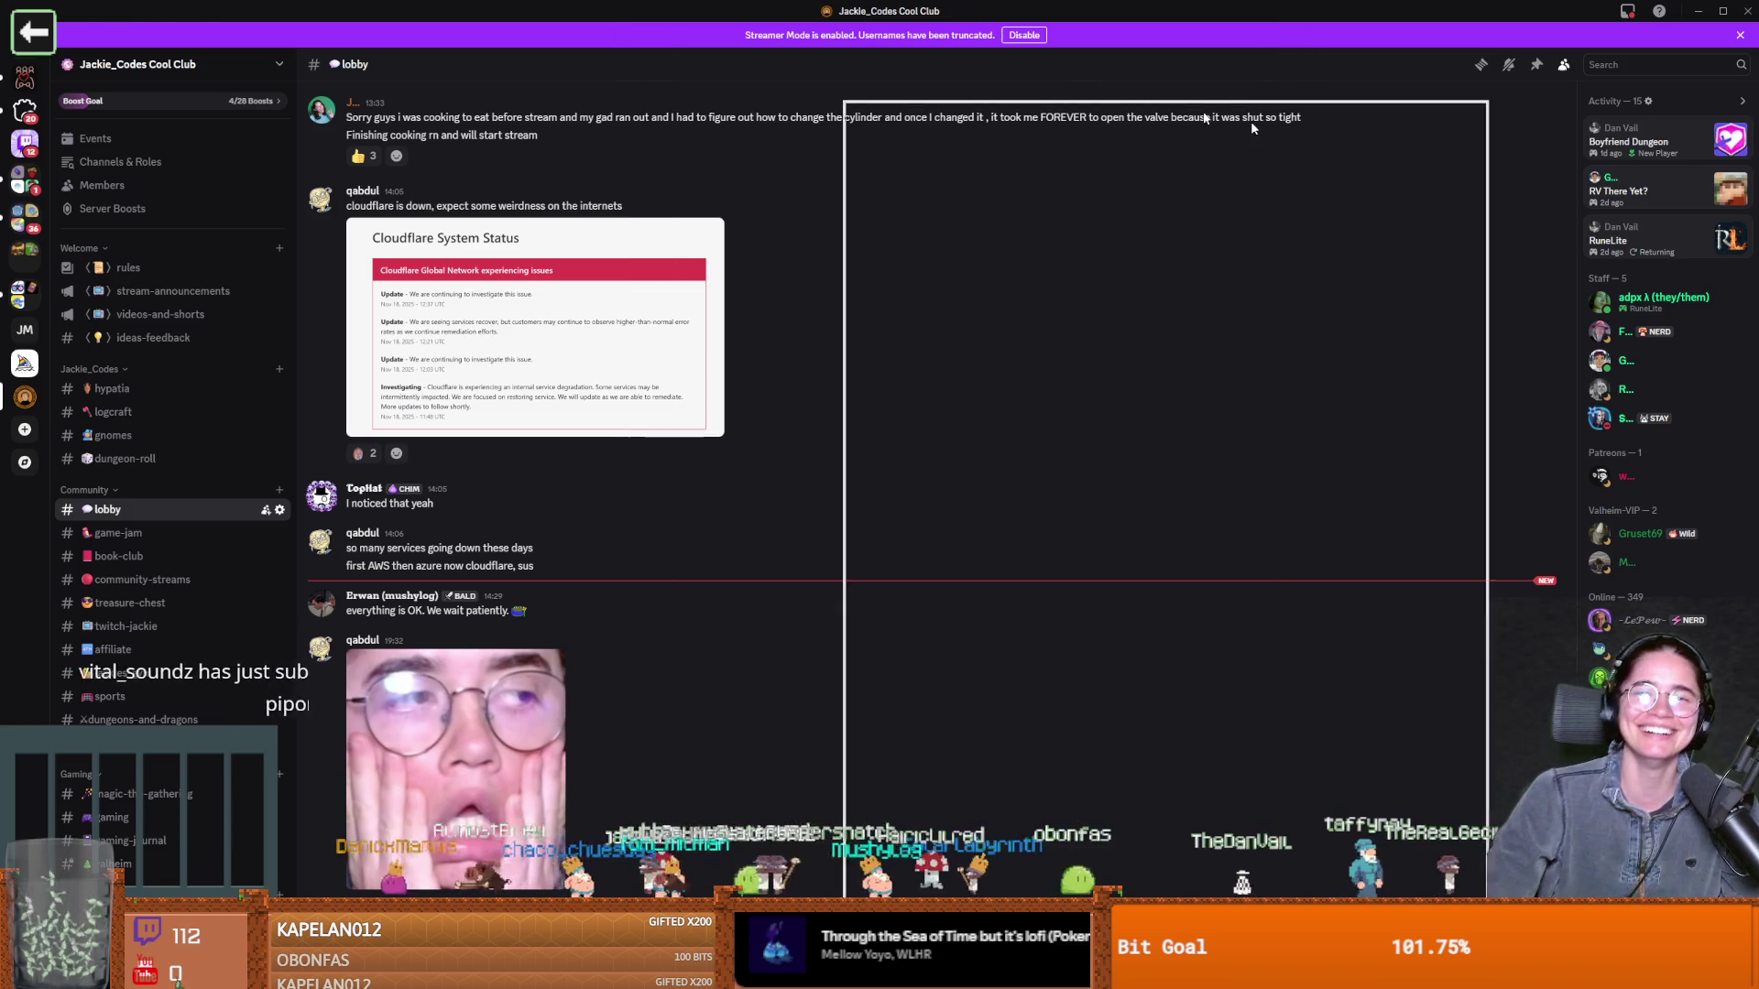
# - Leave Discord's lobby channel and go back to the spear sprite in Aseprite
pyautogui.hotkey('alt', 'Tab')
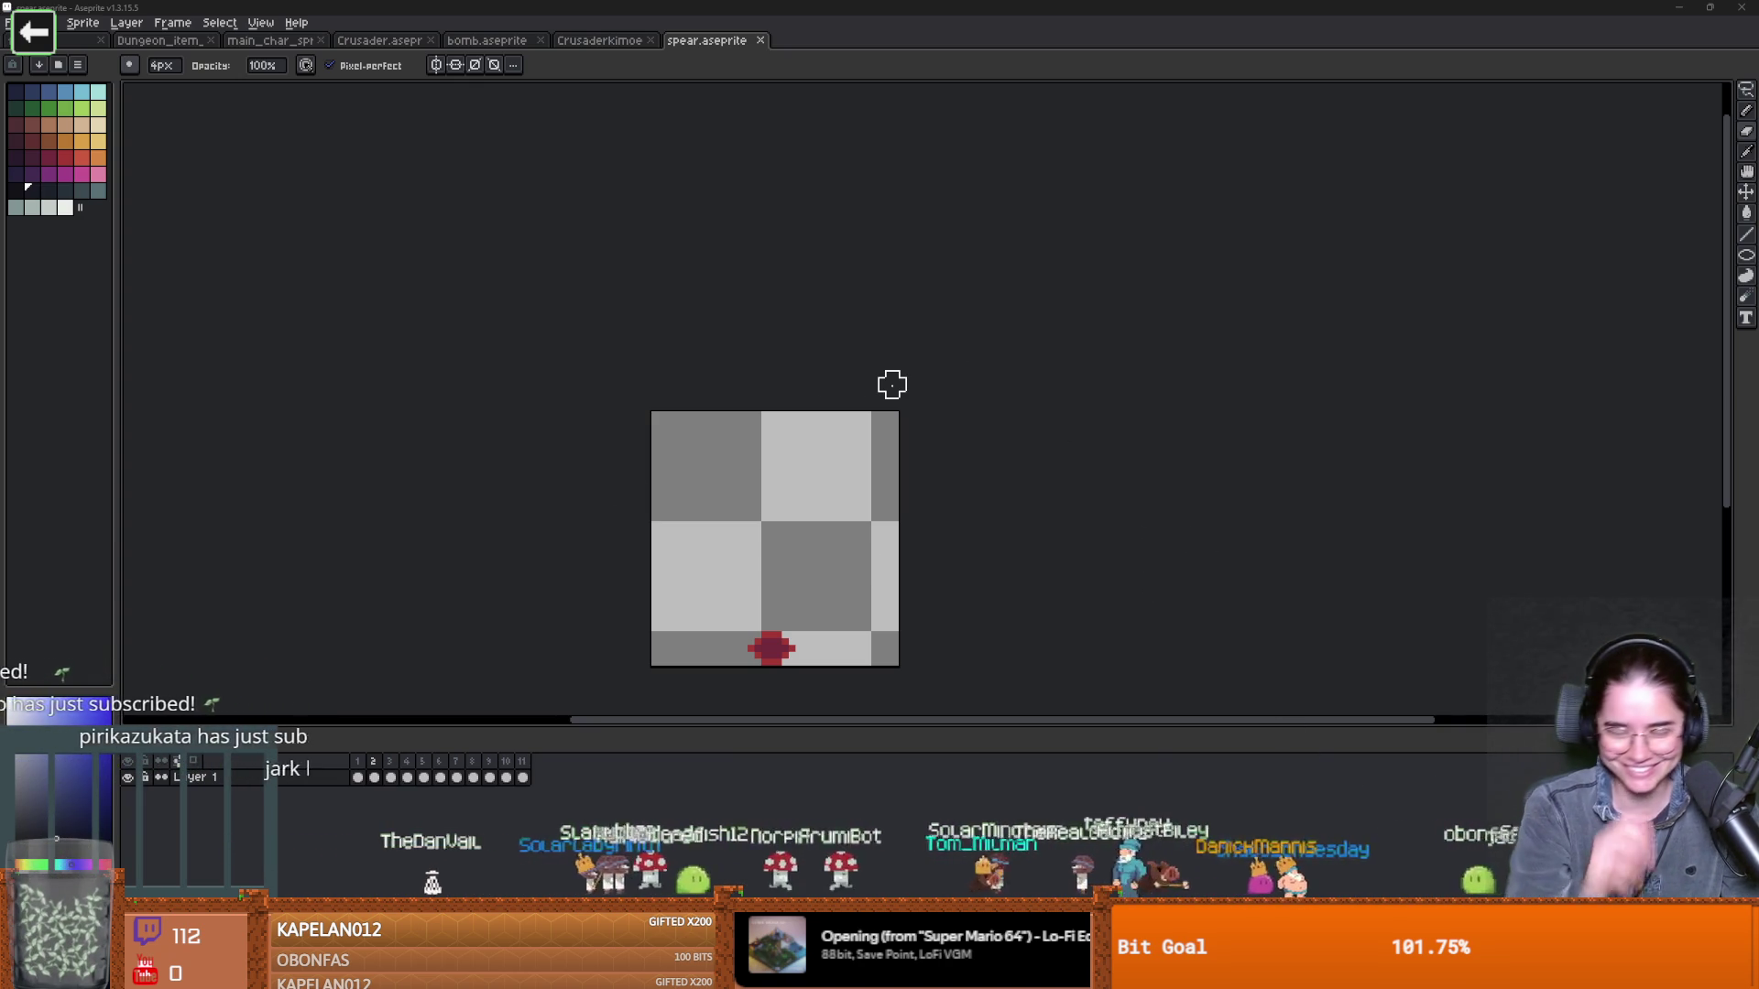
# - Check Aseprite's File menu, then return to Godot and preview the 38×52 Vlad.png texture
pyautogui.scroll(-3, 916, 349)
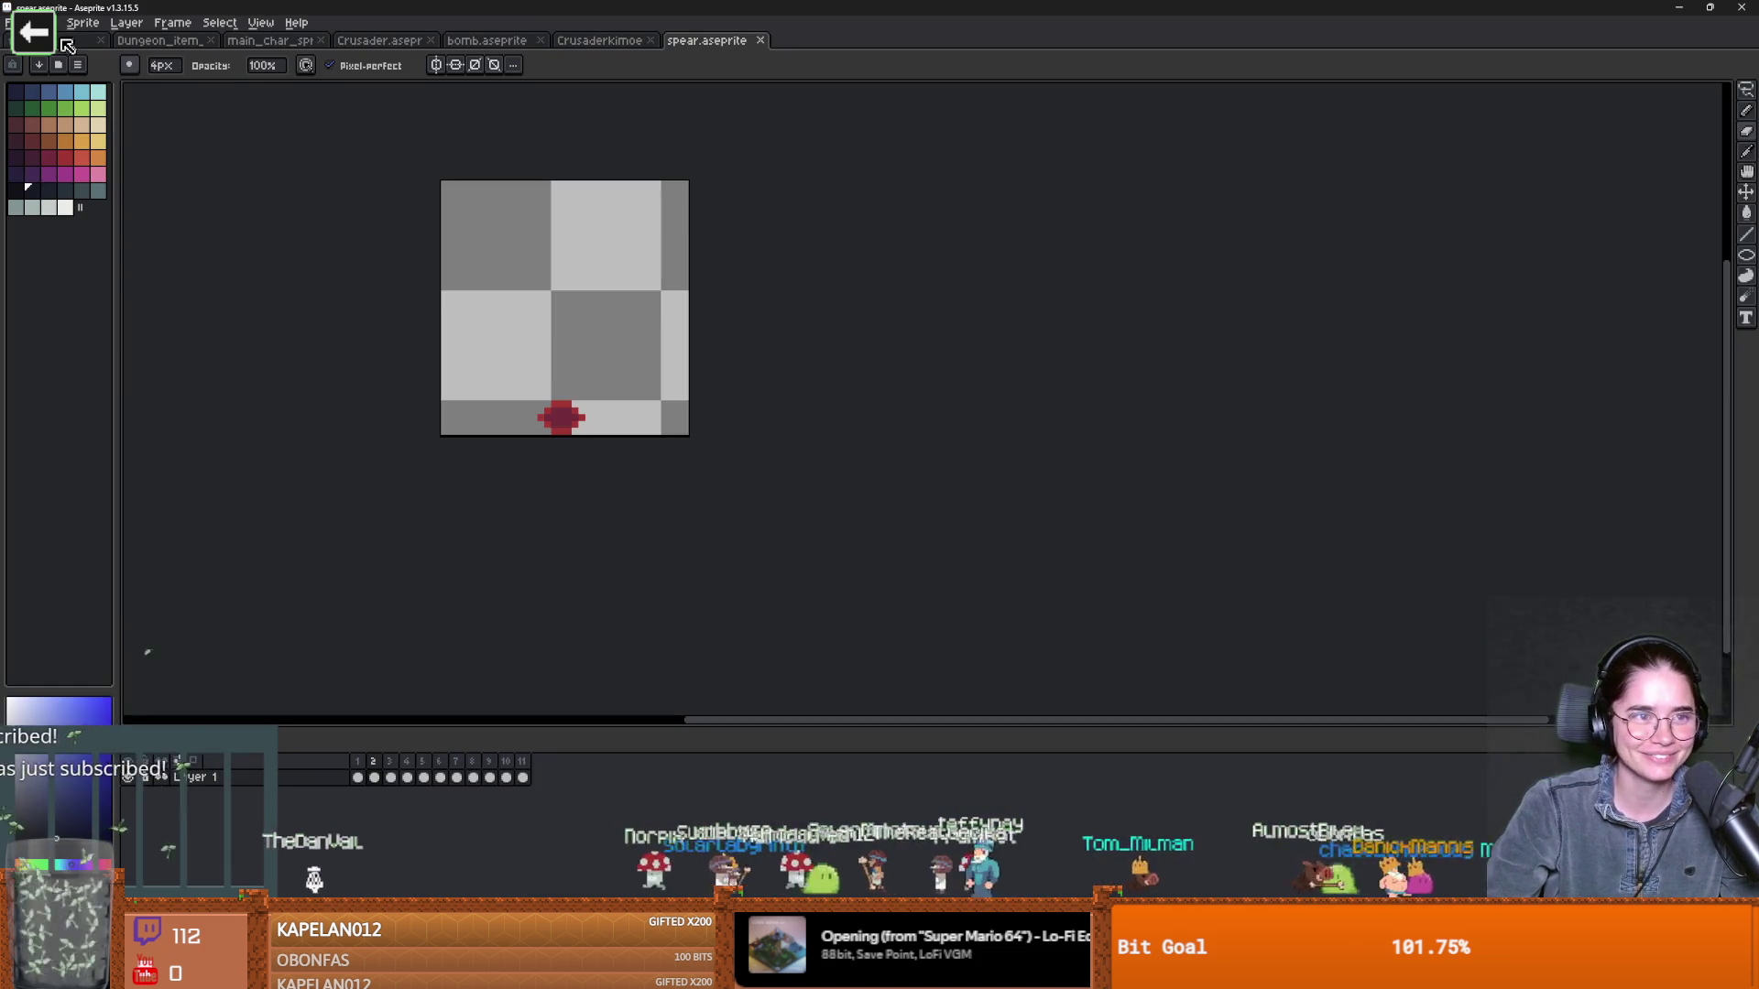
pyautogui.click(7, 22)
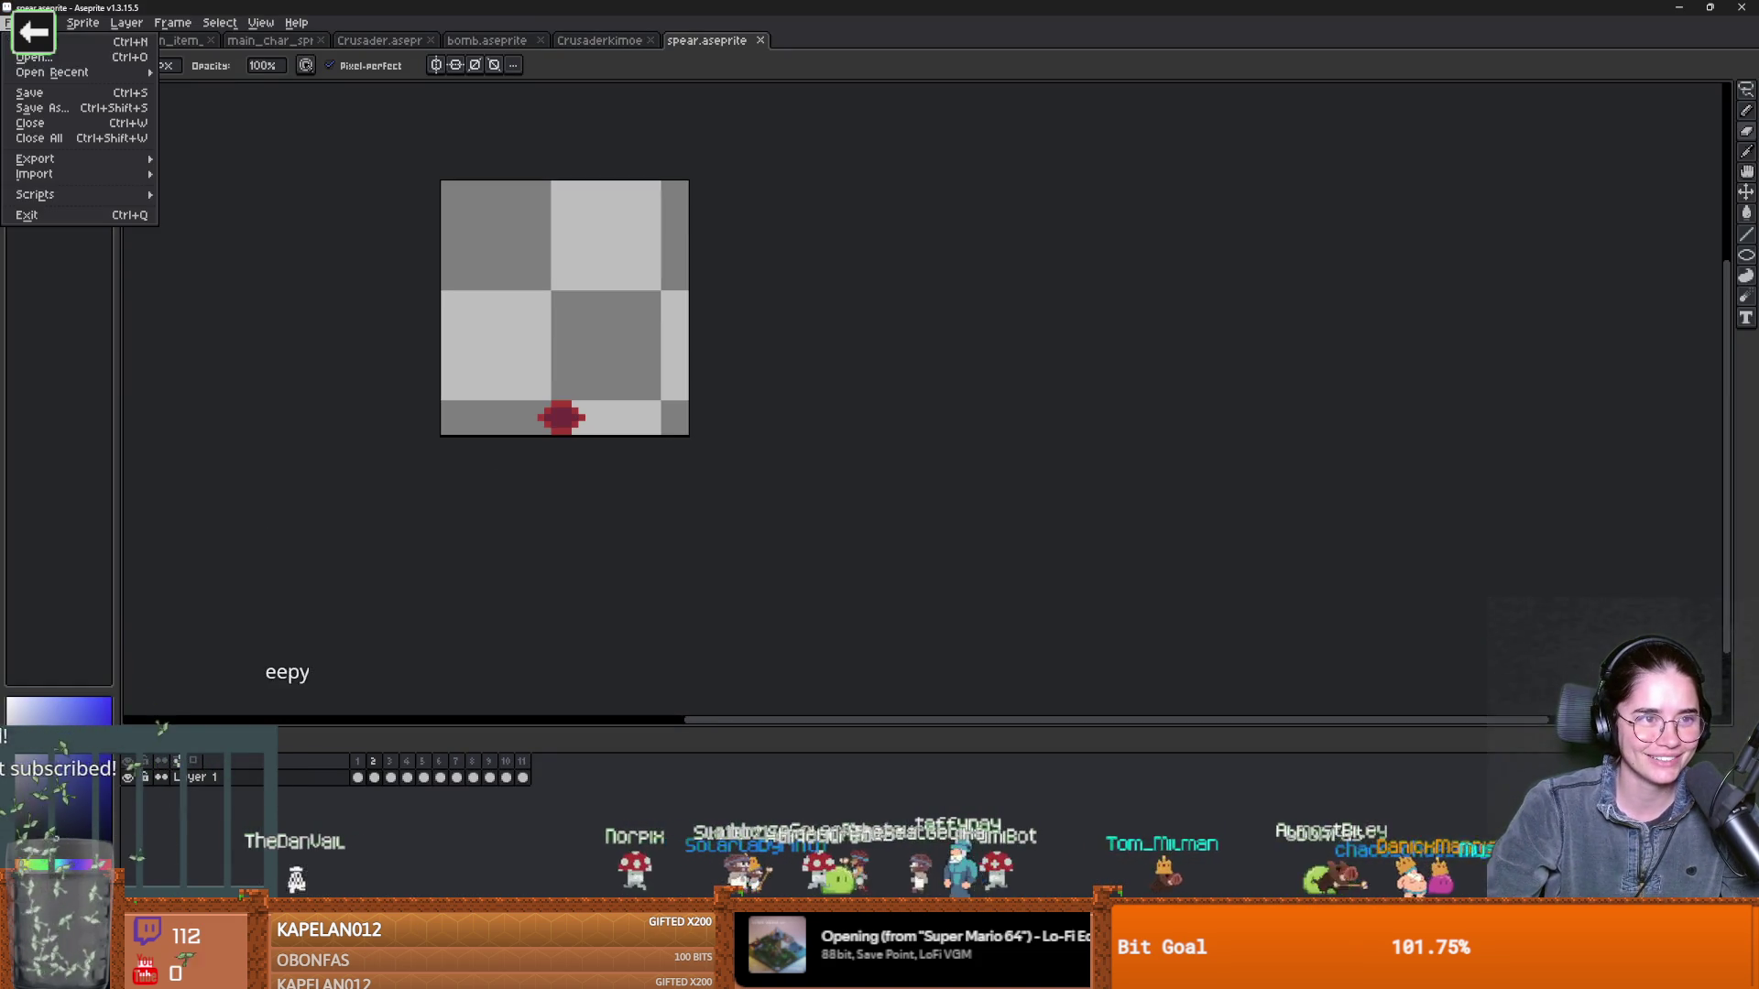
pyautogui.hotkey('alt', 'Tab')
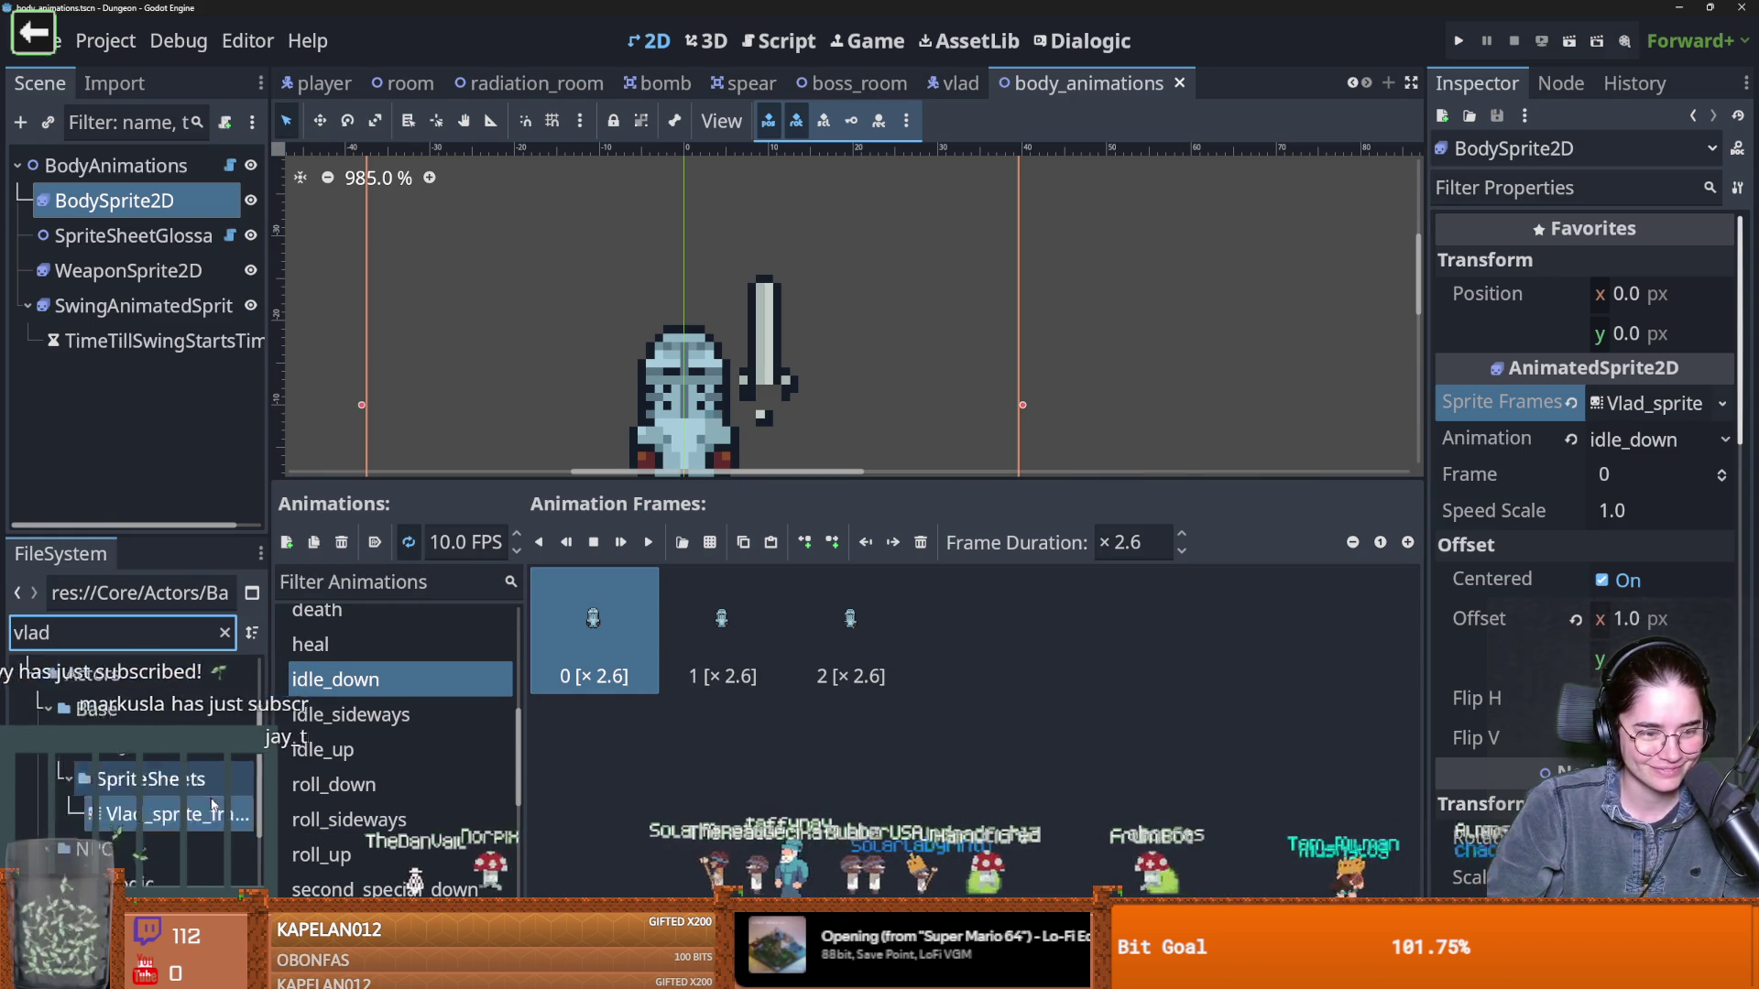
pyautogui.click(206, 877)
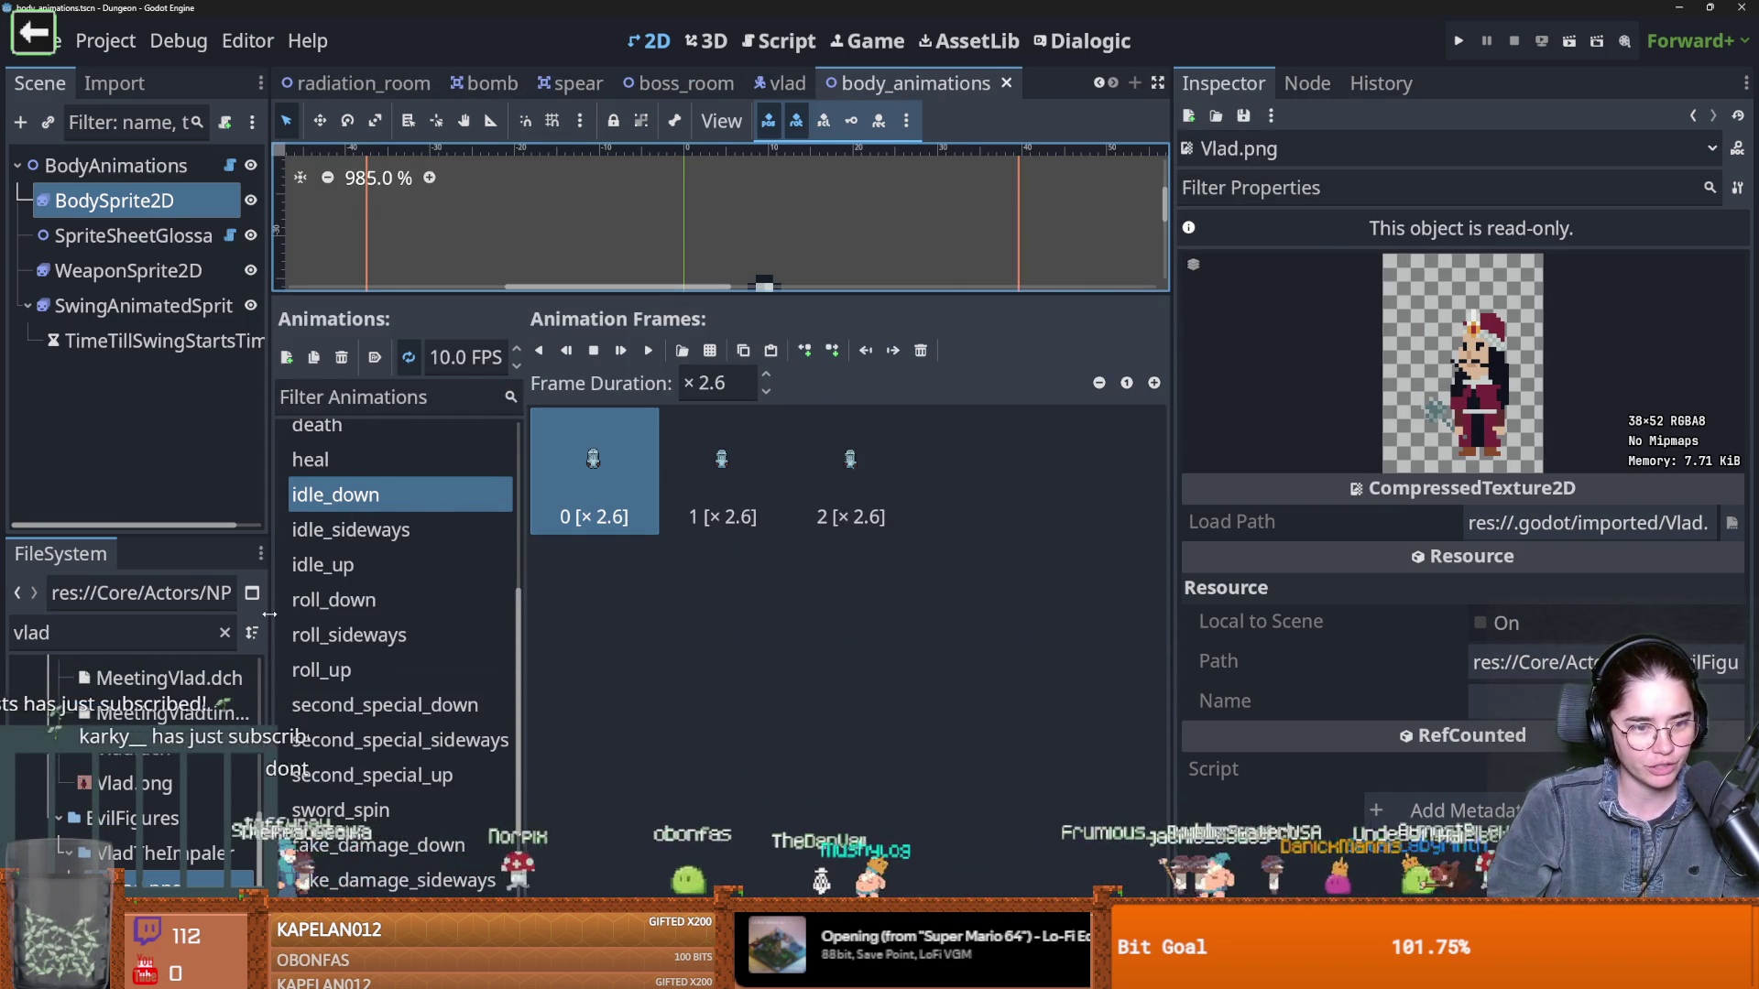
# - Clear the 'vlad' FileSystem filter and resize the docks to enlarge the file tree and viewport
pyautogui.moveTo(270, 621); pyautogui.dragTo(337, 621)
pyautogui.moveTo(170, 536); pyautogui.dragTo(171, 396)
pyautogui.doubleClick(129, 501)
pyautogui.press('BackSpace')
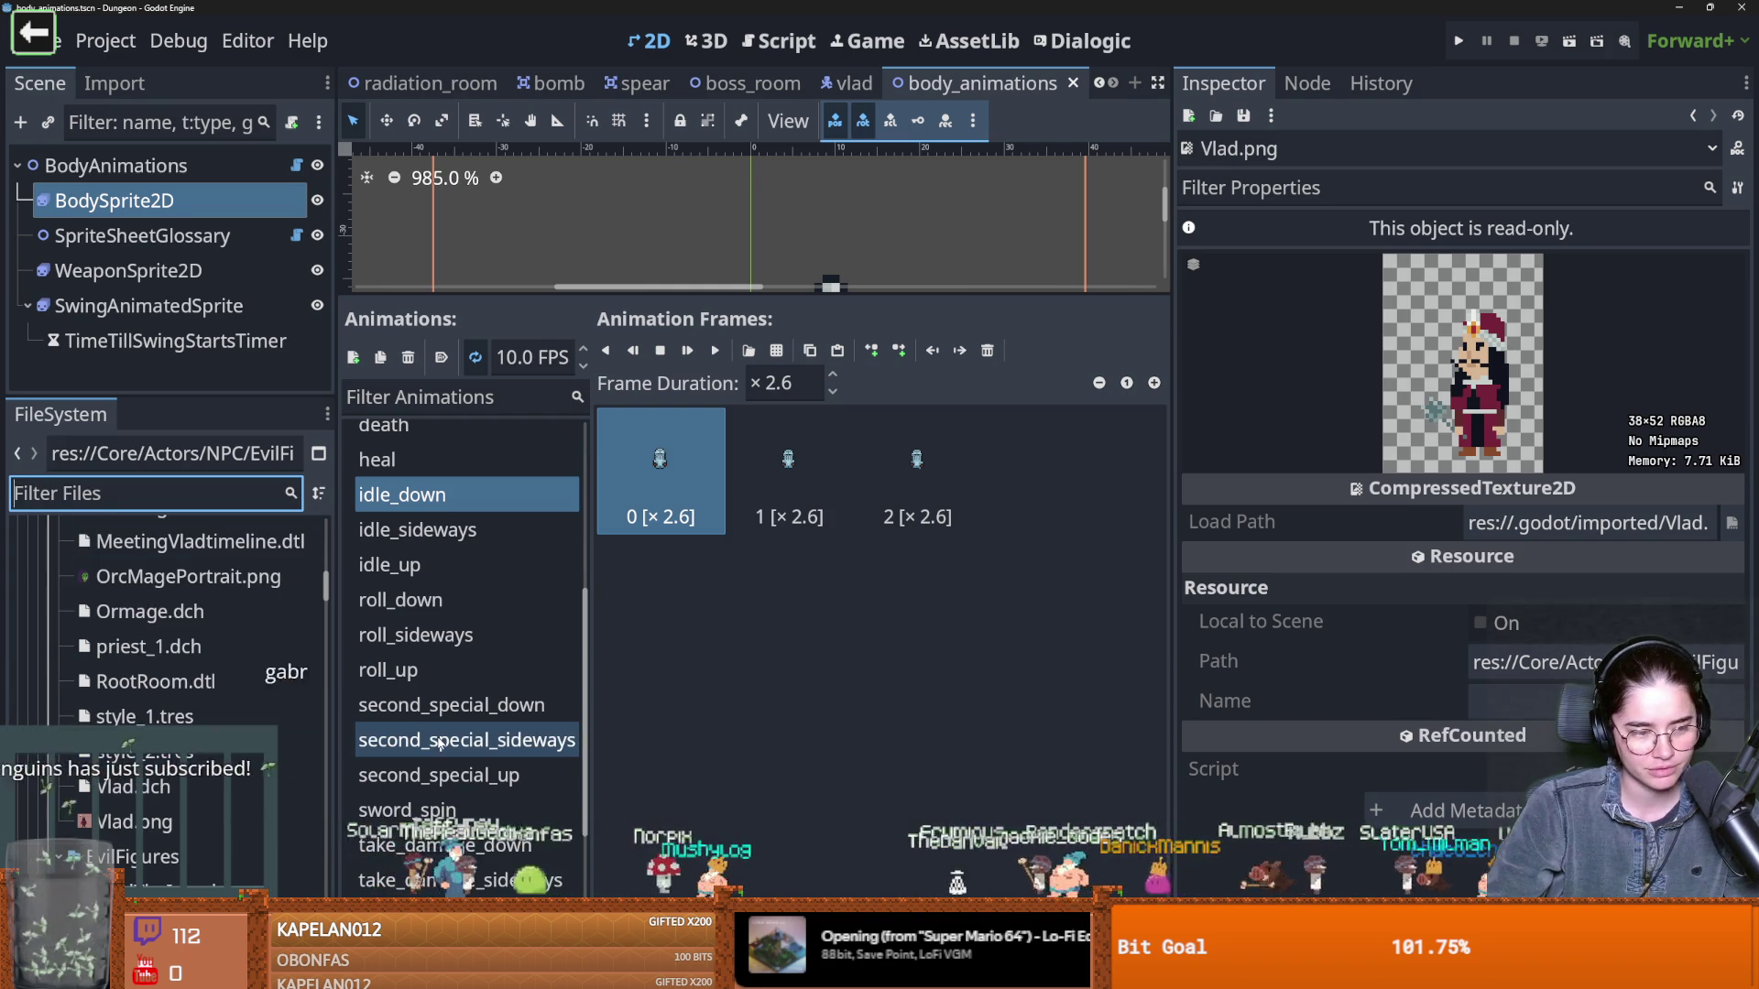
pyautogui.moveTo(335, 701)
pyautogui.mouseDown()
pyautogui.moveTo(430, 701)
pyautogui.moveTo(408, 701)
pyautogui.mouseUp()
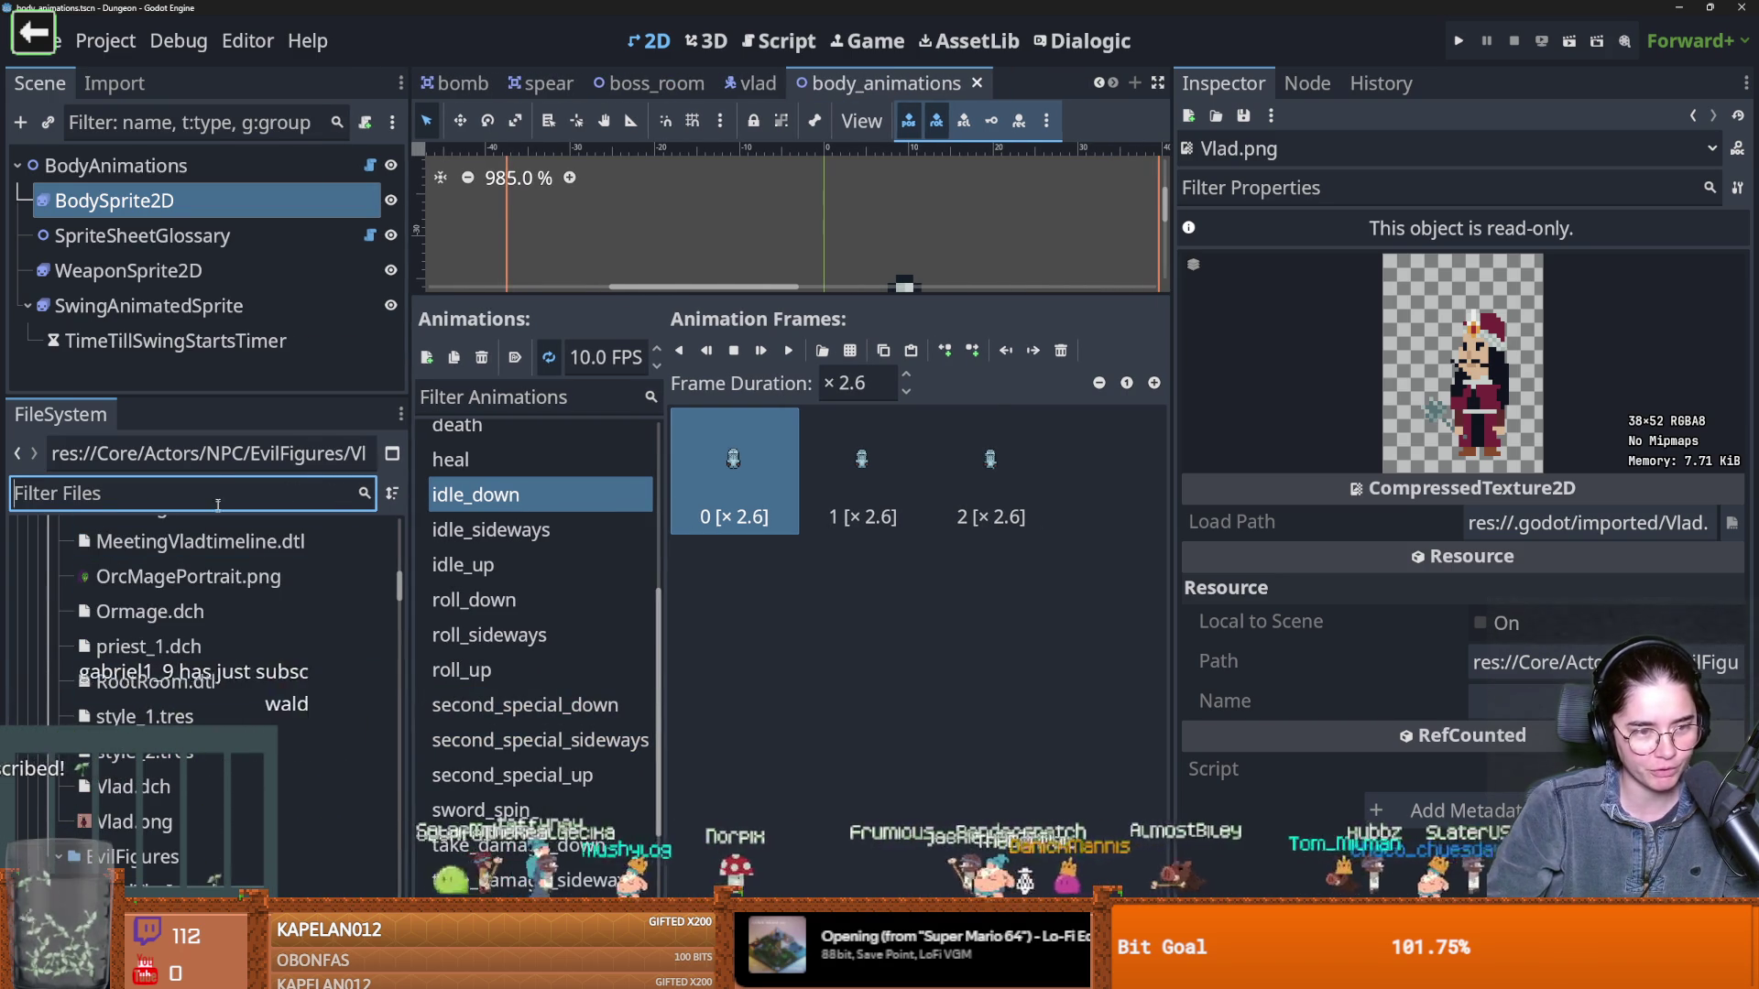
pyautogui.moveTo(233, 394); pyautogui.dragTo(235, 277)
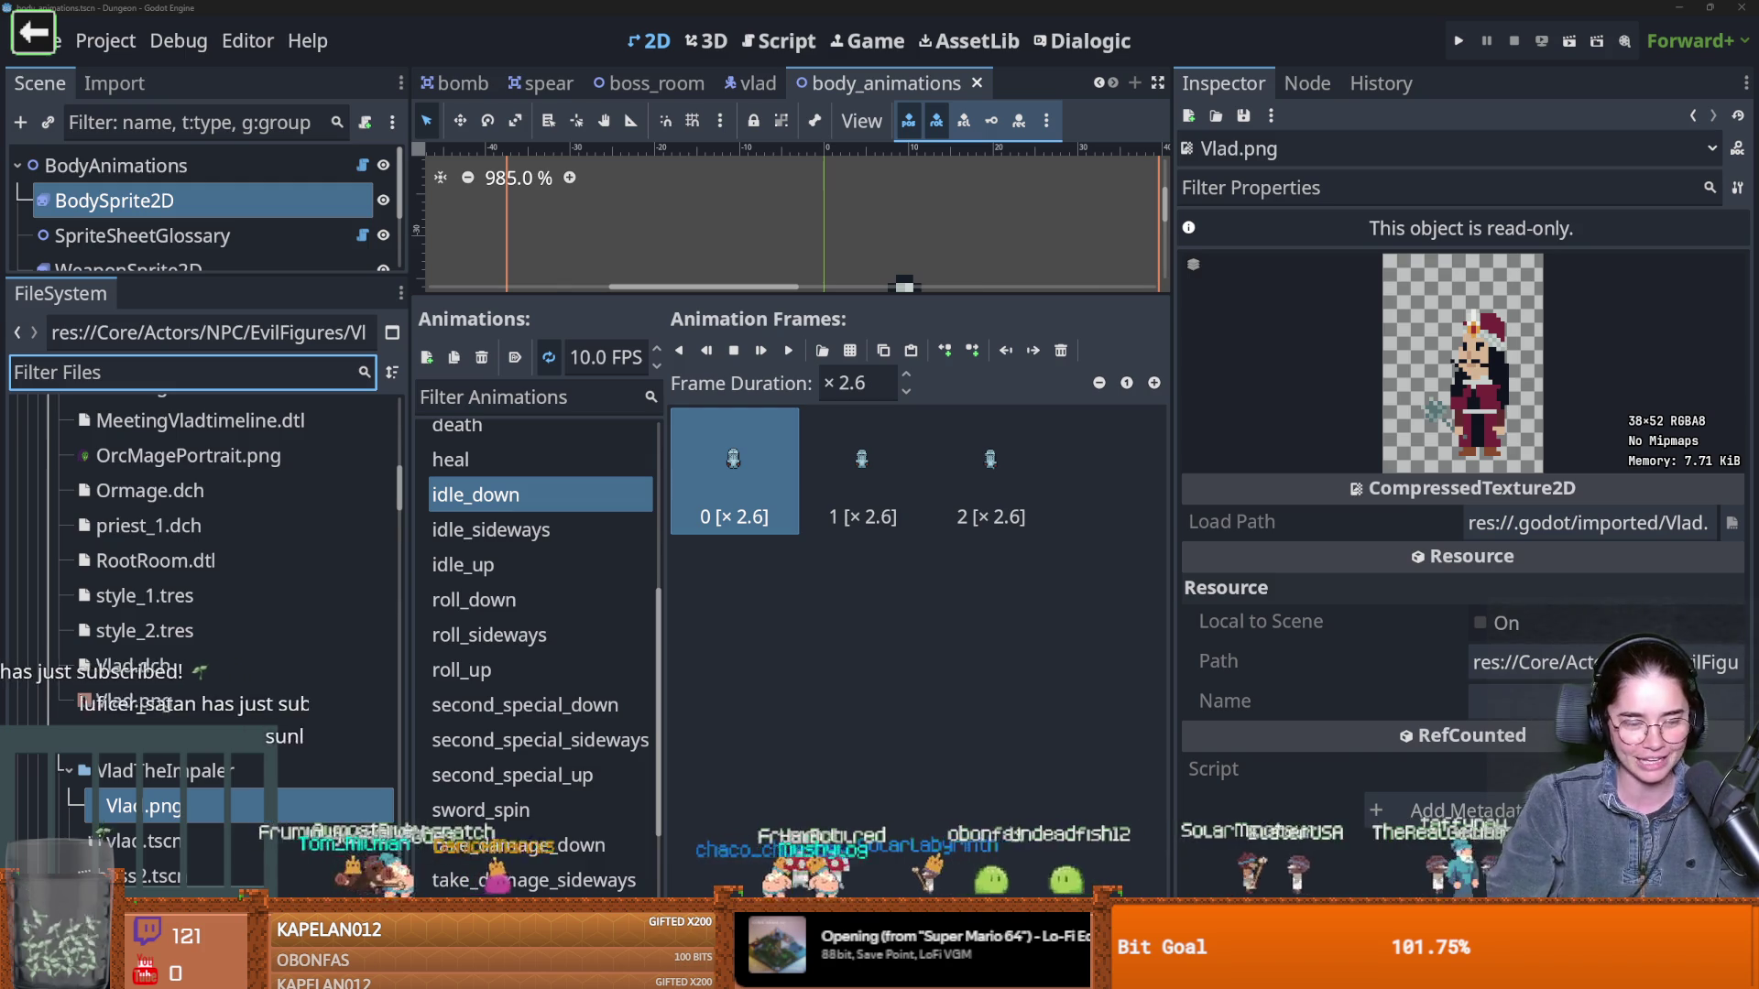
pyautogui.moveTo(828, 295); pyautogui.dragTo(828, 558)
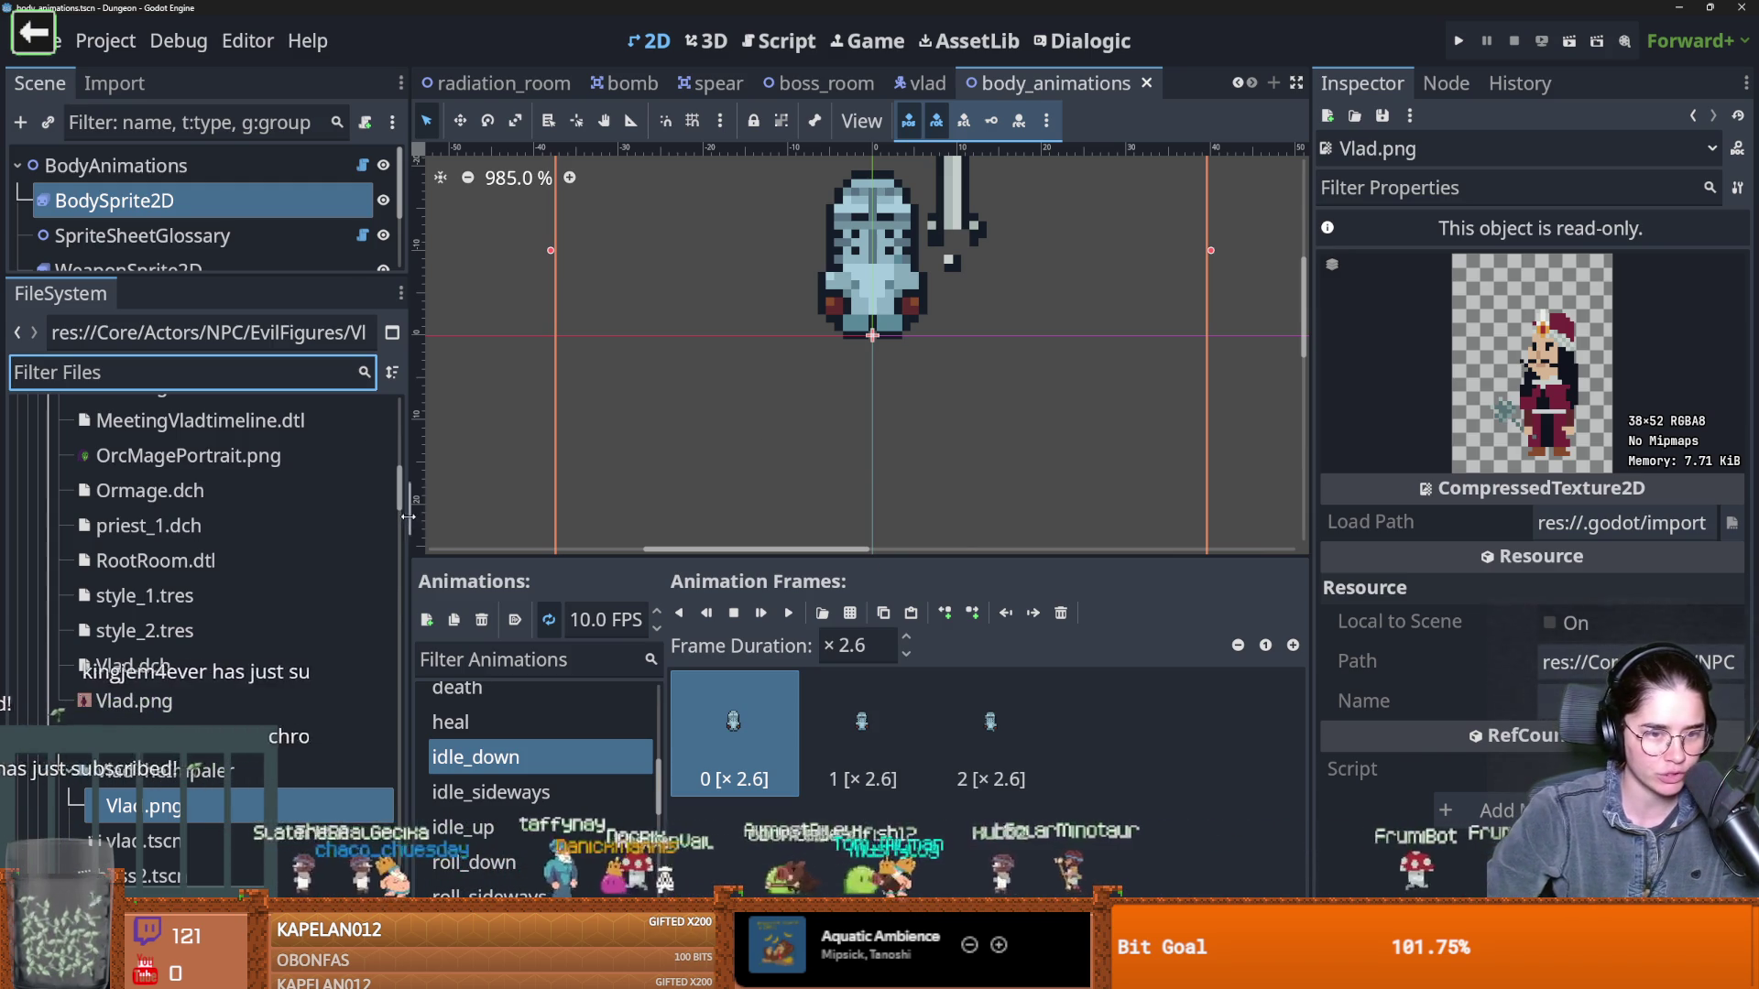
pyautogui.moveTo(408, 517); pyautogui.dragTo(277, 518)
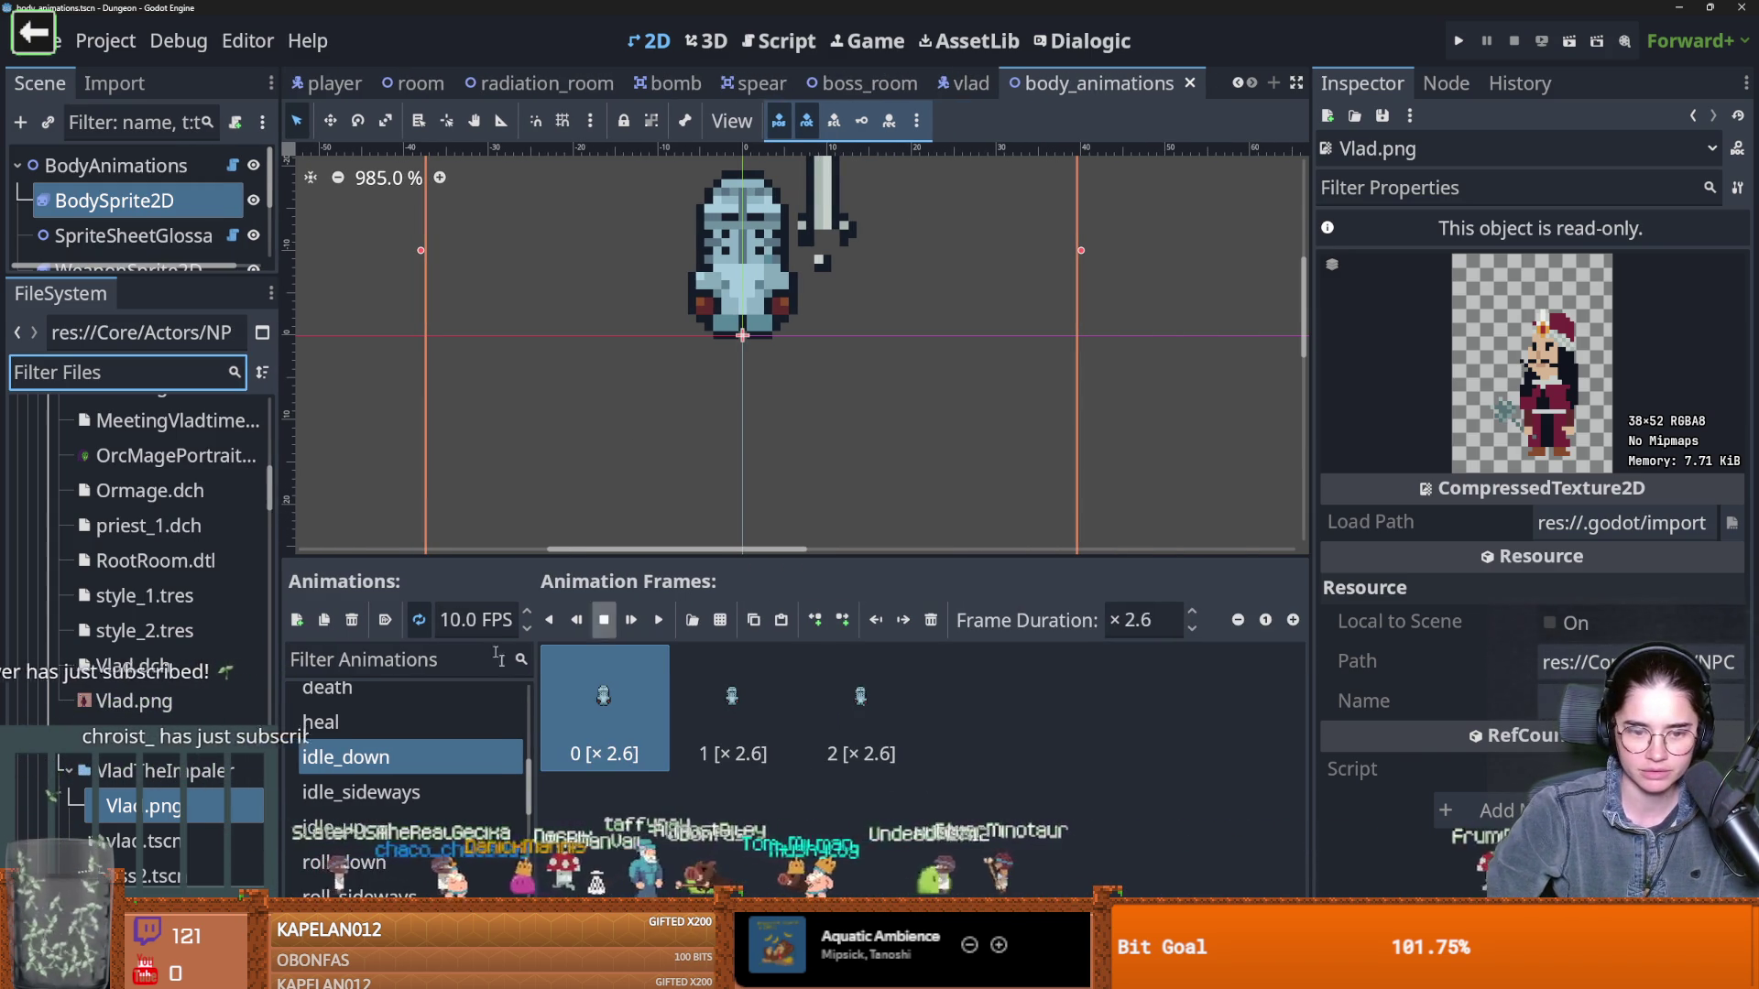
# - Select idle_down and delete all three of its frames
pyautogui.doubleClick(366, 757)
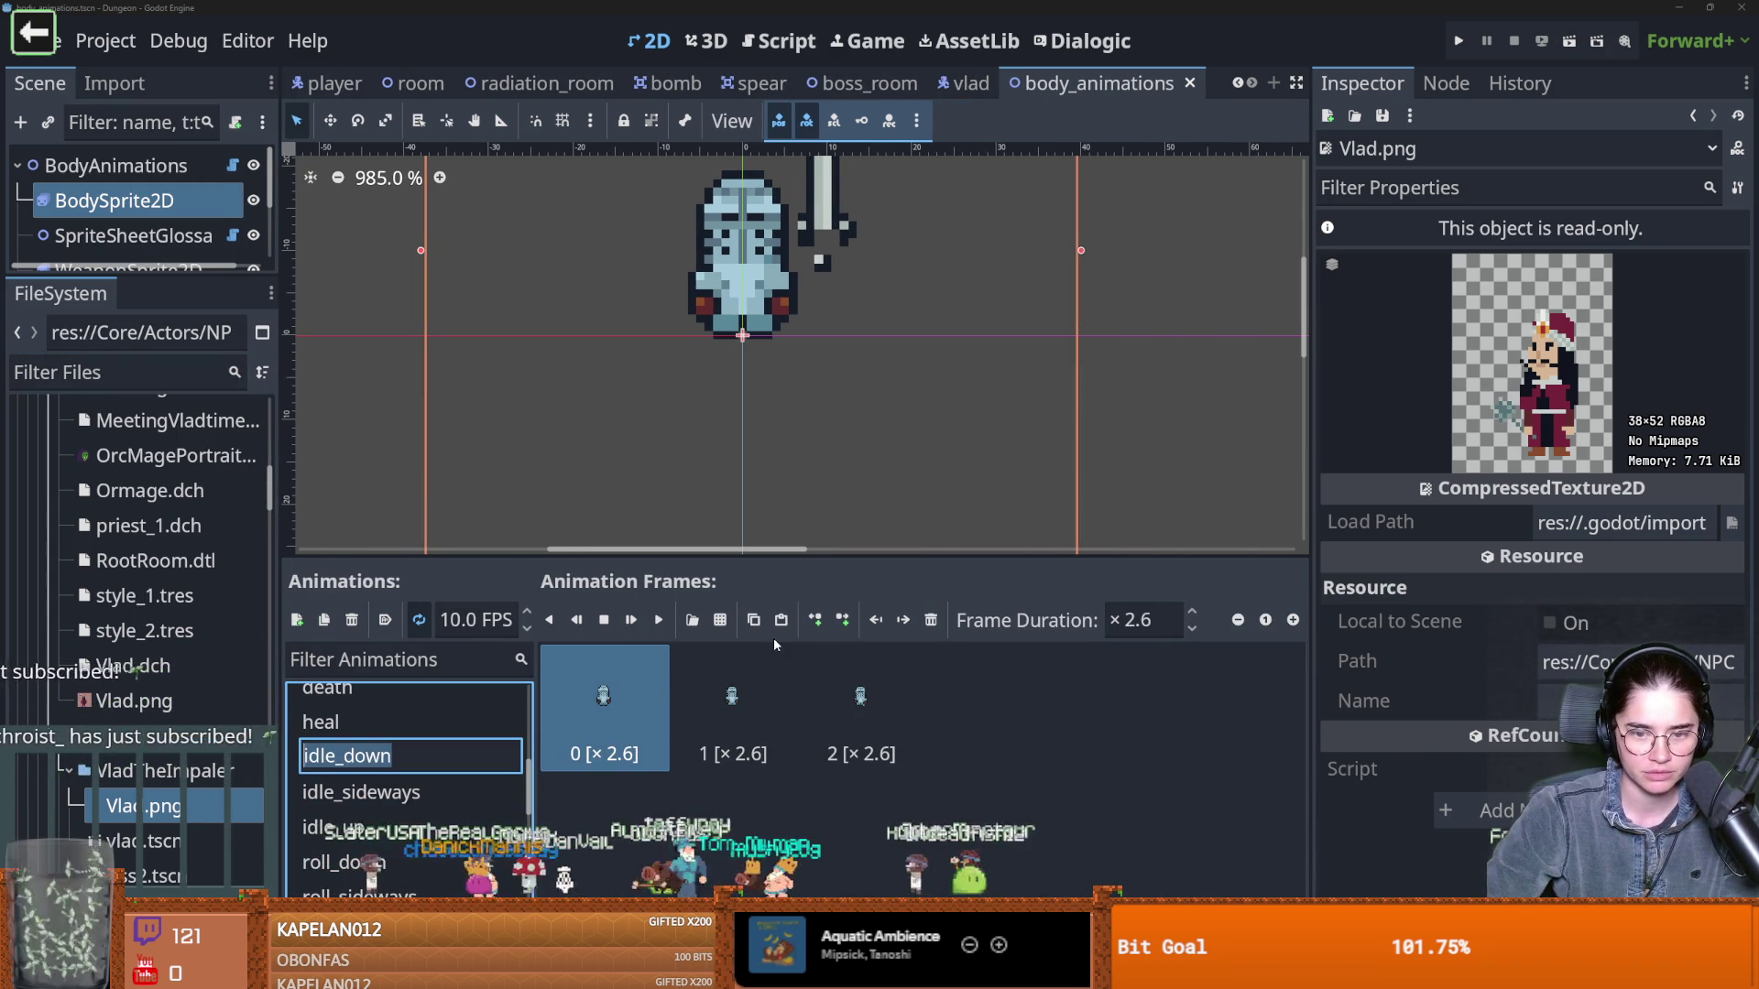
pyautogui.click(932, 620)
pyautogui.click(932, 621)
pyautogui.click(932, 621)
pyautogui.click(932, 620)
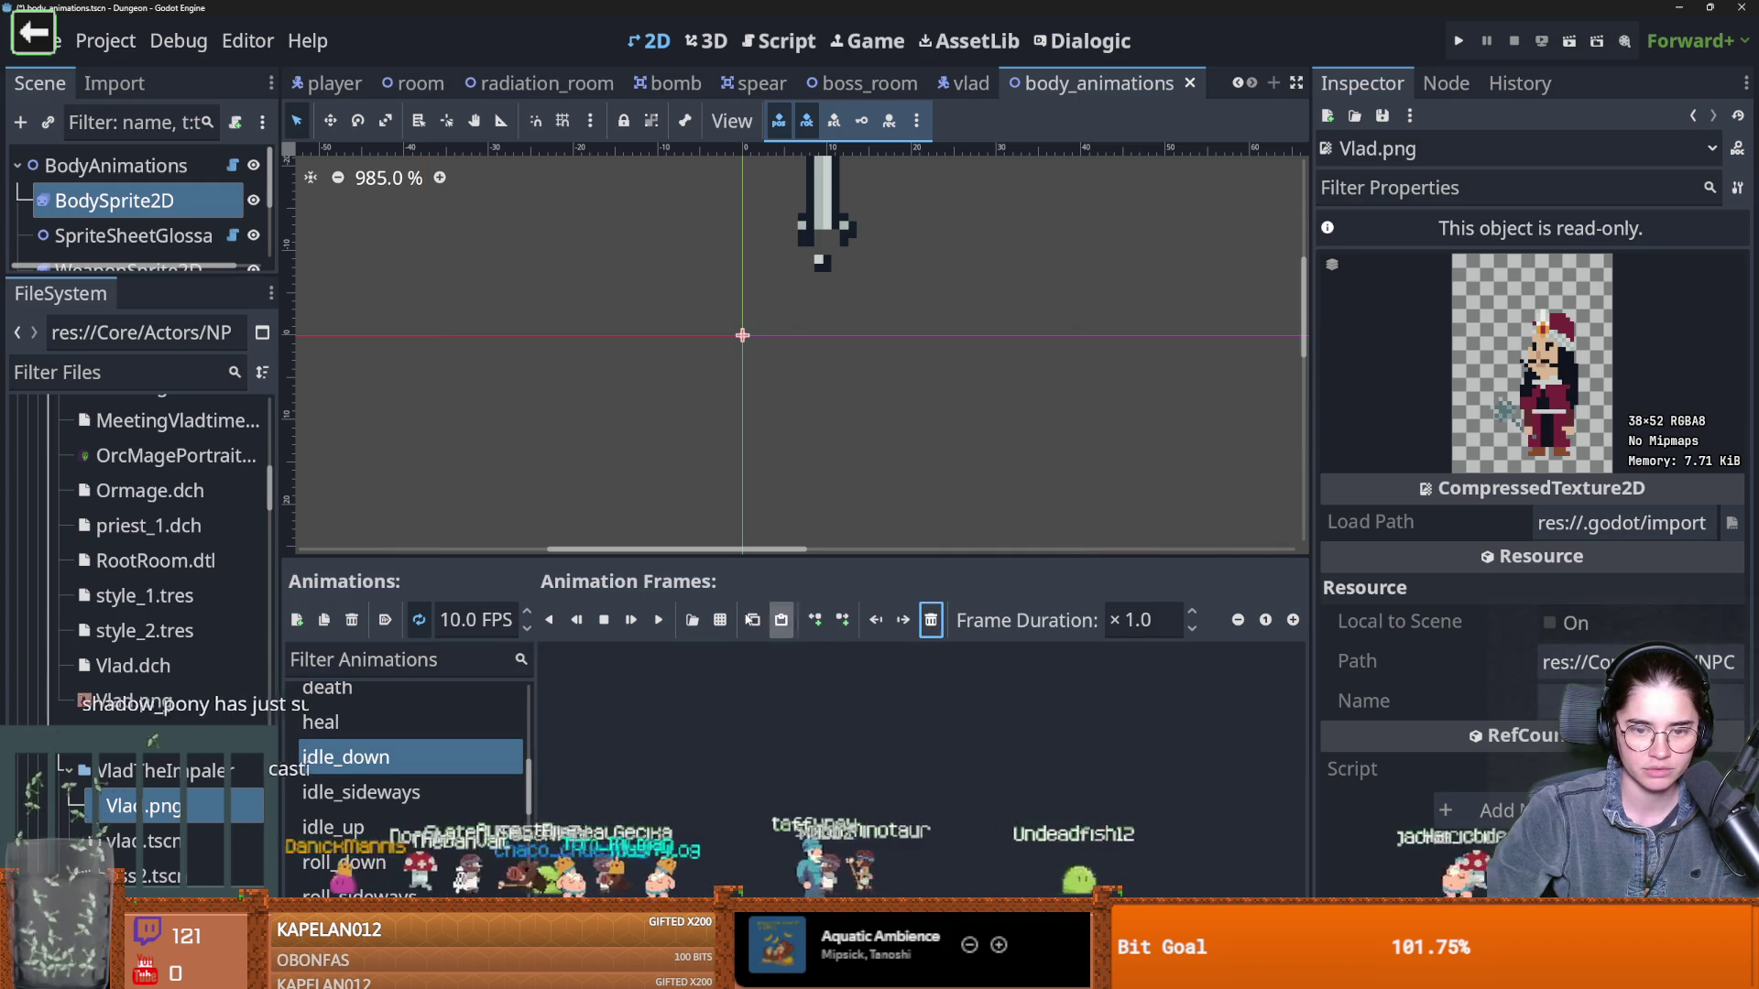
# - Open the Add Frames from Sprite Sheet file picker, browsing res://Core/Items/weapons/spear
pyautogui.click(723, 621)
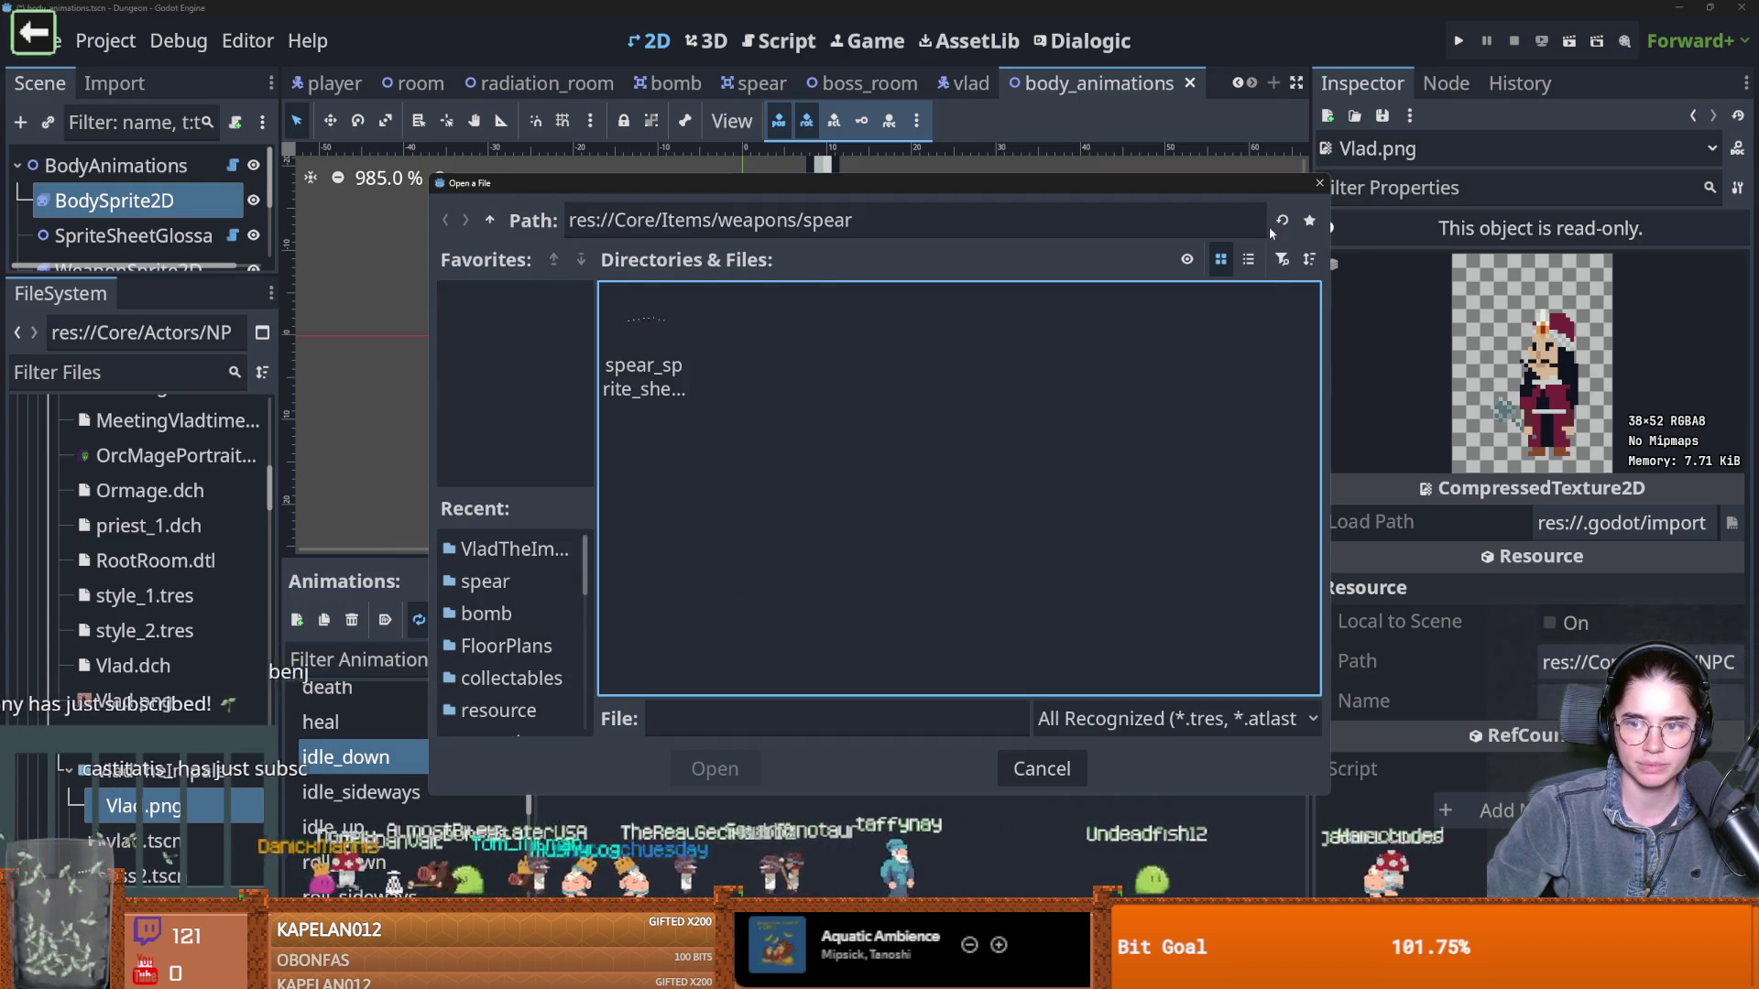
pyautogui.click(1319, 183)
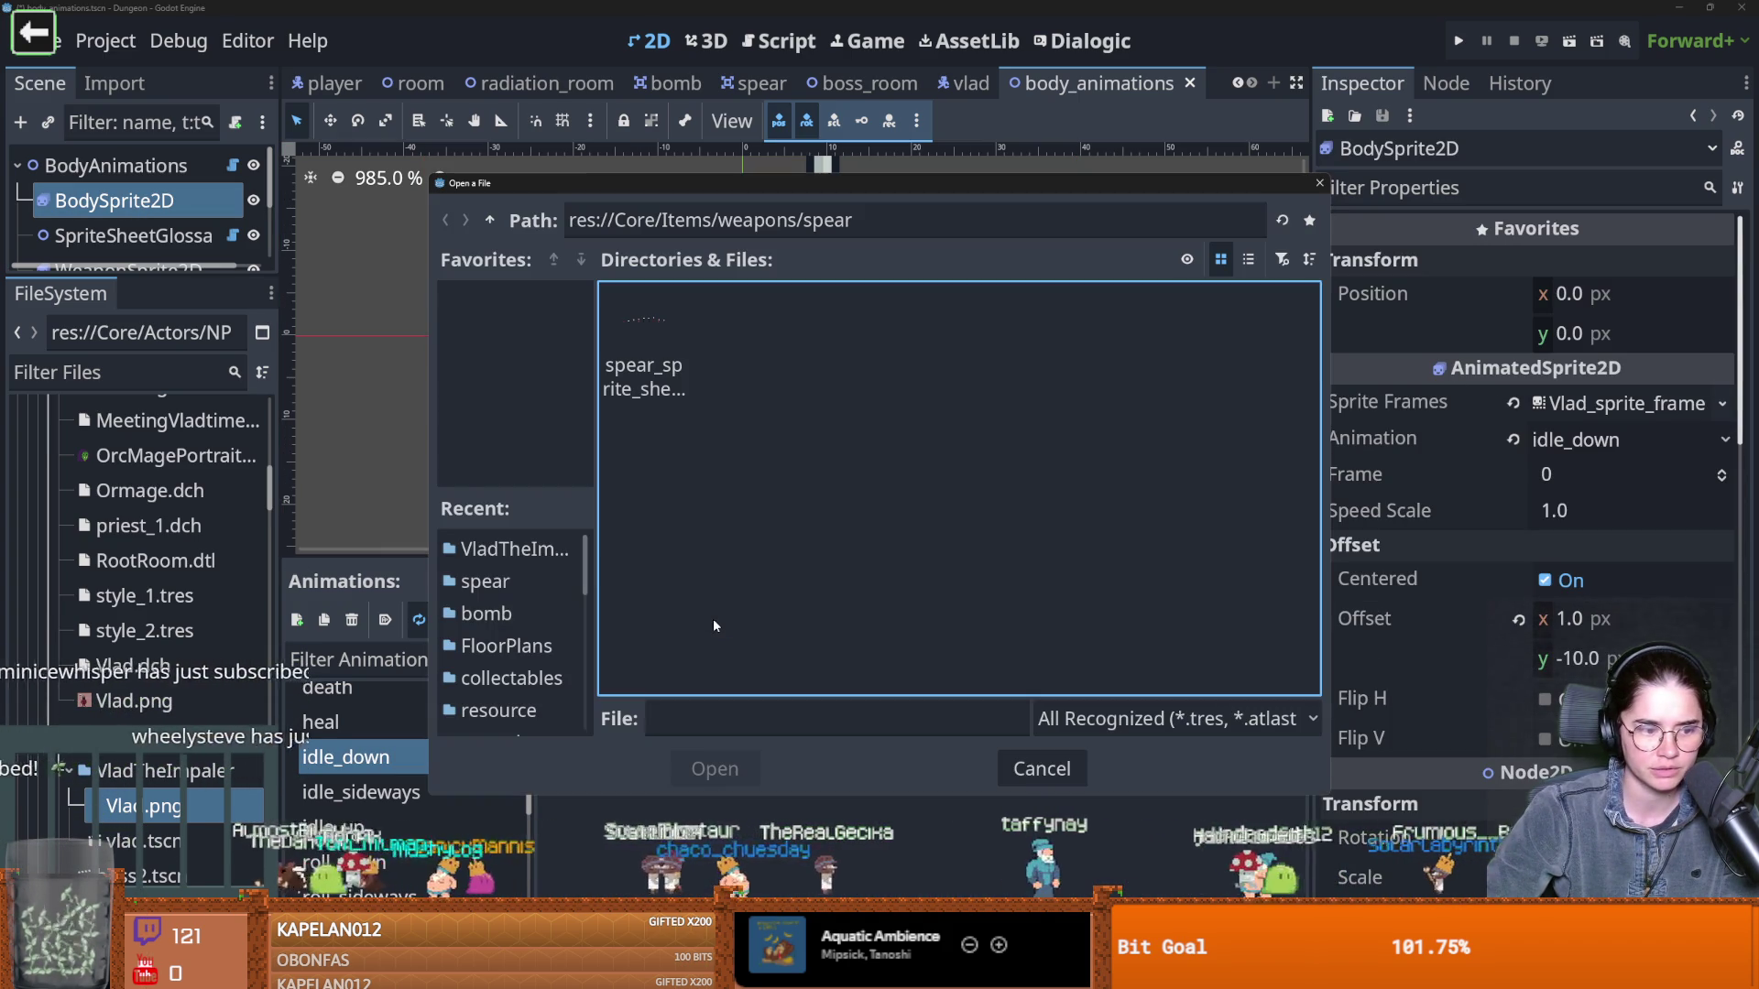
pyautogui.click(720, 620)
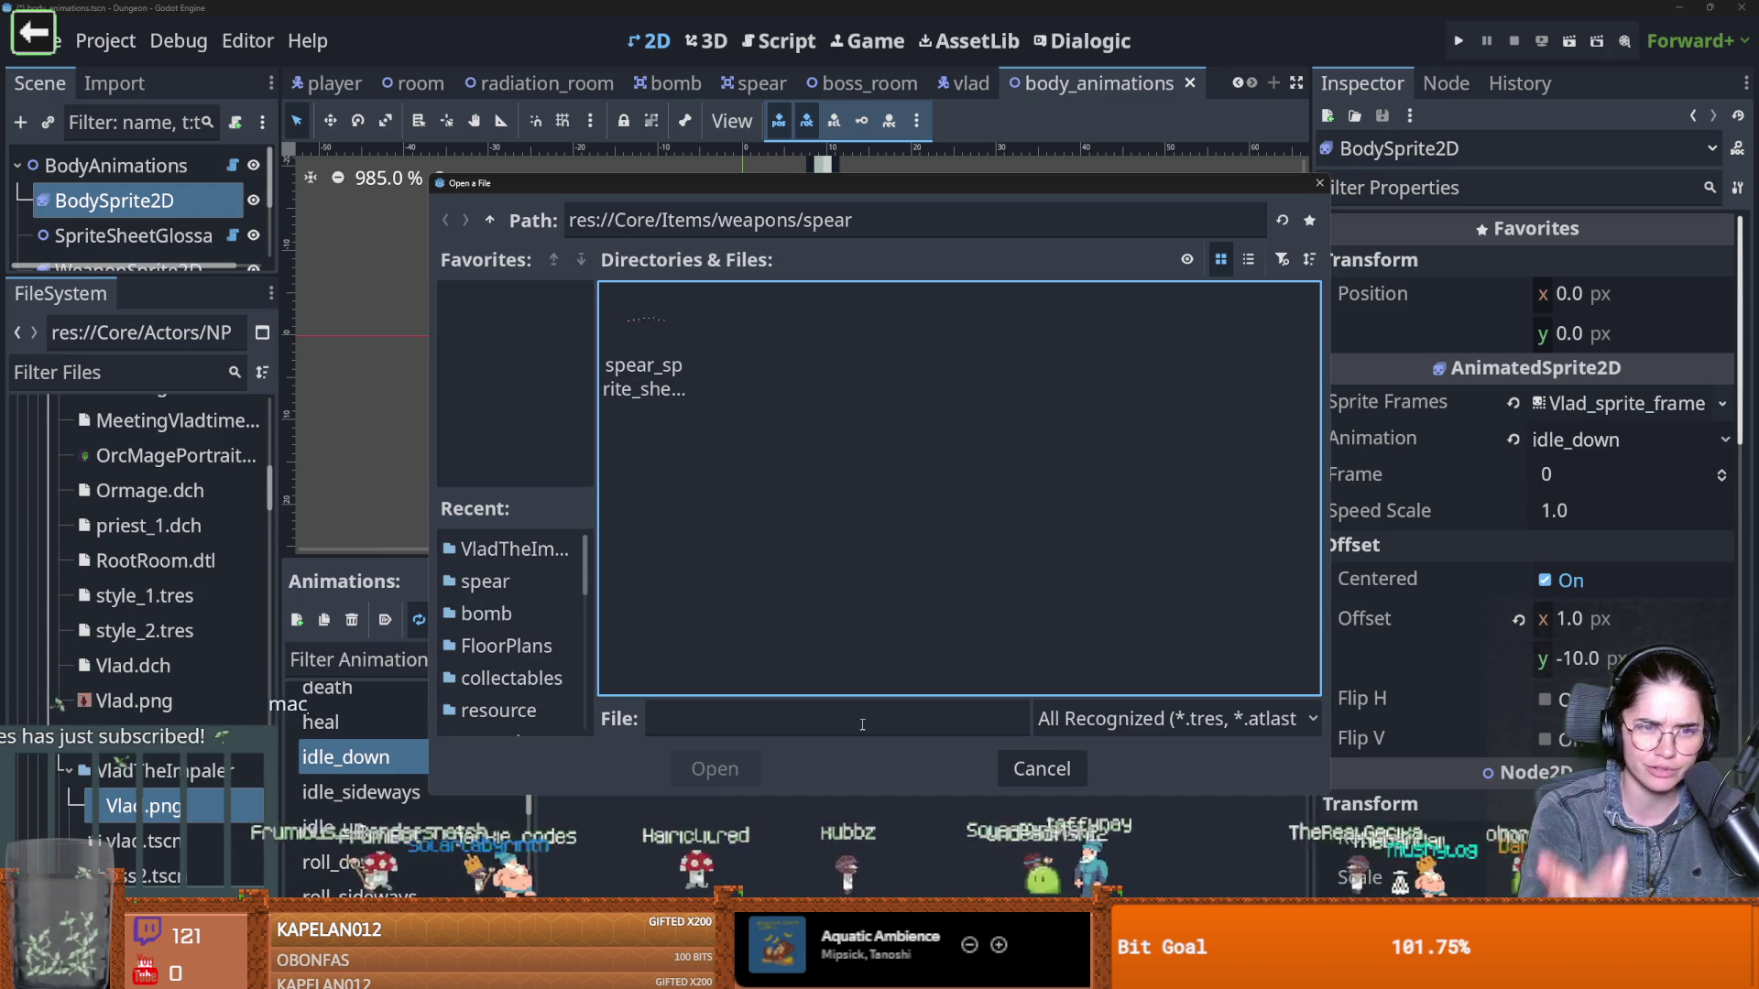
# - After dismissing system notifications, go up three folders to res:// and open the assets folder
pyautogui.press('super+n')
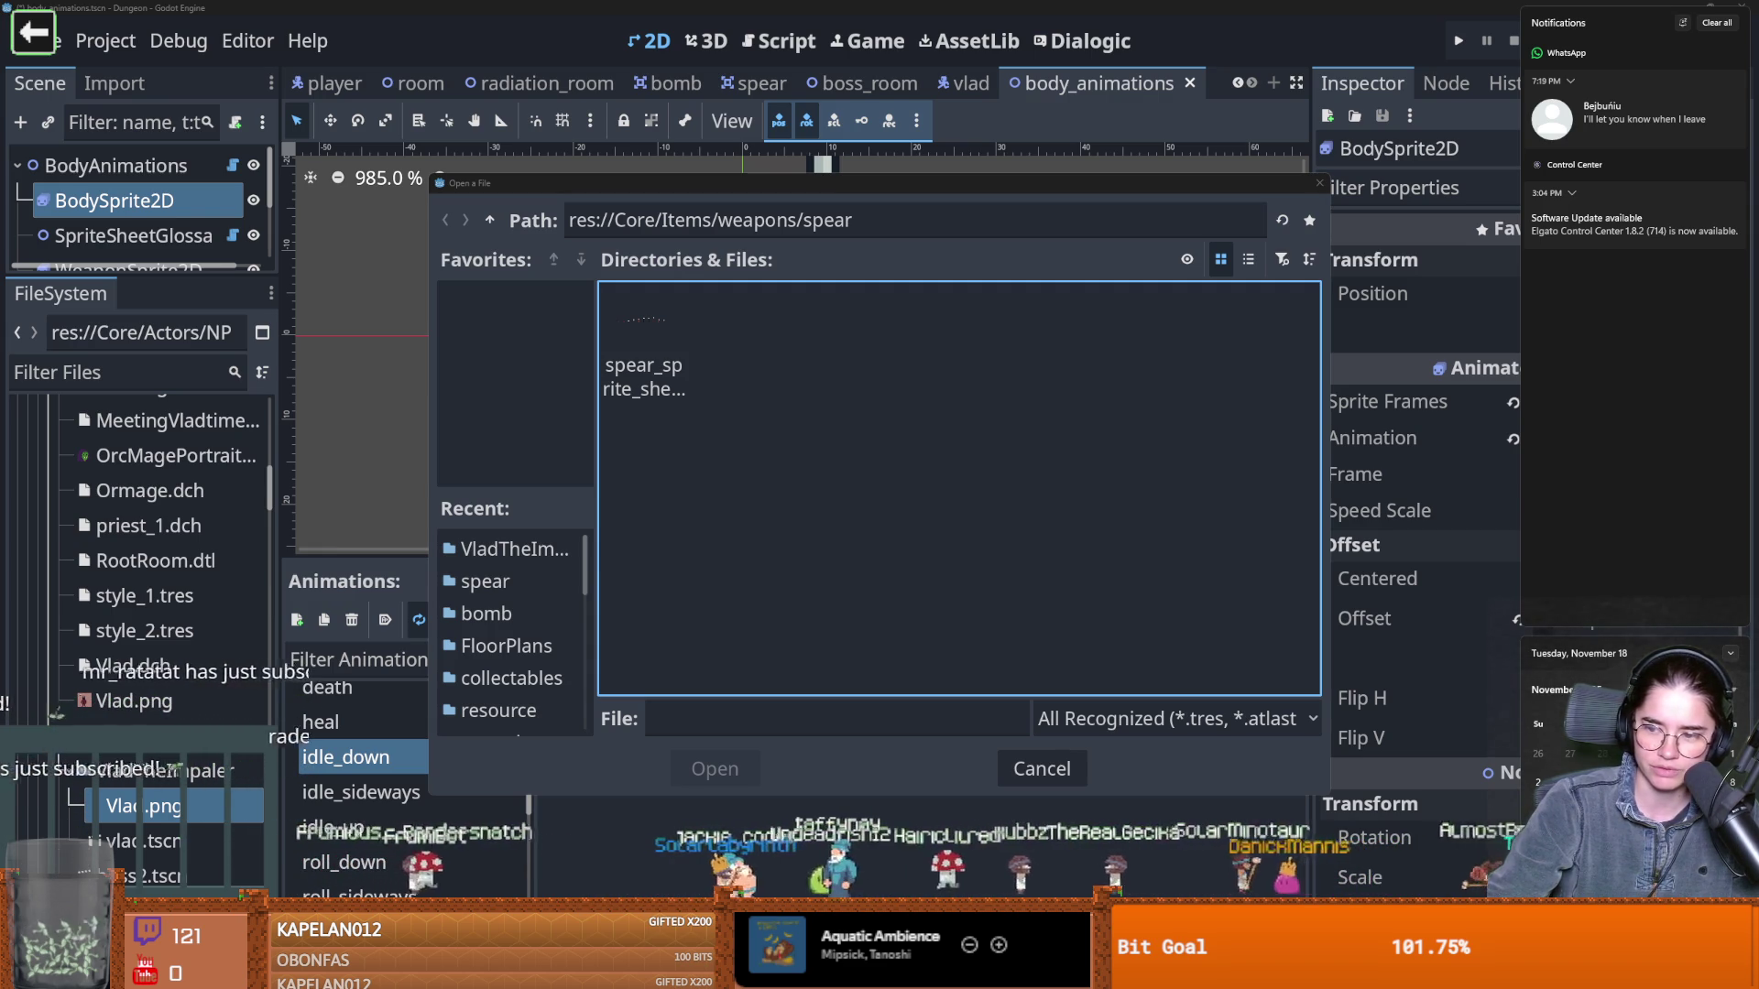
pyautogui.click(1457, 687)
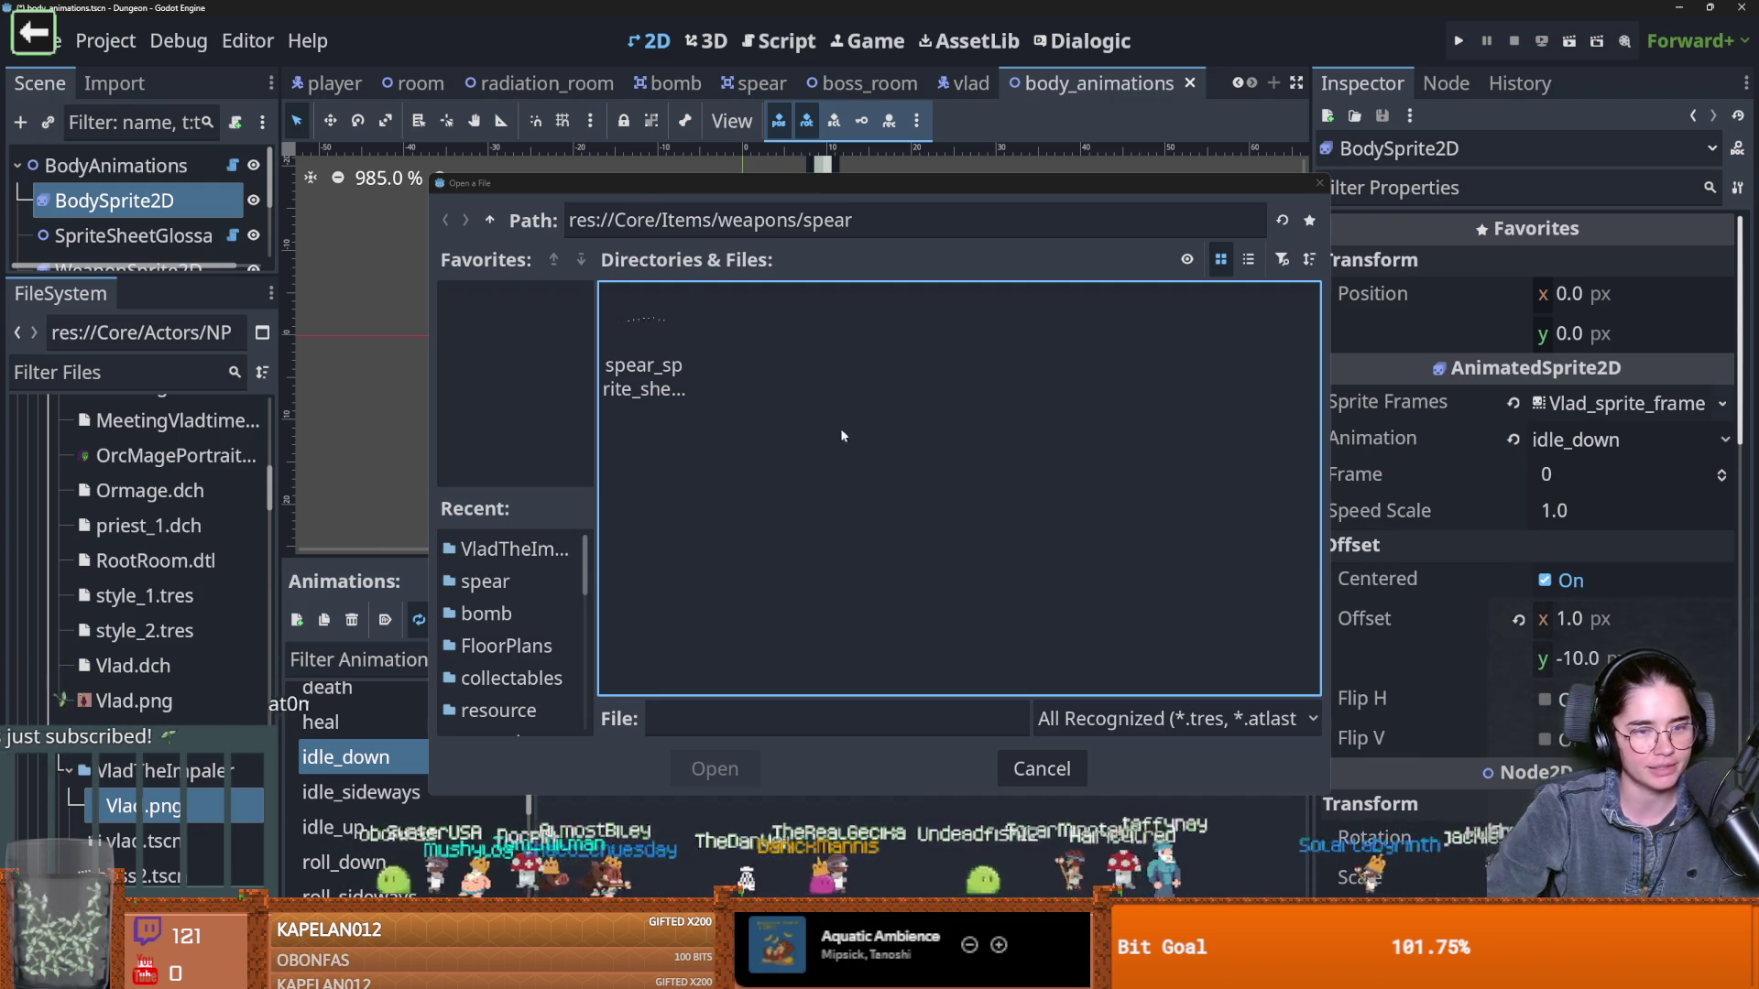
pyautogui.click(490, 229)
pyautogui.click(490, 229)
pyautogui.click(490, 230)
pyautogui.click(491, 229)
pyautogui.doubleClick(781, 347)
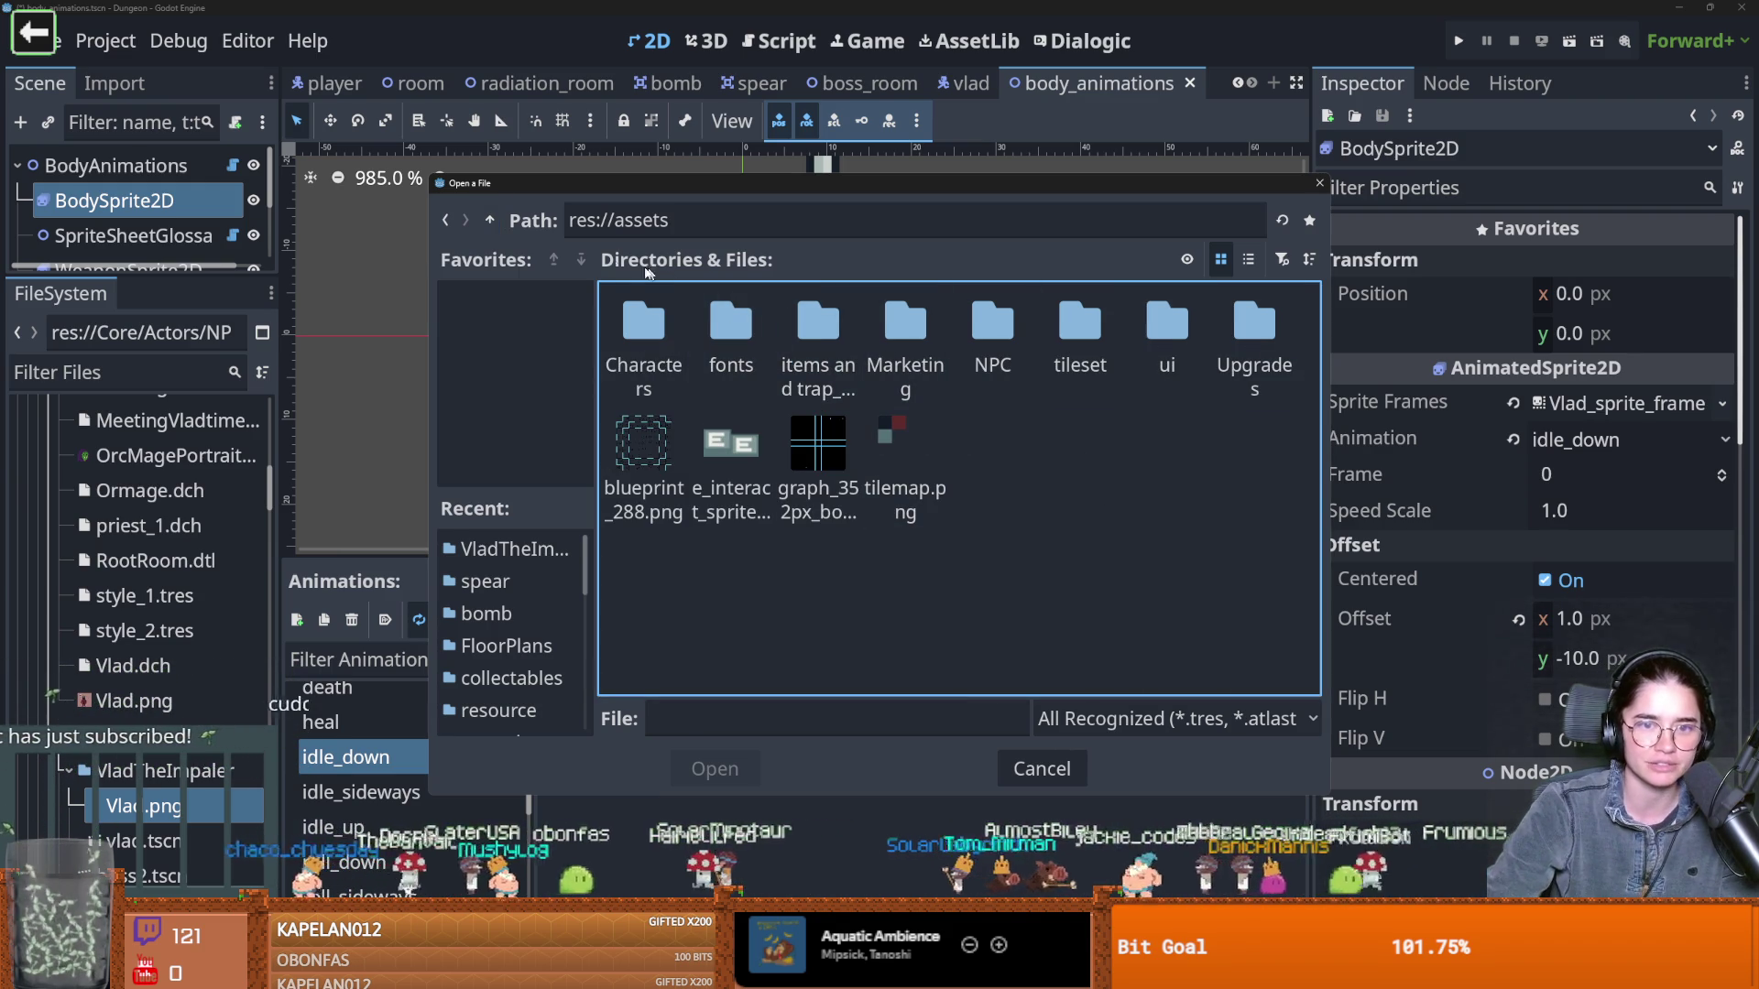
# - Open the Characters folder, close the picker, and select the Actors folder in FileSystem
pyautogui.doubleClick(645, 341)
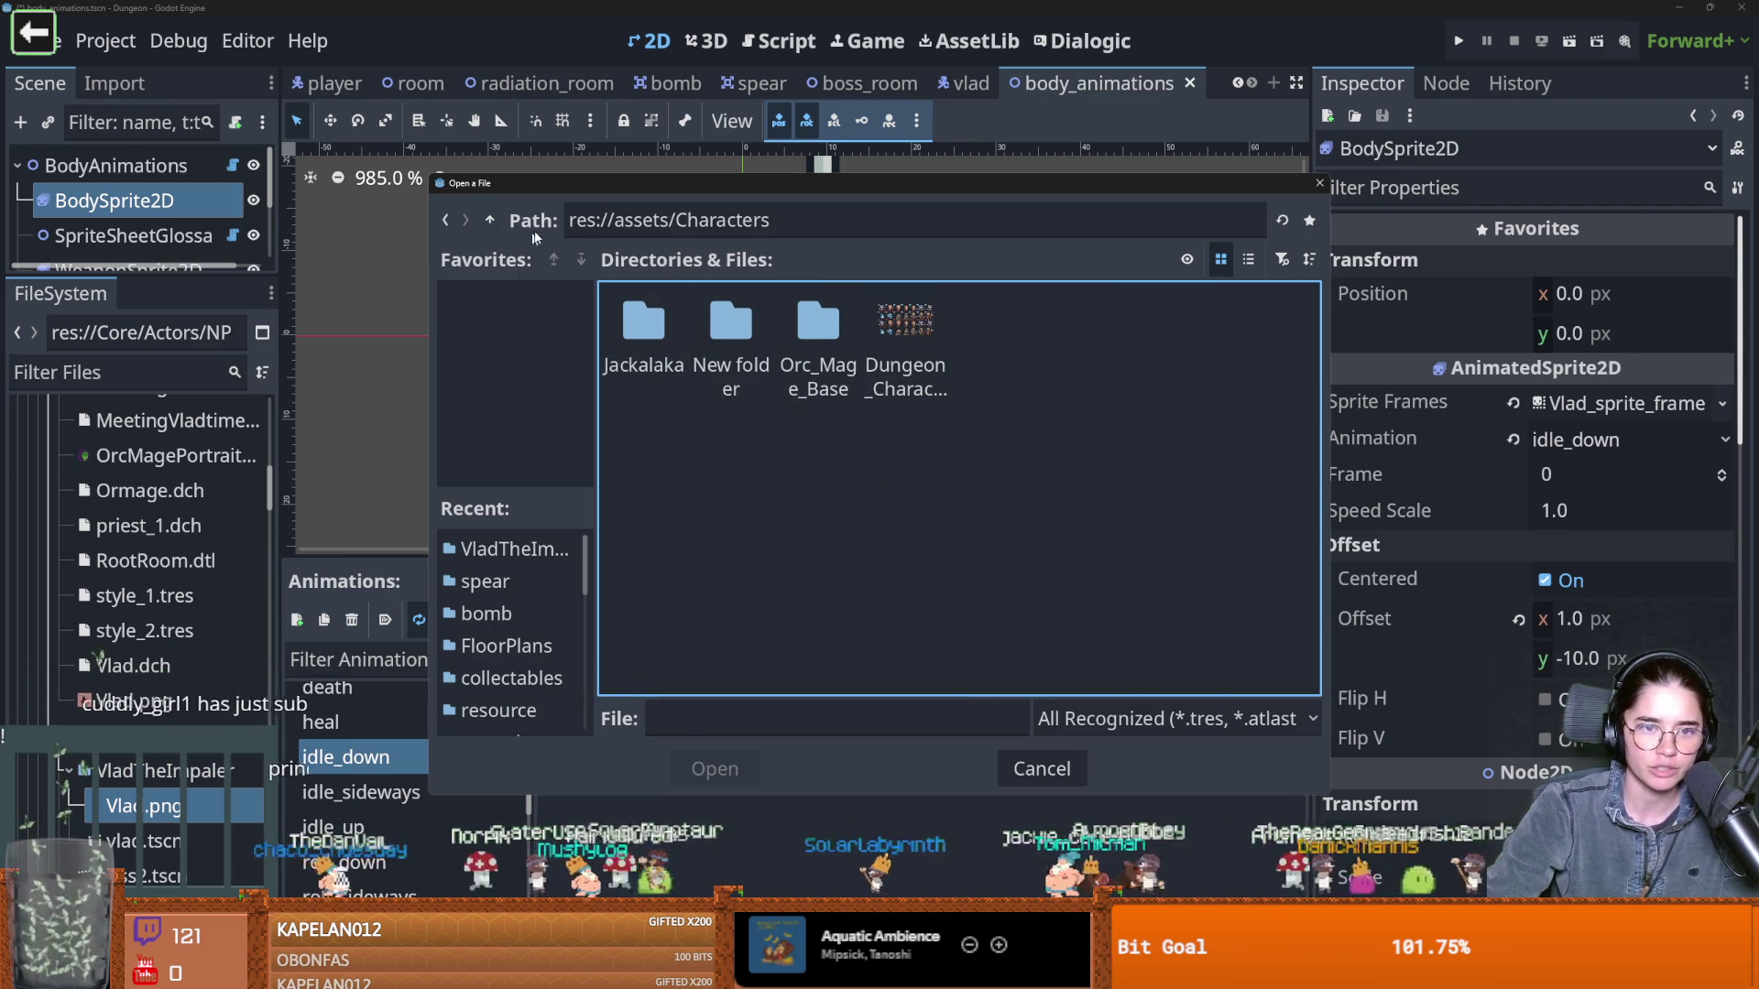
pyautogui.click(1320, 182)
pyautogui.scroll(15, 110, 596)
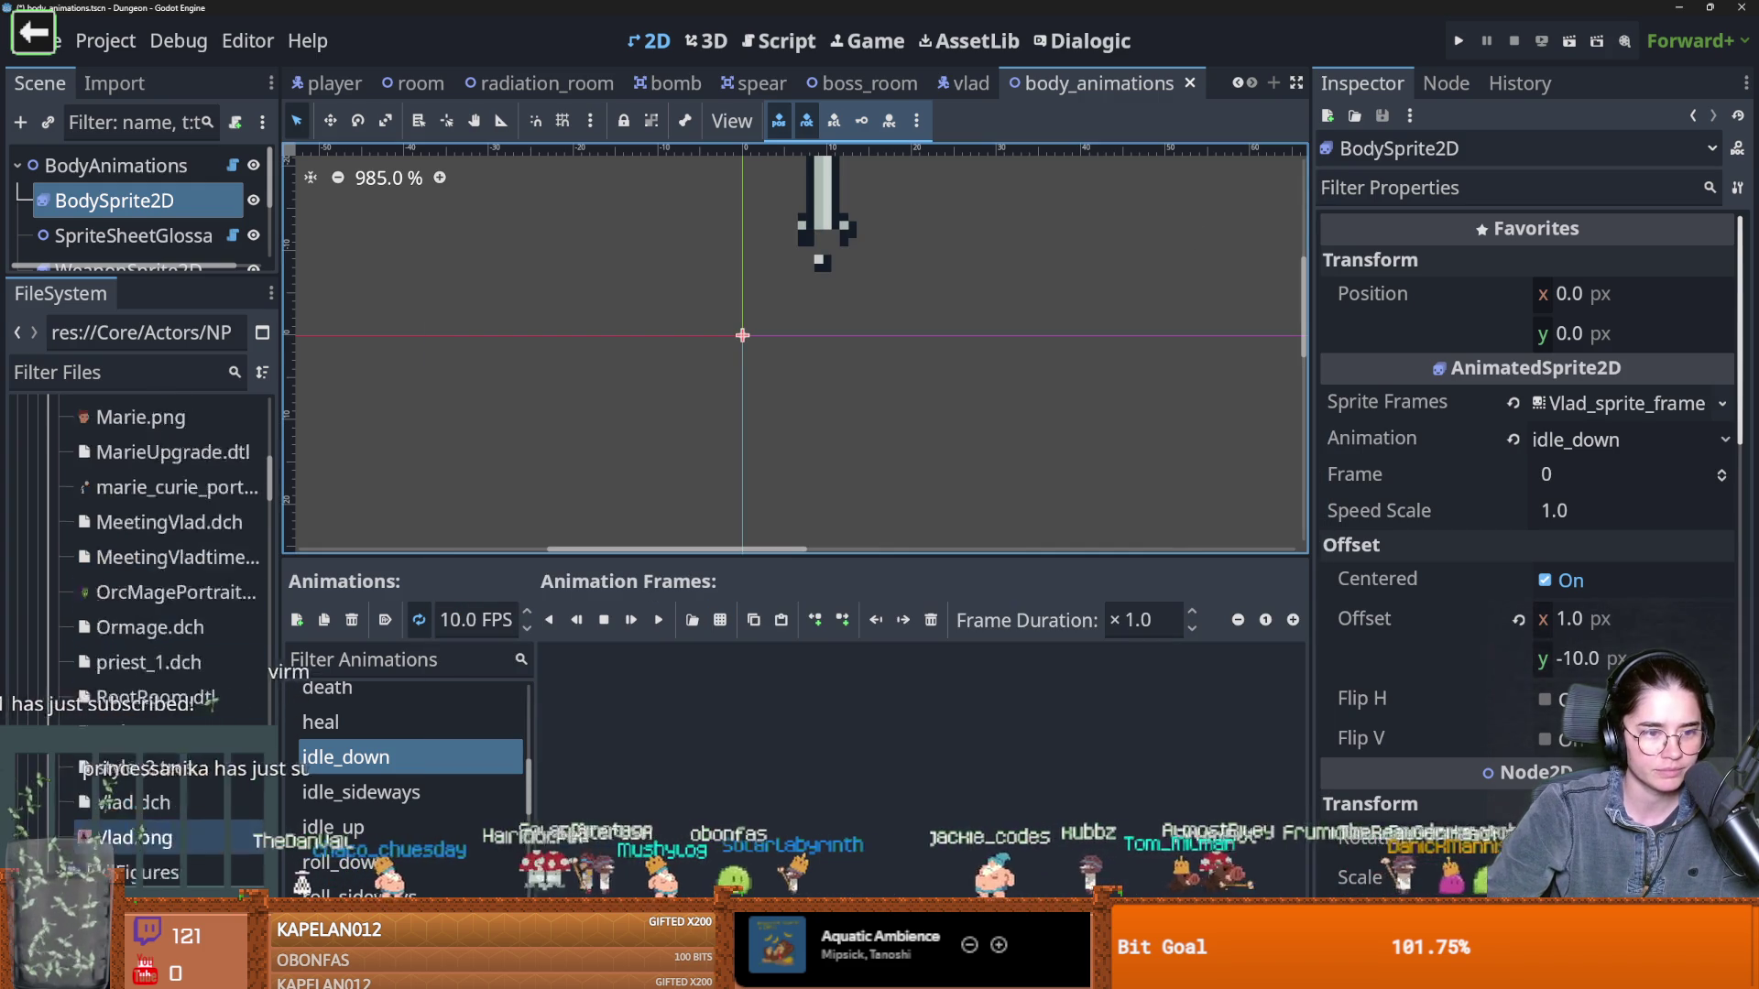
pyautogui.click(37, 606)
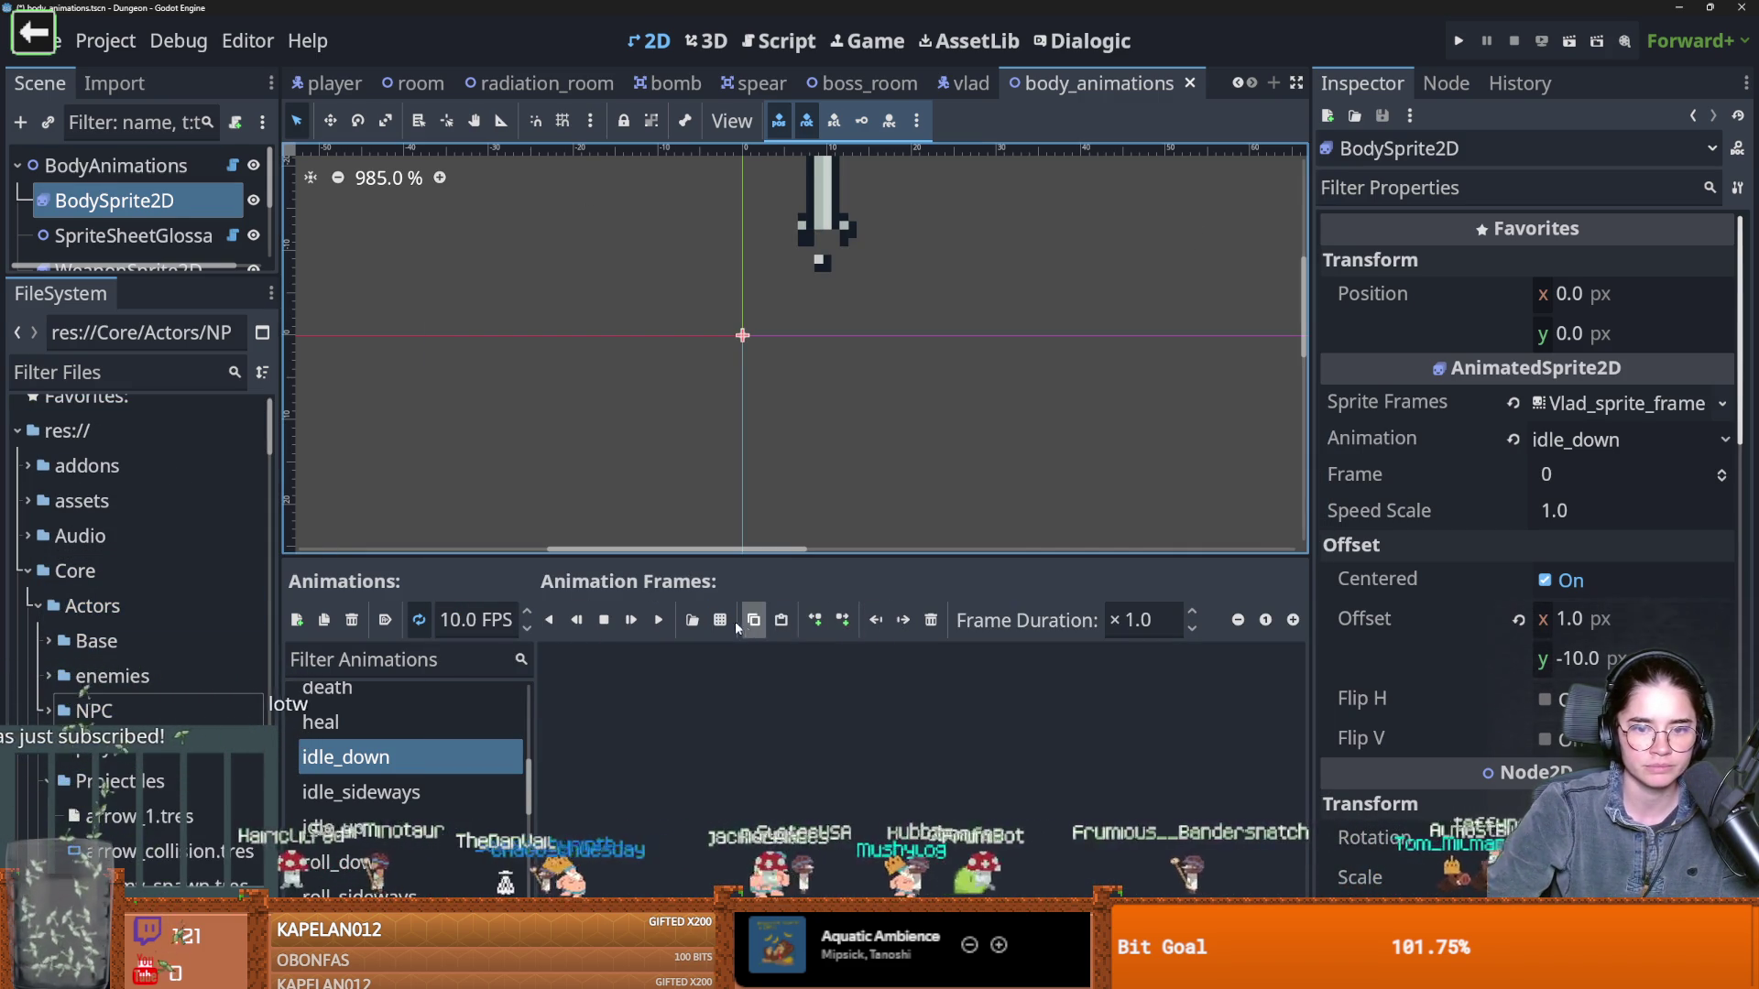
# - Reopen the sprite sheet picker, browse to res://Core/Actors, then switch to Discord
pyautogui.click(692, 621)
pyautogui.doubleClick(490, 220)
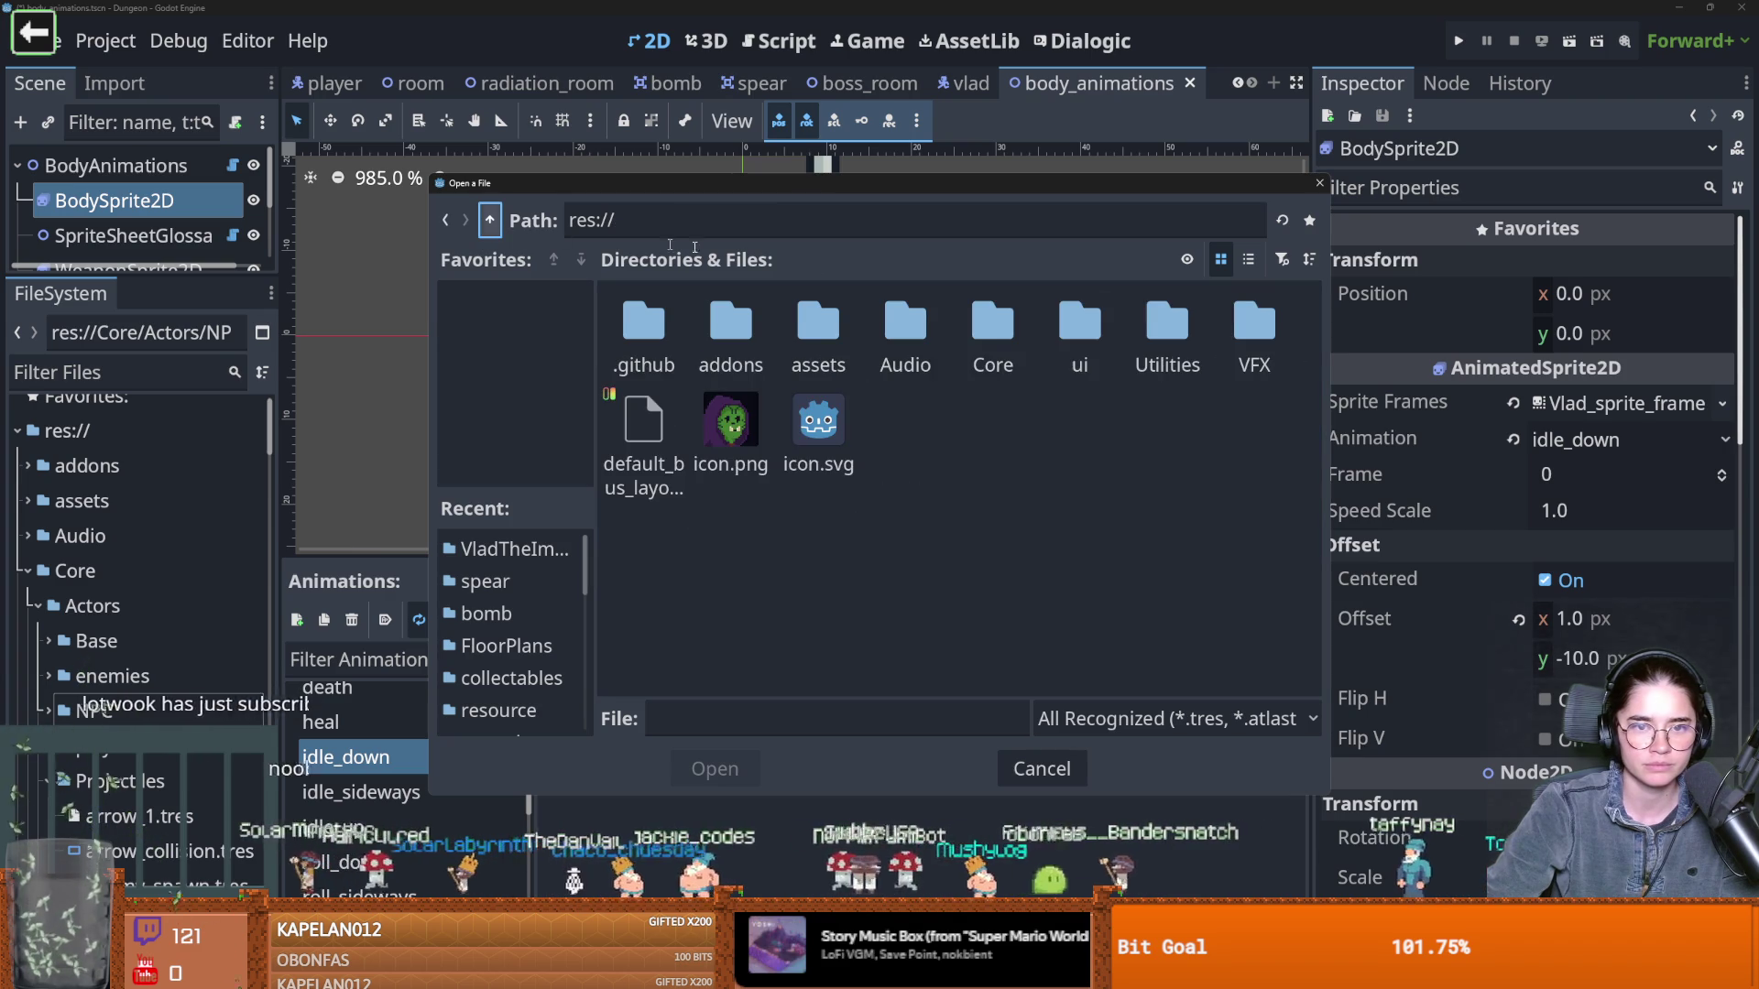
pyautogui.doubleClick(992, 325)
pyautogui.doubleClick(643, 330)
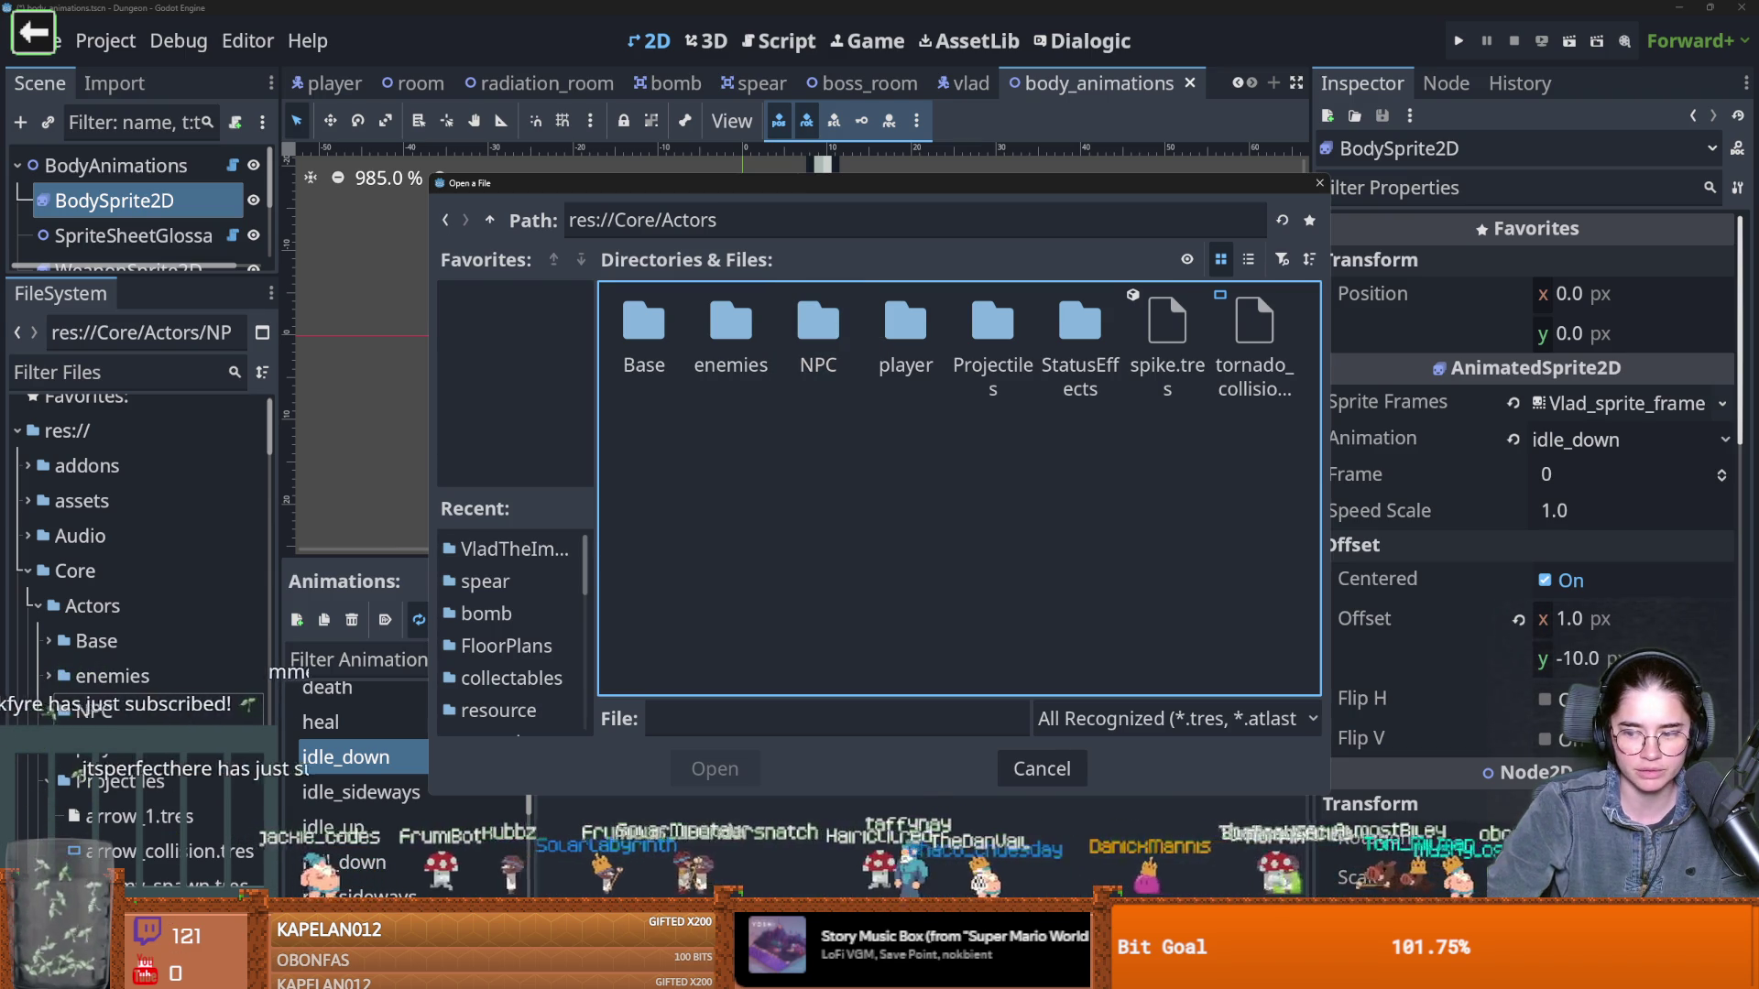
pyautogui.press('super+n')
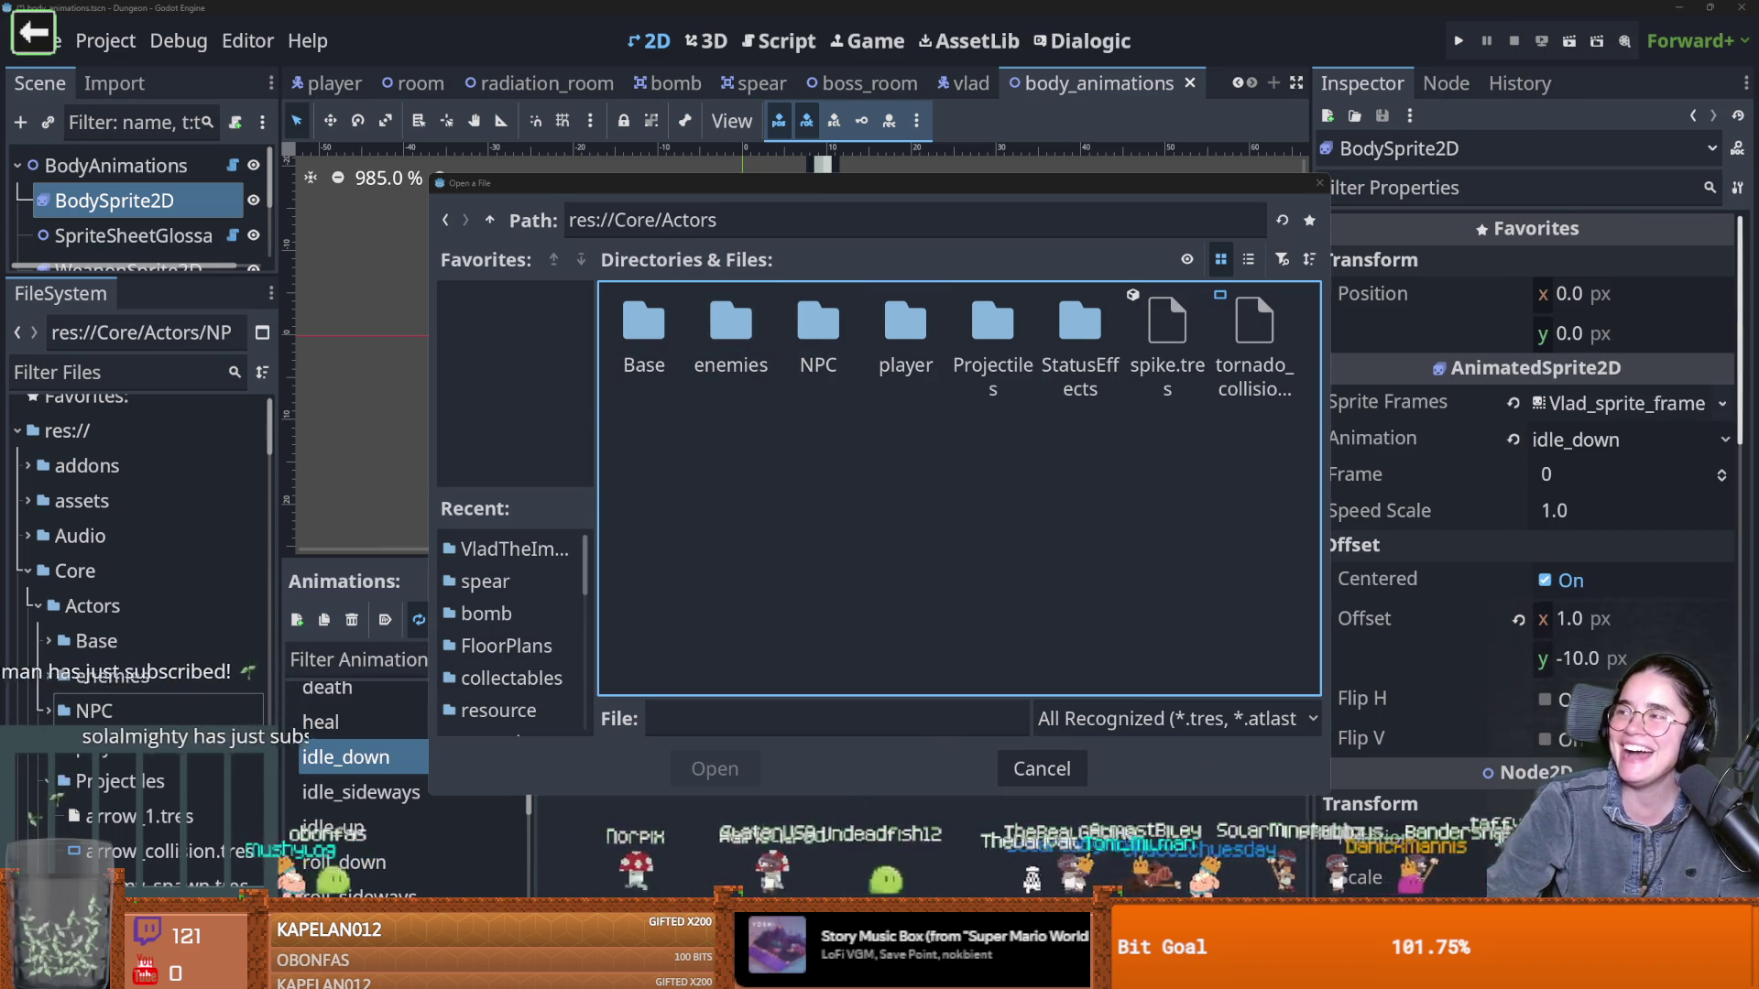
pyautogui.hotkey('alt', 'Tab')
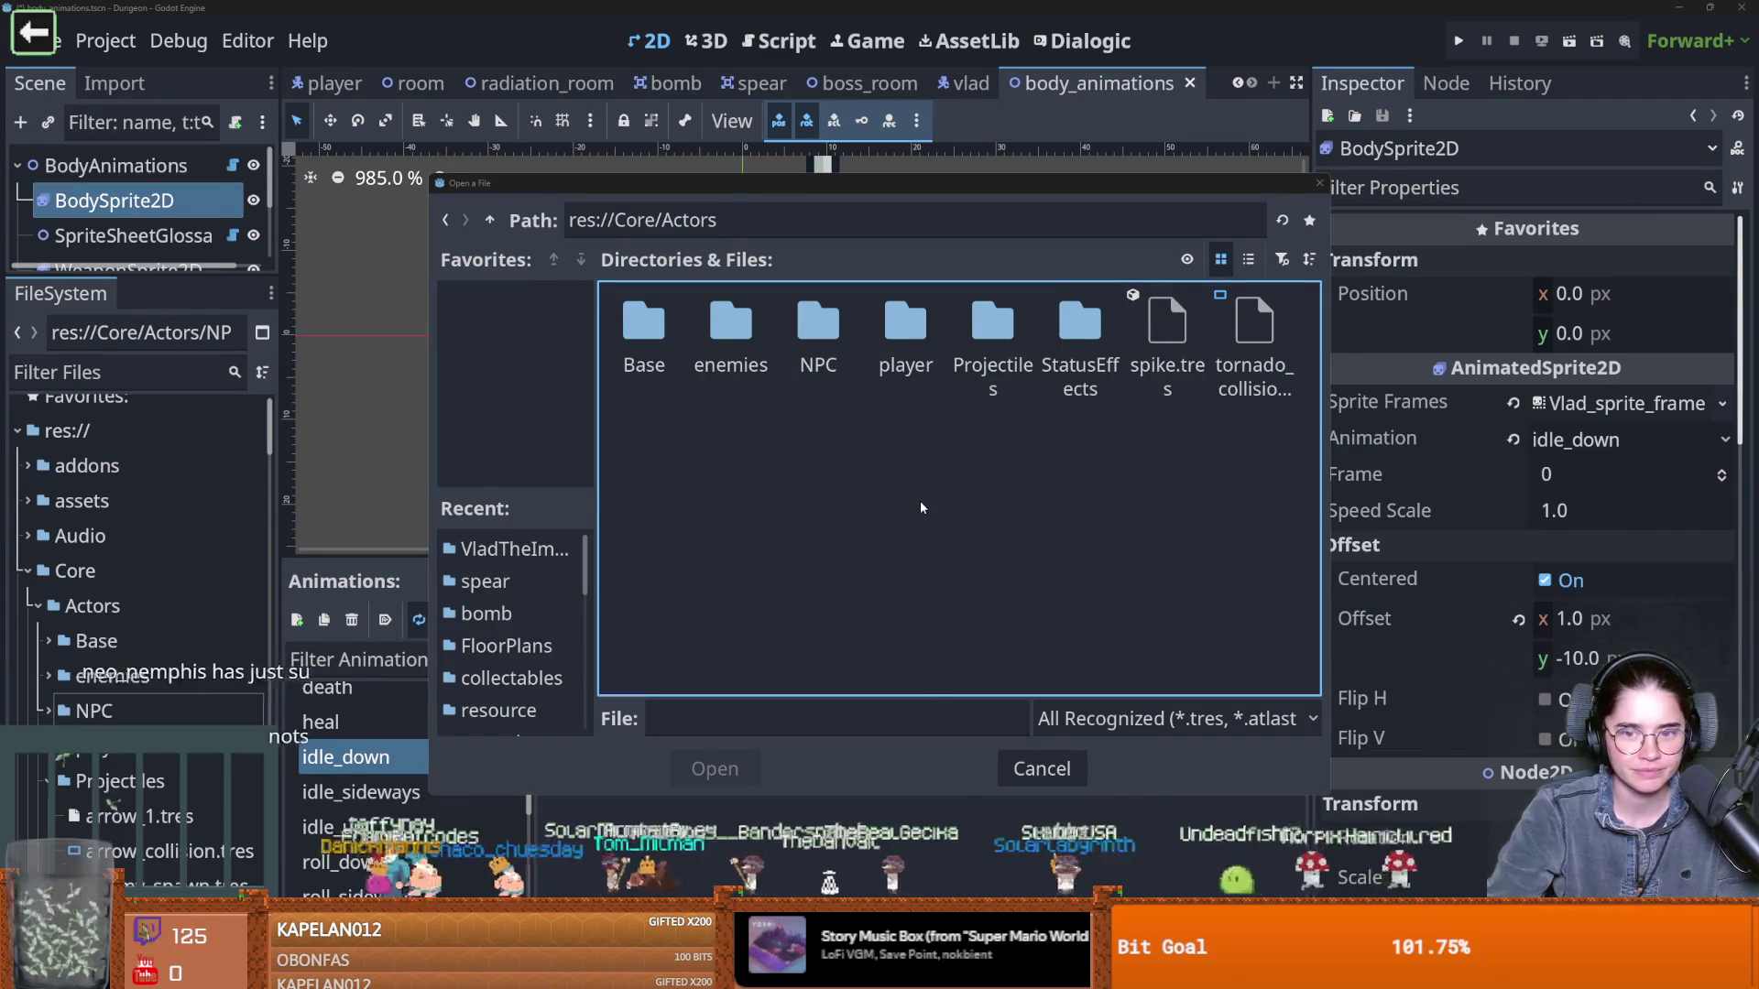
# - Open NPC > EvilFigures > Vlad's sprite sheet and zoom in on its preview
pyautogui.doubleClick(805, 313)
pyautogui.doubleClick(733, 312)
pyautogui.doubleClick(644, 321)
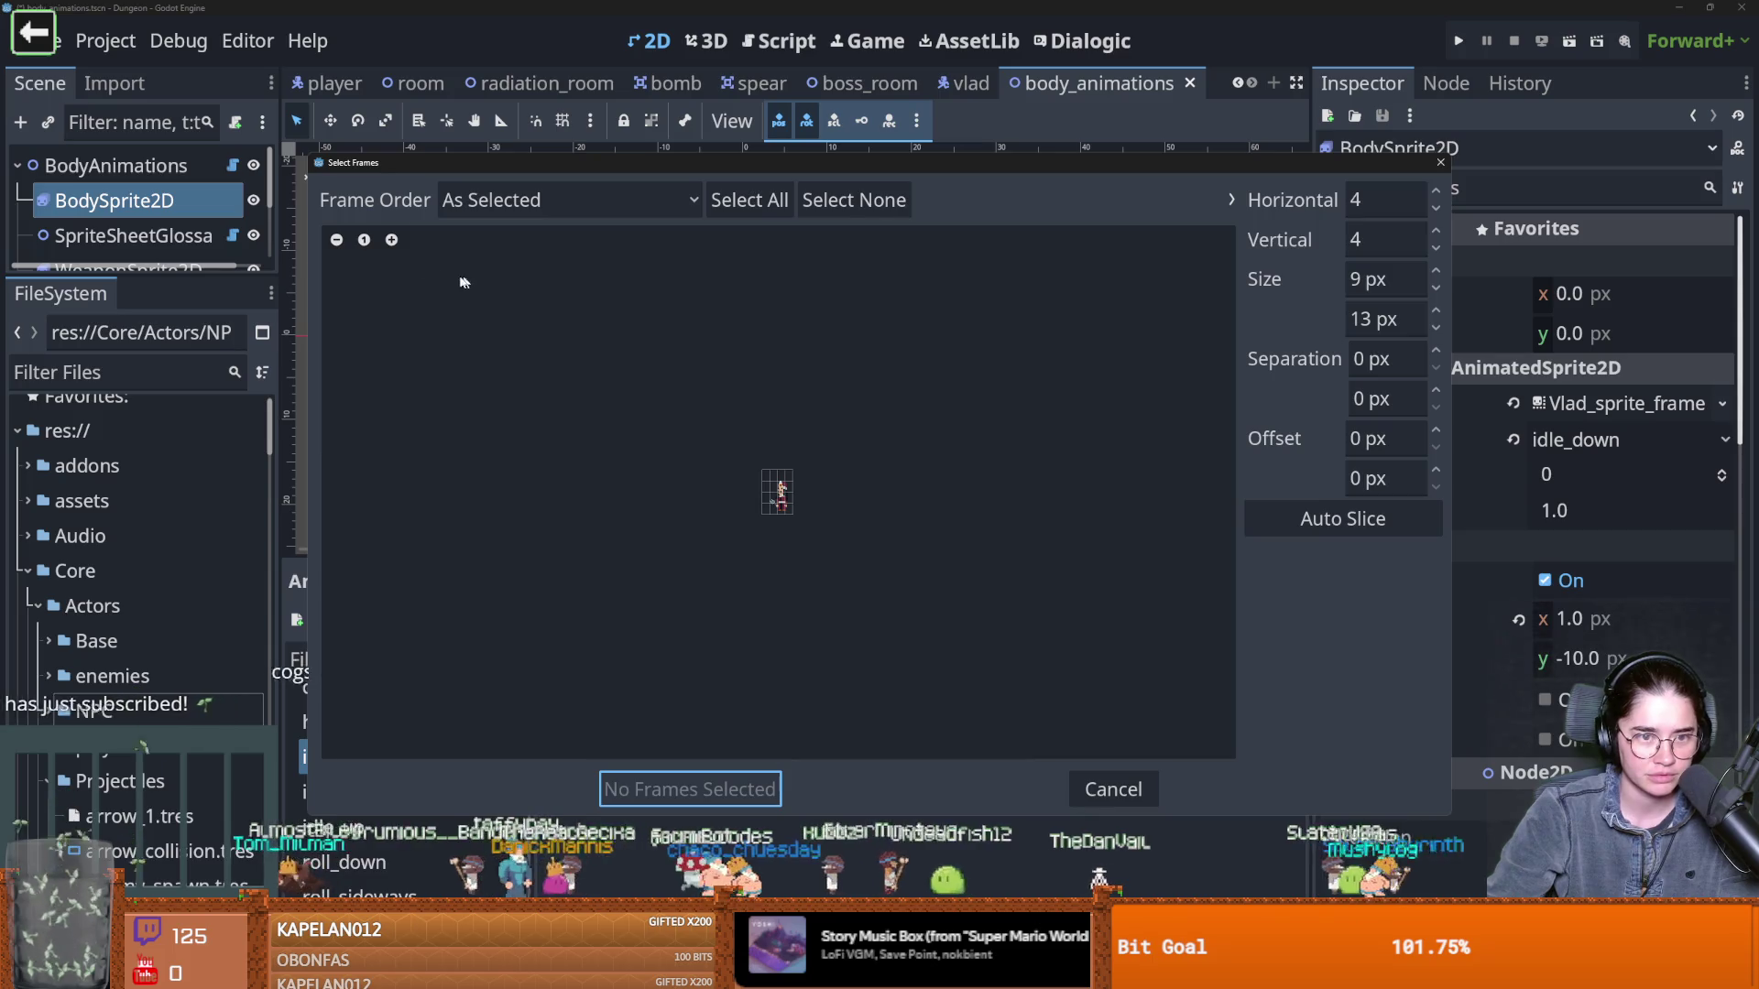
pyautogui.click(391, 240)
pyautogui.click(391, 240)
pyautogui.click(391, 240)
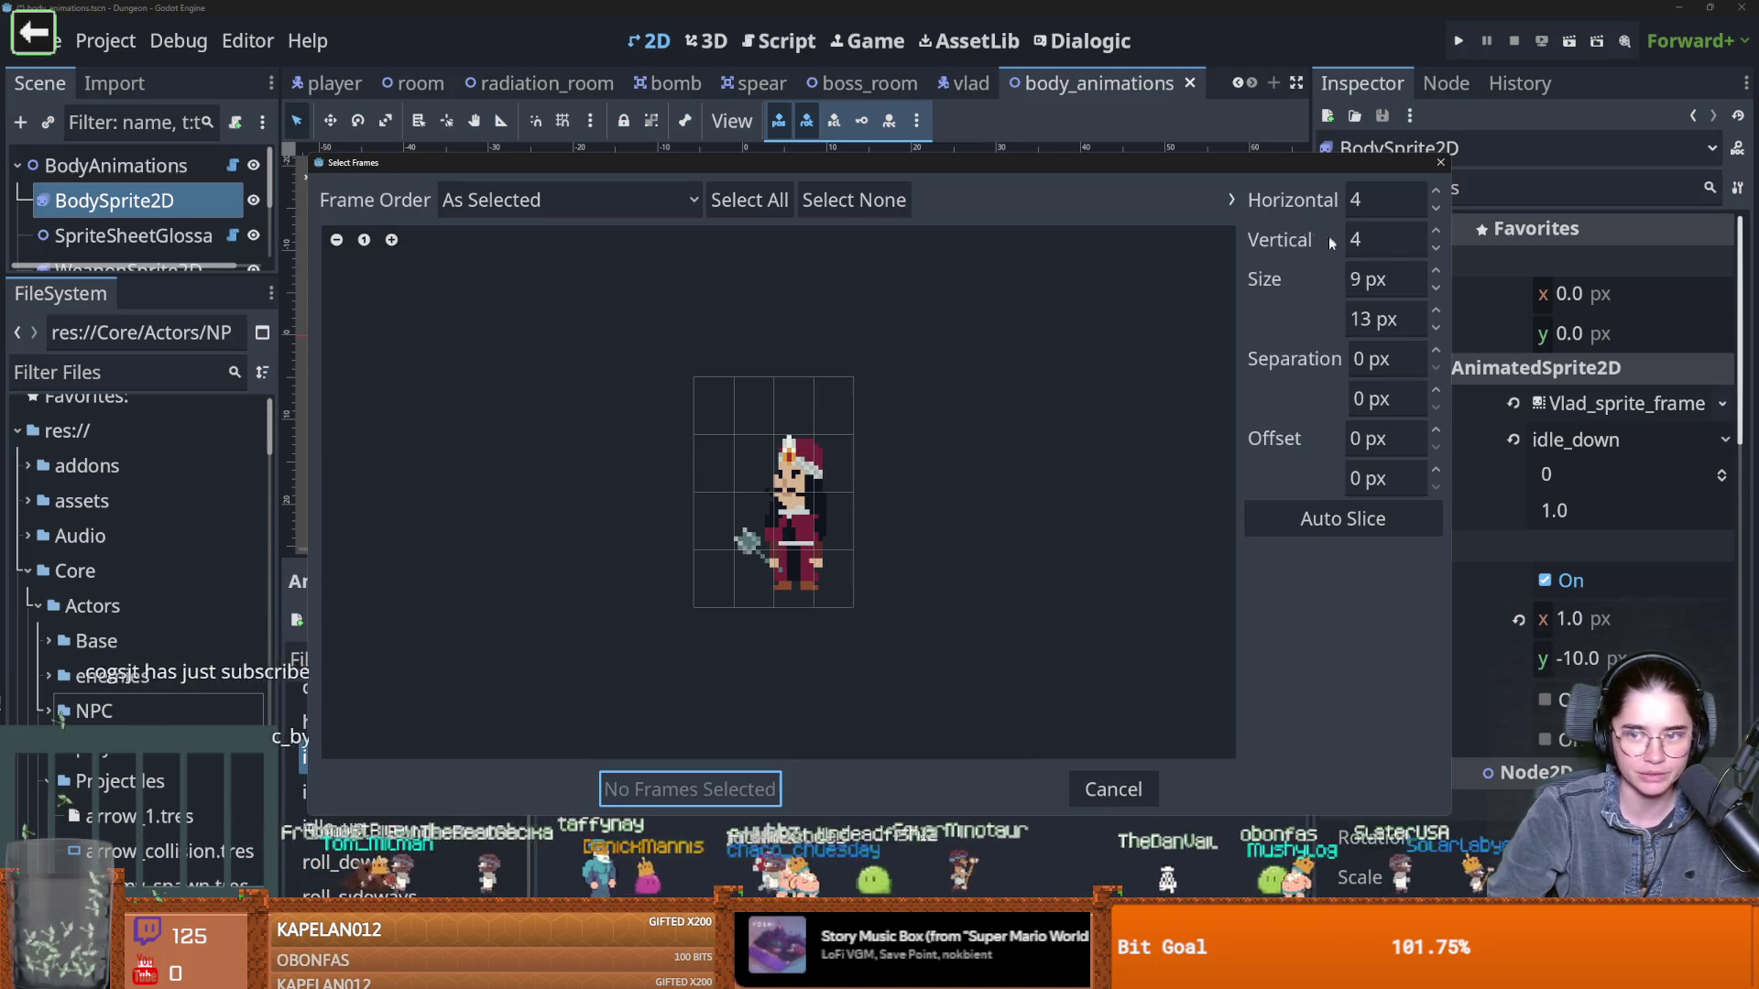
# - Set Horizontal and Vertical to 1 and add the whole 38×52 sheet as one idle_down frame
pyautogui.click(1436, 247)
pyautogui.doubleClick(1436, 247)
pyautogui.click(1435, 208)
pyautogui.doubleClick(1436, 208)
pyautogui.click(827, 584)
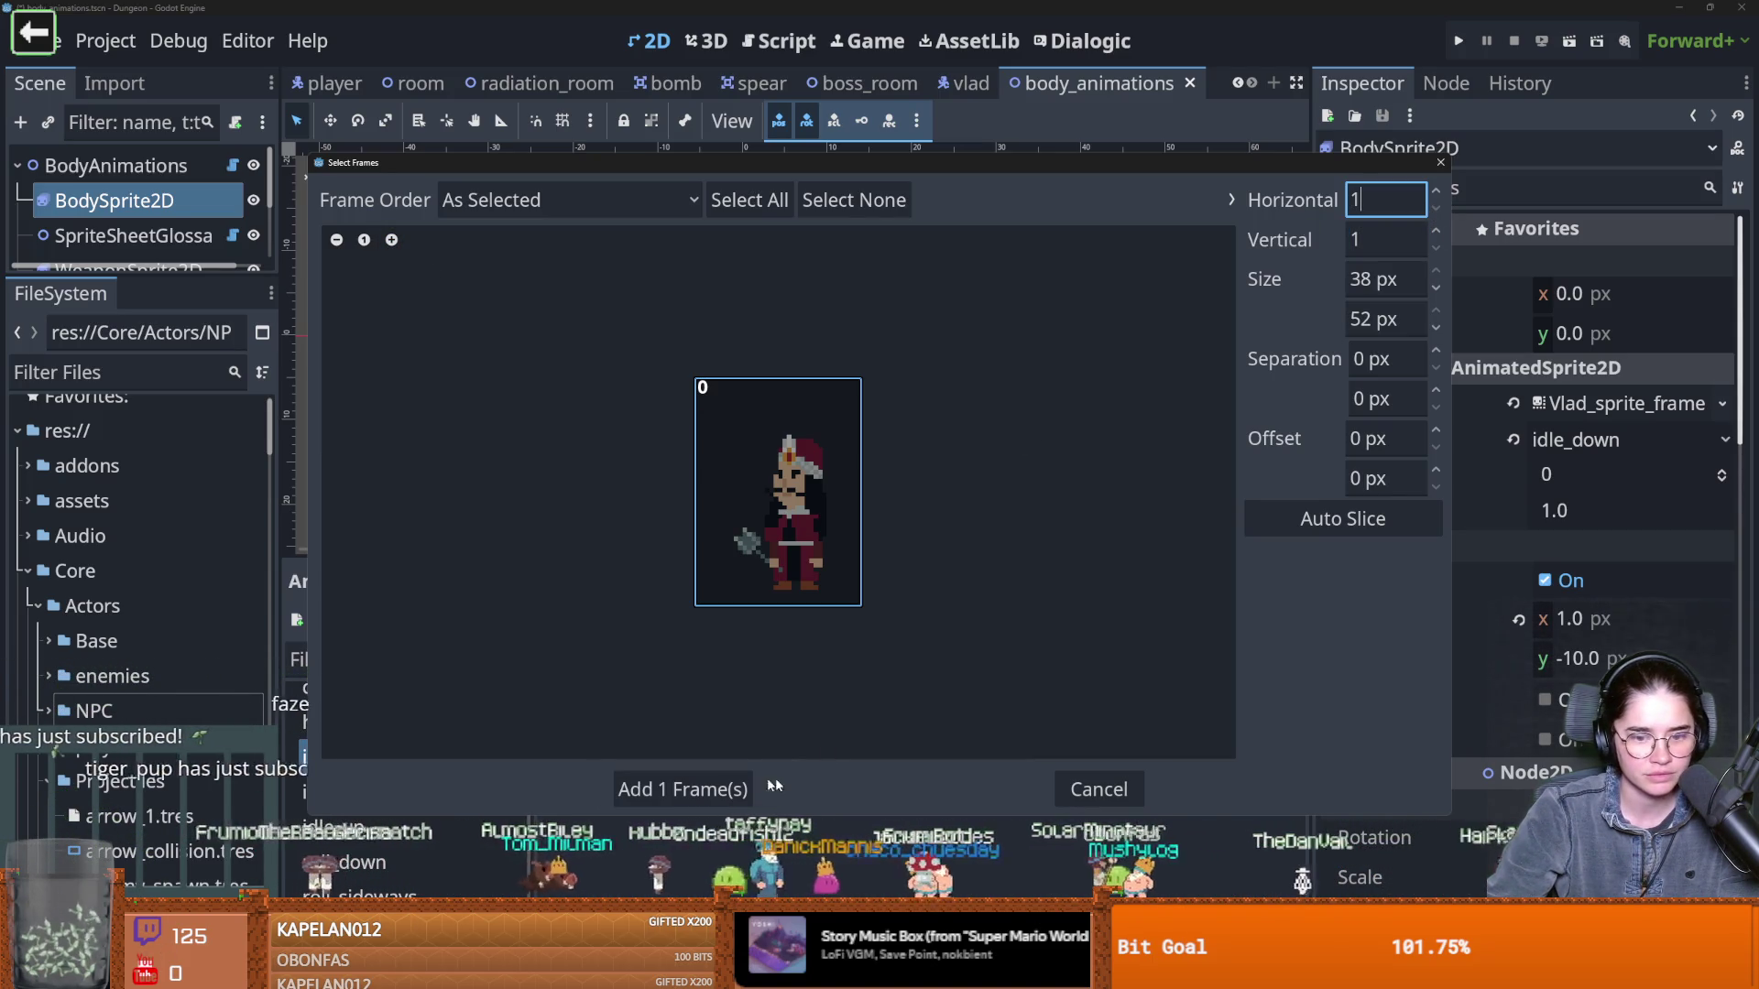
pyautogui.click(680, 785)
pyautogui.scroll(-3, 845, 396)
pyautogui.scroll(5, 852, 281)
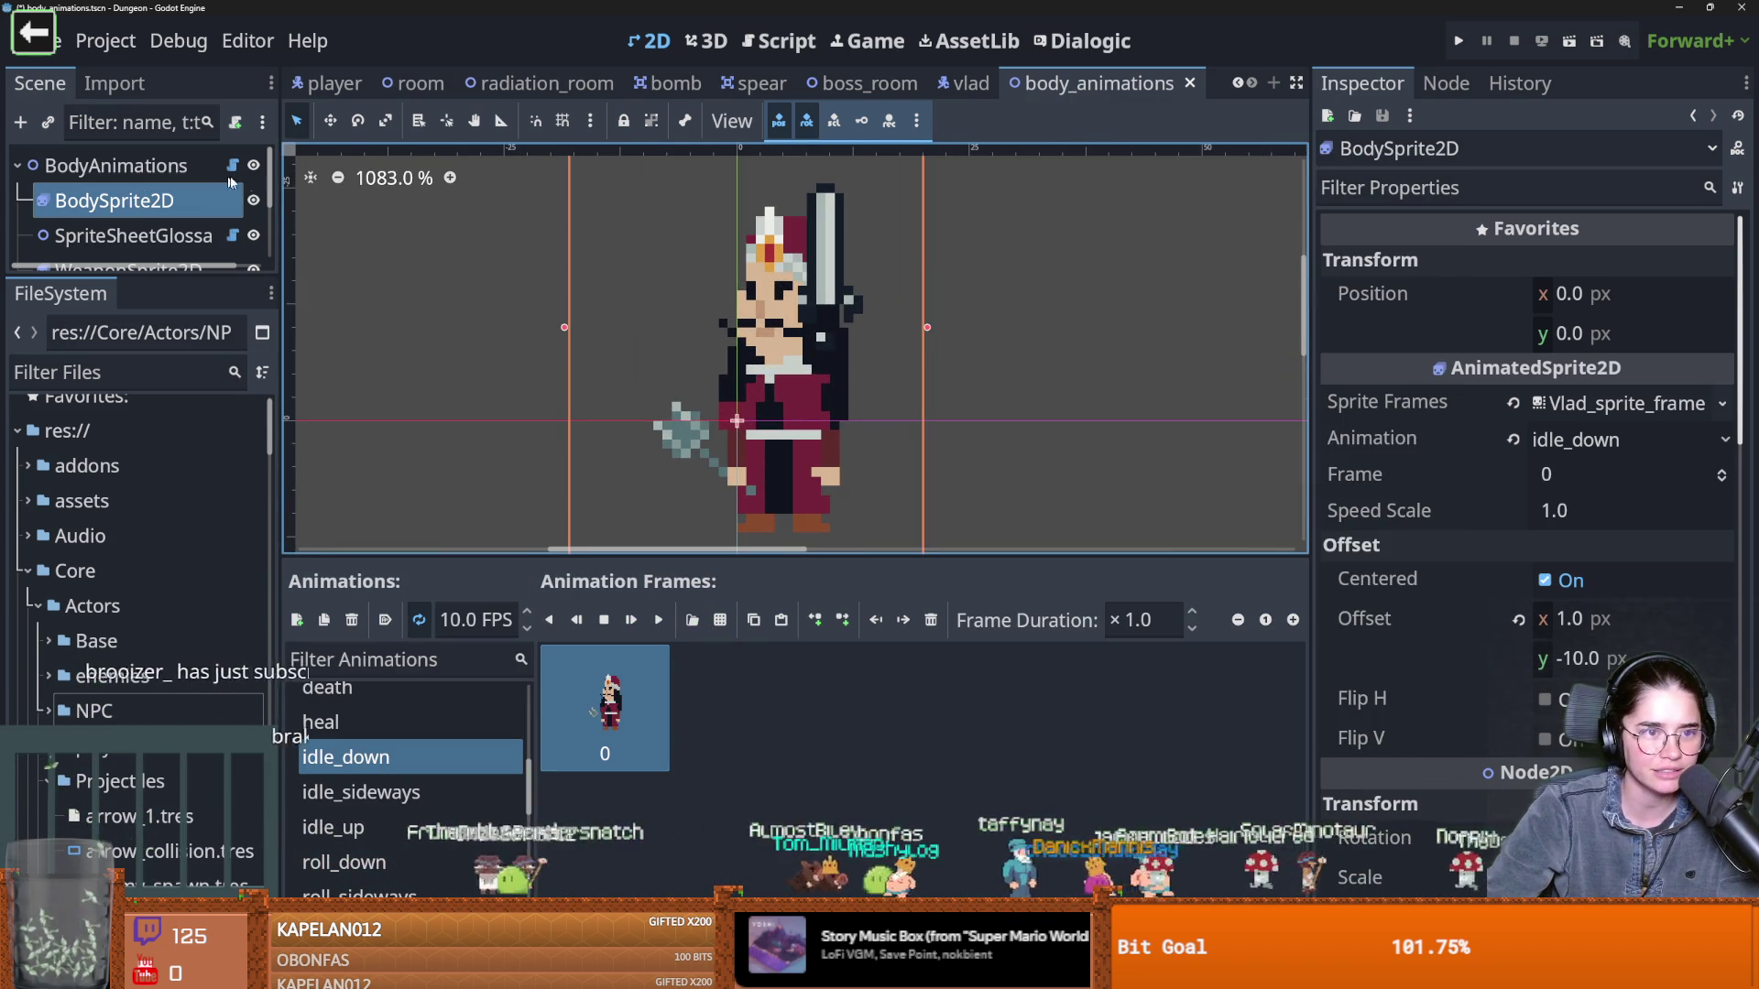
# - Set BodySprite2D's offset to x -4.17, y -22.055 px so Vlad stands above the origin
pyautogui.moveTo(140, 275); pyautogui.dragTo(128, 476)
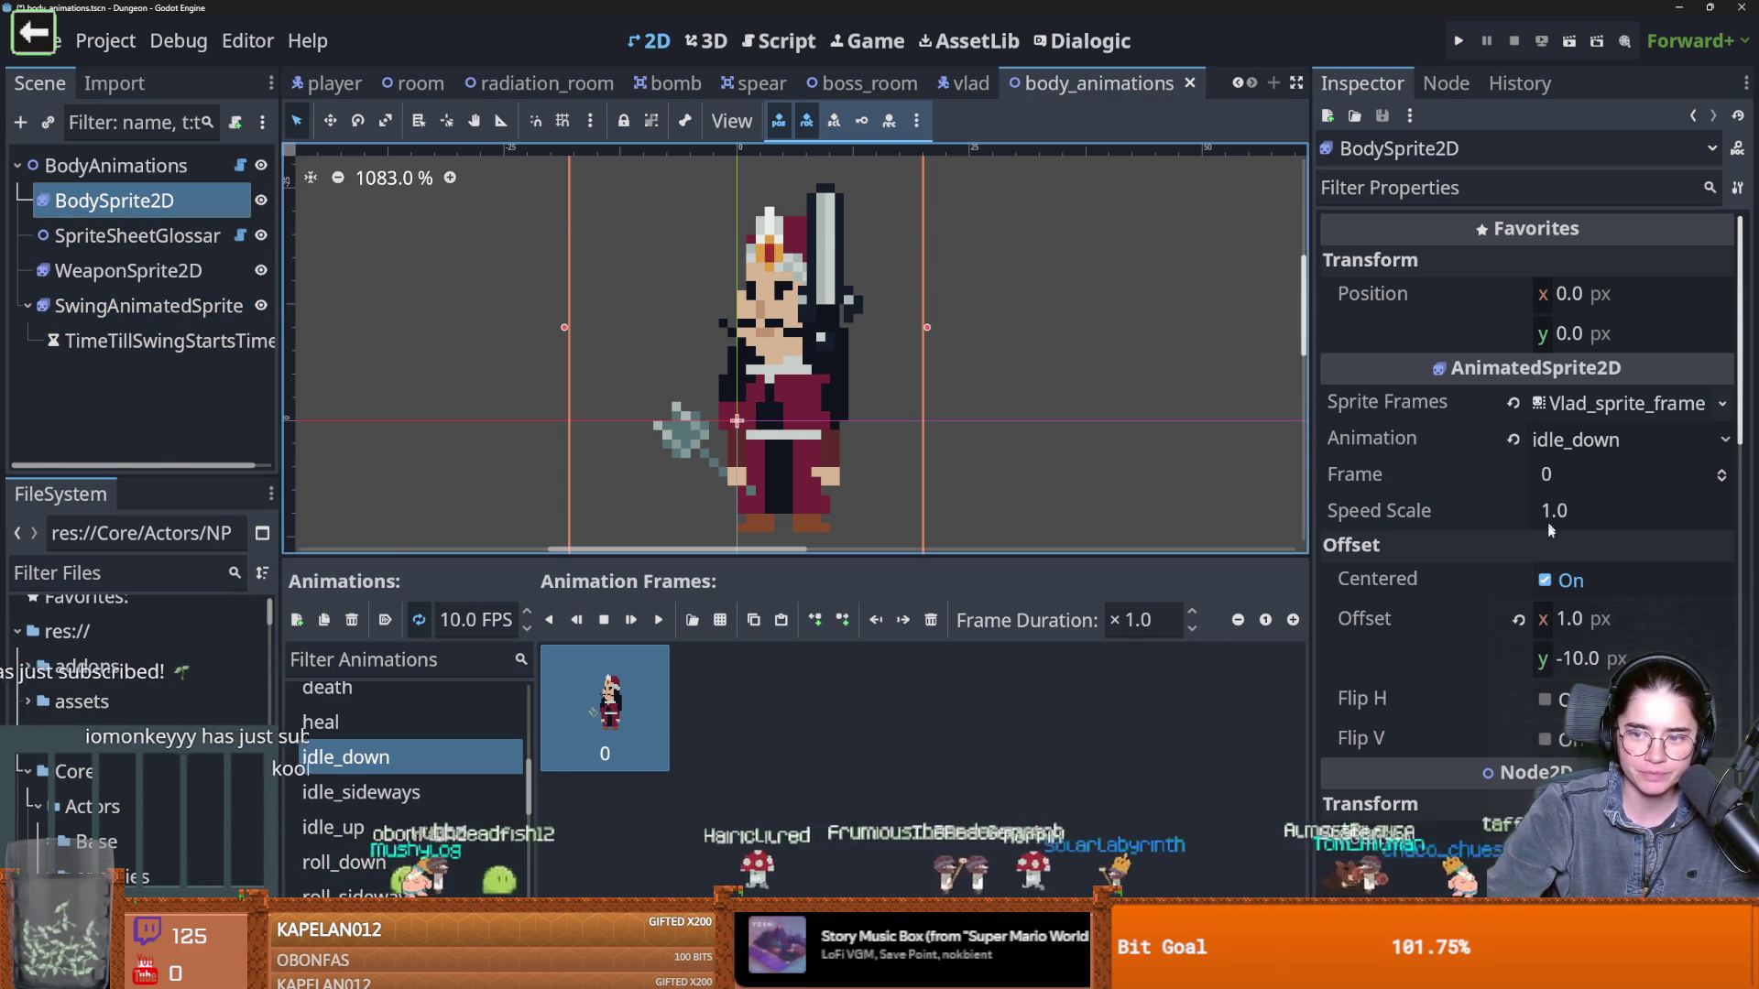
pyautogui.moveTo(1539, 662); pyautogui.dragTo(1488, 662)
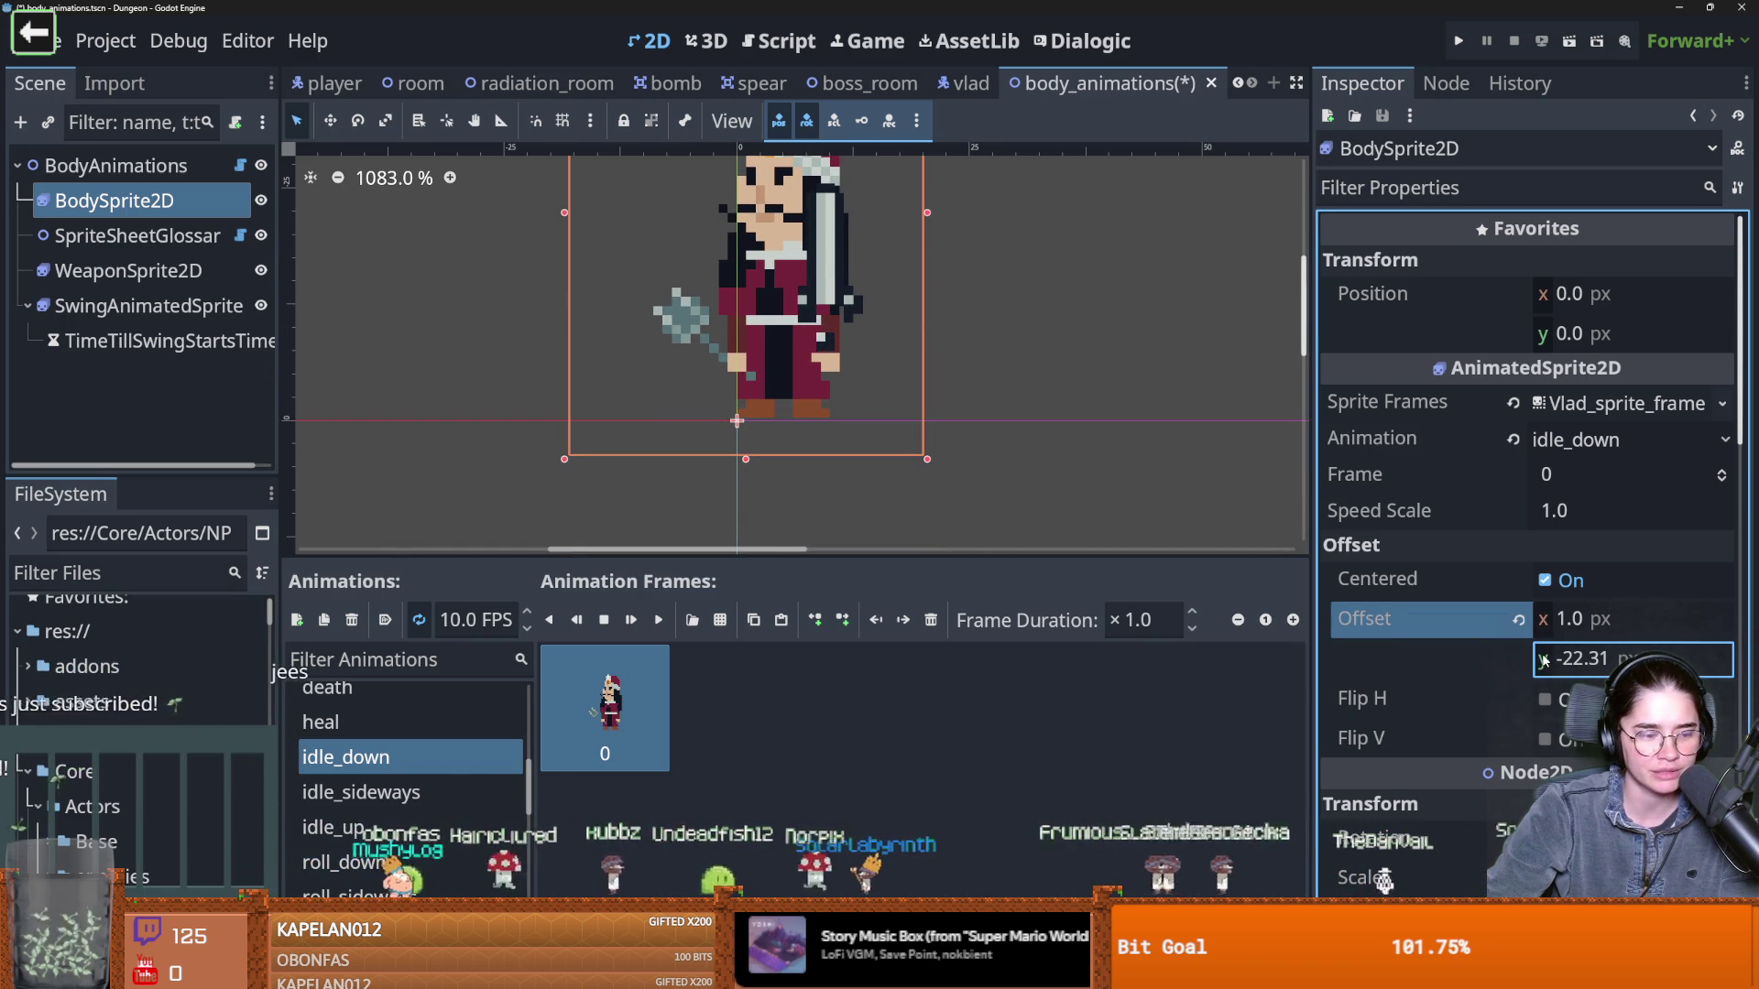
pyautogui.moveTo(1542, 630)
pyautogui.mouseDown()
pyautogui.moveTo(1519, 630)
pyautogui.moveTo(1545, 666)
pyautogui.mouseUp()
pyautogui.hscroll(2, 711, 400)
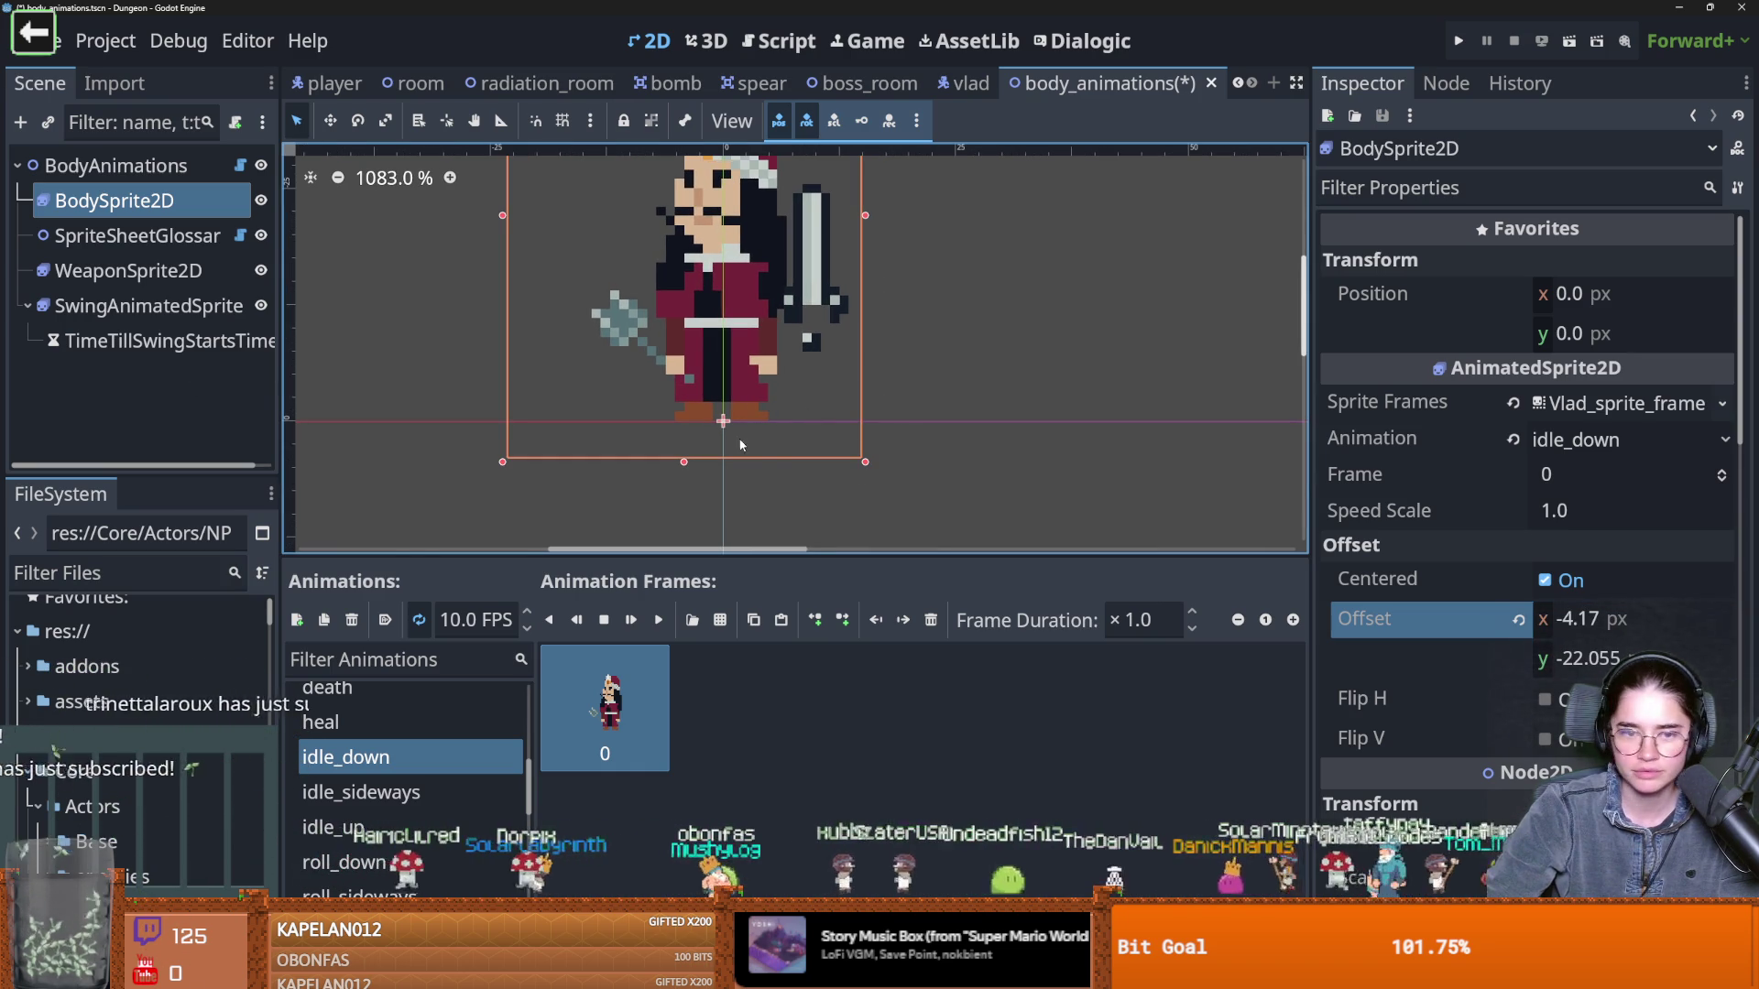
# - Save the scene and bring up body_animations.gd in the script editor
pyautogui.hotkey('ctrl', 's')
pyautogui.scroll(-1, 832, 453)
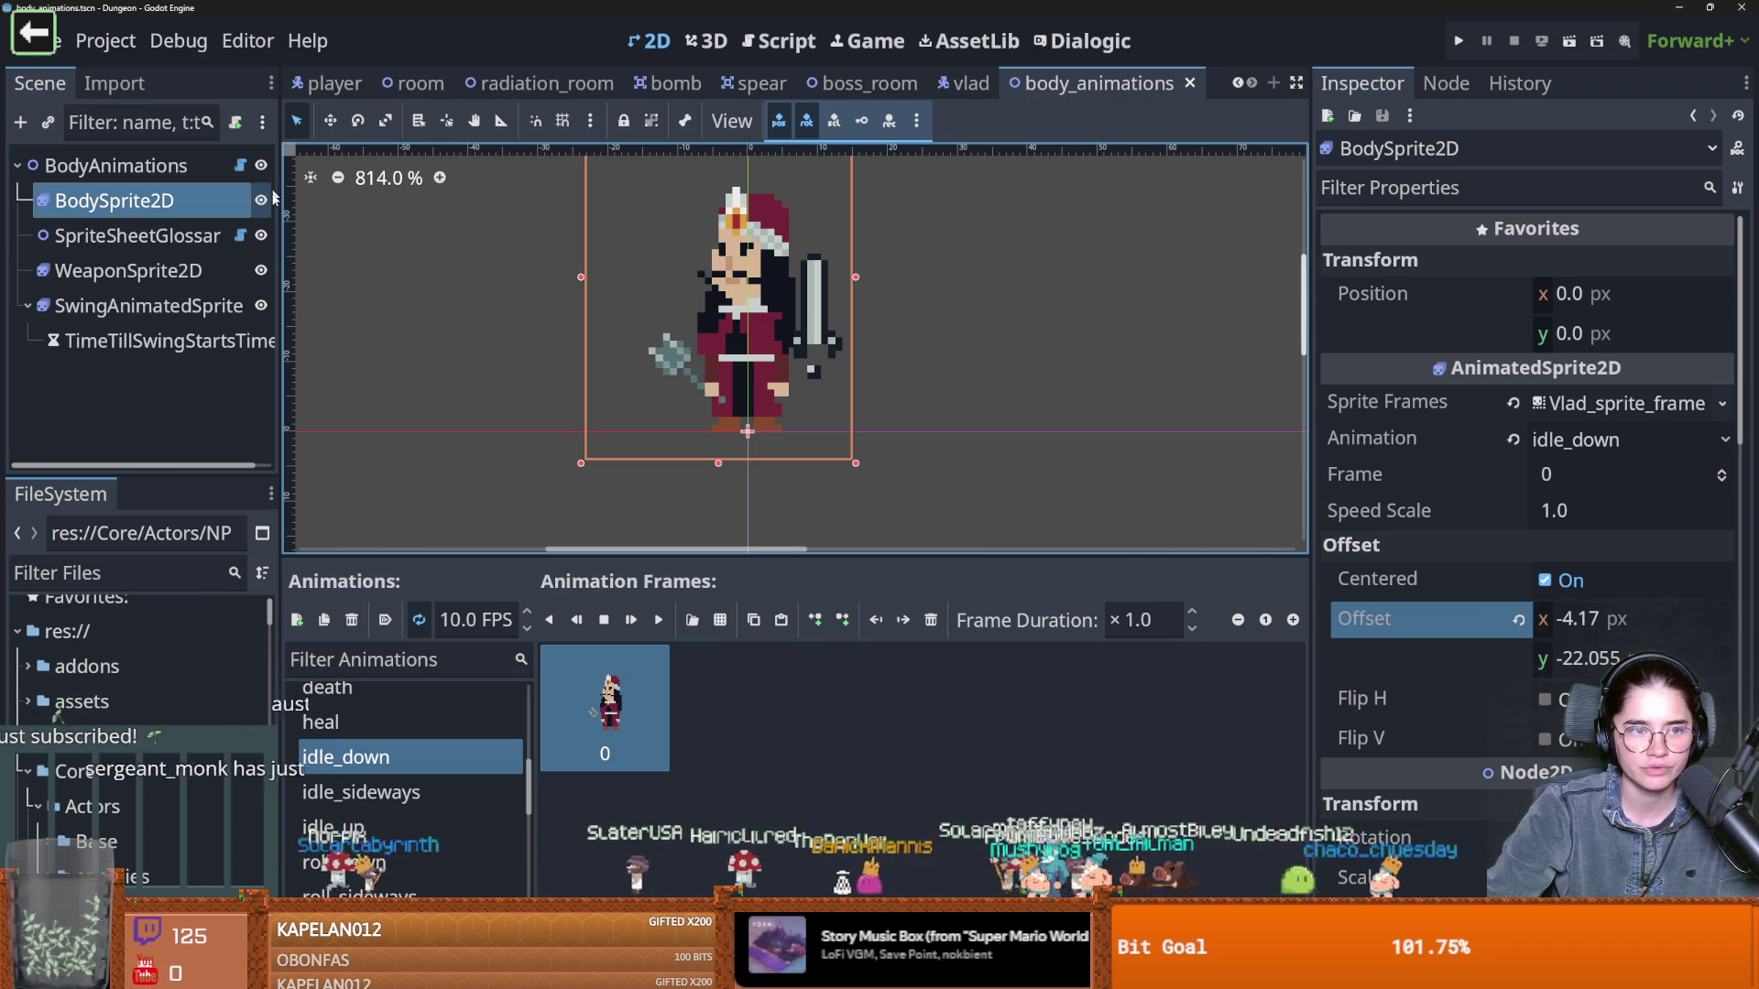
pyautogui.click(141, 575)
pyautogui.click(240, 165)
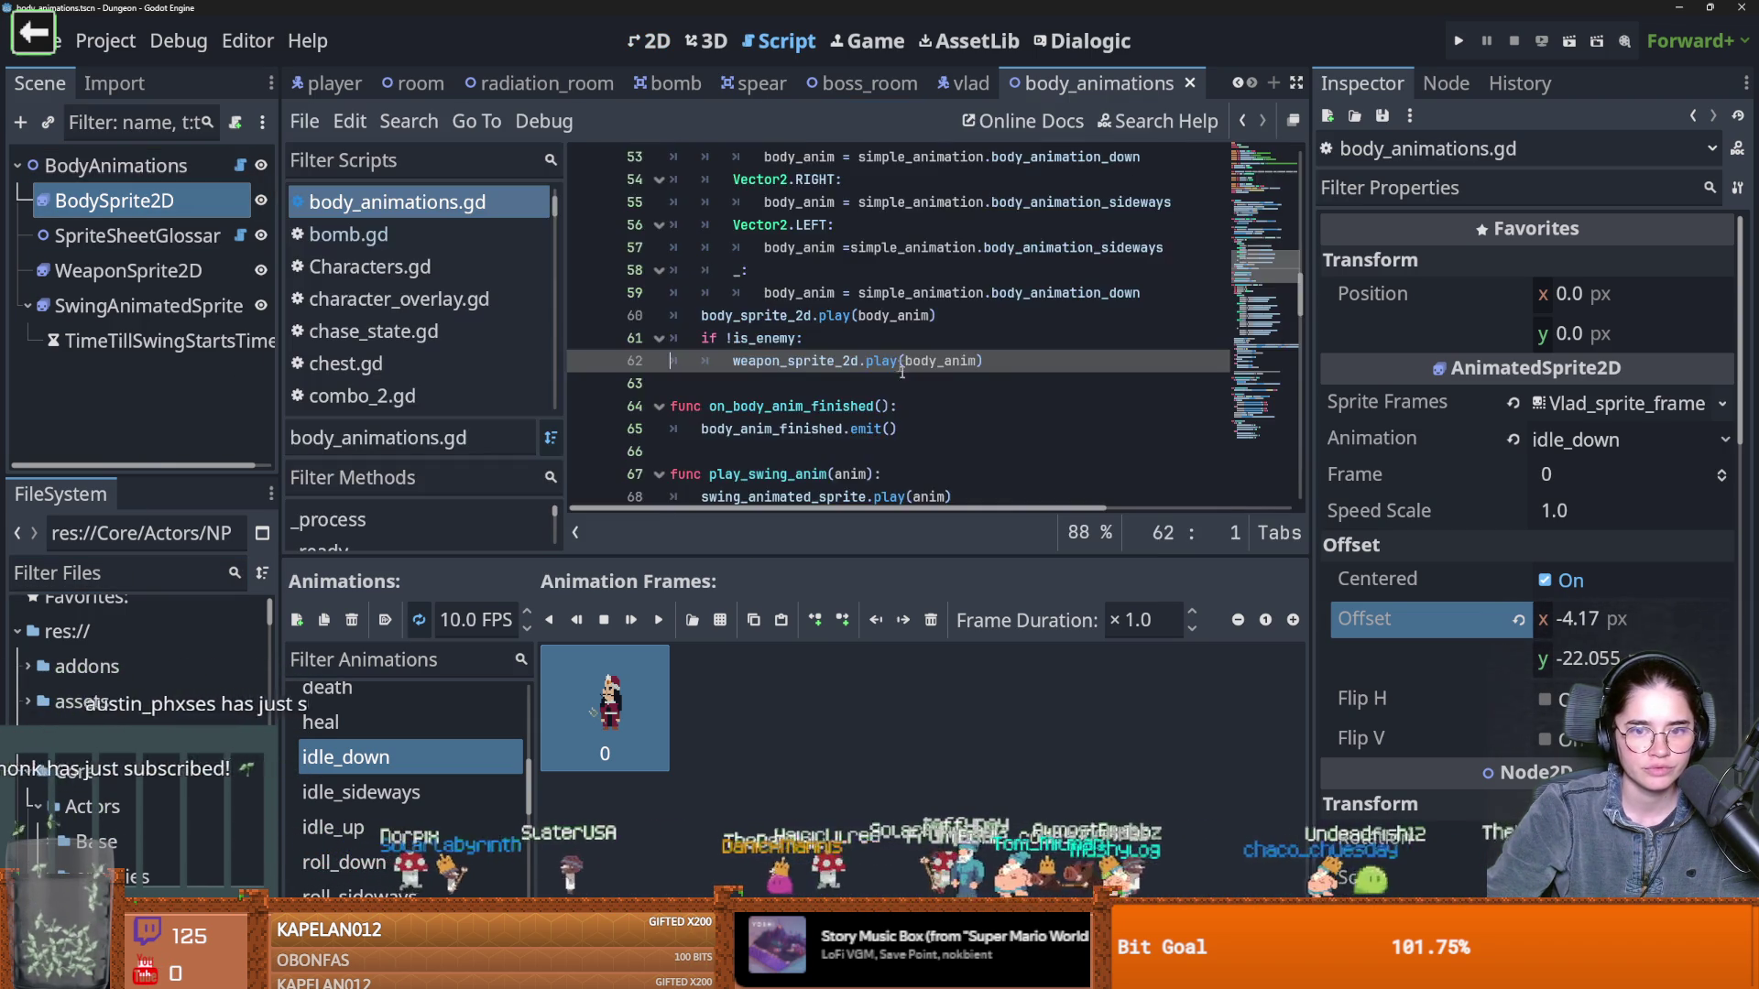
pyautogui.hotkey('ctrl', 'f')
pyautogui.write('offset')
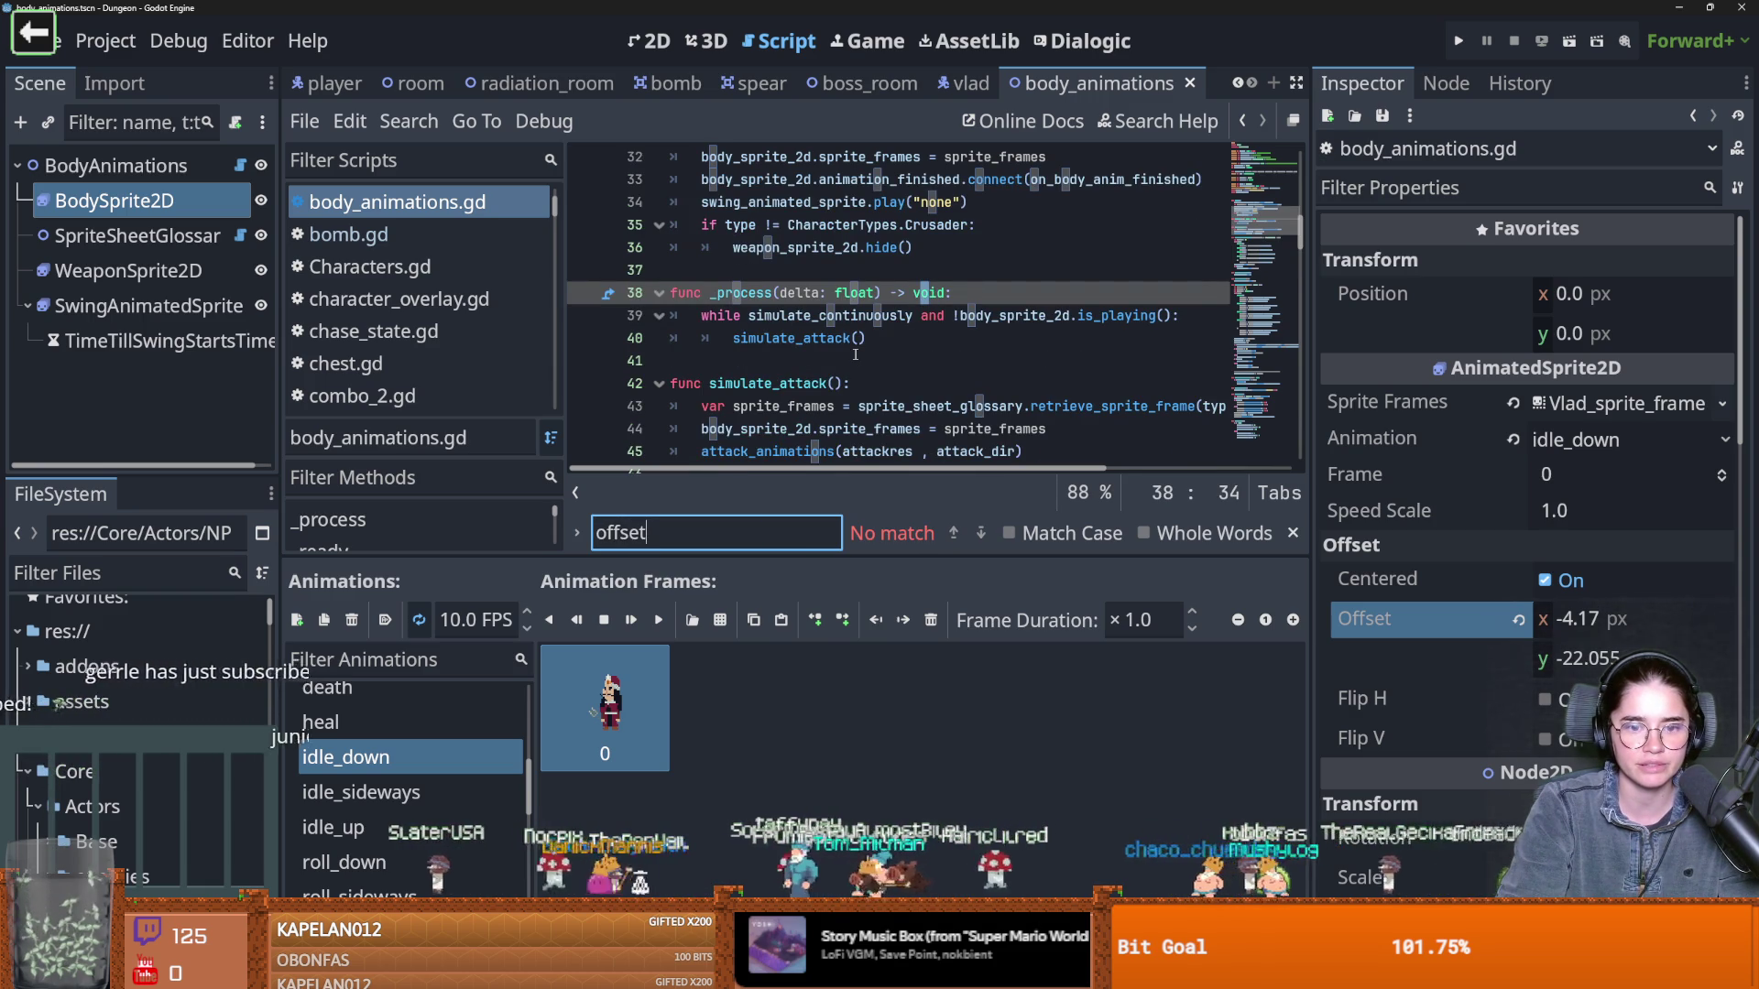
pyautogui.press('BackSpace')
pyautogui.press('BackSpace')
pyautogui.press('BackSpace')
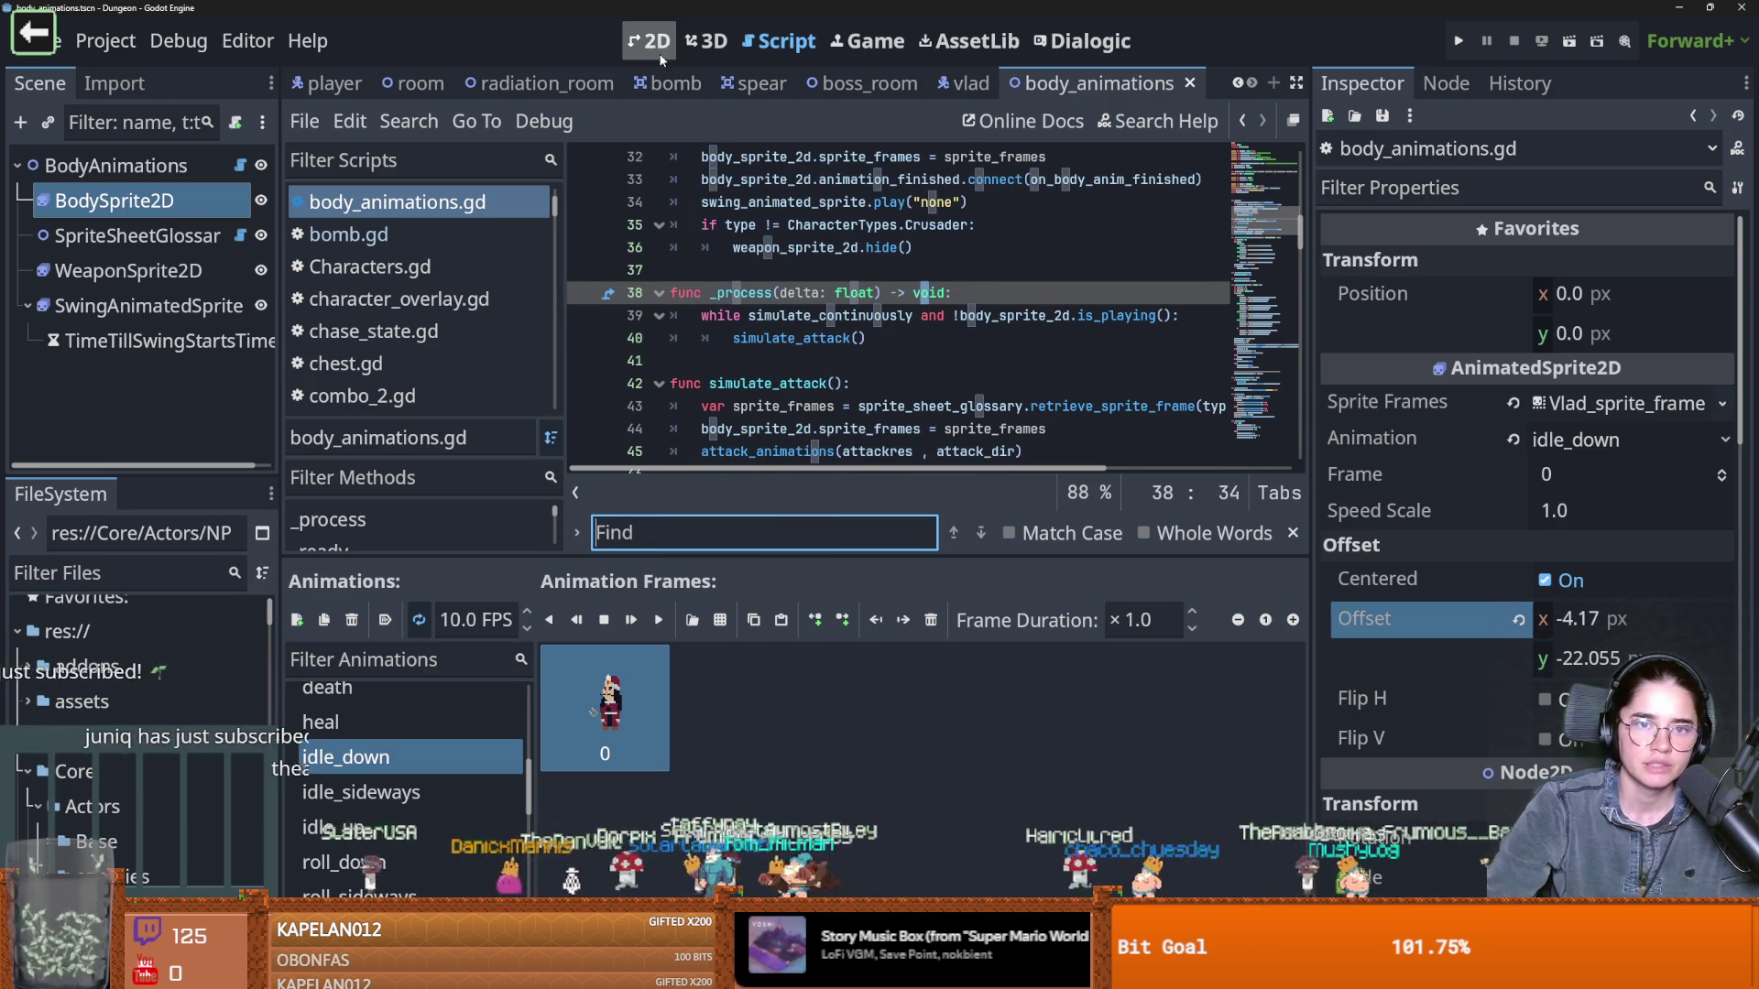
pyautogui.click(650, 40)
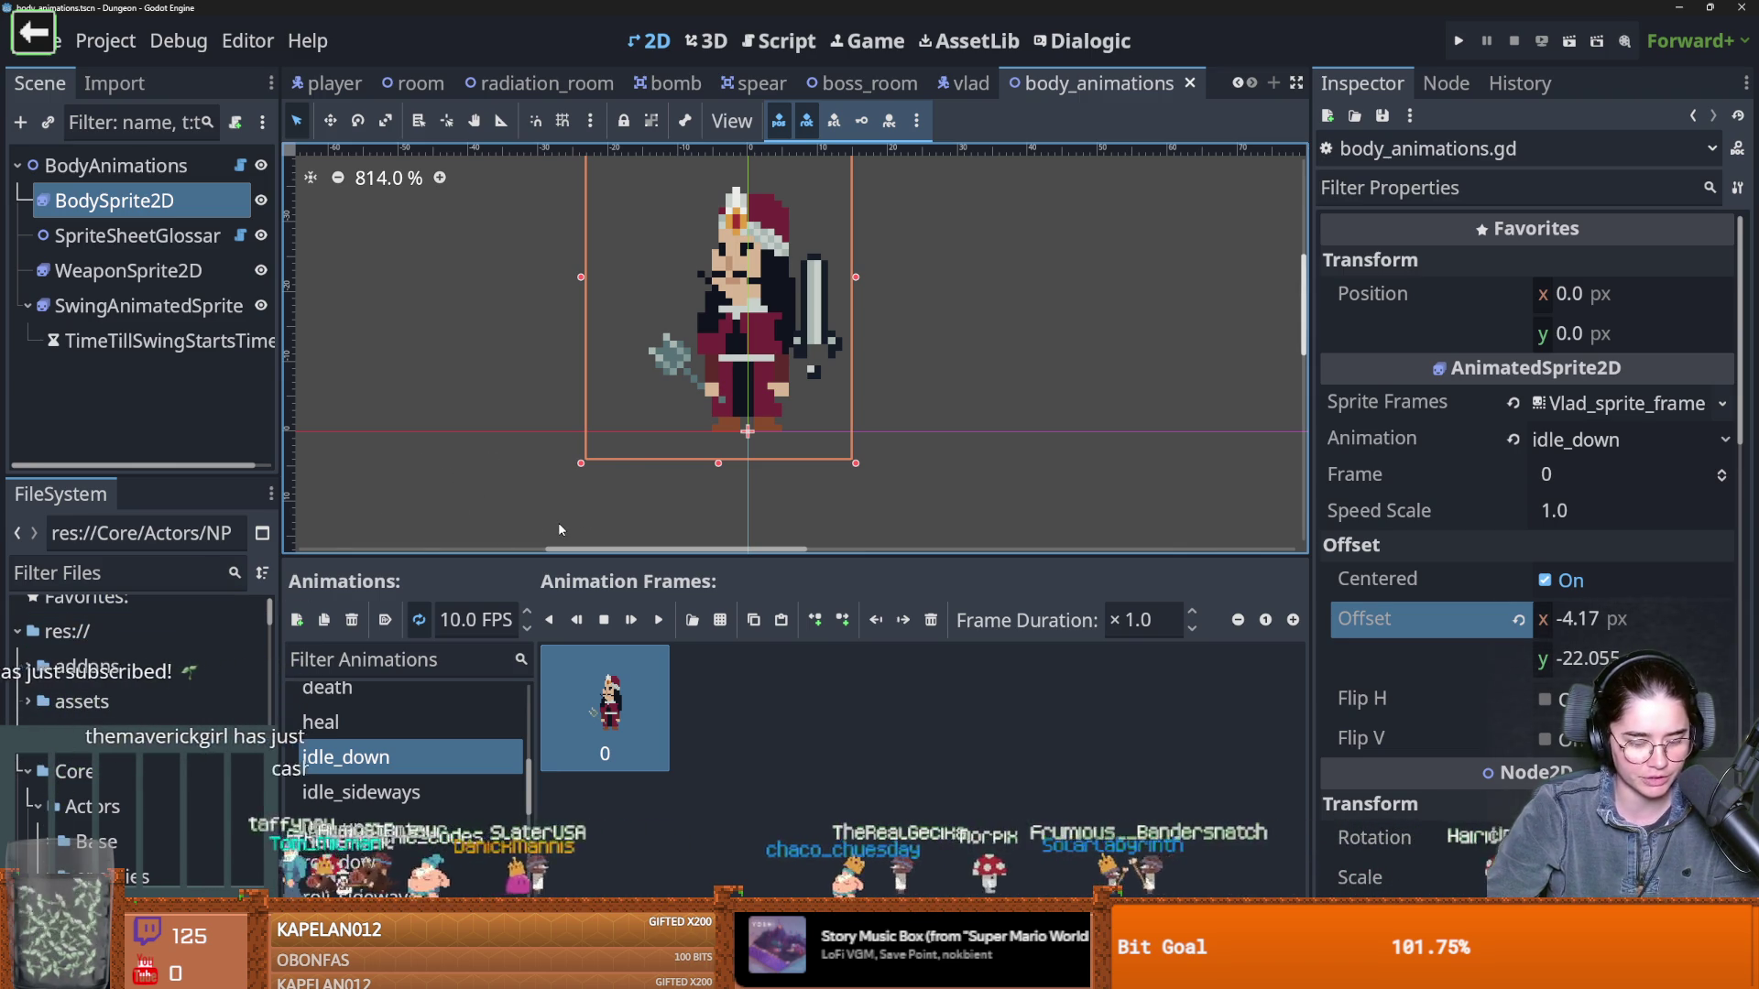
pyautogui.hotkey('ctrl', 'z')
pyautogui.hotkey('ctrl', 'z')
pyautogui.hotkey('ctrl', 'z')
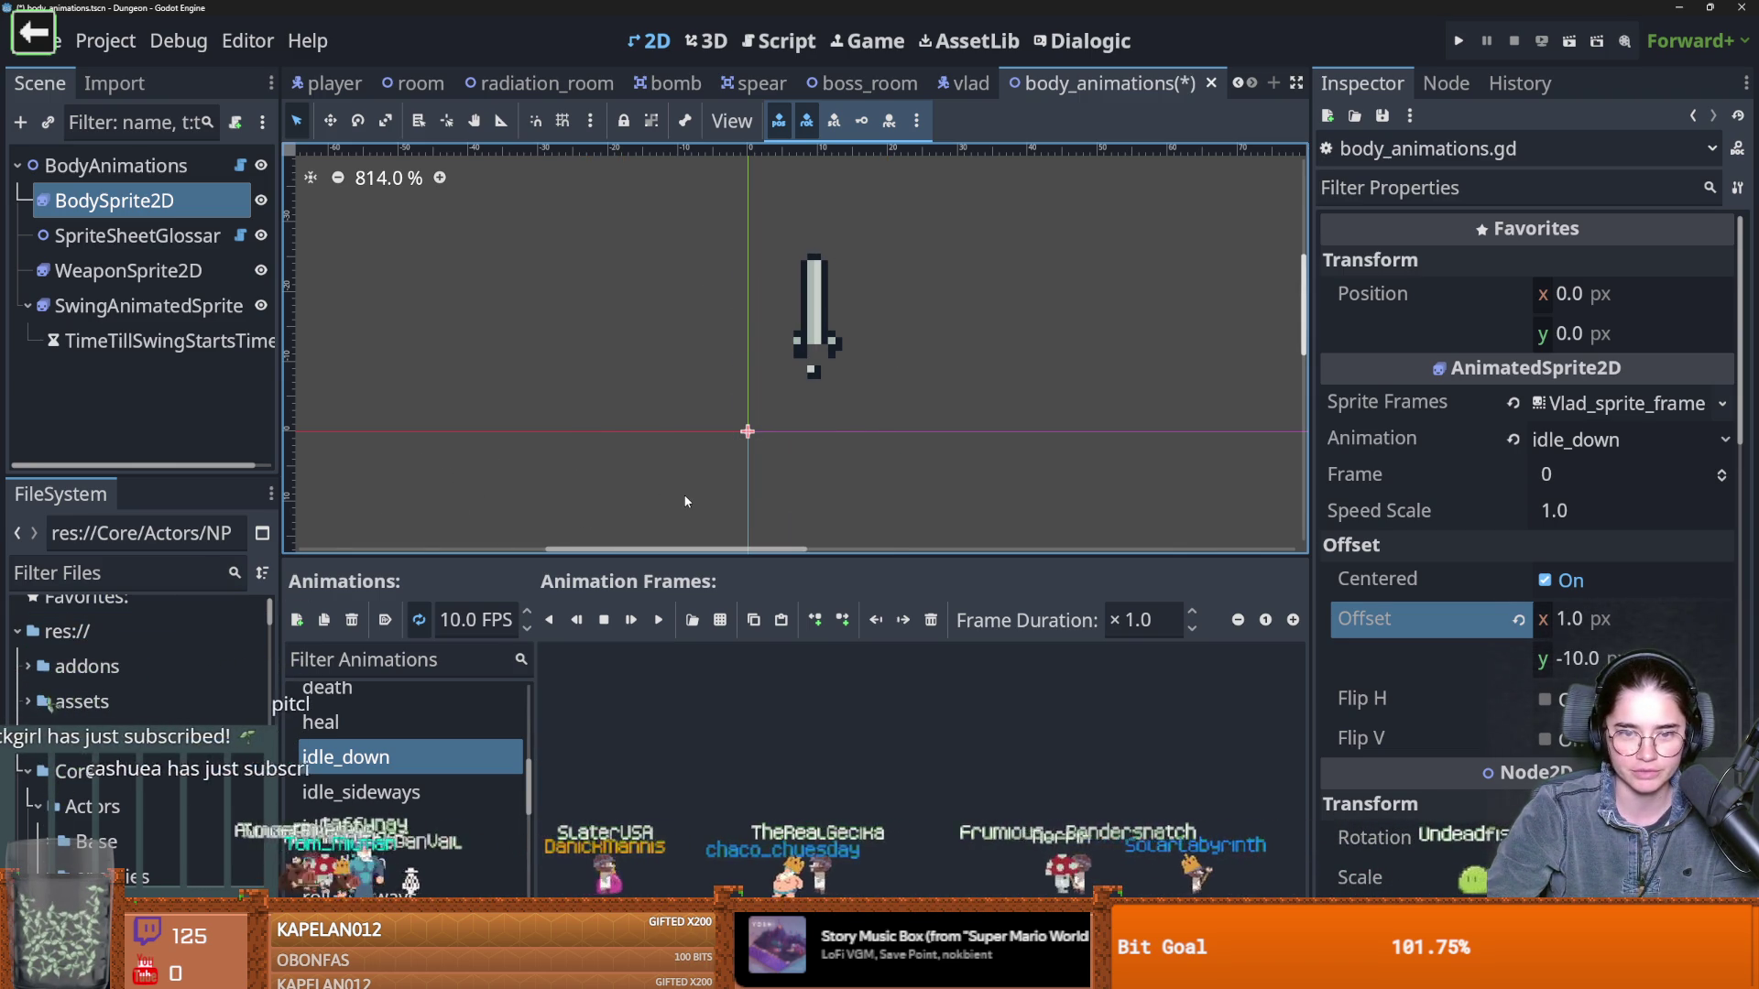
# - Restore Vlad's idle_down frame with Ctrl+Shift+Z, select WeaponSprite2D, enlarge the canvas, and save
pyautogui.hotkey('ctrl', 'shift', 'z')
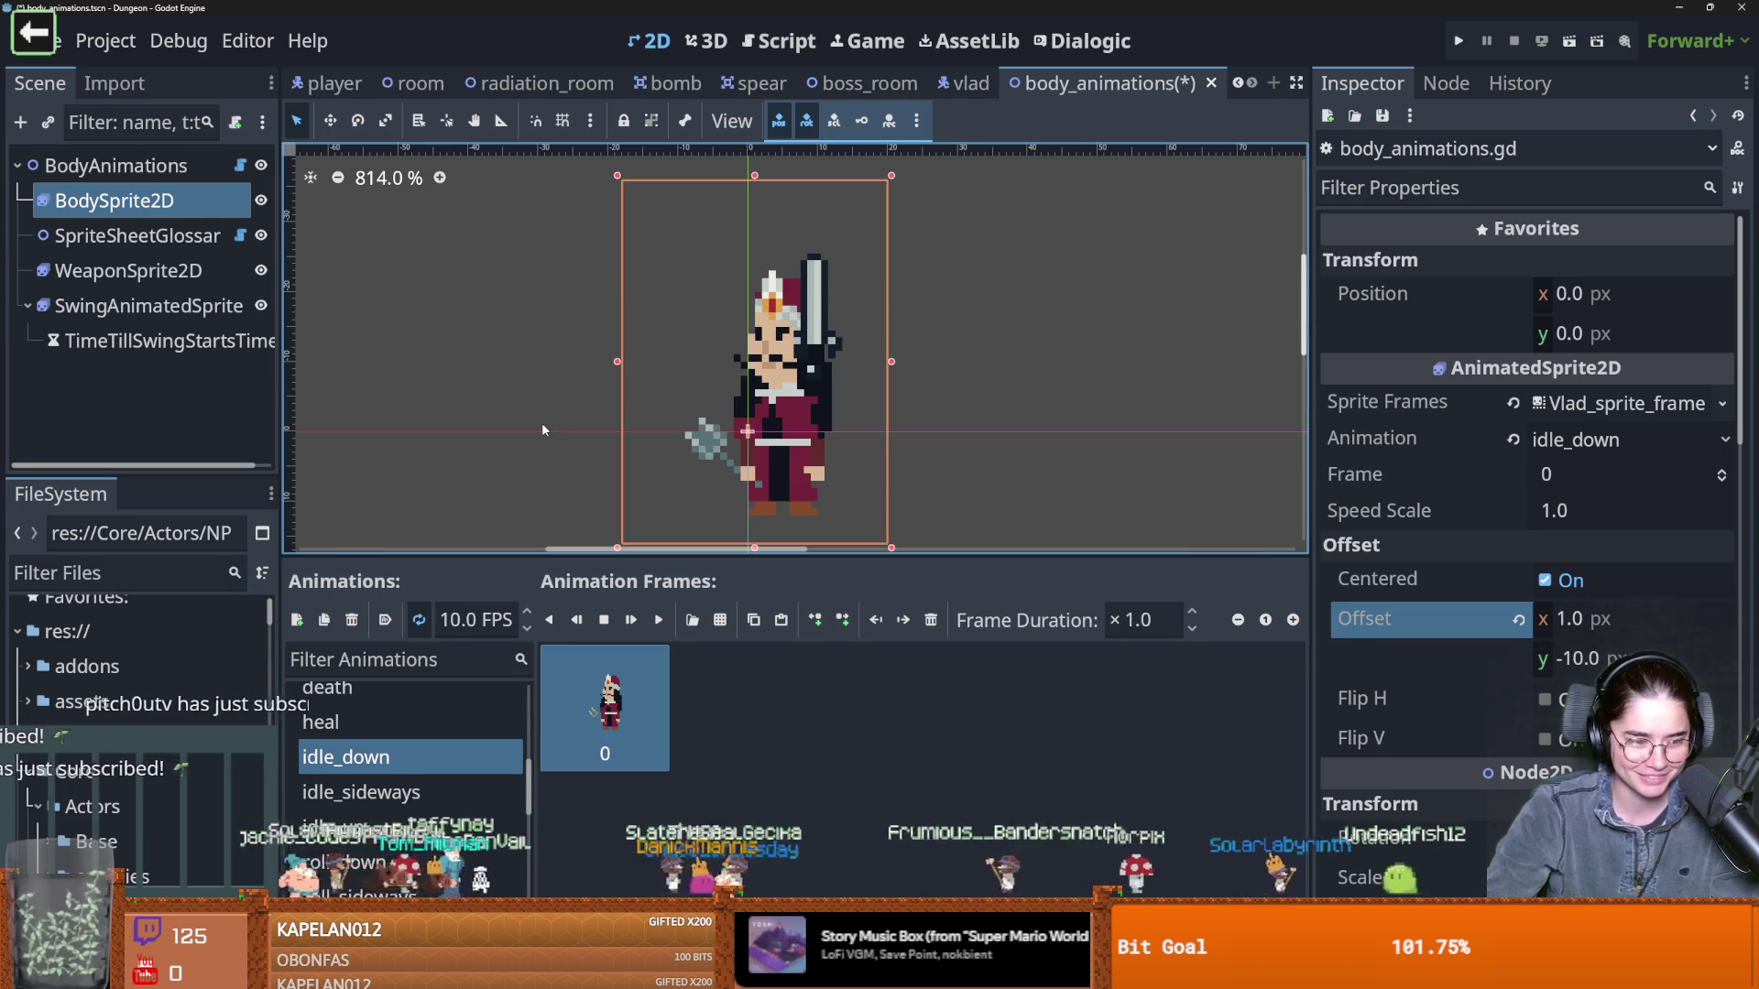
pyautogui.click(541, 428)
pyautogui.hotkey('ctrl', 's')
pyautogui.scroll(-1, 642, 504)
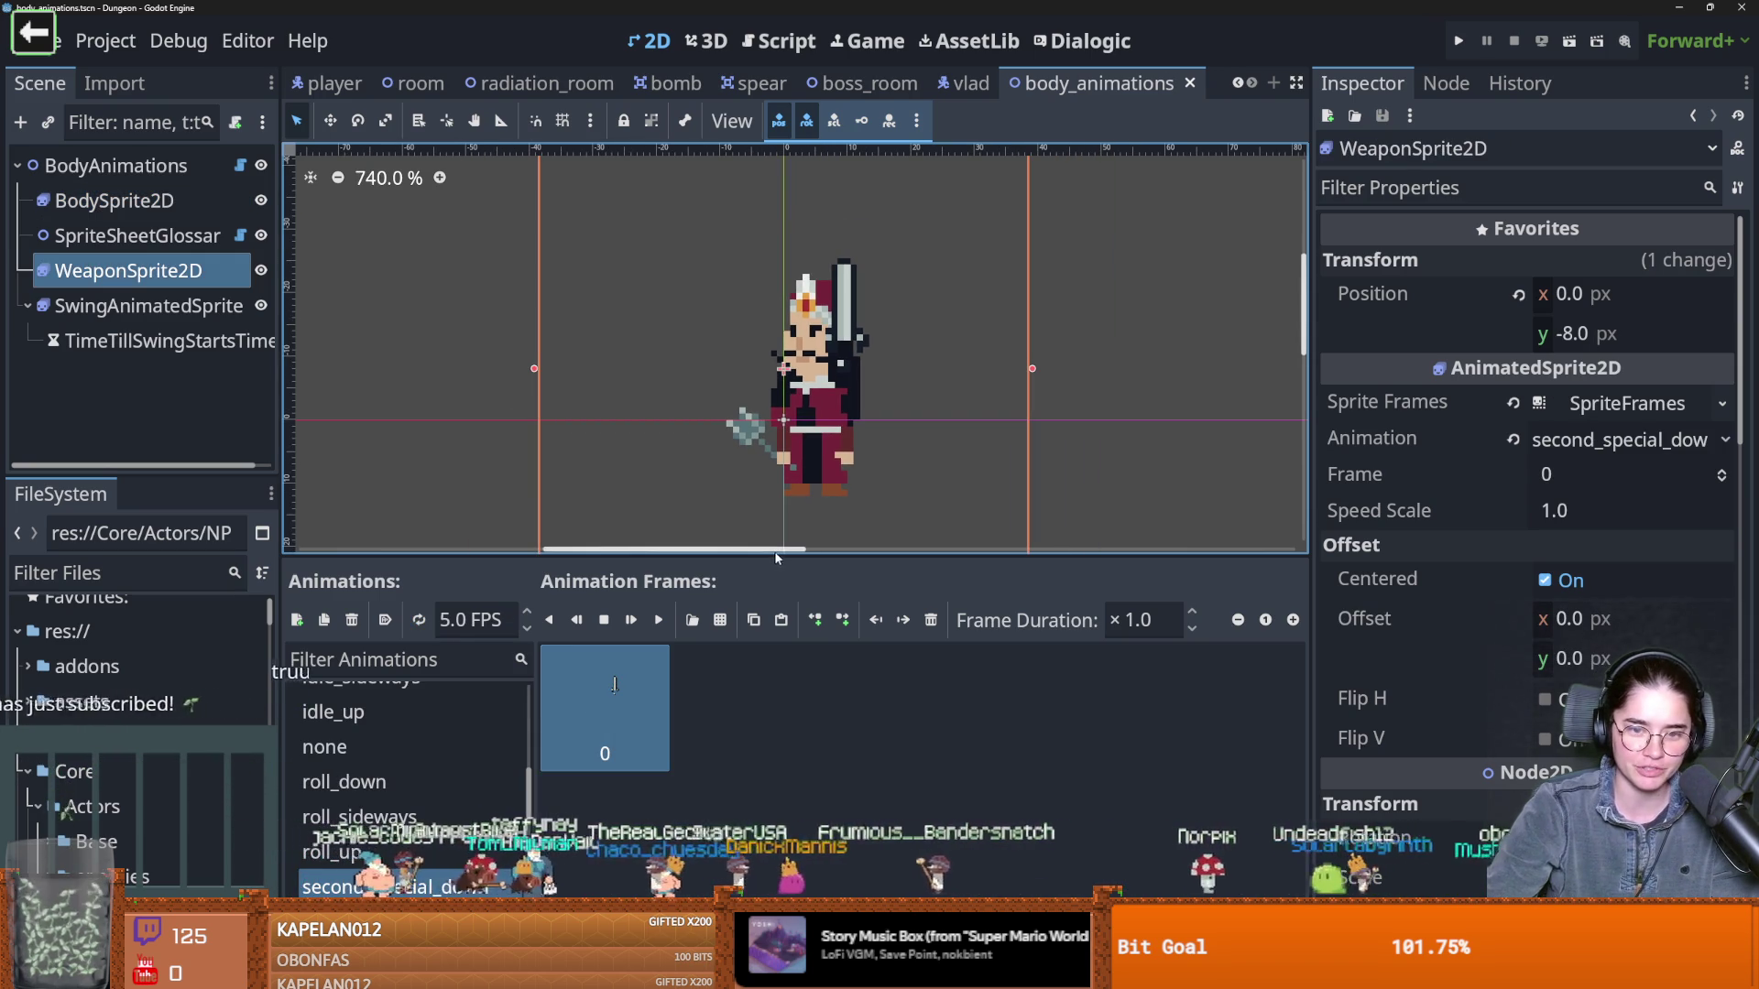
pyautogui.moveTo(775, 557); pyautogui.dragTo(733, 645)
pyautogui.scroll(-1, 698, 359)
pyautogui.hotkey('ctrl', 's')
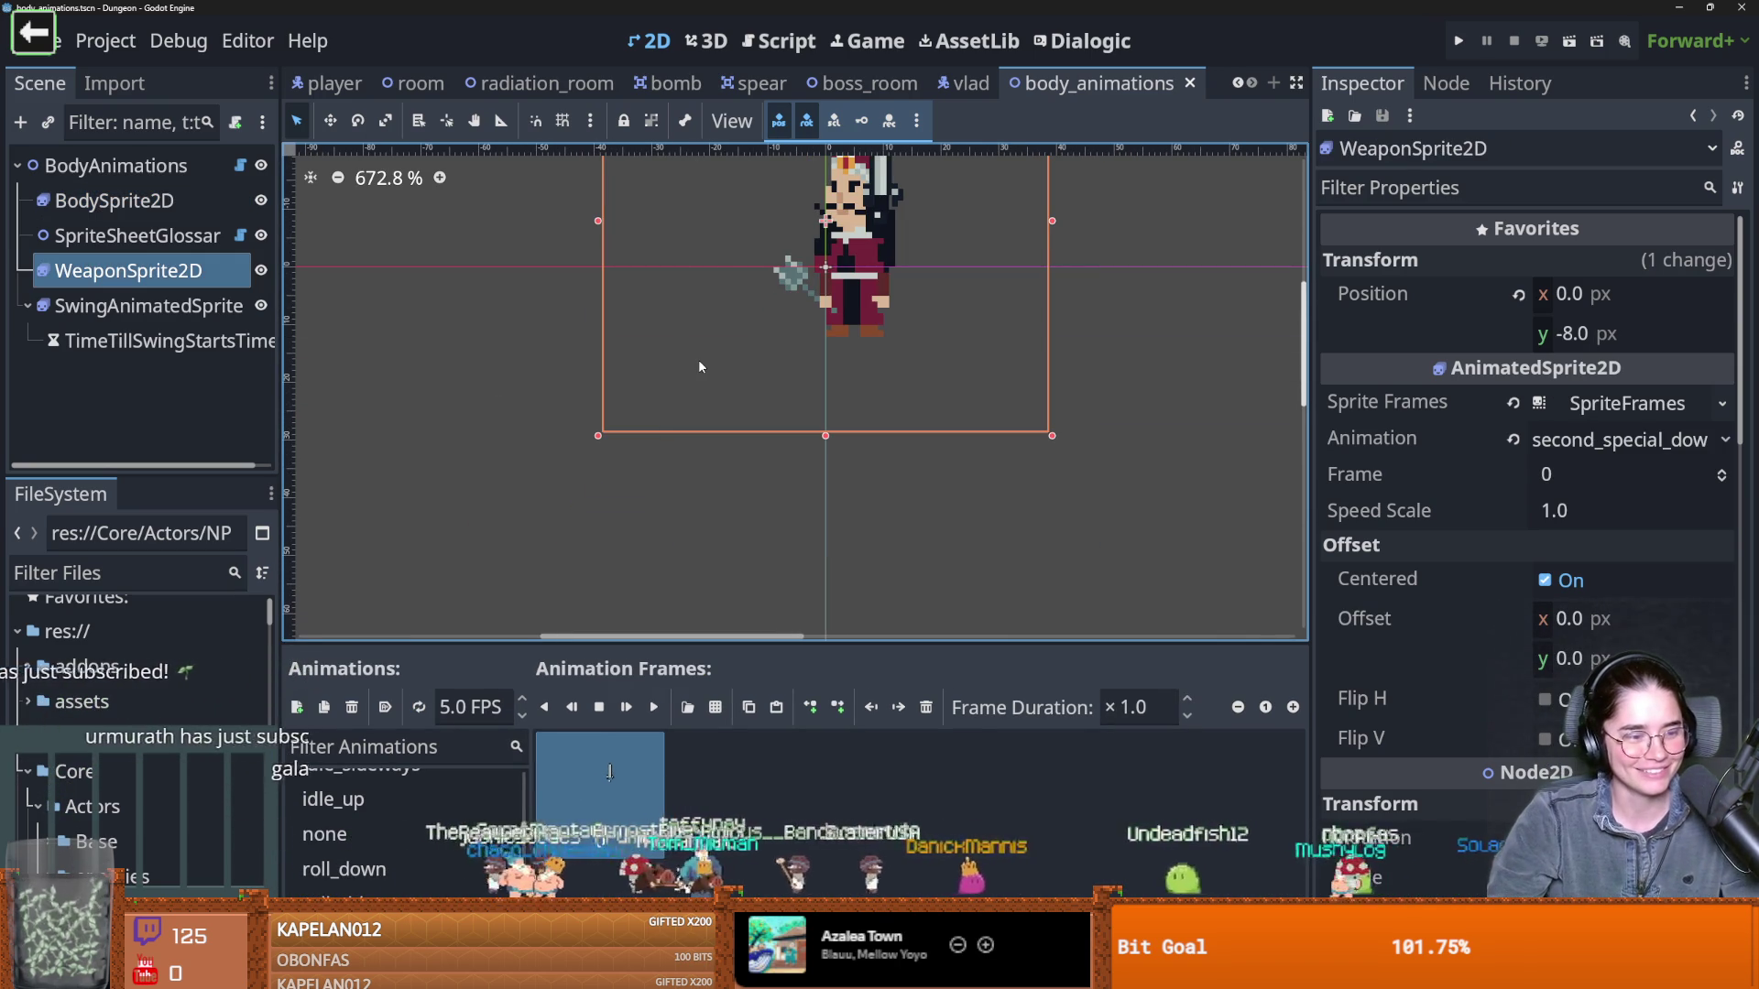
# - Save once more, glance at Aseprite, then close it and reselect the BodySprite2D node
pyautogui.scroll(1, 673, 393)
pyautogui.scroll(-1, 669, 407)
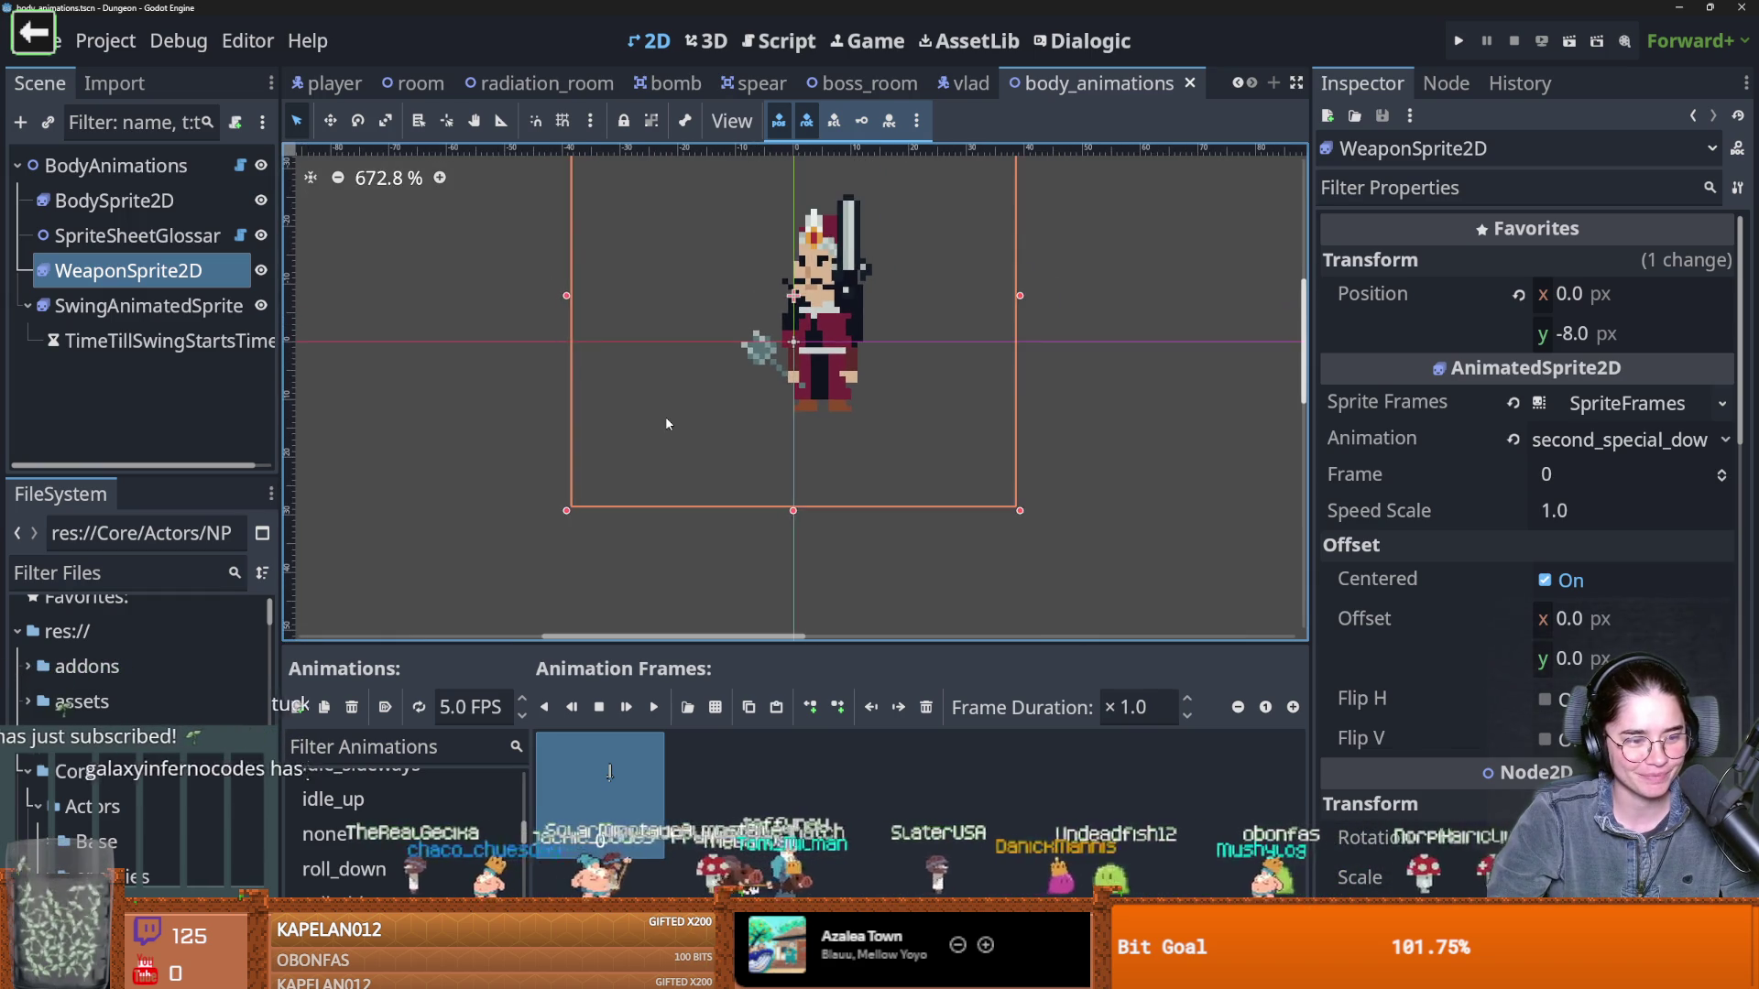
pyautogui.scroll(1, 665, 423)
pyautogui.hotkey('ctrl', 's')
pyautogui.scroll(2, 802, 479)
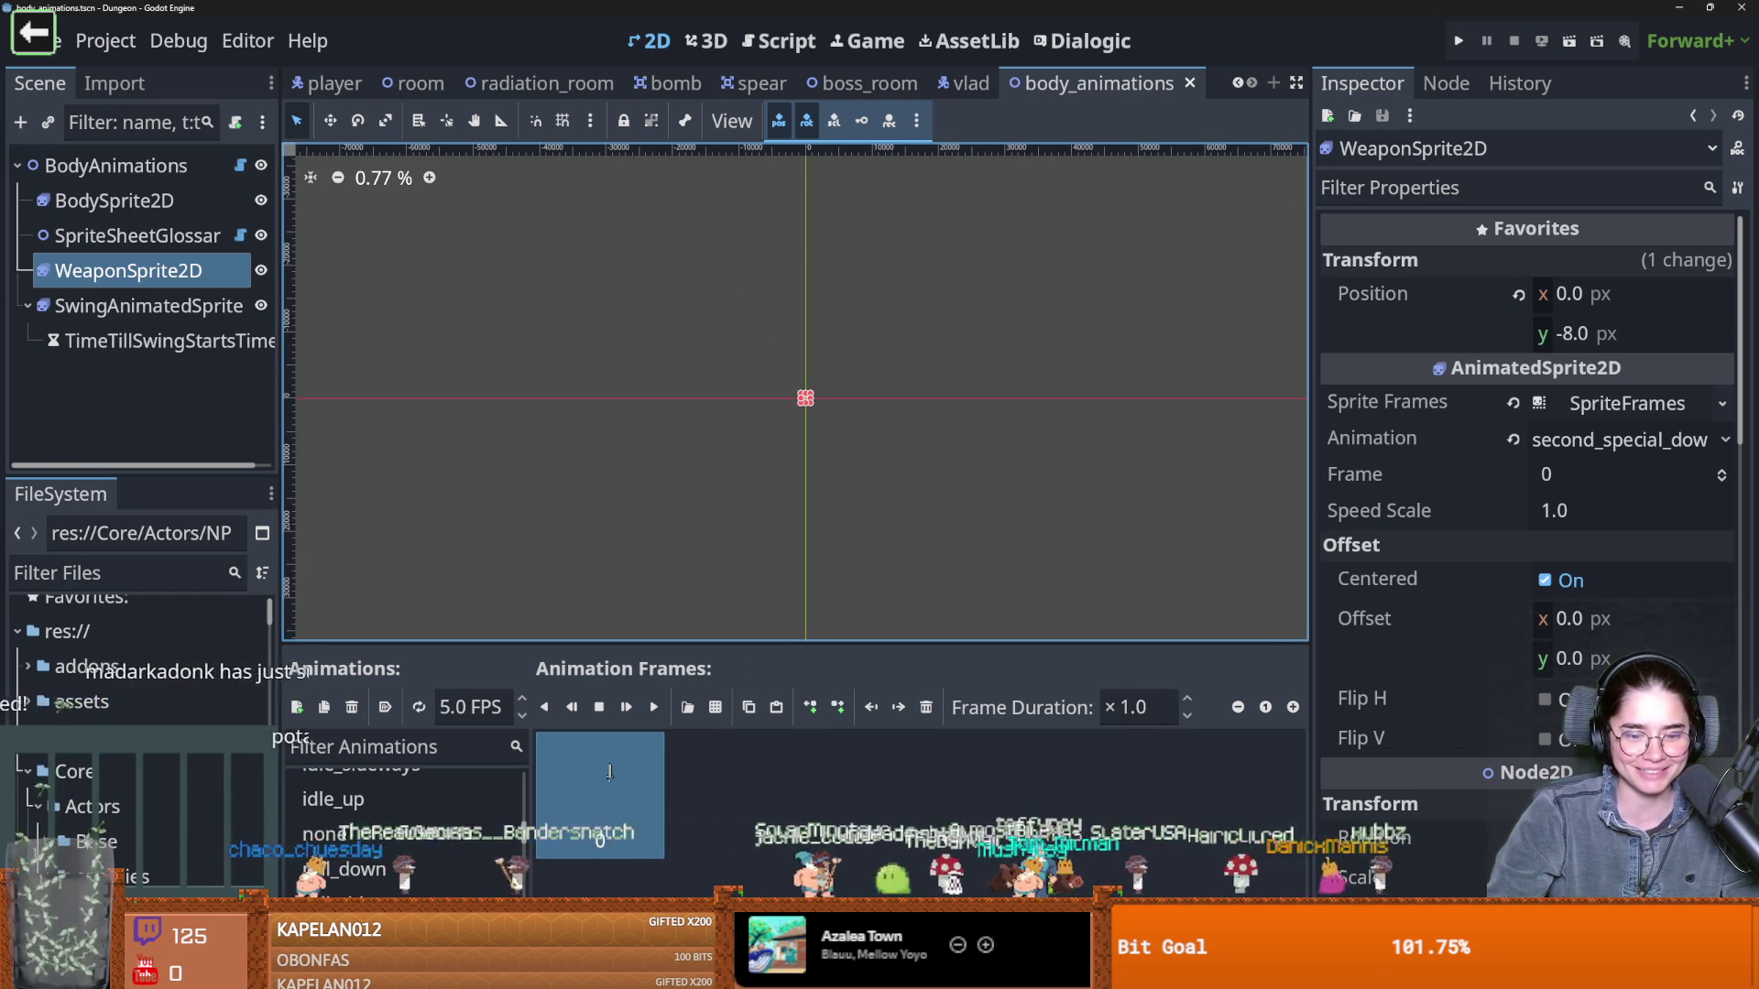
pyautogui.hotkey('alt', 'Tab')
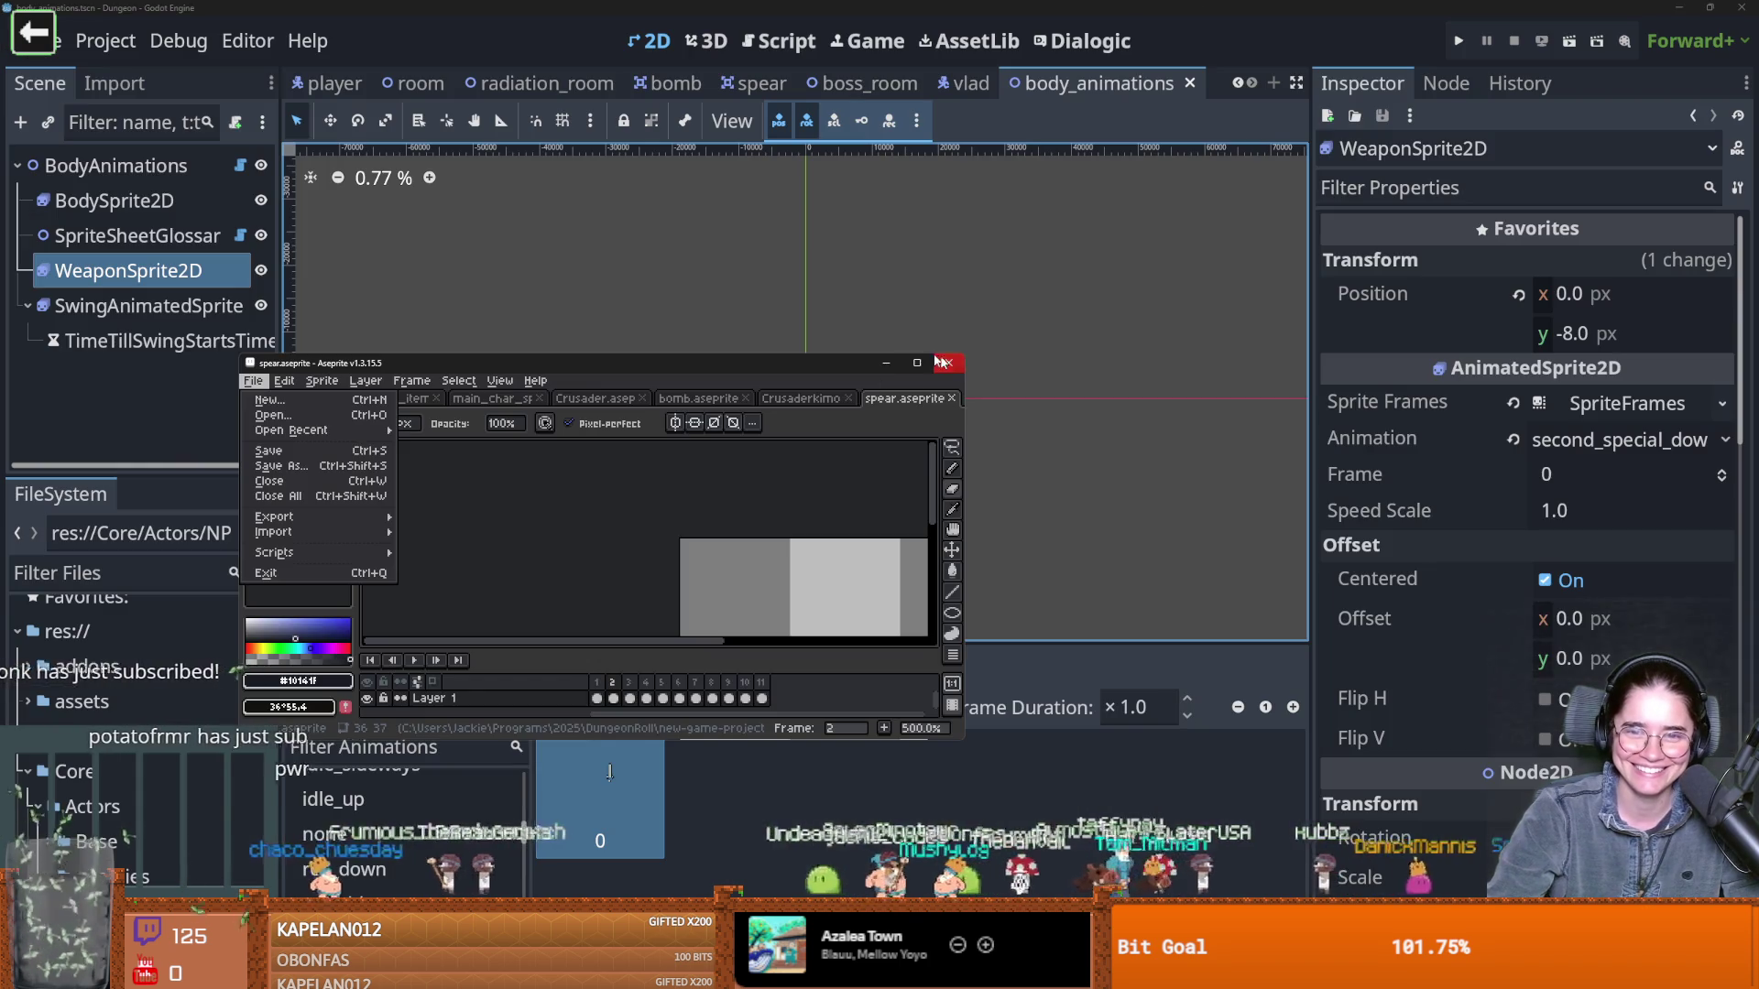
pyautogui.click(943, 363)
pyautogui.click(198, 204)
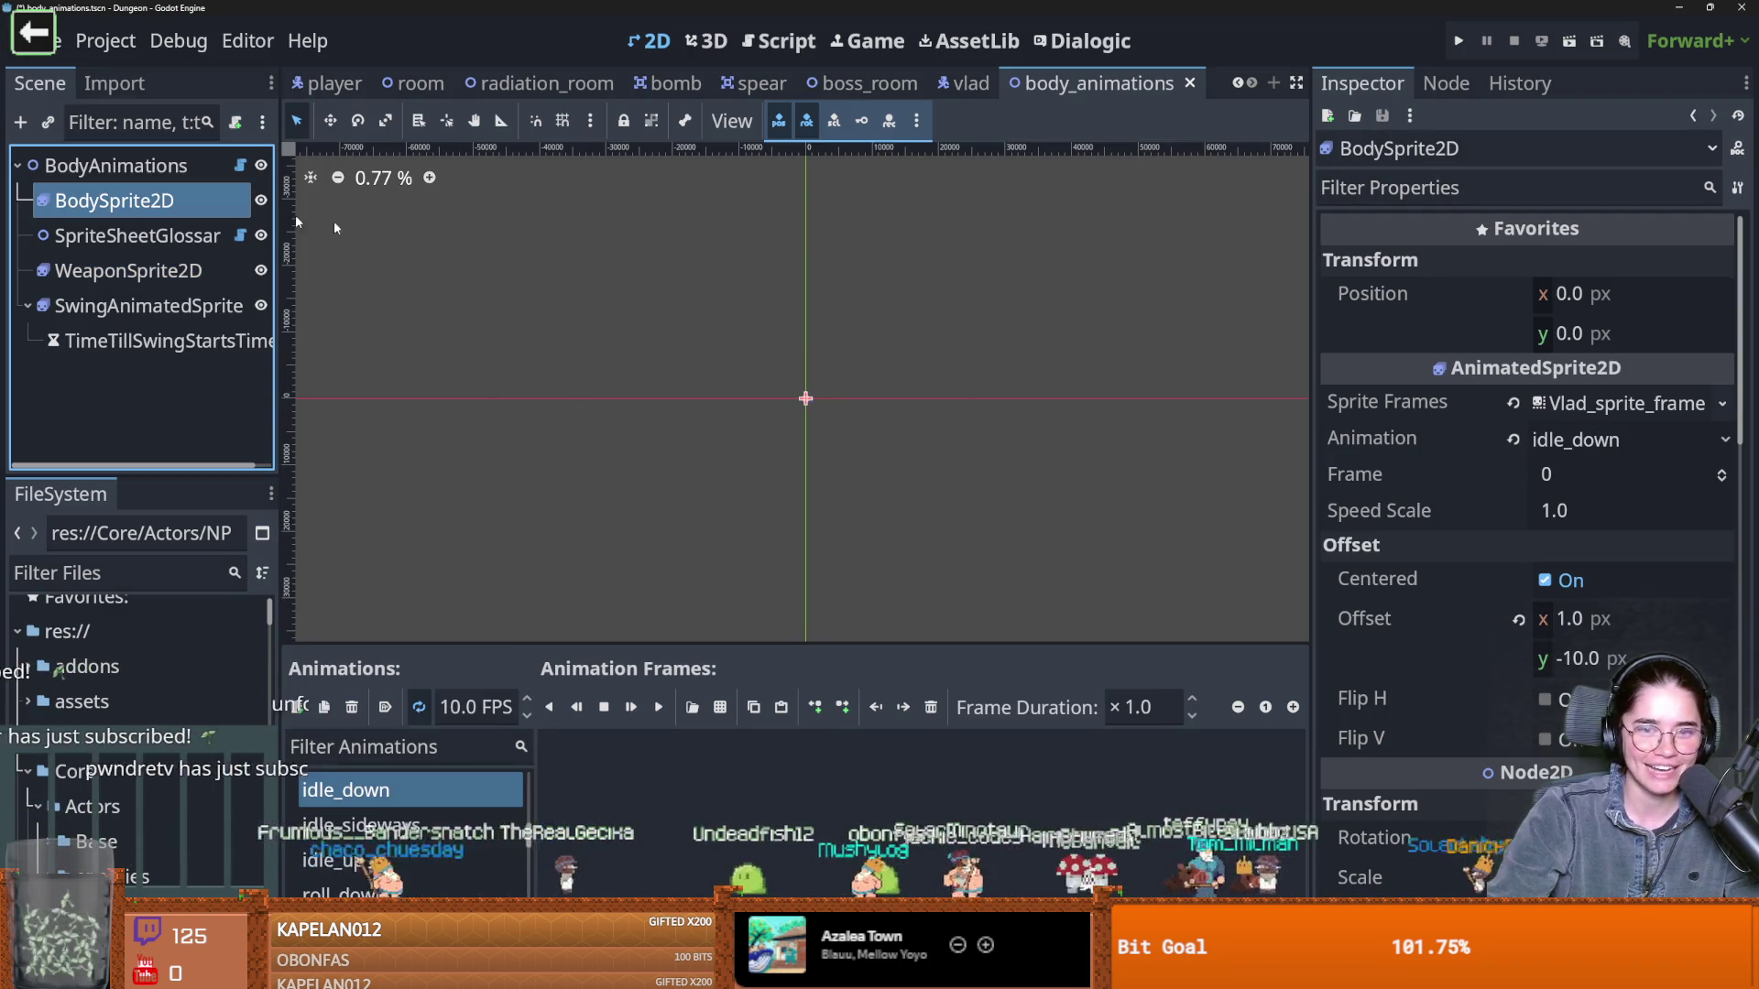
# - Add Vlad.png from the sprite sheet as the one idle_down frame and zoom the canvas
pyautogui.click(720, 709)
pyautogui.click(656, 319)
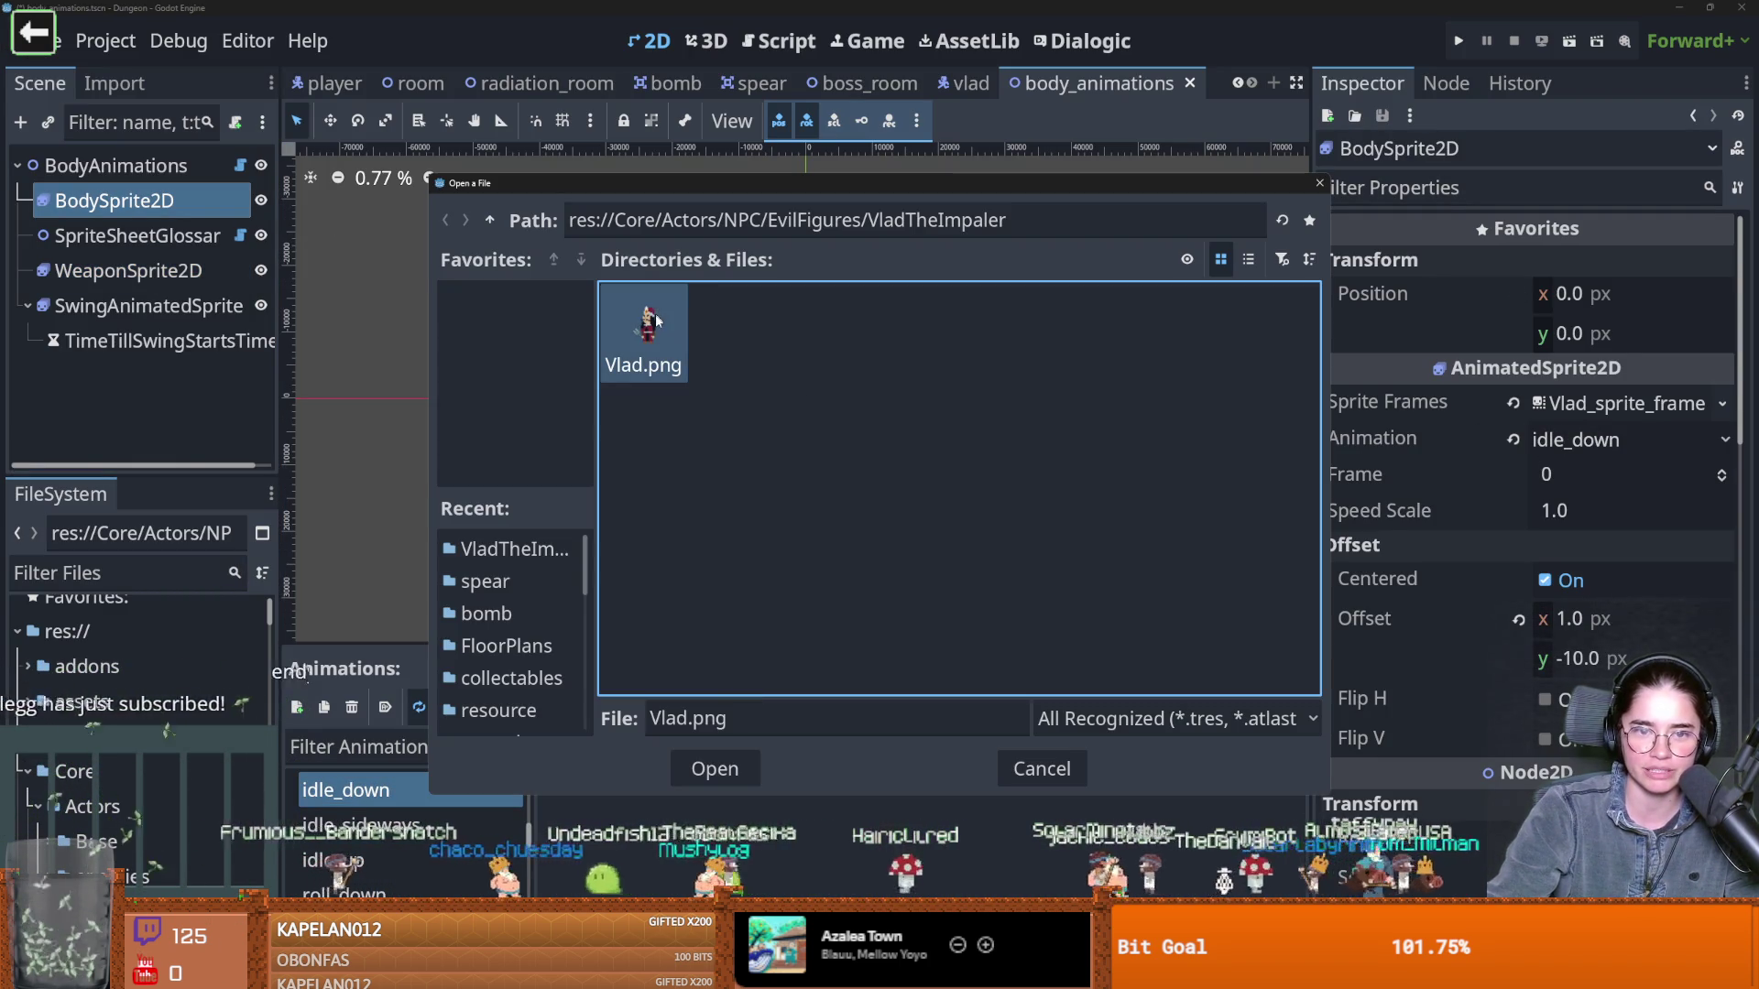
pyautogui.click(715, 768)
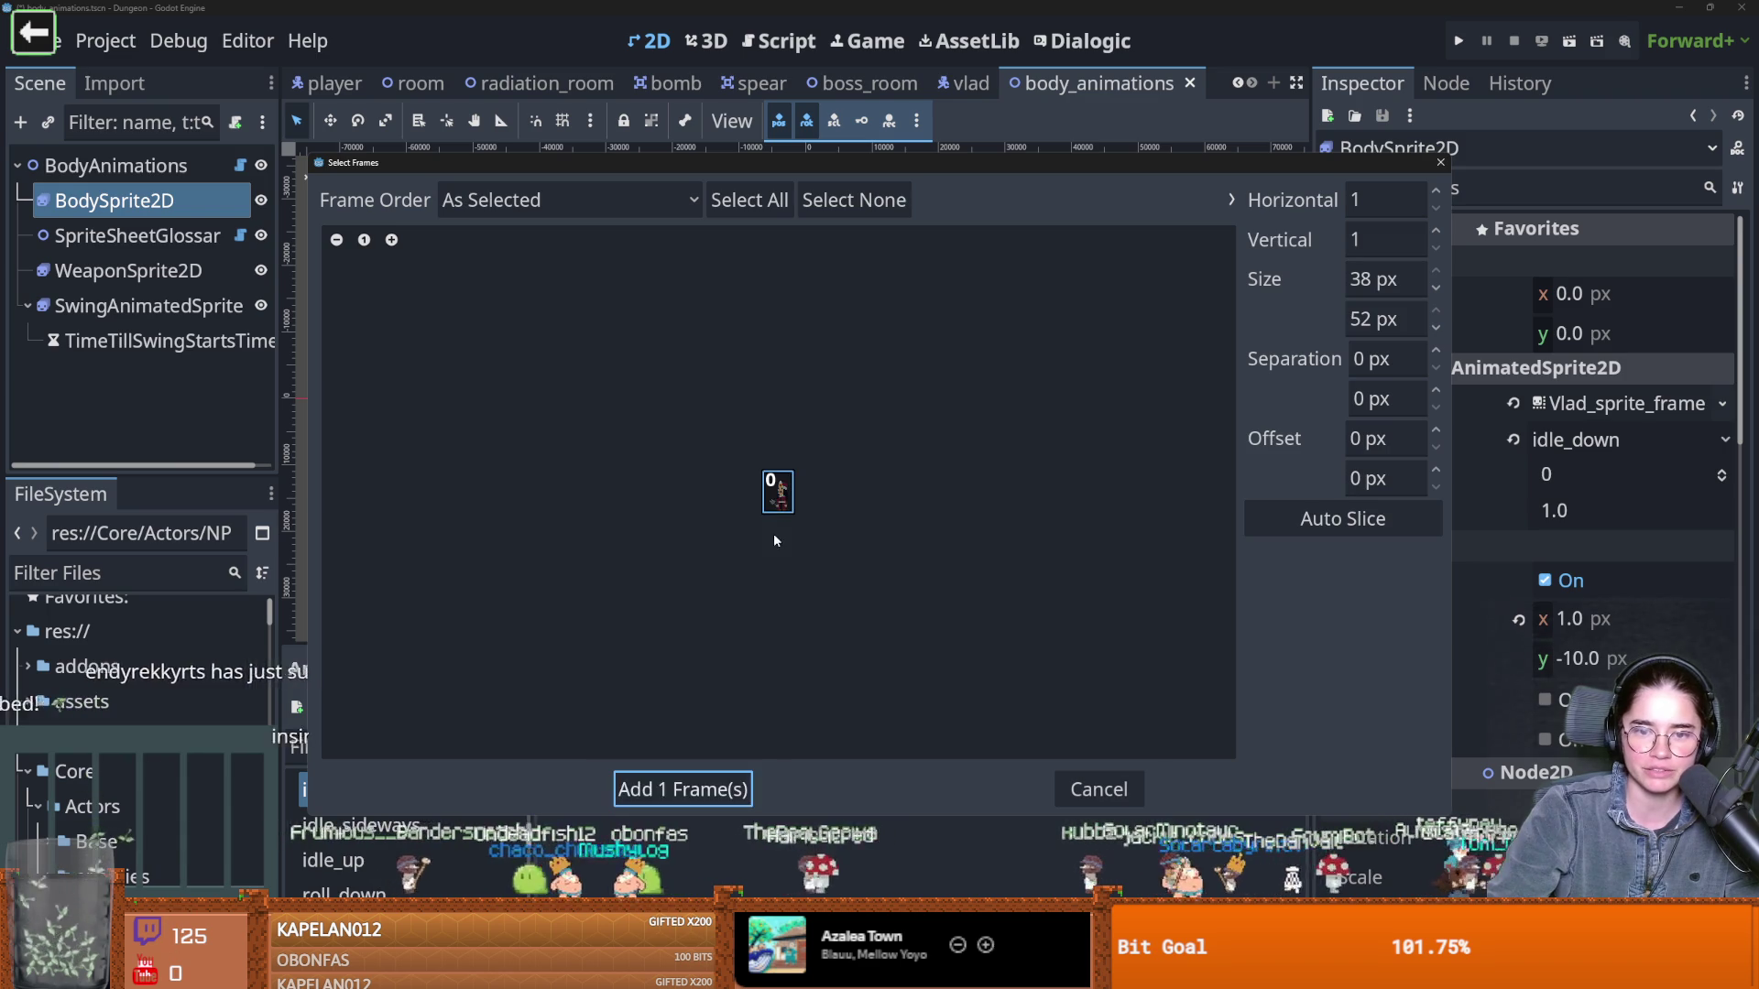
pyautogui.click(683, 789)
pyautogui.scroll(3, 747, 494)
pyautogui.scroll(3, 749, 504)
pyautogui.scroll(12, 757, 503)
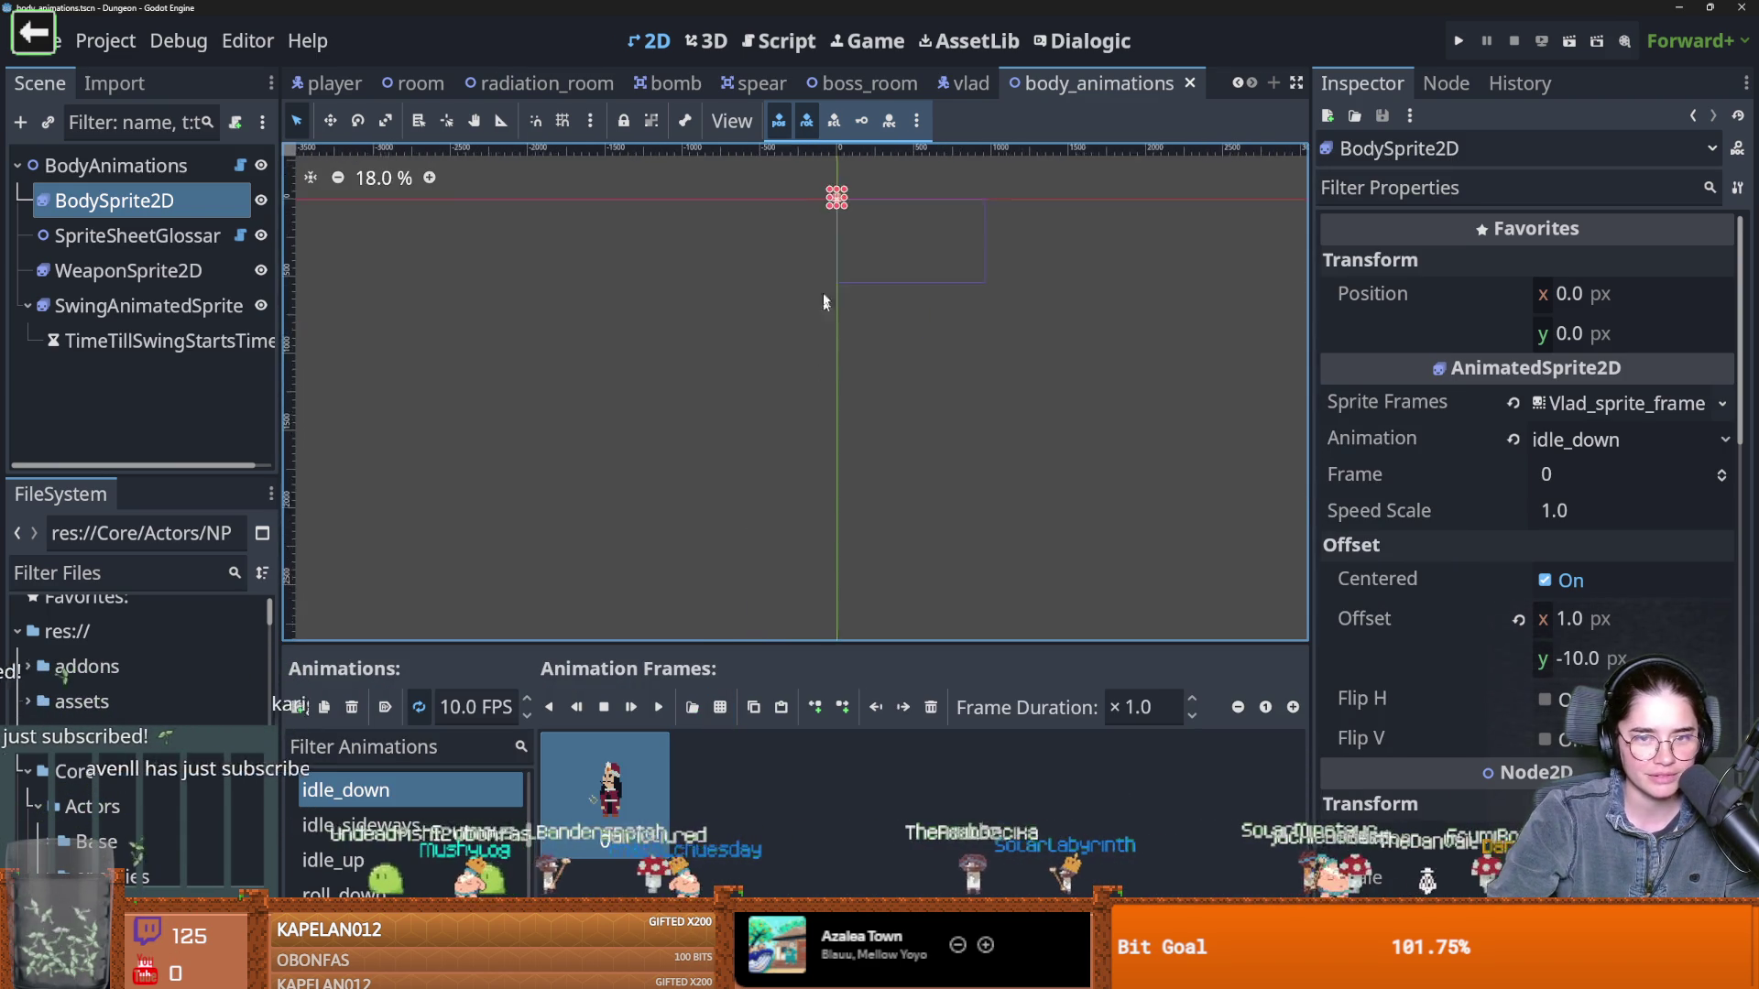
pyautogui.rightClick(759, 429)
pyautogui.scroll(10, 751, 504)
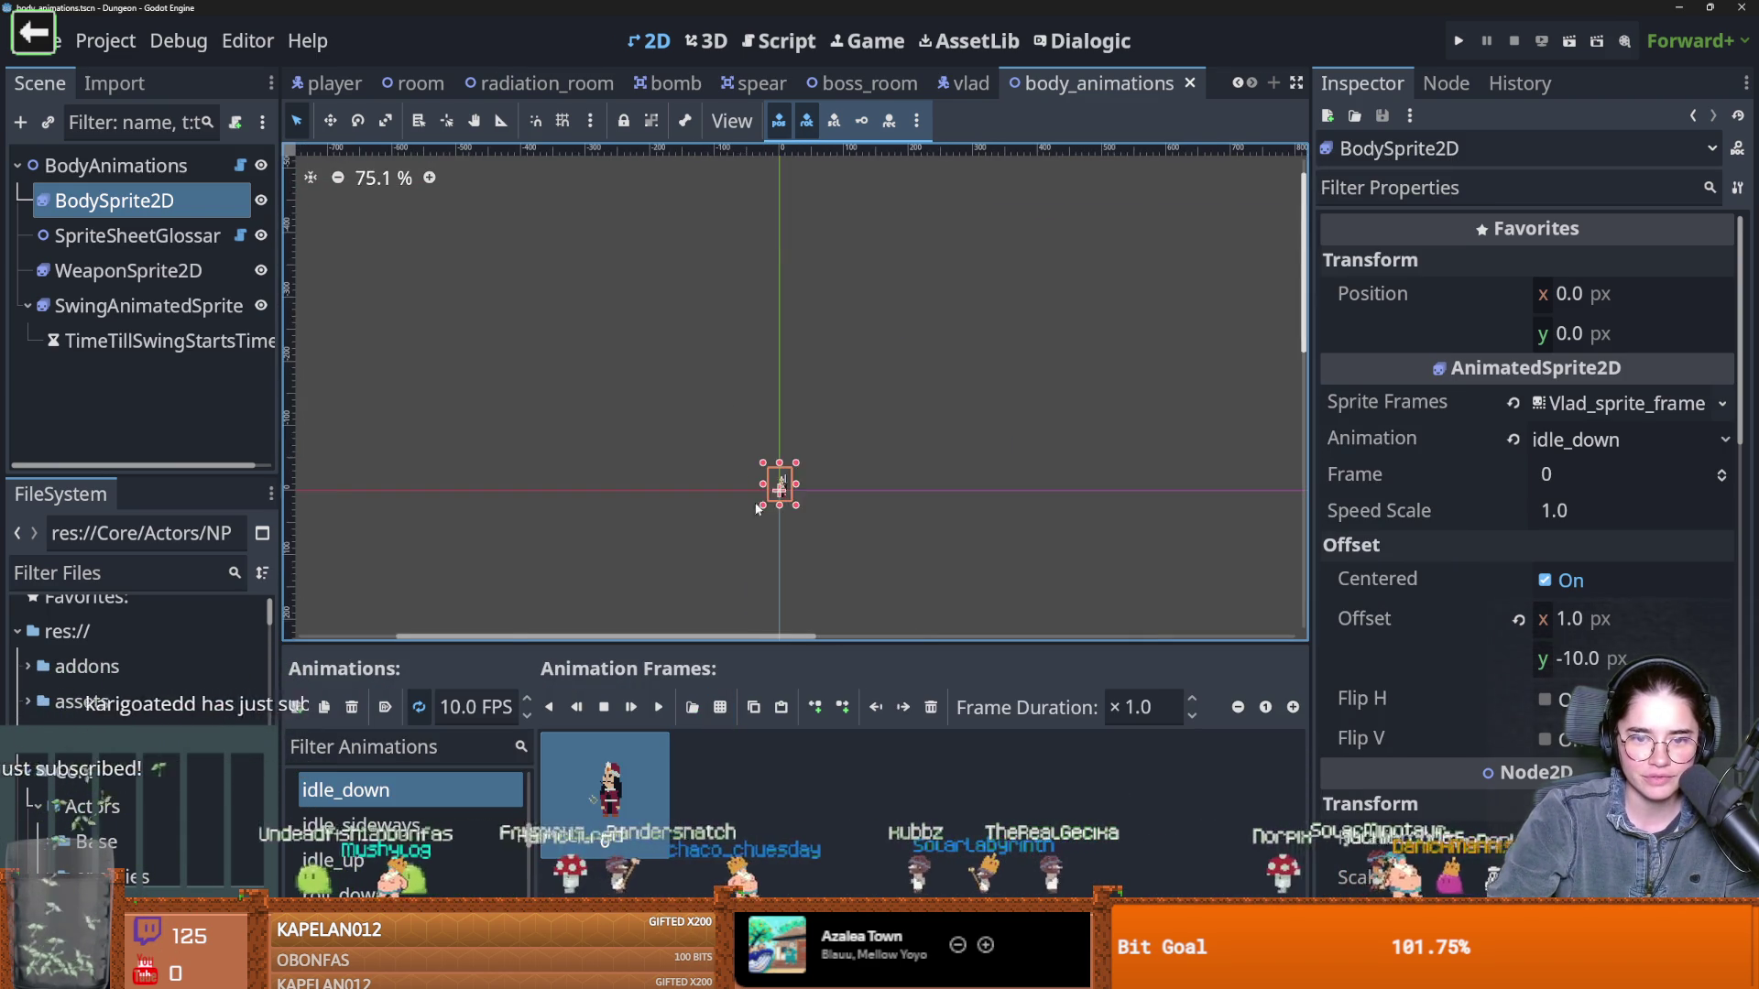
pyautogui.scroll(4, 817, 452)
pyautogui.scroll(1, 824, 404)
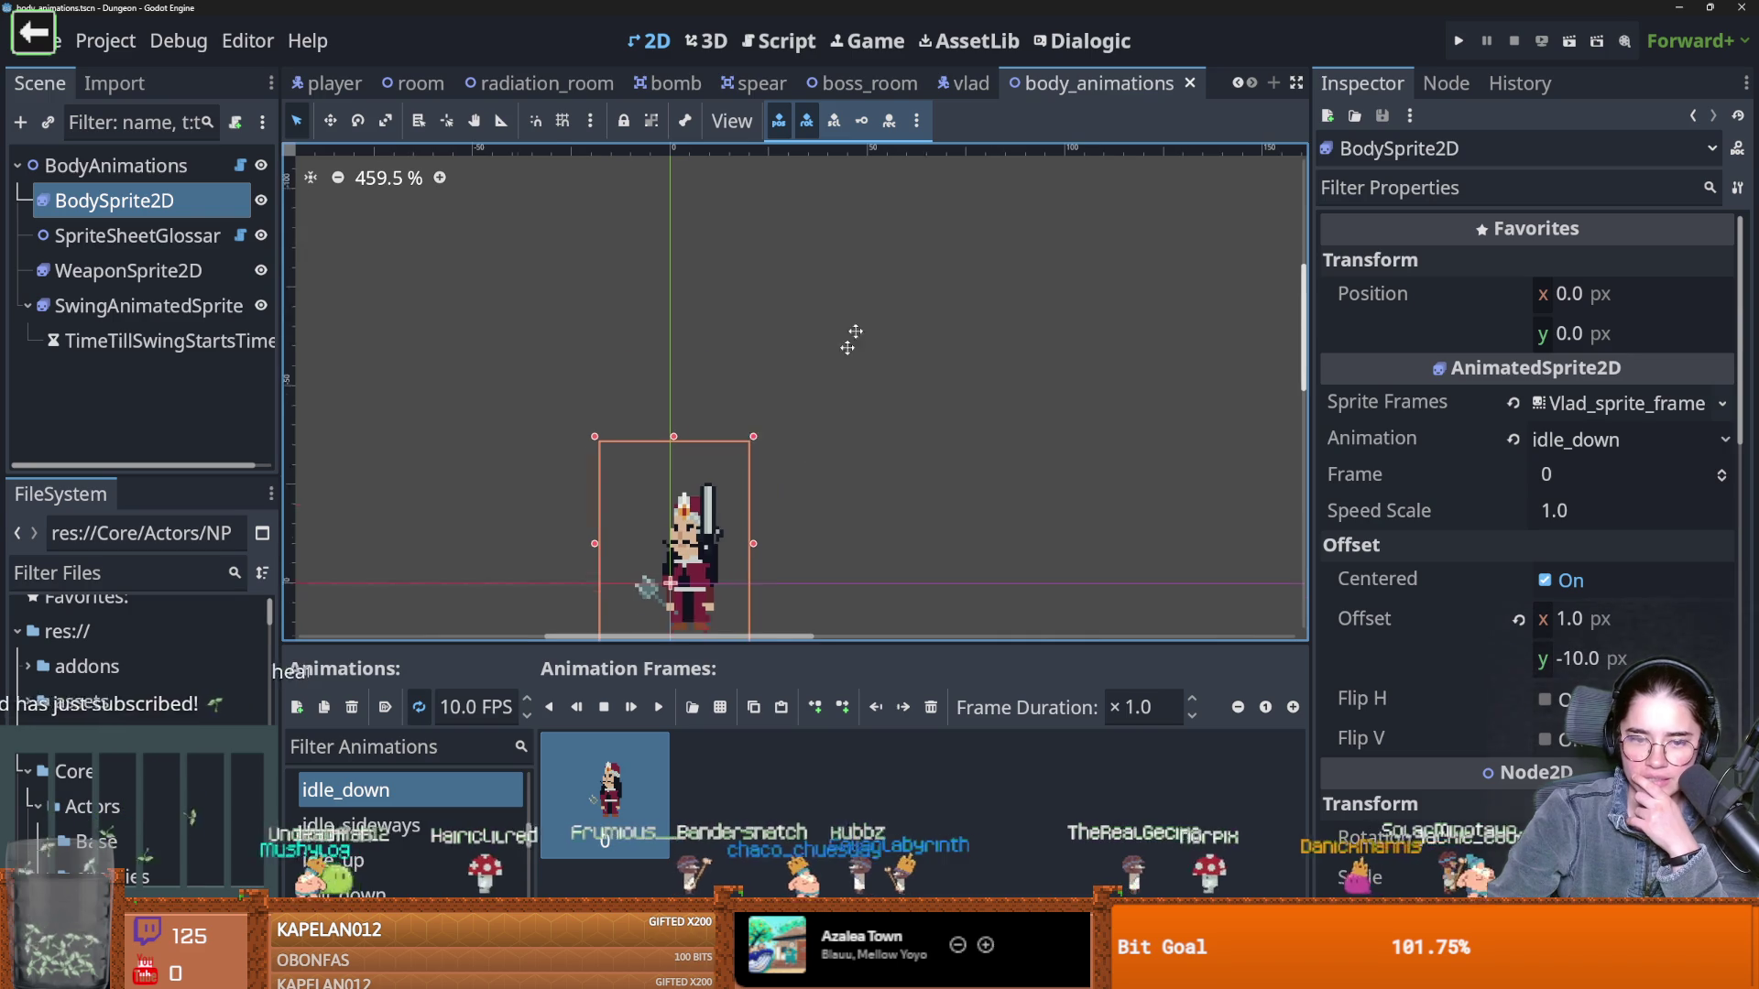
# - Open the body_animations script, then the sprite_sheet_glossary script
pyautogui.scroll(-4, 791, 381)
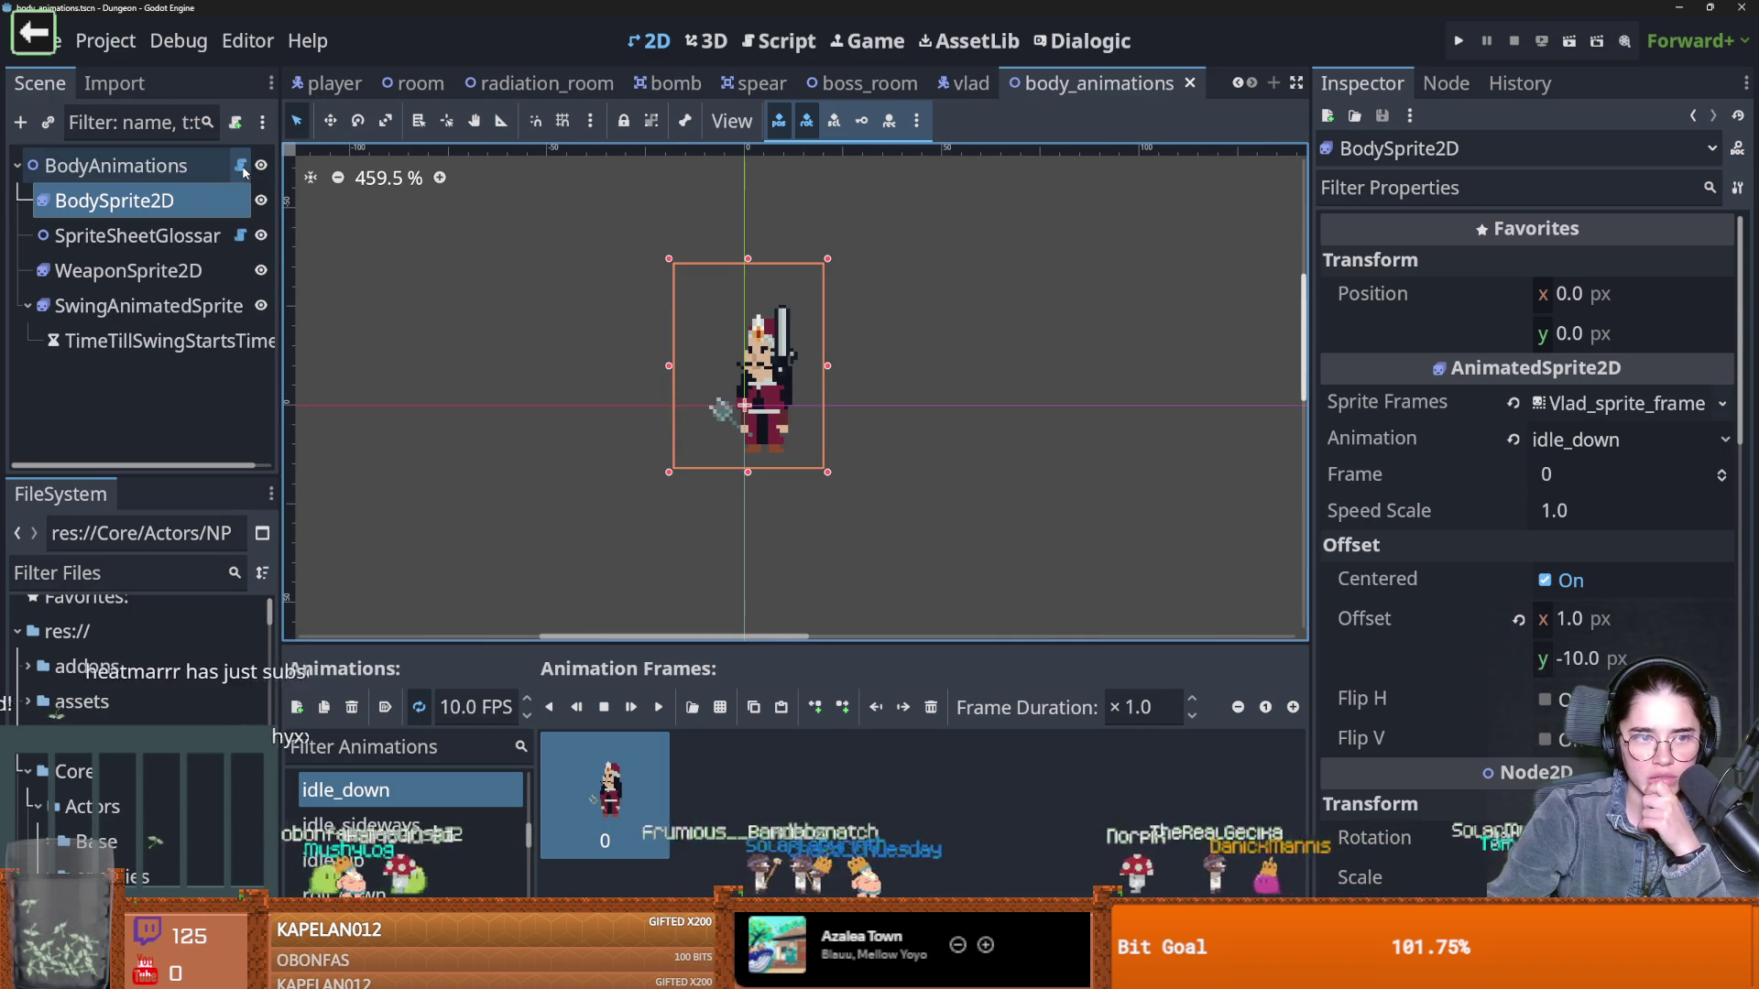
pyautogui.click(241, 167)
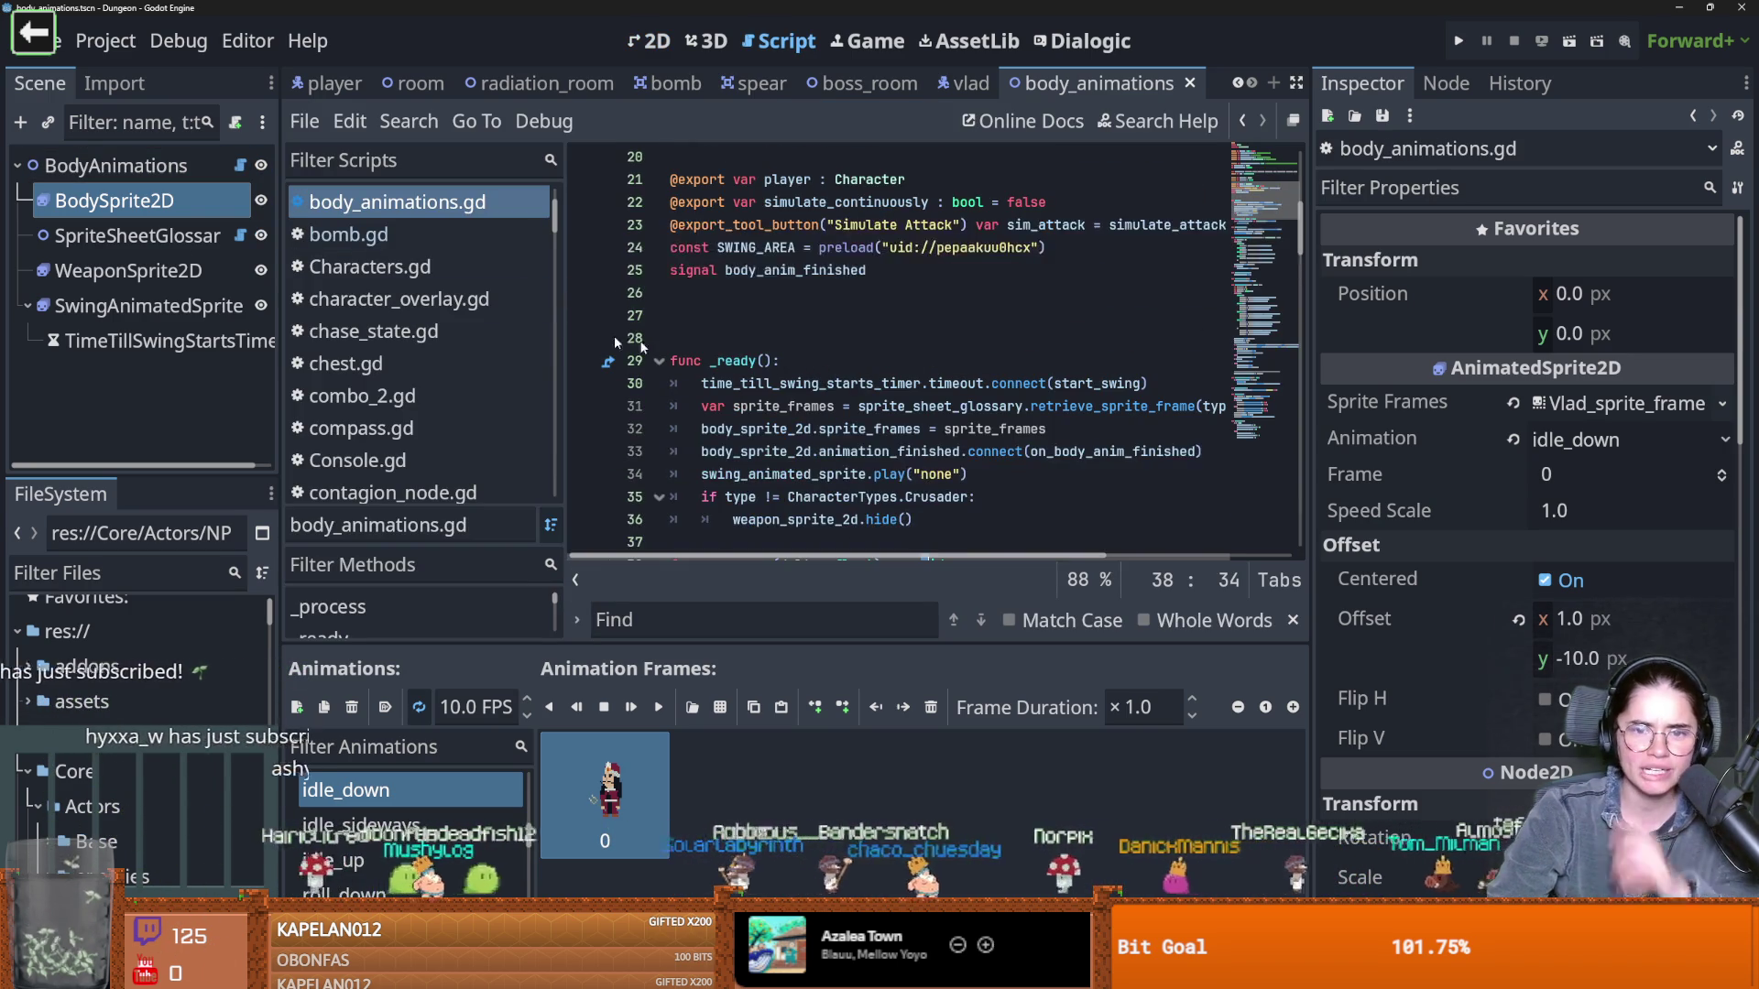
pyautogui.click(240, 235)
# - Select Vlad's offset statement on line 34, then launch the stream game menu with F5
pyautogui.scroll(-7, 1102, 377)
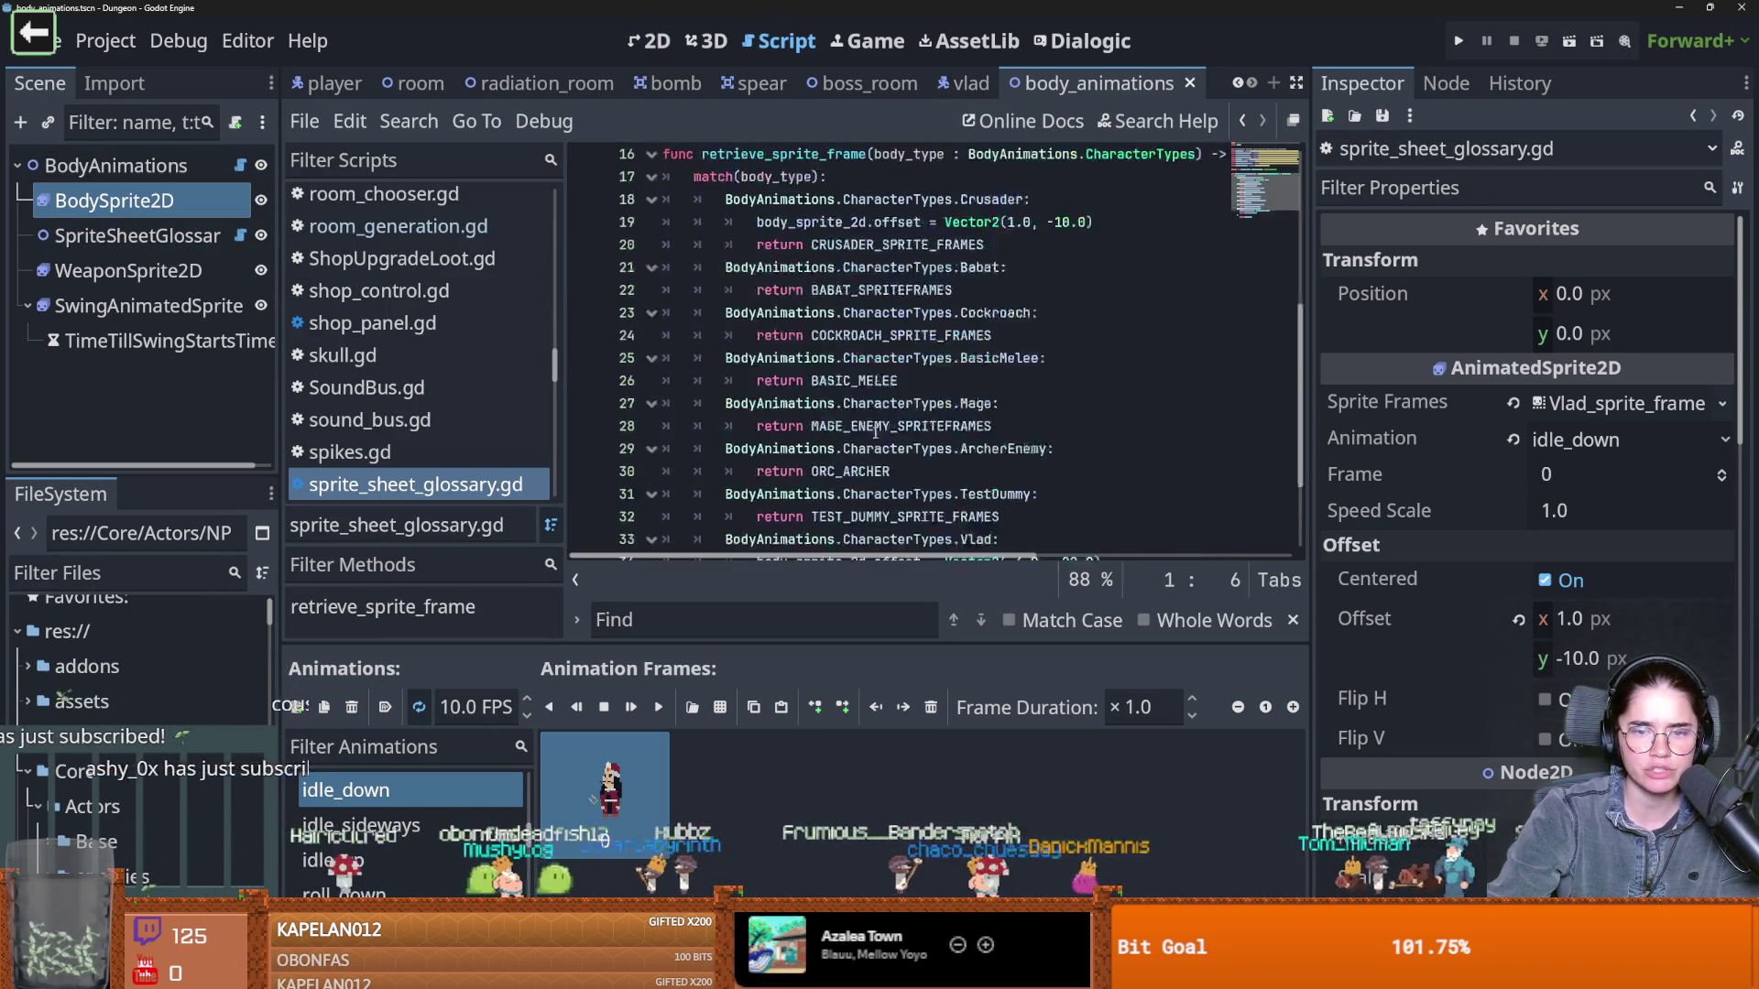
pyautogui.moveTo(1102, 428)
pyautogui.mouseDown()
pyautogui.moveTo(764, 429)
pyautogui.moveTo(1025, 428)
pyautogui.mouseUp()
pyautogui.moveTo(841, 436); pyautogui.dragTo(591, 396)
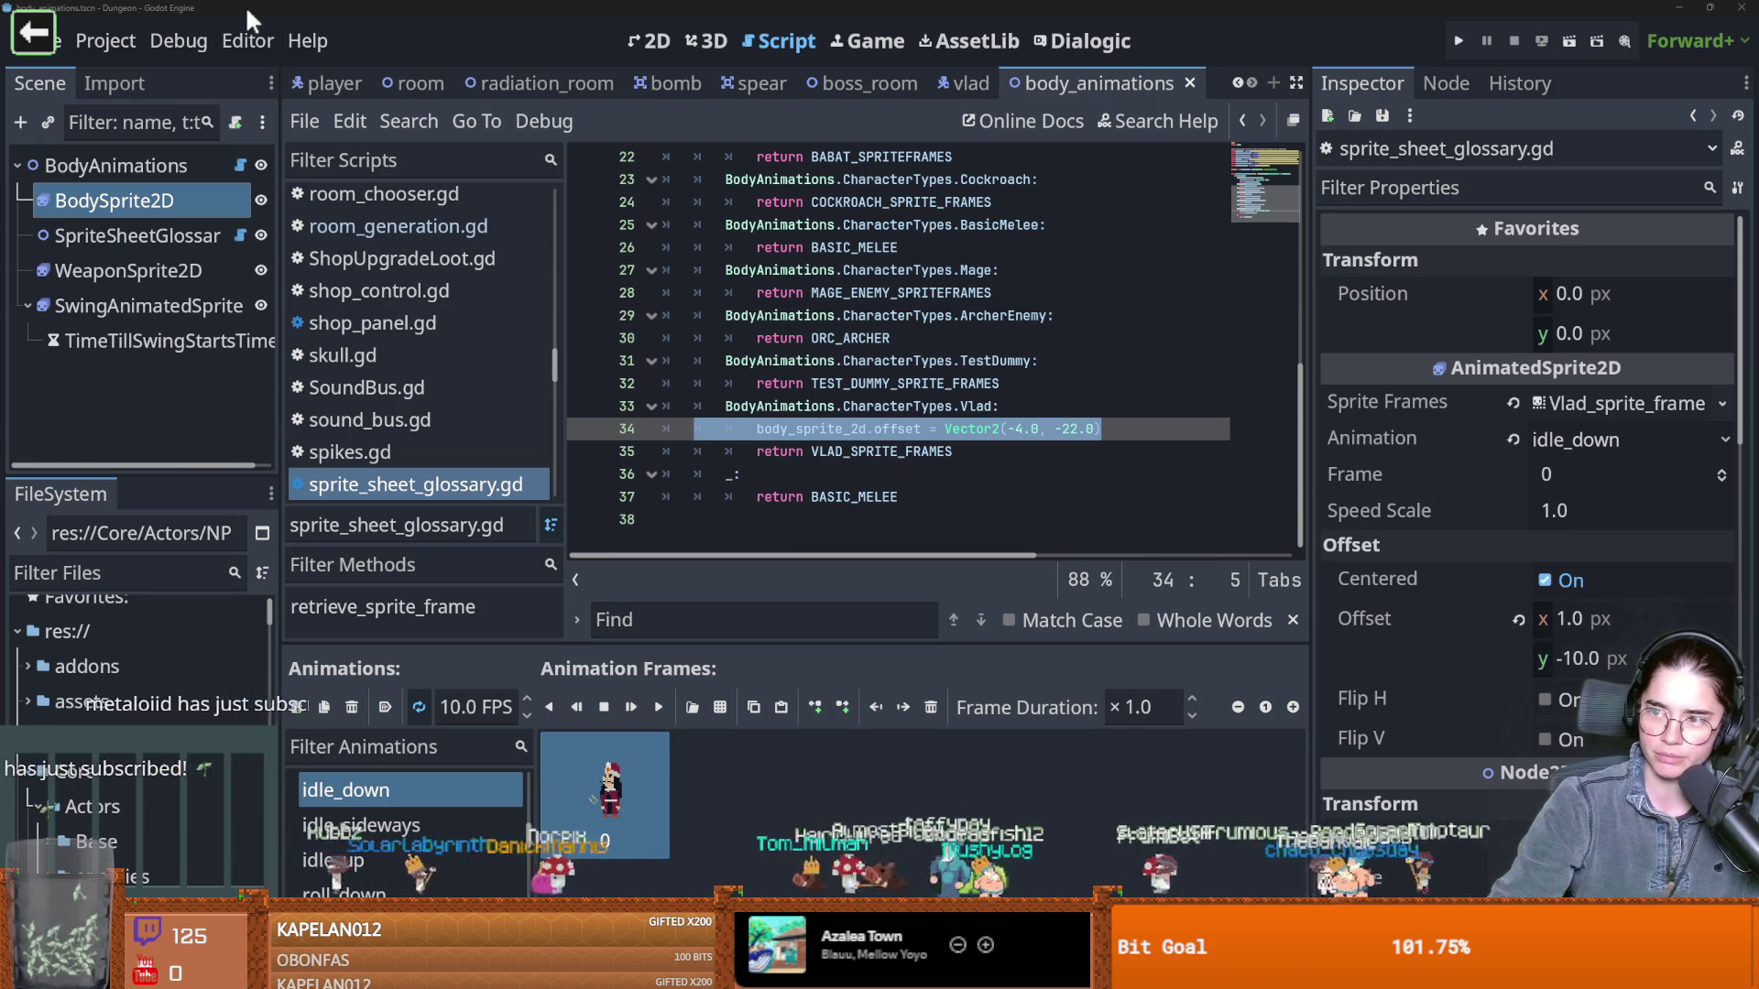
pyautogui.press('F5')
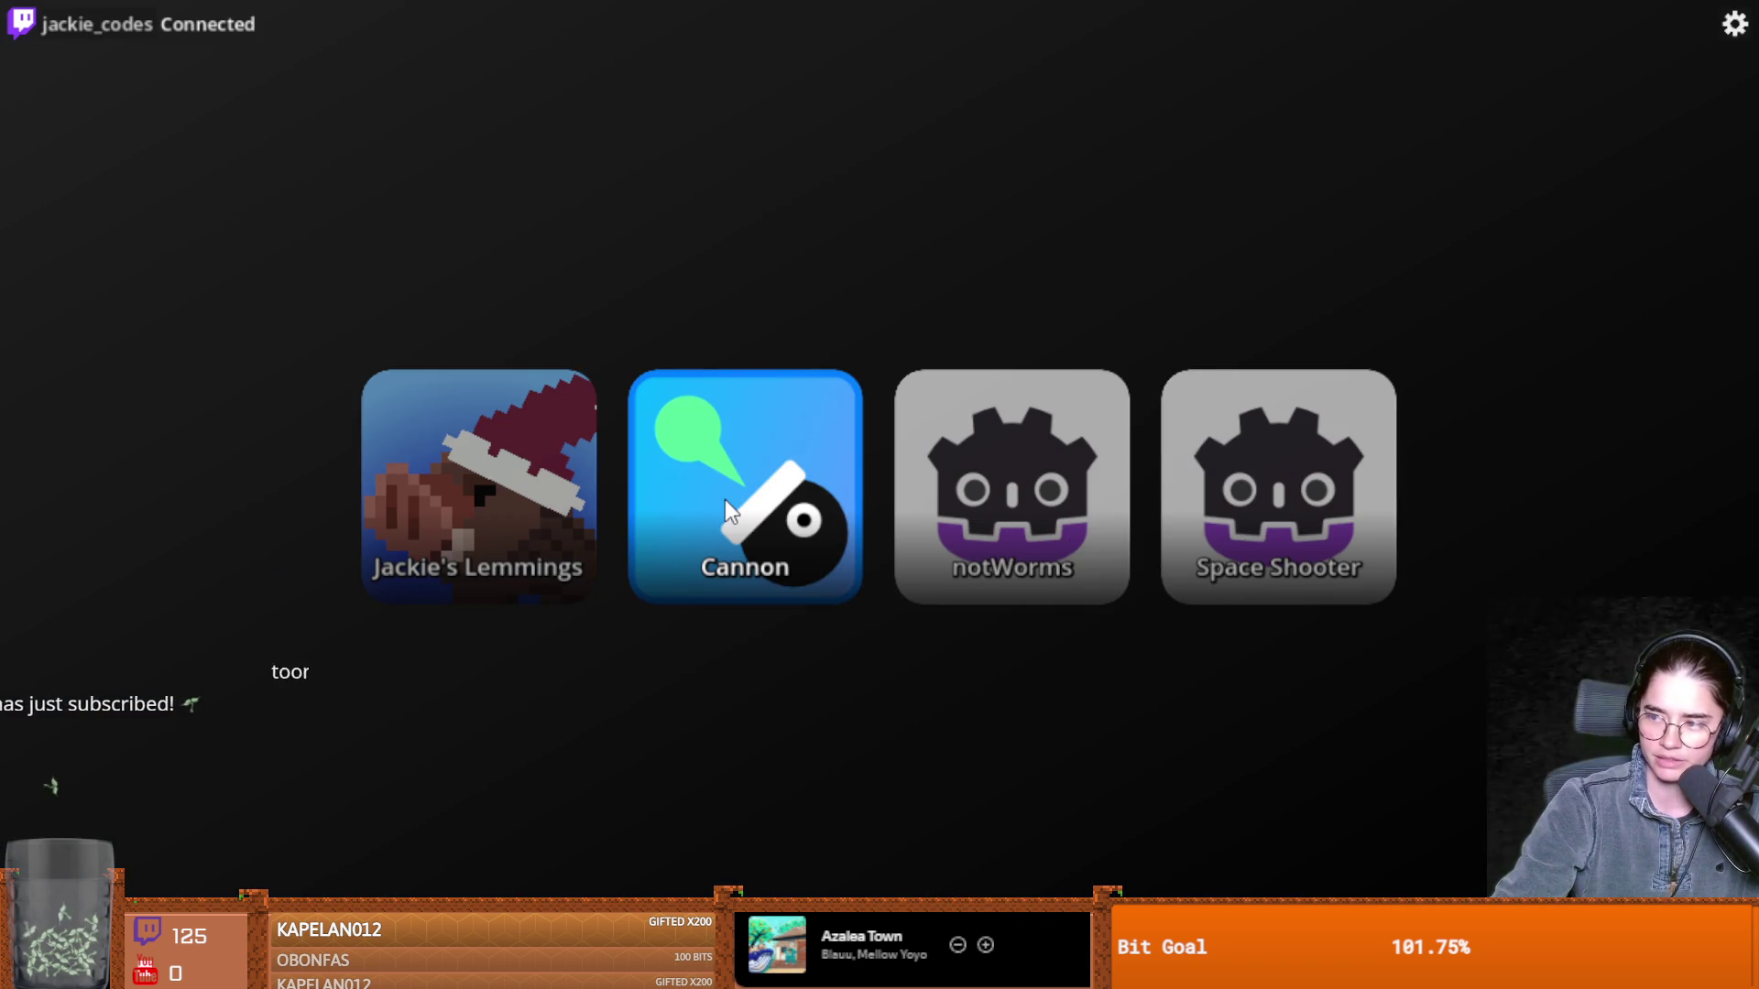
pyautogui.click(733, 513)
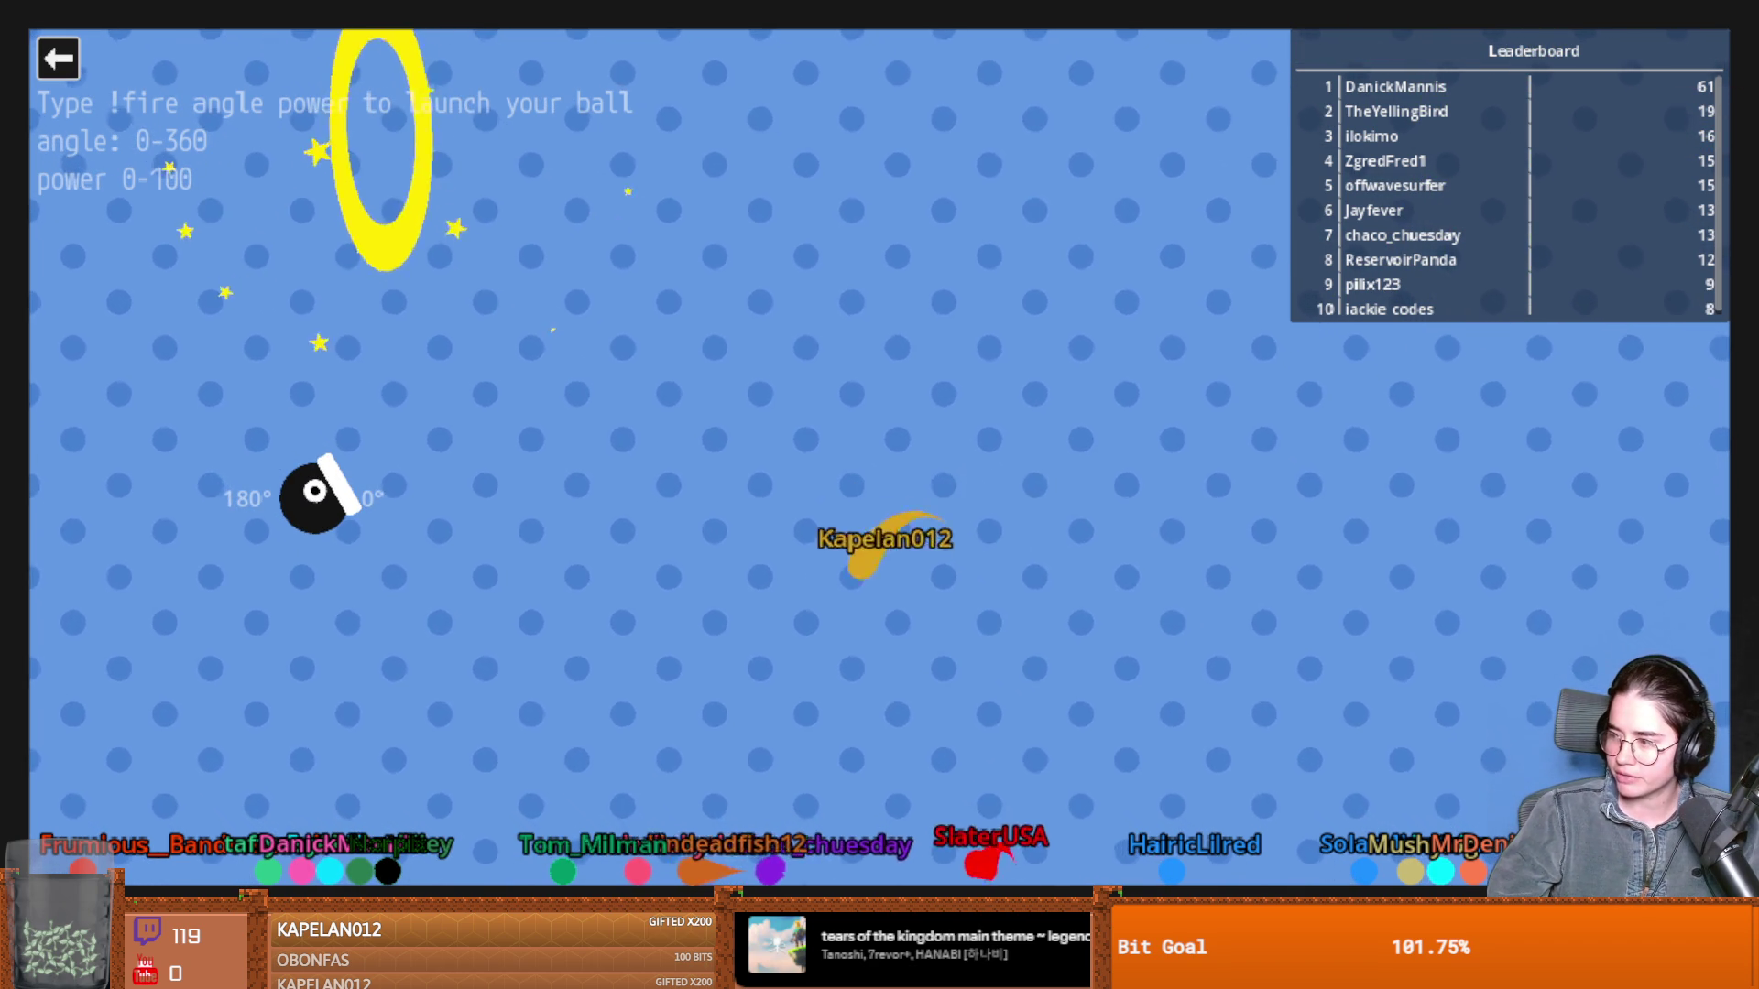
pyautogui.click(57, 57)
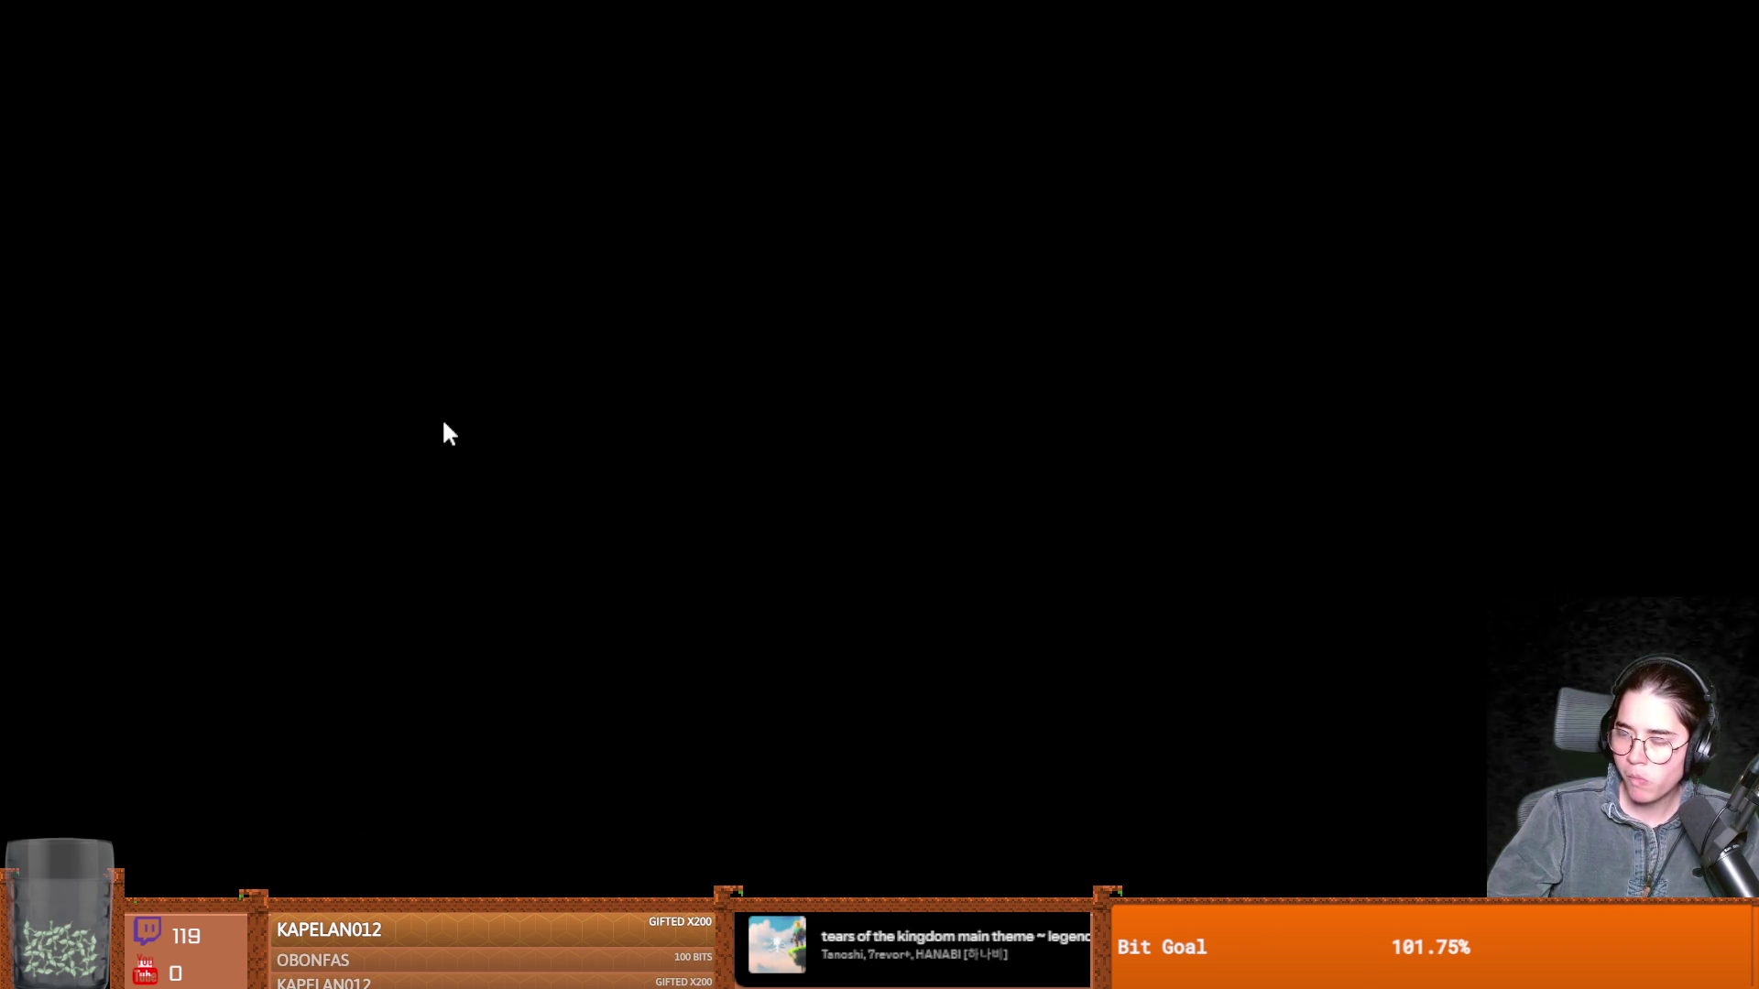
pyautogui.click(496, 460)
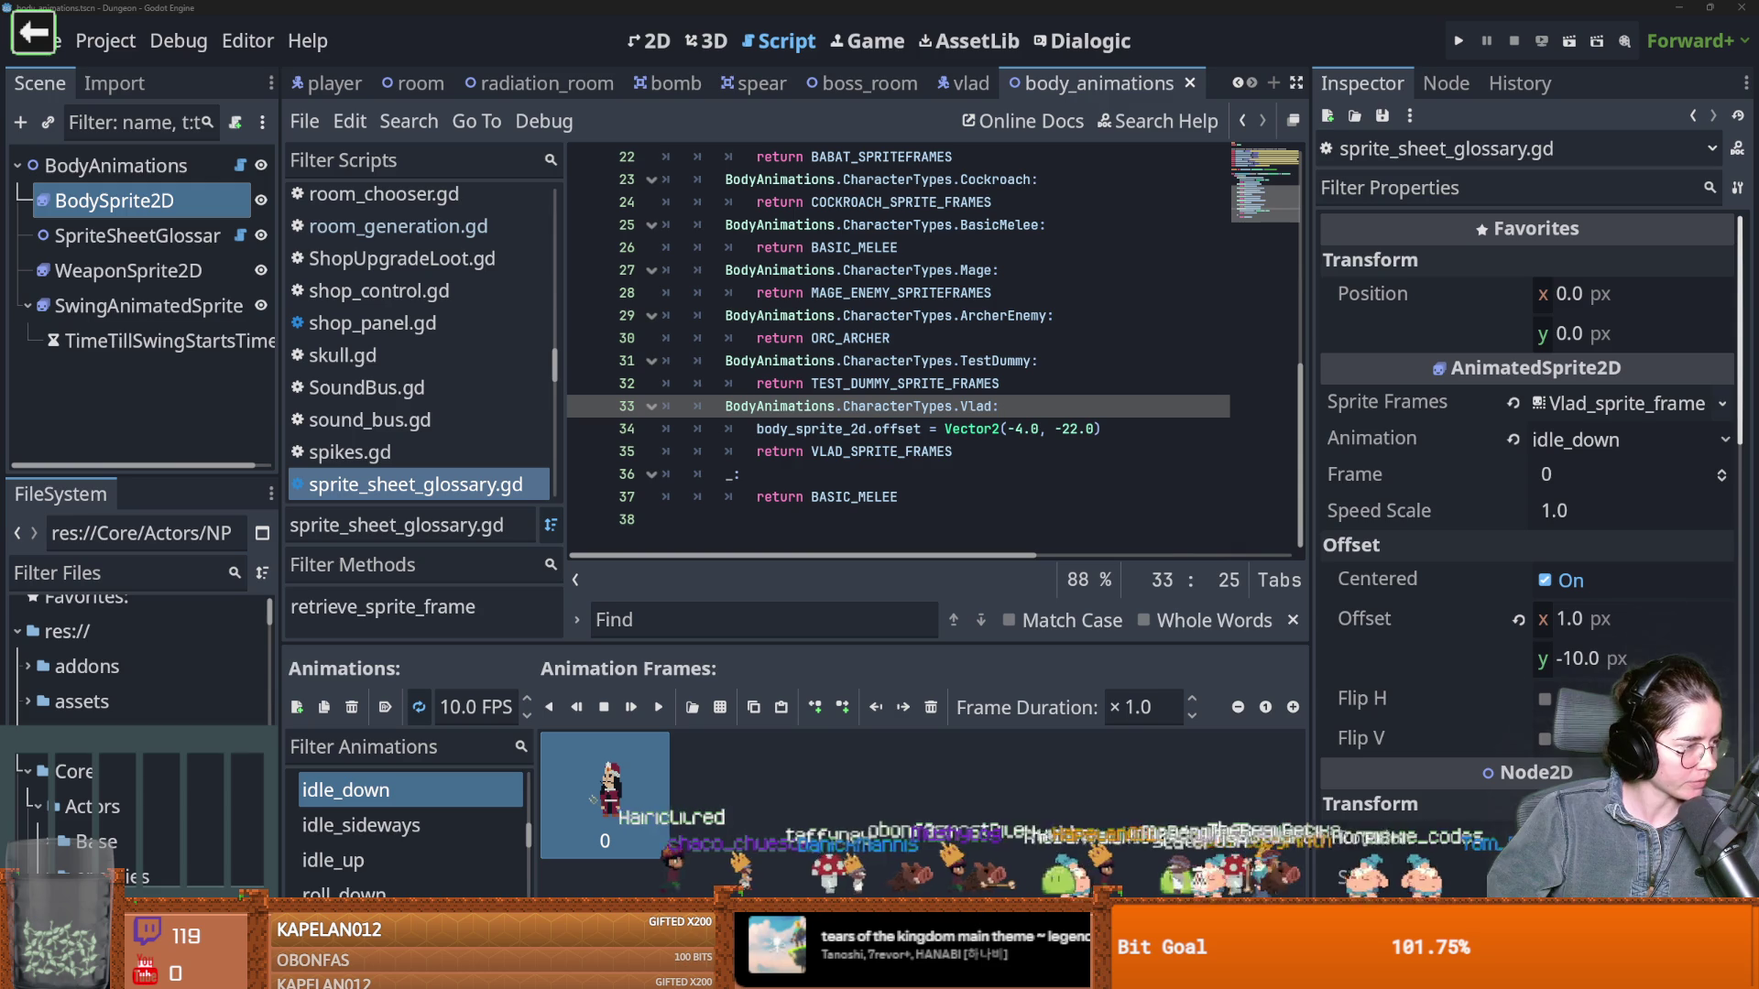
# - Place the cursor at the end of the TestDummy lines and save the scene
pyautogui.click(1041, 372)
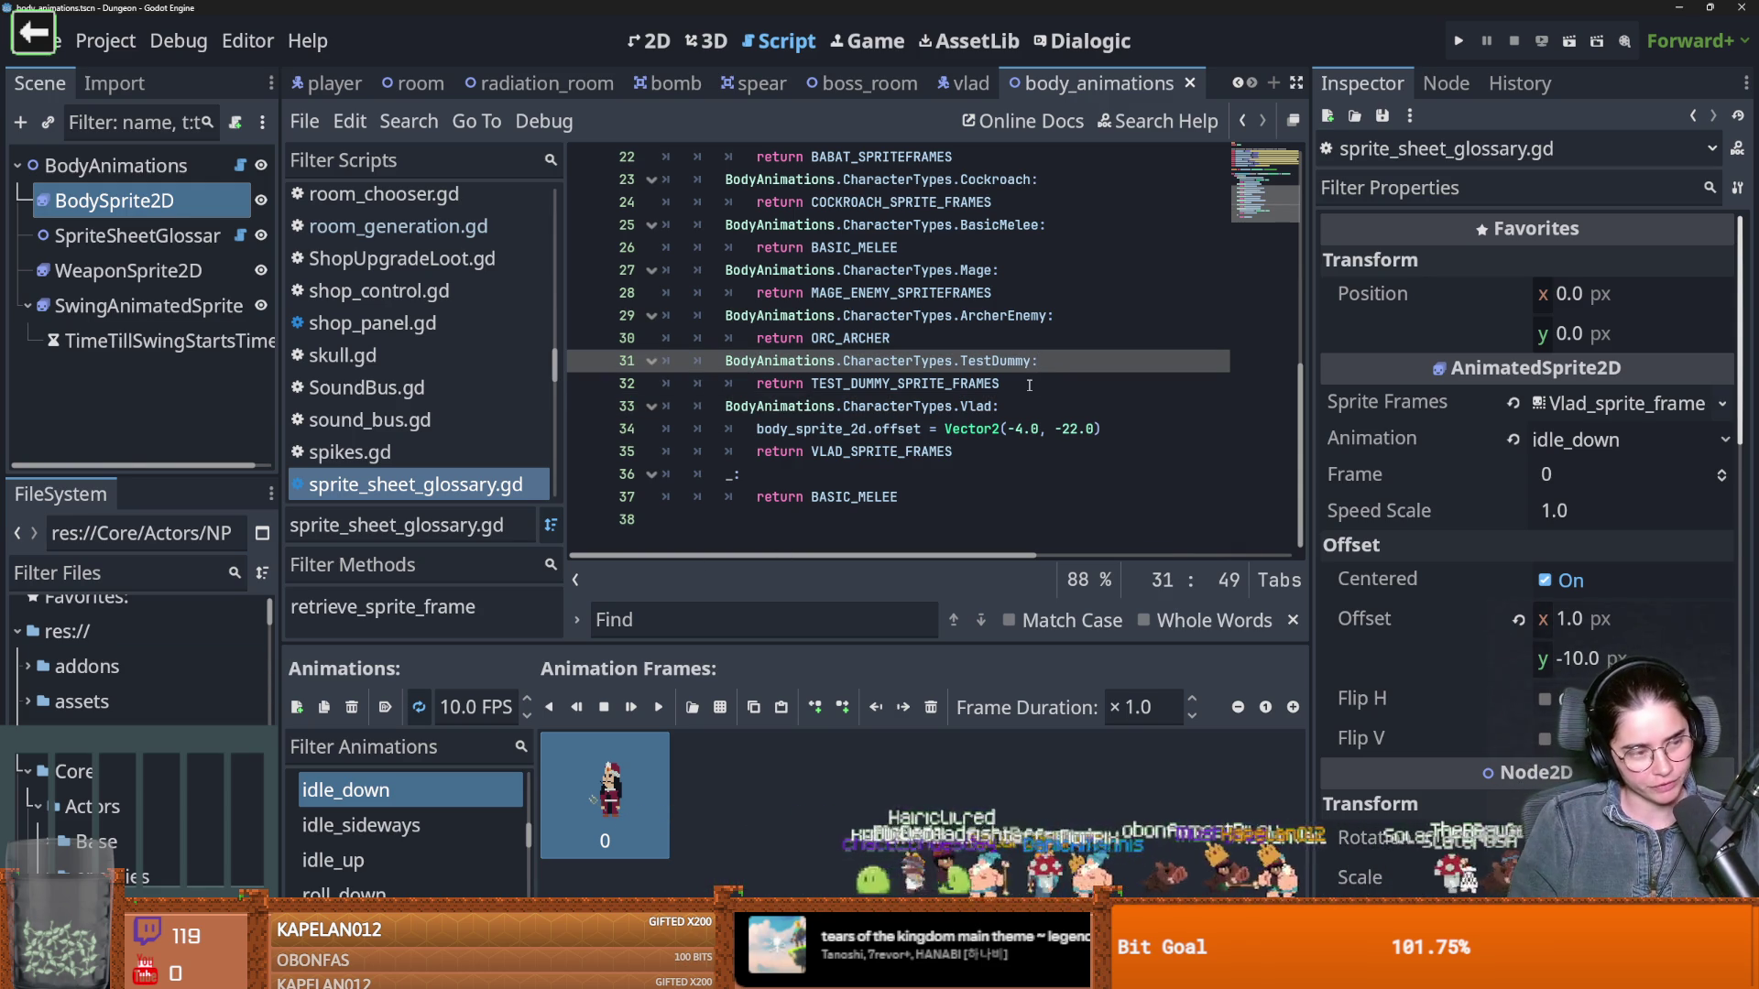
pyautogui.click(1029, 385)
pyautogui.hotkey('ctrl', 's')
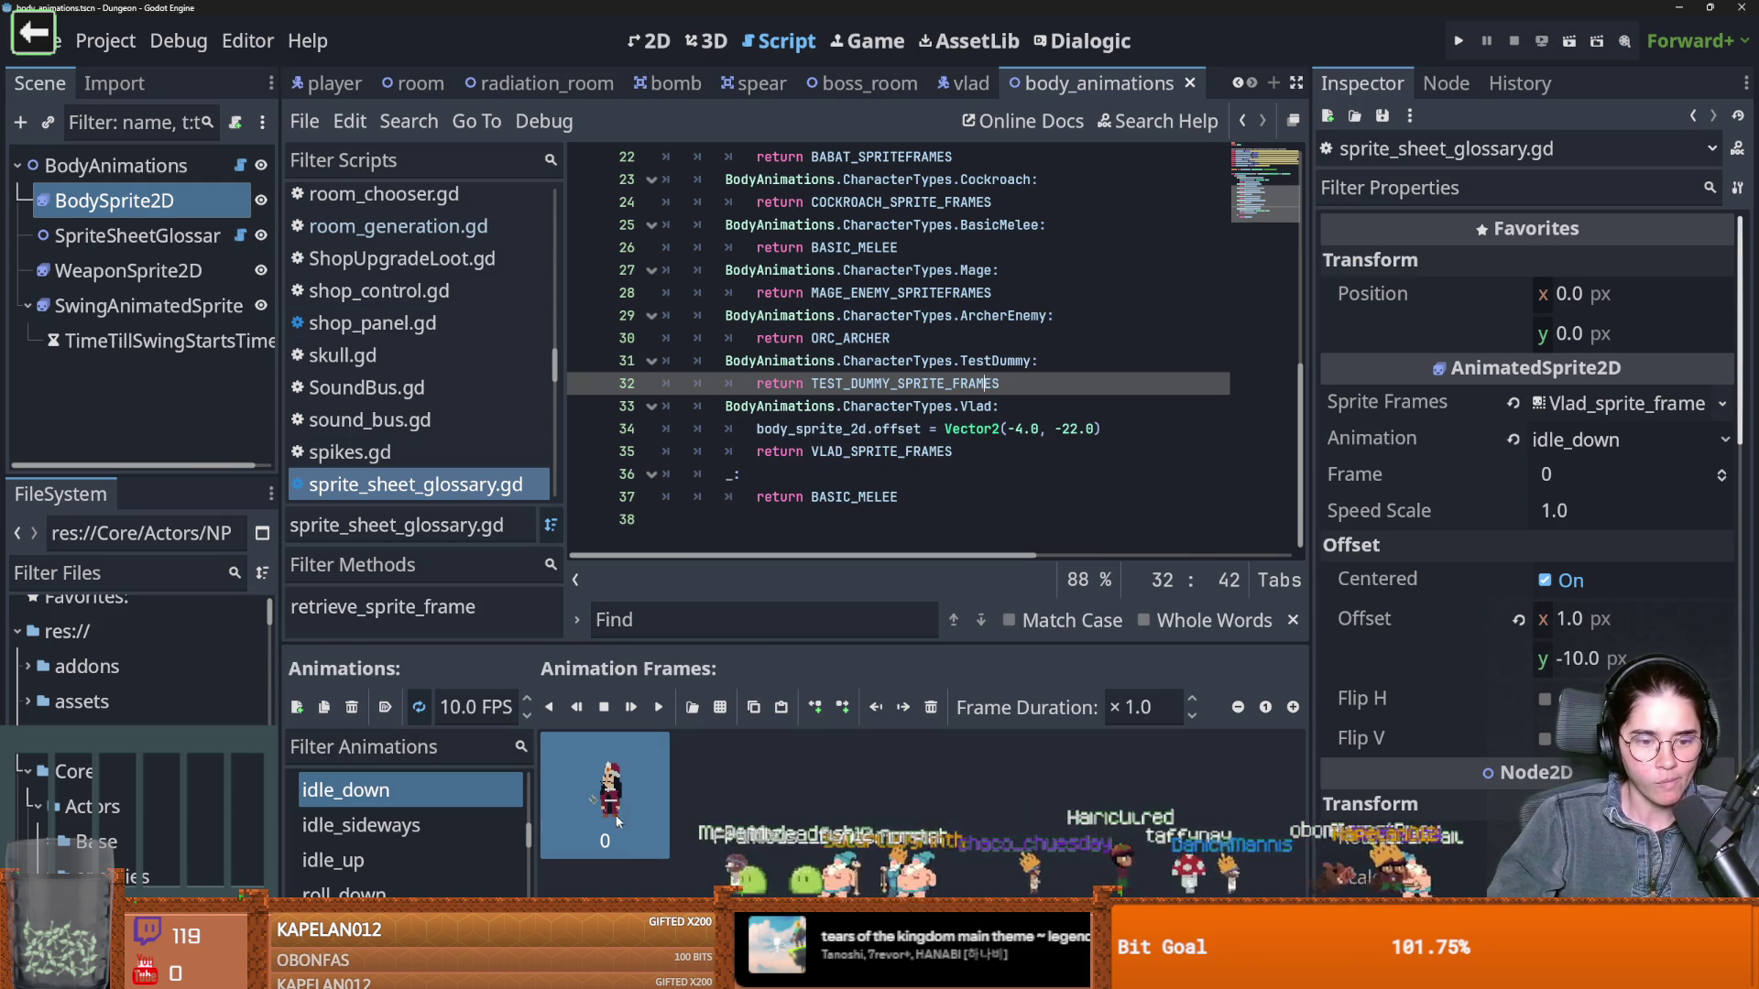
# - View the Vlad sprite in the 2D workspace, save again, and switch to Aseprite
pyautogui.click(653, 41)
pyautogui.scroll(-2, 800, 294)
pyautogui.hotkey('ctrl', 's')
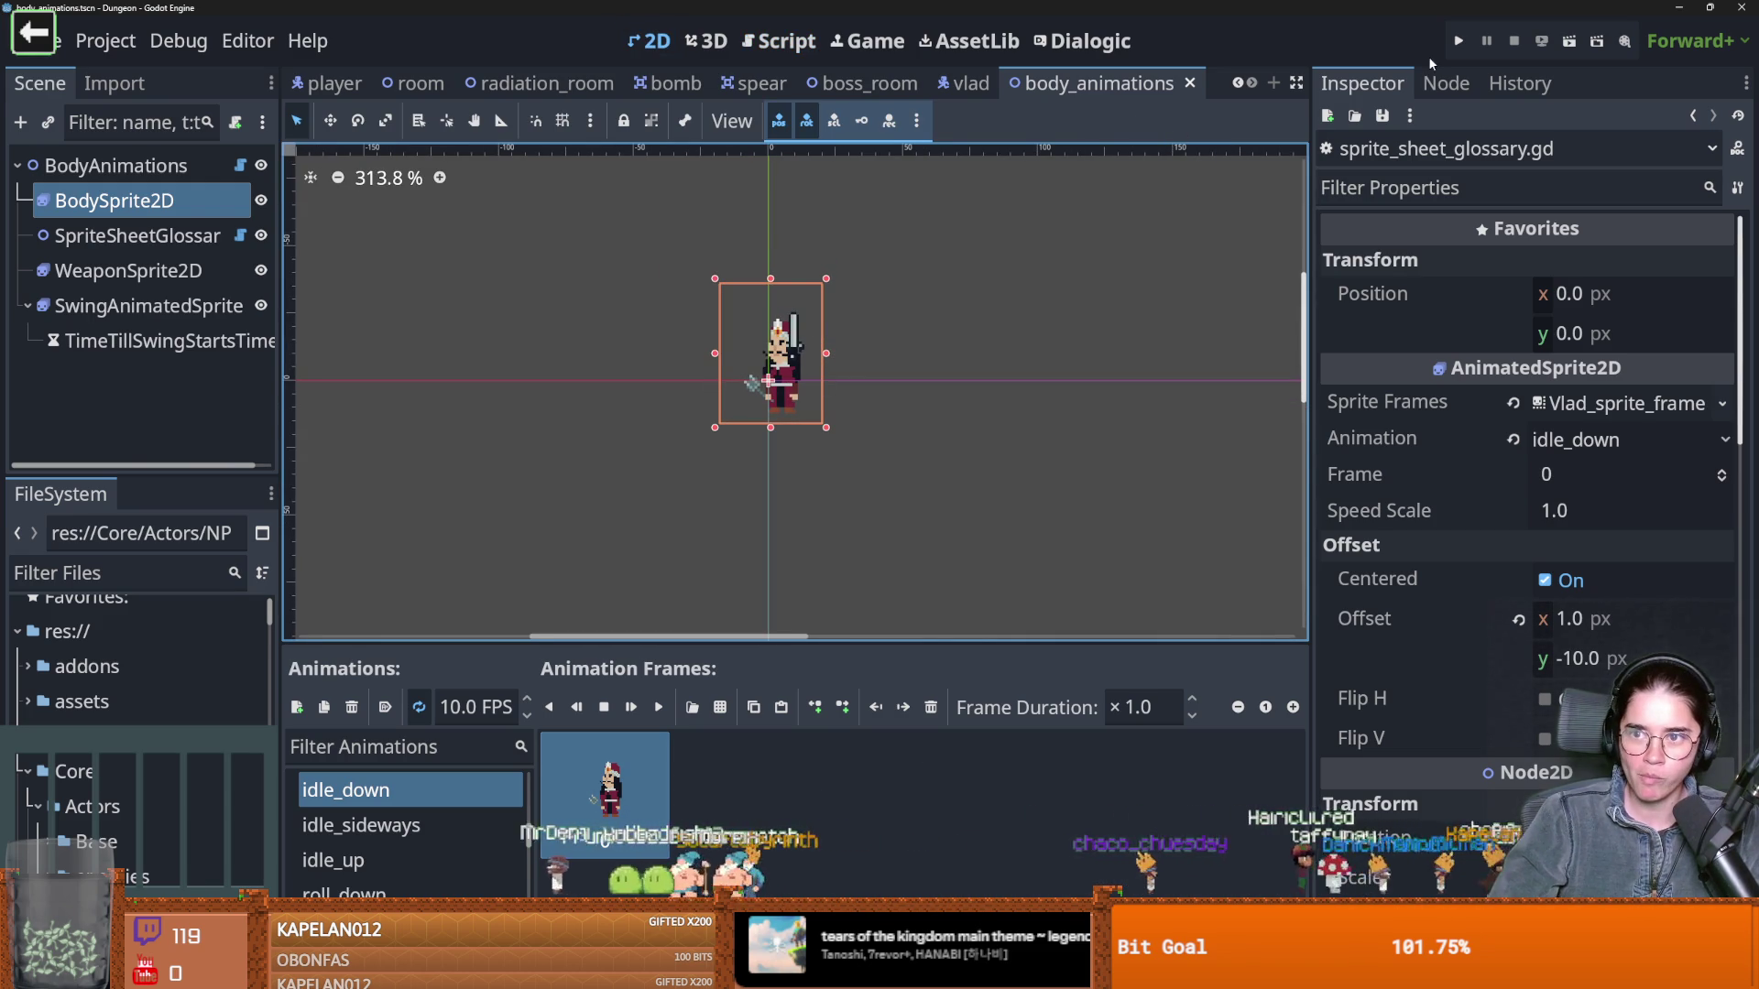
pyautogui.scroll(3, 883, 360)
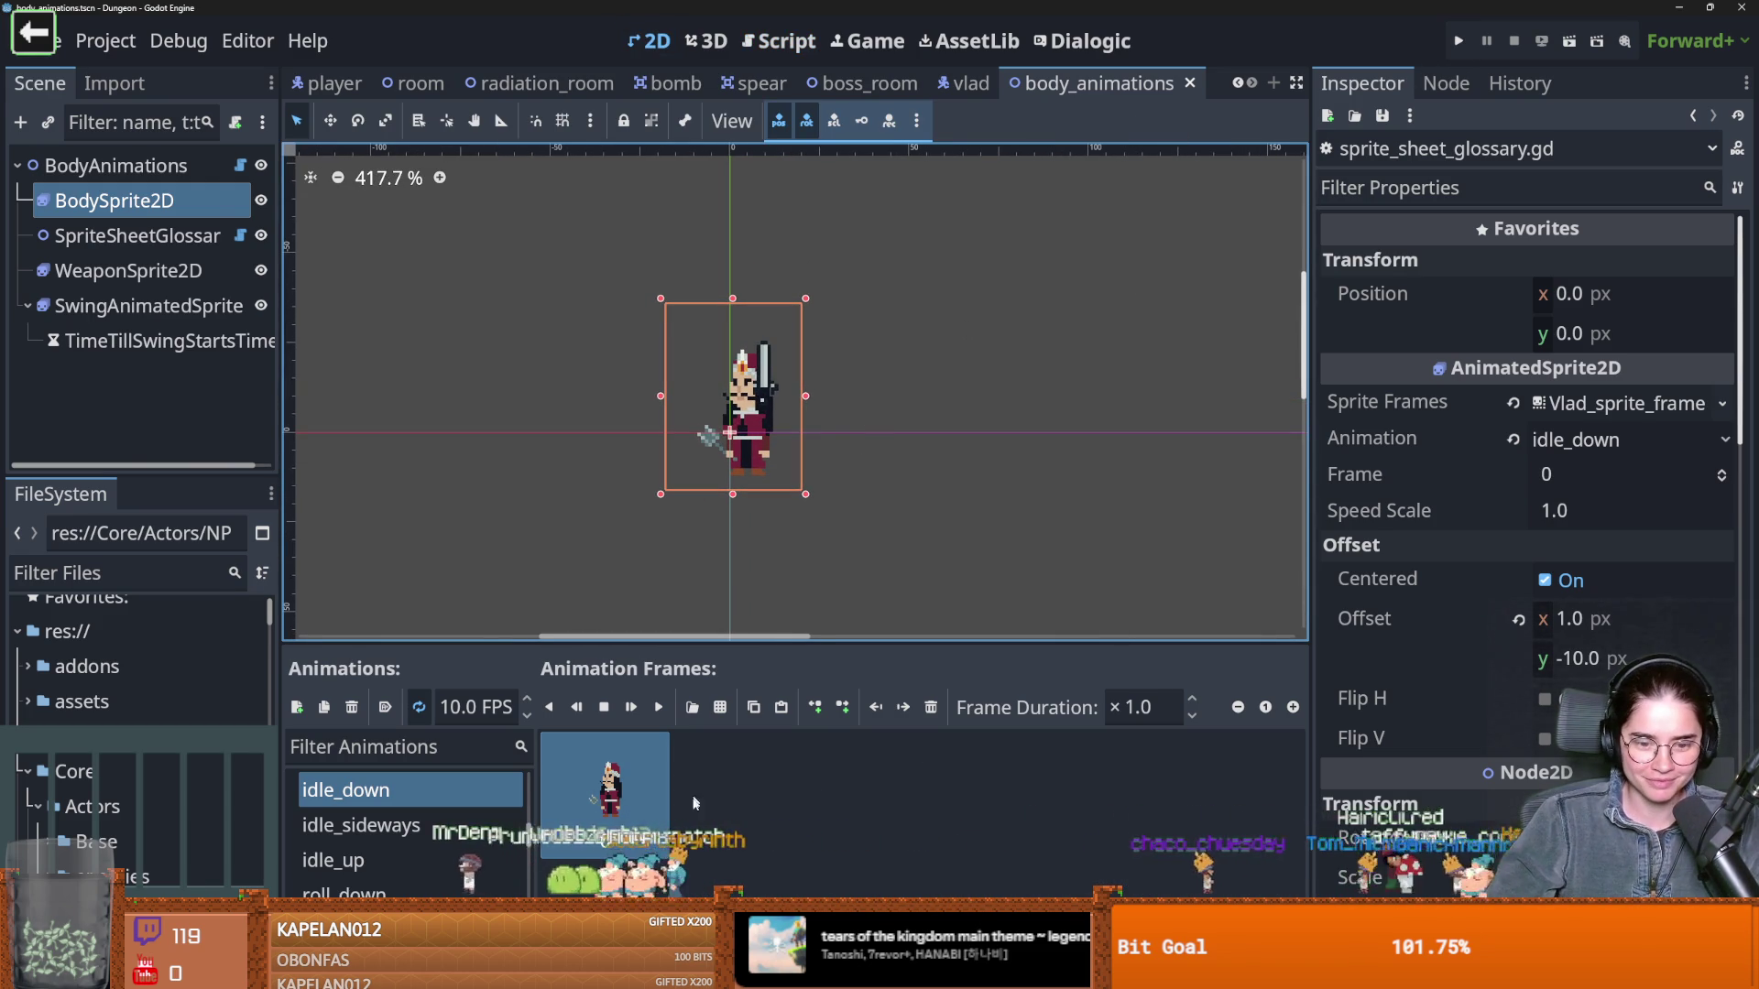
pyautogui.hotkey('alt', 'Tab')
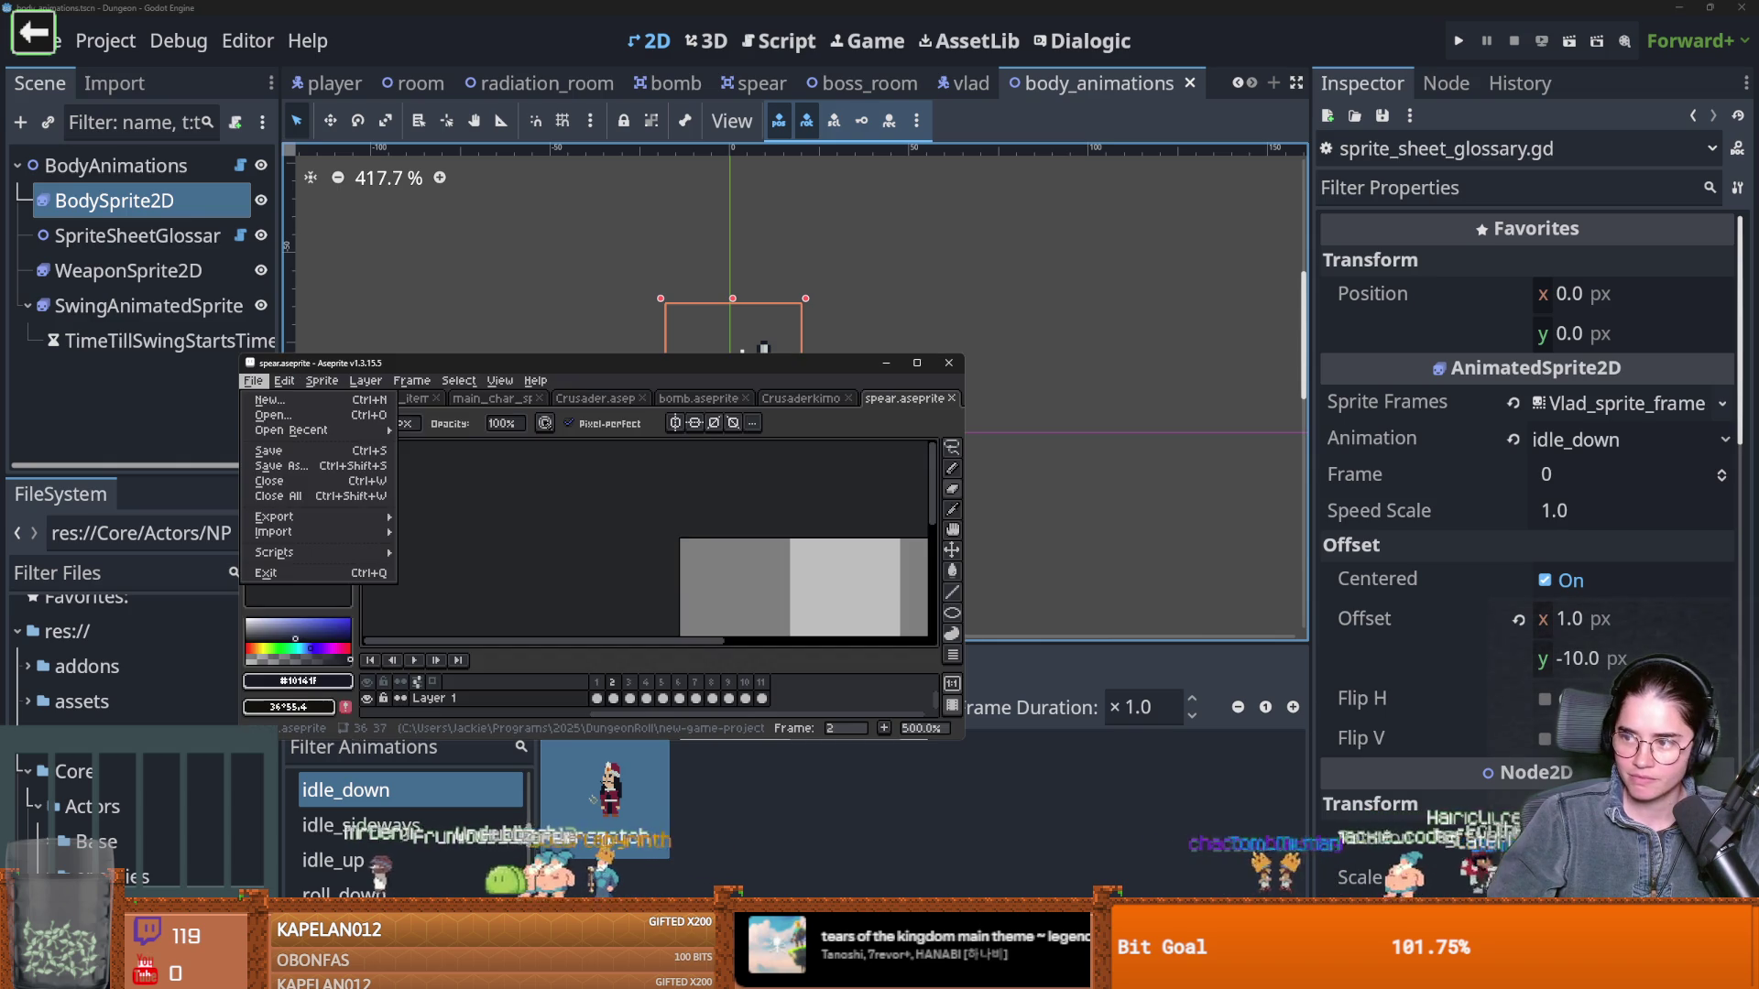
# - Maximize Aseprite and close the spear, Crusaderkimoe and bomb files
pyautogui.moveTo(912, 371); pyautogui.dragTo(864, 6)
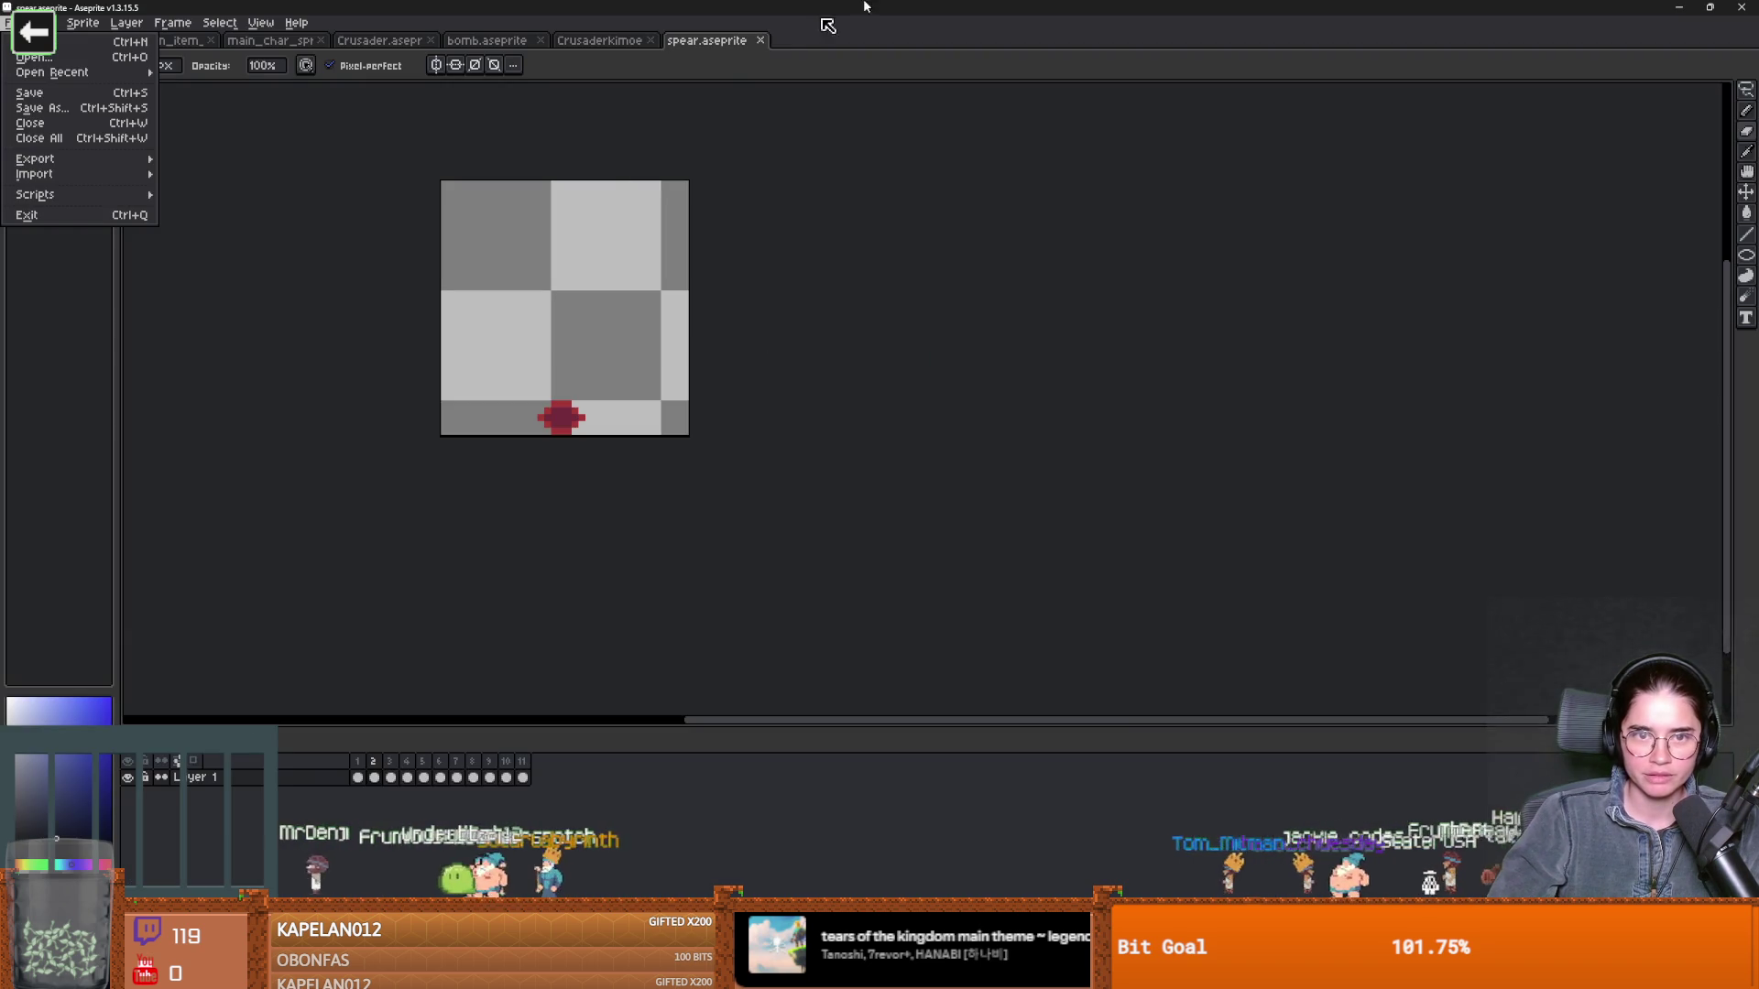
pyautogui.click(759, 41)
pyautogui.click(759, 41)
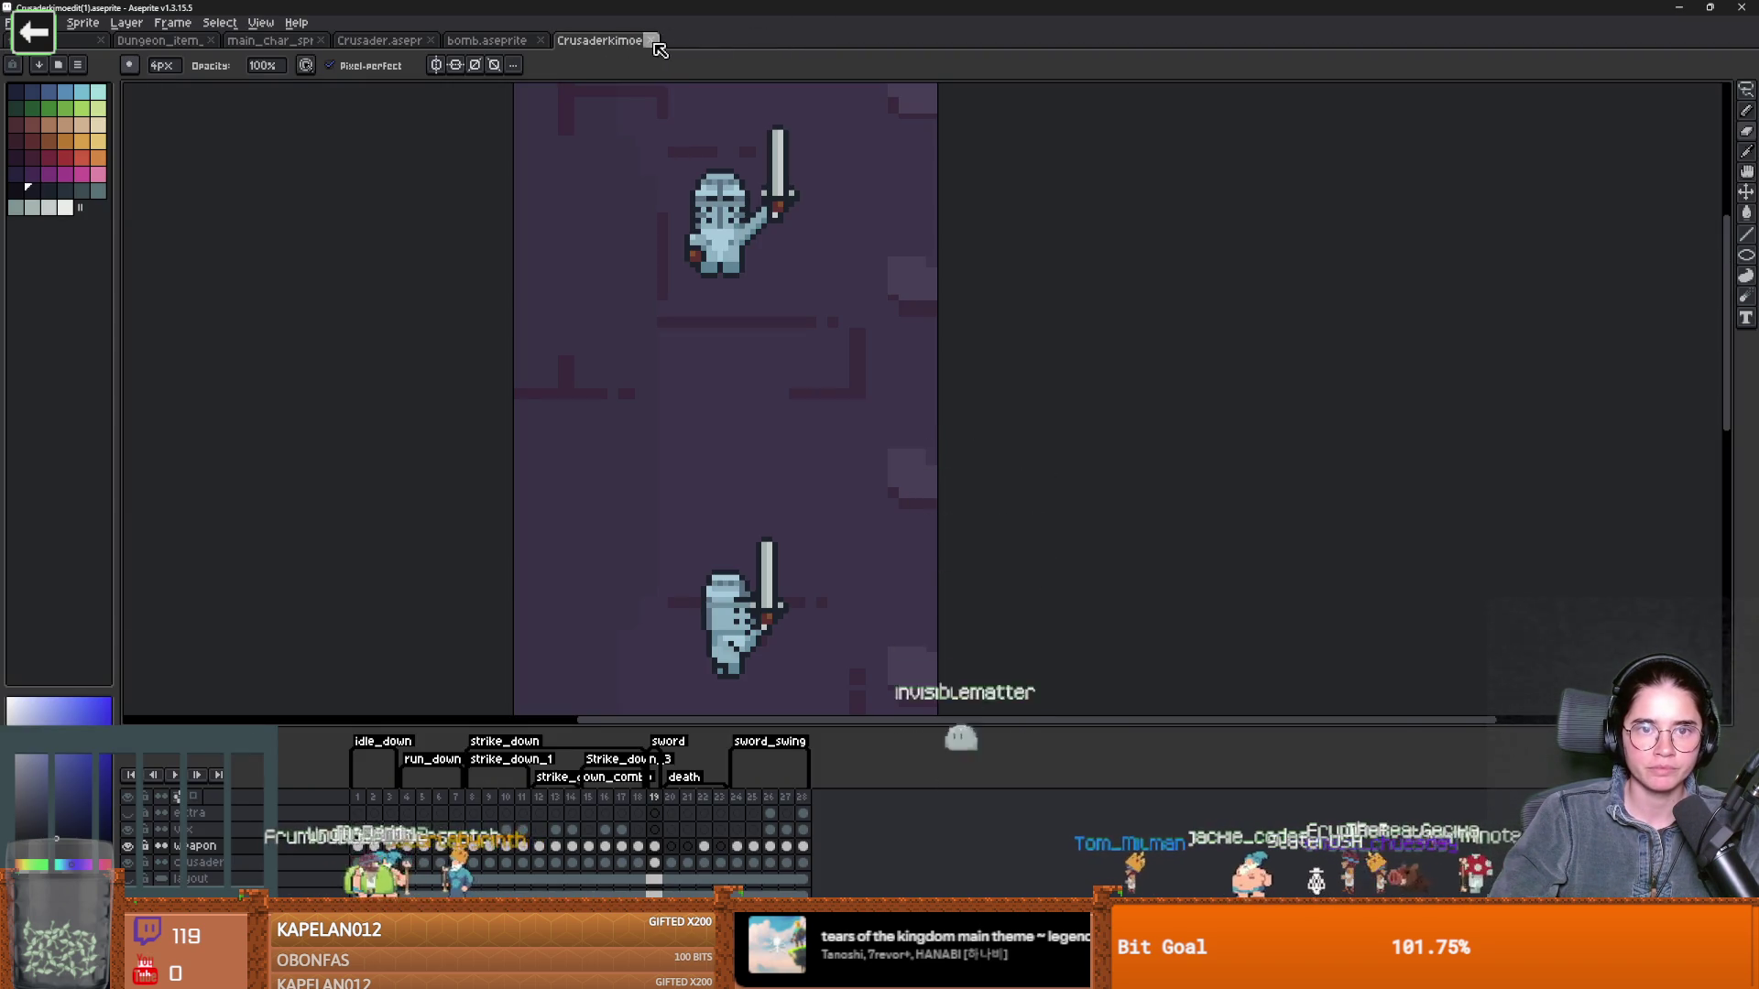
pyautogui.click(651, 40)
pyautogui.click(541, 40)
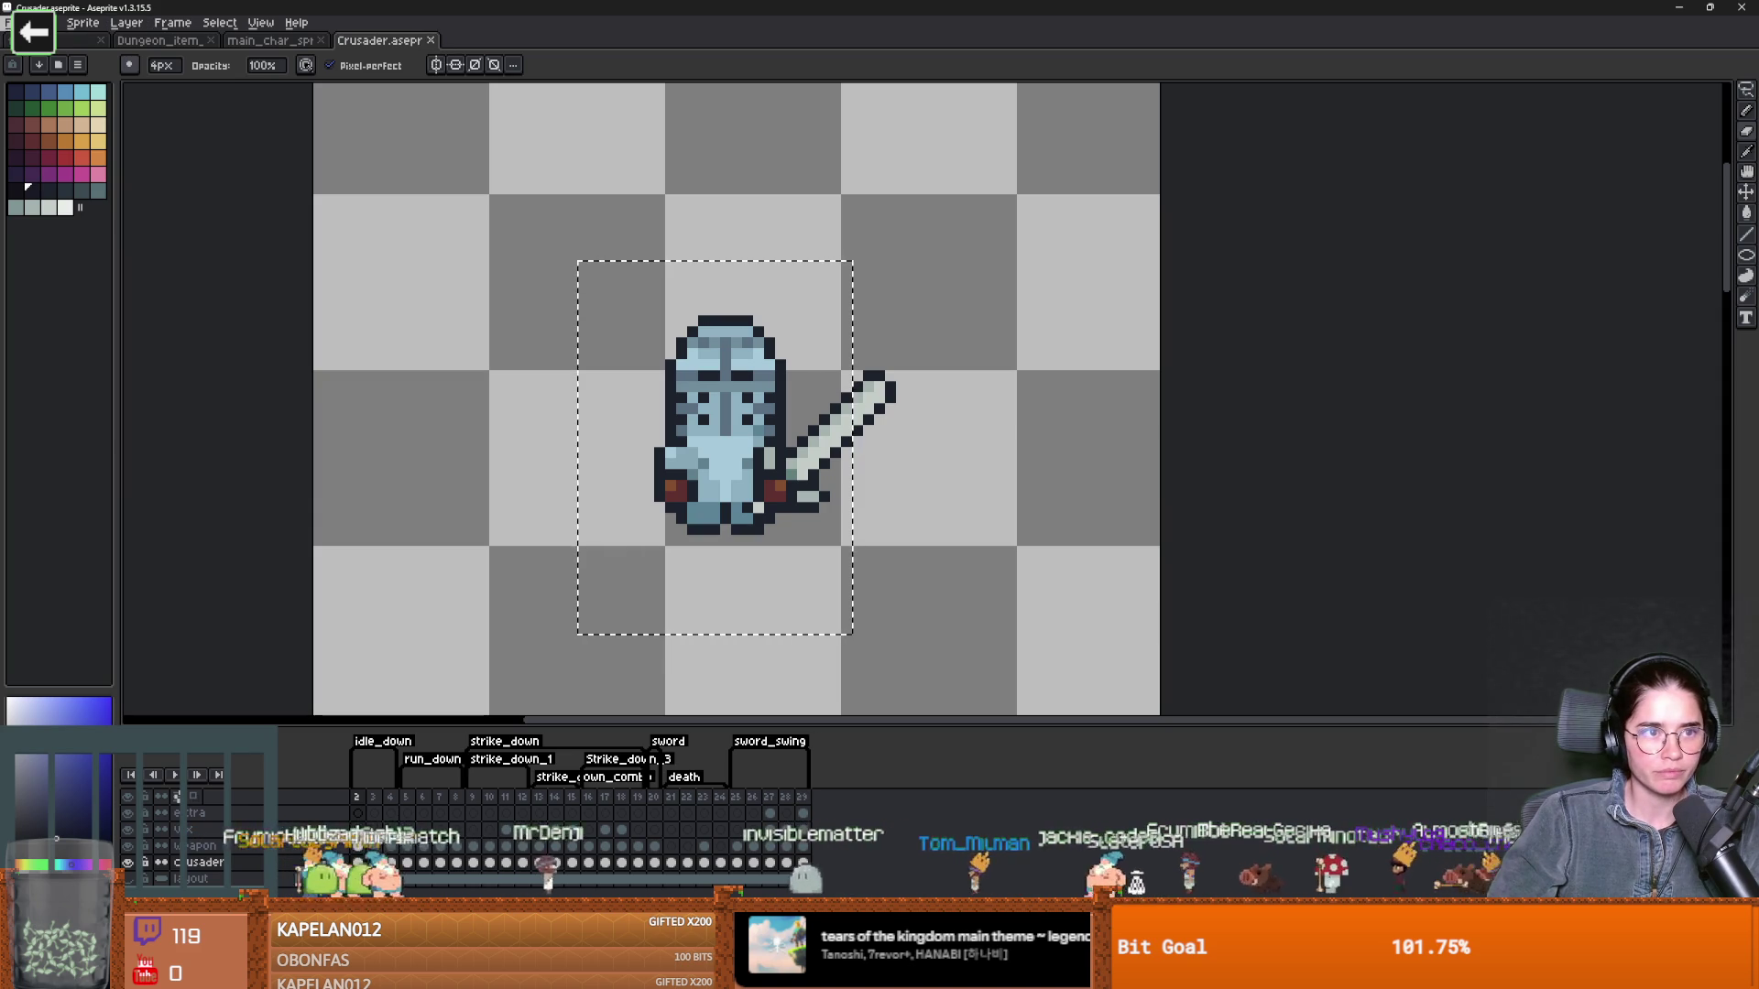
# - Open Vlad.aseprite from Core/Actors/NPC/EvilFigures/VladTheImpaler
pyautogui.click(9, 22)
pyautogui.click(34, 57)
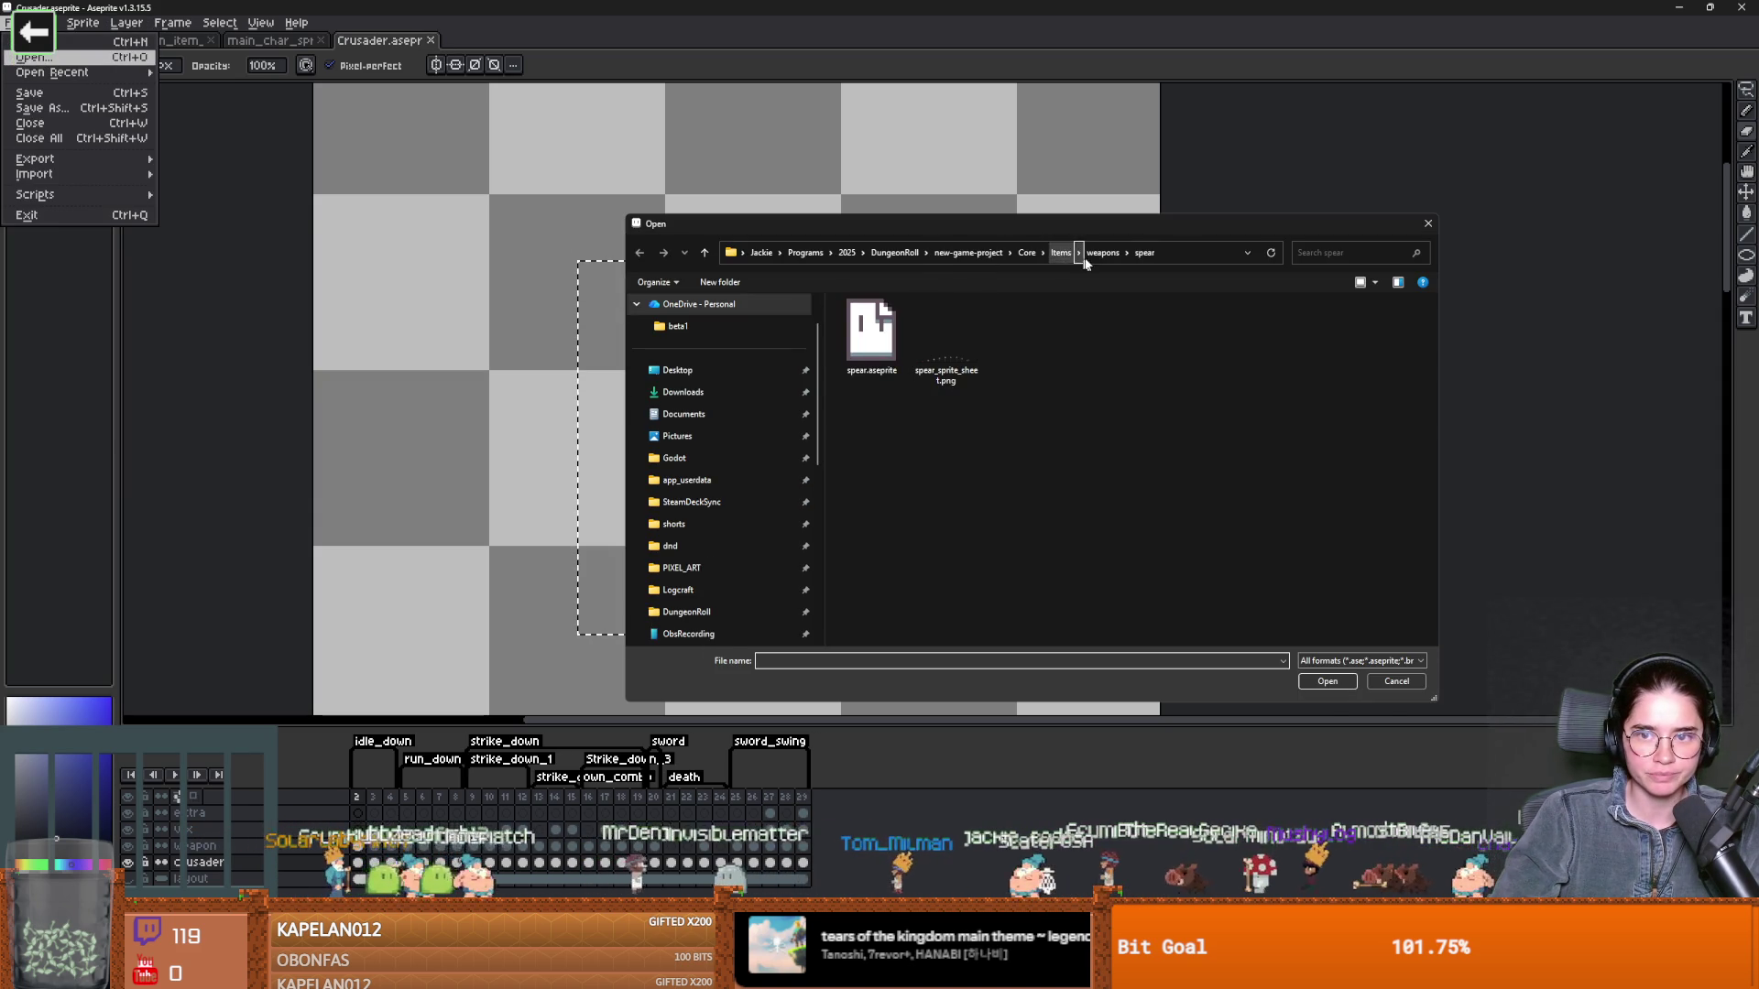
pyautogui.click(969, 252)
pyautogui.doubleClick(880, 445)
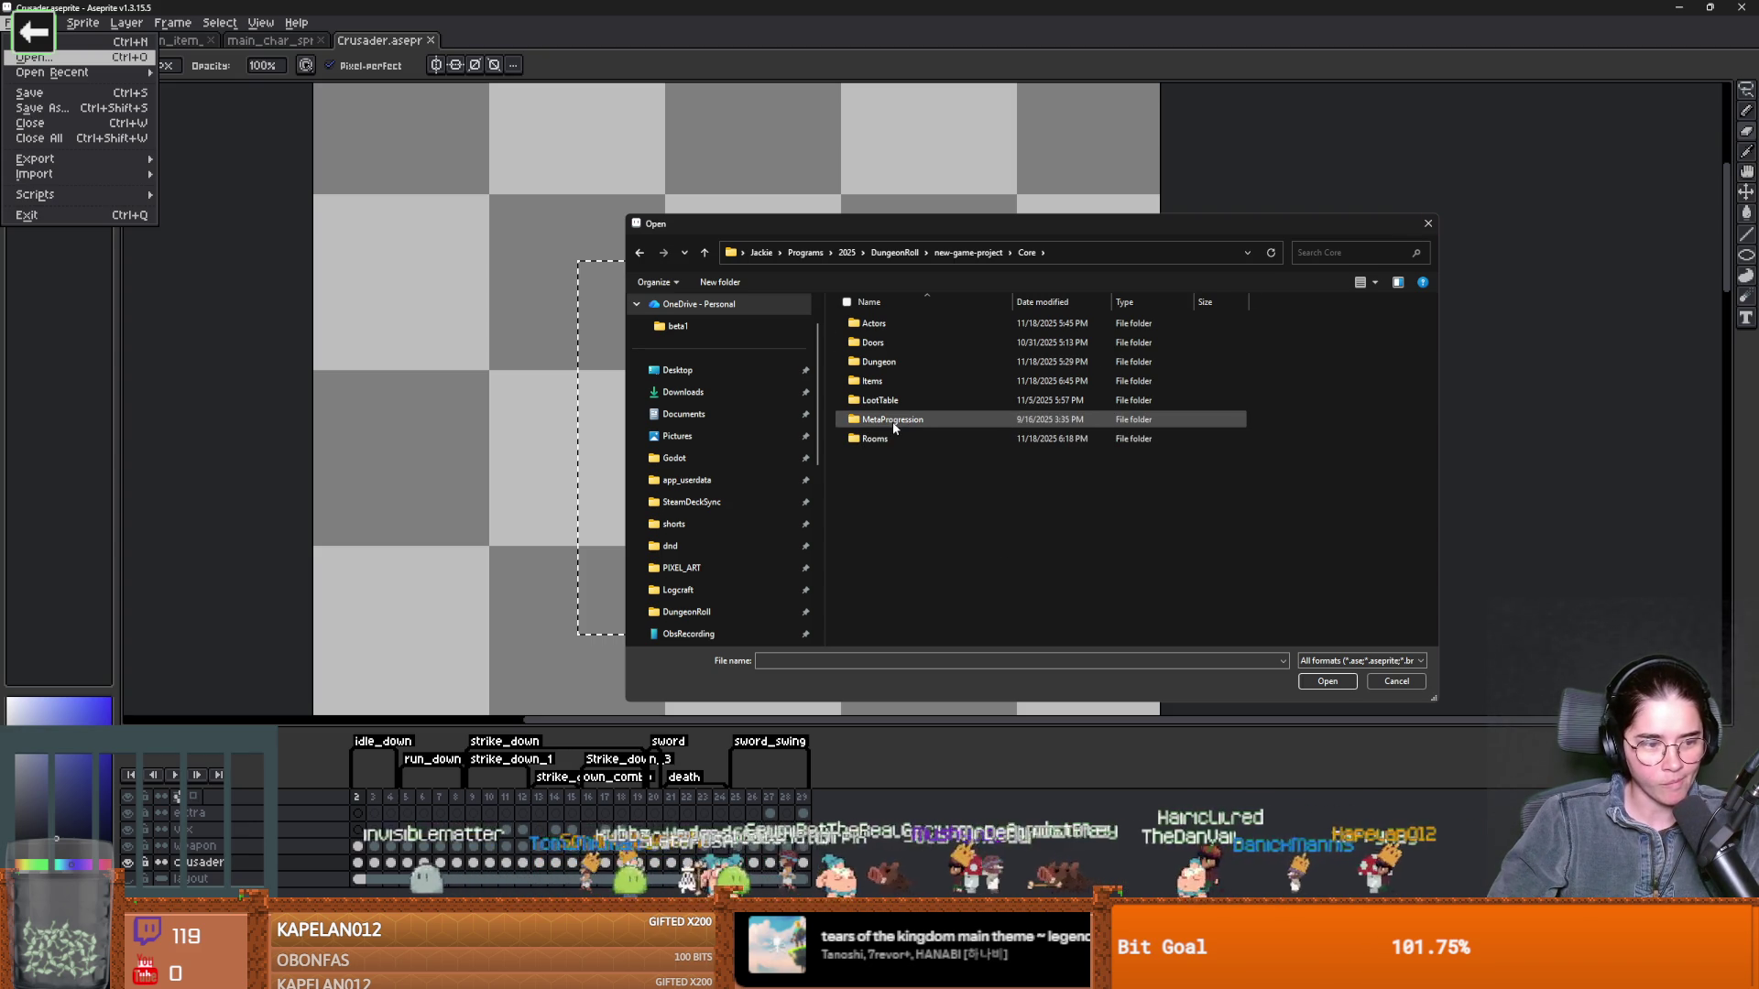
pyautogui.click(894, 327)
pyautogui.doubleClick(894, 327)
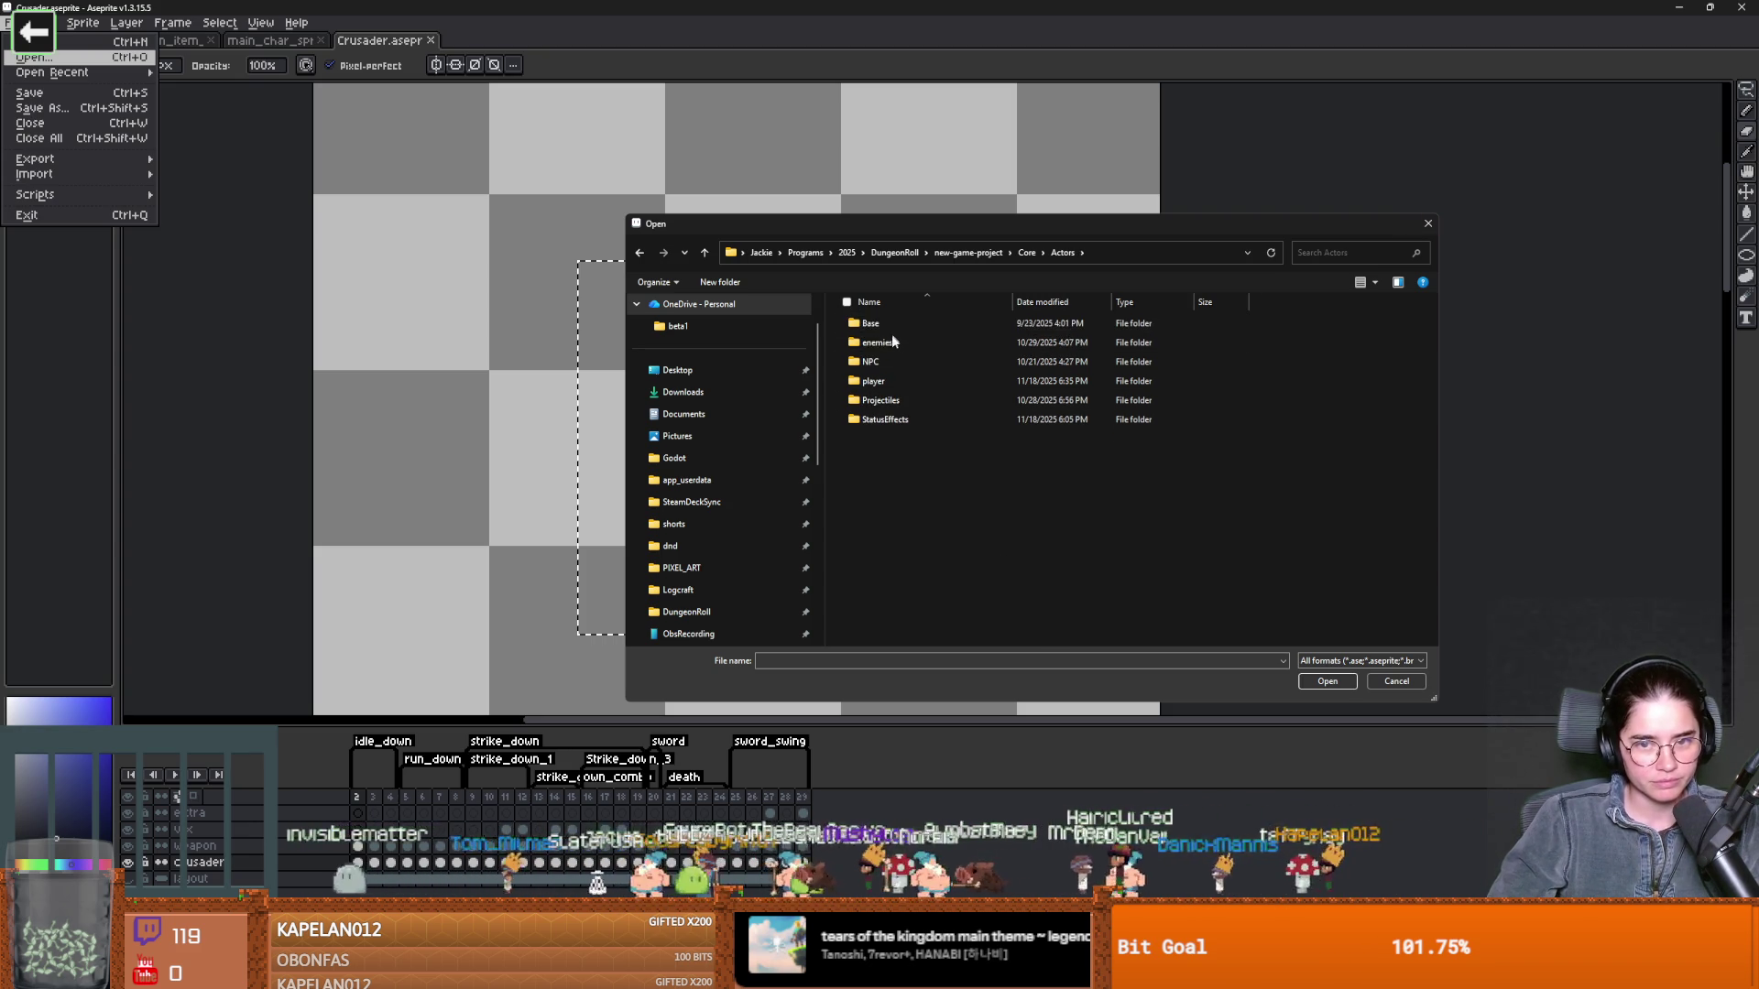
pyautogui.doubleClick(893, 361)
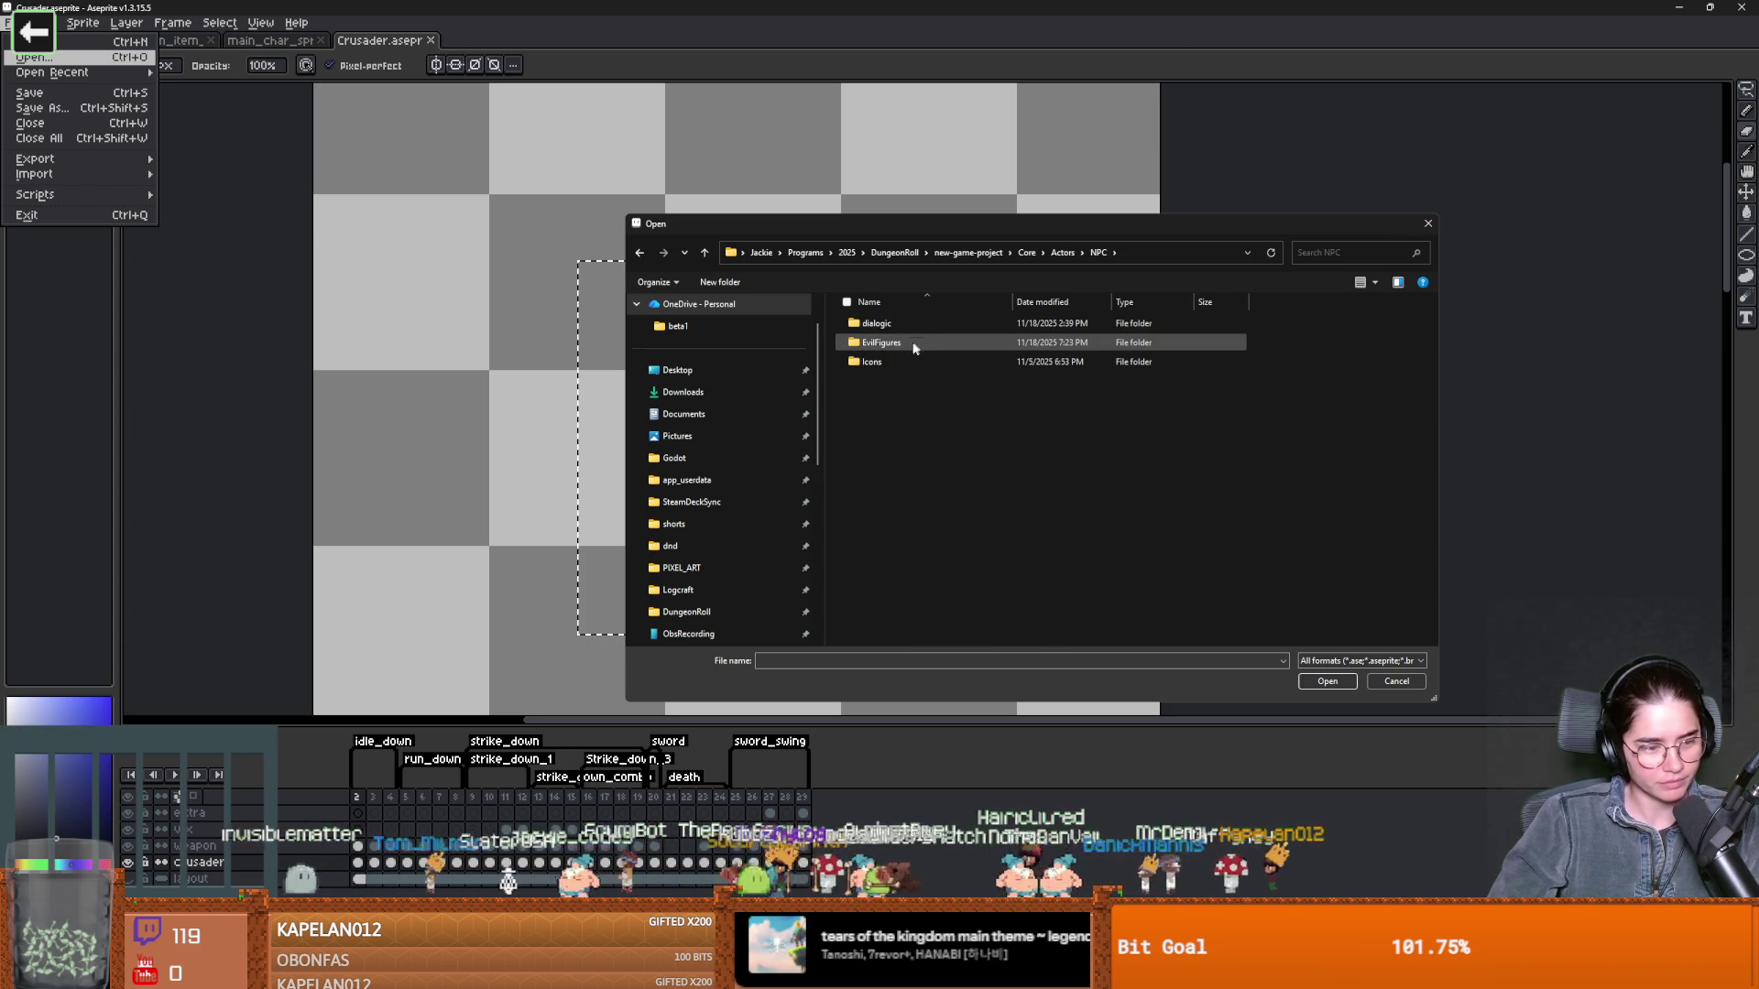
pyautogui.doubleClick(907, 341)
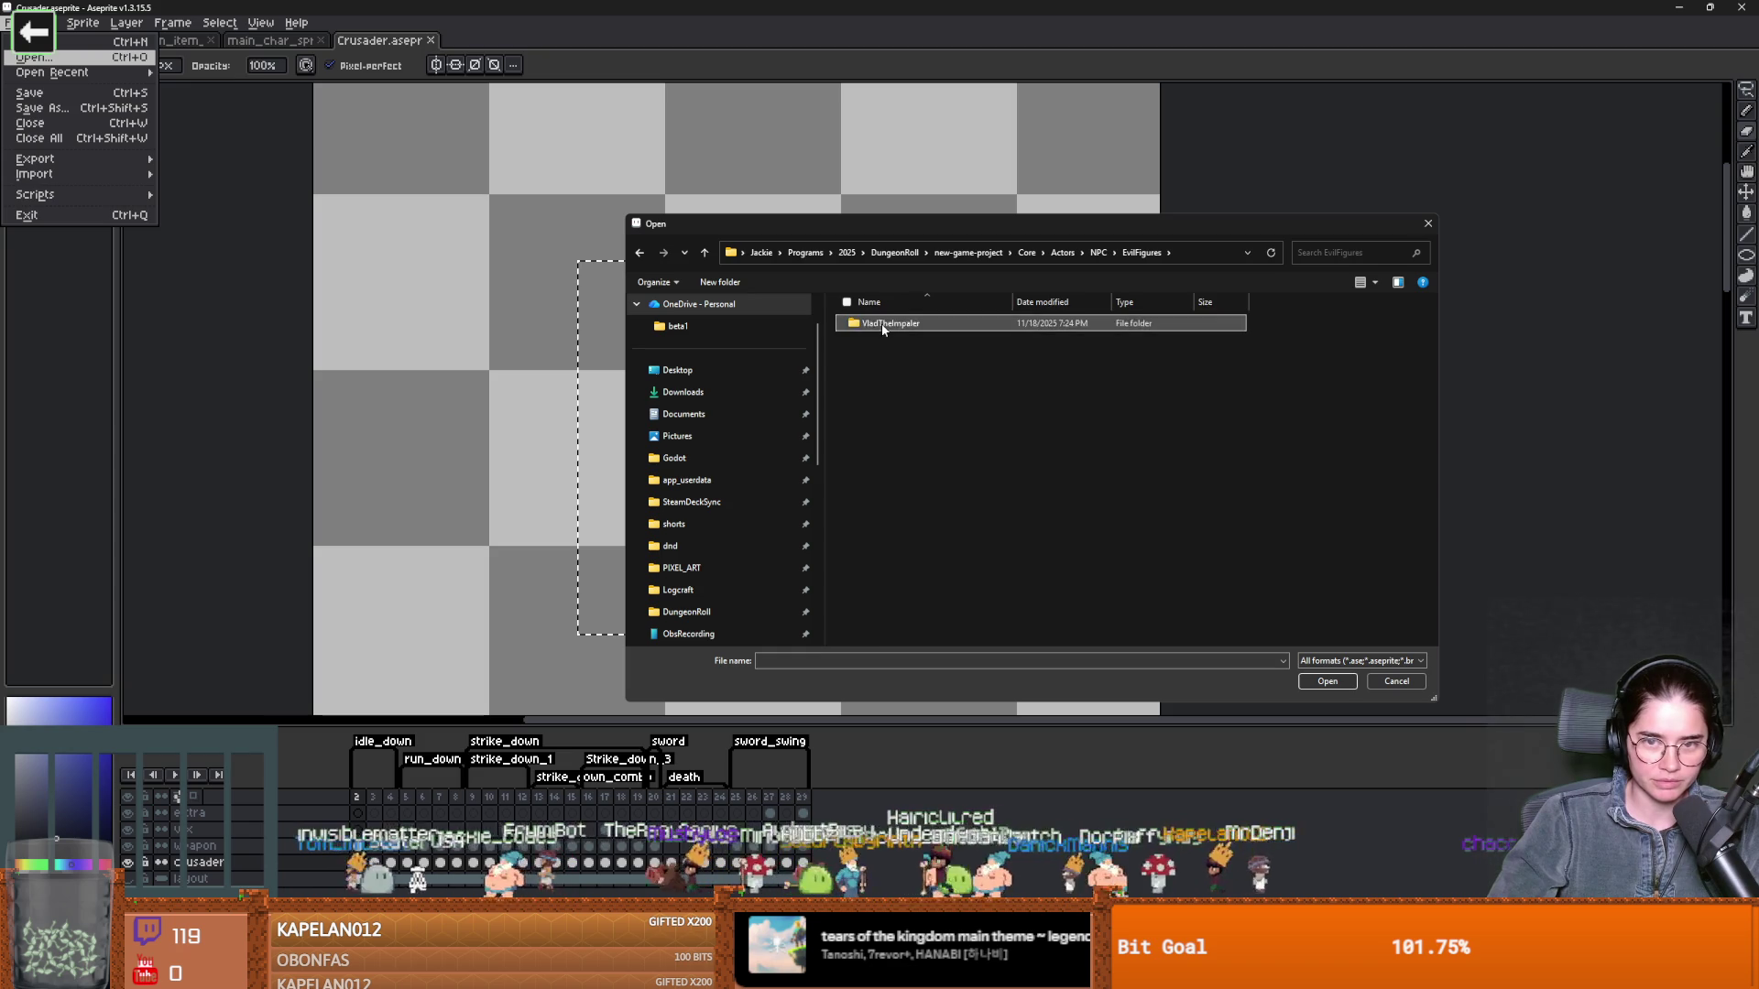
pyautogui.doubleClick(875, 323)
pyautogui.doubleClick(871, 339)
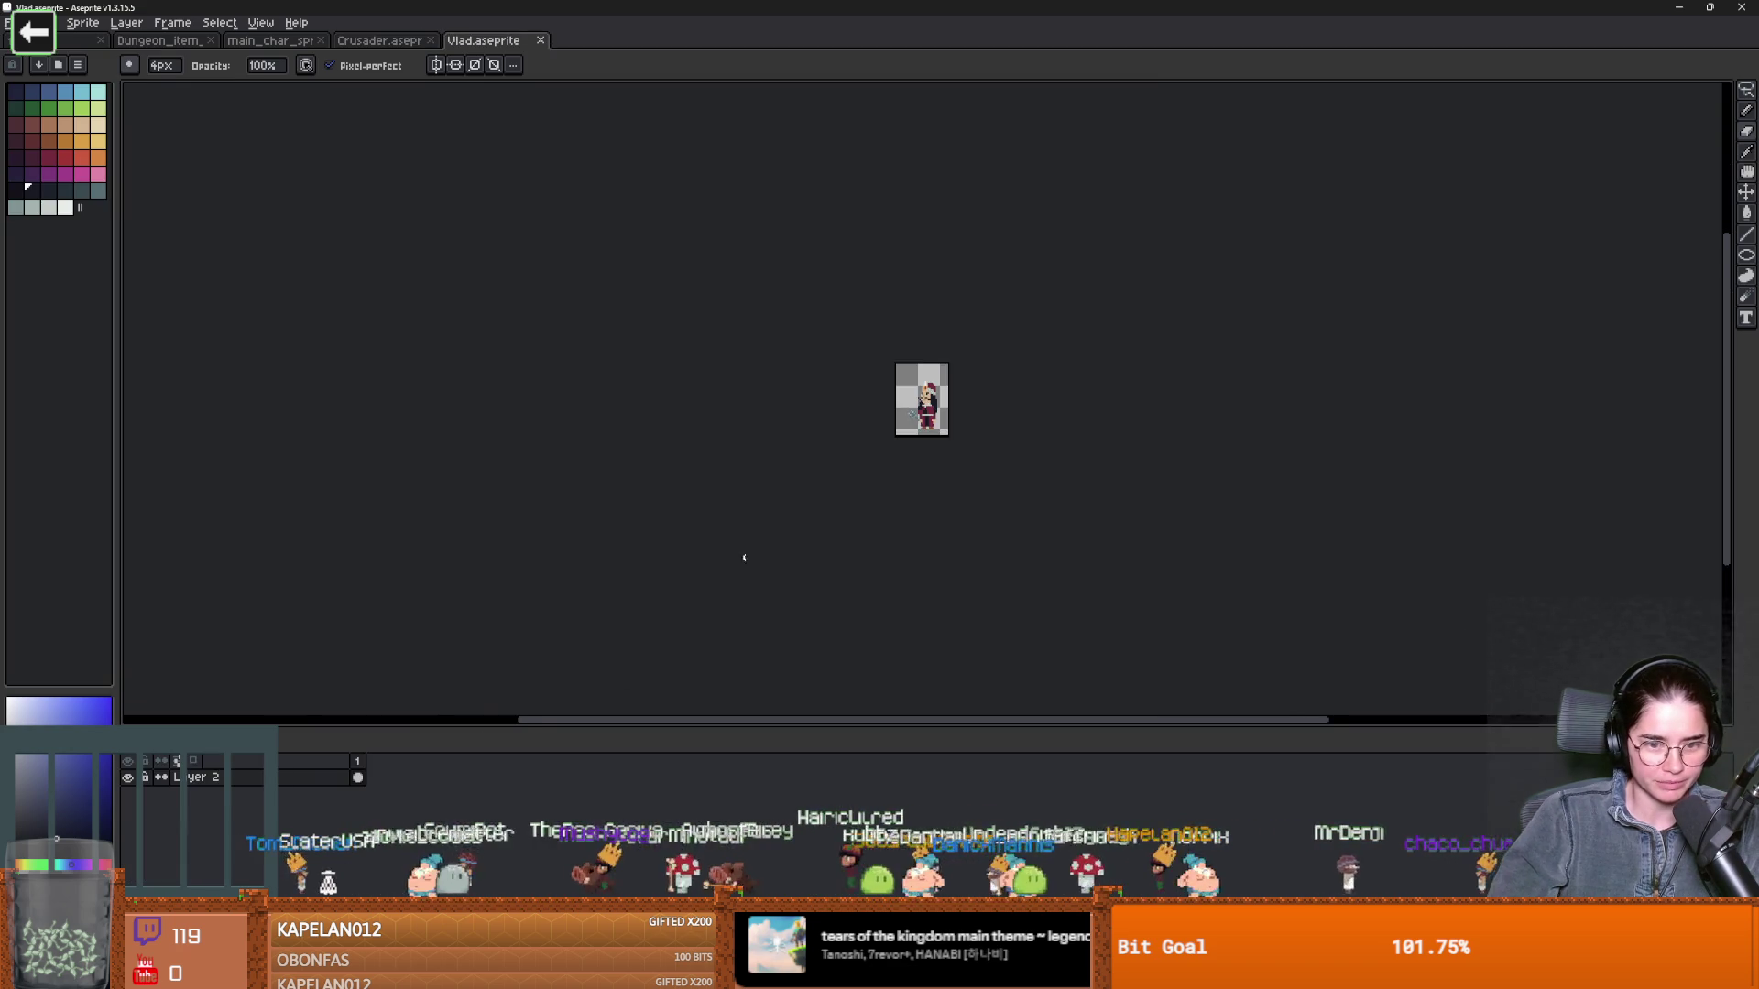
# - Zoom in on the Vlad sprite and recentre it in view
pyautogui.hscroll(-5, 1001, 476)
pyautogui.scroll(1, 805, 428)
pyautogui.hscroll(3, 522, 436)
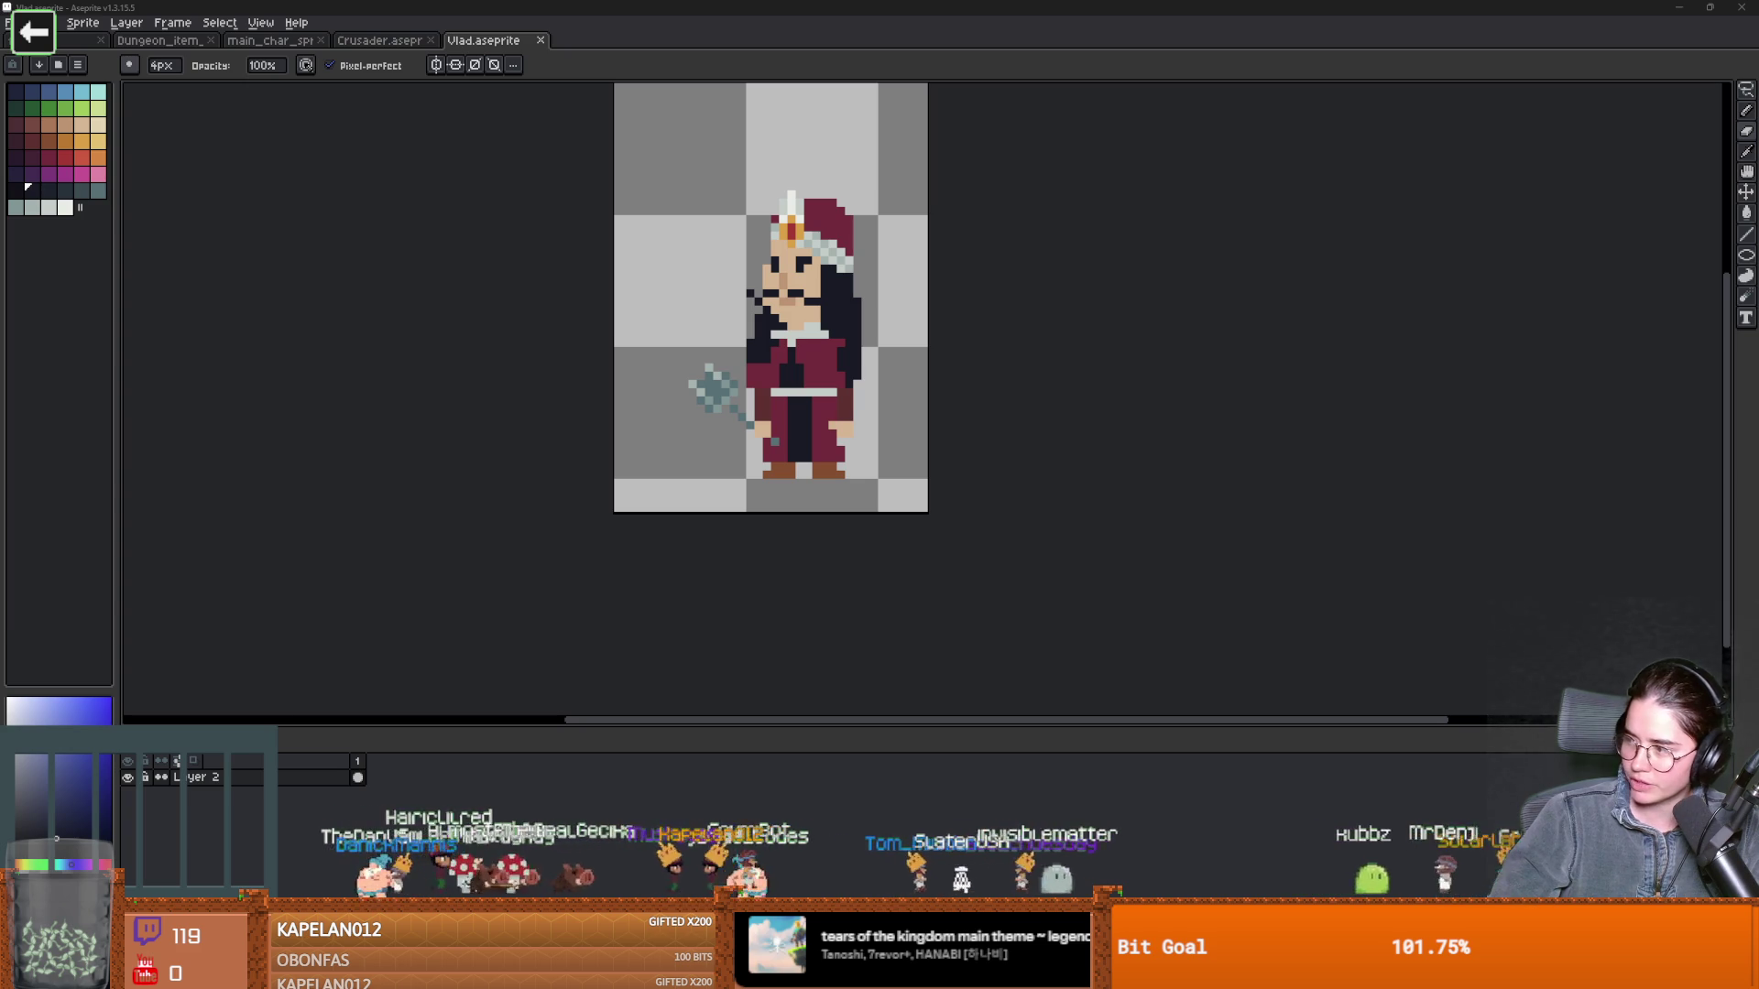
pyautogui.scroll(1, 679, 464)
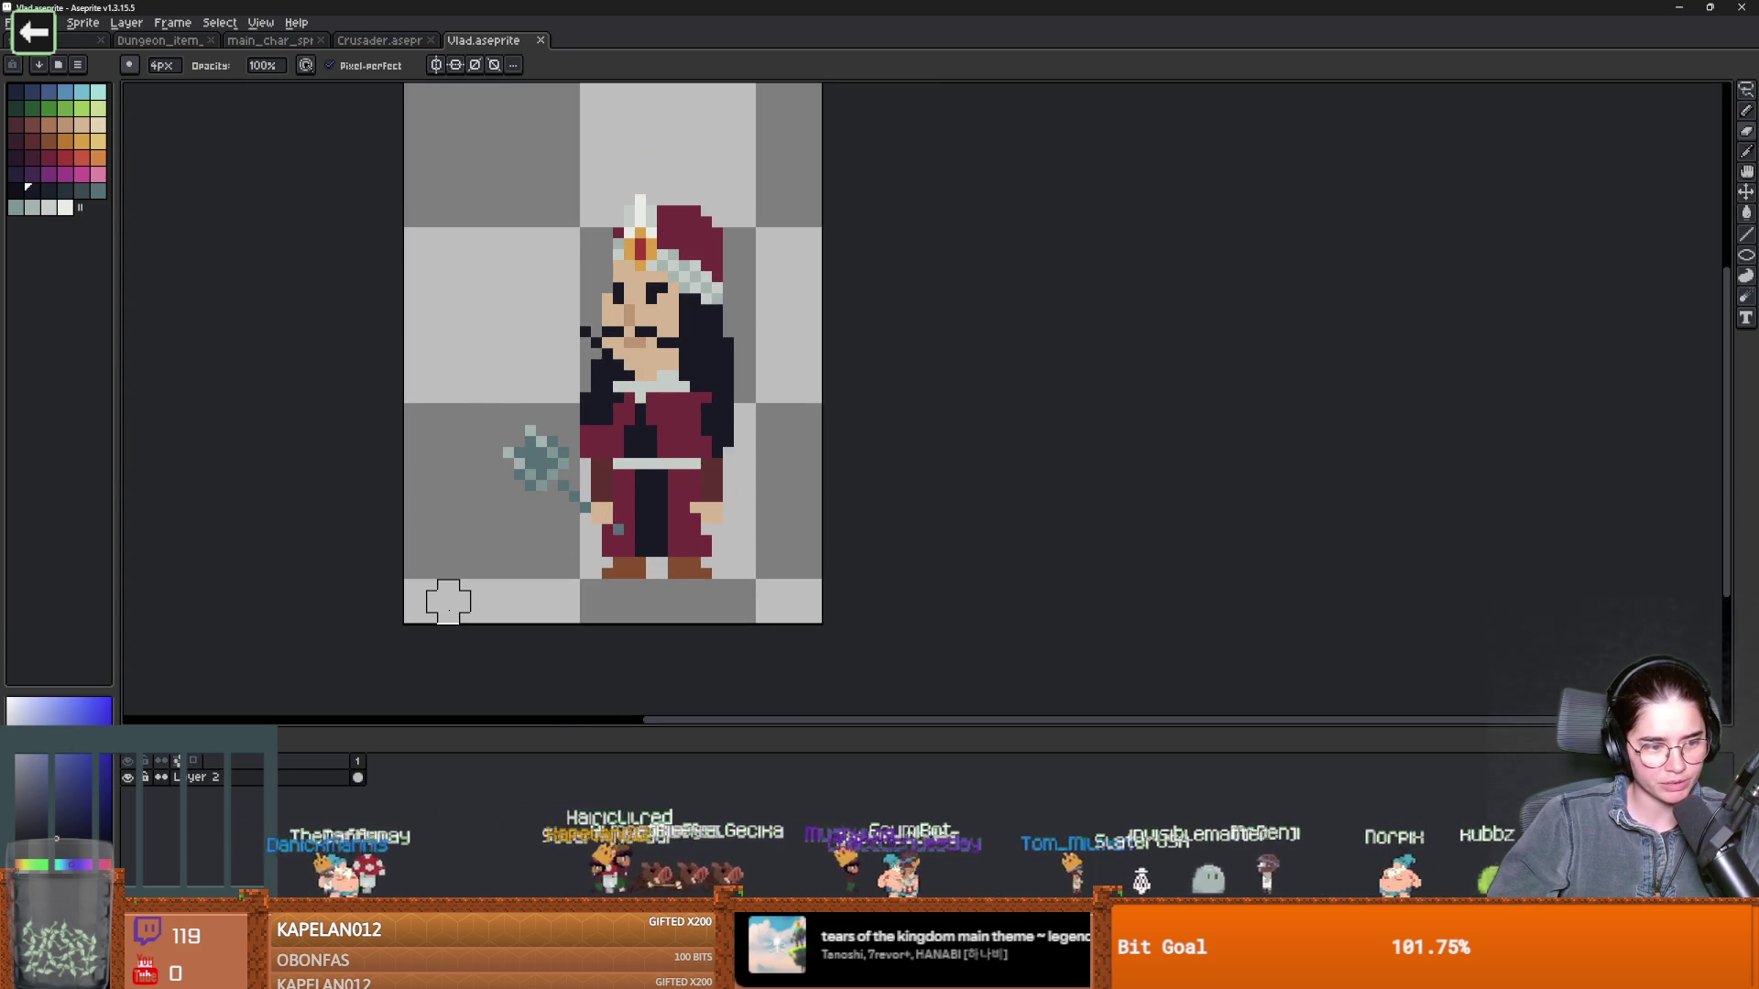
pyautogui.moveTo(691, 492); pyautogui.dragTo(678, 527)
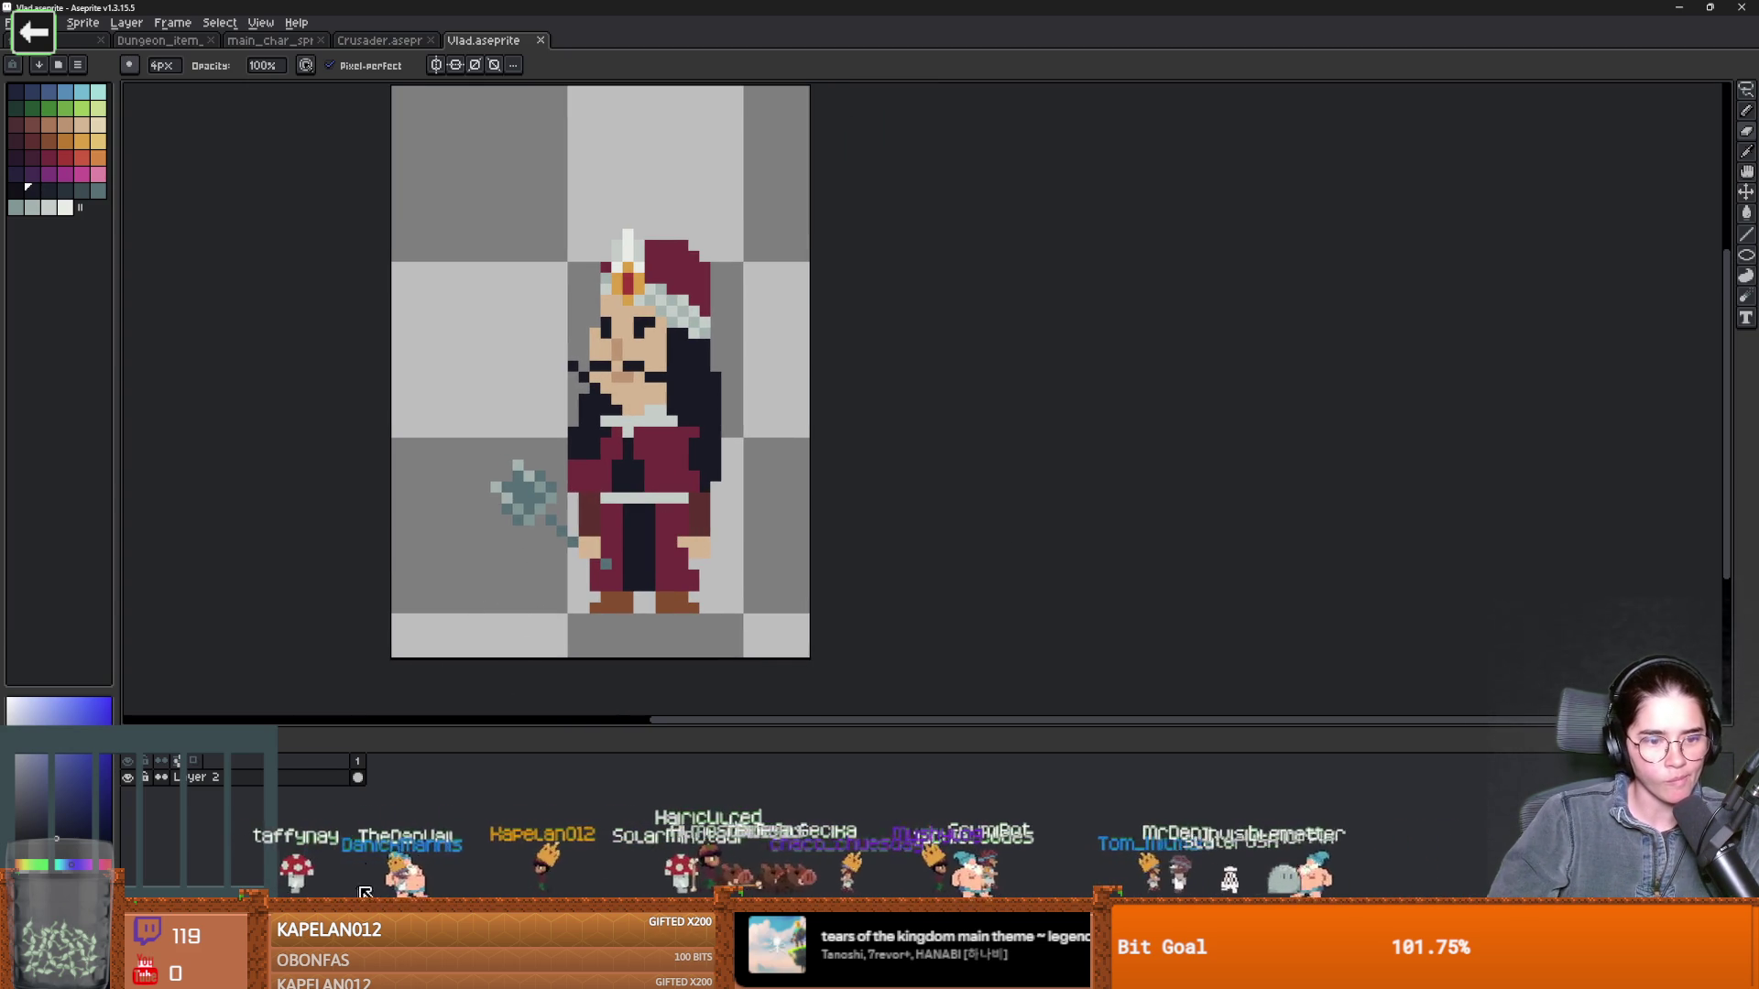
# - Add a new layer, undo it, then return to the Godot editor
pyautogui.hotkey('shift', 'n')
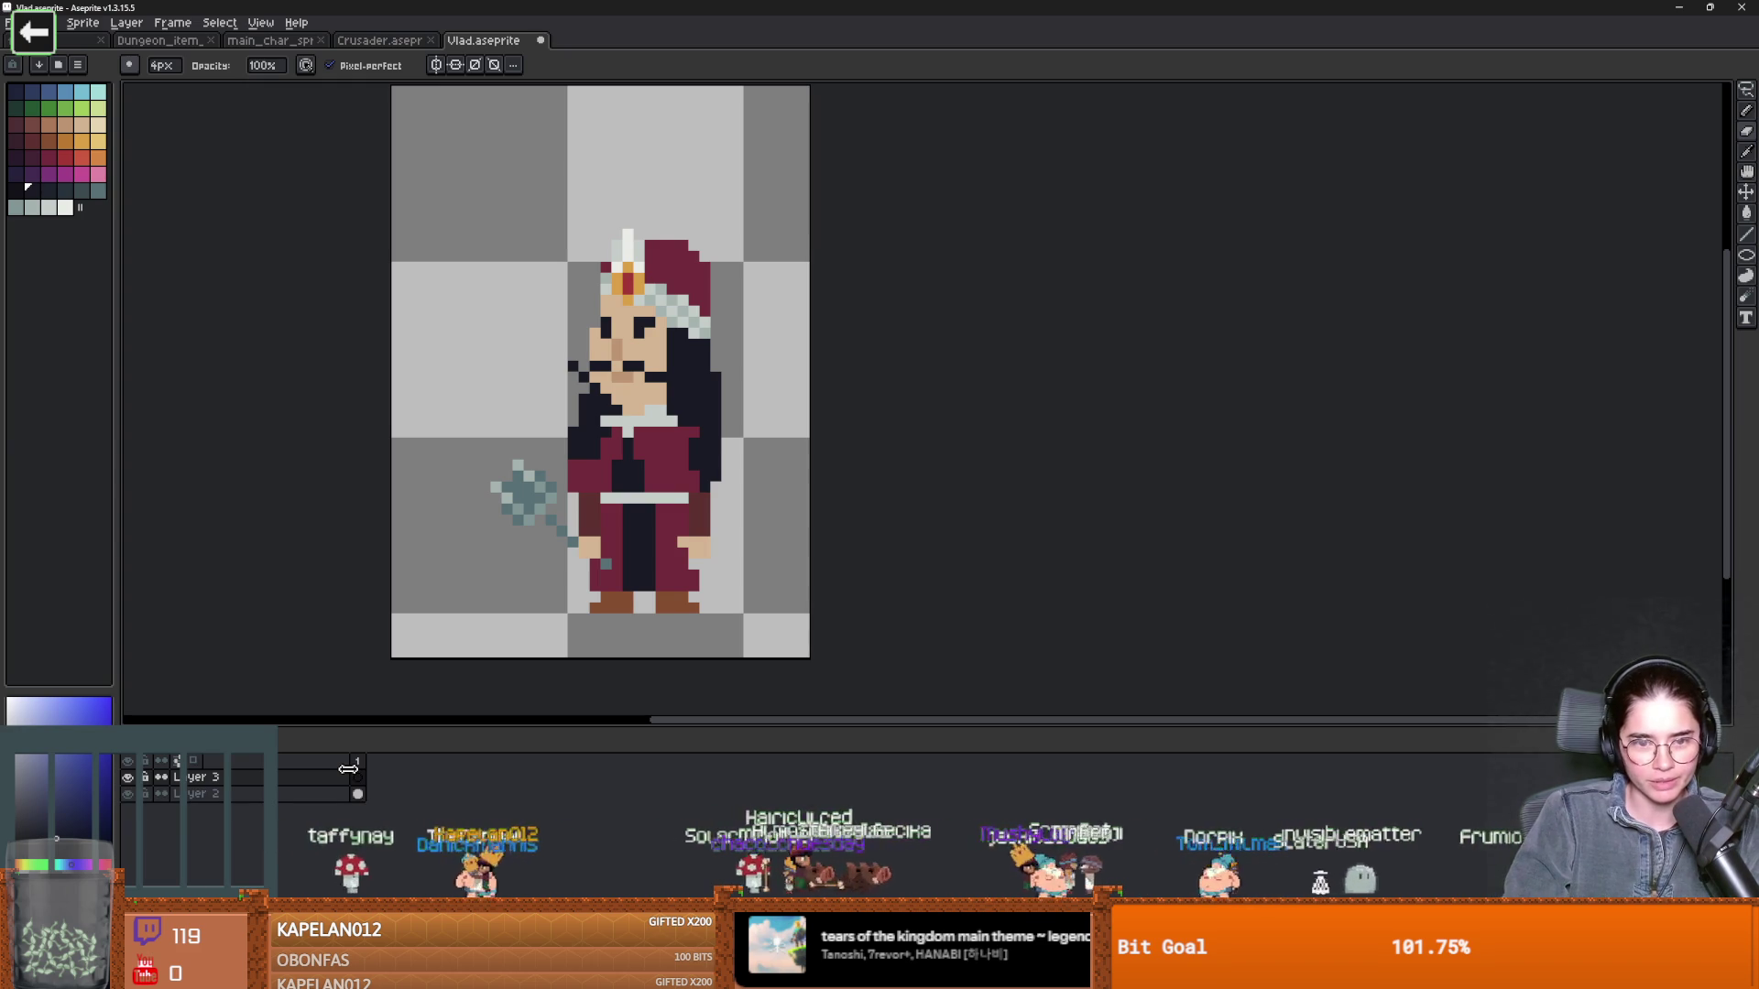
pyautogui.hotkey('ctrl', 'z')
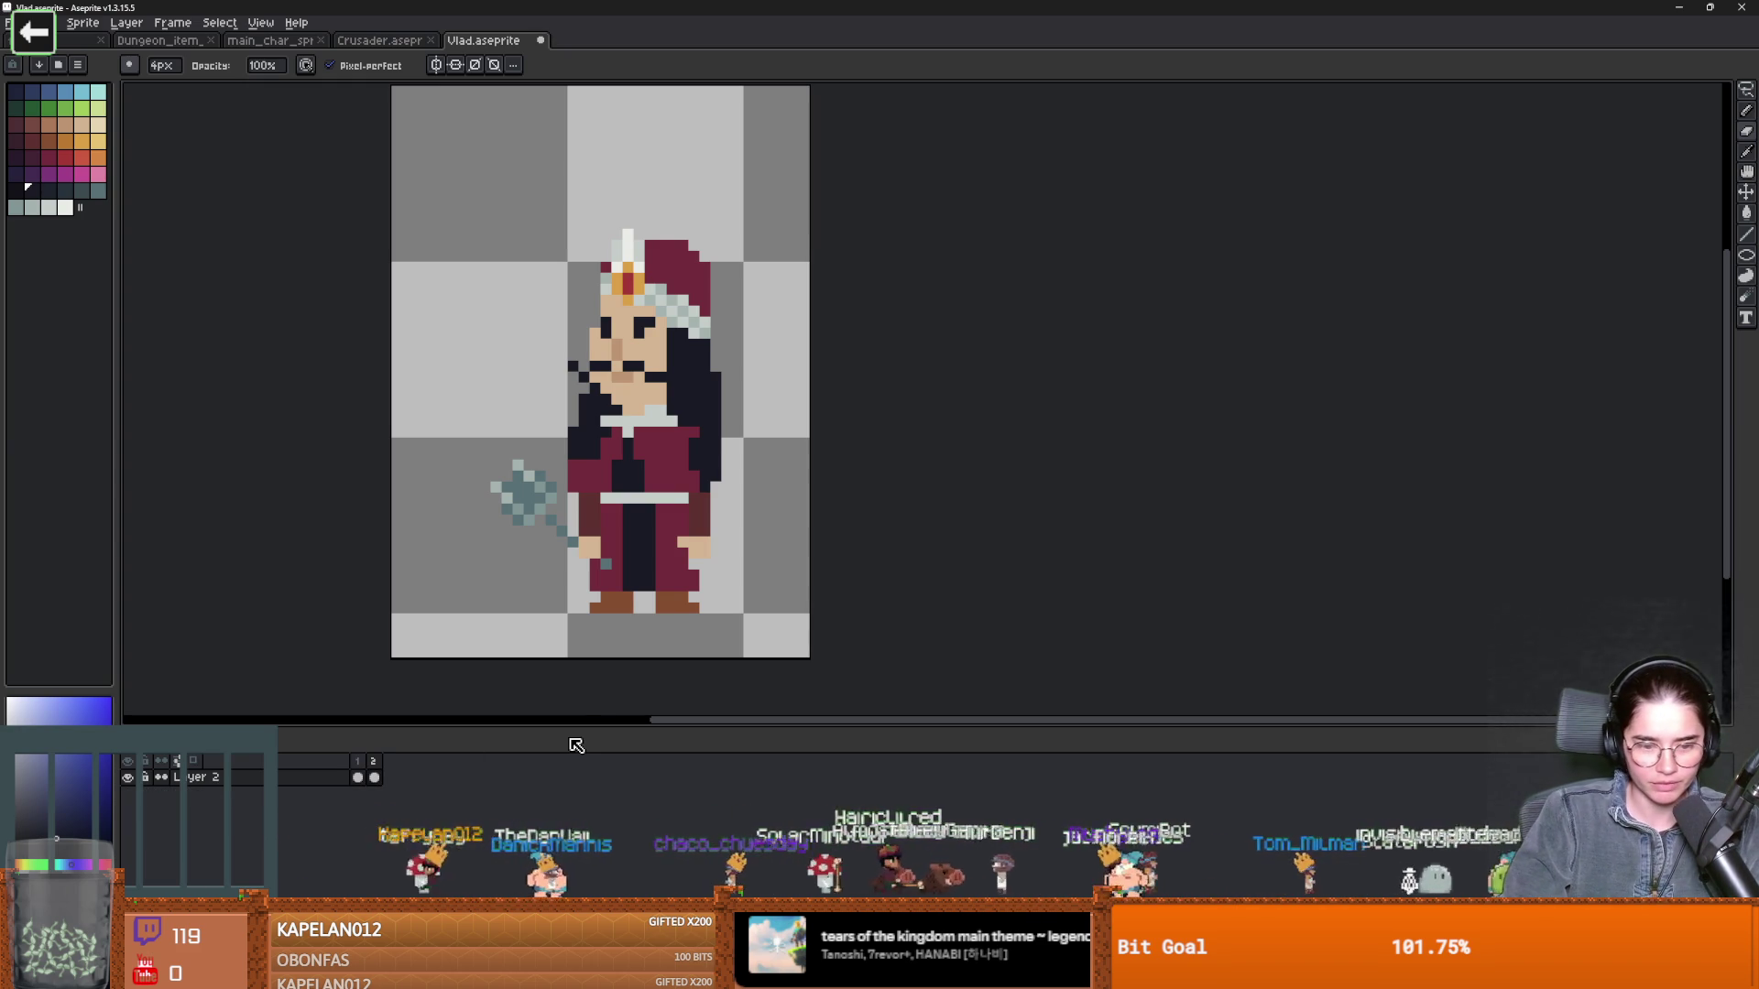
pyautogui.hscroll(3, 568, 471)
pyautogui.scroll(1, 724, 444)
pyautogui.scroll(-2, 868, 439)
pyautogui.scroll(1, 868, 439)
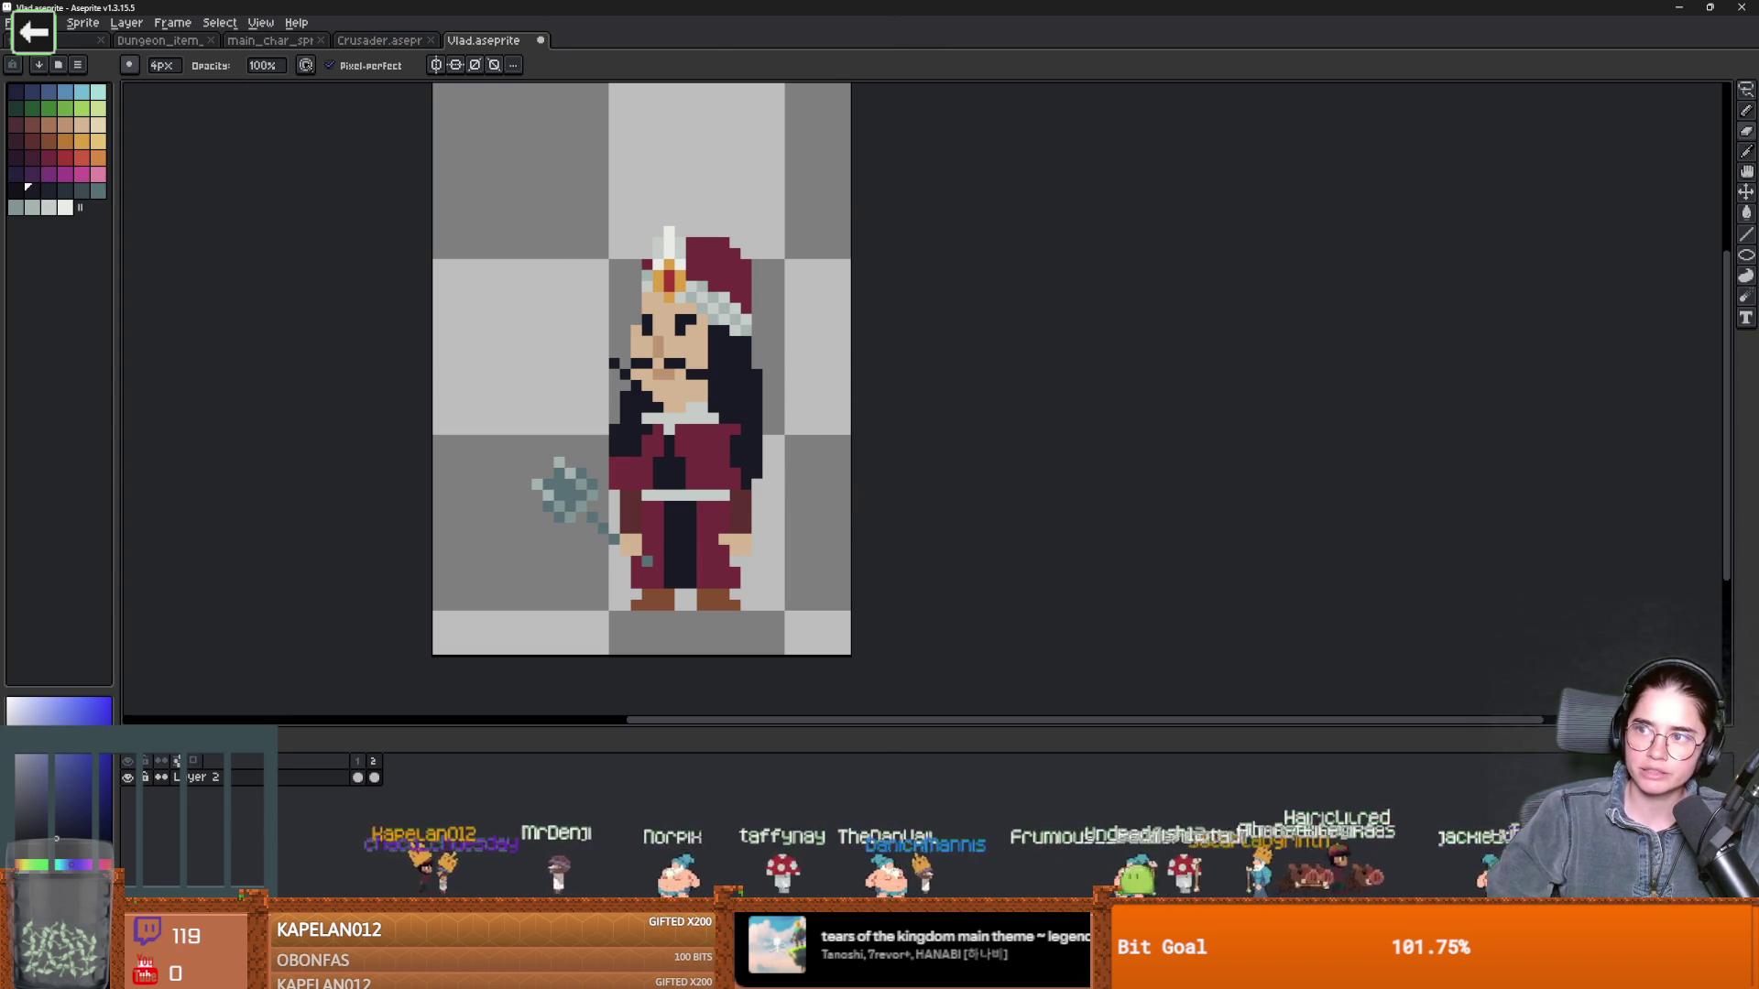
pyautogui.hotkey('alt', 'Tab')
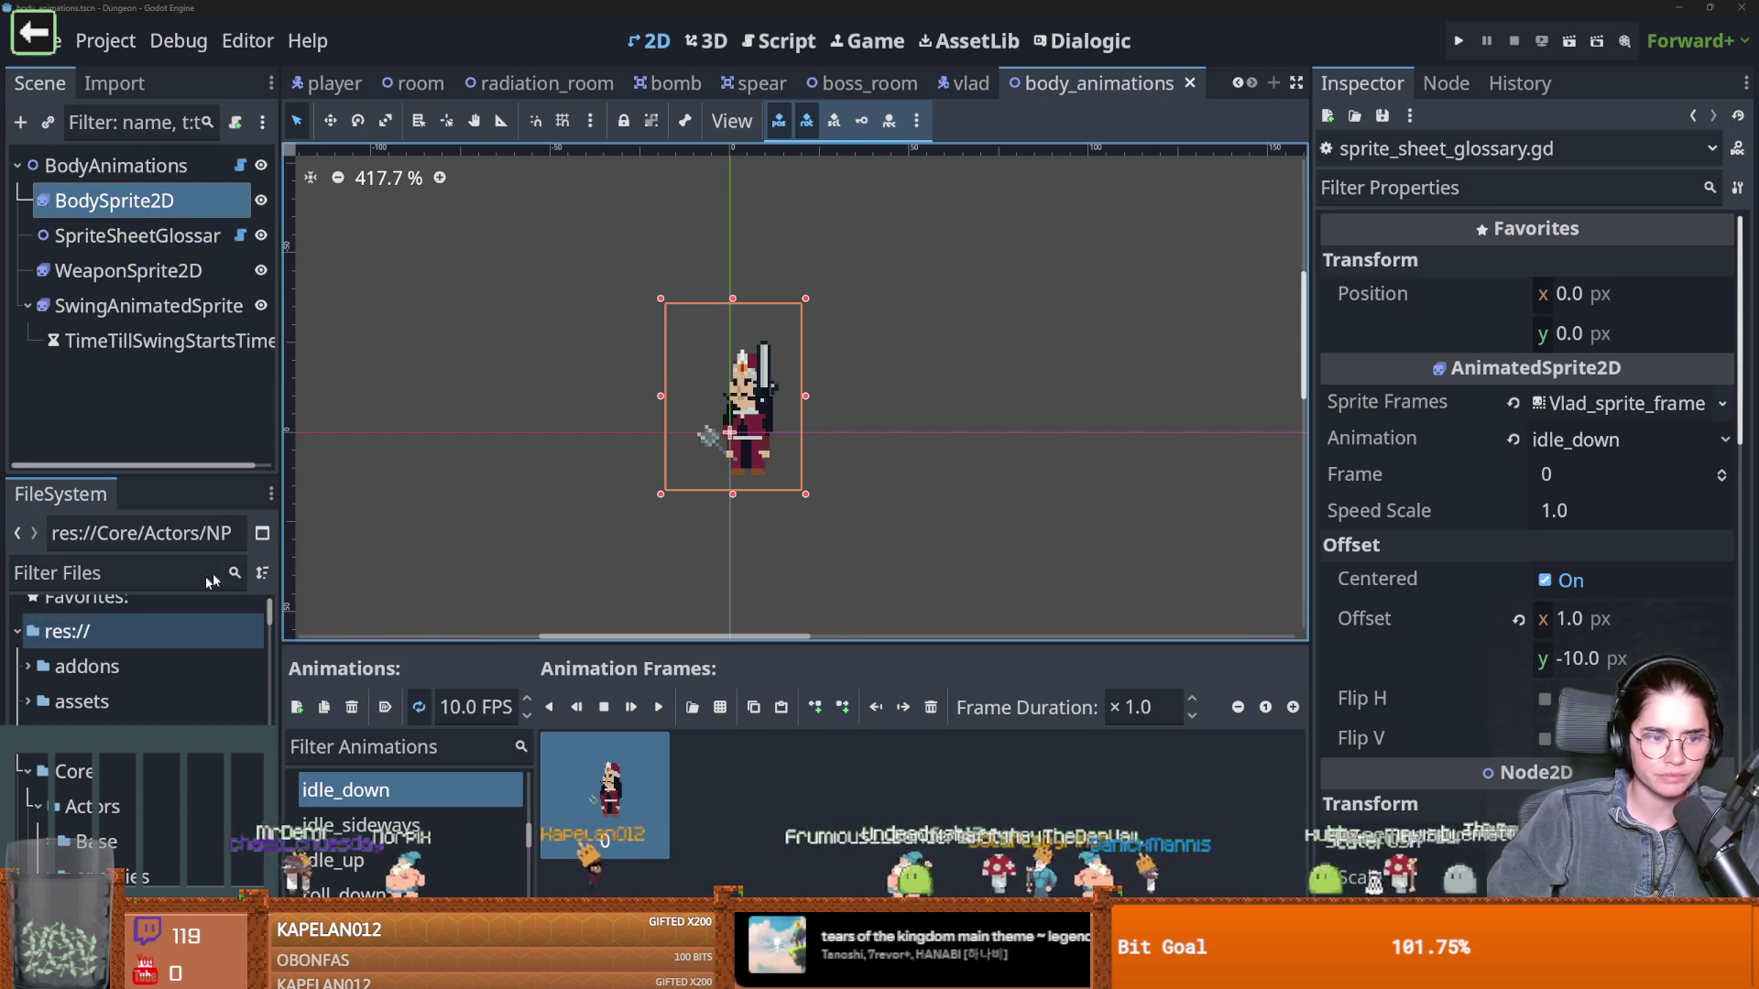
# - Change the BodyAnimations Type to Babat, then run Simulate Attack and Simulate Continuously
pyautogui.click(116, 165)
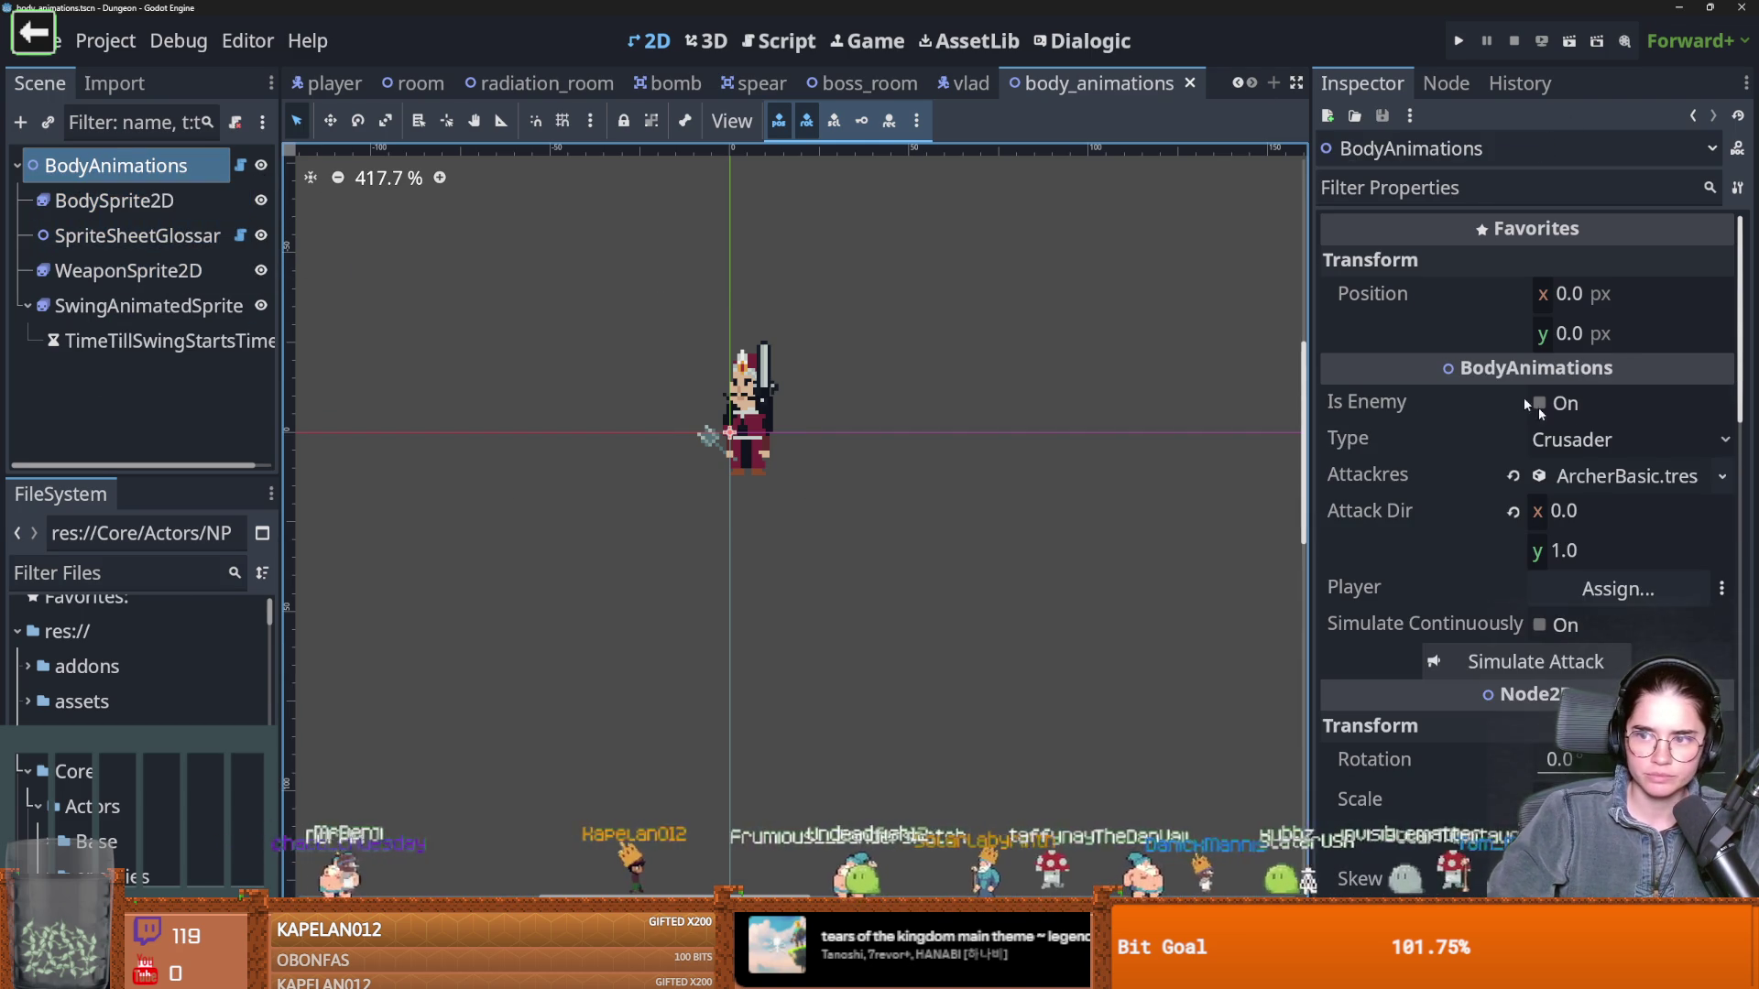
pyautogui.click(1578, 440)
pyautogui.click(1596, 511)
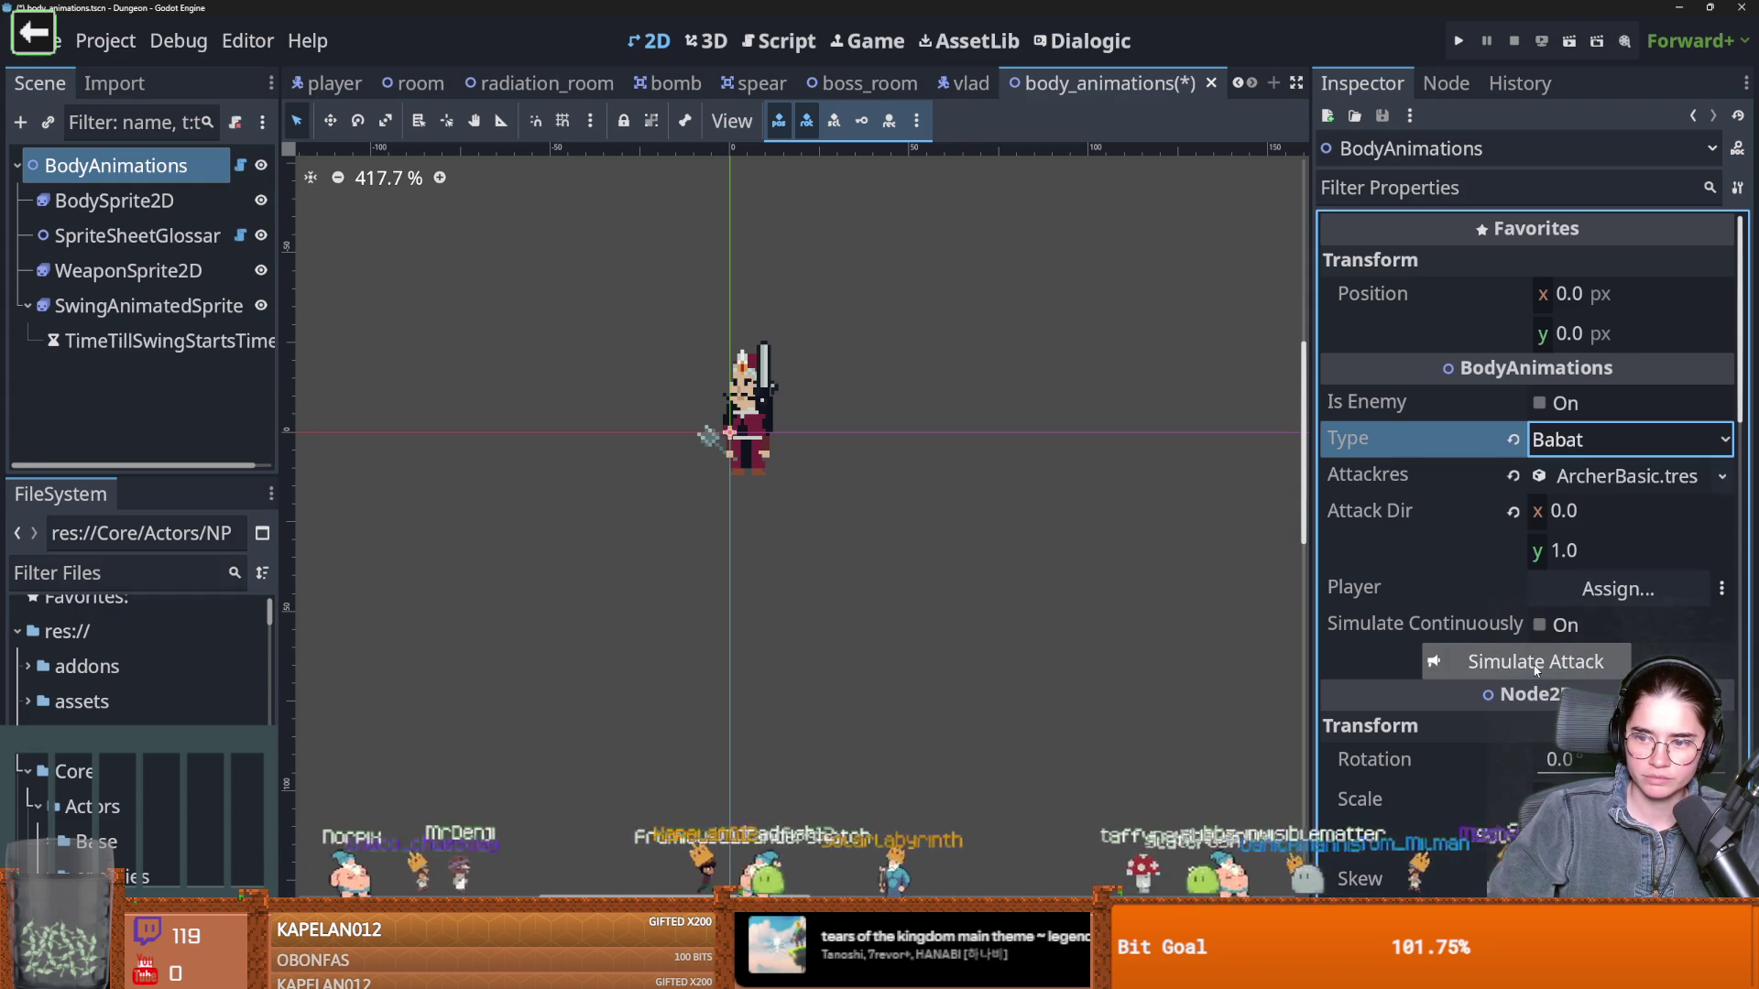
pyautogui.scroll(2, 653, 382)
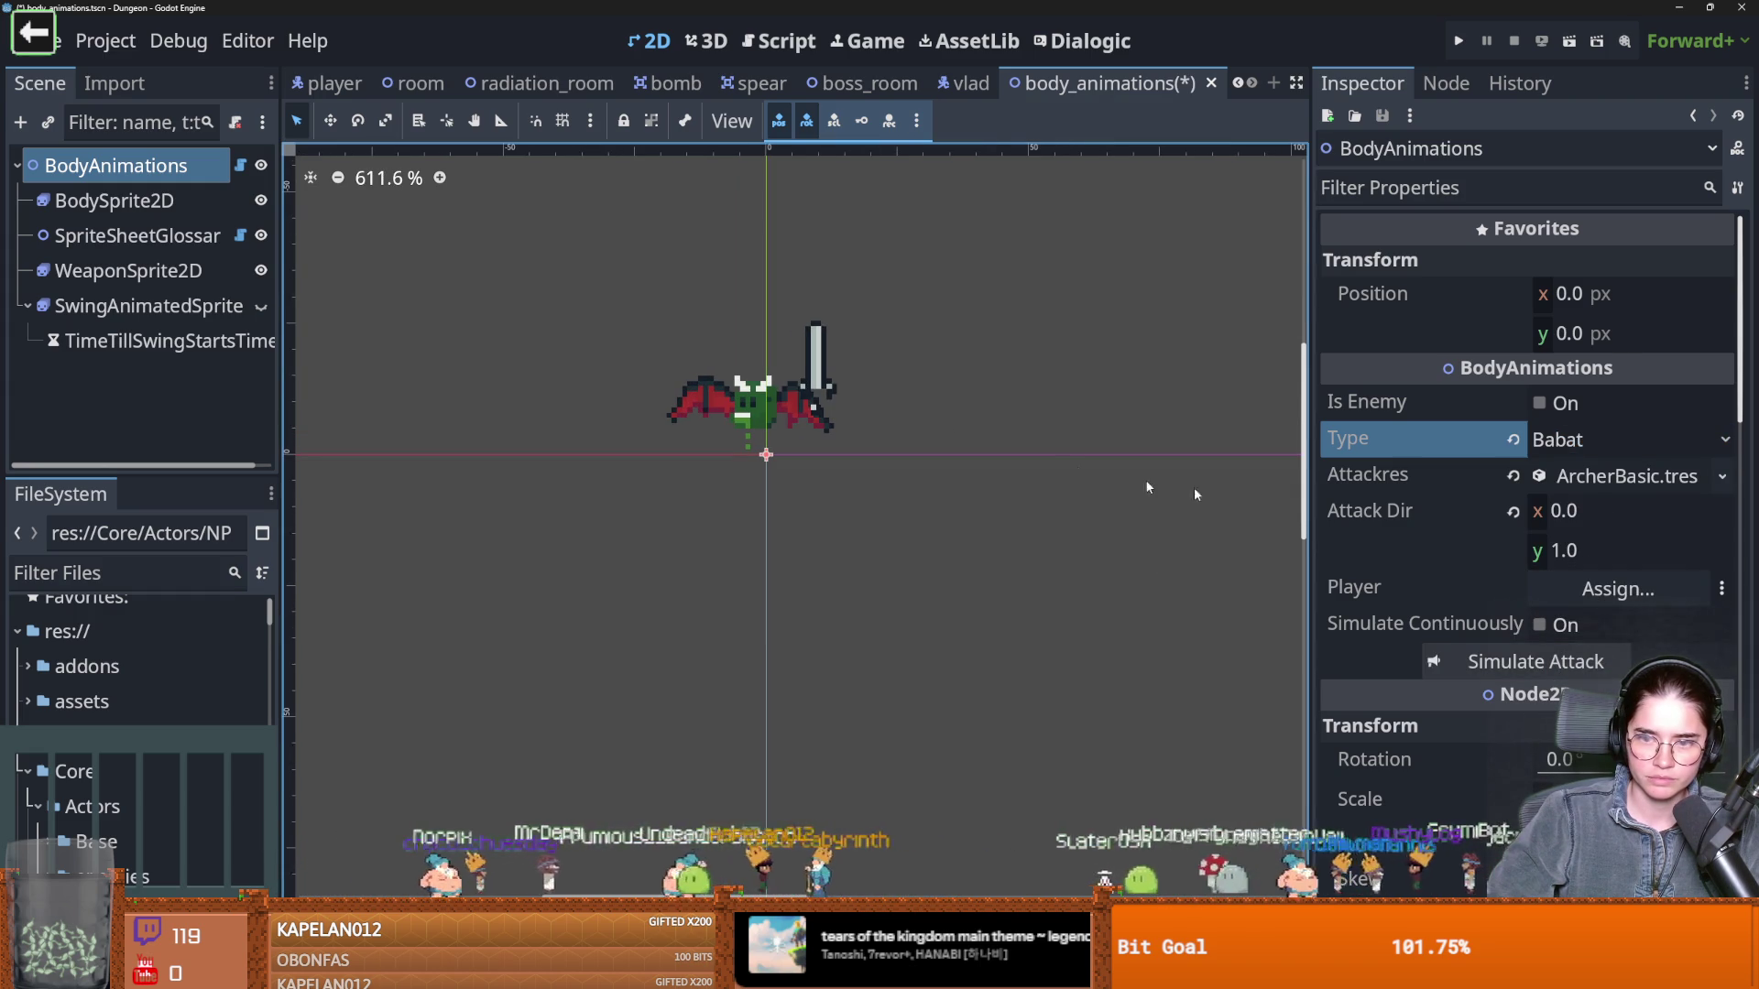
pyautogui.click(1534, 669)
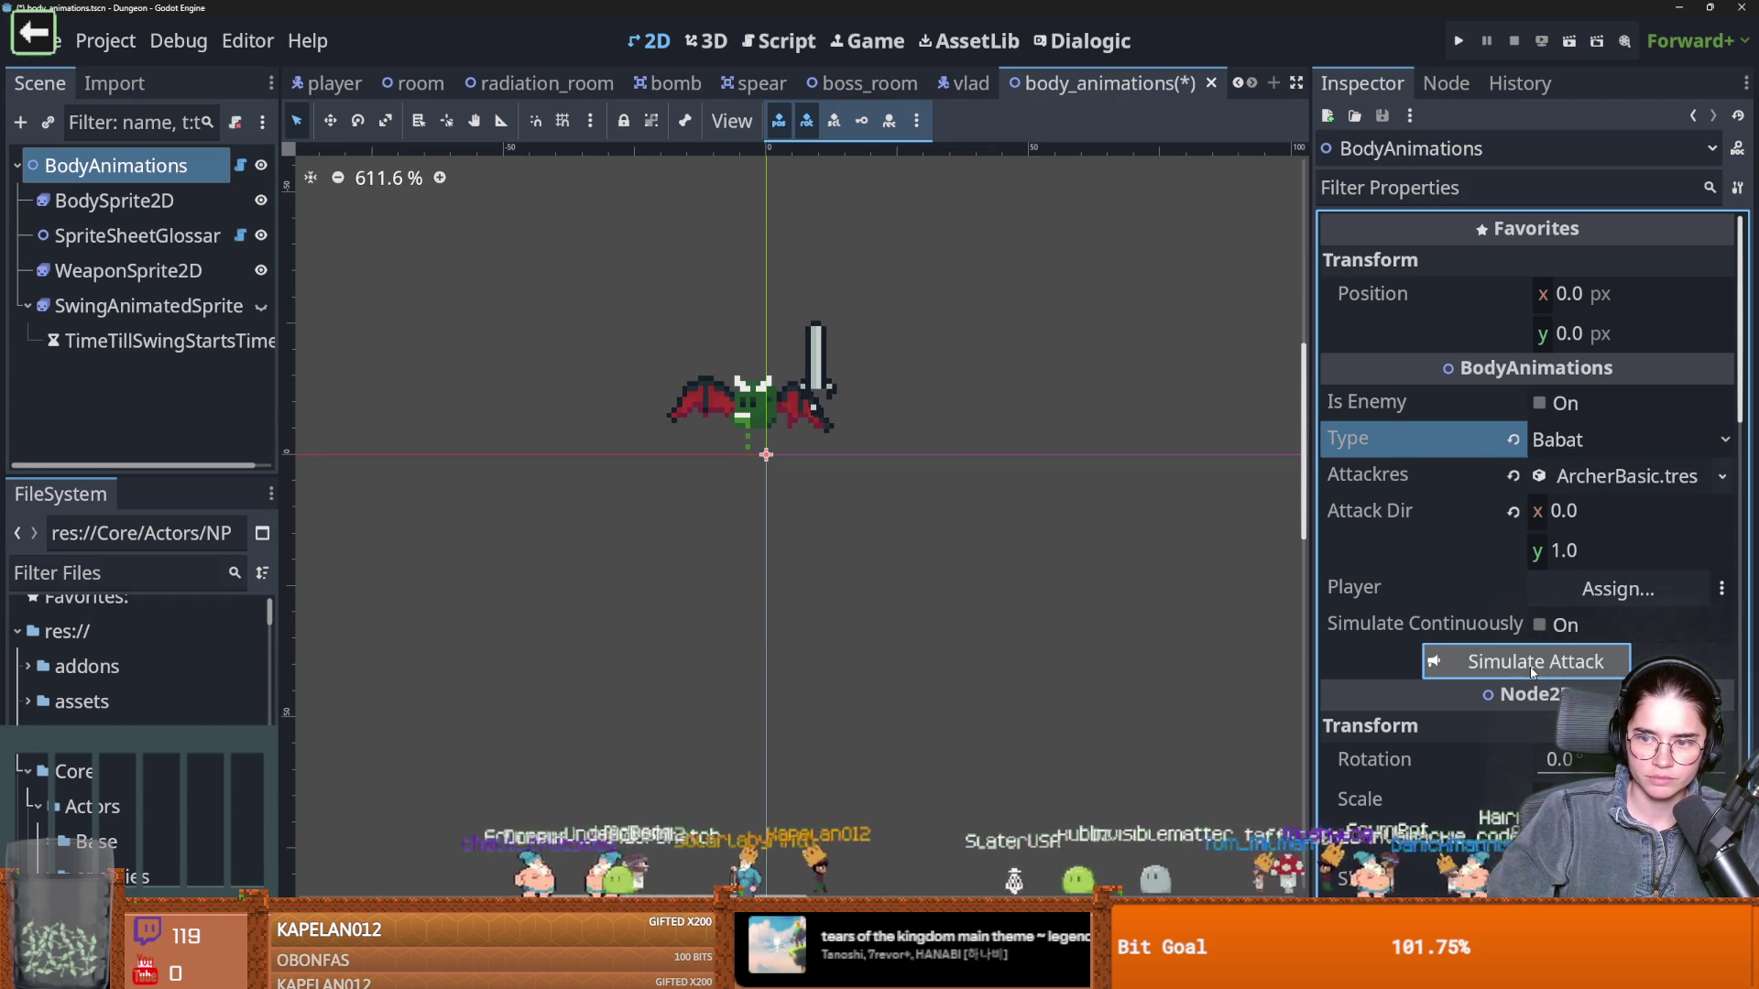
pyautogui.click(1537, 628)
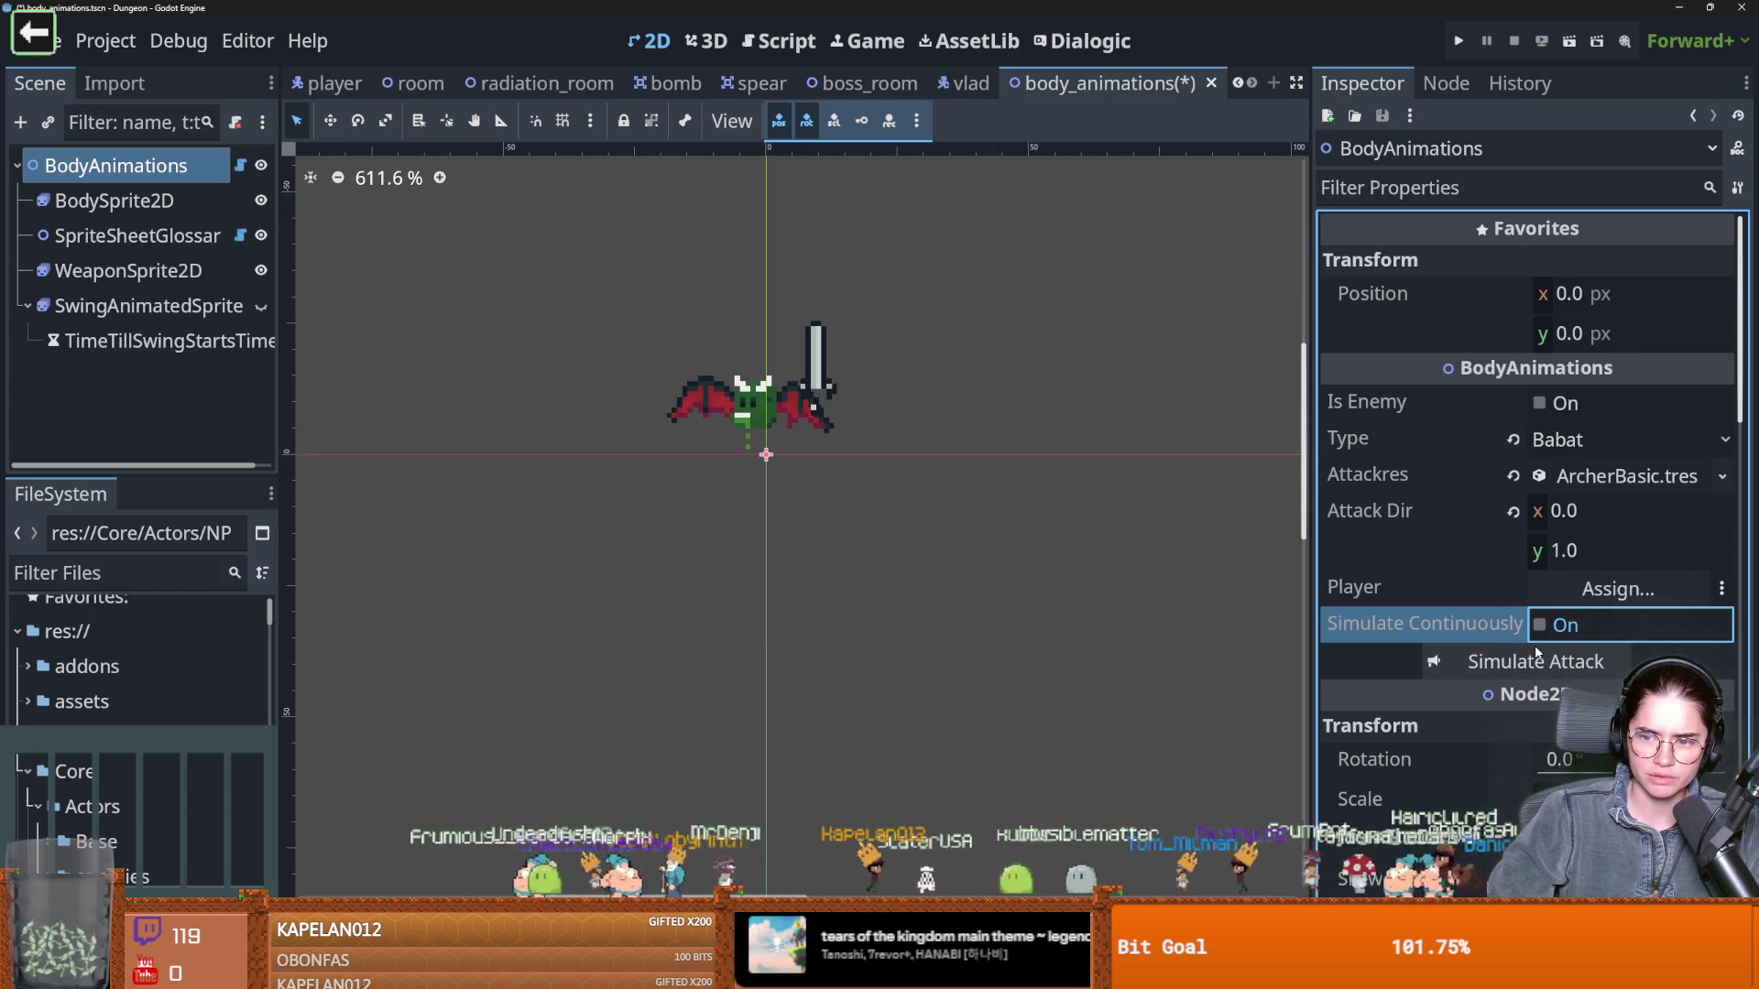
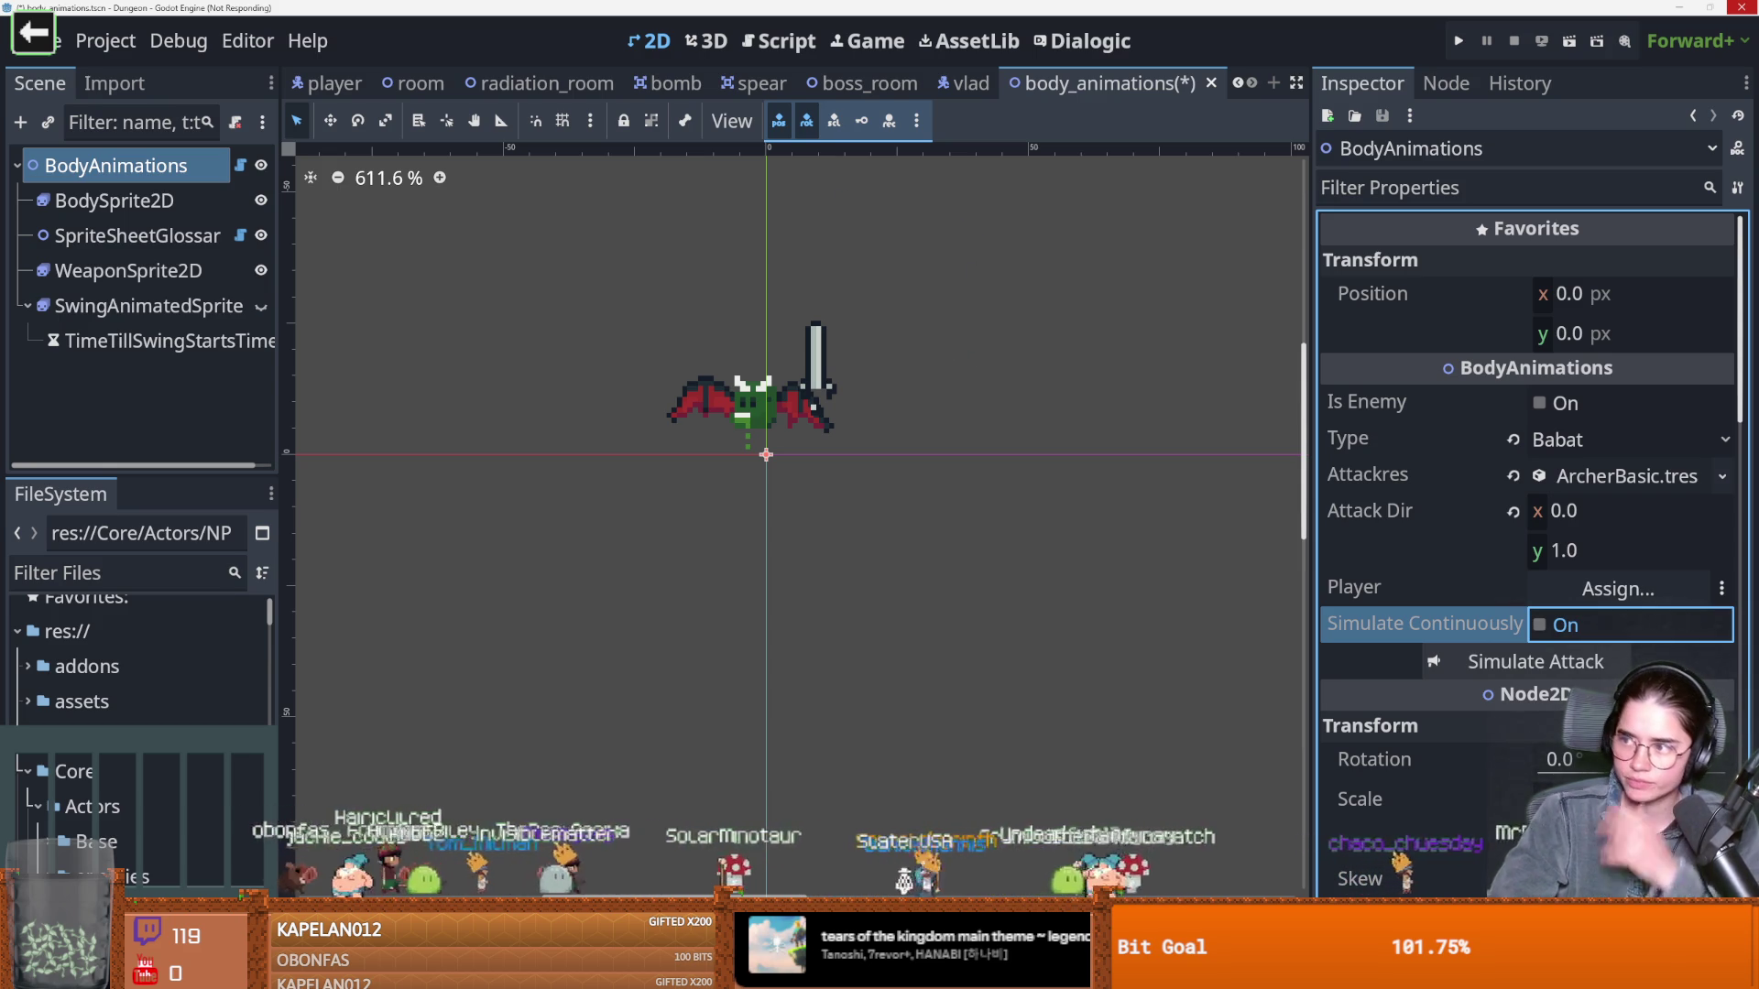
# - Switch to Aseprite and open the Crusader.aseprite sprite for reference
pyautogui.hotkey('alt', 'Tab')
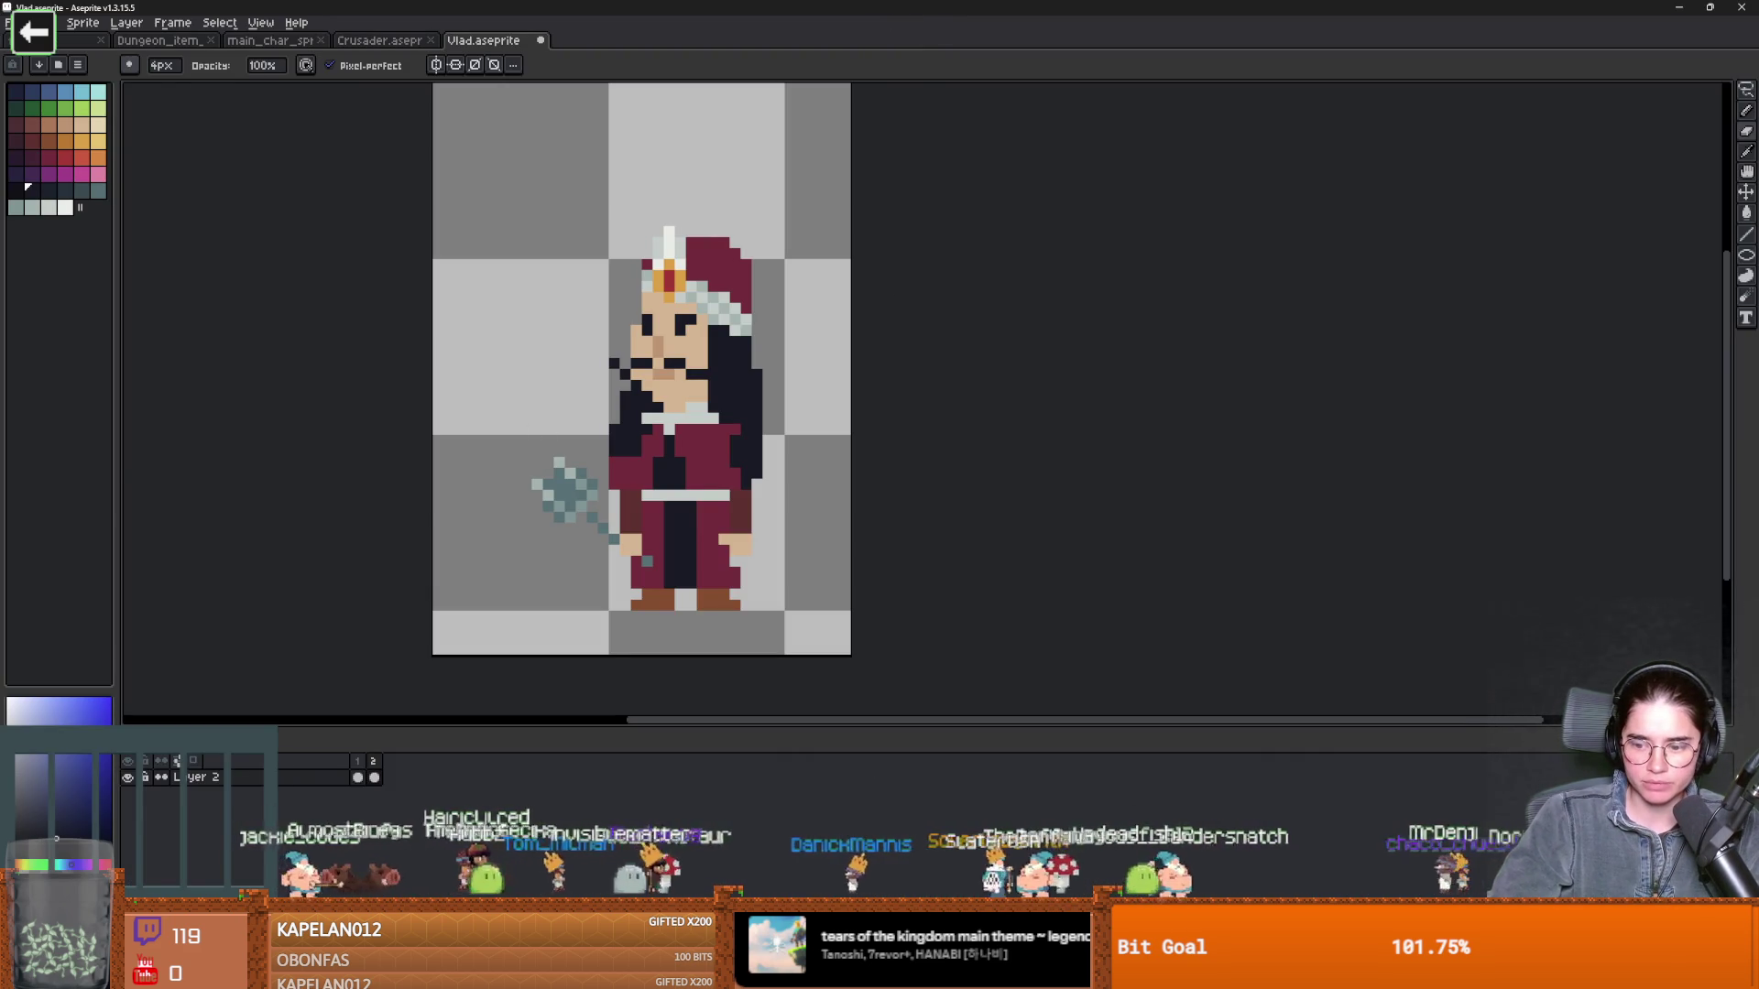
pyautogui.hotkey('alt', 'Tab')
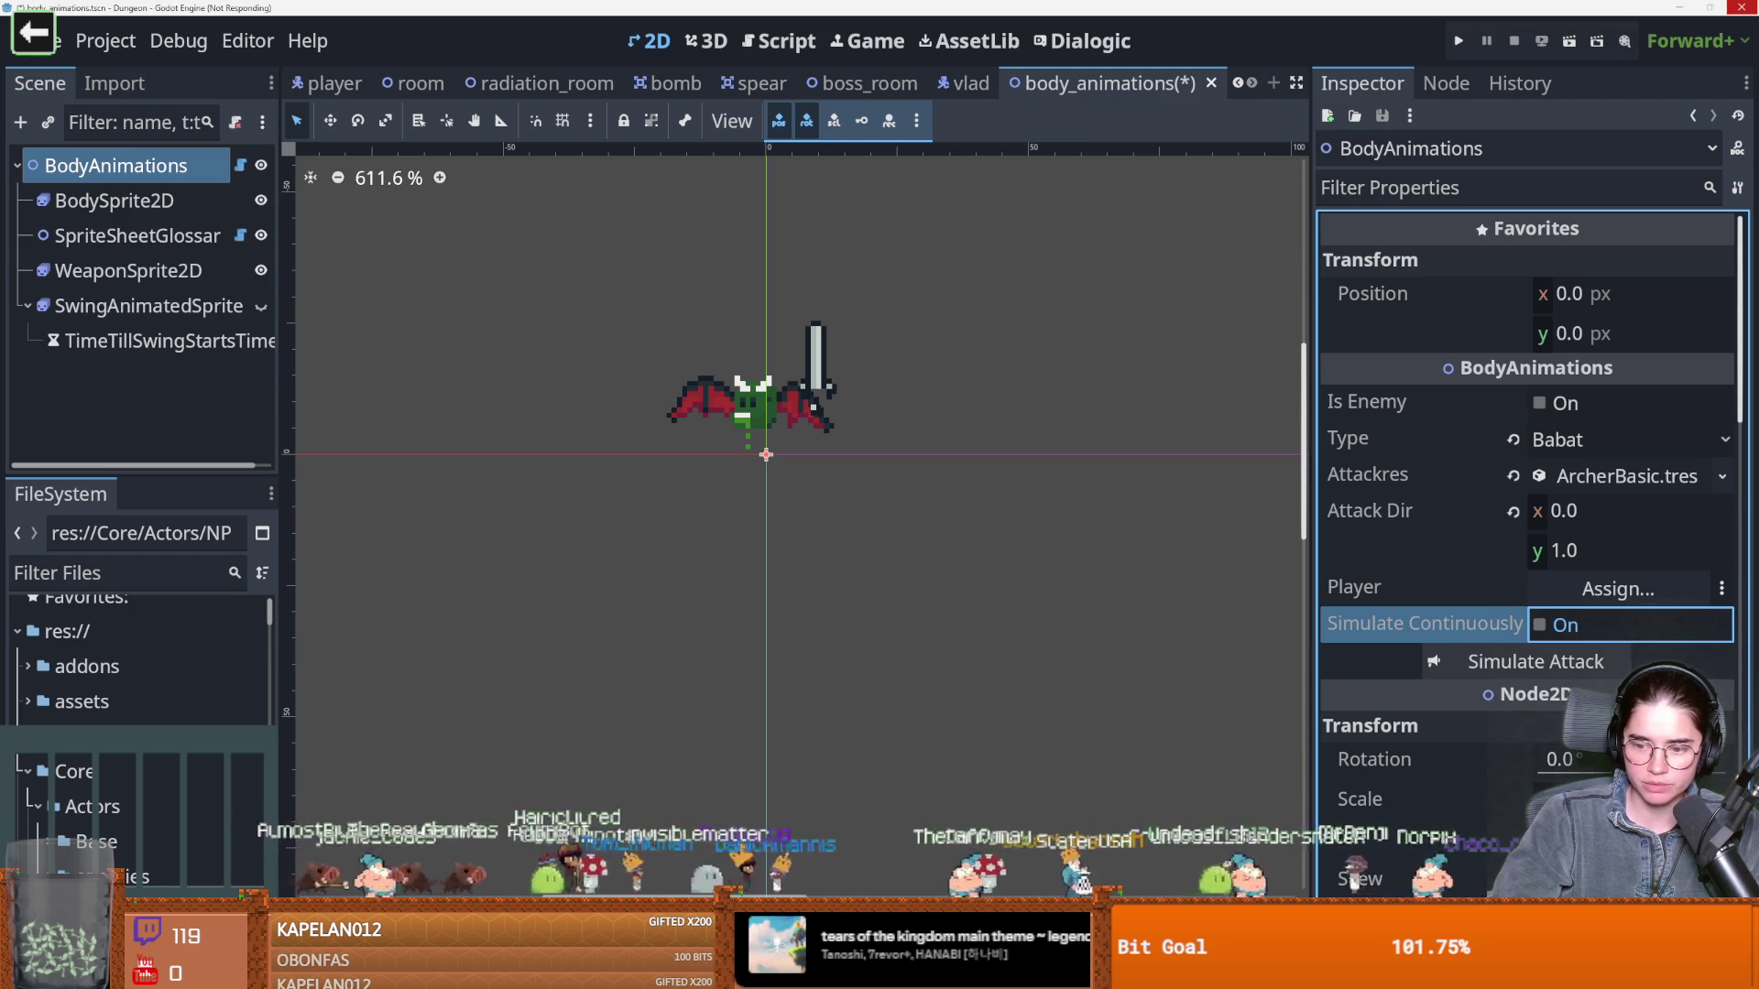
pyautogui.hotkey('alt', 'Tab')
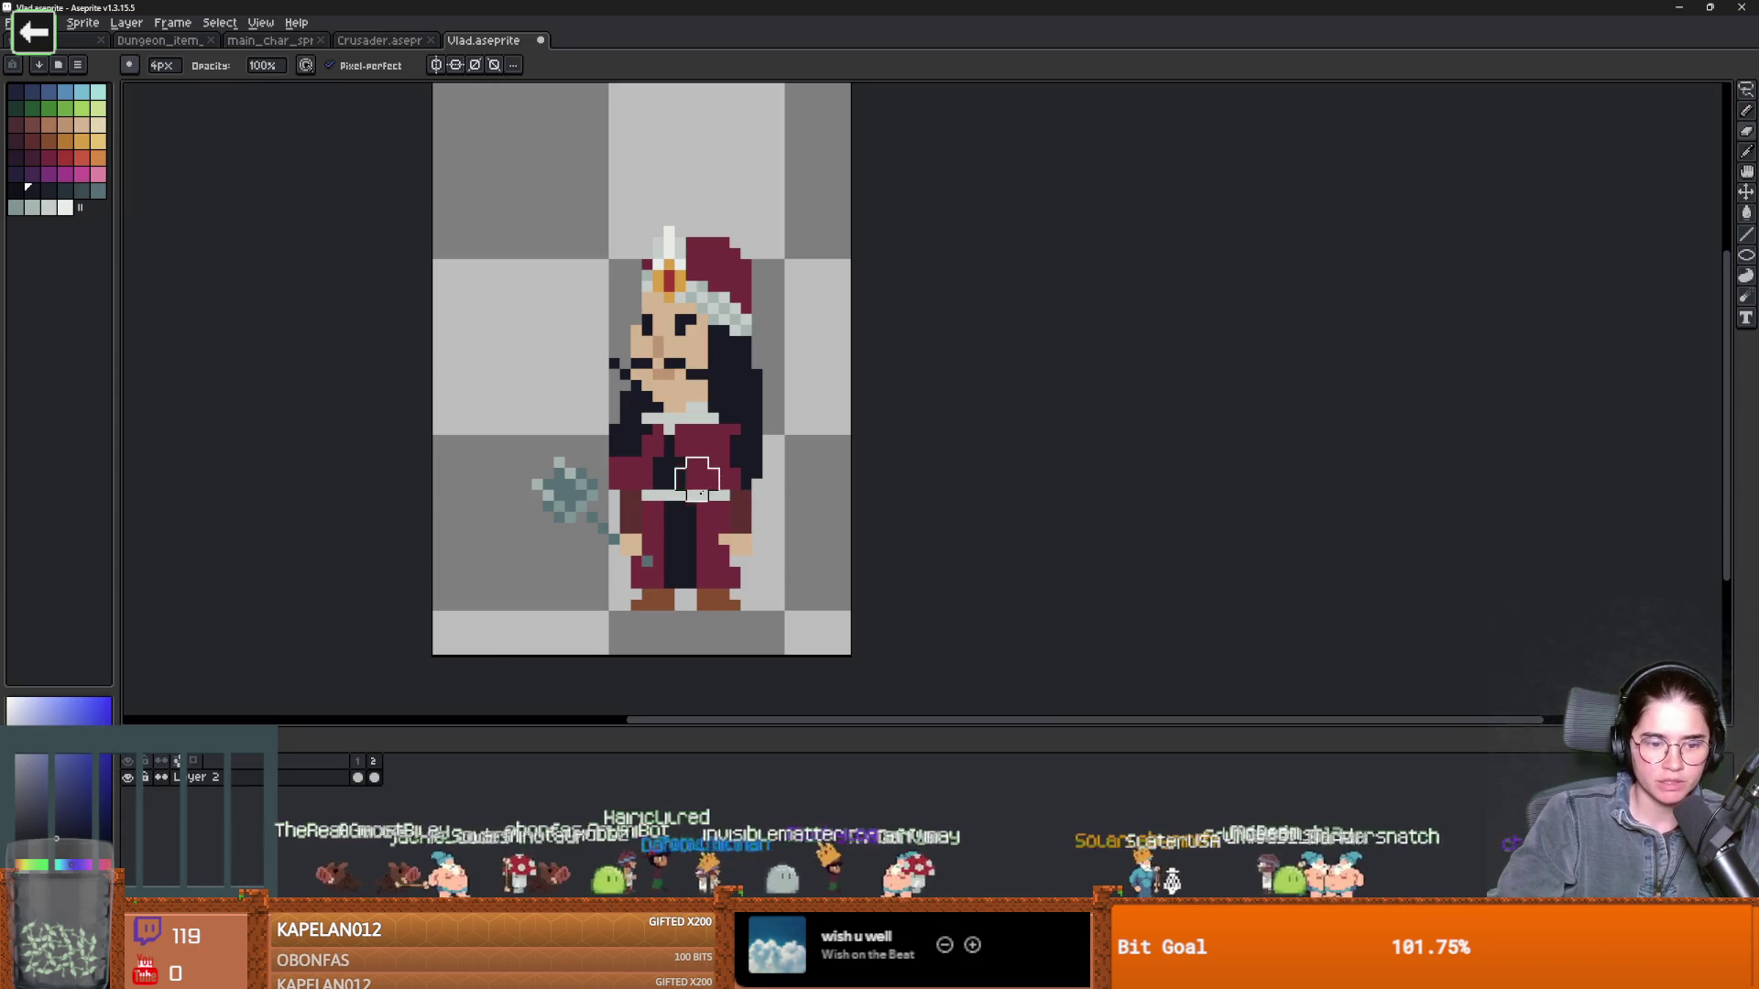
pyautogui.scroll(-1, 692, 413)
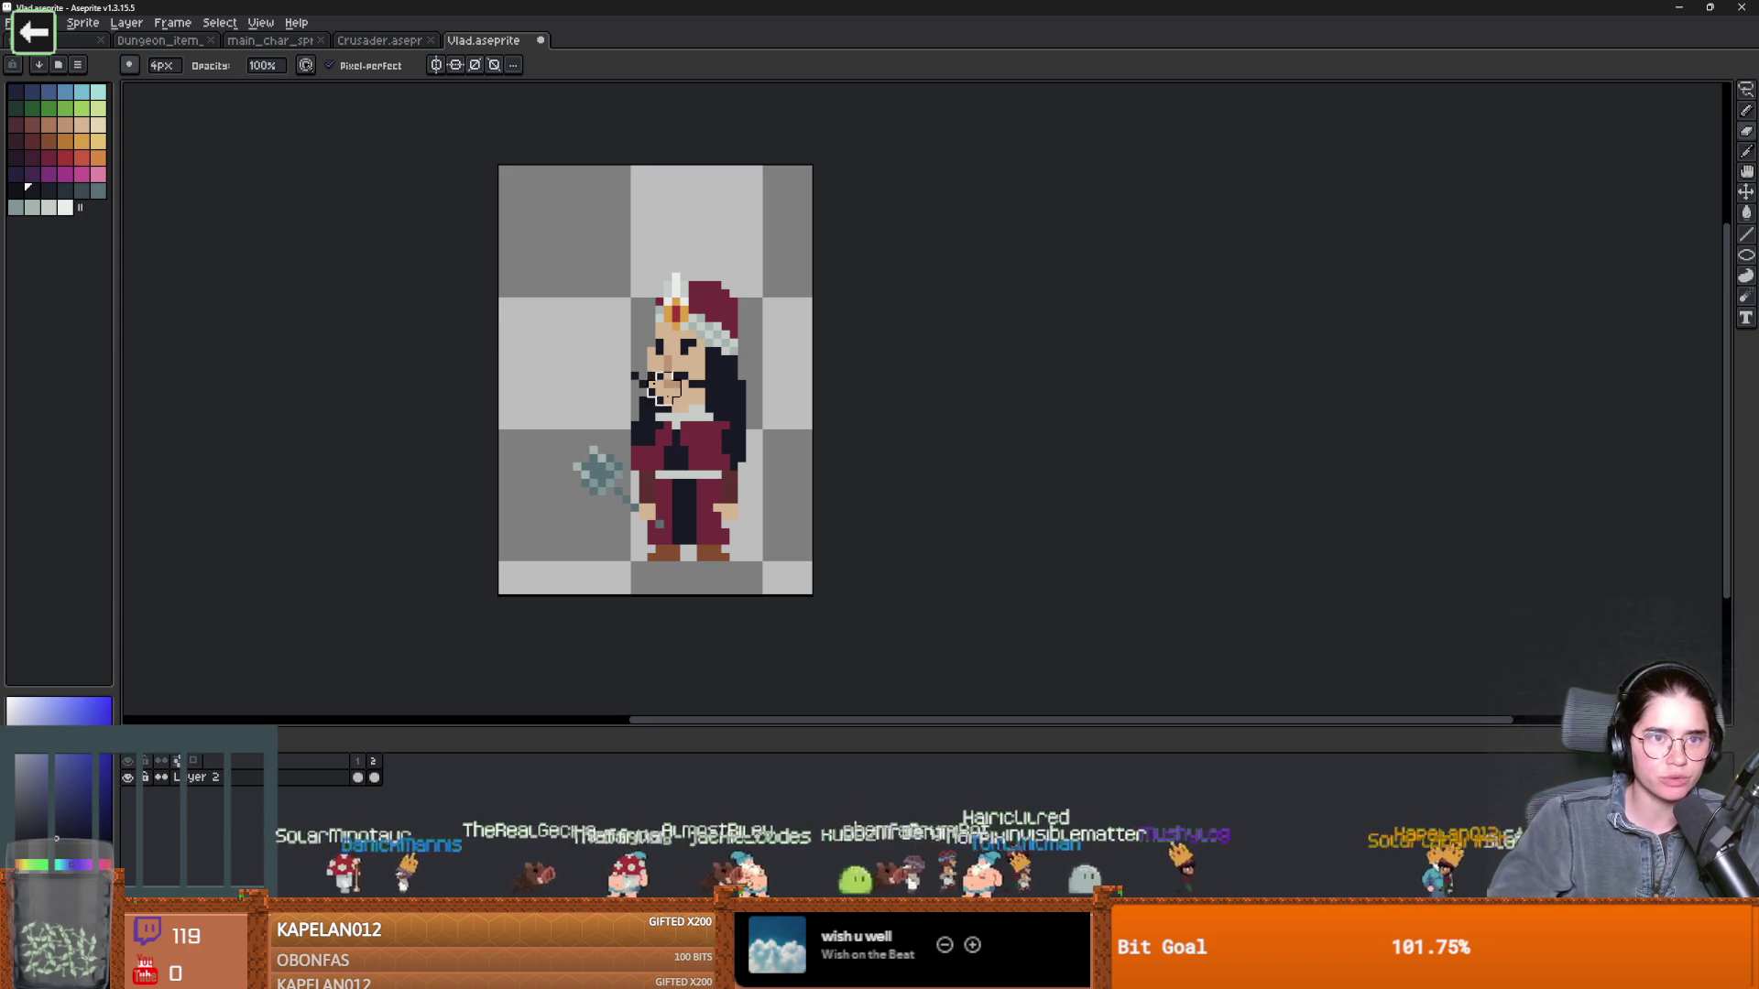
pyautogui.click(379, 41)
pyautogui.scroll(-1, 745, 527)
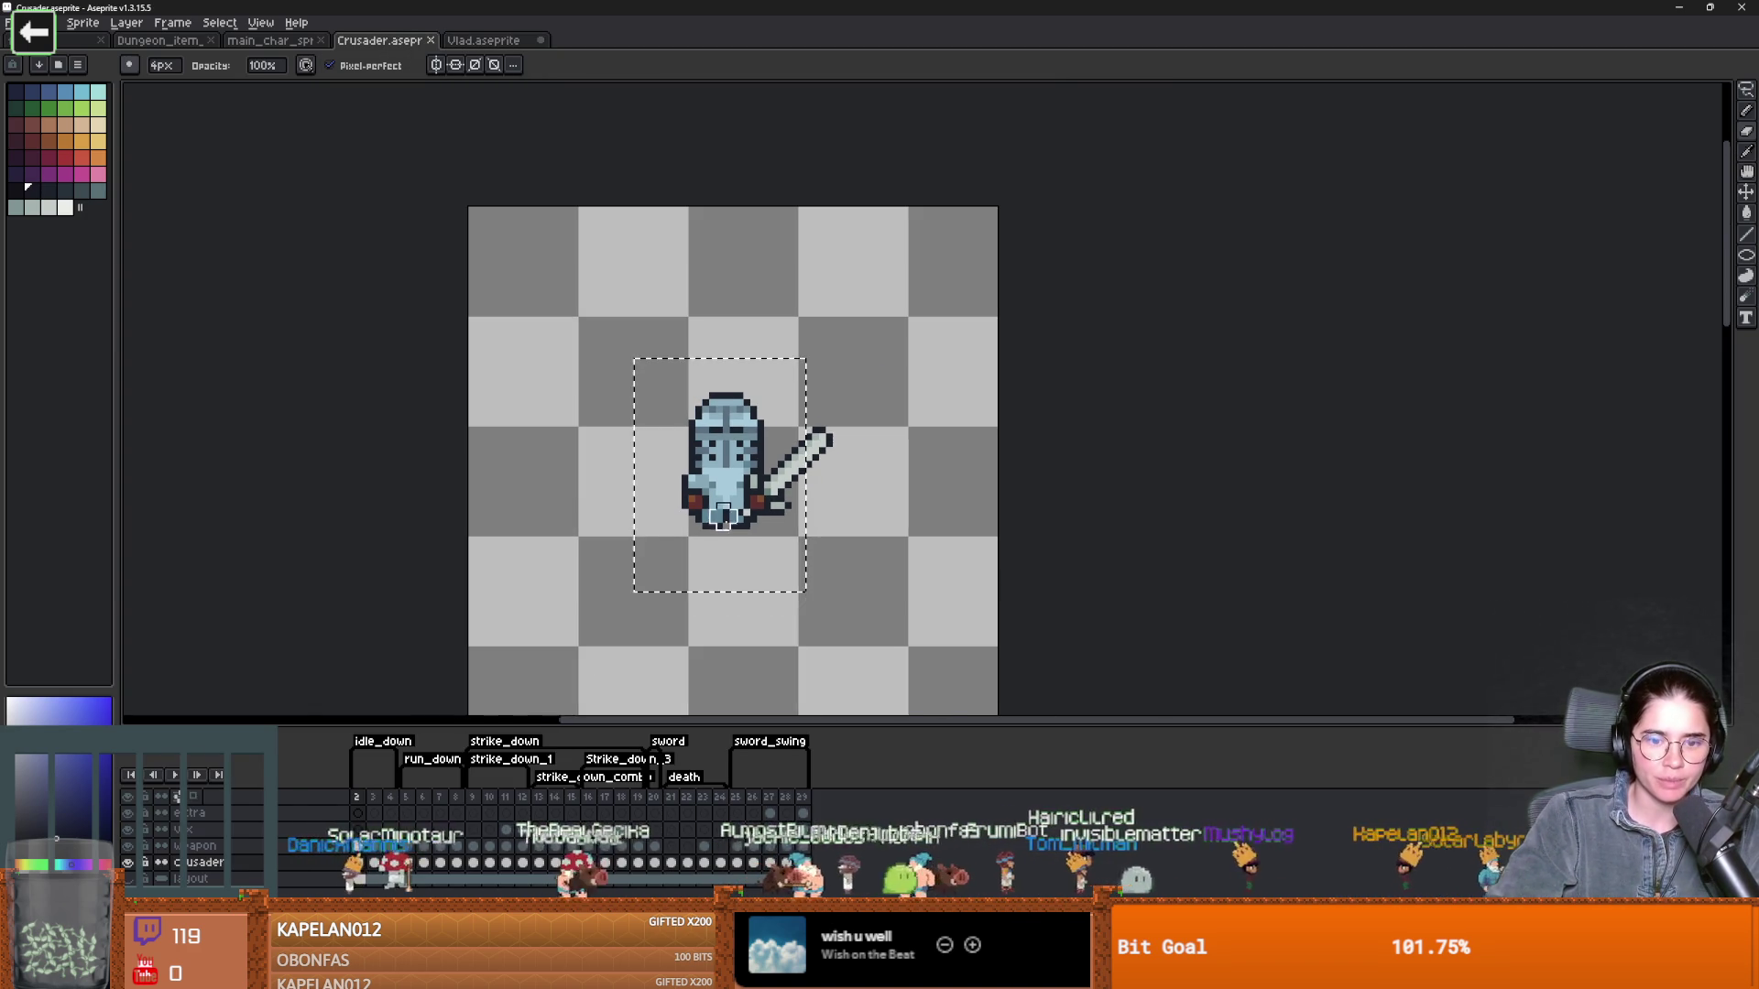
# - Review the Crusader's frames 3 and 4, return to Vlad.aseprite, and minimize Aseprite
pyautogui.click(373, 797)
pyautogui.click(396, 798)
pyautogui.scroll(-5, 785, 581)
pyautogui.moveTo(785, 581)
pyautogui.mouseDown()
pyautogui.moveTo(777, 479)
pyautogui.moveTo(775, 531)
pyautogui.mouseUp()
pyautogui.scroll(4, 776, 479)
pyautogui.scroll(-1, 777, 479)
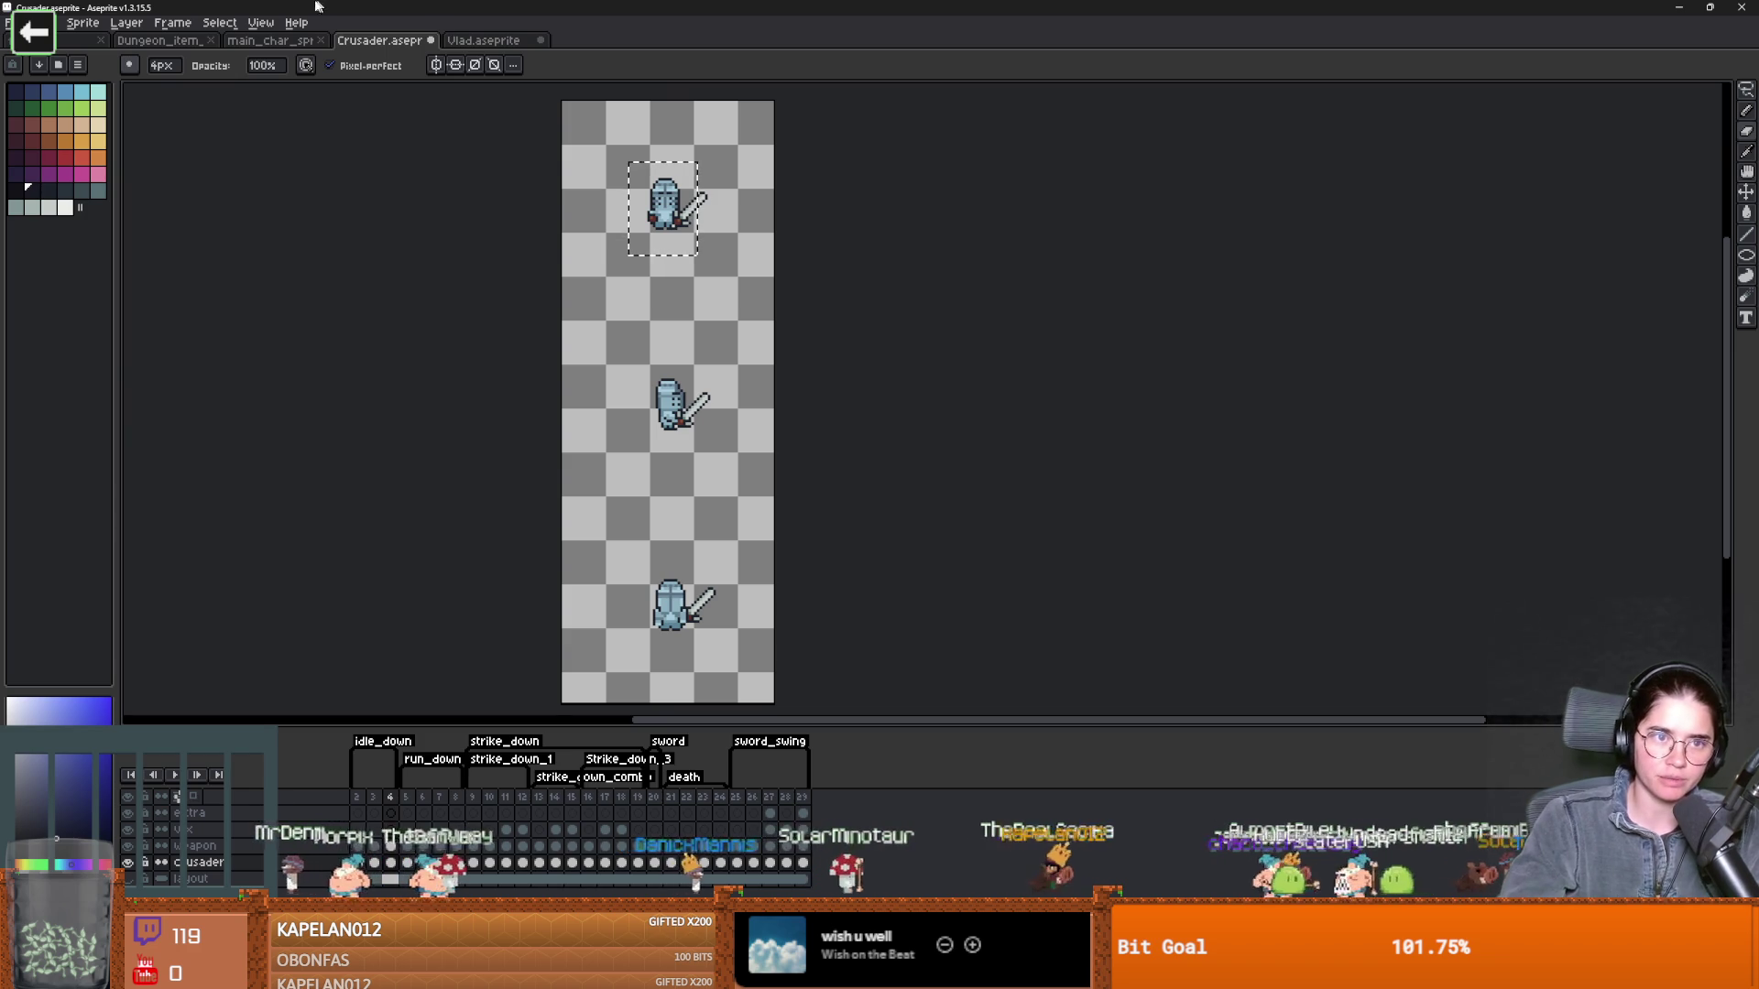
pyautogui.click(483, 40)
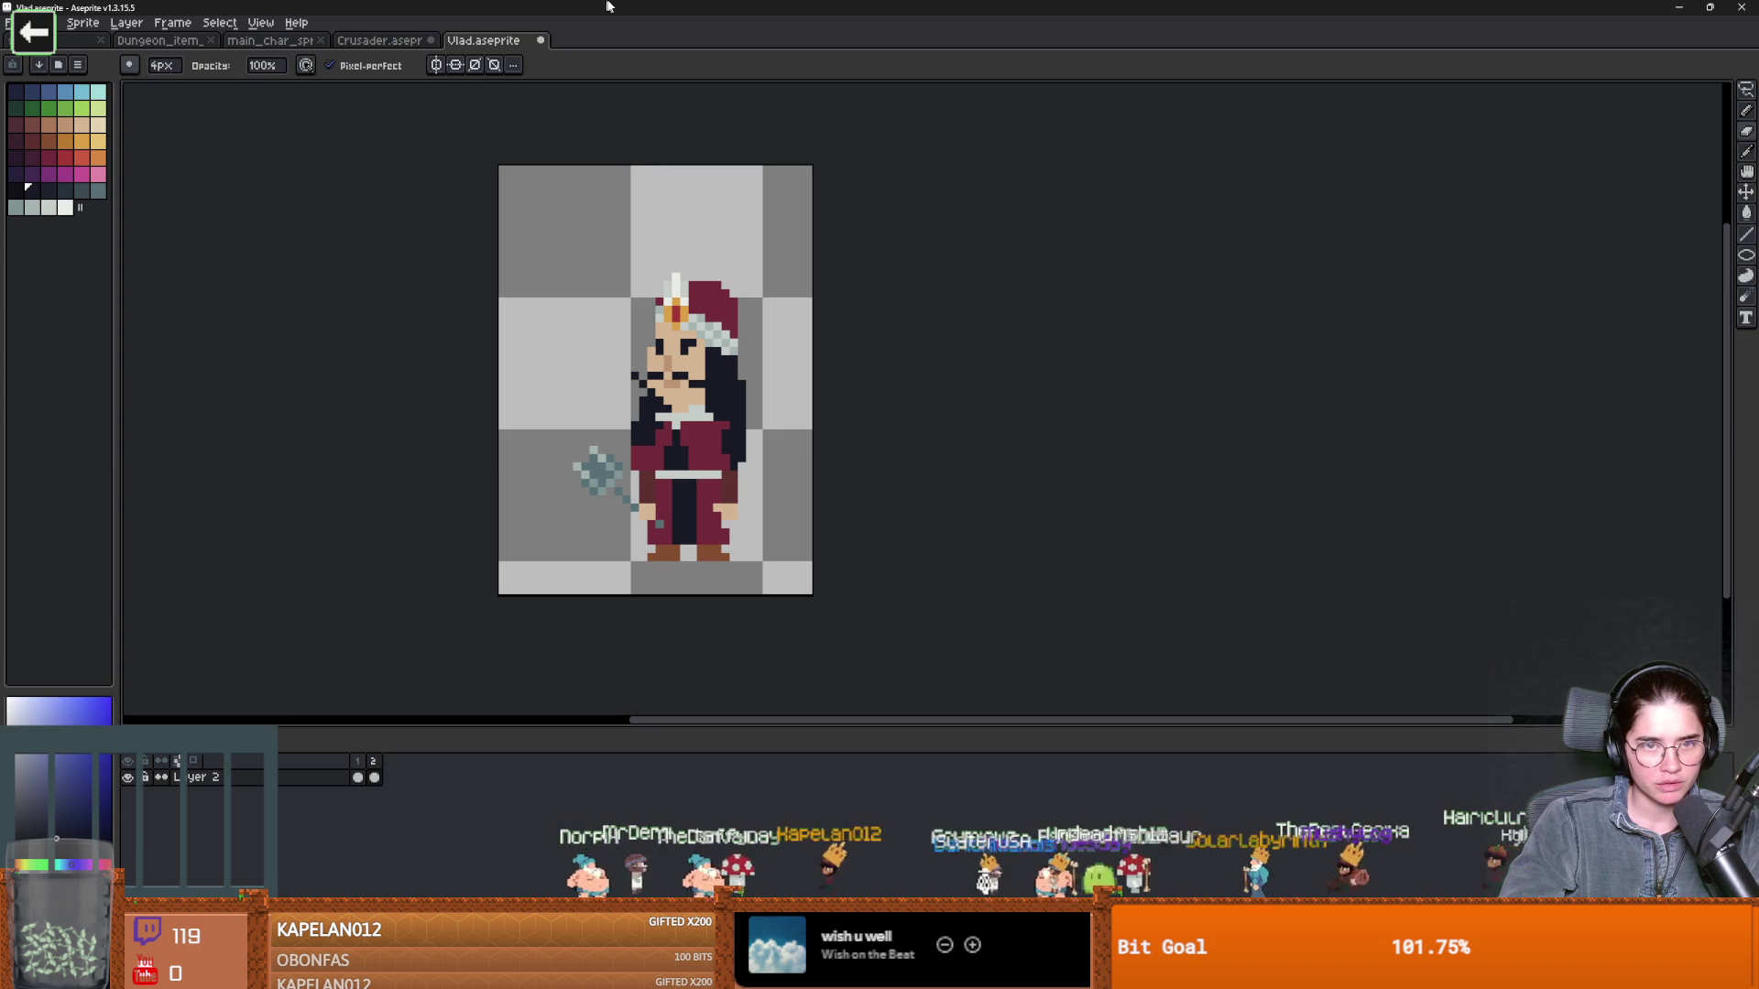
pyautogui.click(1678, 11)
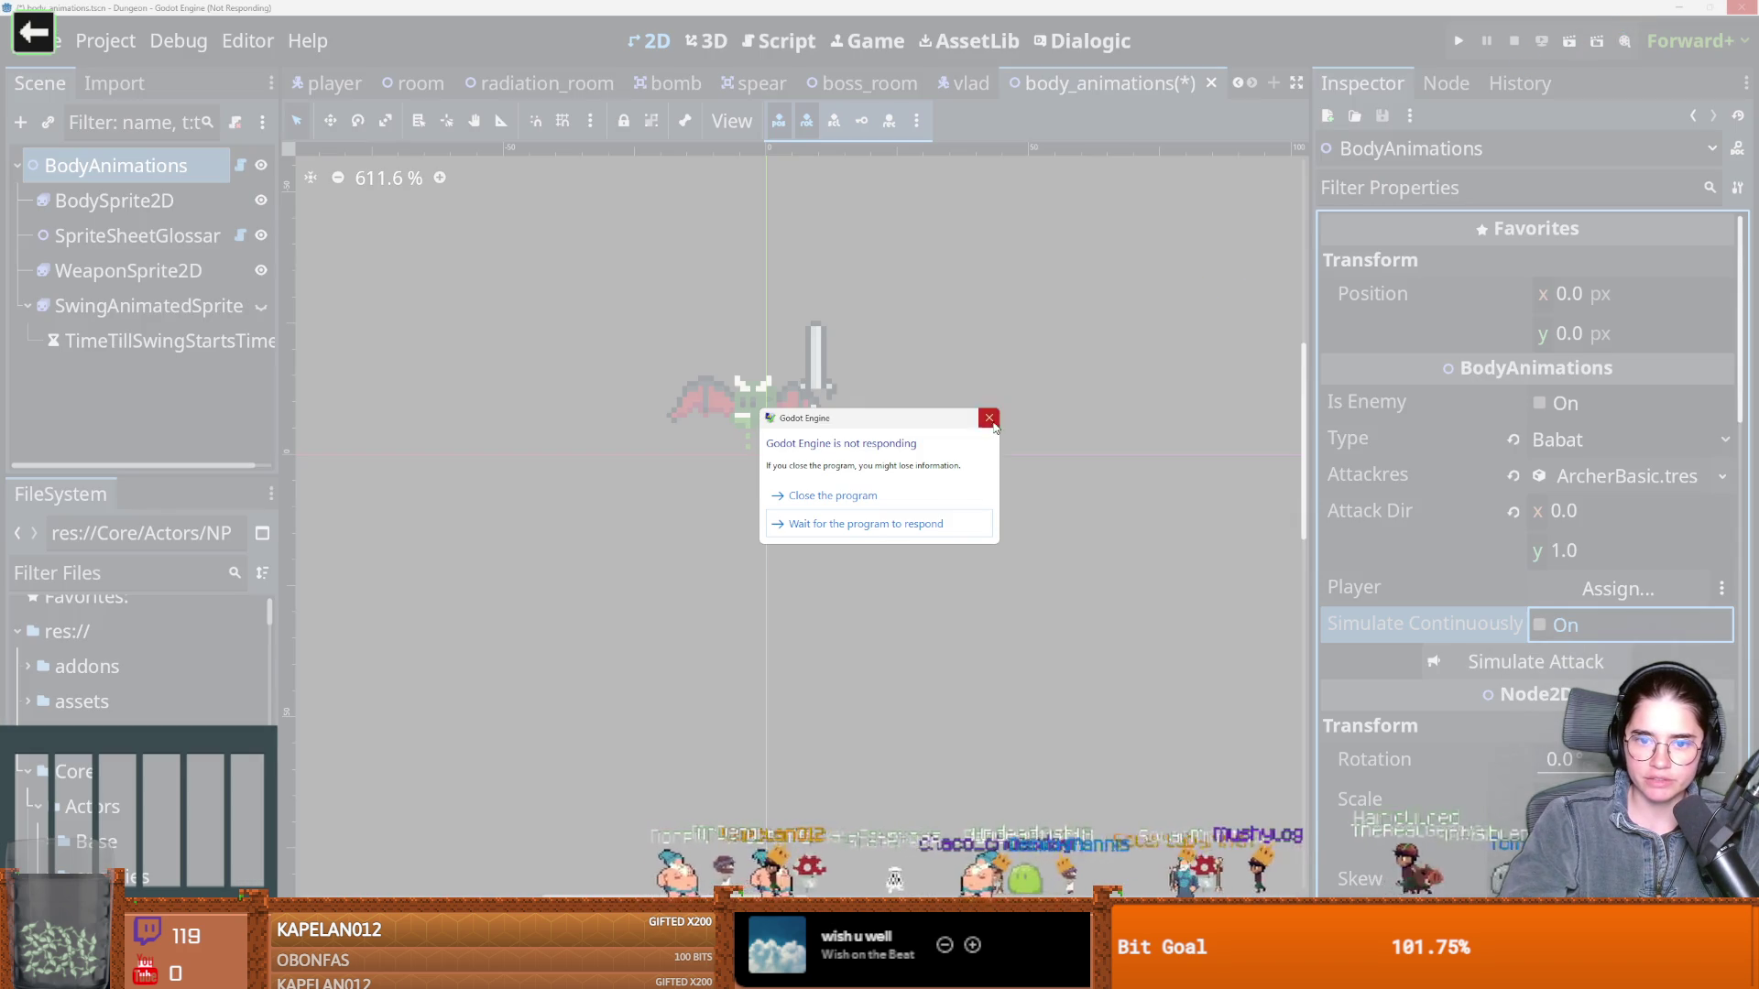
# - Close the unresponsive Godot editor and reopen the Dungeon project
pyautogui.click(884, 502)
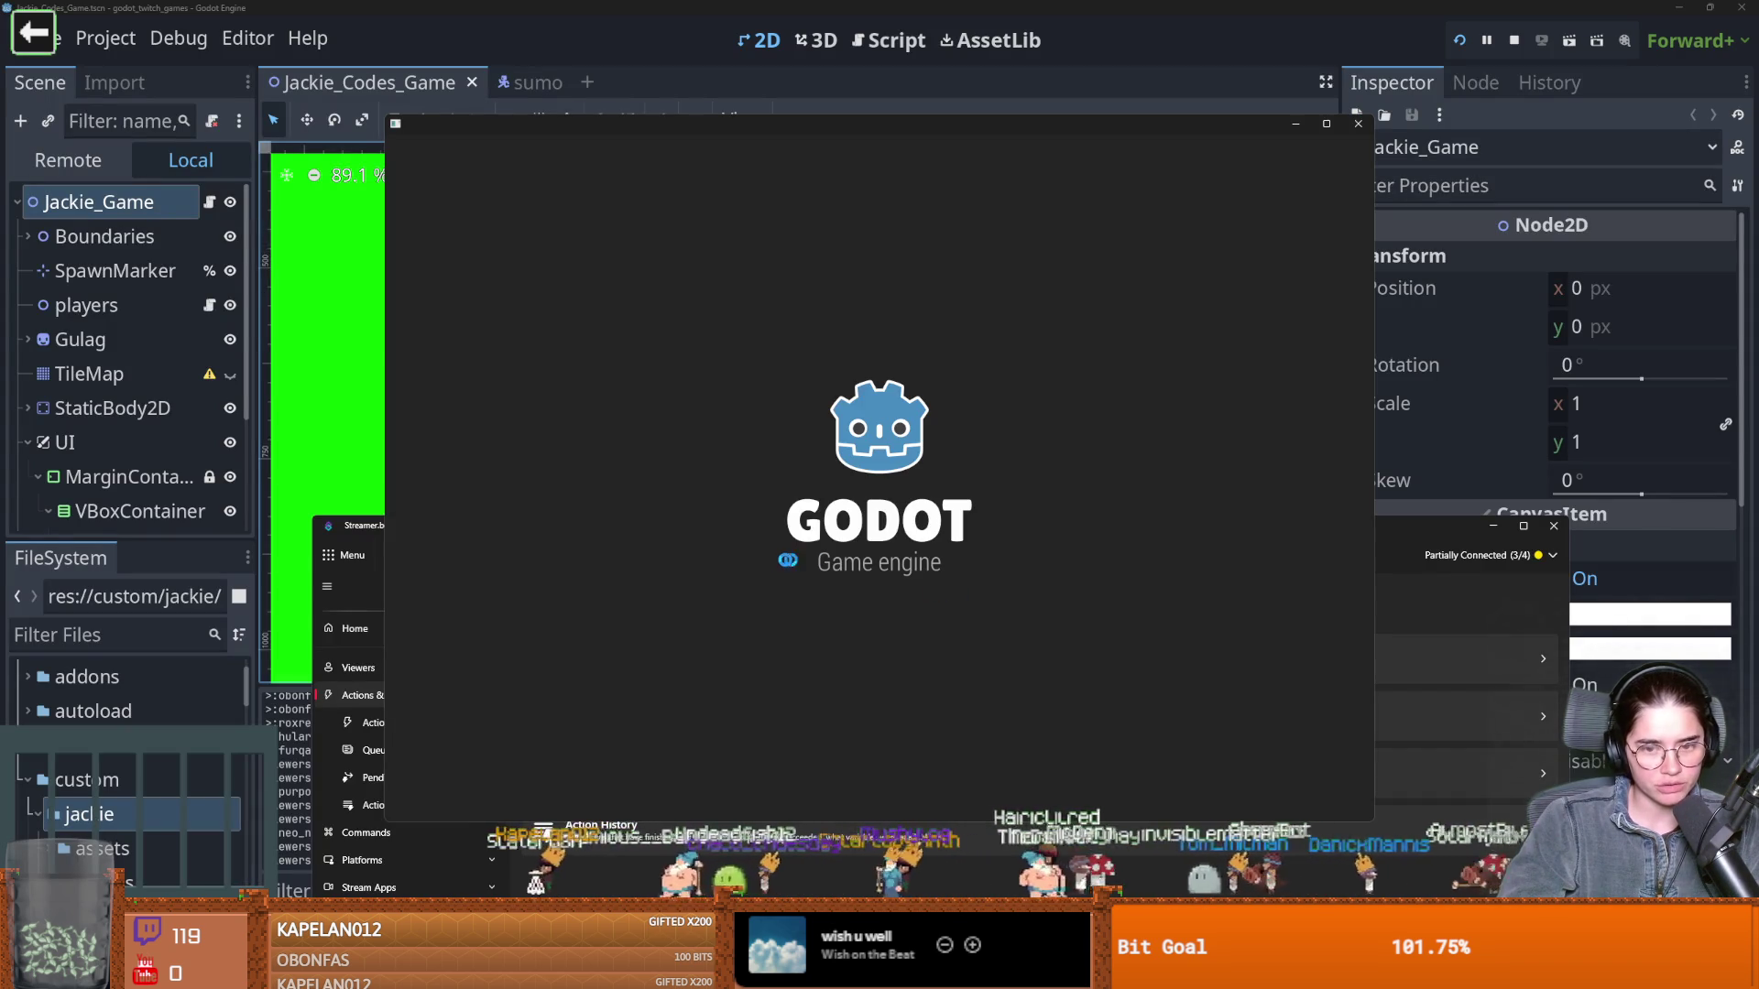
pyautogui.doubleClick(625, 342)
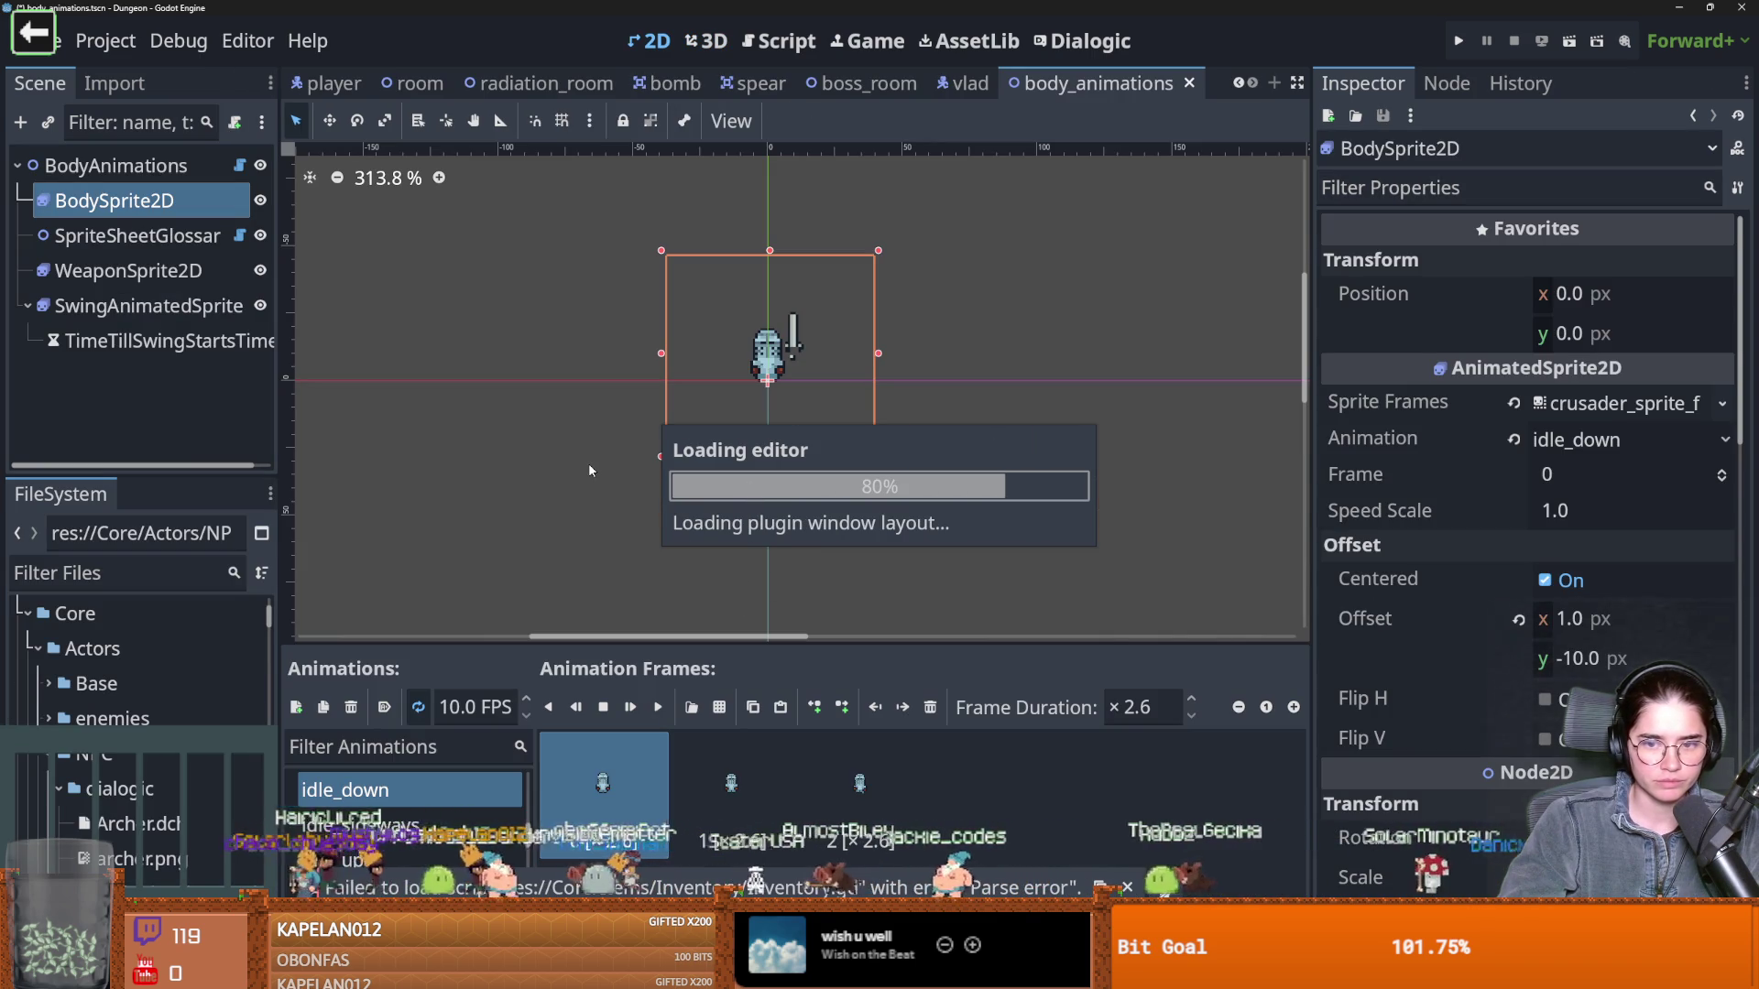
# - Save the scene, play as the Warrior into Curie's Laboratory, then close the game
pyautogui.scroll(3, 795, 392)
pyautogui.hotkey('ctrl', 's')
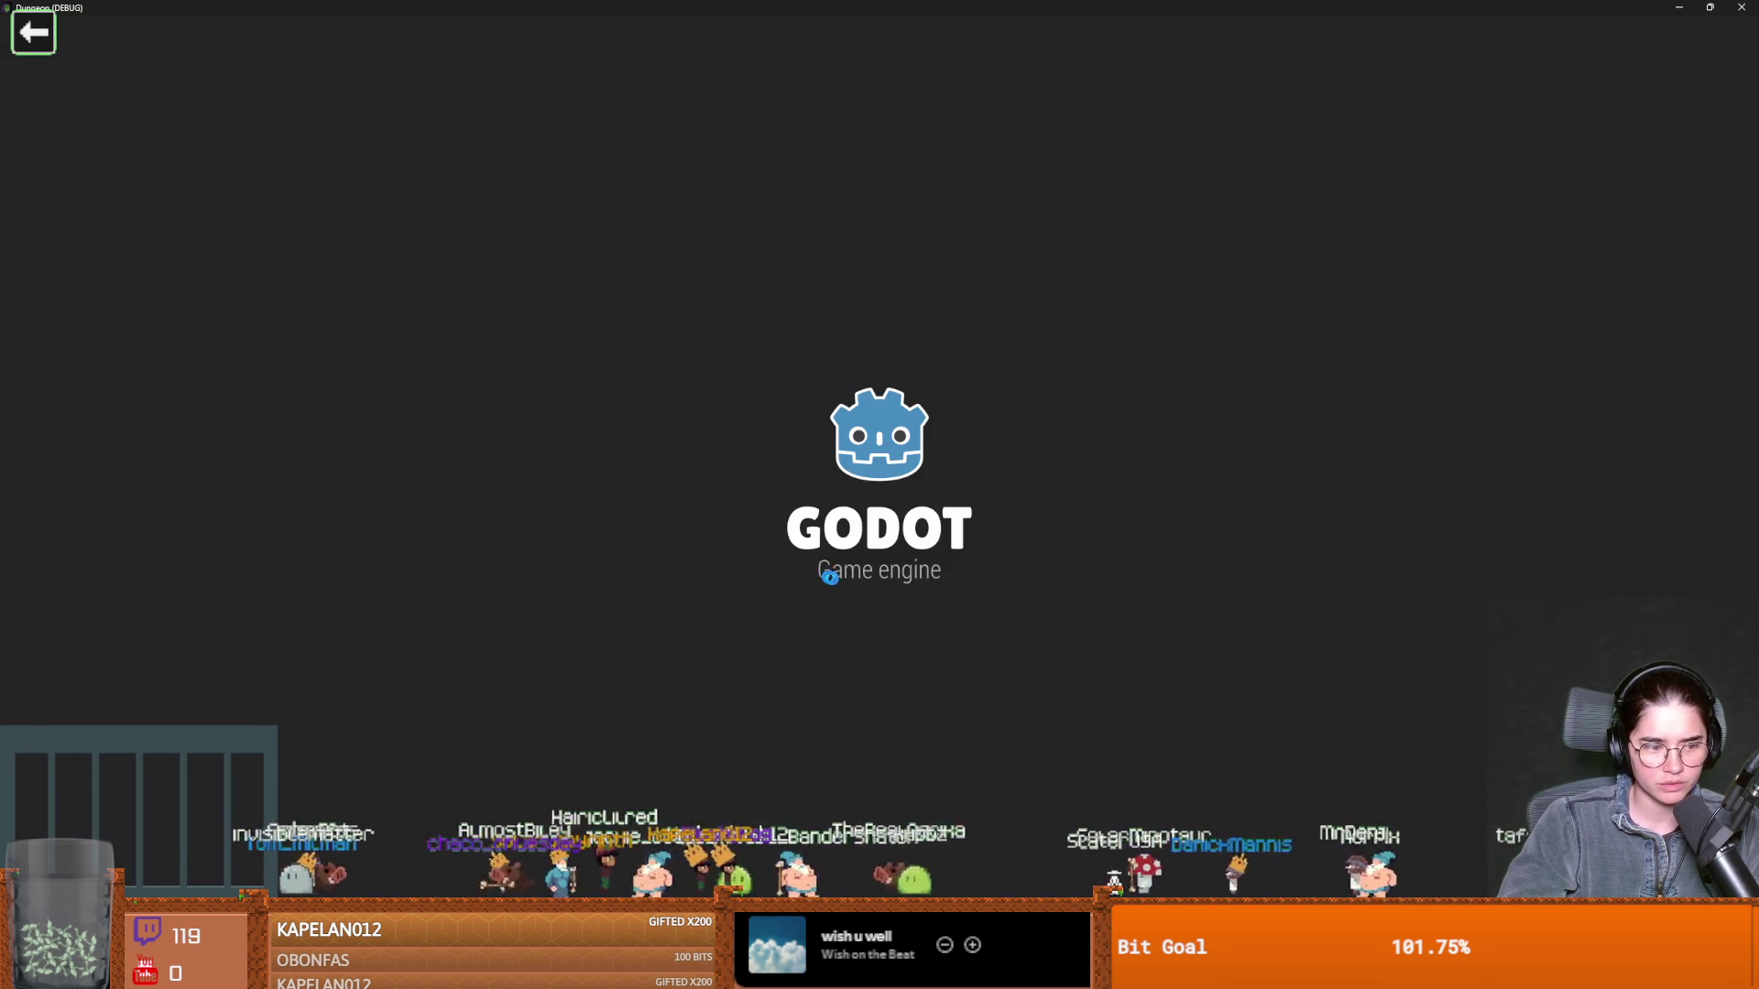
pyautogui.press('Return')
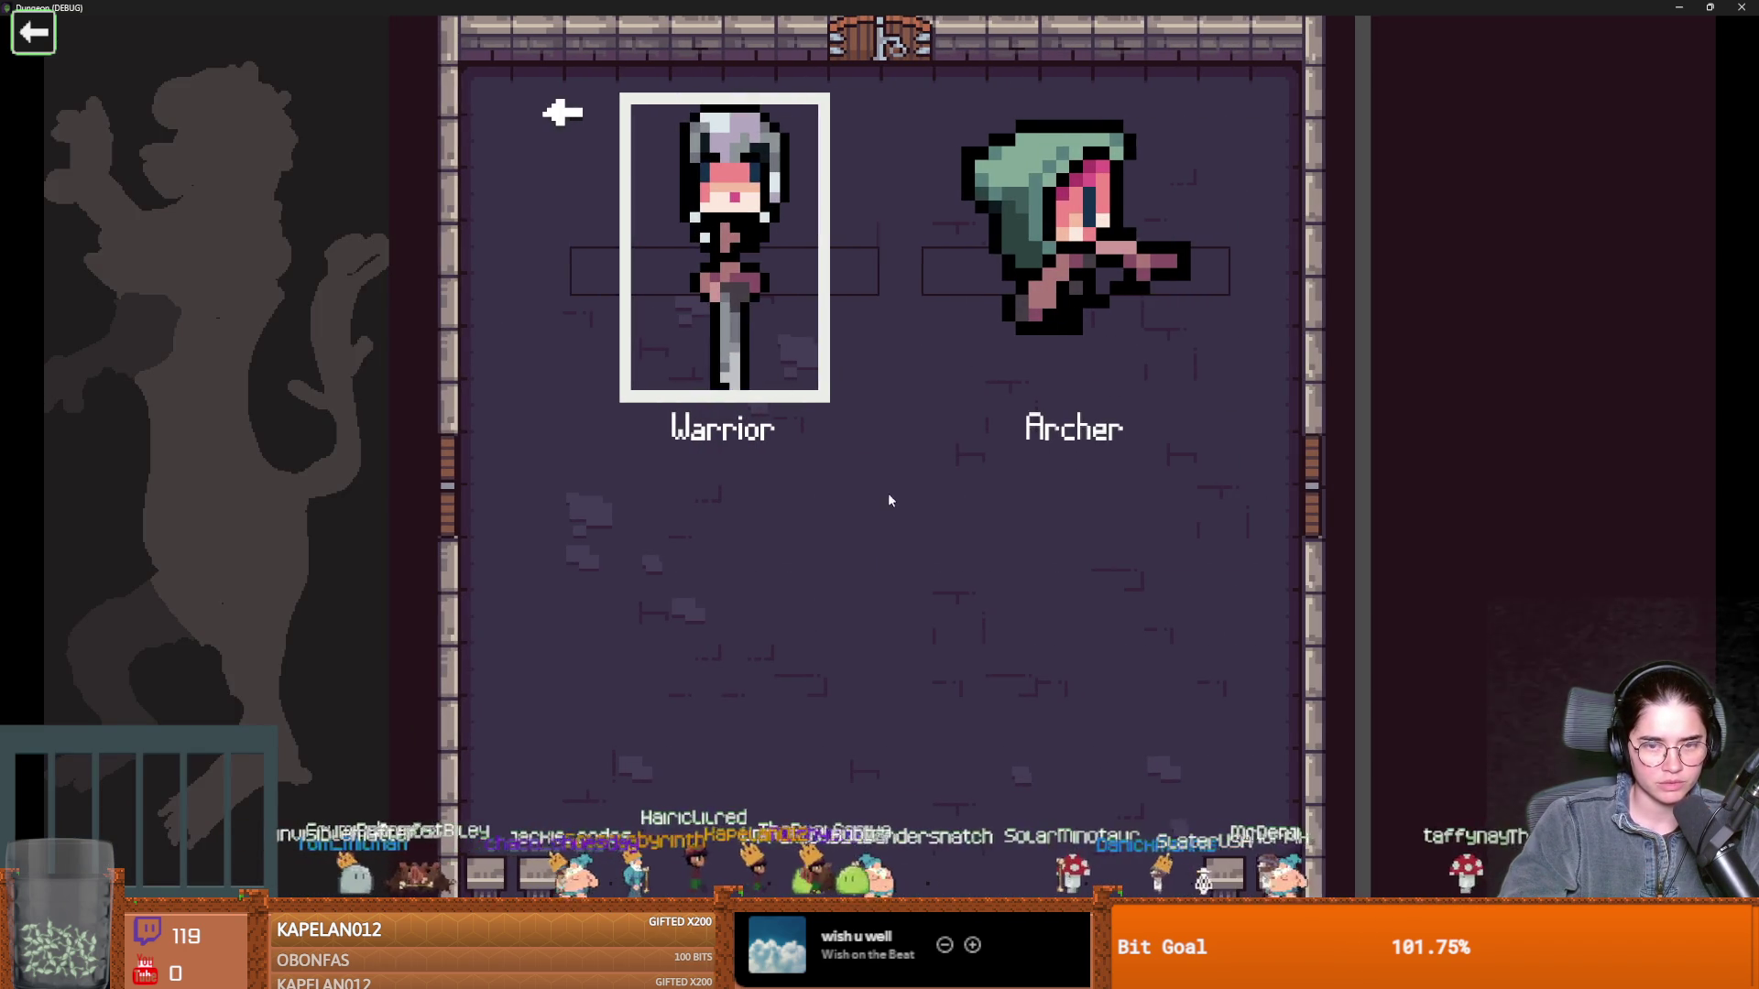
pyautogui.press('Return')
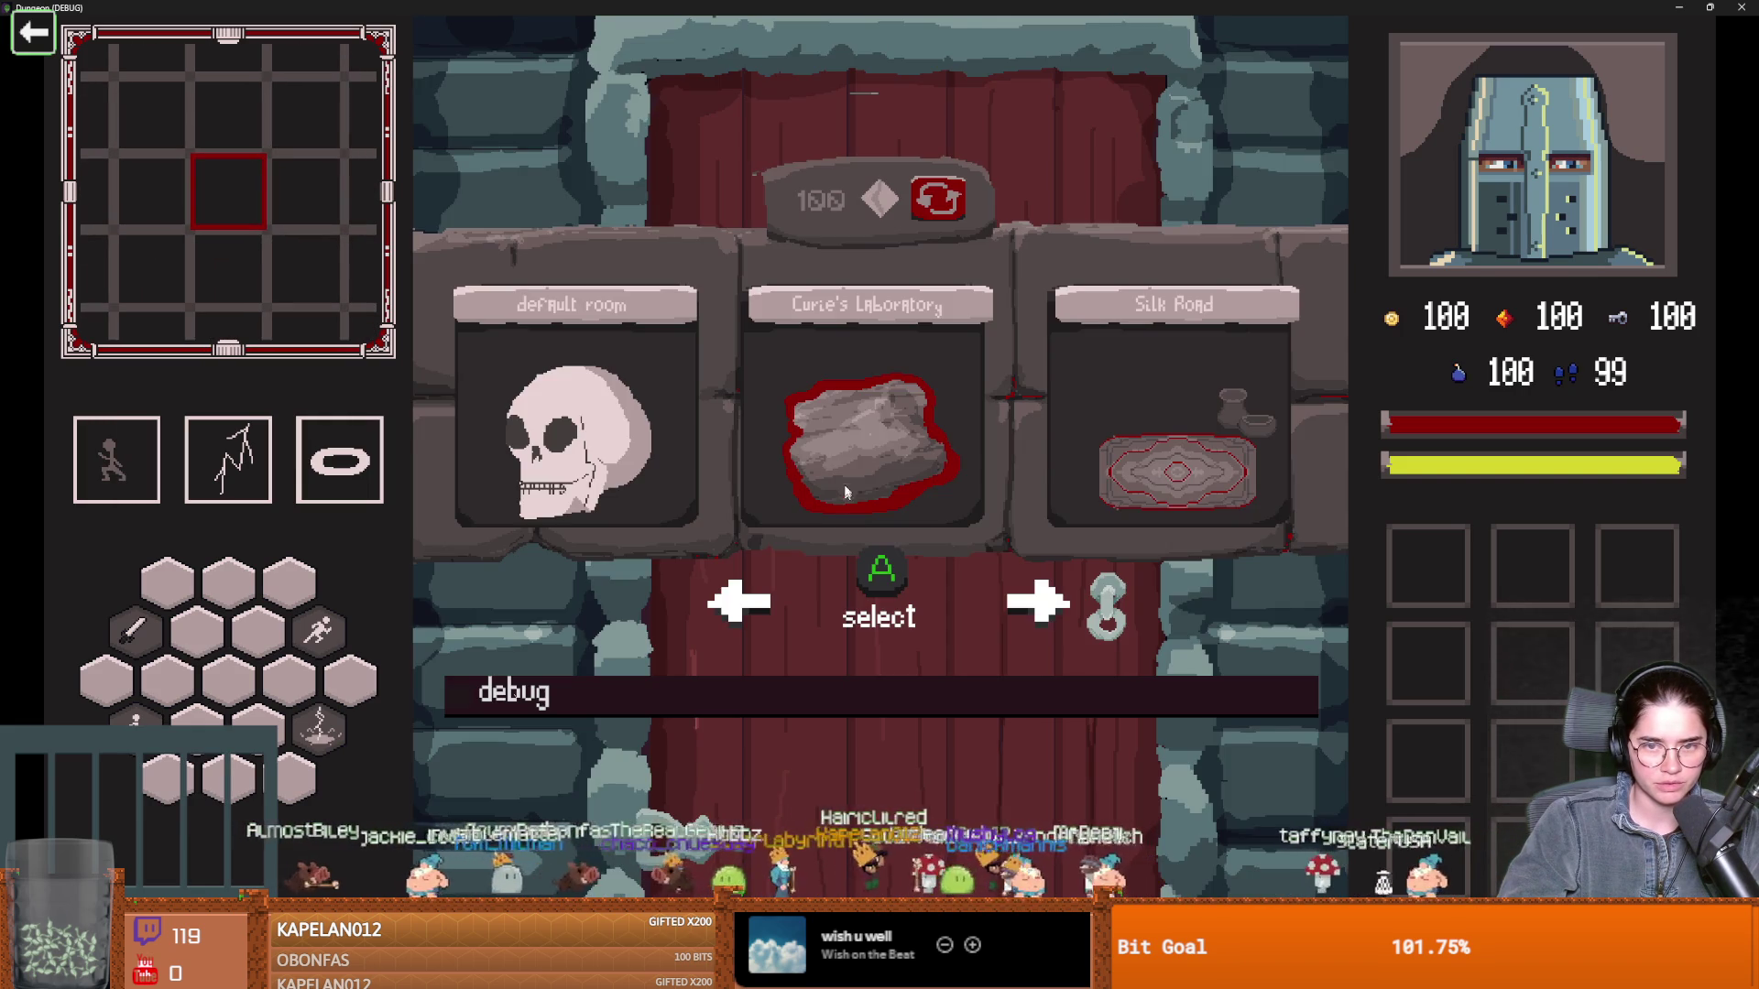
pyautogui.click(844, 520)
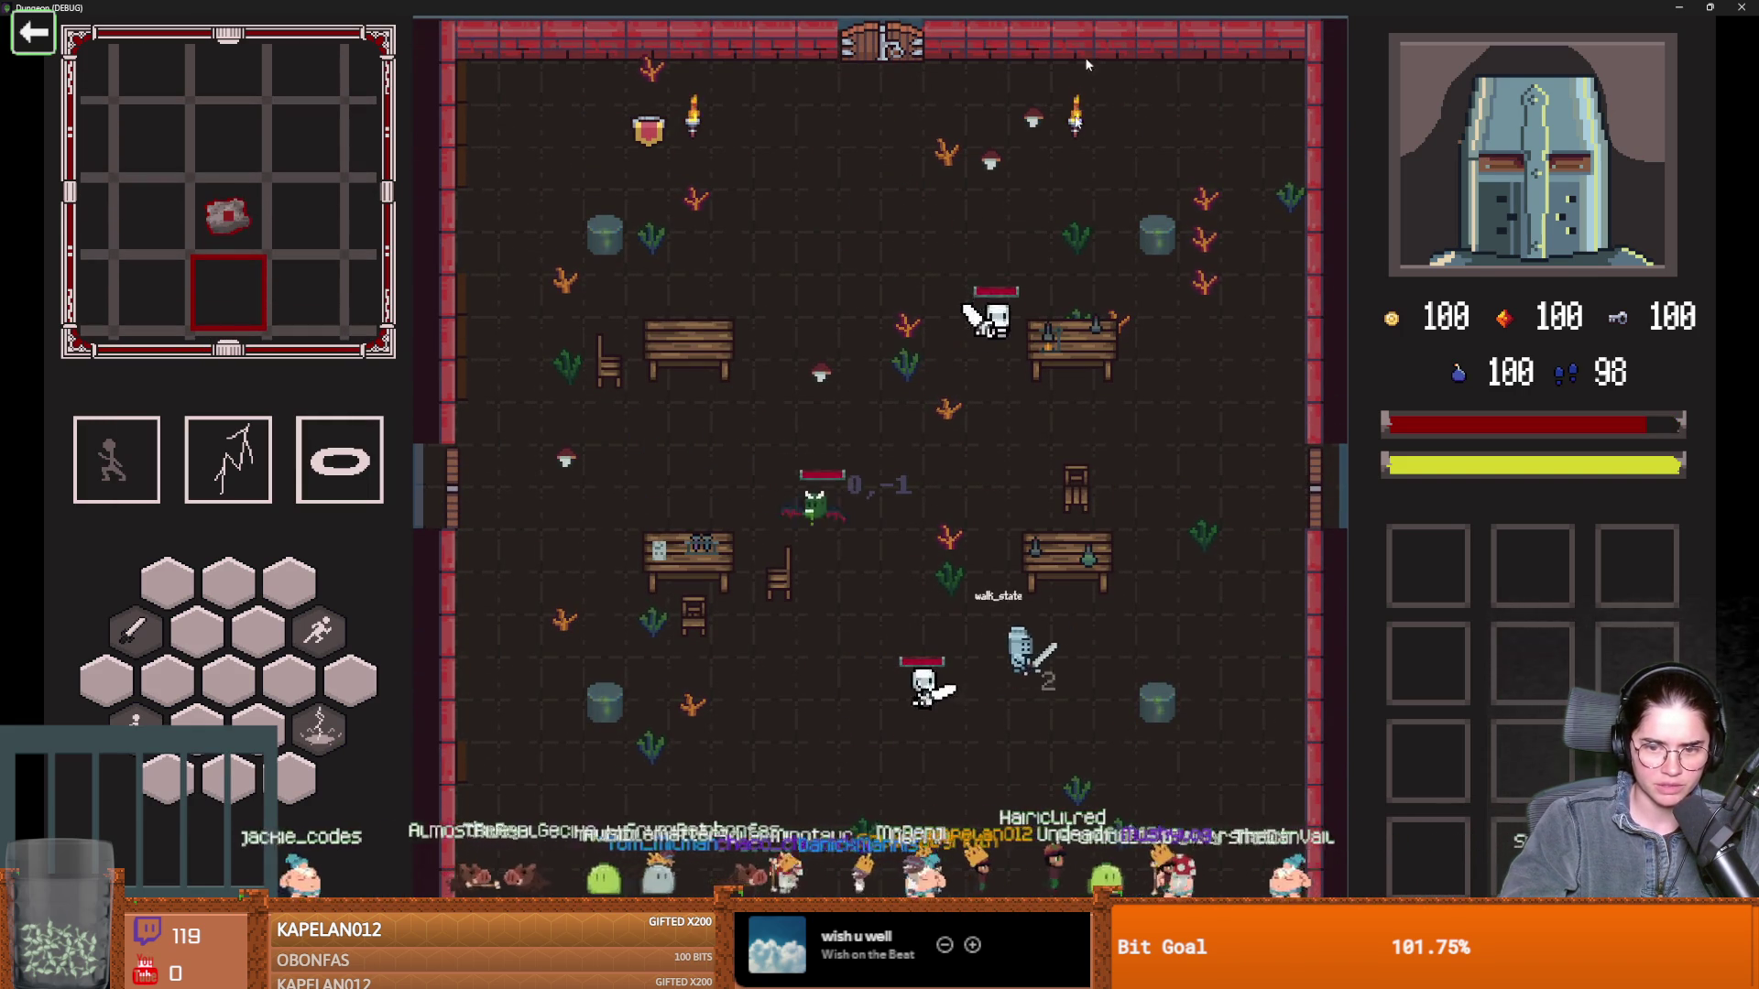
pyautogui.click(1710, 7)
pyautogui.click(1056, 405)
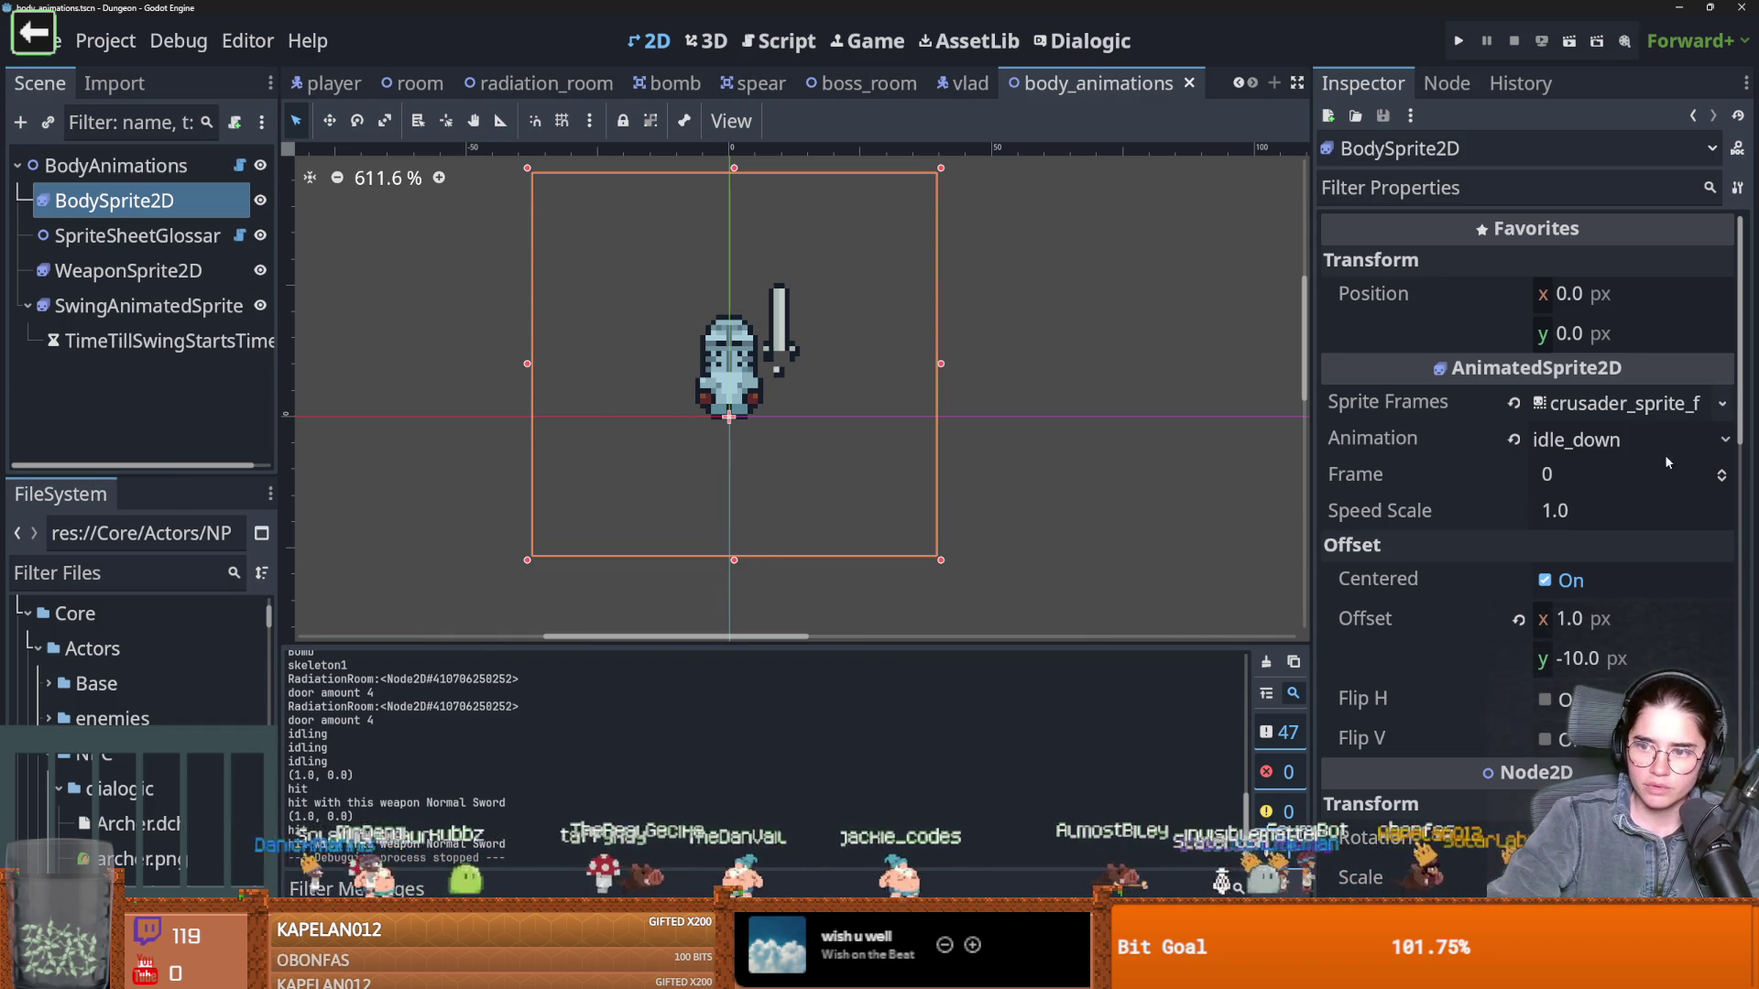
# - Inspect BodyAnimations' ArcherBasic.tres attack and set its character type to Basic Melee
pyautogui.click(1620, 404)
pyautogui.click(116, 165)
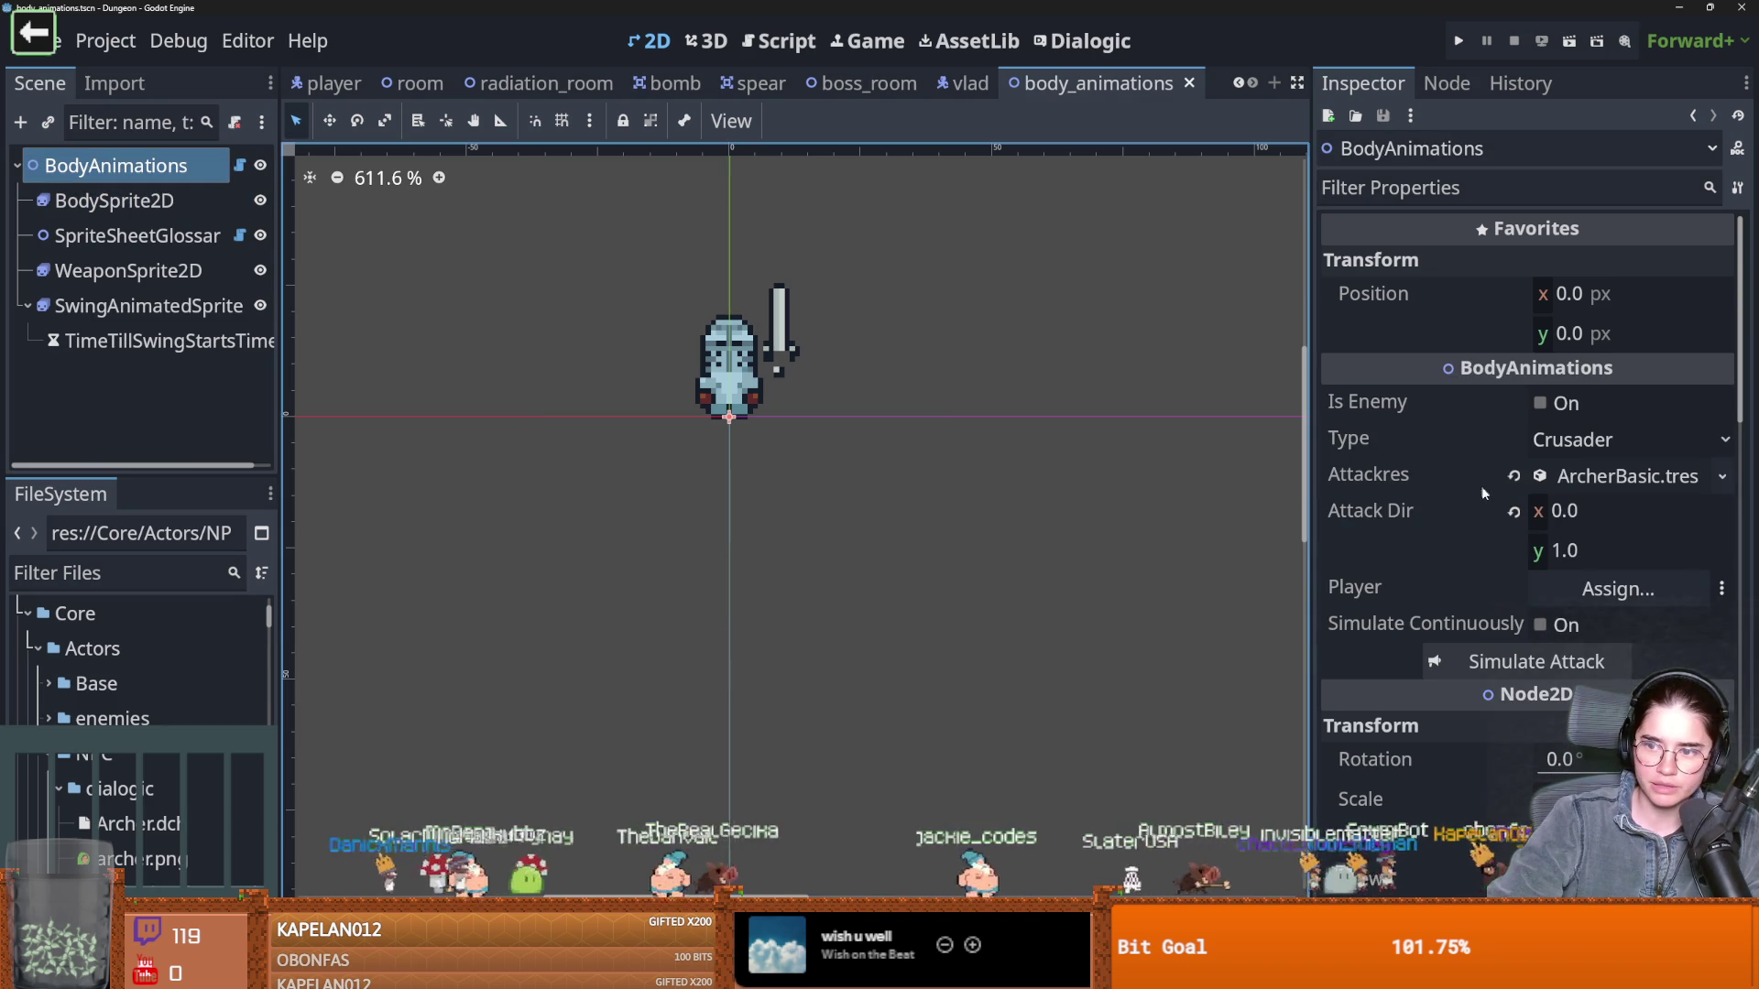
pyautogui.click(1582, 473)
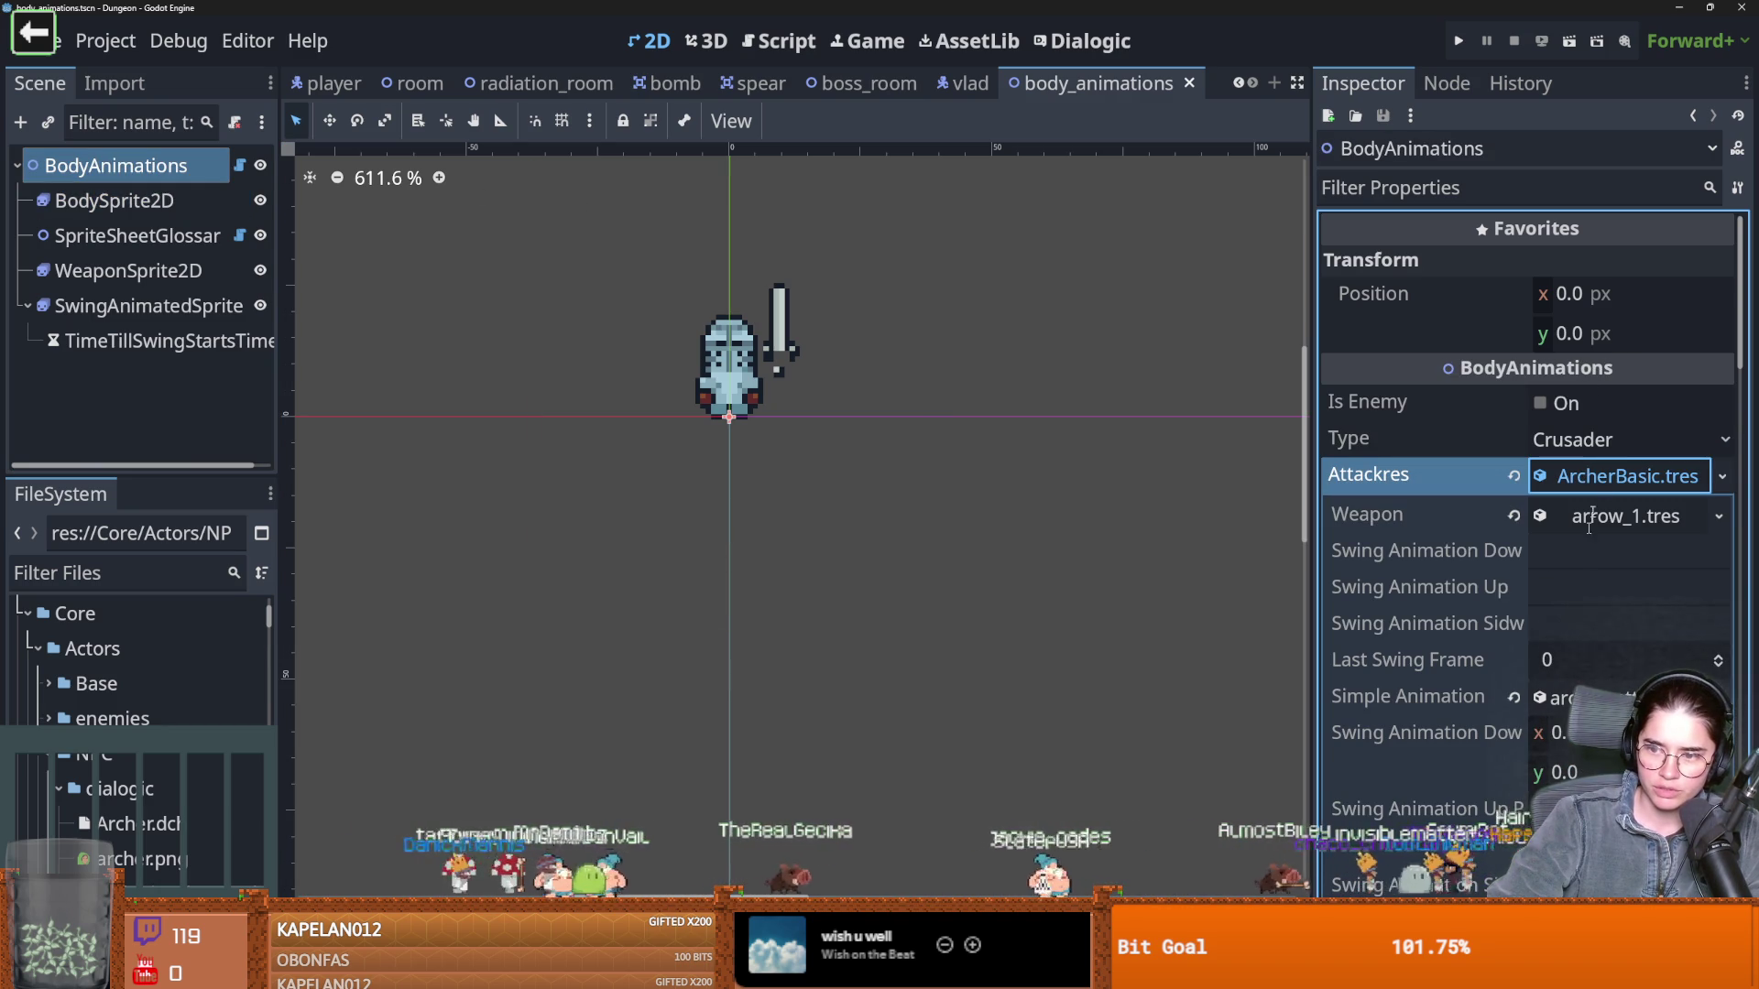
pyautogui.click(1659, 474)
pyautogui.click(1620, 438)
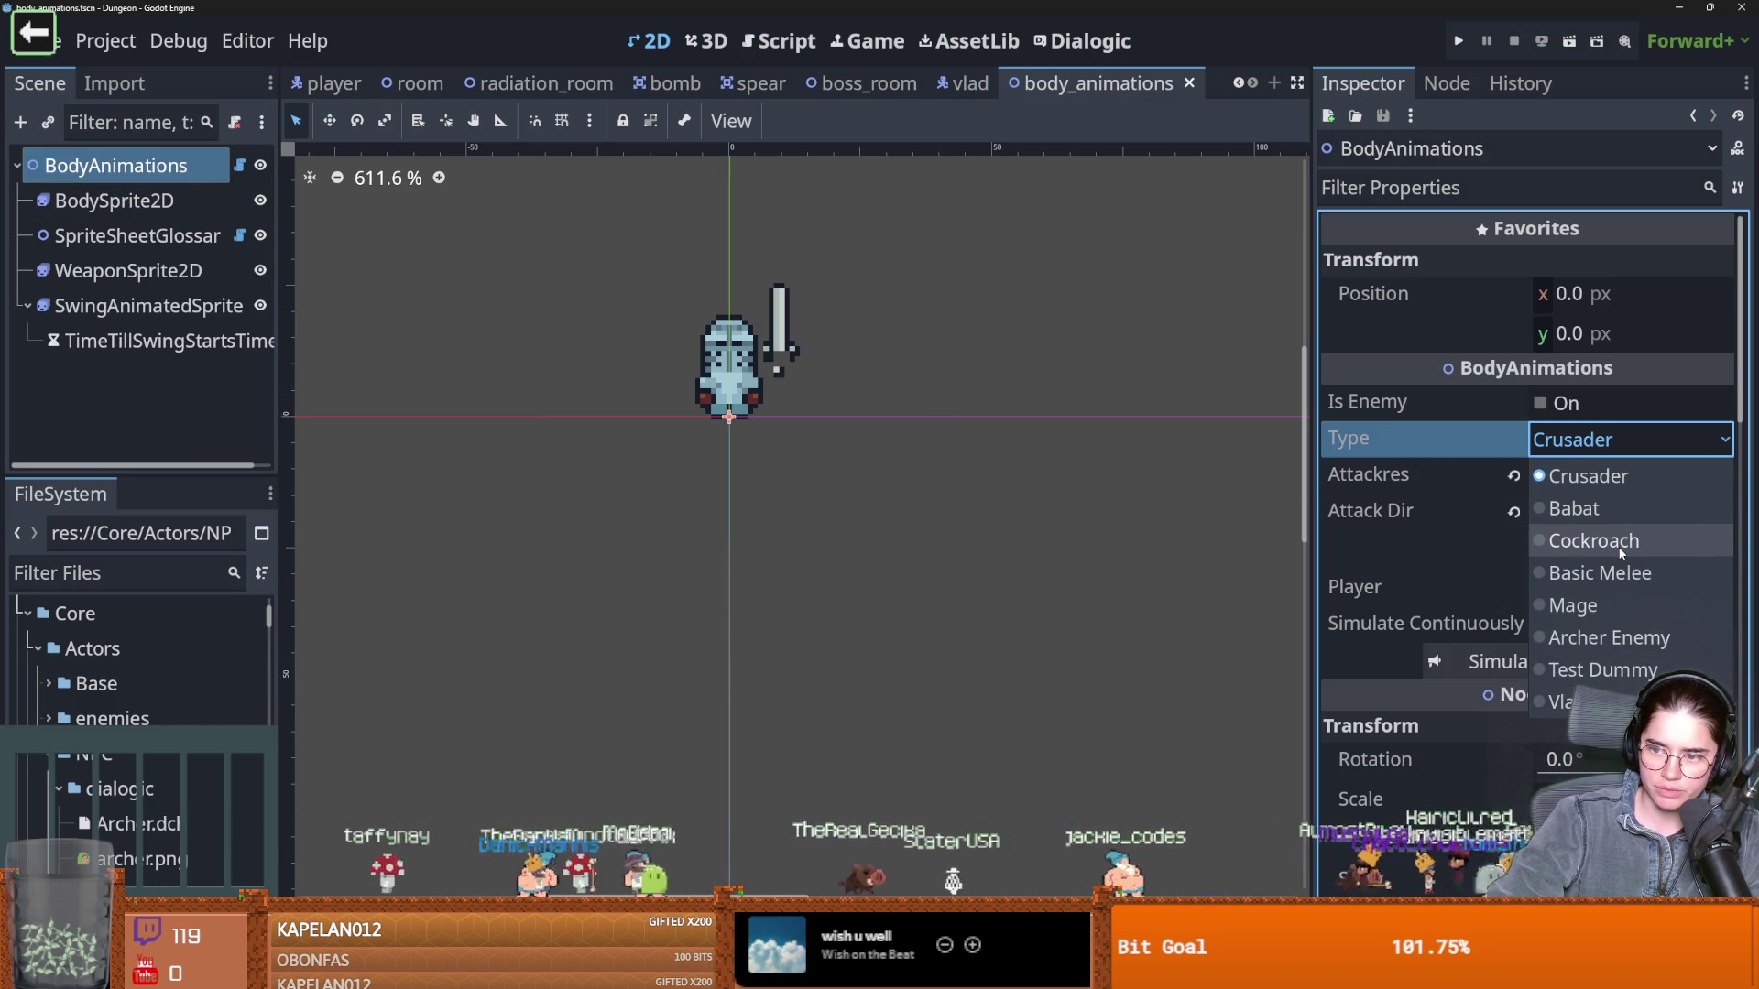
pyautogui.click(1619, 572)
# - Quick-load EnemyBaseAttack as the BodyAnimations attack resource
pyautogui.click(1722, 476)
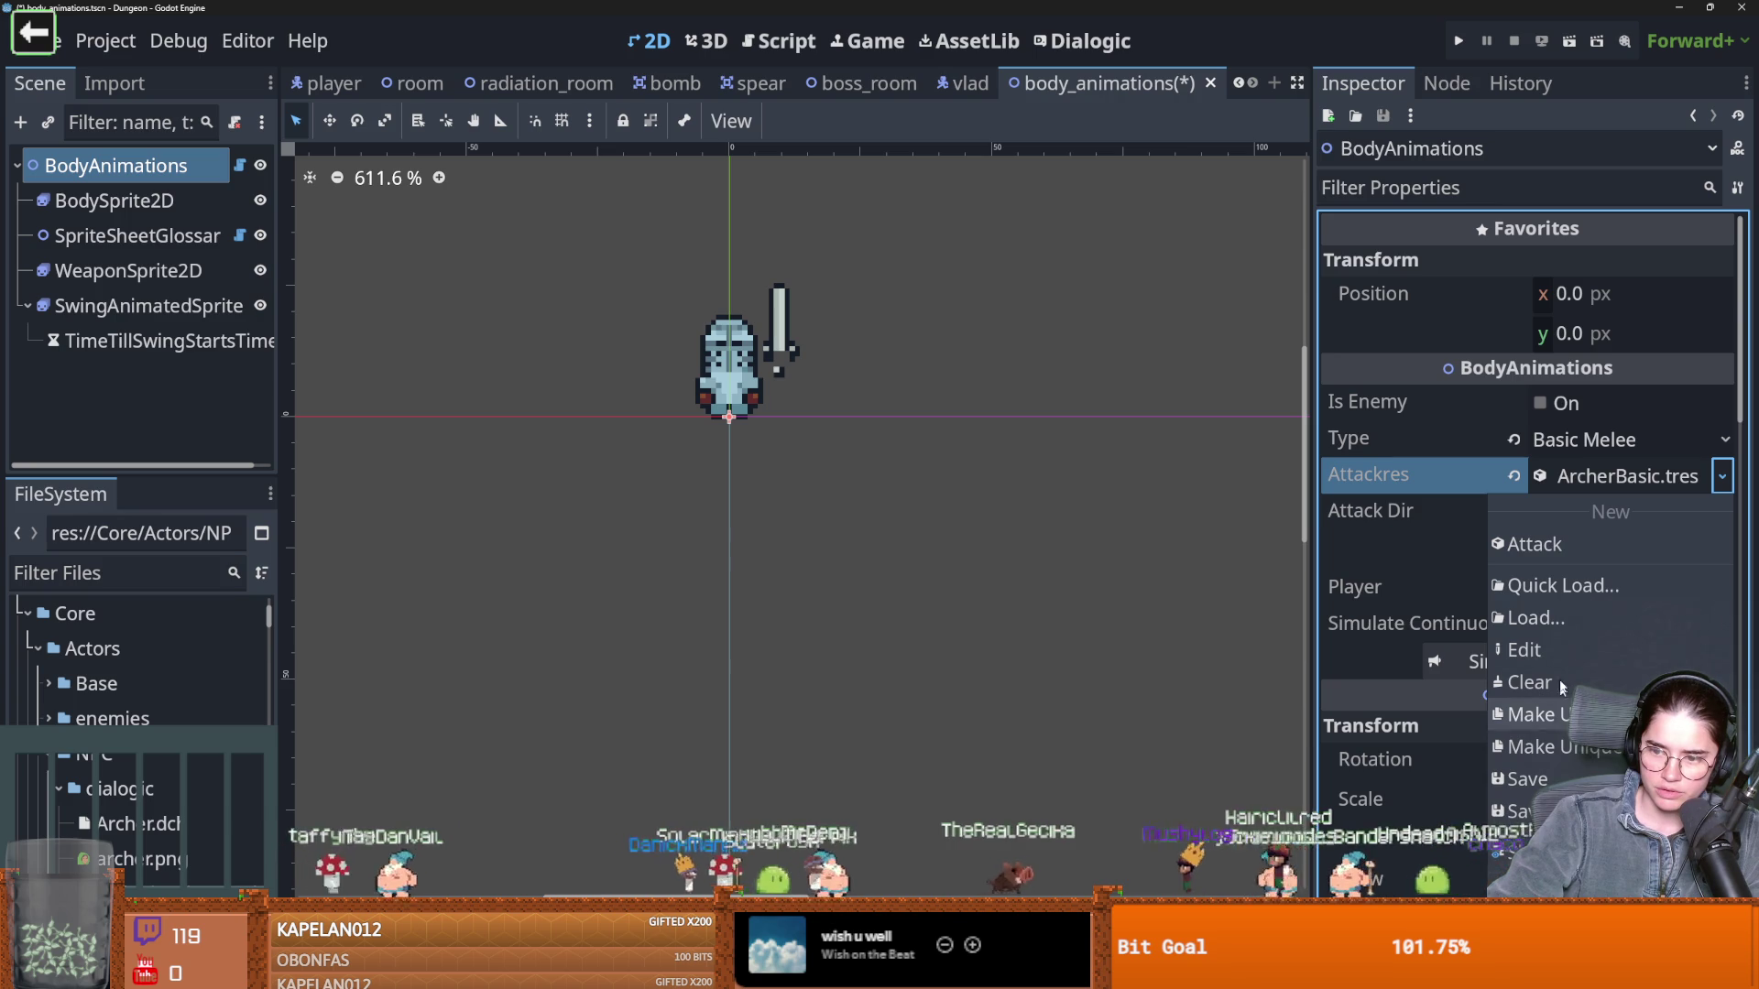
pyautogui.click(1566, 586)
pyautogui.write('basi')
pyautogui.press('BackSpace')
pyautogui.press('BackSpace')
pyautogui.press('BackSpace')
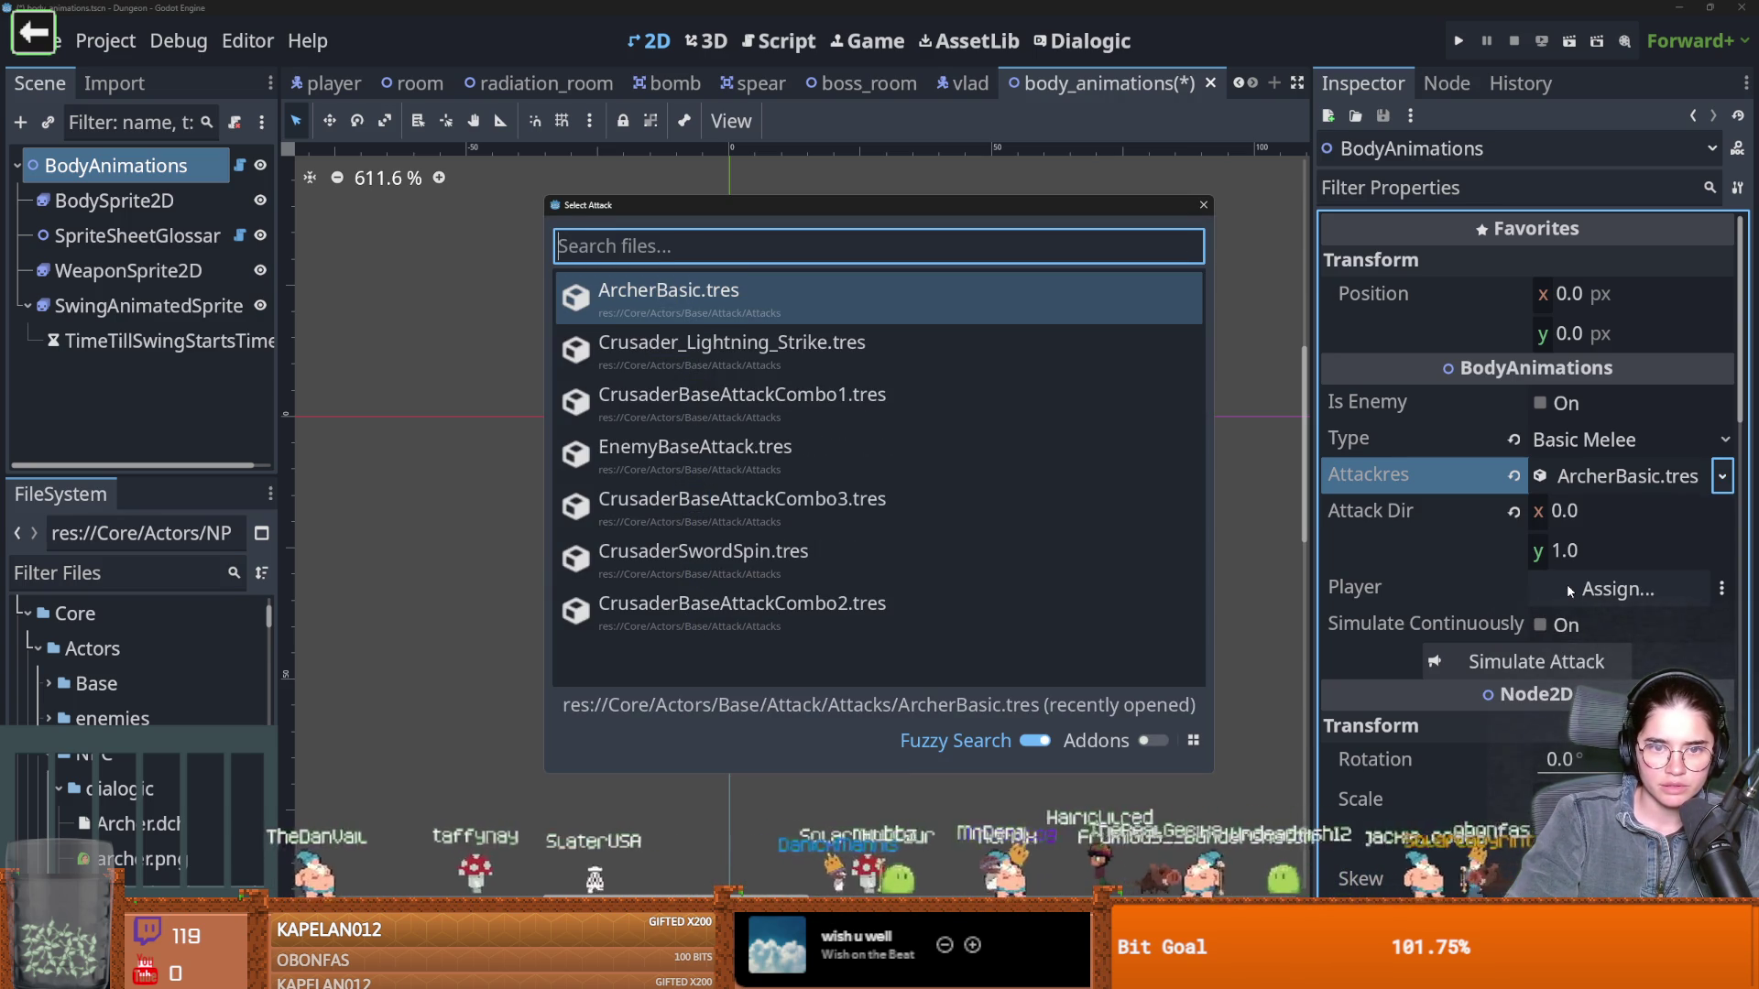
pyautogui.press('Down')
pyautogui.press('Down')
pyautogui.press('Down')
pyautogui.press('Return')
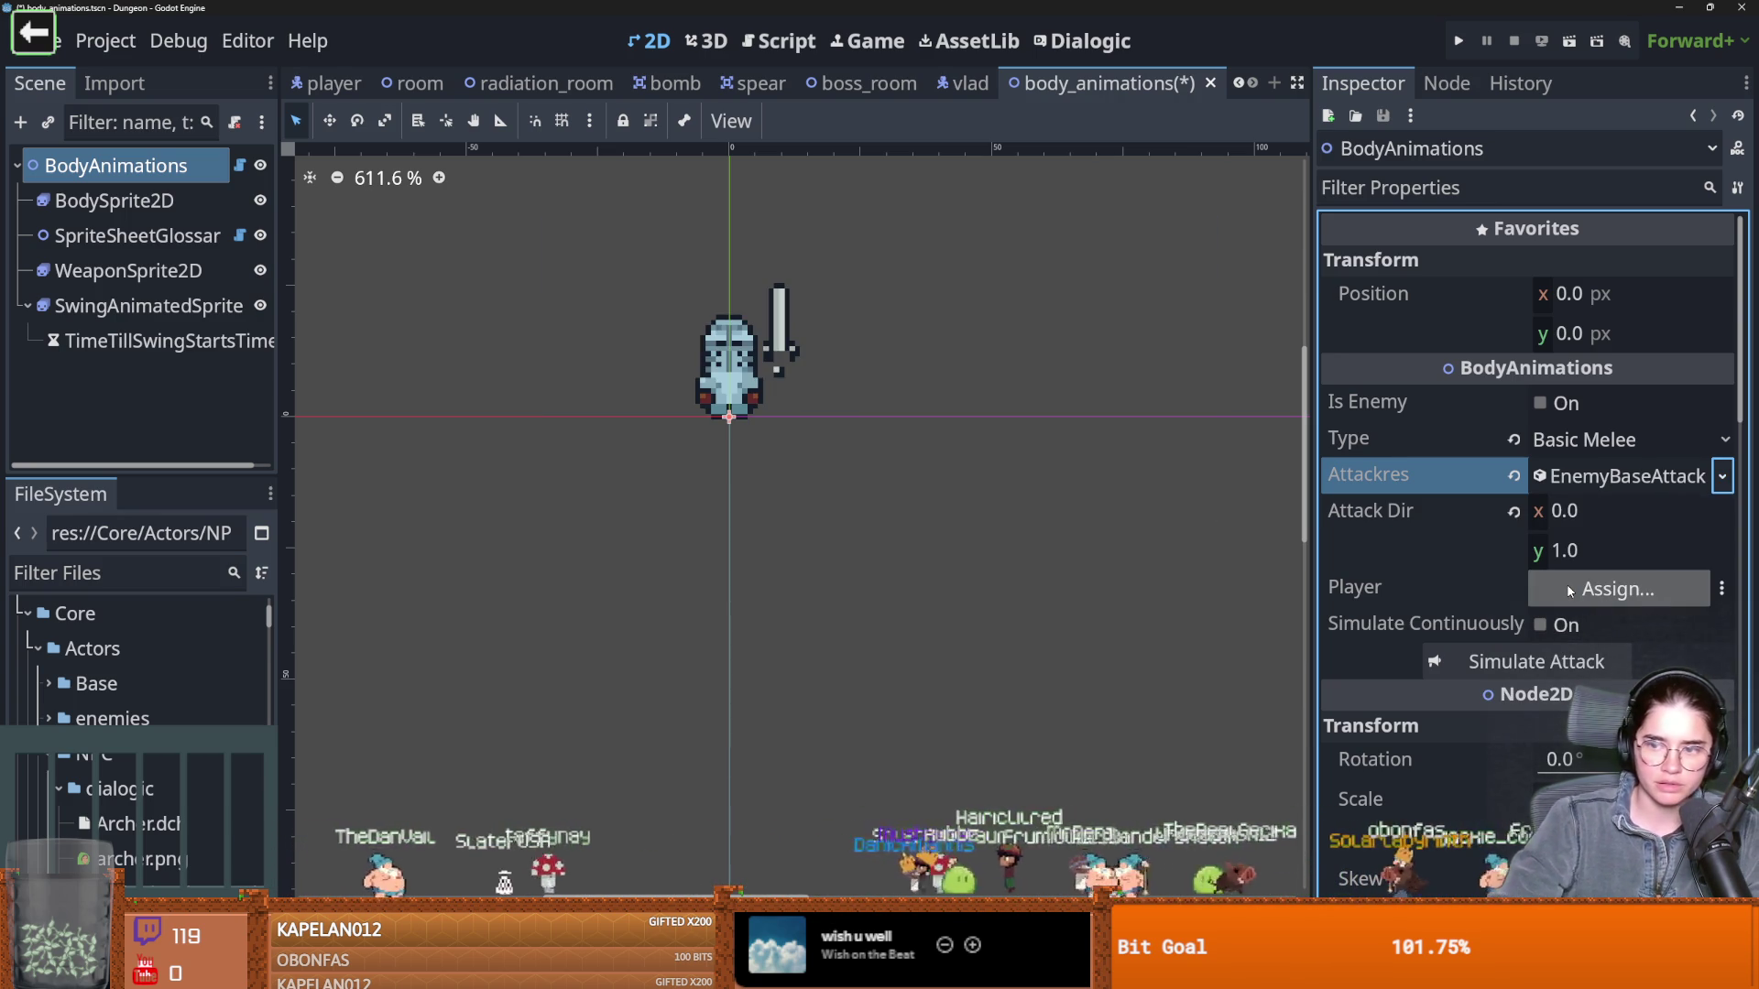
# - Preview the attack animation, hide the weapon sprite, and save the scene
pyautogui.click(1537, 662)
pyautogui.scroll(3, 730, 495)
pyautogui.moveTo(730, 496); pyautogui.dragTo(754, 546)
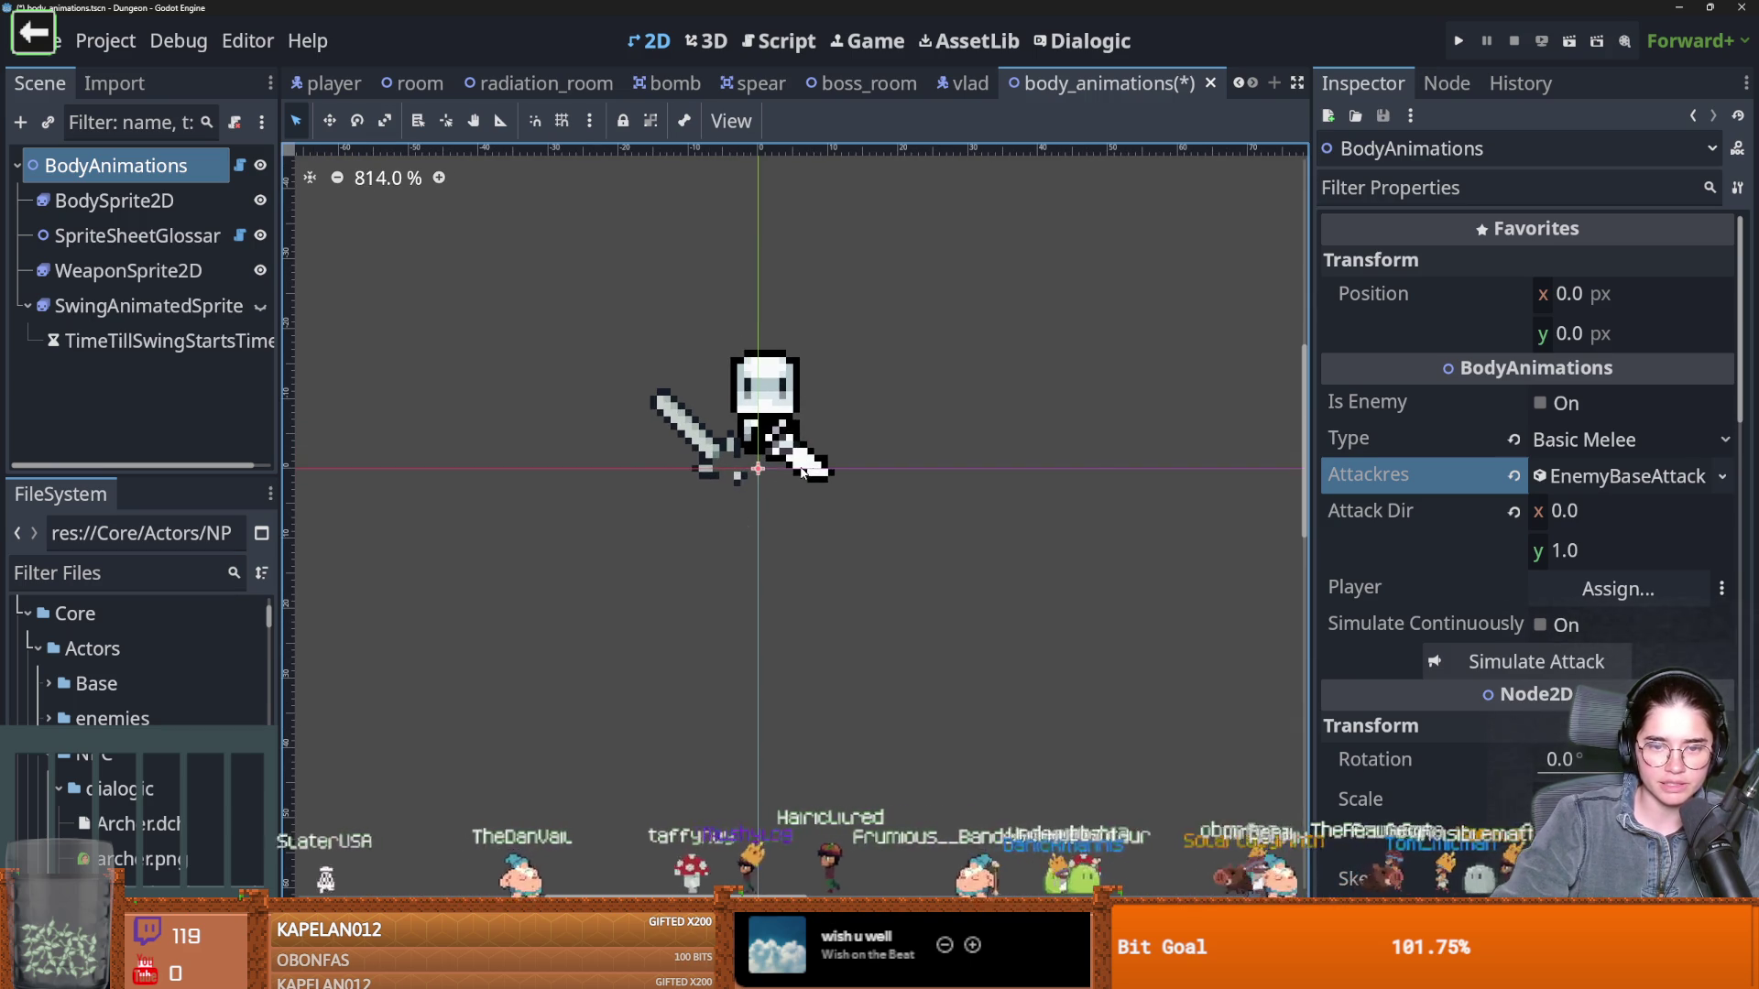
pyautogui.click(260, 270)
pyautogui.hotkey('ctrl', 's')
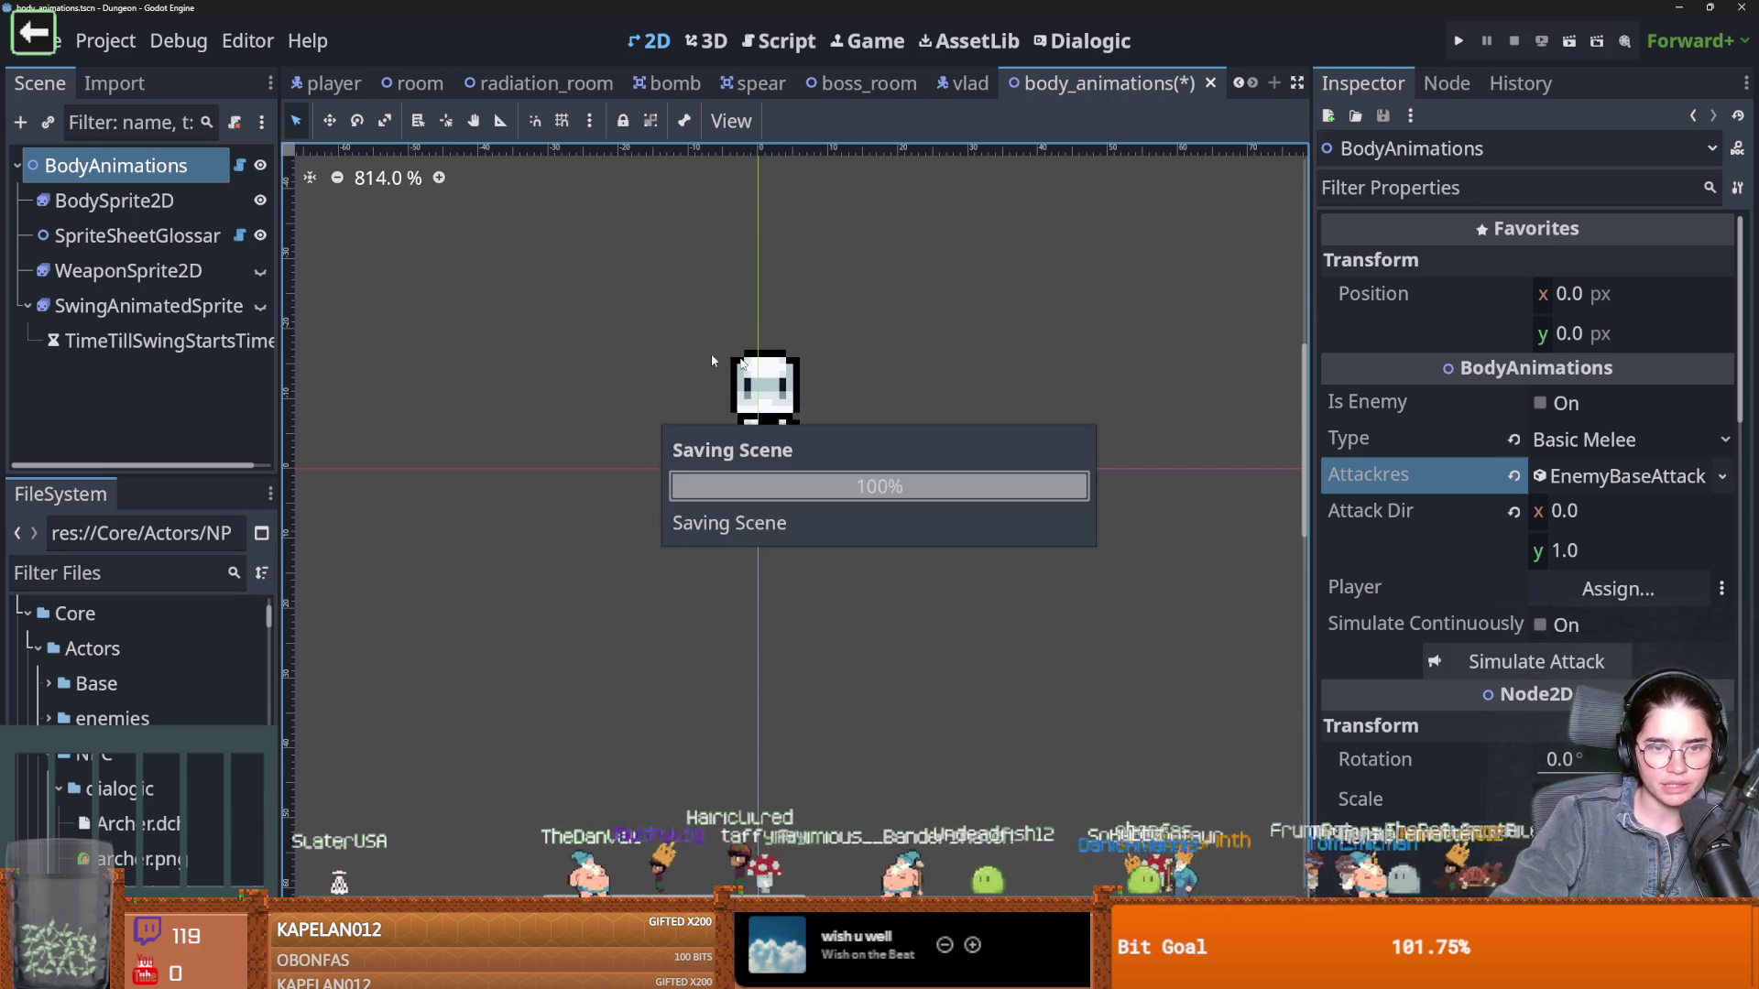
# - Set the character type to Vlad and search attack resources for 'vla' without choosing one
pyautogui.click(1617, 442)
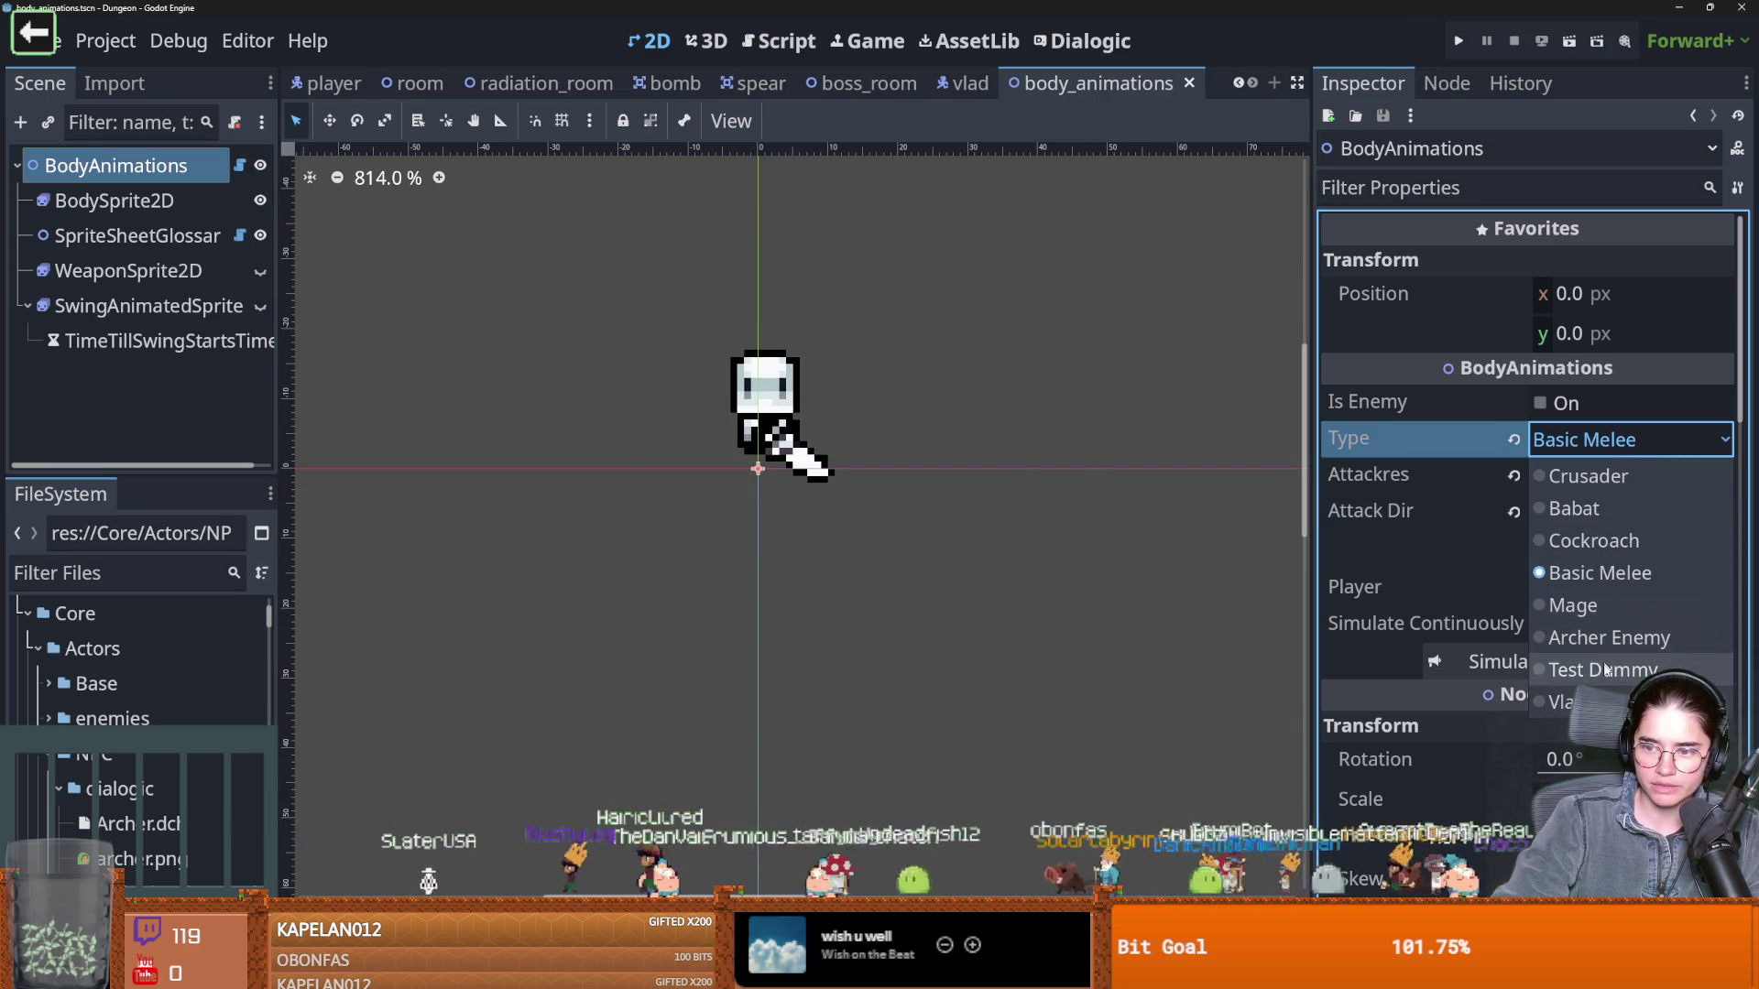
pyautogui.click(1599, 701)
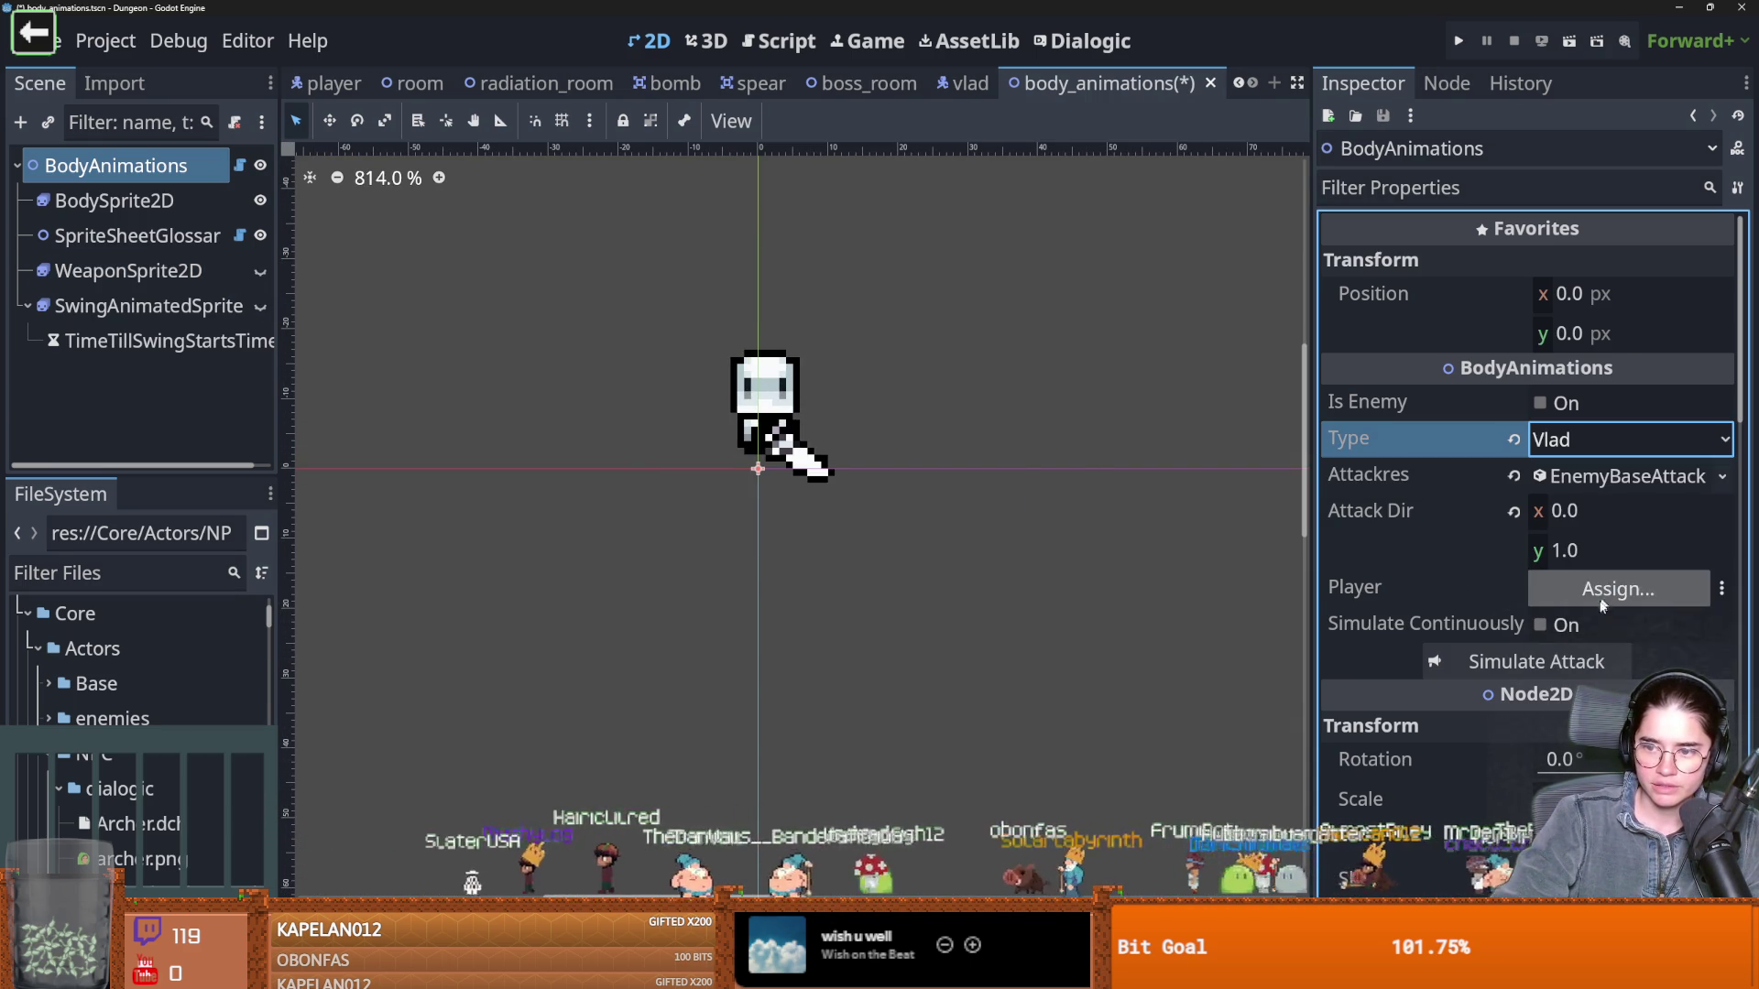
pyautogui.click(1720, 476)
pyautogui.click(1612, 584)
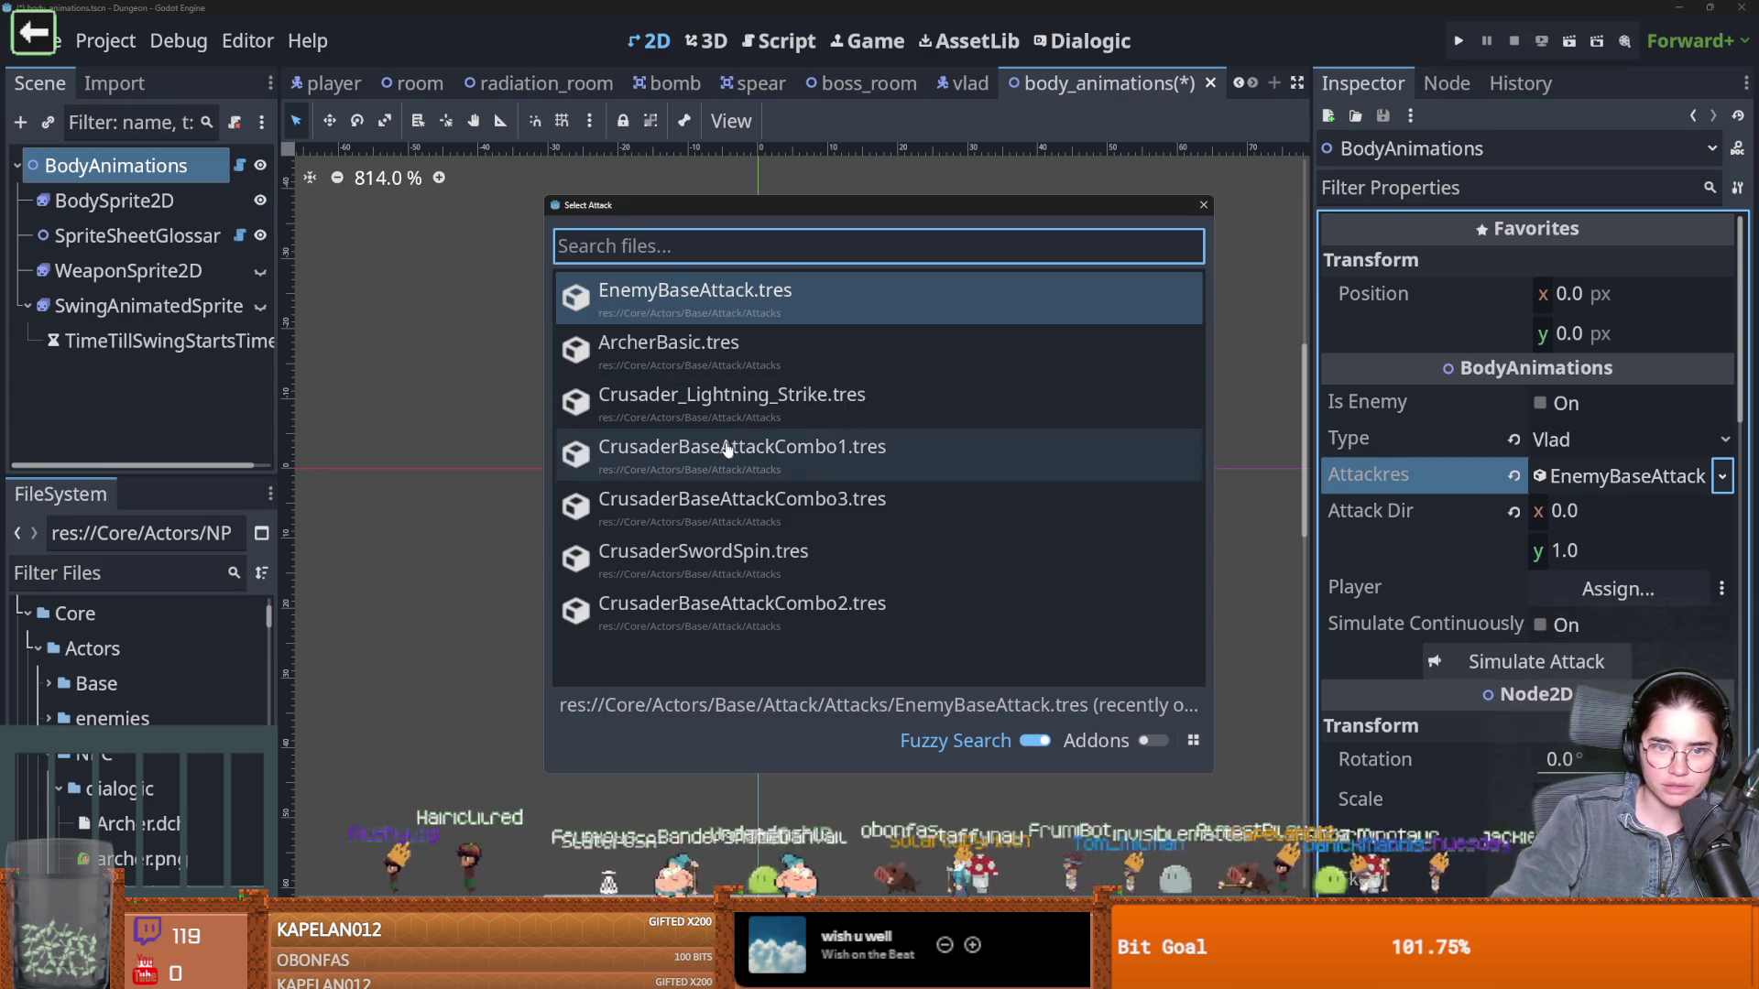
pyautogui.write('vla')
pyautogui.press('BackSpace')
pyautogui.press('BackSpace')
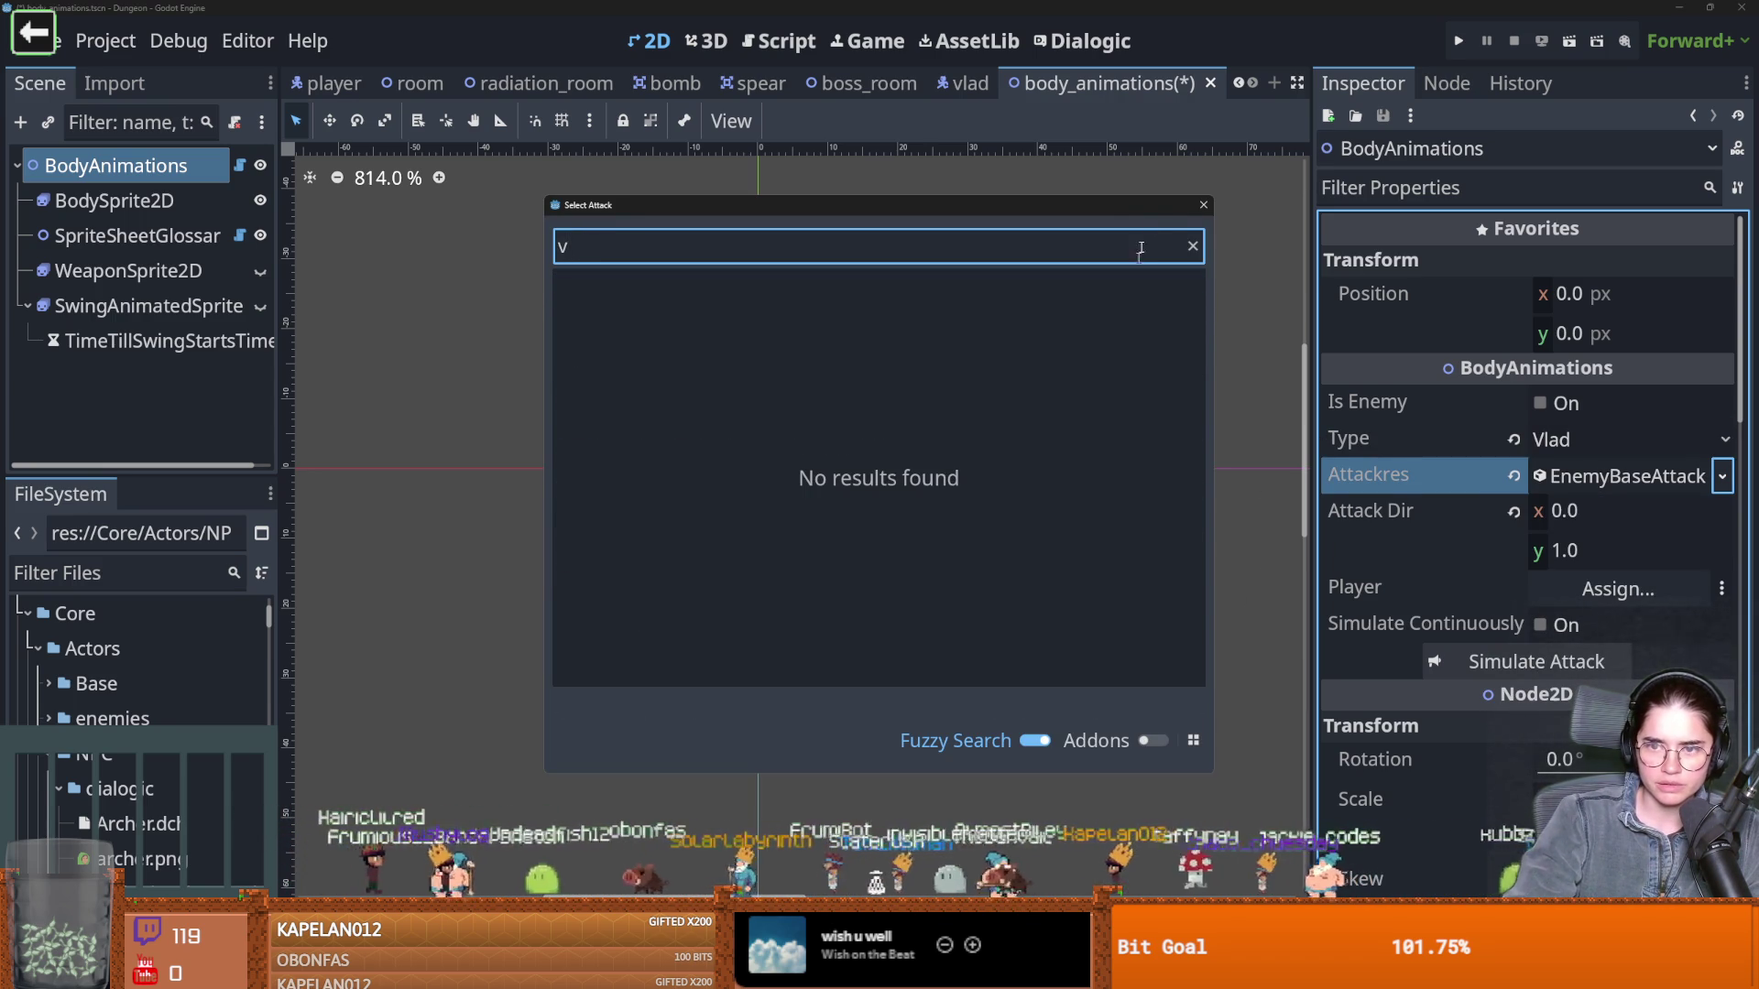
pyautogui.click(1203, 209)
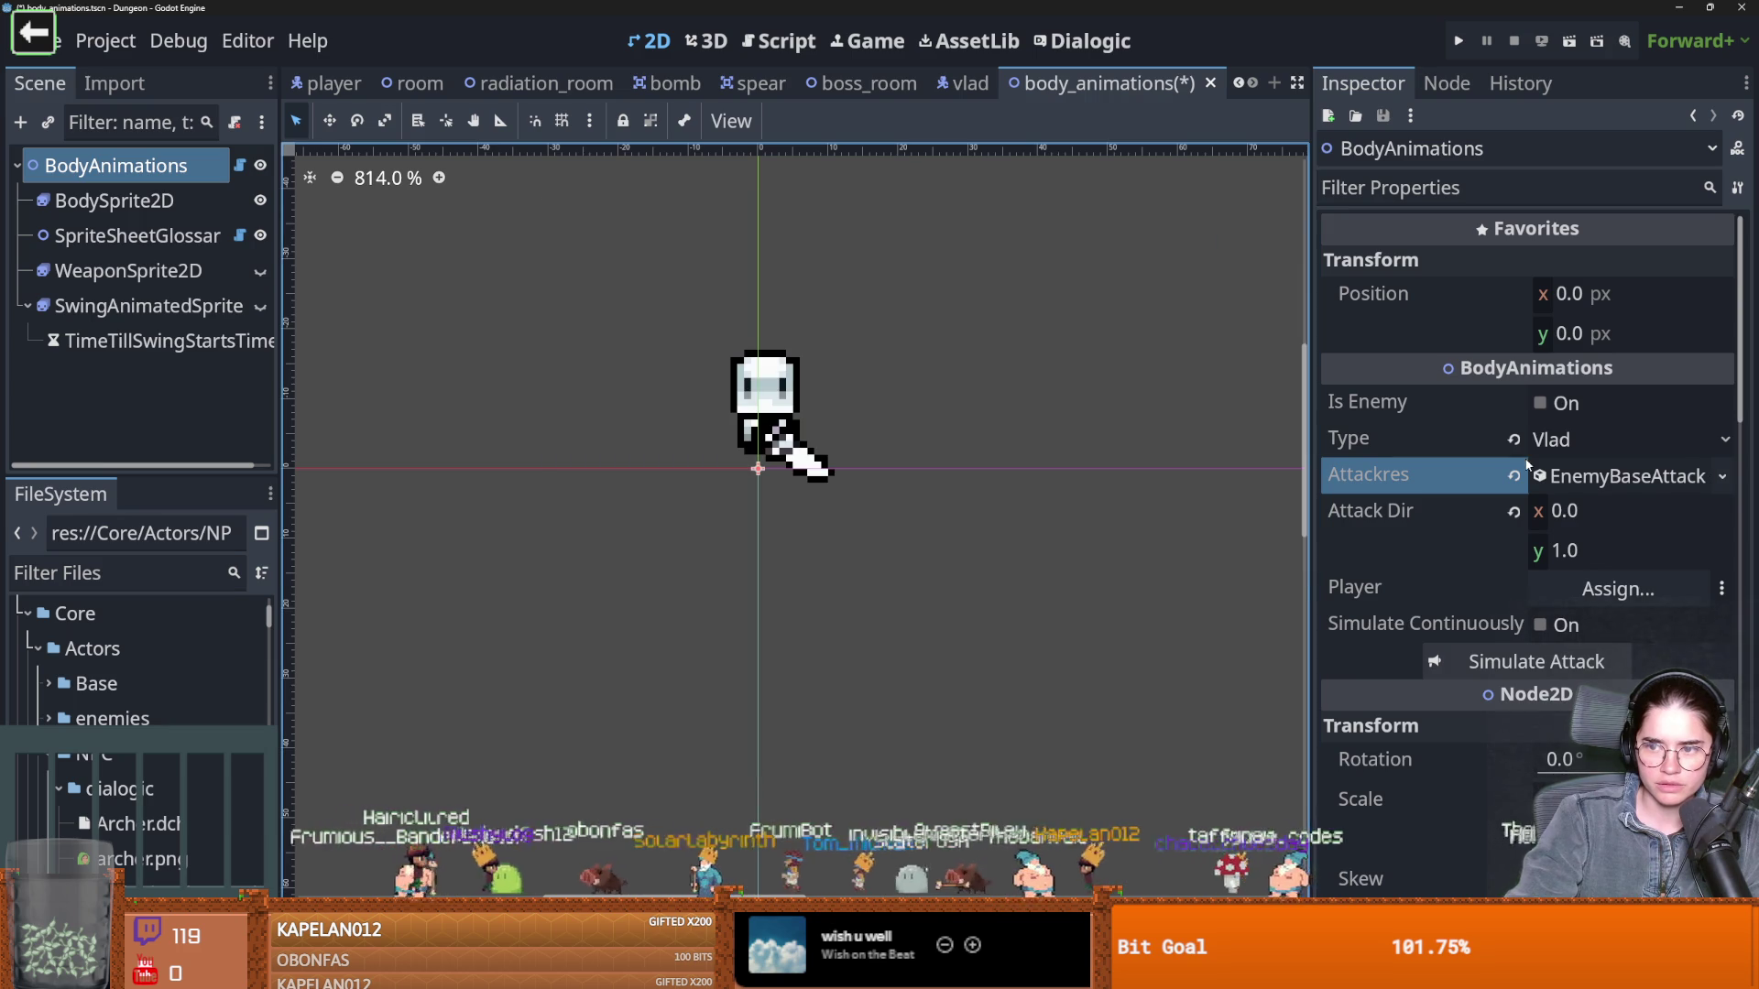
pyautogui.click(1722, 477)
pyautogui.click(1391, 479)
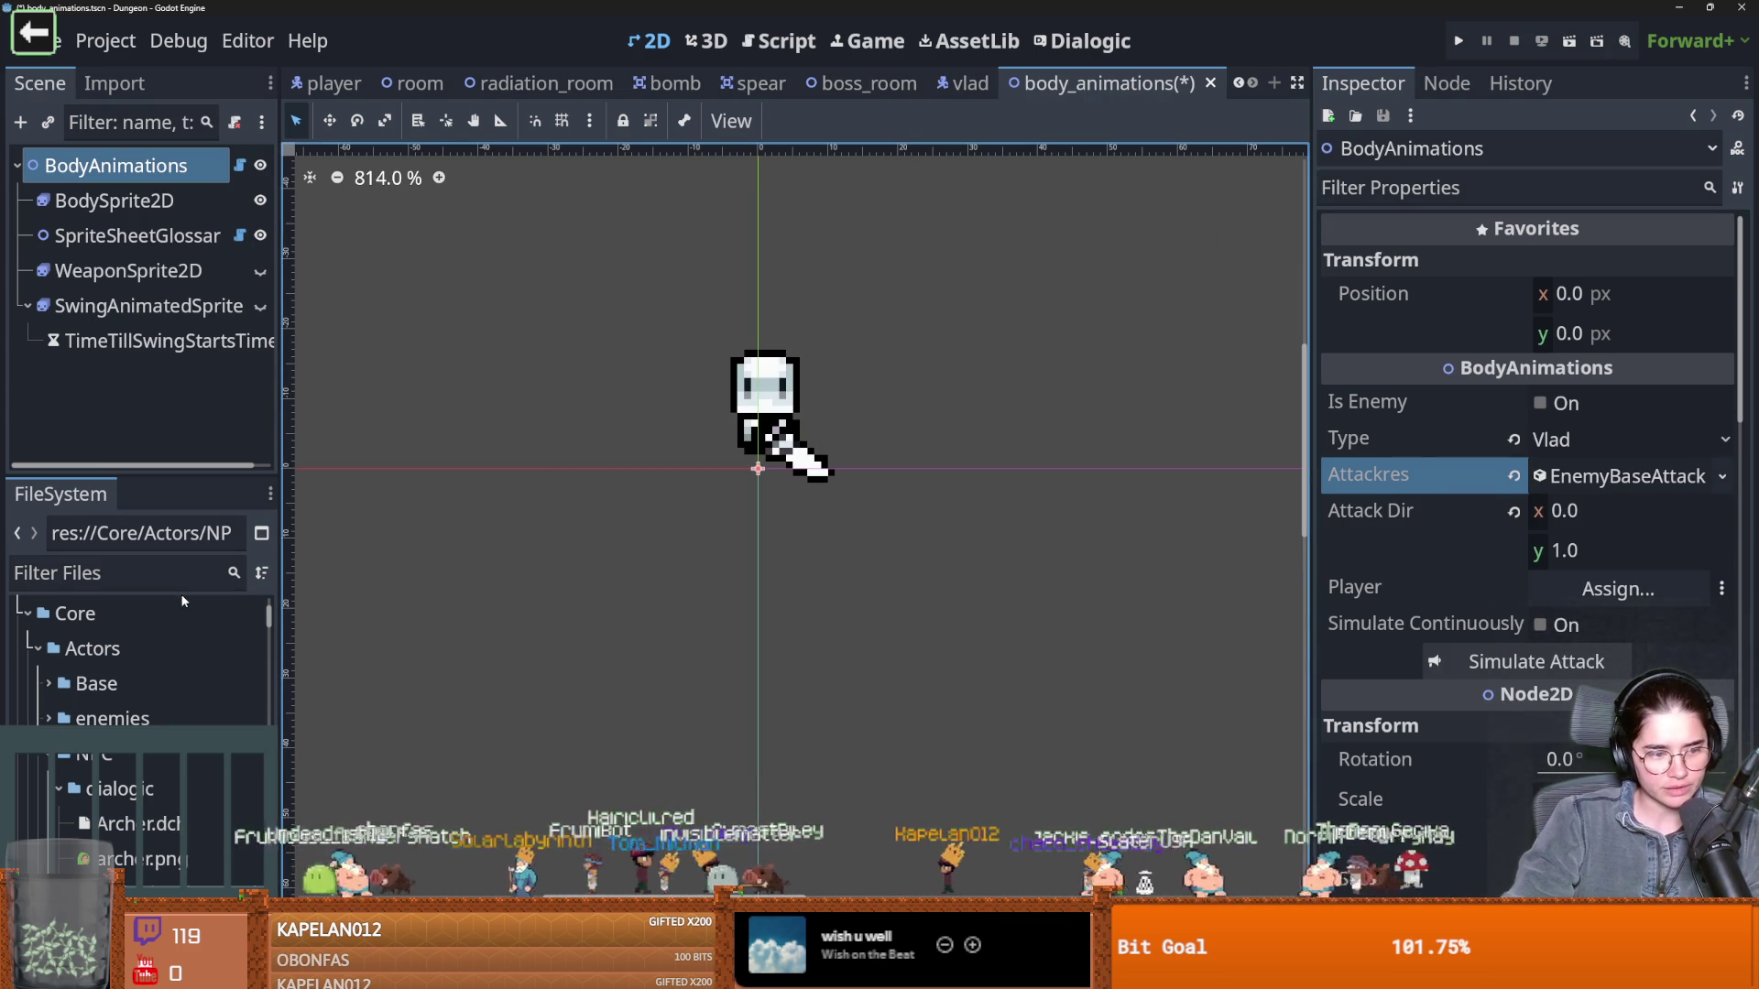
# - Expand the EnemyBaseAttack resource to see its weapon and swing settings
pyautogui.moveTo(144, 473); pyautogui.dragTo(155, 395)
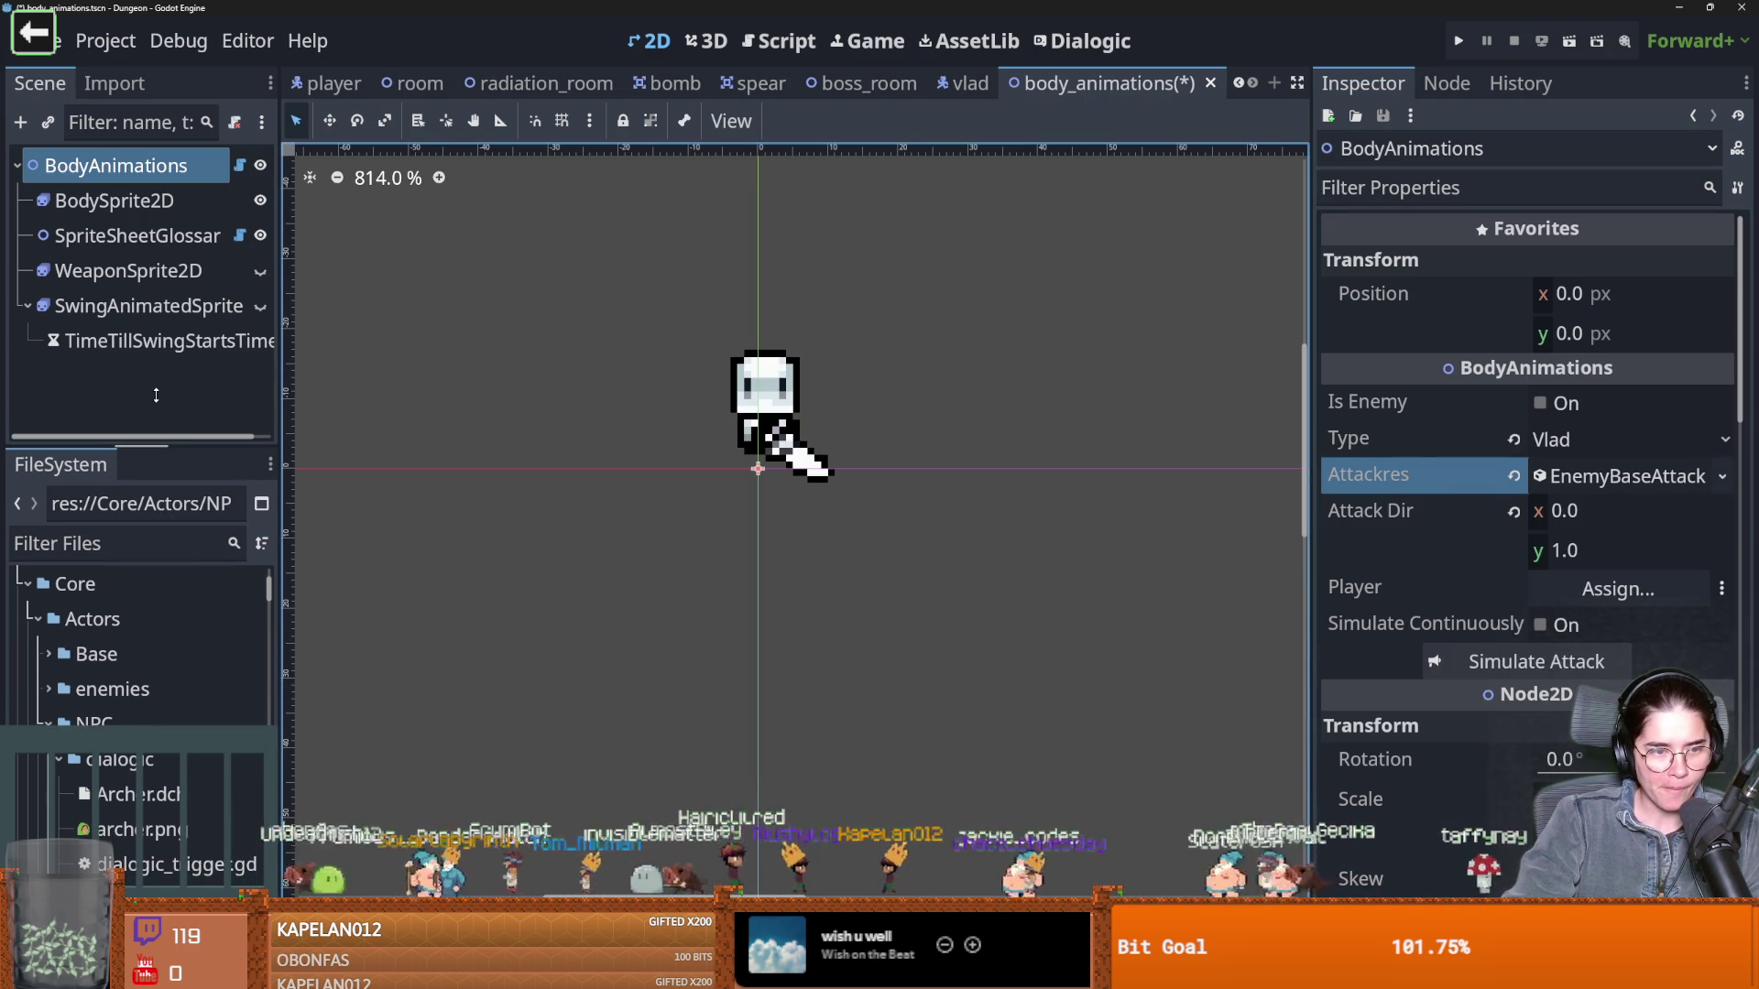
pyautogui.click(1625, 476)
pyautogui.scroll(-3, 1624, 476)
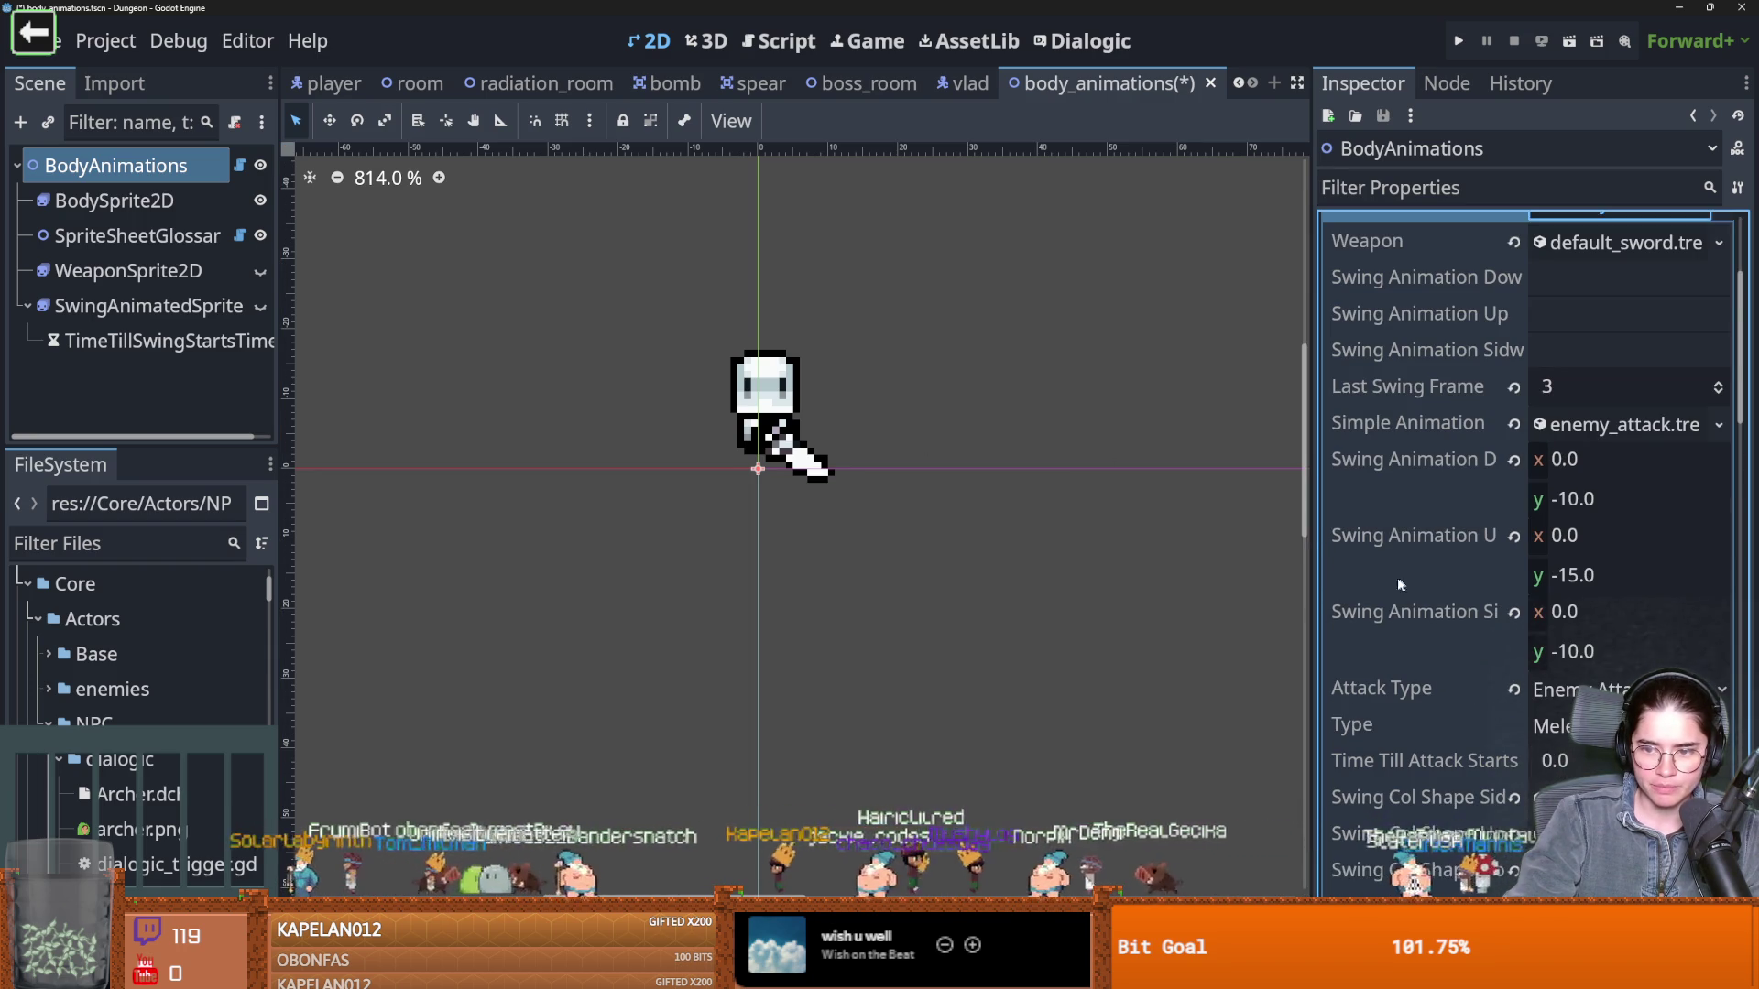
# - Widen the Inspector, then show body_animations.gd in a widened script editor
pyautogui.moveTo(1311, 599); pyautogui.dragTo(1000, 599)
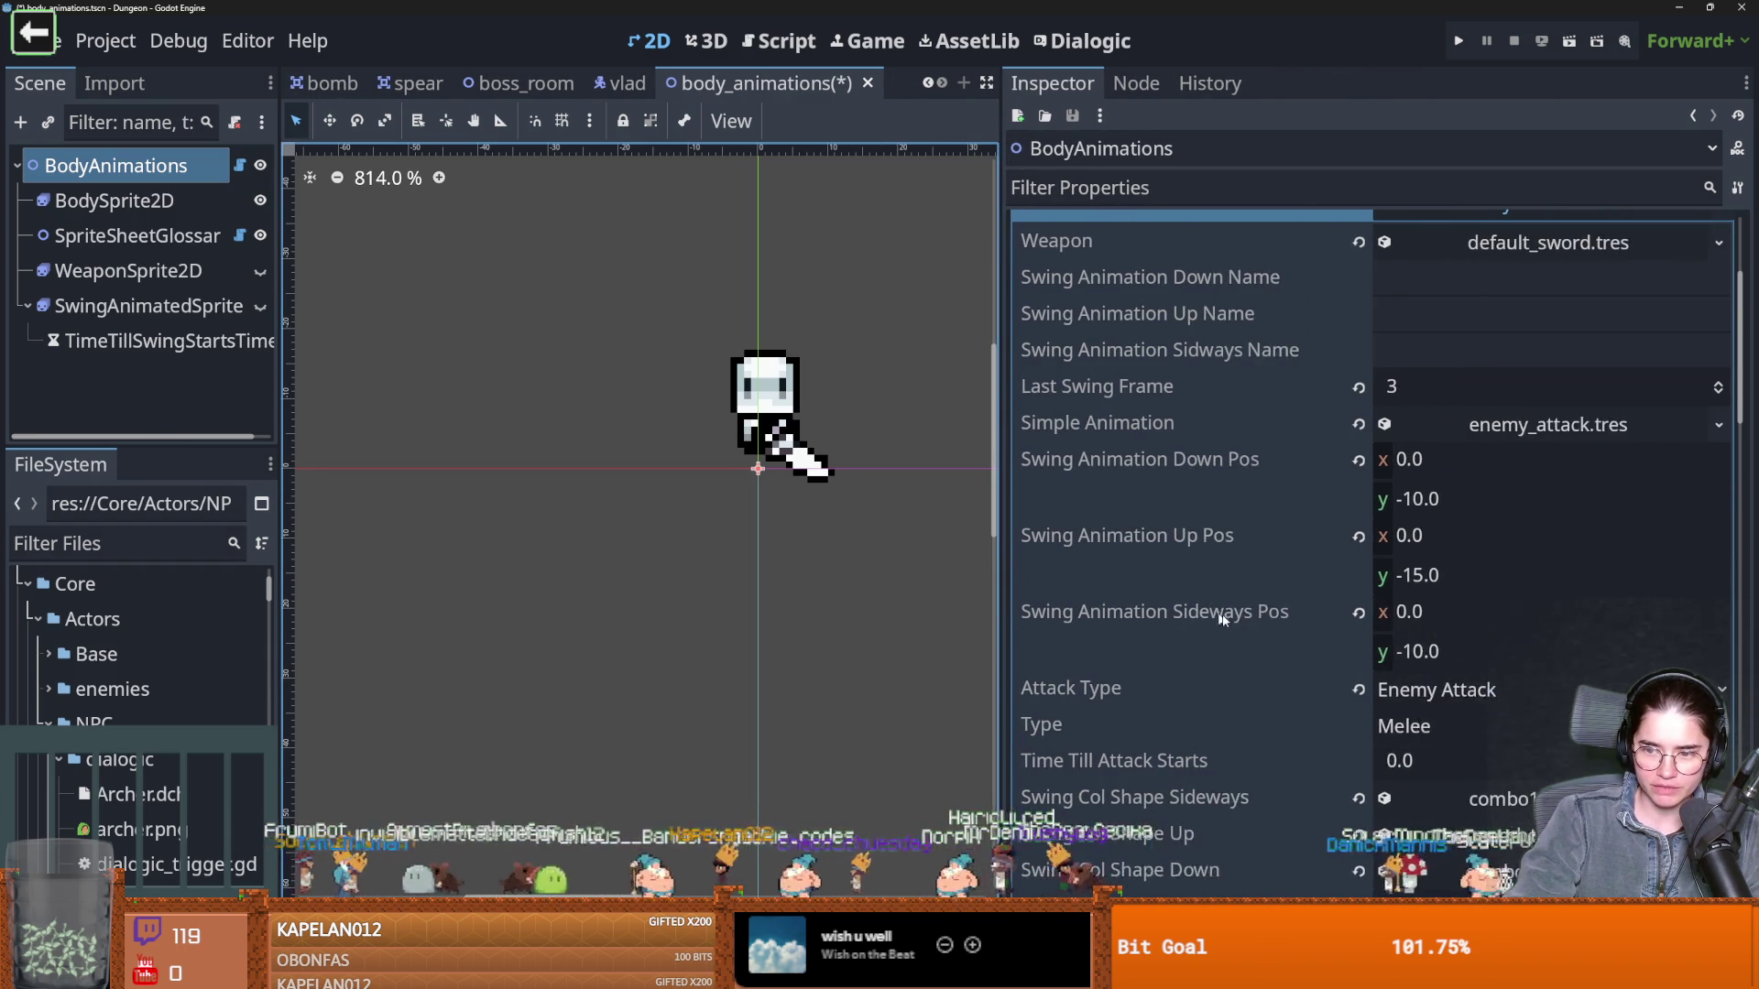
pyautogui.scroll(-3, 1229, 618)
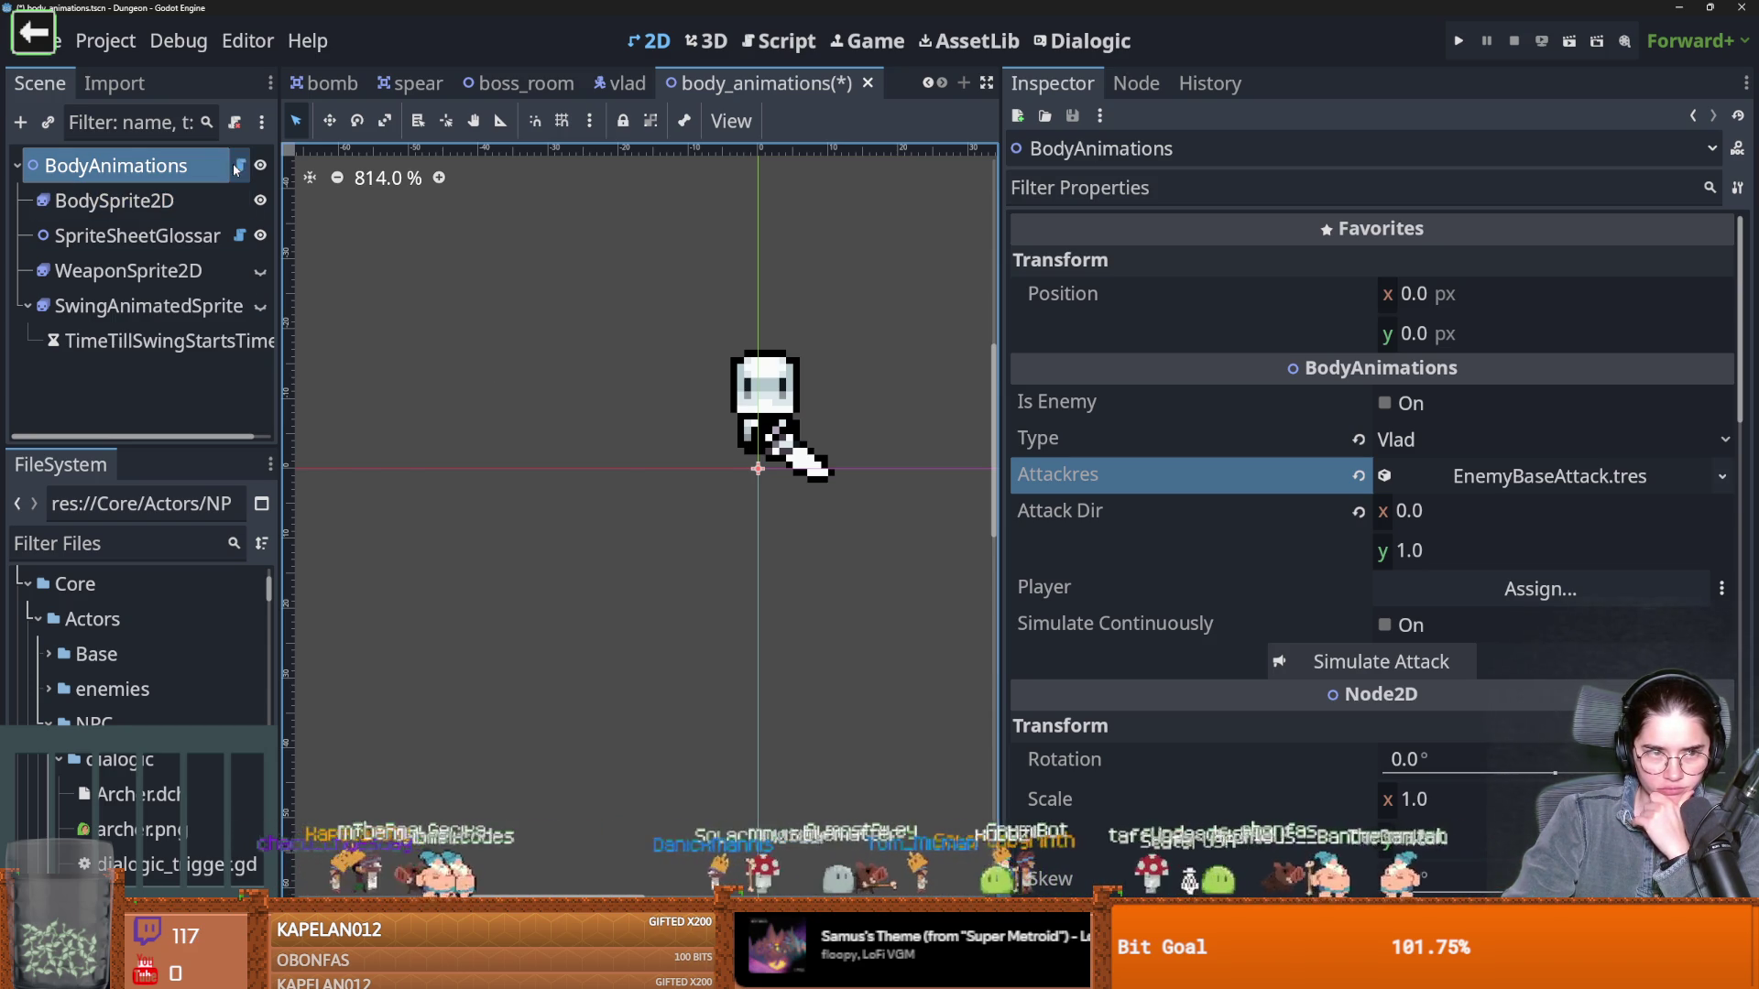
pyautogui.hotkey('ctrl', 'F3')
pyautogui.moveTo(1000, 530); pyautogui.dragTo(1684, 552)
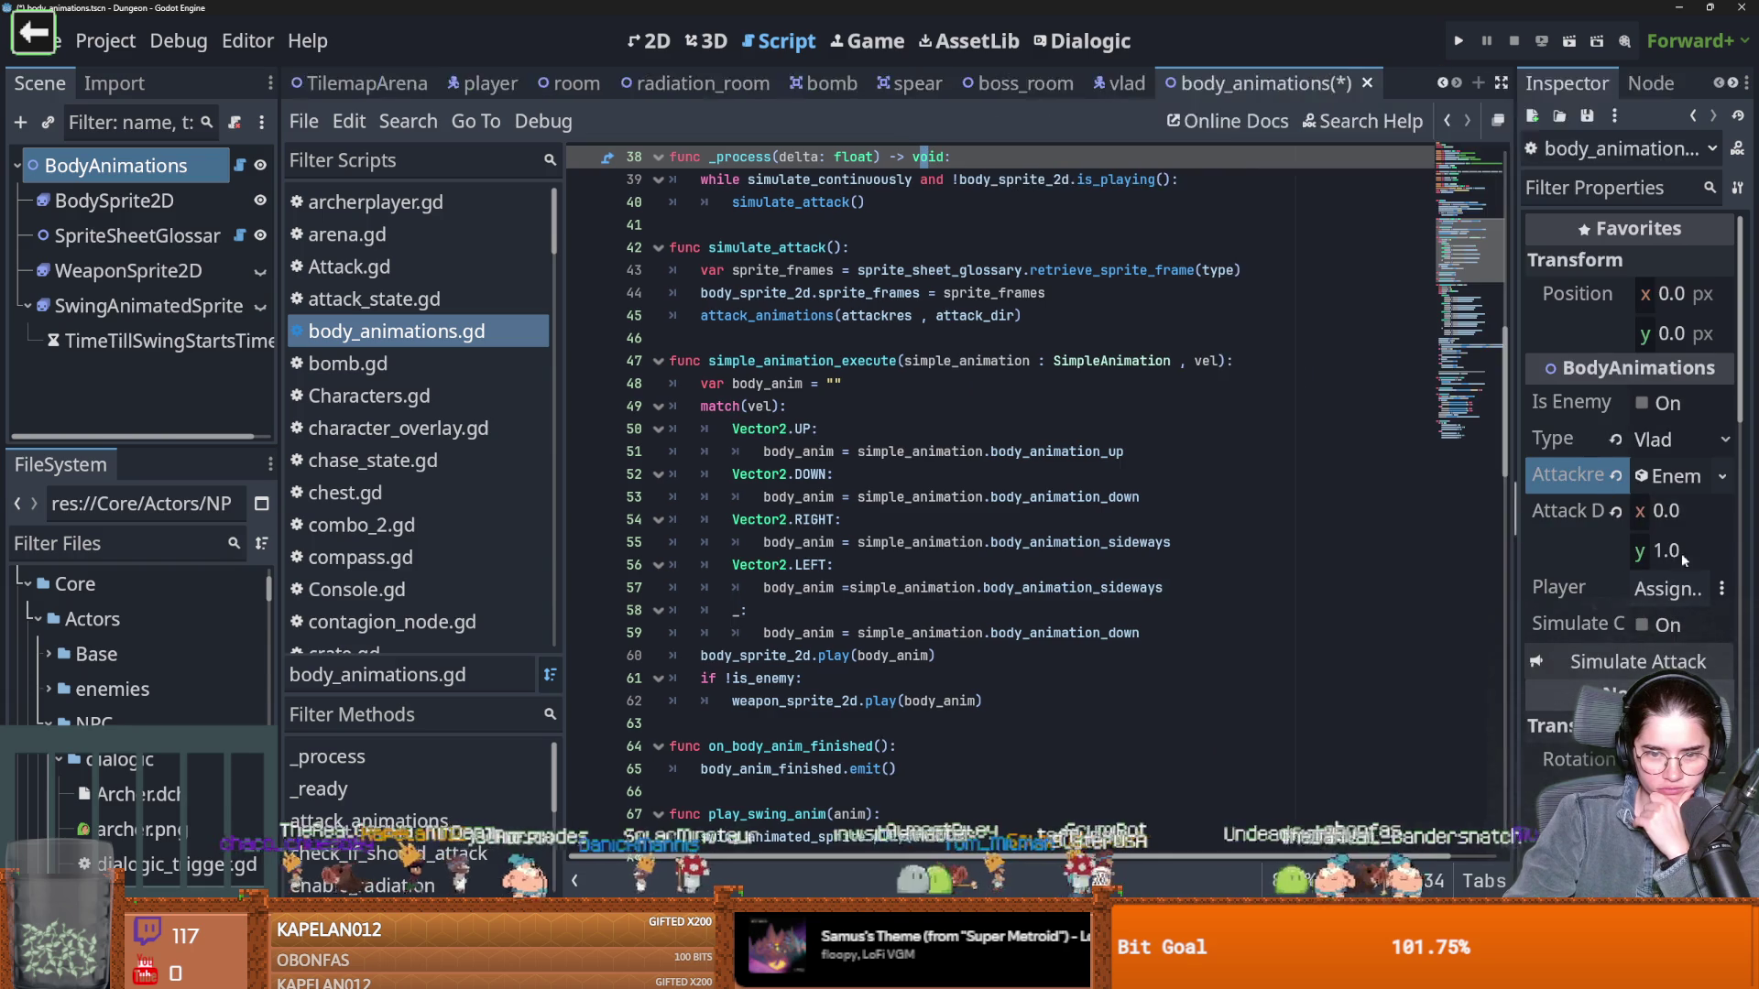
# - Delete the blank lines above _ready and locate simulate_attack's attack_animations call
pyautogui.scroll(7, 1011, 728)
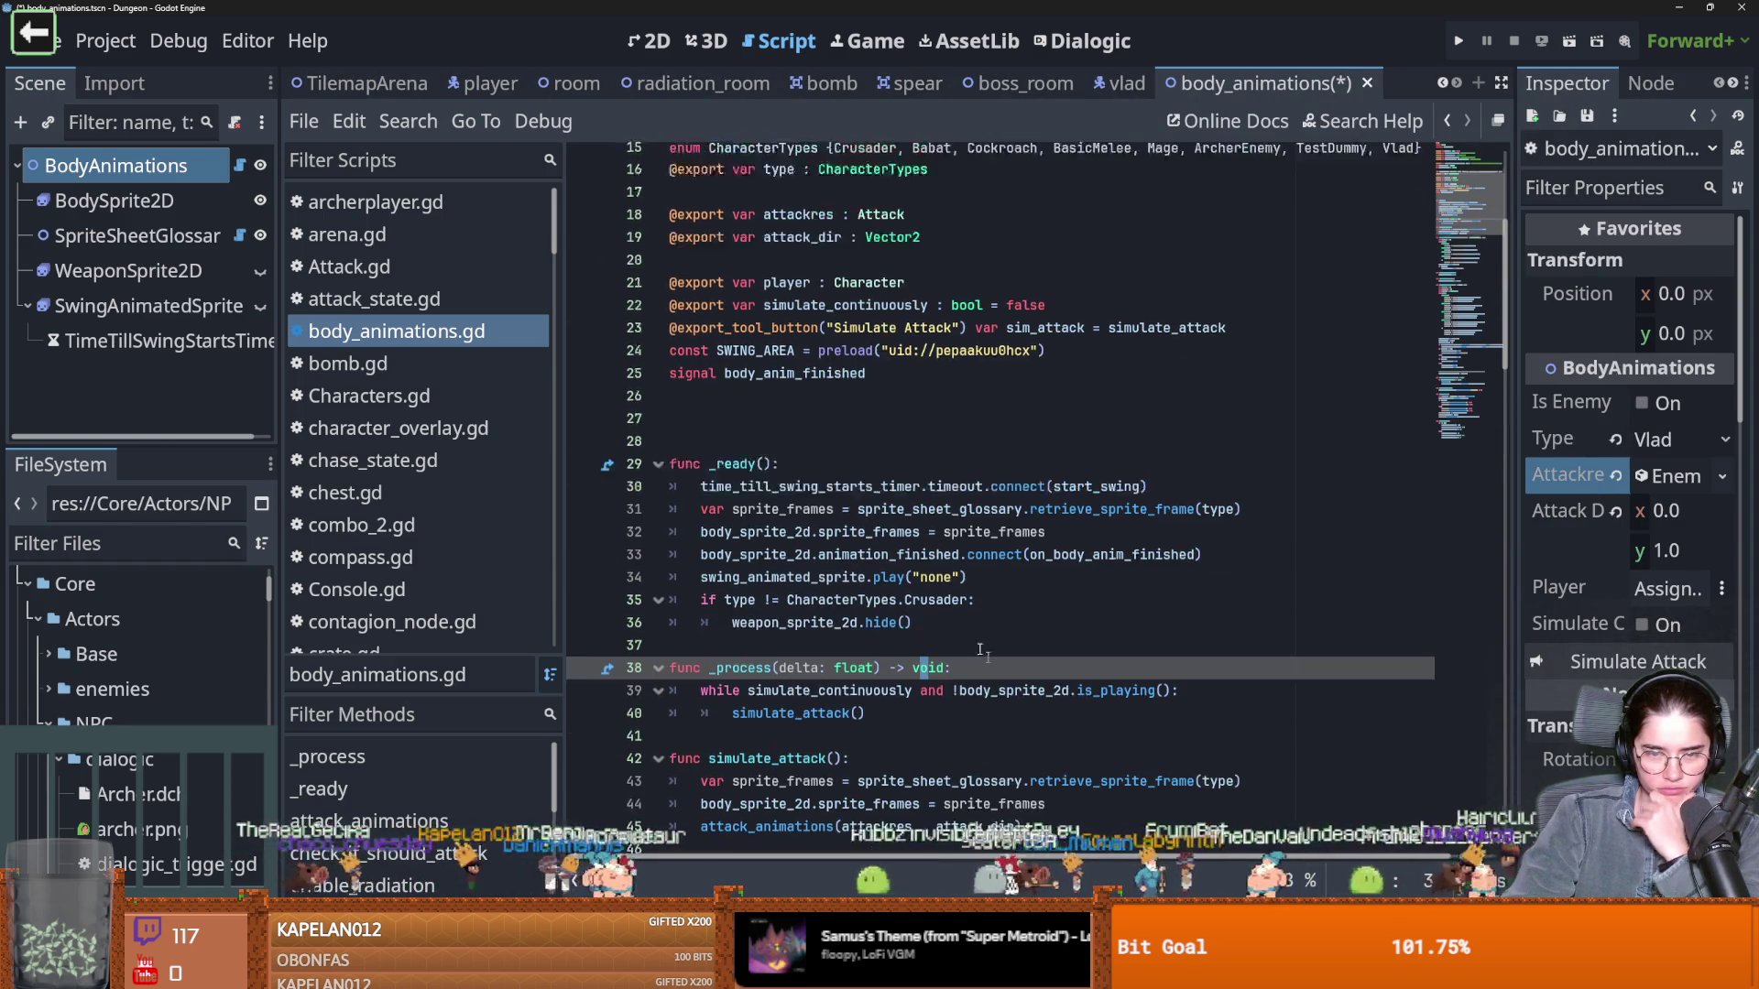
pyautogui.click(692, 406)
pyautogui.press('BackSpace')
pyautogui.press('BackSpace')
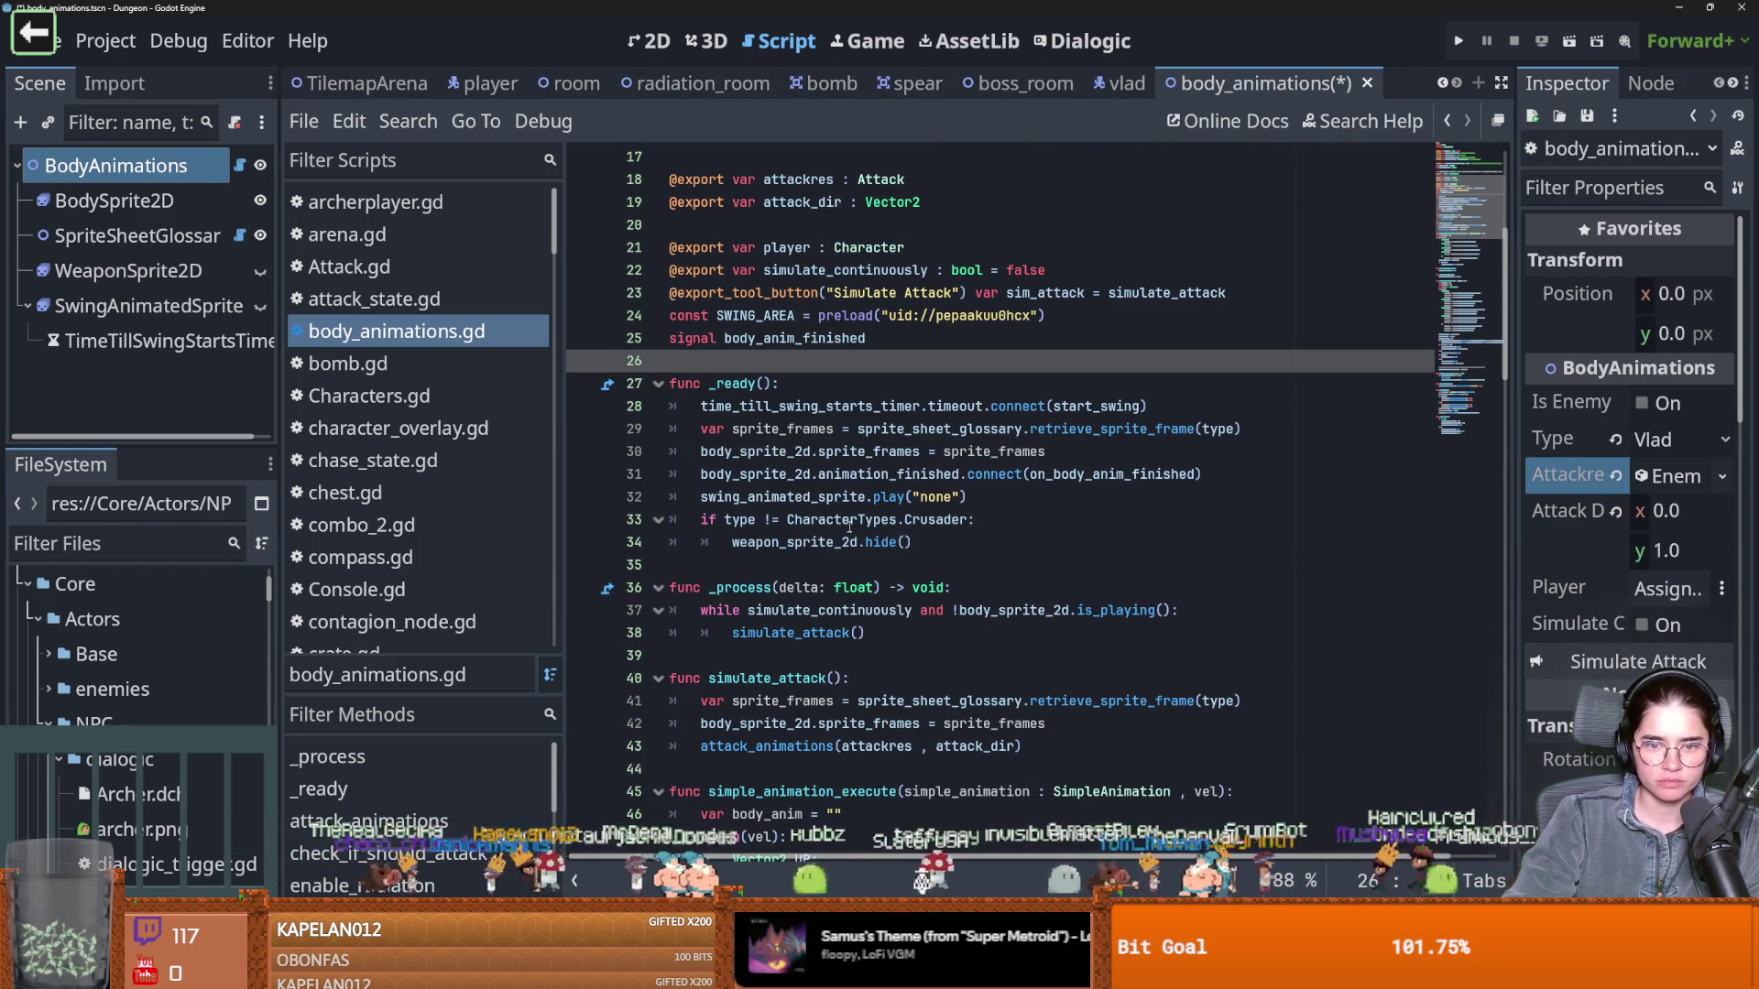
pyautogui.scroll(-2, 849, 527)
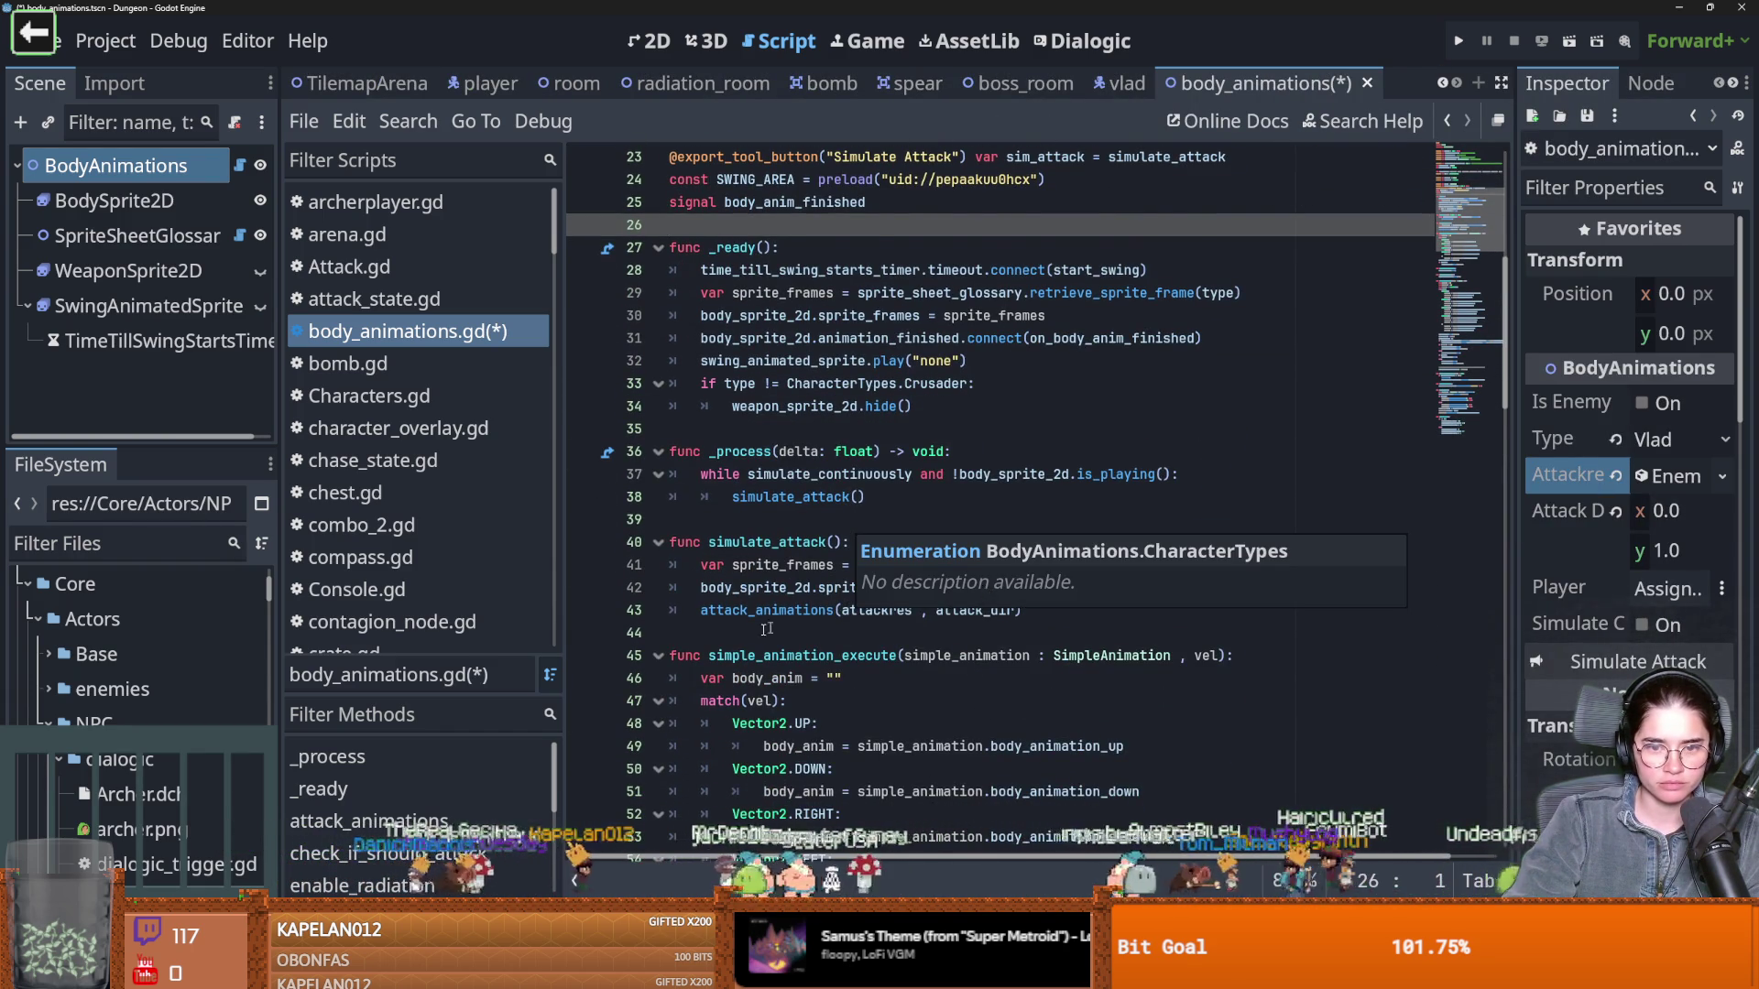
pyautogui.scroll(-2, 793, 623)
pyautogui.doubleClick(788, 407)
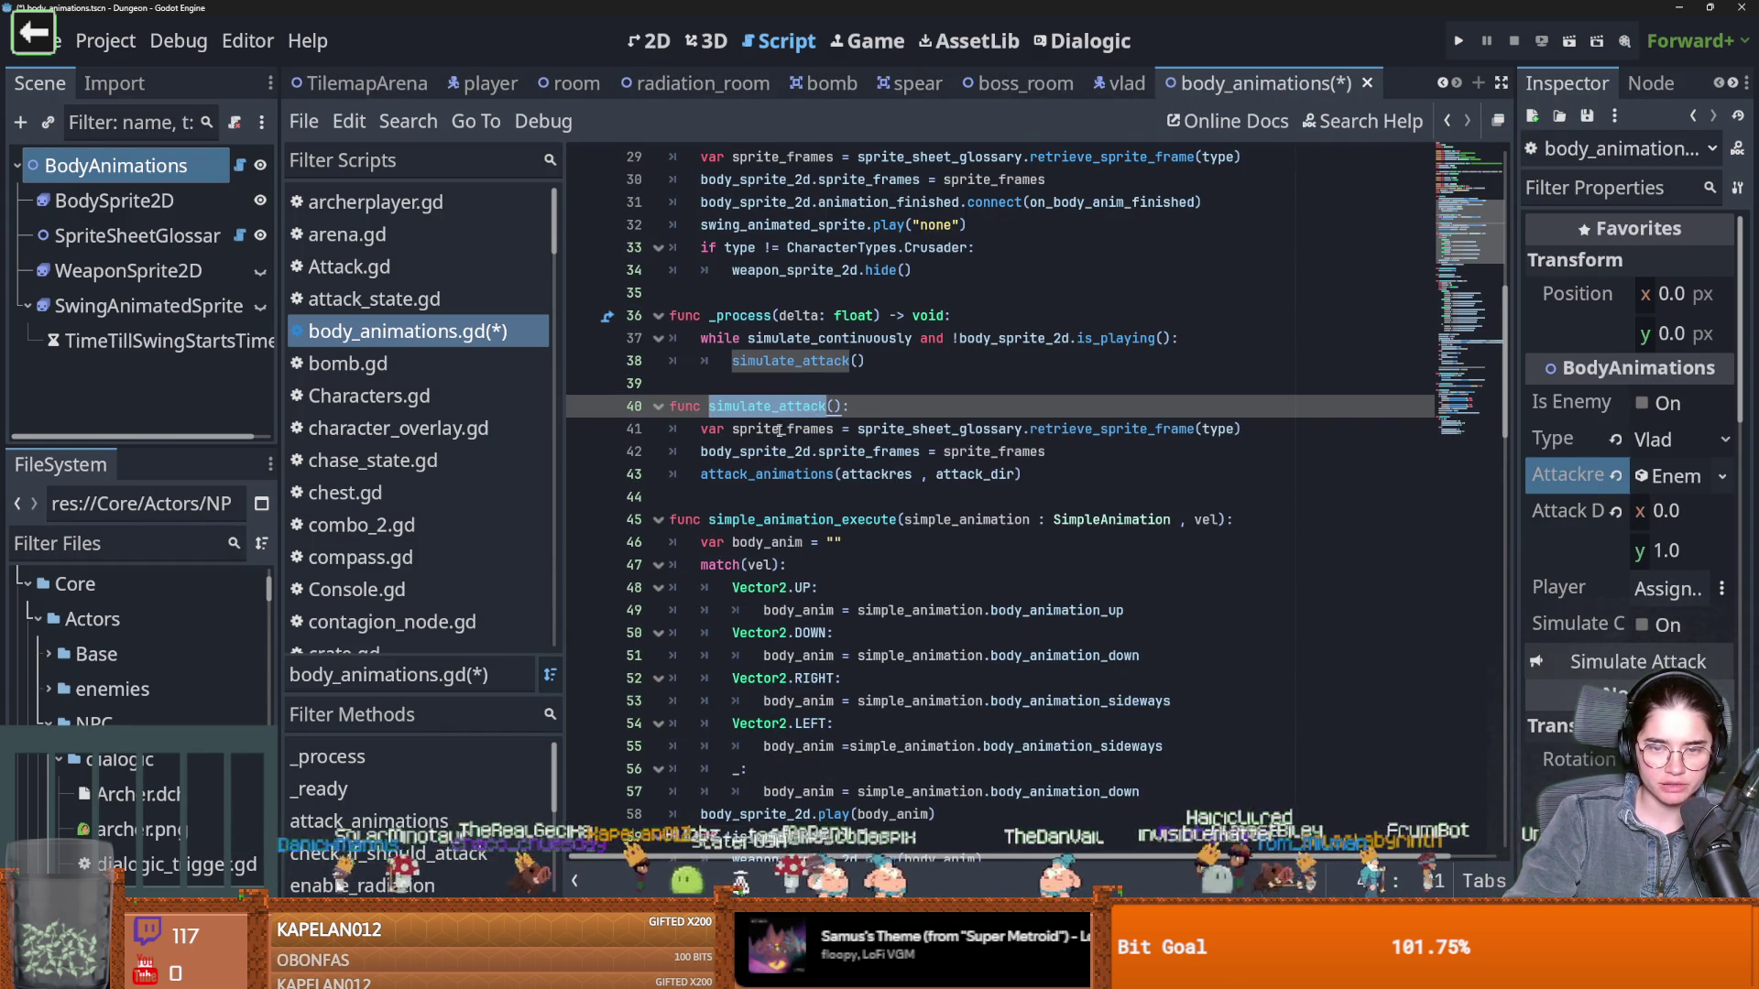
pyautogui.doubleClick(765, 475)
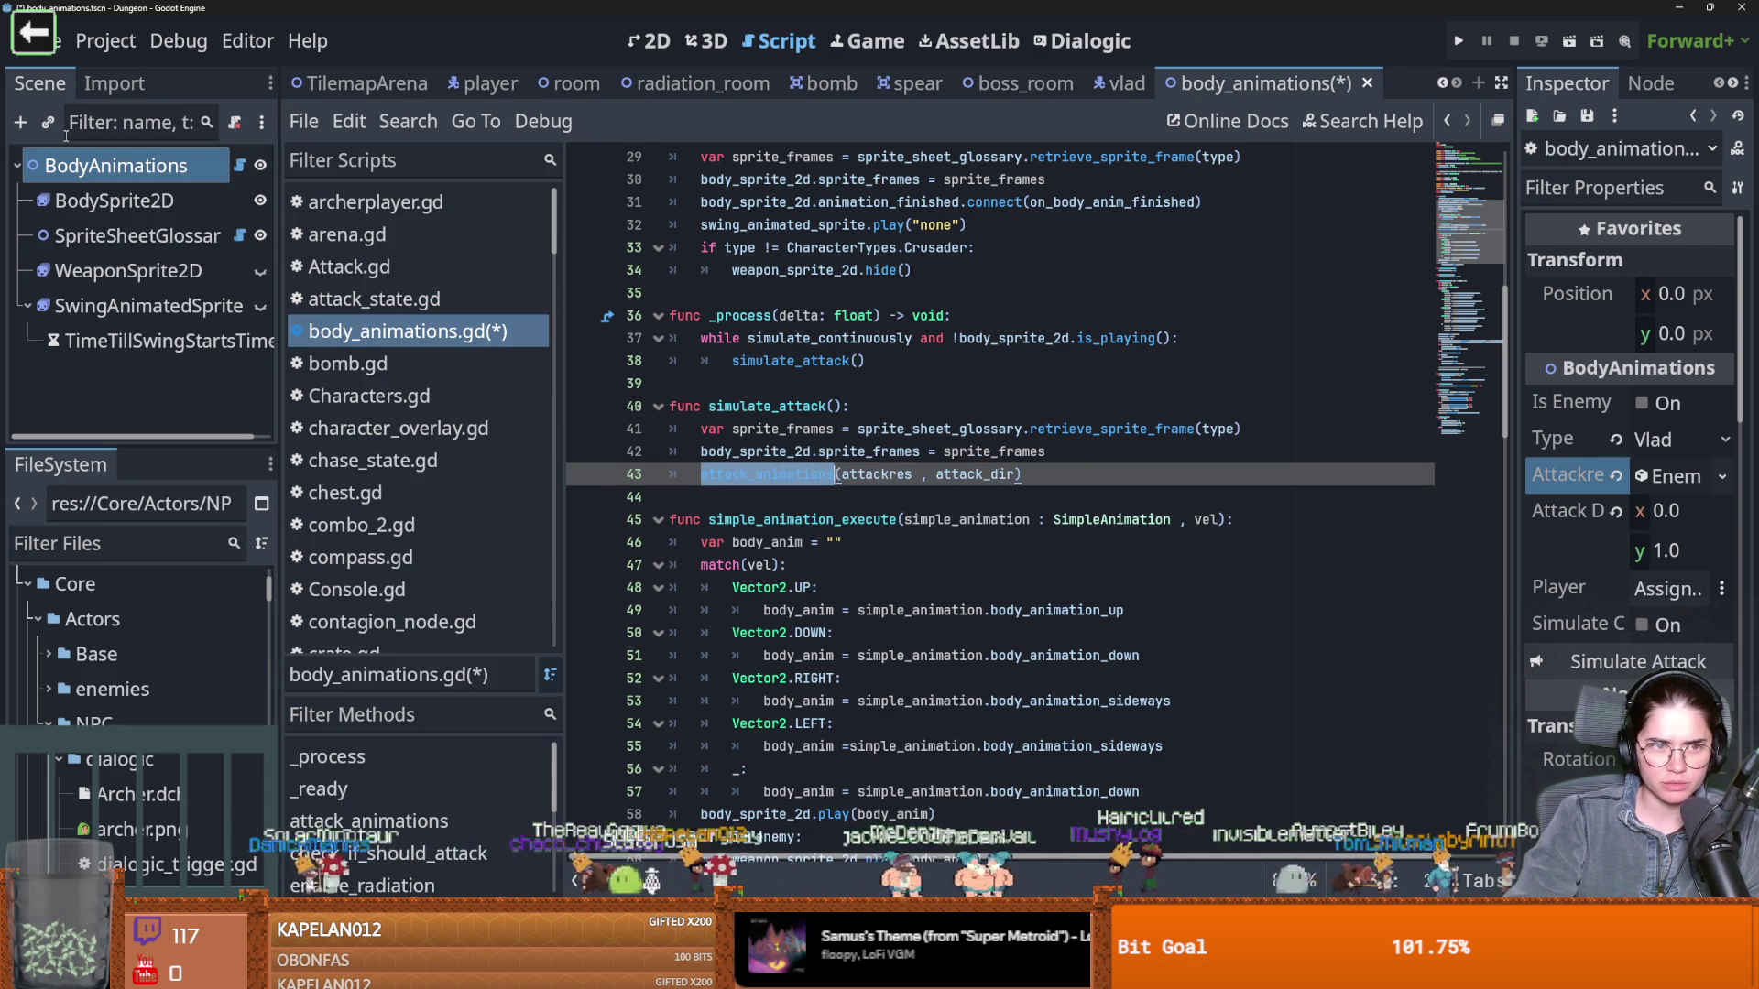
# - Select BodyAnimations, widen the property panel, and switch to the vlad scene
pyautogui.doubleClick(92, 166)
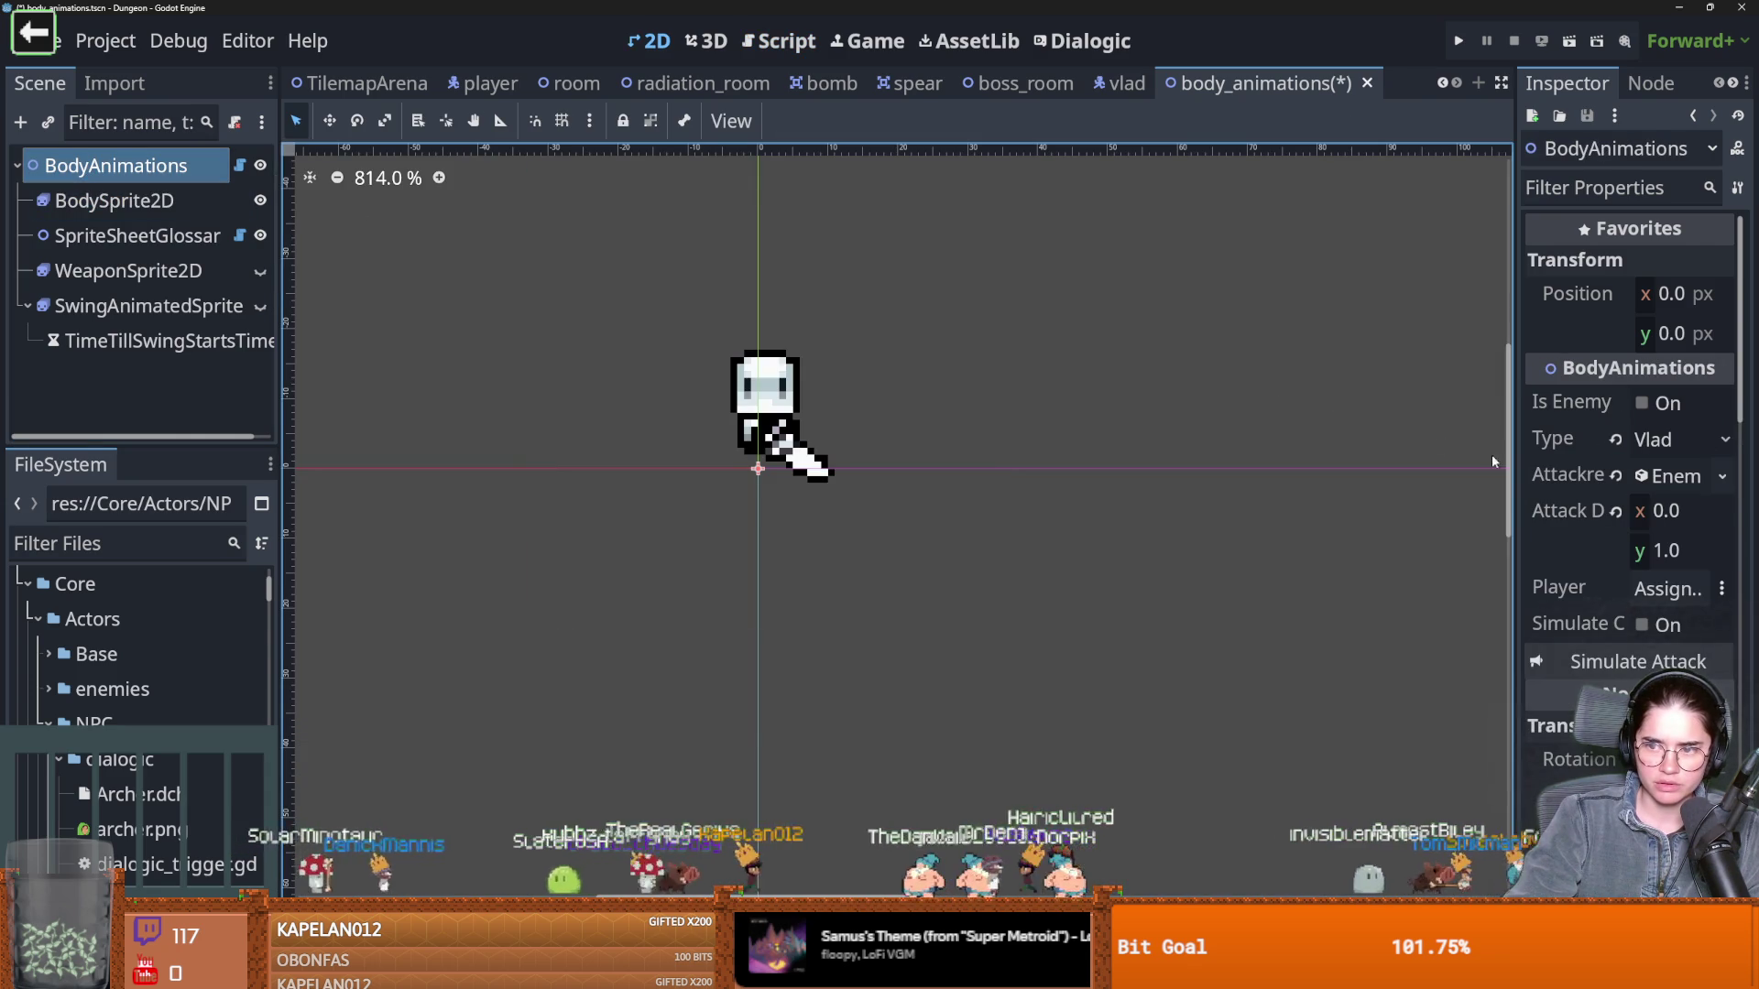
pyautogui.moveTo(1513, 475); pyautogui.dragTo(1220, 484)
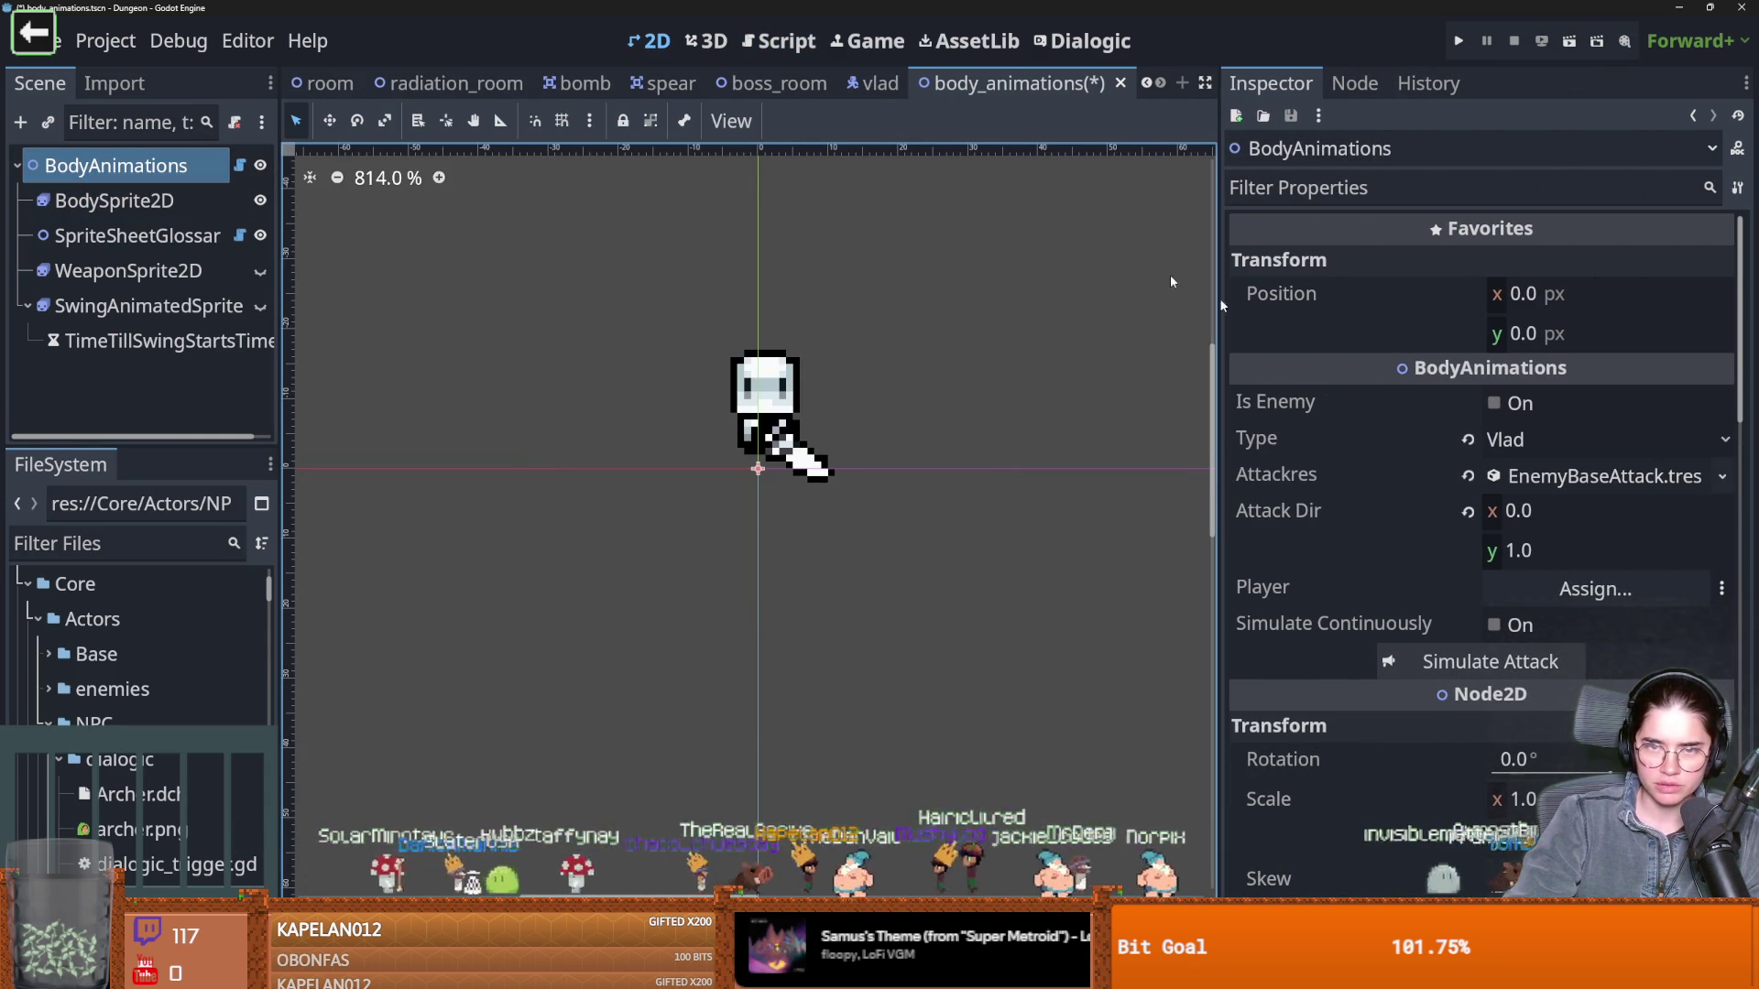
pyautogui.click(876, 91)
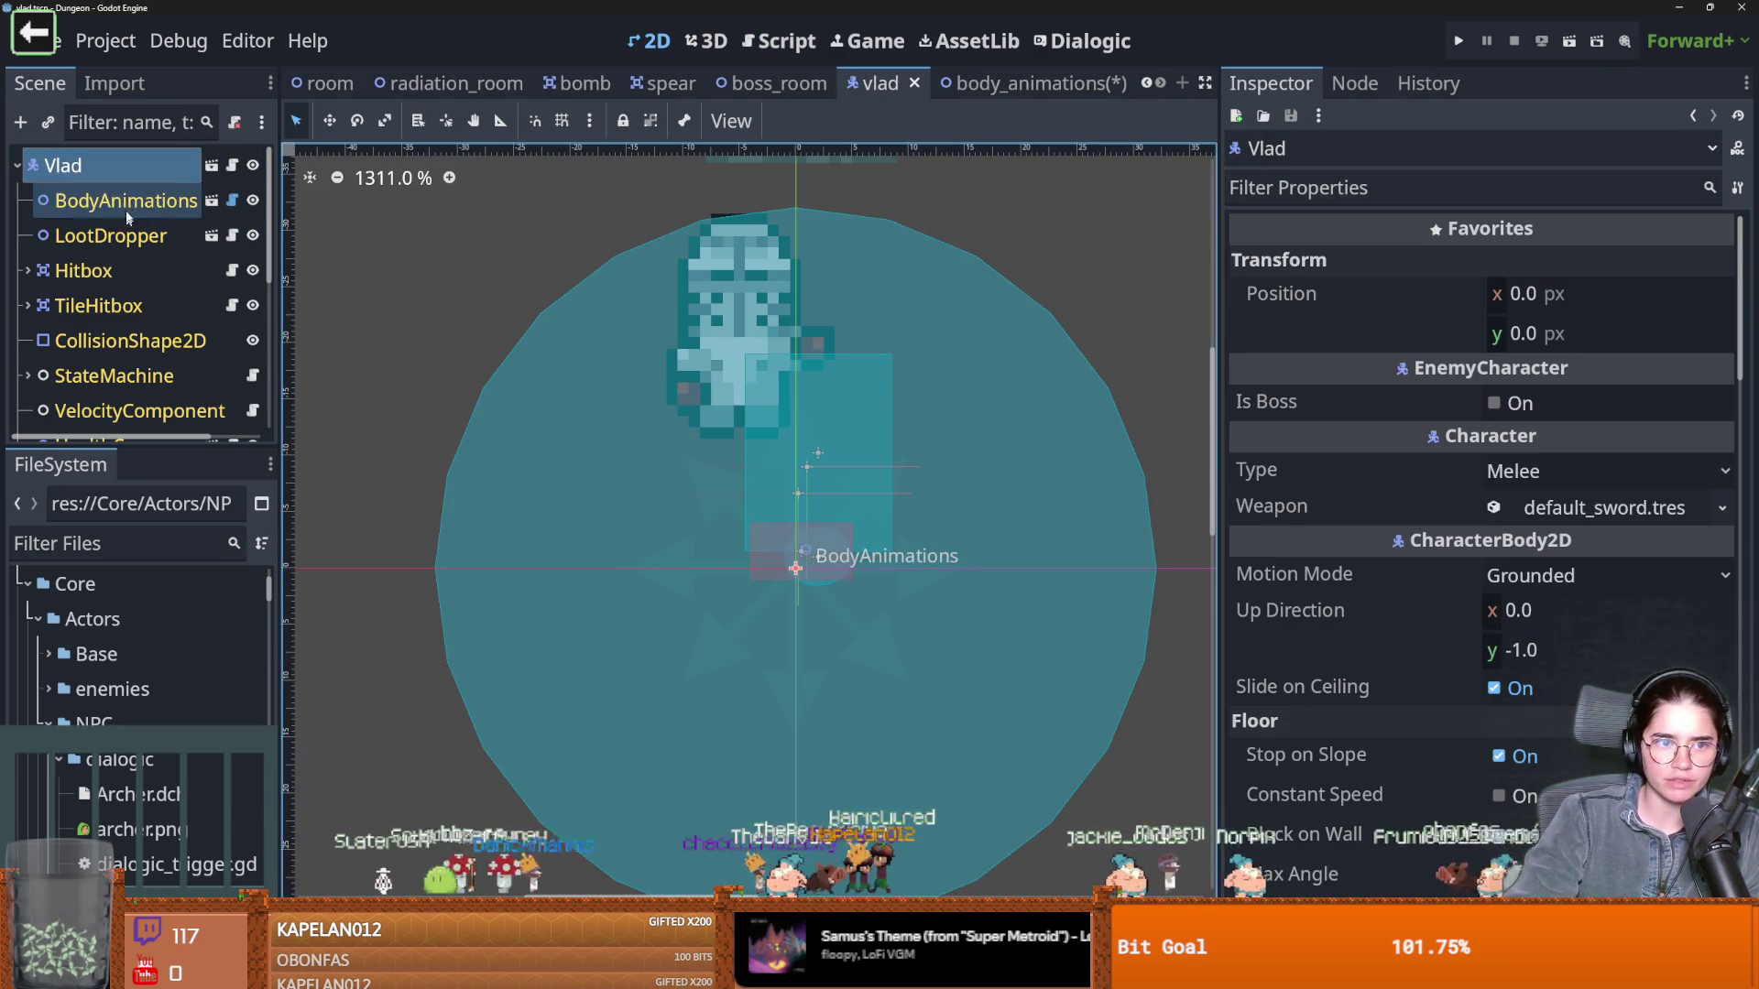
# - Load Crusader_Lightning_Strike as the attack resource of Vlad's BodyAnimations
pyautogui.click(125, 200)
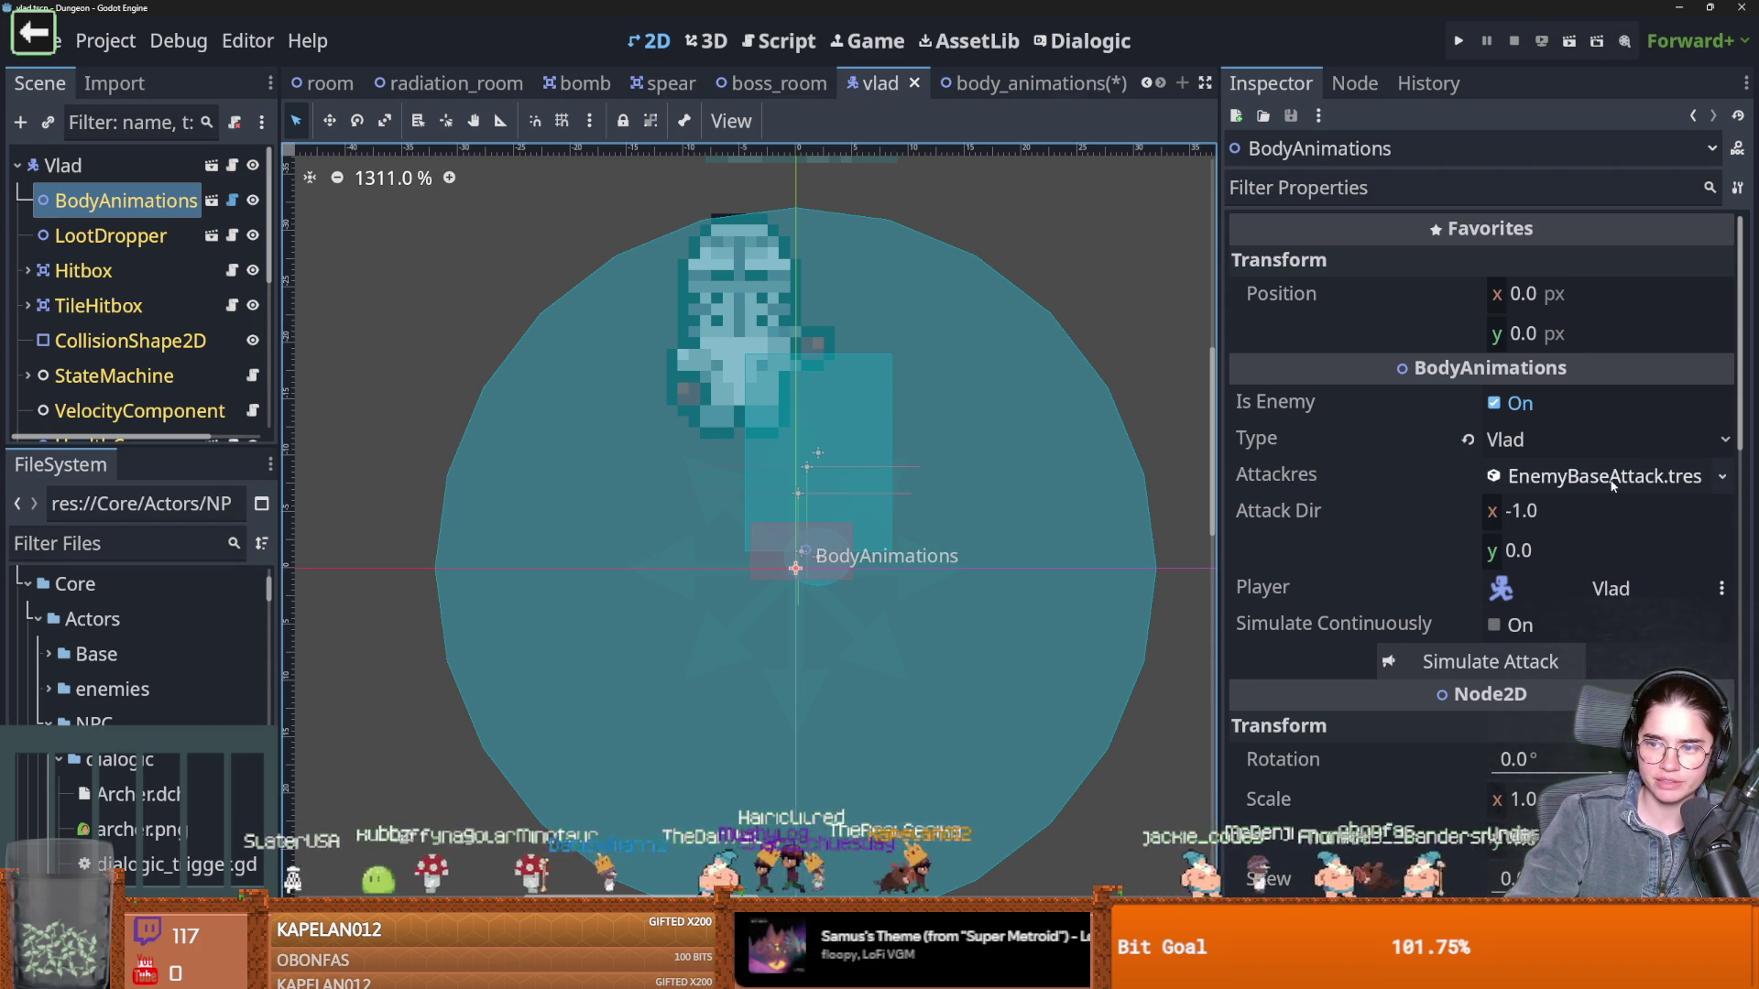
pyautogui.click(1723, 477)
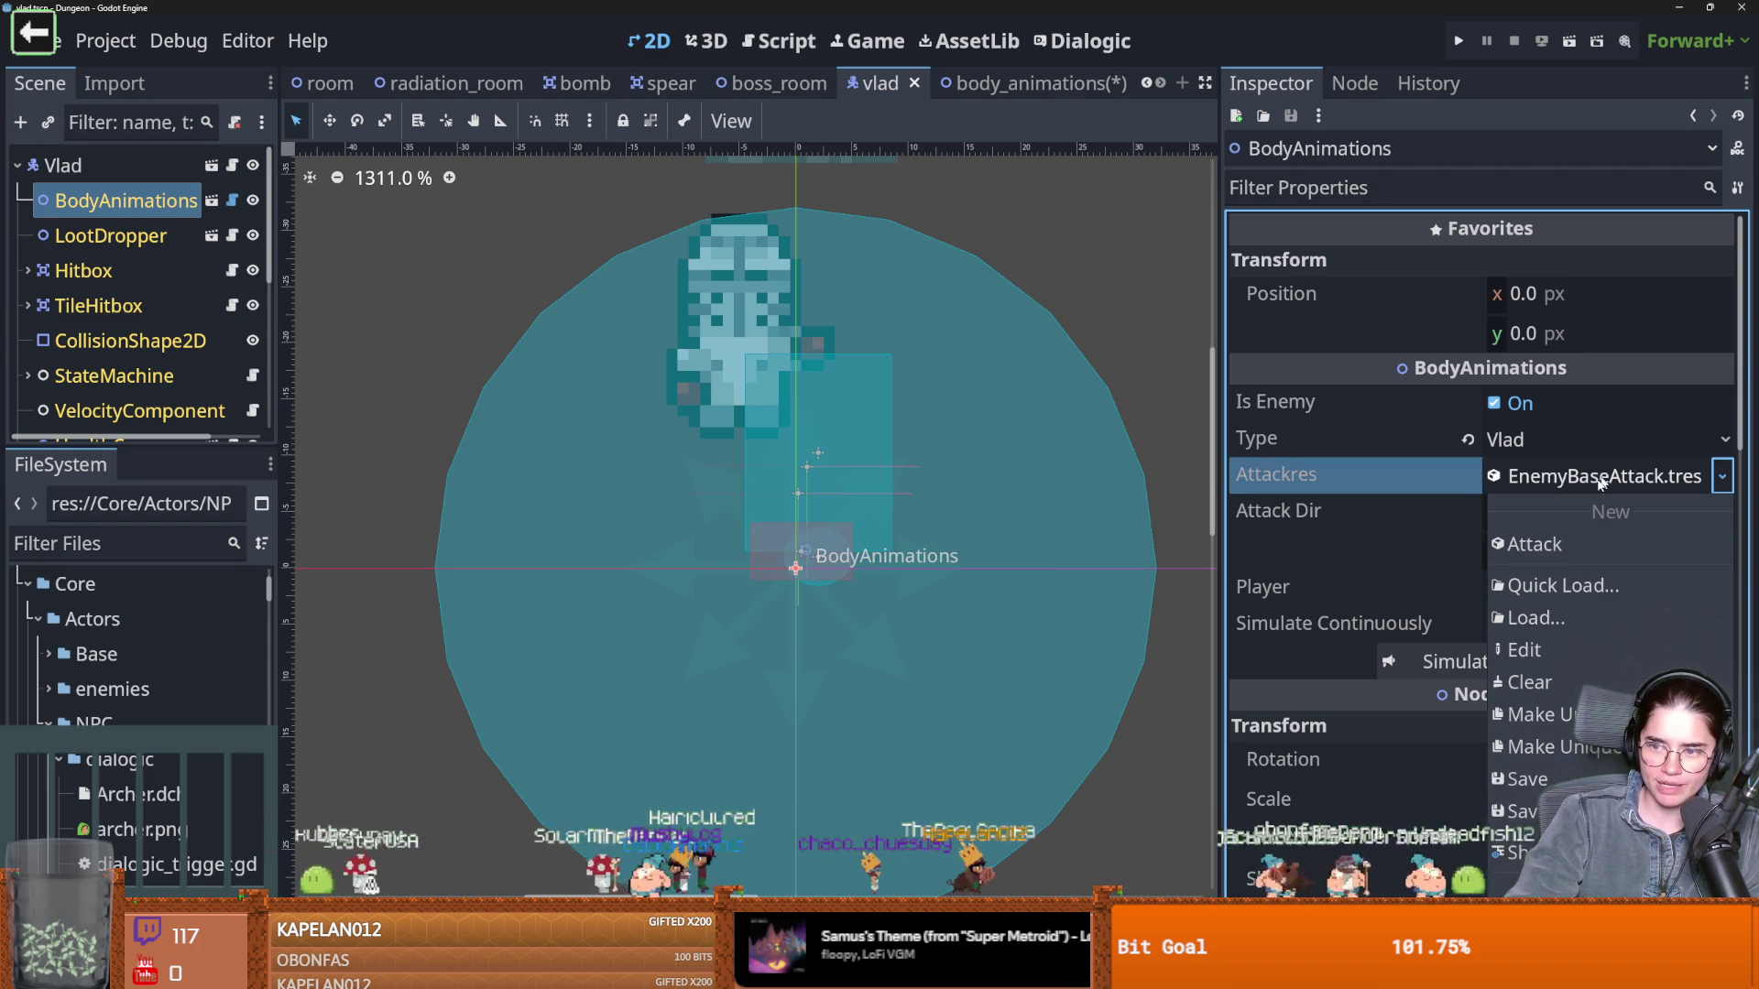
pyautogui.click(1552, 592)
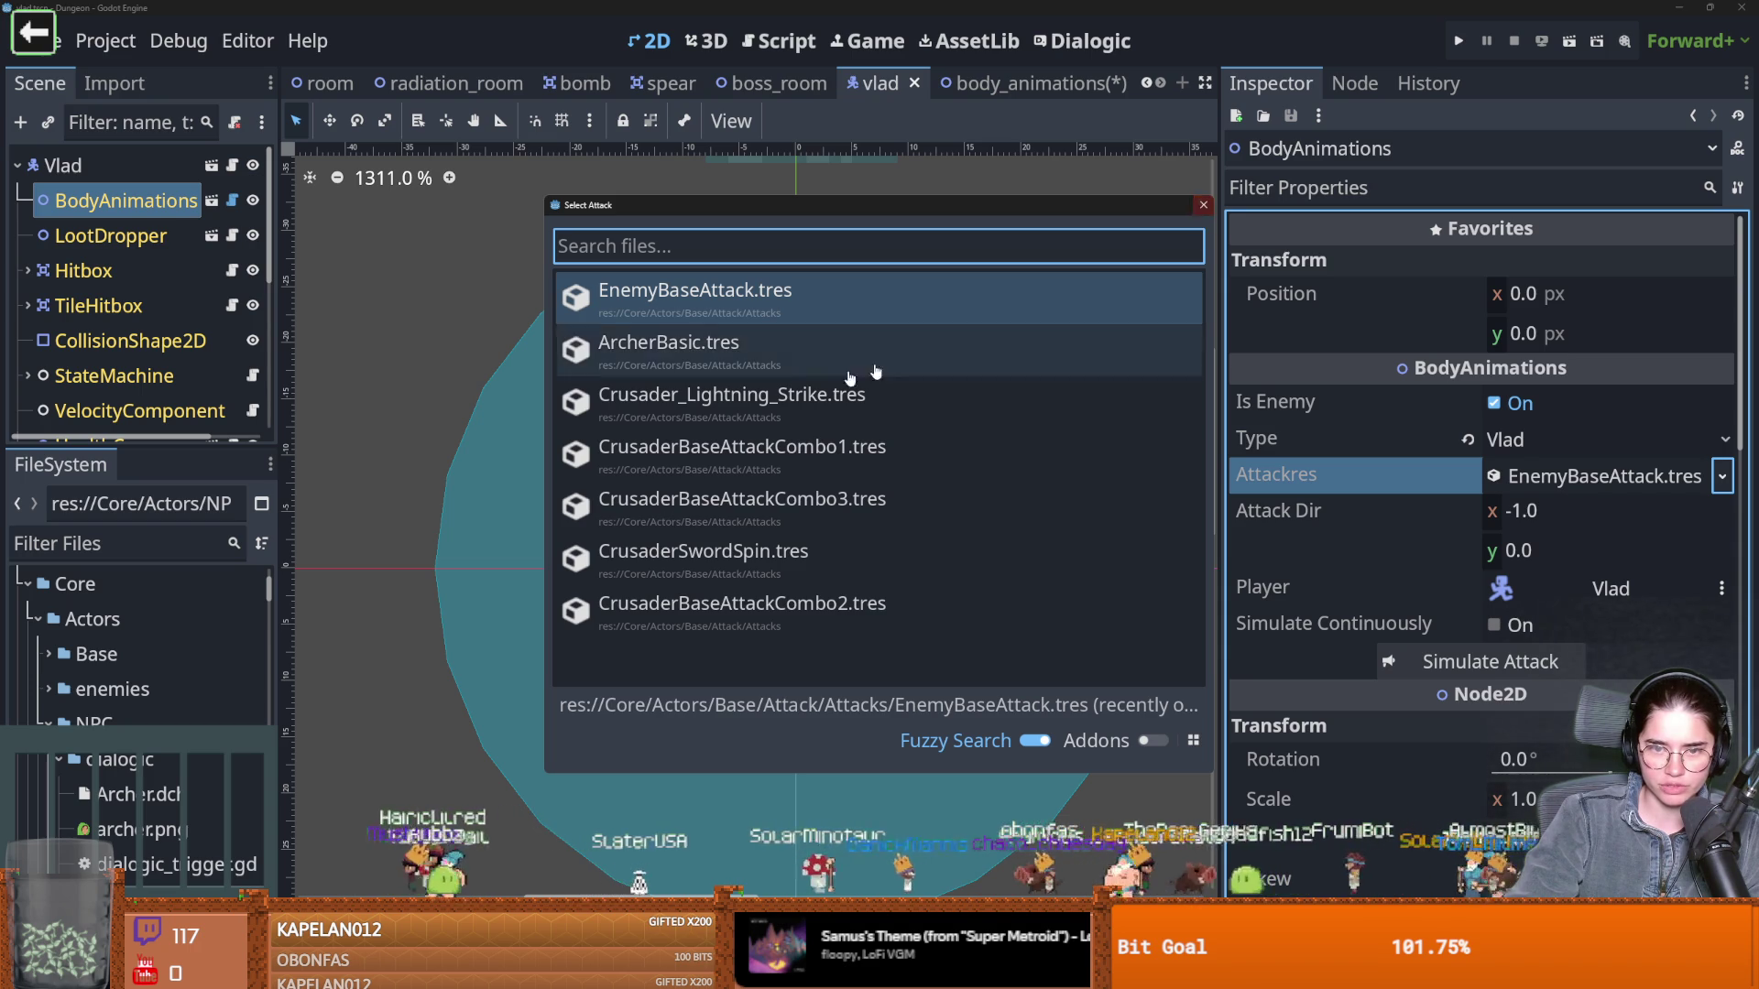
pyautogui.press('Escape')
pyautogui.click(1598, 477)
# - Review the attack's Simple Animation properties, then switch to the Vlad sprite in Aseprite
pyautogui.scroll(-4, 1443, 567)
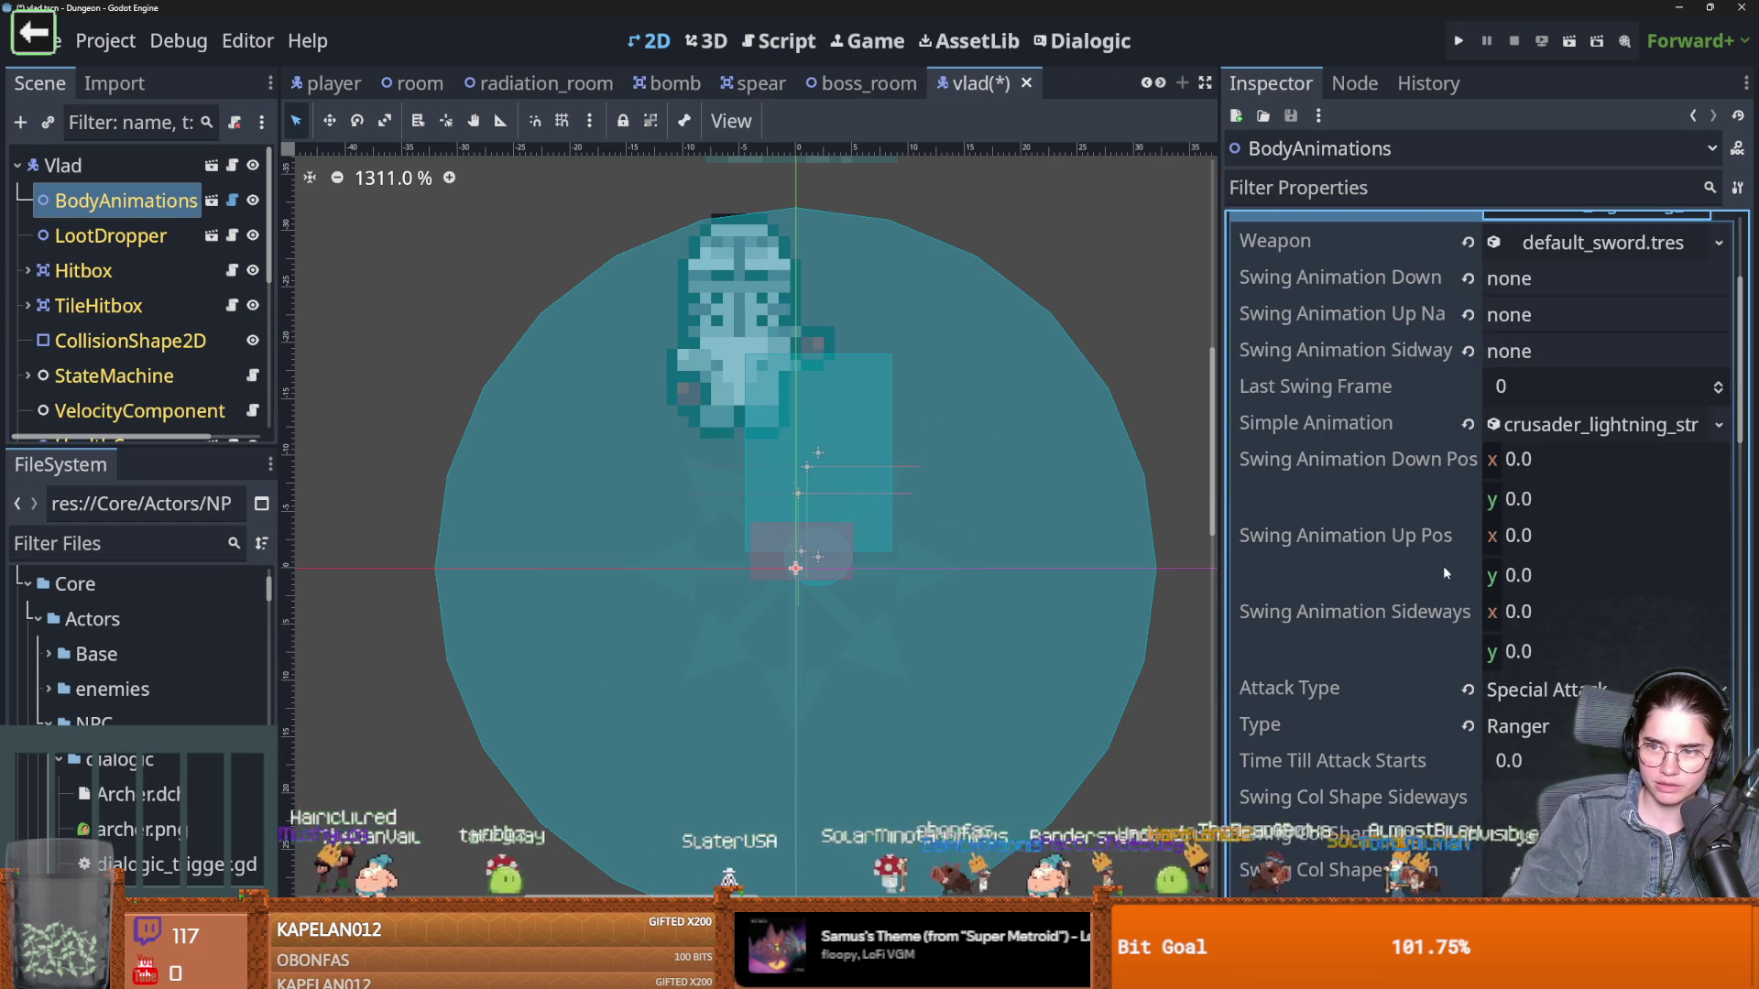
pyautogui.click(1369, 423)
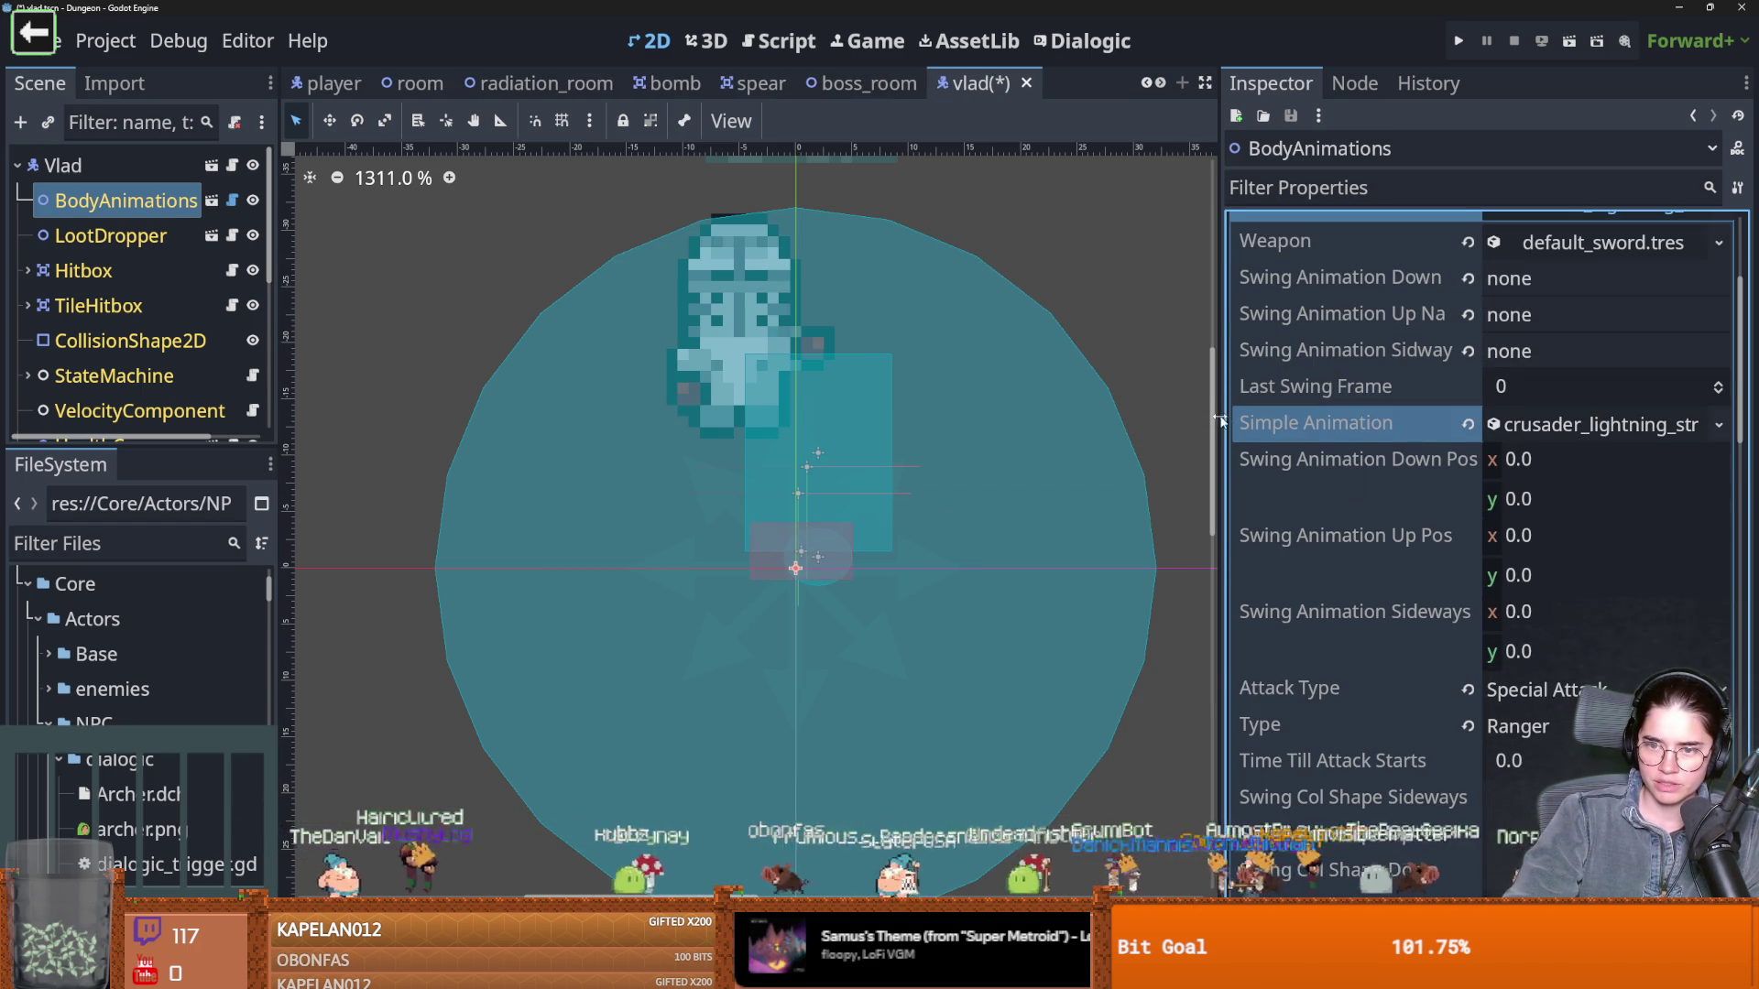
pyautogui.moveTo(1220, 385); pyautogui.dragTo(1007, 385)
pyautogui.scroll(-3, 1319, 476)
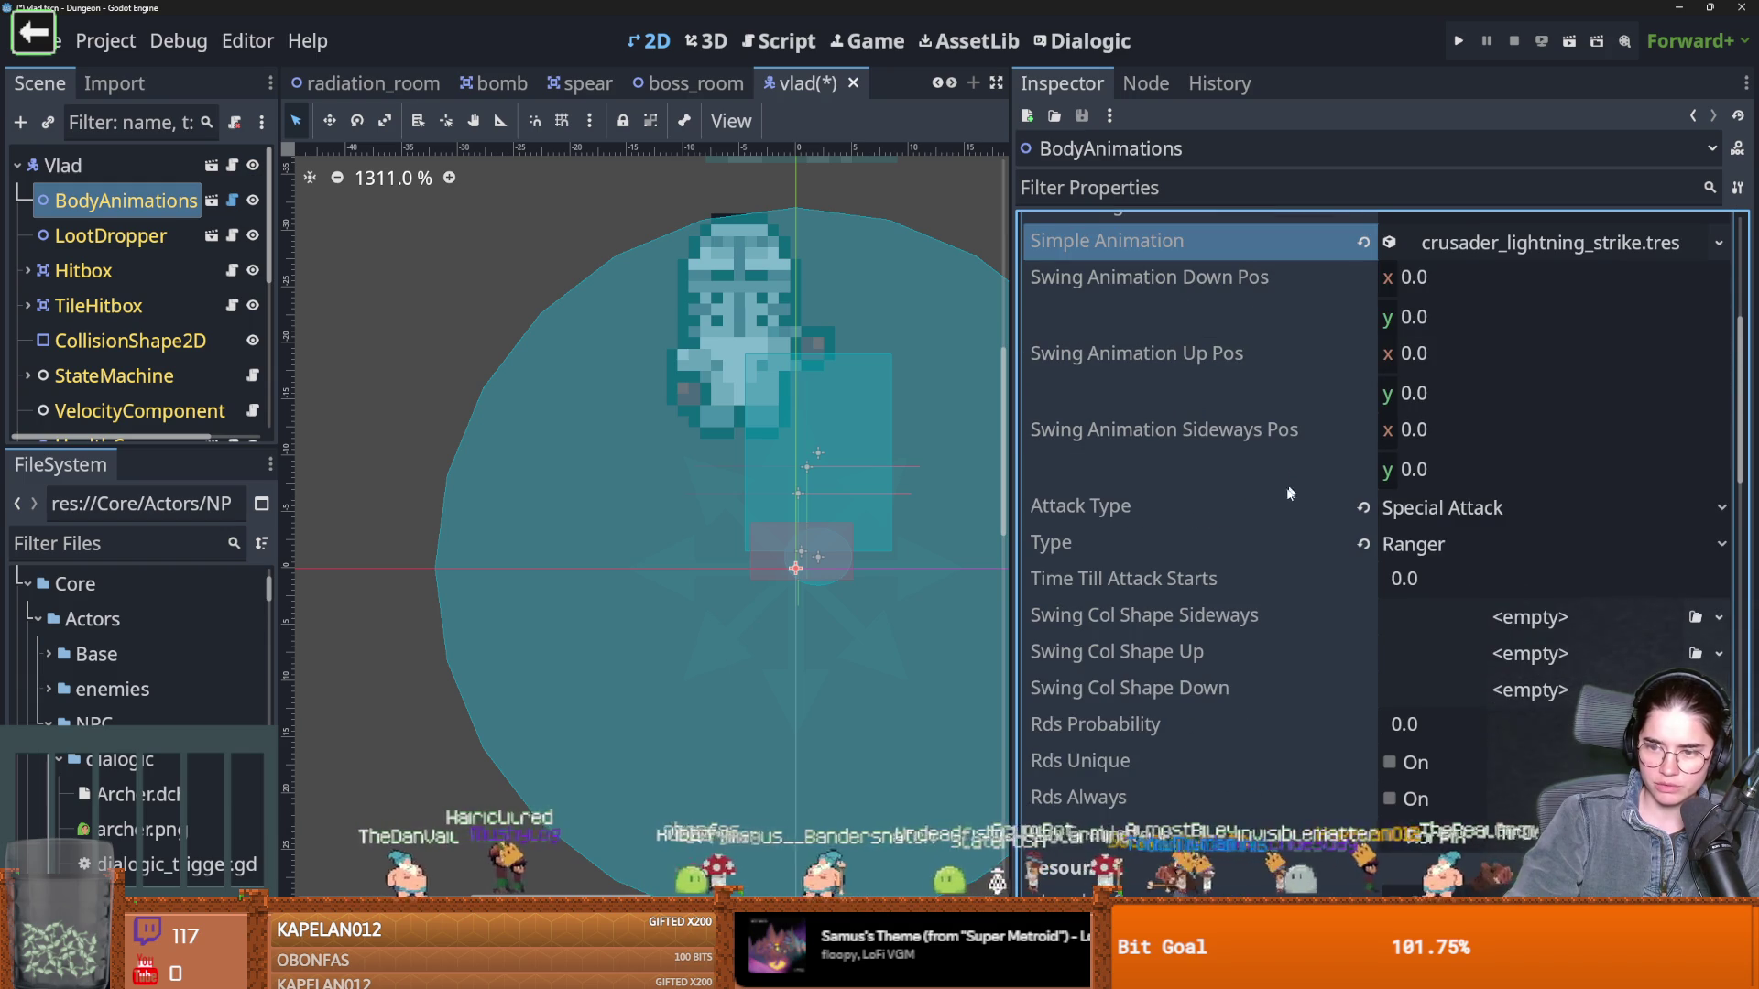
pyautogui.scroll(-2, 1285, 491)
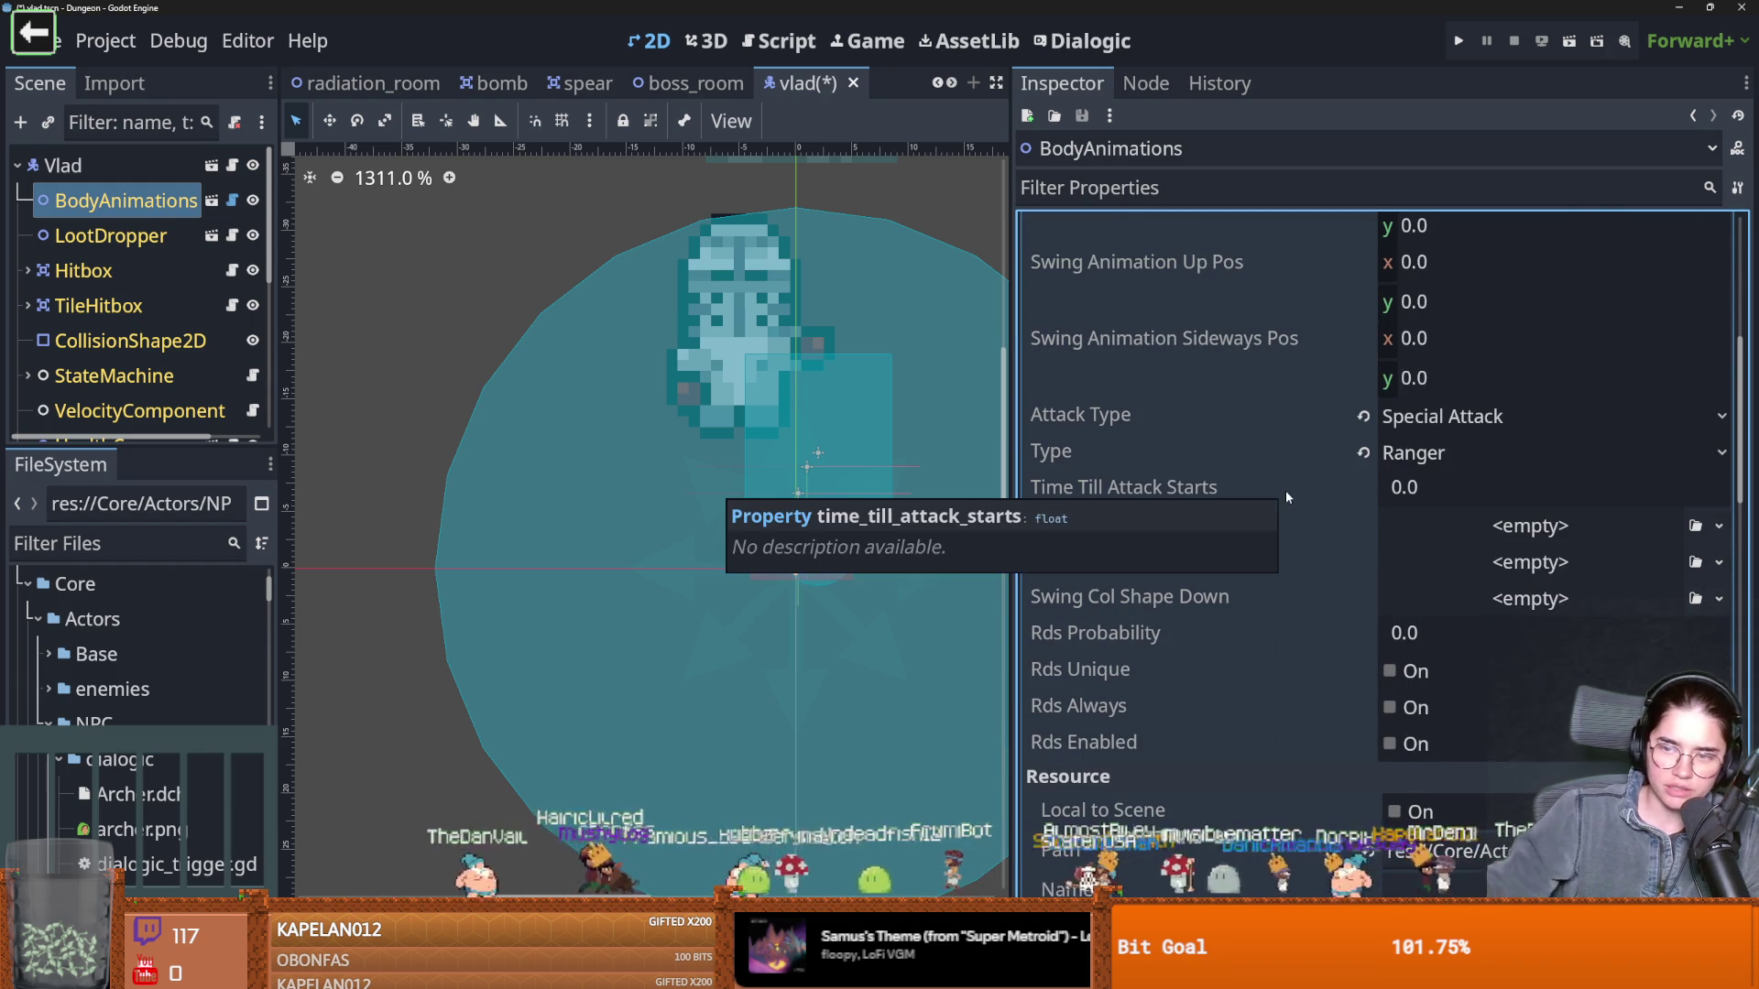
pyautogui.hotkey('alt', 'Tab')
pyautogui.scroll(2, 704, 431)
pyautogui.scroll(-1, 704, 429)
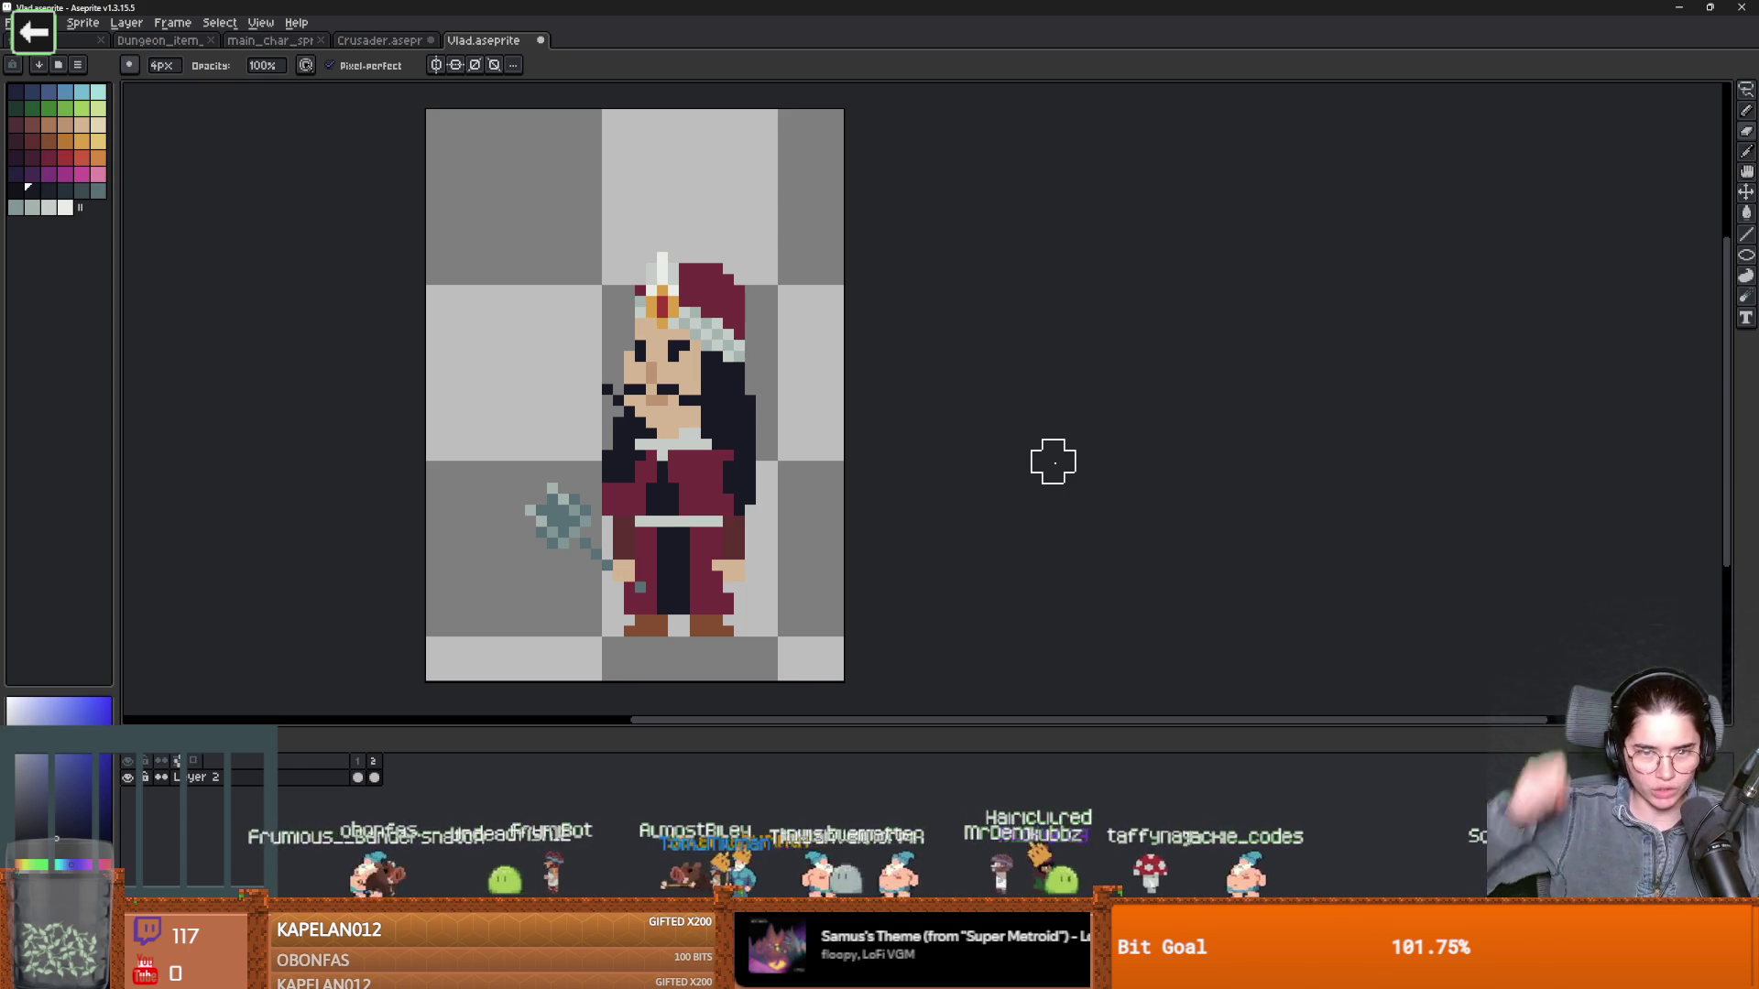
# - Tag frame 1 as 'idle' and frame 2 as 'impale'
pyautogui.moveTo(713, 499); pyautogui.dragTo(729, 505)
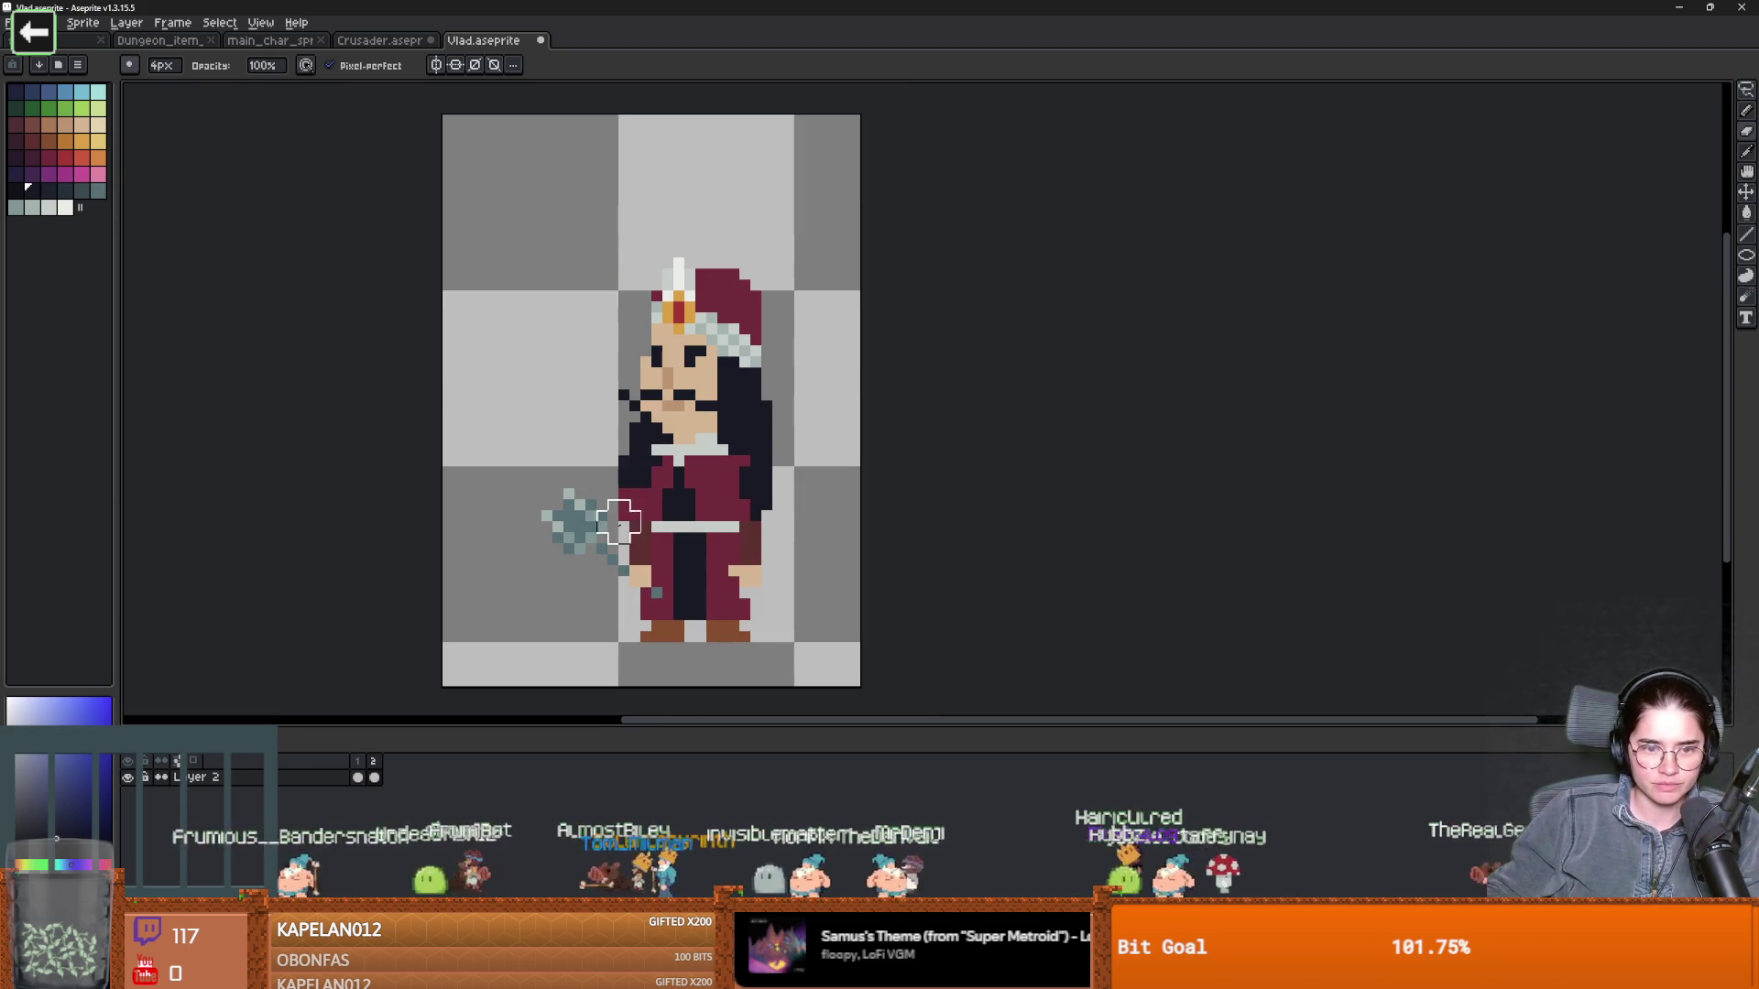
pyautogui.rightClick(358, 762)
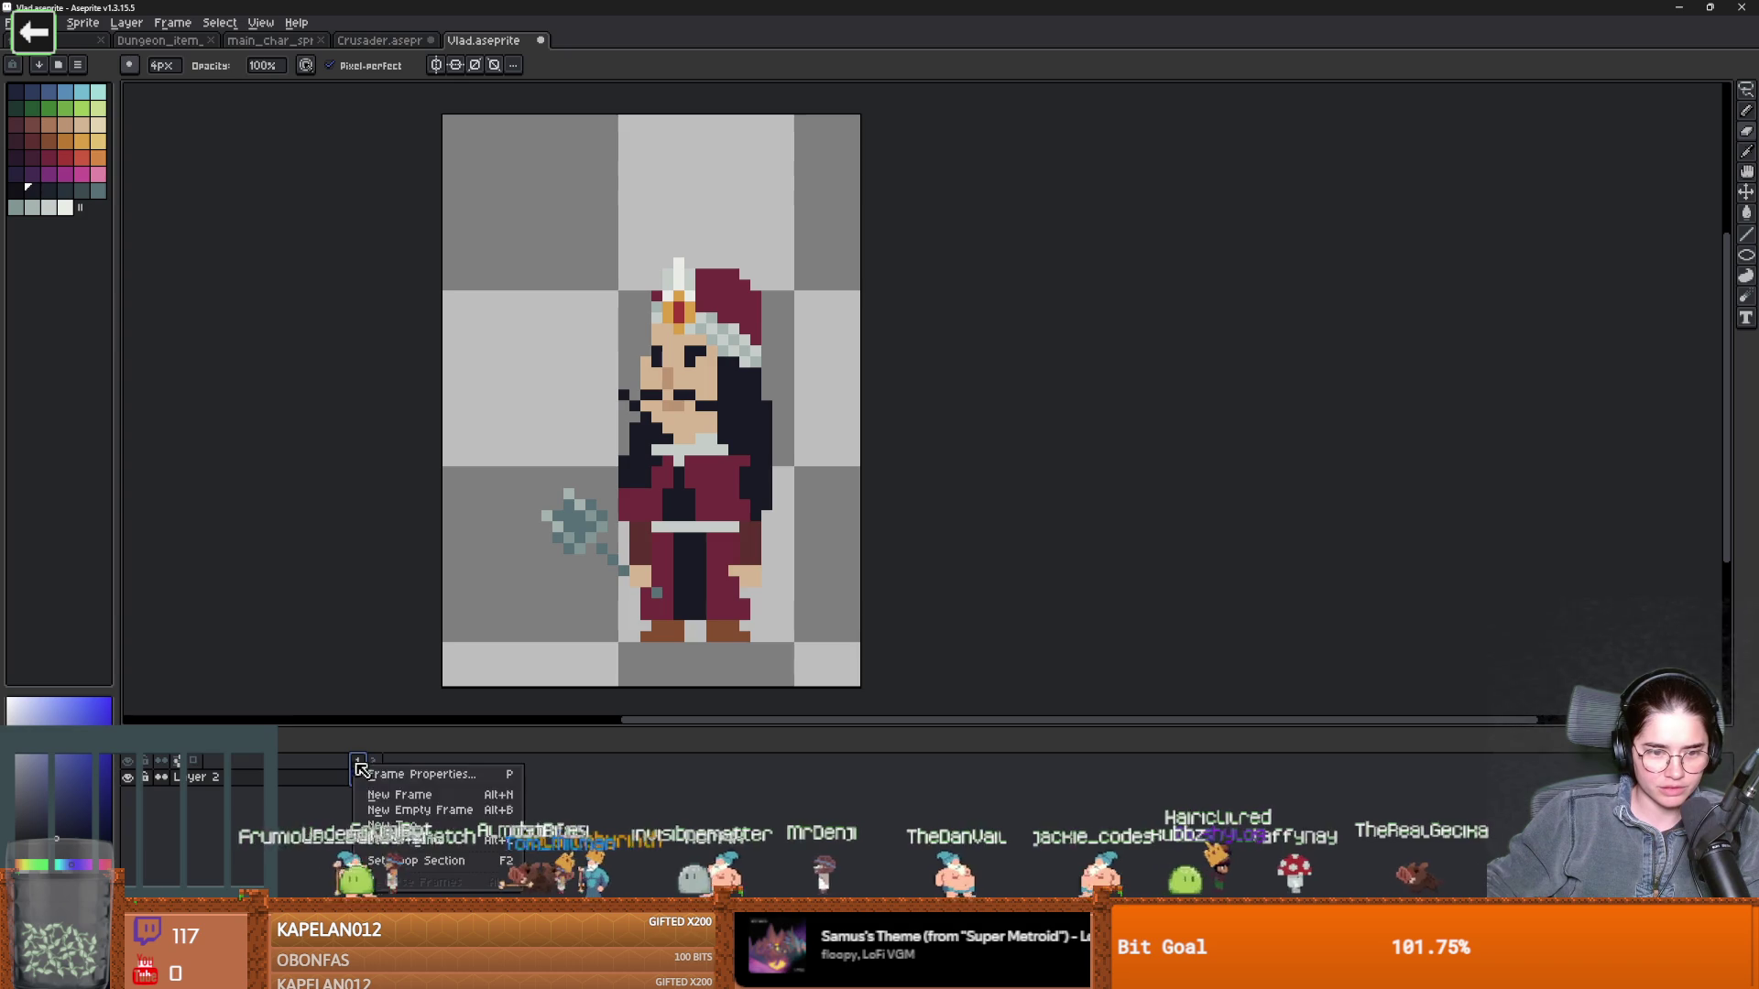
pyautogui.click(440, 825)
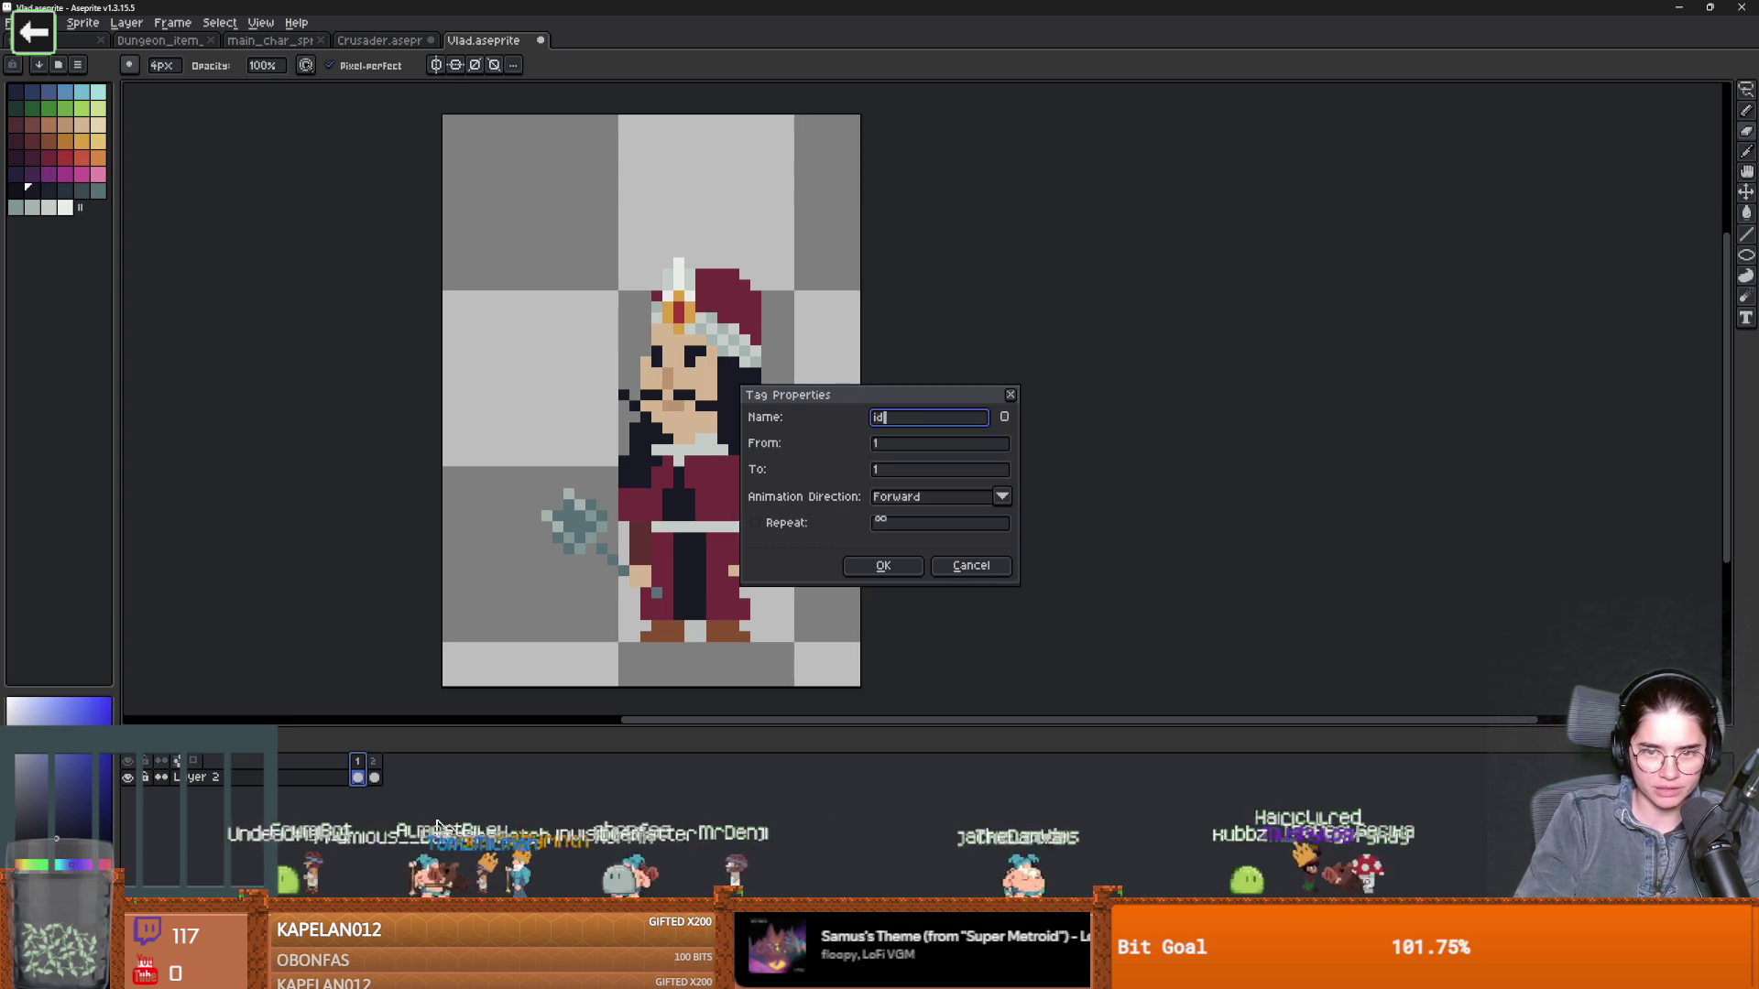
pyautogui.write('le')
pyautogui.press('Return')
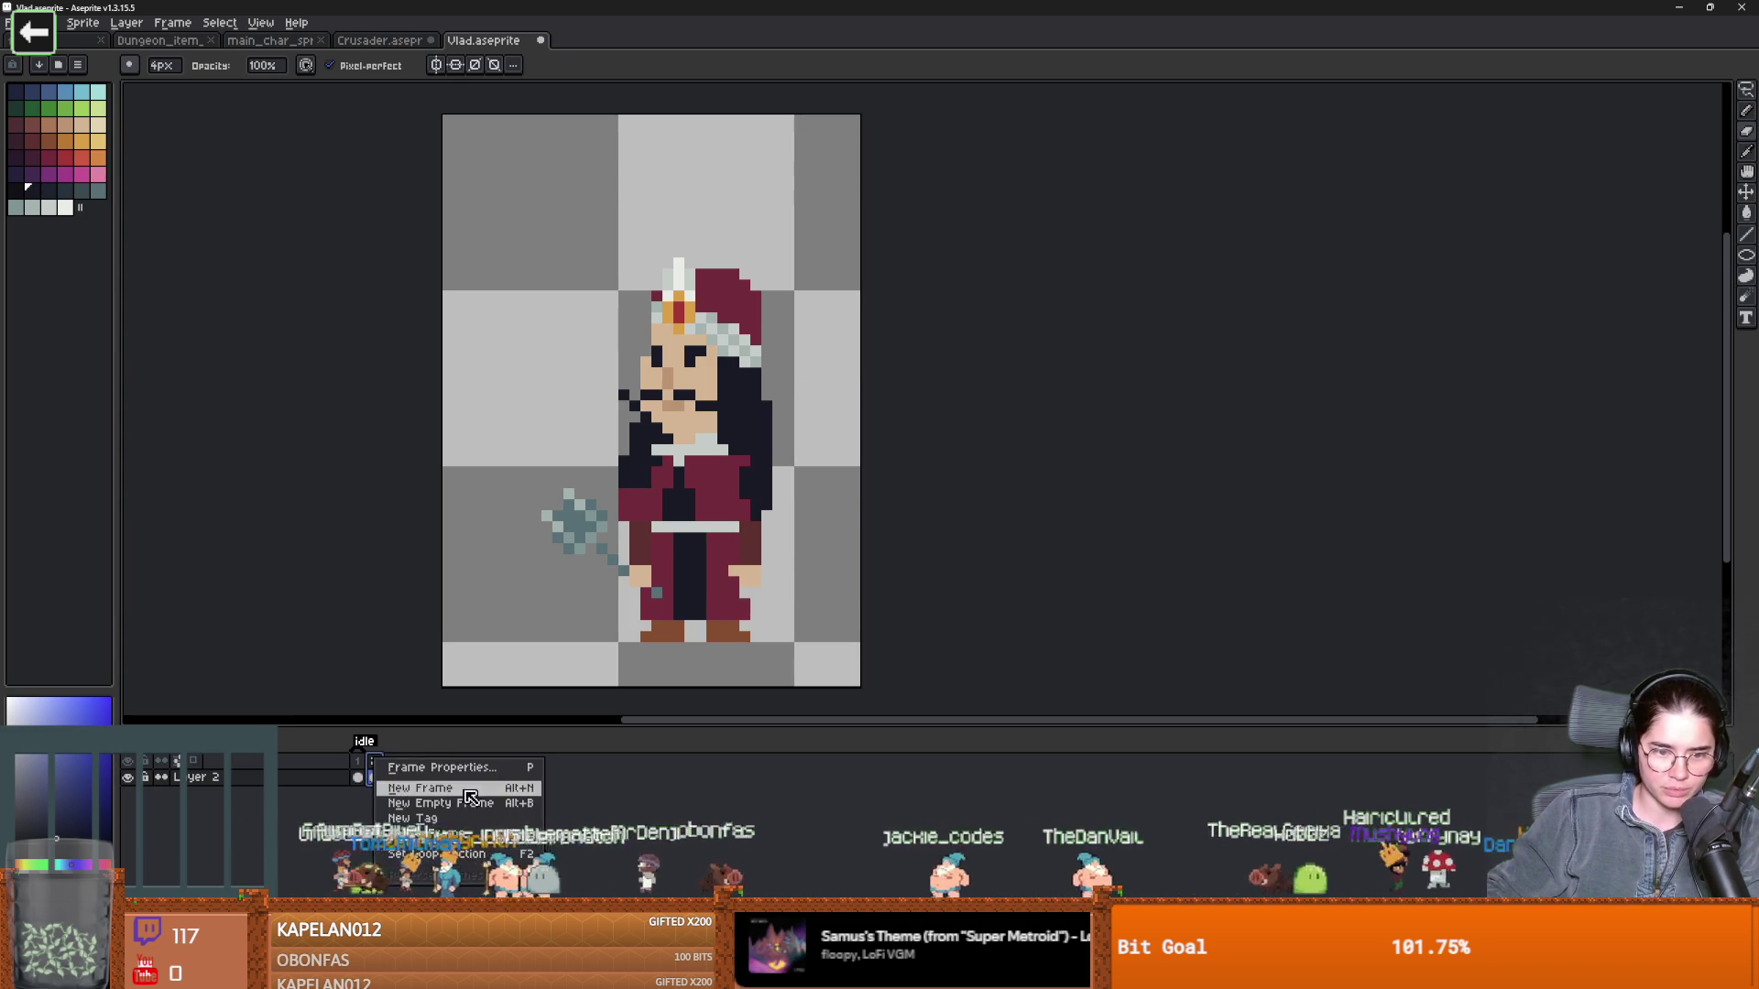
pyautogui.click(463, 821)
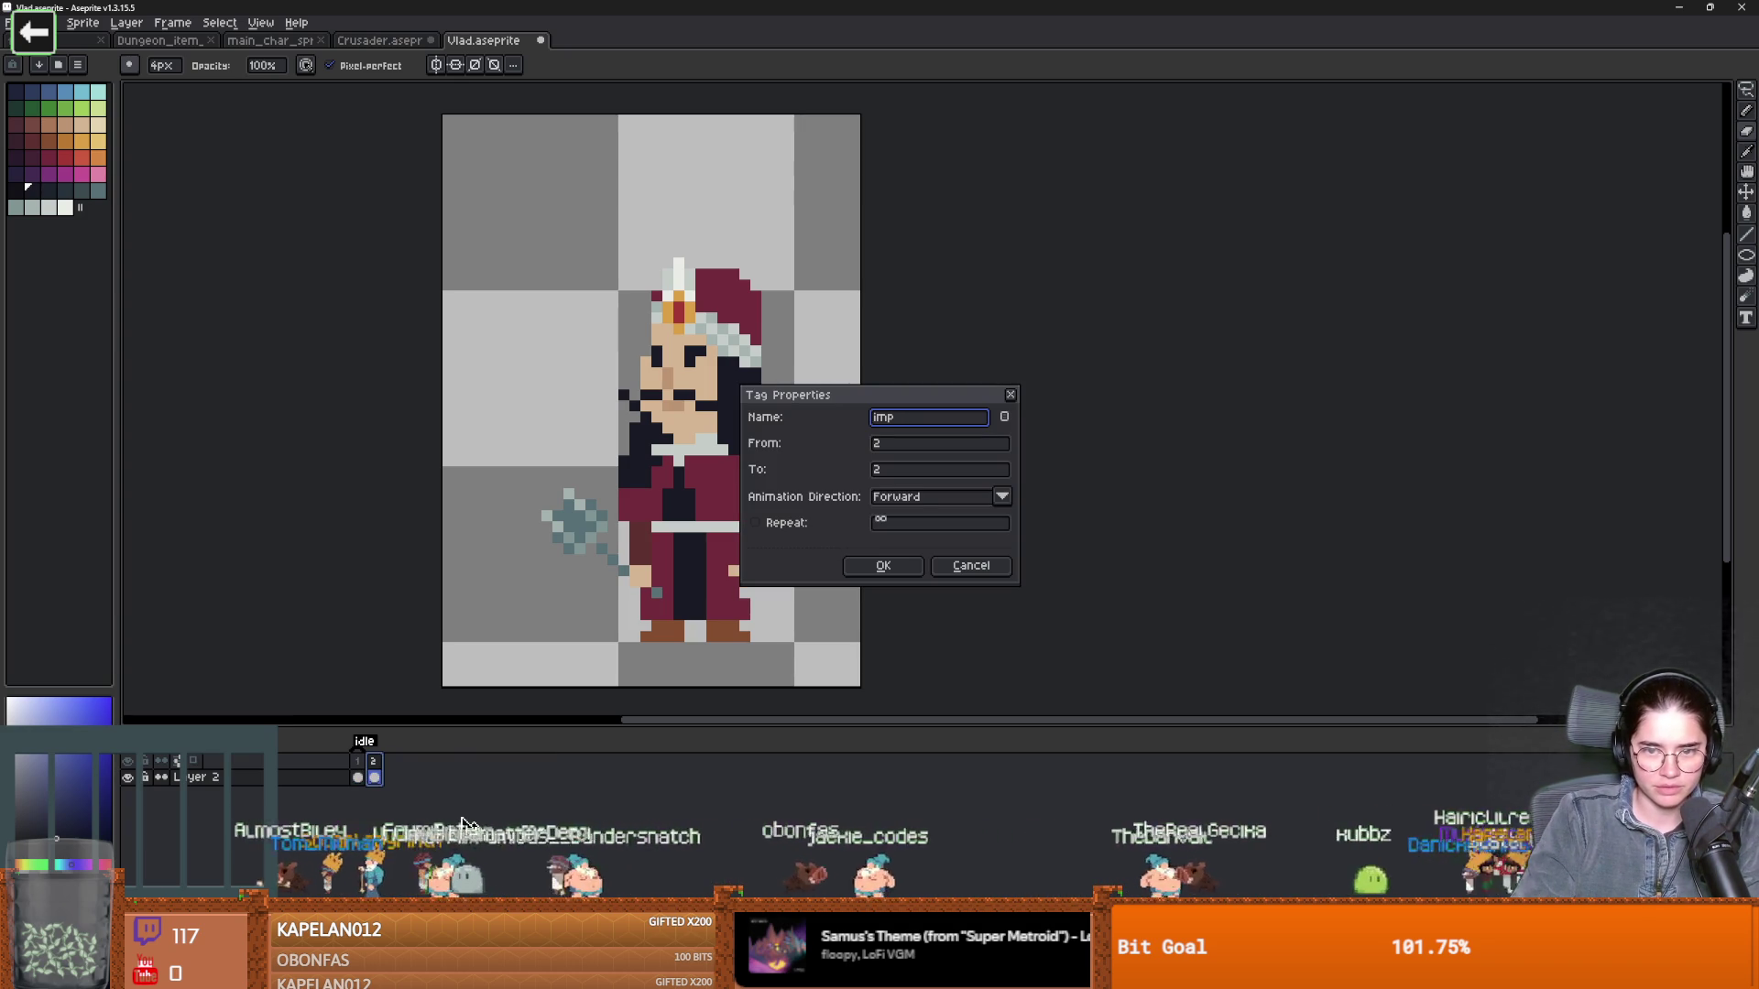
pyautogui.press('Return')
# - Pick a light colour and the pencil tool for drawing
pyautogui.scroll(2, 805, 373)
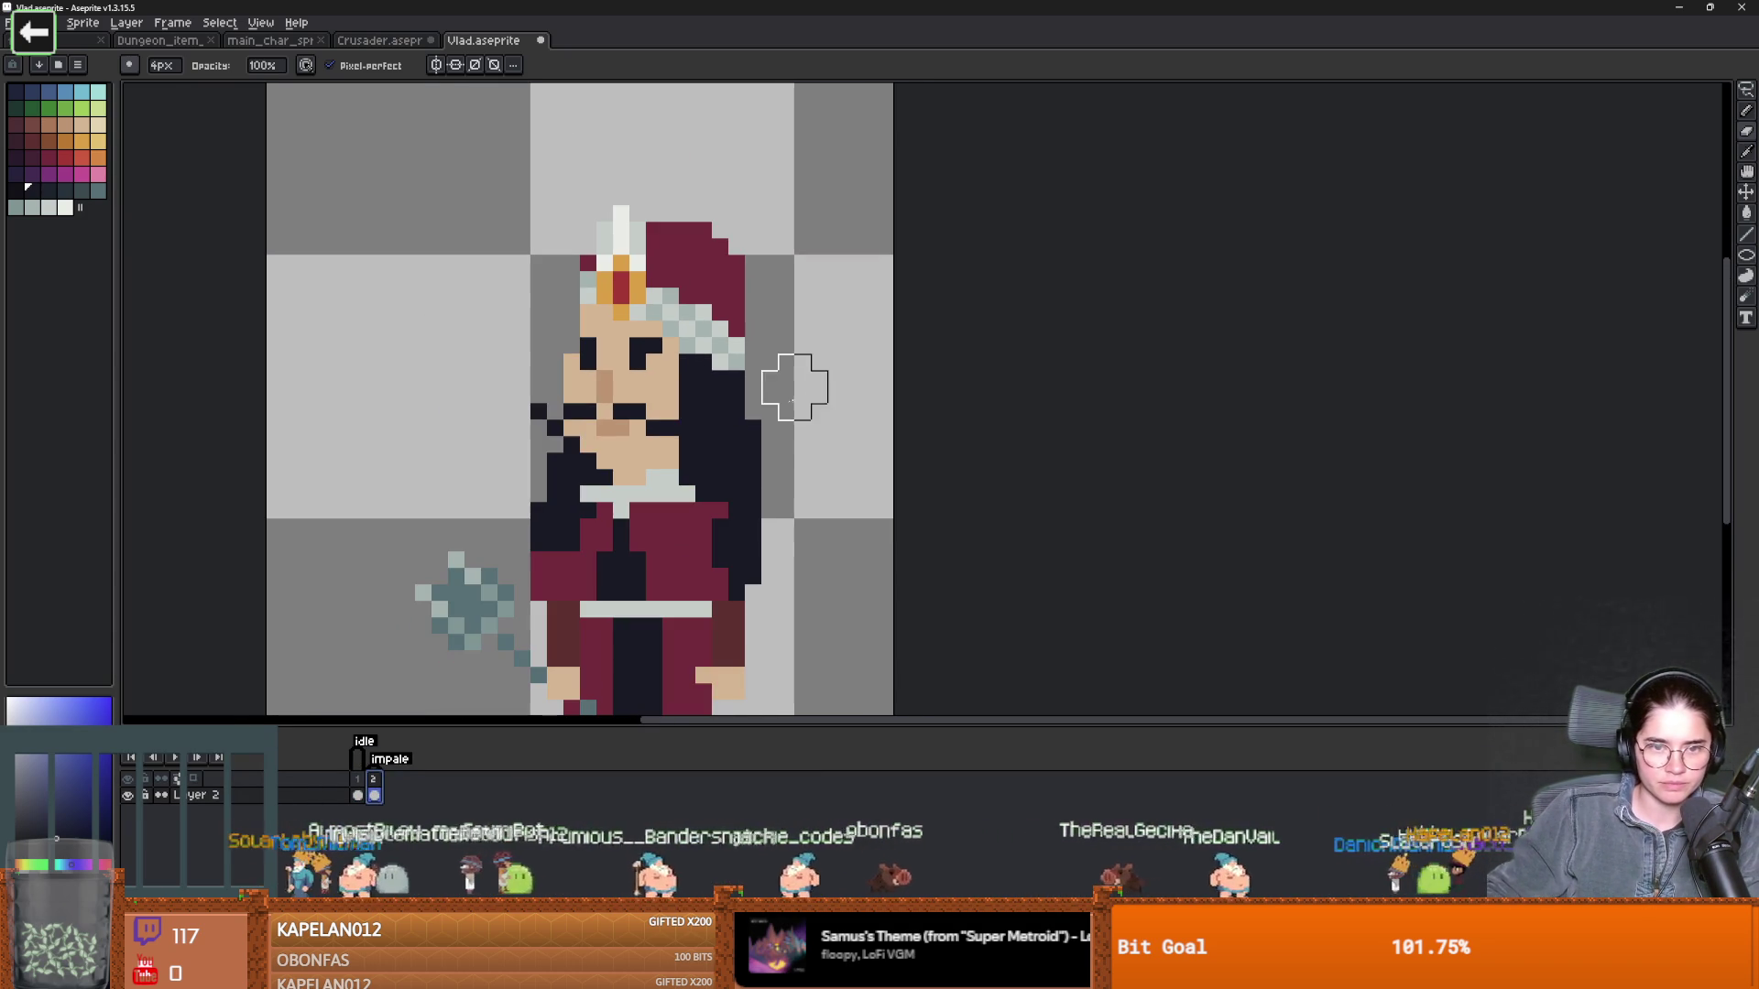
pyautogui.click(65, 207)
pyautogui.press('b')
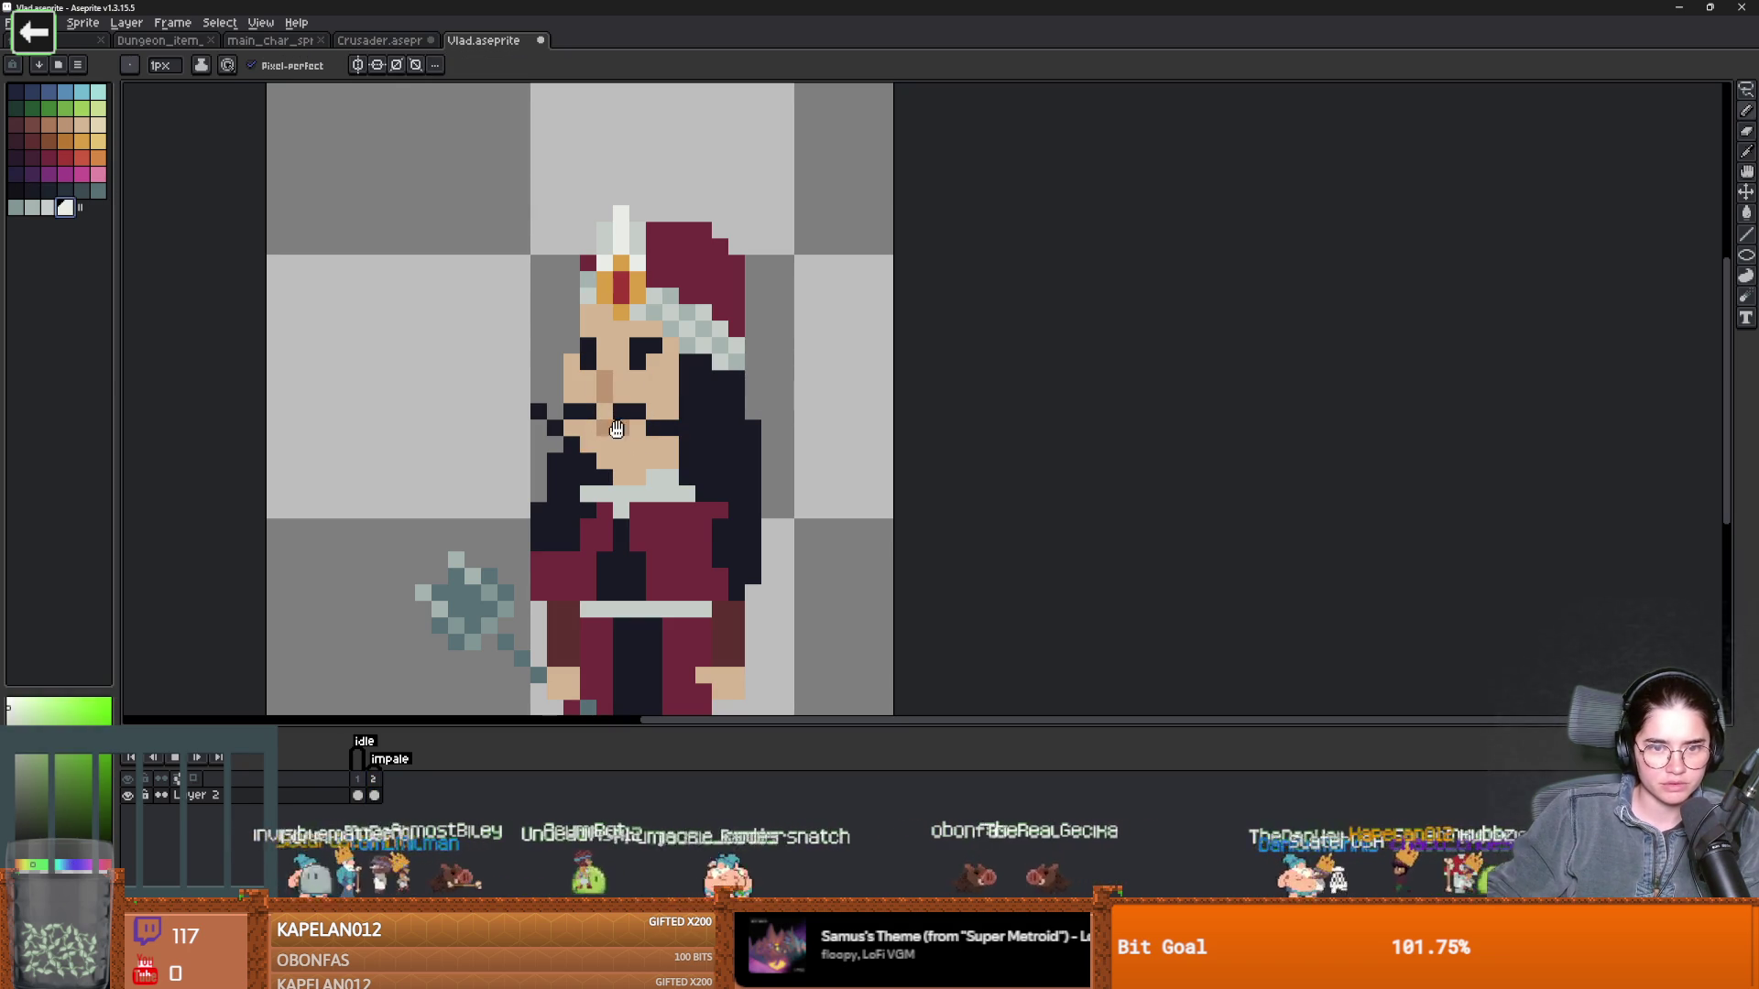
# - Paint the mouth row on the impale frame light grey
pyautogui.moveTo(346, 320)
pyautogui.mouseDown()
pyautogui.moveTo(543, 141)
pyautogui.moveTo(322, 292)
pyautogui.mouseUp()
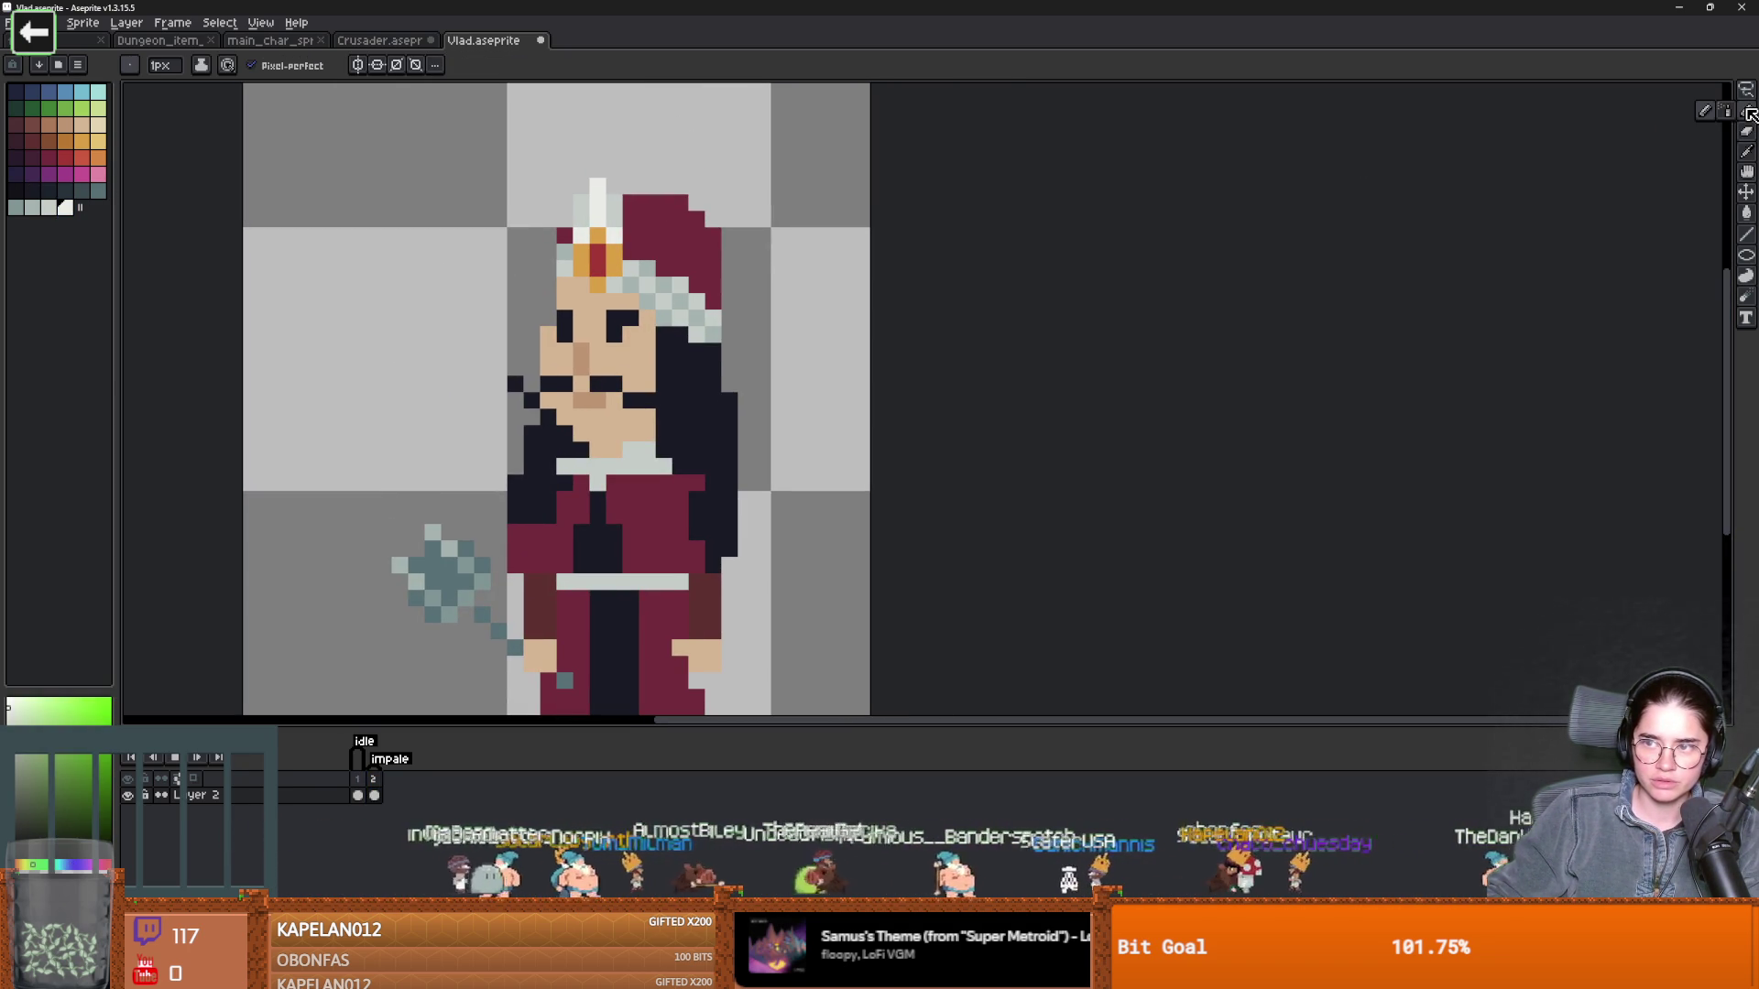
pyautogui.moveTo(1047, 308); pyautogui.dragTo(816, 414)
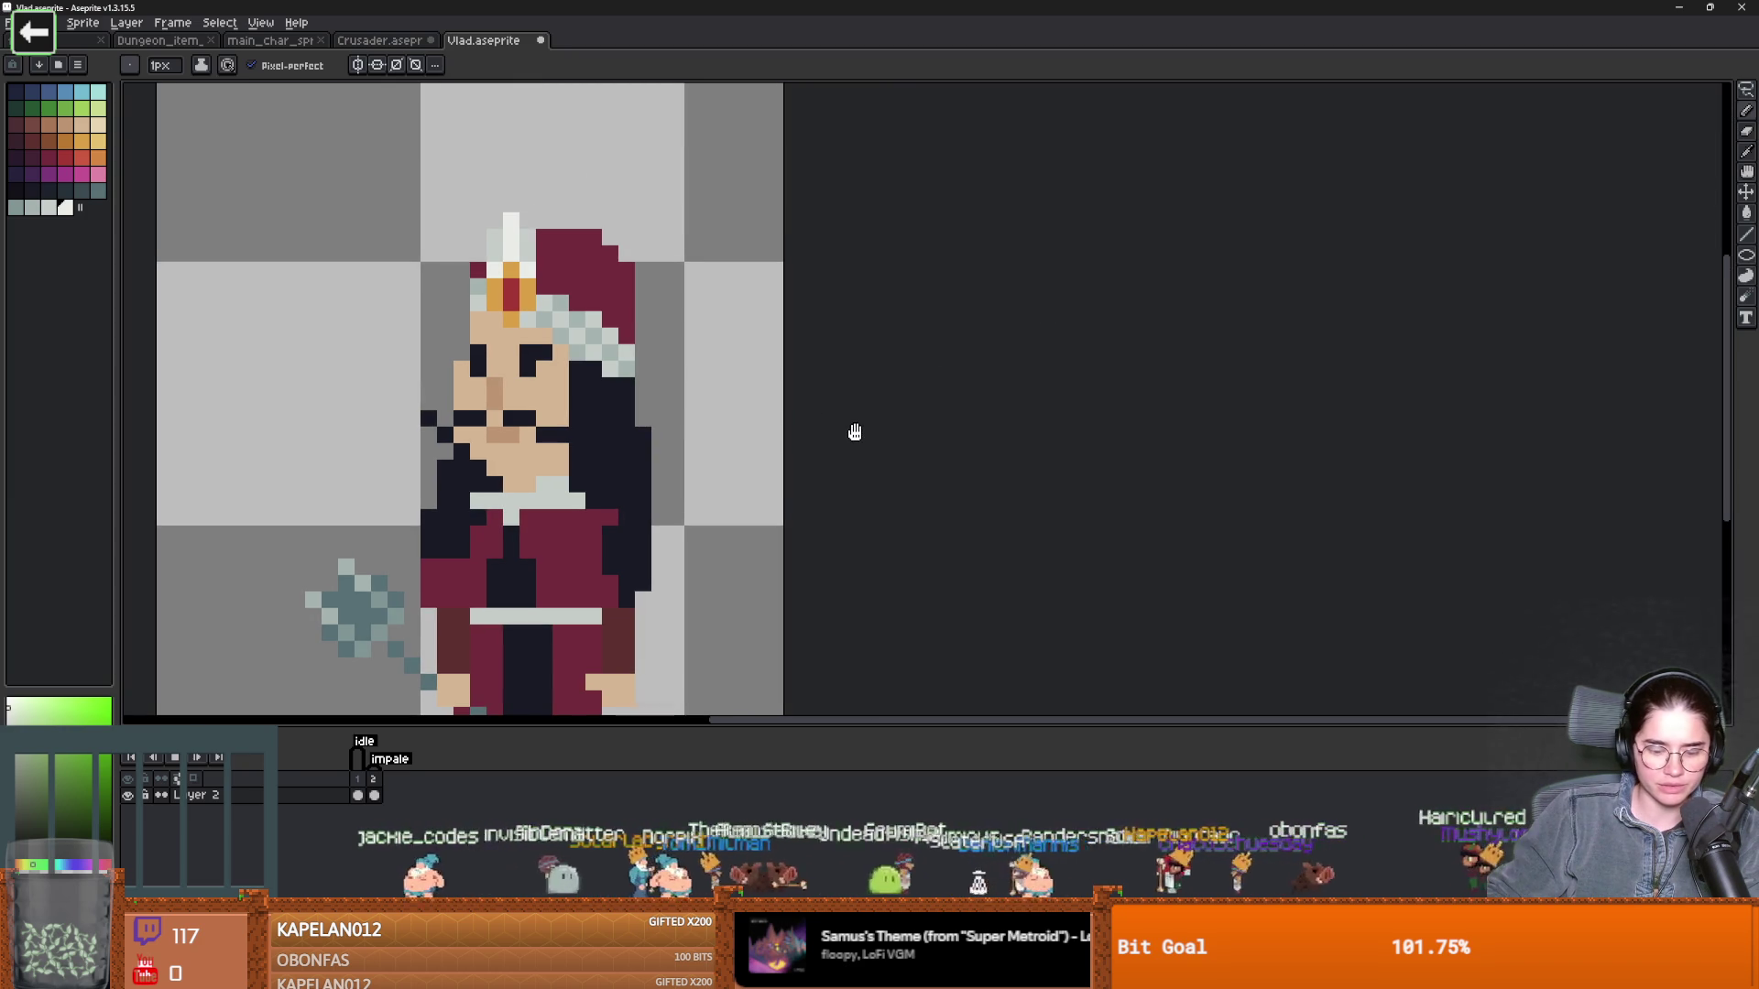
pyautogui.scroll(2, 491, 440)
pyautogui.moveTo(513, 433); pyautogui.dragTo(605, 434)
pyautogui.scroll(-3, 585, 453)
pyautogui.scroll(3, 637, 443)
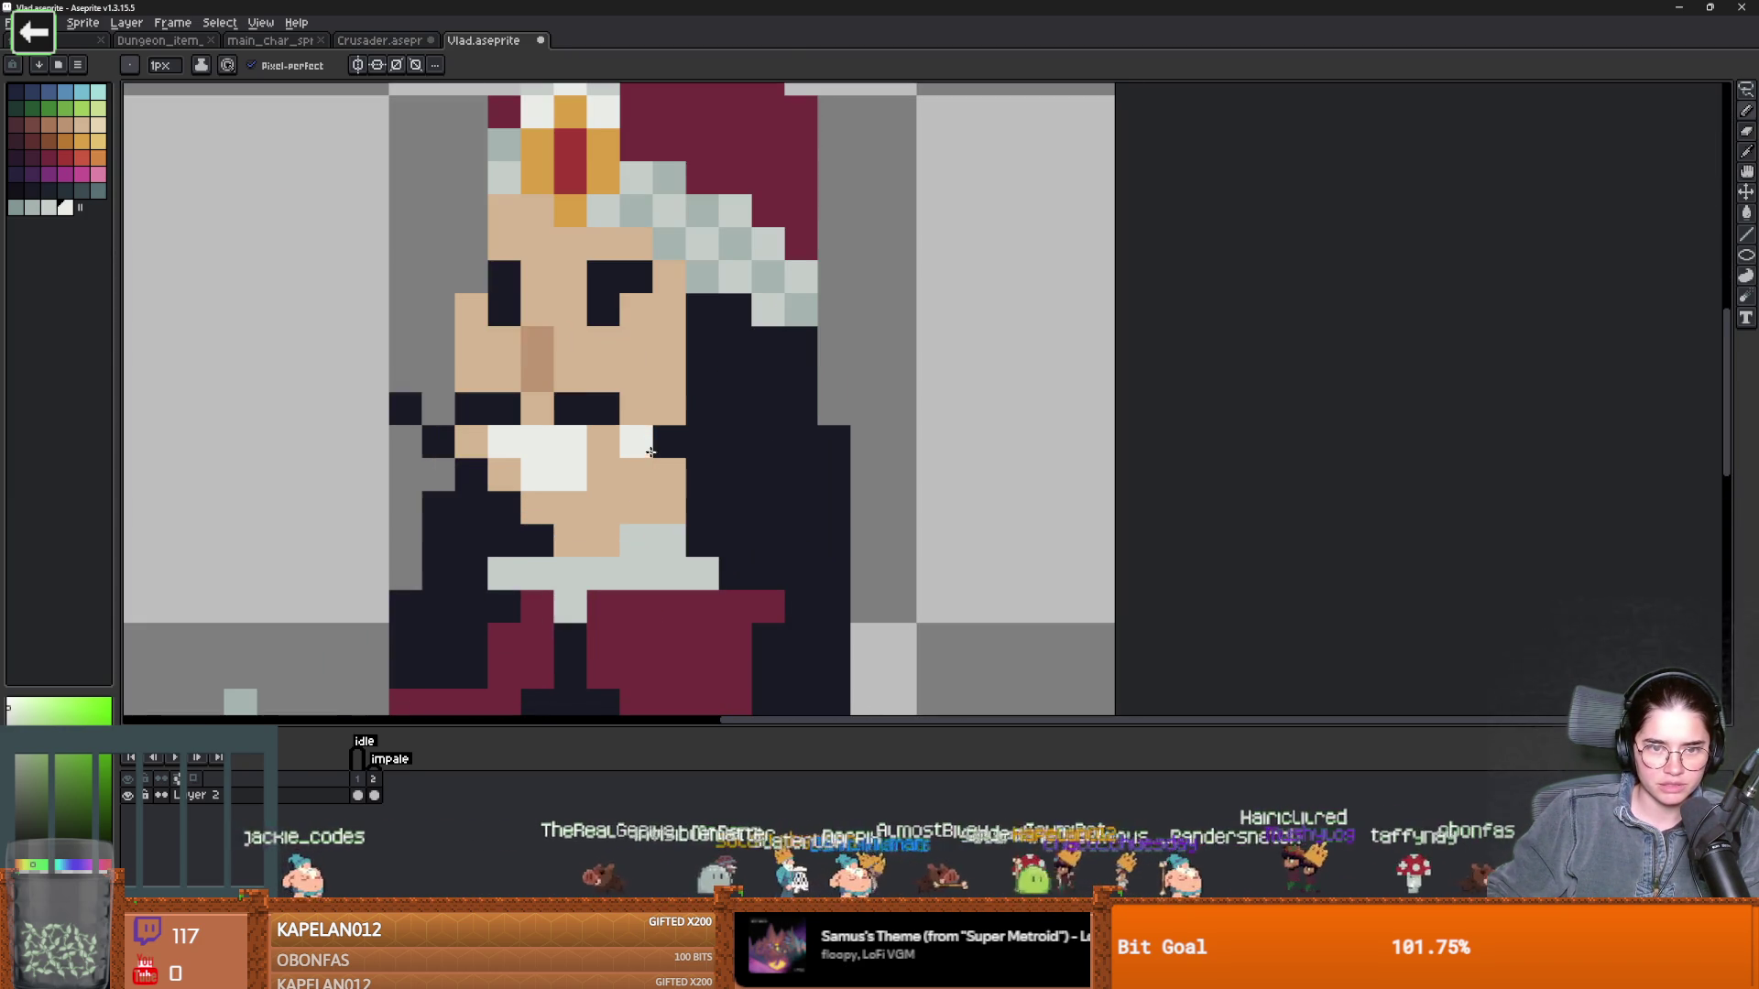
# - Reshape the right eye with dark, skin and white pixels
pyautogui.keyDown('alt'); pyautogui.click(575, 294); pyautogui.keyUp('alt')
pyautogui.click(537, 310)
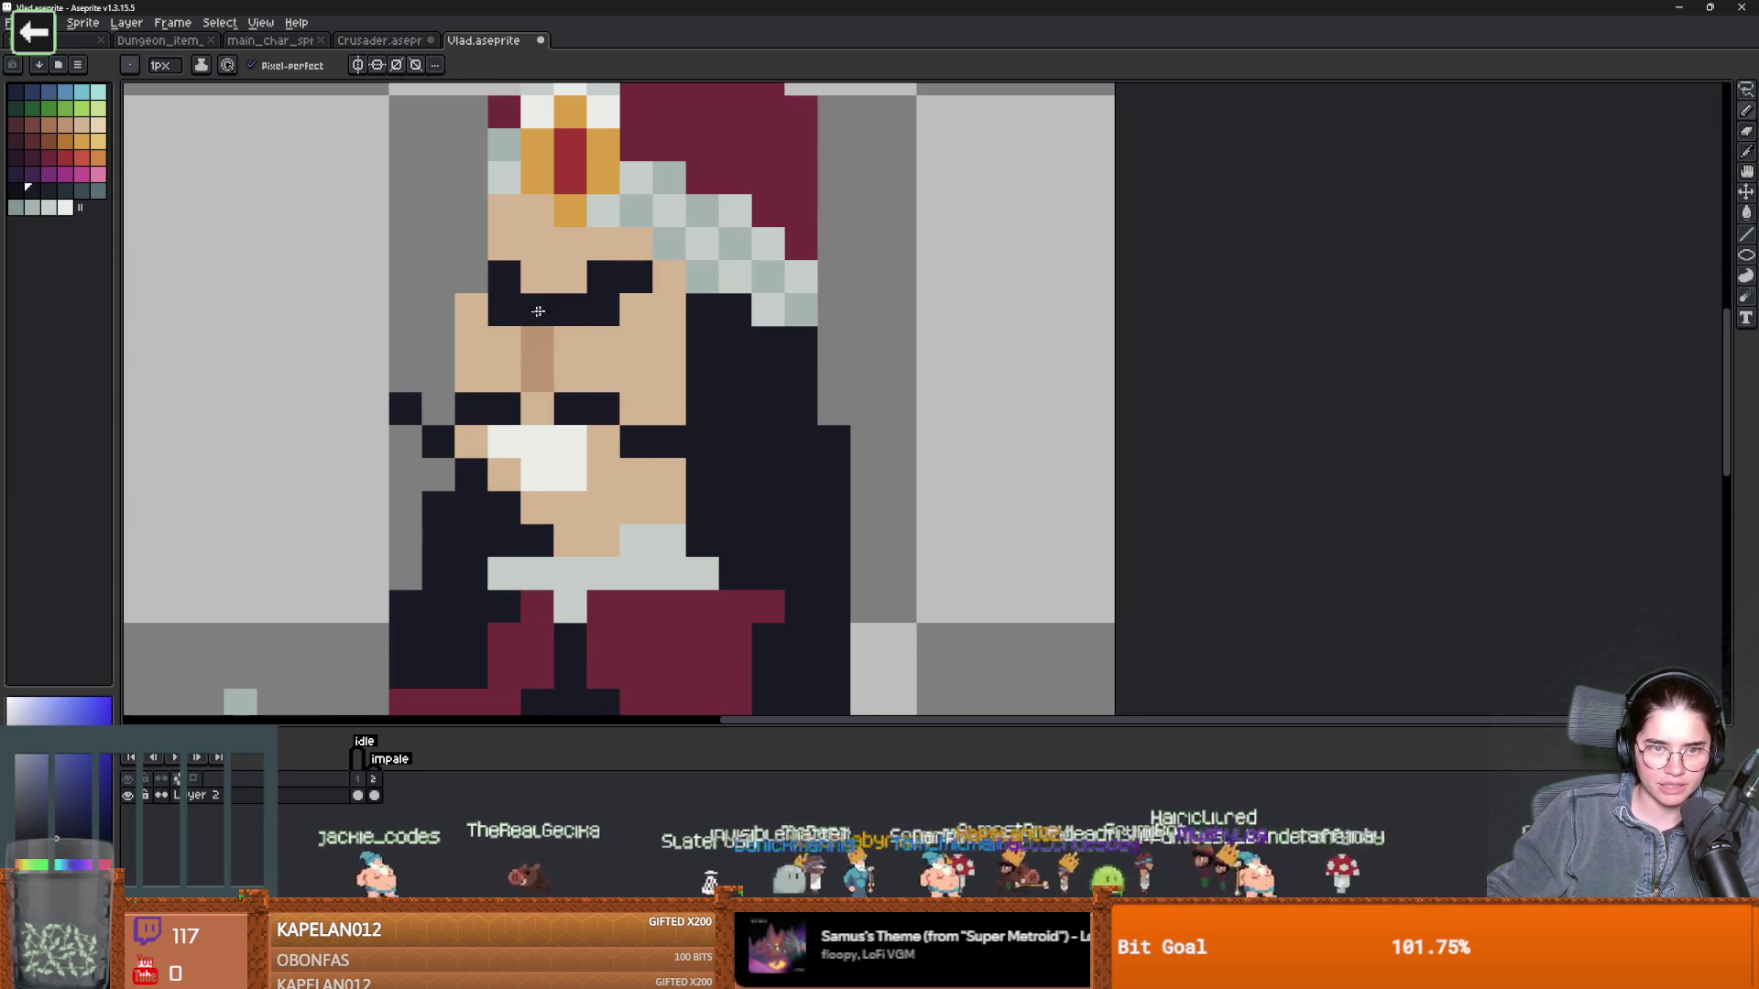
pyautogui.keyDown('alt'); pyautogui.click(587, 330); pyautogui.keyUp('alt')
pyautogui.moveTo(571, 309); pyautogui.dragTo(537, 310)
pyautogui.keyDown('alt'); pyautogui.click(616, 284); pyautogui.keyUp('alt')
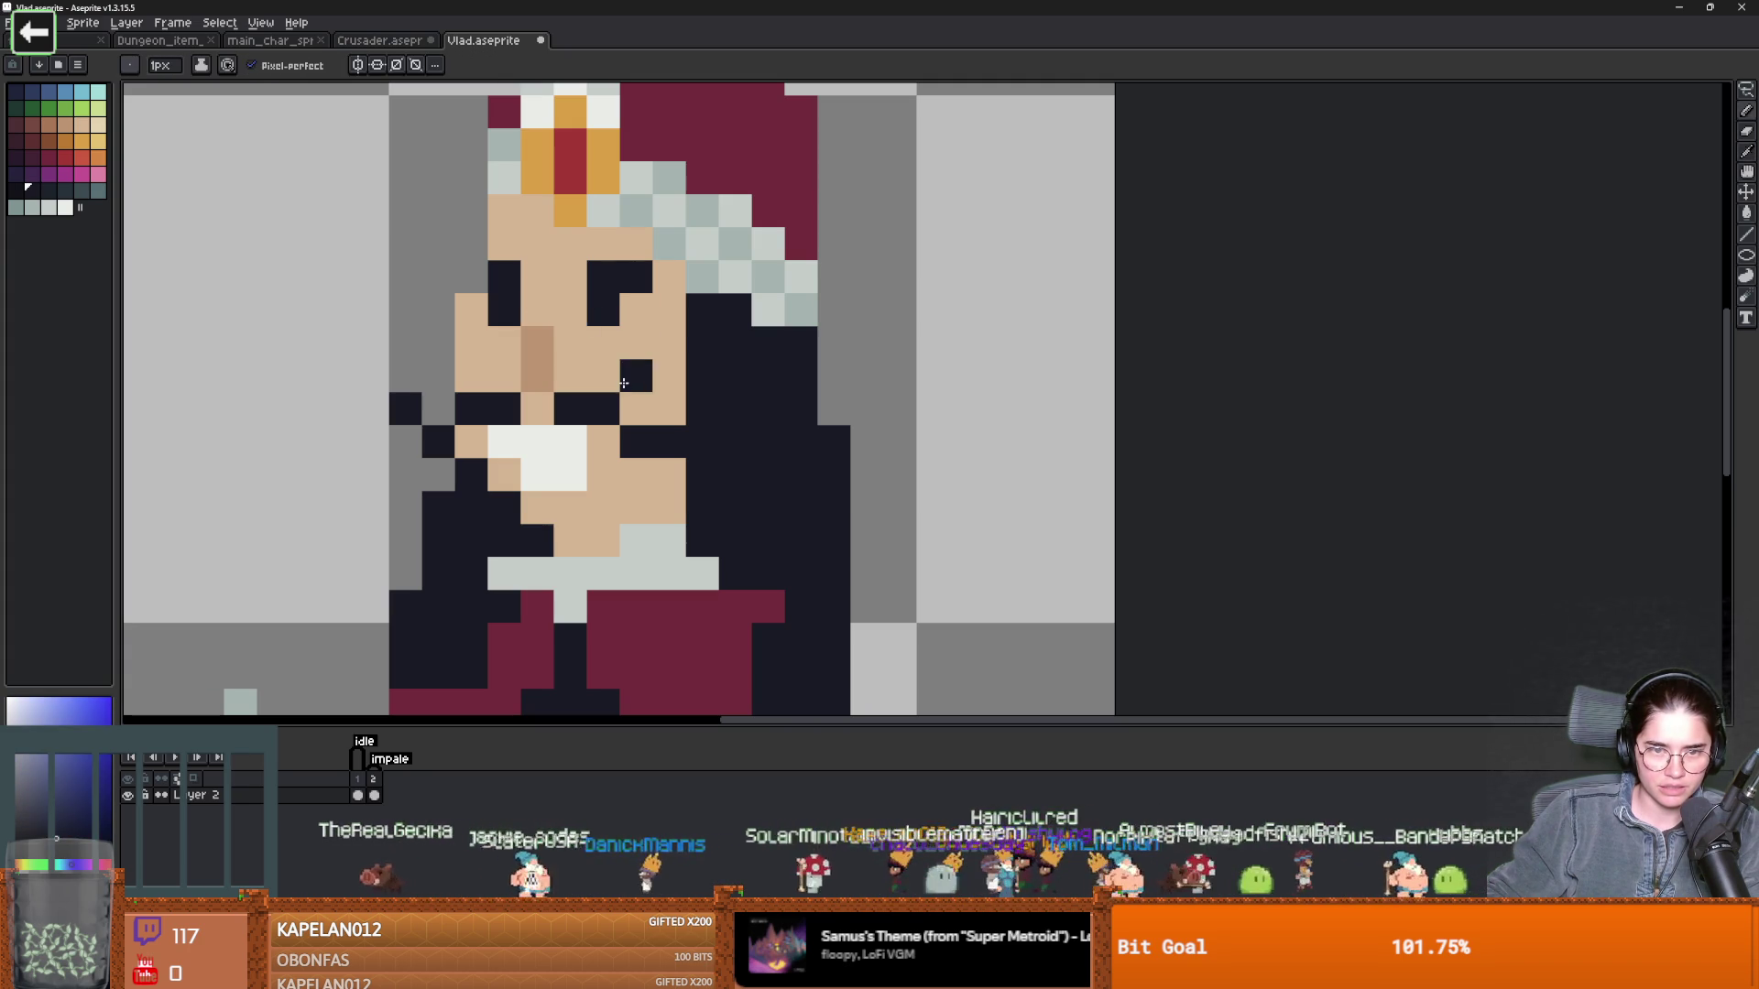
pyautogui.keyDown('alt'); pyautogui.click(562, 459); pyautogui.keyUp('alt')
pyautogui.click(615, 336)
pyautogui.click(637, 340)
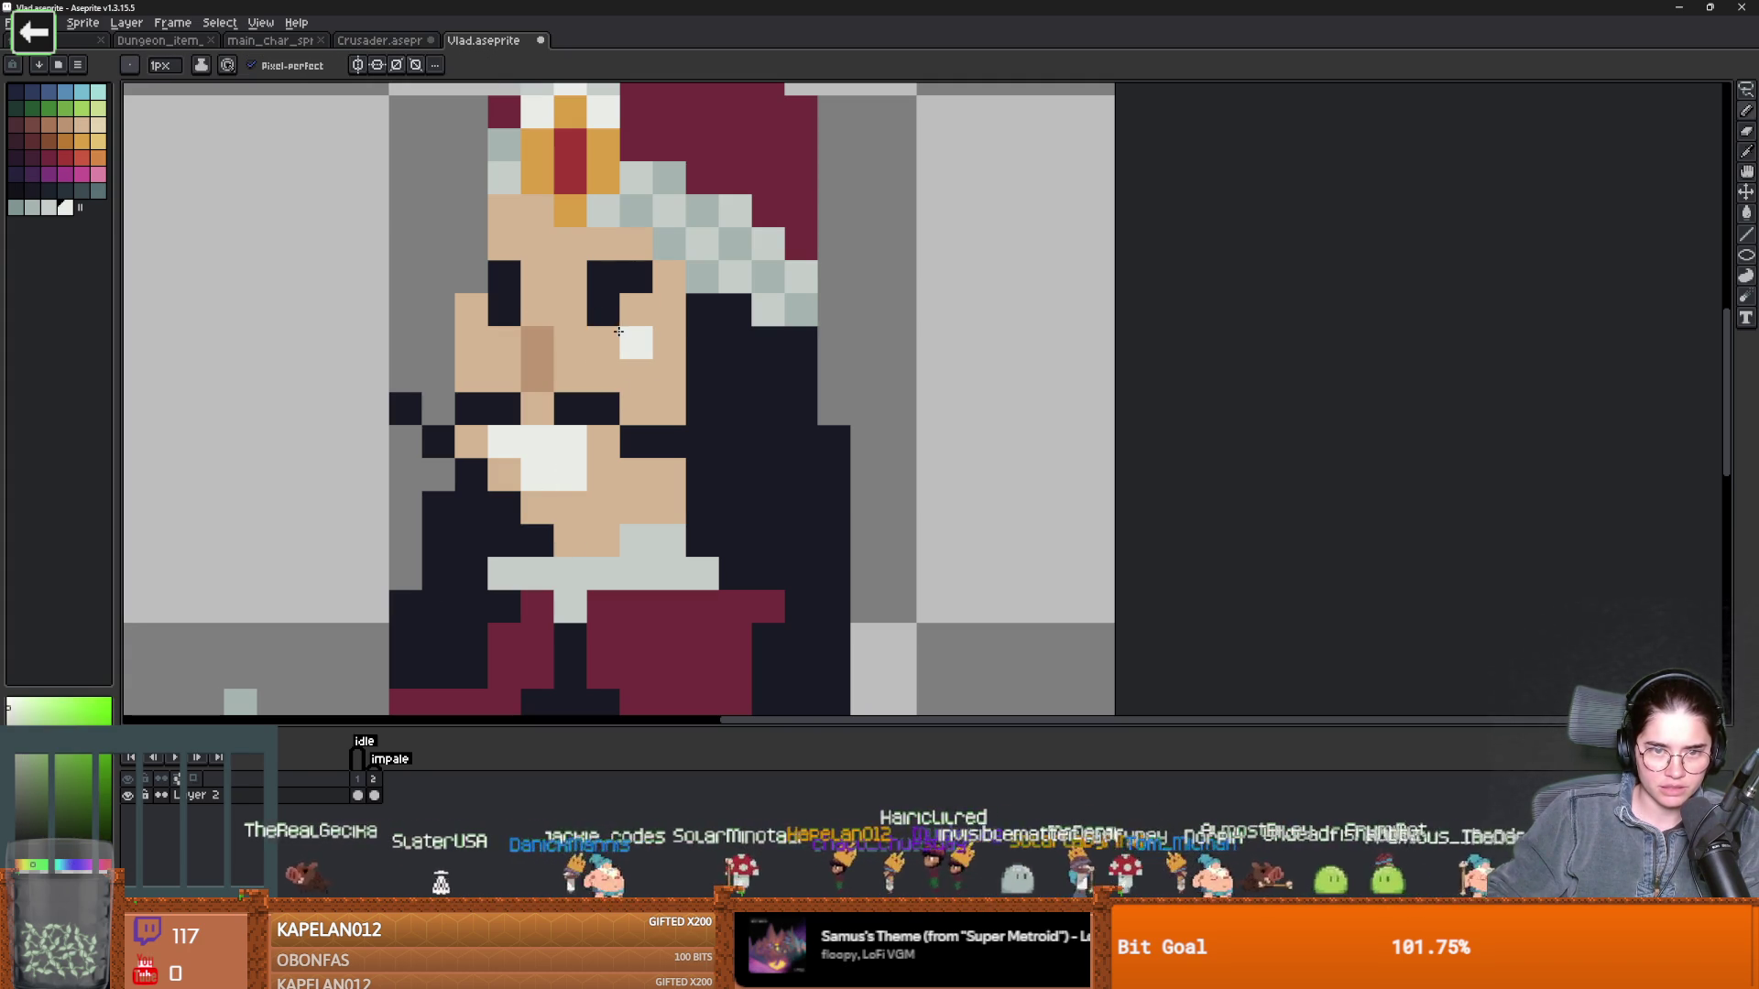
pyautogui.click(674, 375)
pyautogui.hotkey('ctrl', 'z')
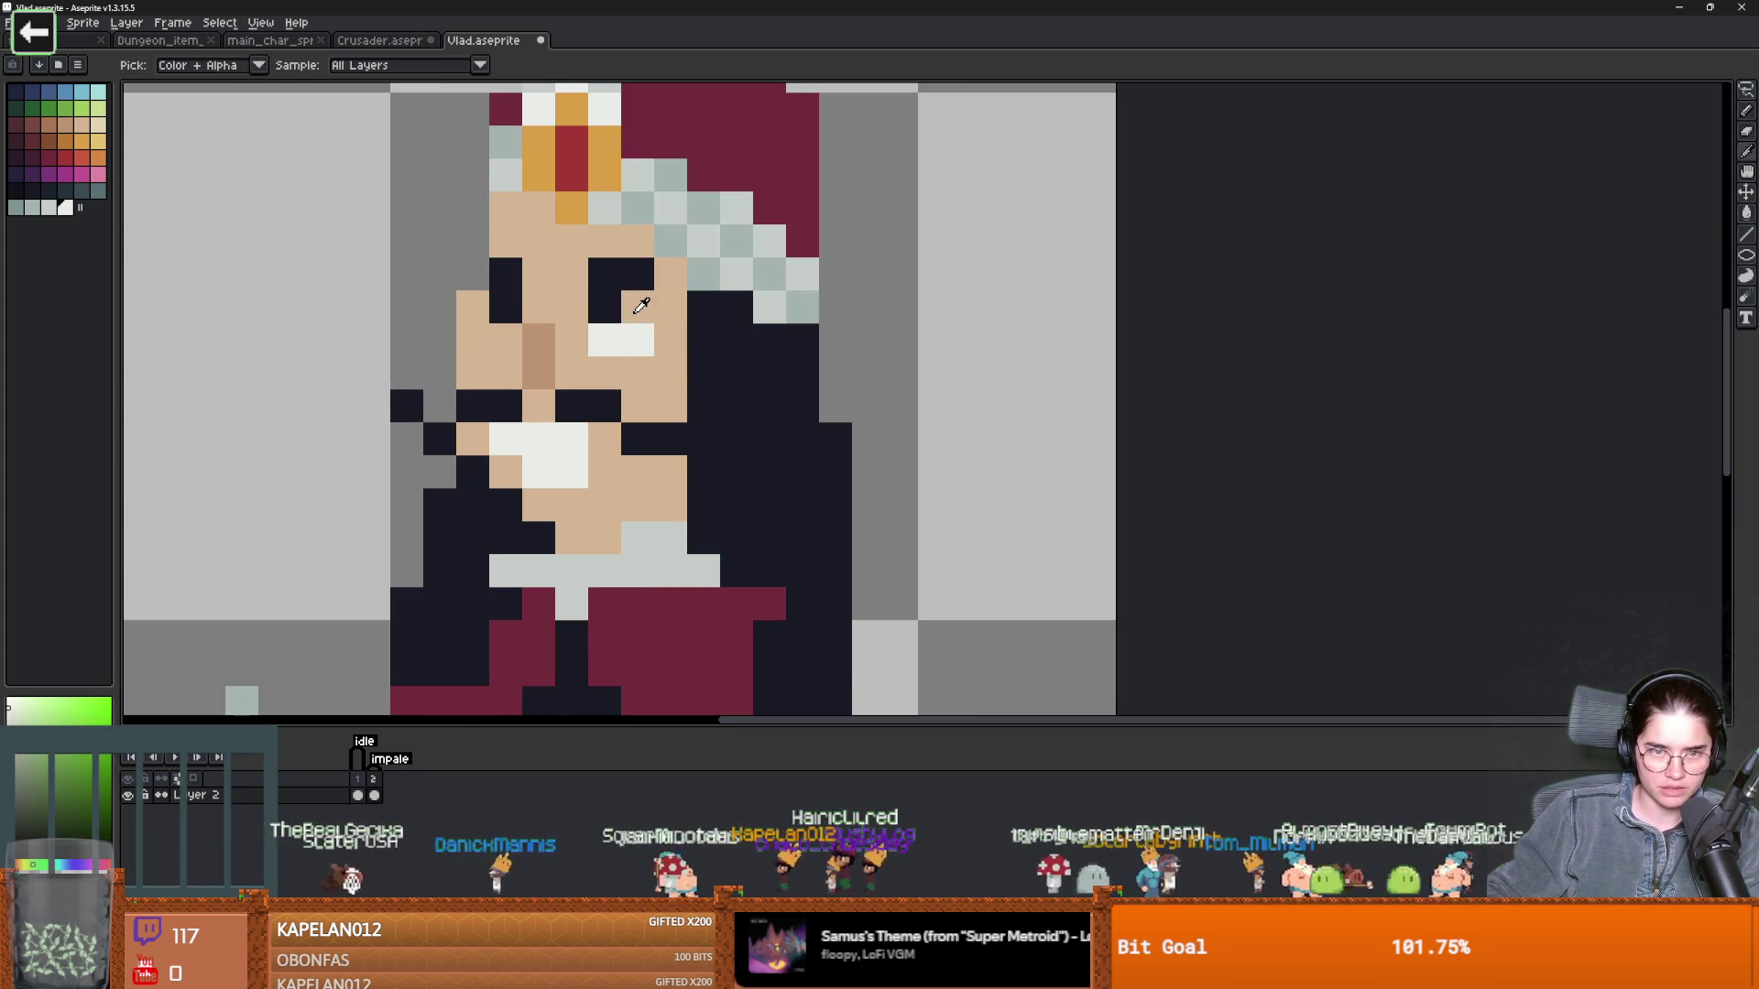
pyautogui.keyDown('alt'); pyautogui.click(632, 302); pyautogui.keyUp('alt')
pyautogui.scroll(-2, 641, 367)
pyautogui.scroll(2, 660, 389)
pyautogui.click(660, 390)
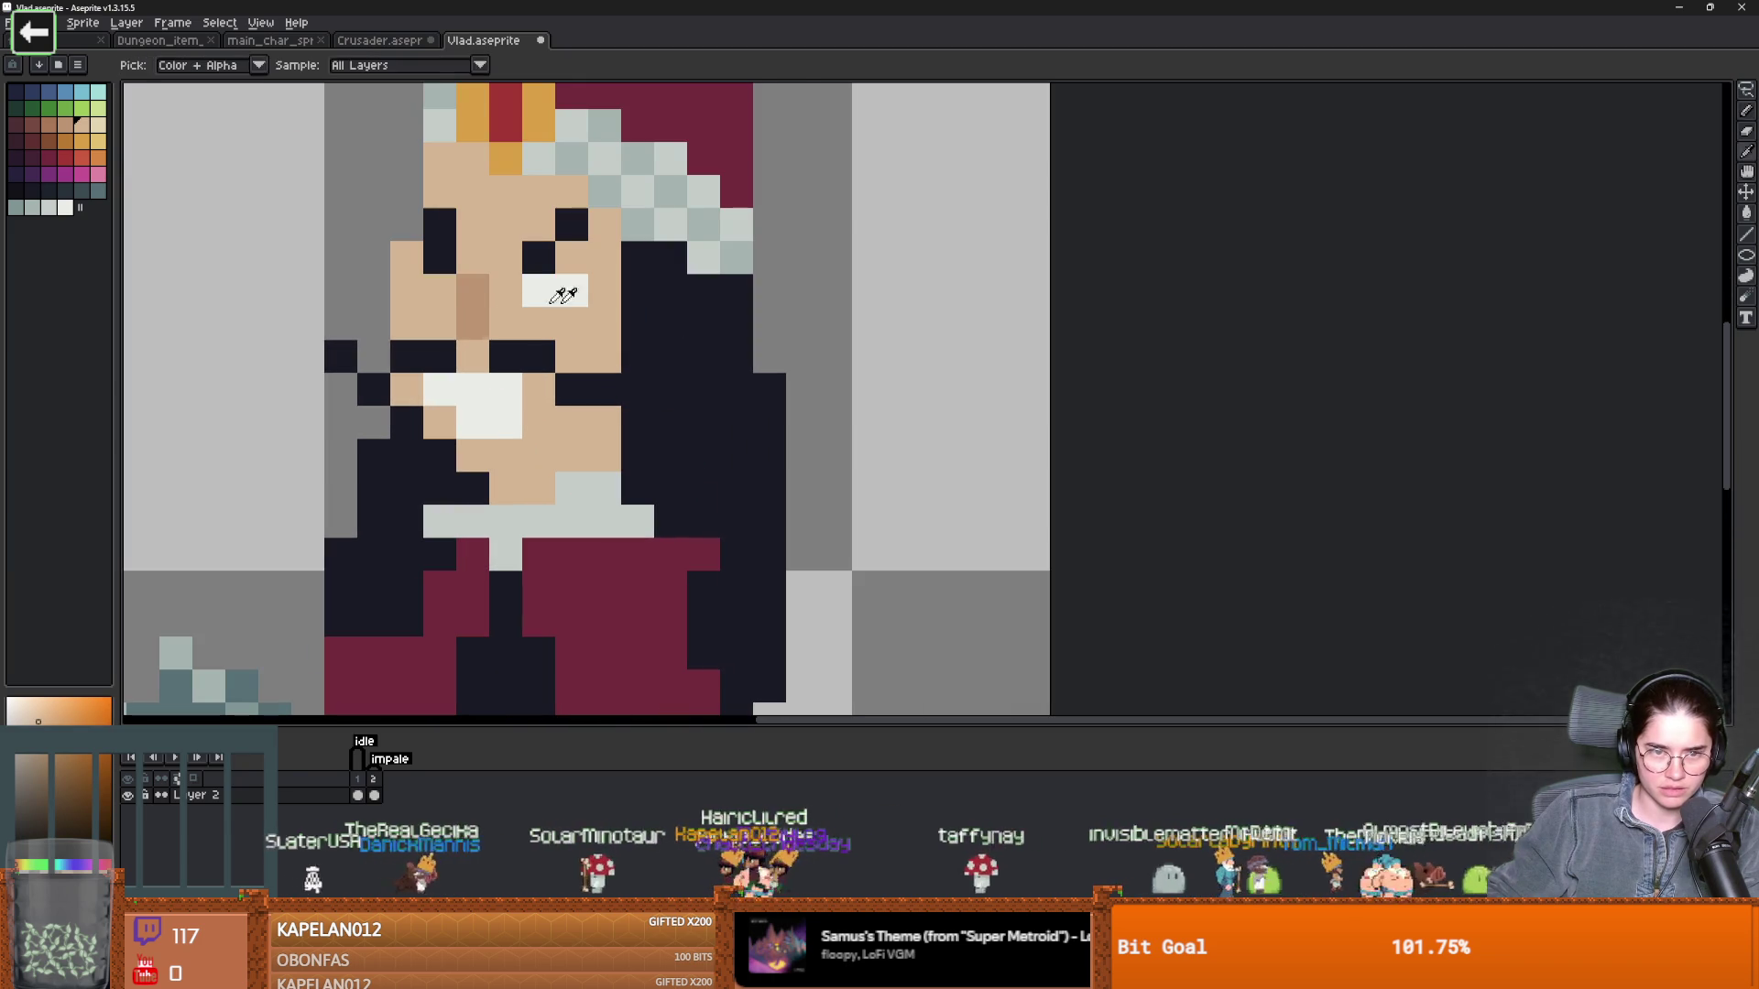
# - Paint the left eye's white and reshape its dark outline
pyautogui.keyDown('alt'); pyautogui.click(527, 289); pyautogui.keyUp('alt')
pyautogui.moveTo(439, 292); pyautogui.dragTo(407, 292)
pyautogui.keyDown('alt'); pyautogui.click(473, 257); pyautogui.keyUp('alt')
pyautogui.moveTo(464, 229); pyautogui.dragTo(440, 225)
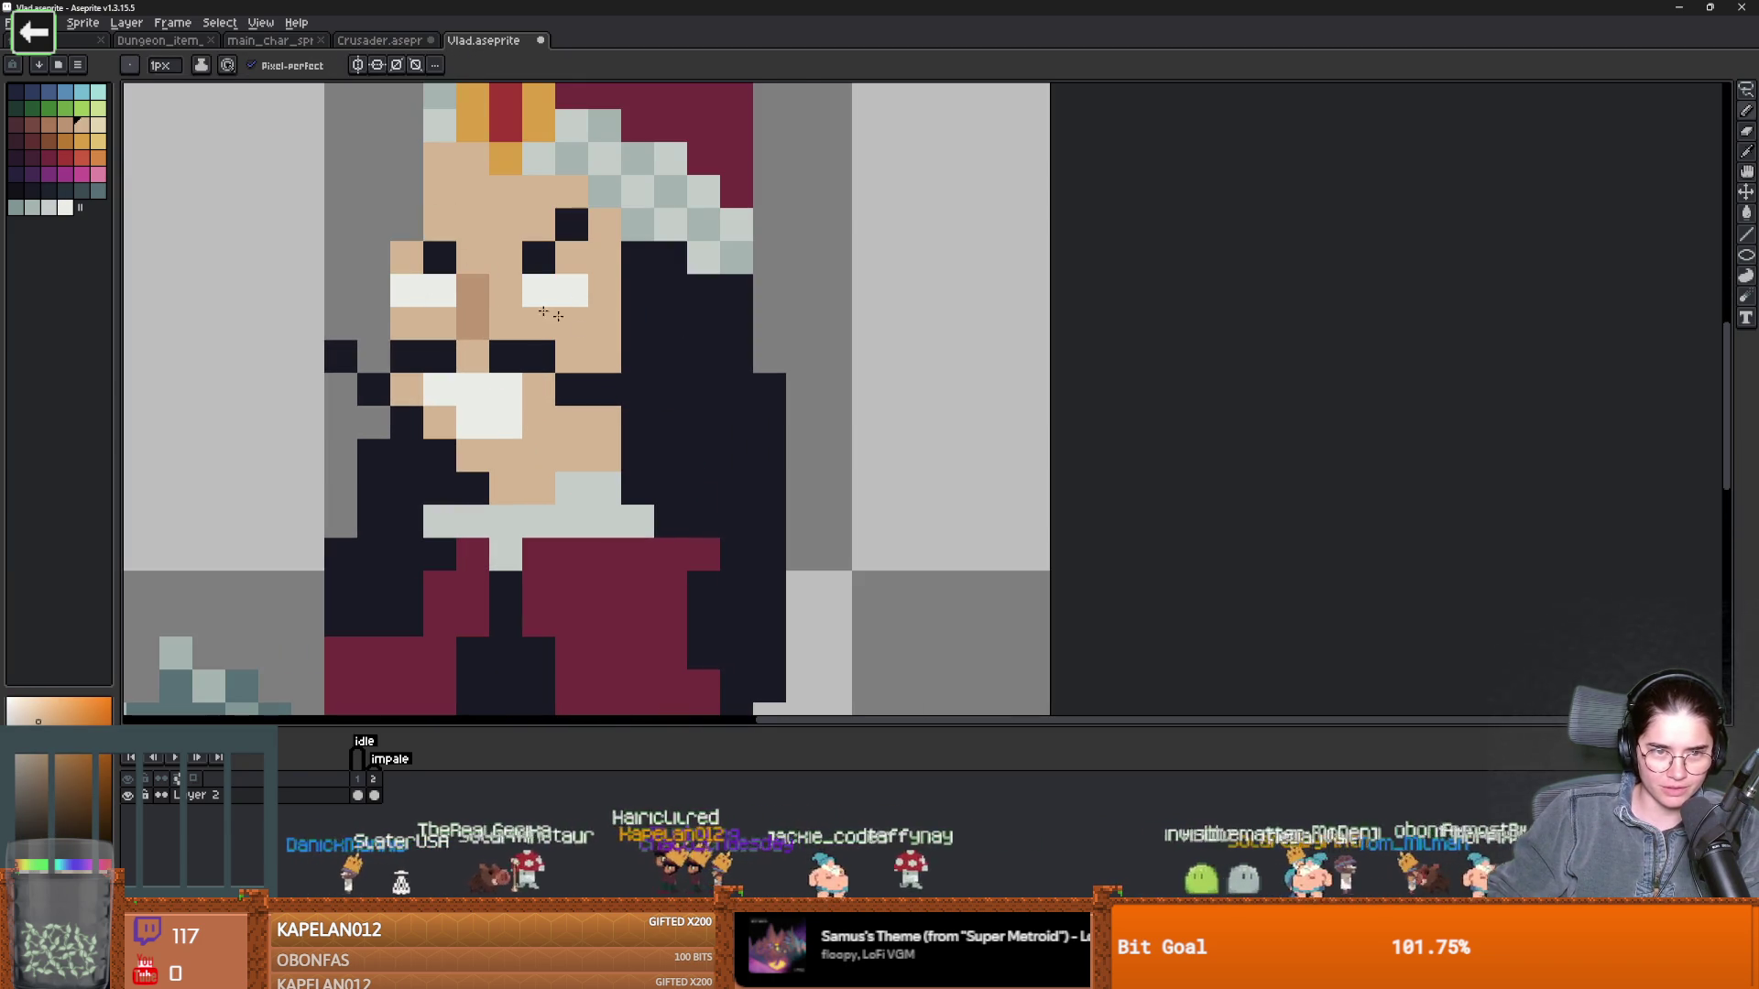
pyautogui.scroll(-2, 495, 275)
pyautogui.scroll(2, 476, 266)
pyautogui.keyDown('alt'); pyautogui.click(476, 273); pyautogui.keyUp('alt')
pyautogui.click(441, 240)
pyautogui.scroll(-5, 710, 348)
pyautogui.scroll(-2, 710, 348)
pyautogui.scroll(2, 706, 347)
pyautogui.scroll(-1, 703, 345)
pyautogui.scroll(2, 702, 345)
# - Paint red pupils into the eyes
pyautogui.press('alt')
pyautogui.click(66, 160)
pyautogui.click(660, 320)
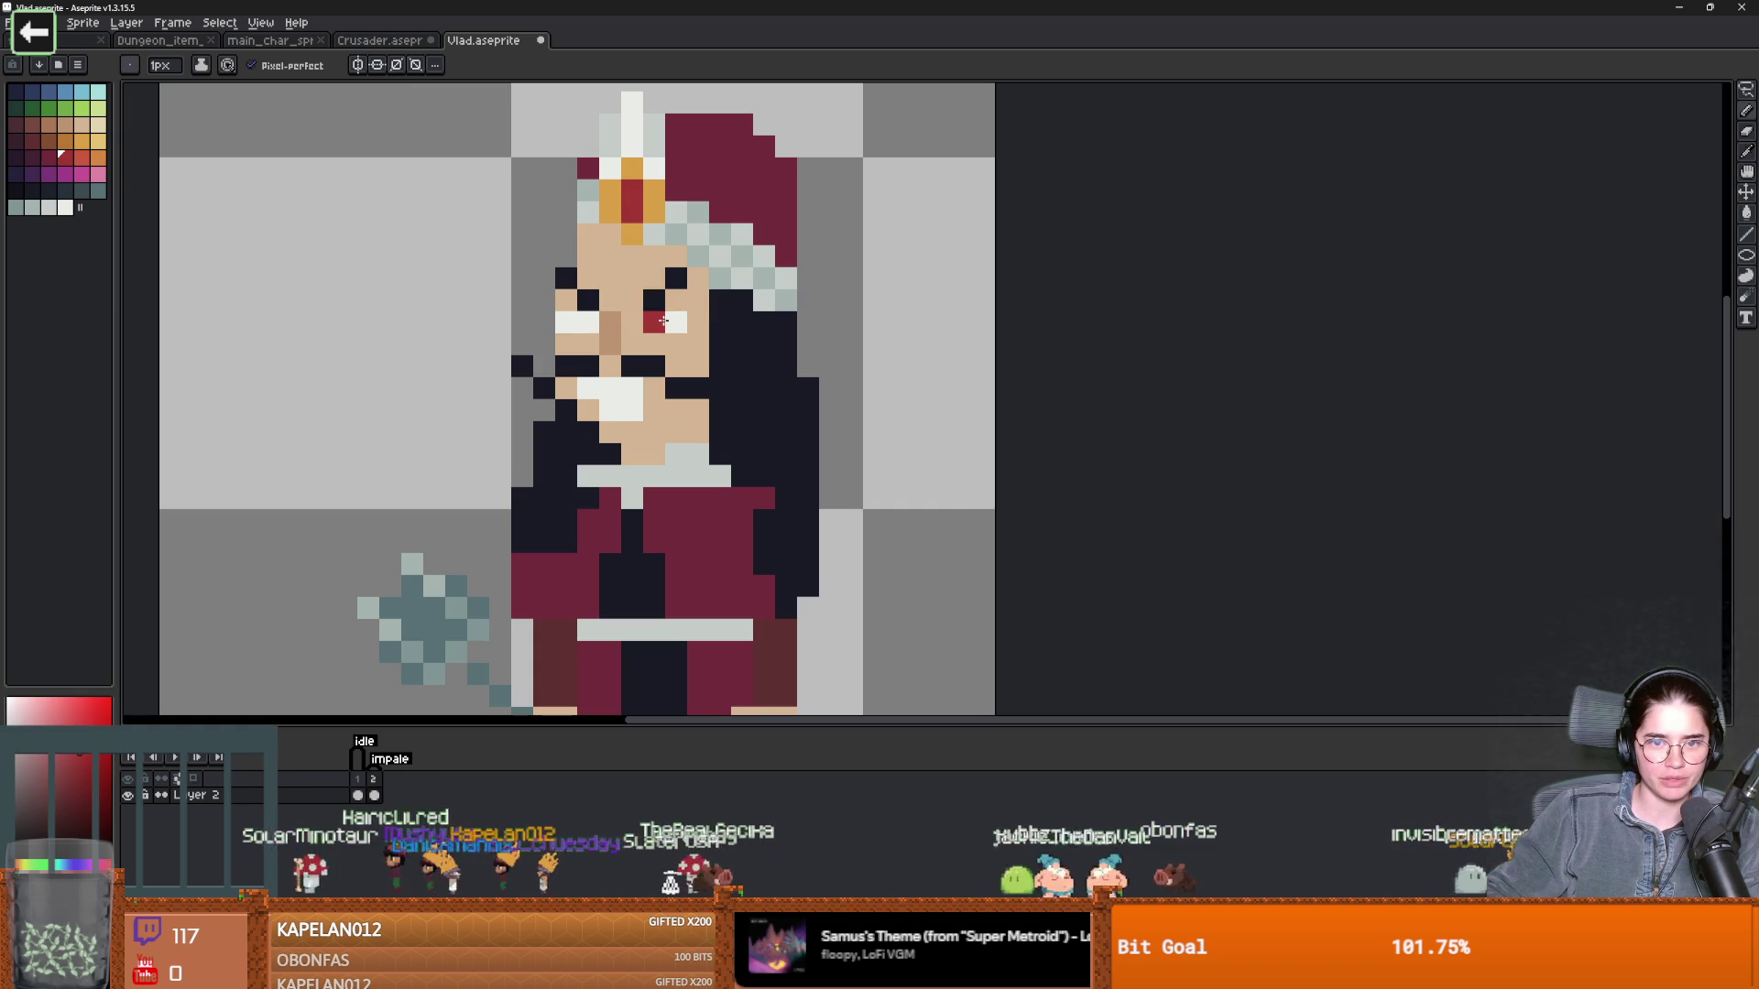
pyautogui.scroll(-5, 644, 612)
pyautogui.scroll(1, 644, 612)
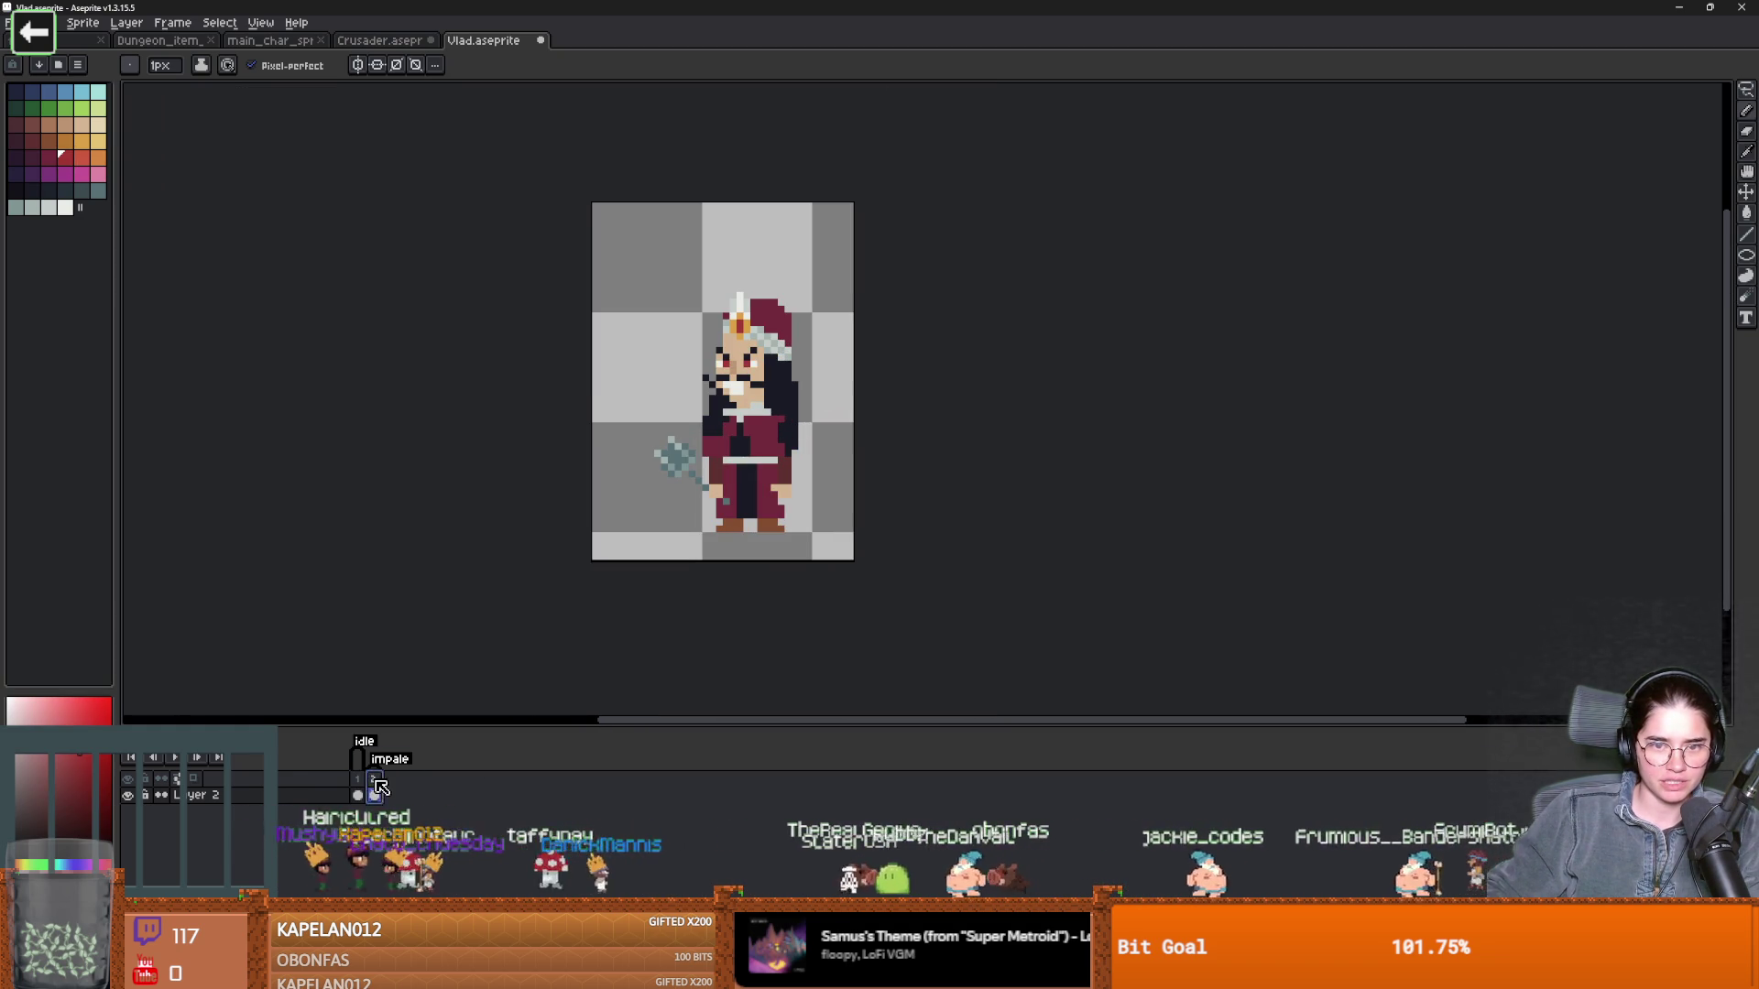
pyautogui.scroll(2, 774, 396)
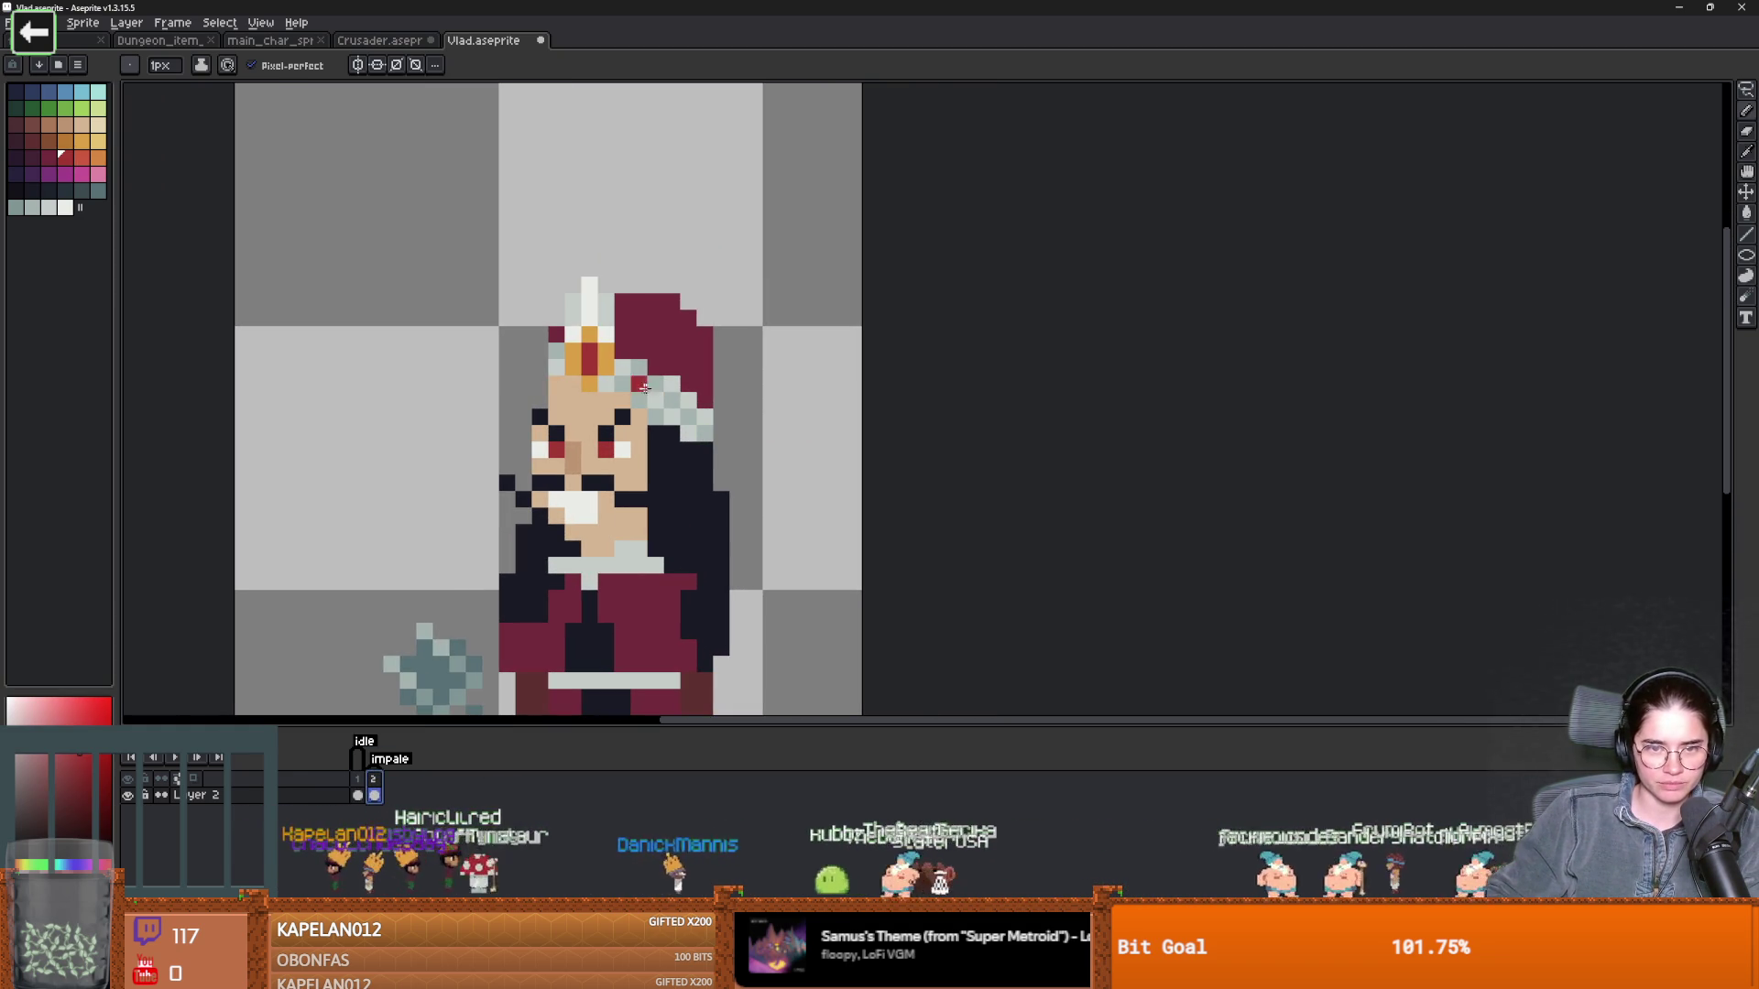
# - Select and drop Vlad's head, then trial-erase the mace head and undo it
pyautogui.press('q')
pyautogui.moveTo(627, 266)
pyautogui.mouseDown()
pyautogui.moveTo(524, 328)
pyautogui.moveTo(635, 399)
pyautogui.moveTo(737, 417)
pyautogui.moveTo(710, 284)
pyautogui.moveTo(619, 261)
pyautogui.mouseUp()
pyautogui.click(667, 363)
pyautogui.press('Return')
pyautogui.scroll(-3, 843, 403)
pyautogui.scroll(4, 660, 597)
pyautogui.moveTo(660, 597); pyautogui.dragTo(662, 567)
pyautogui.press('e')
pyautogui.moveTo(495, 383)
pyautogui.mouseDown()
pyautogui.moveTo(491, 491)
pyautogui.moveTo(536, 473)
pyautogui.mouseUp()
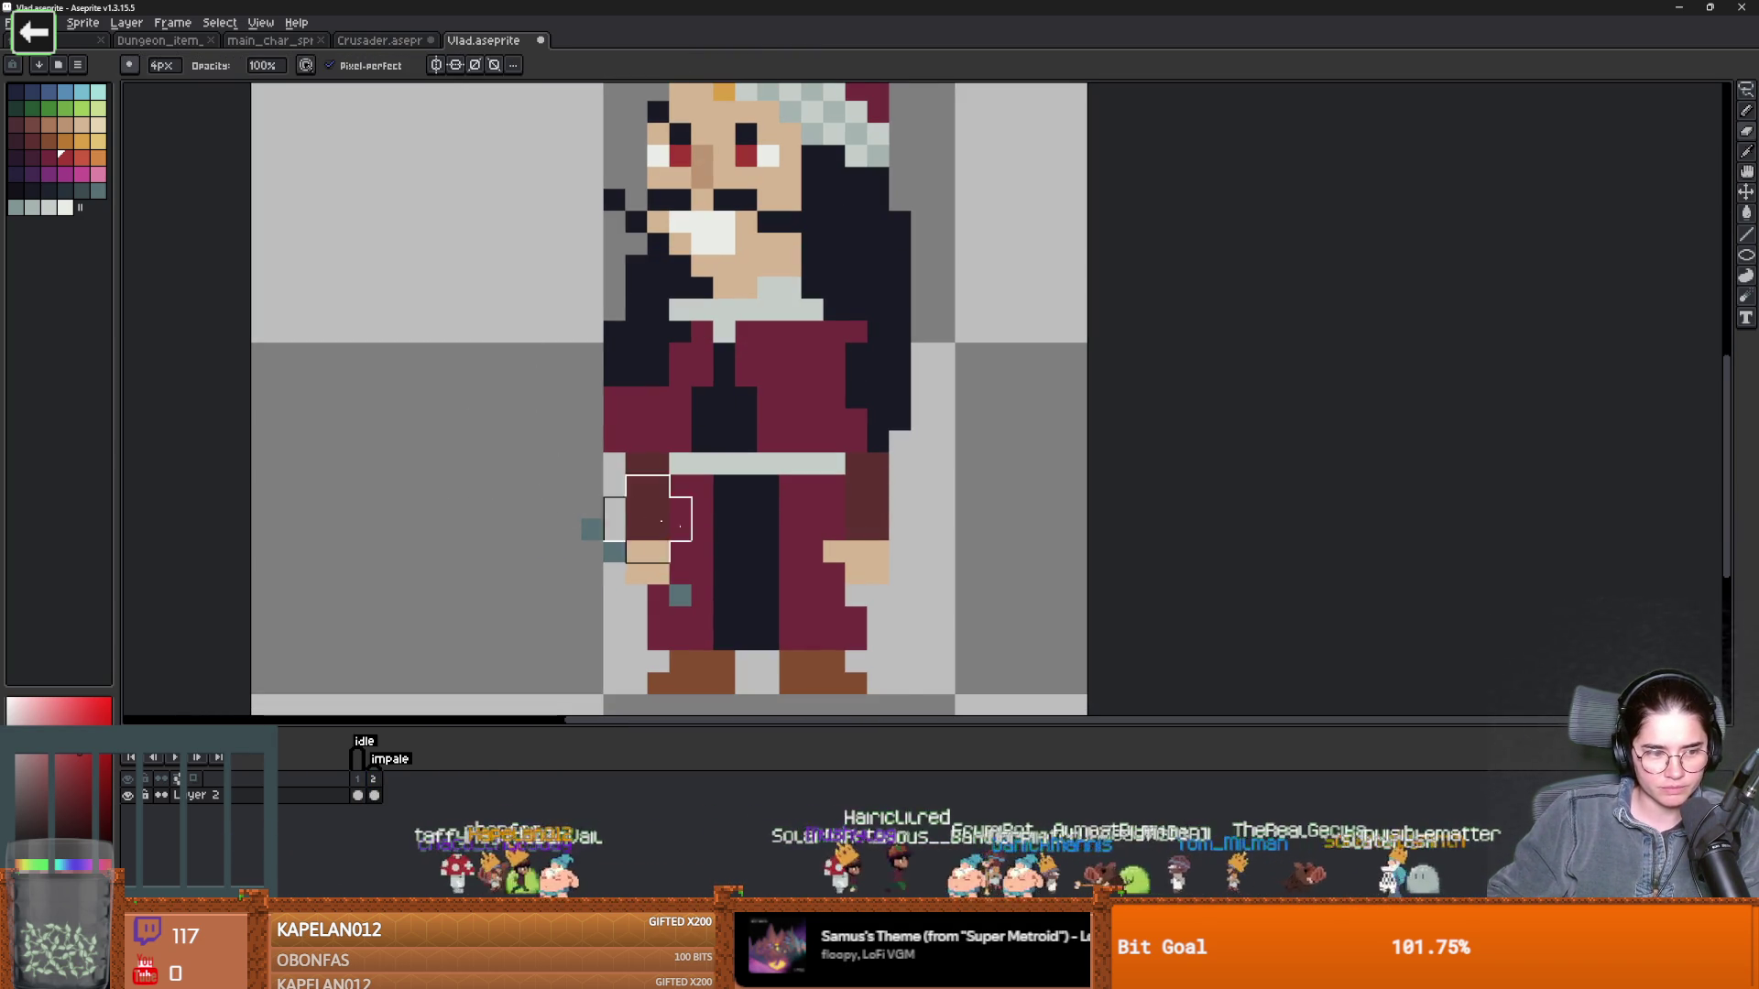
pyautogui.hotkey('ctrl', 'z')
# - Move the mace head to the canvas's top-left corner and deselect it
pyautogui.press('m')
pyautogui.moveTo(513, 387)
pyautogui.mouseDown()
pyautogui.moveTo(495, 591)
pyautogui.moveTo(629, 563)
pyautogui.moveTo(515, 366)
pyautogui.moveTo(517, 389)
pyautogui.mouseUp()
pyautogui.scroll(-3, 553, 428)
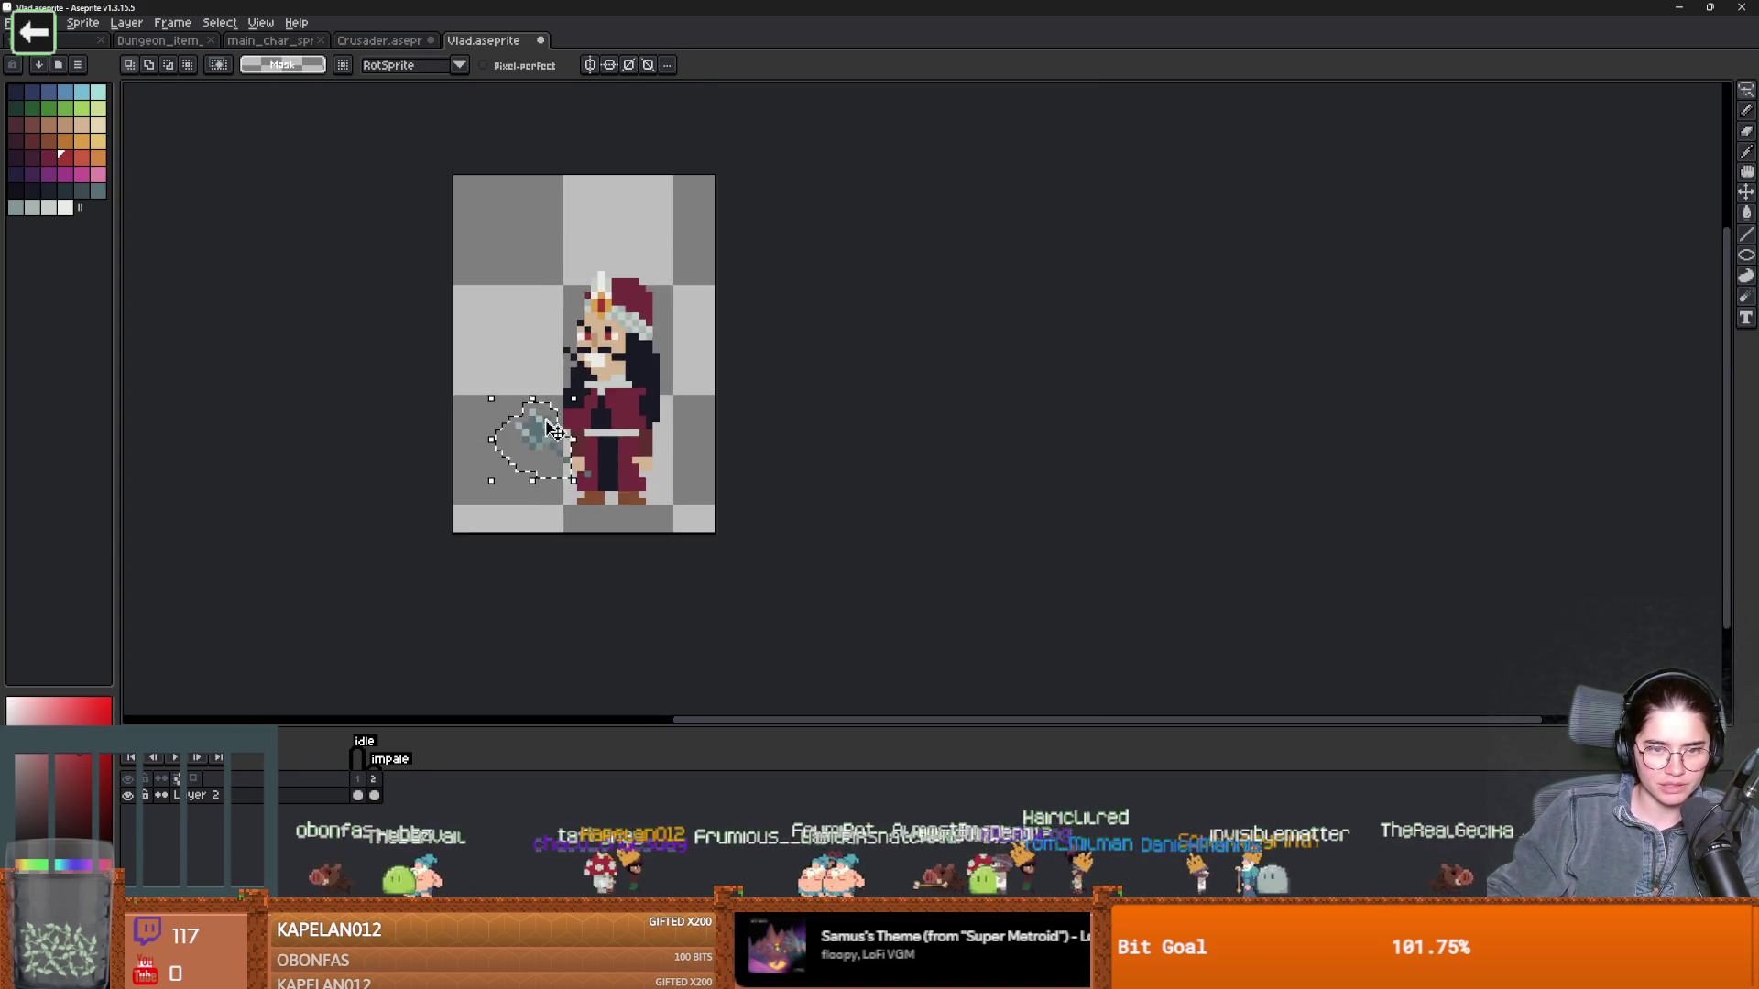
pyautogui.scroll(-1, 519, 494)
pyautogui.moveTo(519, 511)
pyautogui.mouseDown()
pyautogui.moveTo(471, 314)
pyautogui.moveTo(491, 327)
pyautogui.mouseUp()
pyautogui.scroll(1, 531, 500)
pyautogui.hotkey('ctrl', 'd')
pyautogui.scroll(2, 534, 519)
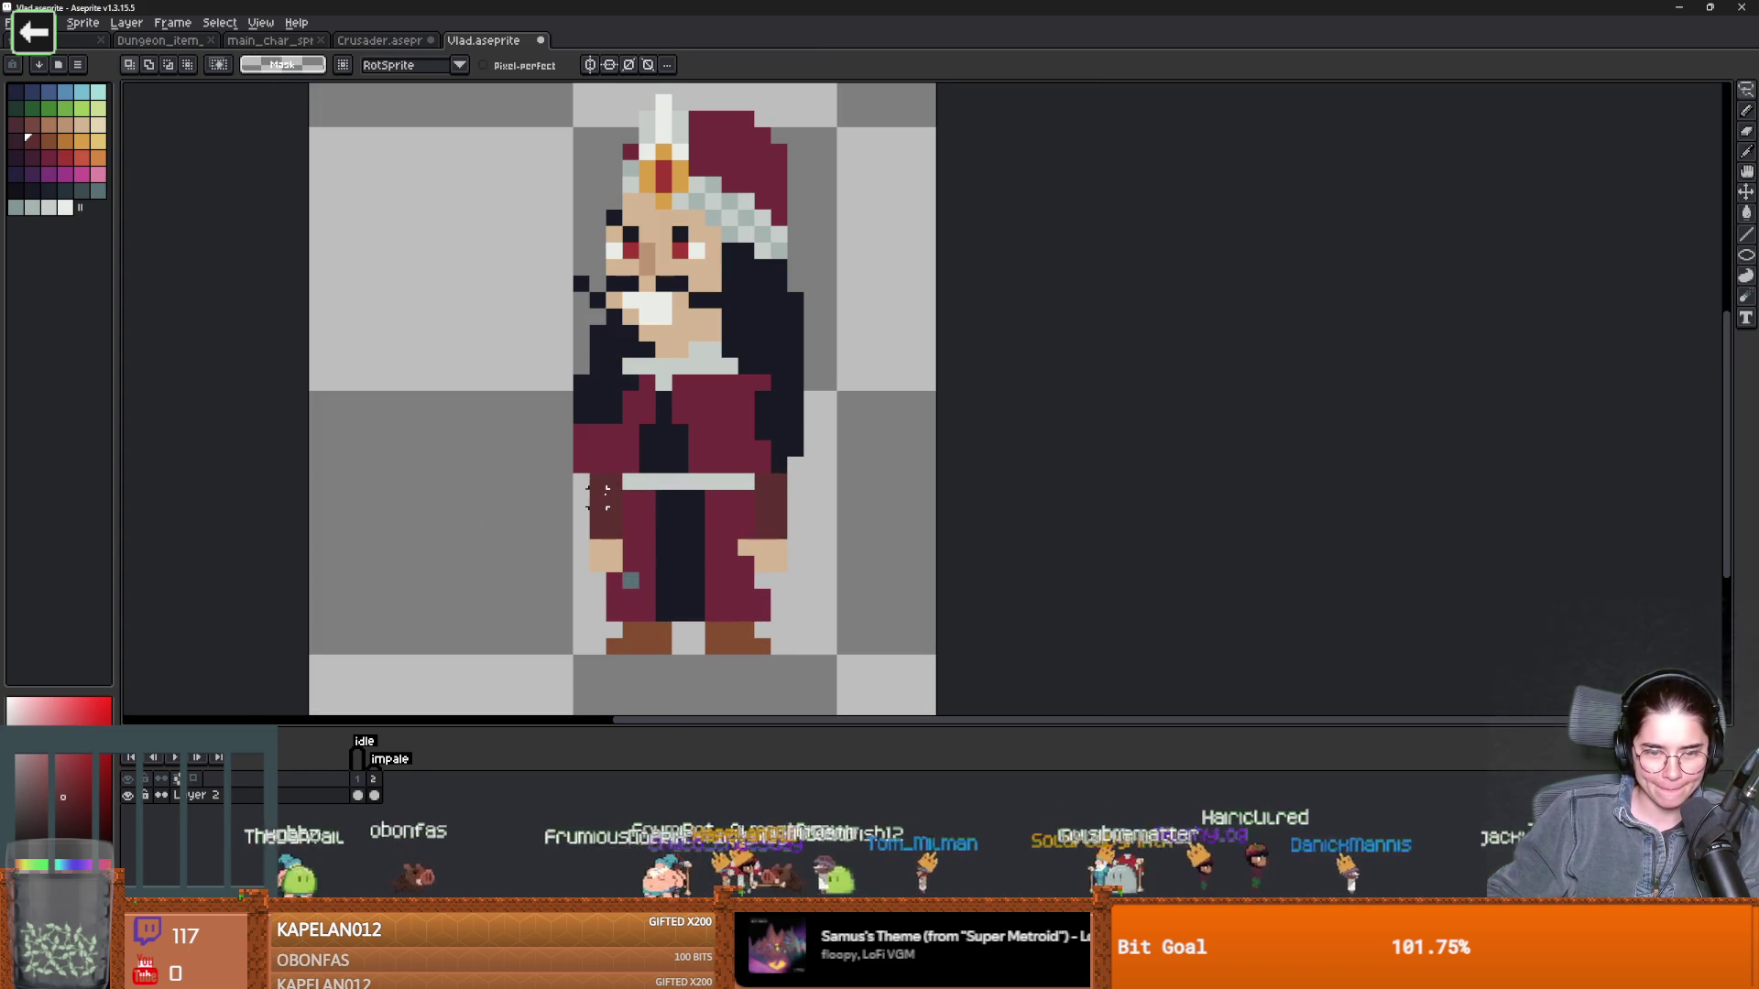
# - Replace the lowered left sleeve with a dark red arm raised upper-left, with a skin hand
pyautogui.press('e')
pyautogui.moveTo(604, 552)
pyautogui.mouseDown()
pyautogui.moveTo(568, 463)
pyautogui.moveTo(495, 463)
pyautogui.moveTo(550, 430)
pyautogui.mouseUp()
pyautogui.press('i')
pyautogui.click(750, 508)
pyautogui.press('b')
pyautogui.moveTo(550, 431)
pyautogui.mouseDown()
pyautogui.moveTo(518, 406)
pyautogui.moveTo(533, 445)
pyautogui.moveTo(498, 352)
pyautogui.mouseUp()
pyautogui.keyDown('alt'); pyautogui.click(764, 547); pyautogui.keyUp('alt')
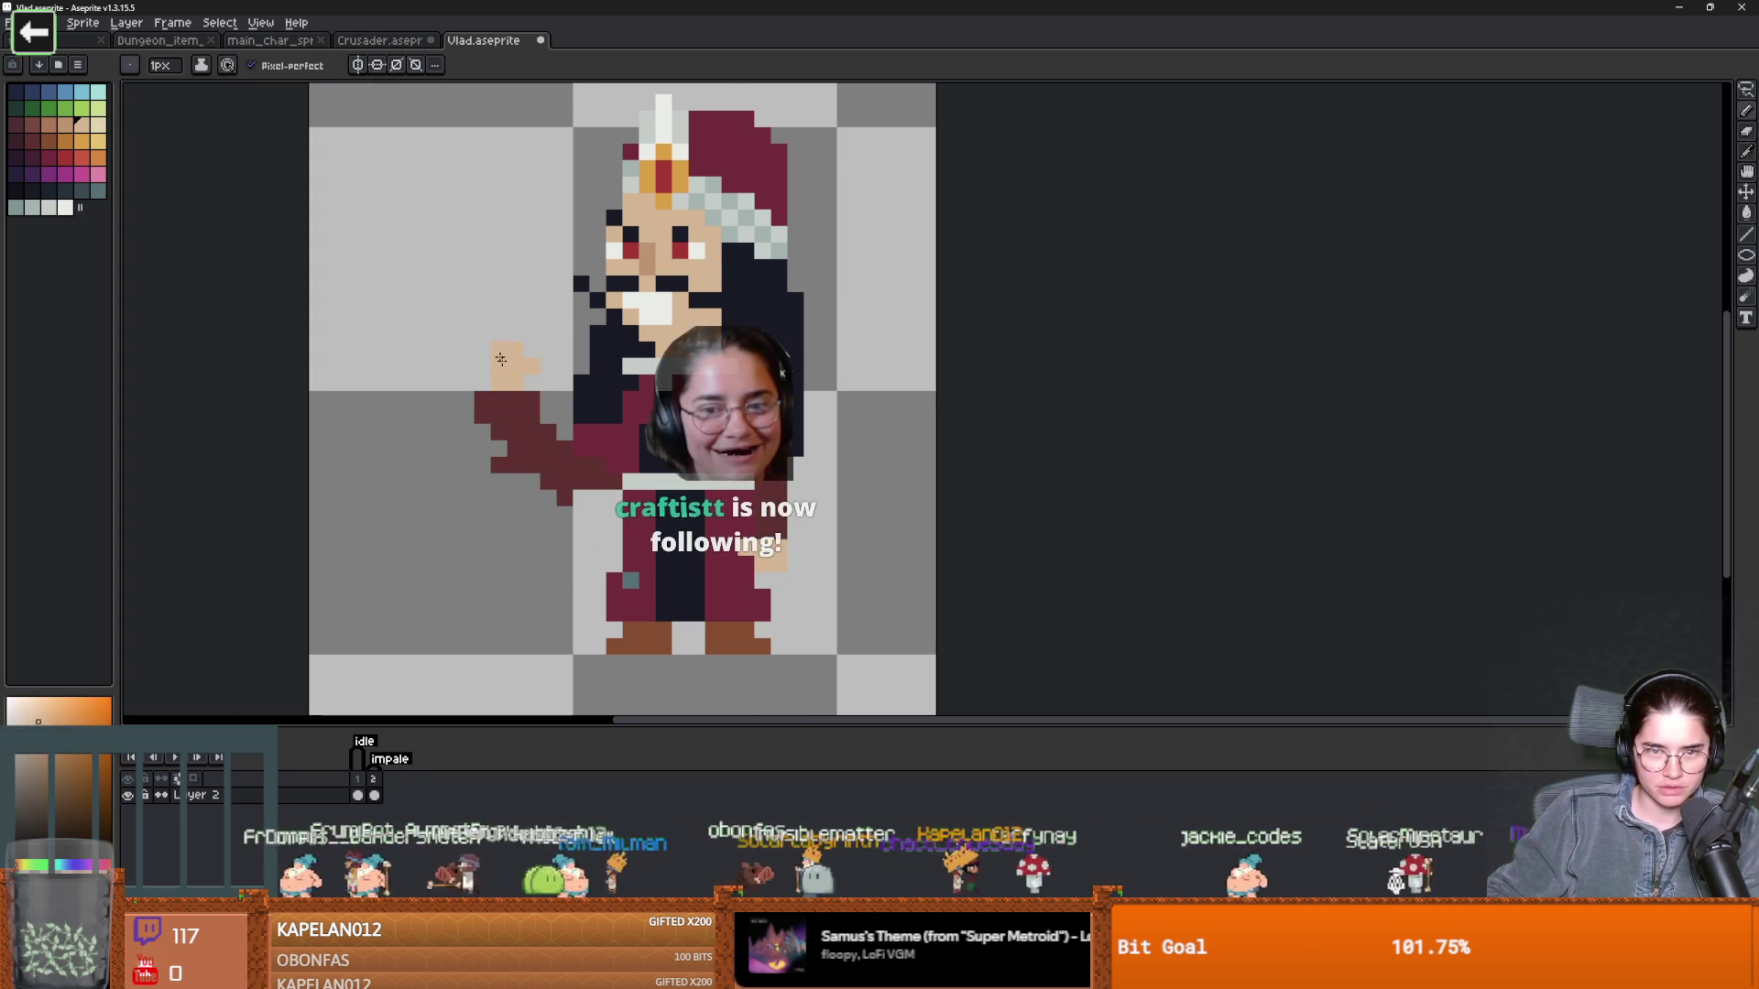
# - Touch up the raised arm with a maroon pixel, erasing the extra one
pyautogui.scroll(1, 504, 357)
pyautogui.press('w')
pyautogui.scroll(3, 797, 548)
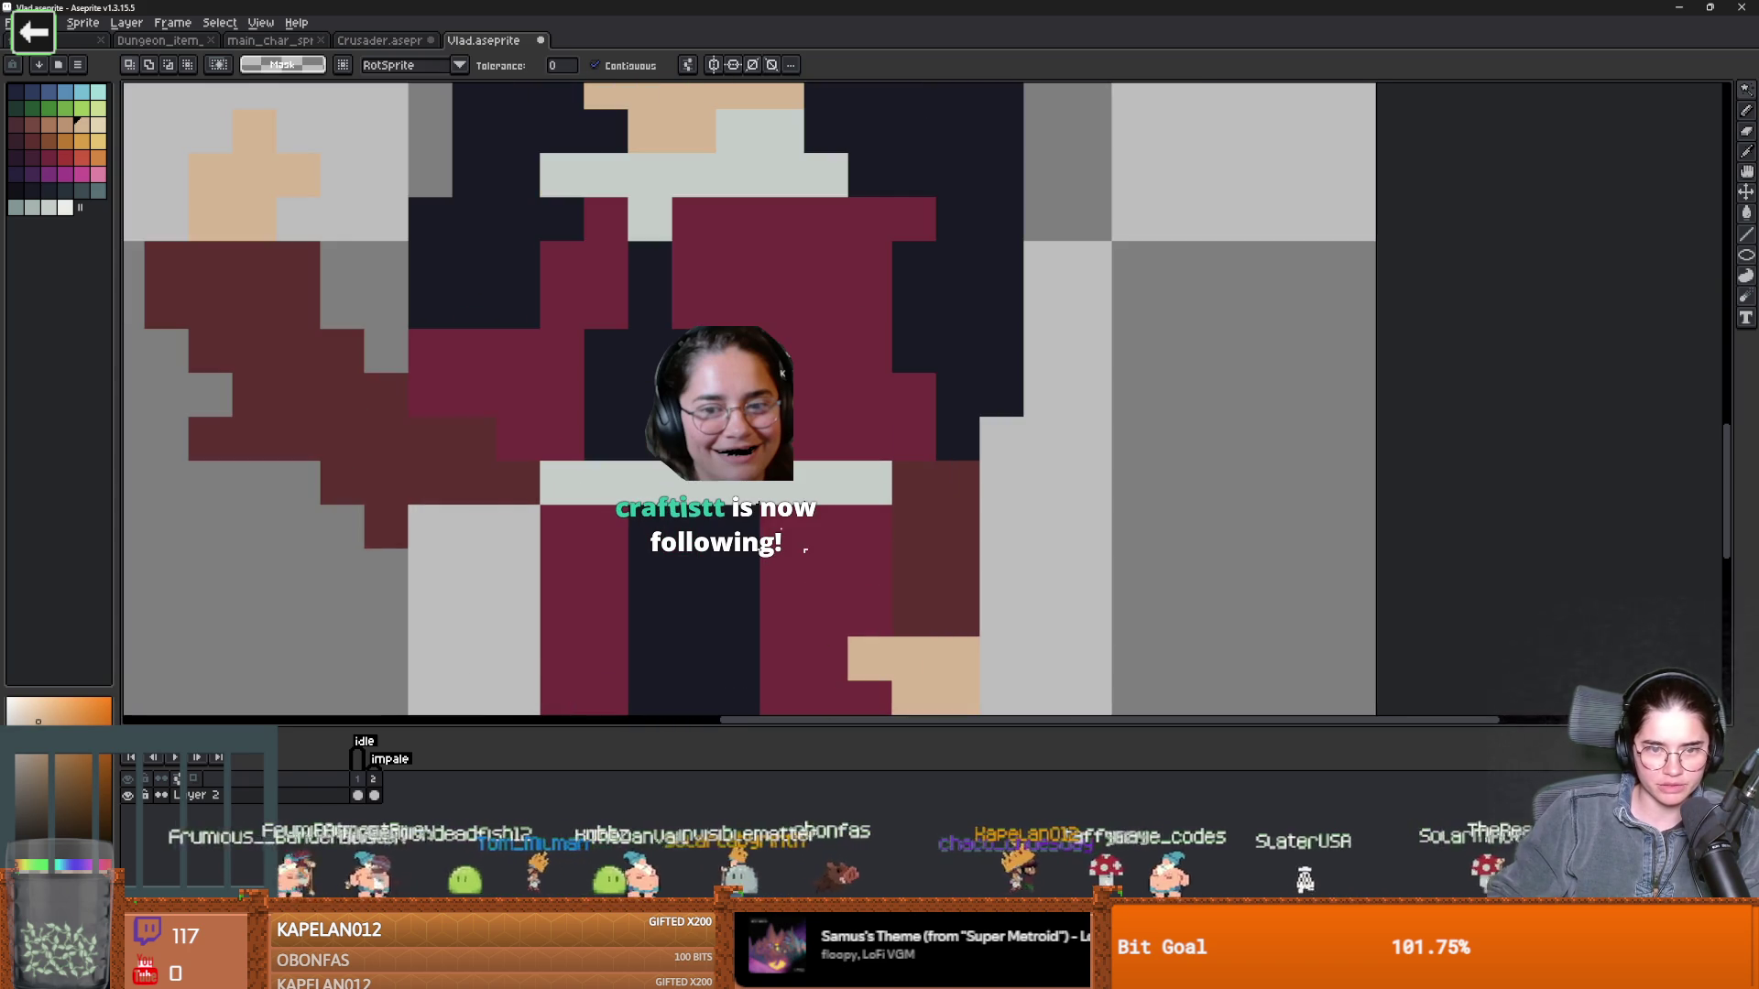
pyautogui.scroll(-3, 805, 548)
pyautogui.scroll(2, 825, 557)
pyautogui.press('i')
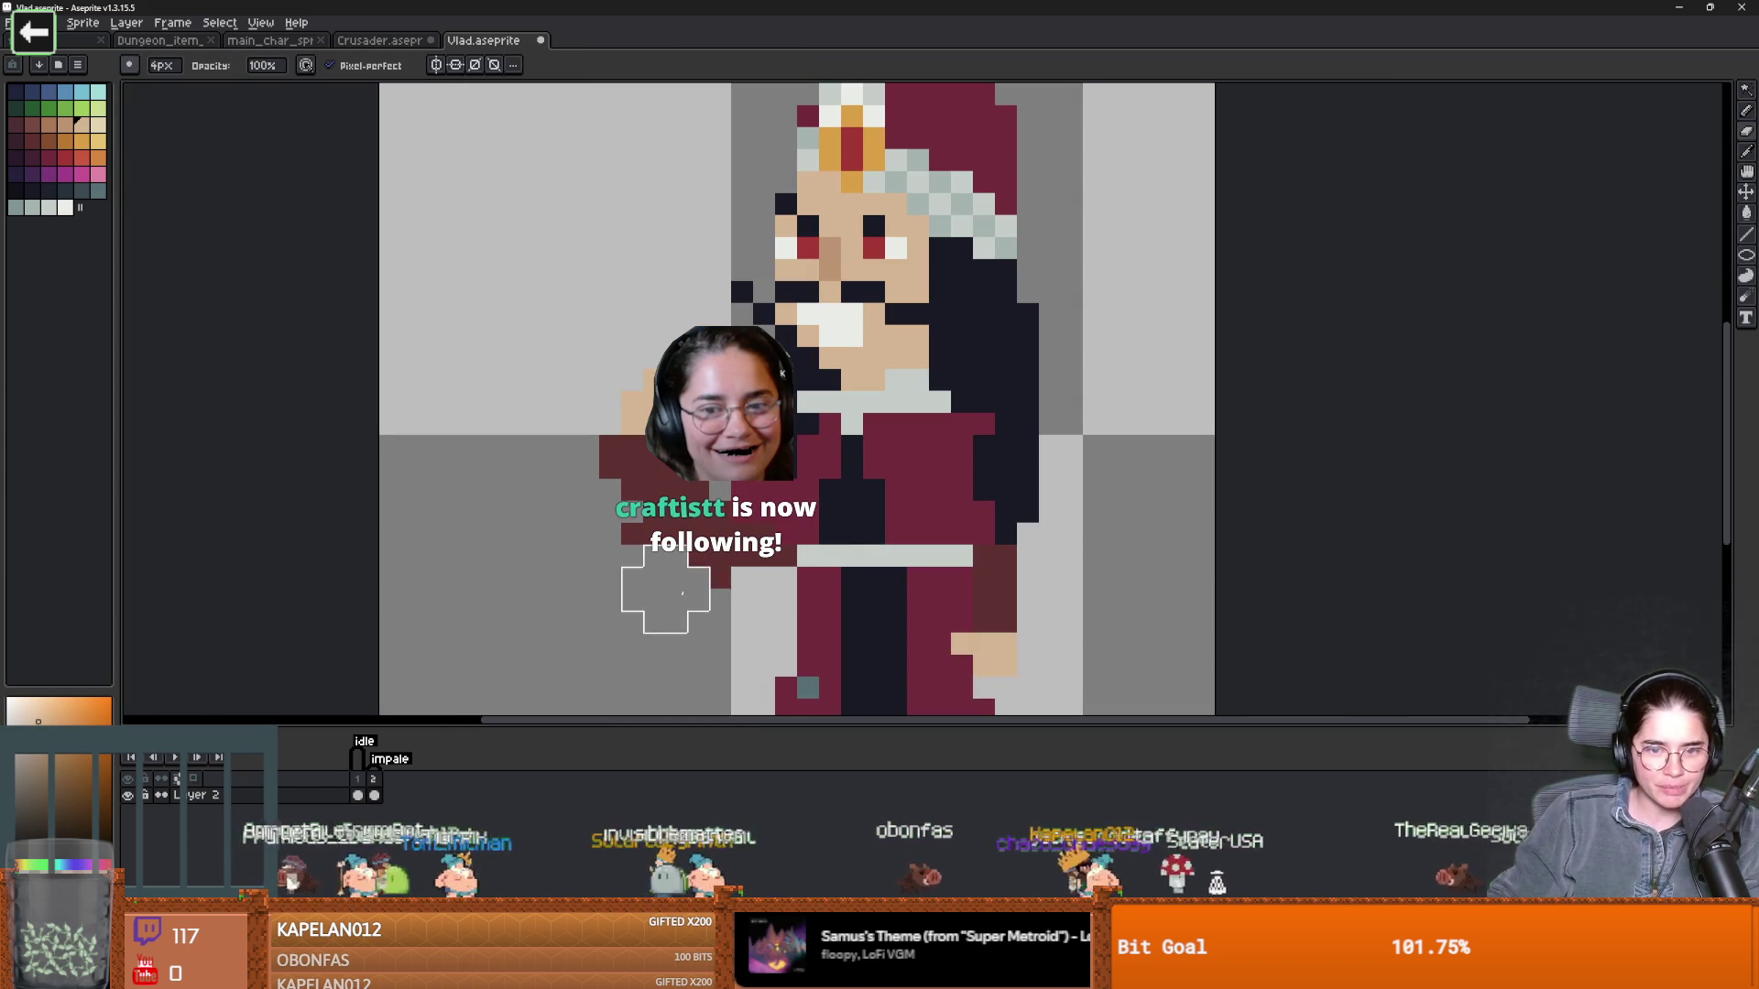
pyautogui.click(696, 513)
pyautogui.press('b')
pyautogui.click(701, 570)
pyautogui.scroll(1, 666, 532)
pyautogui.press('e')
pyautogui.click(616, 532)
pyautogui.scroll(-2, 550, 468)
pyautogui.scroll(1, 532, 431)
pyautogui.press('b')
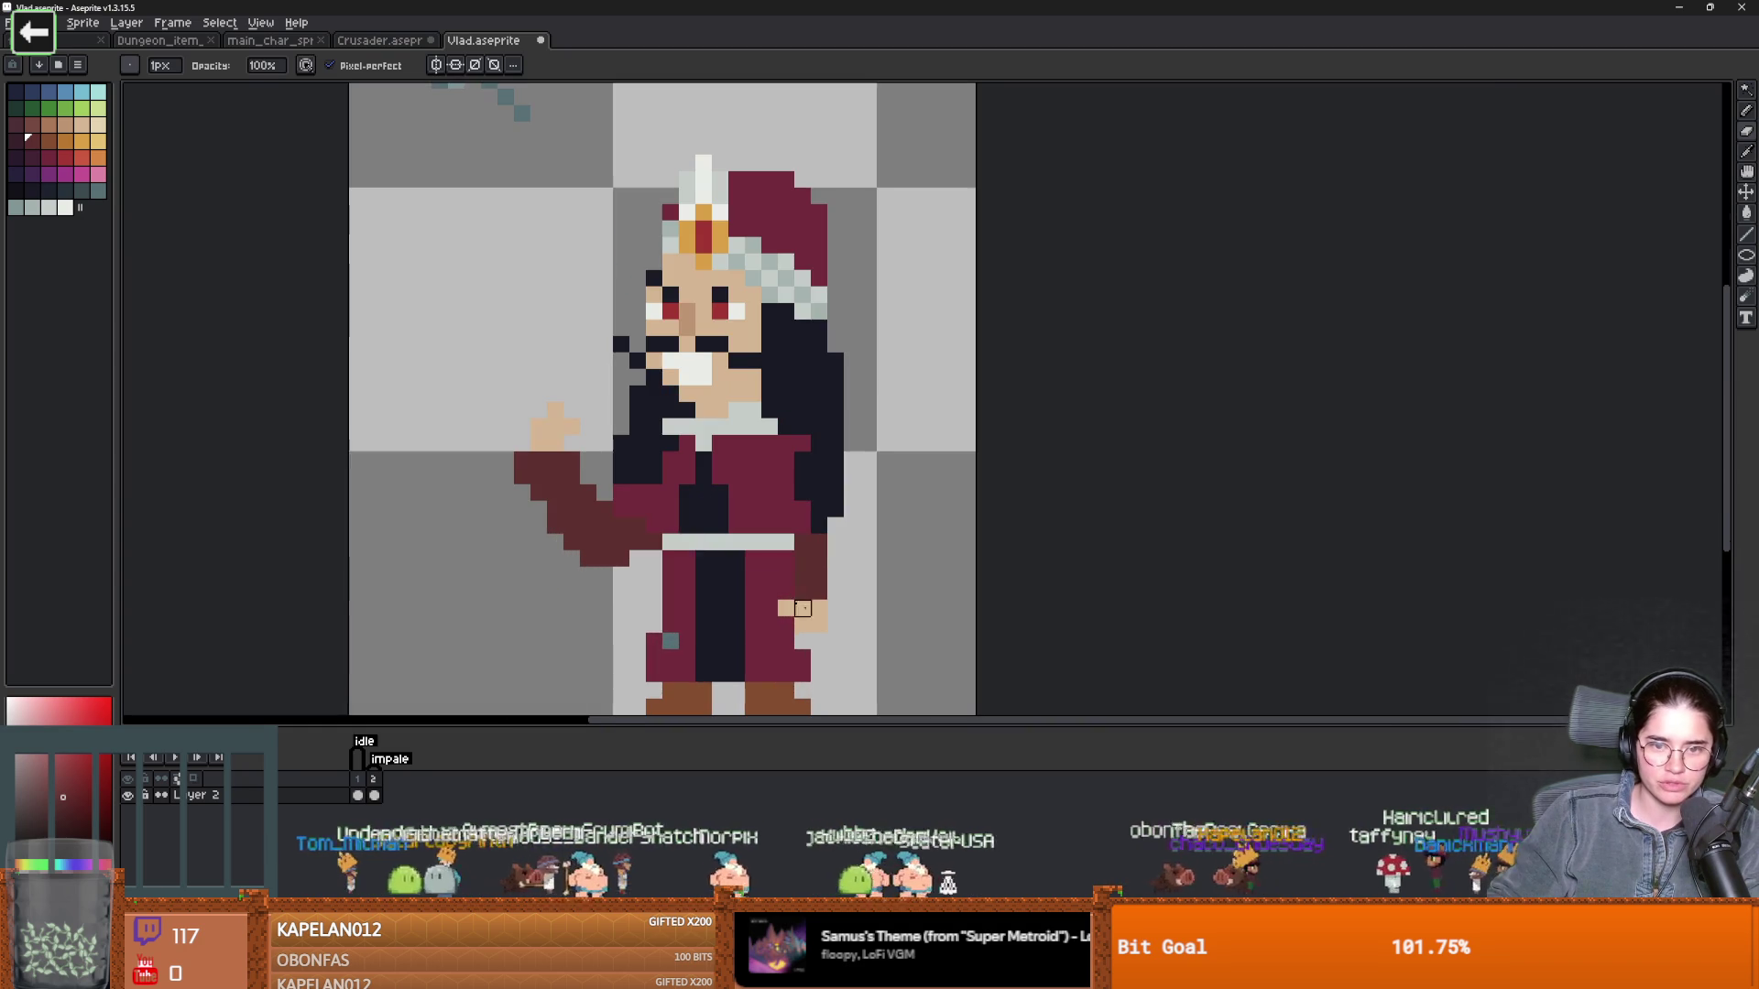
pyautogui.keyDown('alt'); pyautogui.click(528, 428); pyautogui.keyUp('alt')
# - Trim three pixels off the arm's edge and add one pixel to its lower edge
pyautogui.press('e')
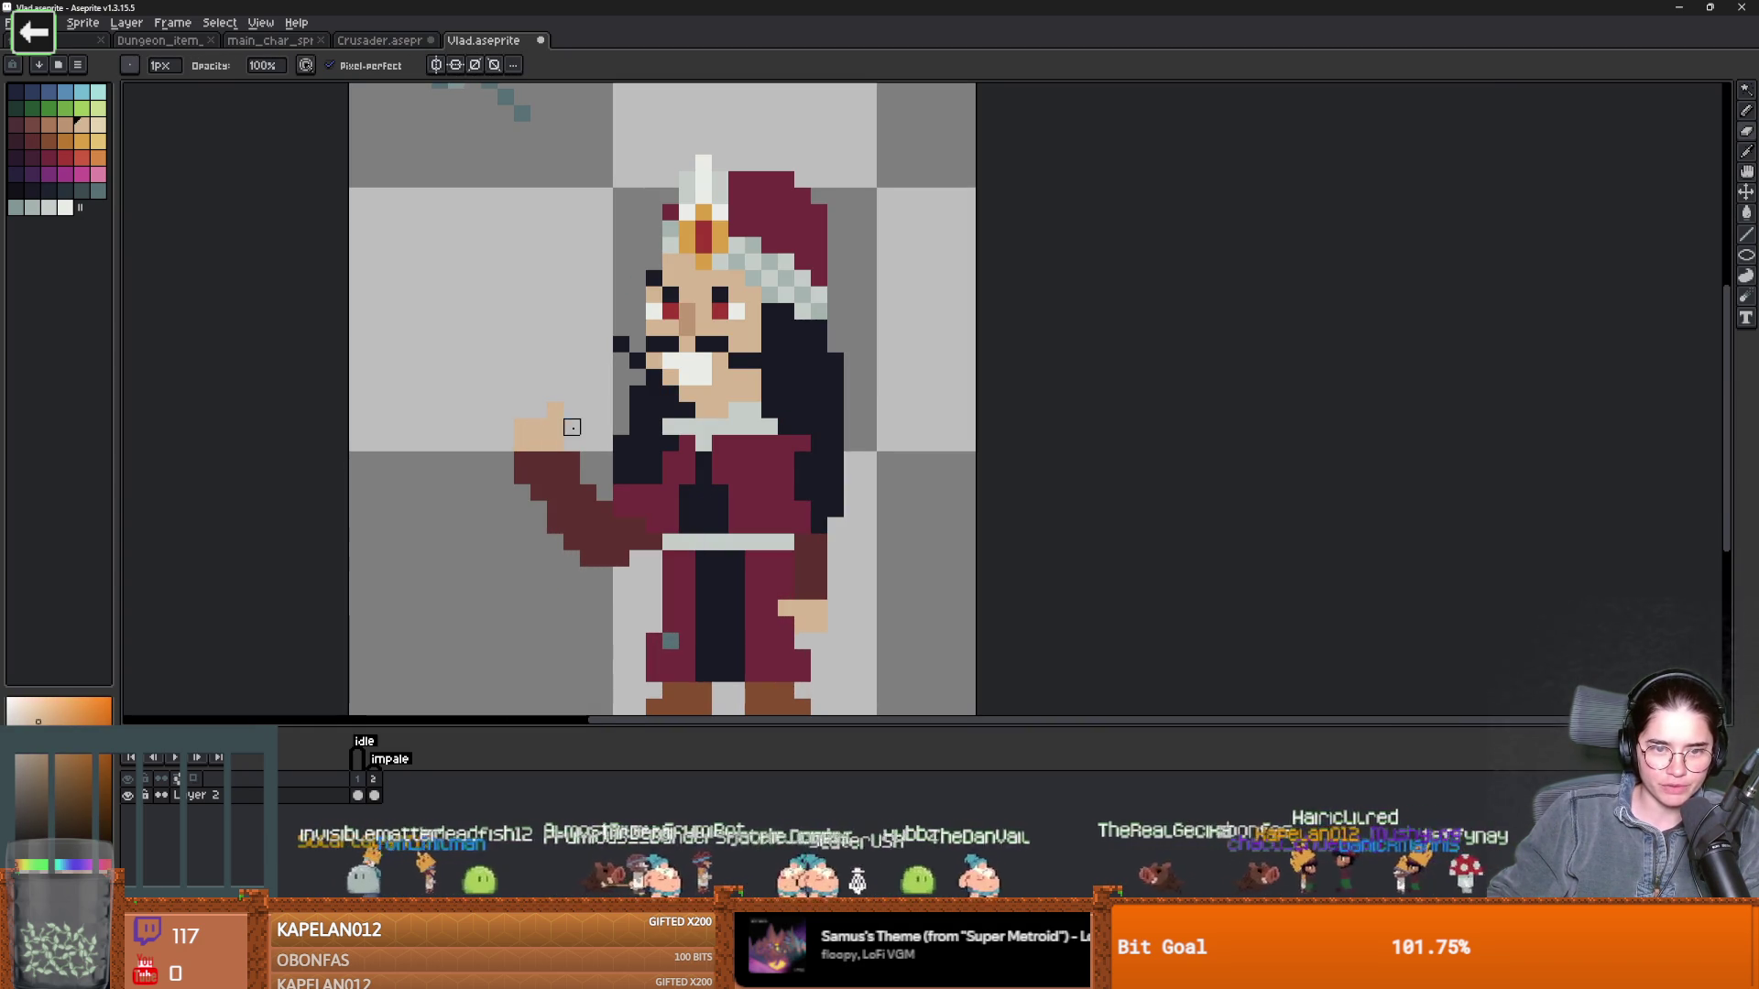
pyautogui.scroll(-2, 707, 507)
pyautogui.scroll(1, 693, 520)
pyautogui.scroll(1, 660, 518)
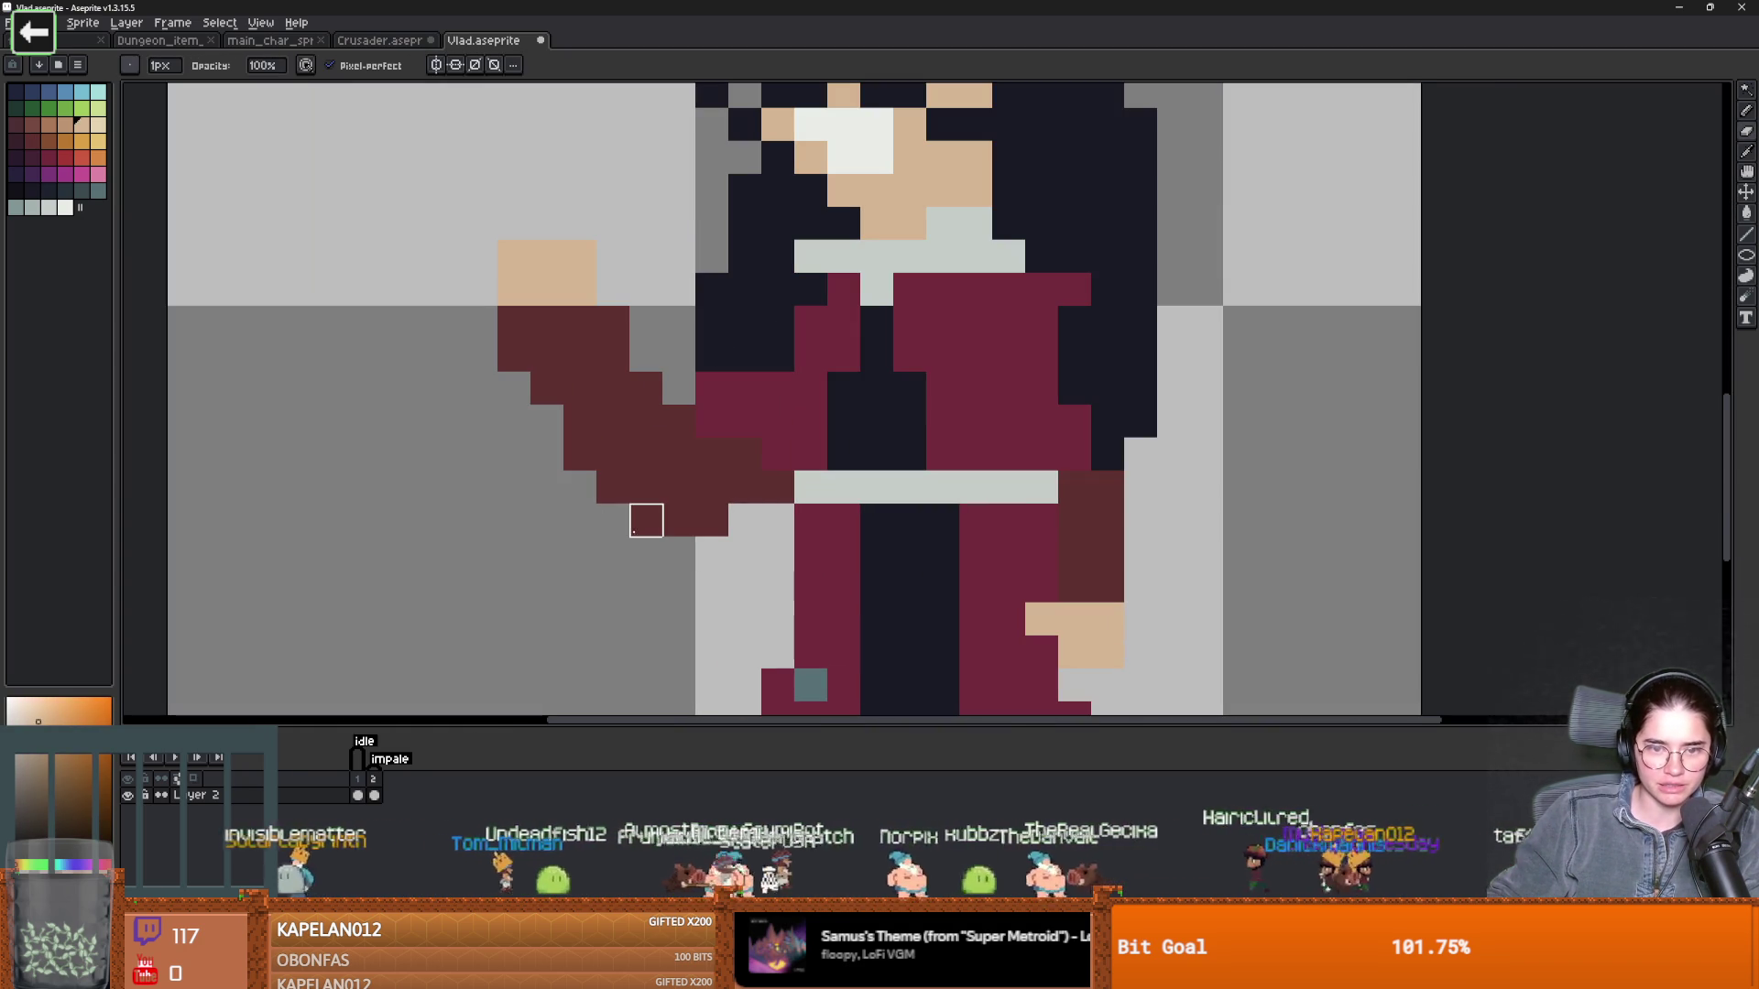
pyautogui.moveTo(580, 421); pyautogui.dragTo(514, 355)
pyautogui.scroll(1, 632, 525)
pyautogui.press('b')
pyautogui.click(648, 519)
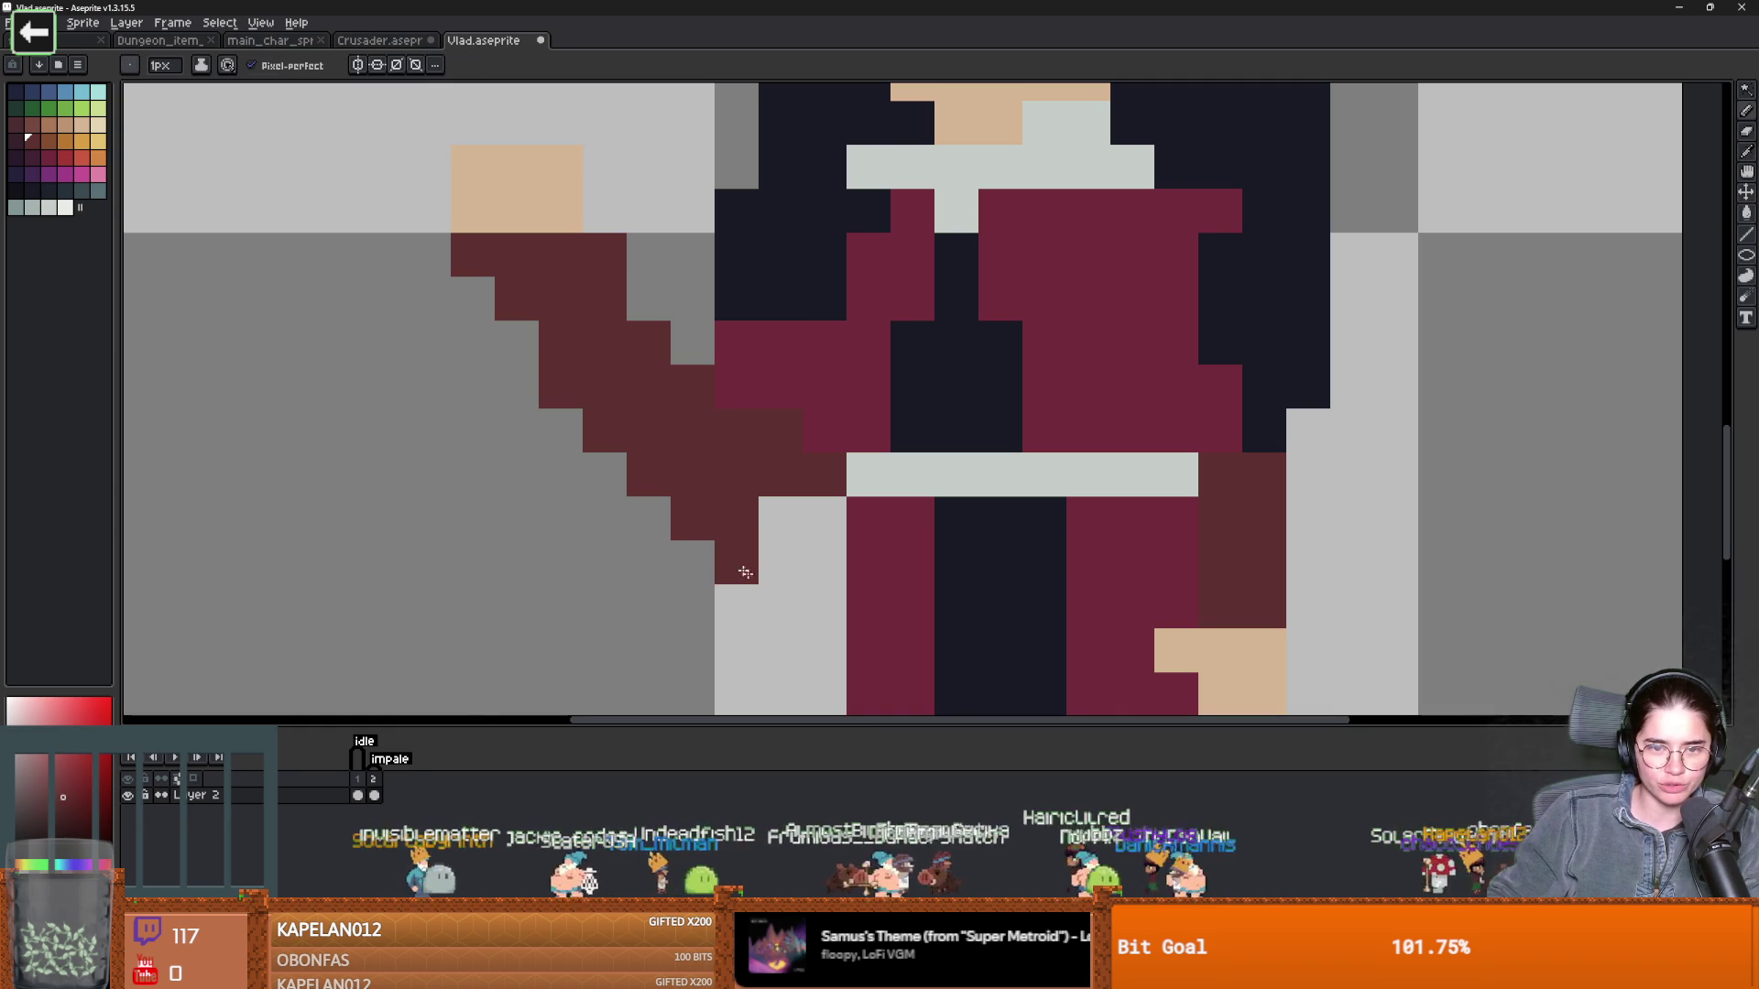
pyautogui.scroll(-5, 693, 554)
pyautogui.scroll(1, 695, 439)
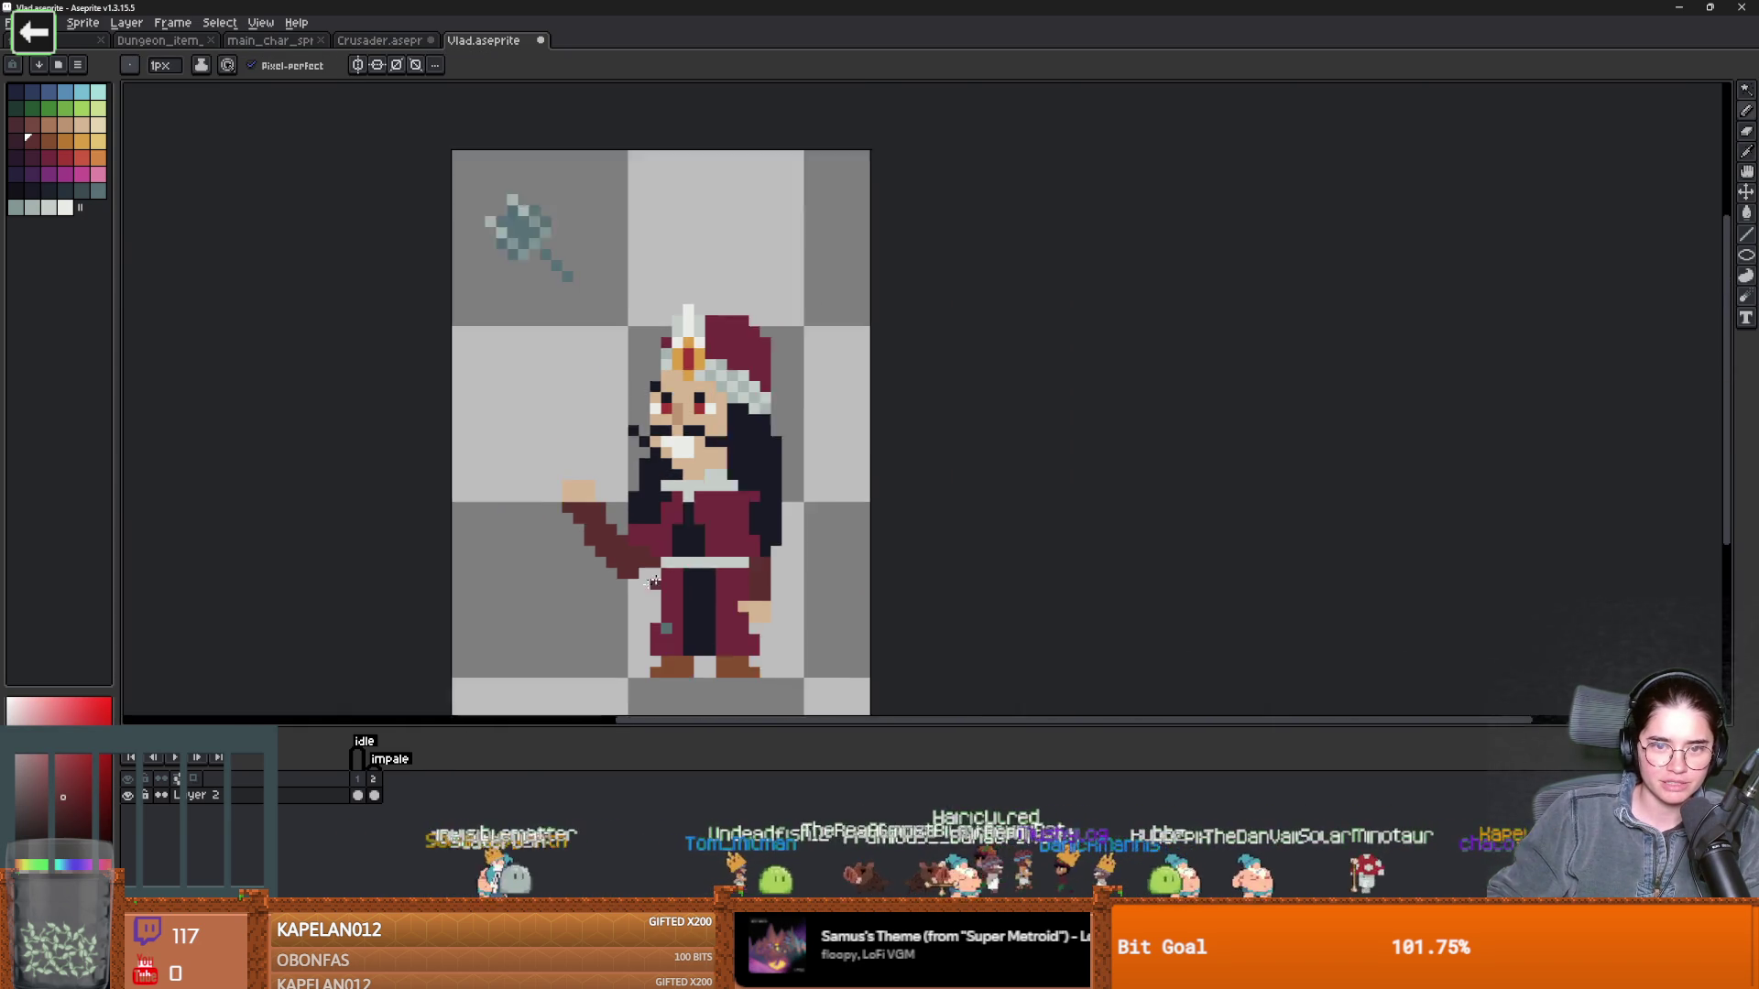
pyautogui.scroll(-3, 668, 516)
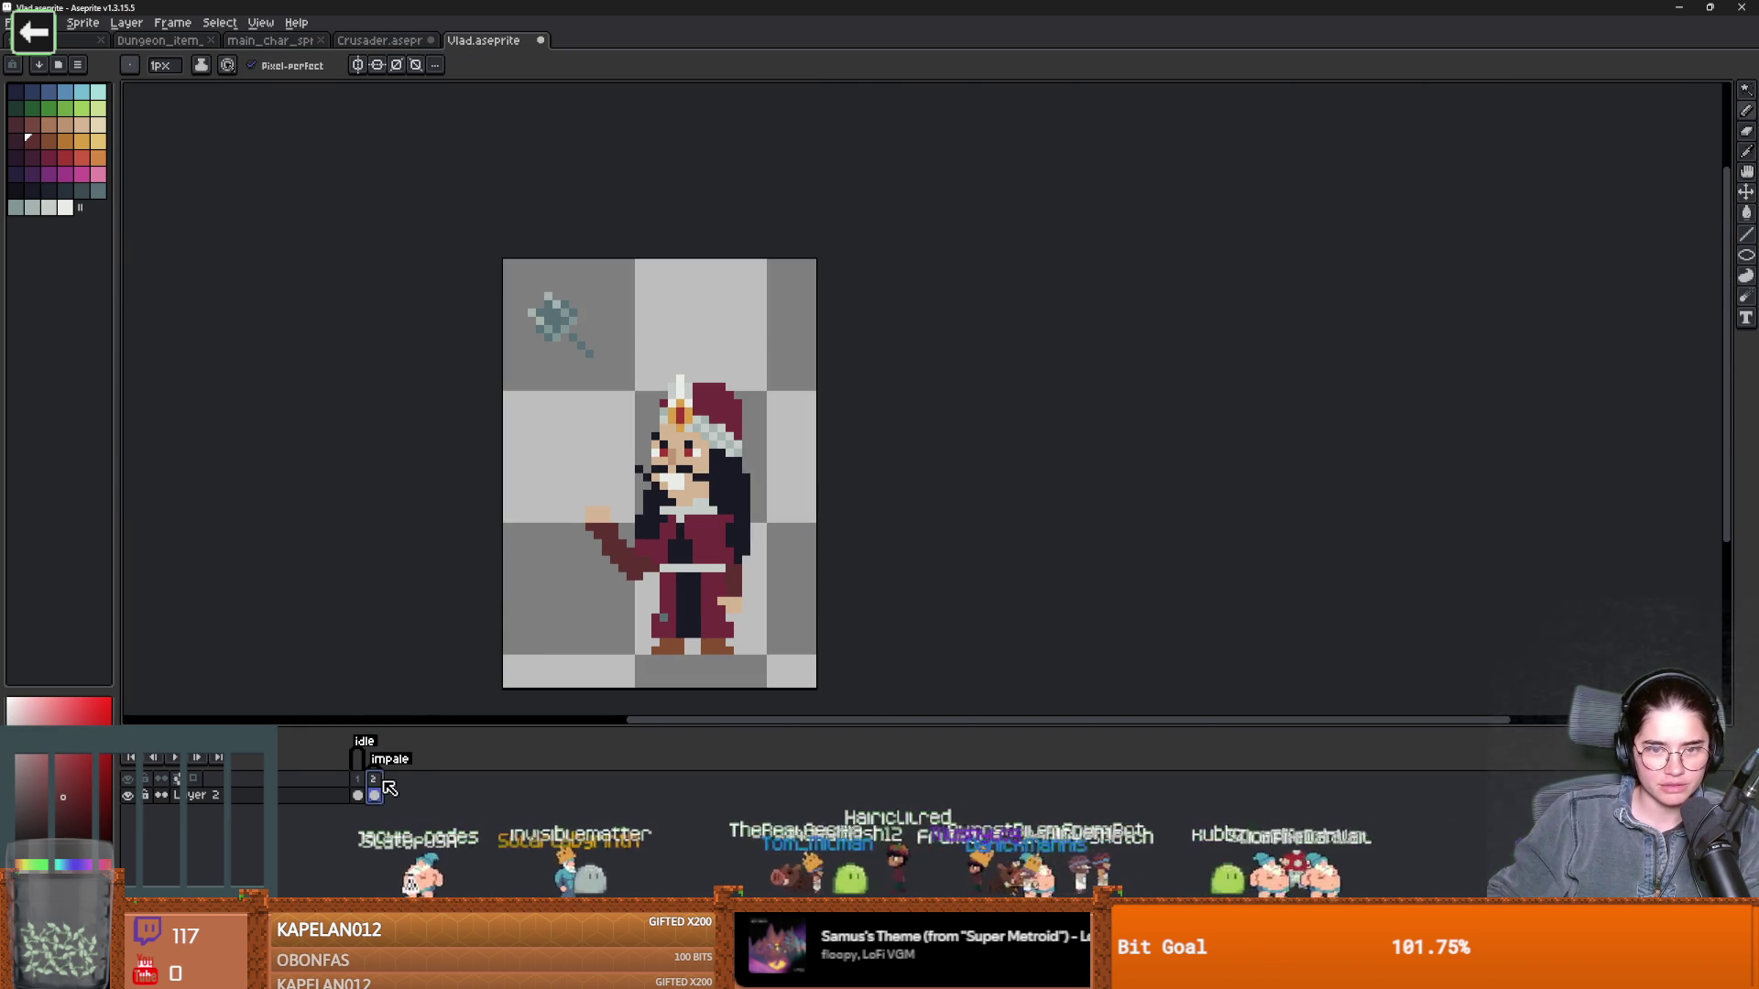
pyautogui.scroll(3, 622, 481)
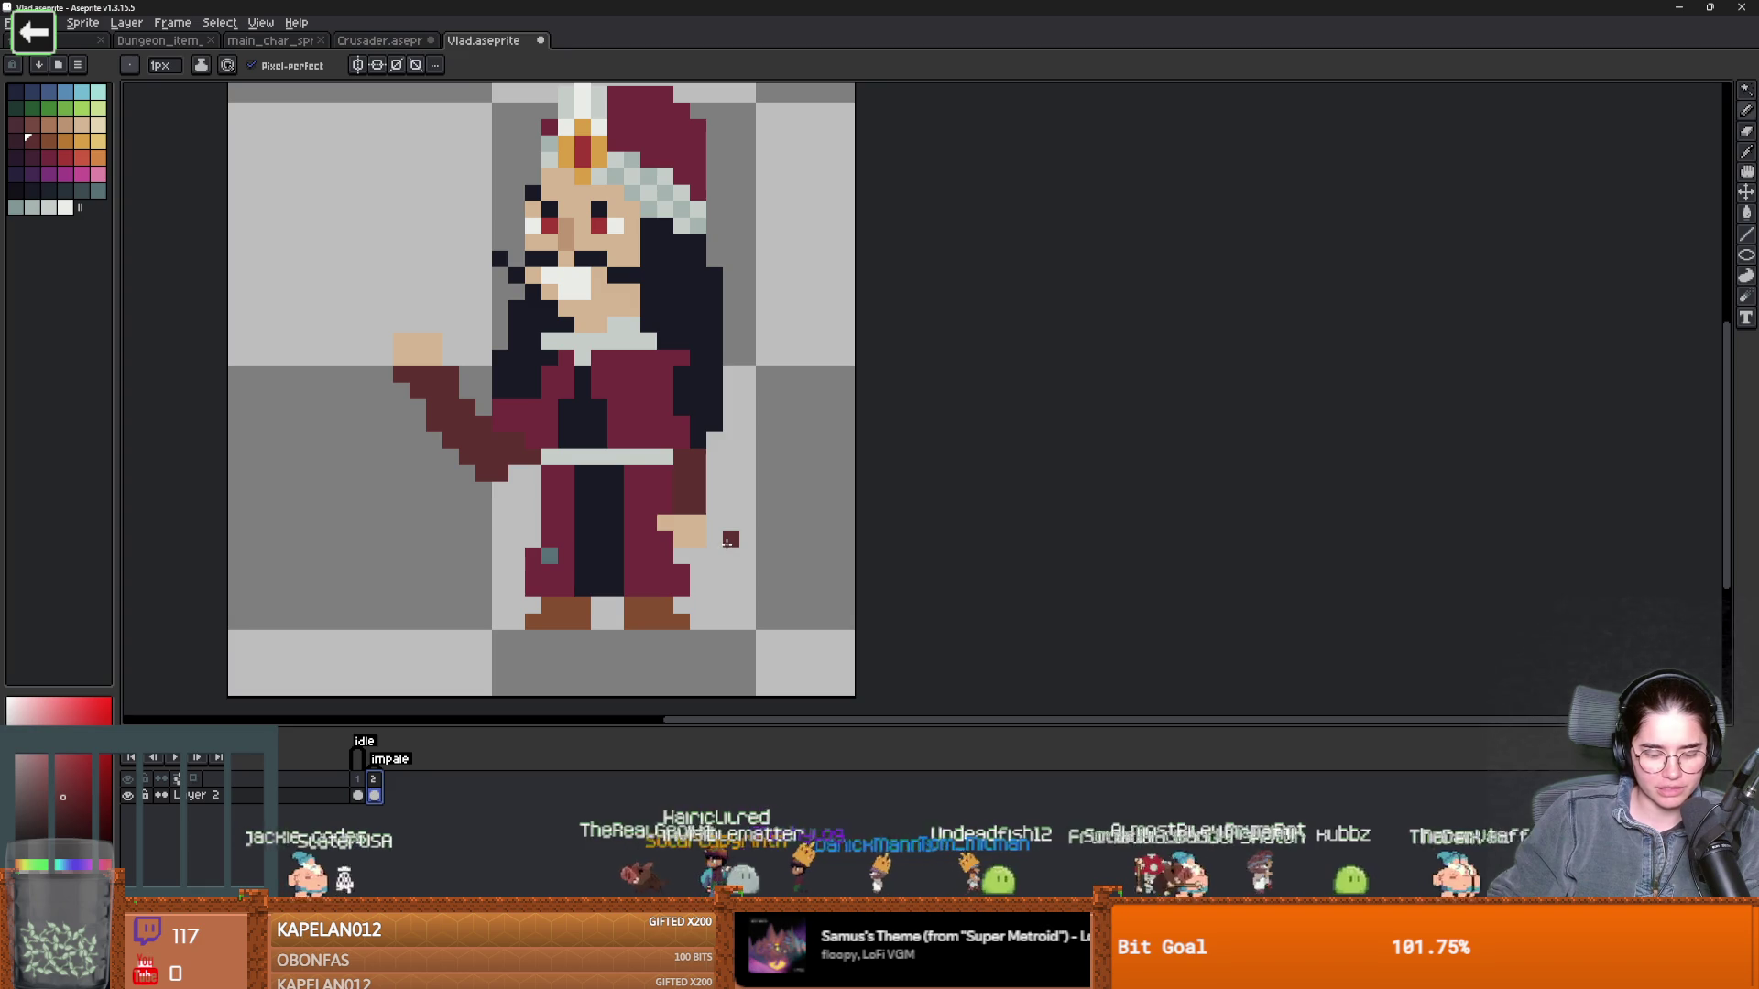
# - Flip the lowered hand upside down and place it on the robe edge
pyautogui.press('w')
pyautogui.press('m')
pyautogui.moveTo(730, 540)
pyautogui.mouseDown()
pyautogui.moveTo(672, 451)
pyautogui.moveTo(785, 428)
pyautogui.mouseUp()
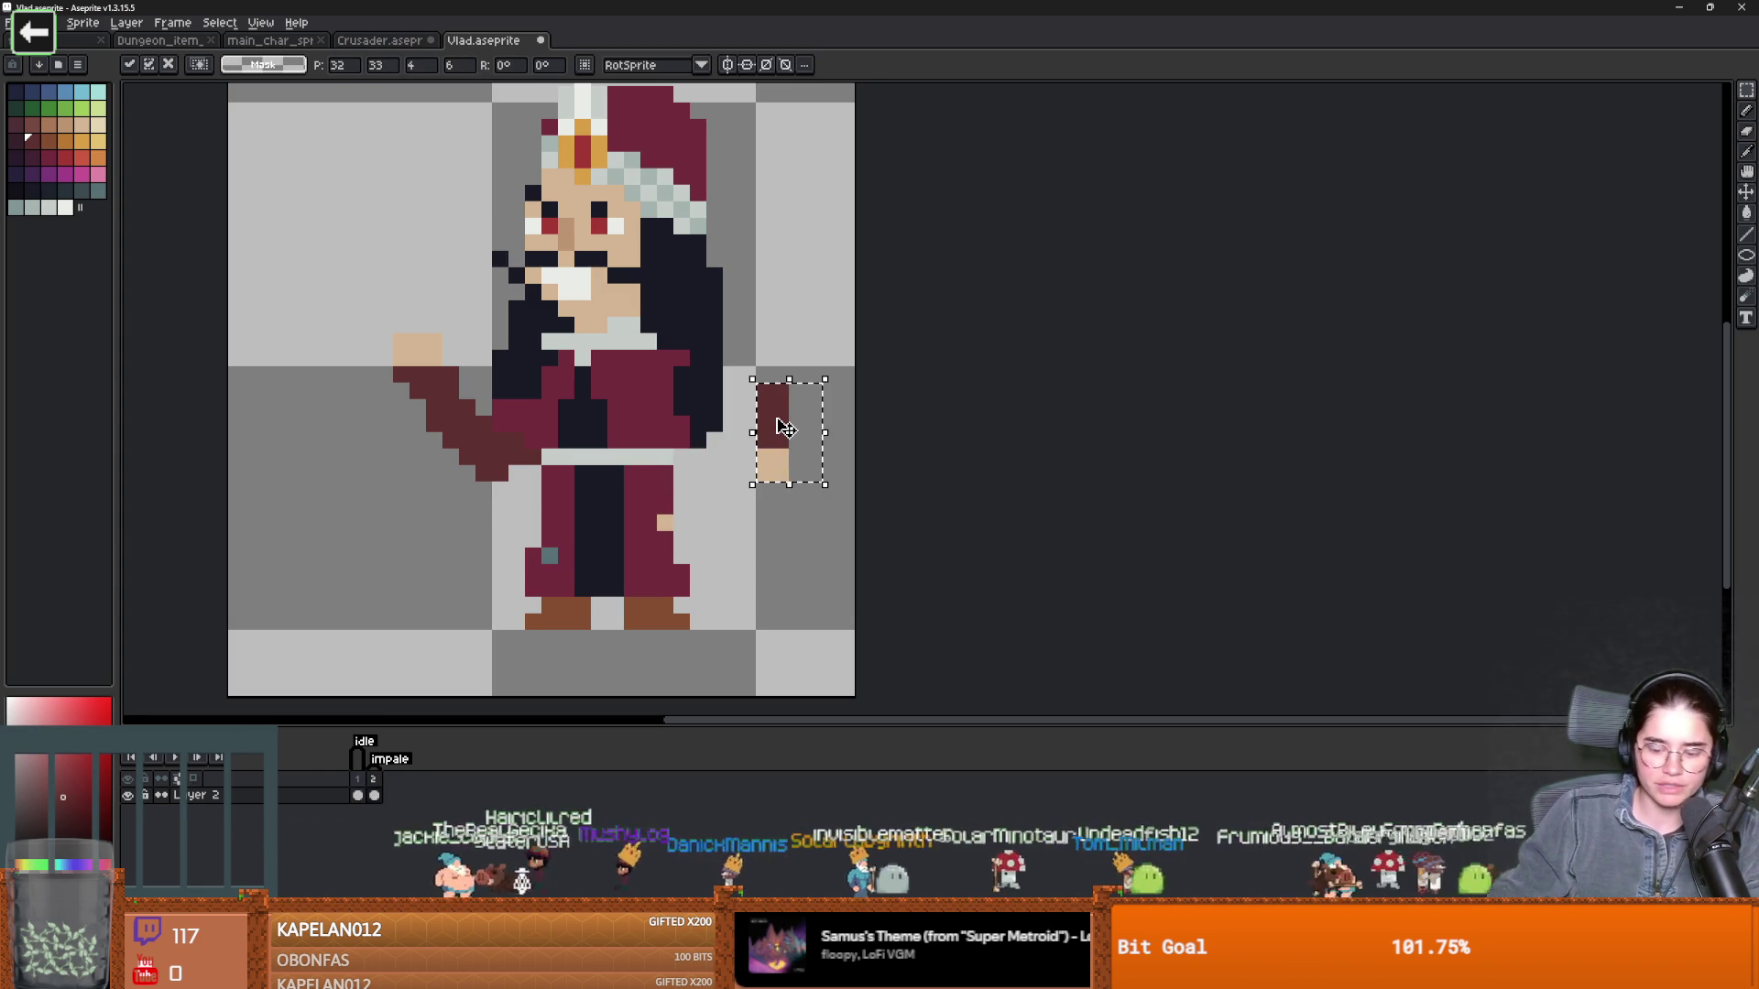
pyautogui.hotkey('shift', 'v')
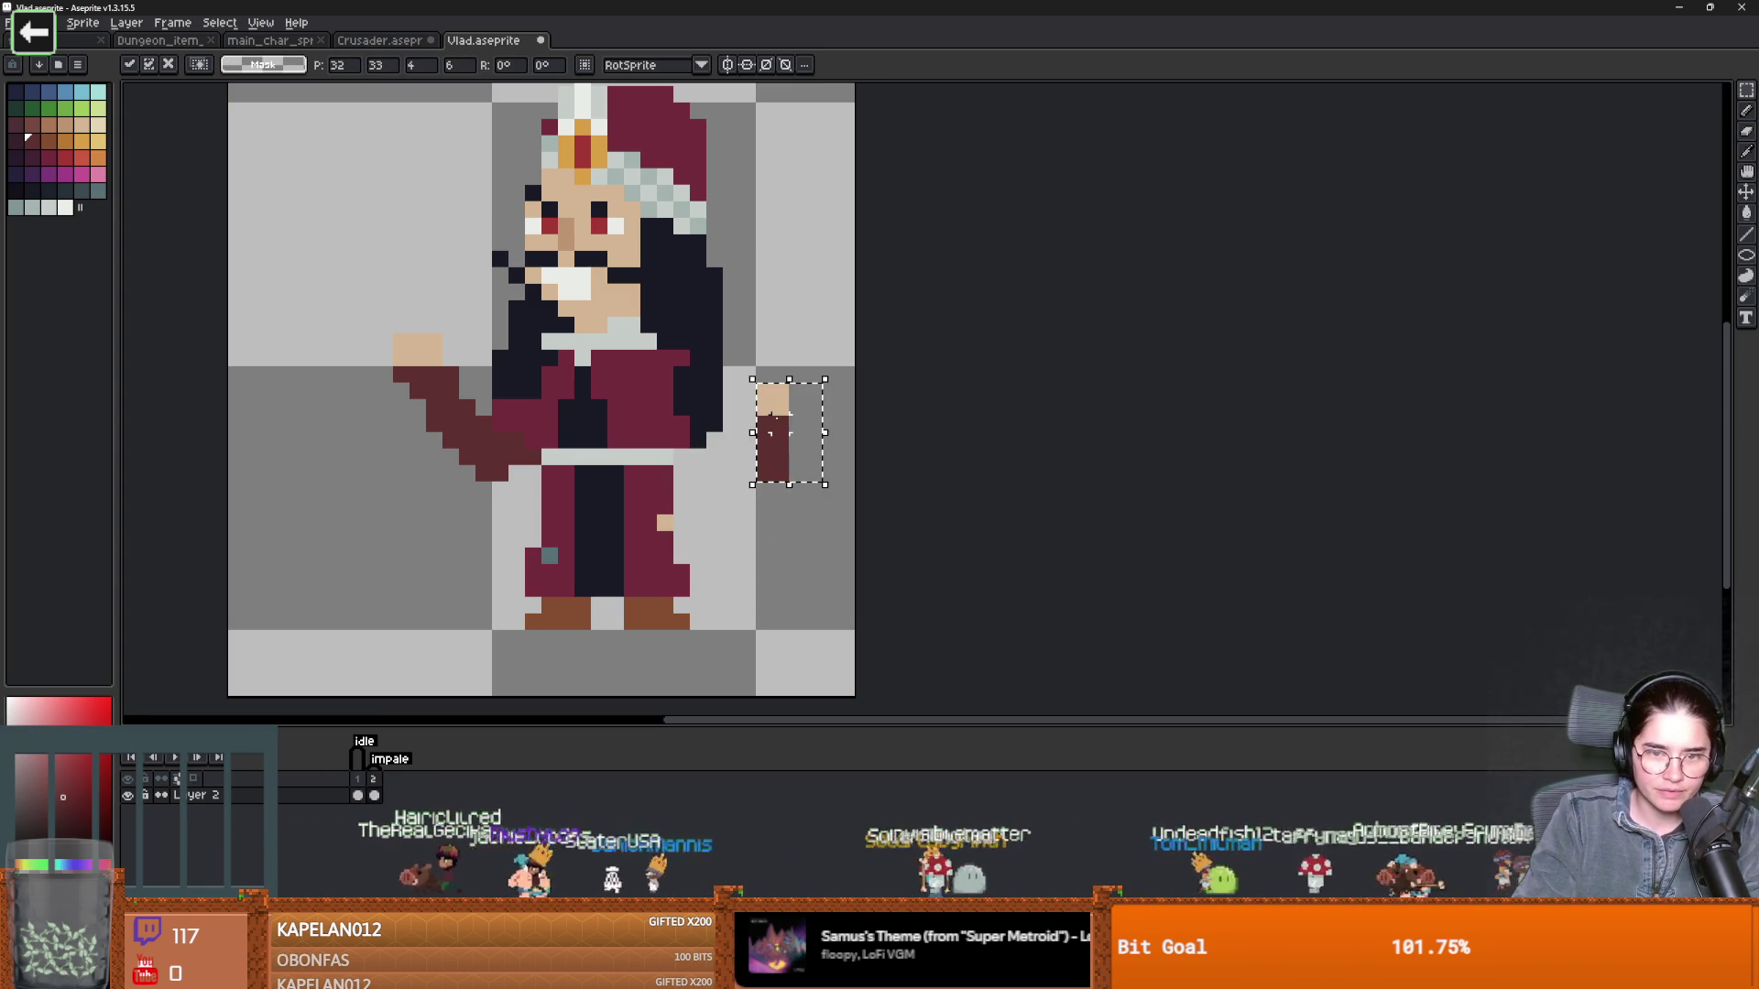
pyautogui.moveTo(785, 428); pyautogui.dragTo(719, 395)
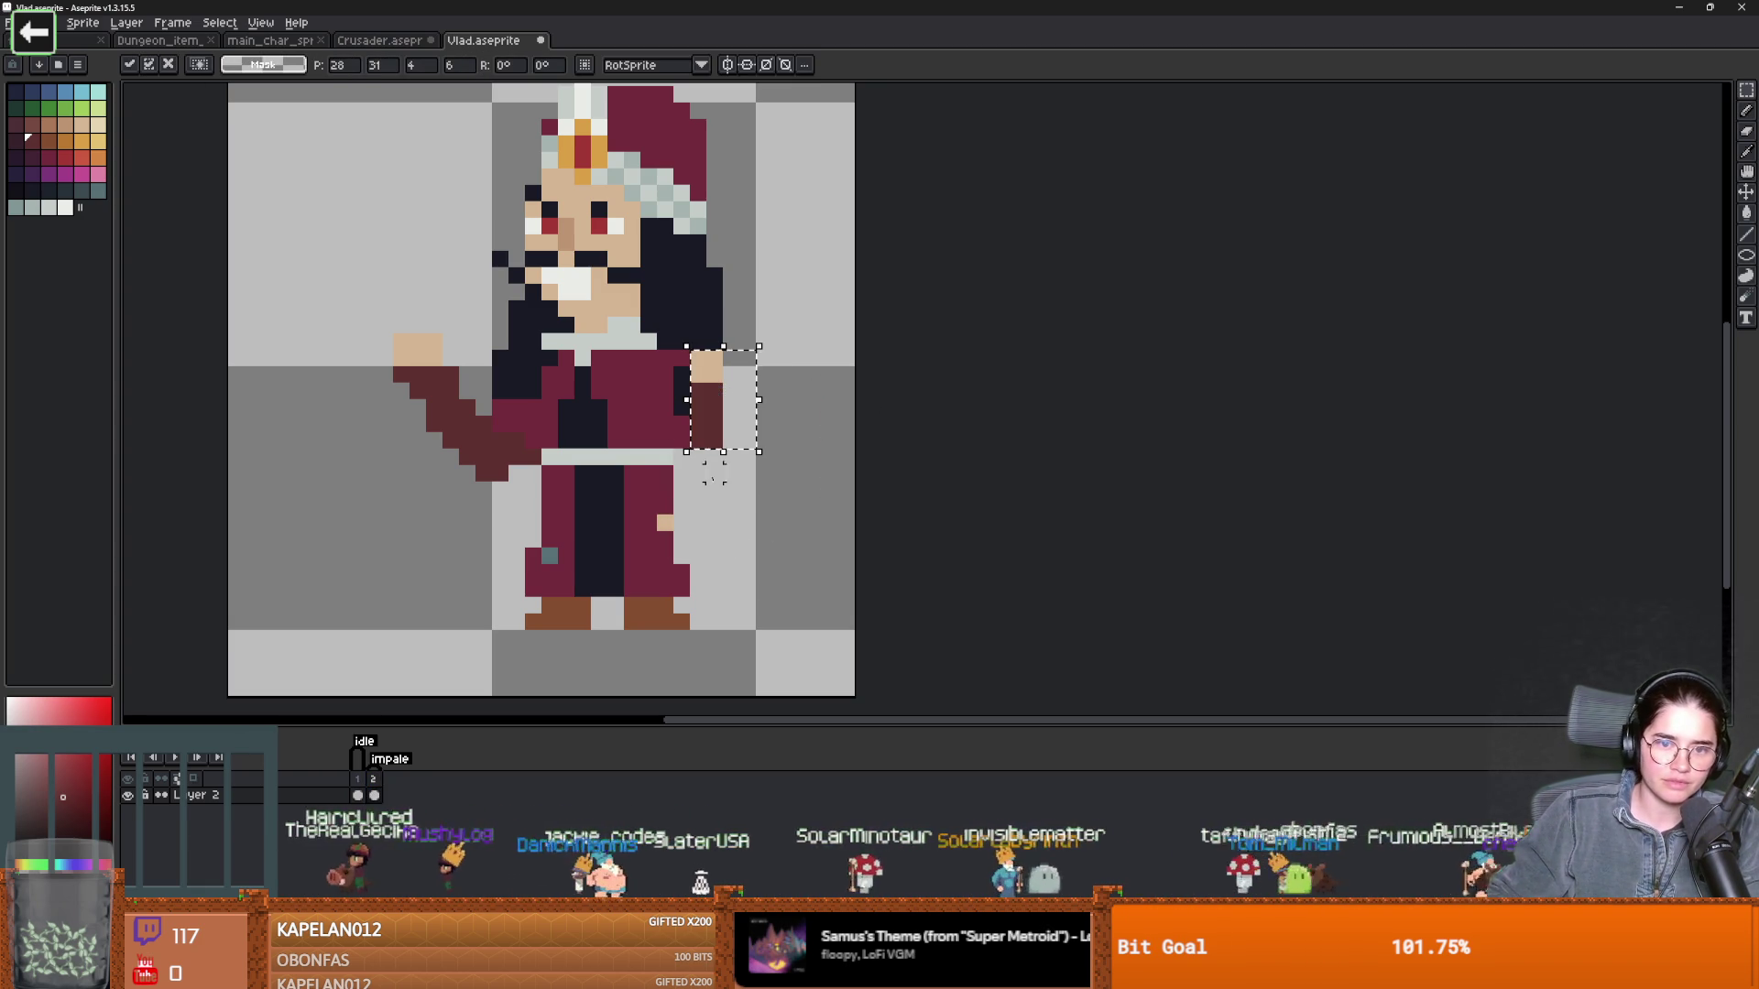
pyautogui.click(664, 490)
# - Erase stray pixels around the moved hand and add a maroon pixel beside it
pyautogui.scroll(3, 664, 490)
pyautogui.press('i')
pyautogui.click(708, 566)
pyautogui.press('b')
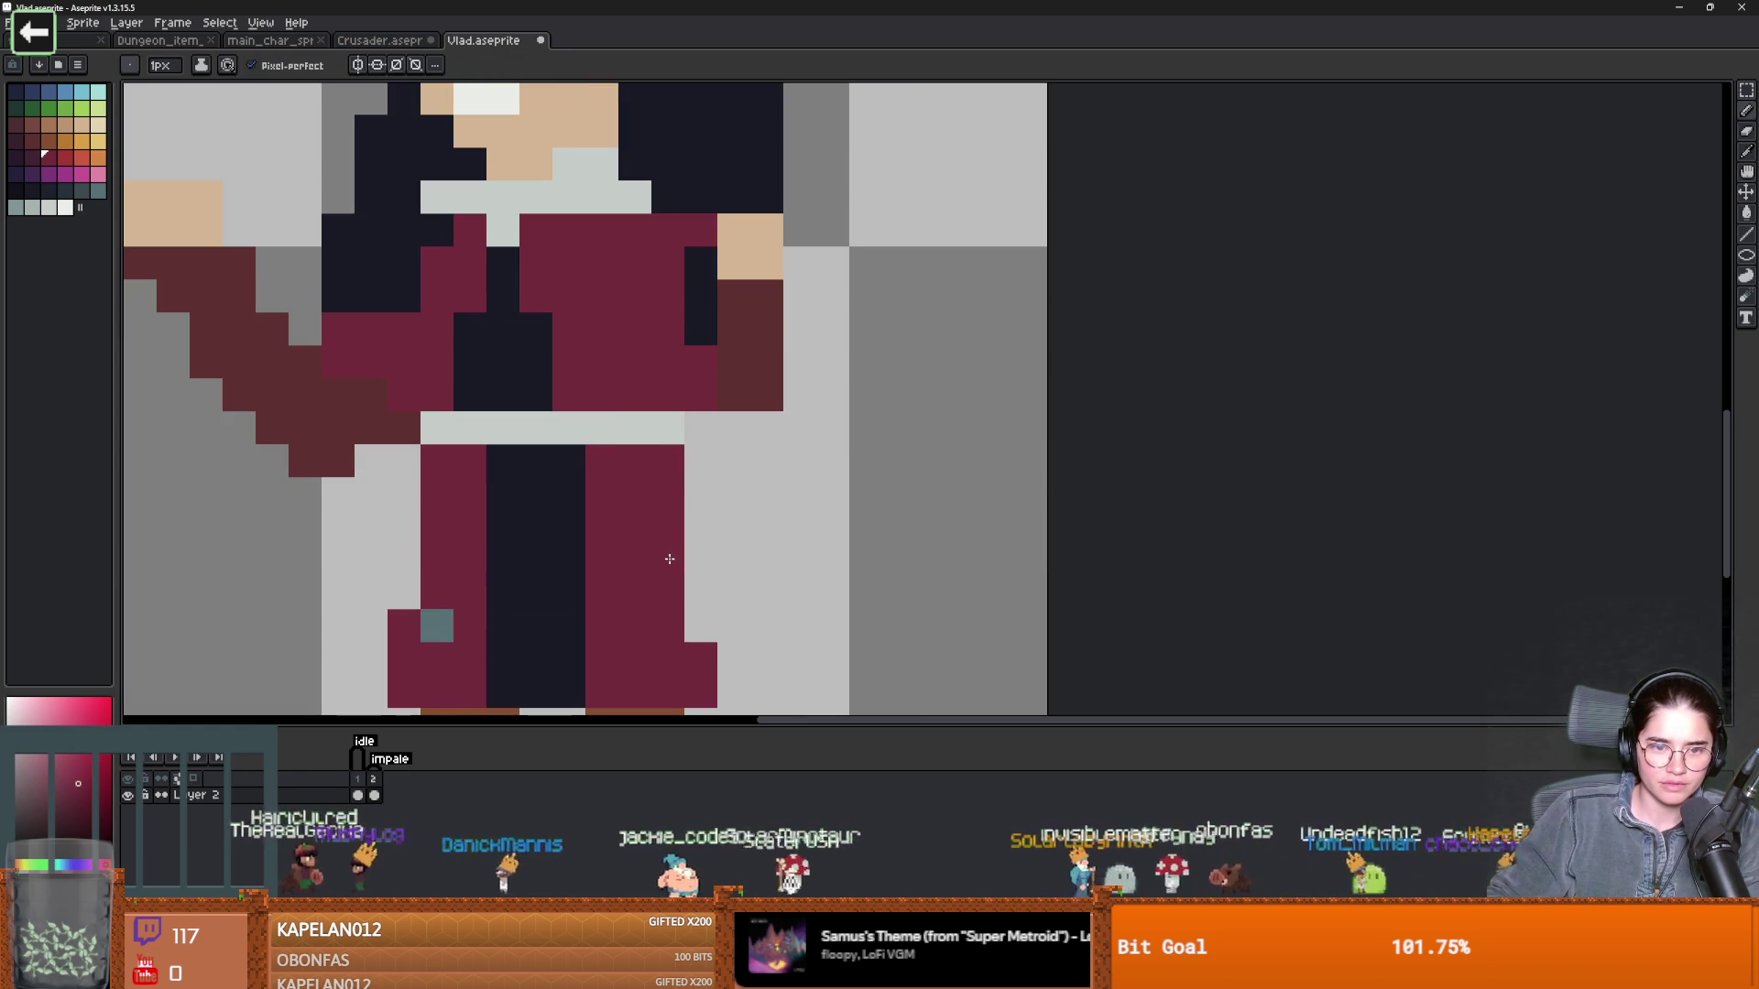
pyautogui.scroll(-3, 668, 558)
pyautogui.scroll(3, 647, 315)
pyautogui.press('e')
pyautogui.moveTo(460, 583); pyautogui.dragTo(482, 583)
pyautogui.click(460, 561)
pyautogui.moveTo(372, 474); pyautogui.dragTo(436, 557)
pyautogui.press('b')
pyautogui.click(433, 470)
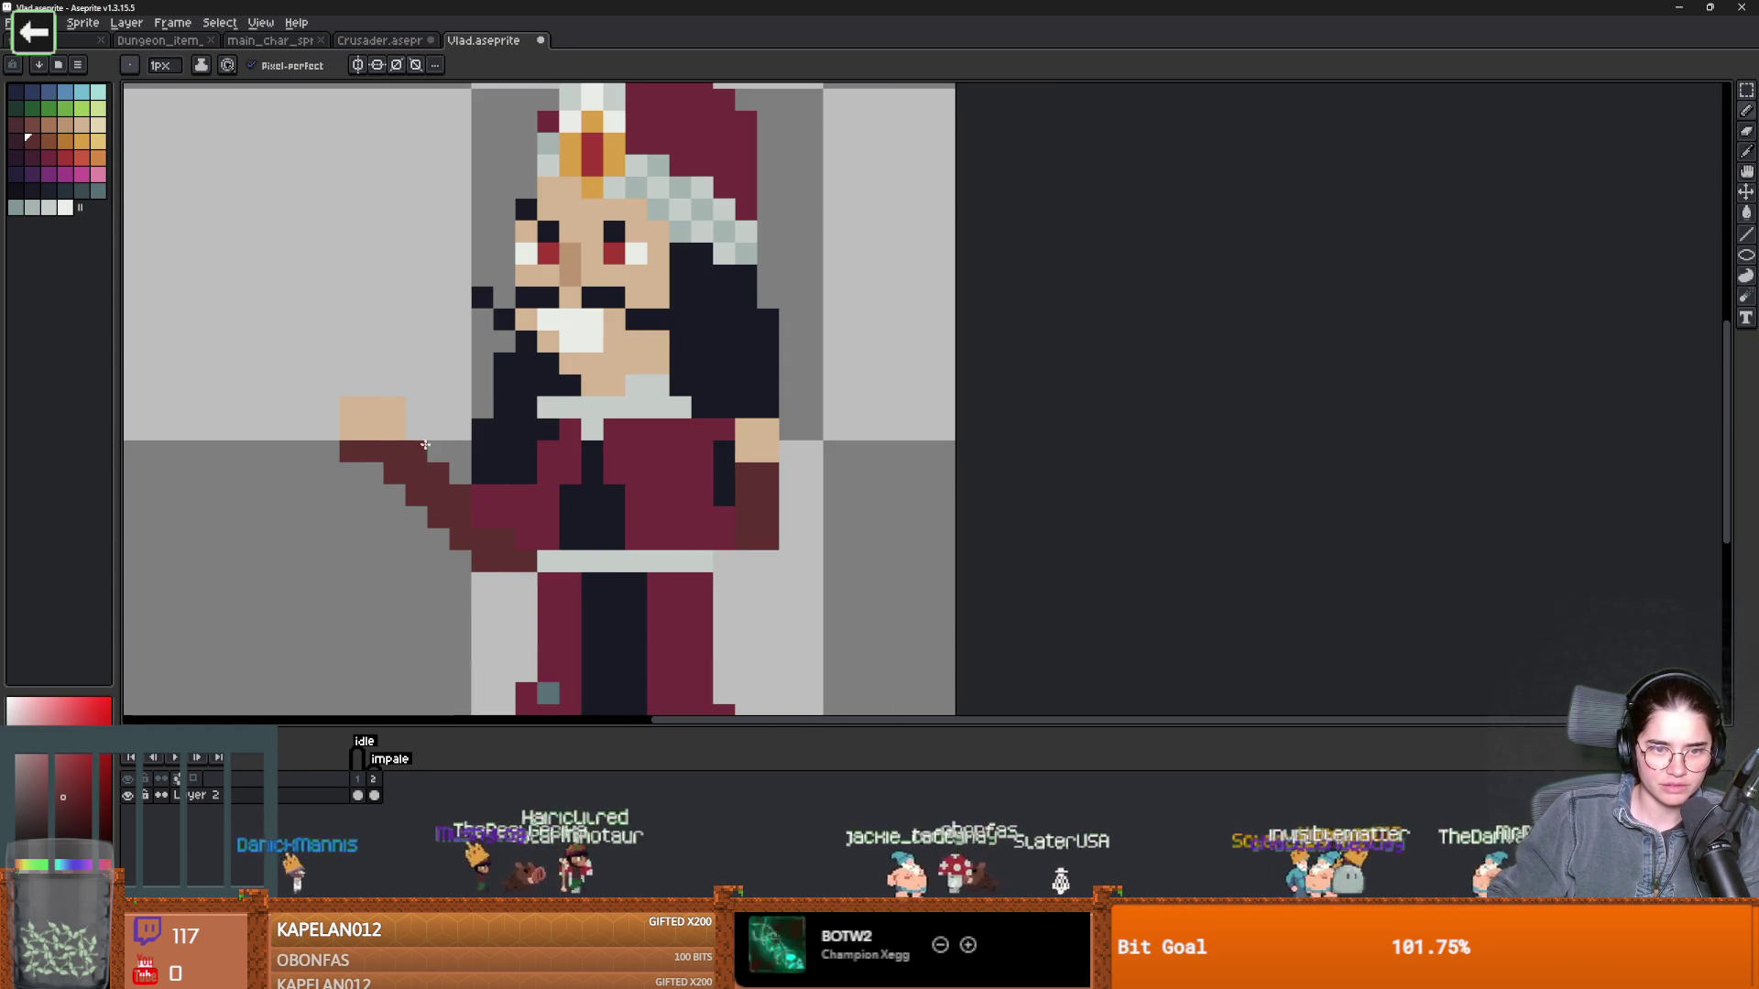
# - Reshape the hand's skin columns, then add a third animation frame
pyautogui.press('e')
pyautogui.moveTo(351, 407)
pyautogui.mouseDown()
pyautogui.moveTo(372, 474)
pyautogui.moveTo(410, 417)
pyautogui.moveTo(372, 496)
pyautogui.mouseUp()
pyautogui.press('b')
pyautogui.keyDown('alt'); pyautogui.click(394, 420); pyautogui.keyUp('alt')
pyautogui.press('e')
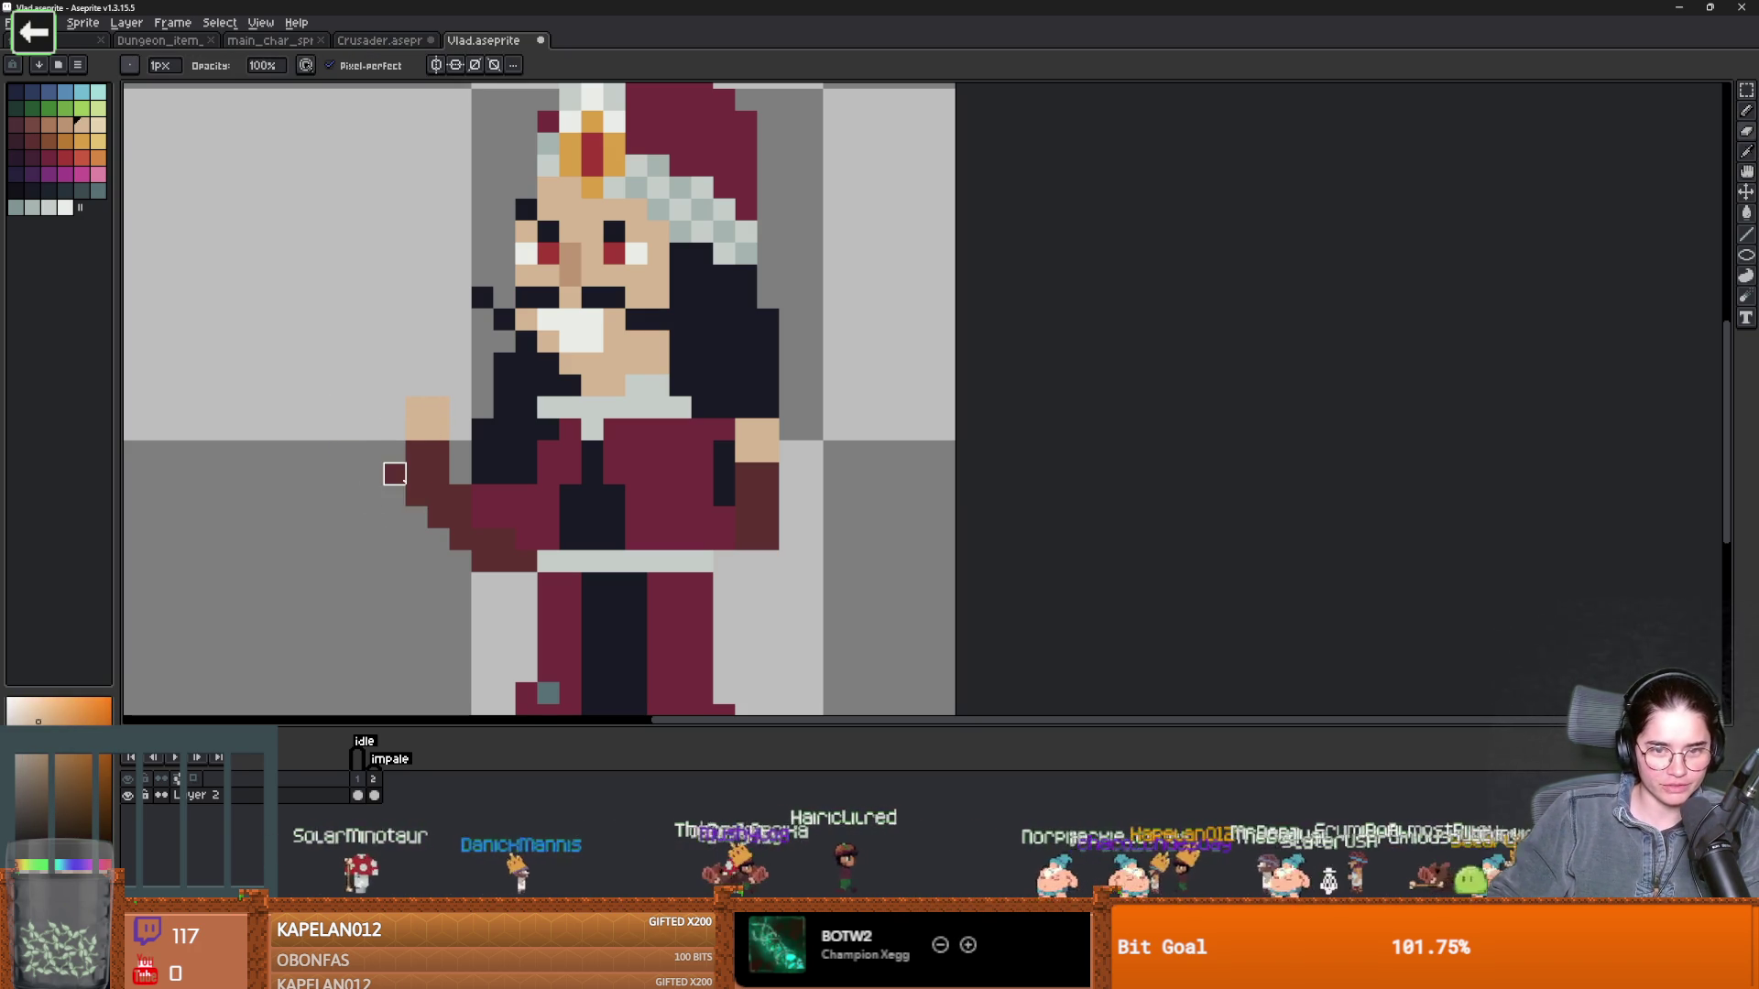
pyautogui.scroll(-3, 617, 624)
pyautogui.scroll(2, 632, 624)
pyautogui.scroll(-2, 623, 612)
pyautogui.scroll(2, 619, 673)
pyautogui.scroll(-1, 618, 642)
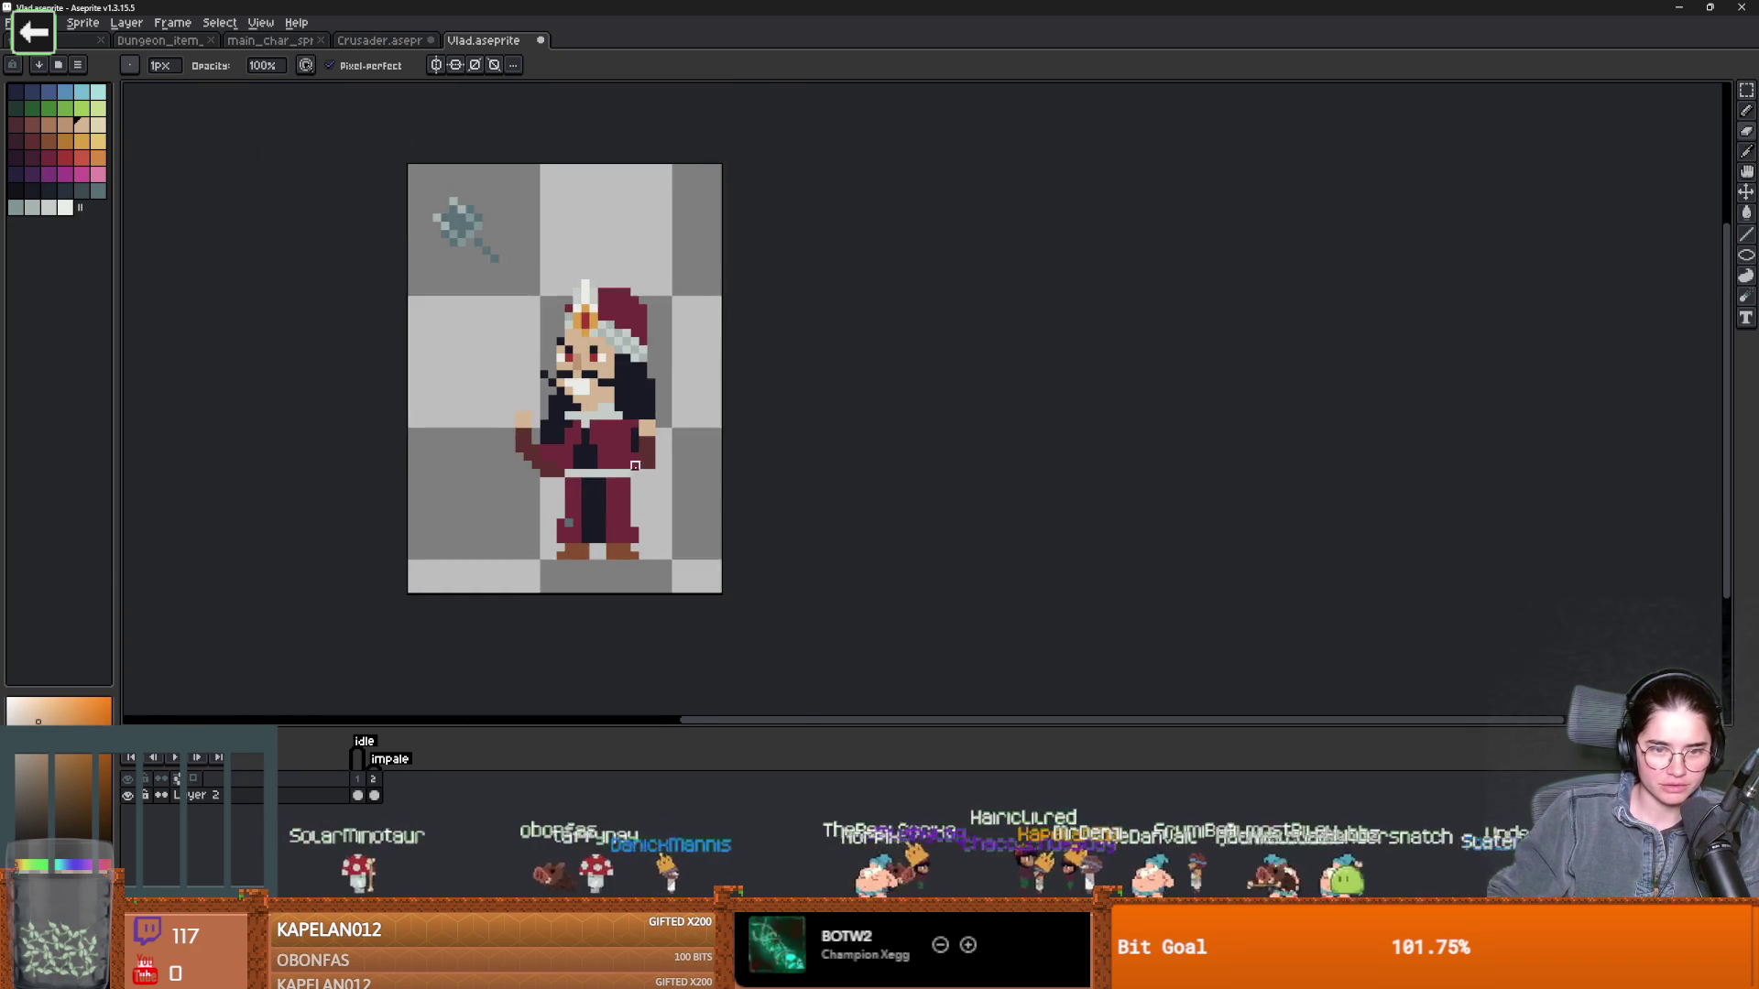
pyautogui.scroll(3, 616, 521)
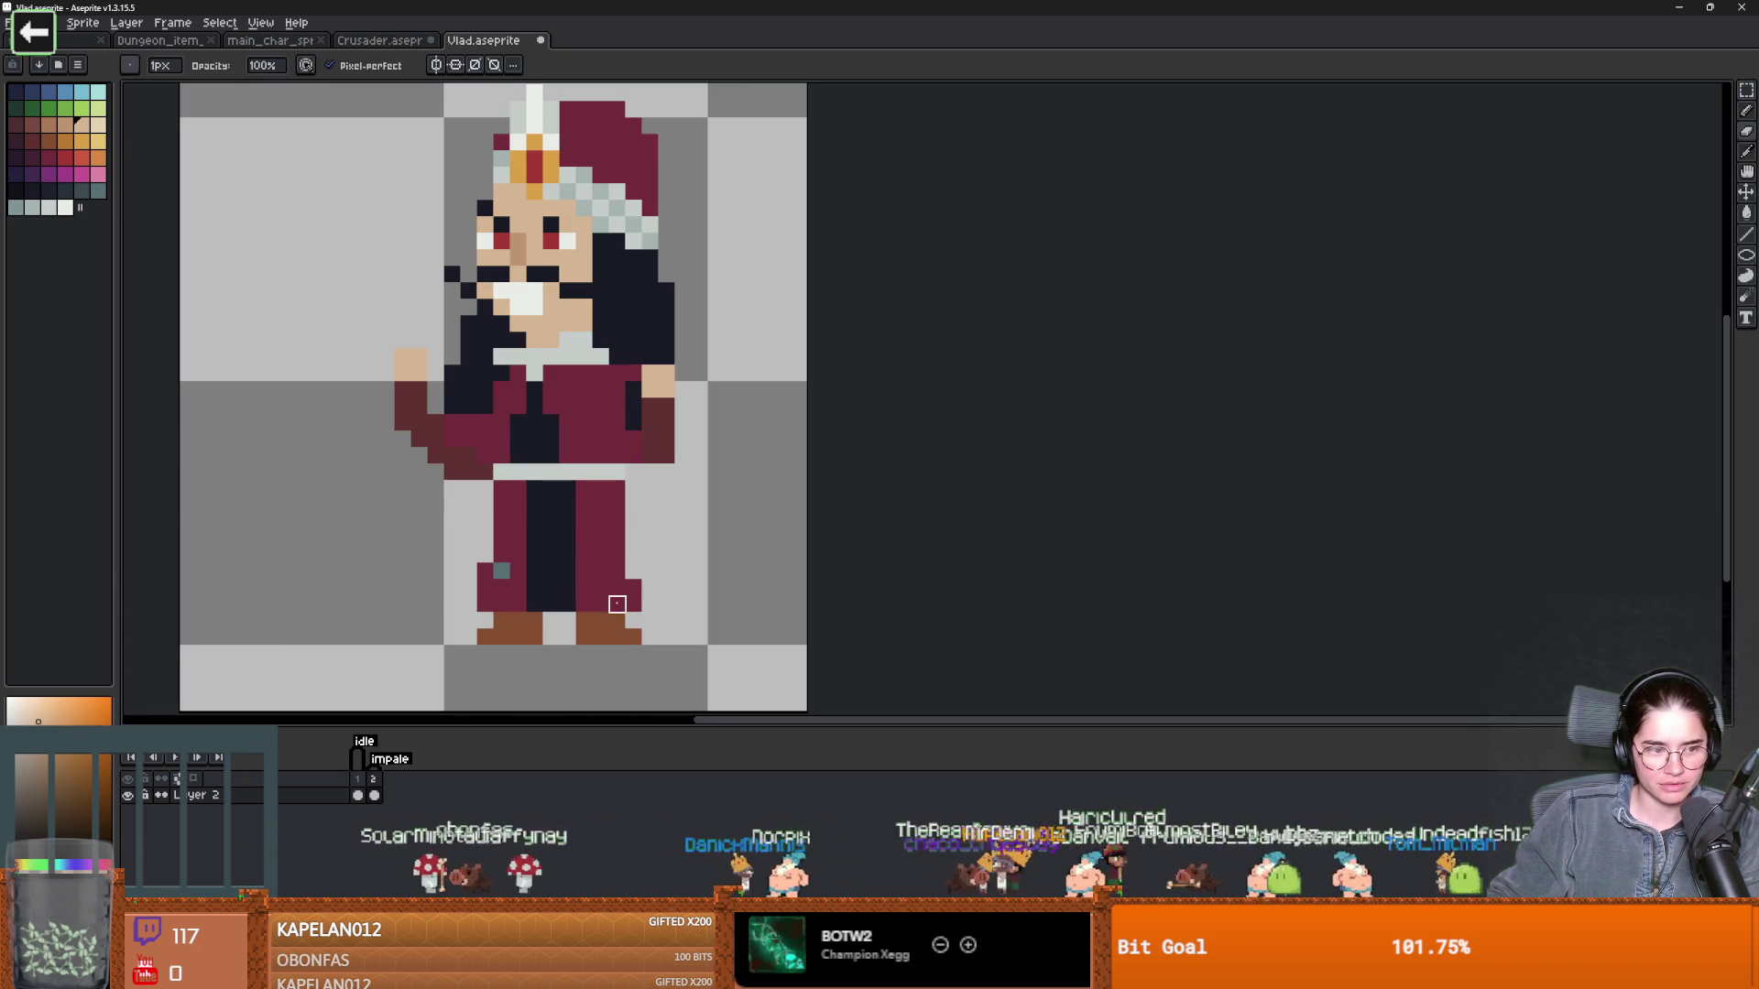
pyautogui.hotkey('alt', 'n')
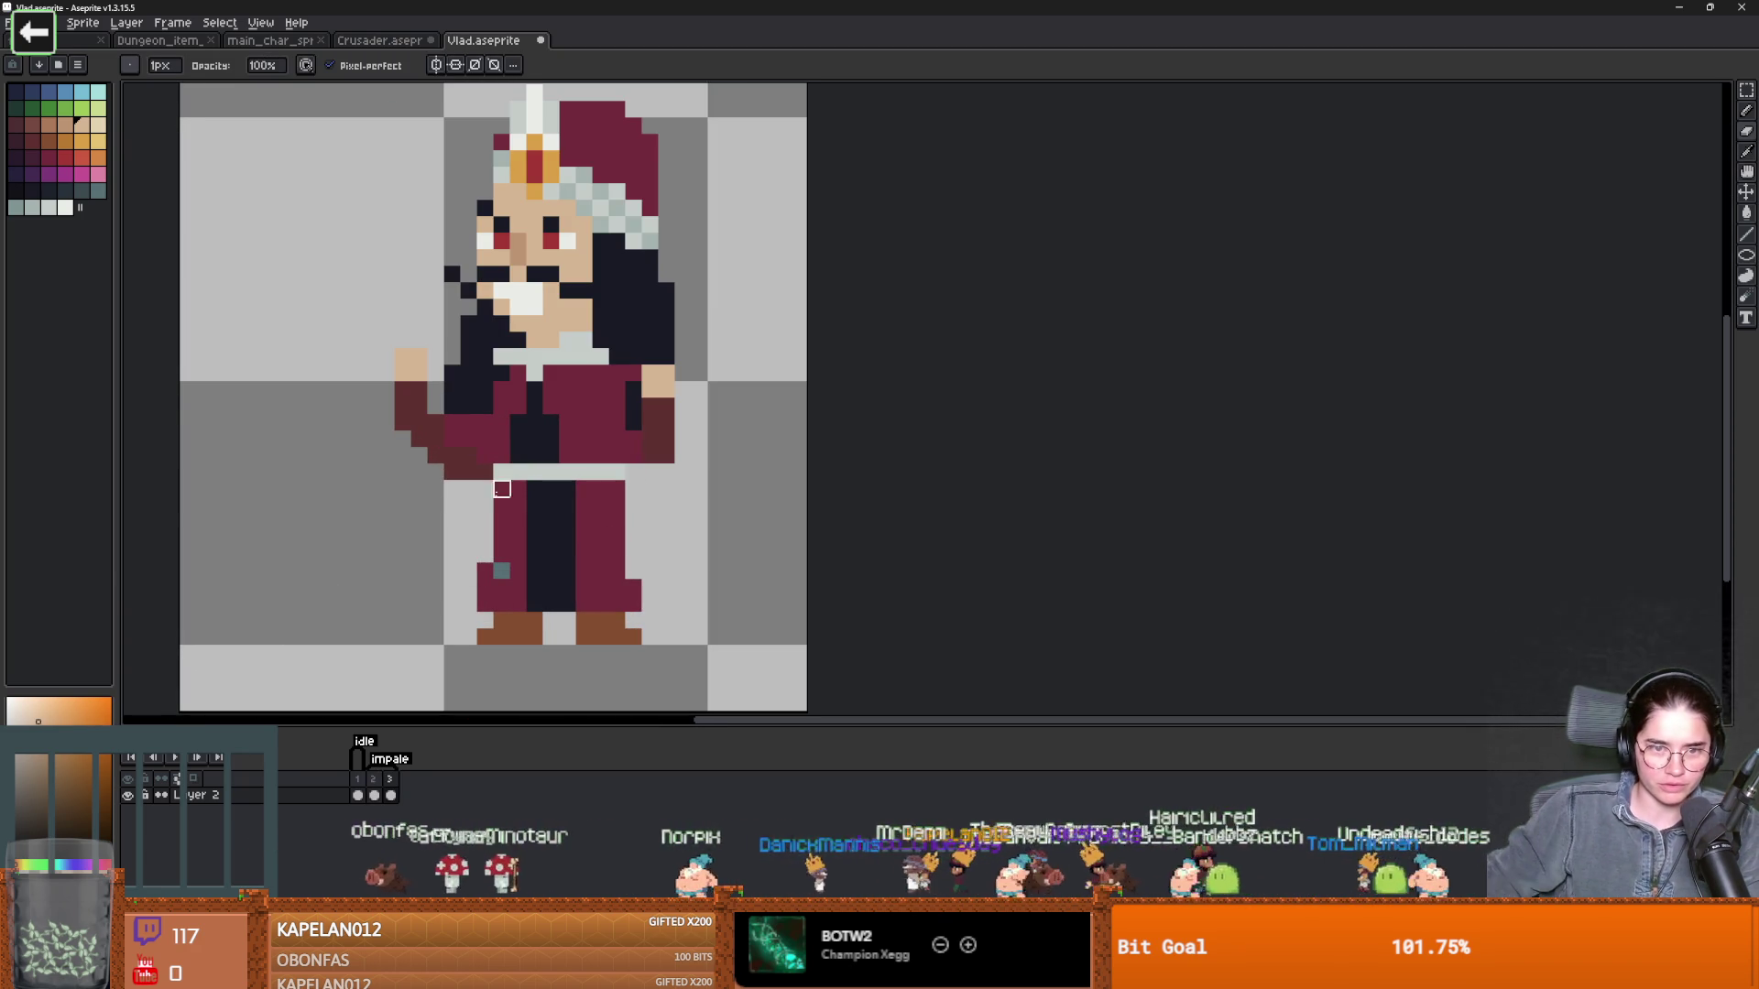
# - Lower Vlad's head and torso by one pixel
pyautogui.scroll(3, 453, 541)
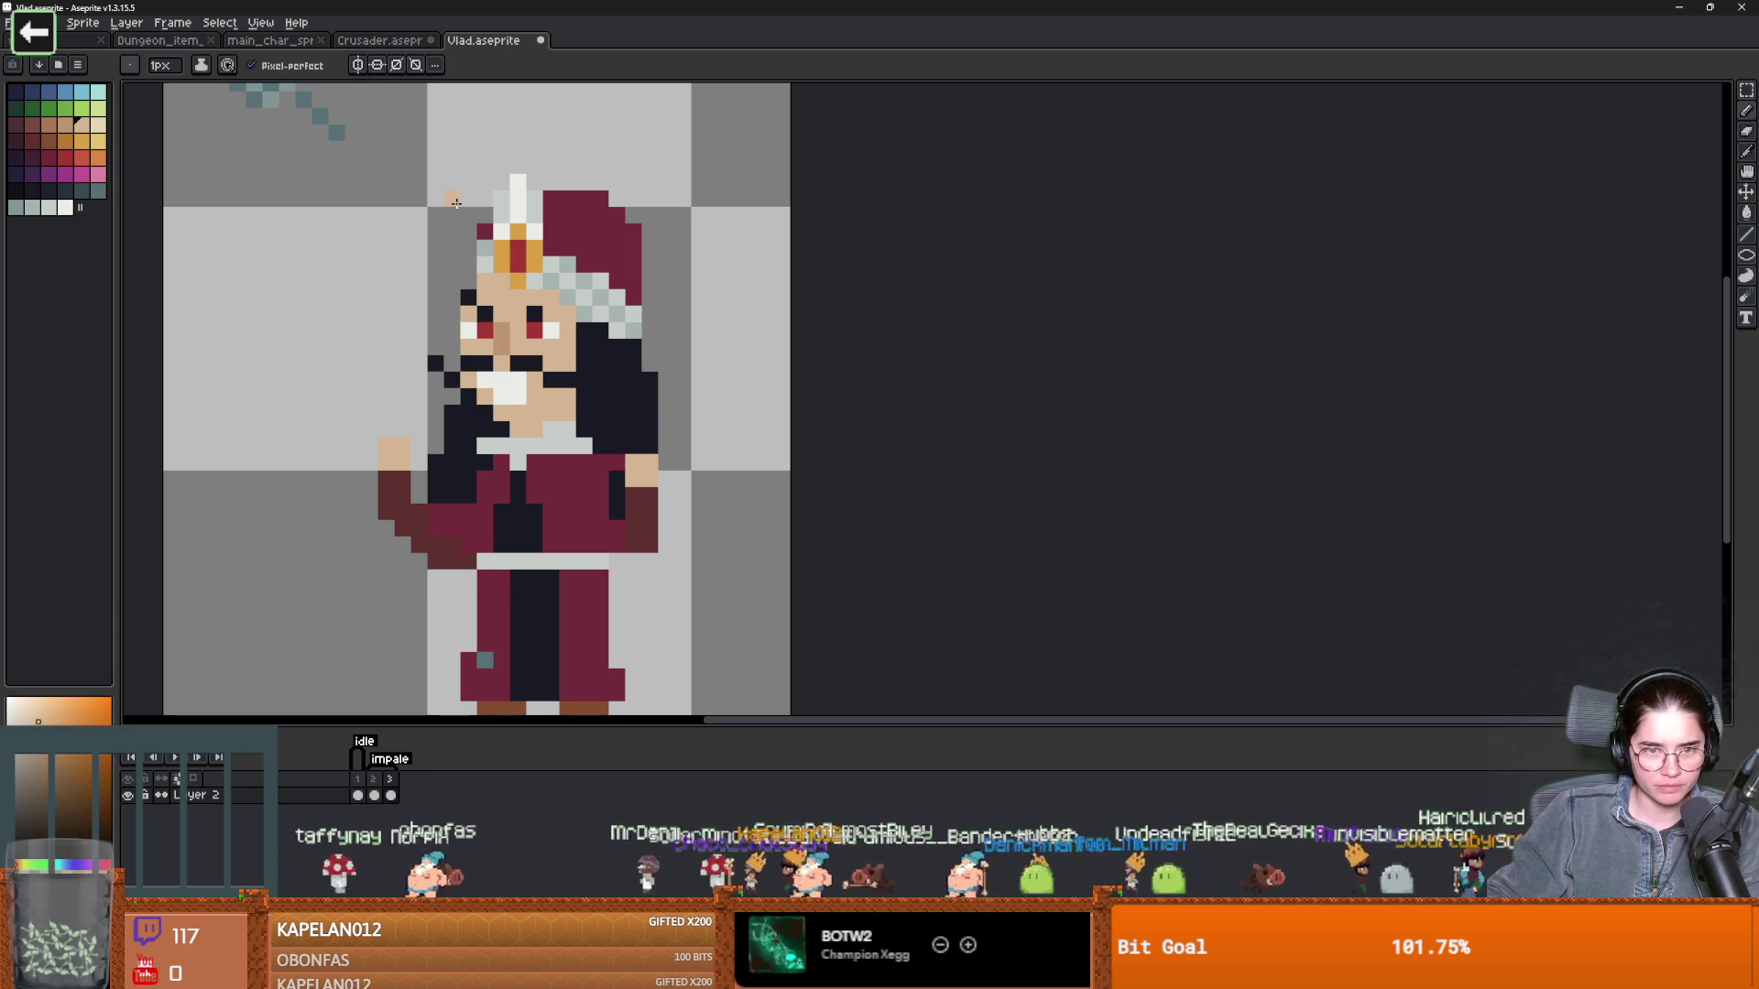
pyautogui.press('m')
pyautogui.moveTo(407, 120); pyautogui.dragTo(711, 458)
pyautogui.moveTo(629, 356); pyautogui.dragTo(629, 373)
pyautogui.click(813, 392)
# - Paint a raised skin-coloured hand beside the head with a dark red sleeve beneath it
pyautogui.scroll(2, 813, 392)
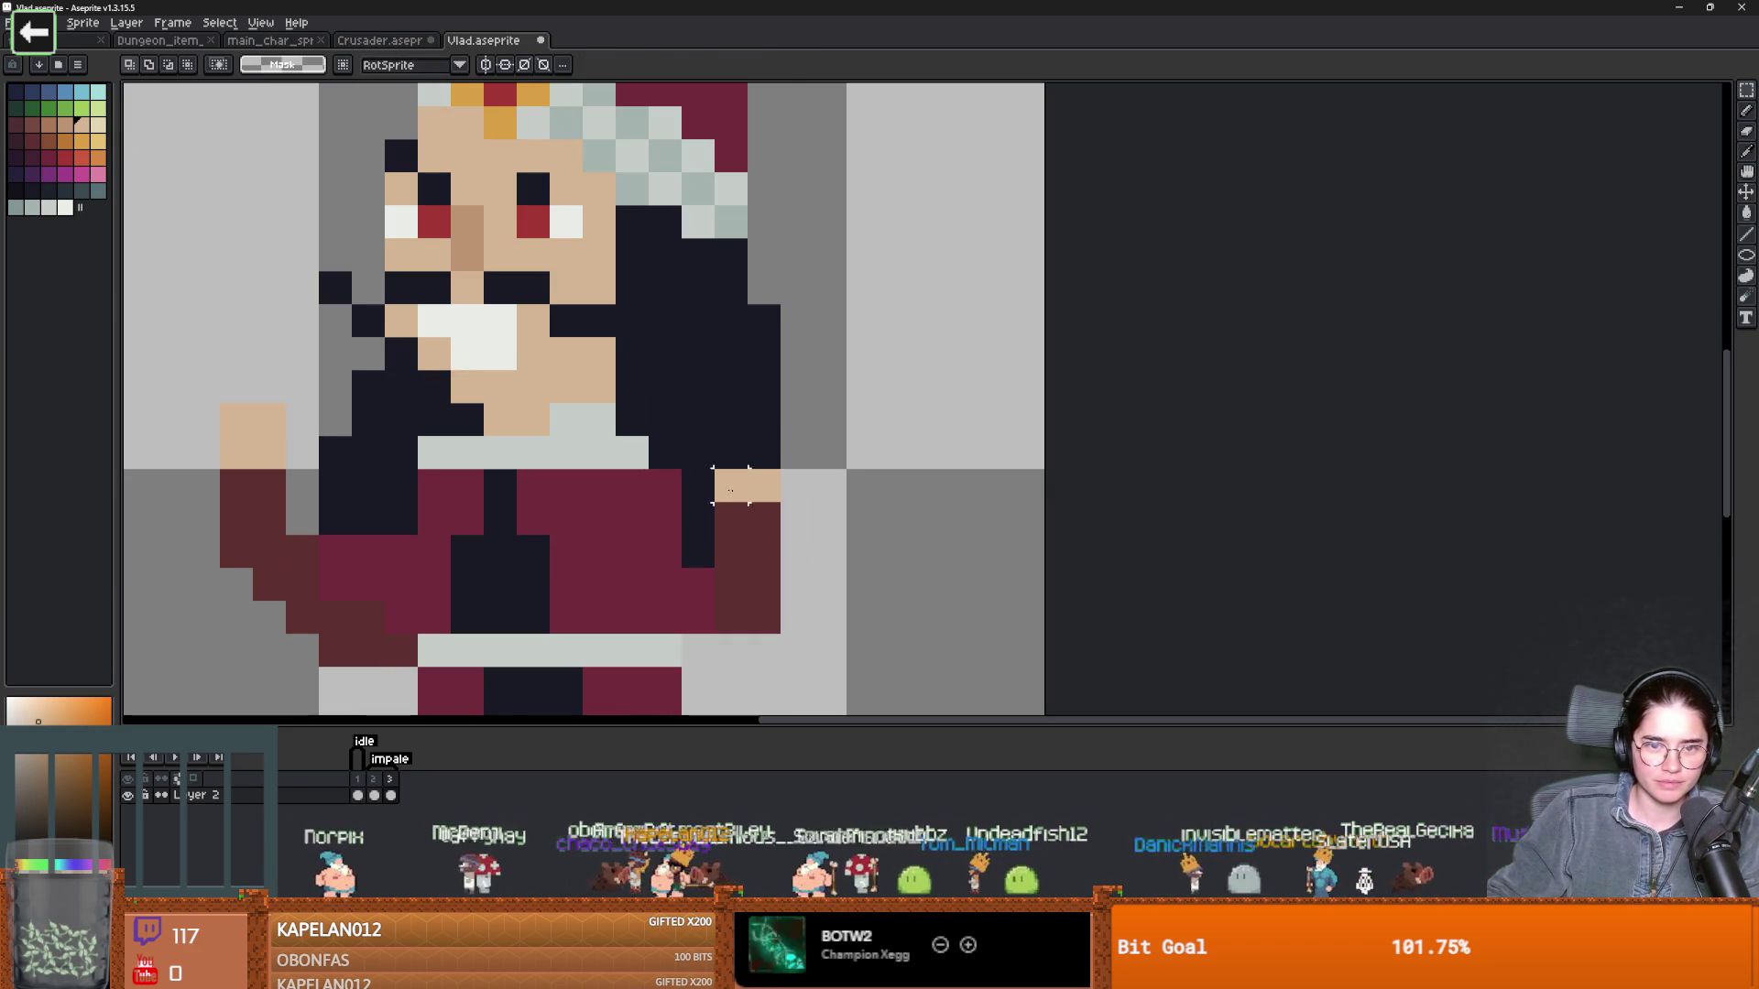
pyautogui.press('b')
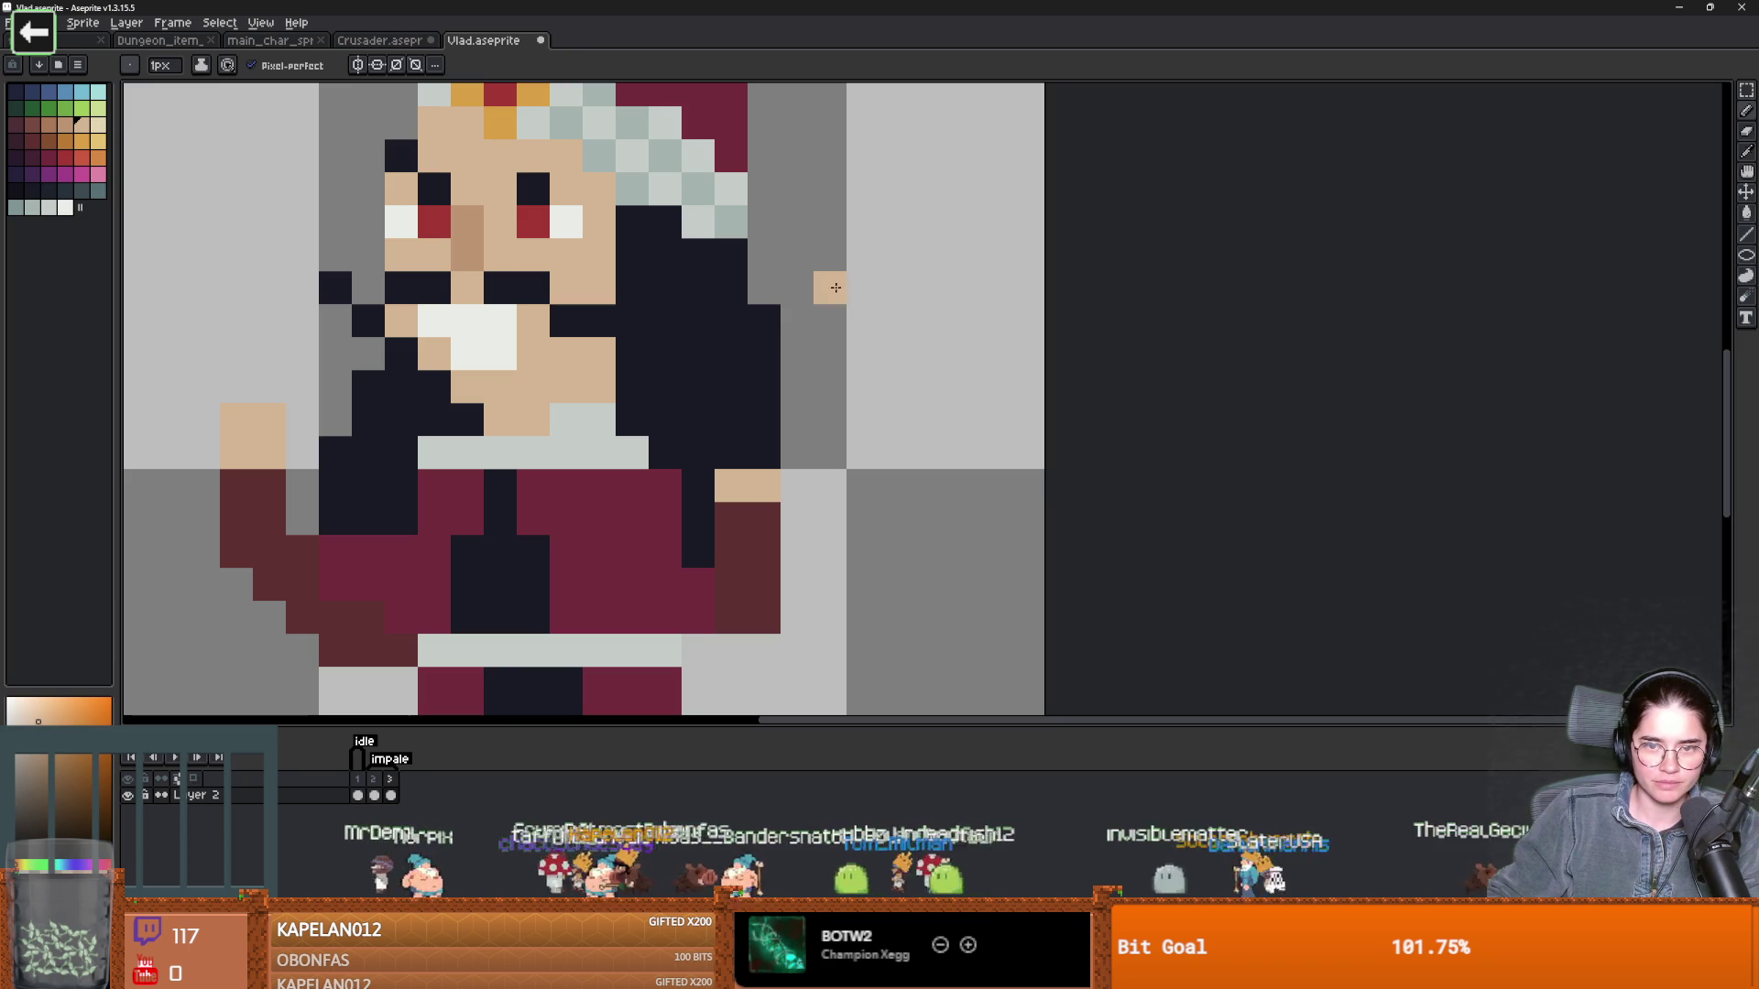
pyautogui.moveTo(861, 288); pyautogui.dragTo(829, 341)
pyautogui.keyDown('alt'); pyautogui.click(751, 518); pyautogui.keyUp('alt')
pyautogui.moveTo(797, 453)
pyautogui.mouseDown()
pyautogui.moveTo(829, 353)
pyautogui.moveTo(863, 353)
pyautogui.mouseUp()
pyautogui.click(842, 421)
pyautogui.click(856, 392)
pyautogui.click(798, 481)
pyautogui.click(756, 487)
# - Fix the sleeve by erasing misplaced pixels and filling dark red pixels beside the arm
pyautogui.press('e')
pyautogui.moveTo(760, 623)
pyautogui.mouseDown()
pyautogui.moveTo(734, 617)
pyautogui.moveTo(766, 585)
pyautogui.moveTo(754, 523)
pyautogui.mouseUp()
pyautogui.press('b')
pyautogui.click(731, 486)
pyautogui.click(816, 462)
pyautogui.scroll(-3, 816, 467)
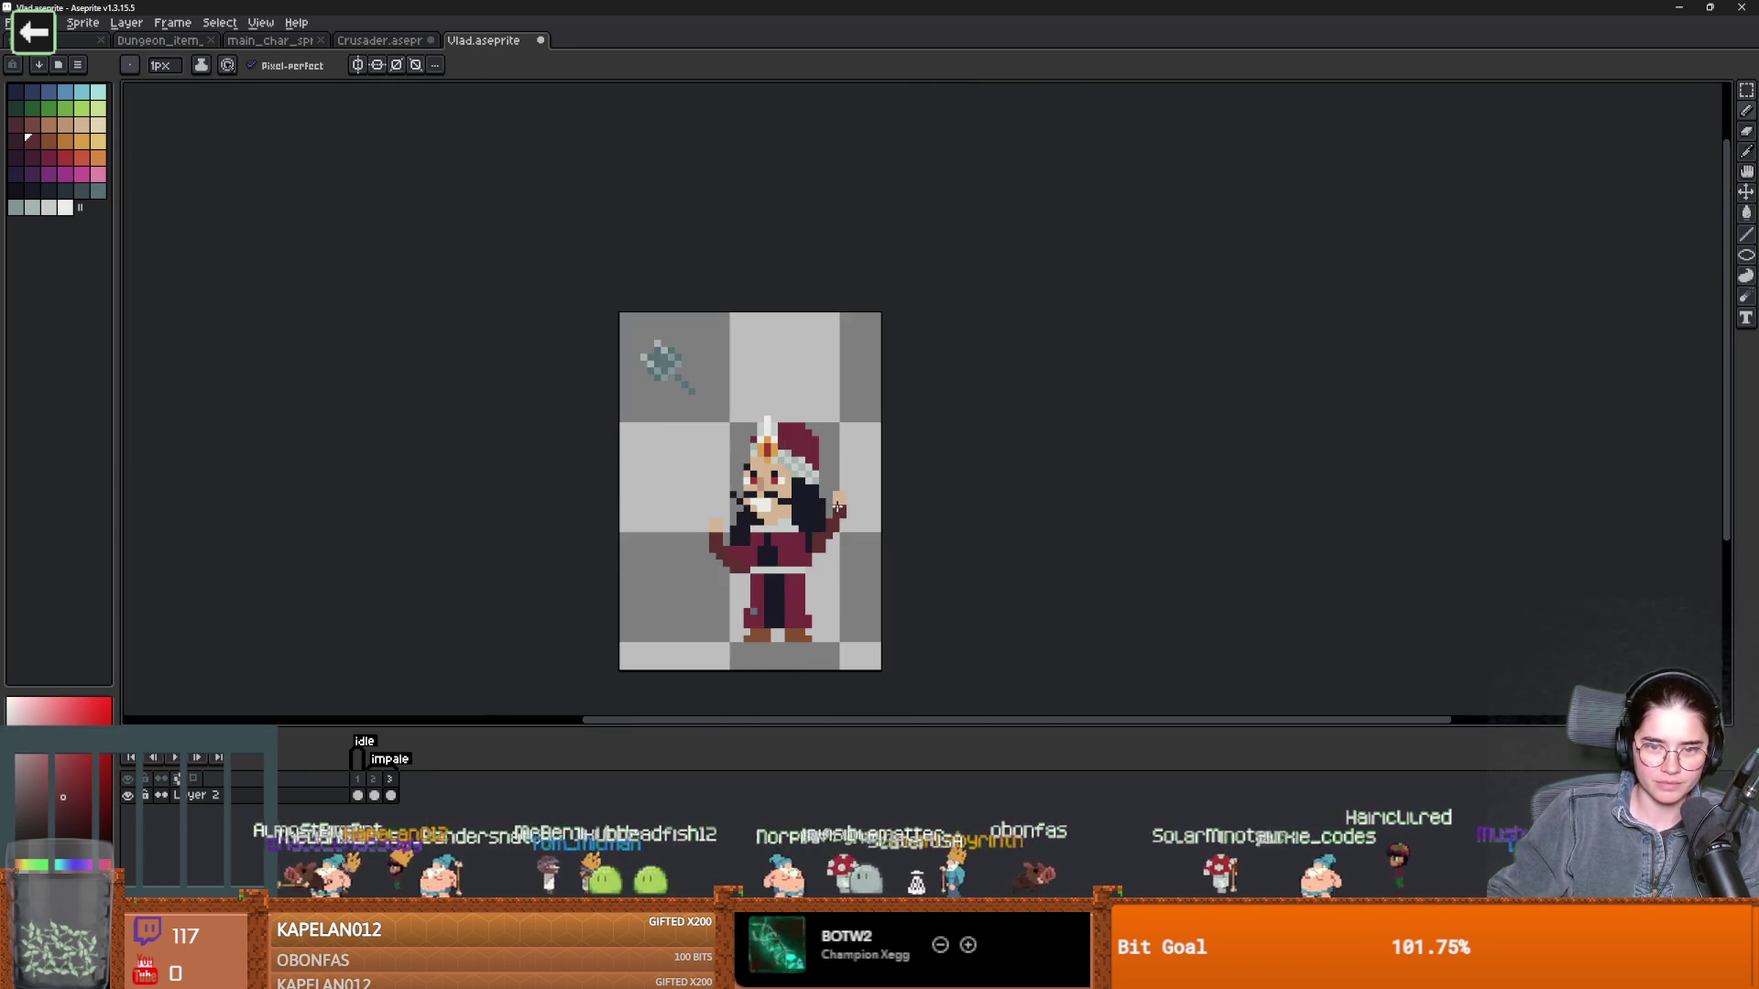
pyautogui.scroll(2, 834, 540)
pyautogui.scroll(-3, 848, 557)
pyautogui.scroll(4, 825, 595)
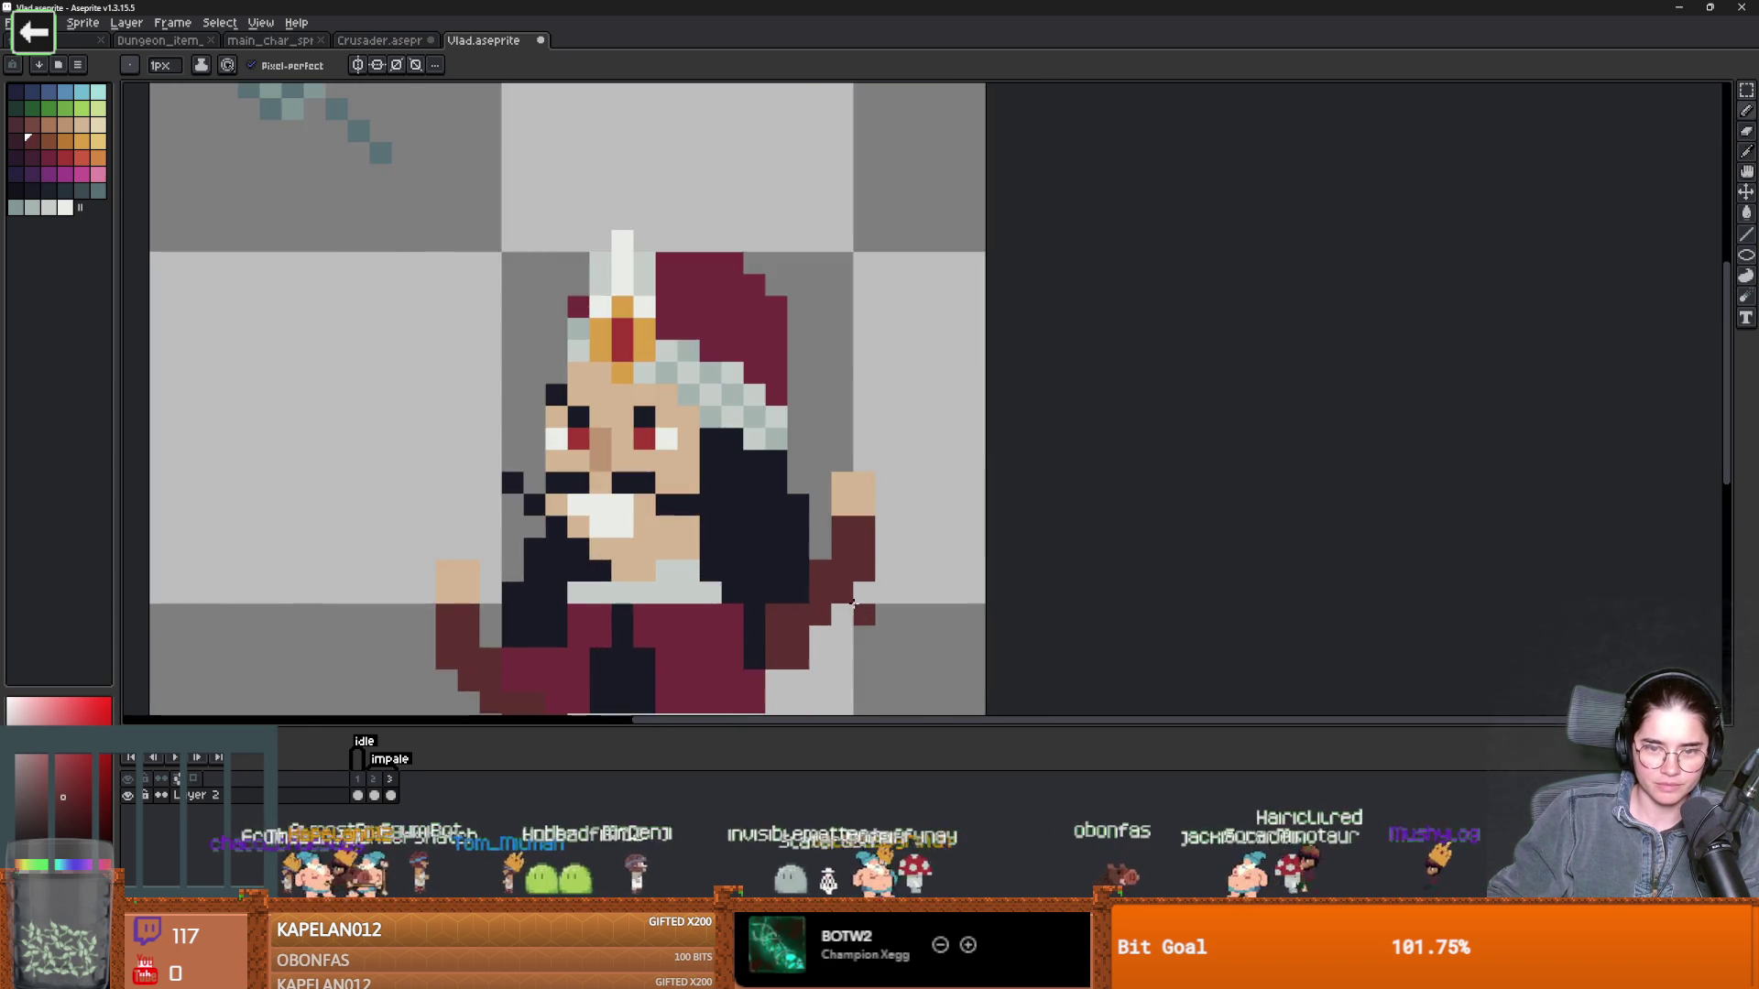
pyautogui.moveTo(829, 632); pyautogui.dragTo(875, 631)
pyautogui.scroll(-1, 875, 630)
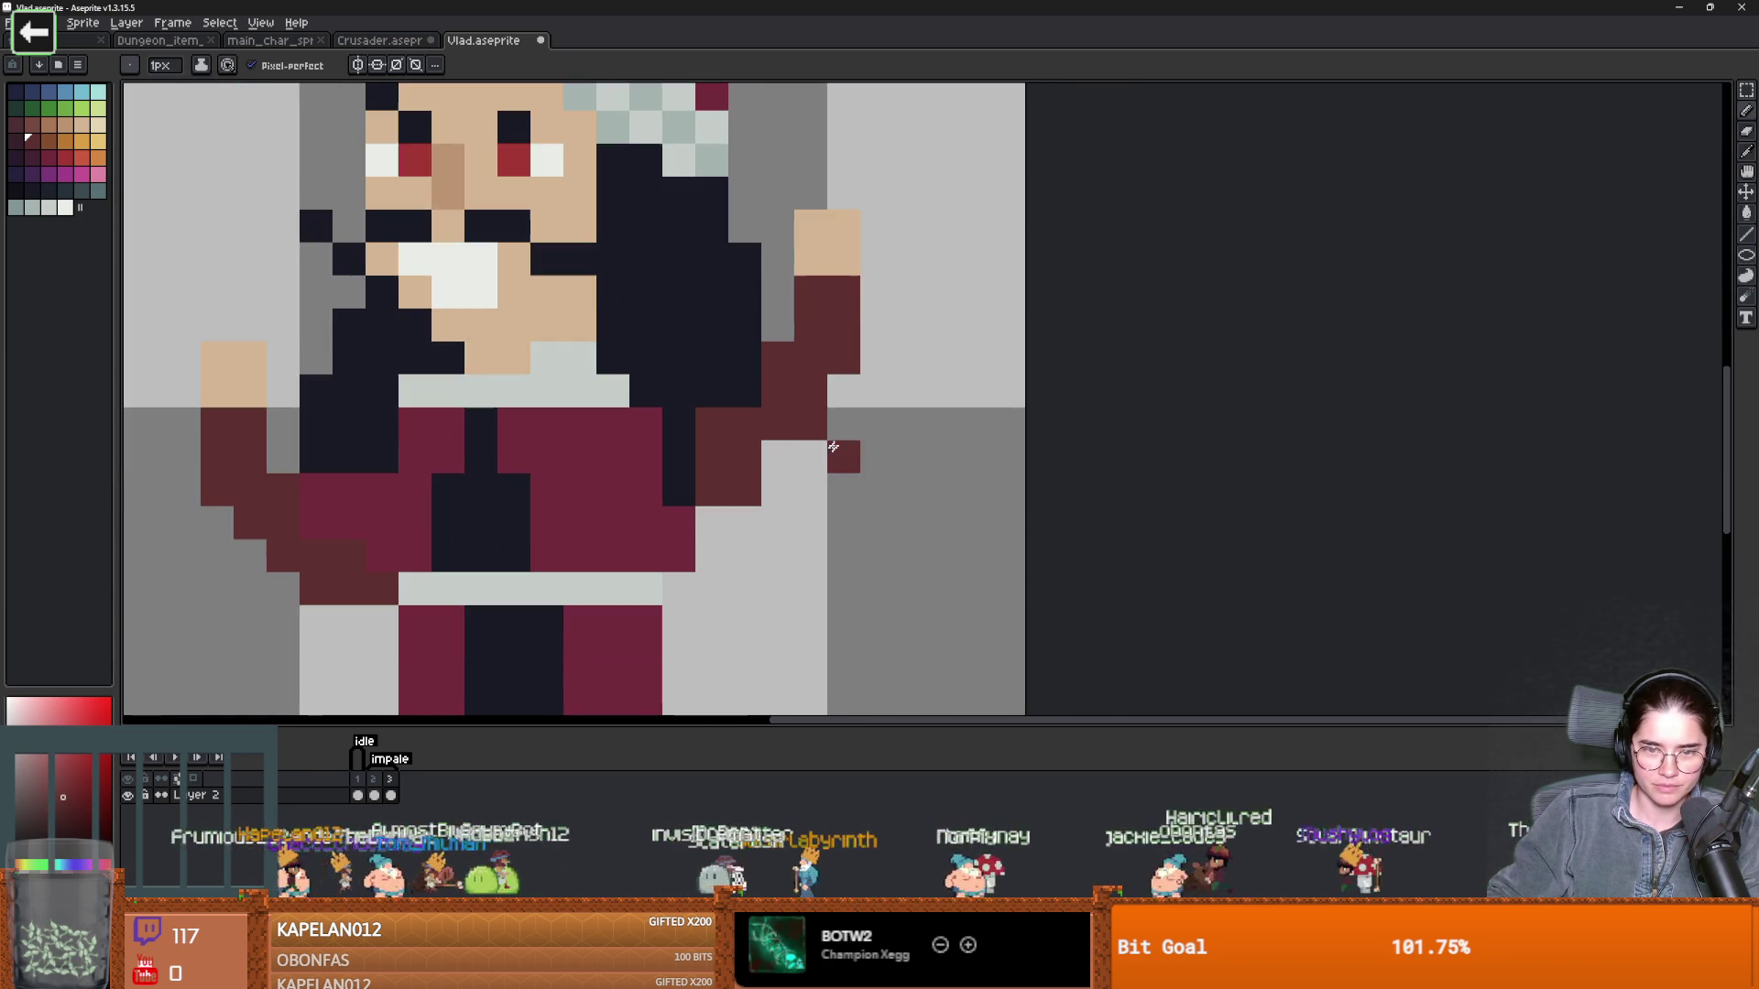
pyautogui.scroll(-2, 847, 500)
pyautogui.scroll(-1, 853, 519)
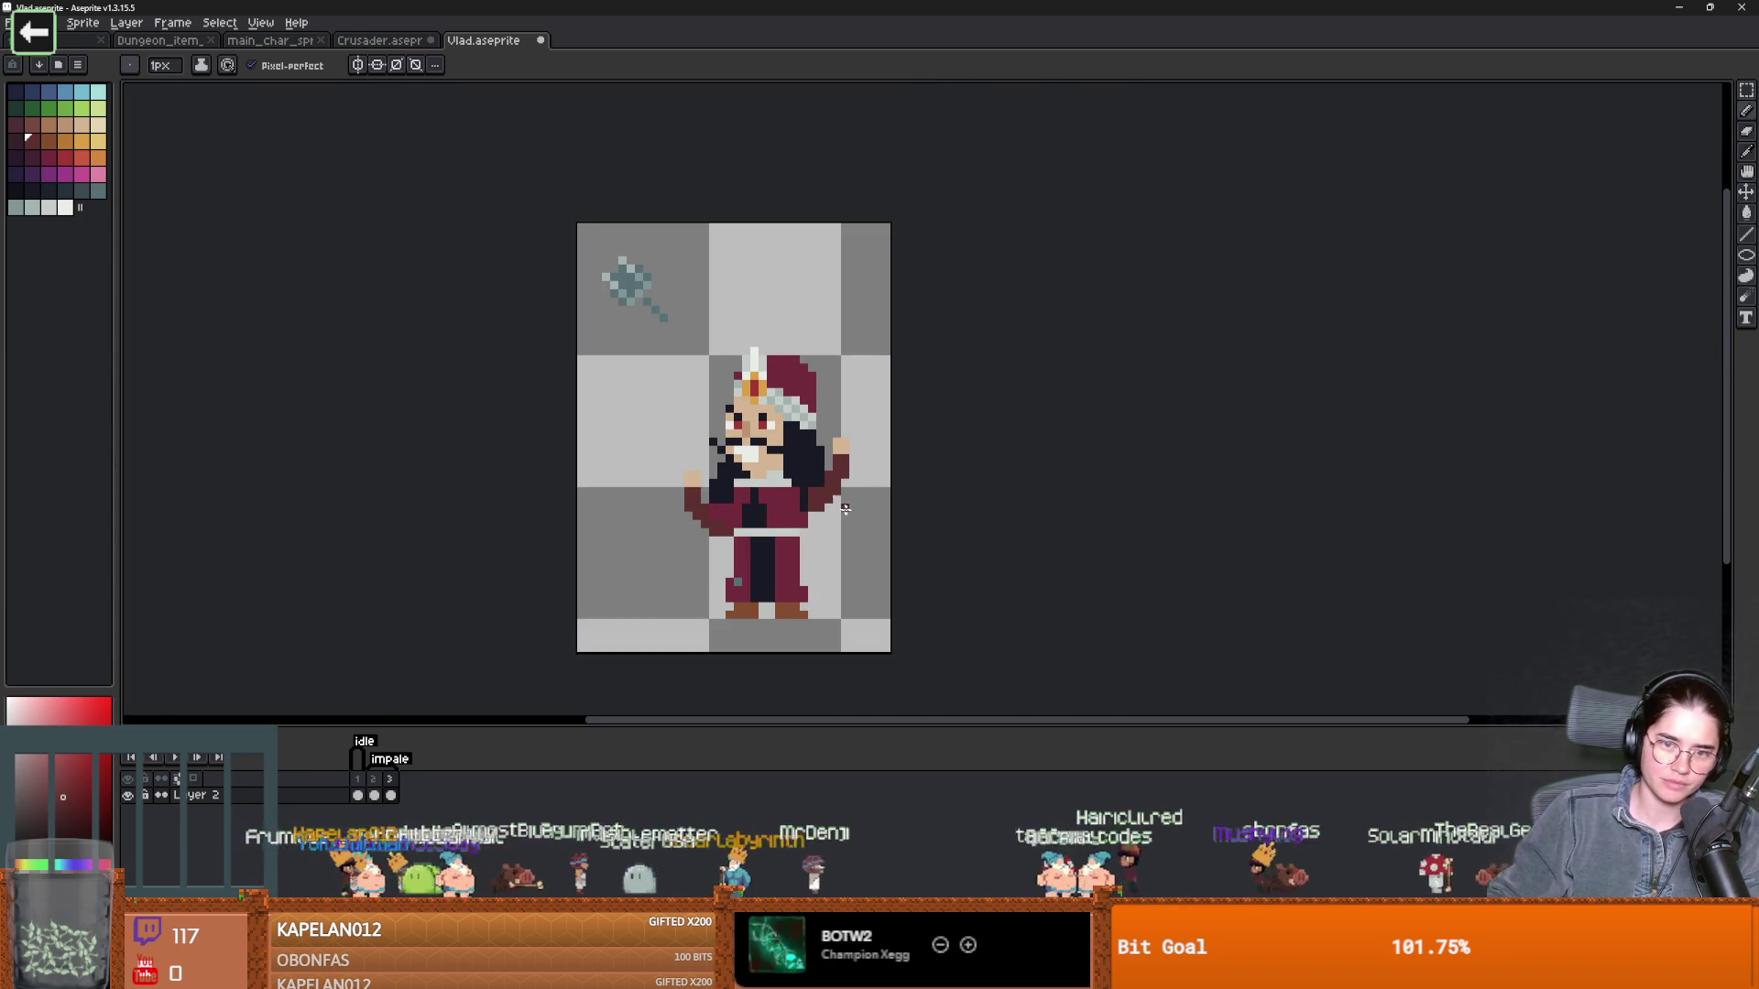
pyautogui.scroll(2, 711, 489)
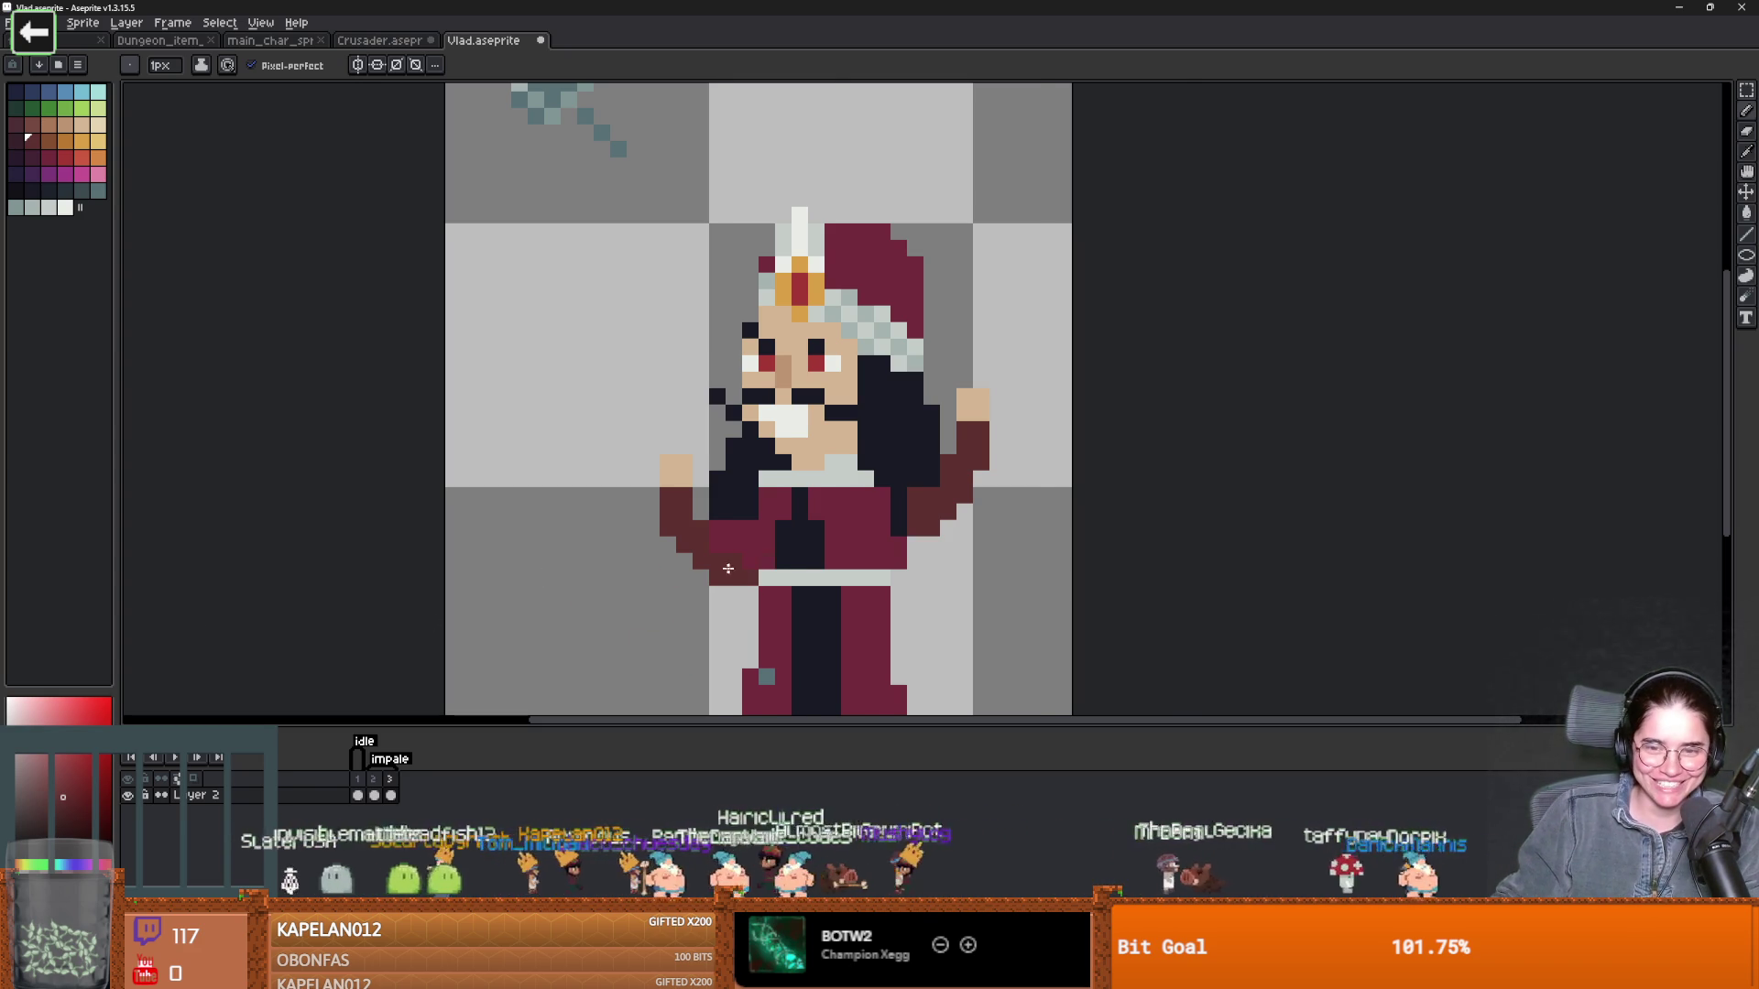
# - Move the dark red left arm up beside Vlad's head
pyautogui.scroll(1, 740, 567)
pyautogui.click(651, 568)
pyautogui.press('w')
pyautogui.click(715, 577)
pyautogui.moveTo(717, 582)
pyautogui.mouseDown()
pyautogui.moveTo(681, 522)
pyautogui.moveTo(680, 480)
pyautogui.moveTo(719, 485)
pyautogui.mouseUp()
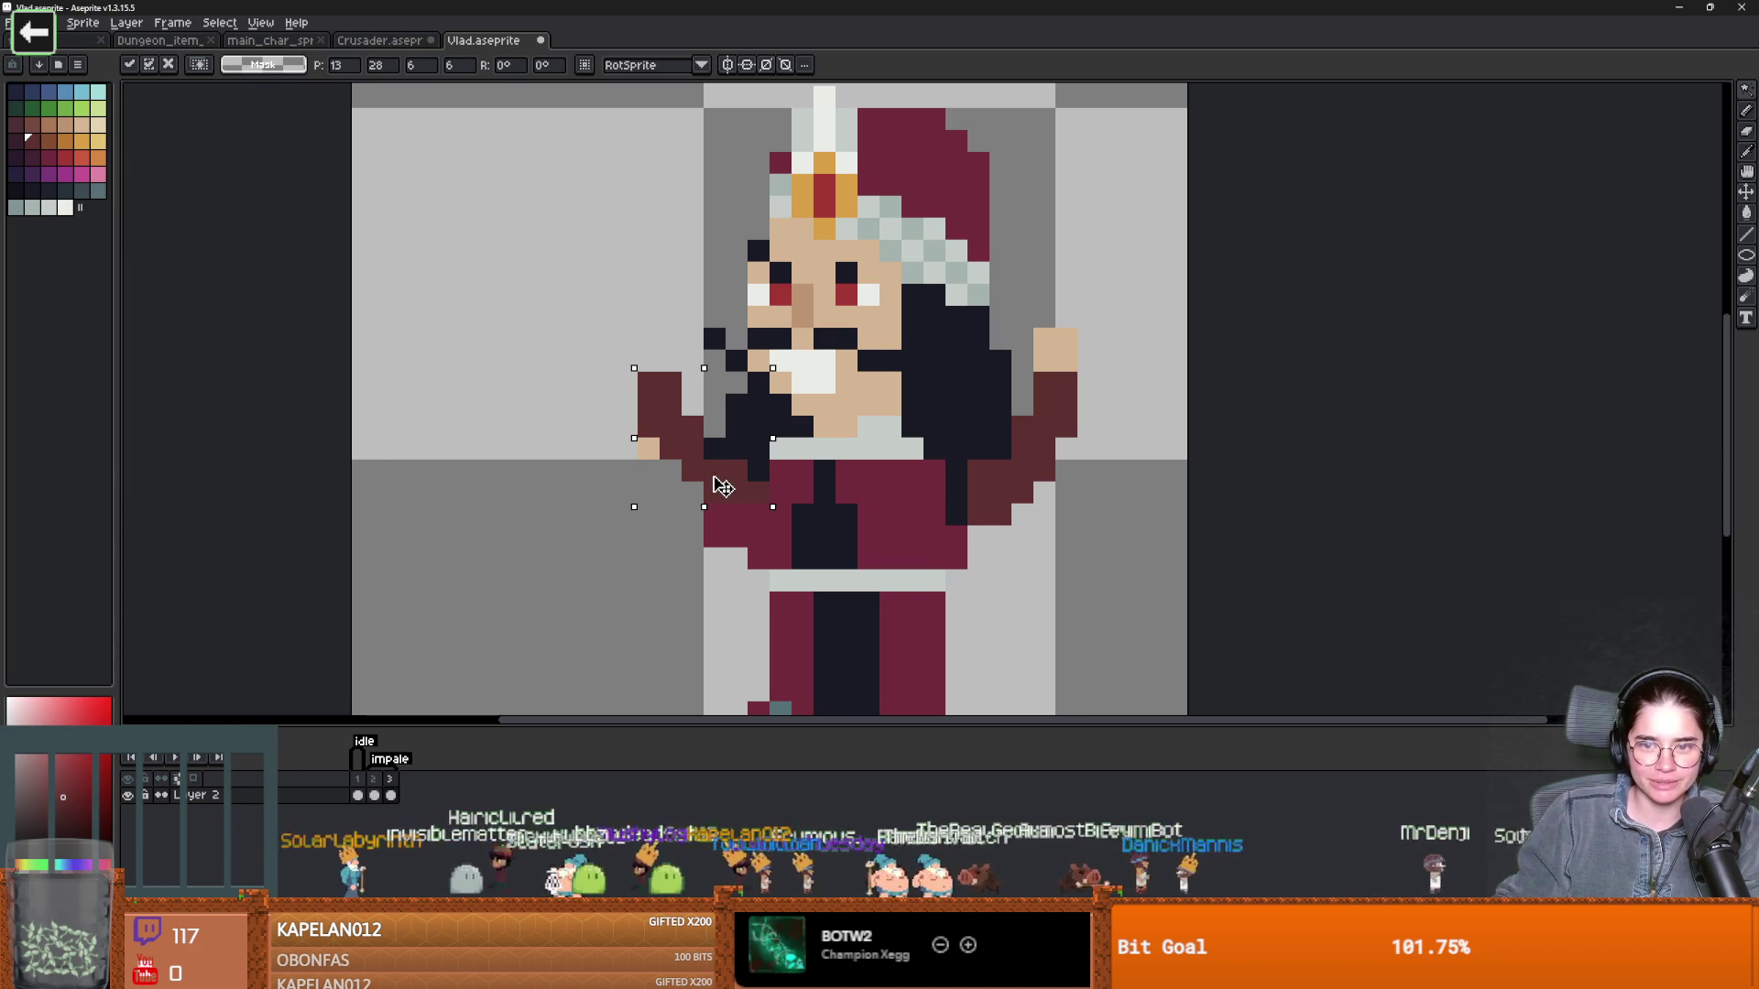
pyautogui.press('b')
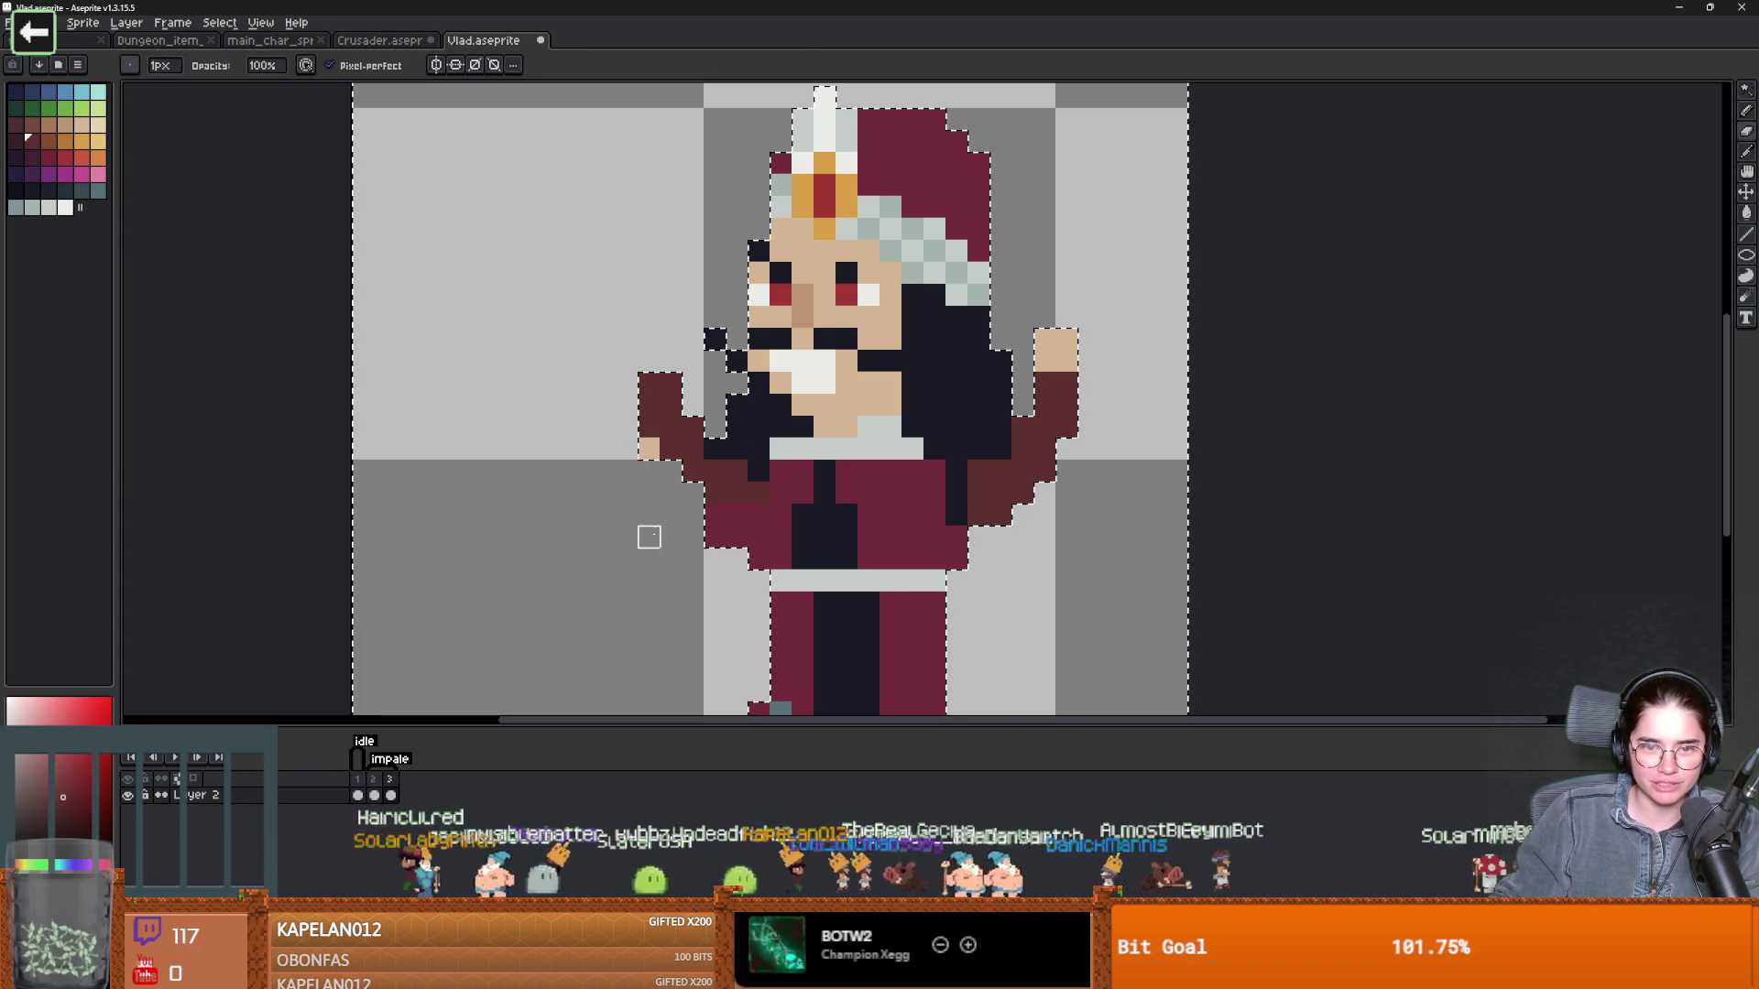
pyautogui.hotkey('ctrl', 't')
pyautogui.scroll(2, 844, 488)
# - Place a tan hand above the raised left arm and sample the face's skin colour
pyautogui.press('b')
pyautogui.click(542, 278)
pyautogui.scroll(-5, 582, 290)
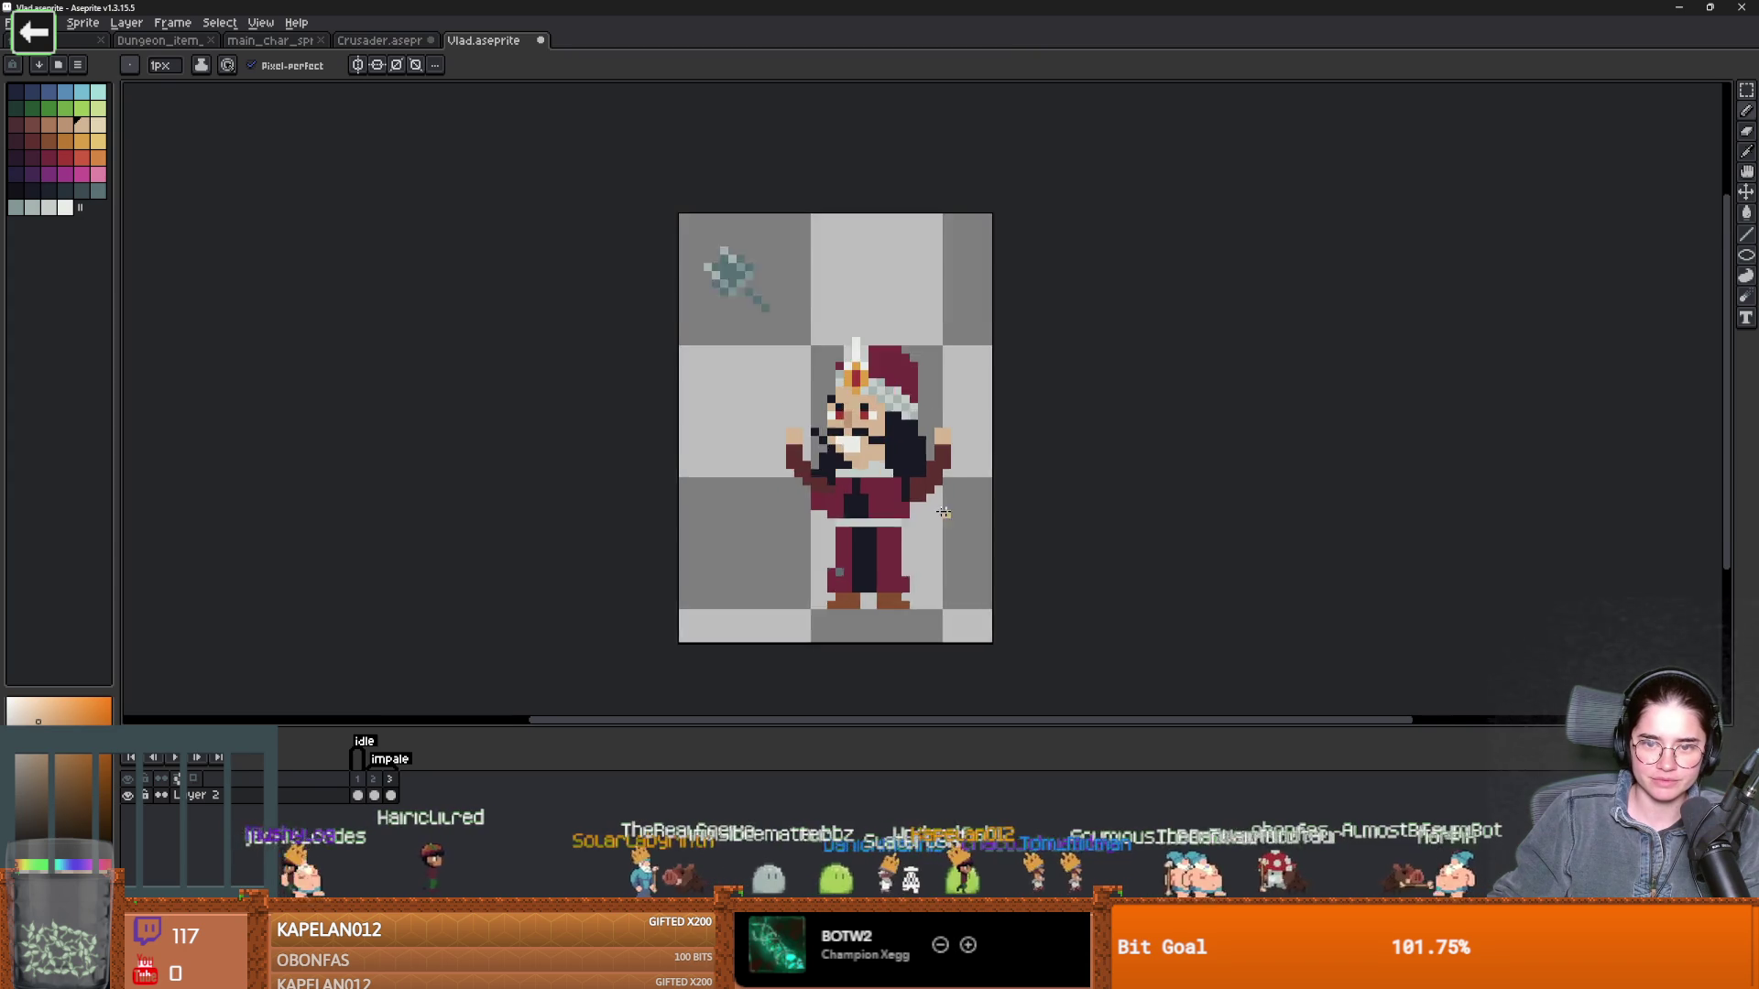
pyautogui.scroll(3, 900, 503)
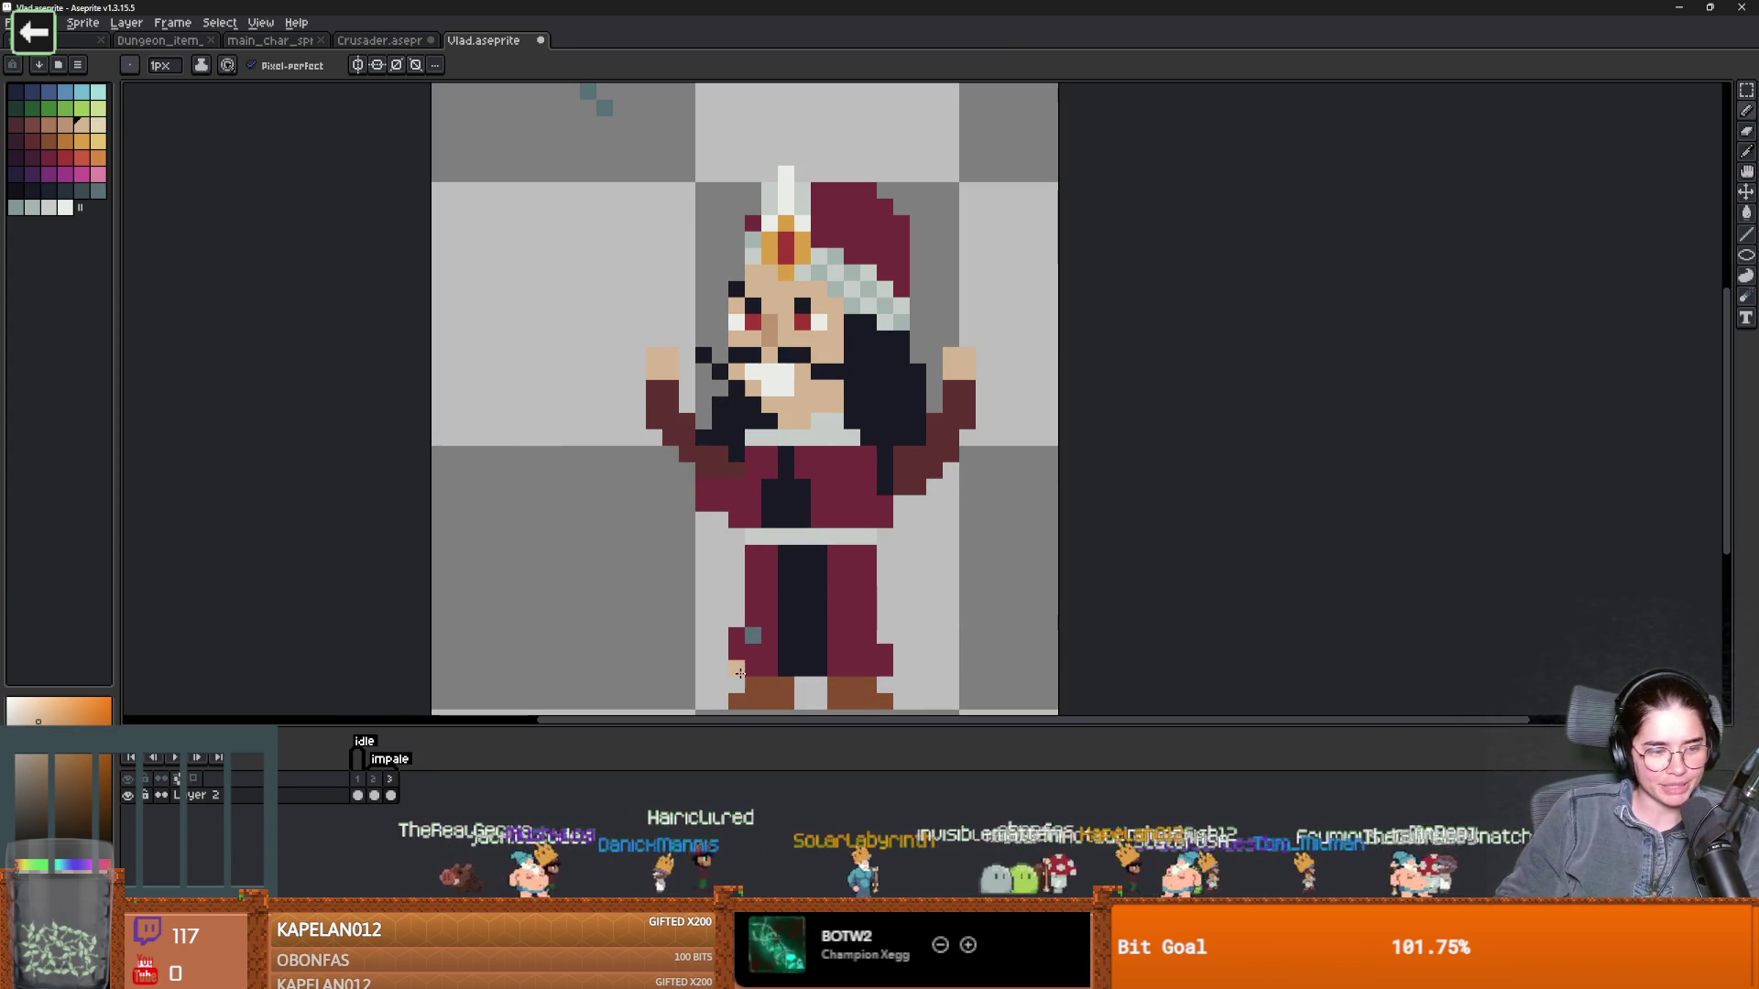
pyautogui.scroll(-3, 848, 500)
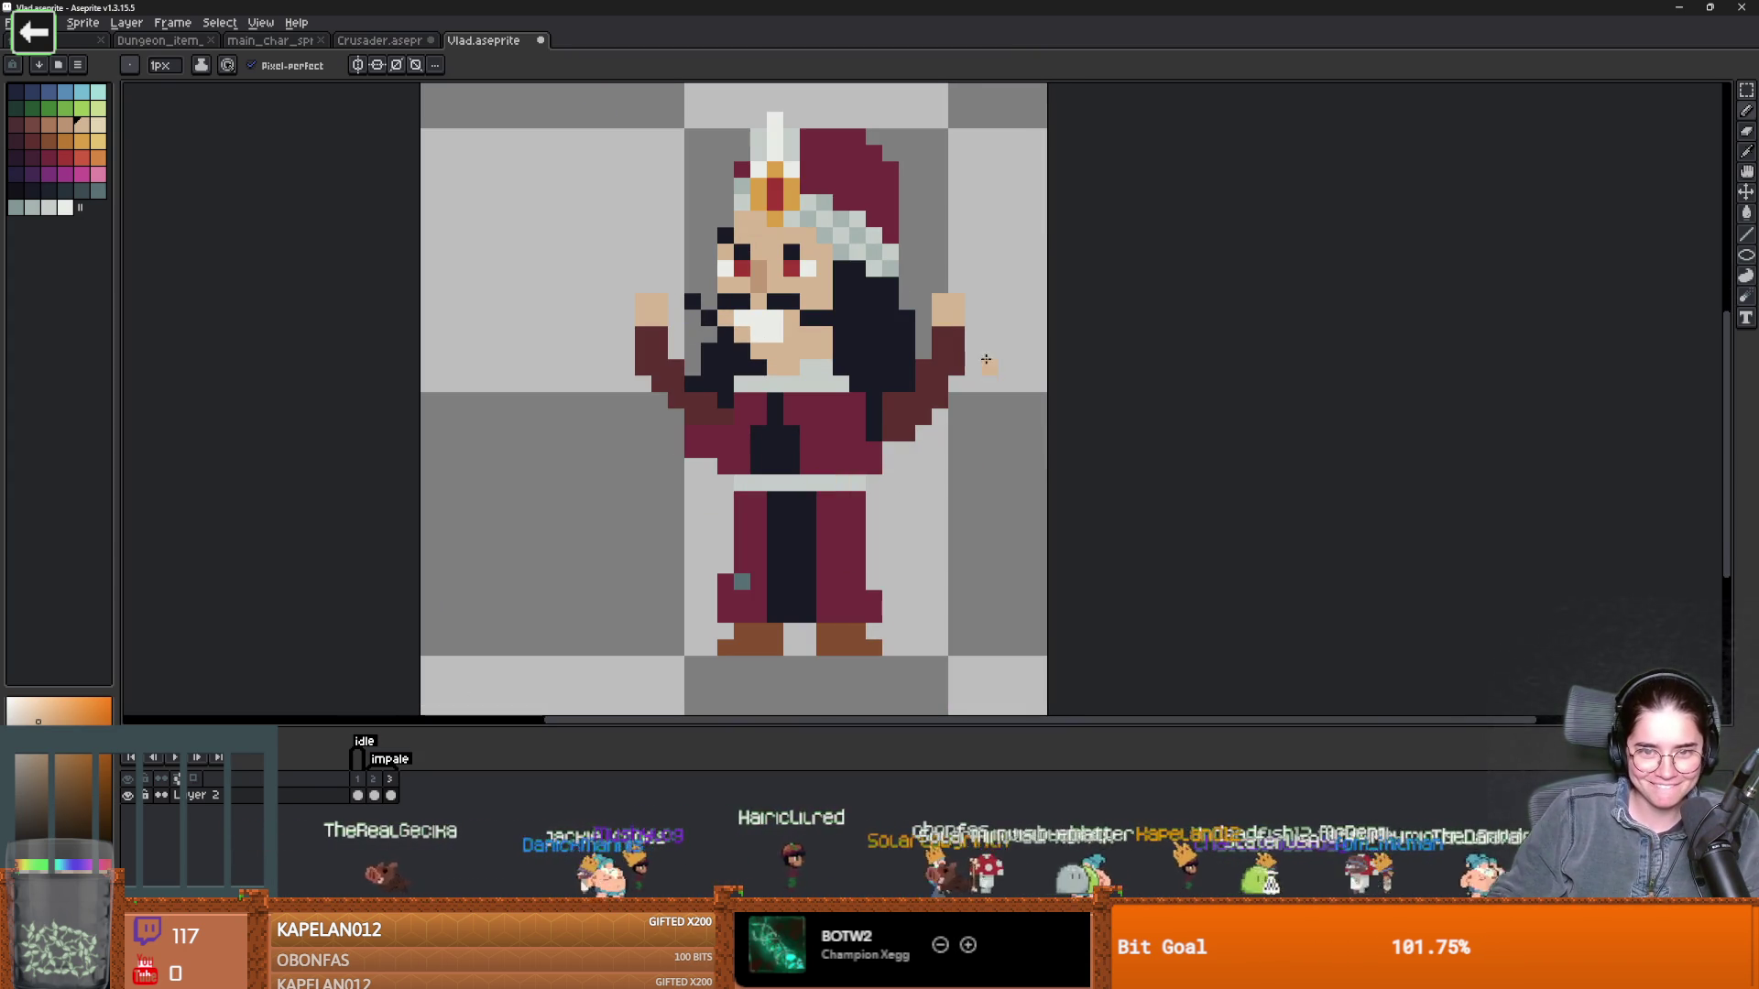
pyautogui.press('alt')
pyautogui.keyDown('alt'); pyautogui.click(750, 566); pyautogui.keyUp('alt')
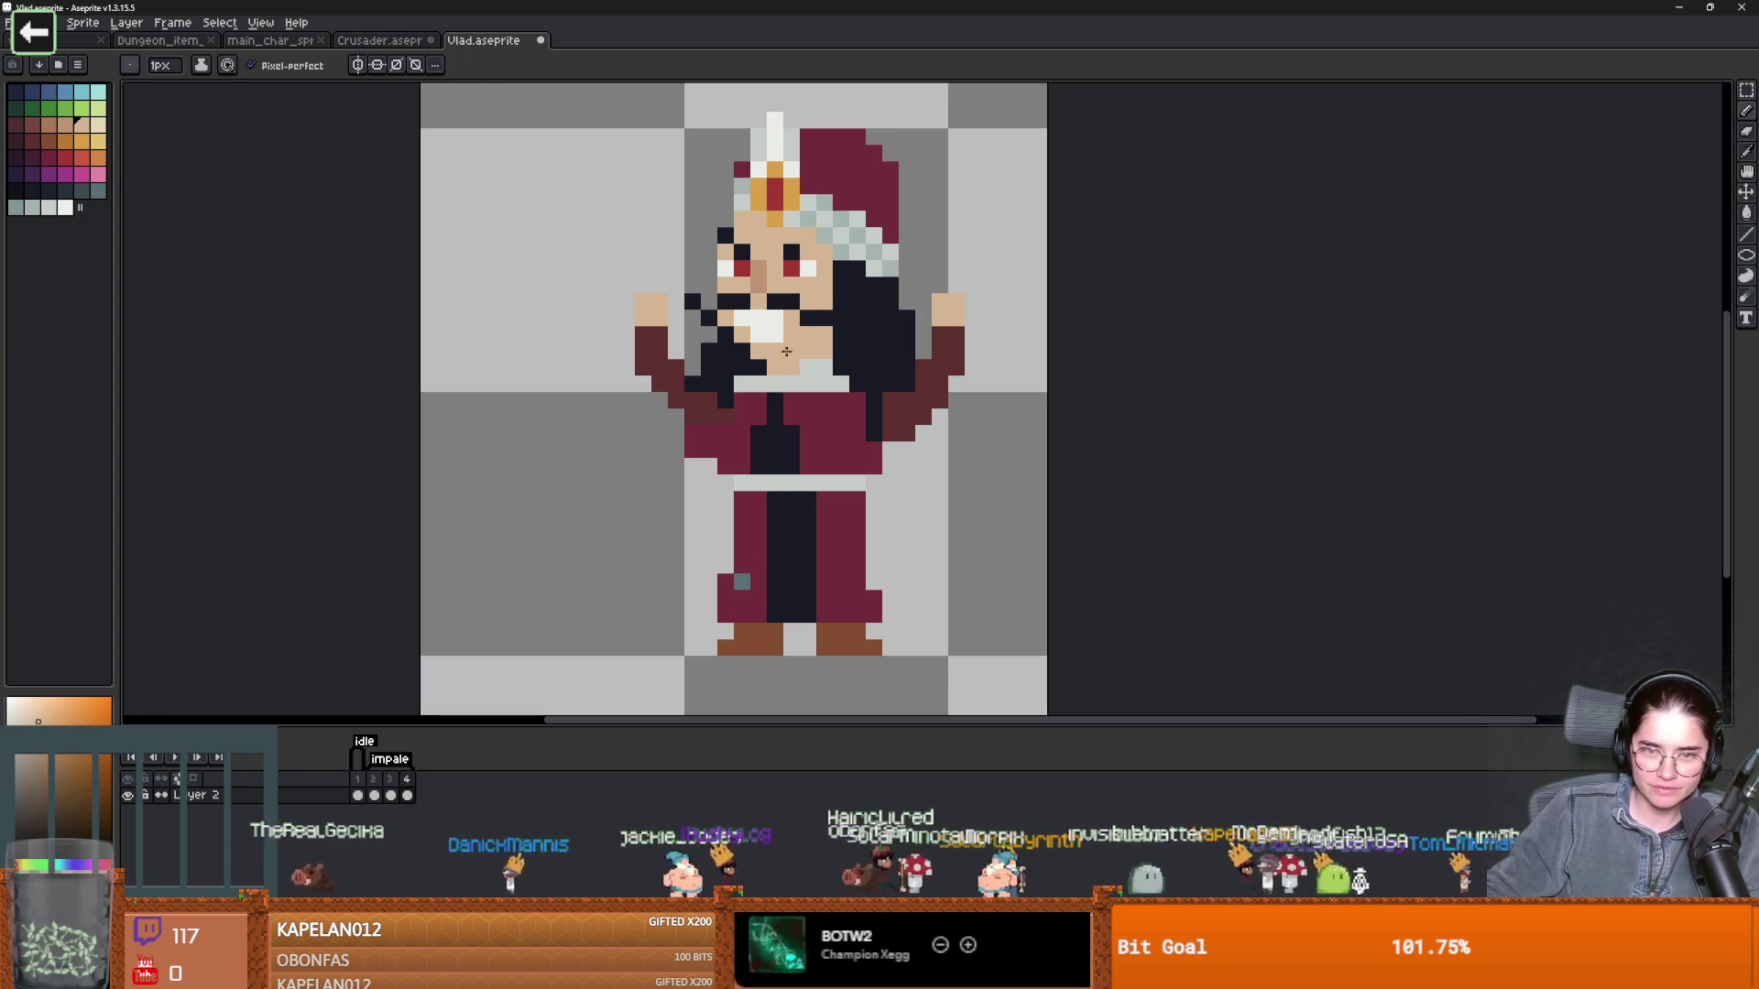
# - Bring the arms-down body from an earlier frame onto frame 4
pyautogui.click(358, 795)
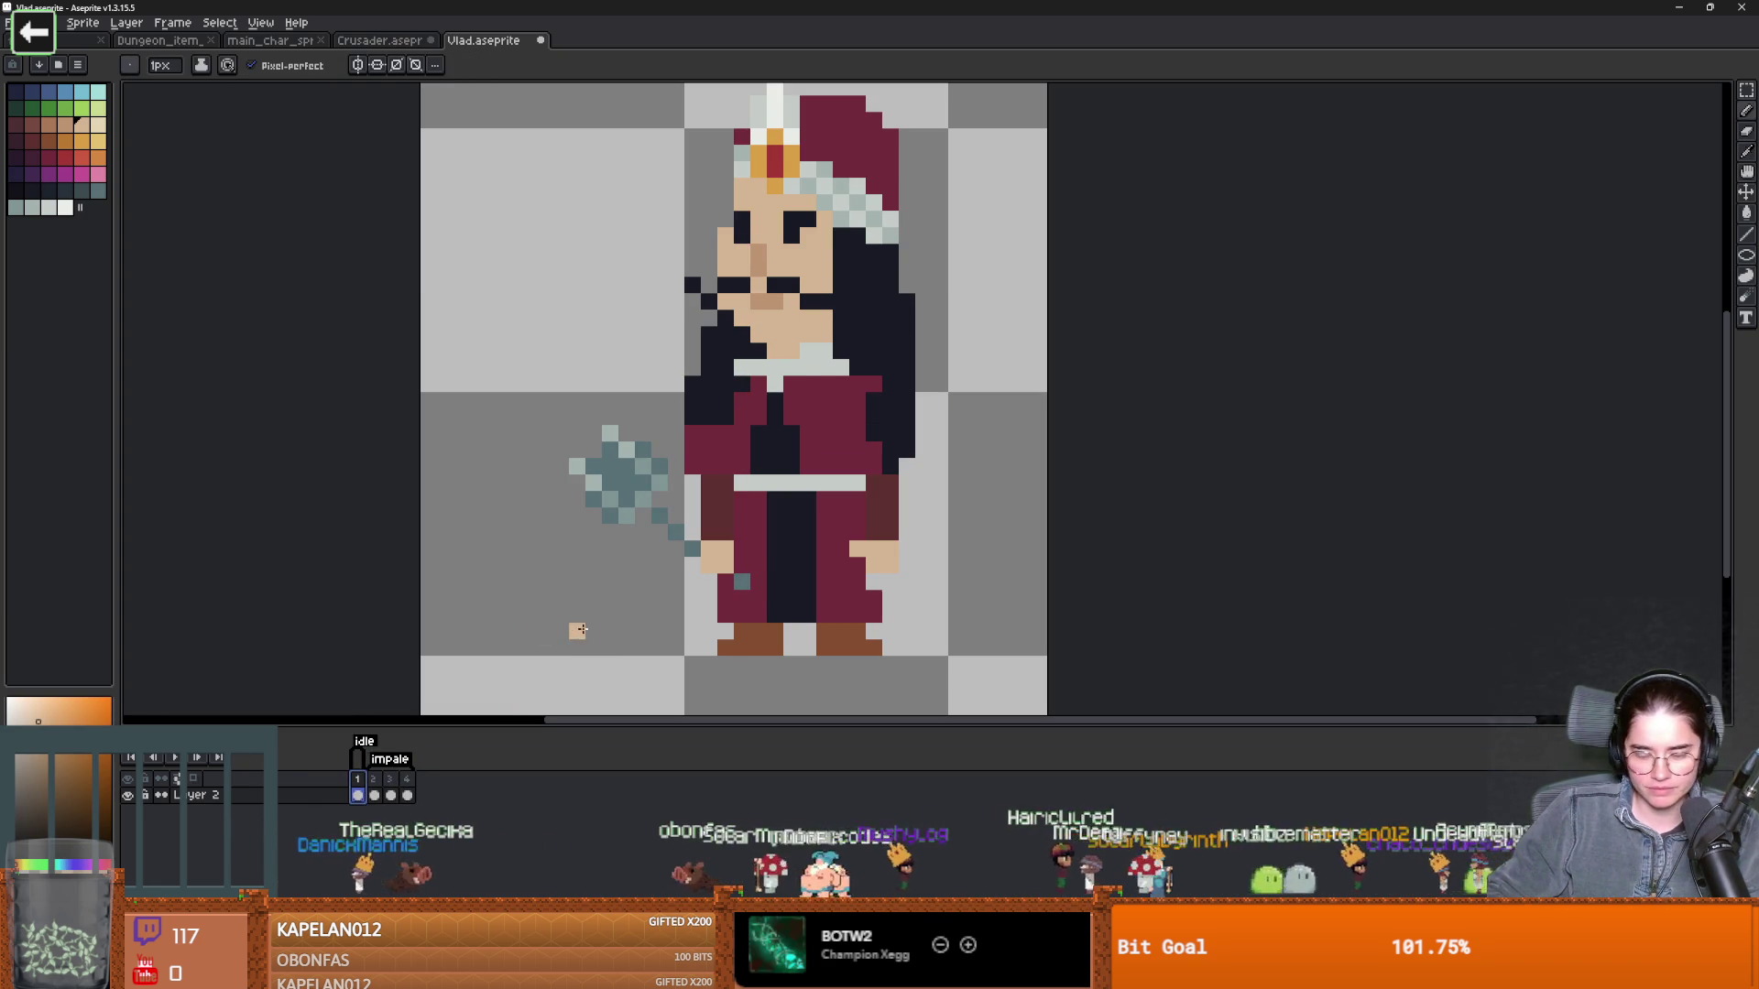
pyautogui.press('m')
pyautogui.moveTo(651, 375)
pyautogui.mouseDown()
pyautogui.moveTo(931, 581)
pyautogui.moveTo(935, 609)
pyautogui.mouseUp()
pyautogui.click(408, 795)
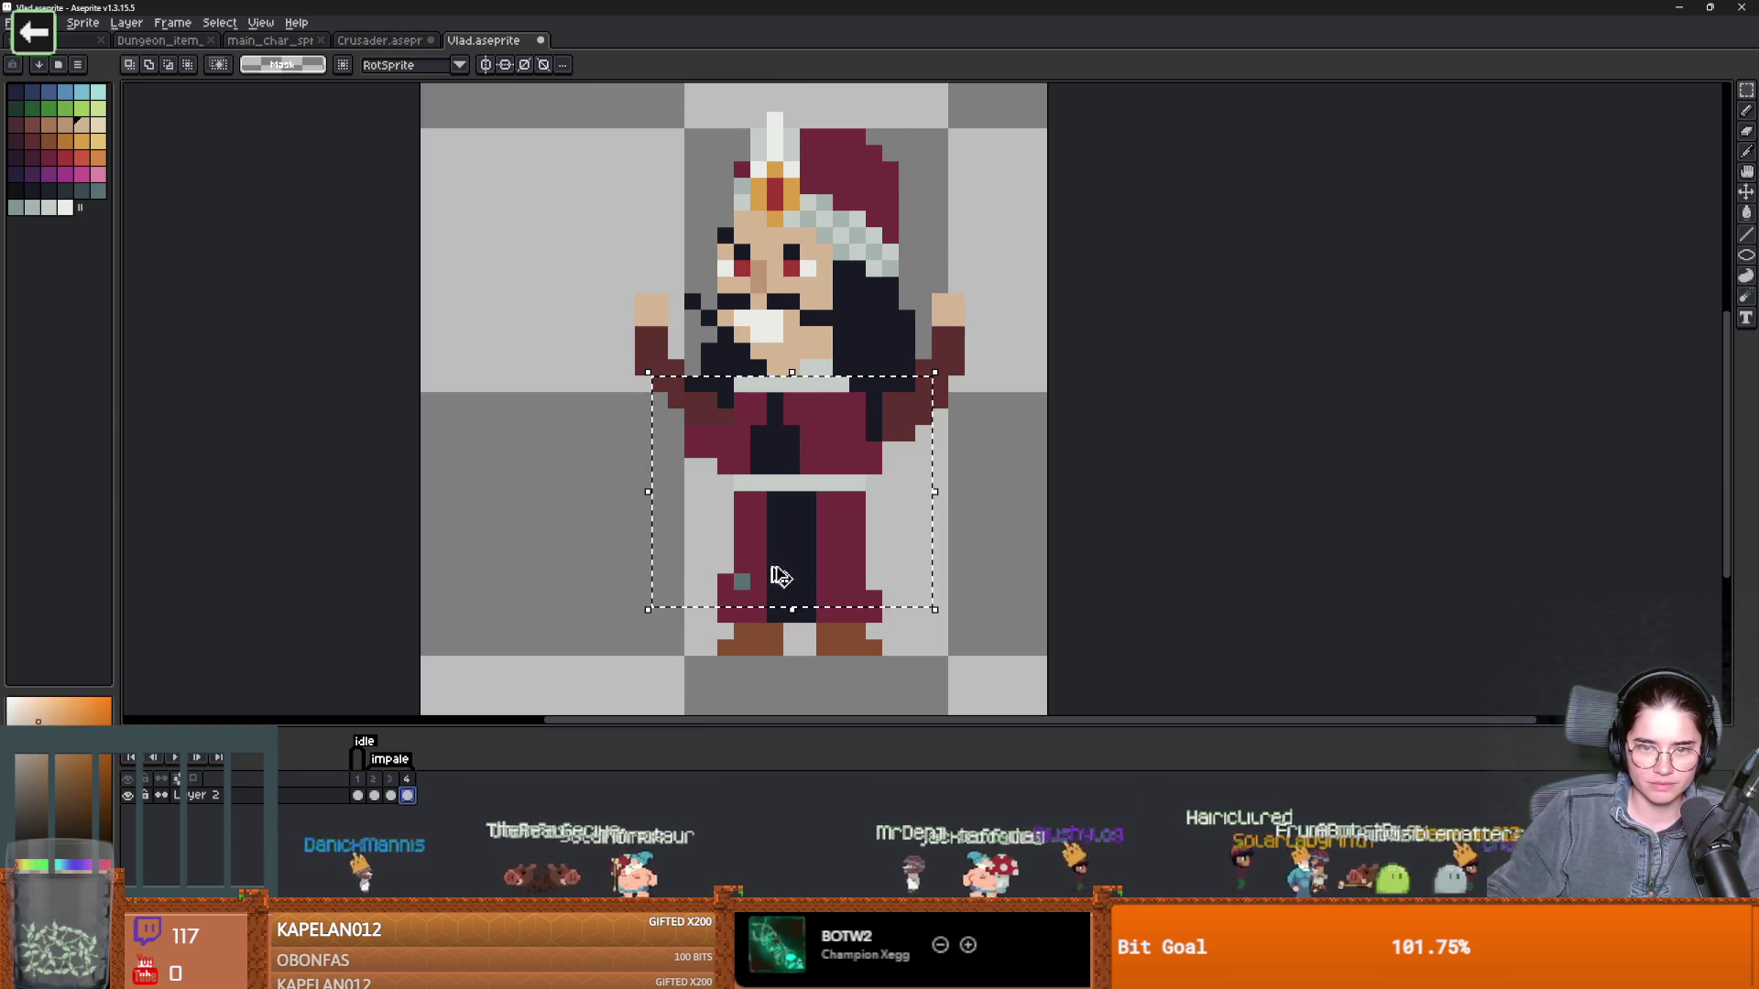
pyautogui.click(376, 792)
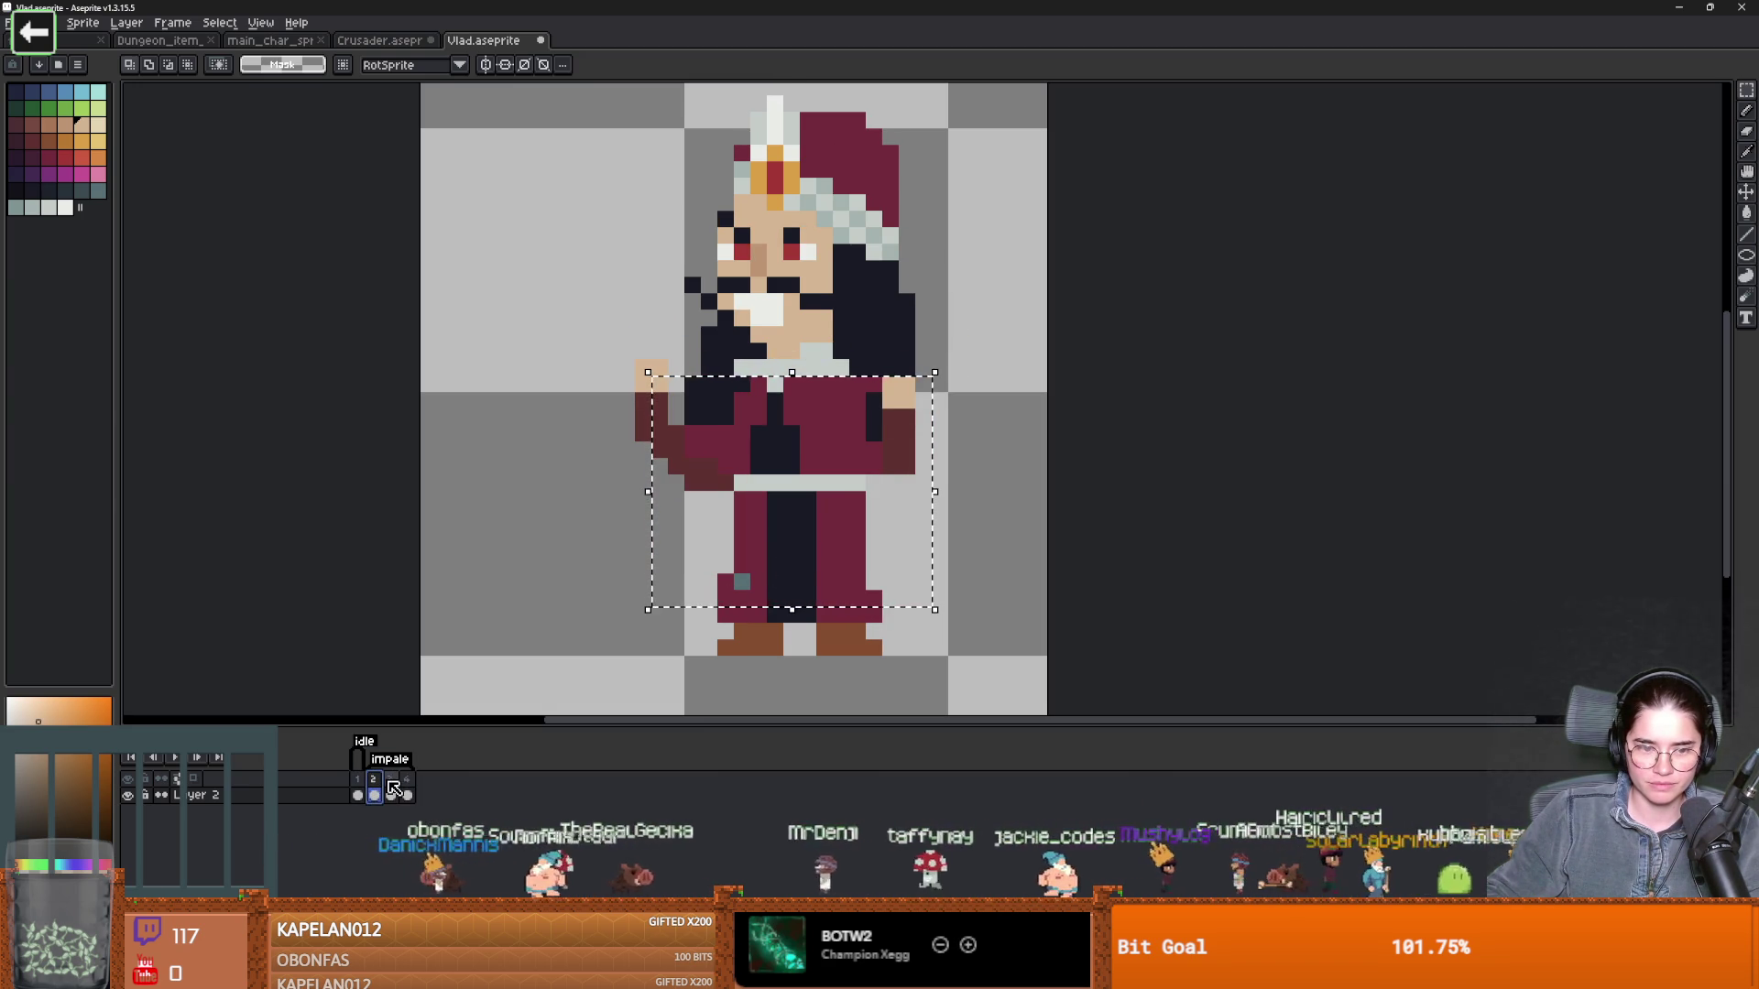
pyautogui.click(390, 795)
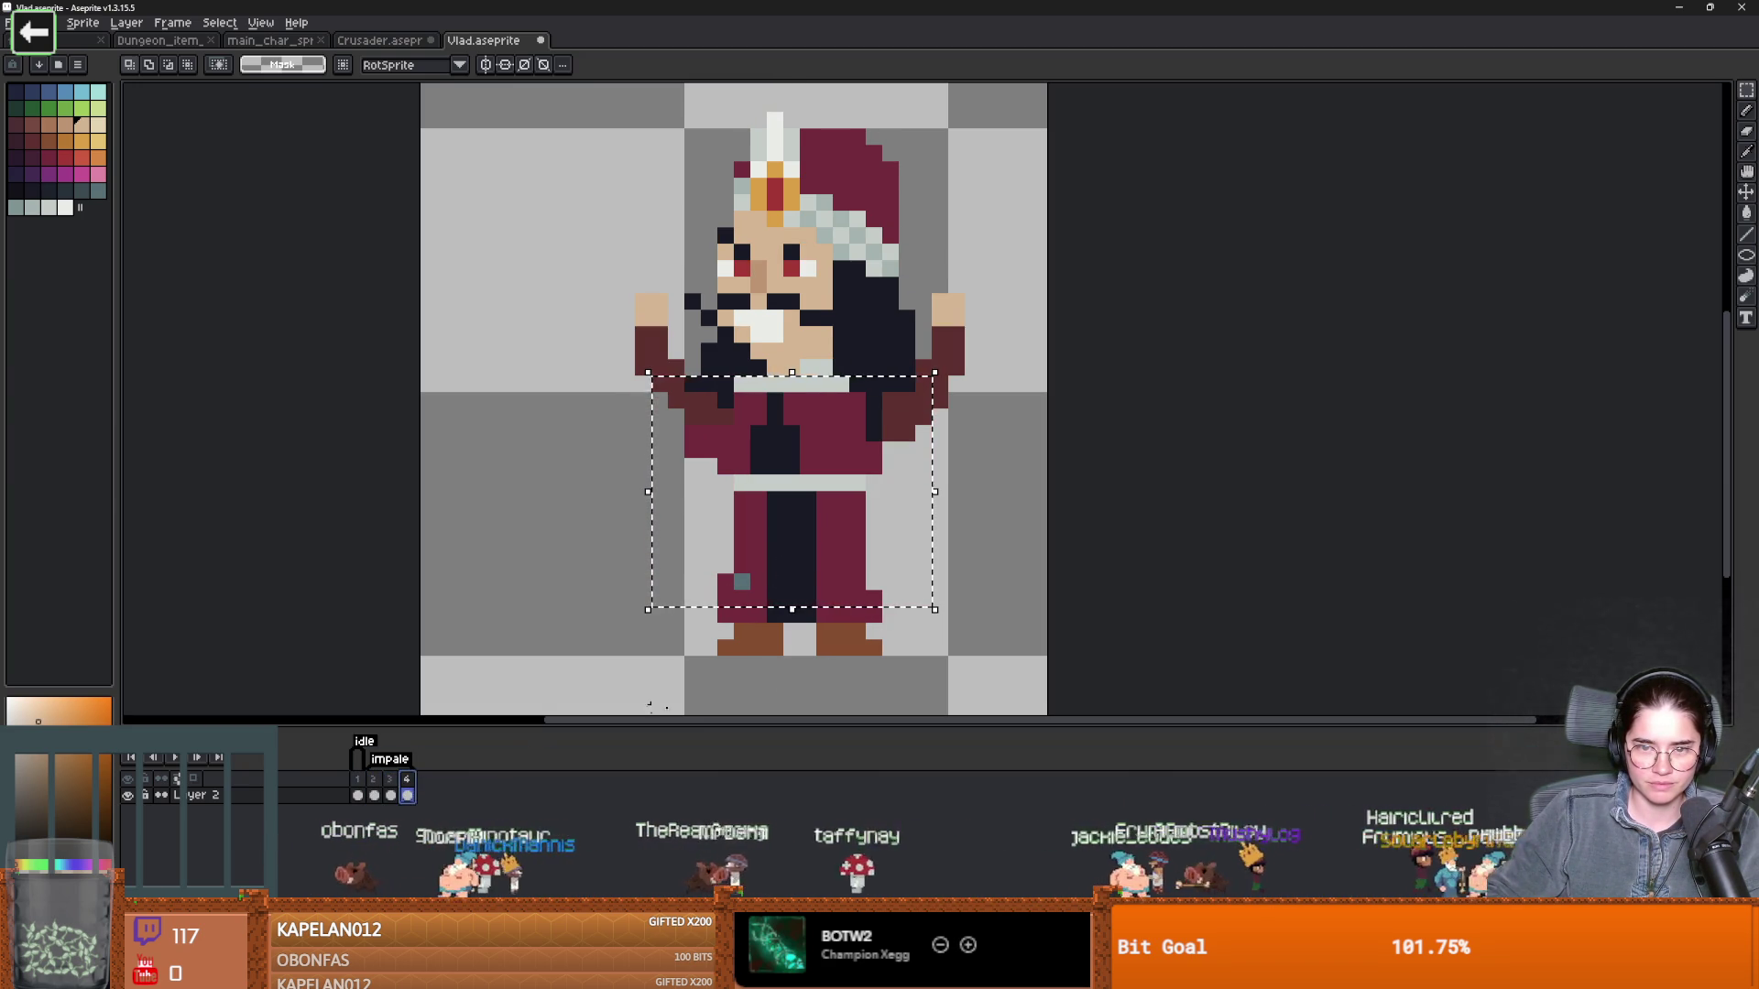
pyautogui.moveTo(984, 610); pyautogui.dragTo(567, 308)
pyautogui.hotkey('ctrl', 'v')
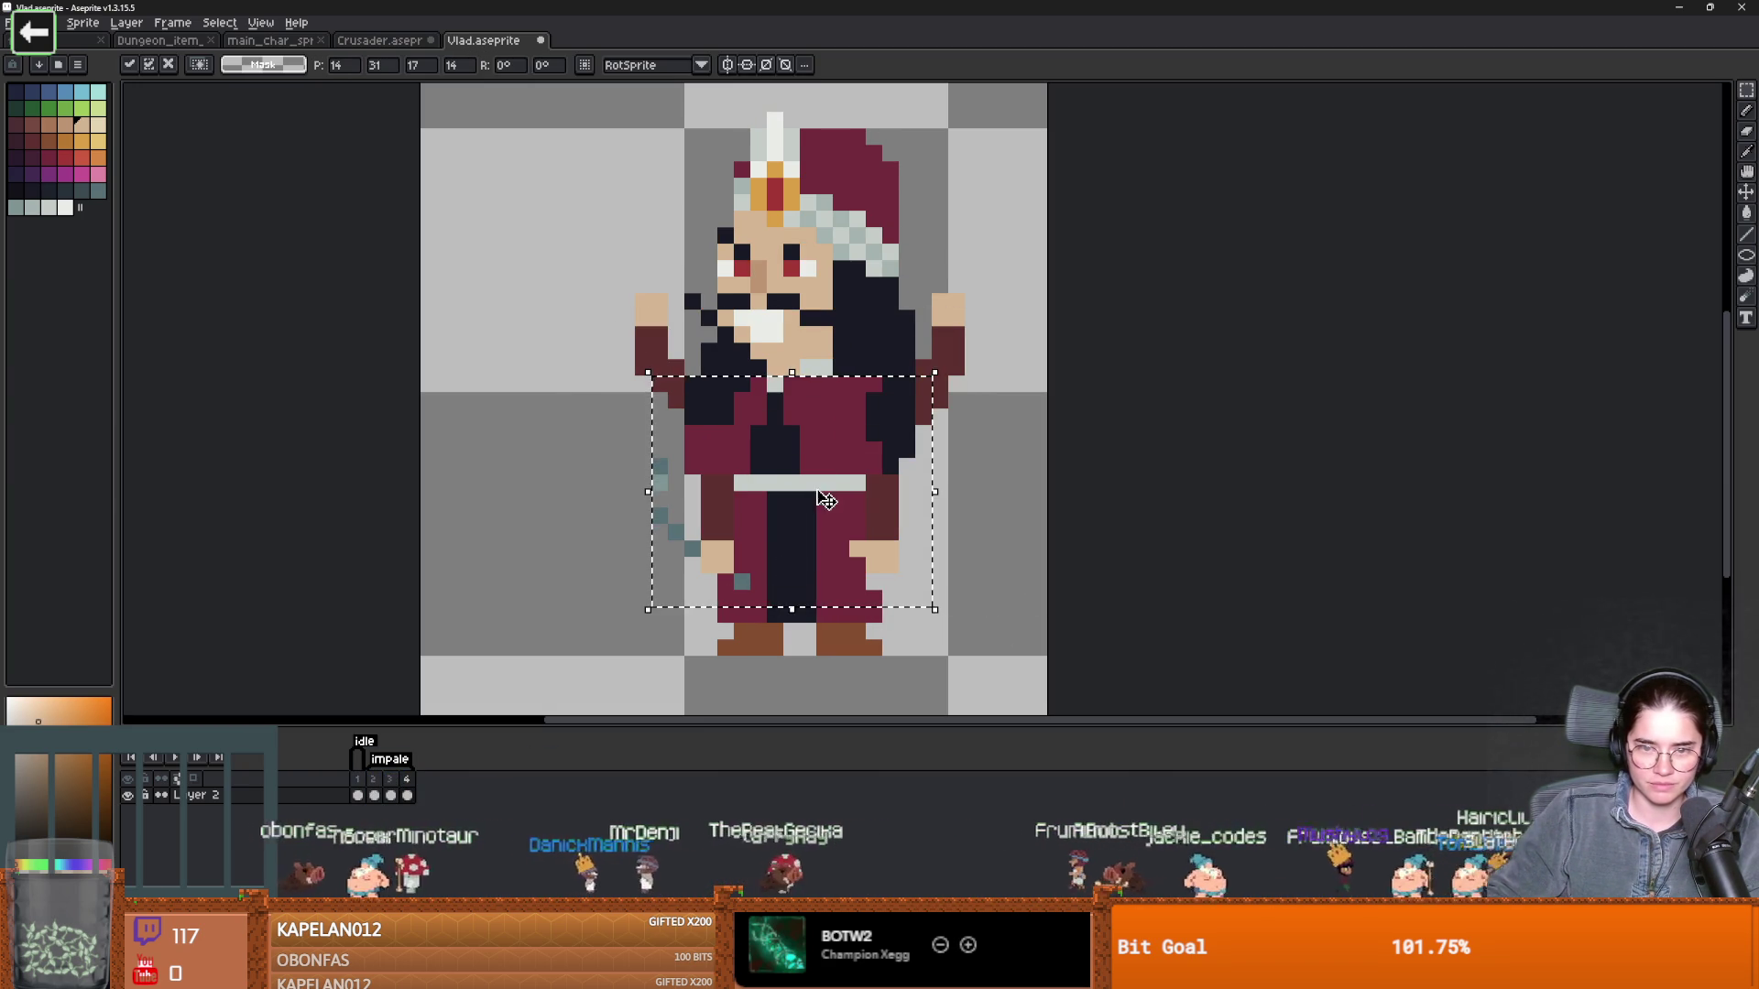
pyautogui.hotkey('ctrl', 'd')
pyautogui.press('b')
# - Erase the raised right arm and move the right sleeve and hand up beside the cloak
pyautogui.moveTo(924, 351); pyautogui.dragTo(956, 418)
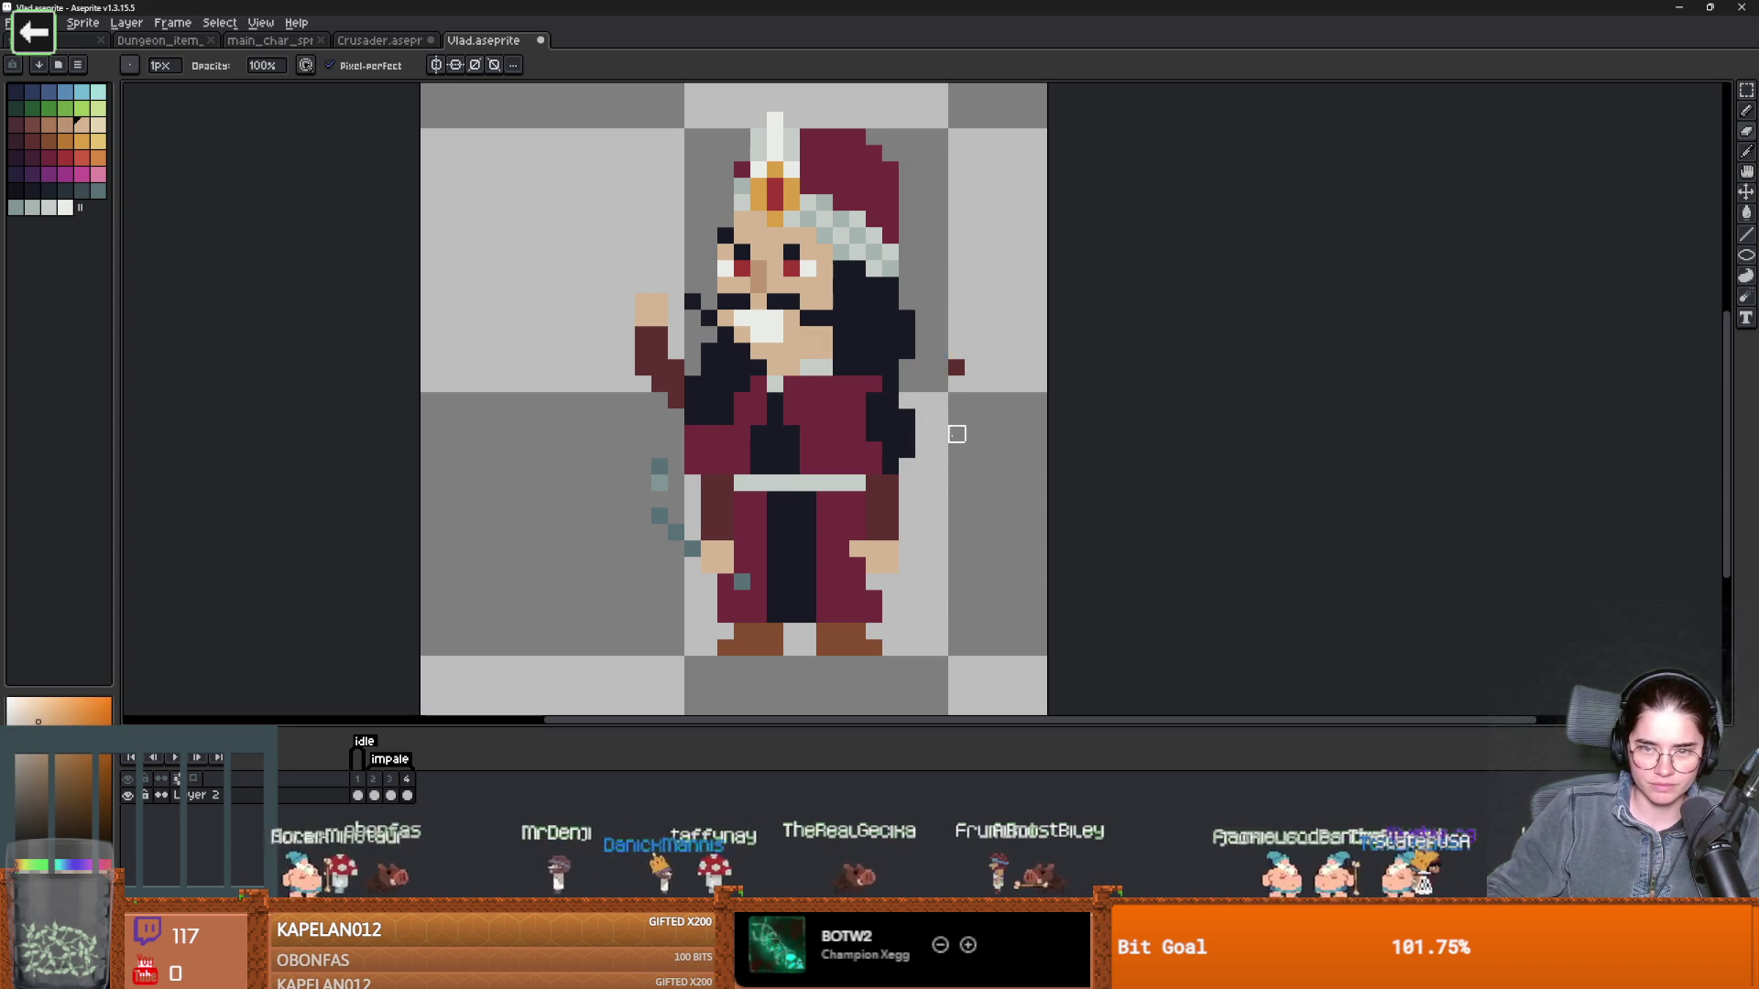
pyautogui.press('m')
pyautogui.moveTo(918, 577); pyautogui.dragTo(865, 473)
pyautogui.moveTo(953, 572); pyautogui.dragTo(861, 394)
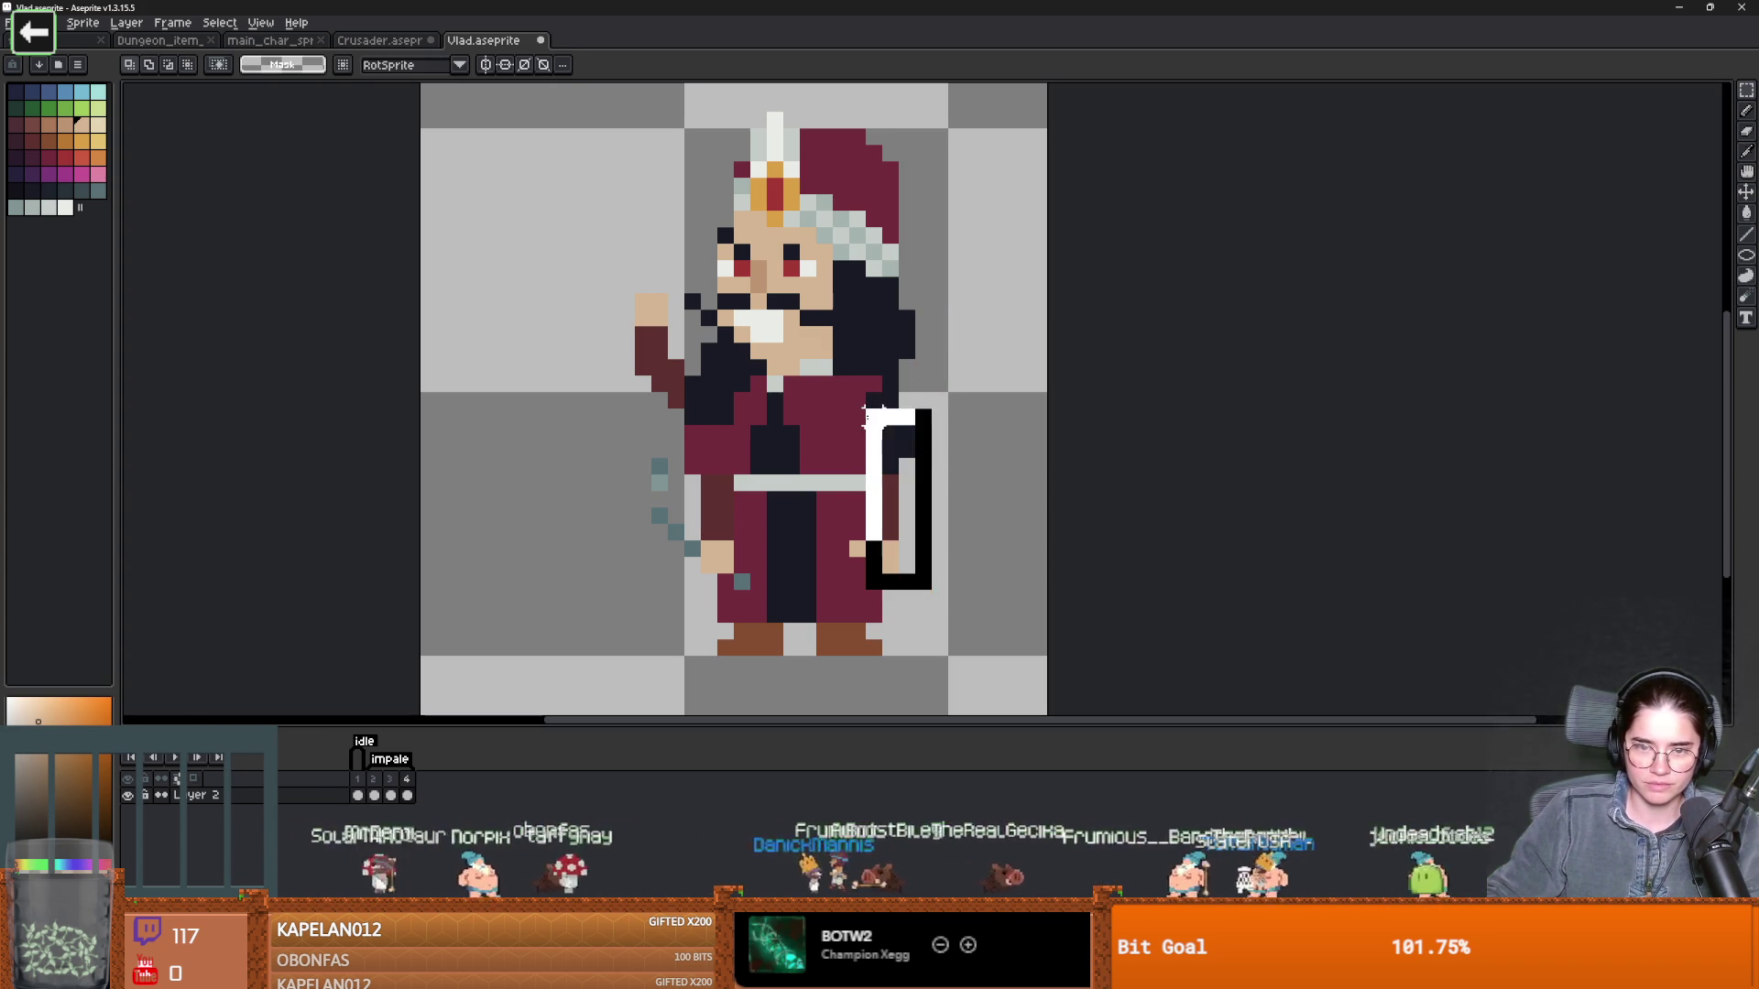
pyautogui.moveTo(868, 484)
pyautogui.mouseDown()
pyautogui.moveTo(907, 447)
pyautogui.moveTo(874, 466)
pyautogui.mouseUp()
pyautogui.press('Return')
pyautogui.moveTo(935, 372)
pyautogui.mouseDown()
pyautogui.moveTo(898, 550)
pyautogui.moveTo(862, 593)
pyautogui.mouseUp()
pyautogui.hotkey('ctrl', 'd')
# - Repaint cloak pixels by the belt light grey, then reshape the dark cloak left of the body and face
pyautogui.scroll(3, 907, 453)
pyautogui.press('b')
pyautogui.moveTo(852, 436)
pyautogui.mouseDown()
pyautogui.moveTo(896, 393)
pyautogui.moveTo(809, 392)
pyautogui.moveTo(848, 345)
pyautogui.moveTo(809, 349)
pyautogui.moveTo(931, 247)
pyautogui.moveTo(934, 302)
pyautogui.mouseUp()
pyautogui.scroll(-2, 849, 303)
pyautogui.keyDown('alt'); pyautogui.click(866, 316); pyautogui.keyUp('alt')
pyautogui.press('e')
pyautogui.moveTo(602, 426); pyautogui.dragTo(580, 472)
pyautogui.press('b')
pyautogui.moveTo(595, 390)
pyautogui.mouseDown()
pyautogui.moveTo(559, 252)
pyautogui.moveTo(579, 309)
pyautogui.mouseUp()
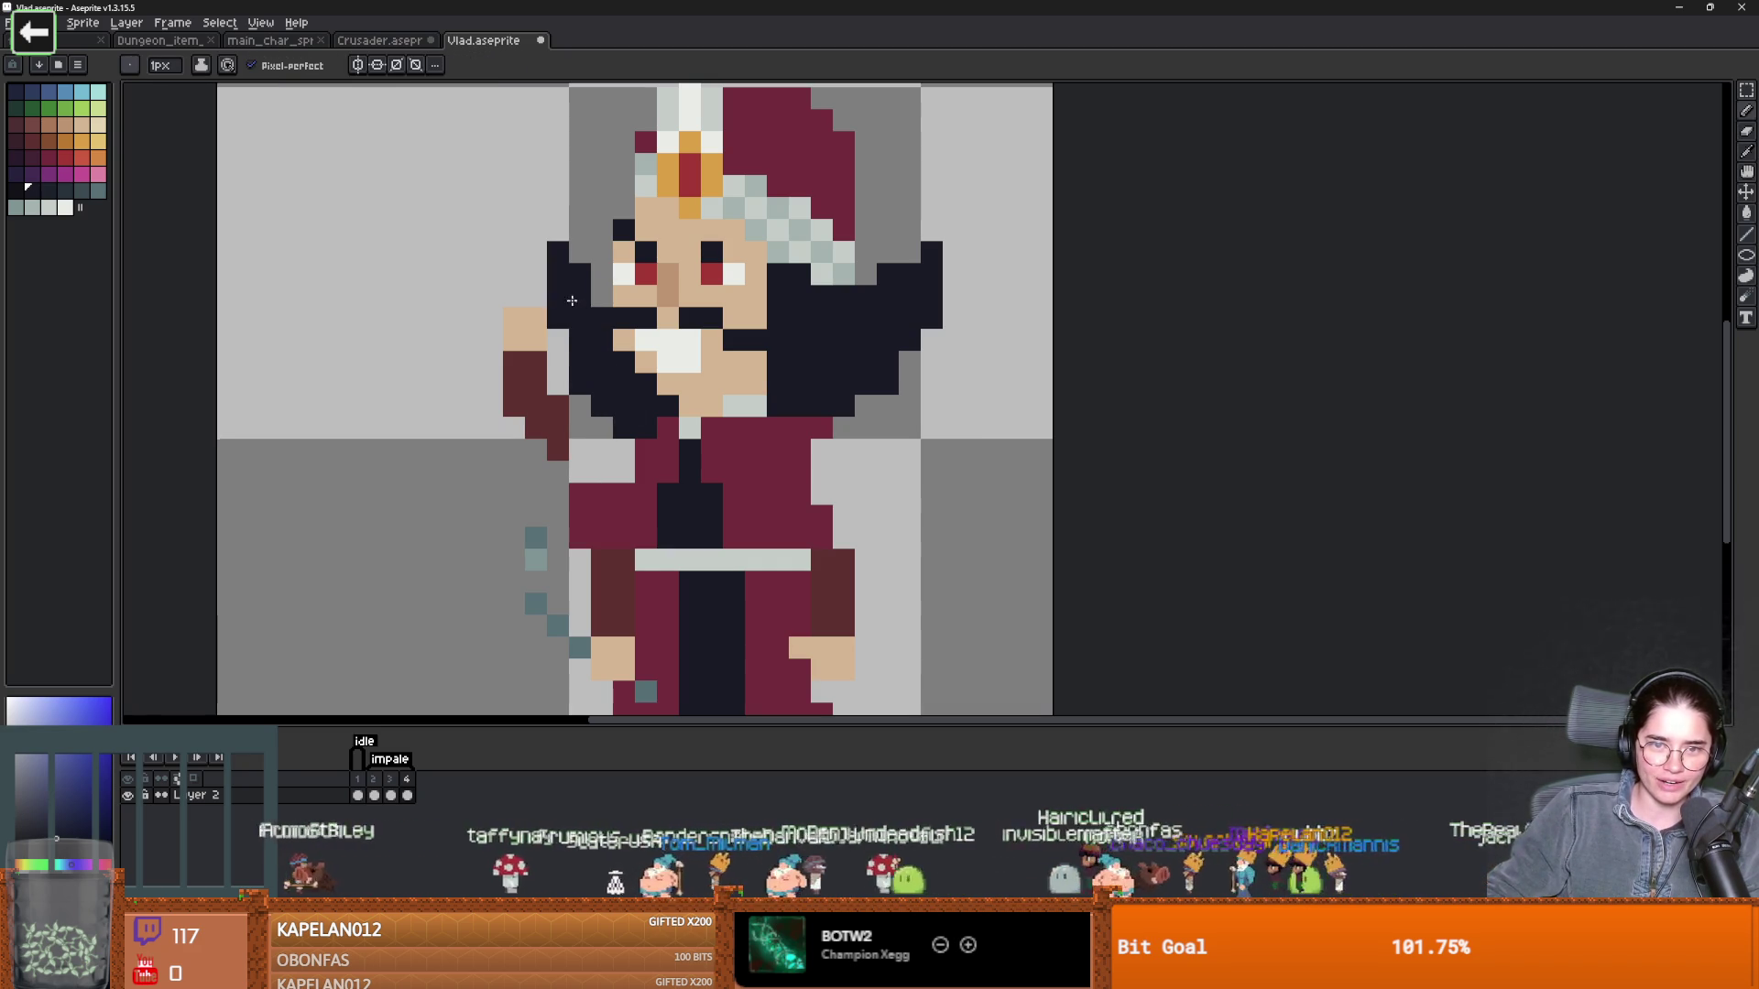
pyautogui.scroll(-3, 705, 442)
# - Compare against frame 3, then undo the cloak strokes left of the face on frame 4
pyautogui.click(394, 789)
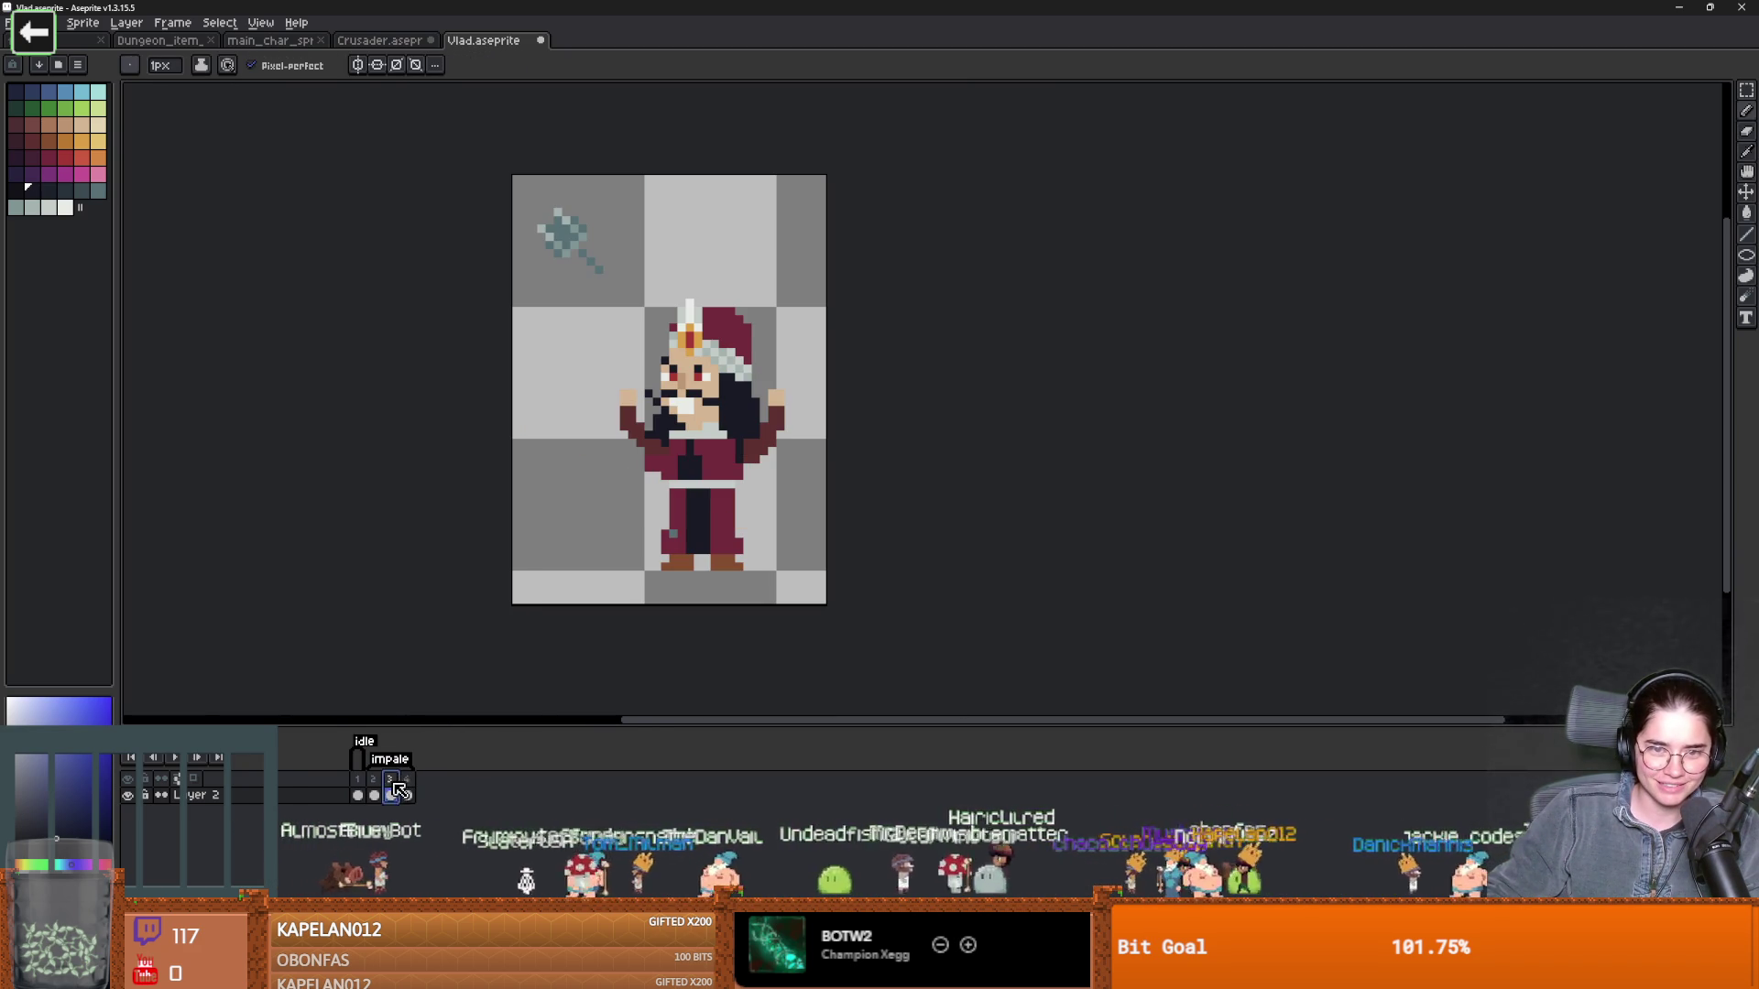
pyautogui.click(407, 796)
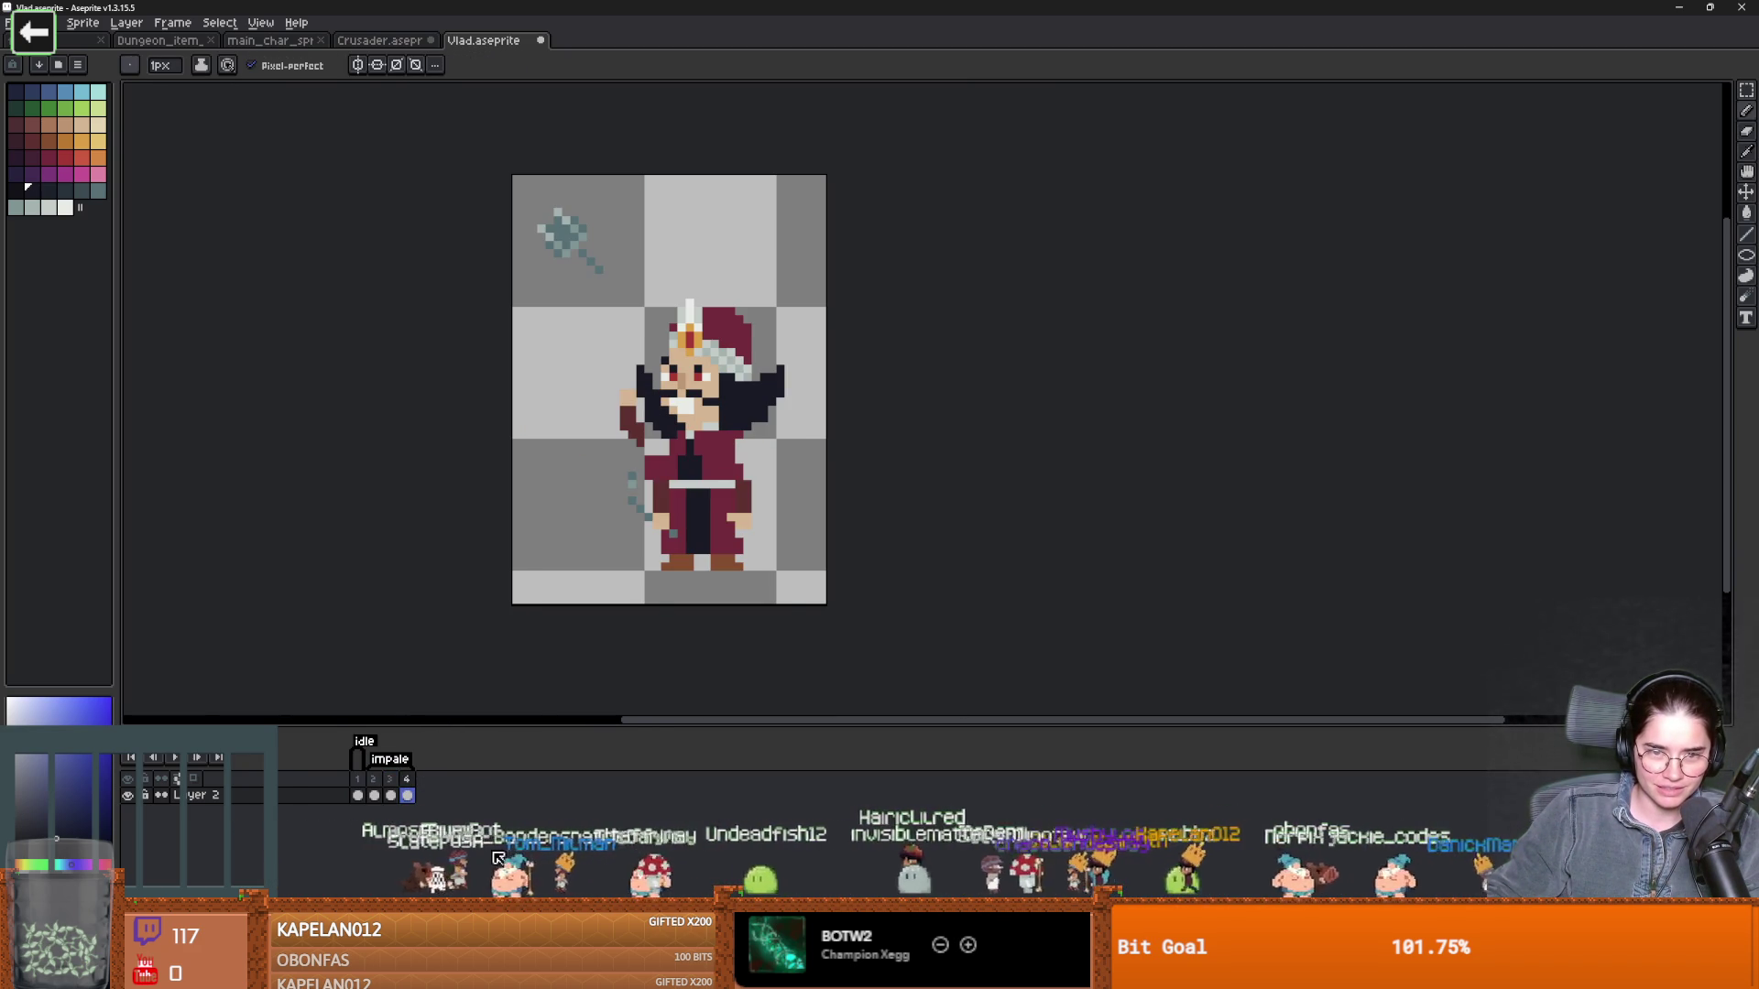
pyautogui.scroll(2, 644, 483)
pyautogui.hotkey('ctrl', 'z')
pyautogui.hotkey('ctrl', 'z')
pyautogui.hotkey('ctrl', 'z')
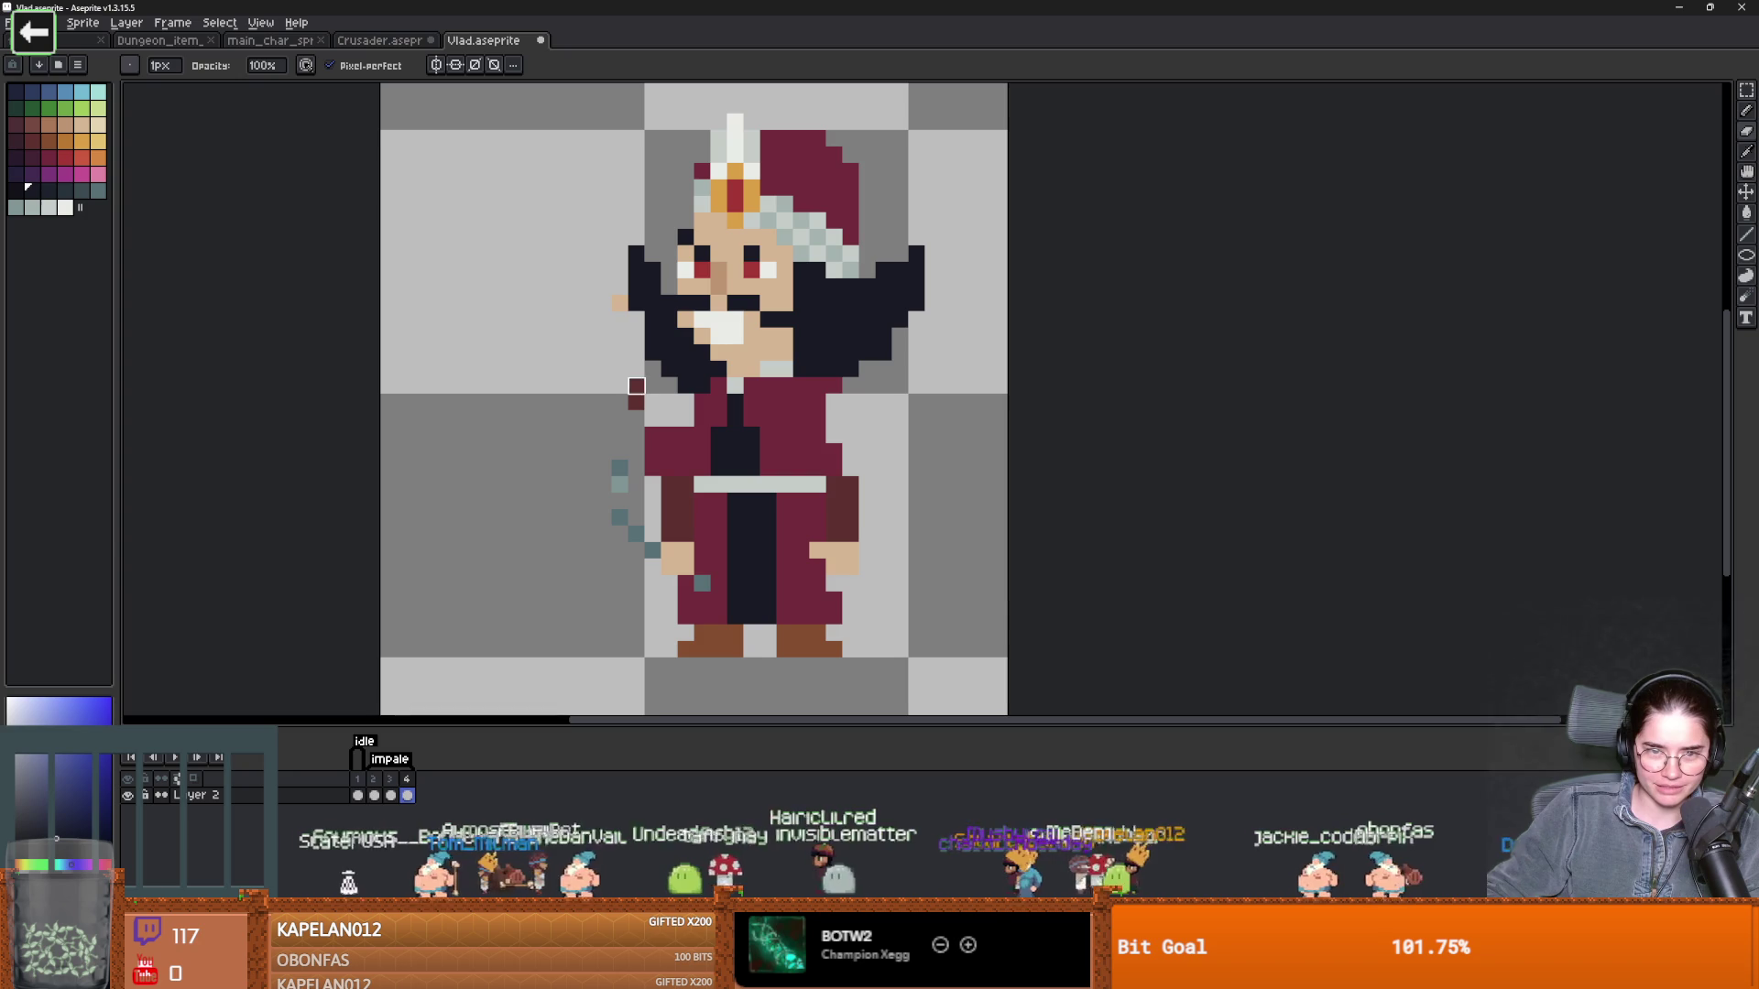
pyautogui.scroll(-4, 702, 452)
pyautogui.scroll(2, 703, 452)
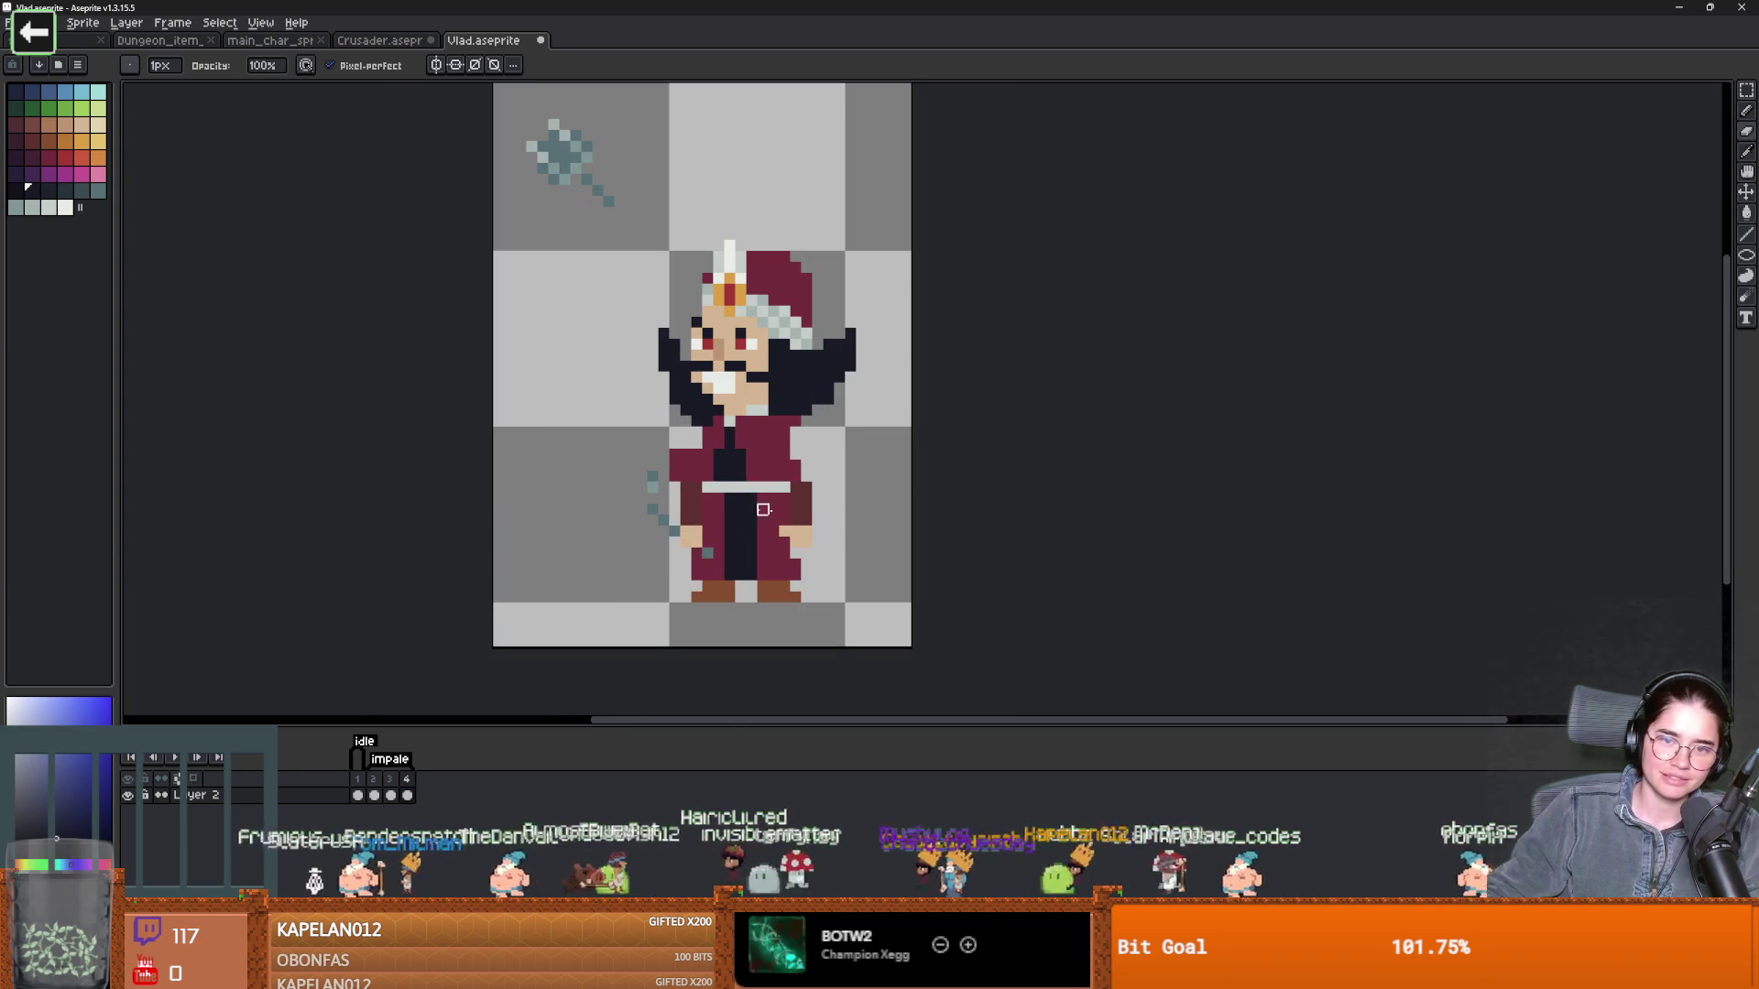
# - Sample the robe's dark red and shift the lower right hand piece slightly upward
pyautogui.keyDown('alt'); pyautogui.click(807, 487); pyautogui.keyUp('alt')
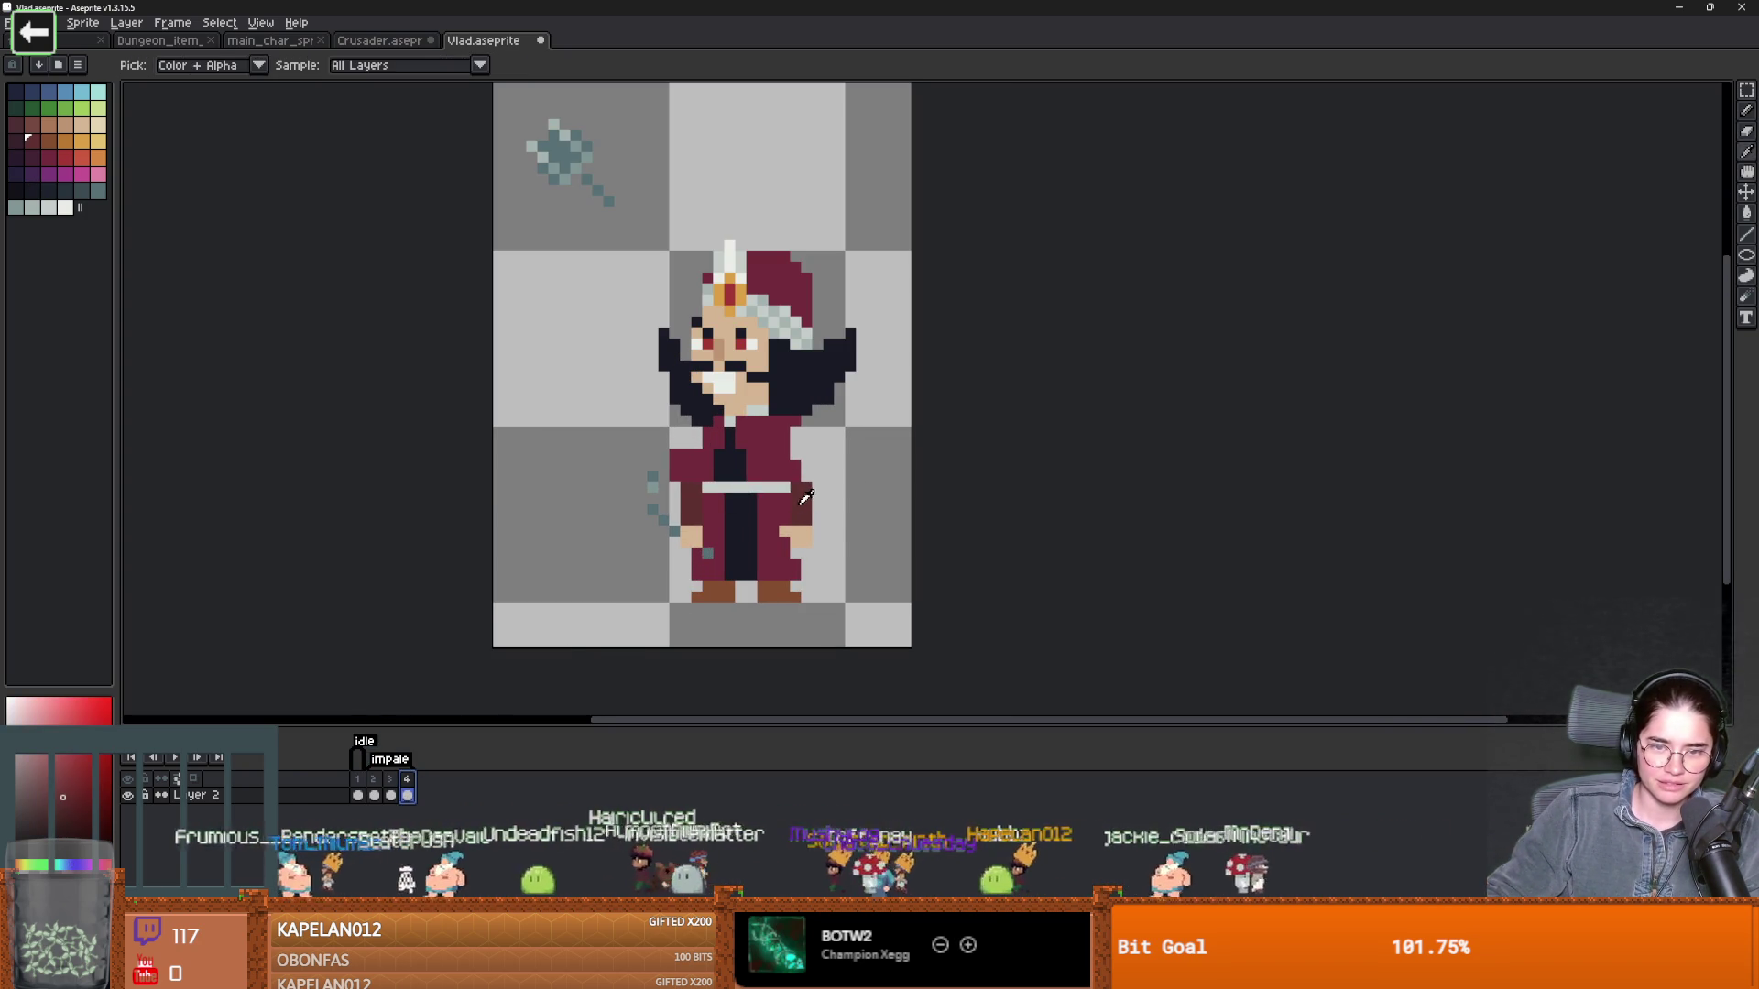
pyautogui.press('m')
pyautogui.moveTo(836, 560); pyautogui.dragTo(775, 465)
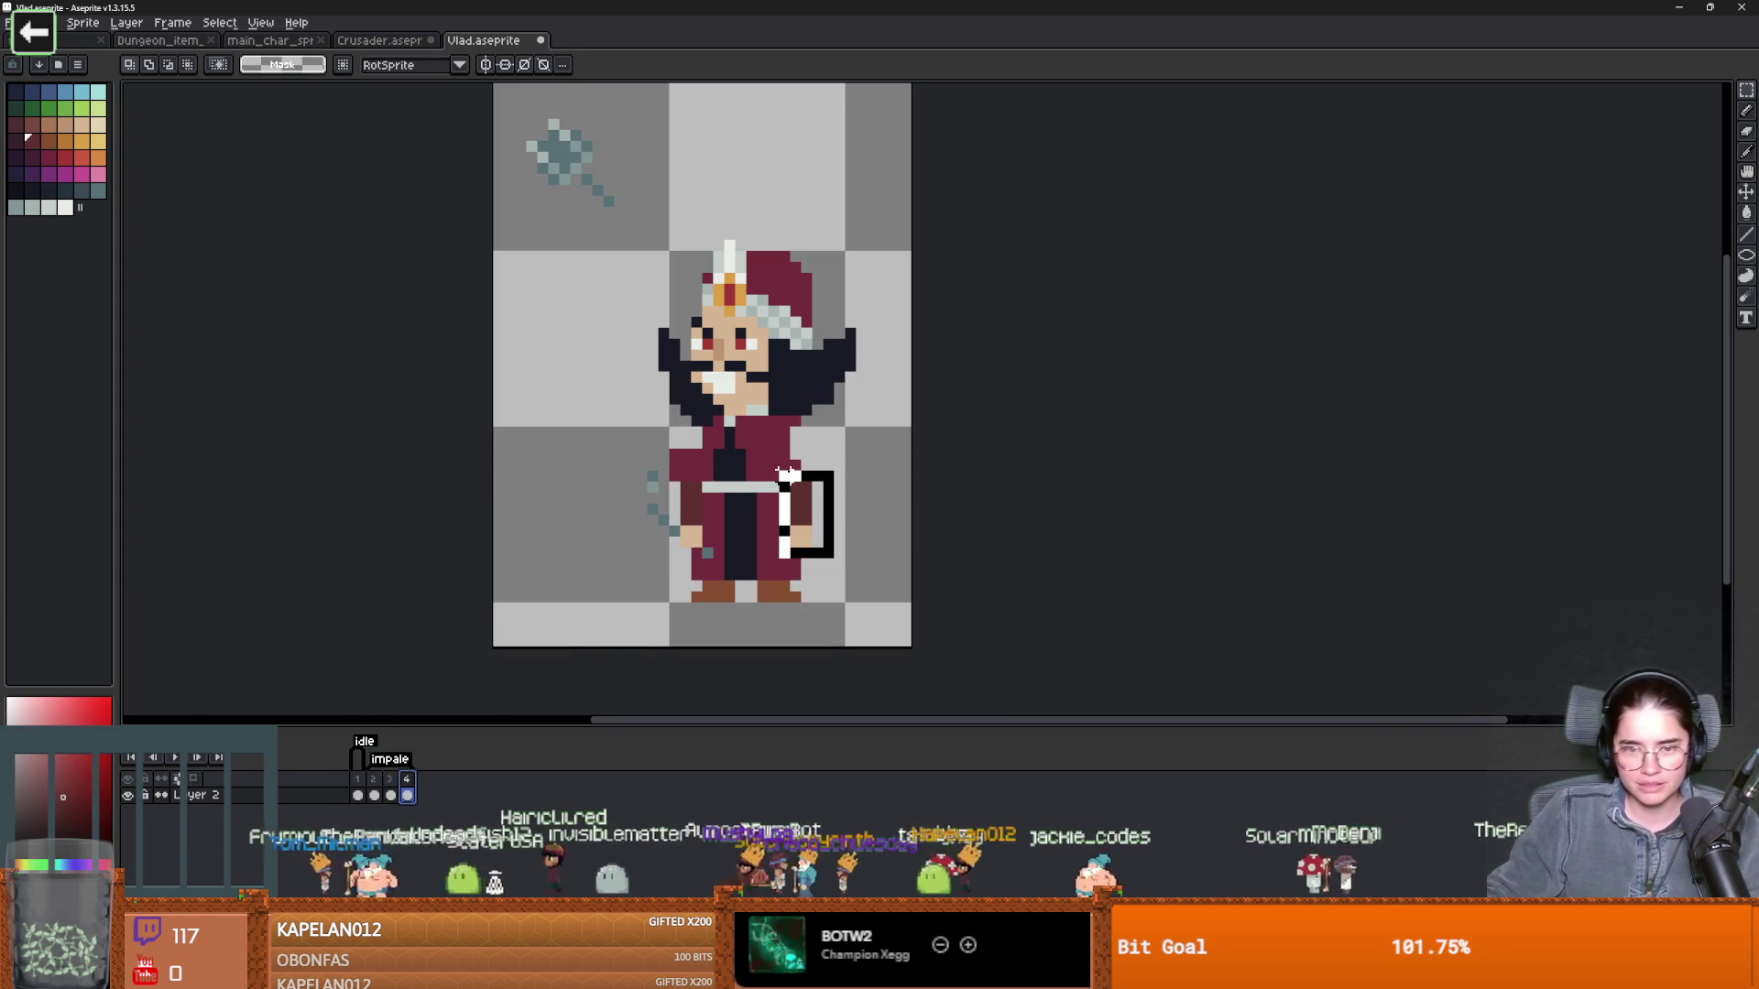
pyautogui.moveTo(812, 520); pyautogui.dragTo(822, 465)
pyautogui.press('Down')
pyautogui.press('Down')
pyautogui.press('Down')
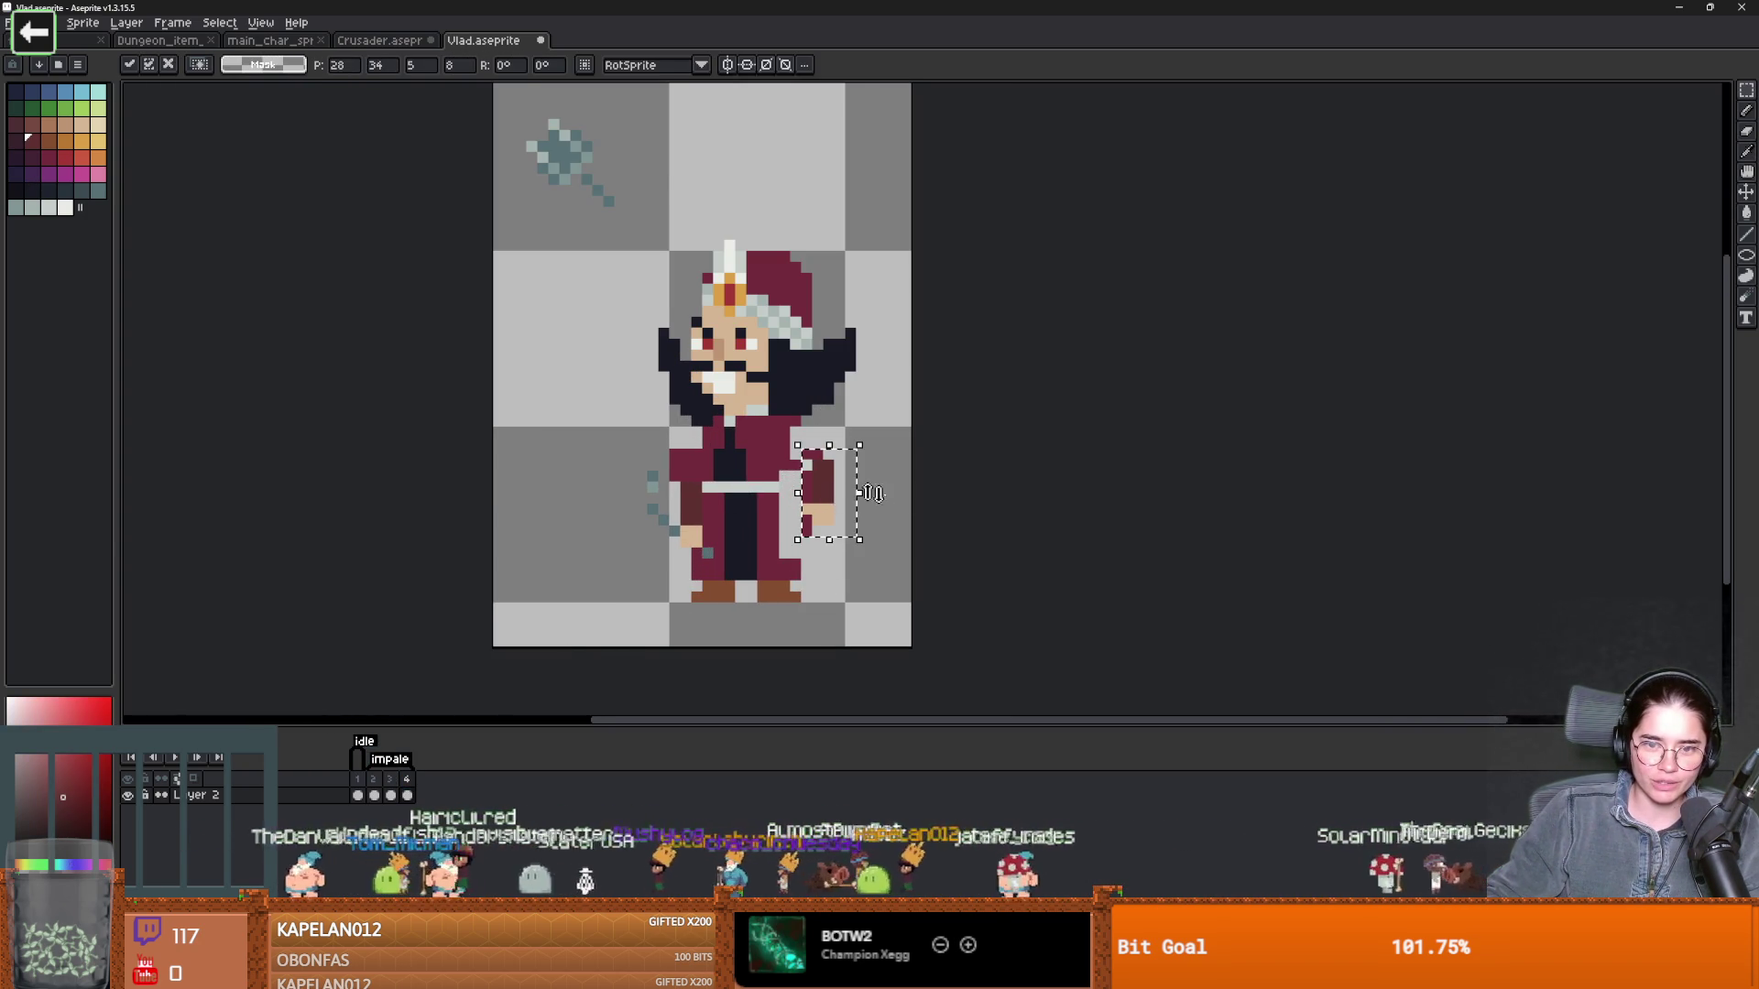
pyautogui.press('Return')
# - Paint robe-red pixels beside the shoulder, hand and belt, and grey pixels beside the hand
pyautogui.scroll(3, 814, 470)
pyautogui.press('b')
pyautogui.moveTo(776, 395); pyautogui.dragTo(798, 416)
pyautogui.click(798, 373)
pyautogui.click(820, 417)
pyautogui.click(787, 439)
pyautogui.click(820, 571)
pyautogui.moveTo(798, 570); pyautogui.dragTo(798, 593)
pyautogui.scroll(-1, 797, 587)
pyautogui.scroll(1, 650, 469)
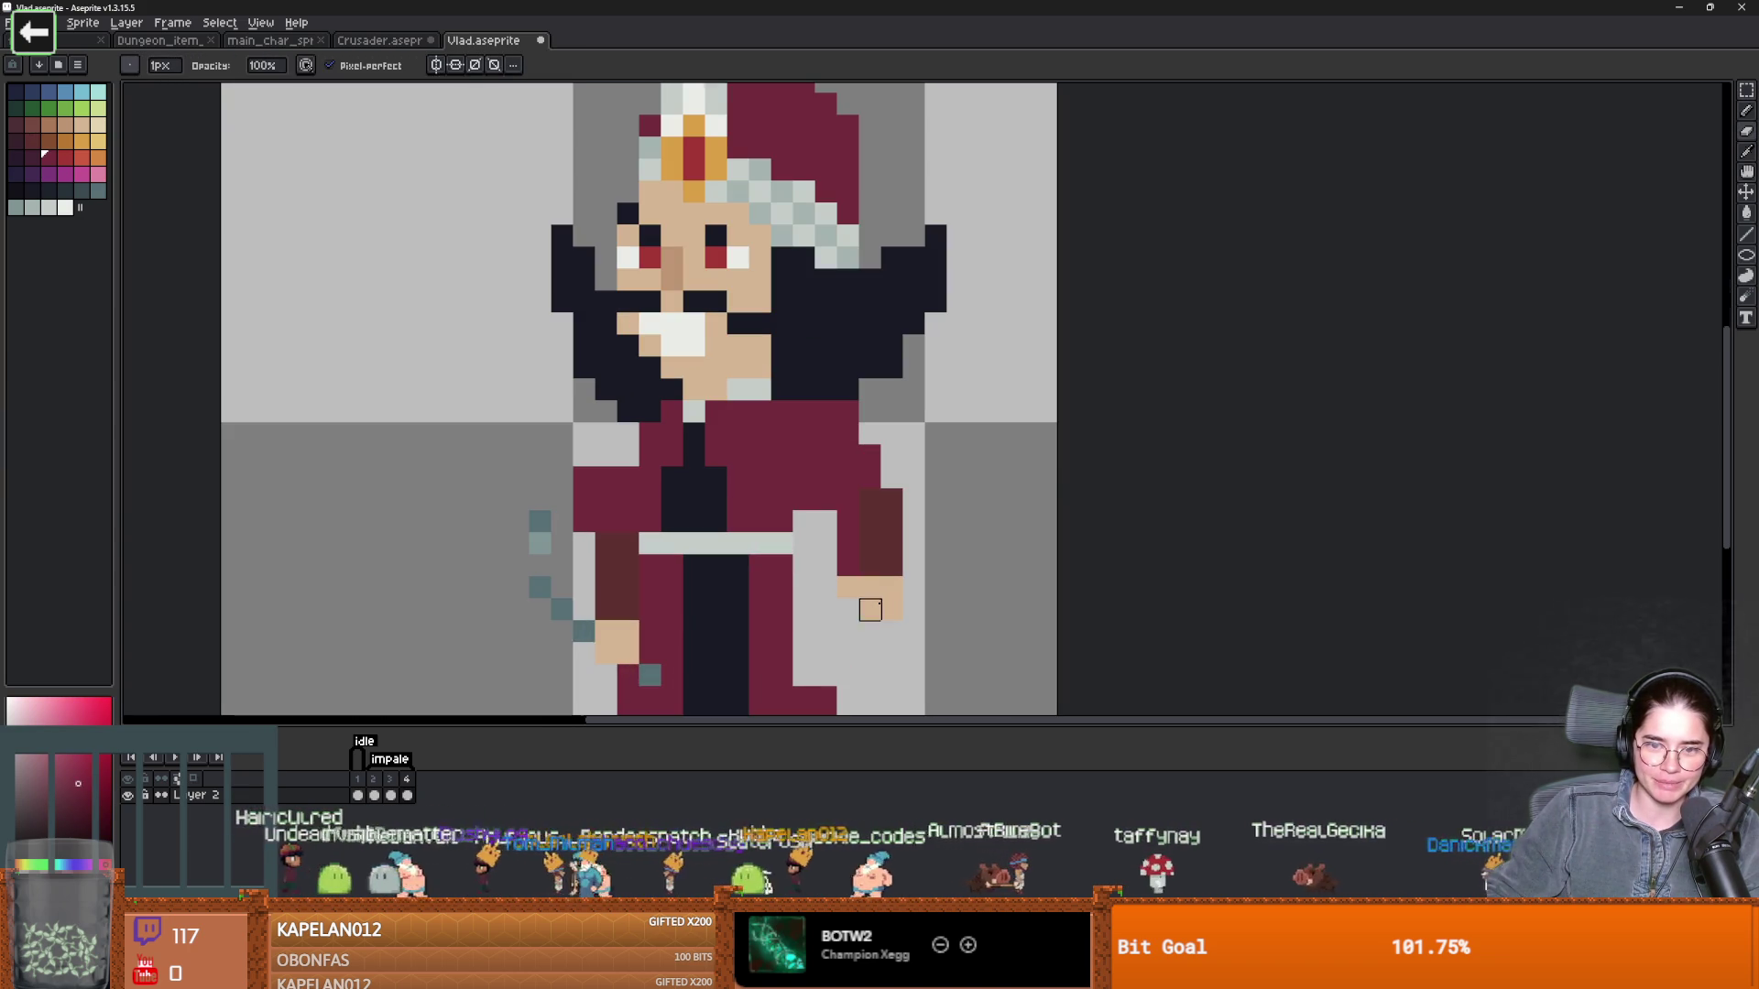
pyautogui.click(796, 550)
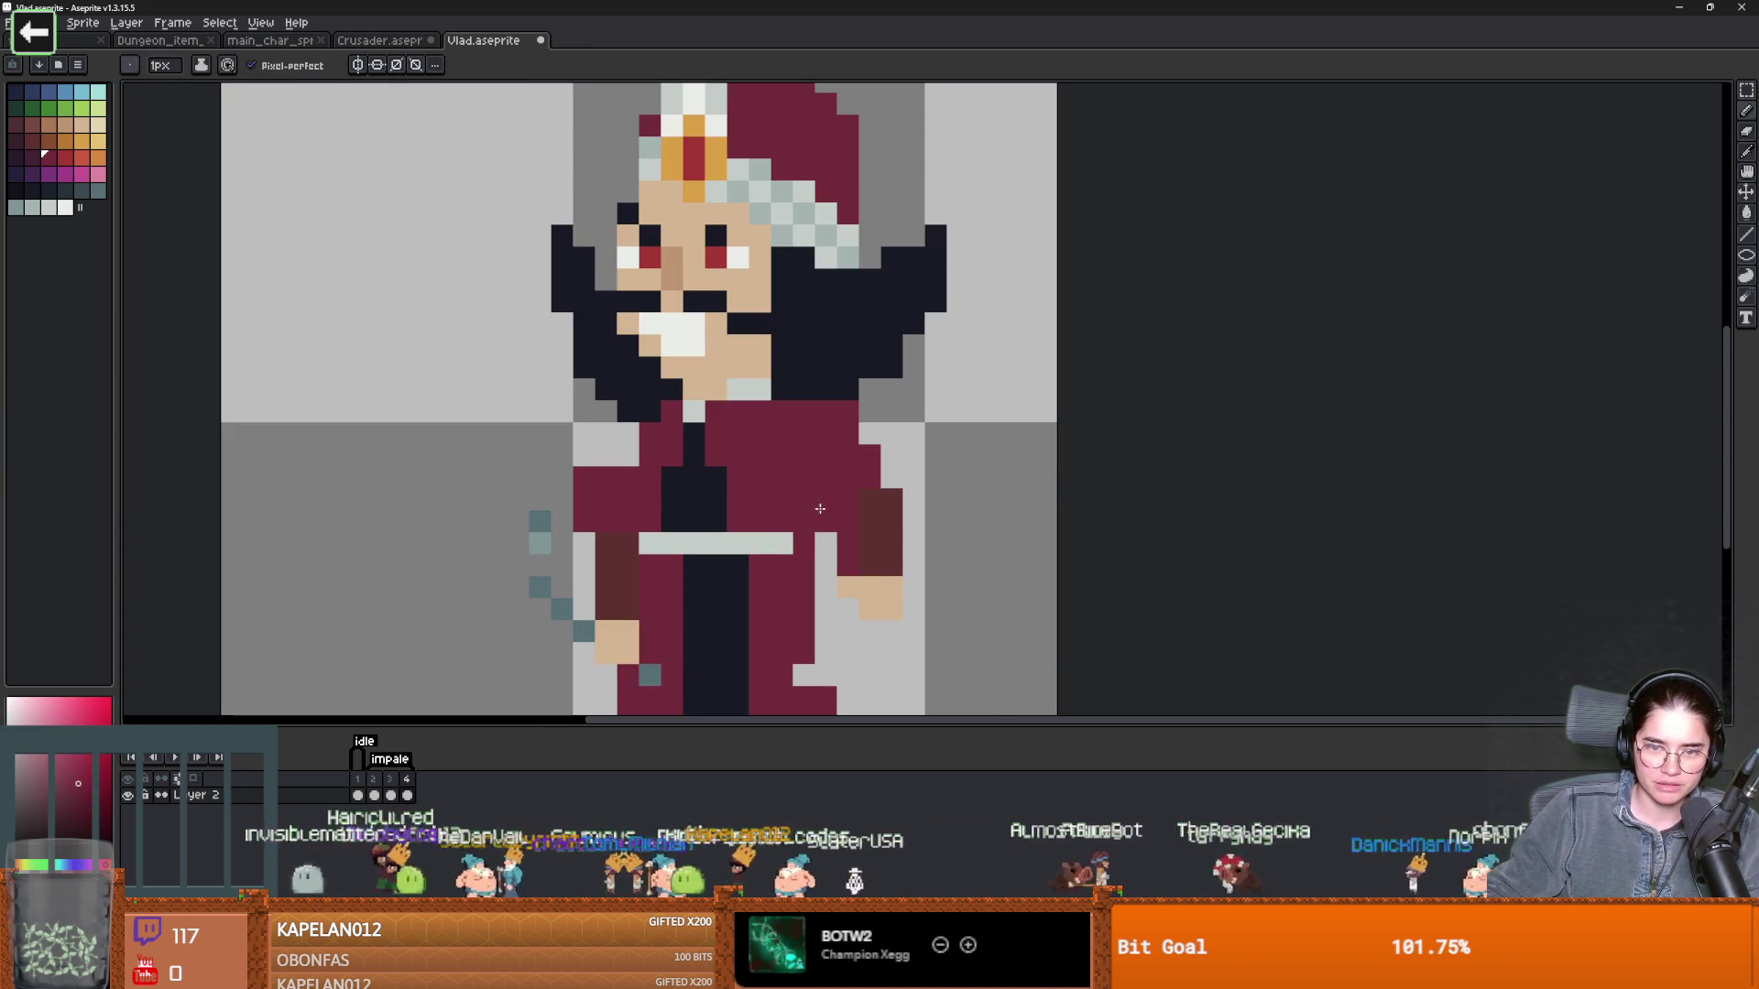
pyautogui.scroll(-2, 882, 655)
pyautogui.scroll(3, 815, 614)
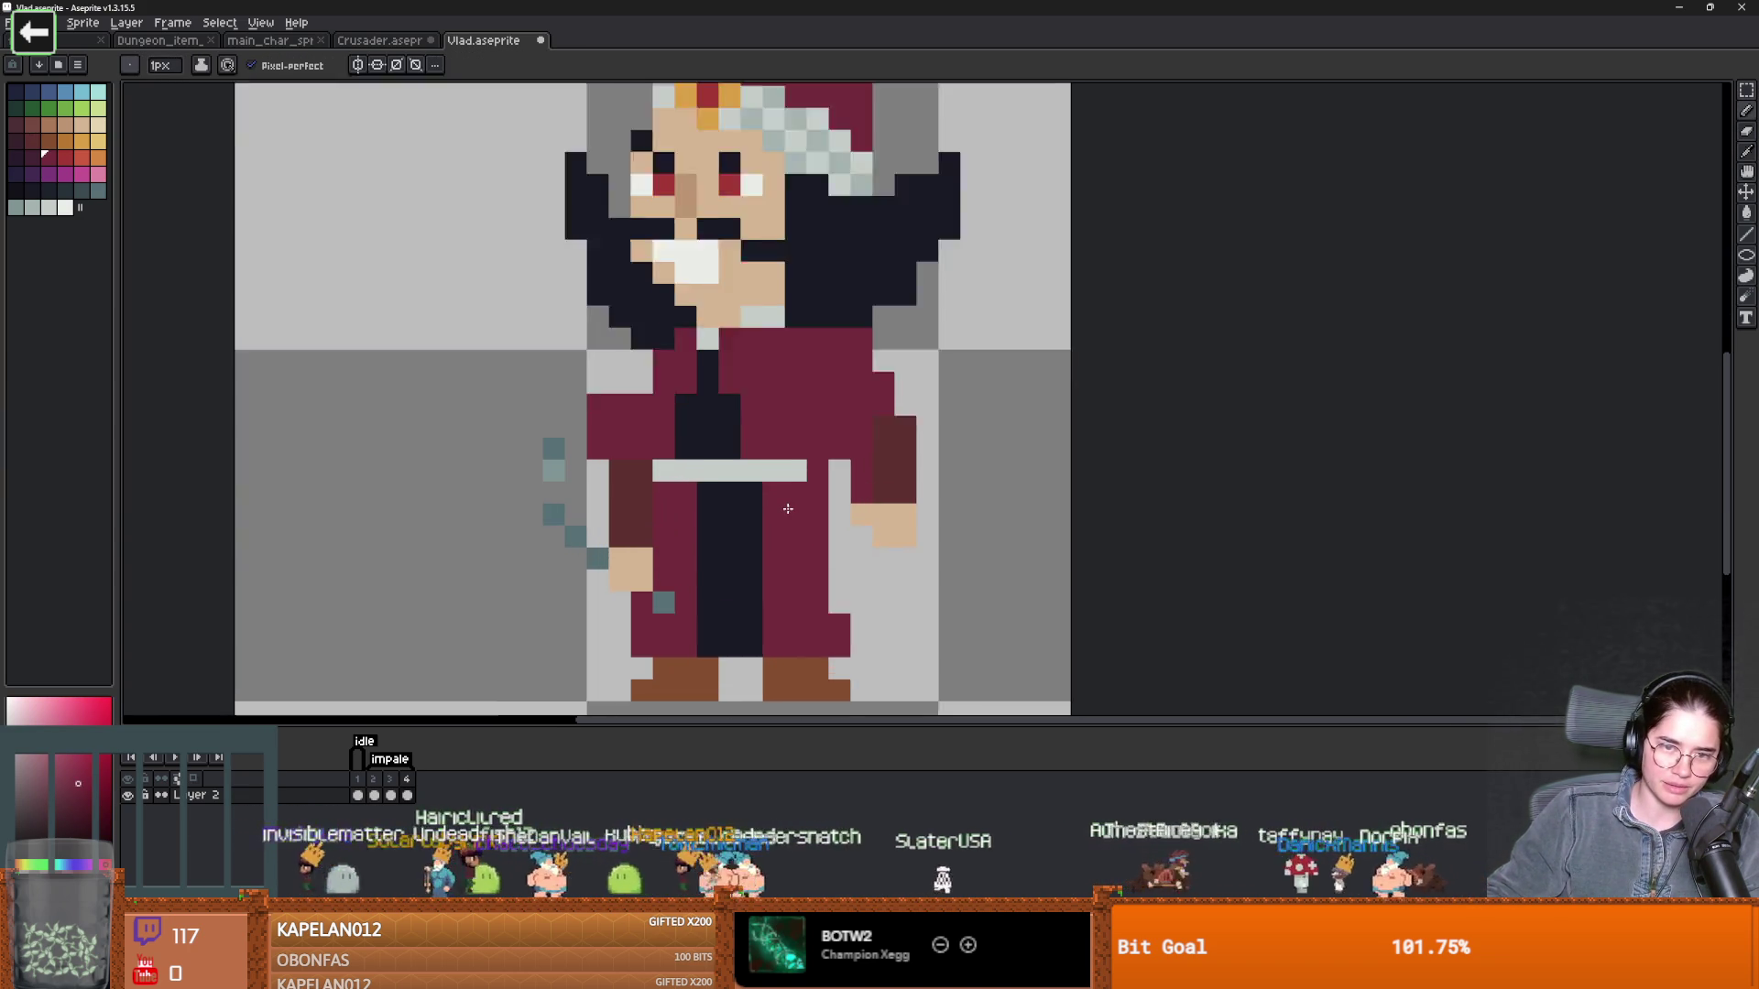
pyautogui.scroll(-2, 788, 509)
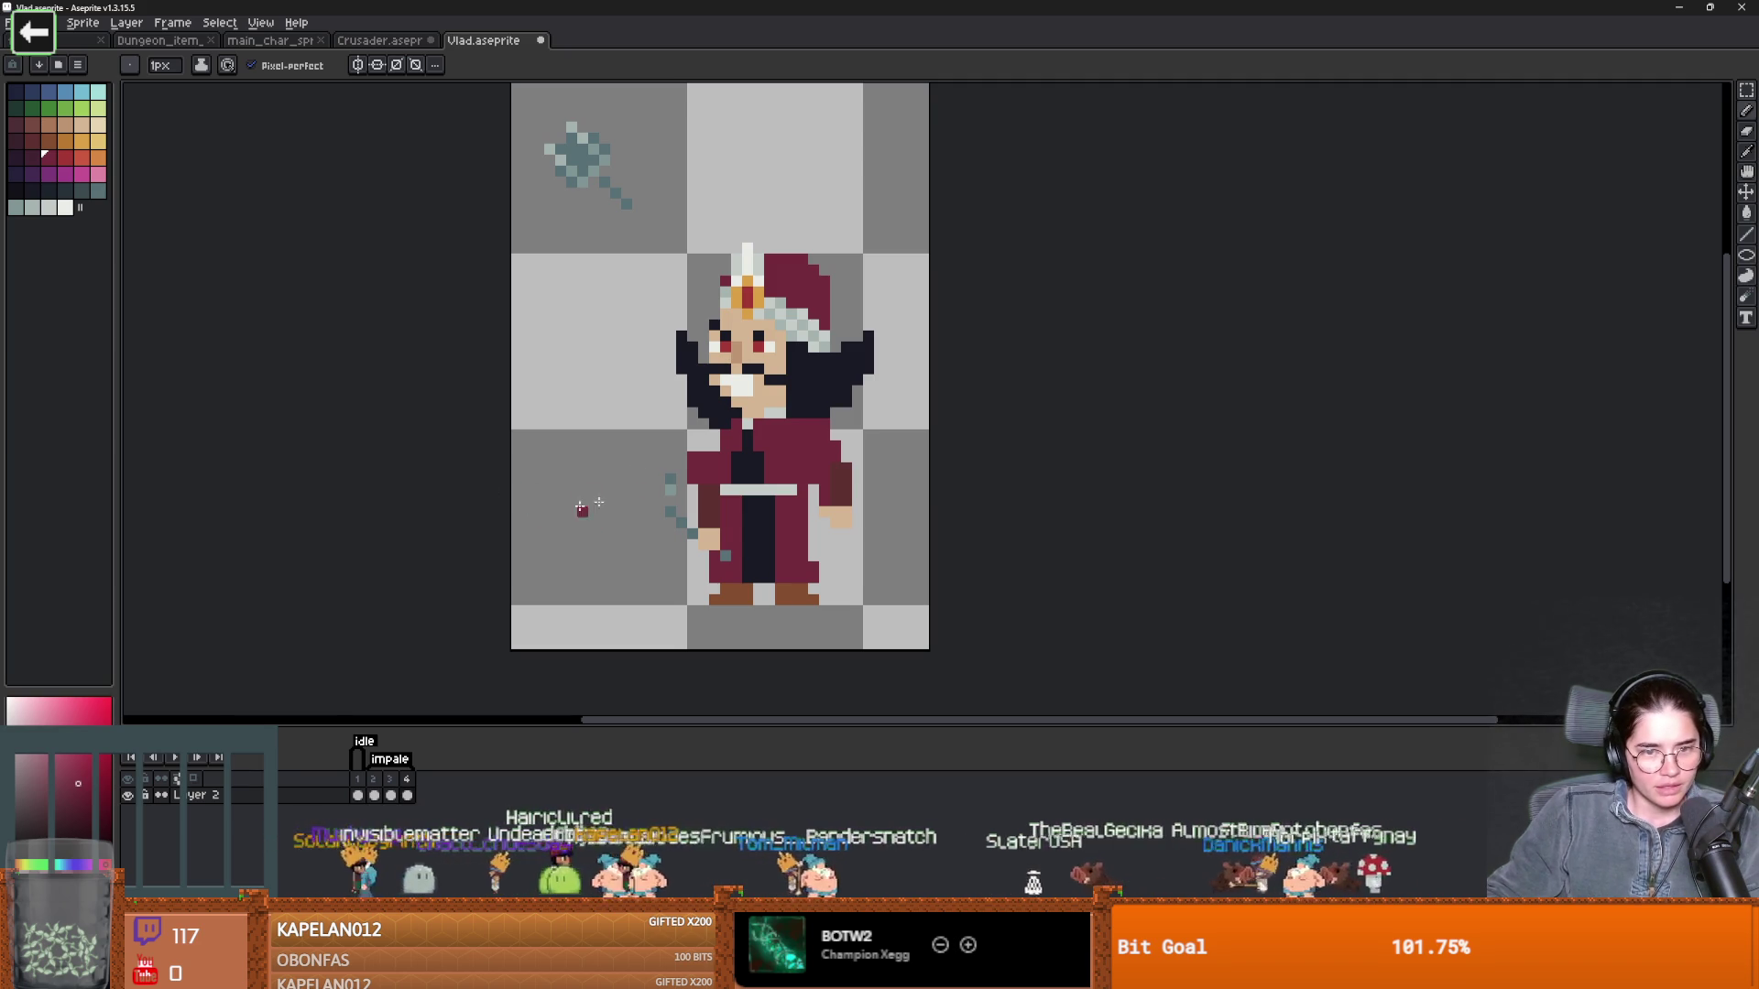
# - Erase the stray red strokes left of the sprite and shrink the brush to 2px
pyautogui.moveTo(581, 475)
pyautogui.mouseDown()
pyautogui.moveTo(612, 450)
pyautogui.moveTo(552, 481)
pyautogui.moveTo(605, 457)
pyautogui.mouseUp()
pyautogui.press('e')
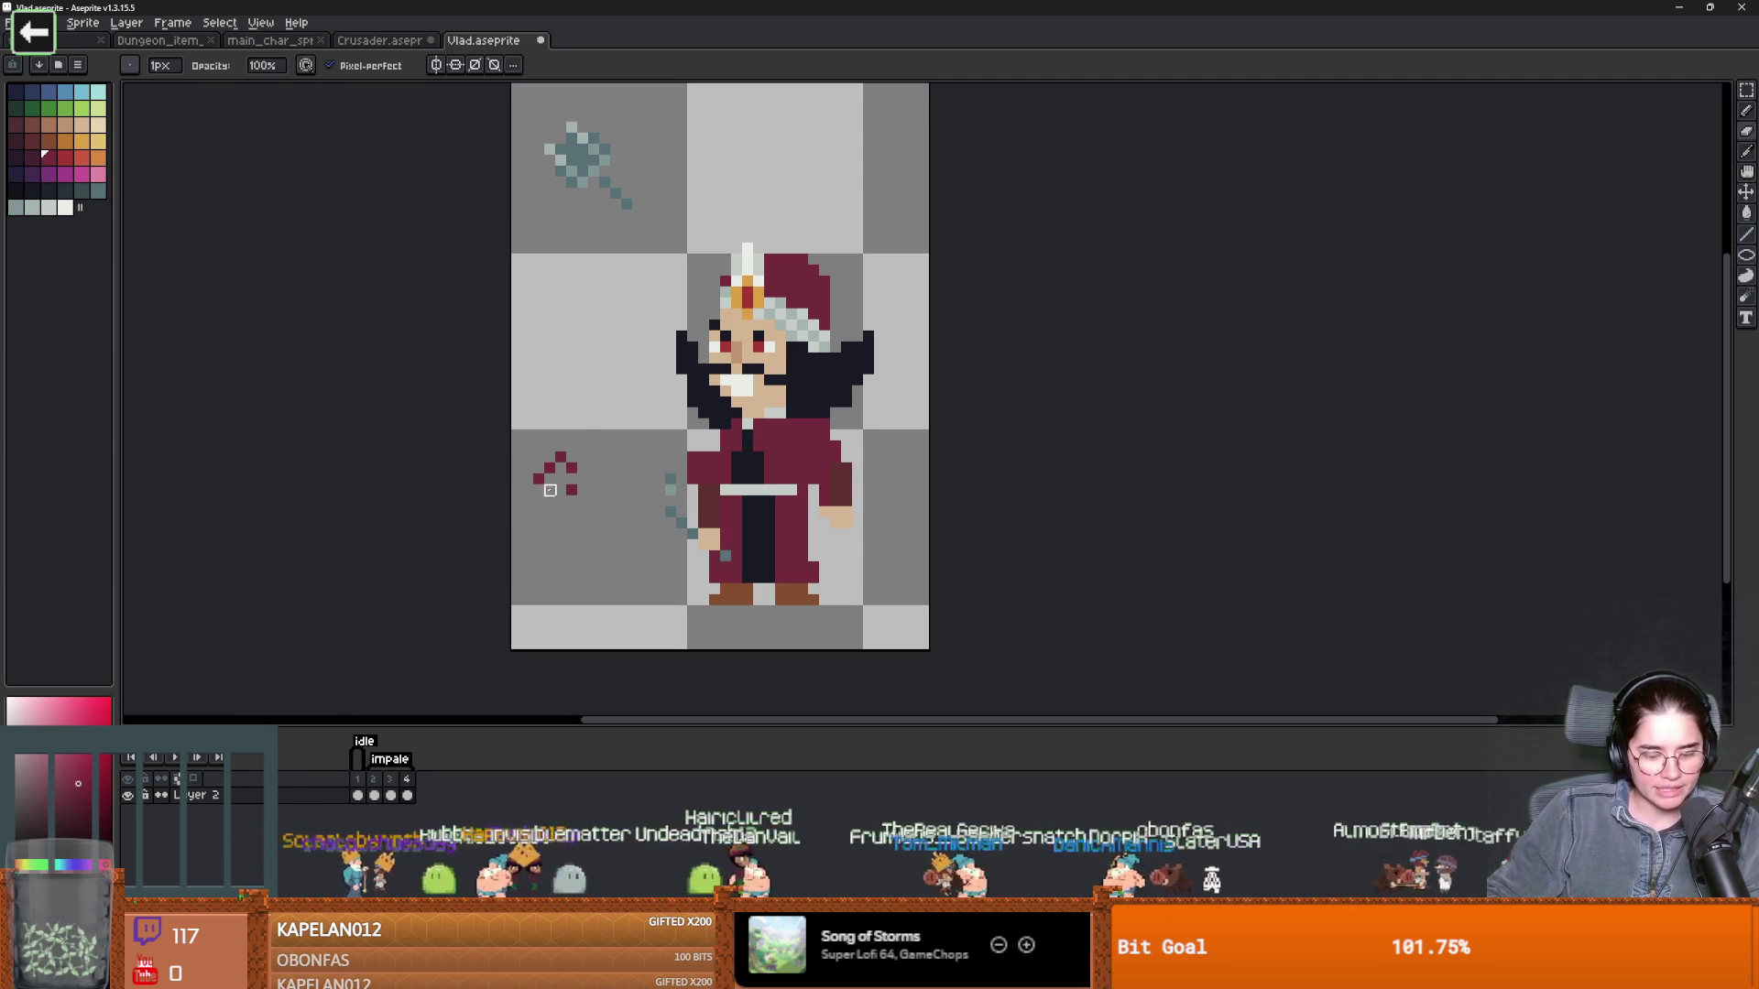
pyautogui.moveTo(589, 479); pyautogui.dragTo(542, 488)
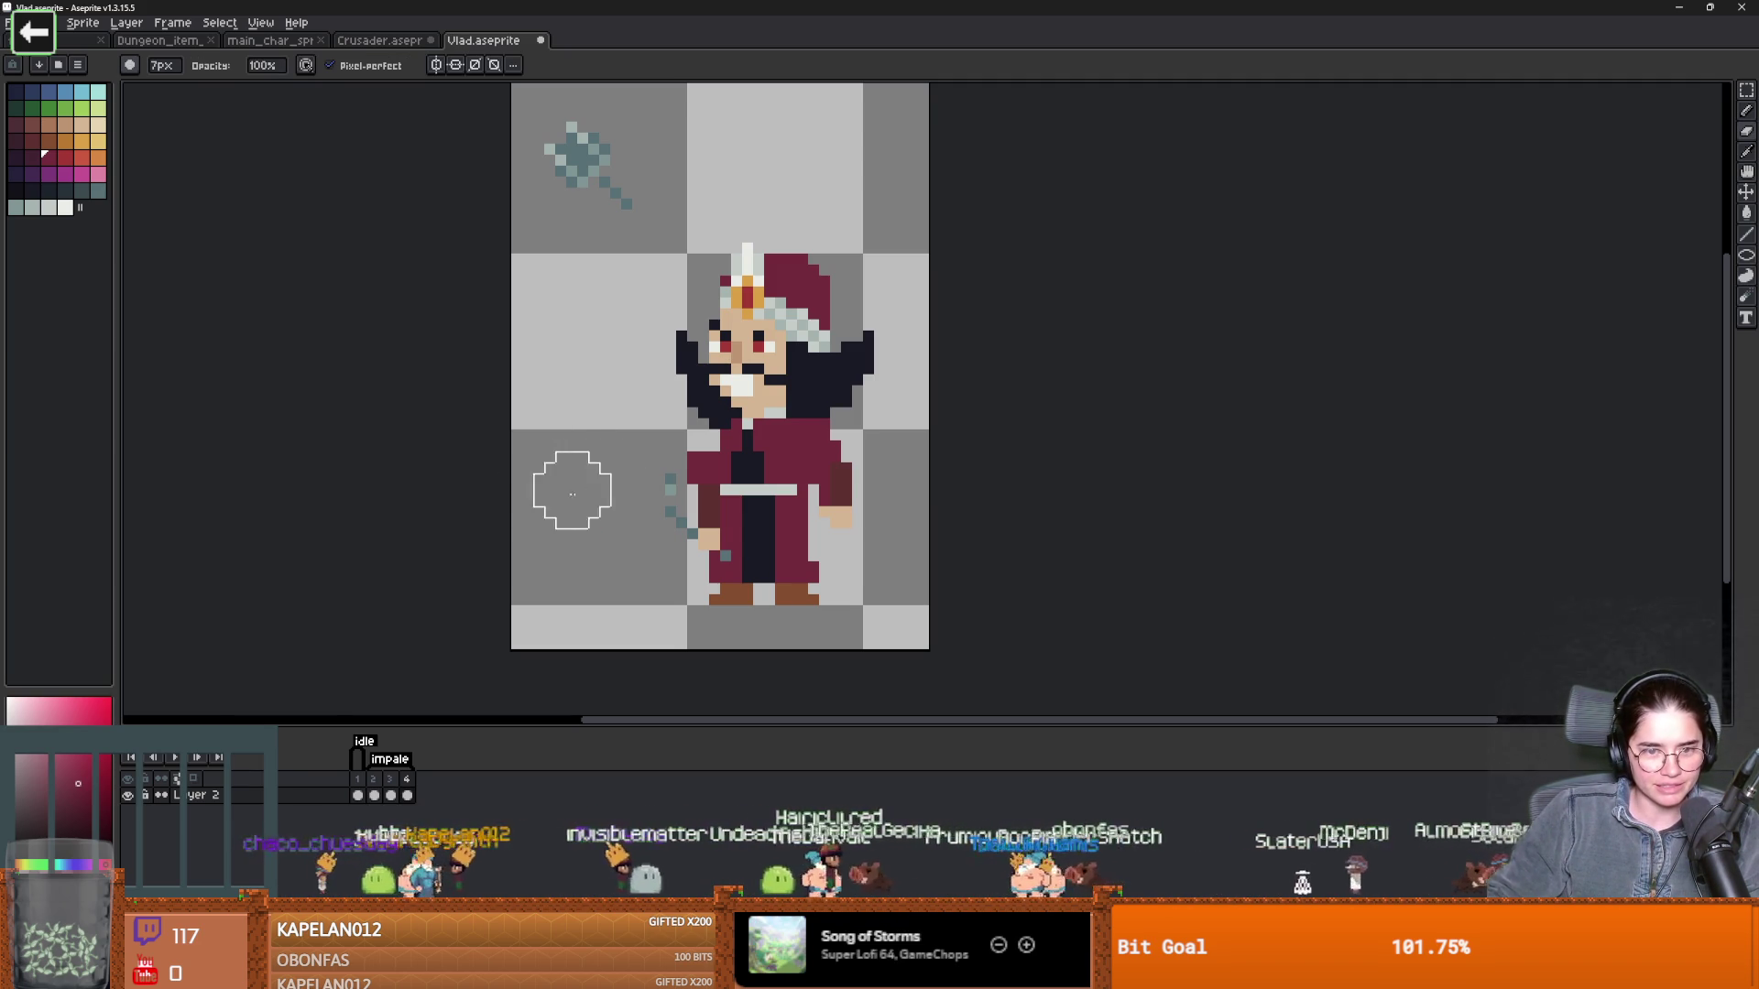
pyautogui.press('-')
pyautogui.press('-')
pyautogui.press('-')
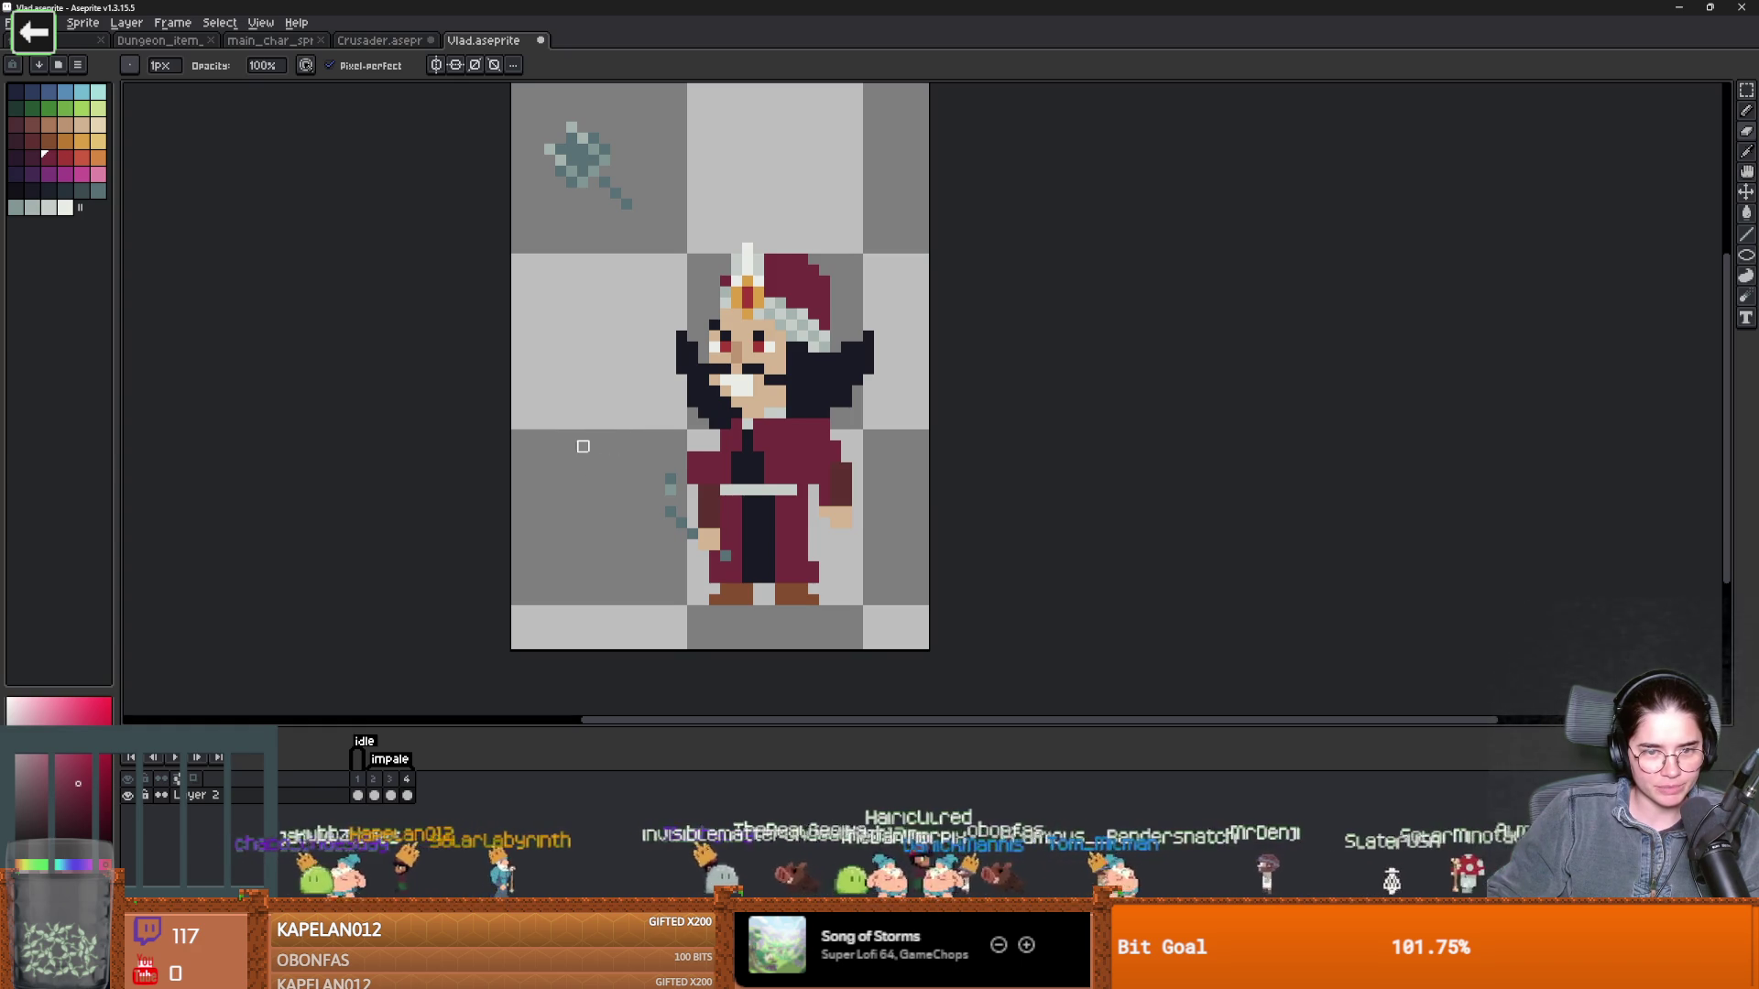
pyautogui.press('m')
pyautogui.moveTo(596, 413); pyautogui.dragTo(785, 542)
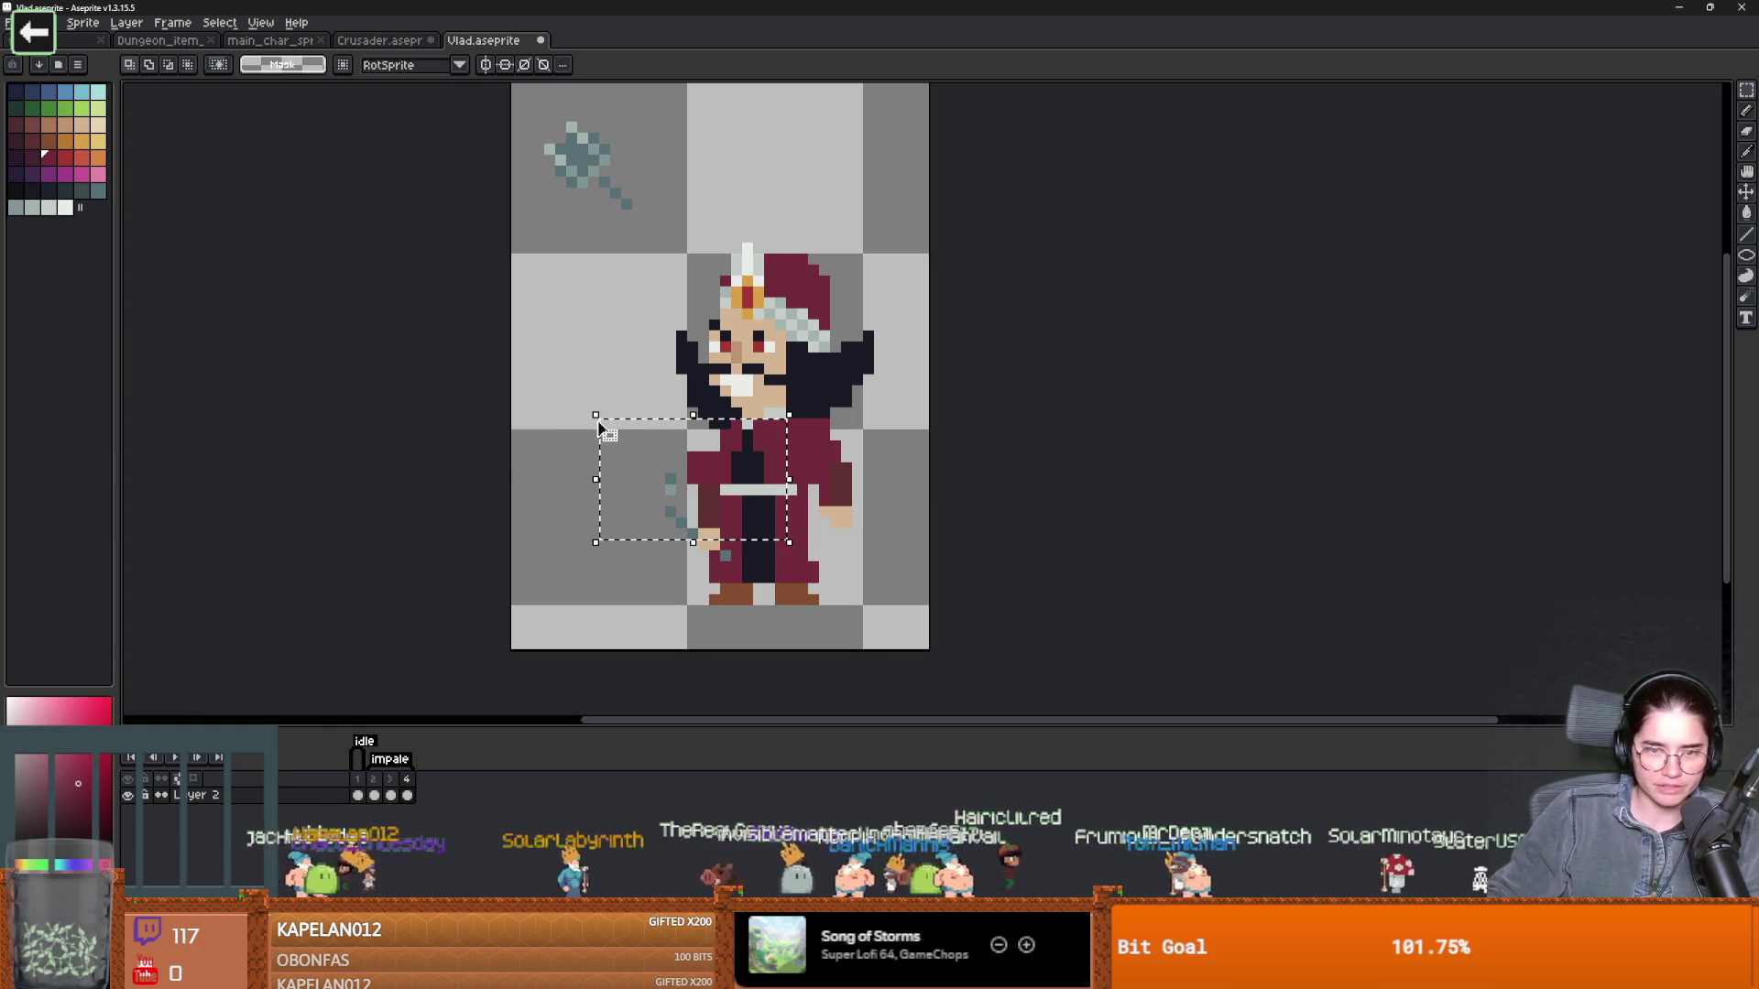
# - Erase the stray teal pixels left of the body and fill the left-arm gap with maroon
pyautogui.scroll(1, 680, 467)
pyautogui.press('e')
pyautogui.moveTo(667, 436)
pyautogui.mouseDown()
pyautogui.moveTo(668, 498)
pyautogui.moveTo(794, 569)
pyautogui.moveTo(662, 385)
pyautogui.moveTo(706, 424)
pyautogui.moveTo(675, 452)
pyautogui.moveTo(691, 464)
pyautogui.mouseUp()
pyautogui.press('m')
pyautogui.press('b')
pyautogui.moveTo(753, 412)
pyautogui.mouseDown()
pyautogui.moveTo(753, 378)
pyautogui.moveTo(710, 346)
pyautogui.mouseUp()
pyautogui.click(886, 455)
# - Play the animation to preview it, then return to the fourth frame
pyautogui.scroll(-4, 894, 455)
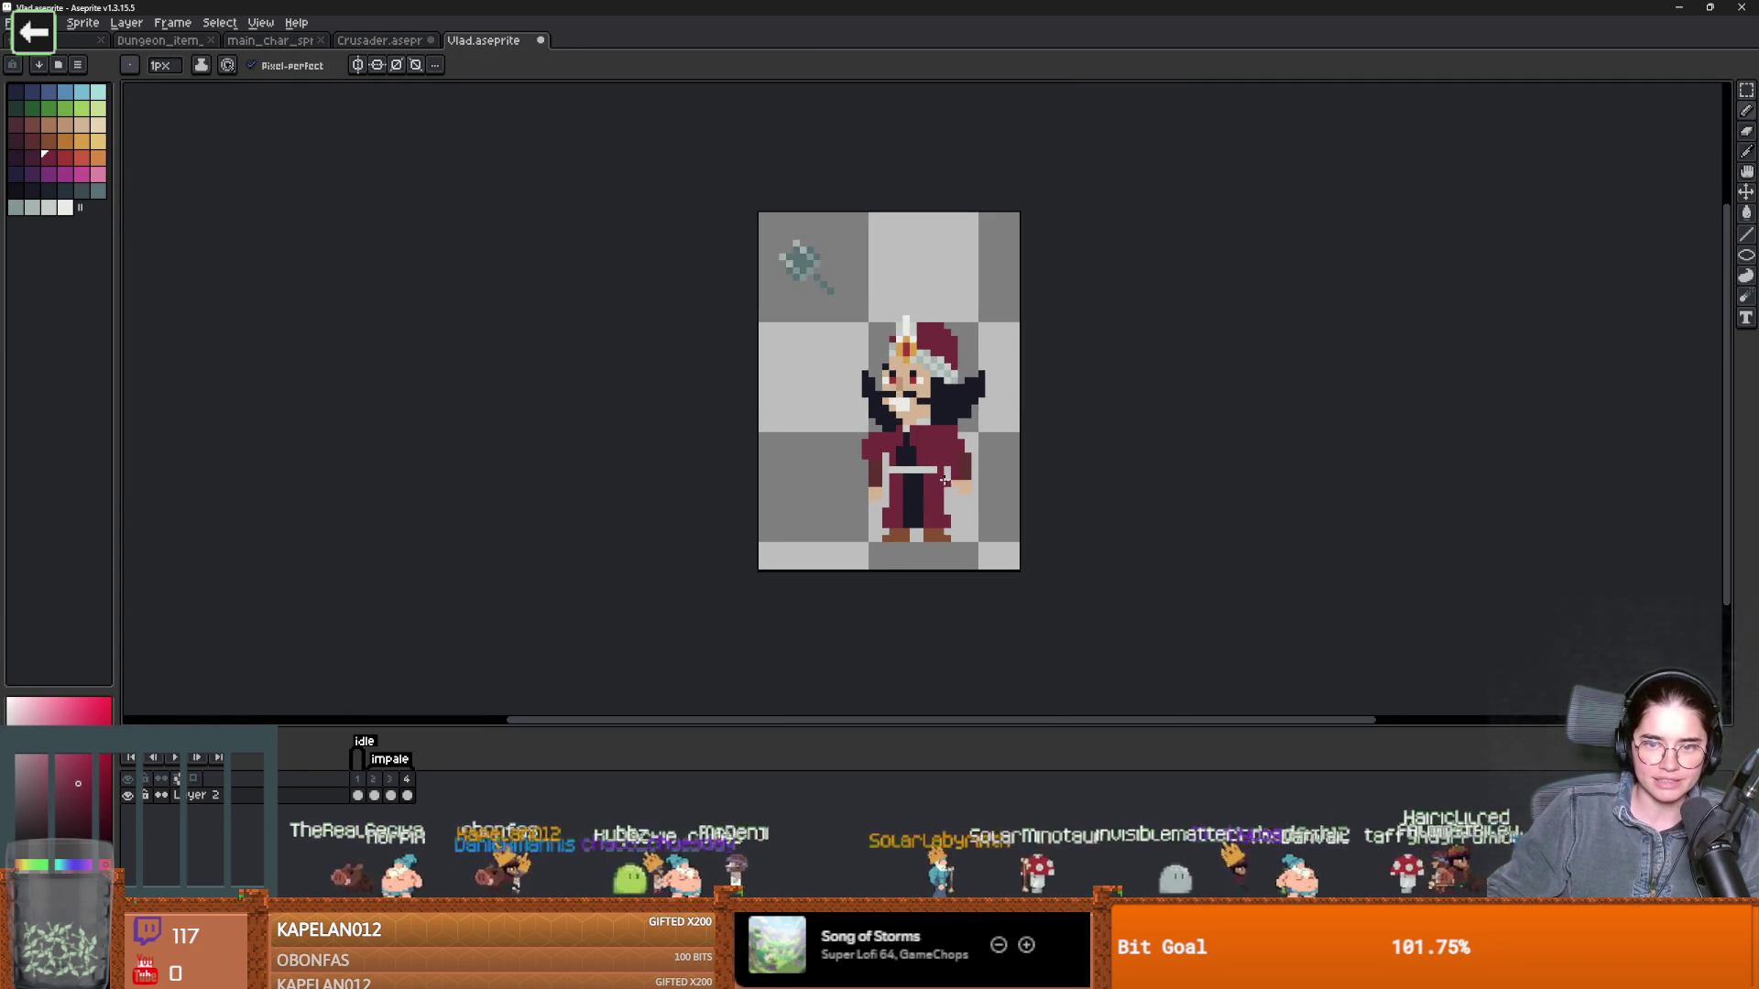
pyautogui.scroll(7, 903, 385)
pyautogui.scroll(-6, 903, 386)
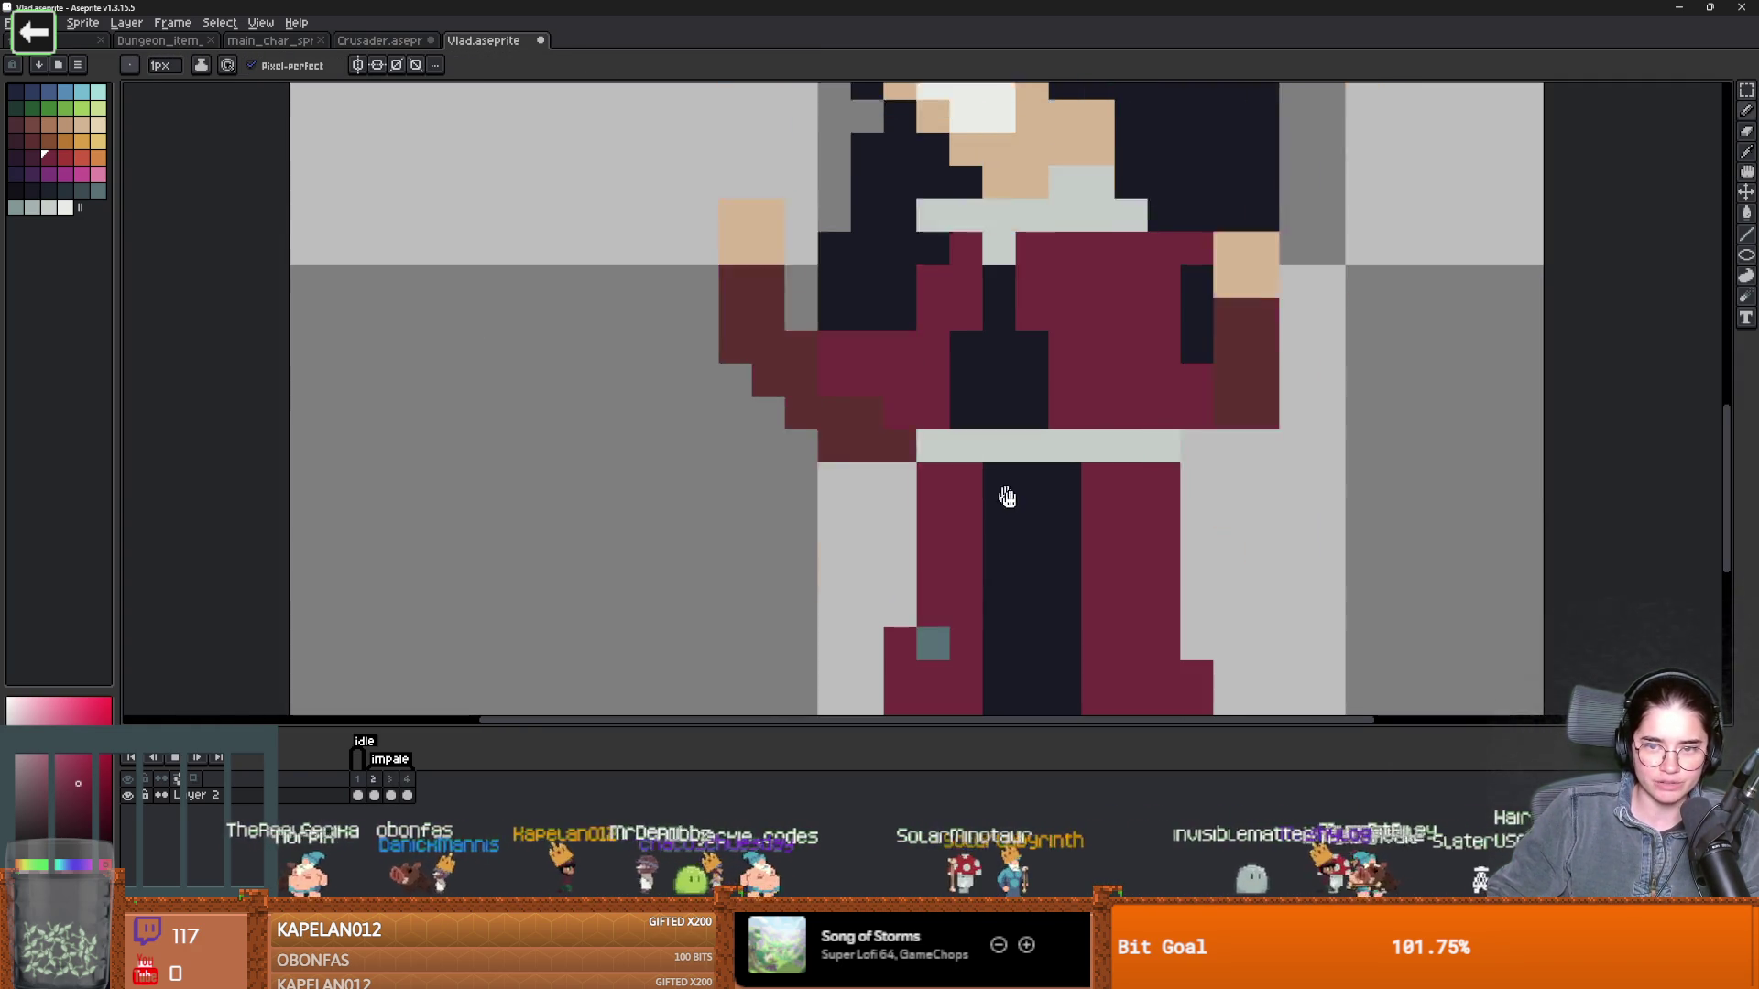
pyautogui.press('Return')
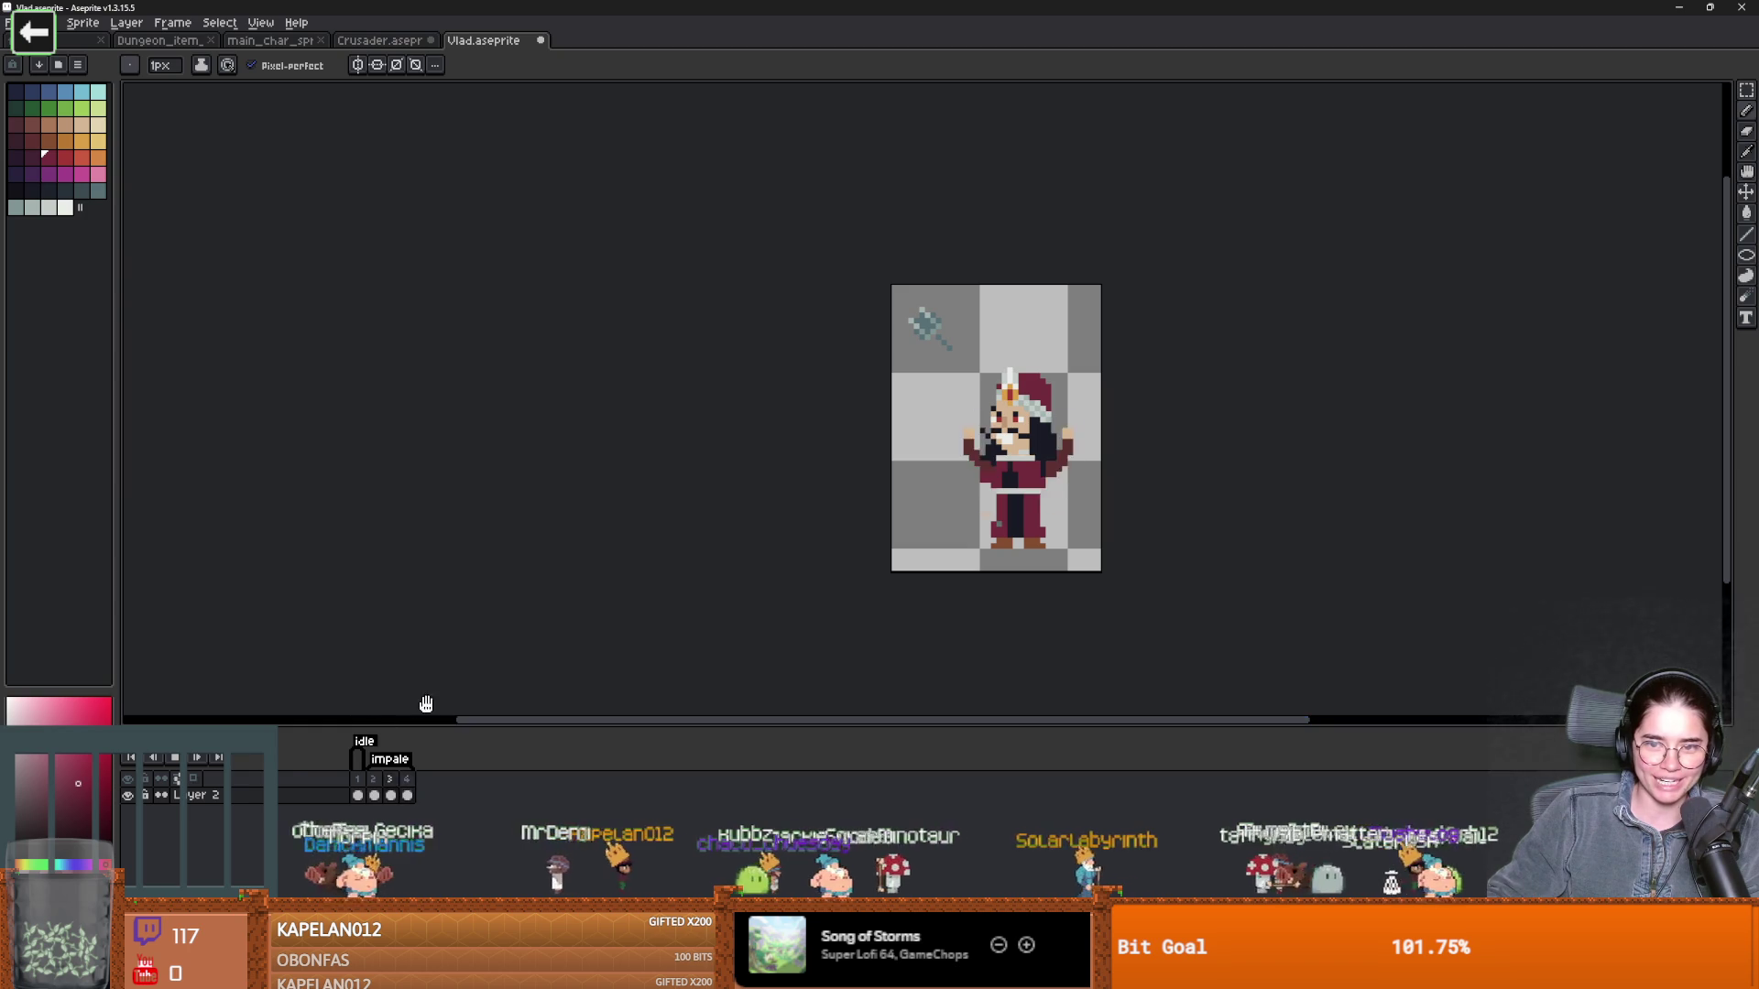
pyautogui.hscroll(3, 527, 544)
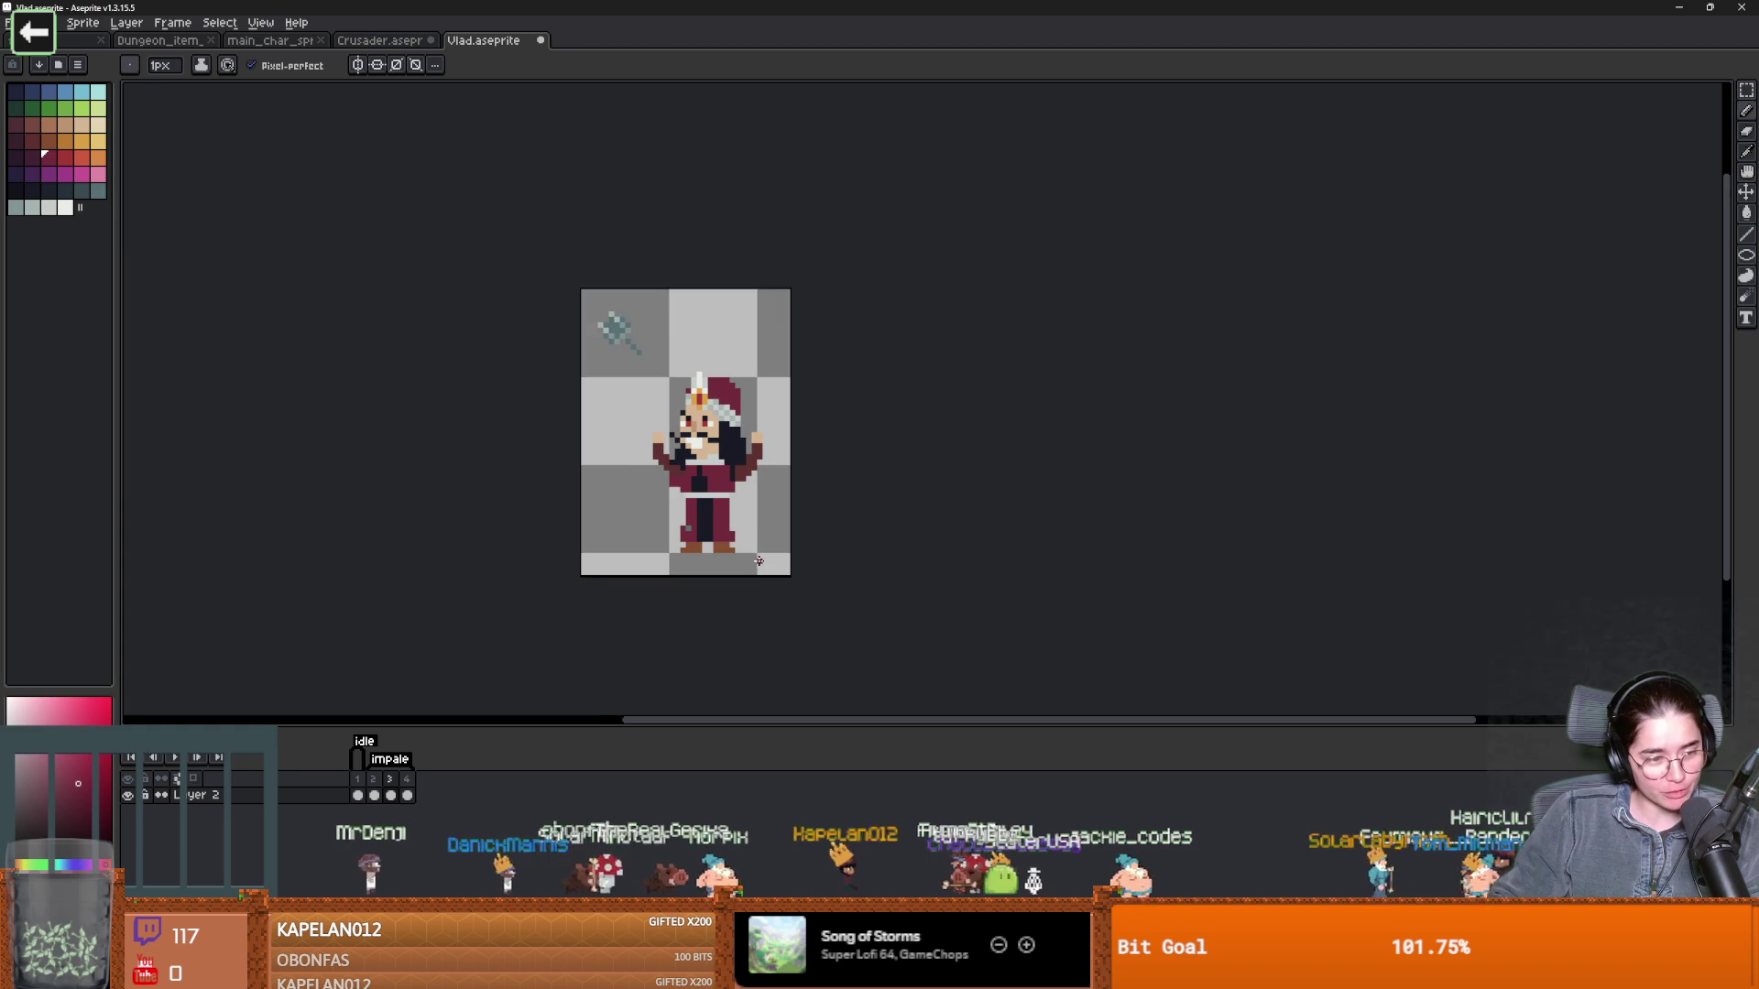
pyautogui.scroll(1, 758, 561)
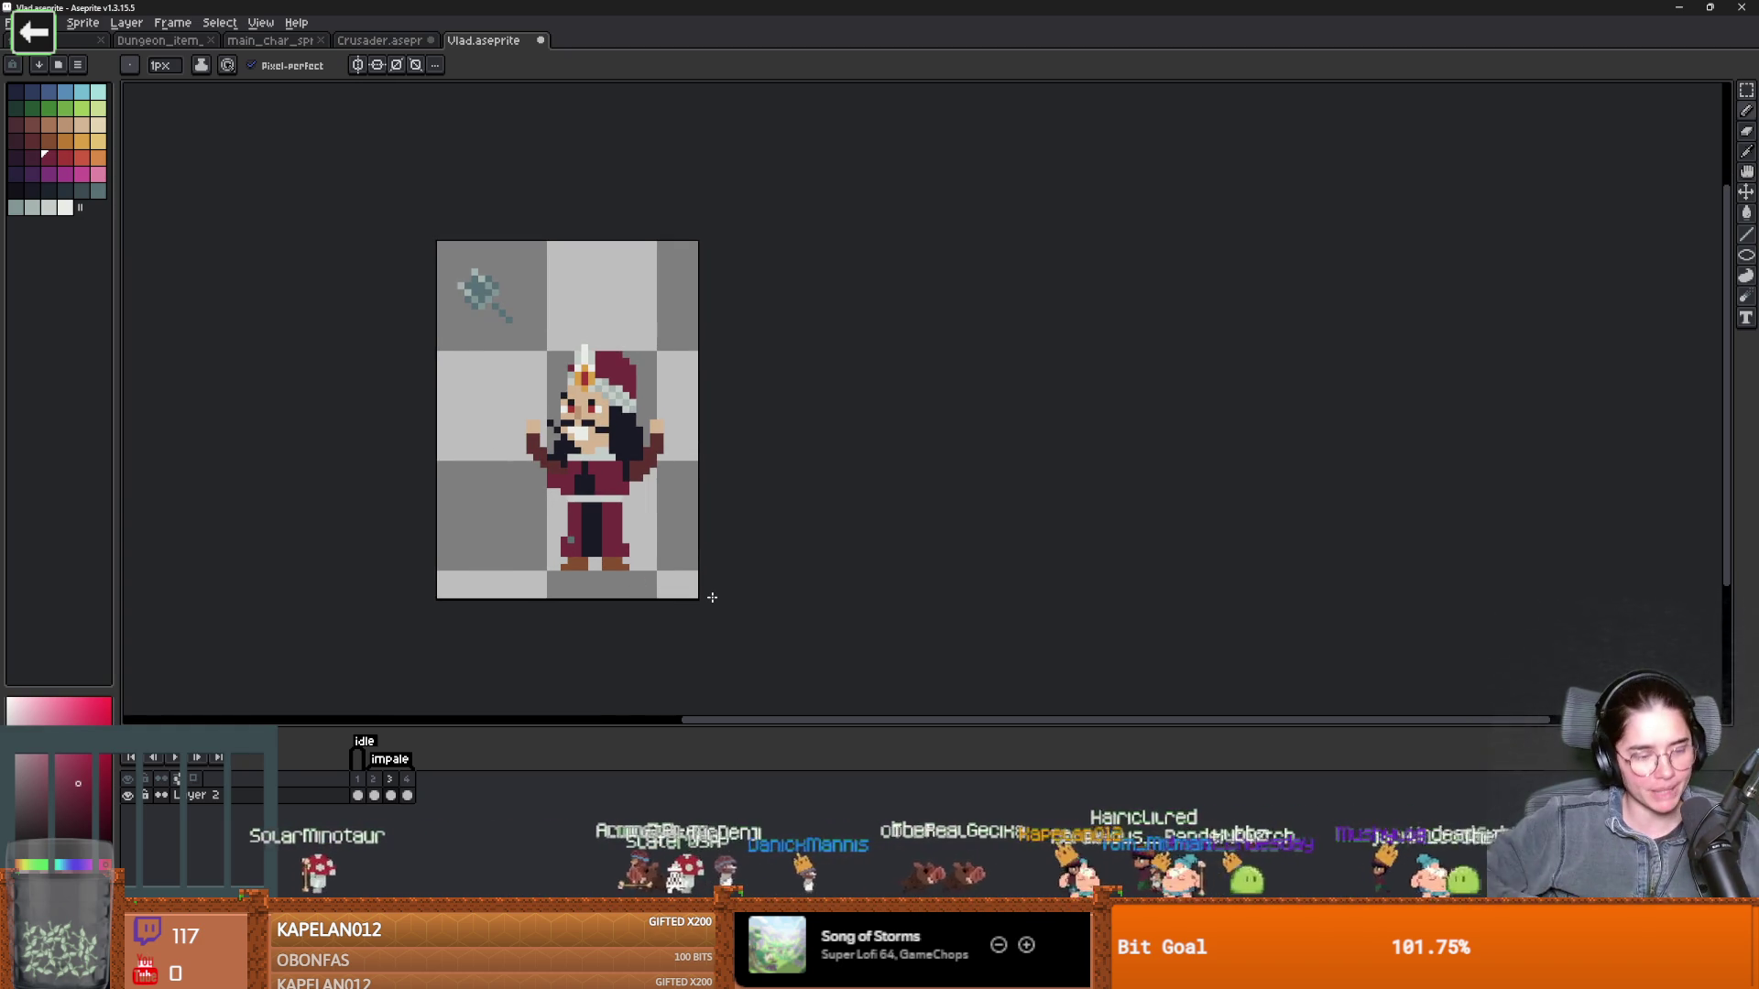
pyautogui.scroll(2, 577, 477)
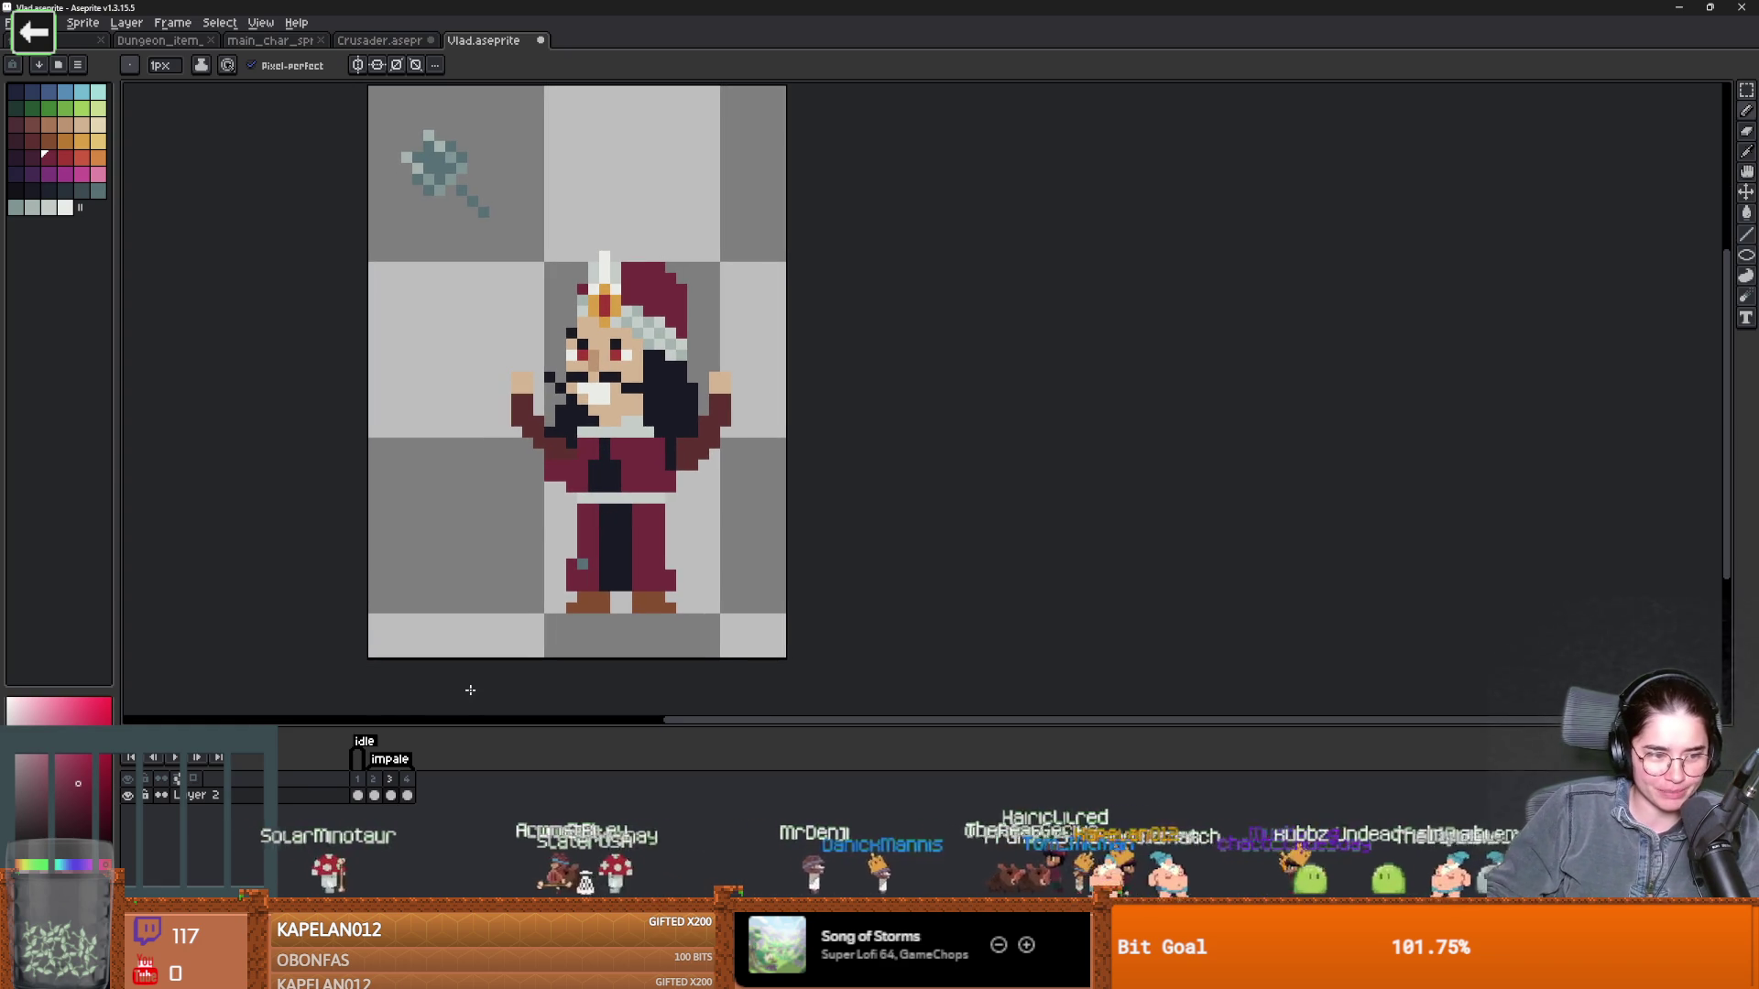
pyautogui.click(407, 795)
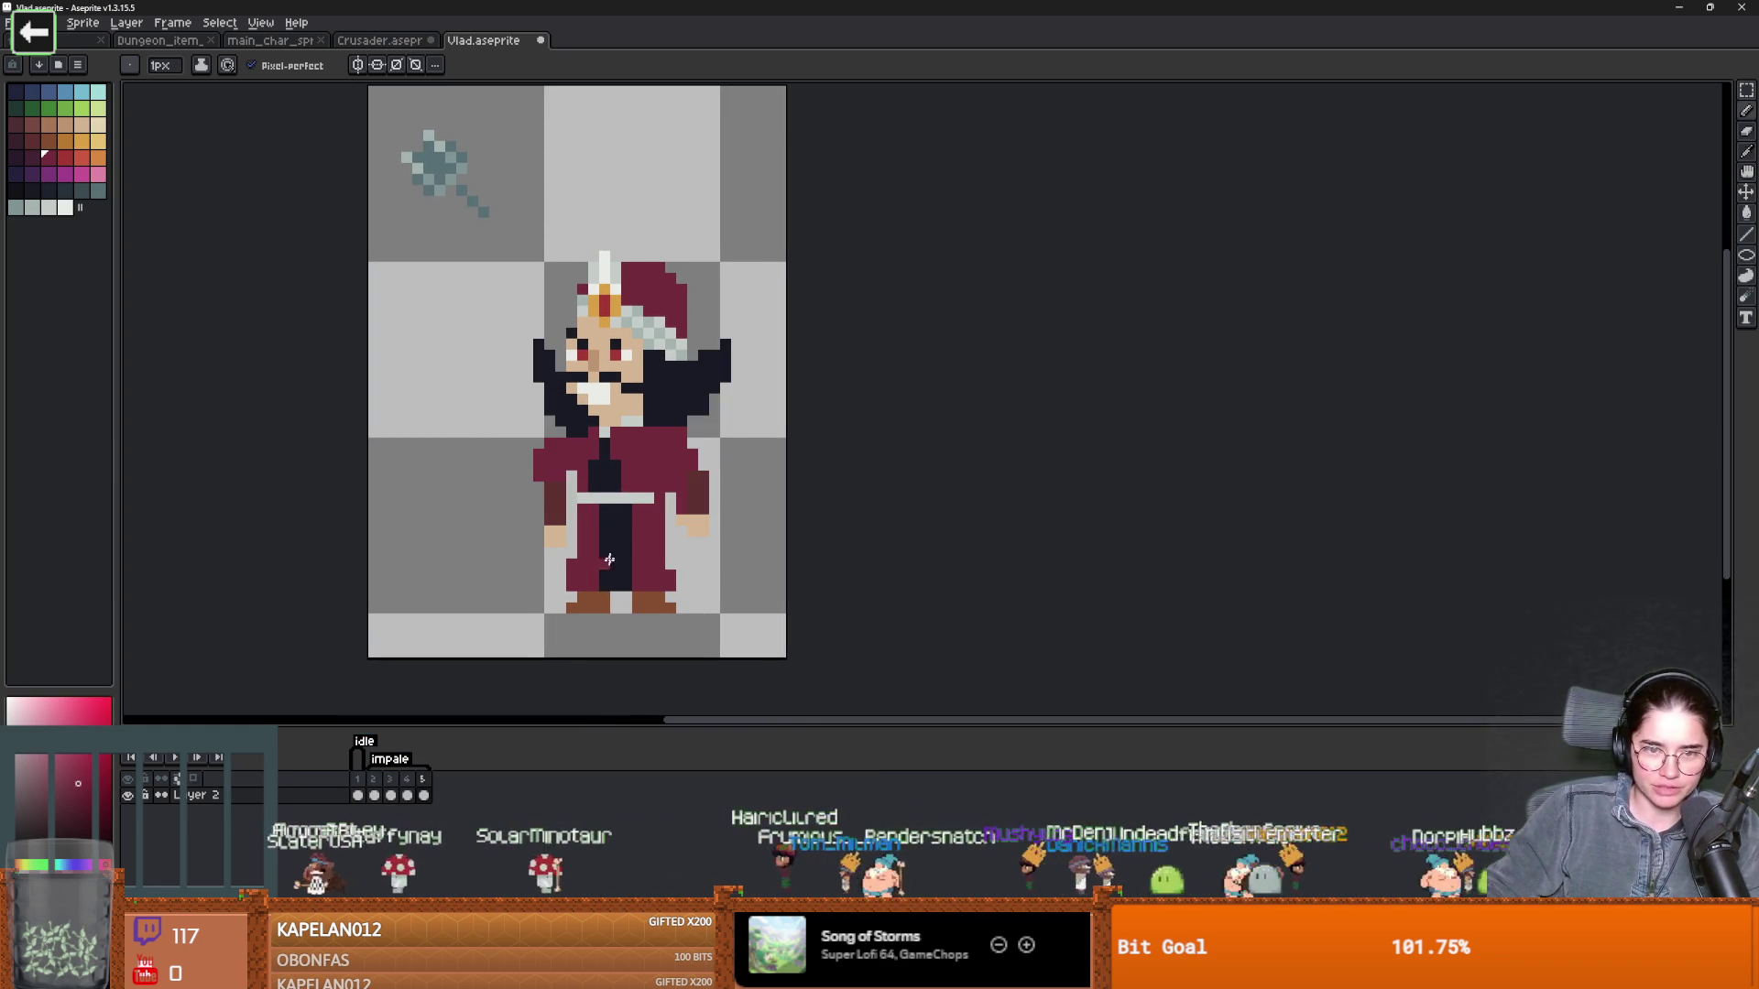
# - Copy Vlad's lower body from frame 1 and paste it onto the later impale frame
pyautogui.click(362, 780)
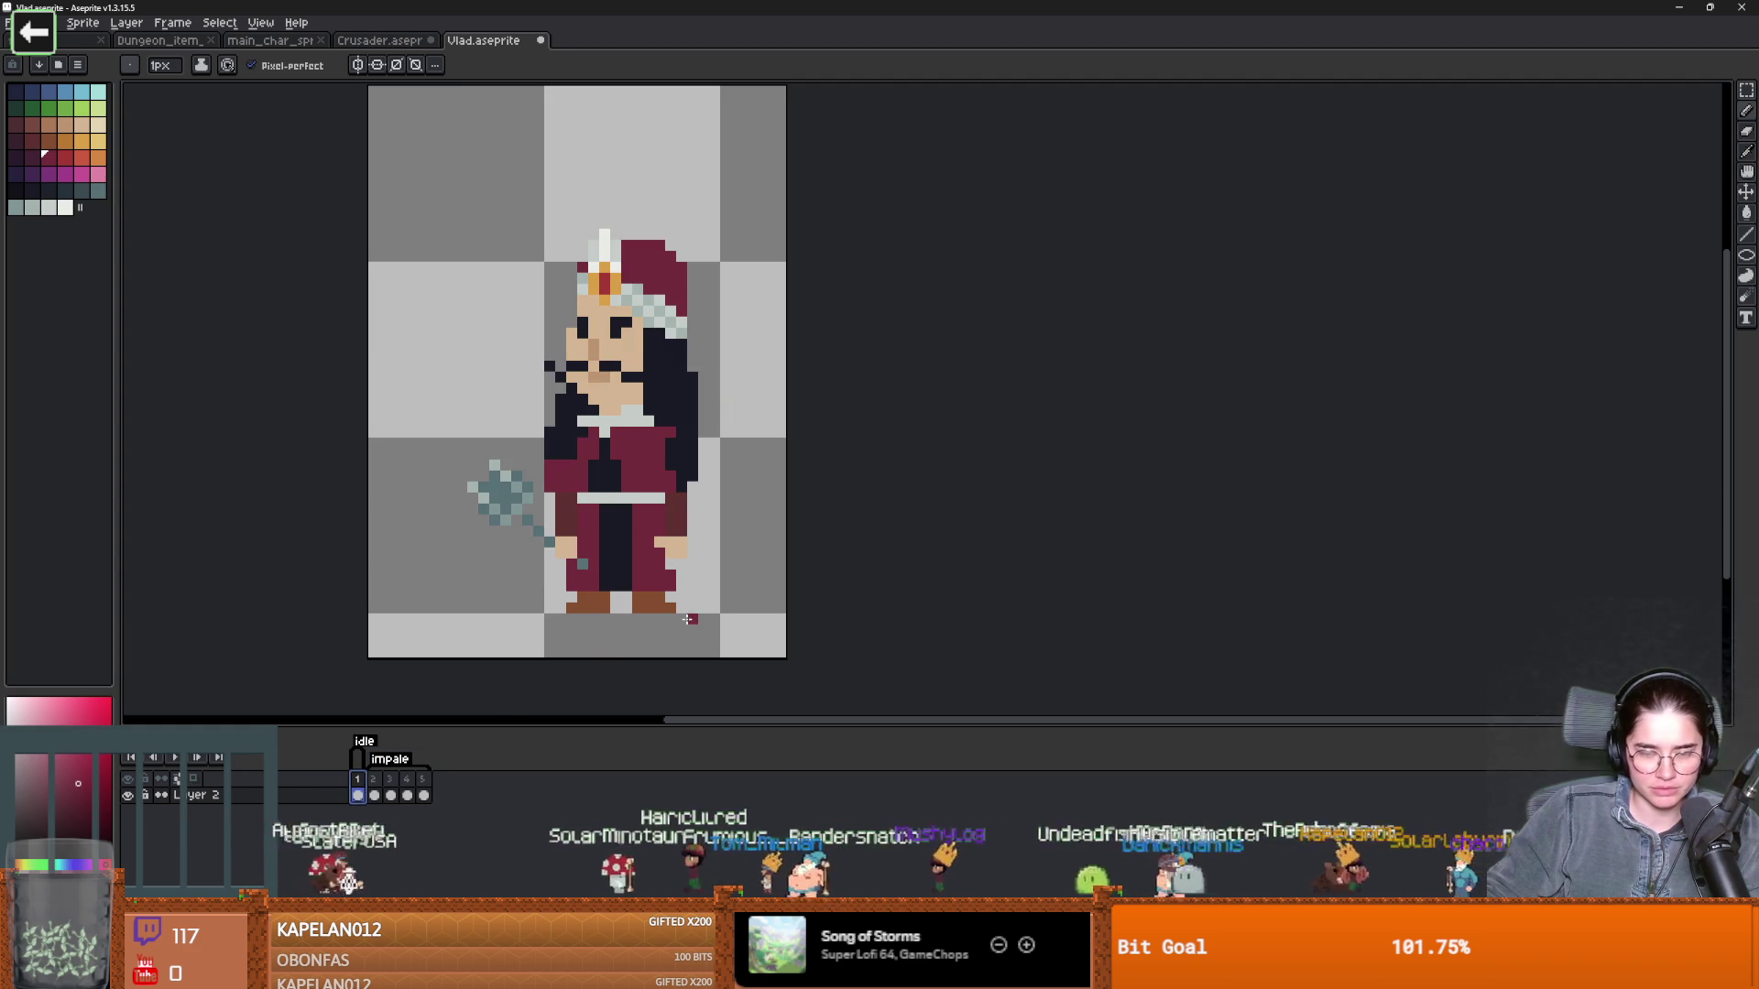
pyautogui.press('m')
pyautogui.moveTo(724, 584)
pyautogui.mouseDown()
pyautogui.moveTo(659, 566)
pyautogui.moveTo(542, 412)
pyautogui.mouseUp()
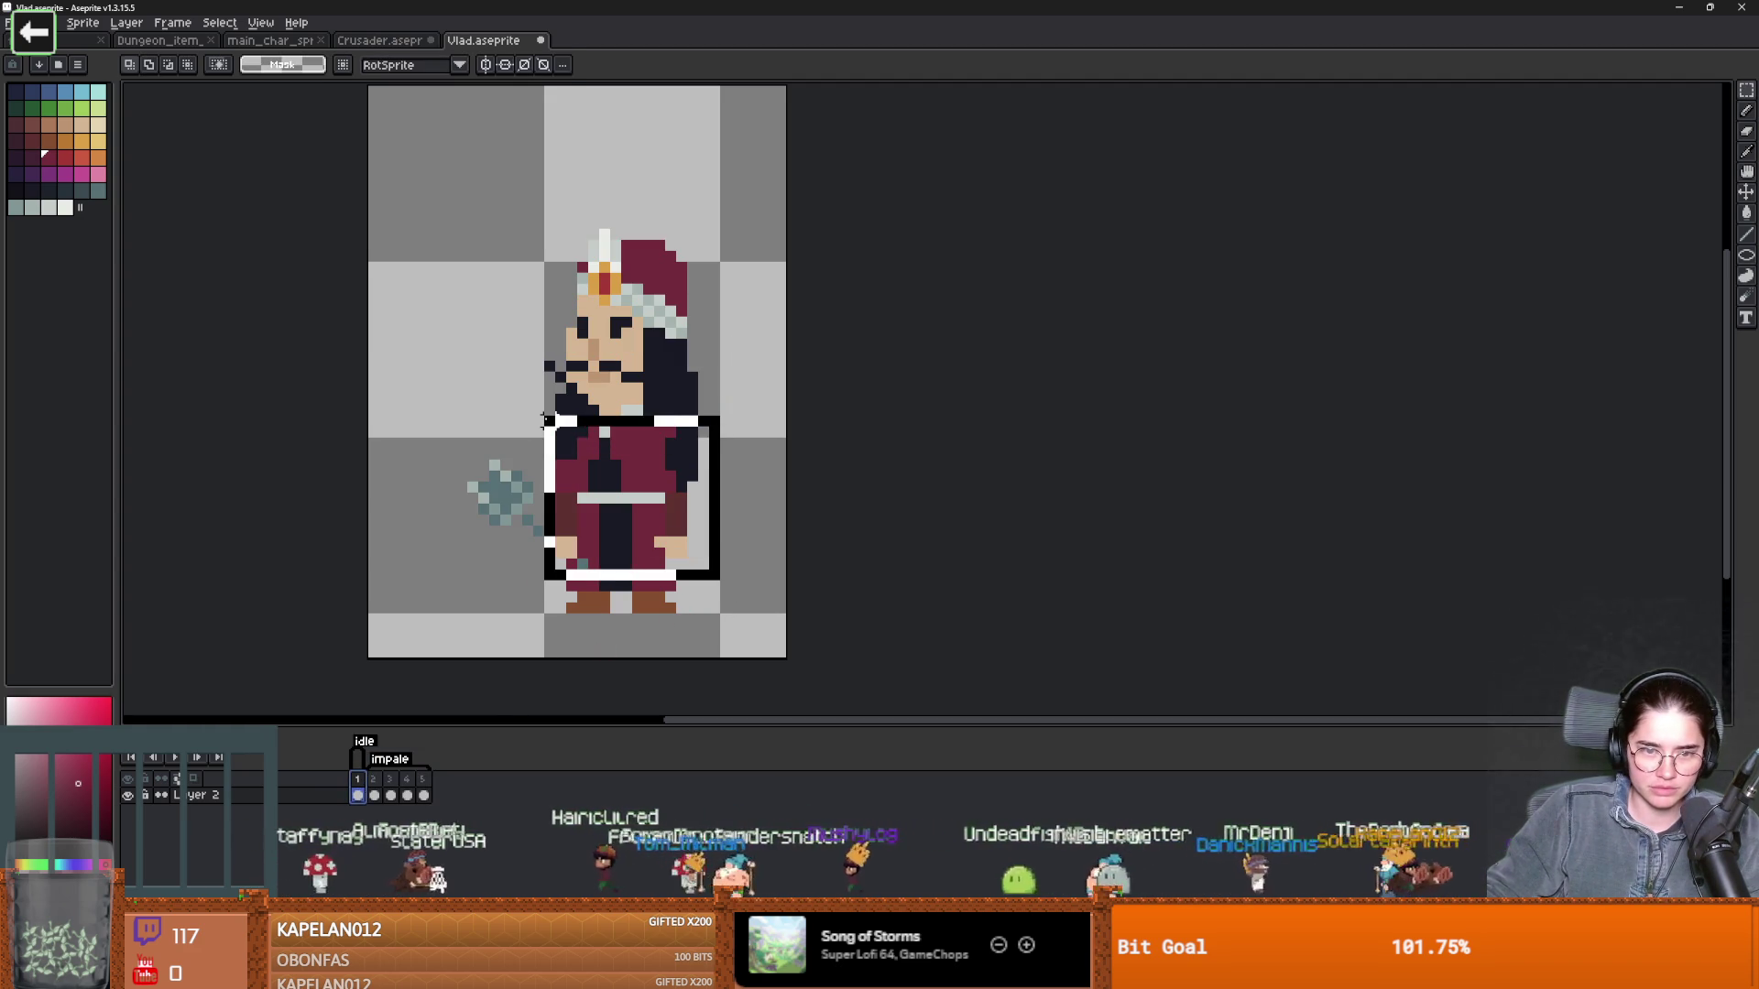
pyautogui.hotkey('ctrl', 'c')
pyautogui.press('.')
pyautogui.hotkey('ctrl', 'v')
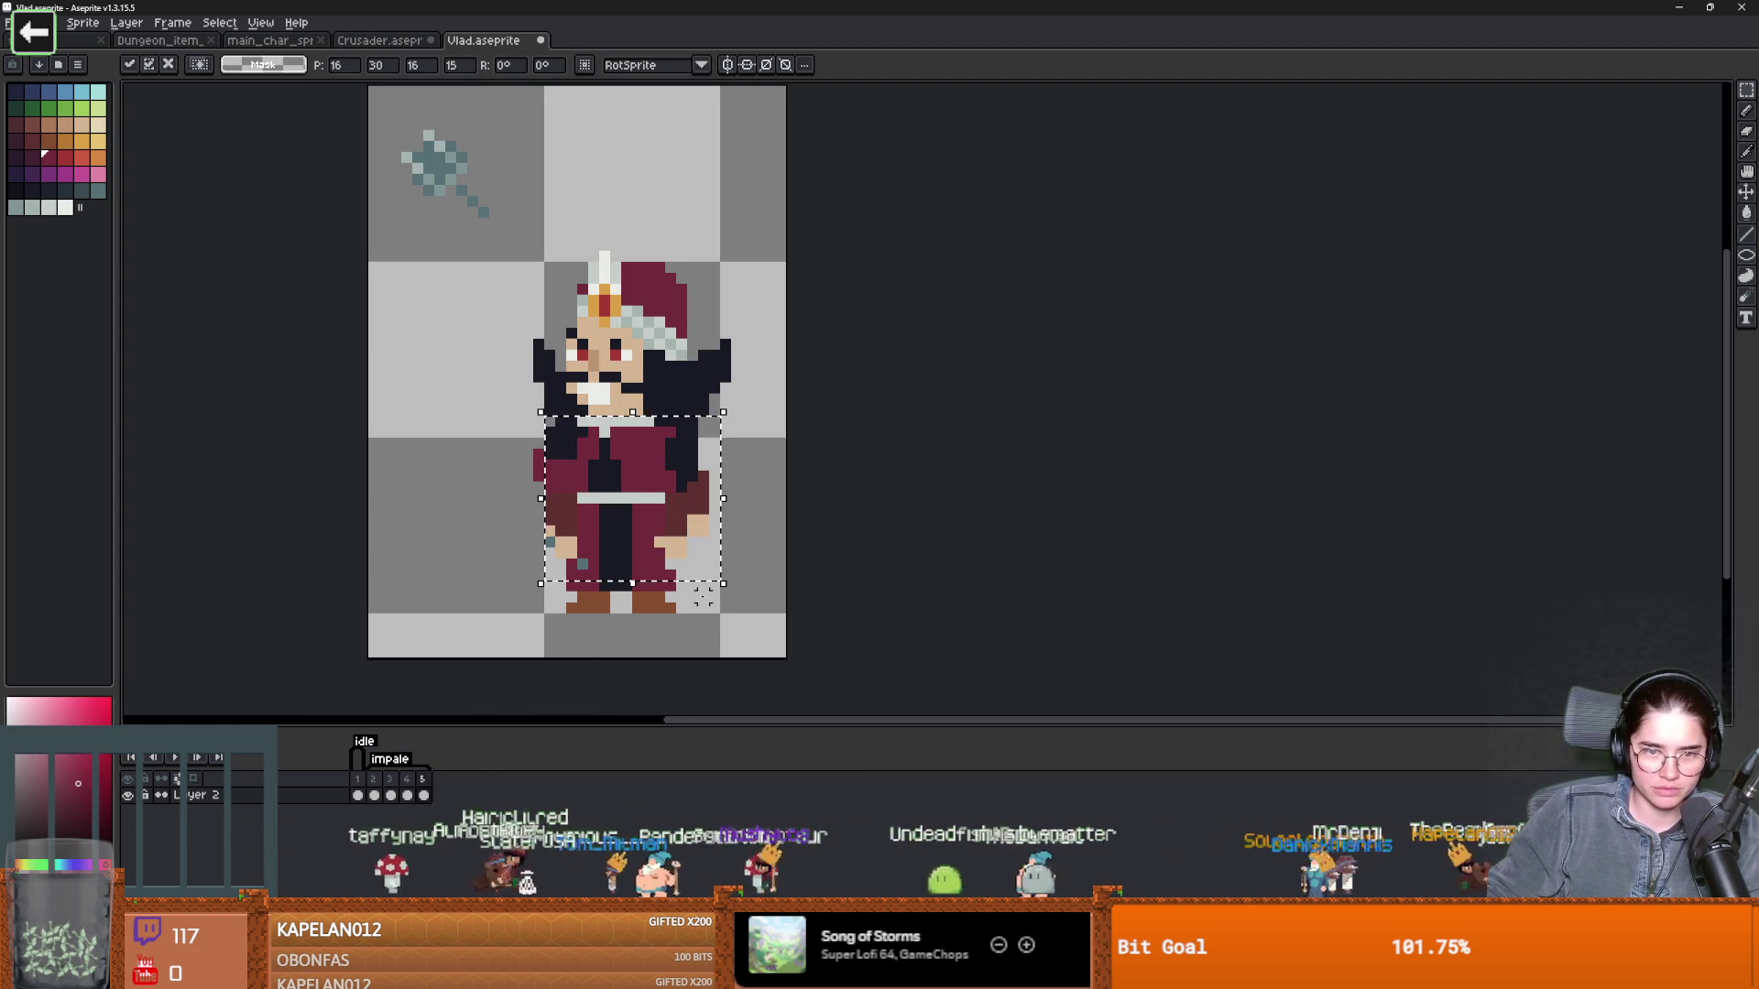
pyautogui.press('b')
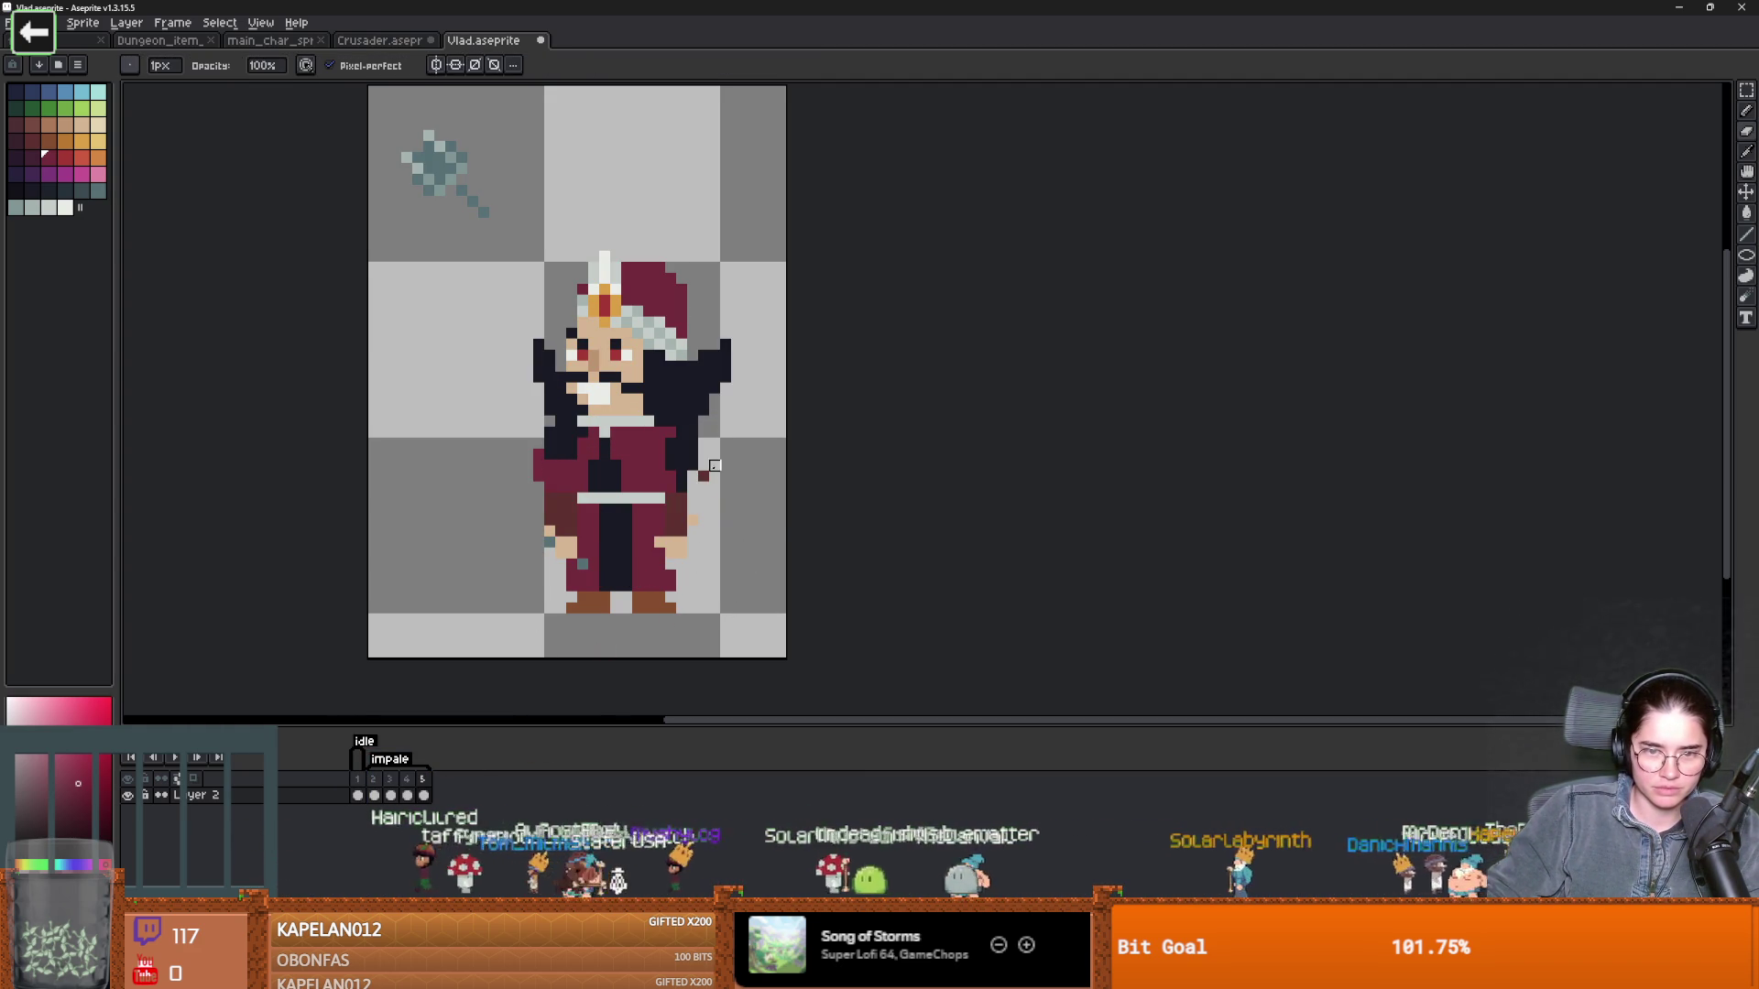
# - Thicken the cape's right edge with dark navy and crimson pixels
pyautogui.keyDown('alt'); pyautogui.click(687, 420); pyautogui.keyUp('alt')
pyautogui.moveTo(710, 353); pyautogui.dragTo(703, 389)
pyautogui.press('e')
pyautogui.moveTo(691, 417); pyautogui.dragTo(713, 442)
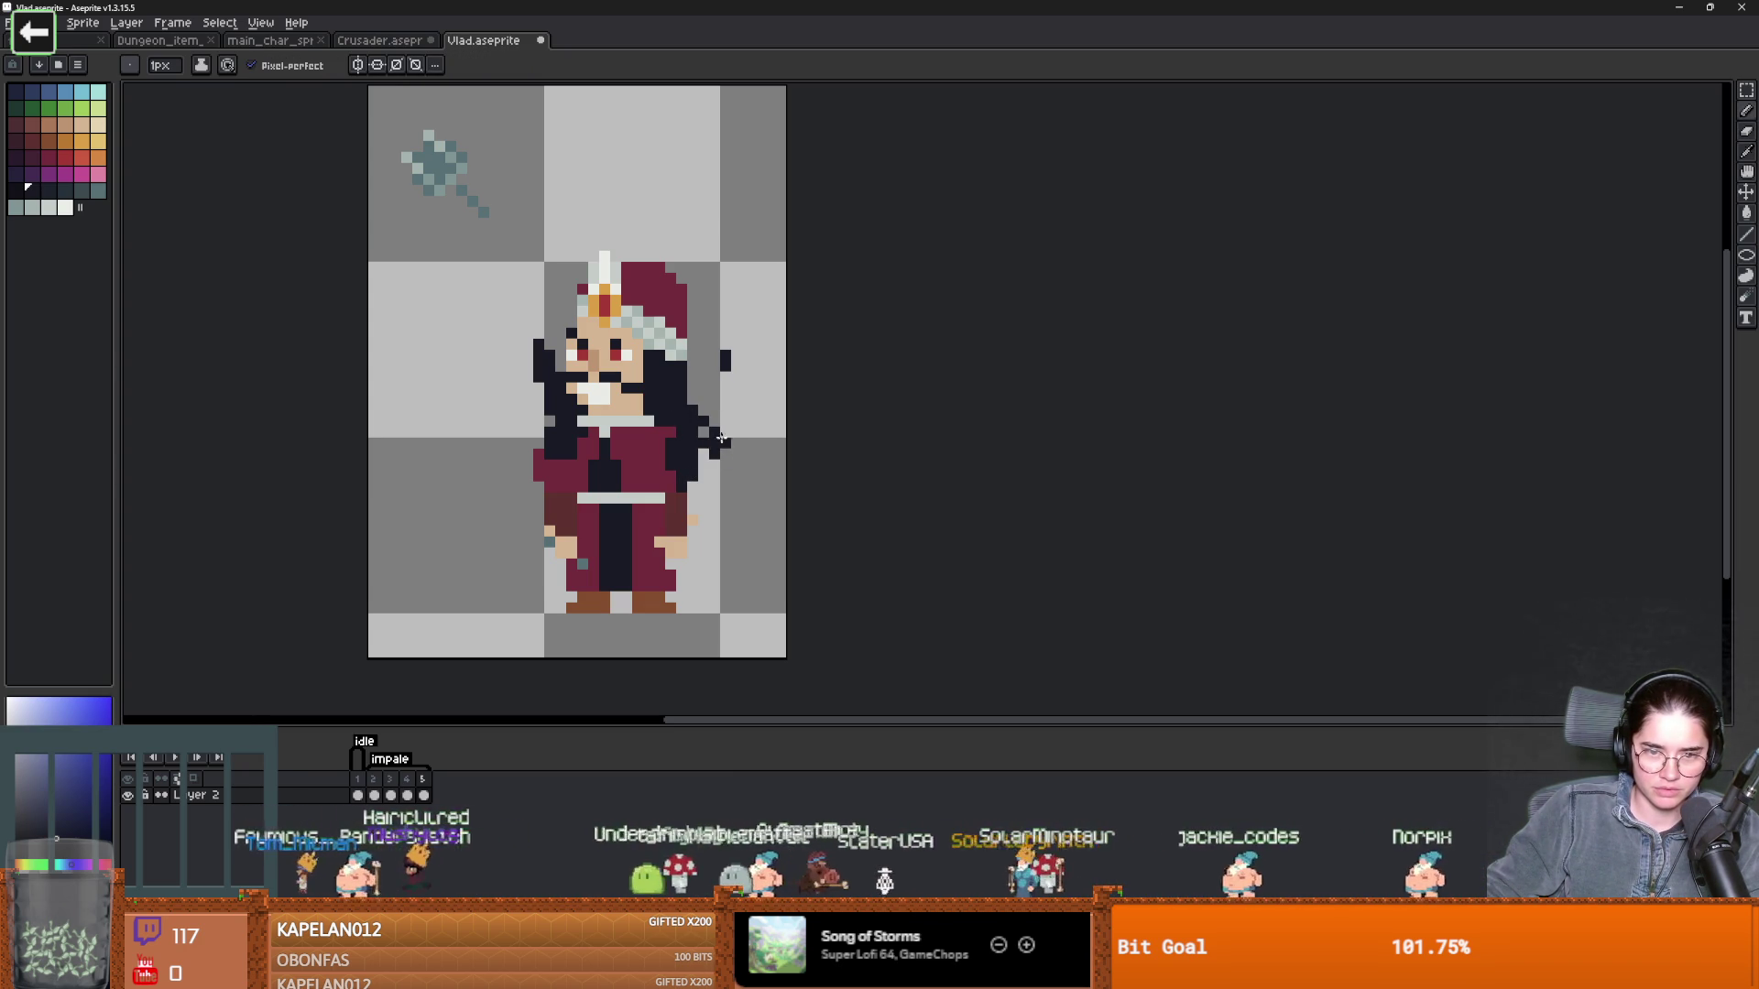
pyautogui.press('alt')
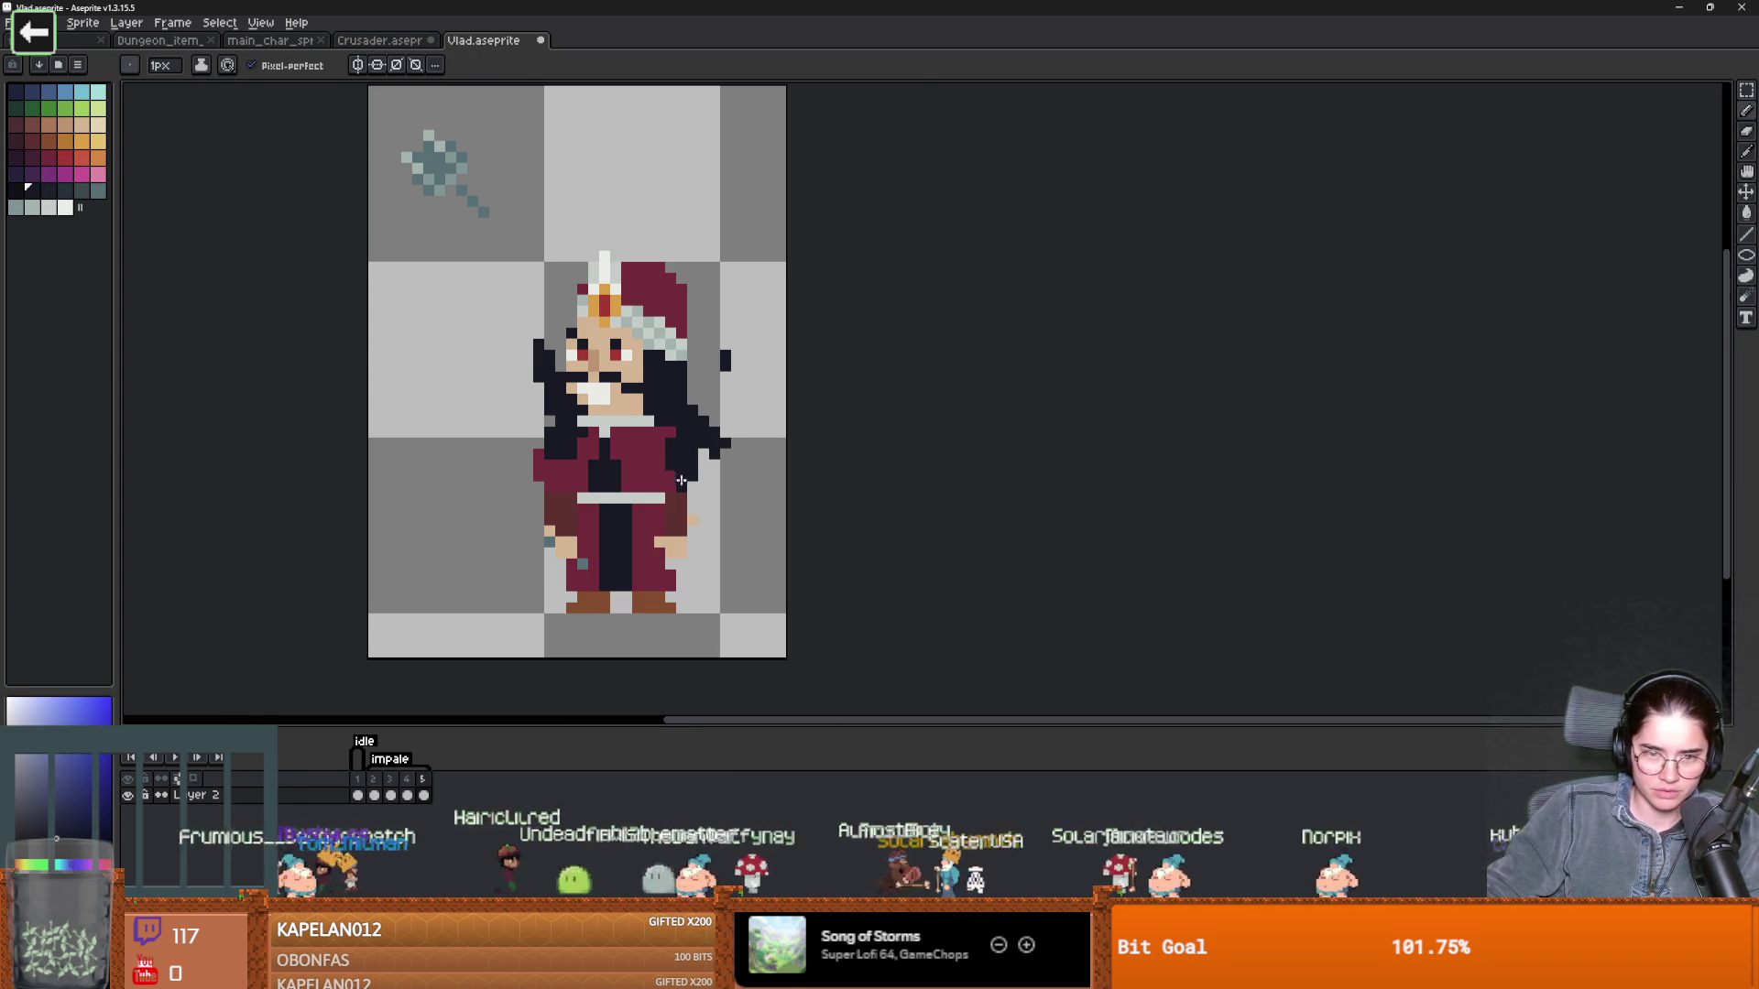
pyautogui.scroll(1, 678, 467)
pyautogui.keyDown('alt'); pyautogui.click(665, 426); pyautogui.keyUp('alt')
pyautogui.moveTo(688, 398); pyautogui.dragTo(714, 499)
pyautogui.scroll(-1, 626, 483)
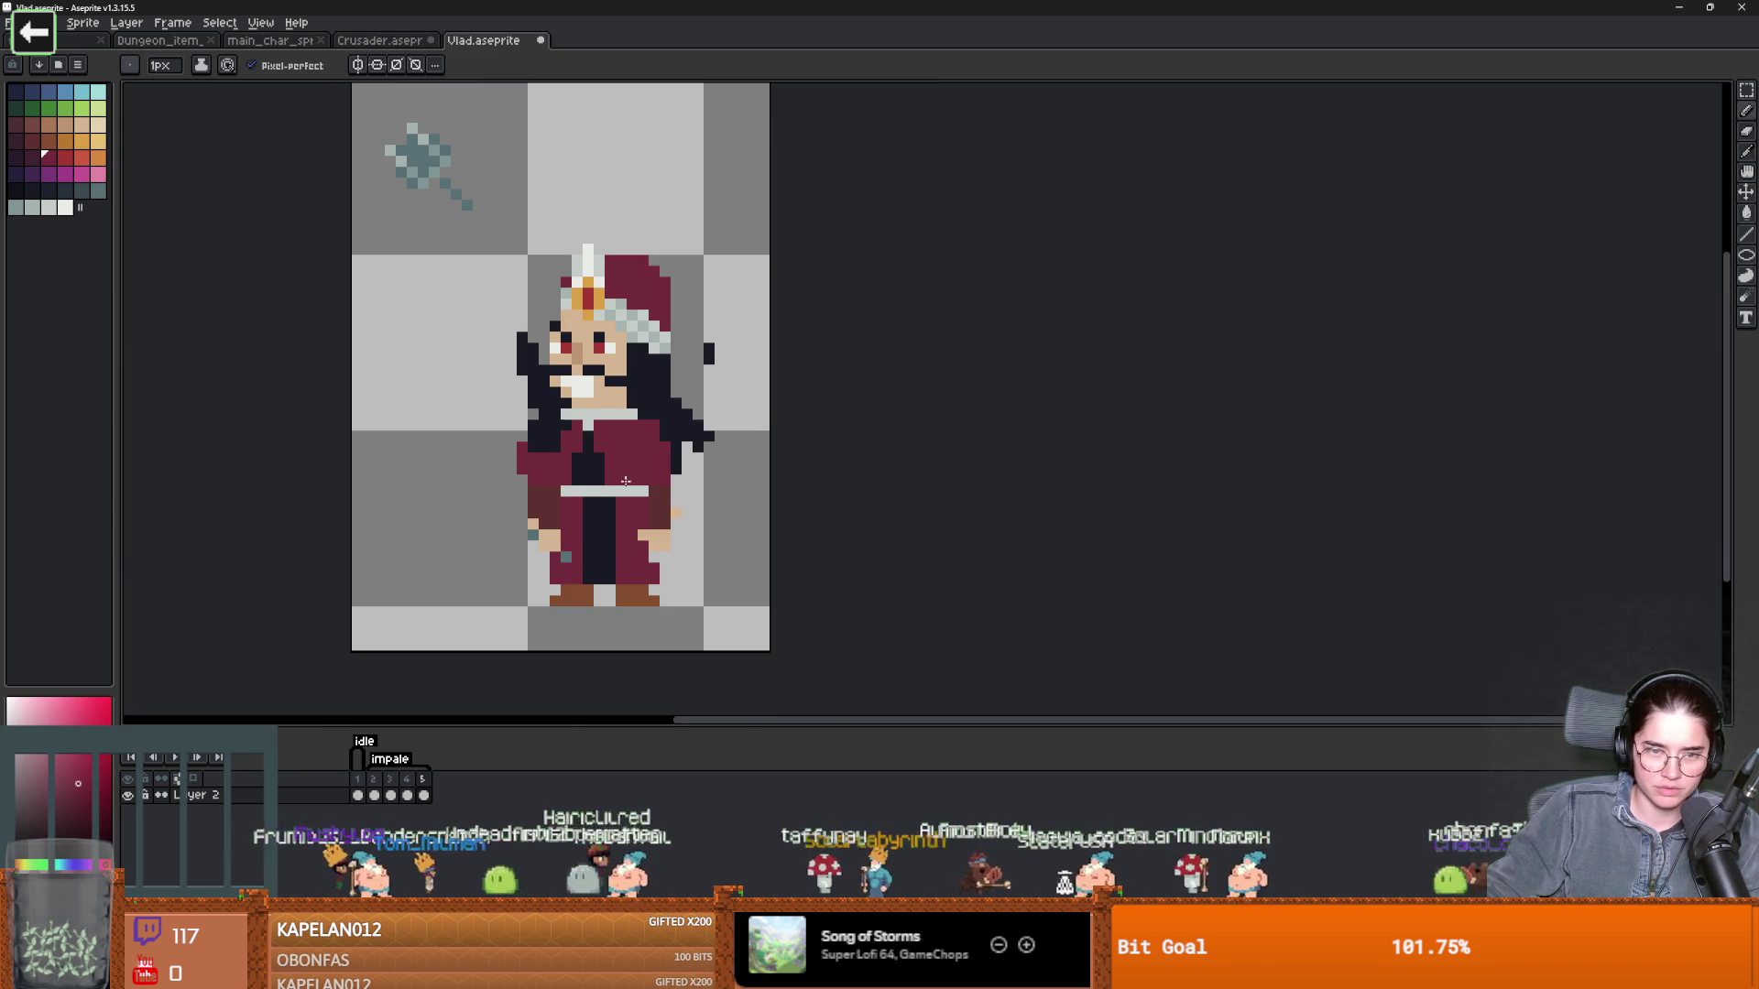
# - Reshape the dark hair beside the face and adjust the eye rows with near-black and skin tone
pyautogui.moveTo(524, 333); pyautogui.dragTo(546, 414)
pyautogui.keyDown('alt'); pyautogui.click(548, 403); pyautogui.keyUp('alt')
pyautogui.click(515, 435)
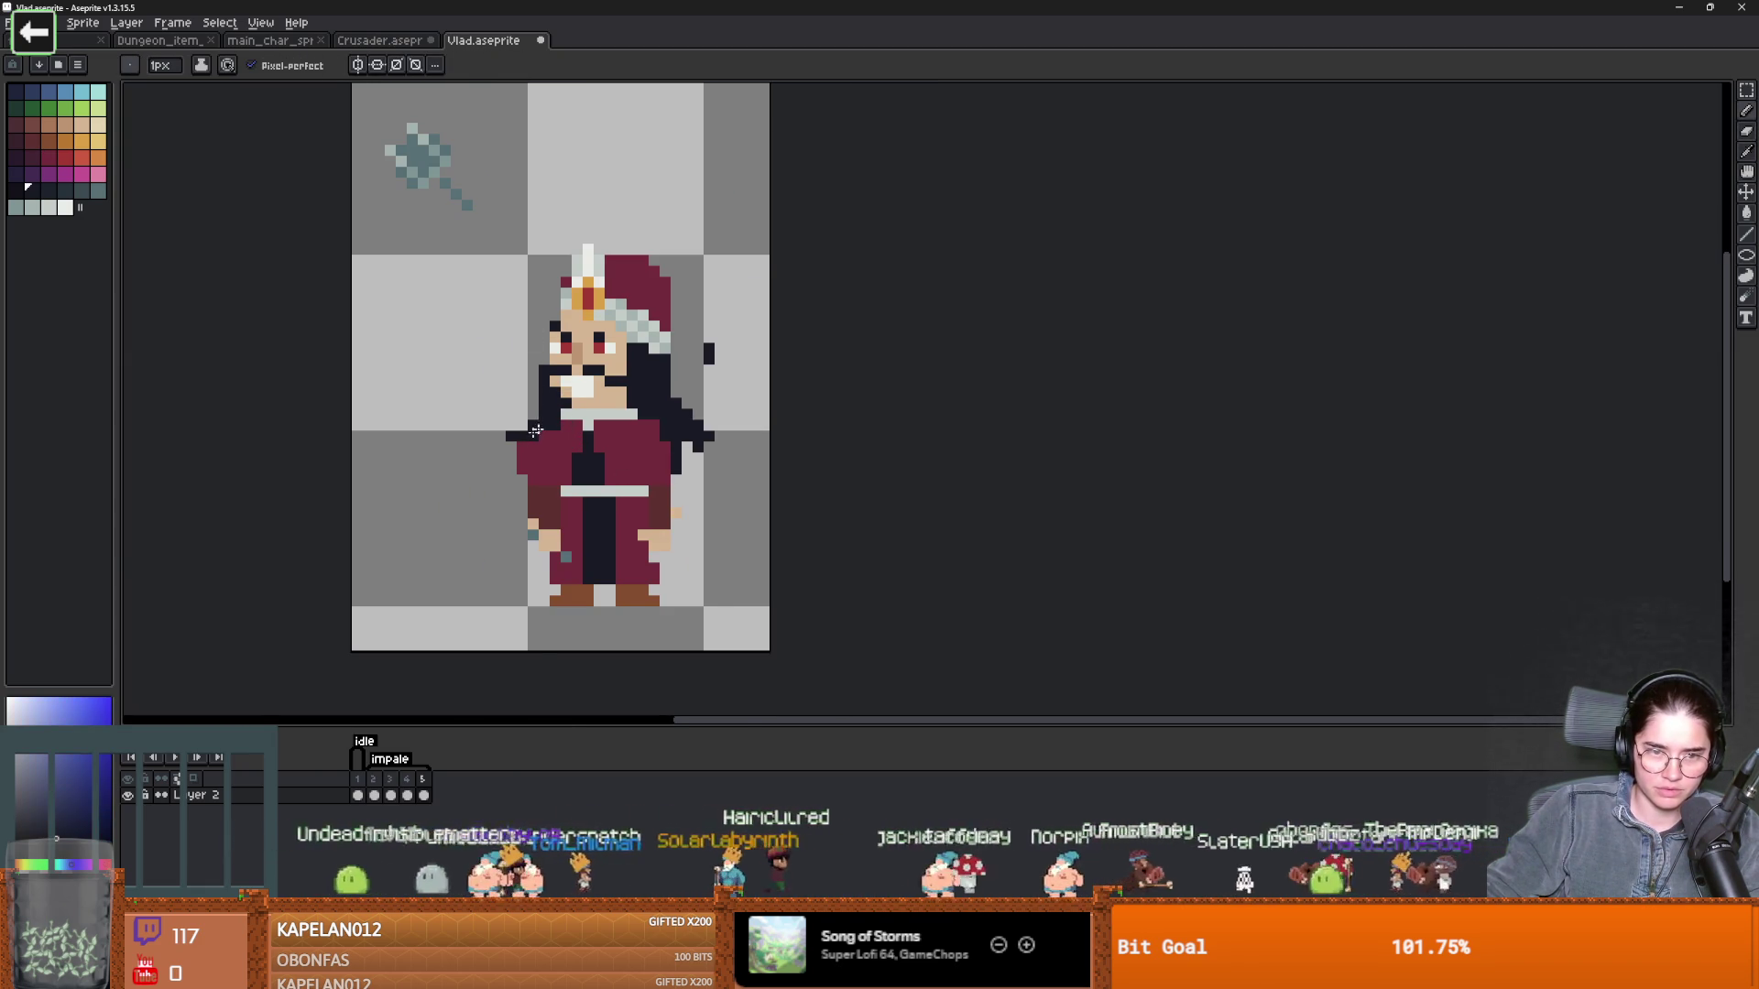
pyautogui.scroll(2, 559, 348)
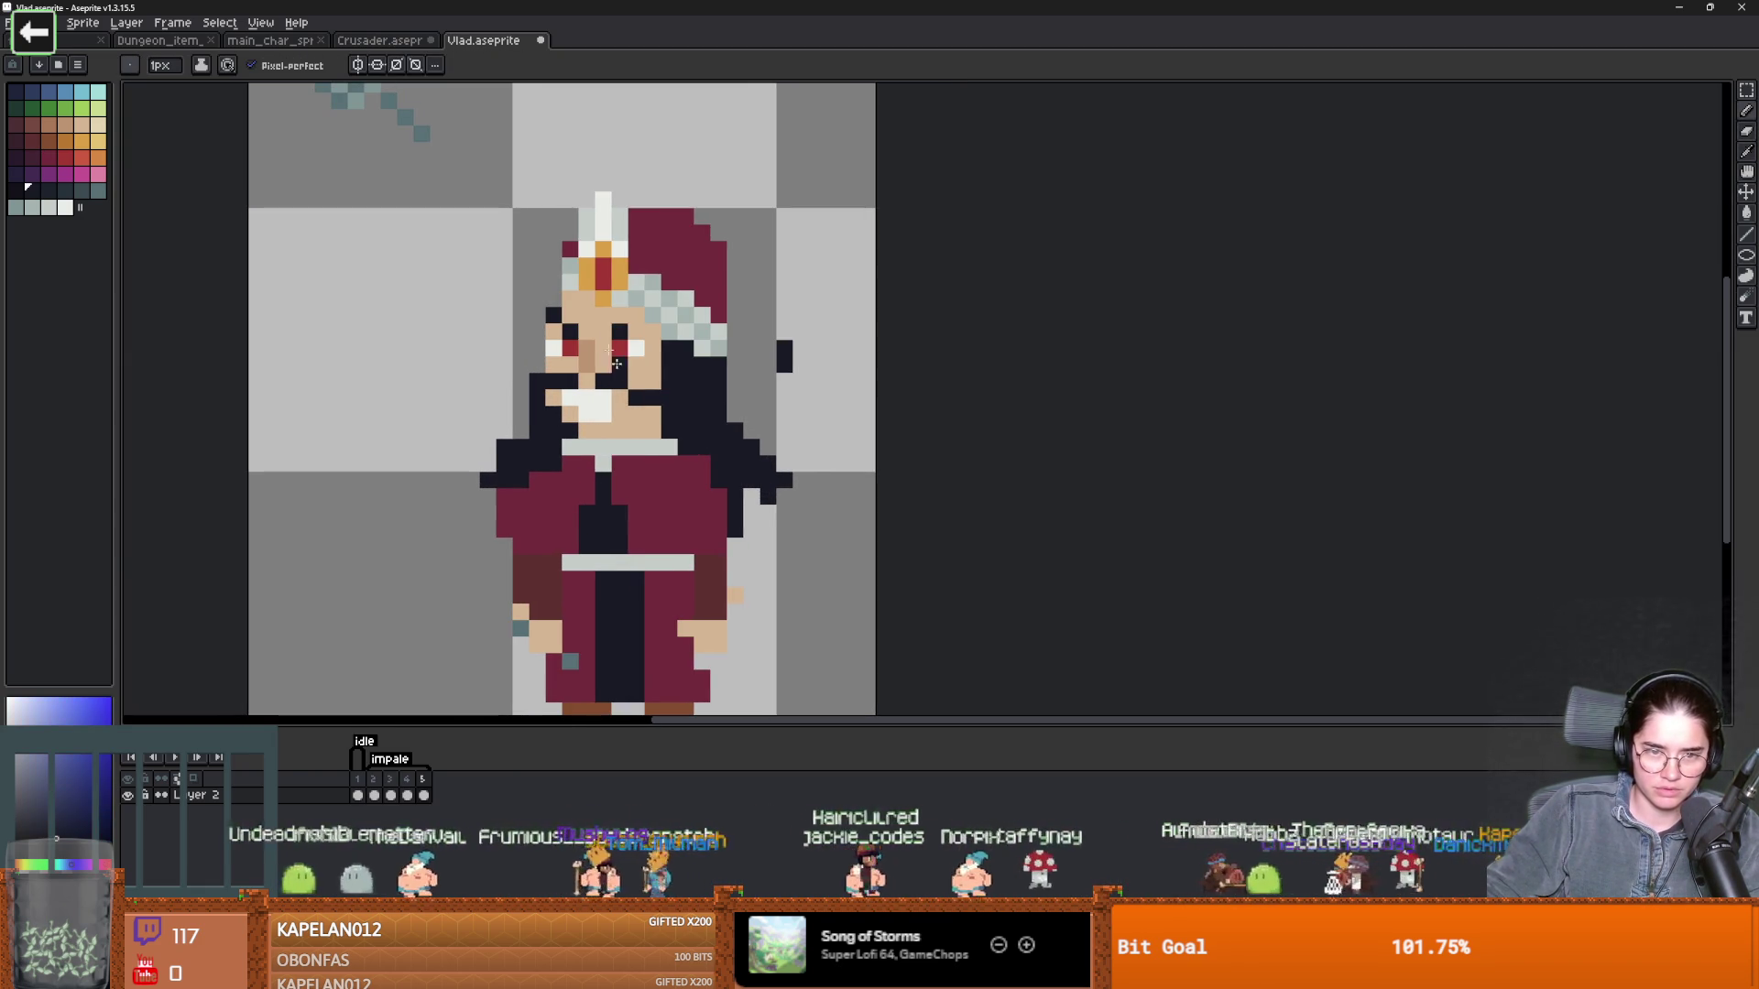
pyautogui.keyDown('alt'); pyautogui.click(620, 329); pyautogui.keyUp('alt')
pyautogui.keyDown('alt'); pyautogui.click(620, 328); pyautogui.keyUp('alt')
pyautogui.click(640, 328)
pyautogui.keyDown('alt'); pyautogui.click(566, 303); pyautogui.keyUp('alt')
pyautogui.moveTo(569, 315); pyautogui.dragTo(555, 315)
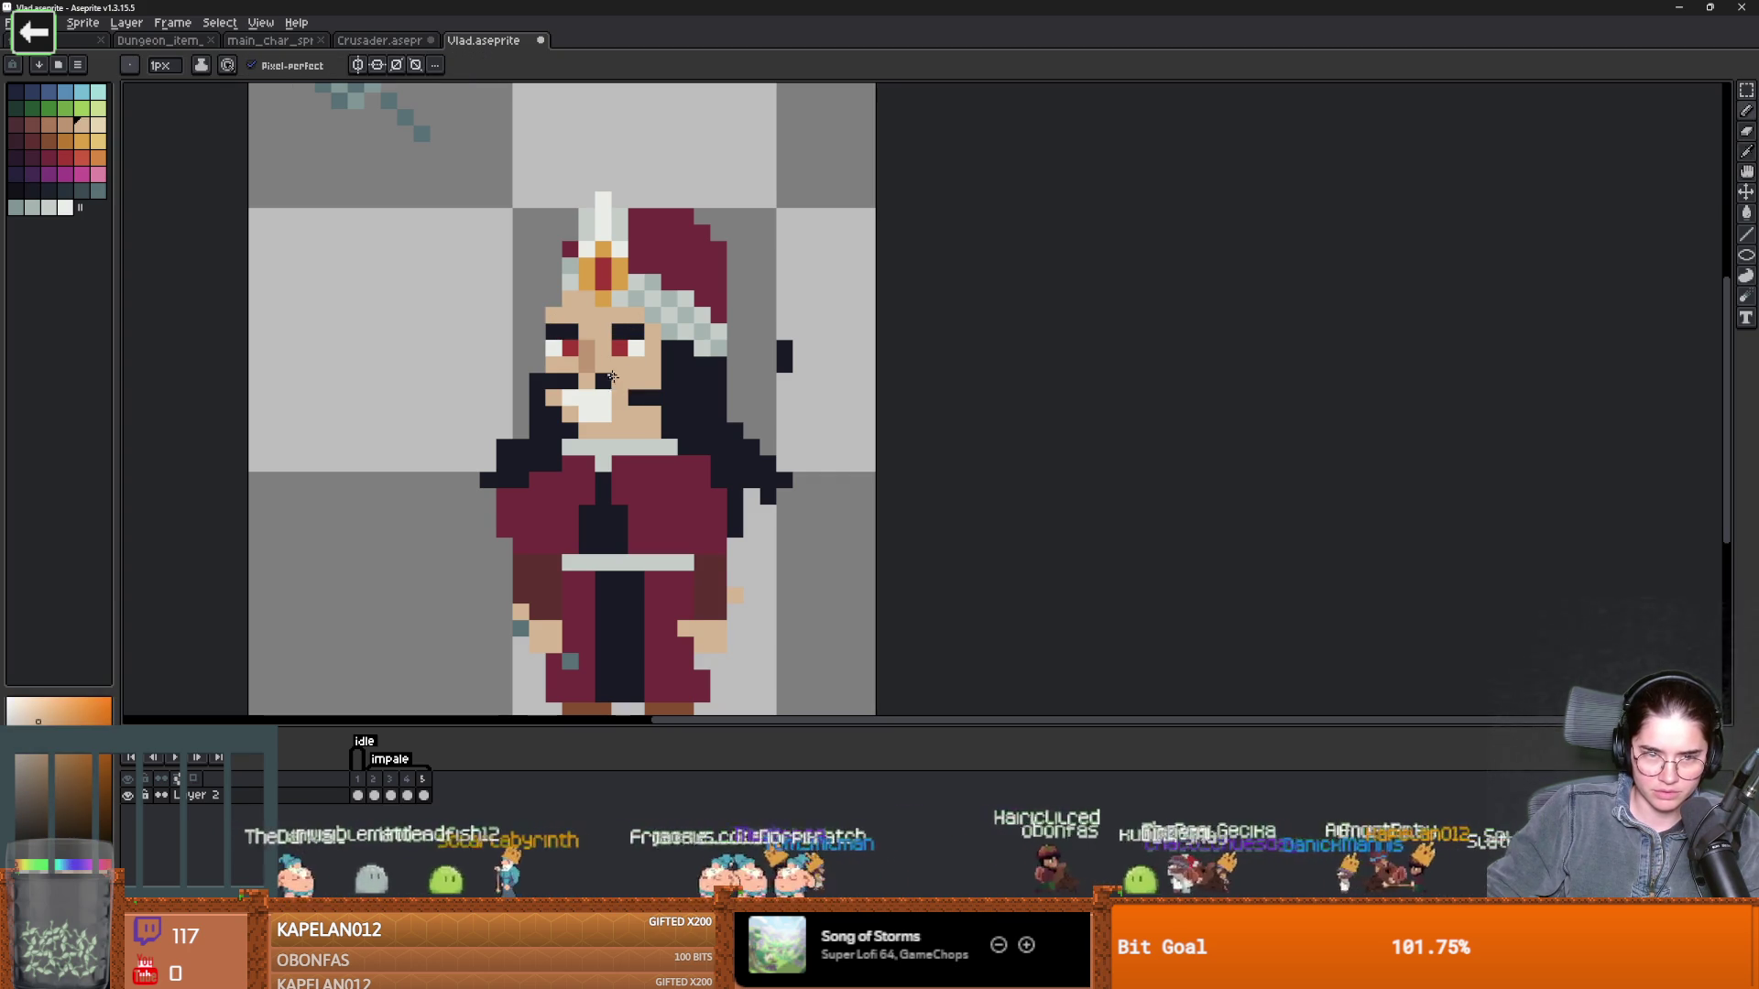
# - Make the left and right mustache ends droop down in the dark hair colour
pyautogui.scroll(1, 626, 405)
pyautogui.moveTo(541, 394); pyautogui.dragTo(552, 407)
pyautogui.scroll(-1, 586, 423)
pyautogui.scroll(1, 587, 423)
pyautogui.scroll(-1, 591, 424)
pyautogui.scroll(1, 591, 424)
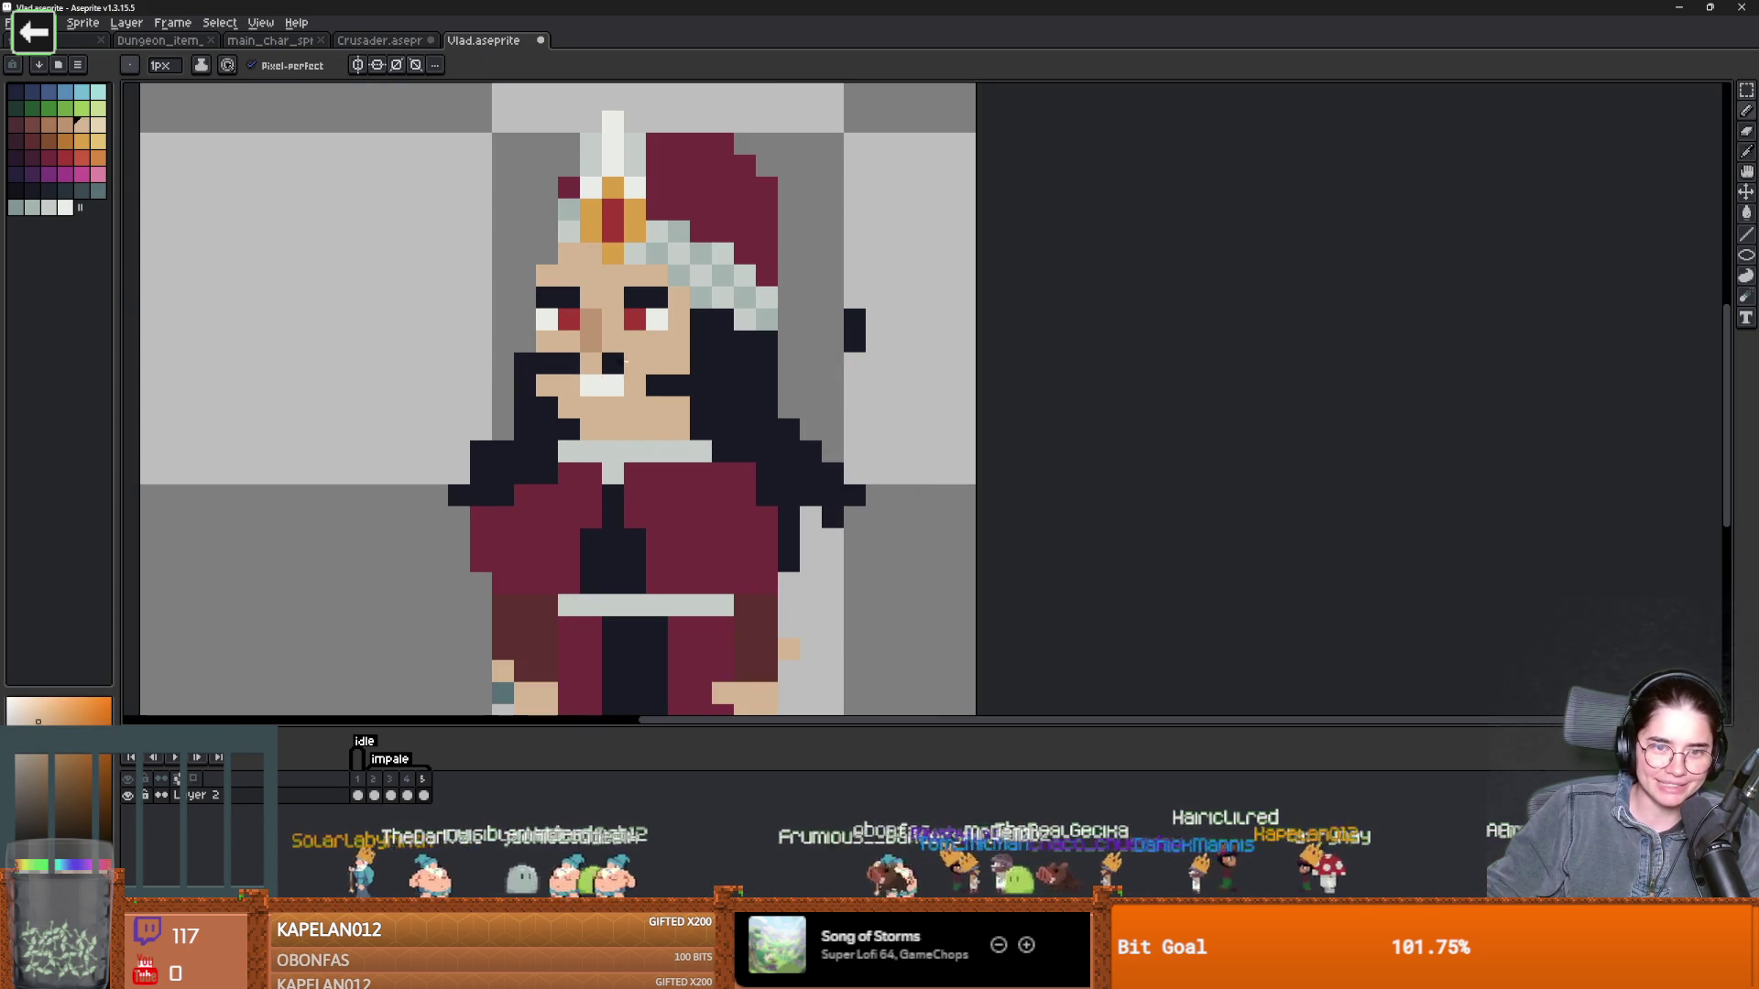
pyautogui.keyDown('alt'); pyautogui.click(670, 382); pyautogui.keyUp('alt')
pyautogui.moveTo(669, 382); pyautogui.dragTo(658, 407)
pyautogui.scroll(-2, 713, 477)
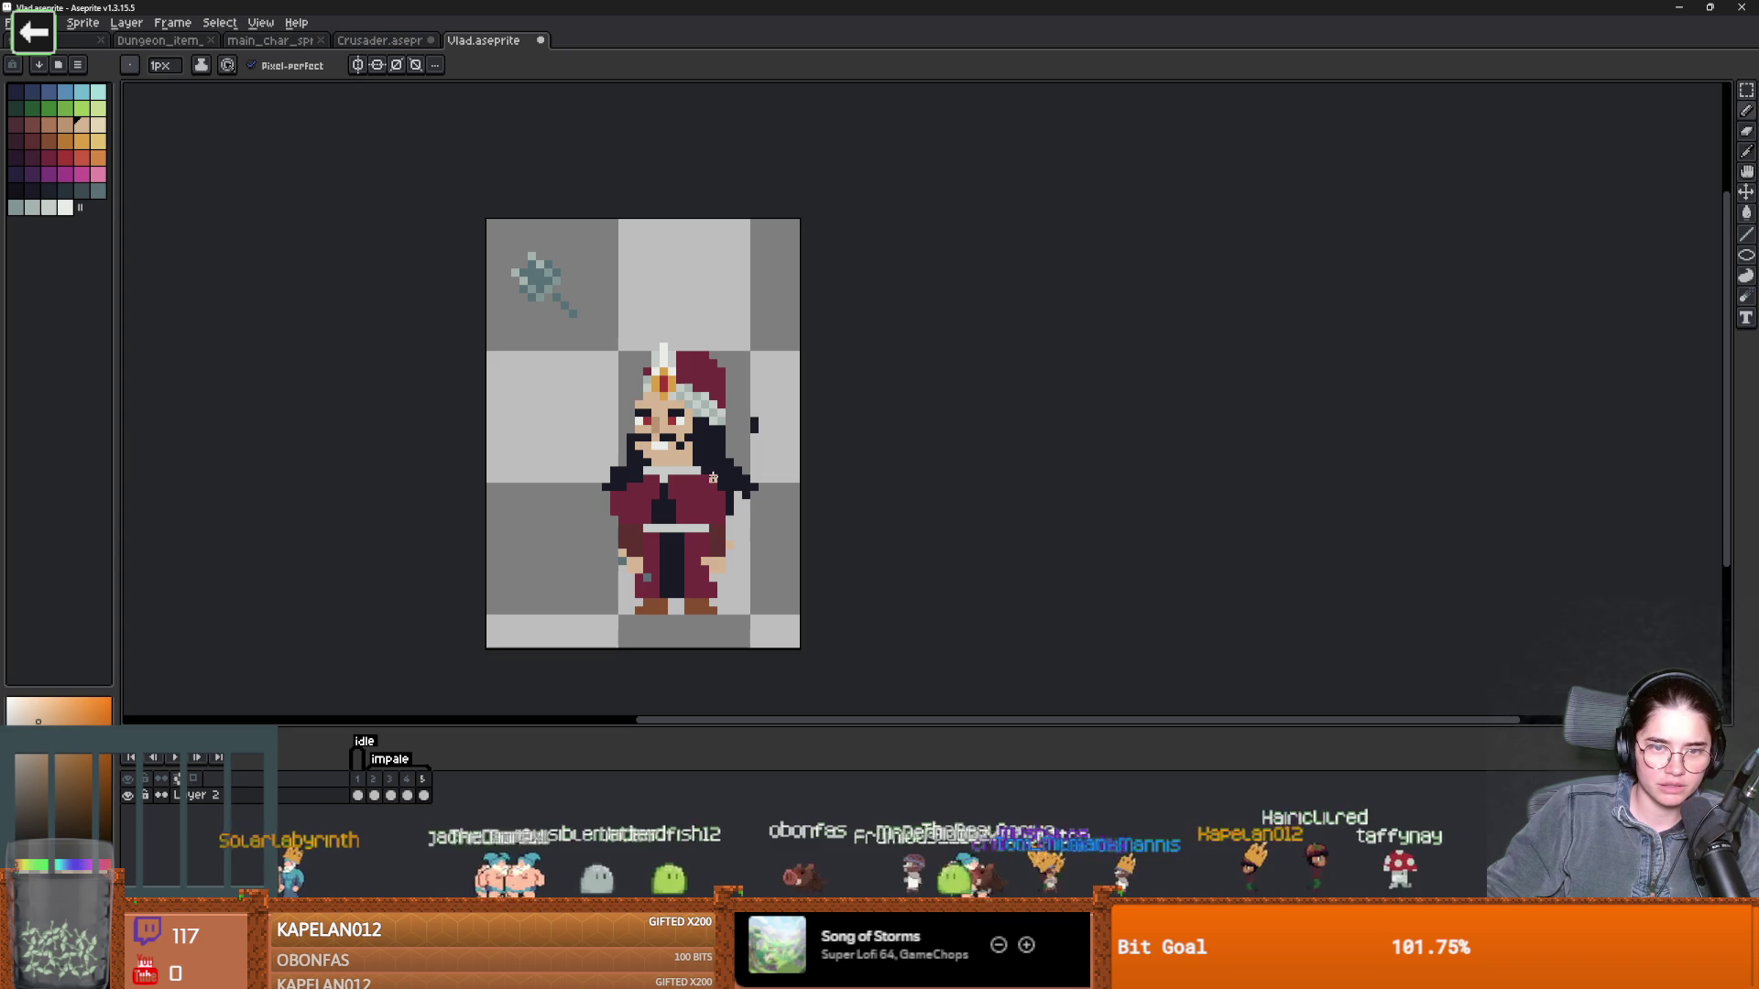
# - Preview the impale animation and inspect frames 4 and 5
pyautogui.click(374, 794)
pyautogui.click(173, 759)
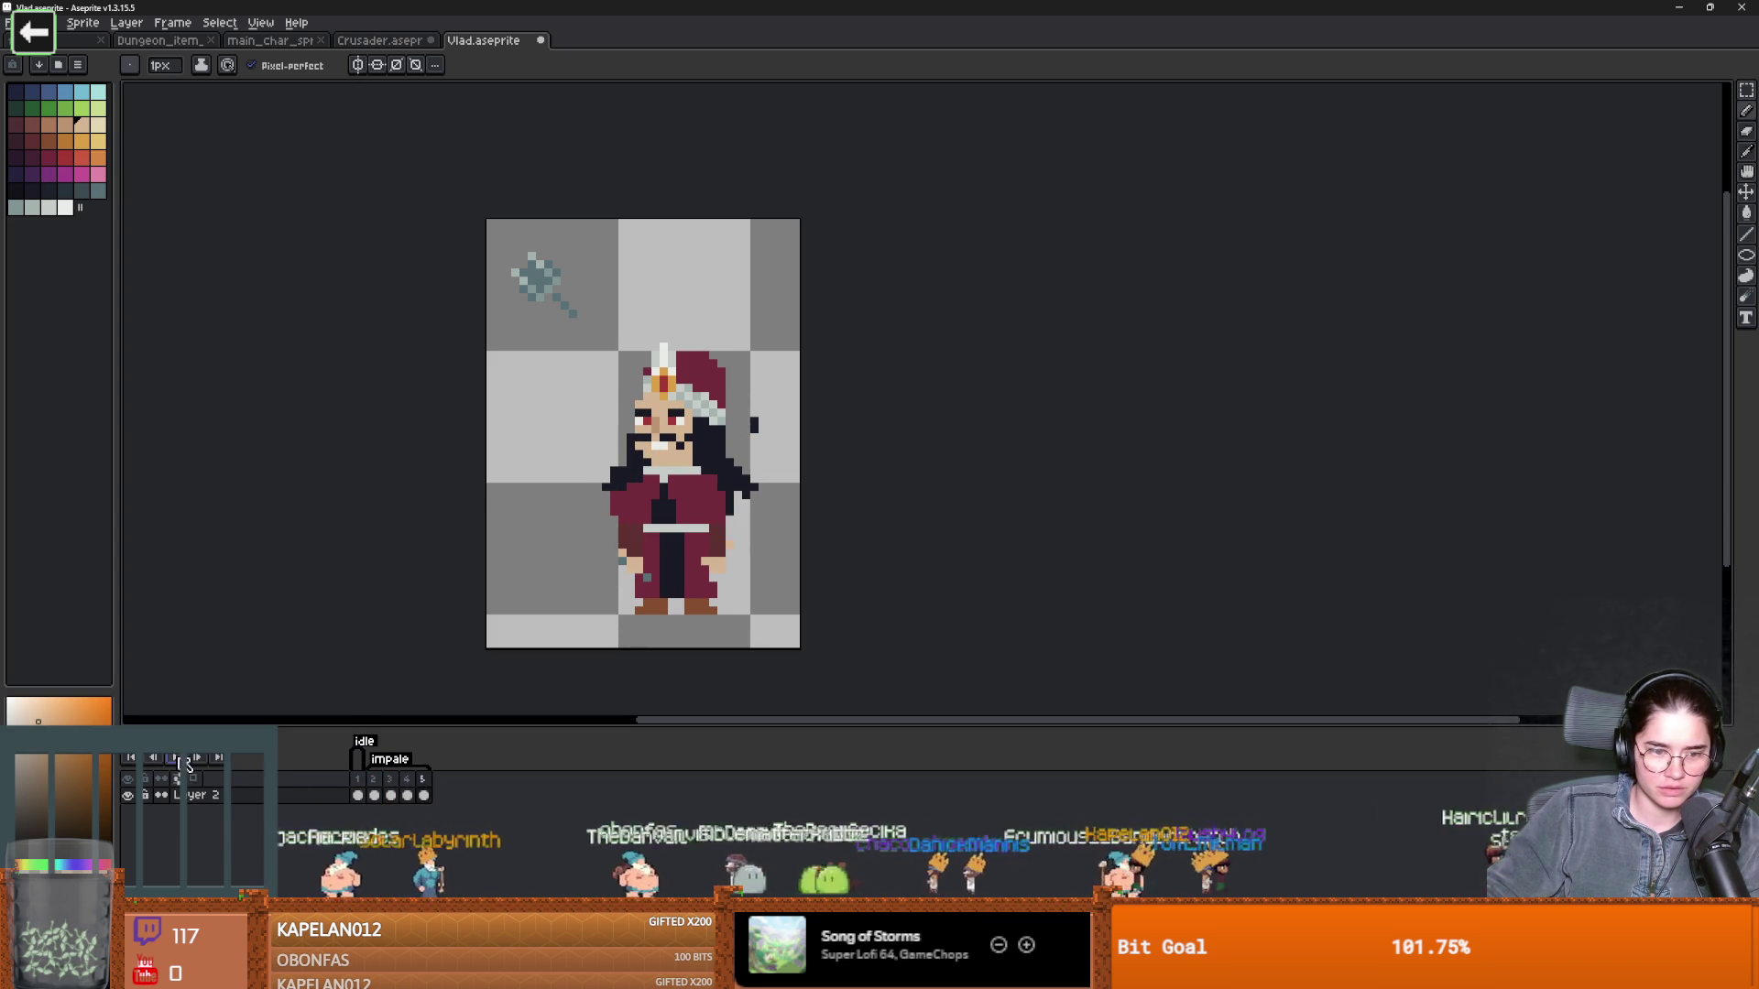
pyautogui.click(408, 793)
pyautogui.click(426, 786)
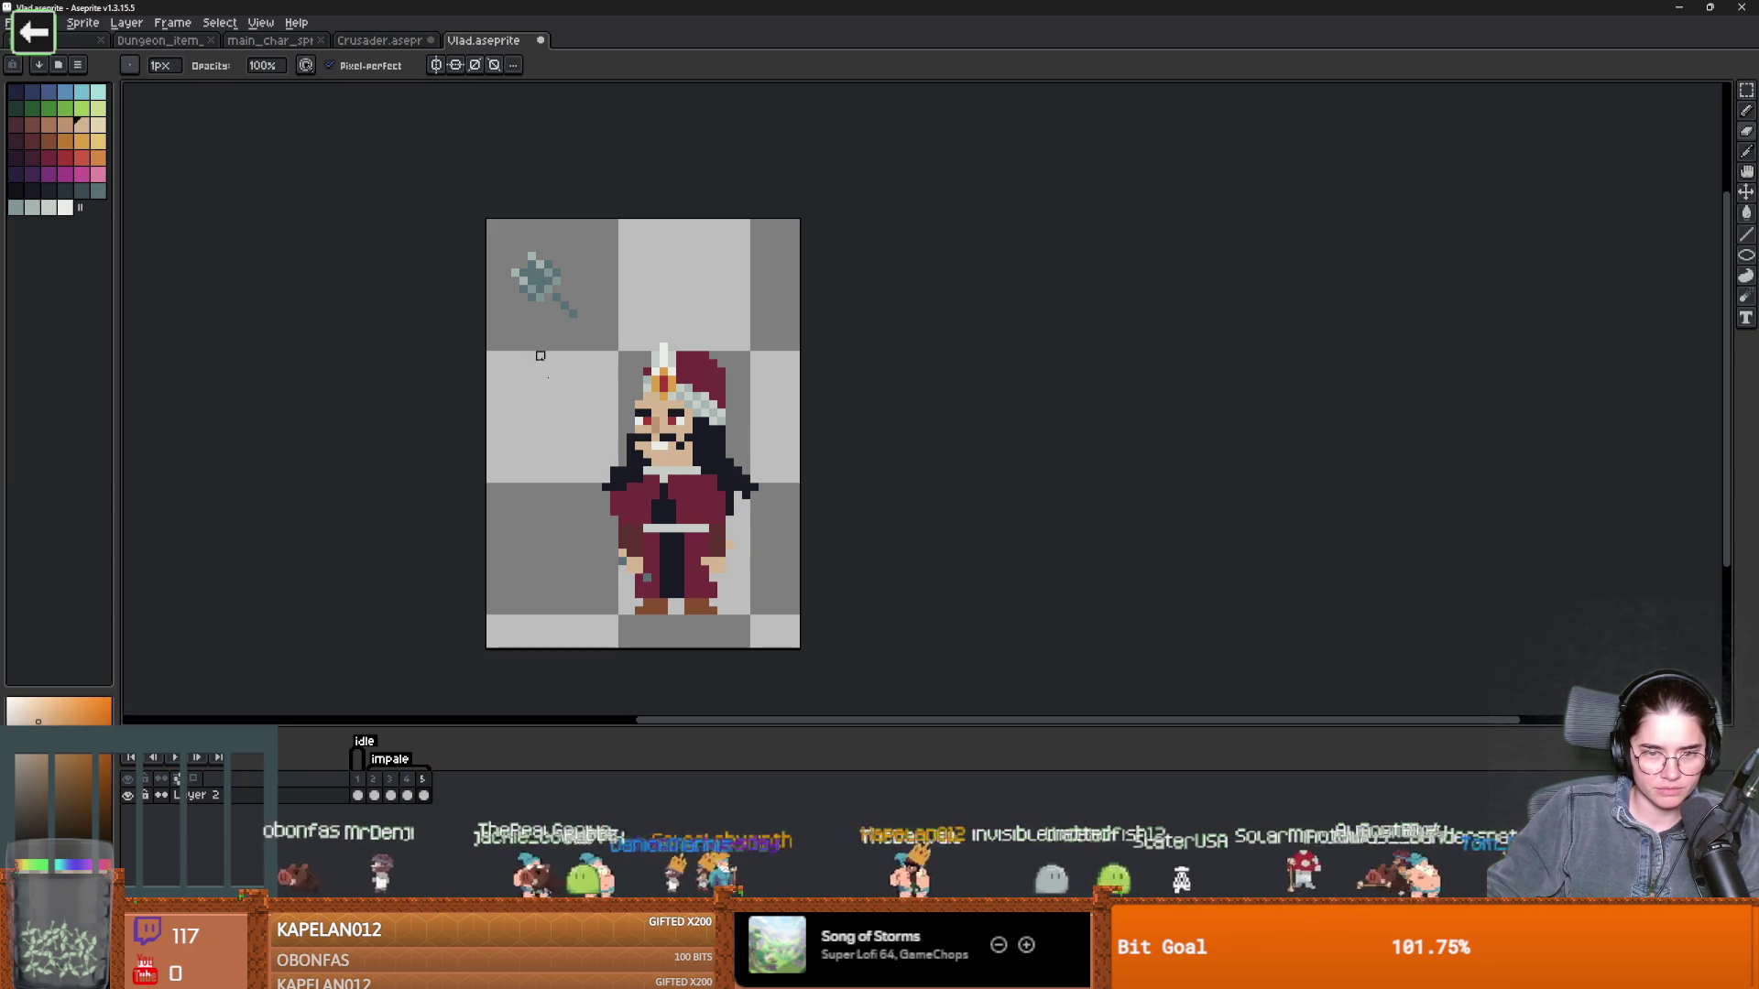
pyautogui.scroll(2, 647, 578)
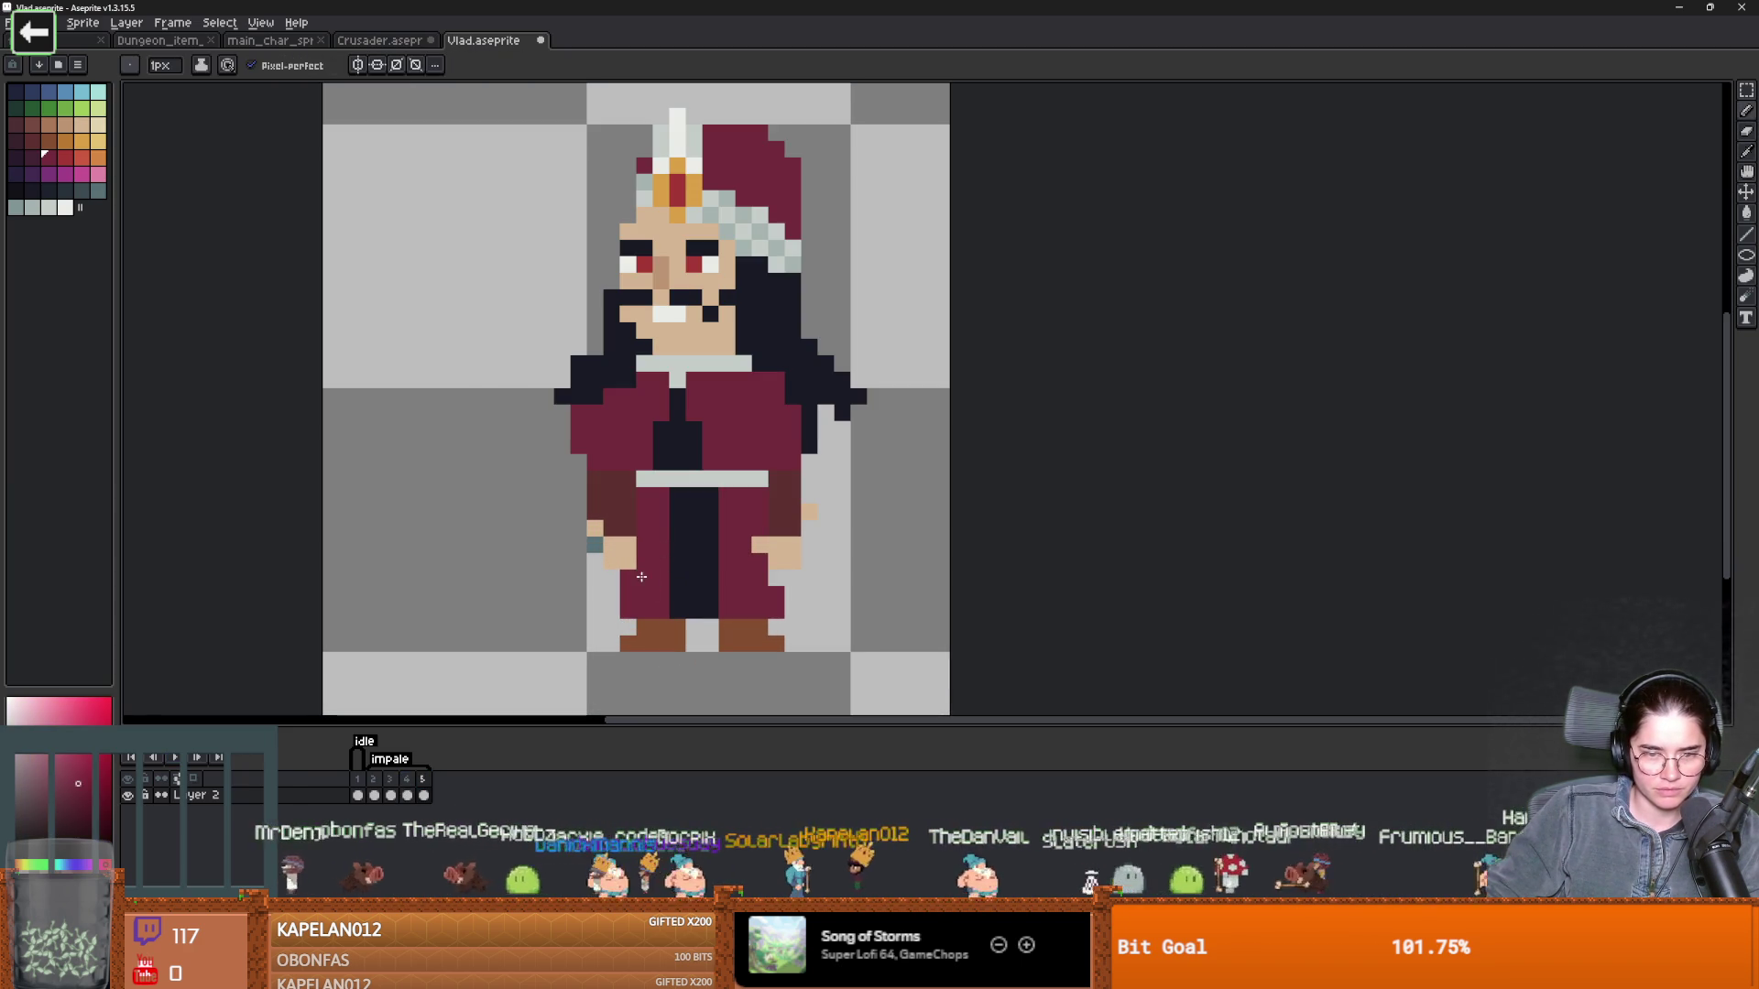
pyautogui.press('e')
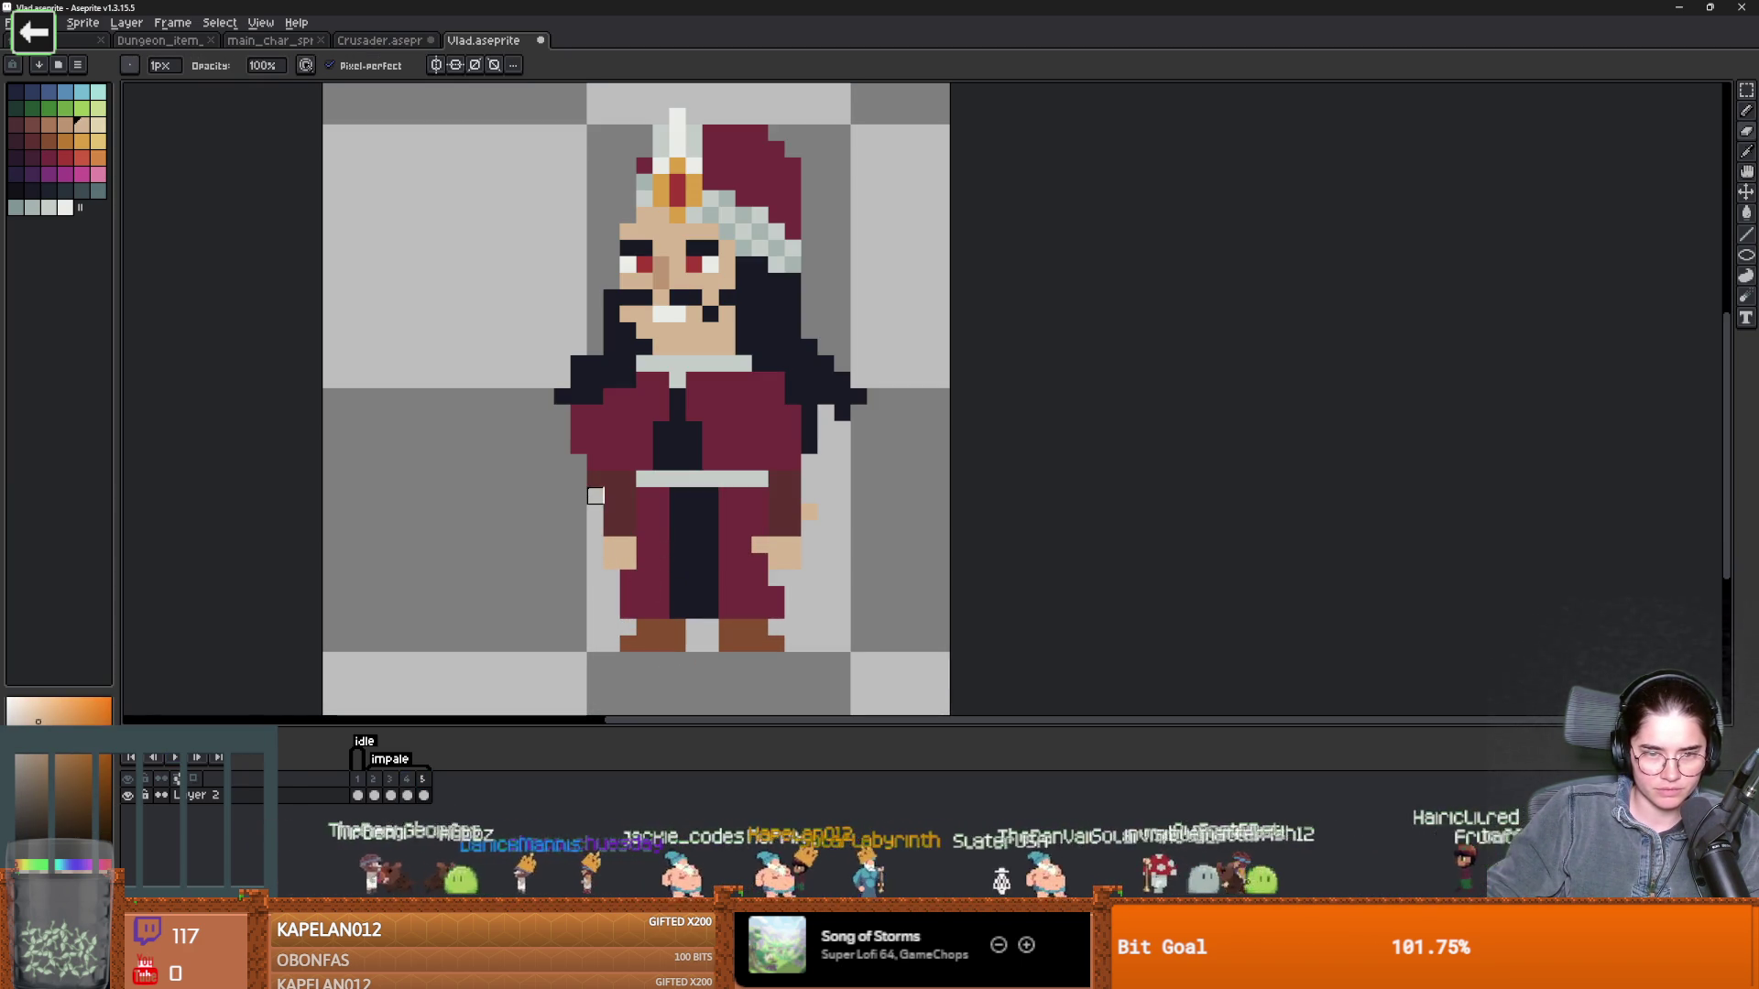
pyautogui.scroll(-2, 809, 512)
pyautogui.scroll(3, 839, 609)
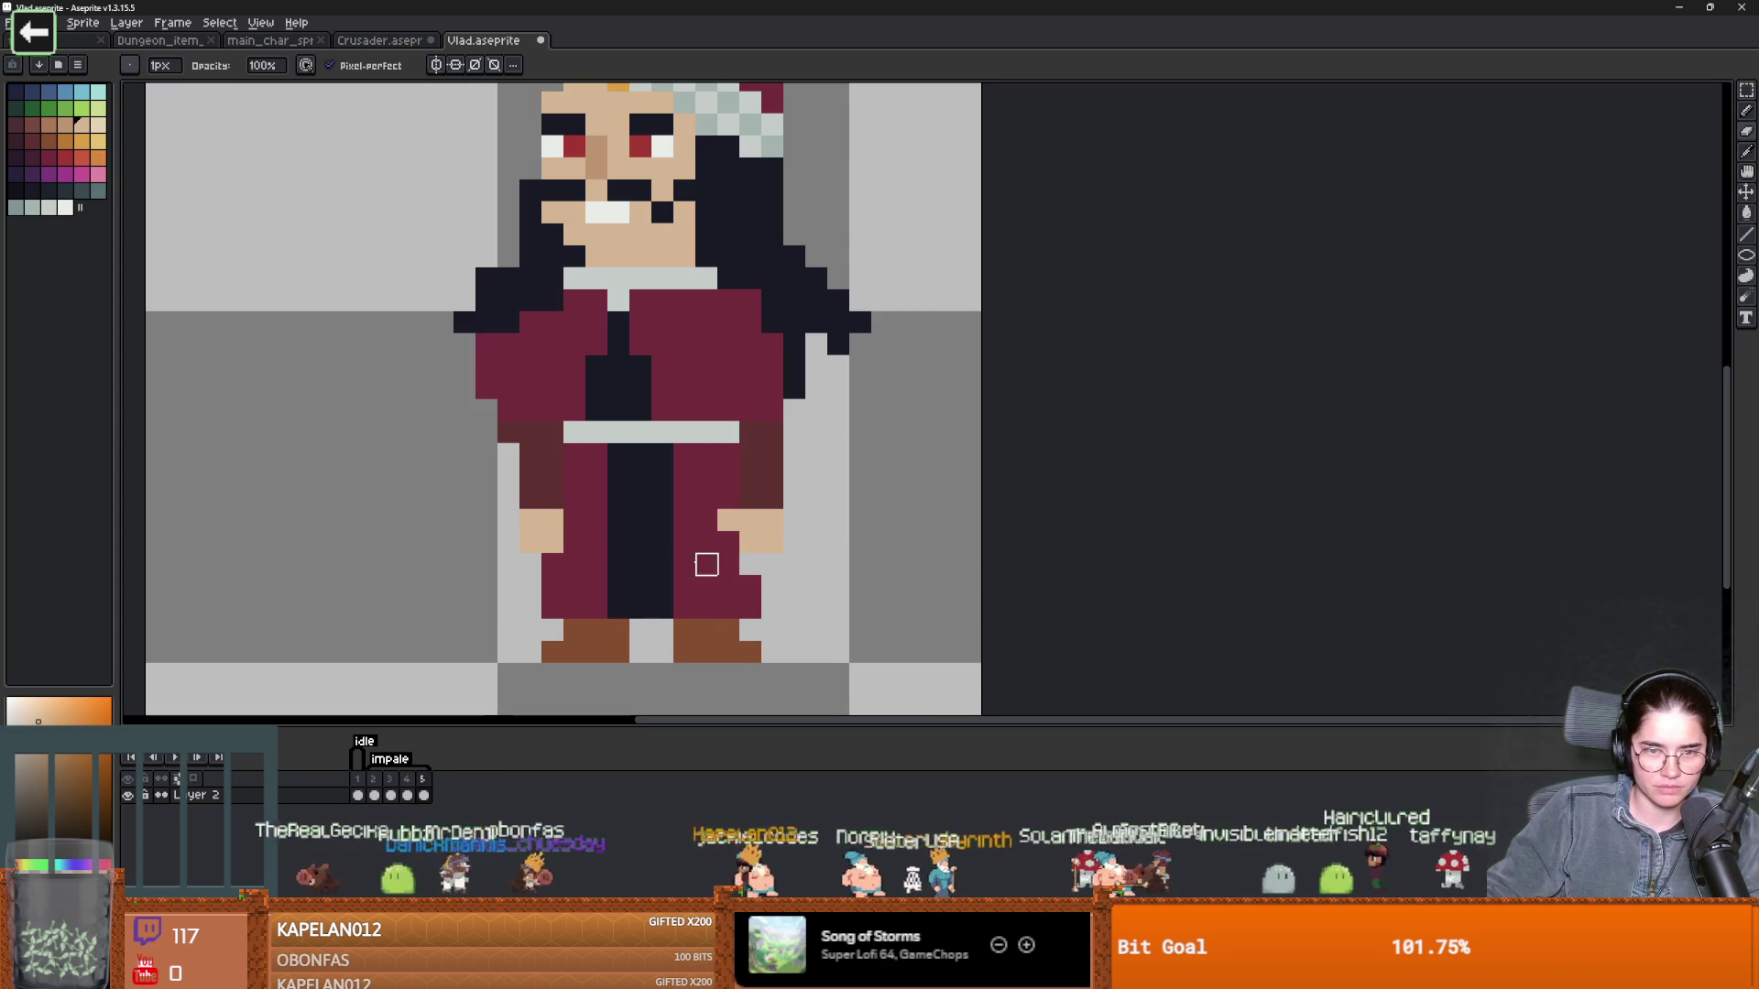
pyautogui.scroll(-3, 487, 388)
pyautogui.click(383, 788)
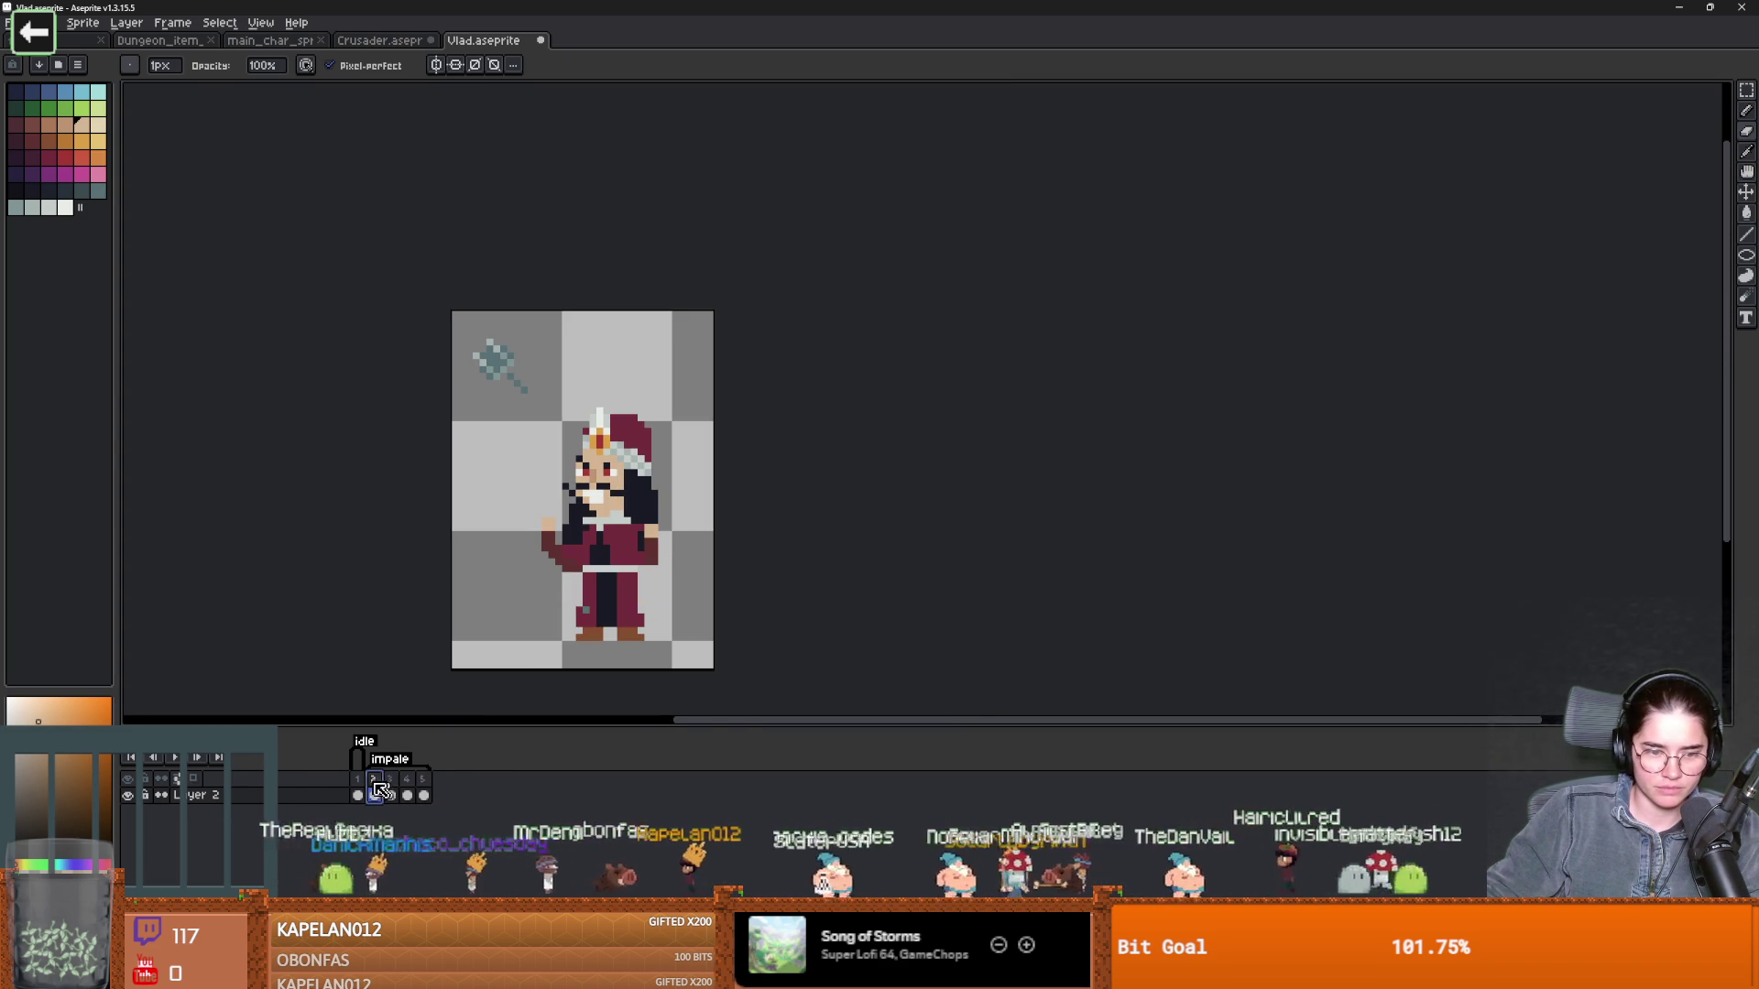
pyautogui.click(177, 760)
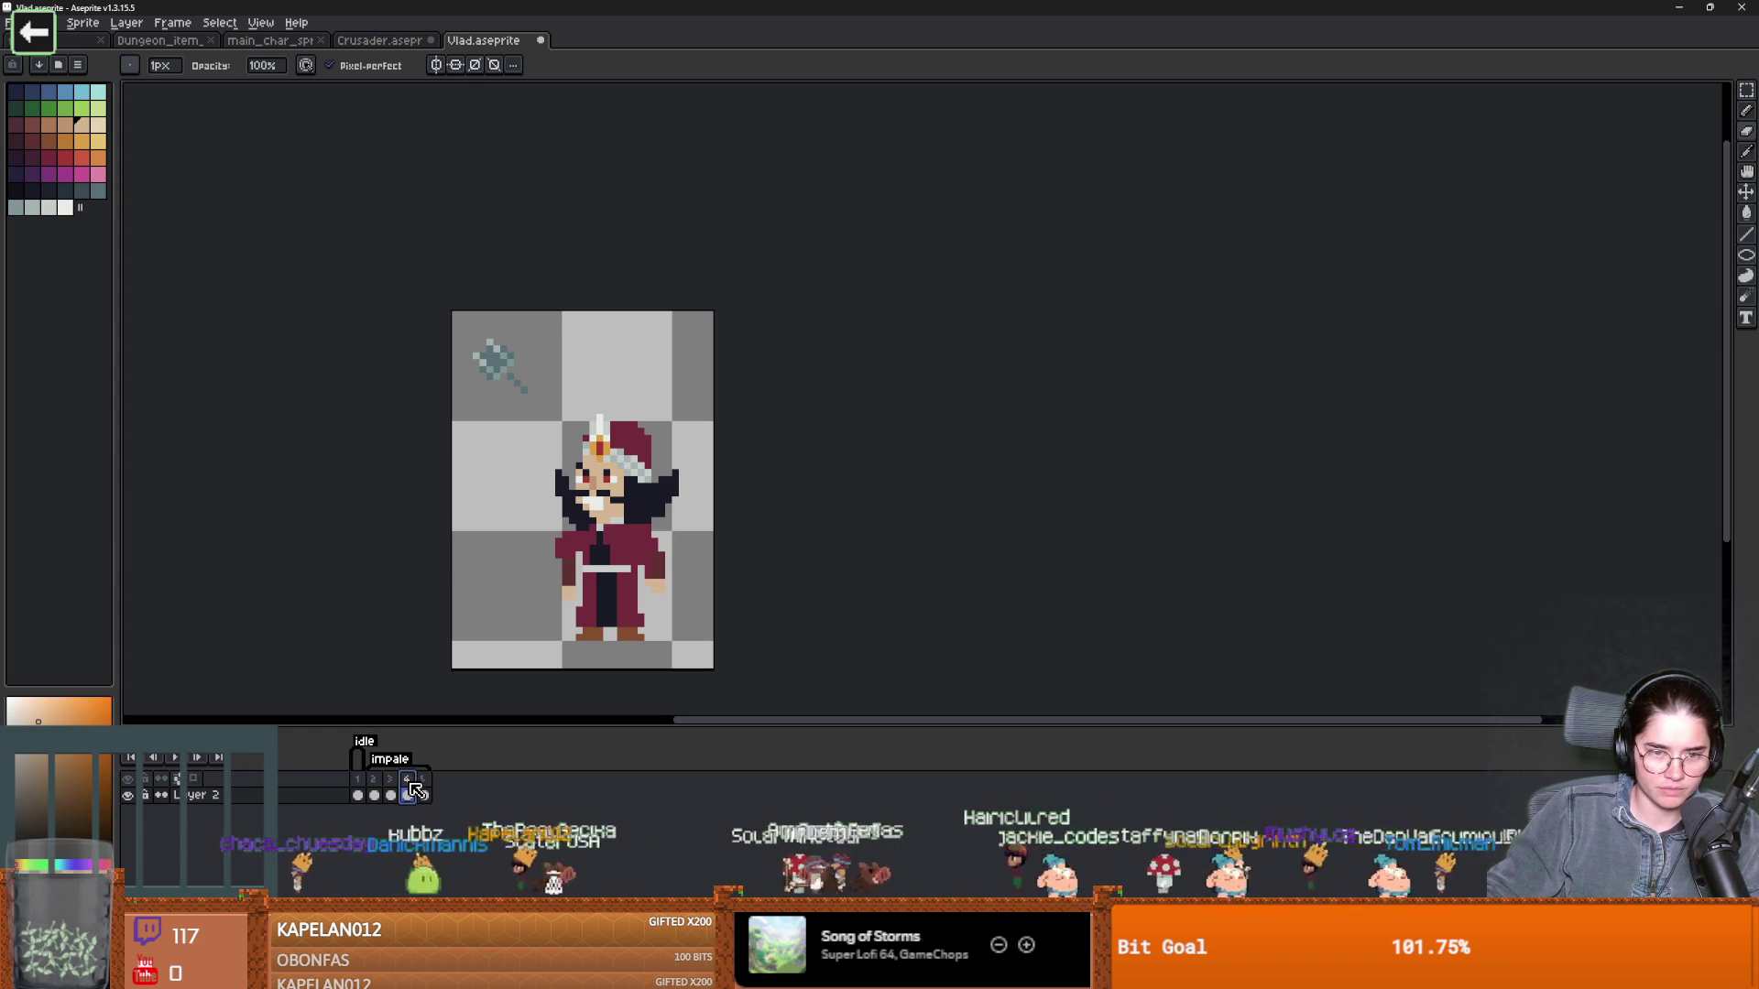
# - Set frame 4's duration to 200 ms and replay the animation
pyautogui.hotkey('ctrl', 'p')
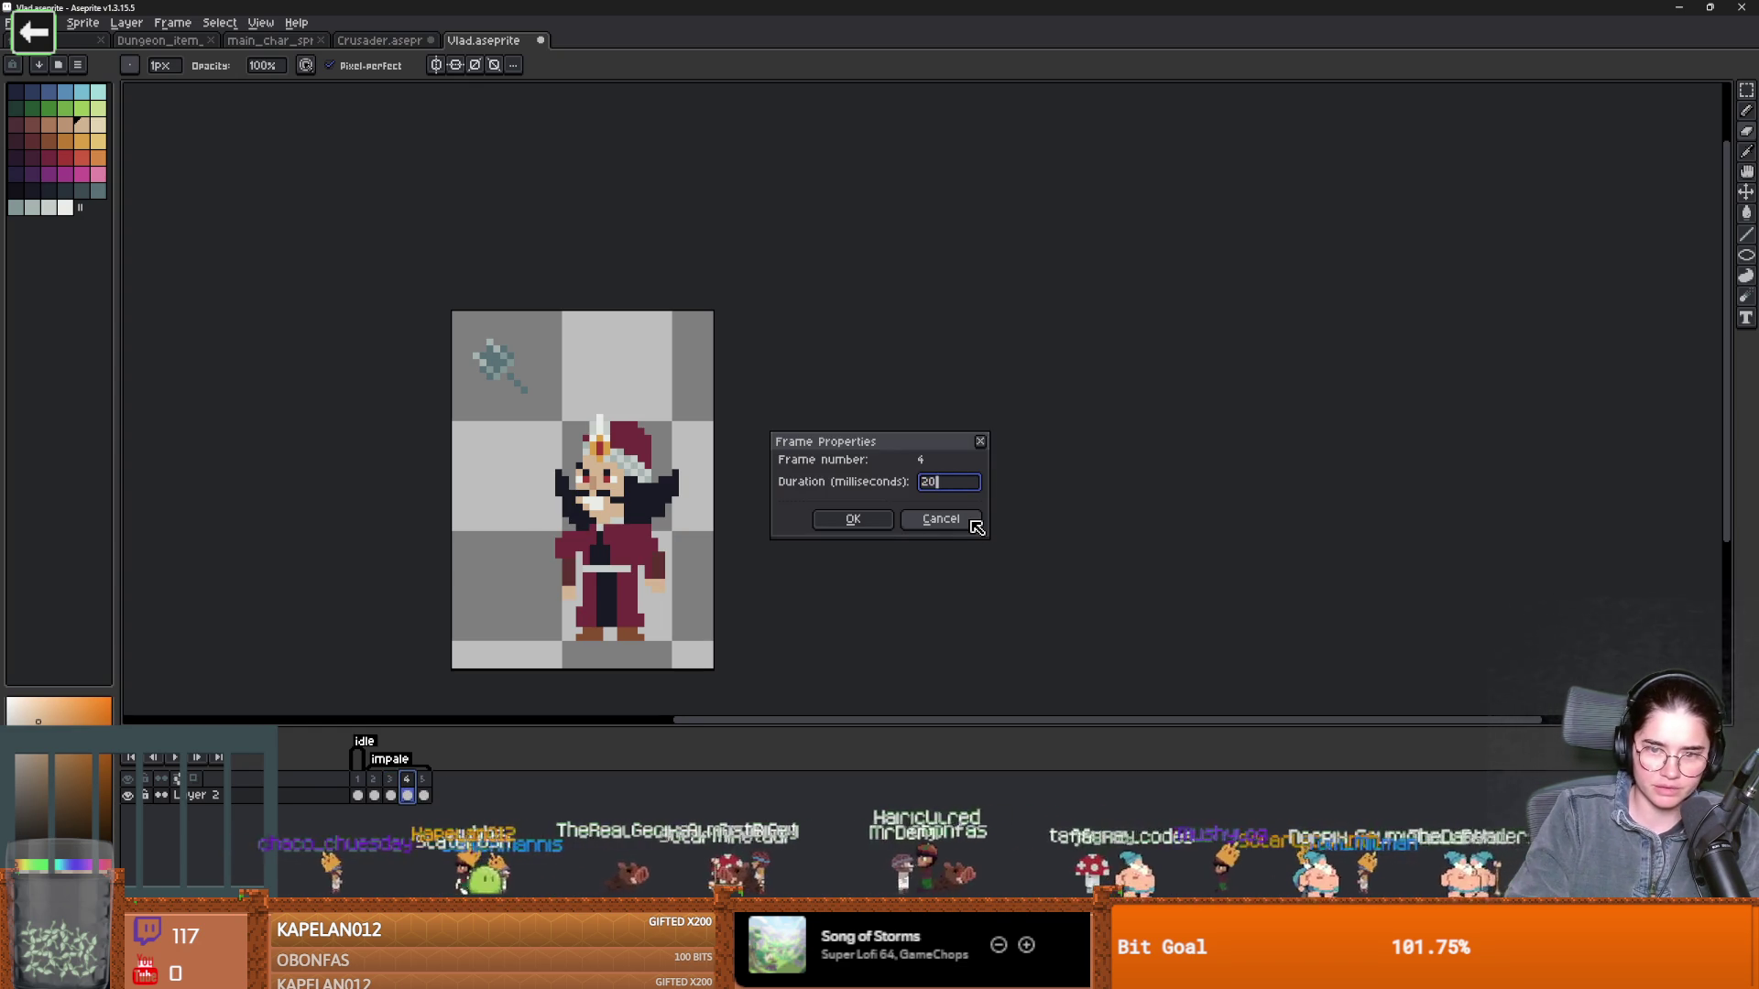
pyautogui.write('0')
pyautogui.press('Return')
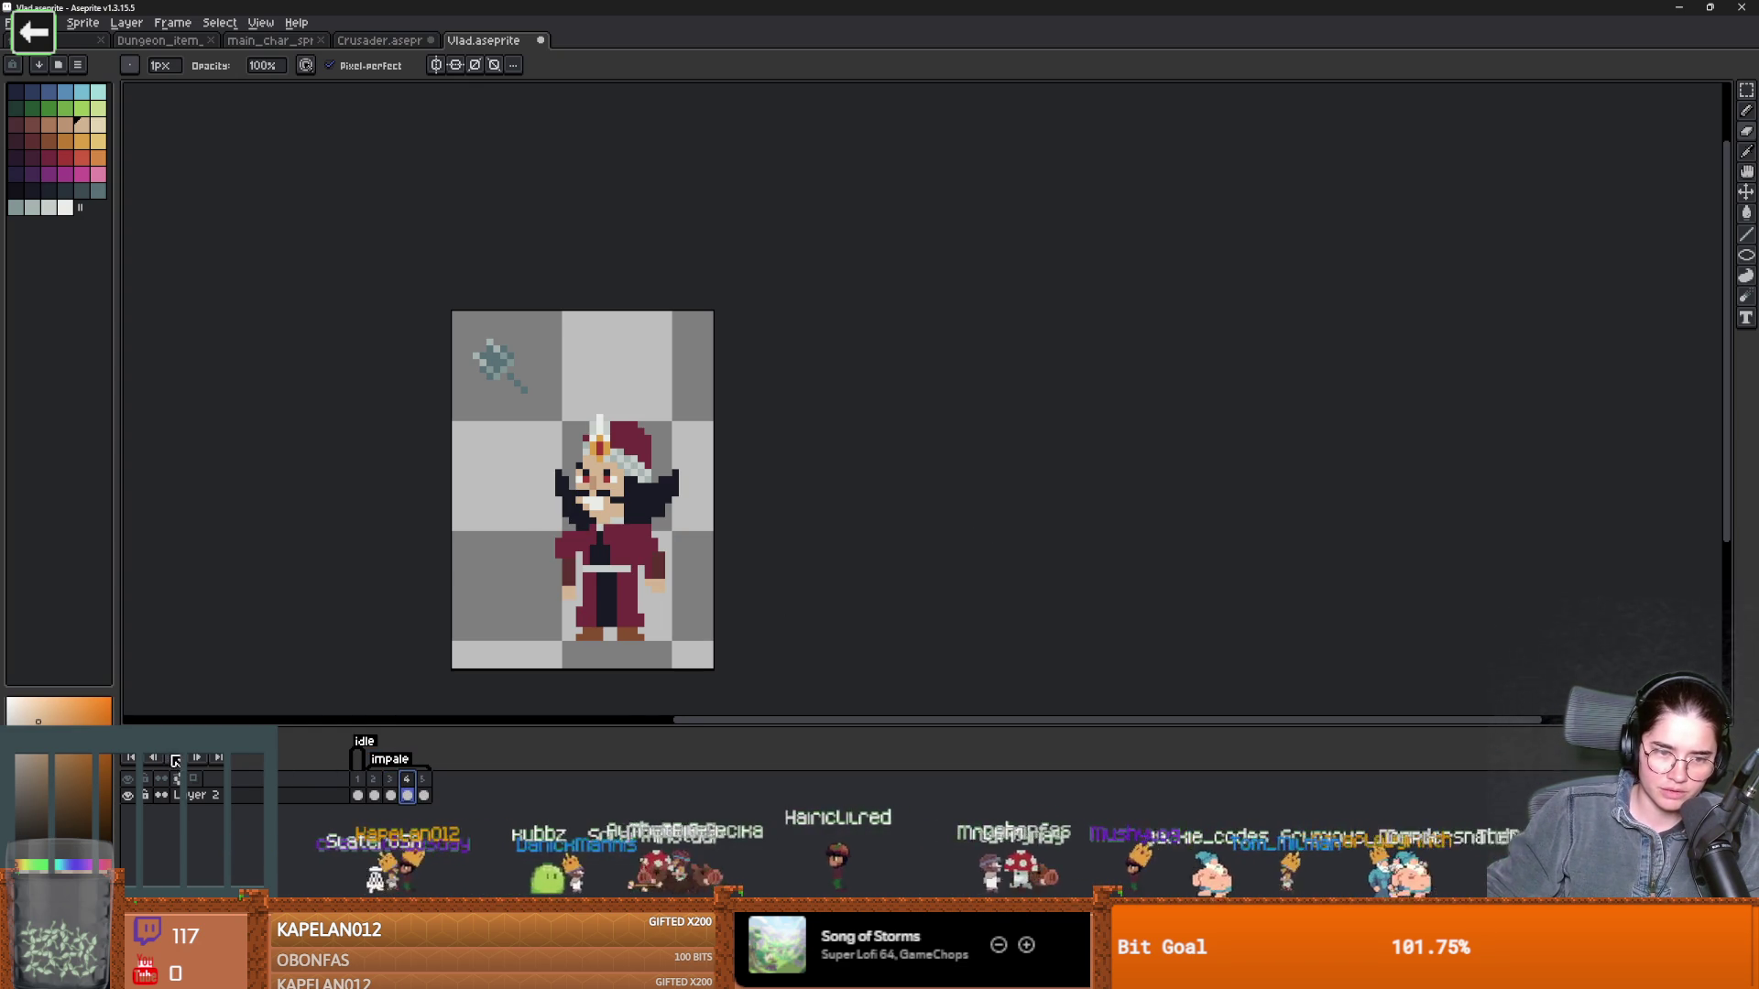
pyautogui.click(175, 760)
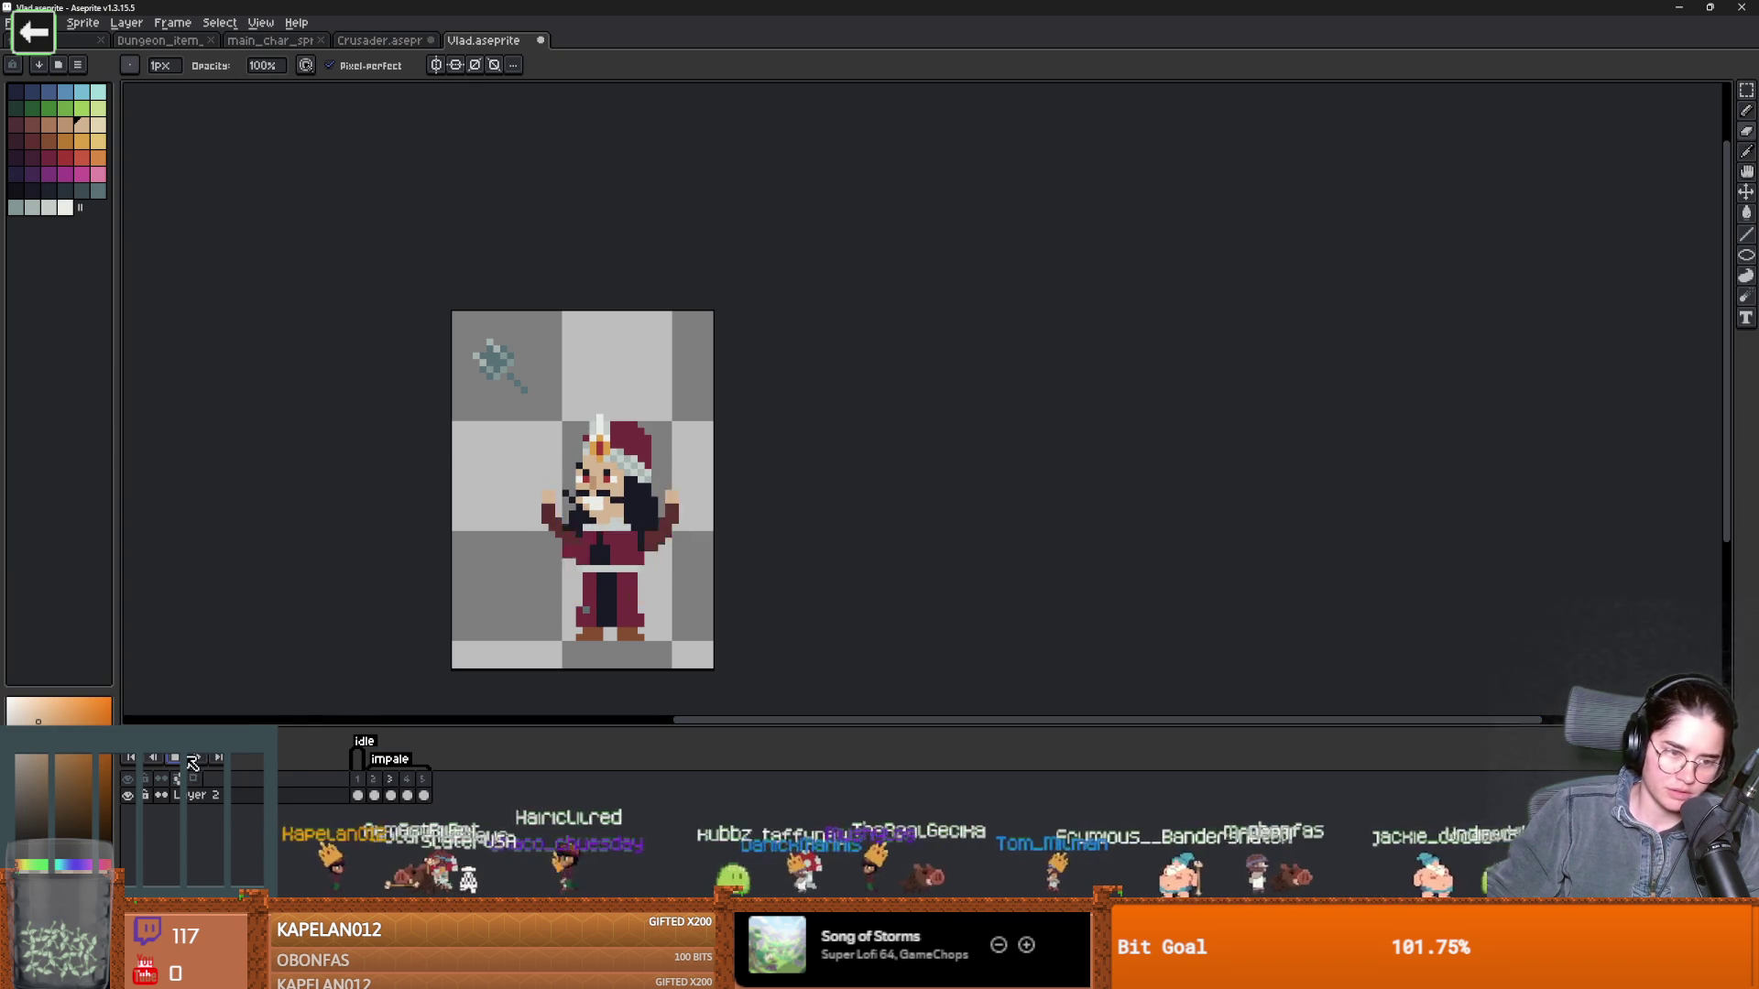
# - Check frame 3 and frame 2 durations without changes, then play the animation again
pyautogui.doubleClick(412, 782)
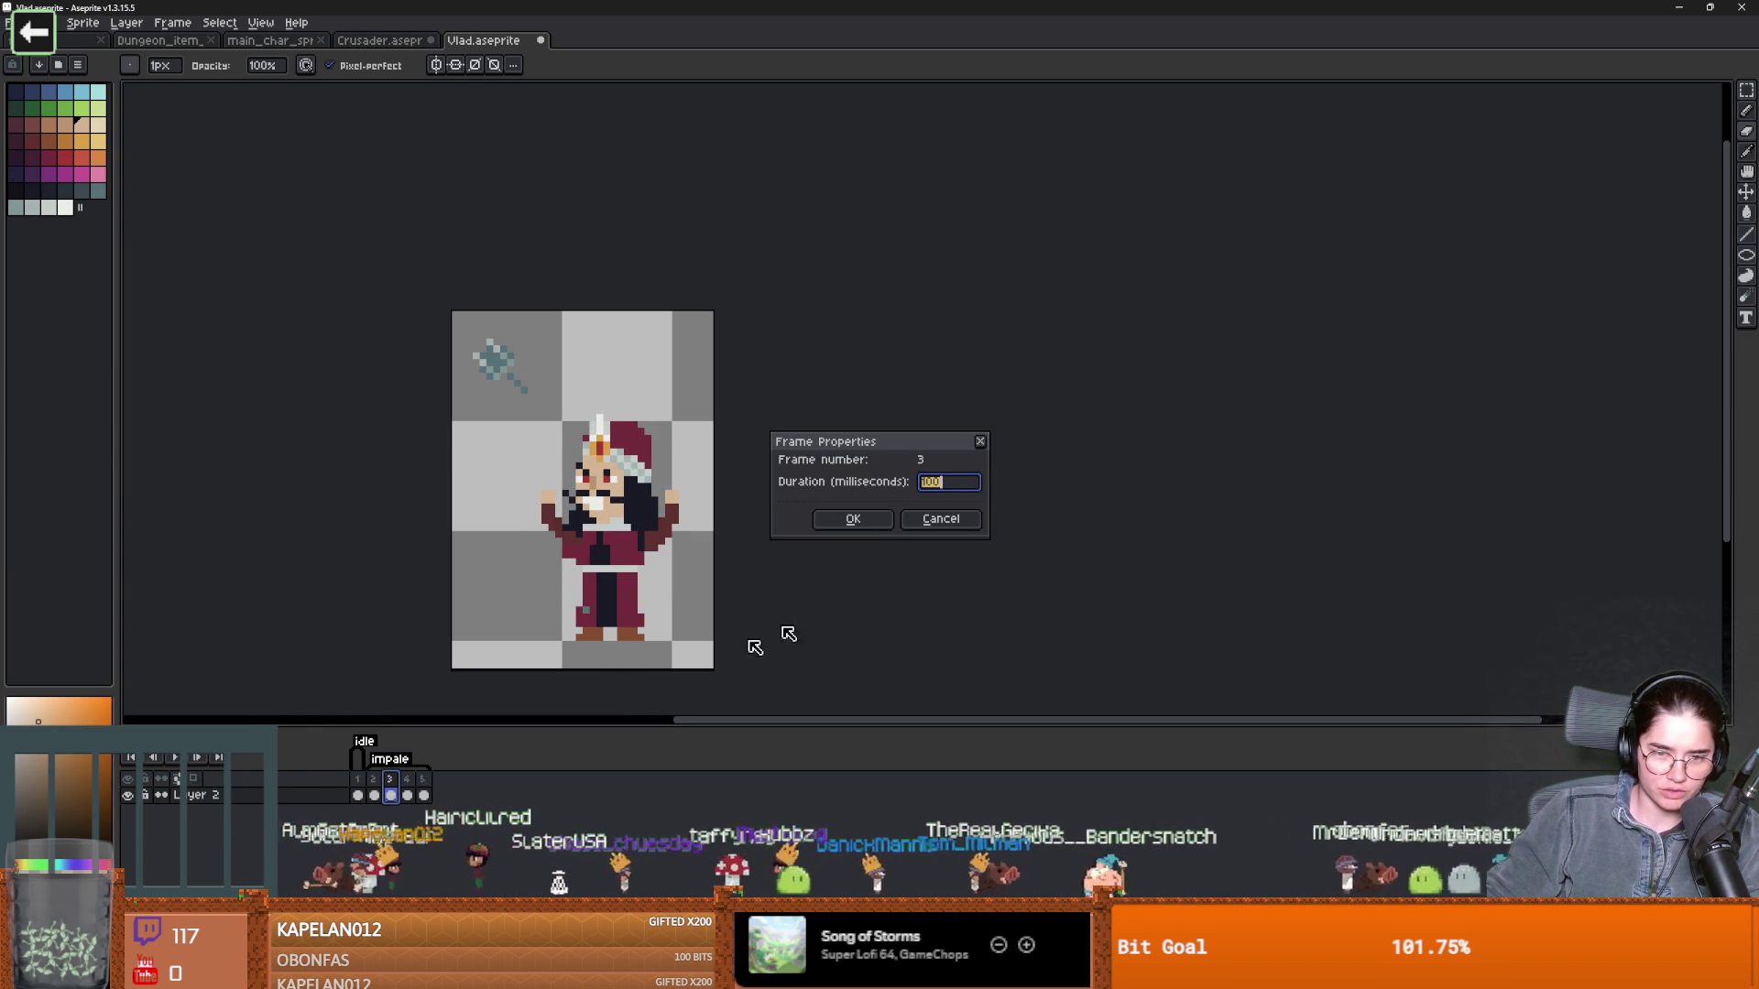
pyautogui.click(916, 528)
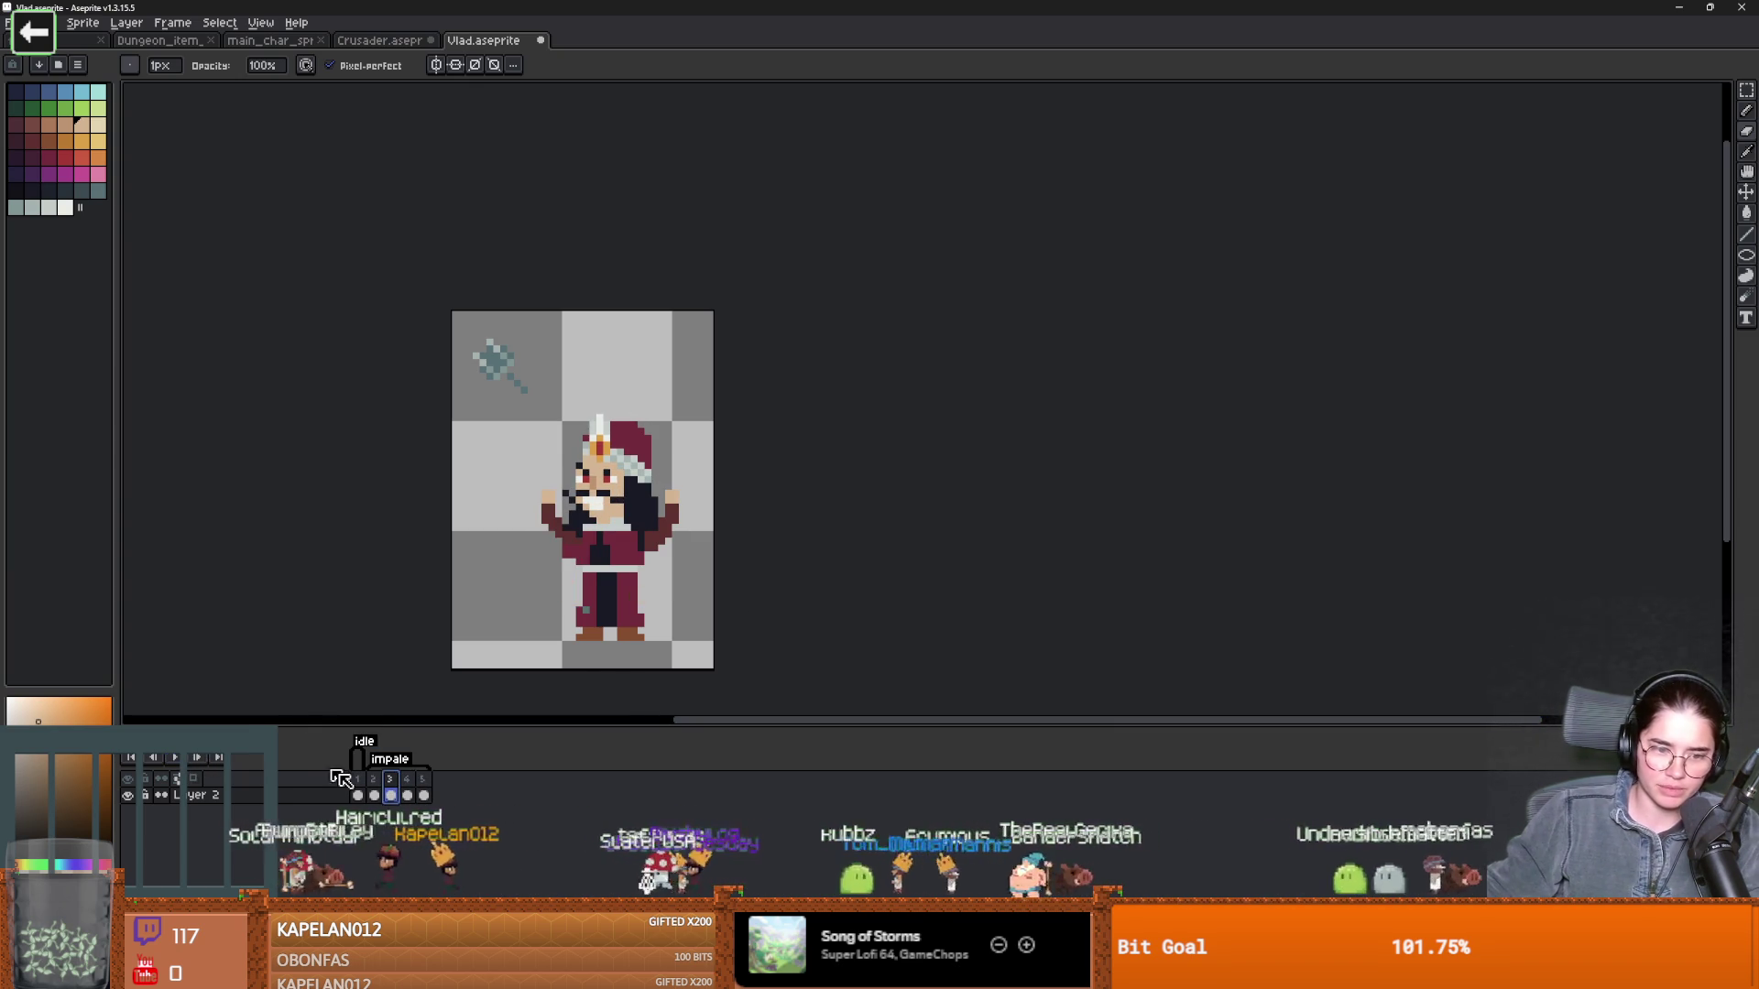
pyautogui.doubleClick(374, 781)
pyautogui.press('Escape')
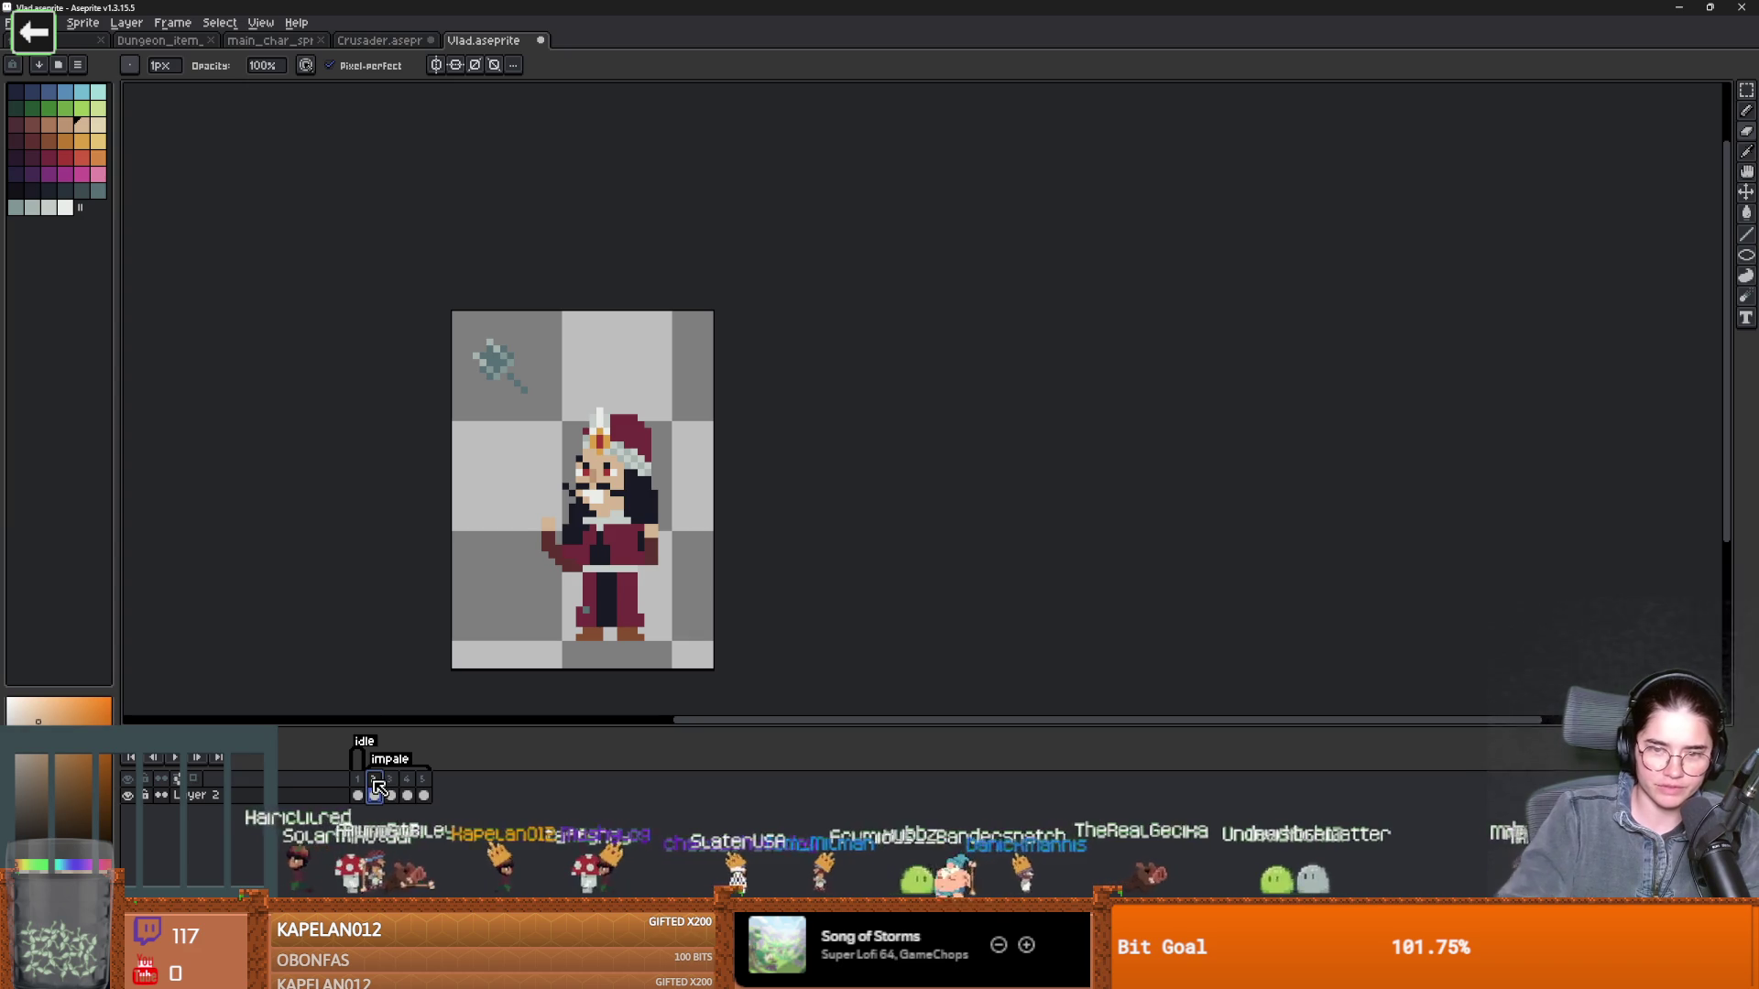
pyautogui.click(174, 757)
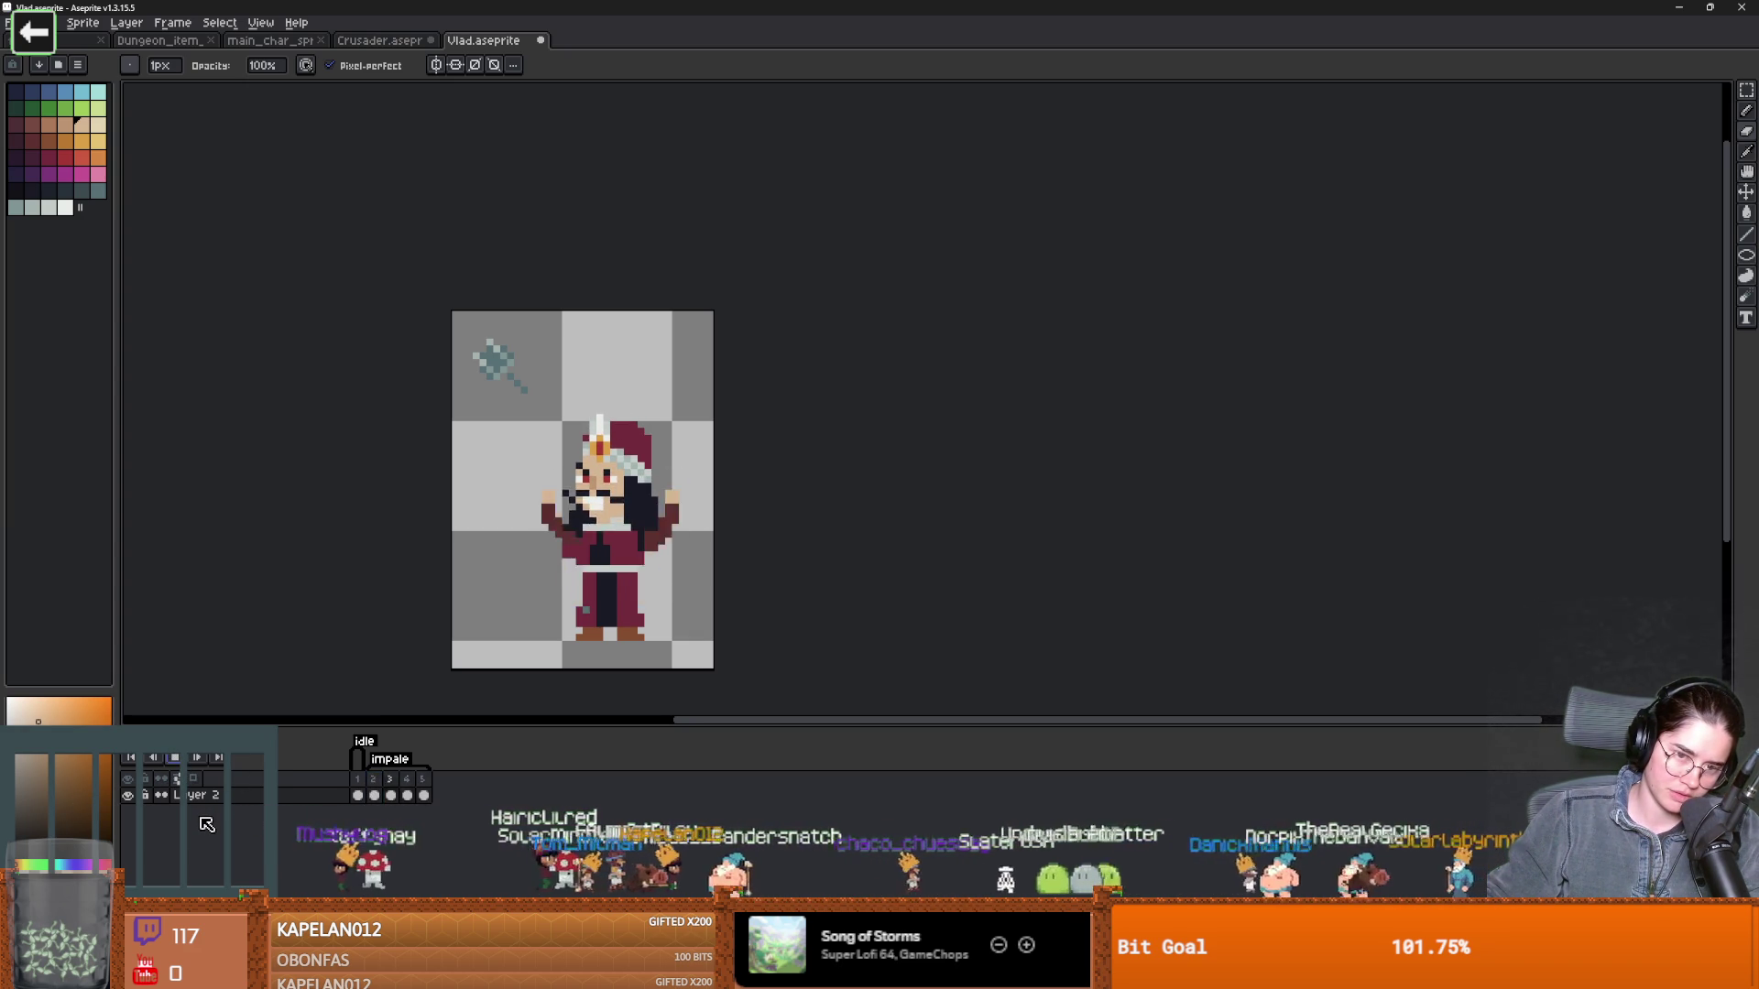
# - Stop playback, enlarge the brush and pick the crimson robe colour
pyautogui.press('Return')
pyautogui.press('+')
pyautogui.press('+')
pyautogui.press('+')
pyautogui.press('+')
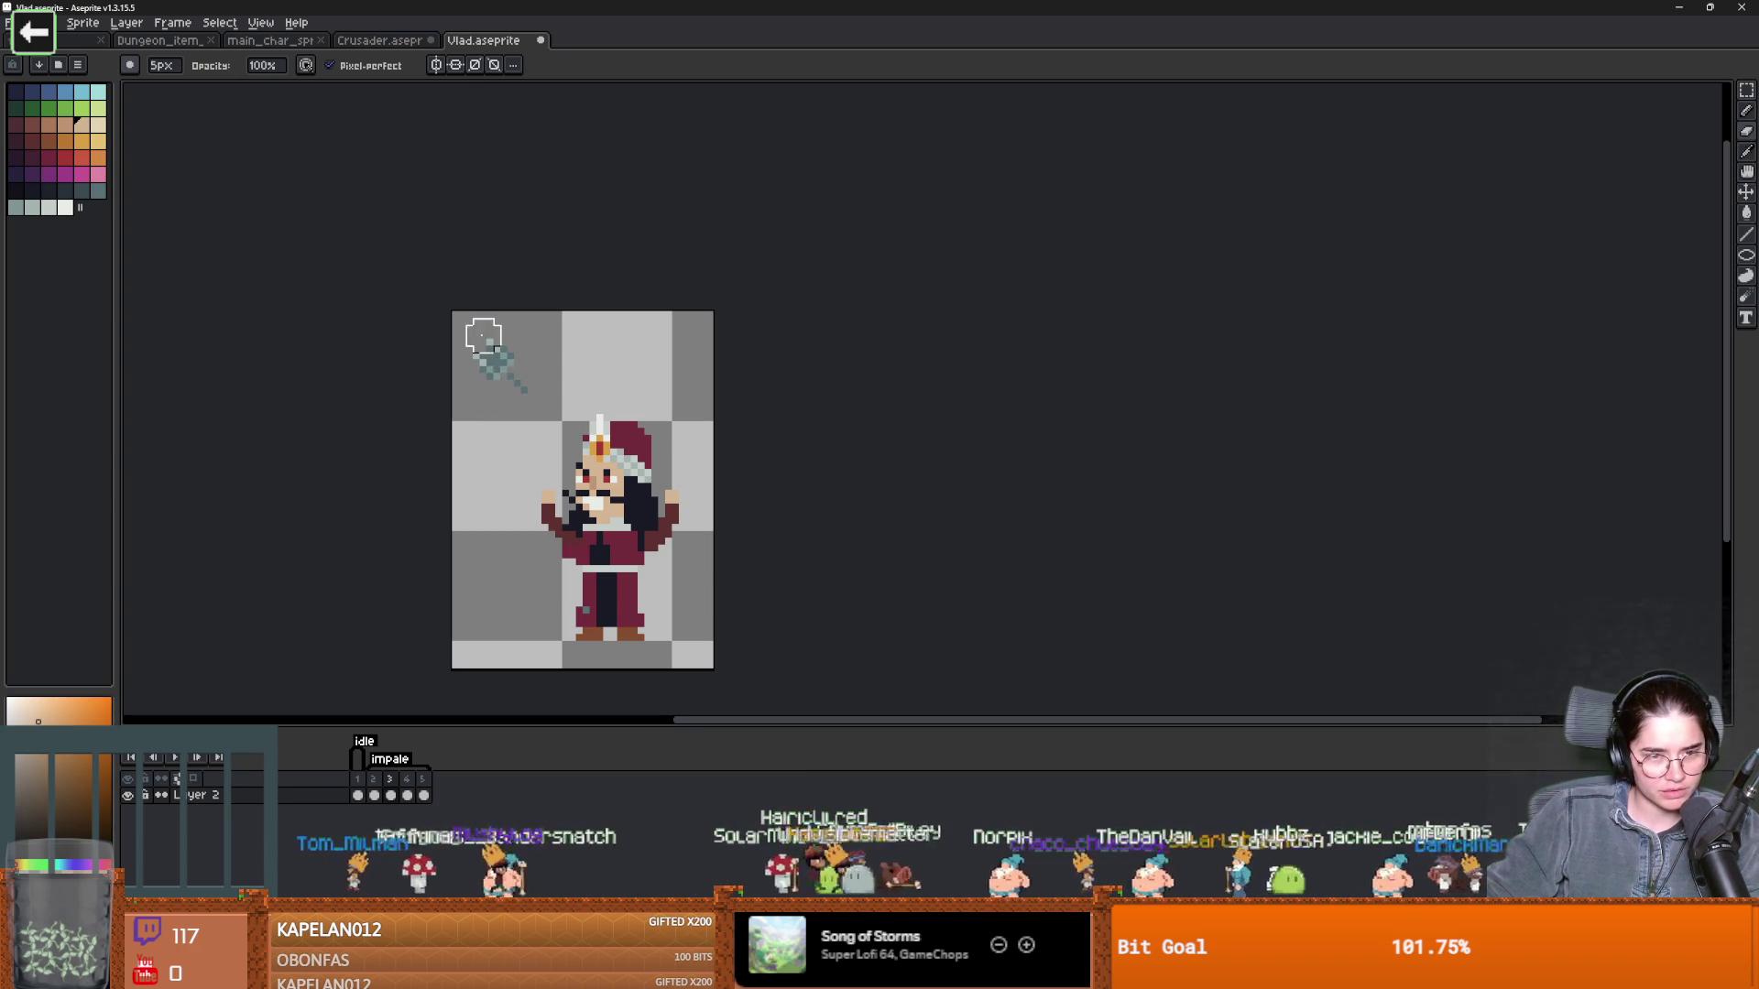
pyautogui.press('alt')
pyautogui.click(589, 597)
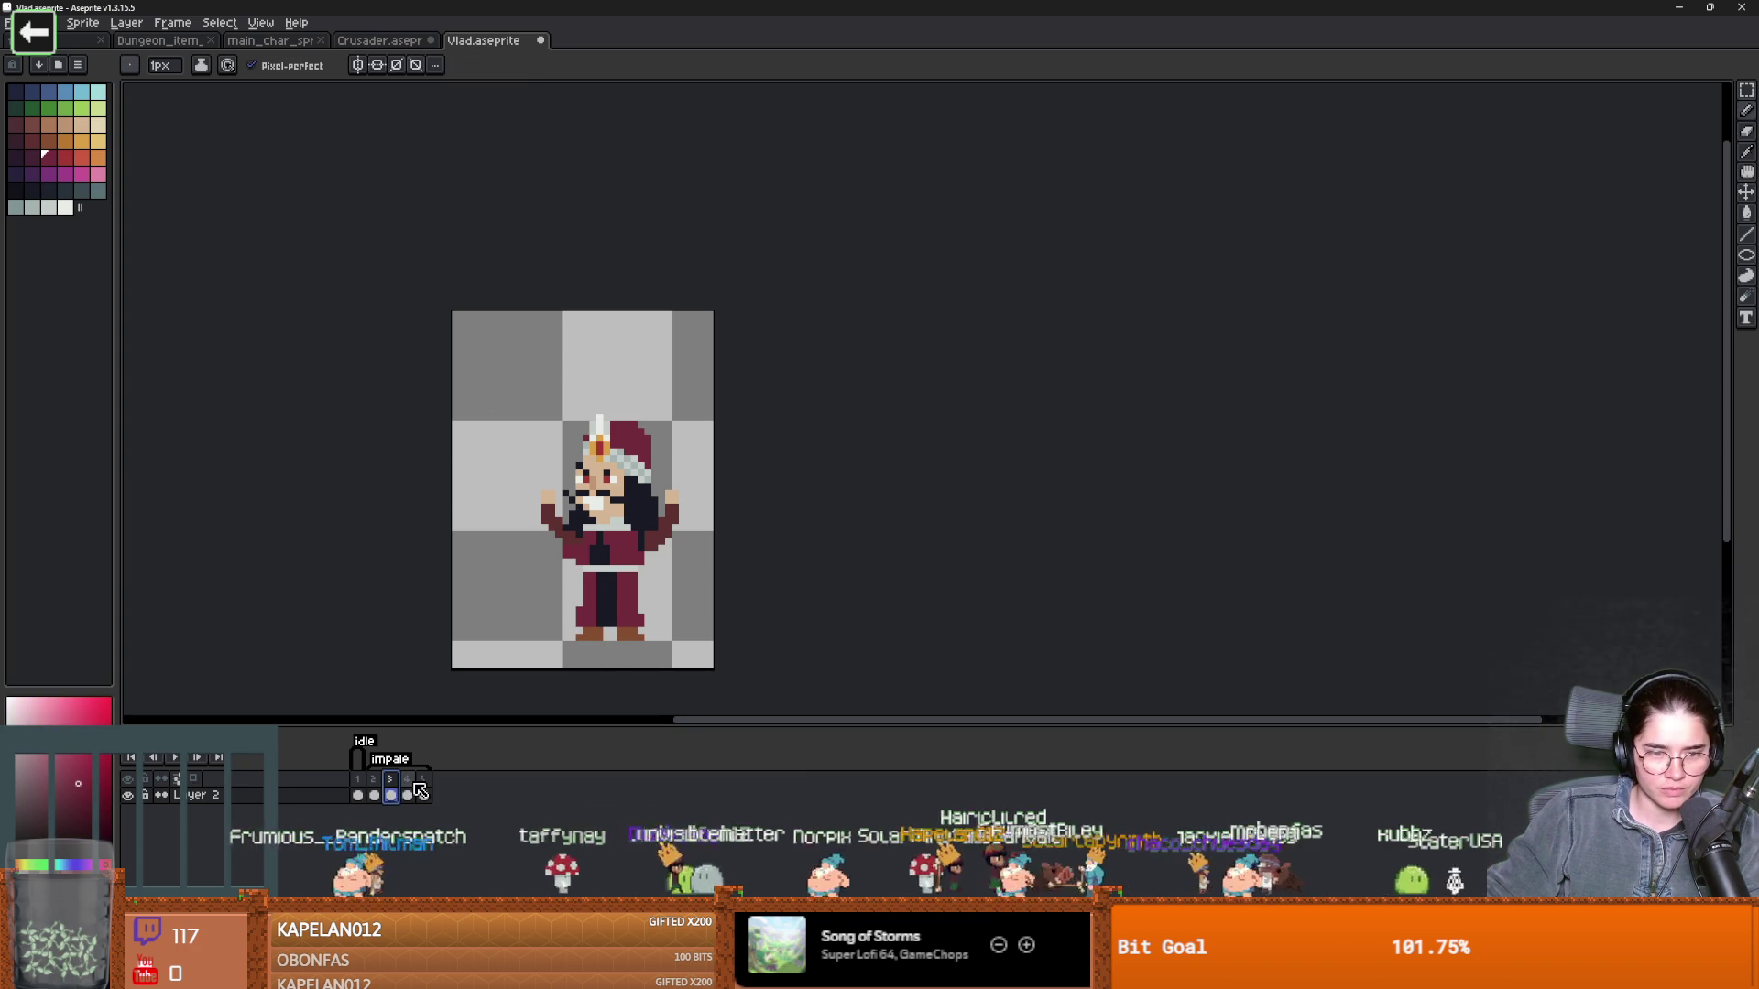
# - On frame 4, shift Vlad's torso one pixel to the left
pyautogui.click(411, 785)
pyautogui.scroll(1, 635, 600)
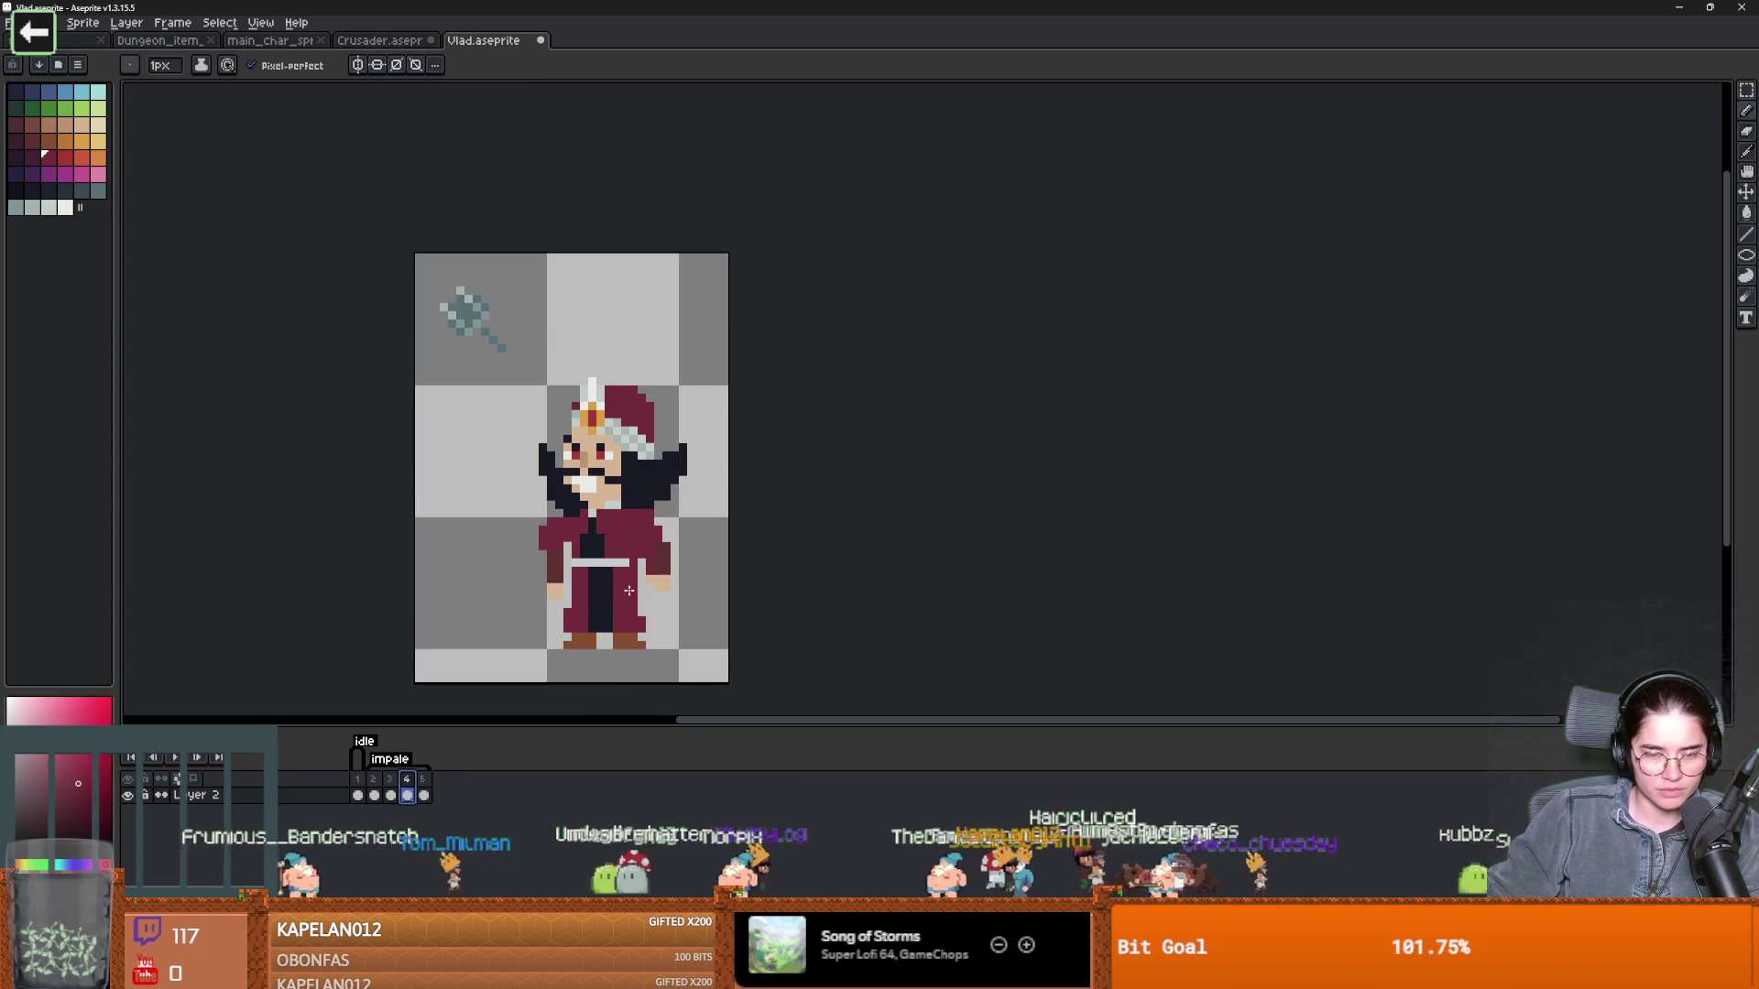
pyautogui.scroll(1, 514, 484)
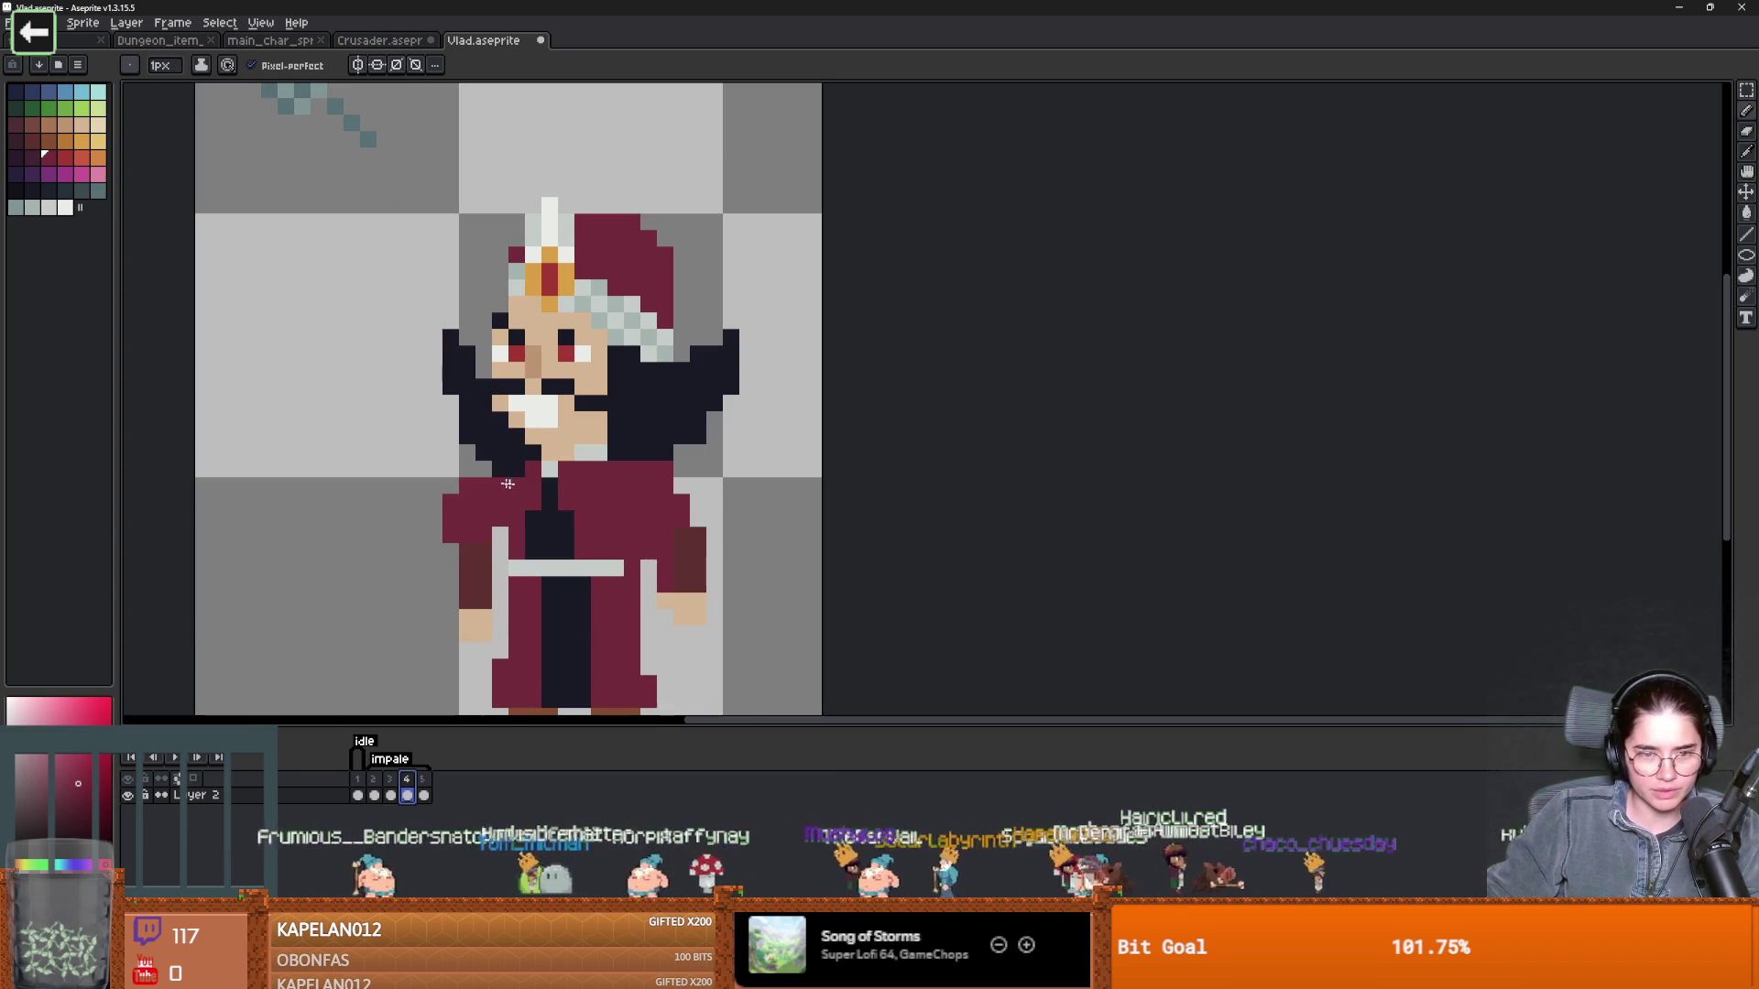
pyautogui.press('m')
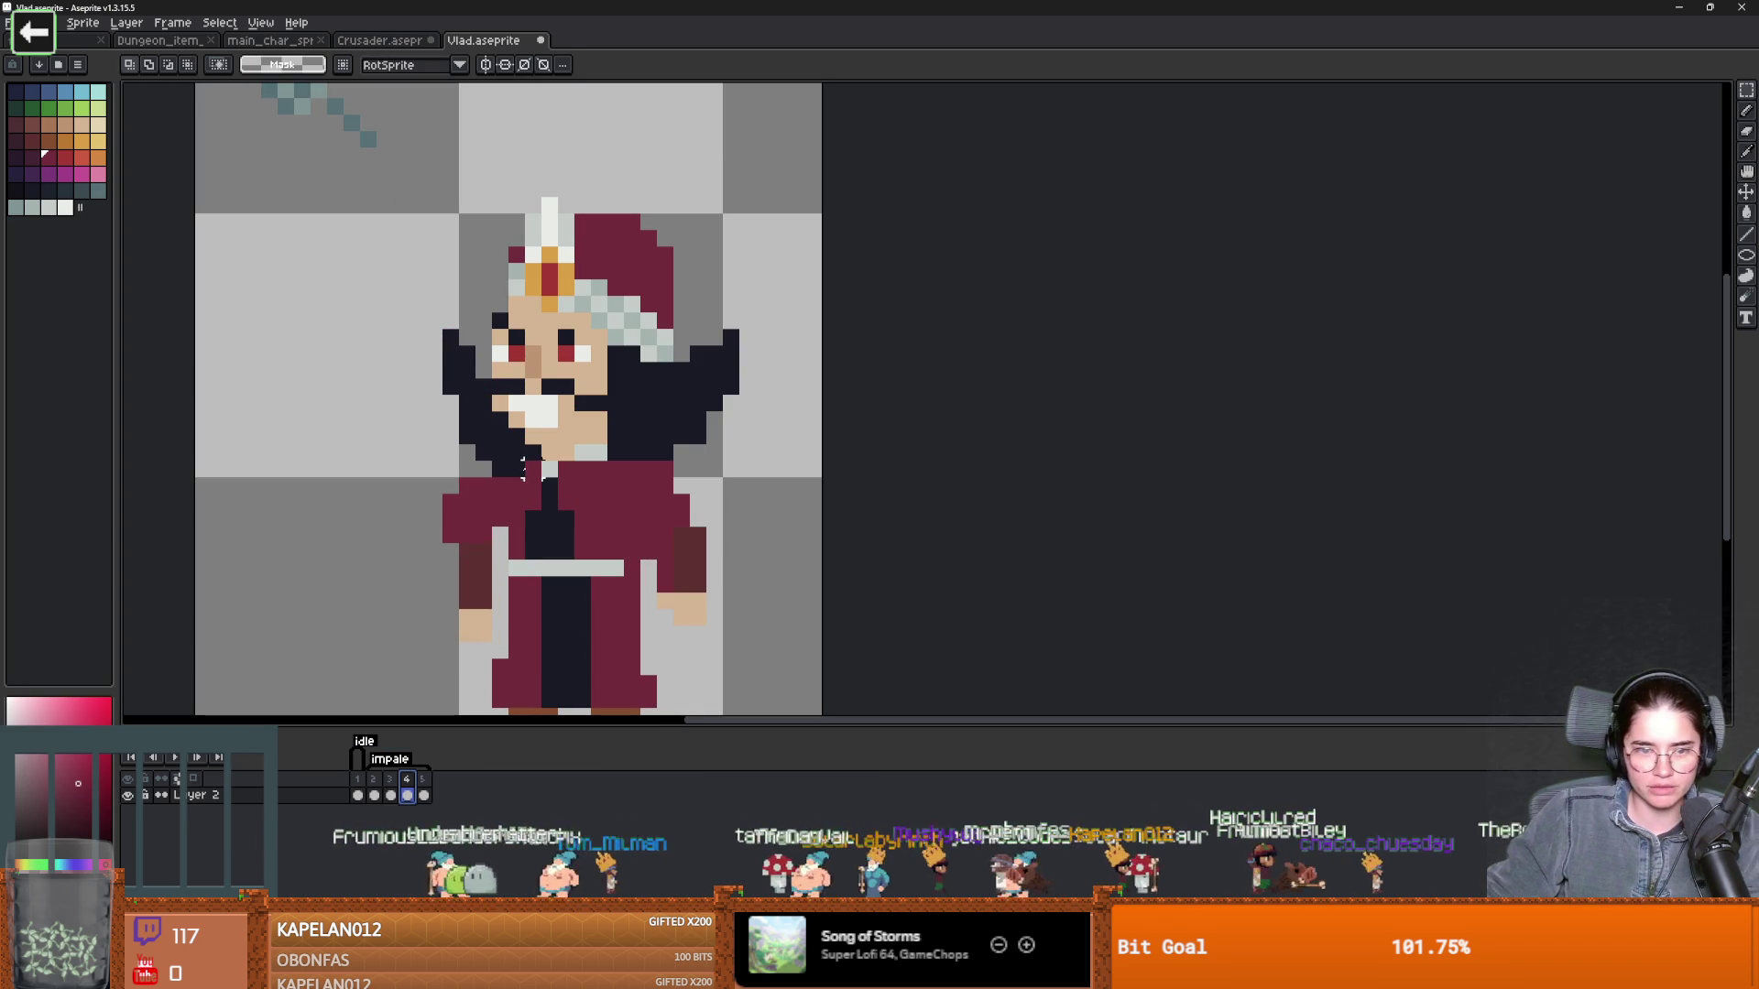
pyautogui.moveTo(515, 467)
pyautogui.mouseDown()
pyautogui.moveTo(658, 646)
pyautogui.moveTo(614, 610)
pyautogui.mouseUp()
pyautogui.hotkey('ctrl', 'd')
pyautogui.scroll(-2, 693, 509)
pyautogui.press('b')
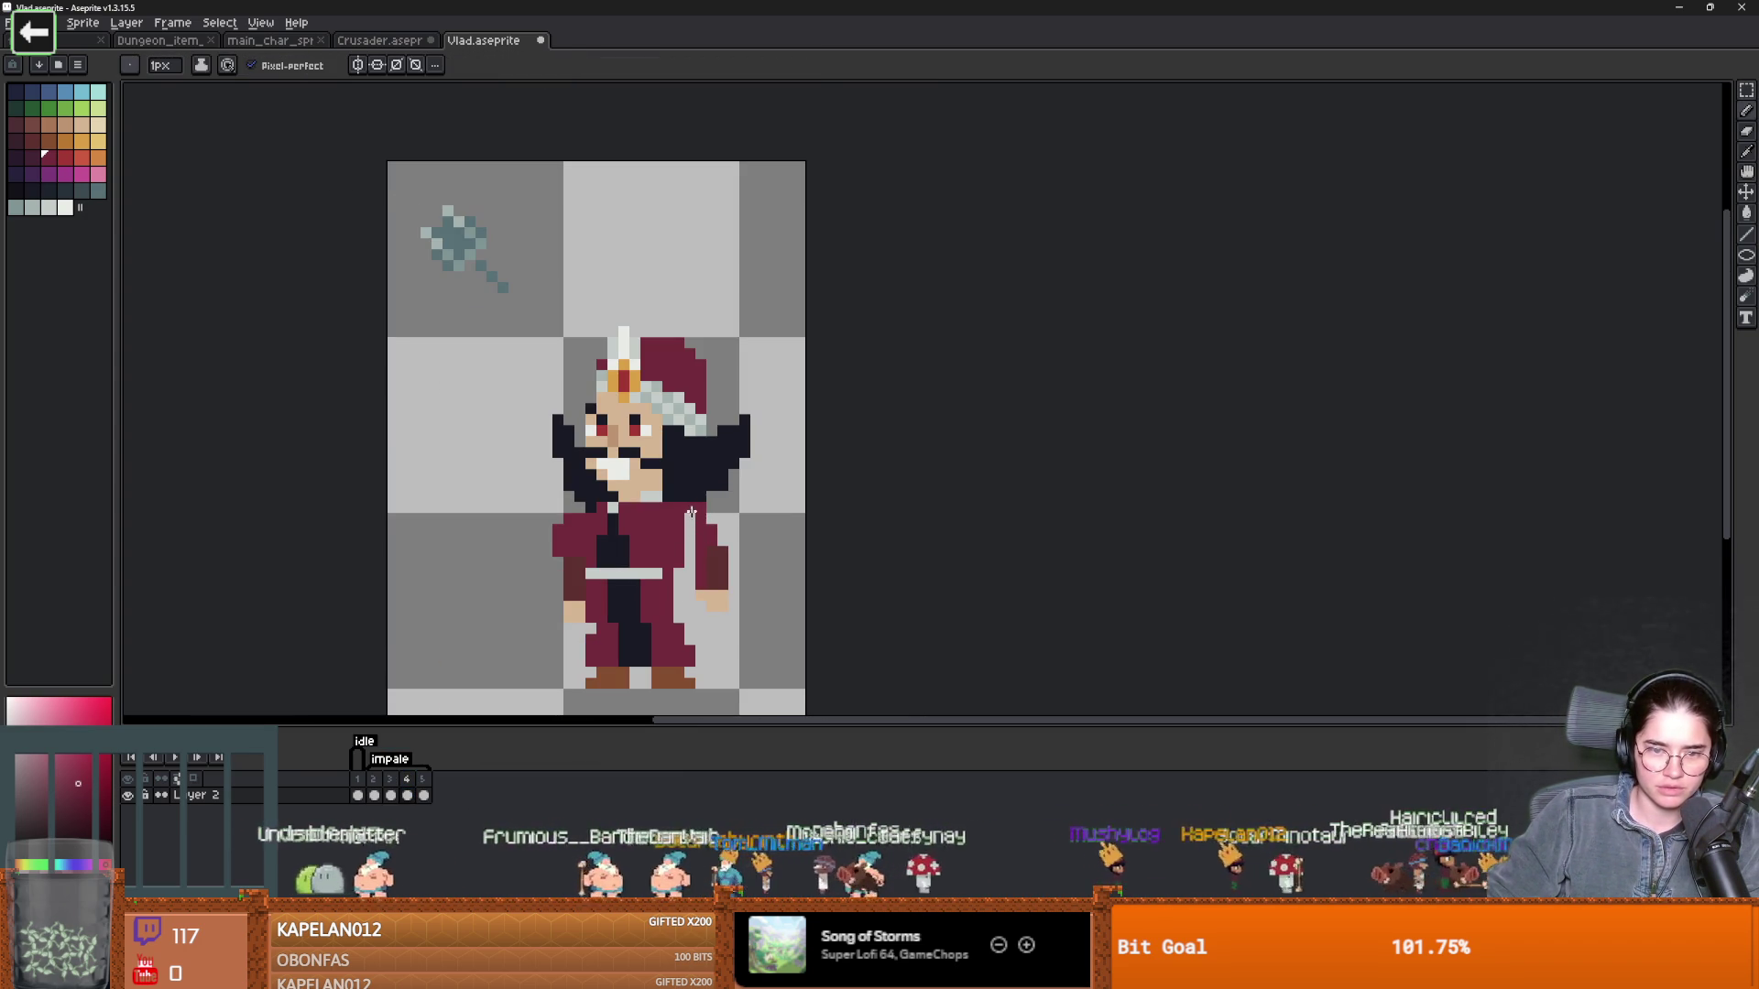
pyautogui.scroll(-1, 605, 631)
# - Play the animation to review the poses, then return to the fourth impale frame
pyautogui.press('Right')
pyautogui.press('Return')
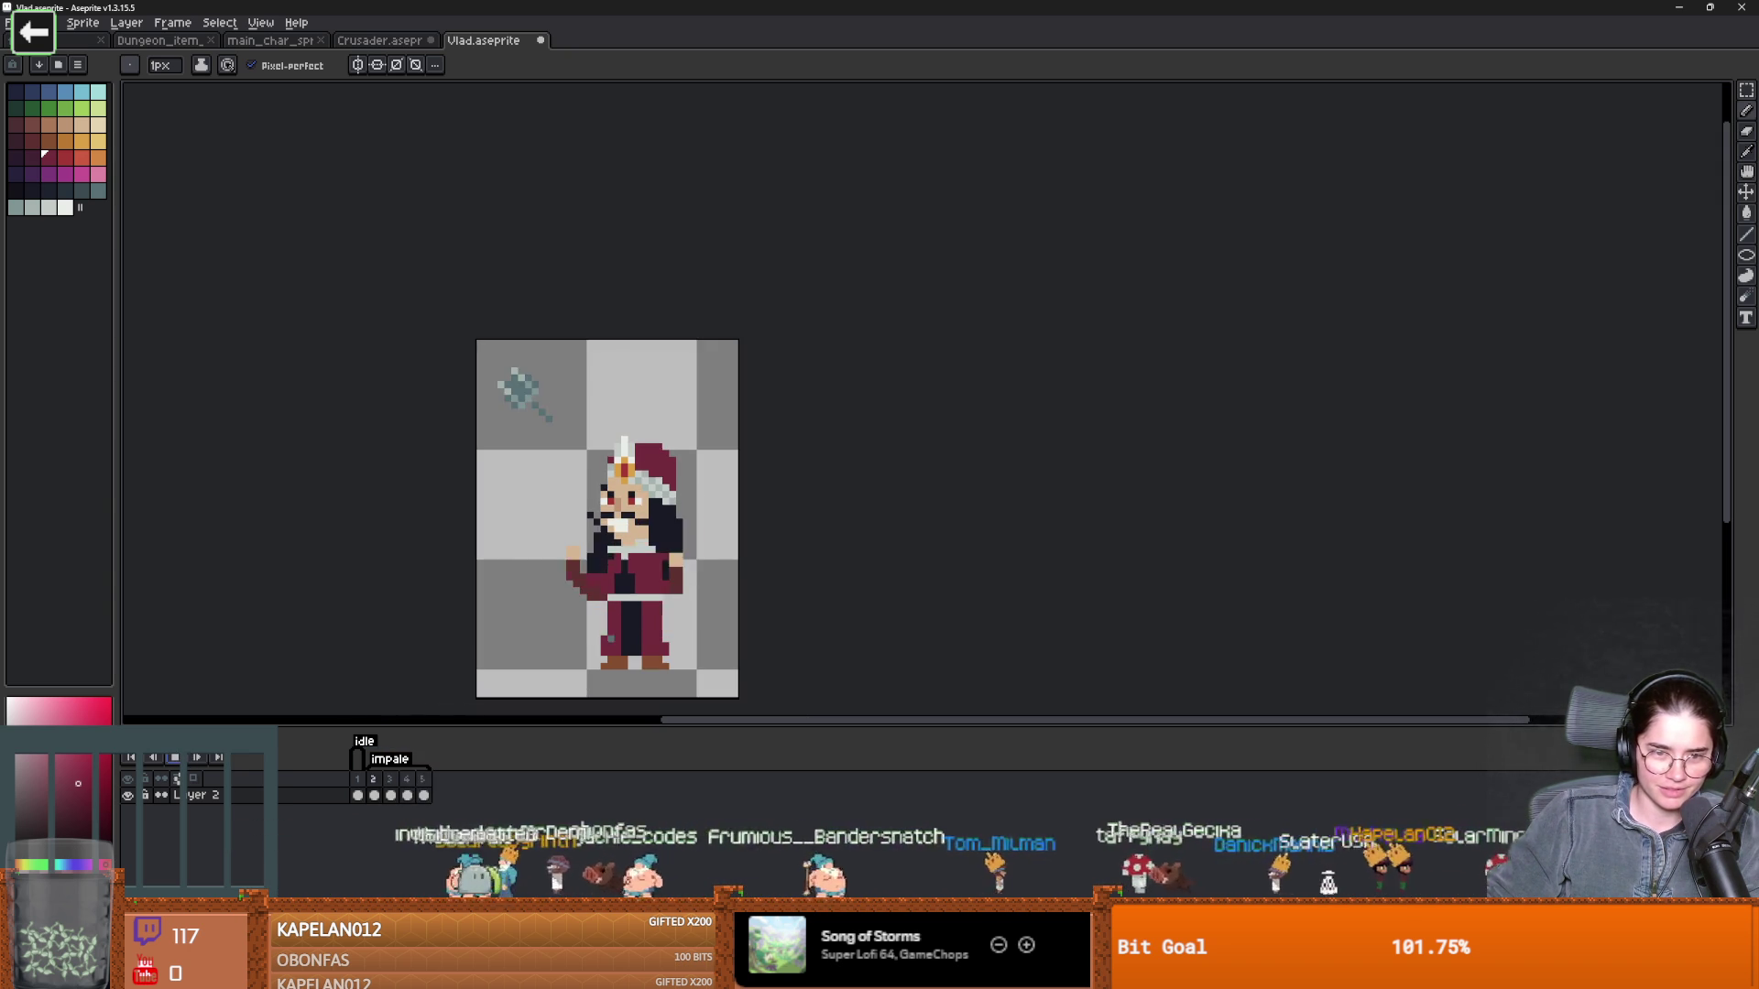
pyautogui.scroll(2, 616, 681)
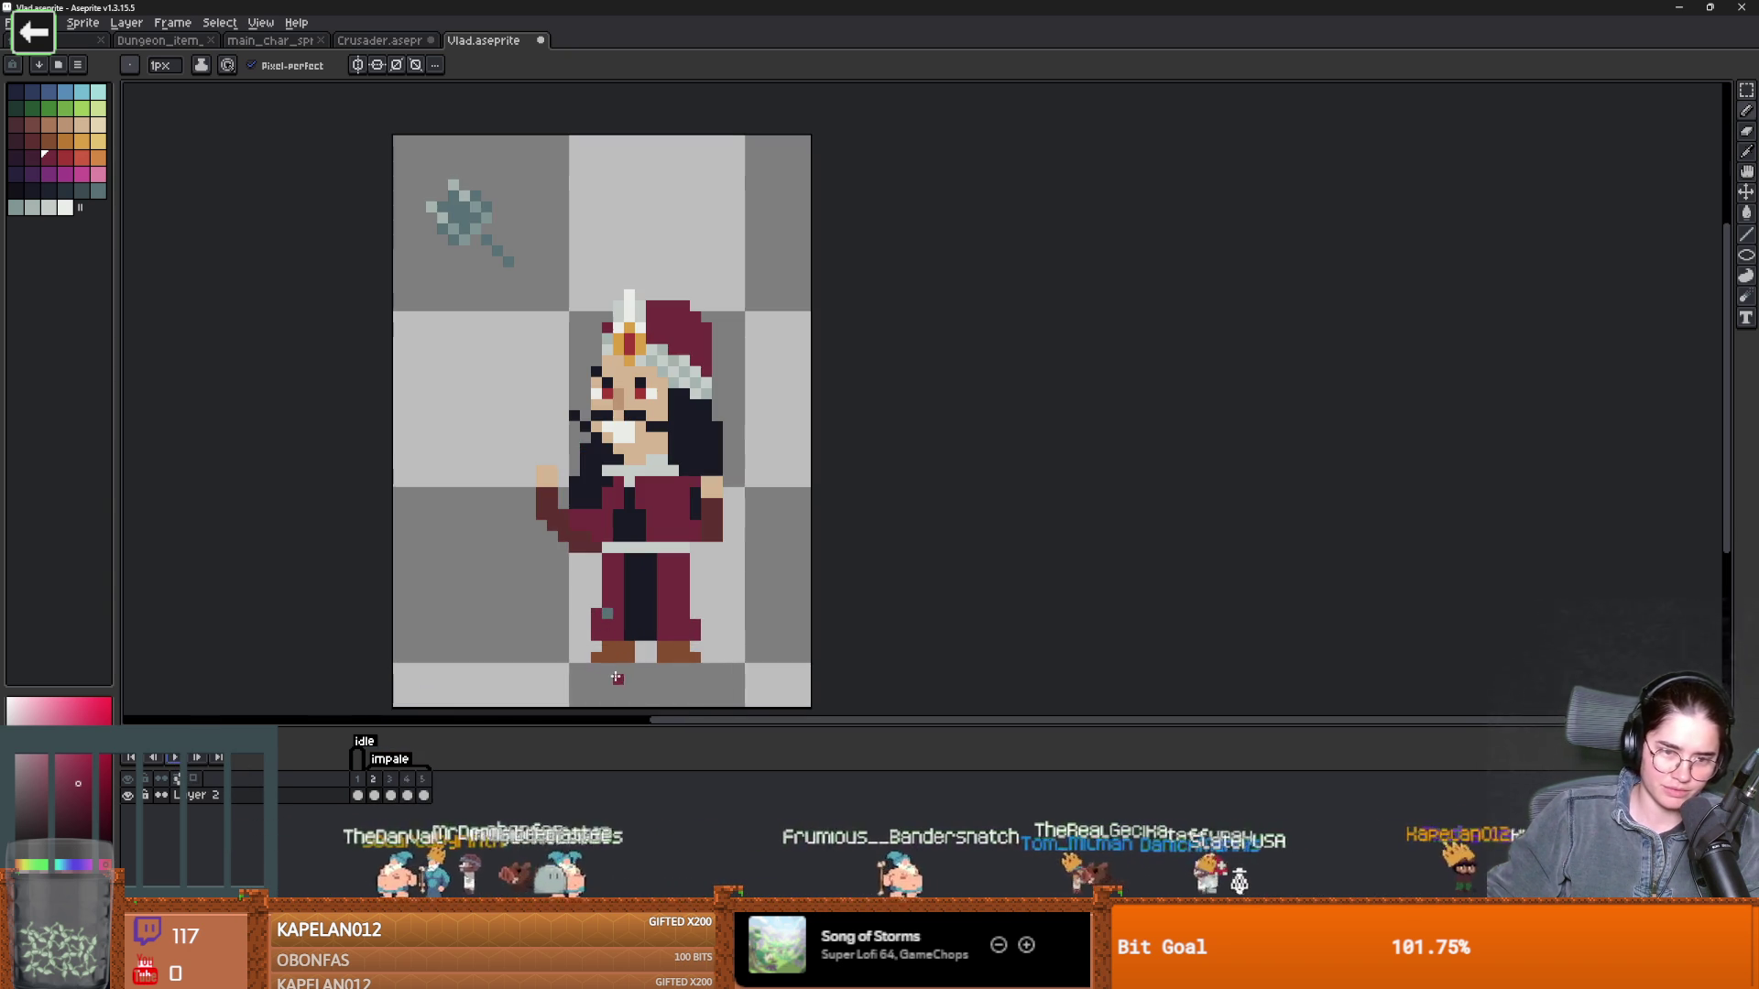
pyautogui.click(392, 780)
pyautogui.click(413, 789)
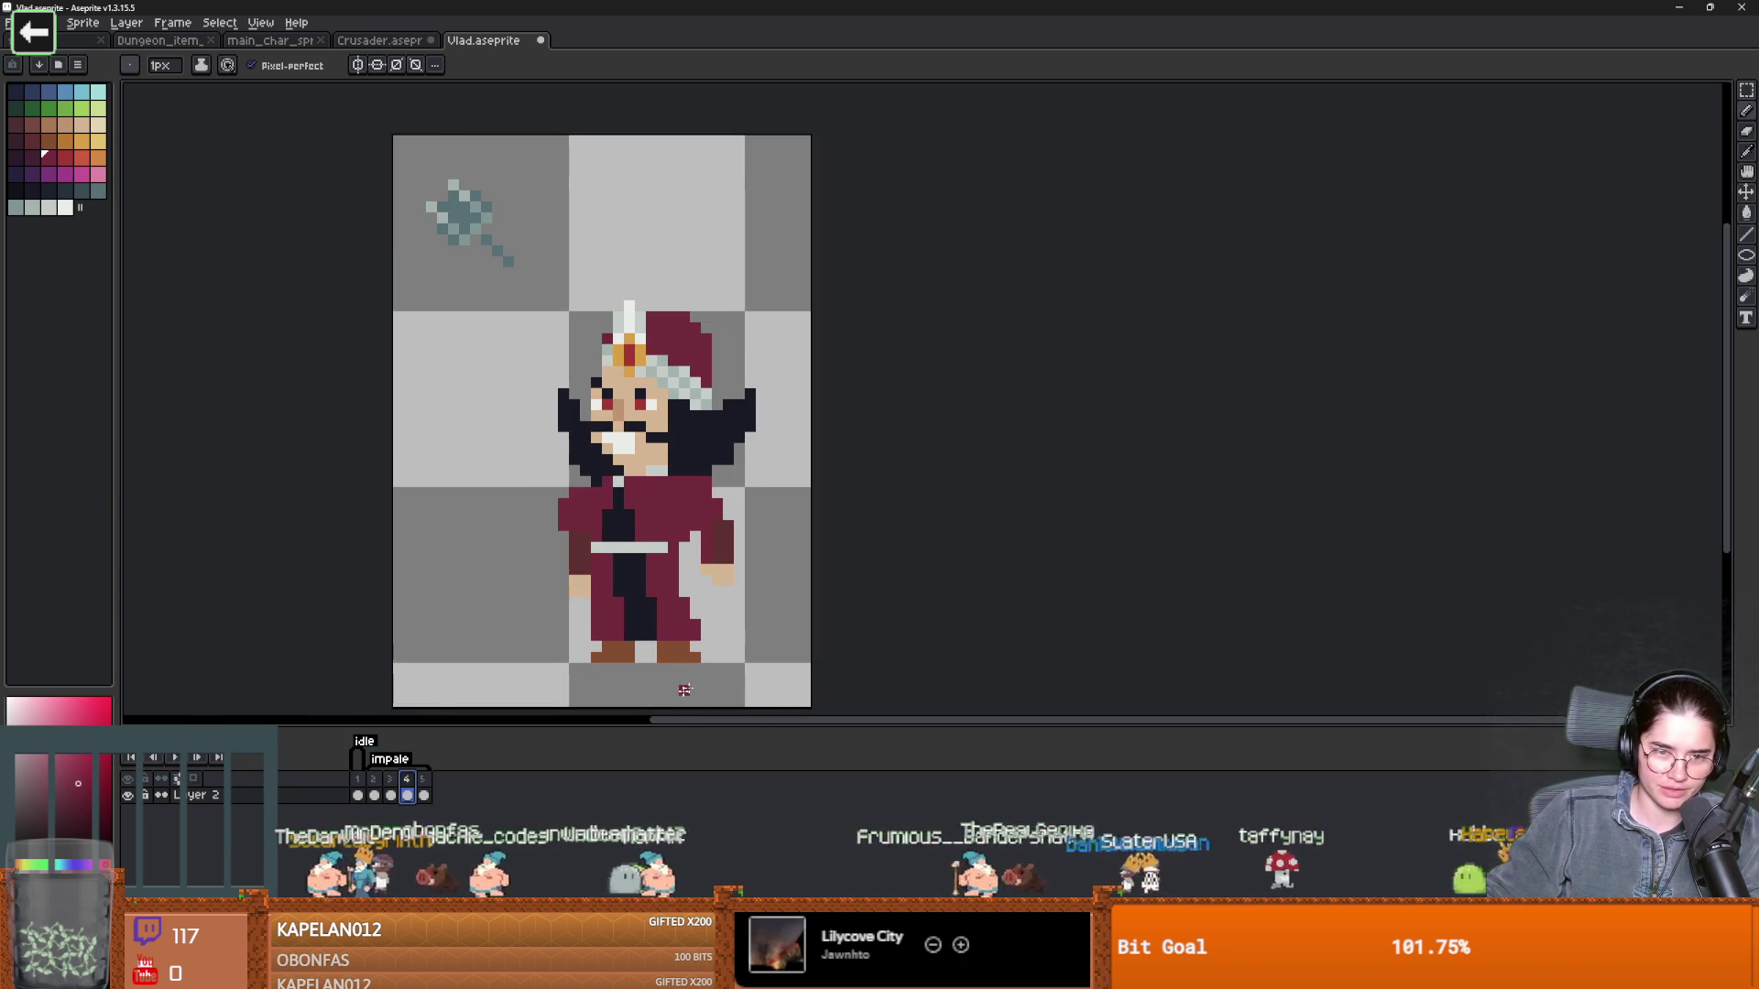
# - Repaint the stray dark pixels beside Vlad's leg in the maroon robe colour
pyautogui.press('m')
pyautogui.moveTo(715, 676); pyautogui.dragTo(544, 594)
pyautogui.hotkey('ctrl', 'd')
pyautogui.scroll(-1, 761, 673)
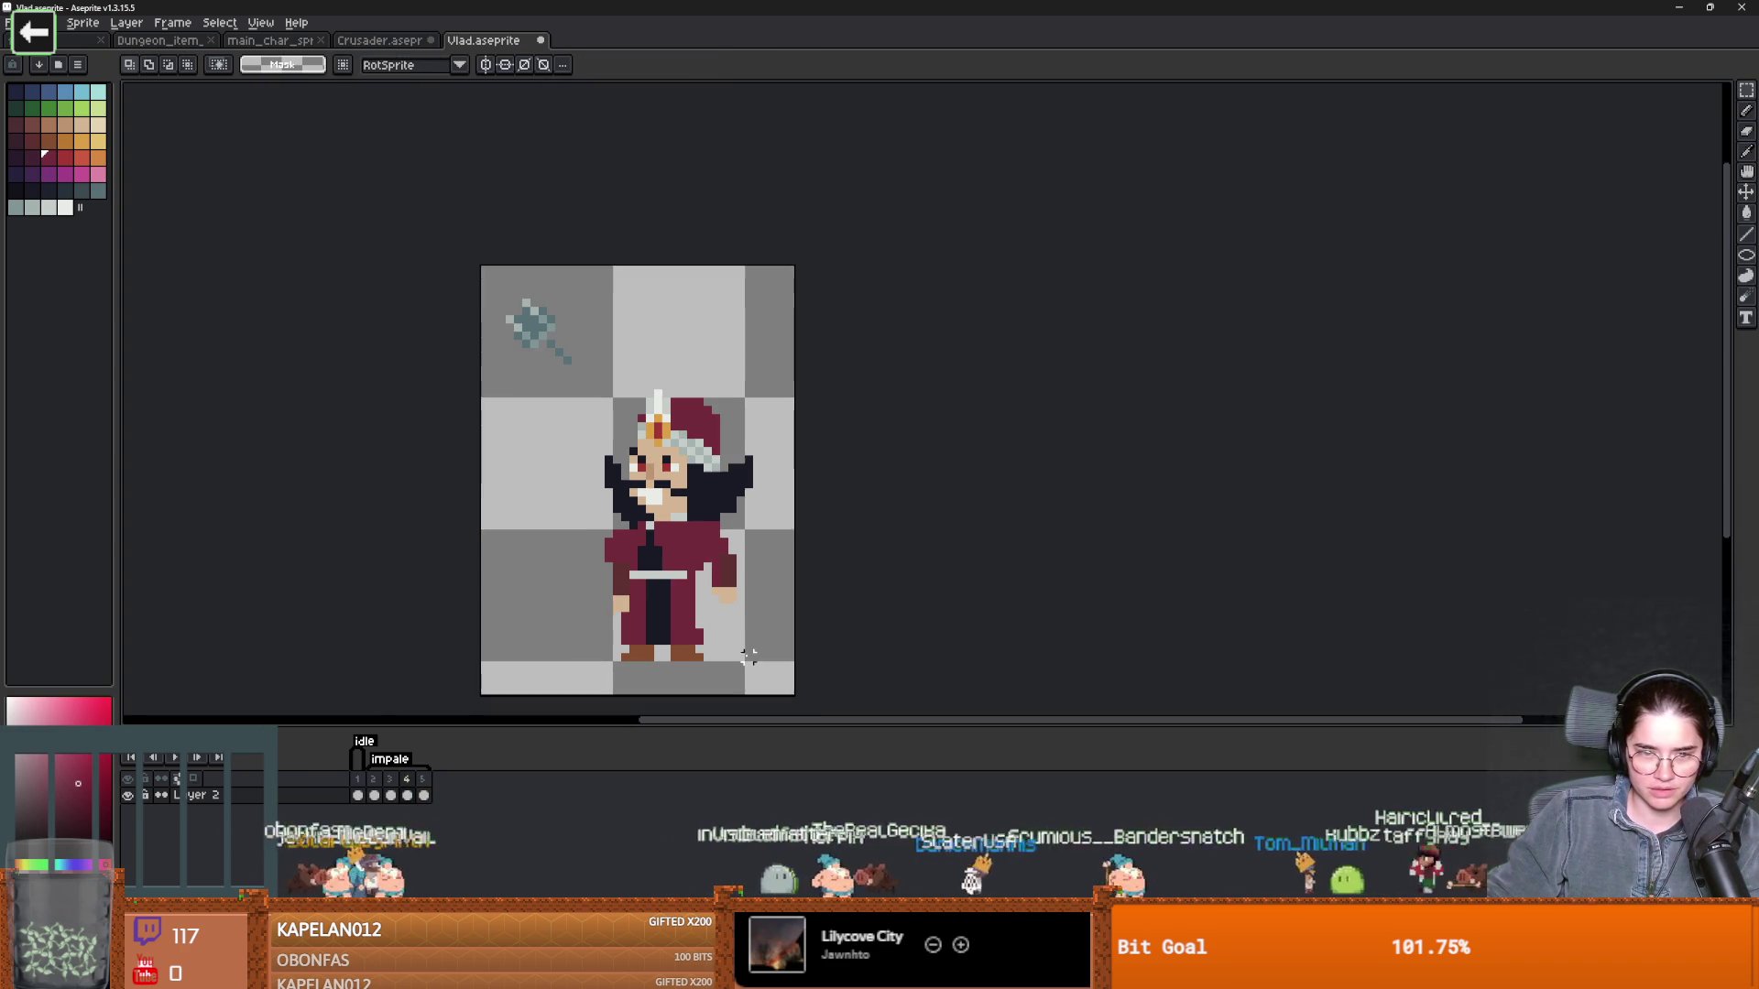
pyautogui.scroll(1, 673, 666)
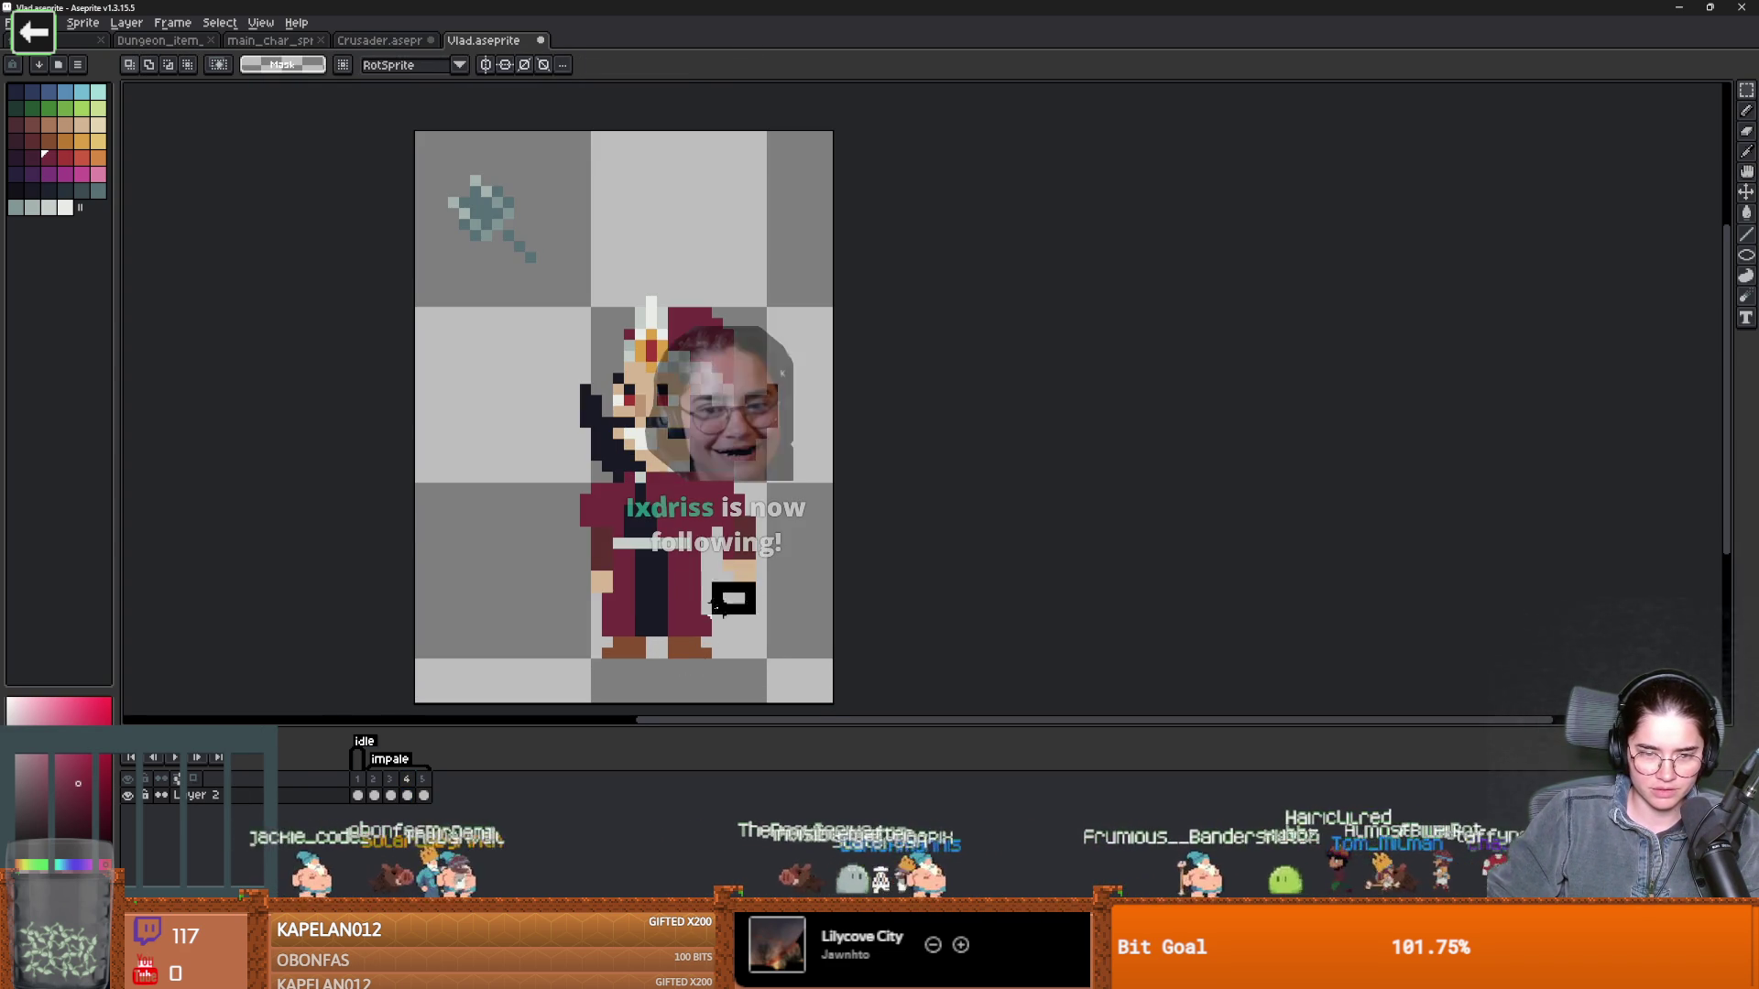
pyautogui.press('b')
pyautogui.keyDown('alt'); pyautogui.click(668, 590); pyautogui.keyUp('alt')
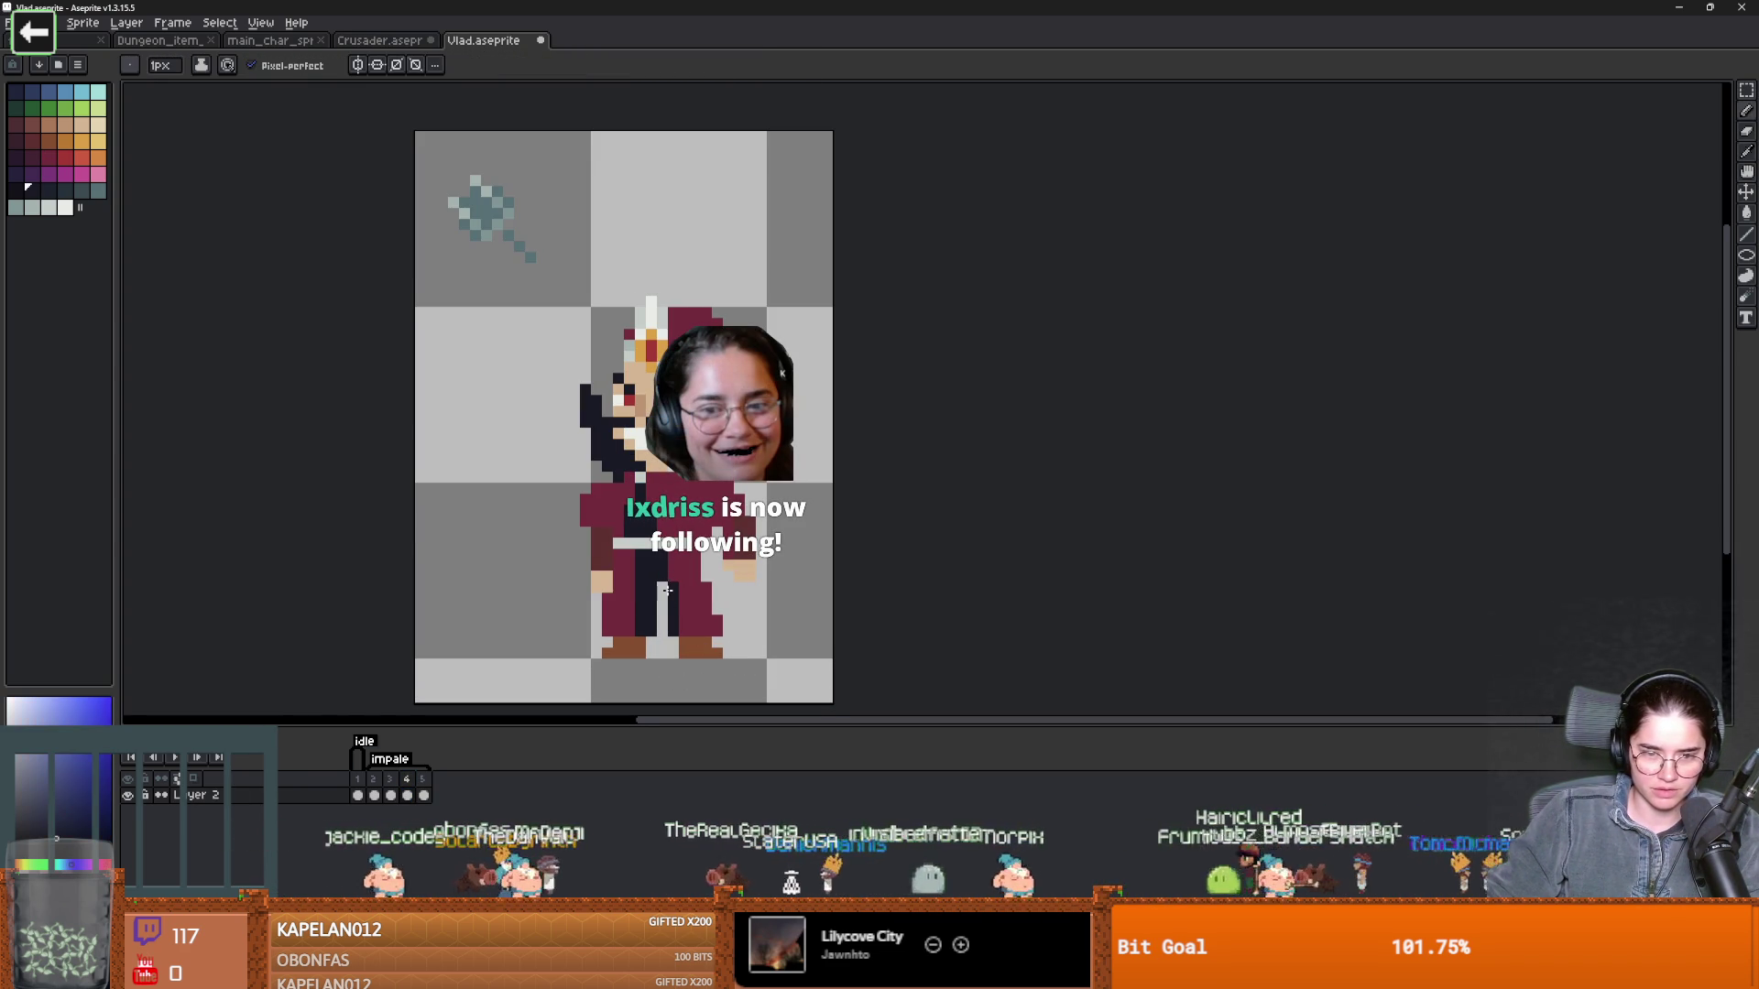
pyautogui.keyDown('alt'); pyautogui.click(692, 598); pyautogui.keyUp('alt')
pyautogui.moveTo(723, 607); pyautogui.dragTo(711, 617)
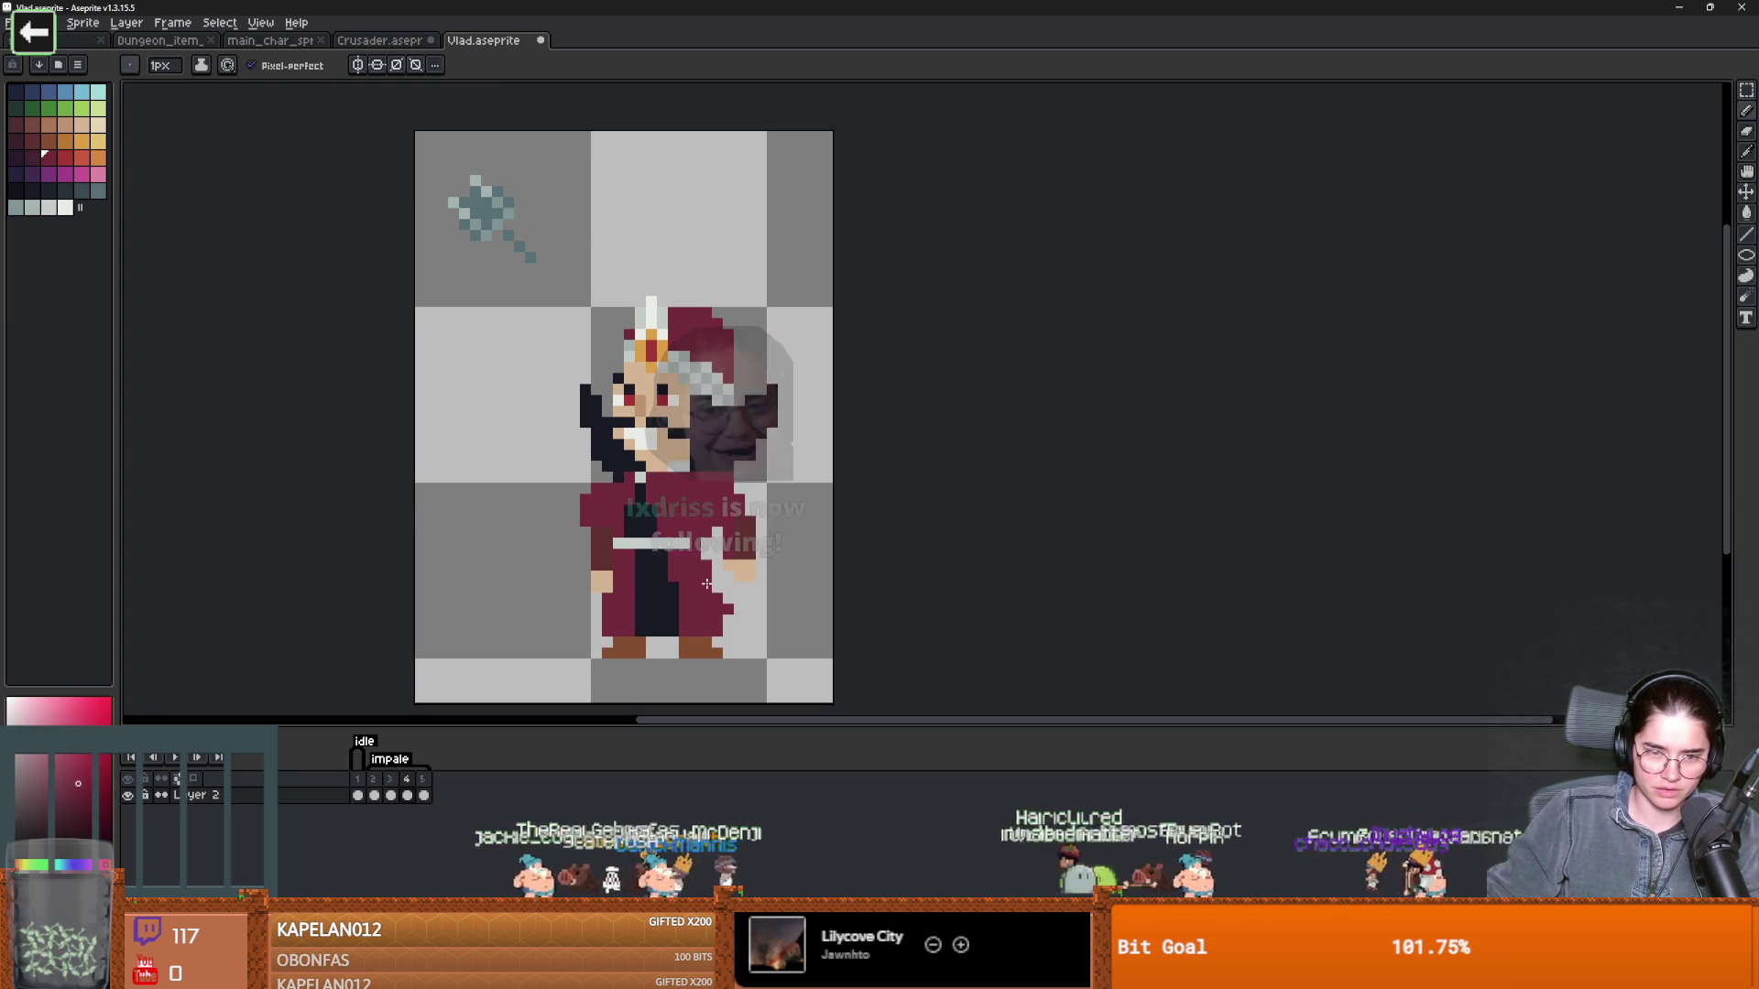
# - Replay the animation to check the cleaned-up frame, then stop it
pyautogui.press('i')
pyautogui.press('b')
pyautogui.click(175, 758)
pyautogui.scroll(-2, 328, 658)
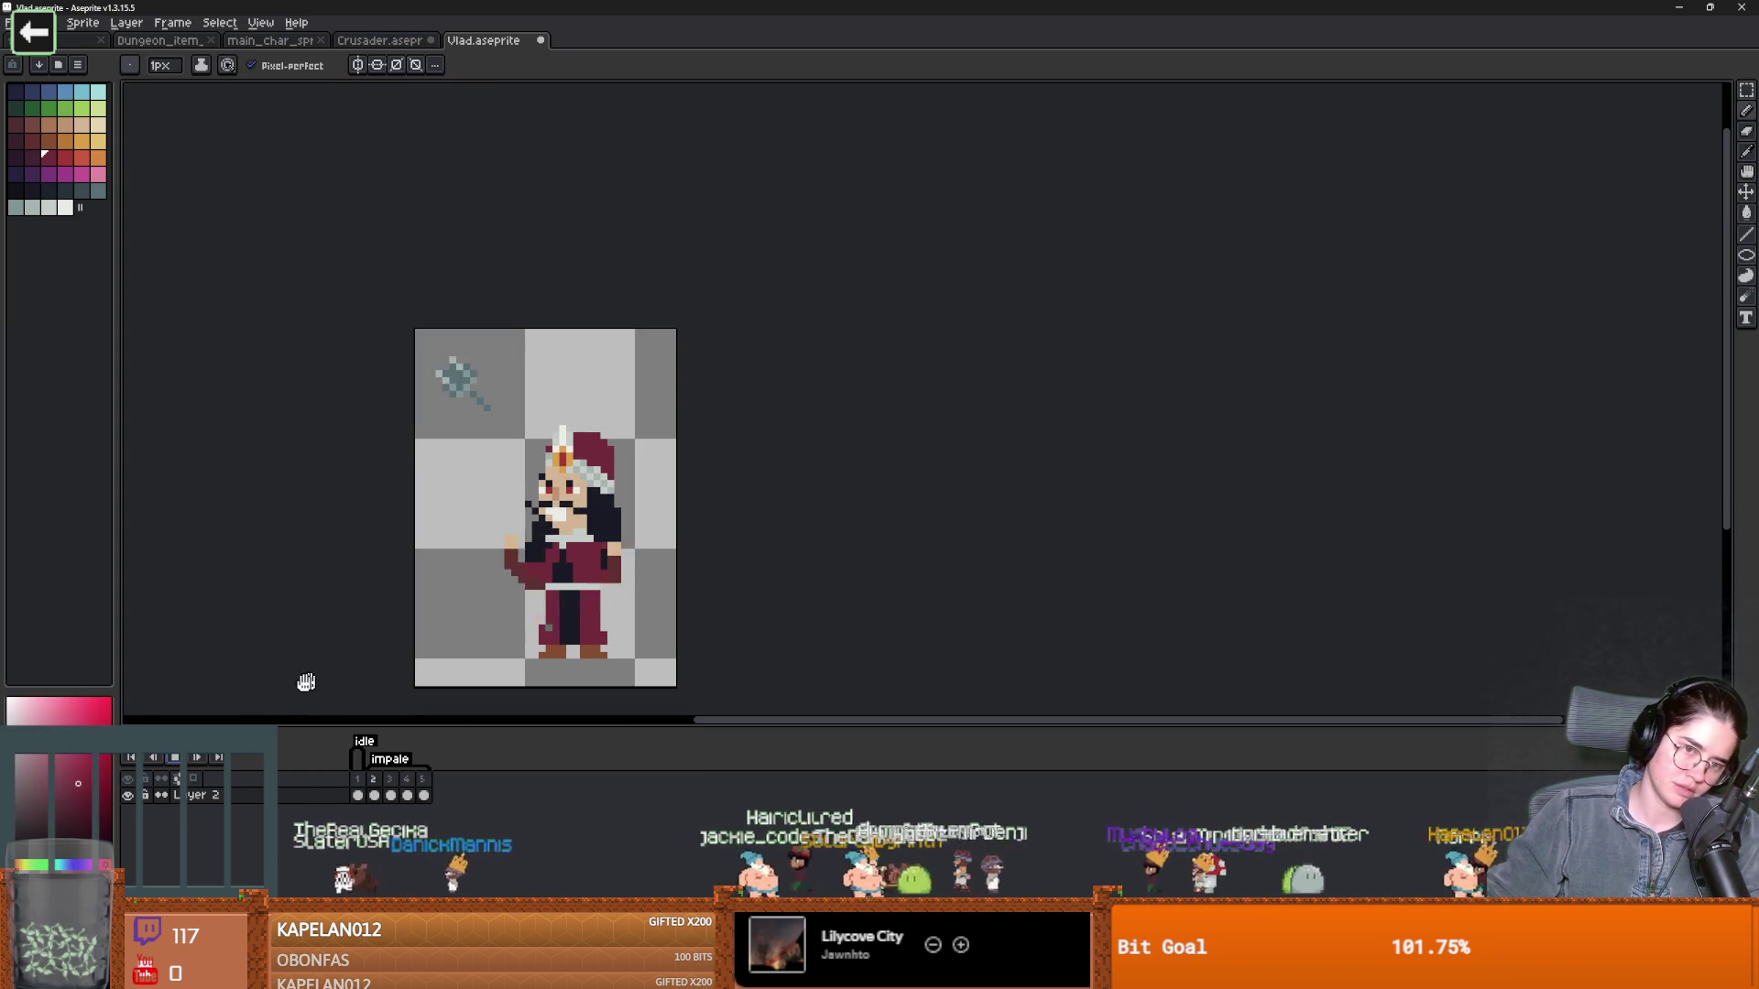
pyautogui.click(175, 761)
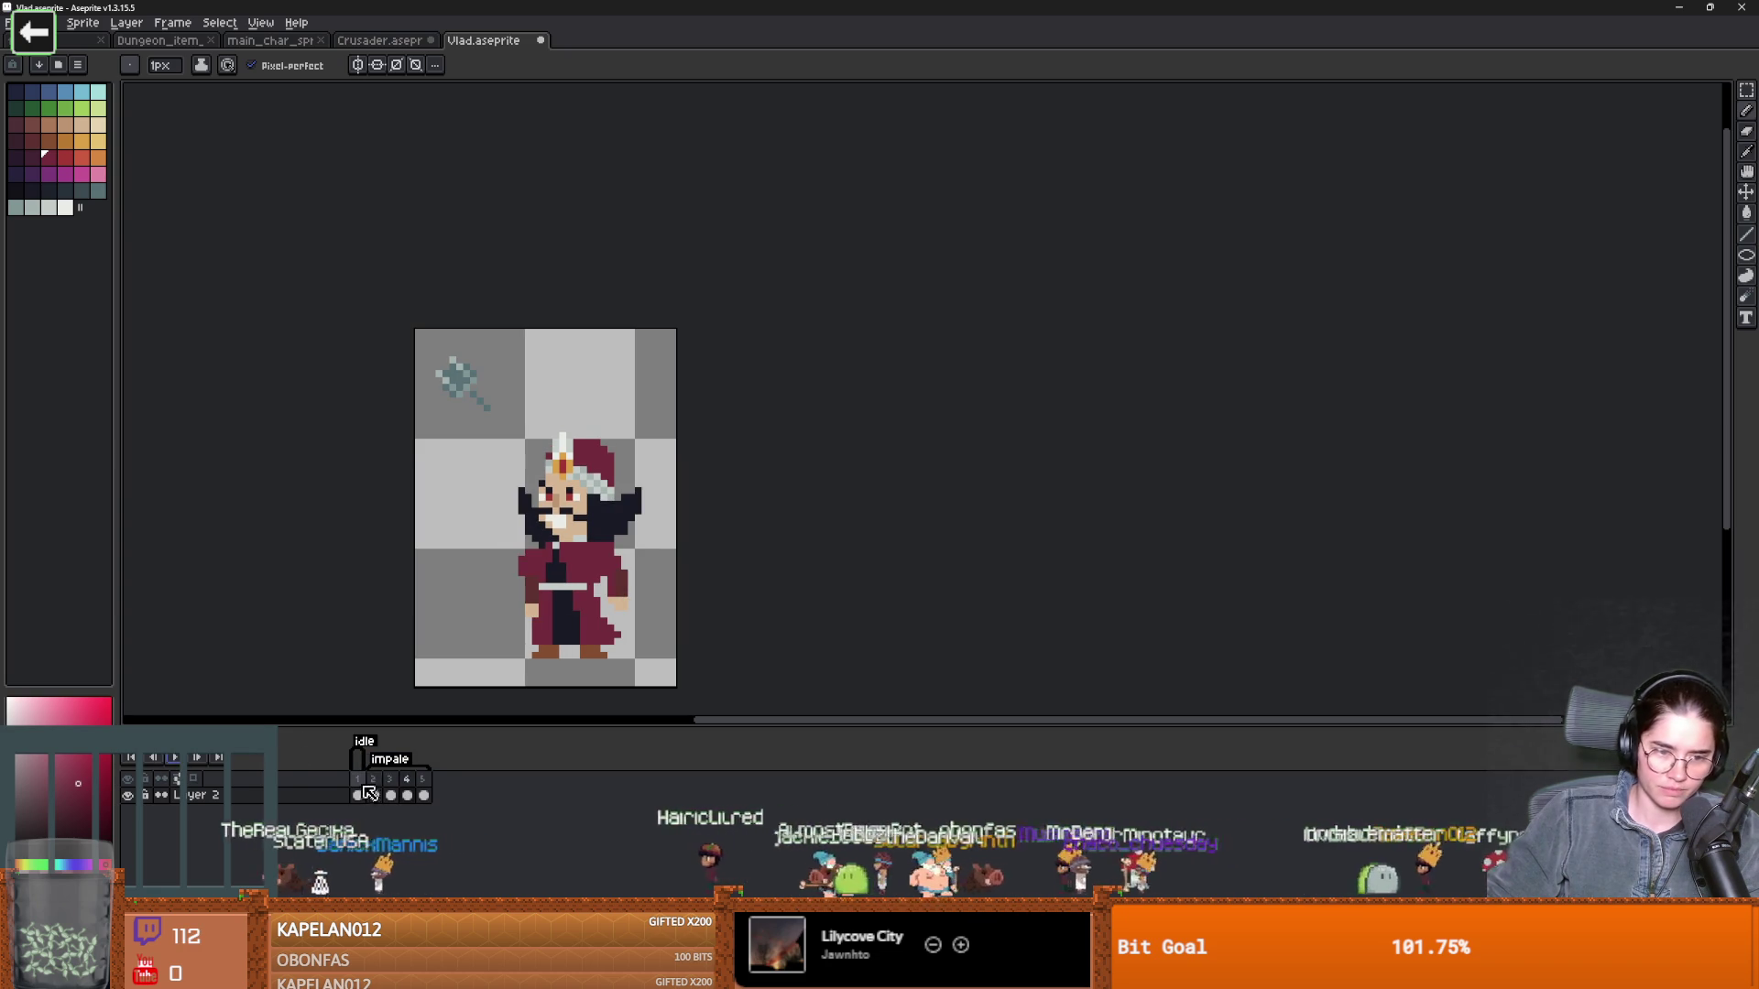
# - Select Vlad's body and robe, trial-erase it, then undo the deletion
pyautogui.press('m')
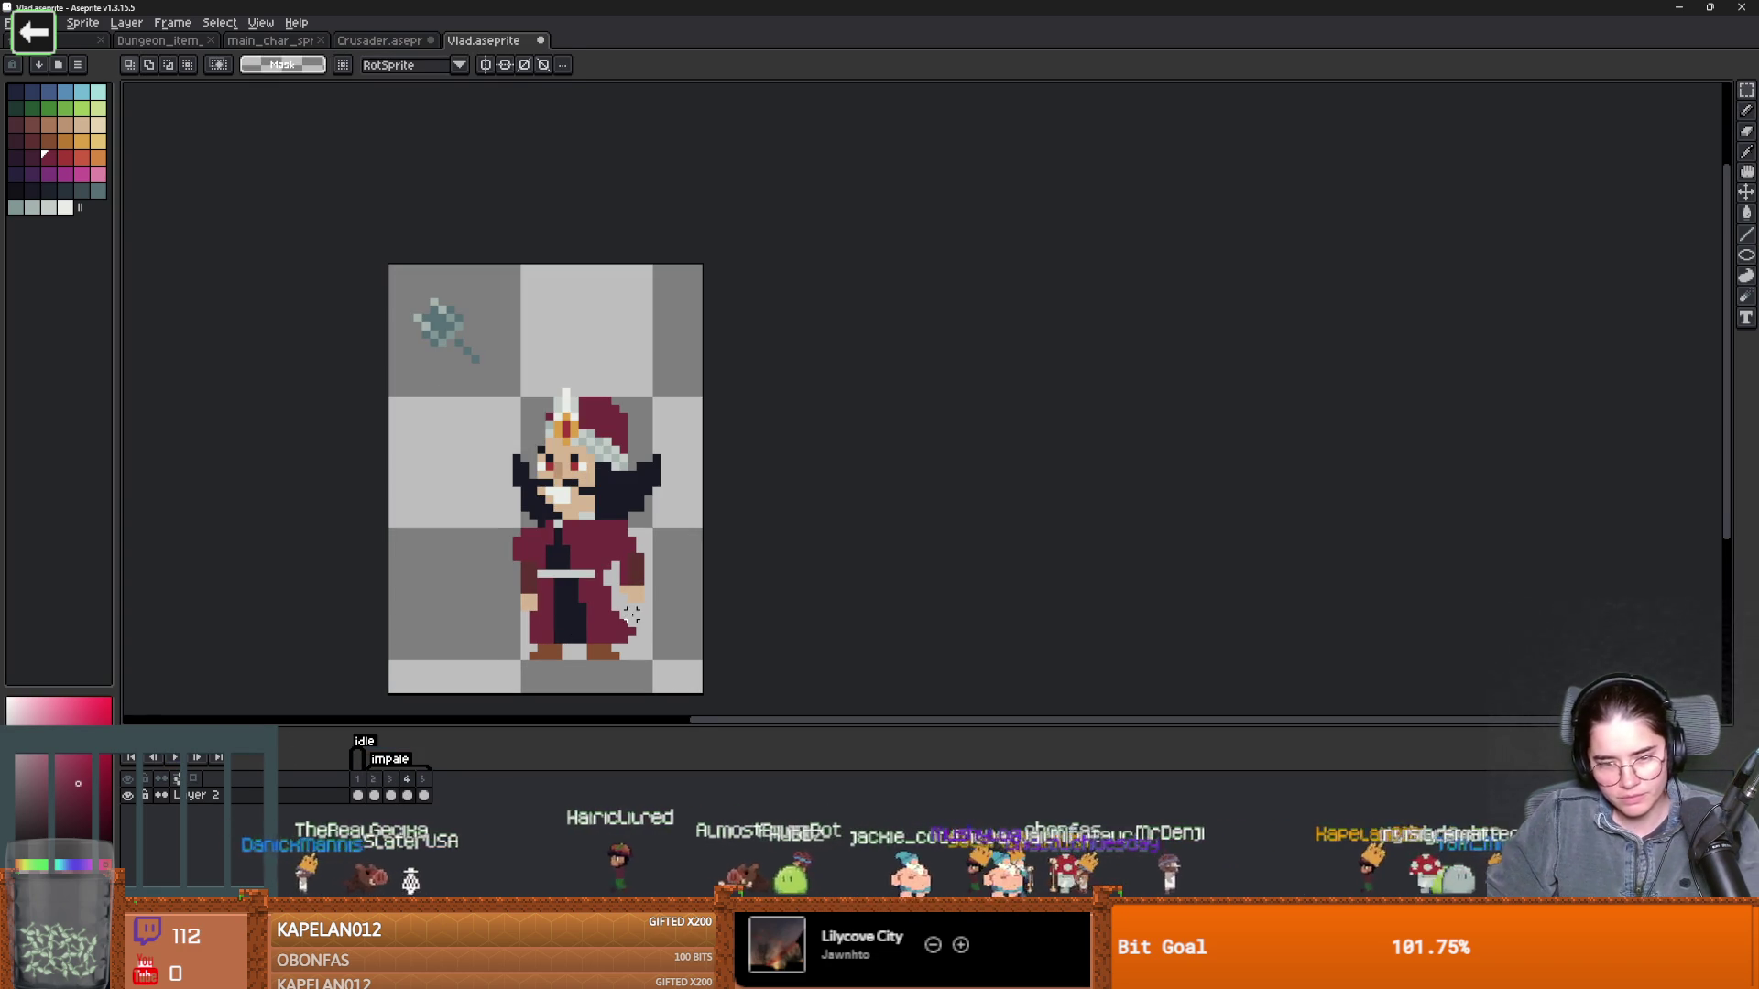
pyautogui.moveTo(655, 645); pyautogui.dragTo(510, 517)
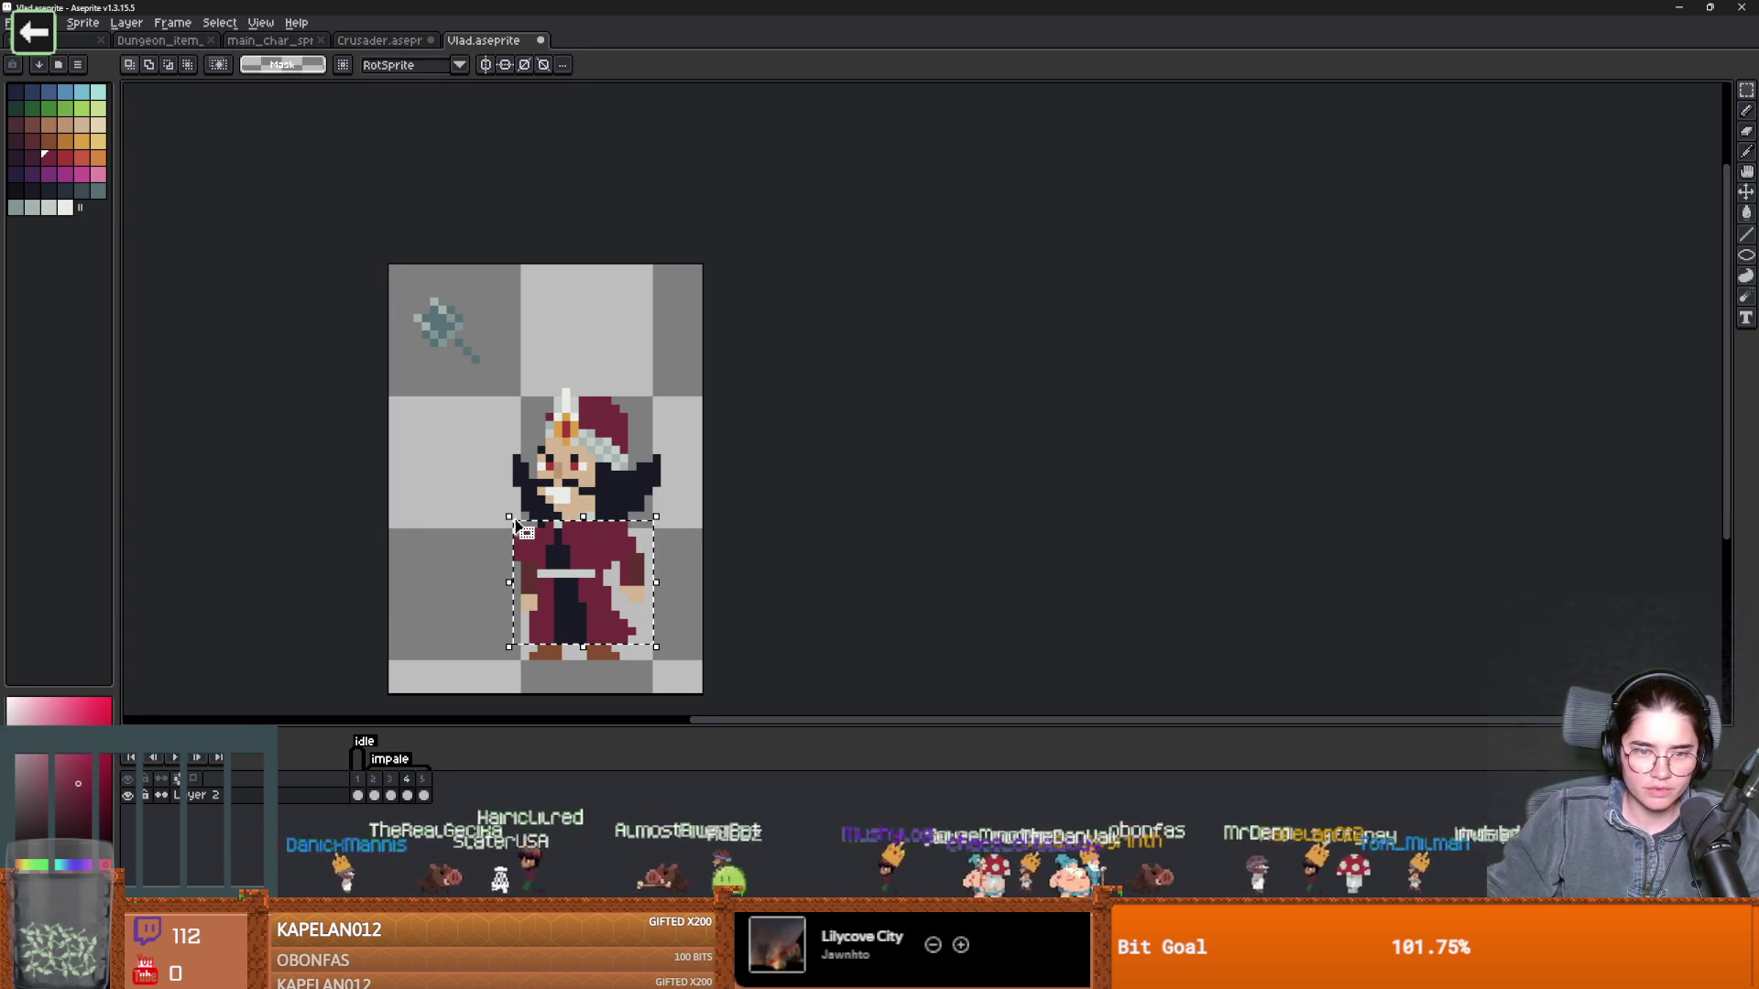
pyautogui.hotkey('ctrl', 'd')
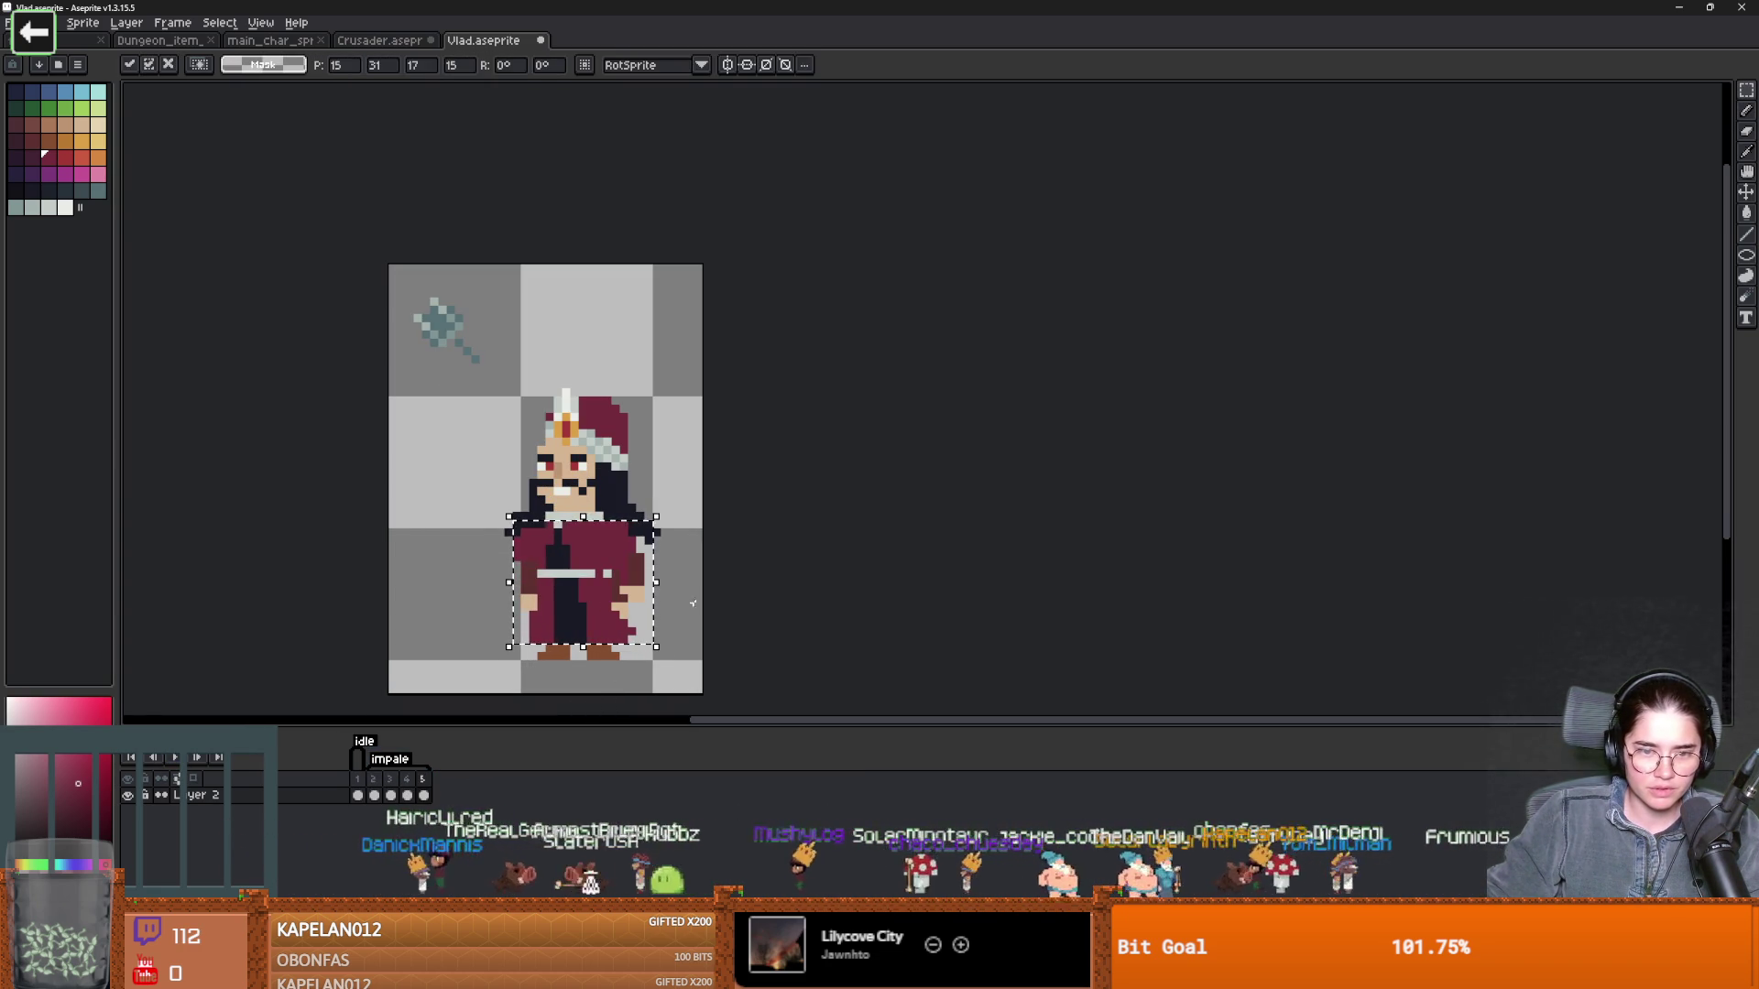
pyautogui.scroll(2, 630, 623)
pyautogui.hotkey('ctrl', 'shift', 'd')
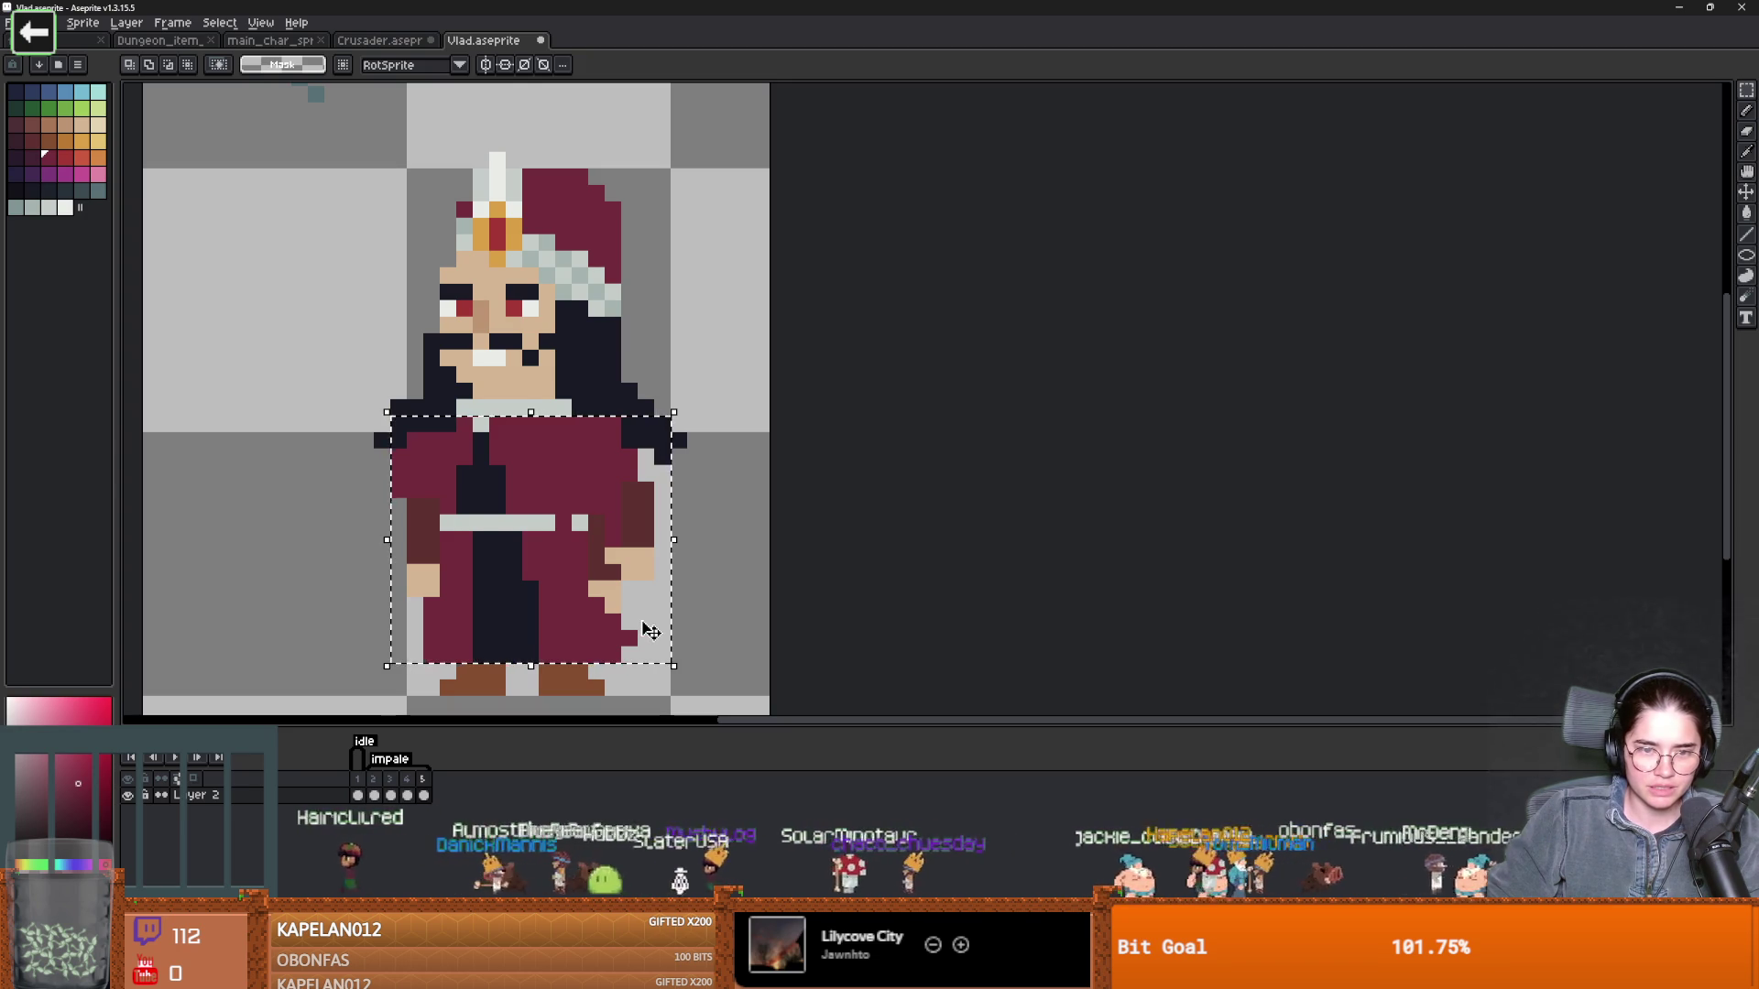
pyautogui.press('Delete')
pyautogui.hotkey('ctrl', 'z')
pyautogui.scroll(1, 706, 596)
# - Draw extra dark hair out past the shoulders and compare against frame 4
pyautogui.press('b')
pyautogui.moveTo(742, 363)
pyautogui.mouseDown()
pyautogui.moveTo(770, 385)
pyautogui.moveTo(736, 385)
pyautogui.mouseUp()
pyautogui.click(407, 794)
pyautogui.click(424, 790)
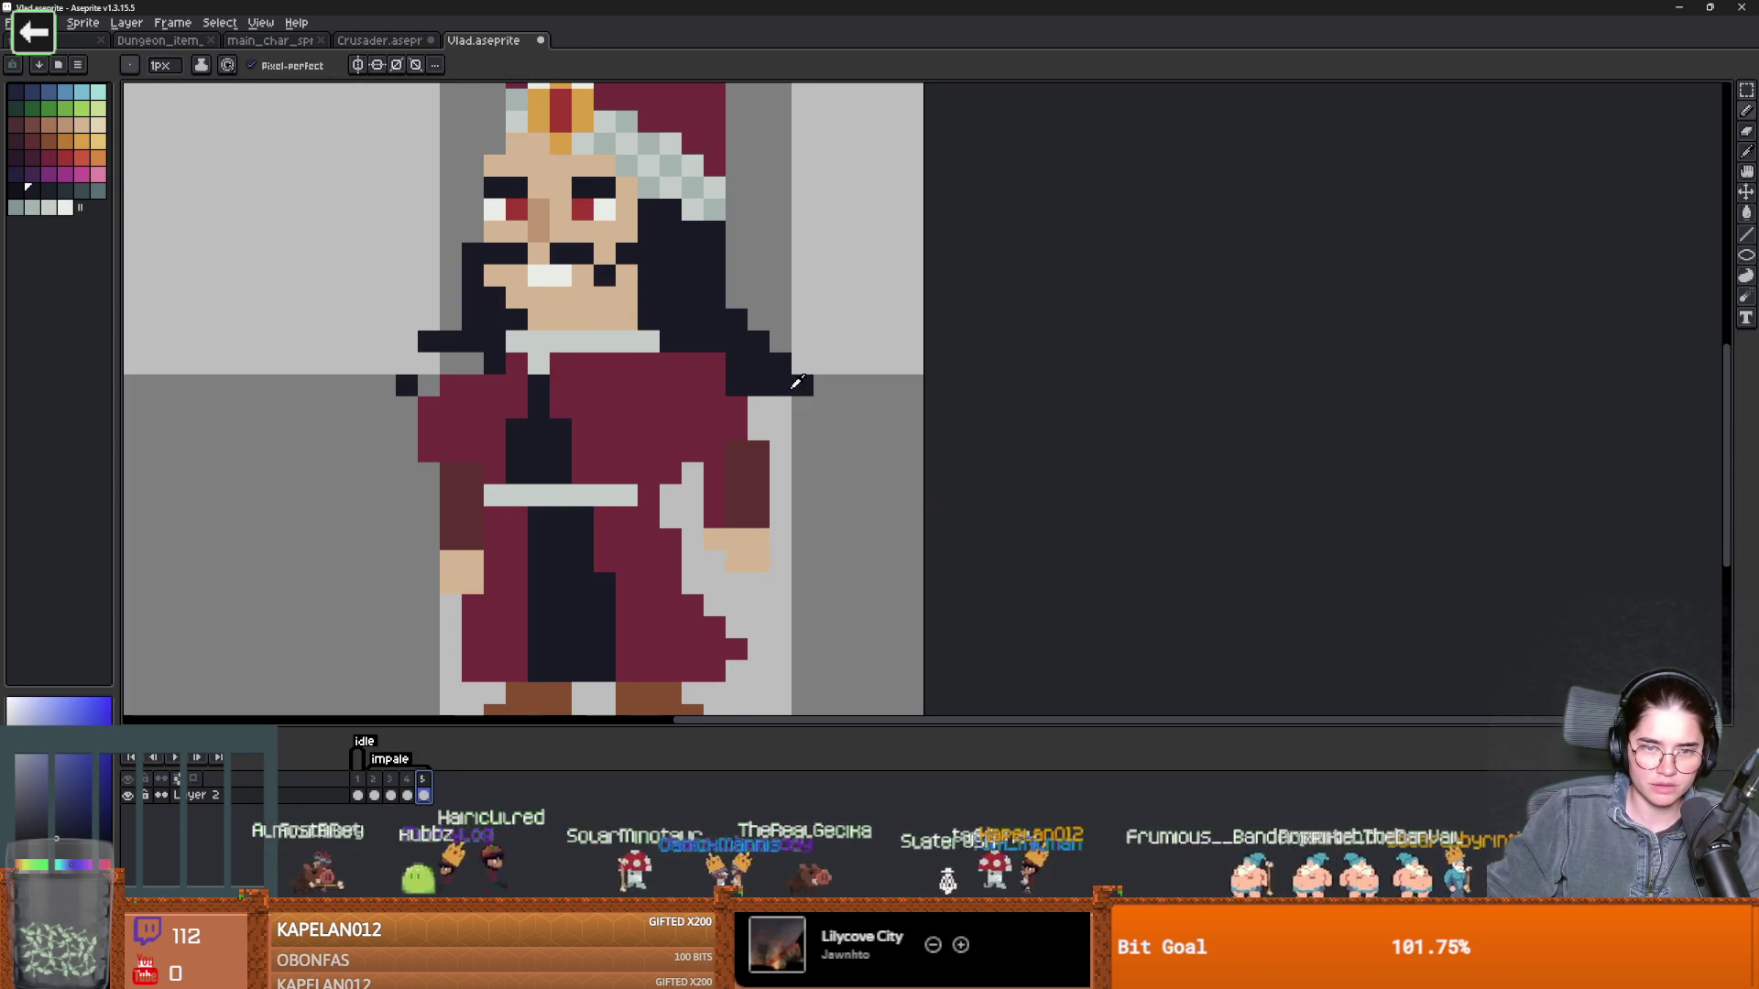
# - Paint the collar's middle in skin tone and one collar pixel in hair black
pyautogui.keyDown('alt'); pyautogui.click(615, 319); pyautogui.keyUp('alt')
pyautogui.moveTo(605, 341); pyautogui.dragTo(550, 341)
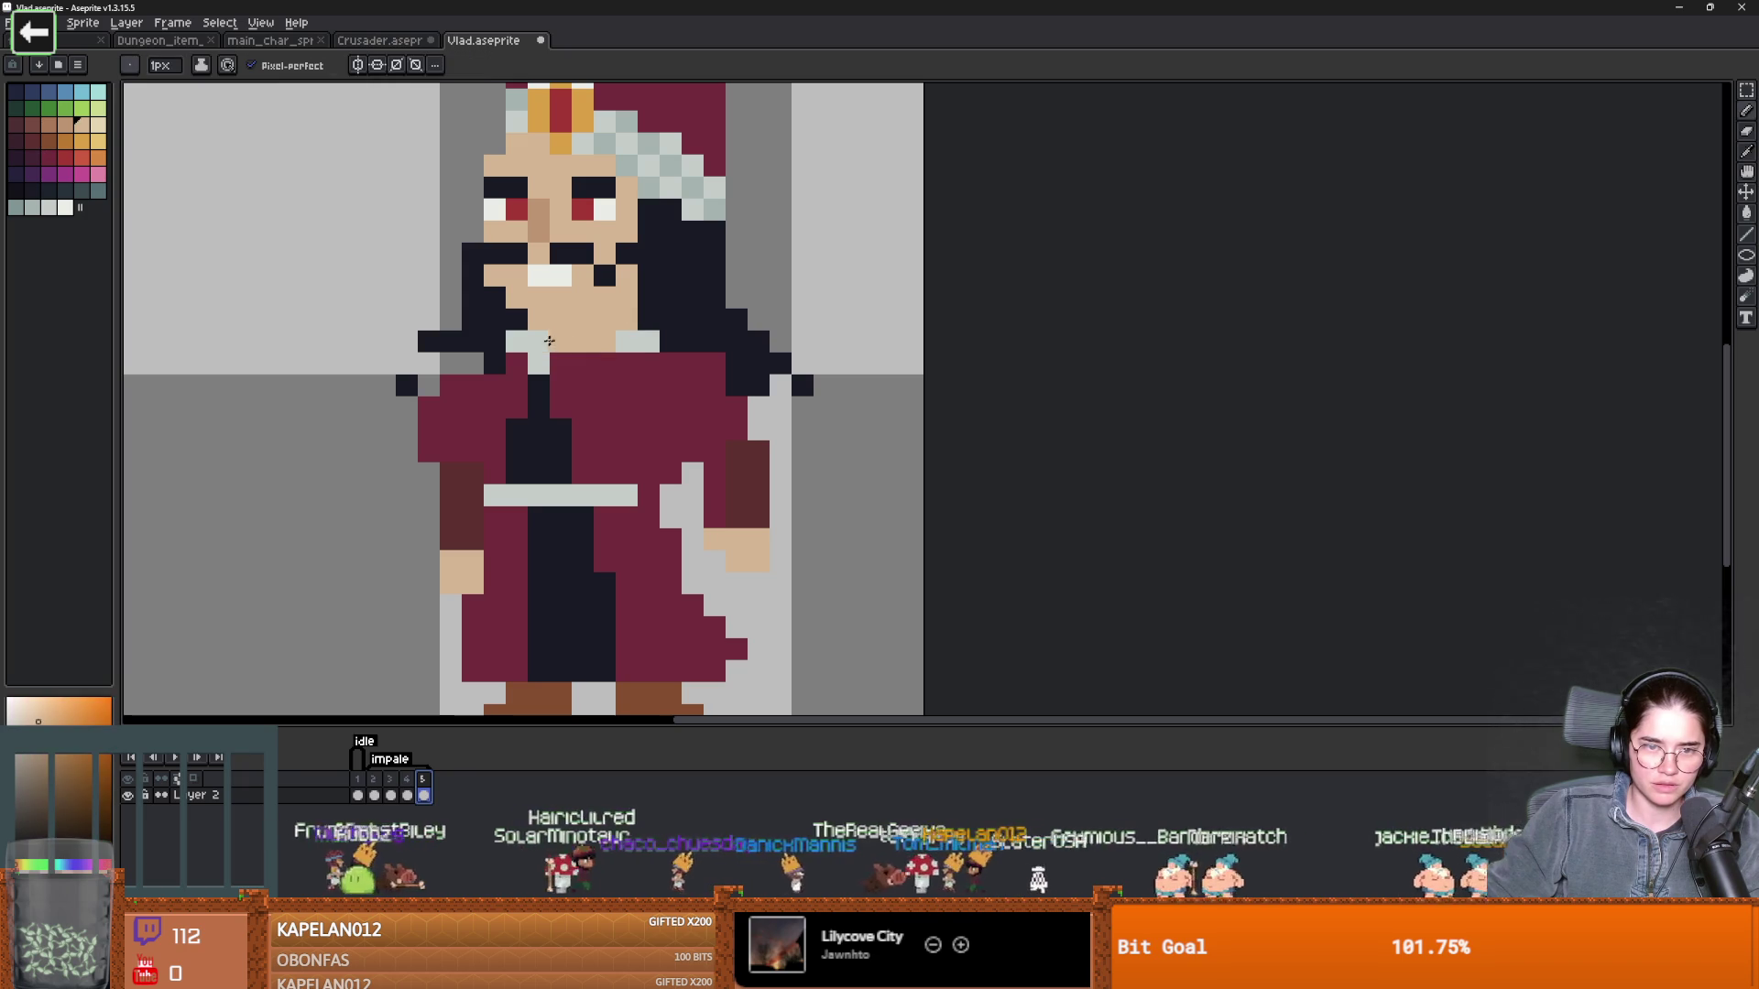
pyautogui.keyDown('alt'); pyautogui.click(648, 319); pyautogui.keyUp('alt')
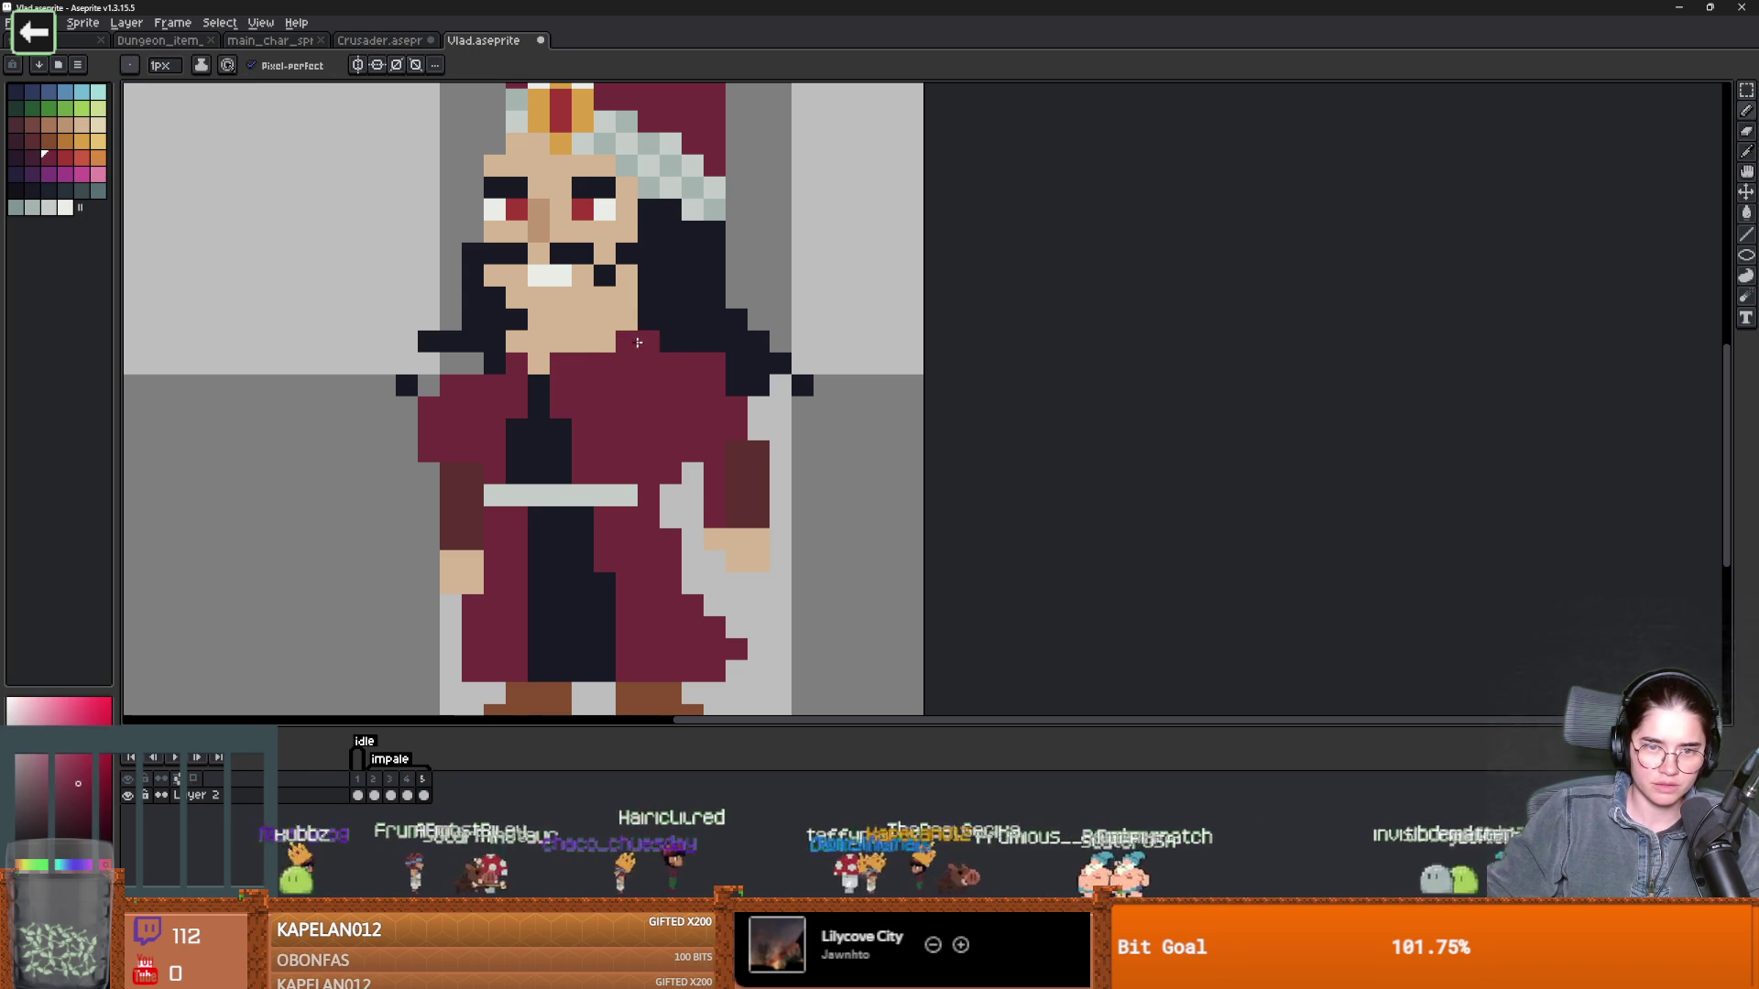
pyautogui.click(649, 340)
pyautogui.scroll(-3, 664, 517)
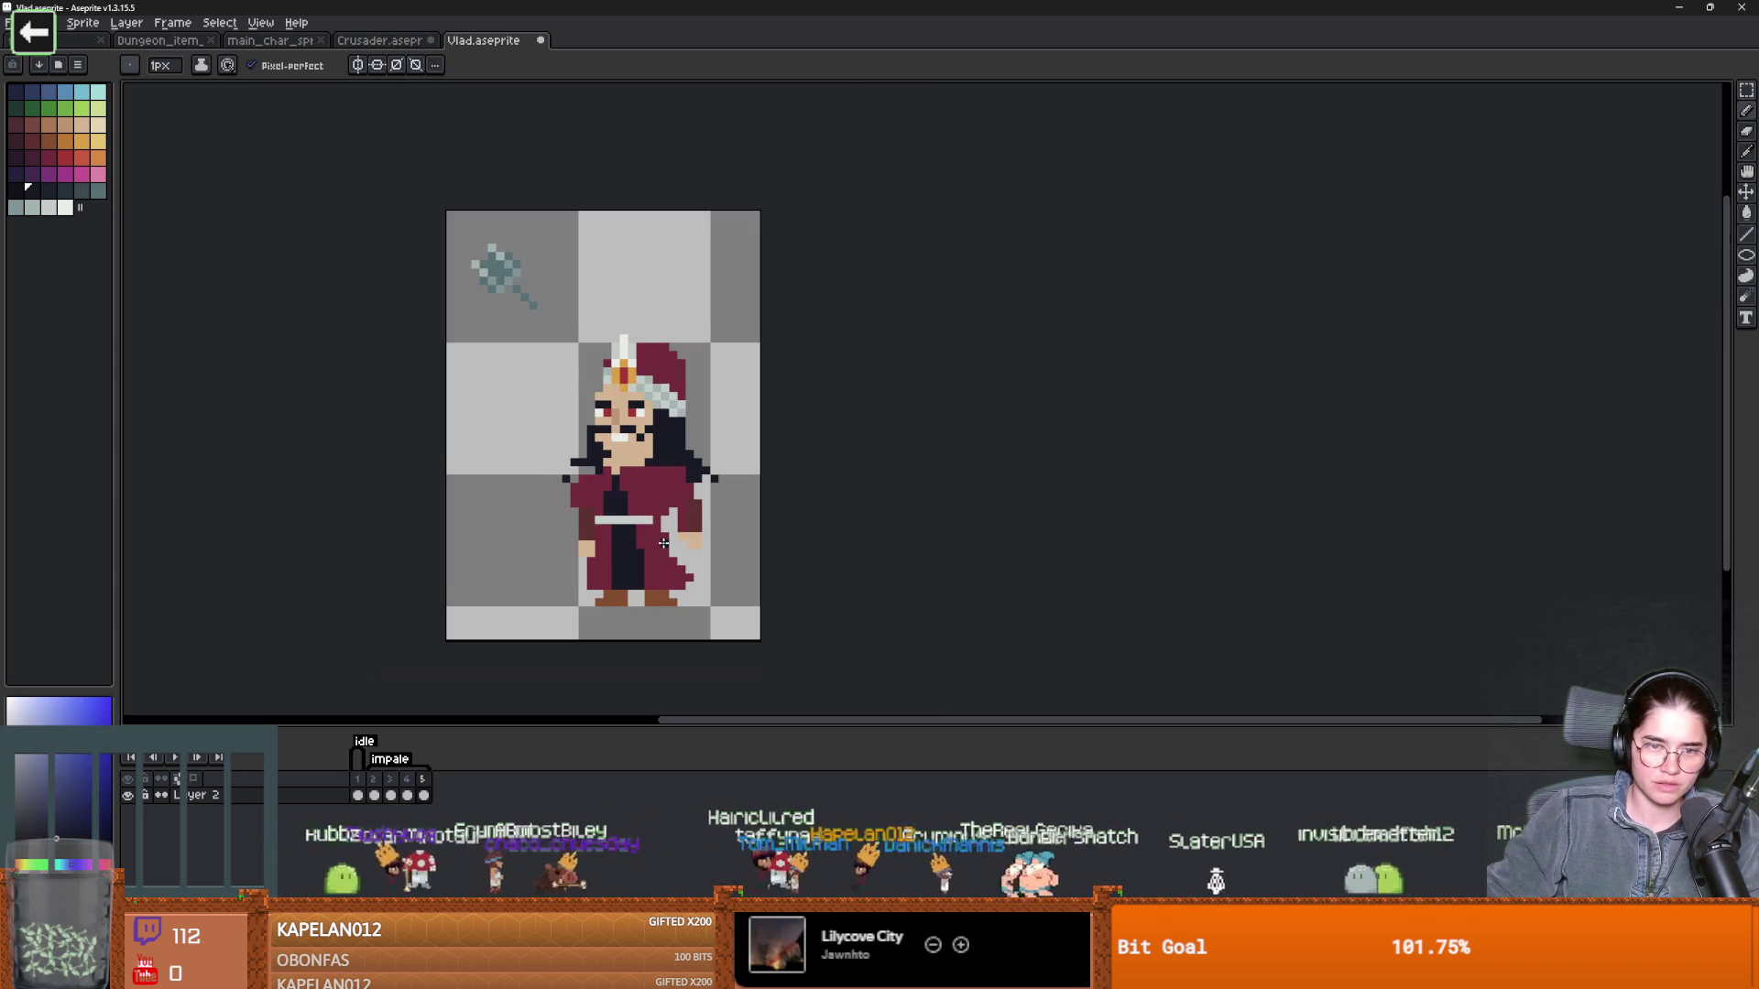
pyautogui.scroll(2, 544, 401)
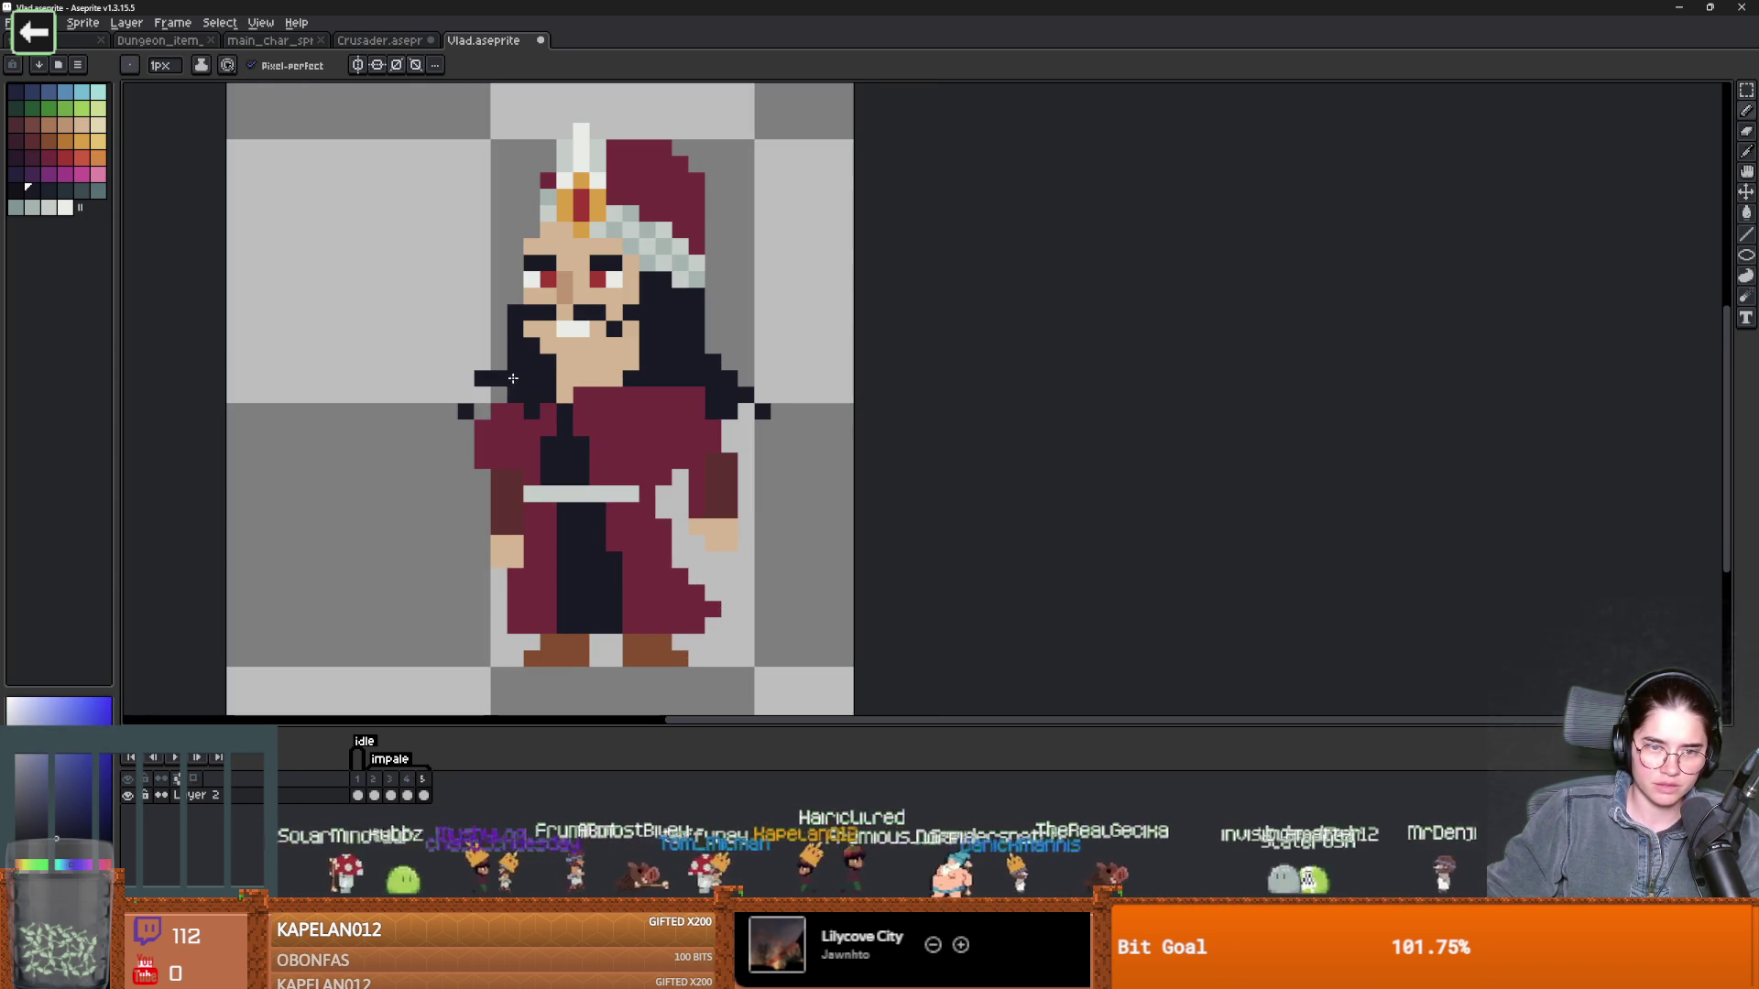
pyautogui.scroll(-2, 641, 487)
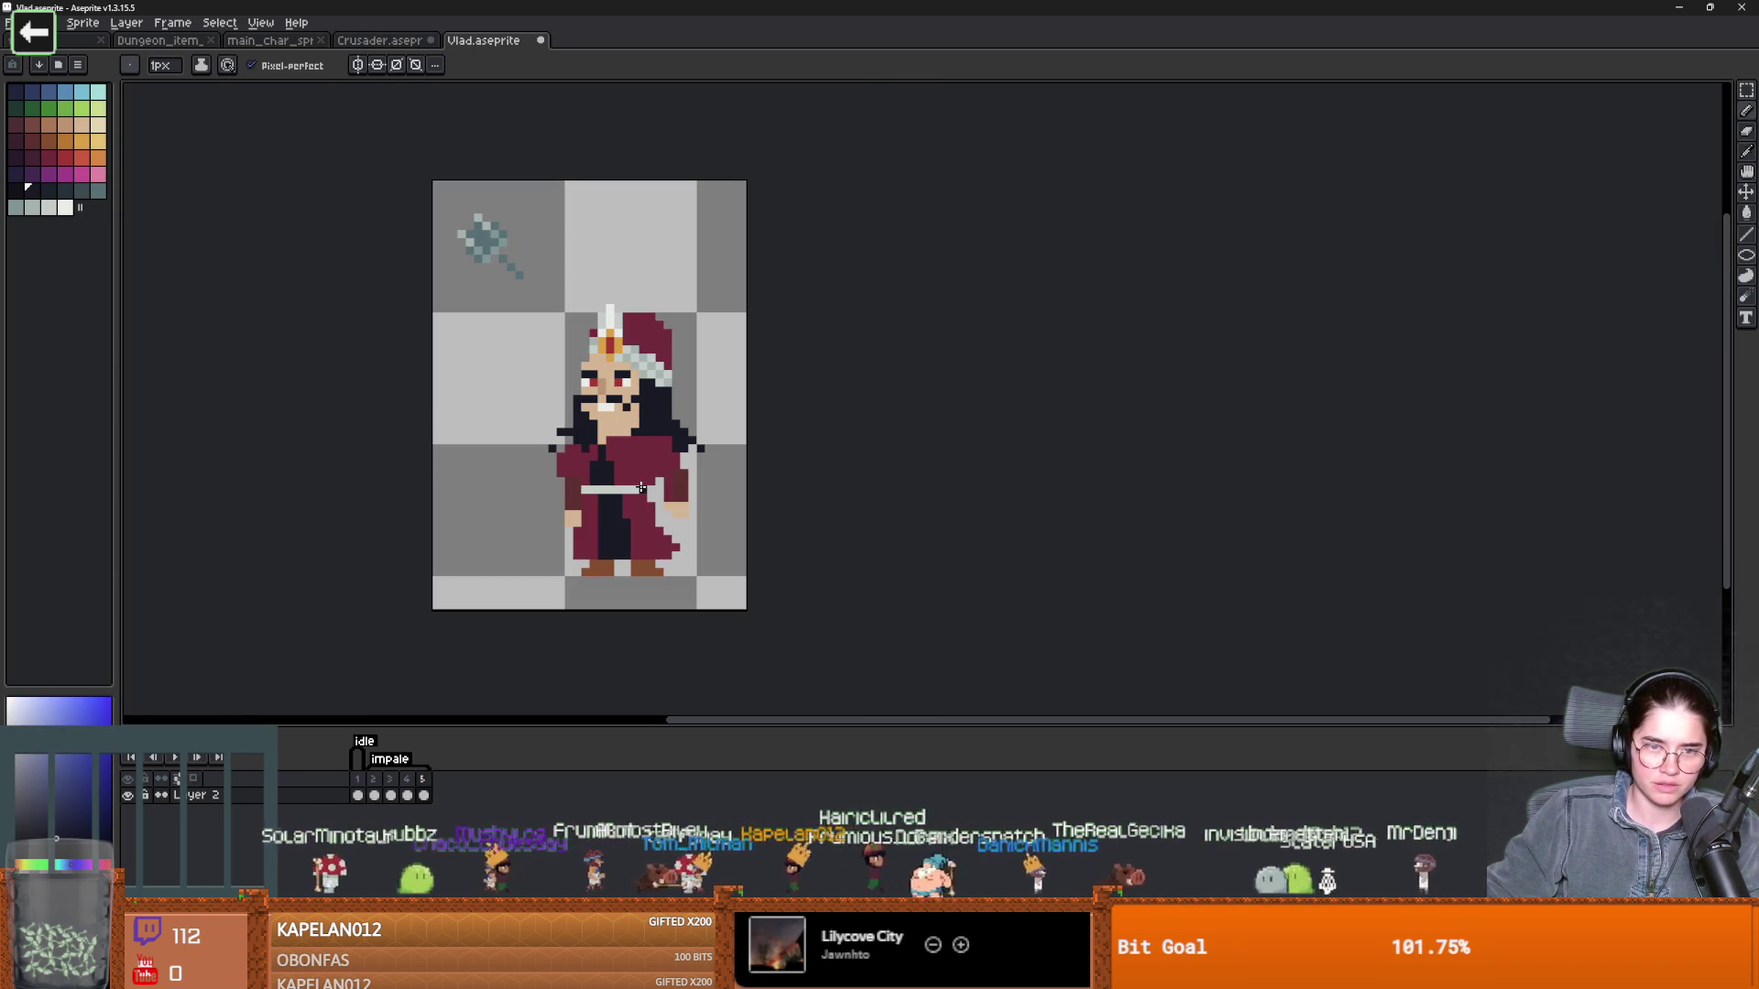
# - Compare frames 4 and 5, play the animation, then land on frame 4
pyautogui.click(412, 793)
pyautogui.click(424, 795)
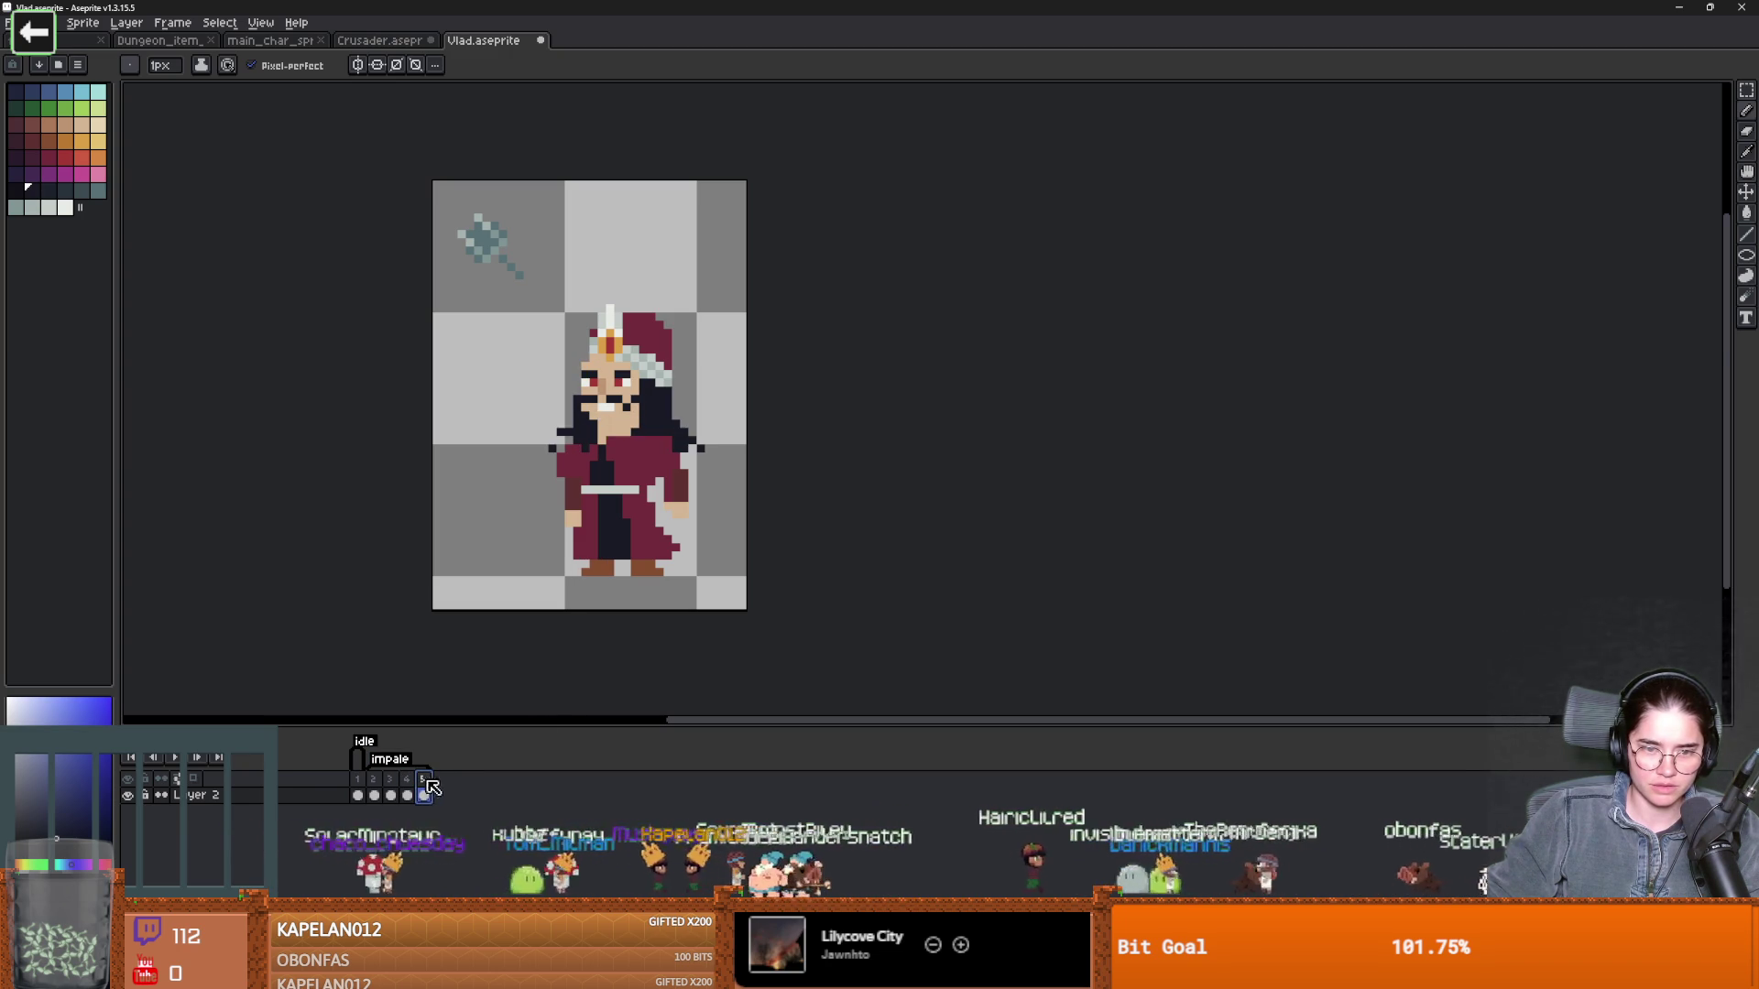
pyautogui.scroll(2, 613, 595)
pyautogui.scroll(-2, 607, 586)
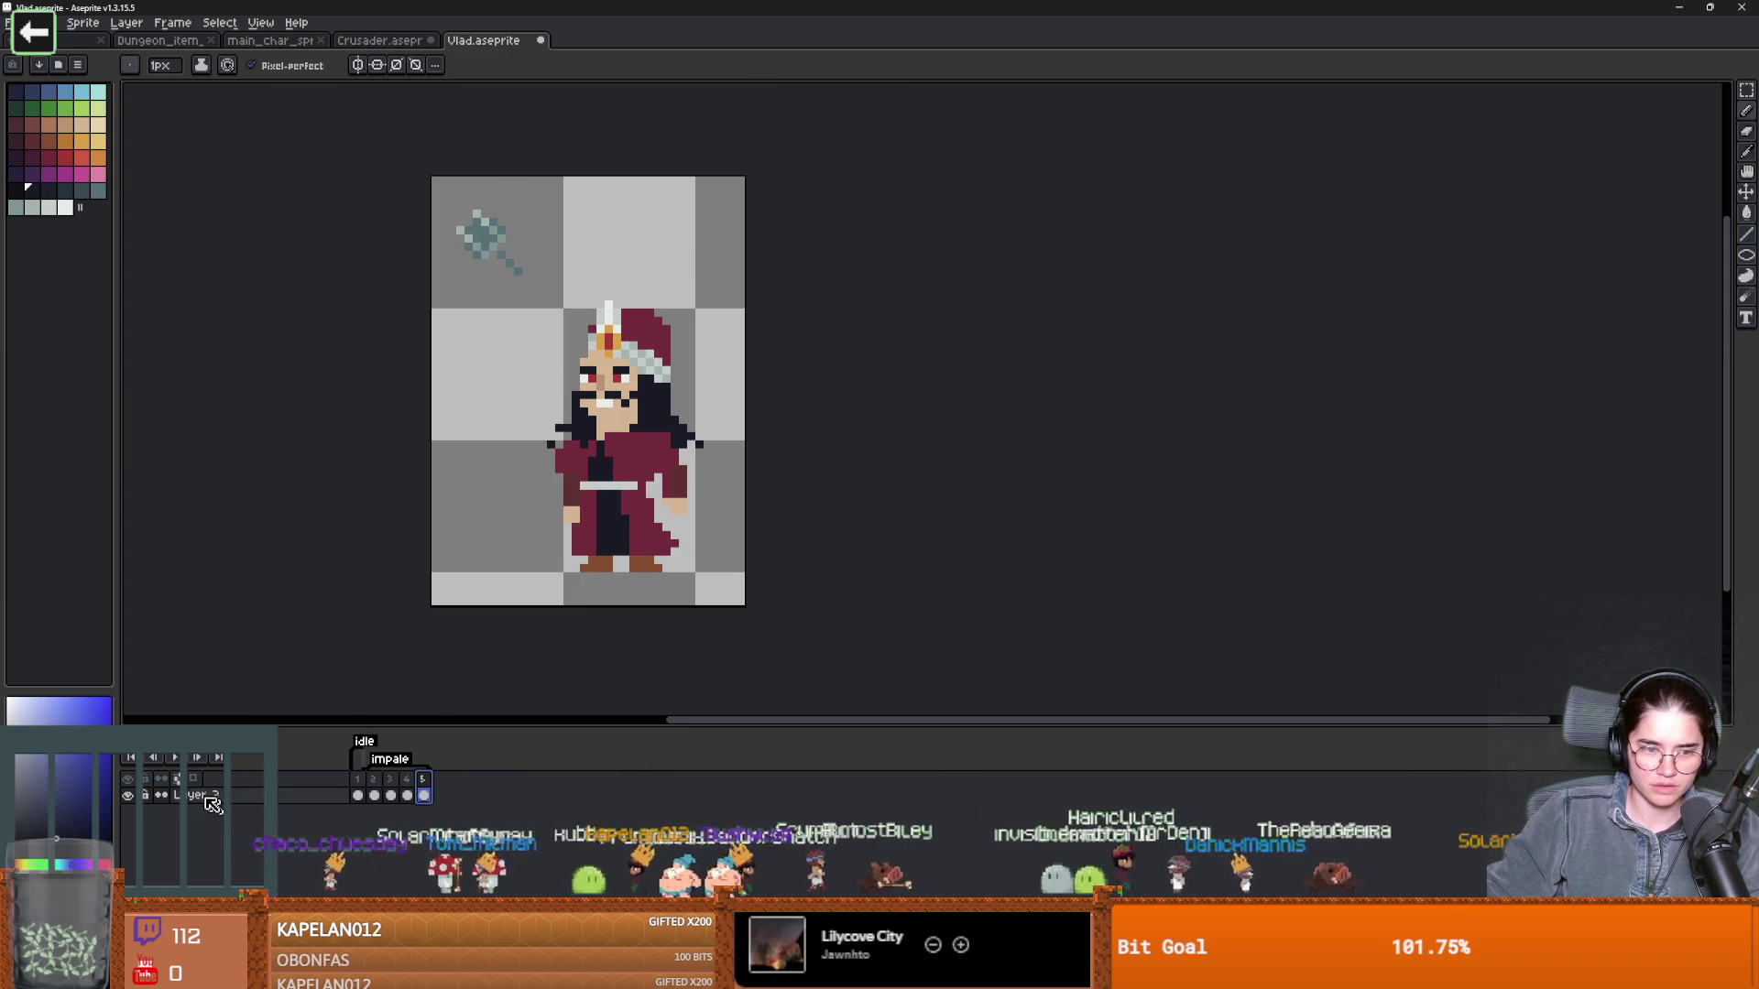
pyautogui.click(174, 758)
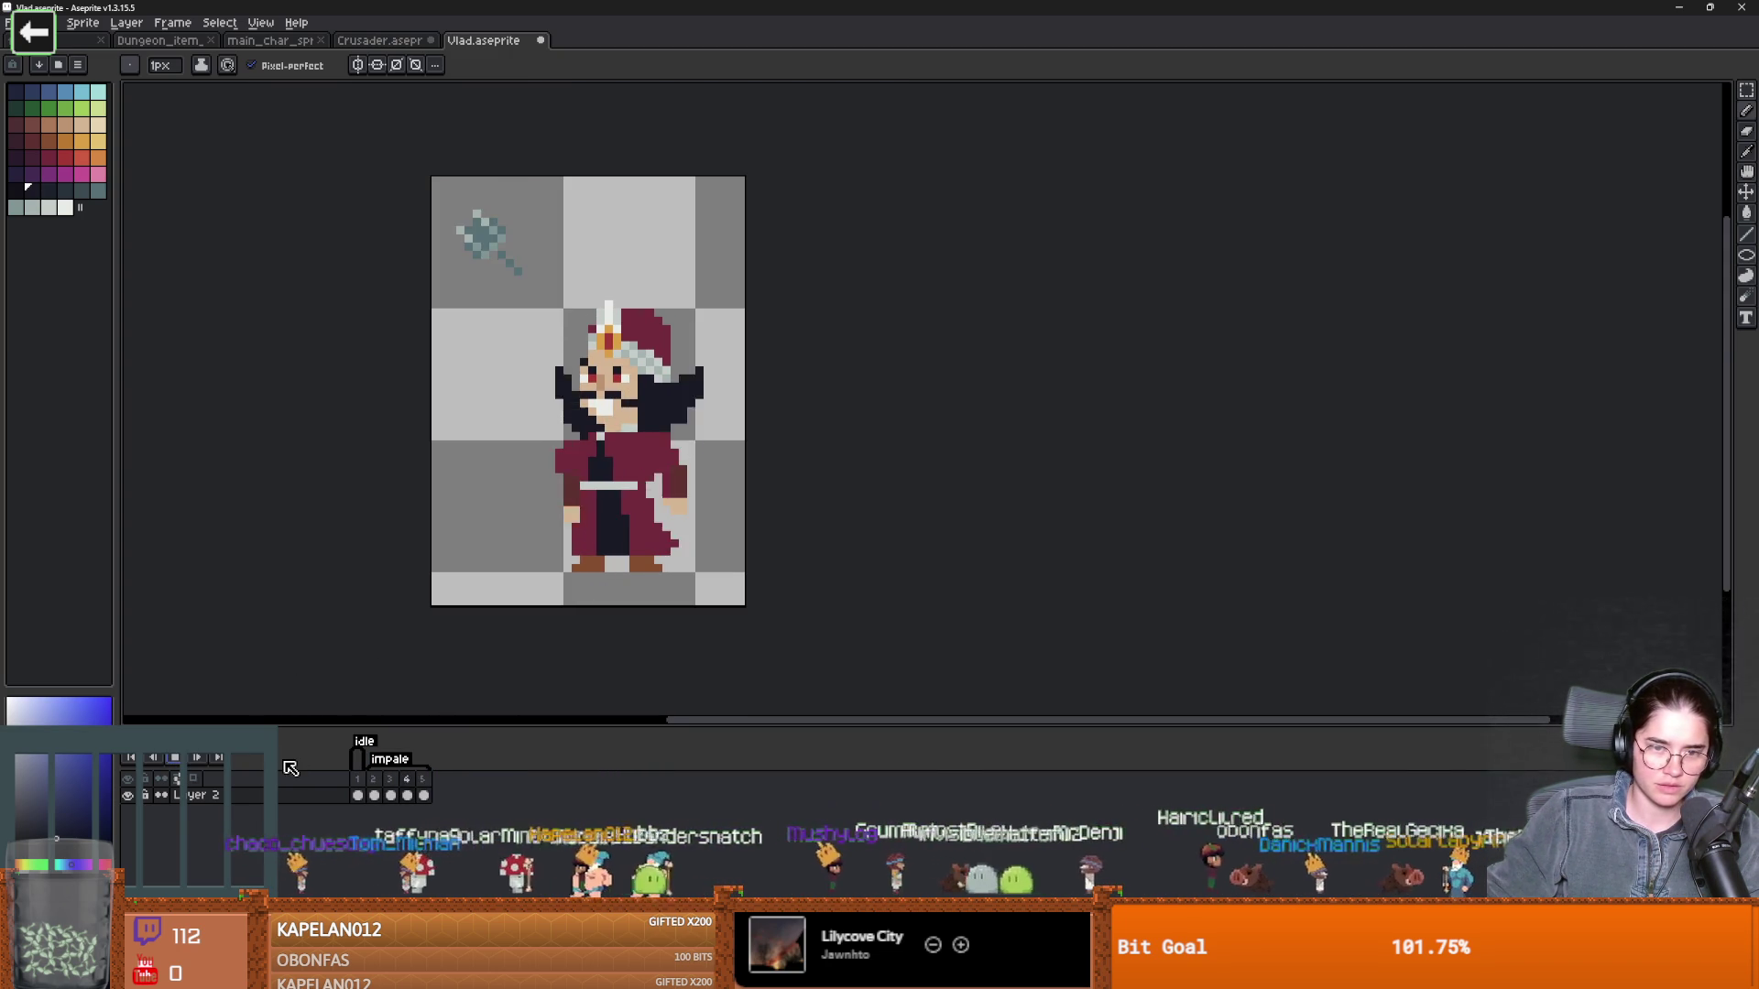
pyautogui.press('Return')
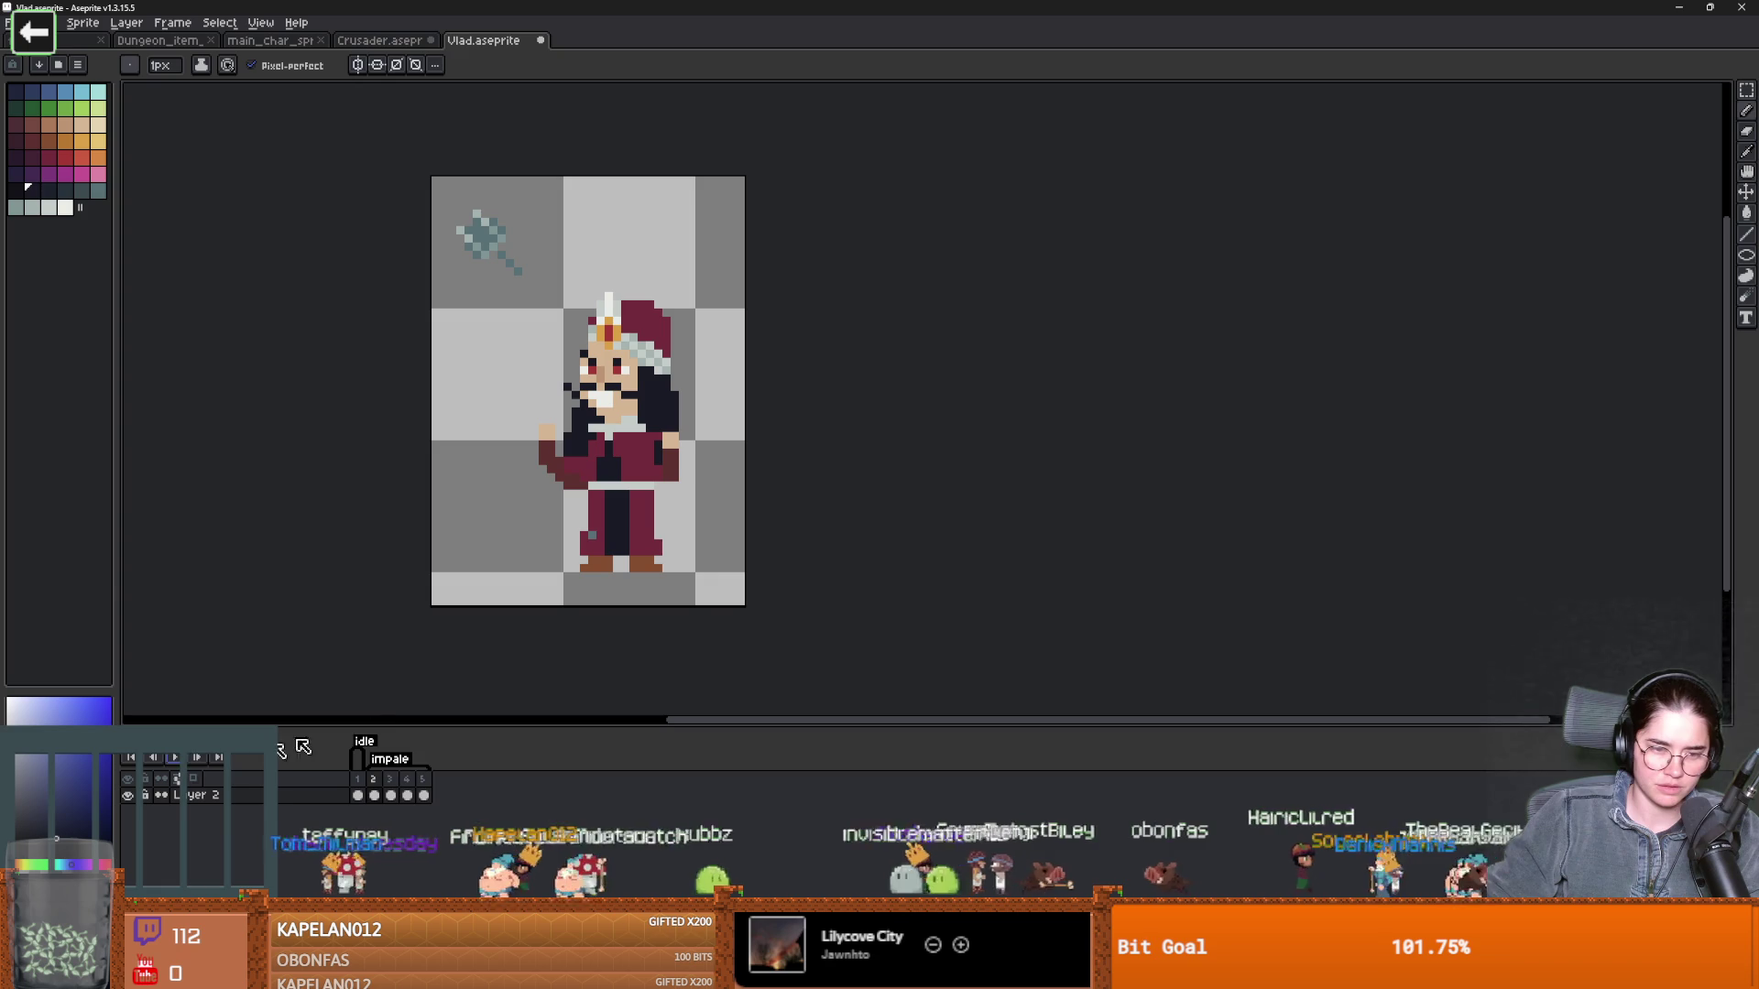
pyautogui.click(390, 793)
pyautogui.click(409, 791)
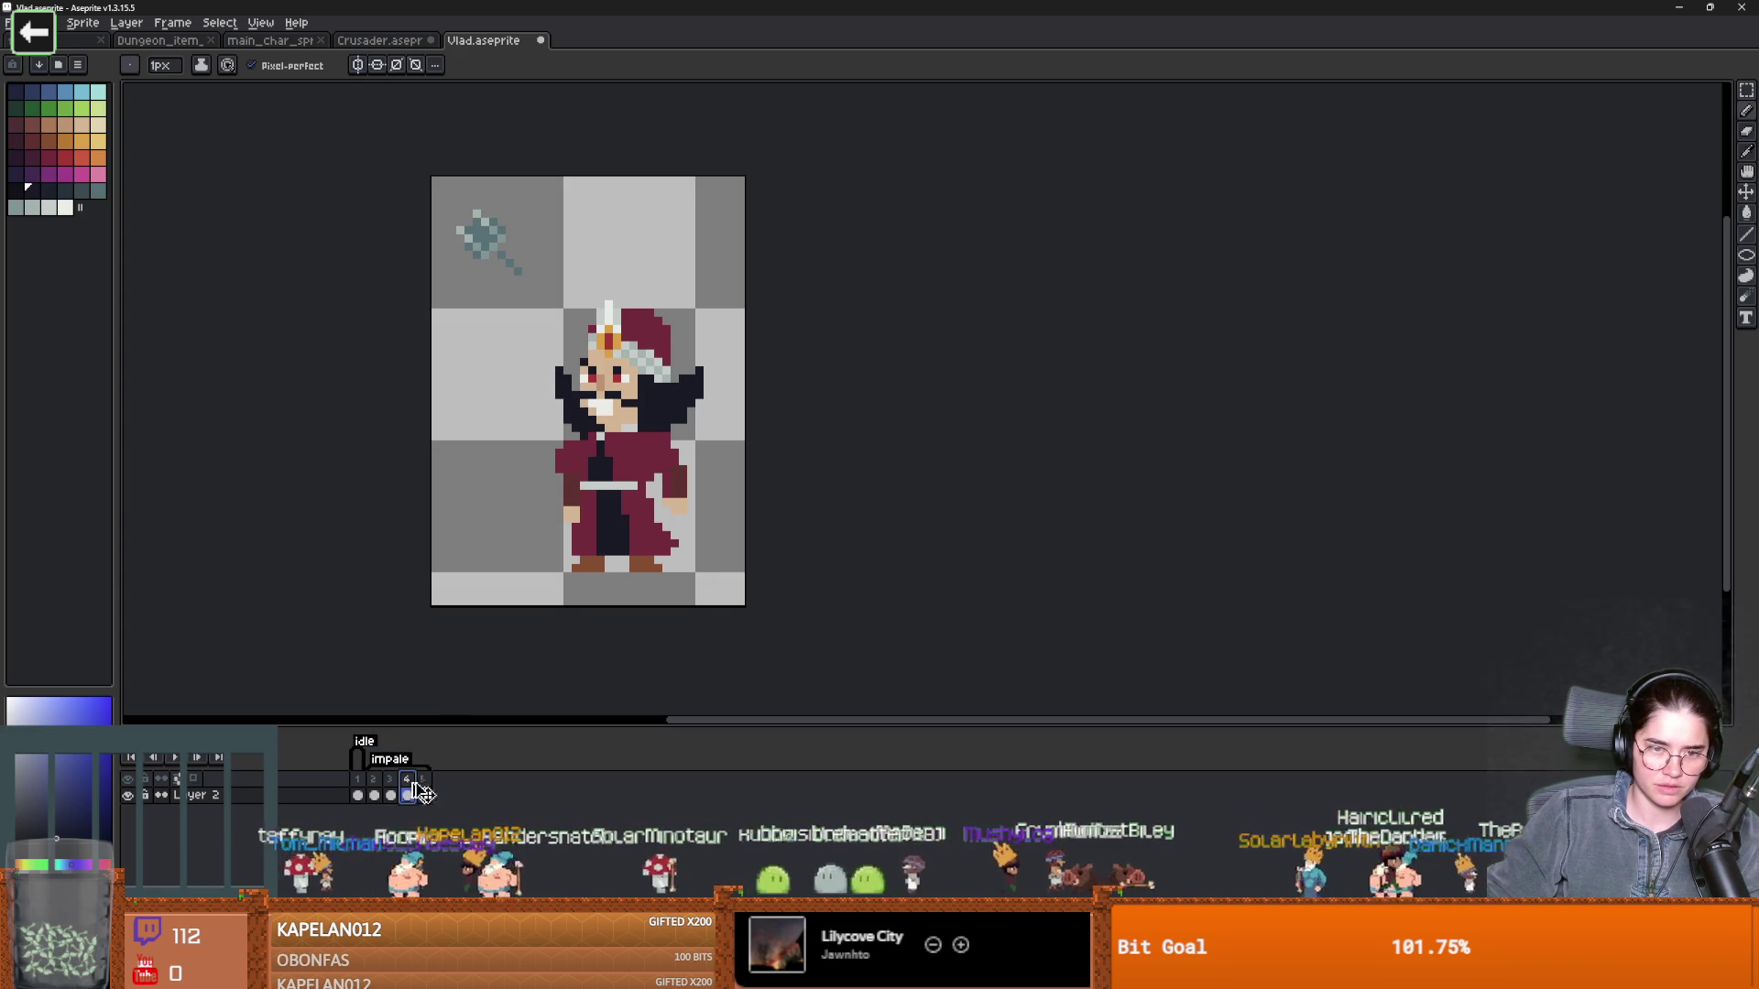
# - Pick the robe's dark red and marquee-select the area around the lower hand
pyautogui.scroll(3, 678, 536)
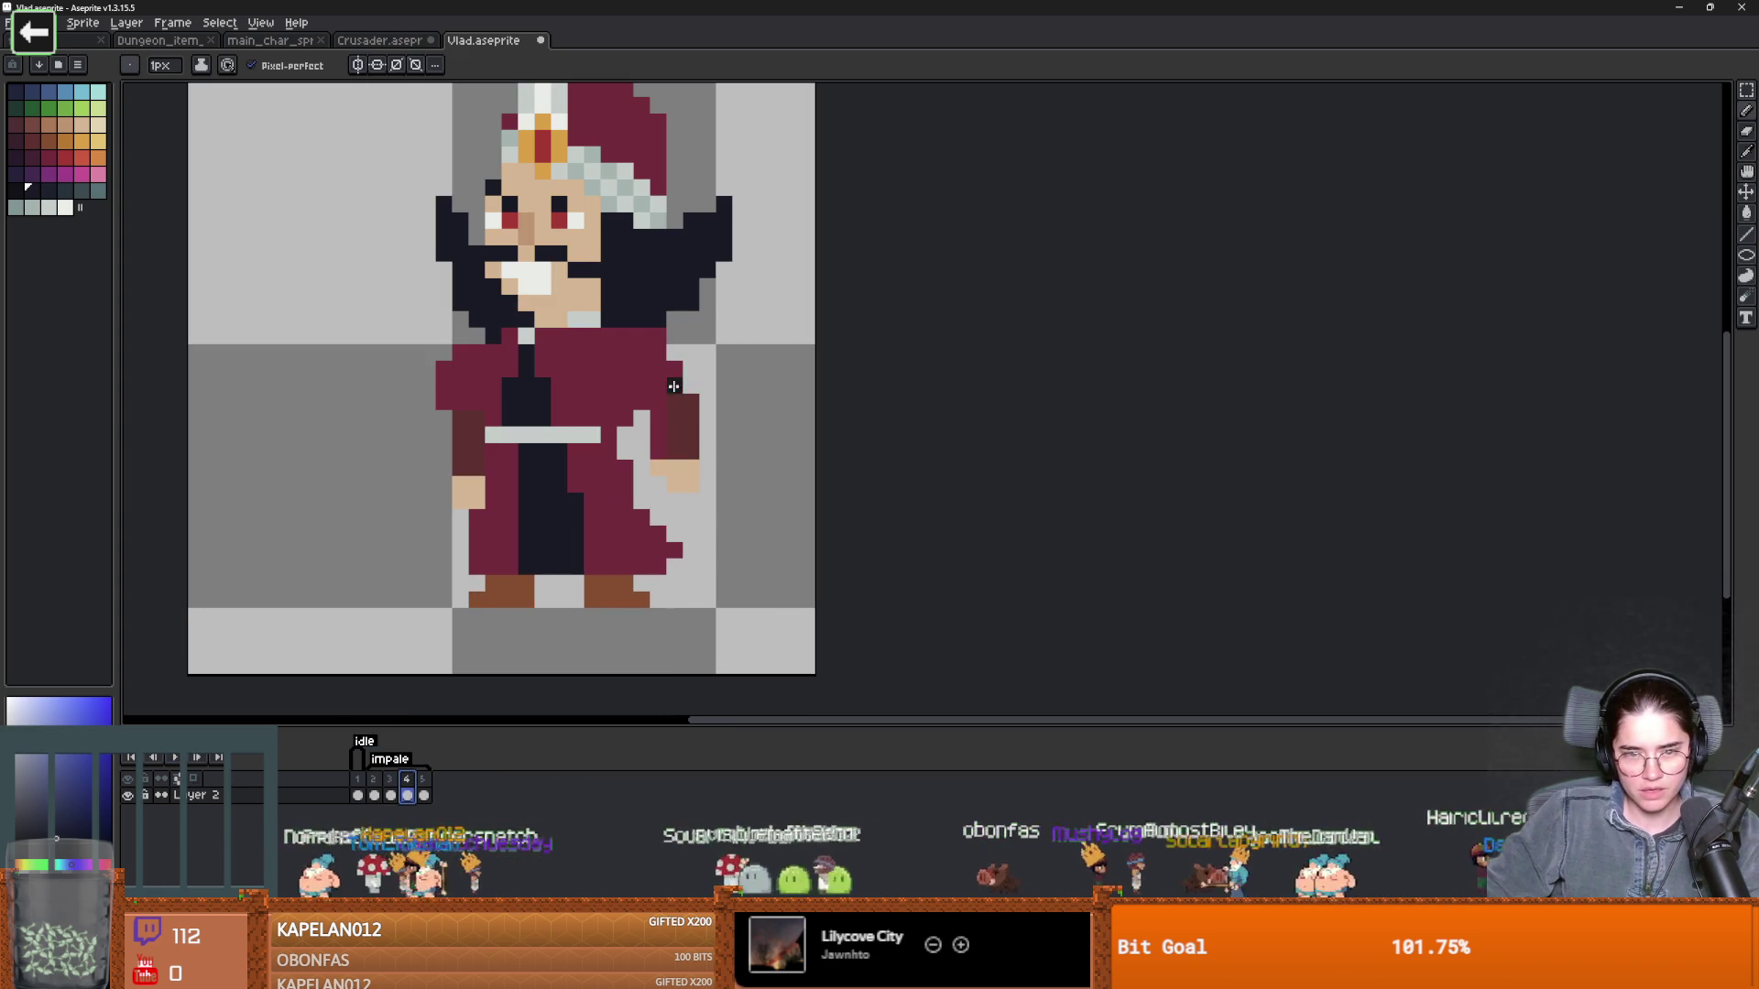
pyautogui.keyDown('alt'); pyautogui.click(674, 415); pyautogui.keyUp('alt')
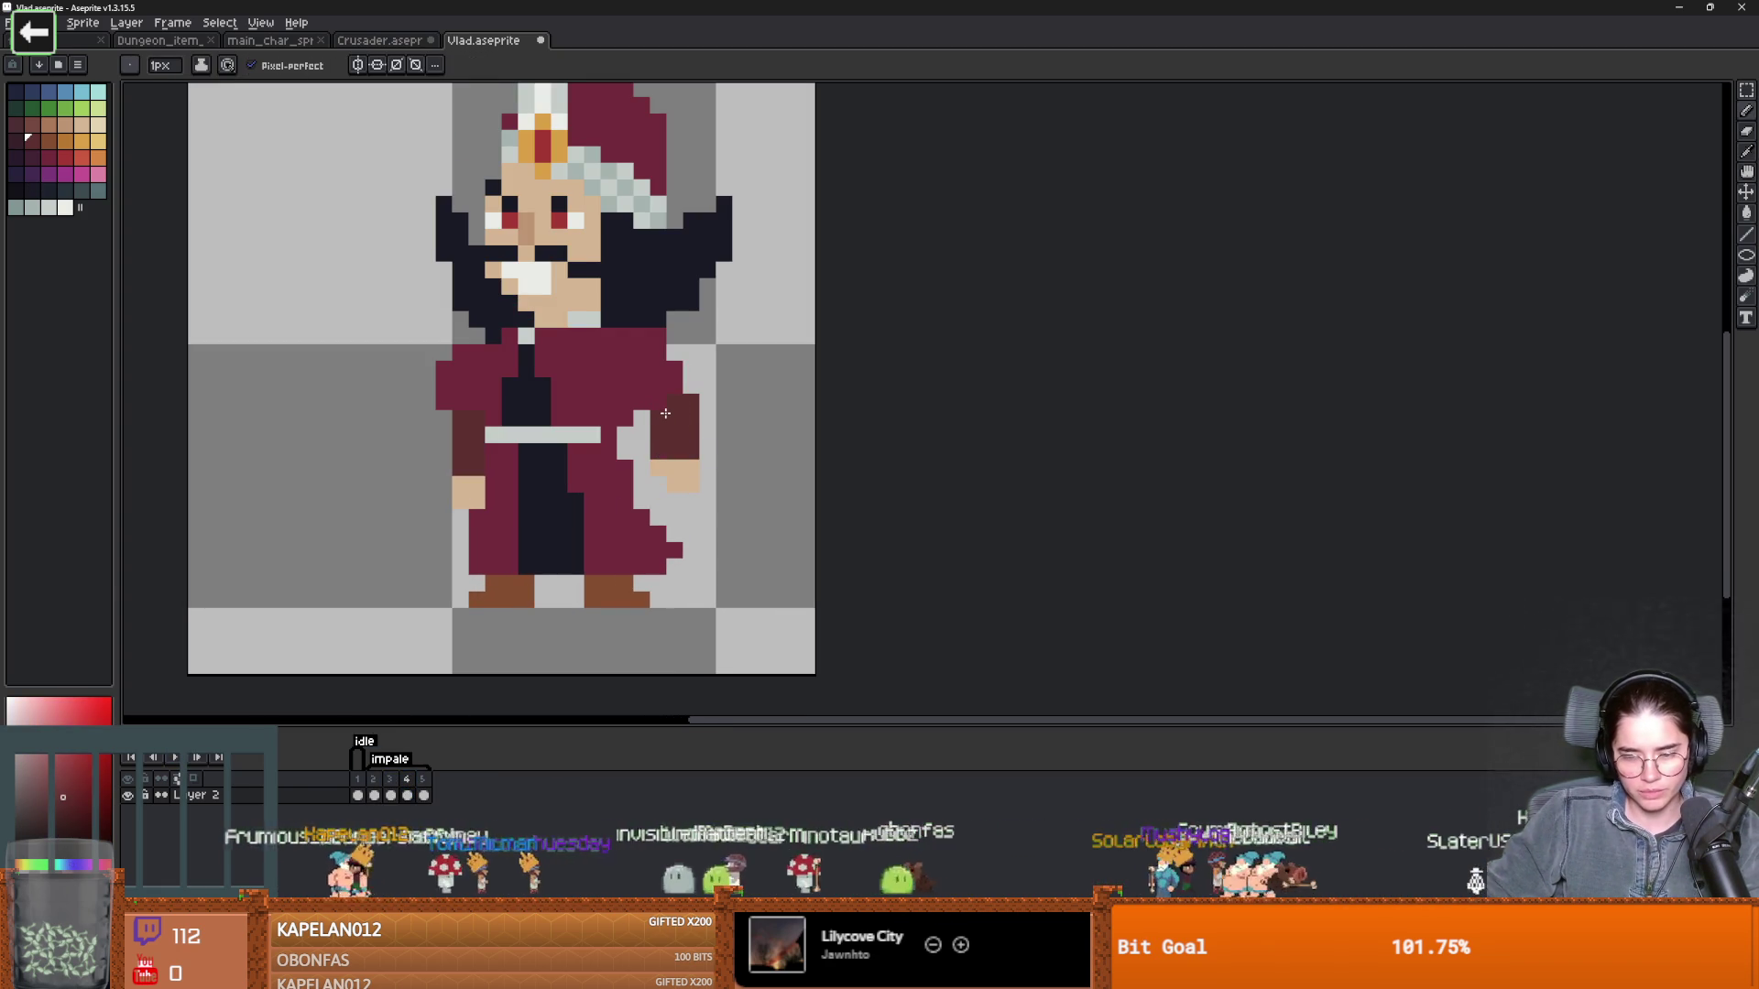
pyautogui.press('m')
pyautogui.moveTo(719, 479); pyautogui.dragTo(630, 325)
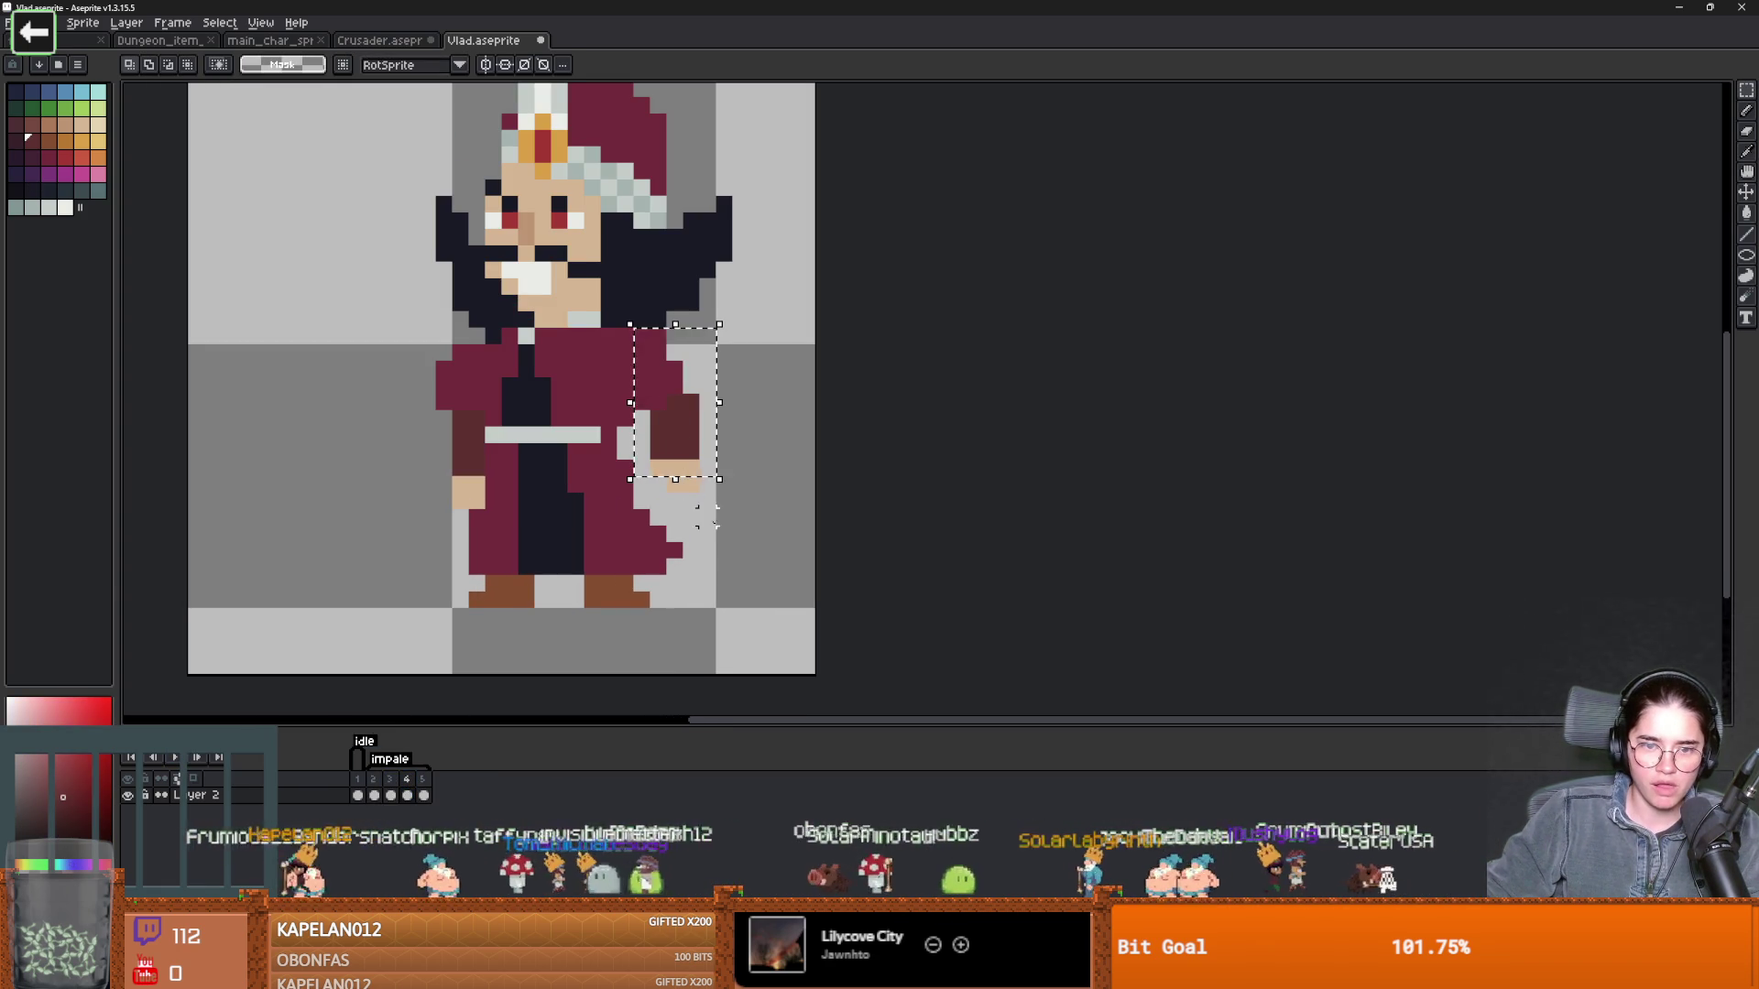